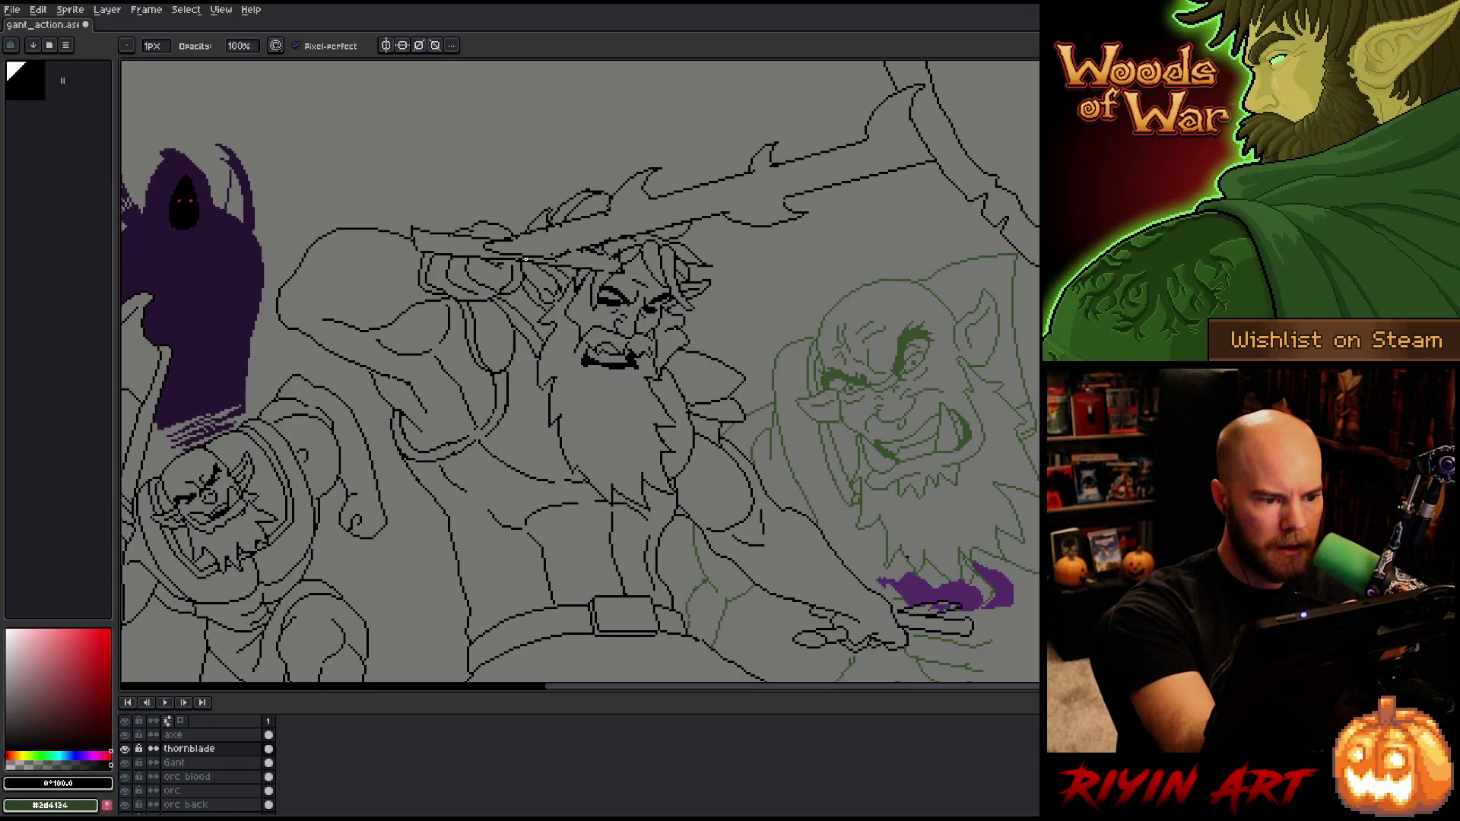
Step: Make thornblade the active layer and open Replace Color to swap its black lines for a new colour
key(alt+Down)
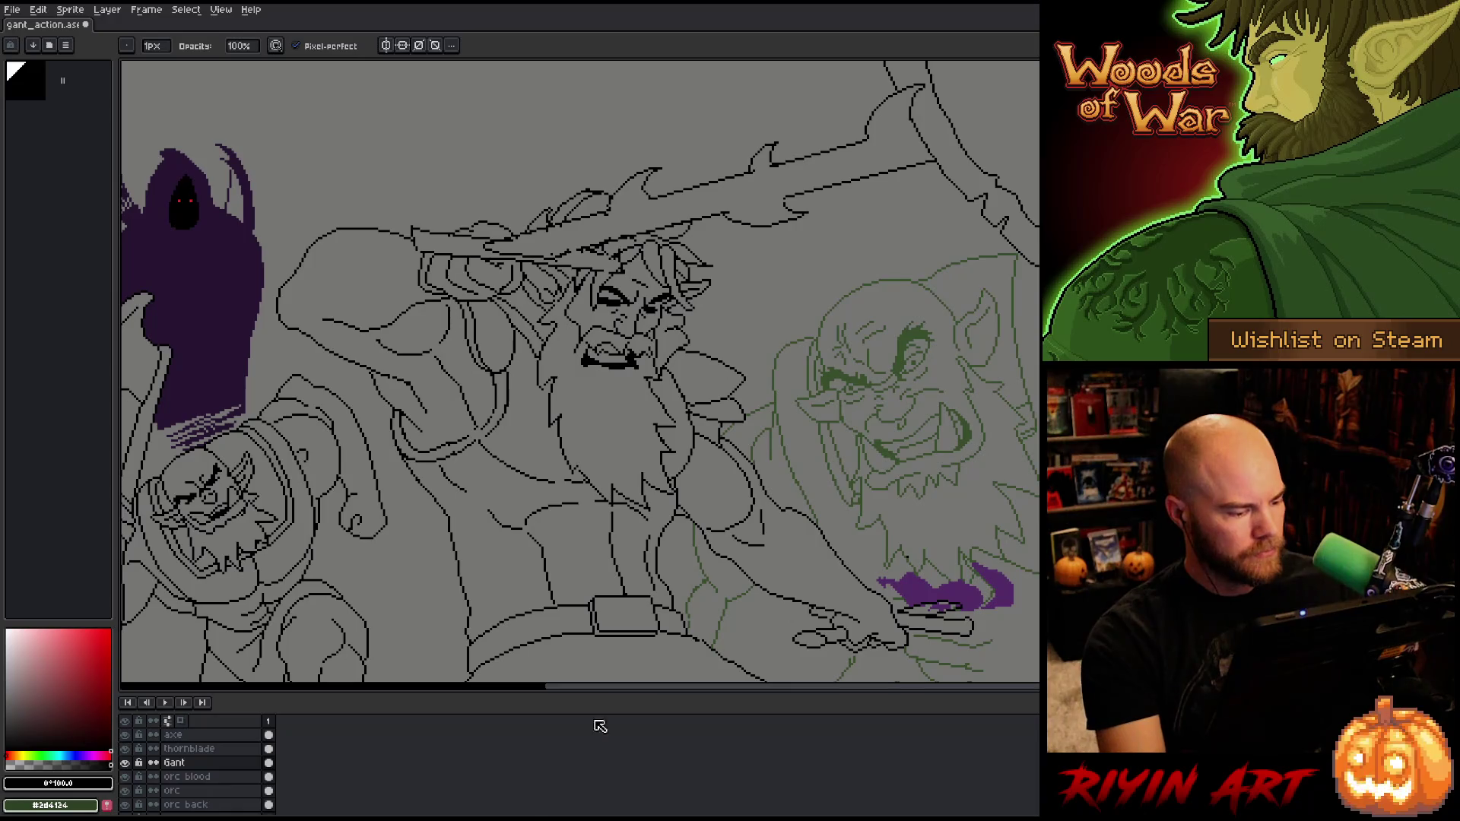
click(173, 749)
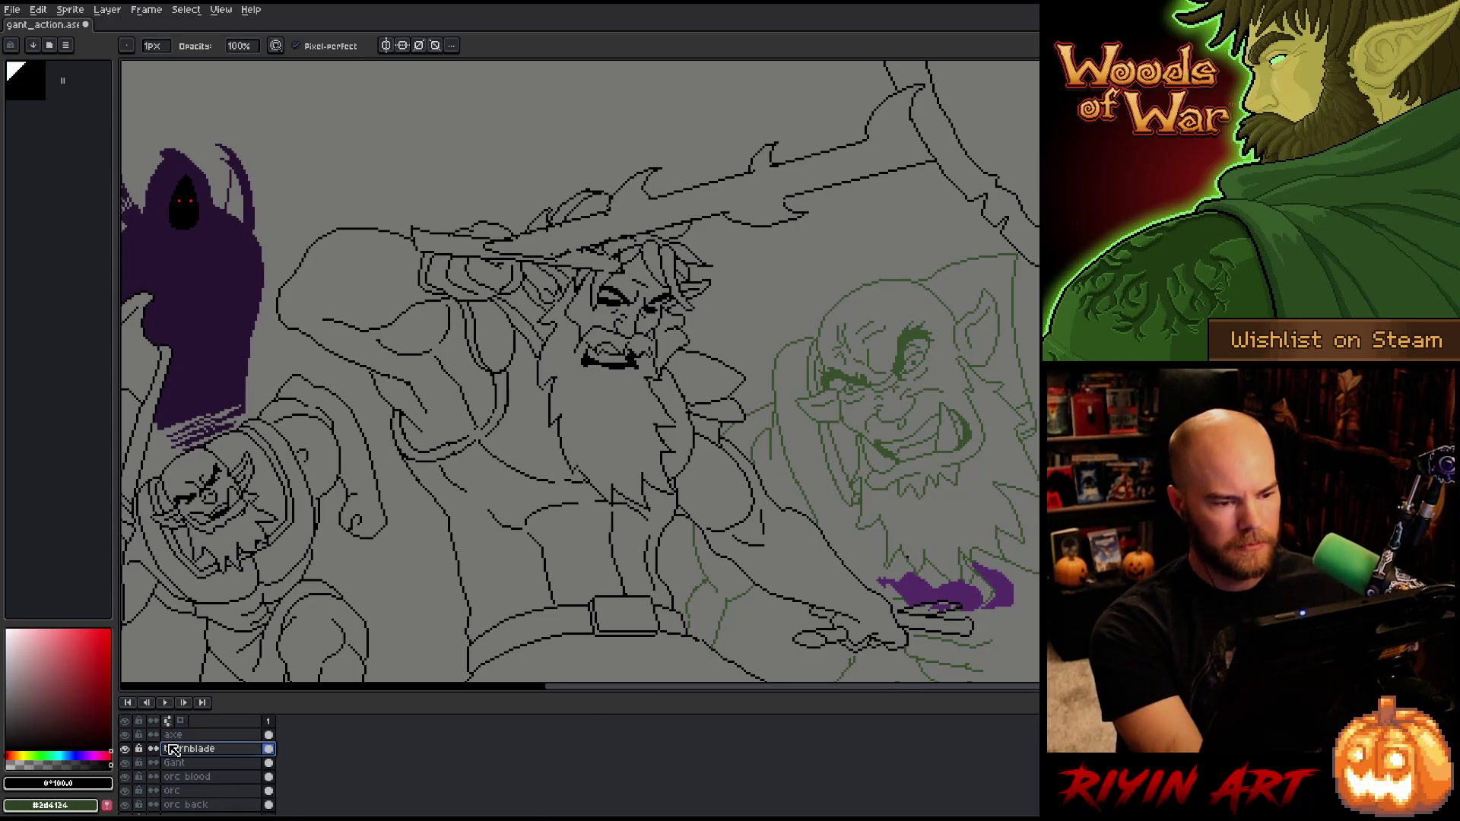
key(shift+r)
click(622, 629)
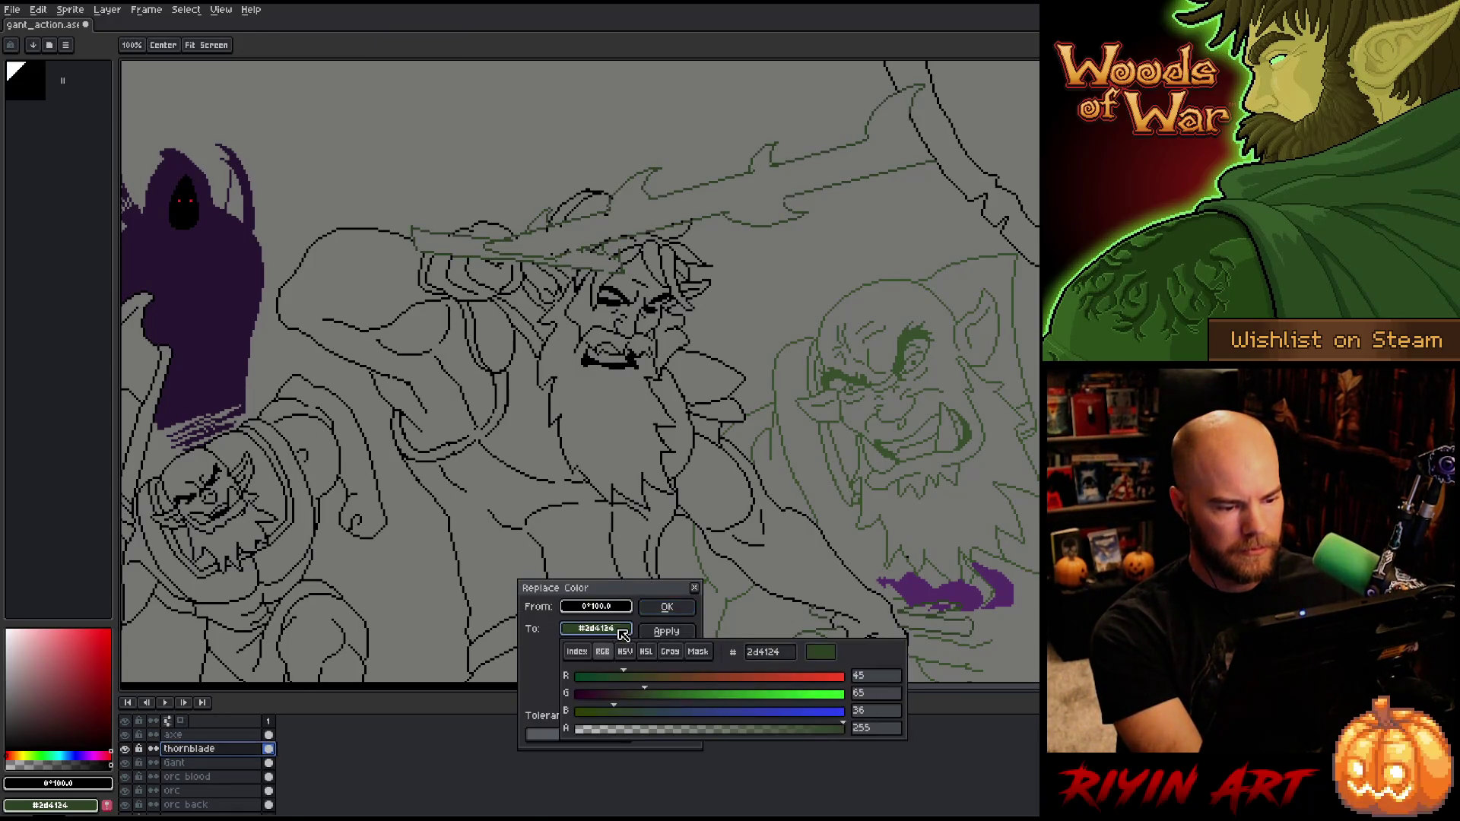
Step: Replace the blade's black lines with muted dark blue #343f65 and save the file
mouse_move(623, 710)
mouse_down()
mouse_move(766, 718)
mouse_move(713, 719)
mouse_move(661, 693)
mouse_move(655, 712)
mouse_up()
click(645, 651)
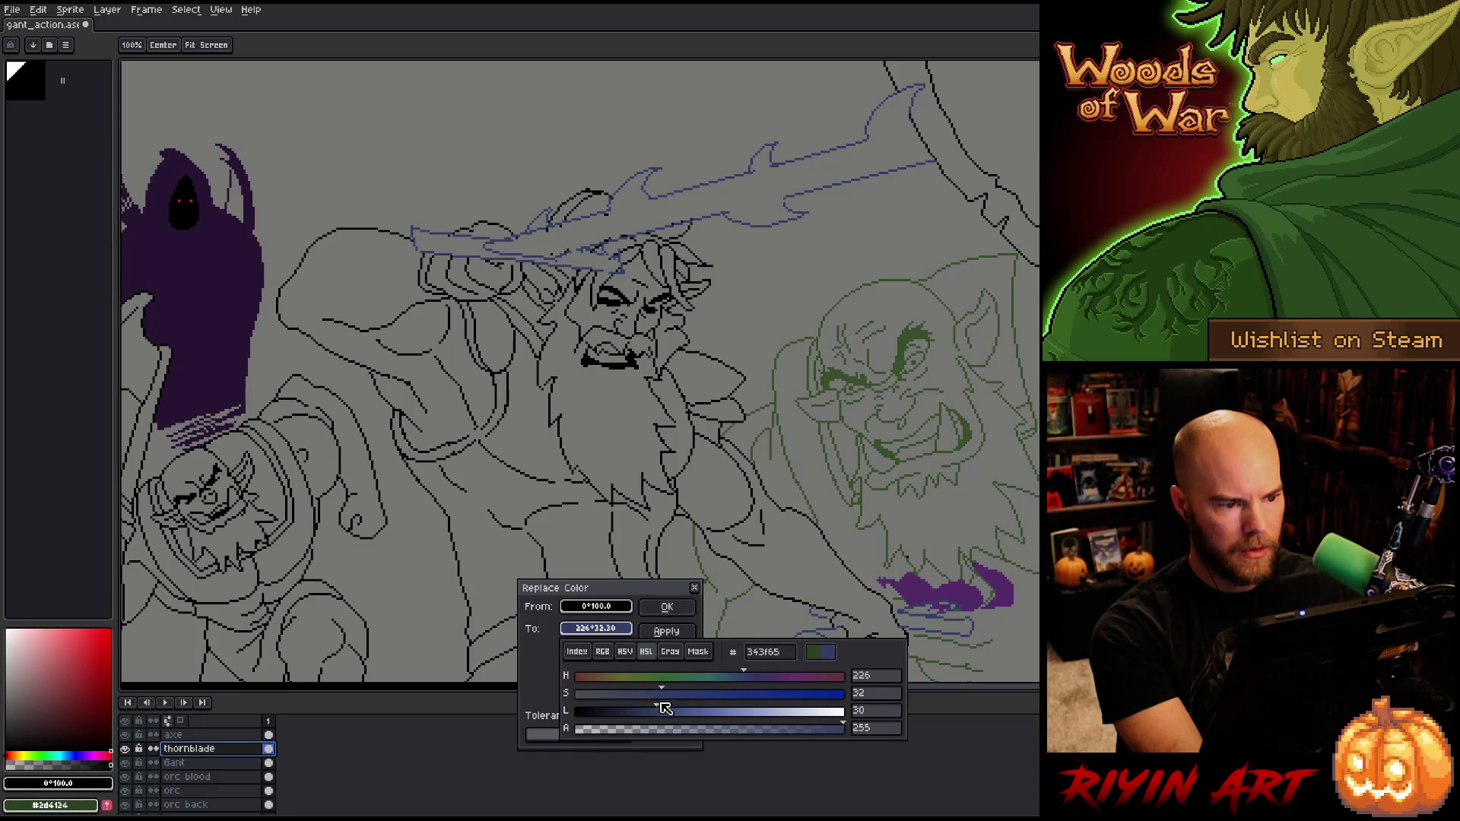
click(667, 607)
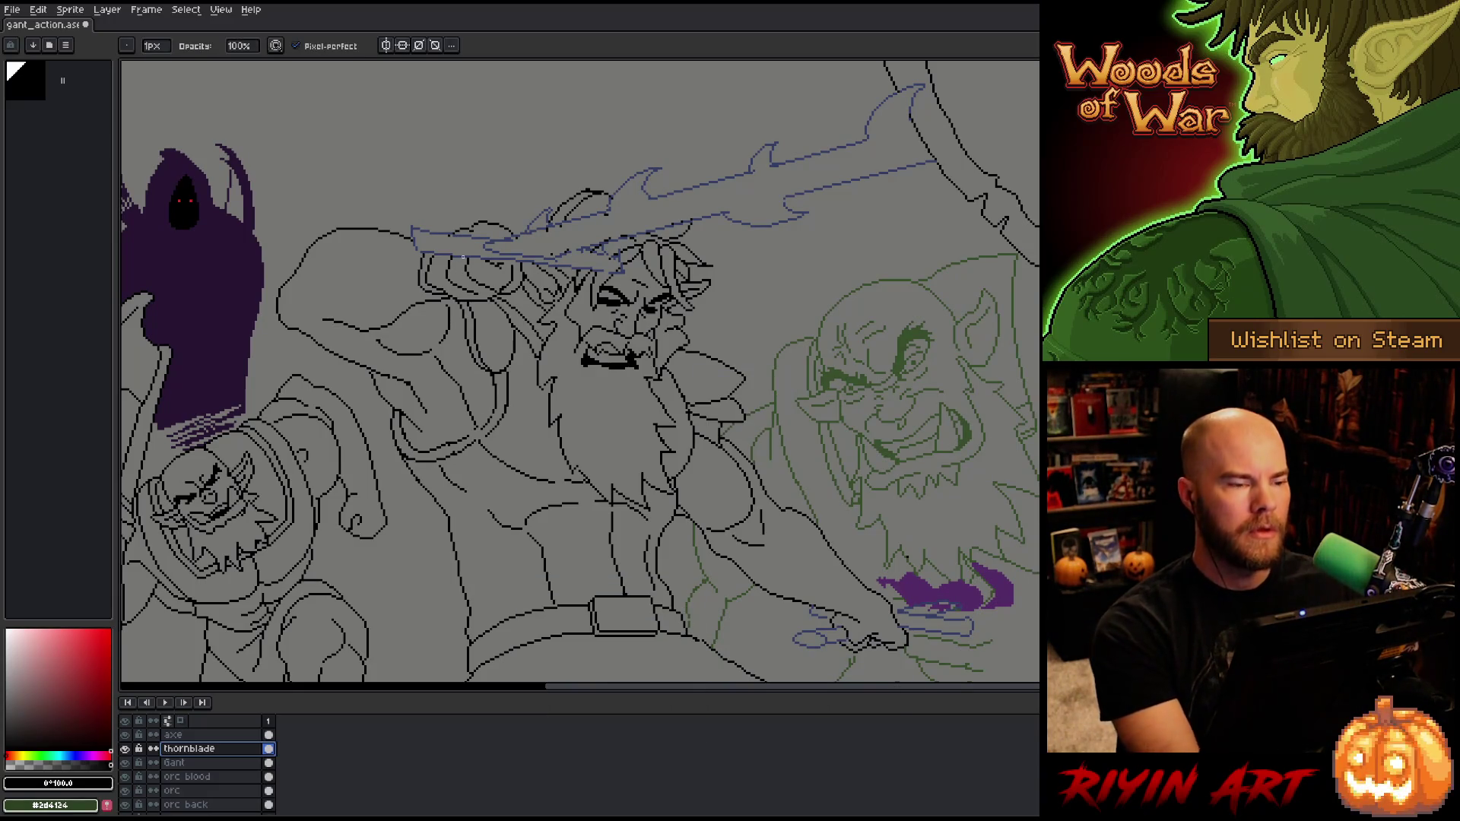
drag(471, 264, 487, 320)
key(ctrl+s)
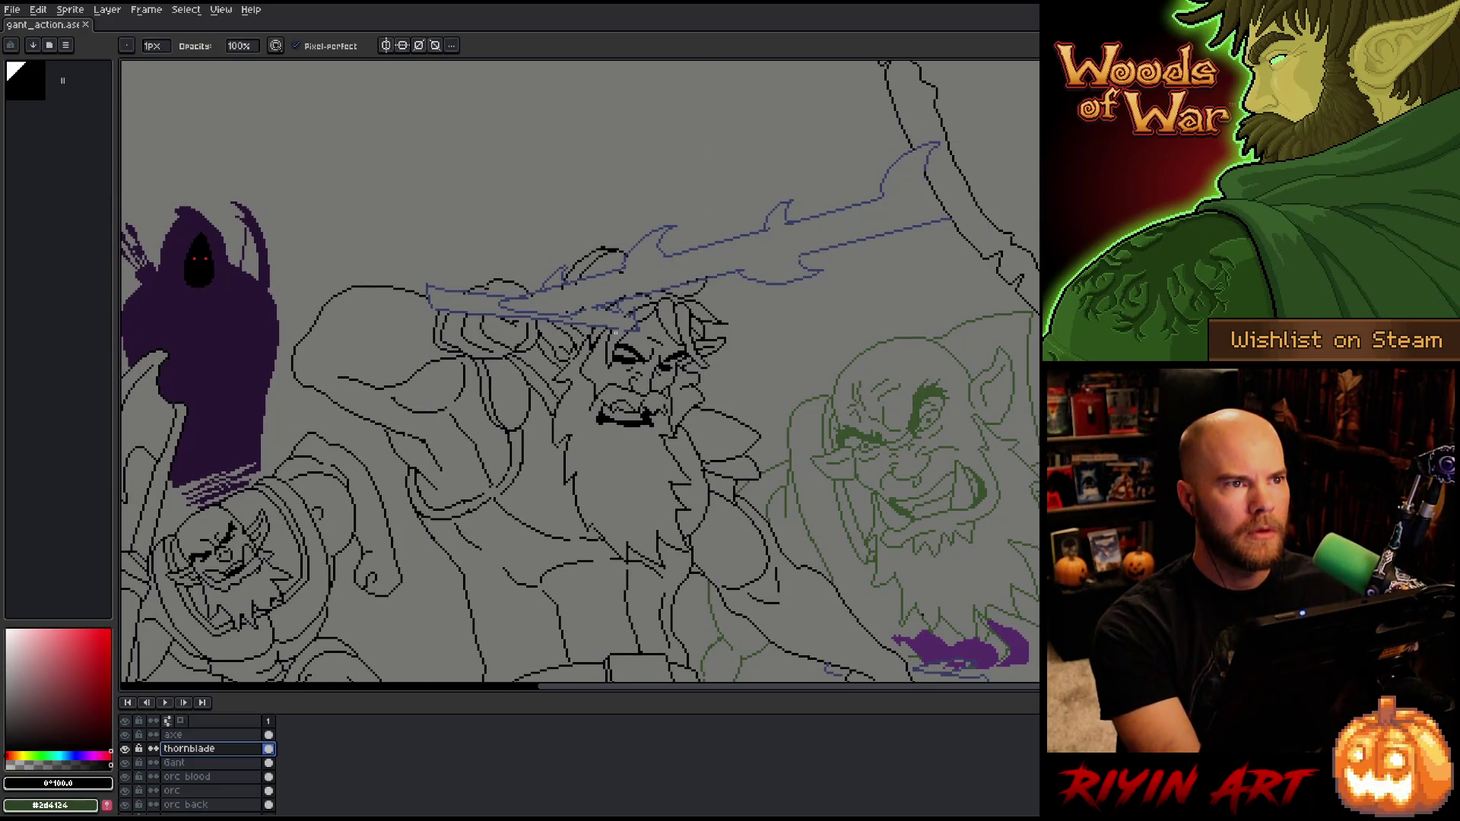
Step: Pick up the blade's blue as drawing colour and touch up the blade outline with pencil and eraser
scroll(681, 283, up, 1)
click(593, 234)
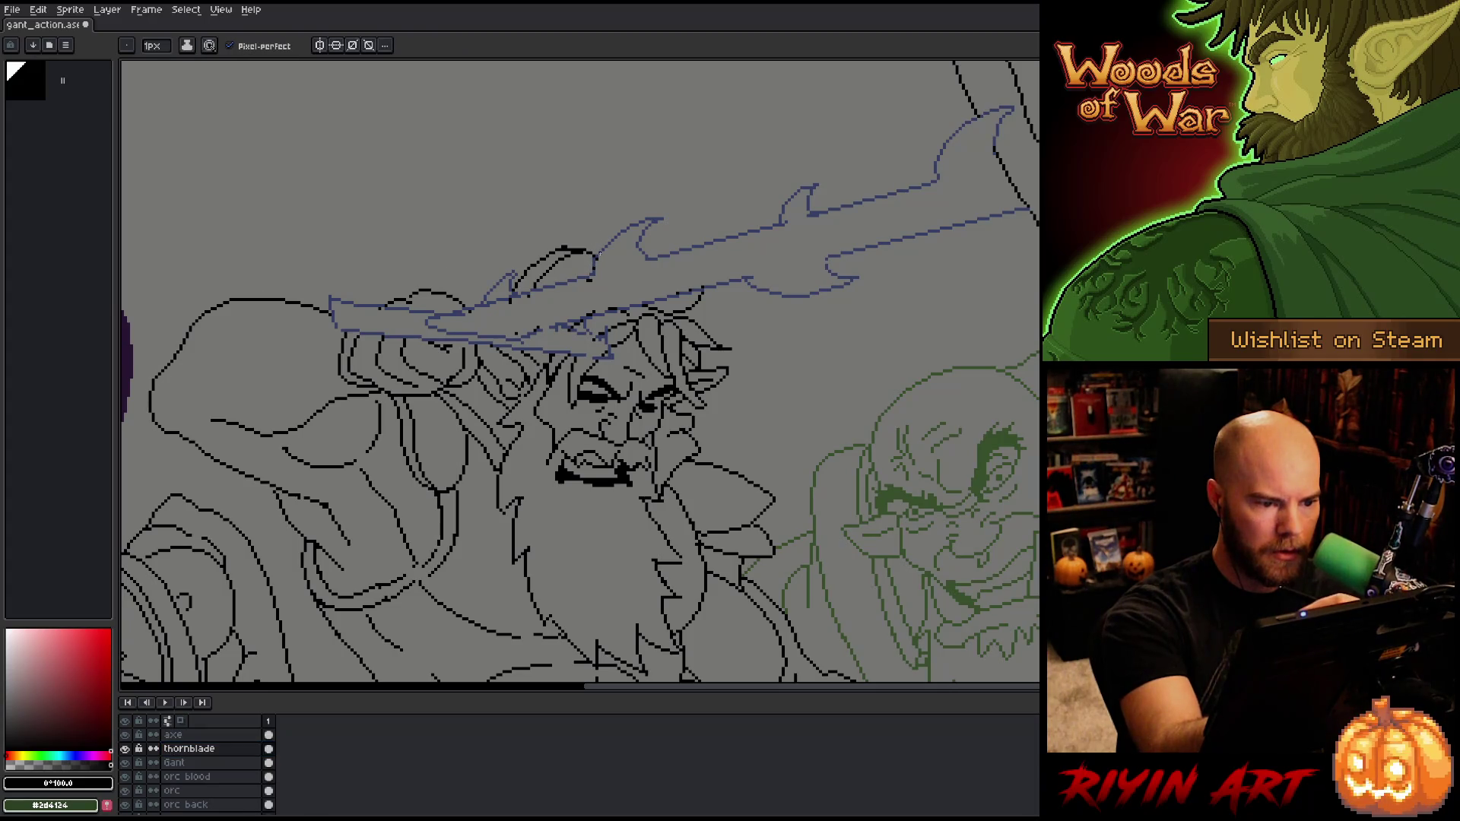
alt+click(599, 257)
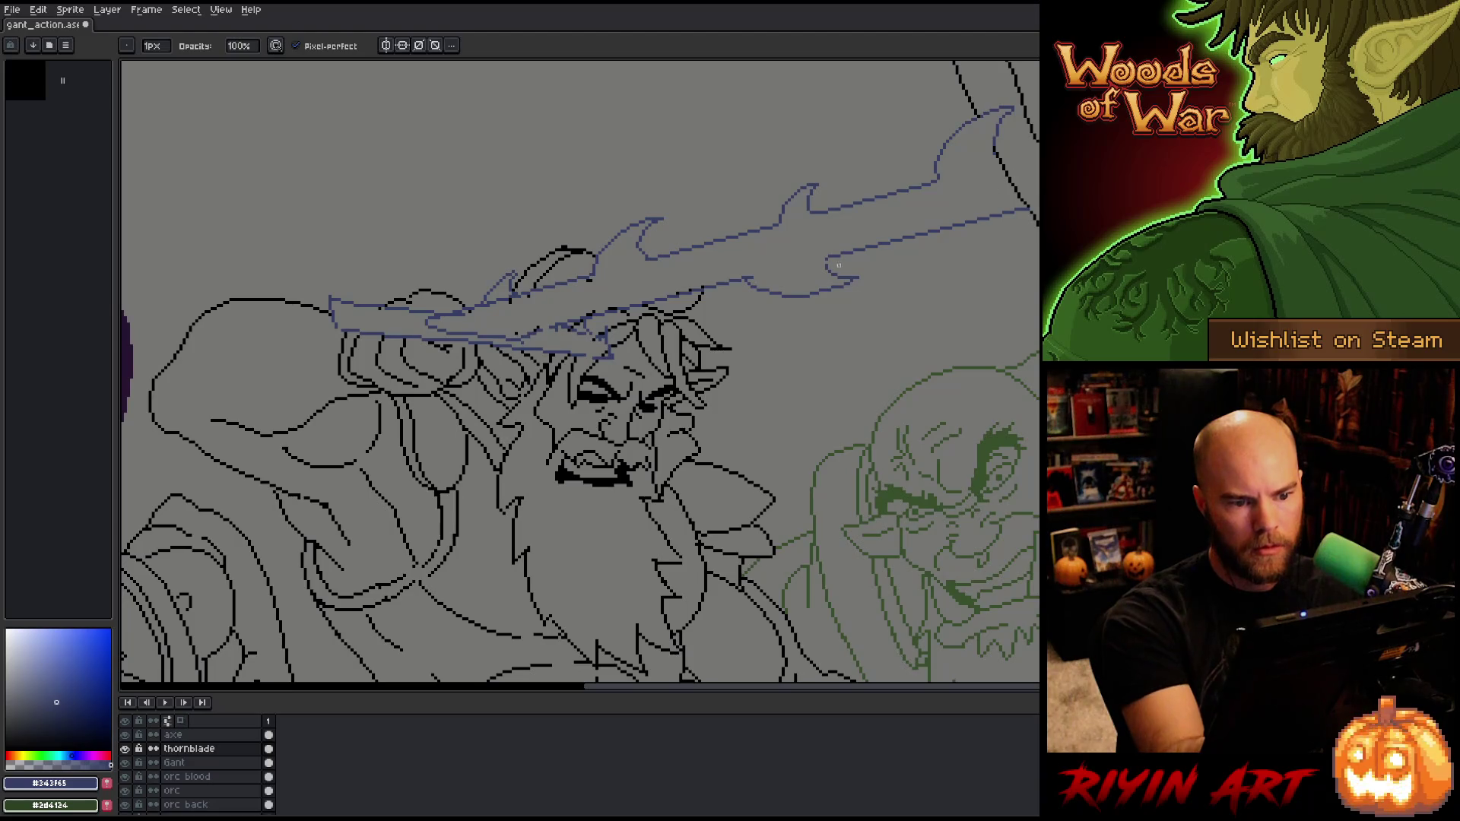
key(e)
key(b)
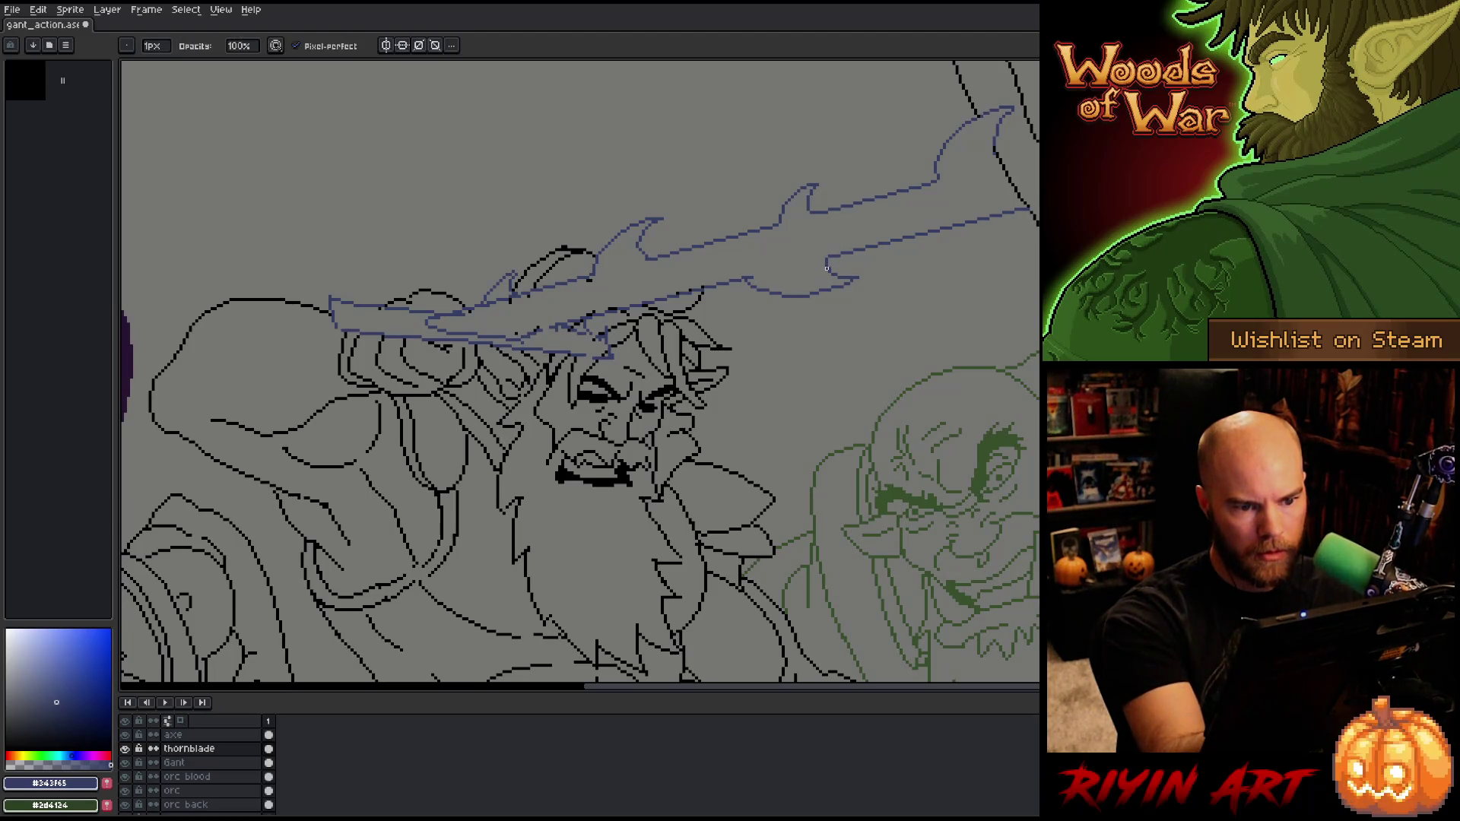
key(e)
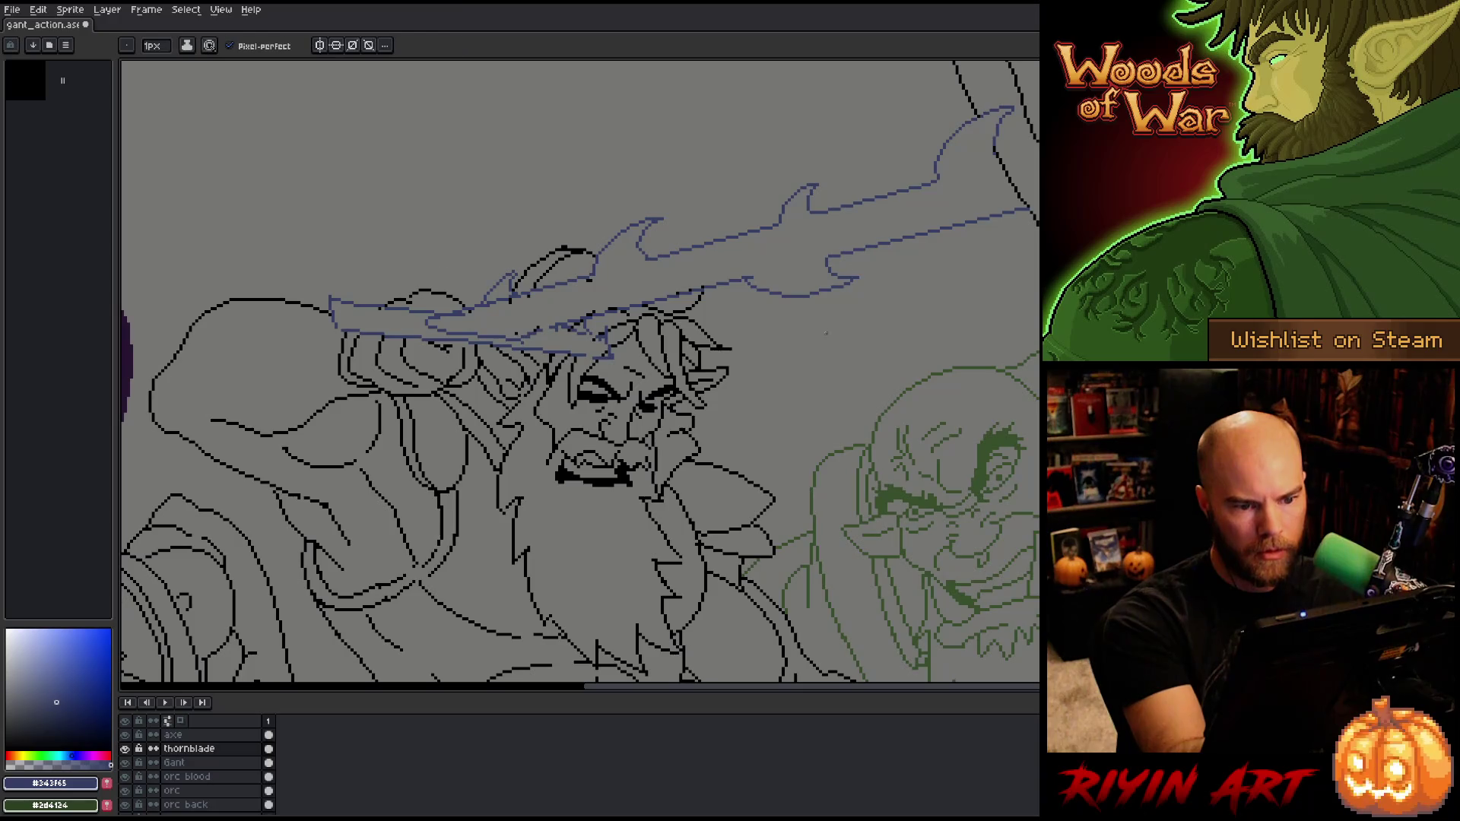
key(b)
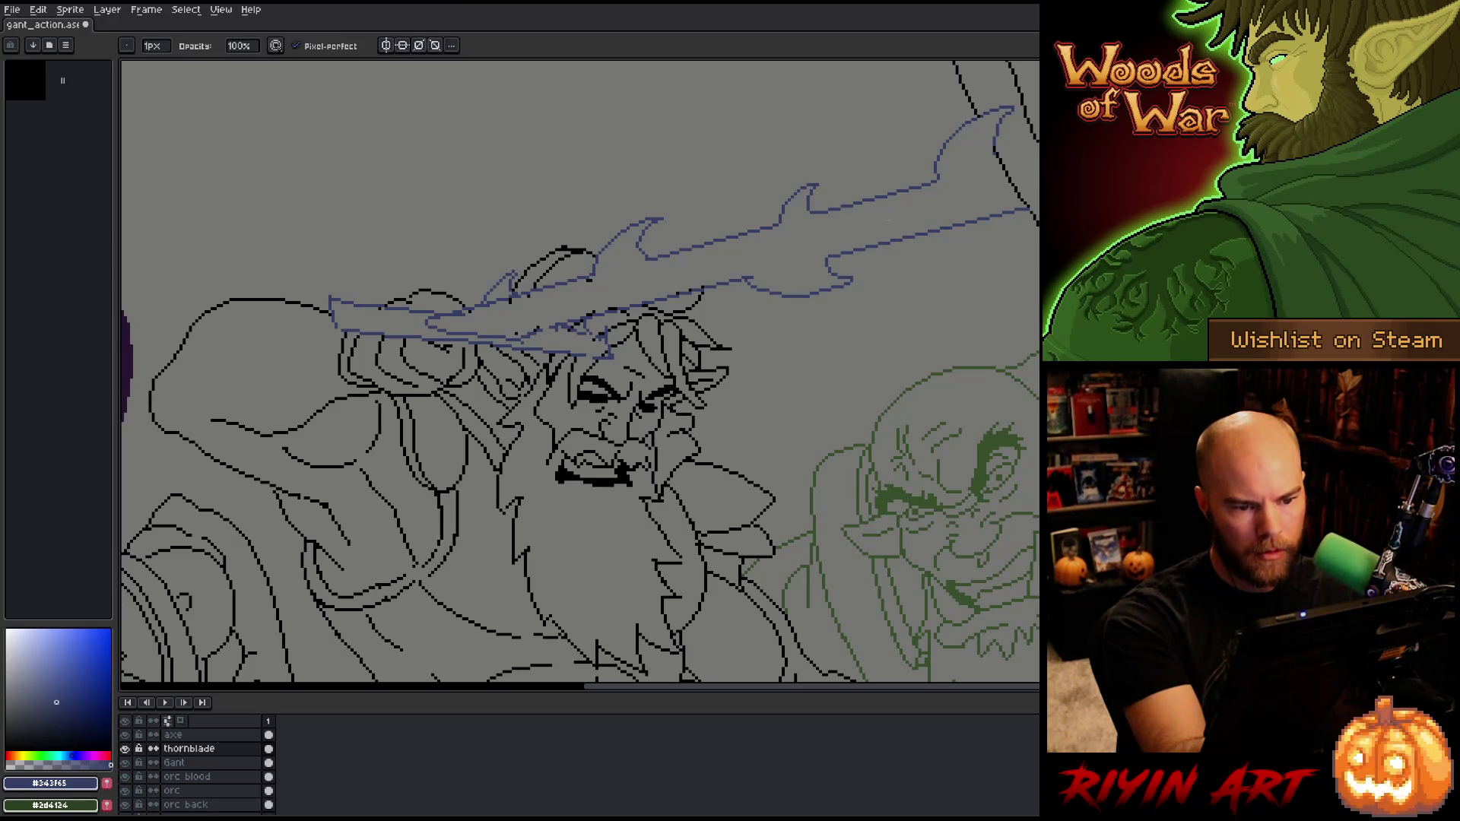
key(e)
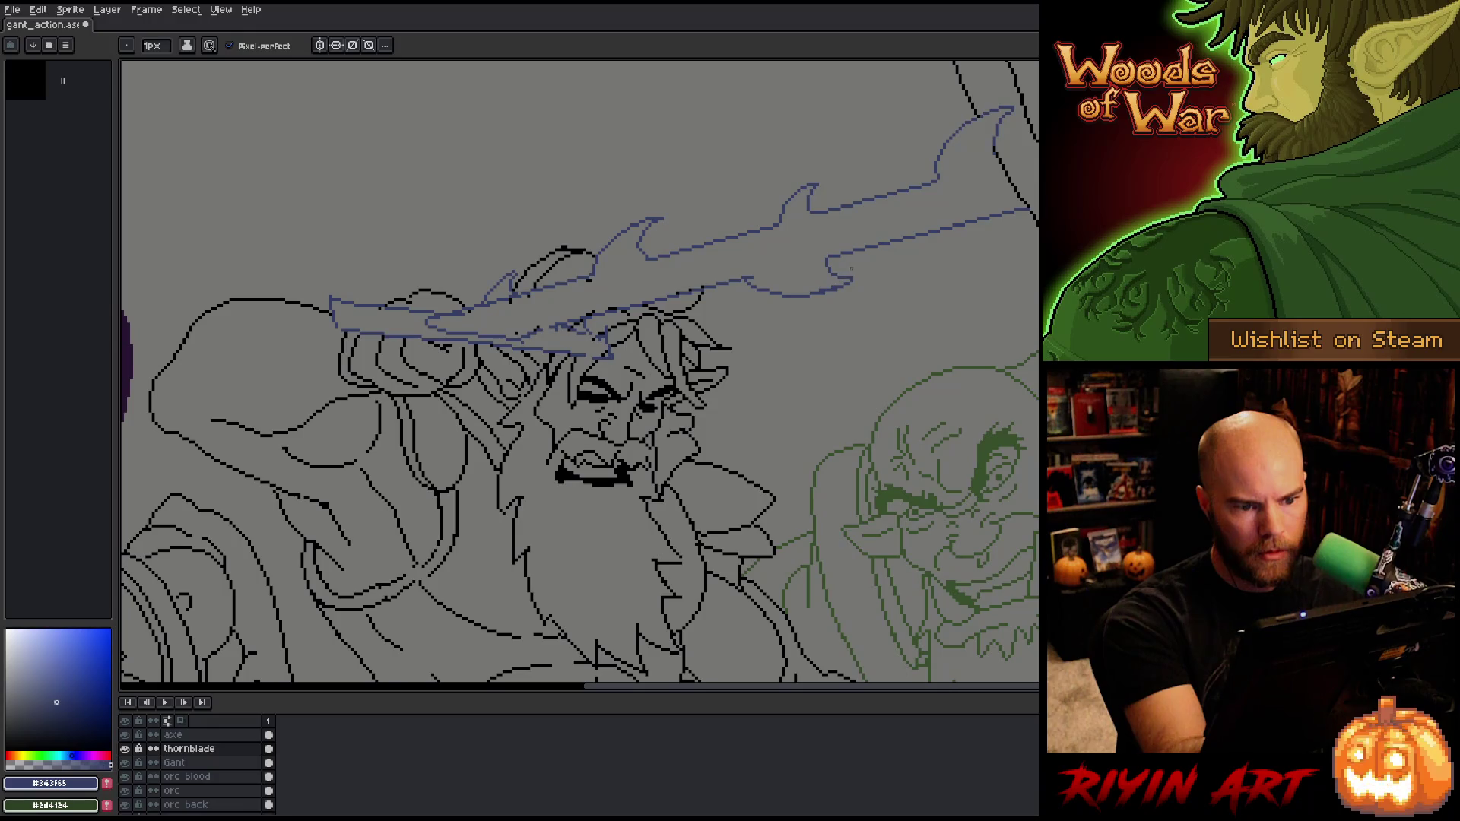
key(b)
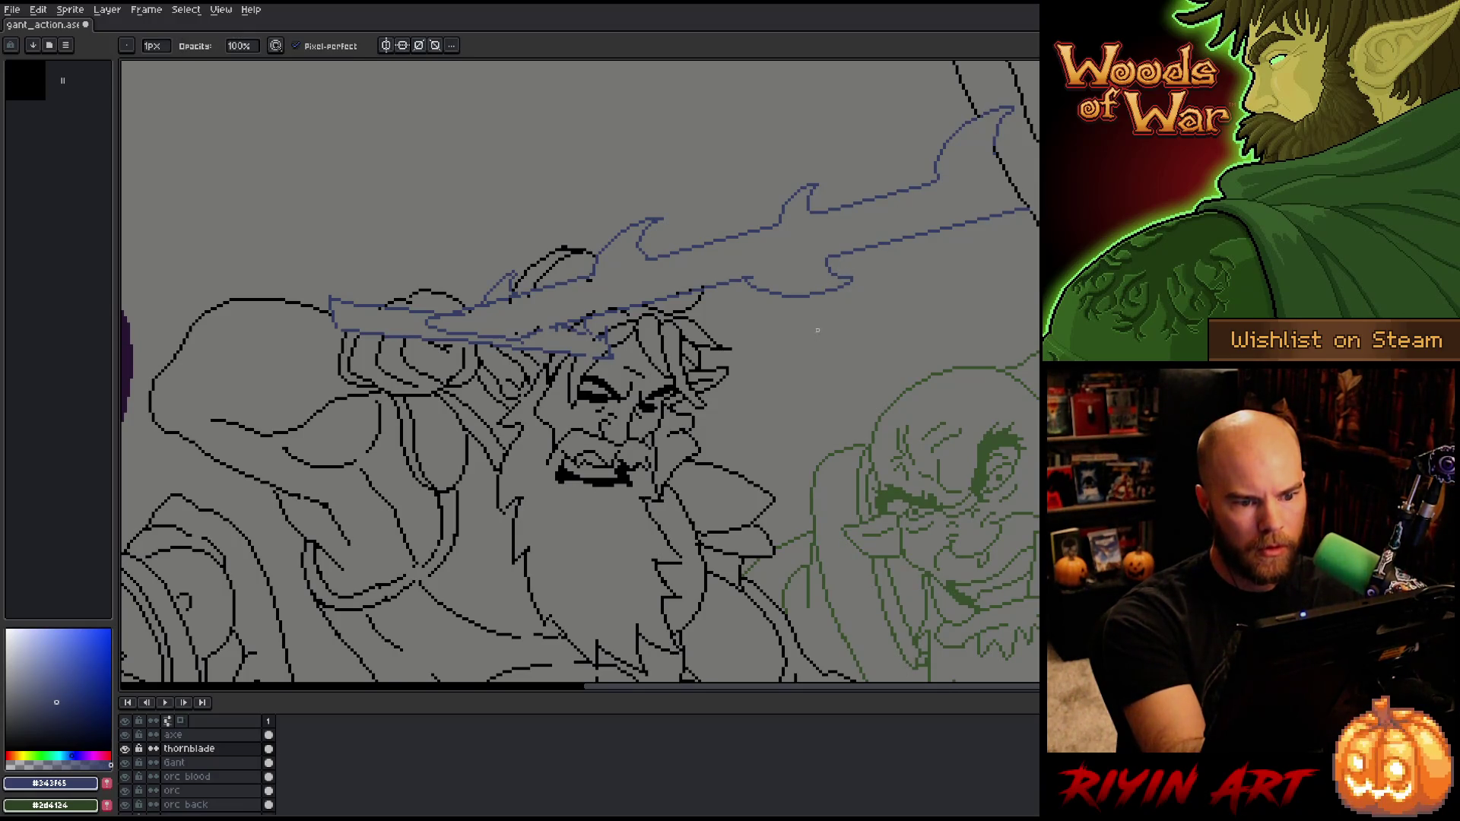
Step: Lasso a section of the blade's lower edge, shift it, and touch up the surrounding pixels
key(q)
mouse_move(802, 320)
mouse_down()
mouse_move(762, 280)
mouse_move(738, 293)
mouse_move(805, 323)
mouse_up()
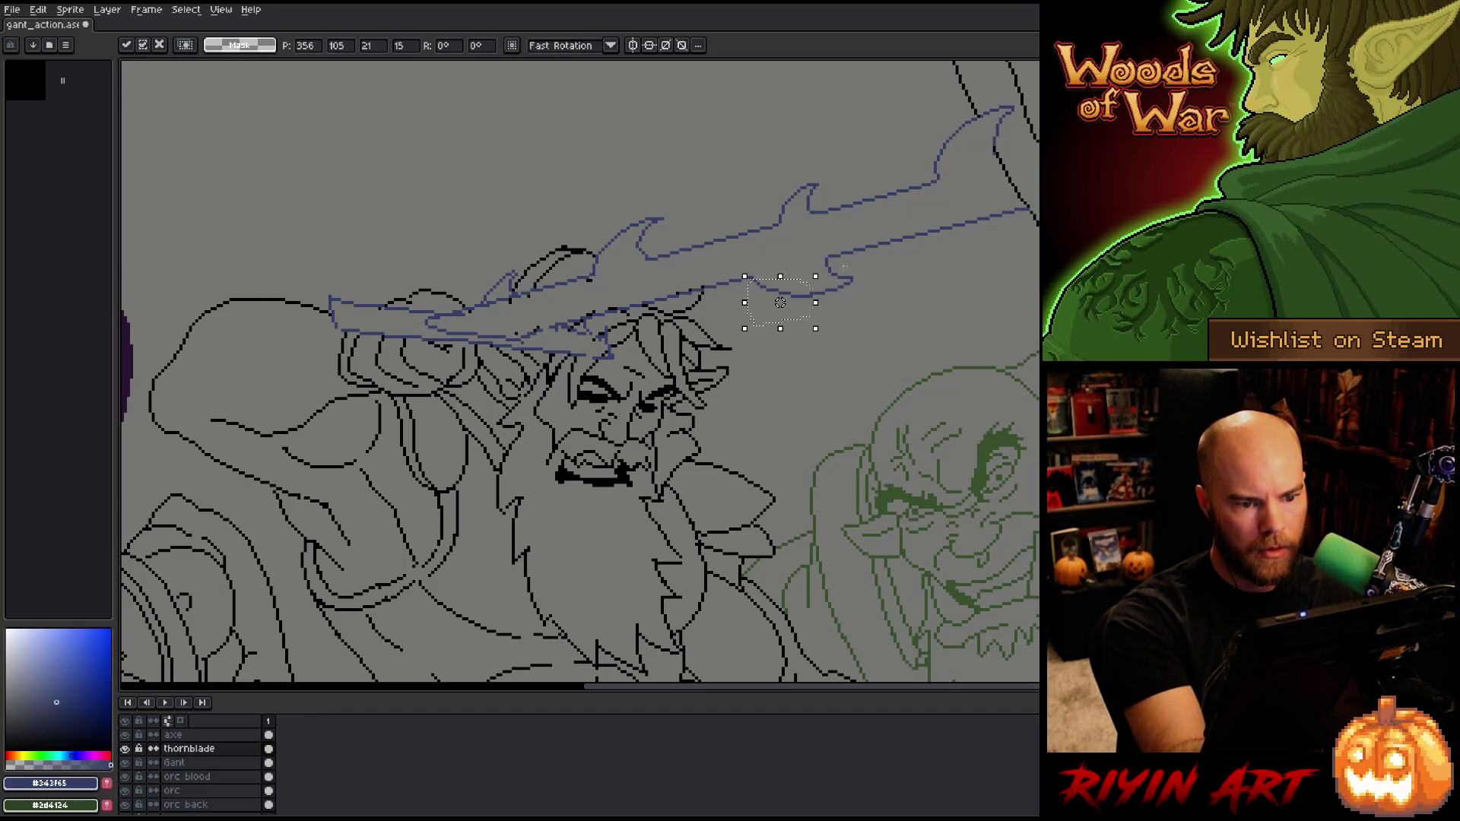
key(b)
key(e)
key(b)
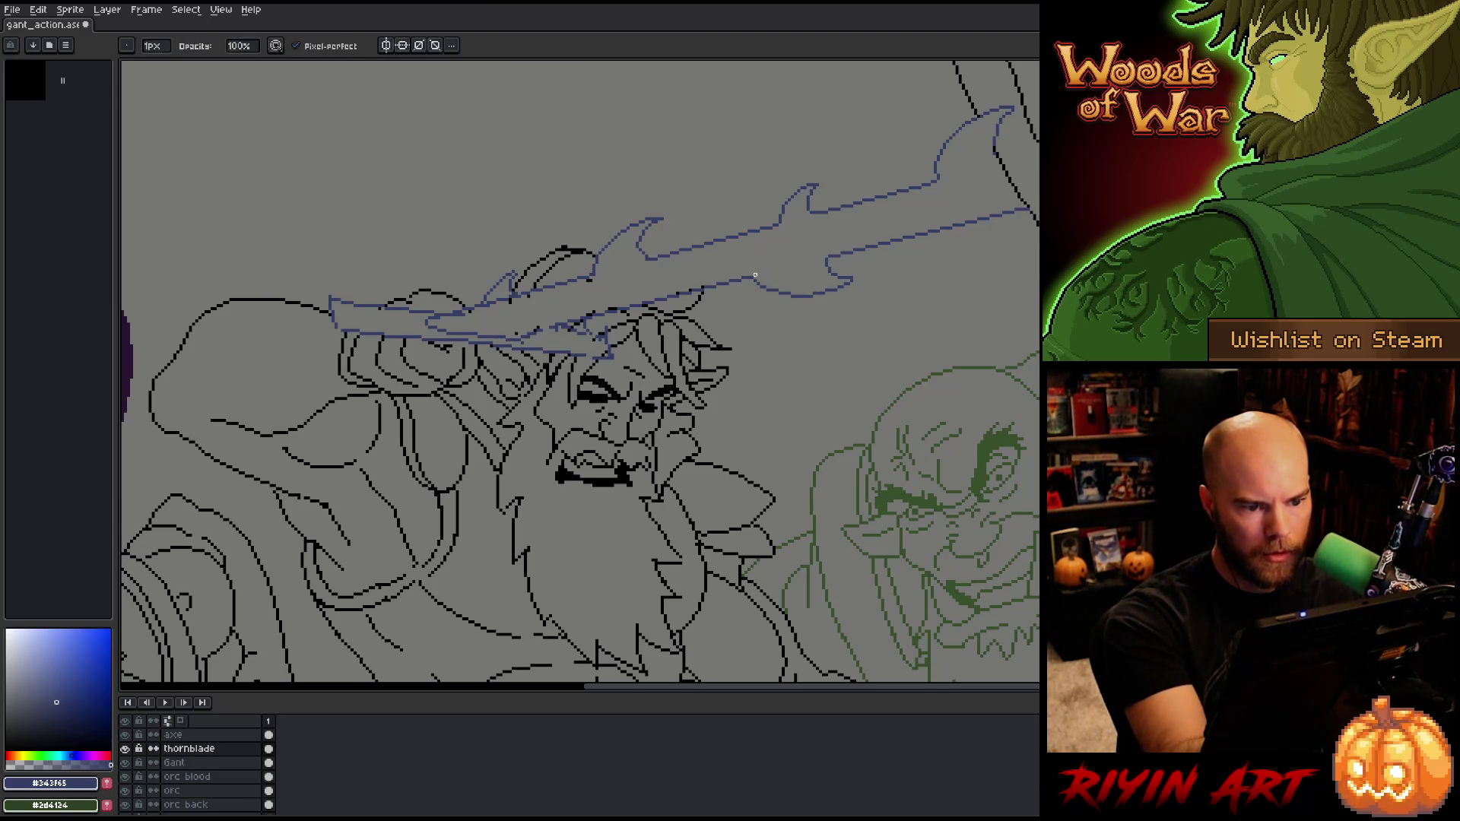
key(e)
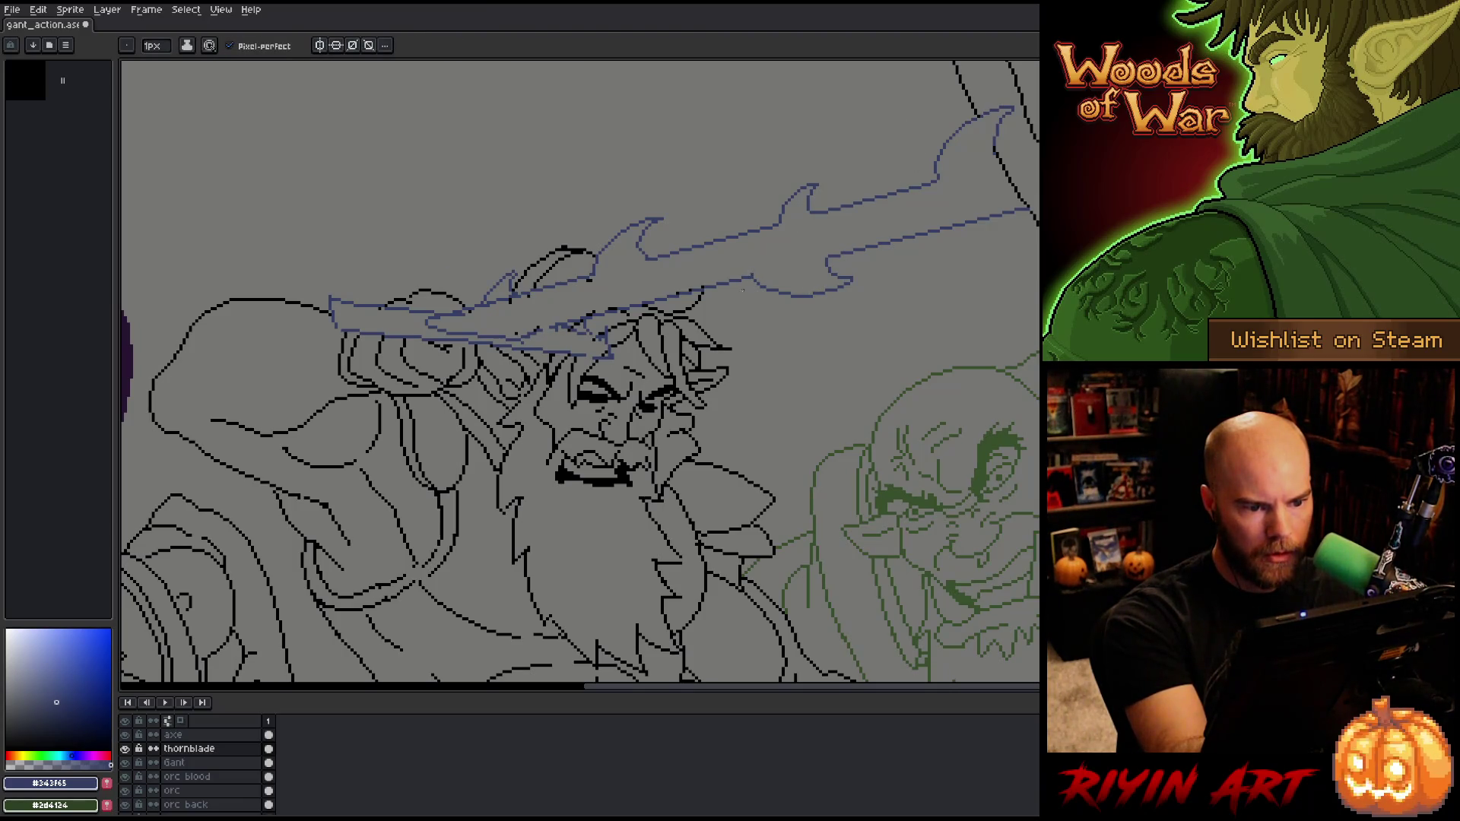
key(b)
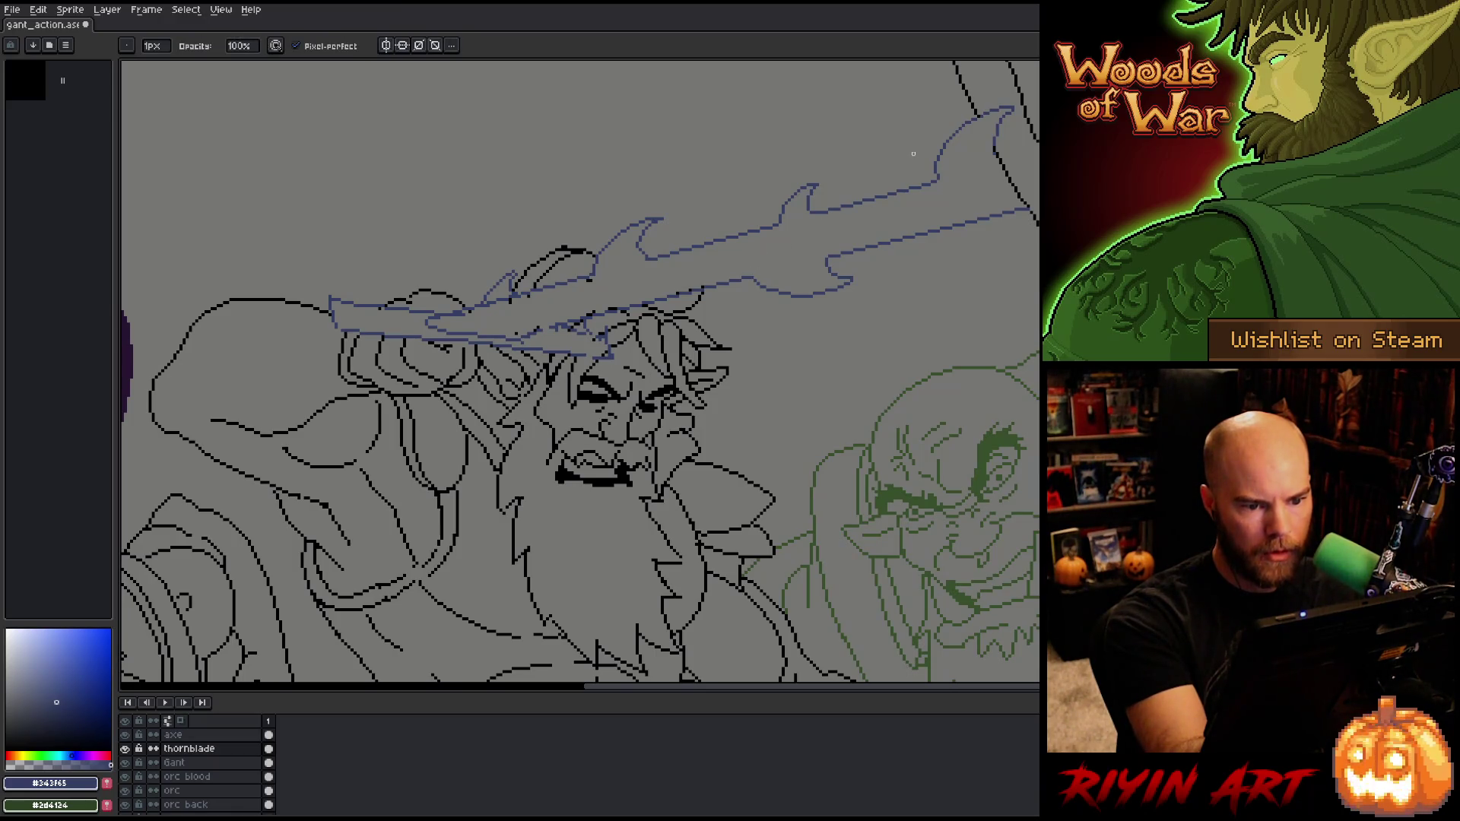
Step: Lasso a thorn on the blade's upper edge so it can be repositioned
drag(684, 421, 753, 475)
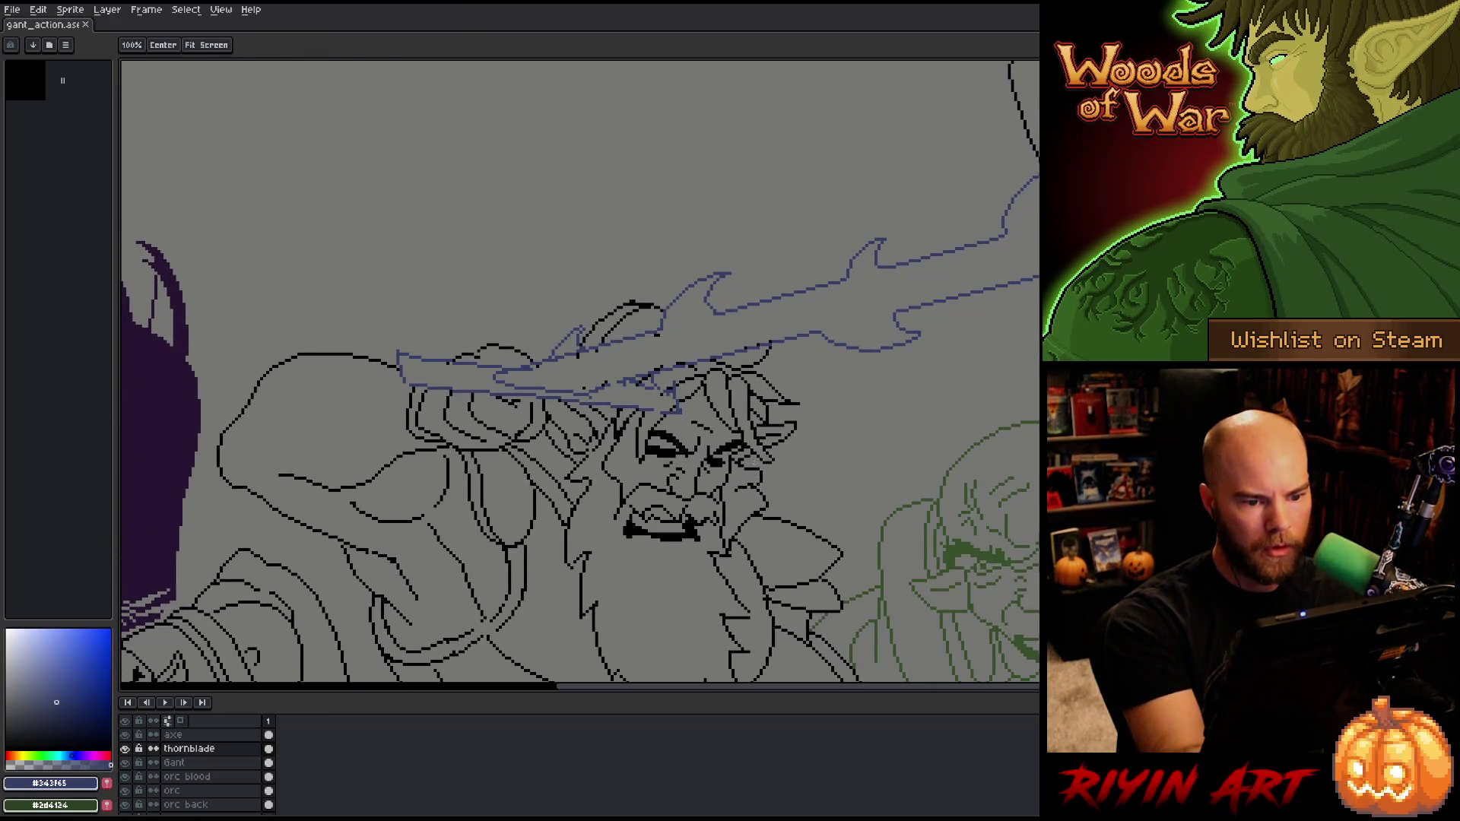
key(b)
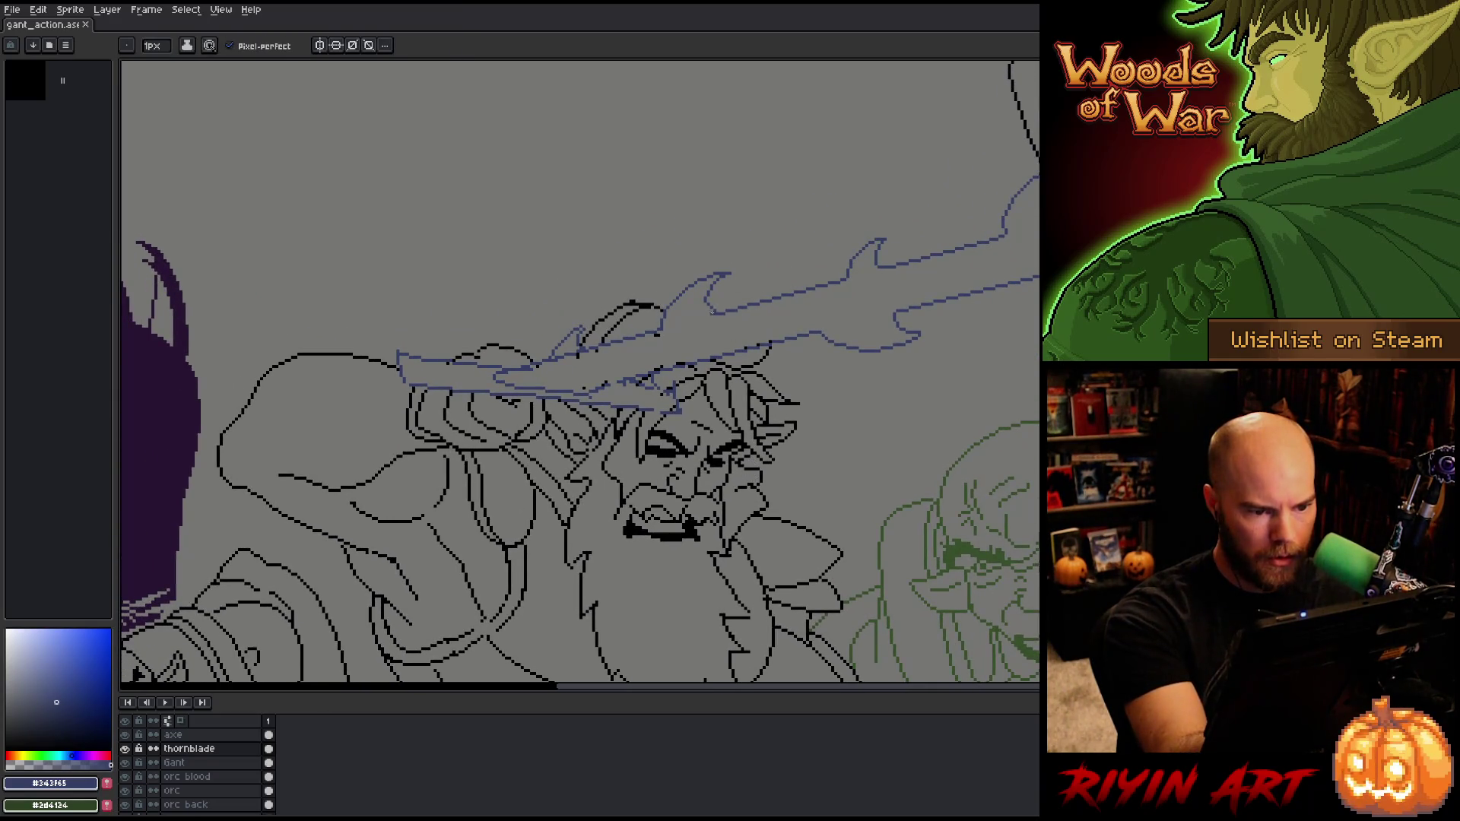
key(e)
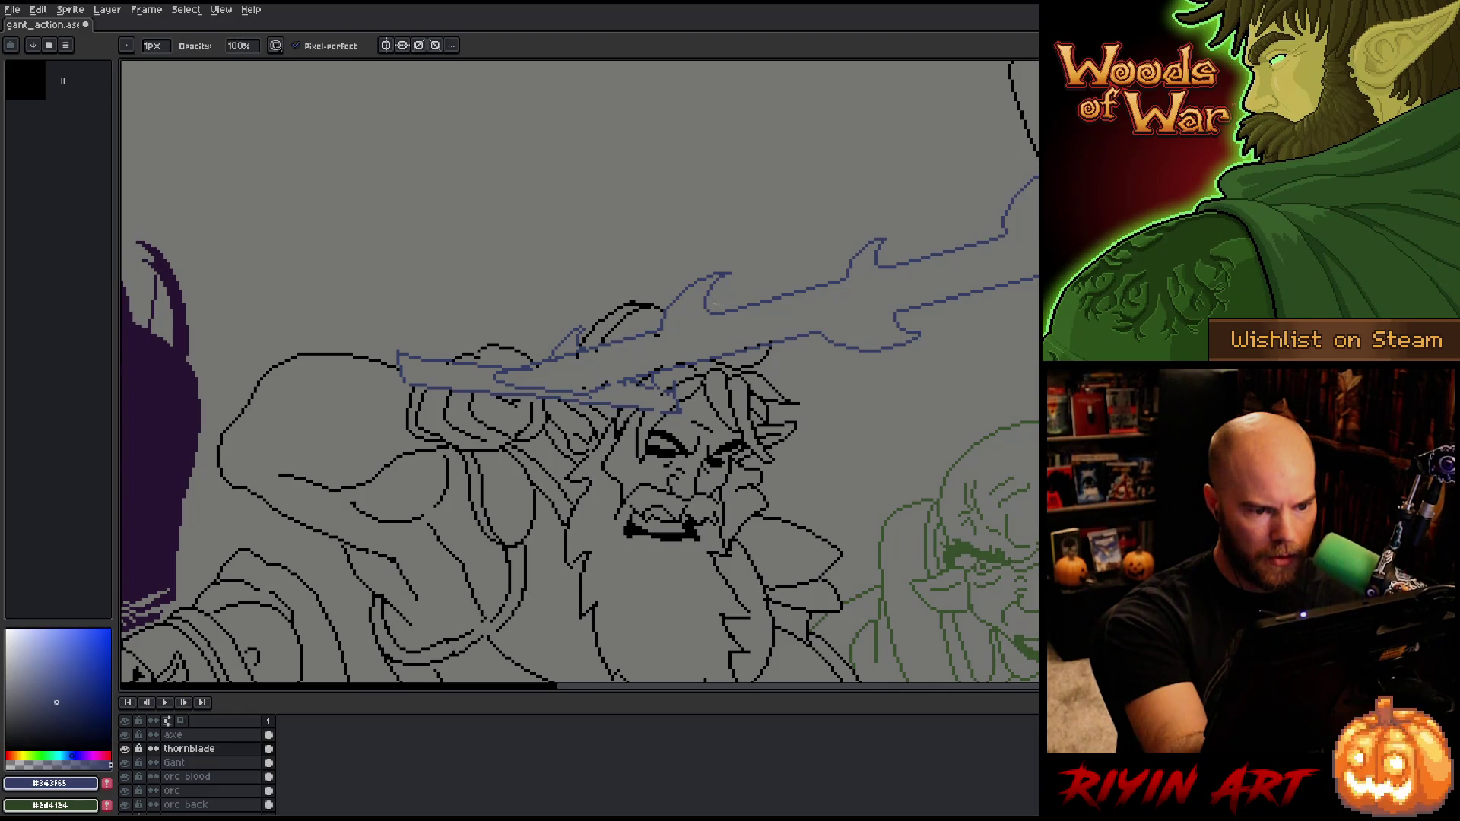
key(q)
mouse_move(724, 305)
mouse_down()
mouse_move(709, 330)
mouse_move(718, 281)
mouse_move(753, 258)
mouse_move(694, 263)
mouse_move(710, 329)
mouse_move(721, 300)
mouse_up()
click(720, 295)
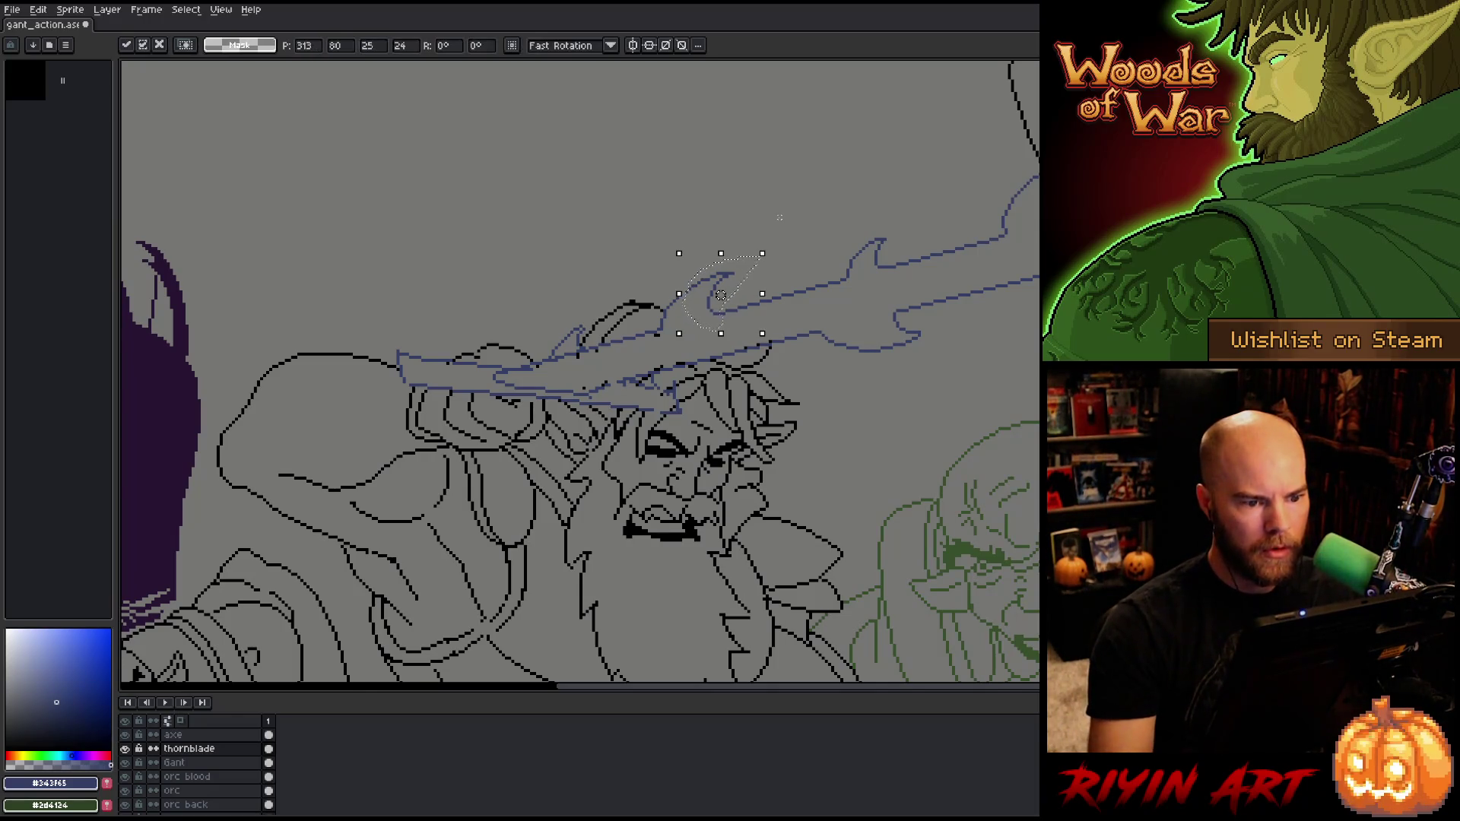
Step: Commit the repositioned thorn and add a short blue line along the blade's upper edge
key(ctrl+d)
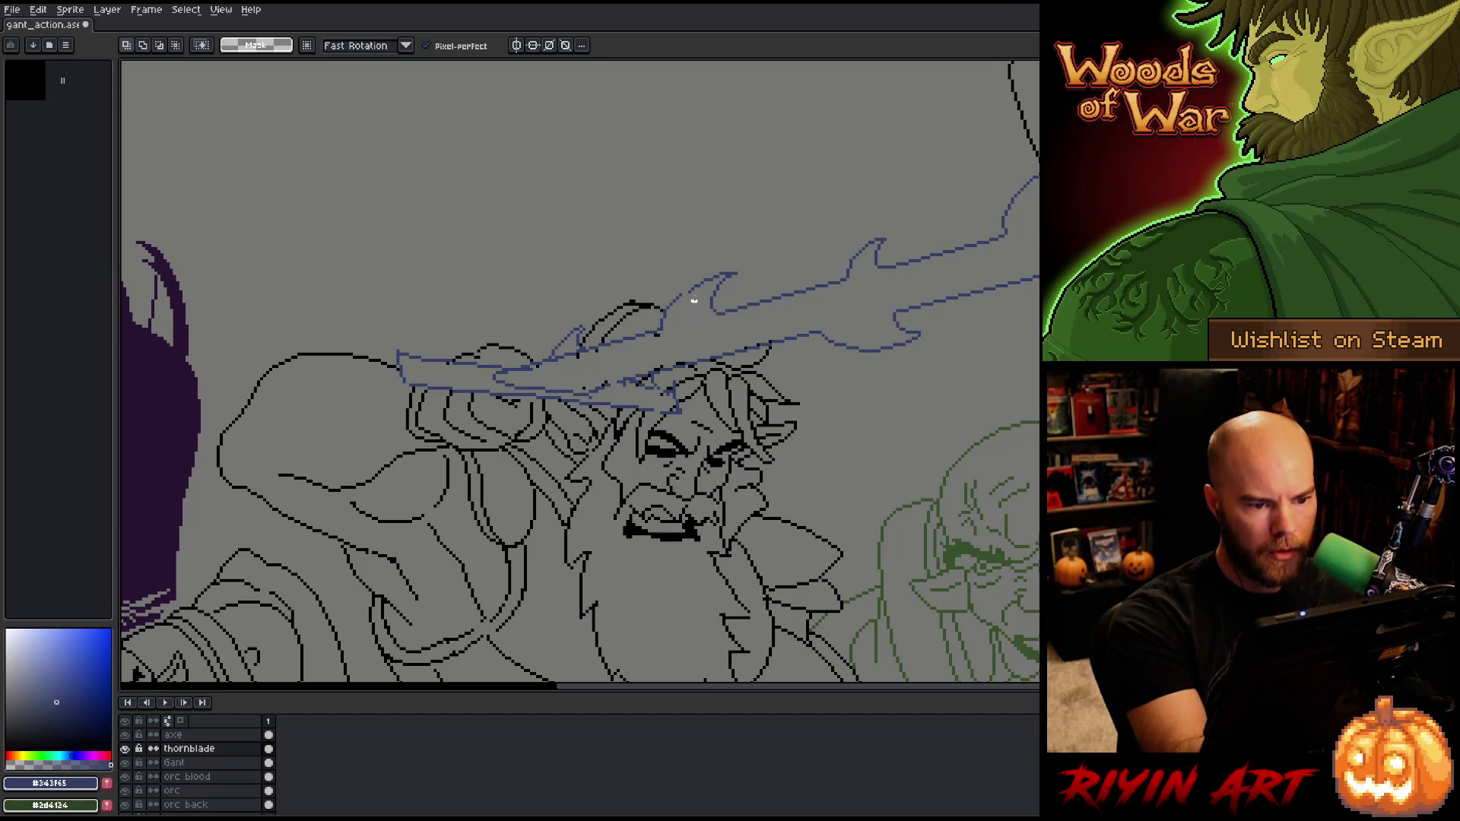
key(b)
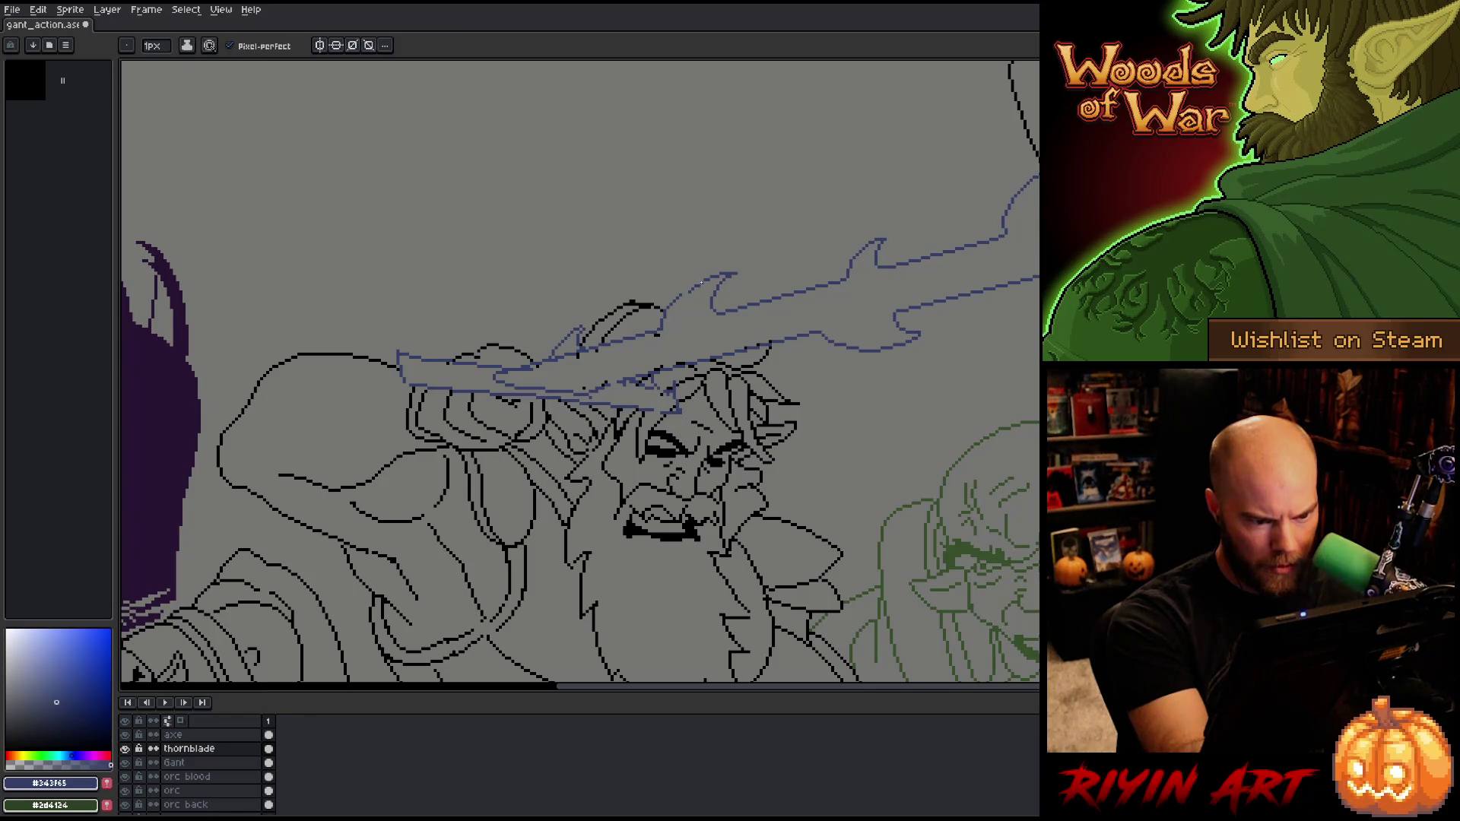
drag(701, 282, 688, 288)
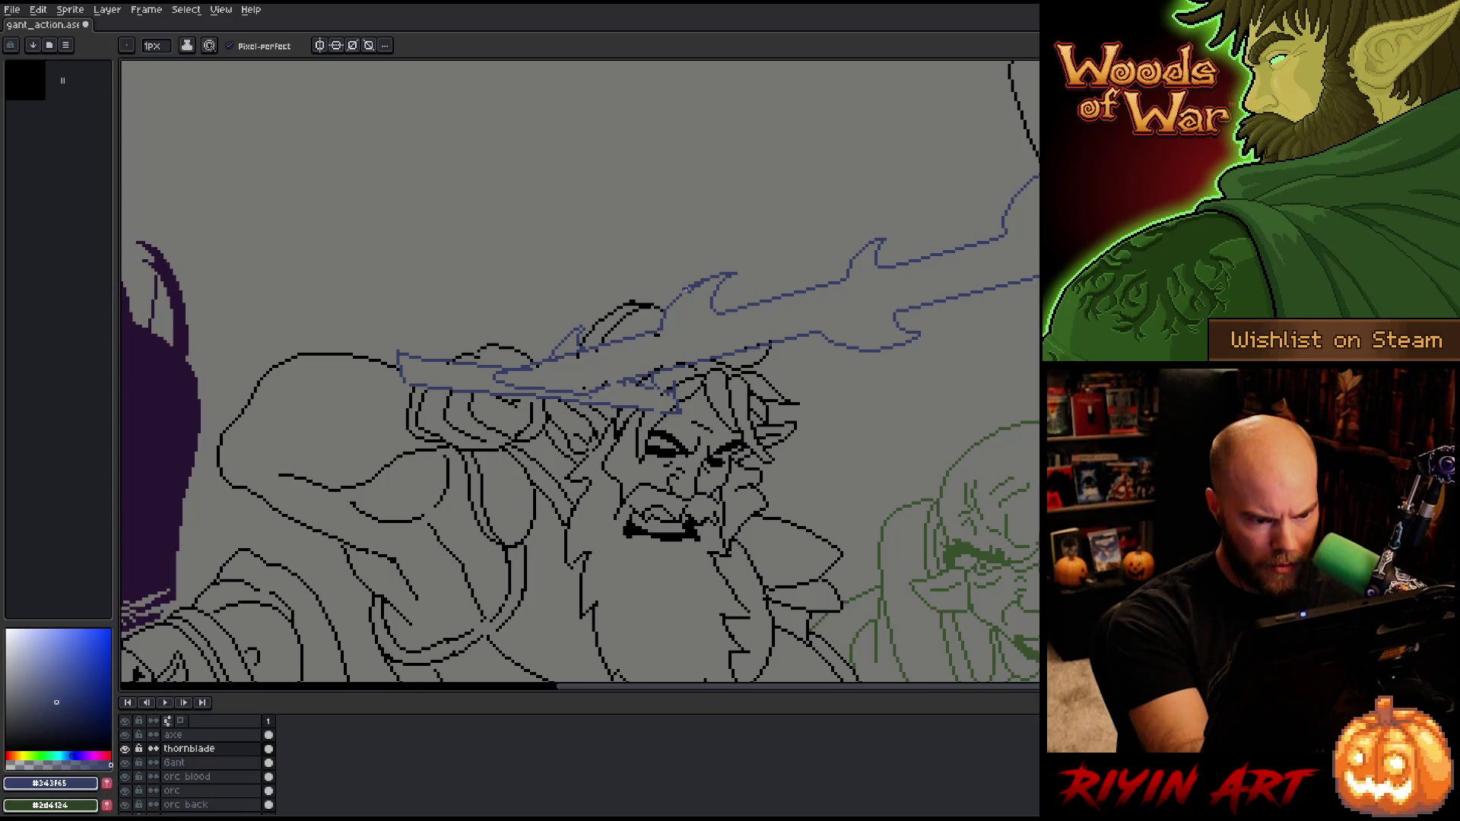
key(e)
key(b)
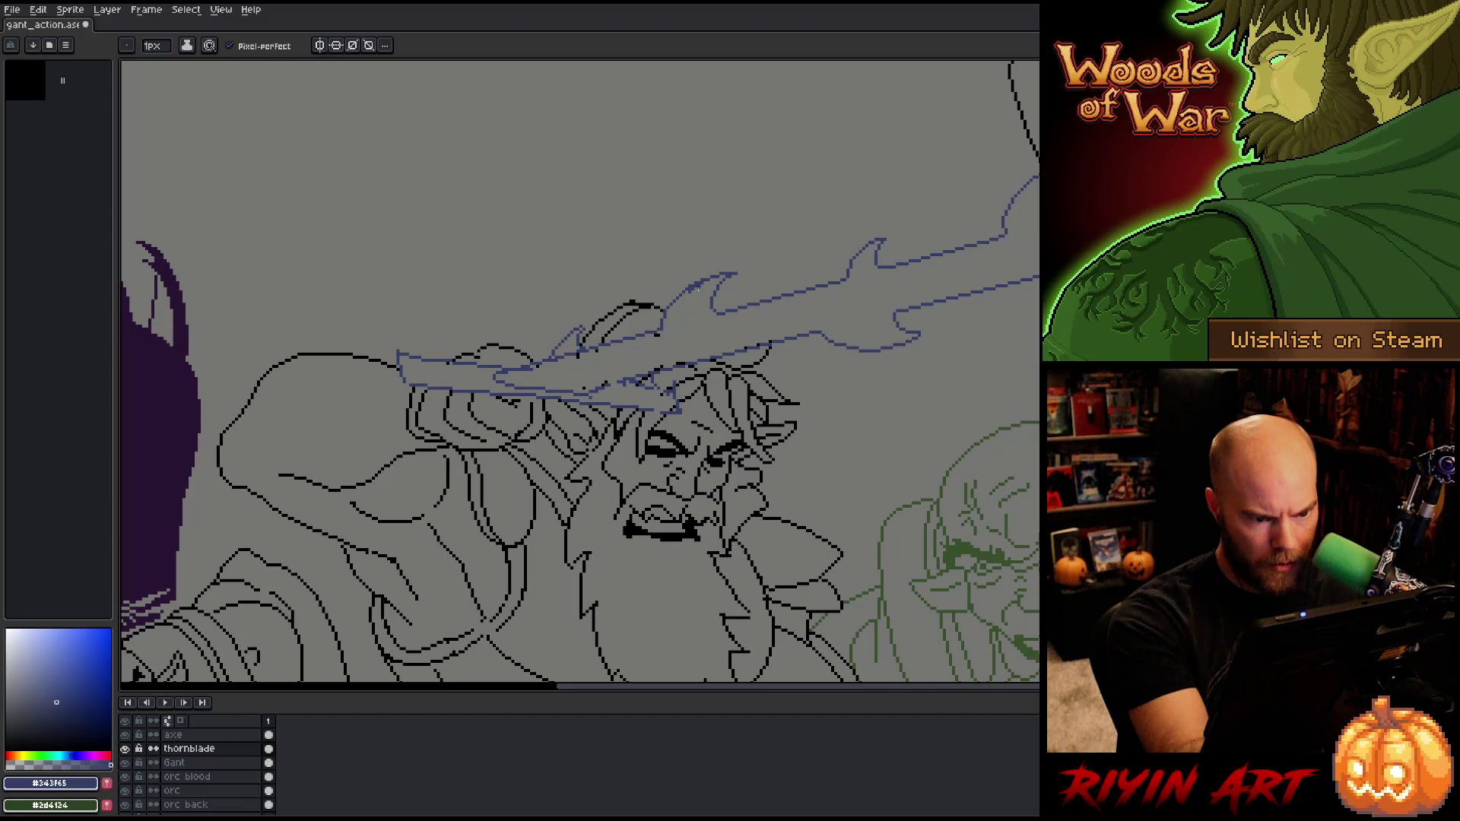
Step: Touch up the blade outline with pencil and eraser, then make Gant the active layer
key(e)
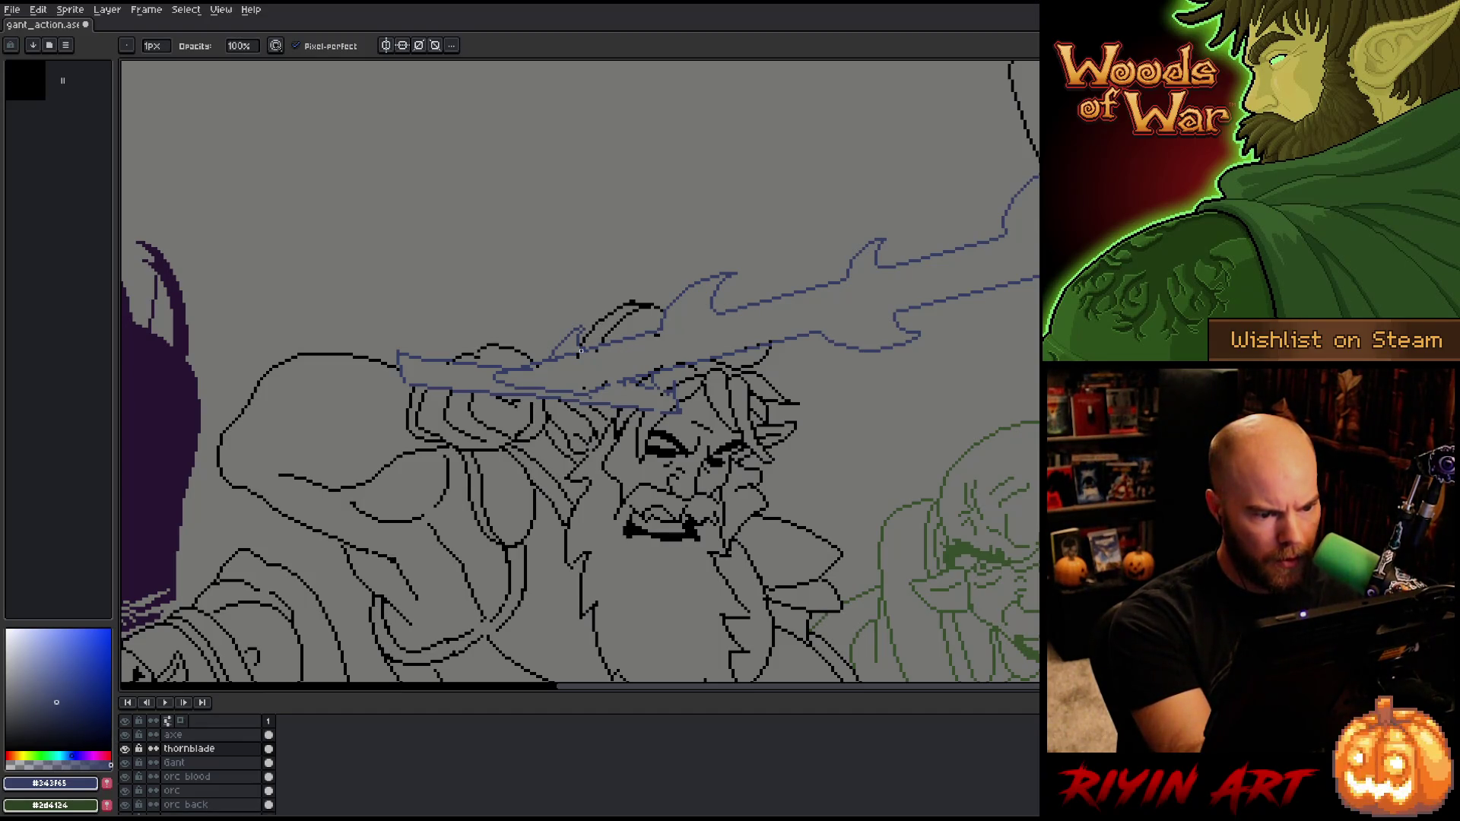
key(b)
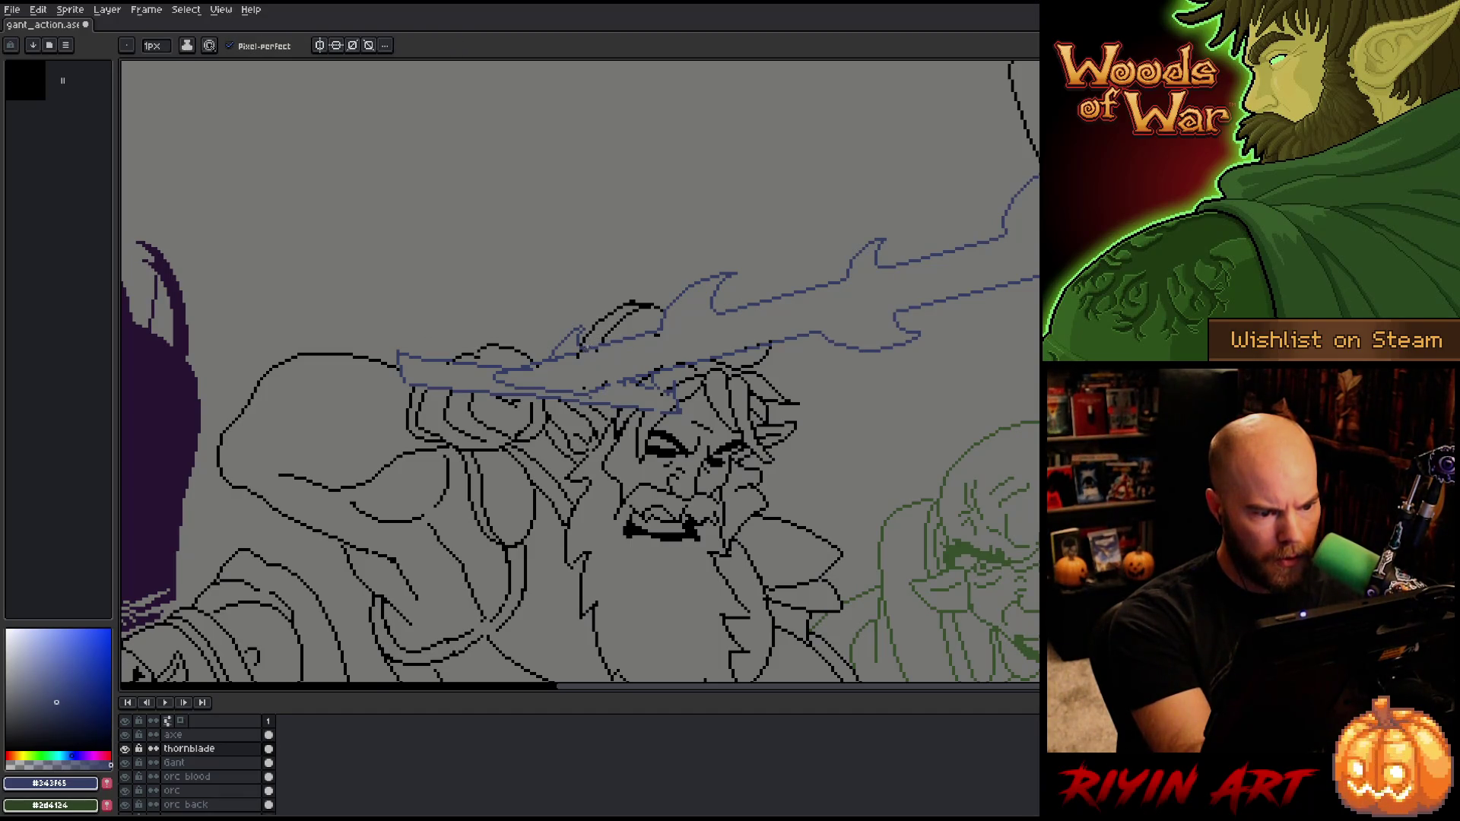
key(e)
key(b)
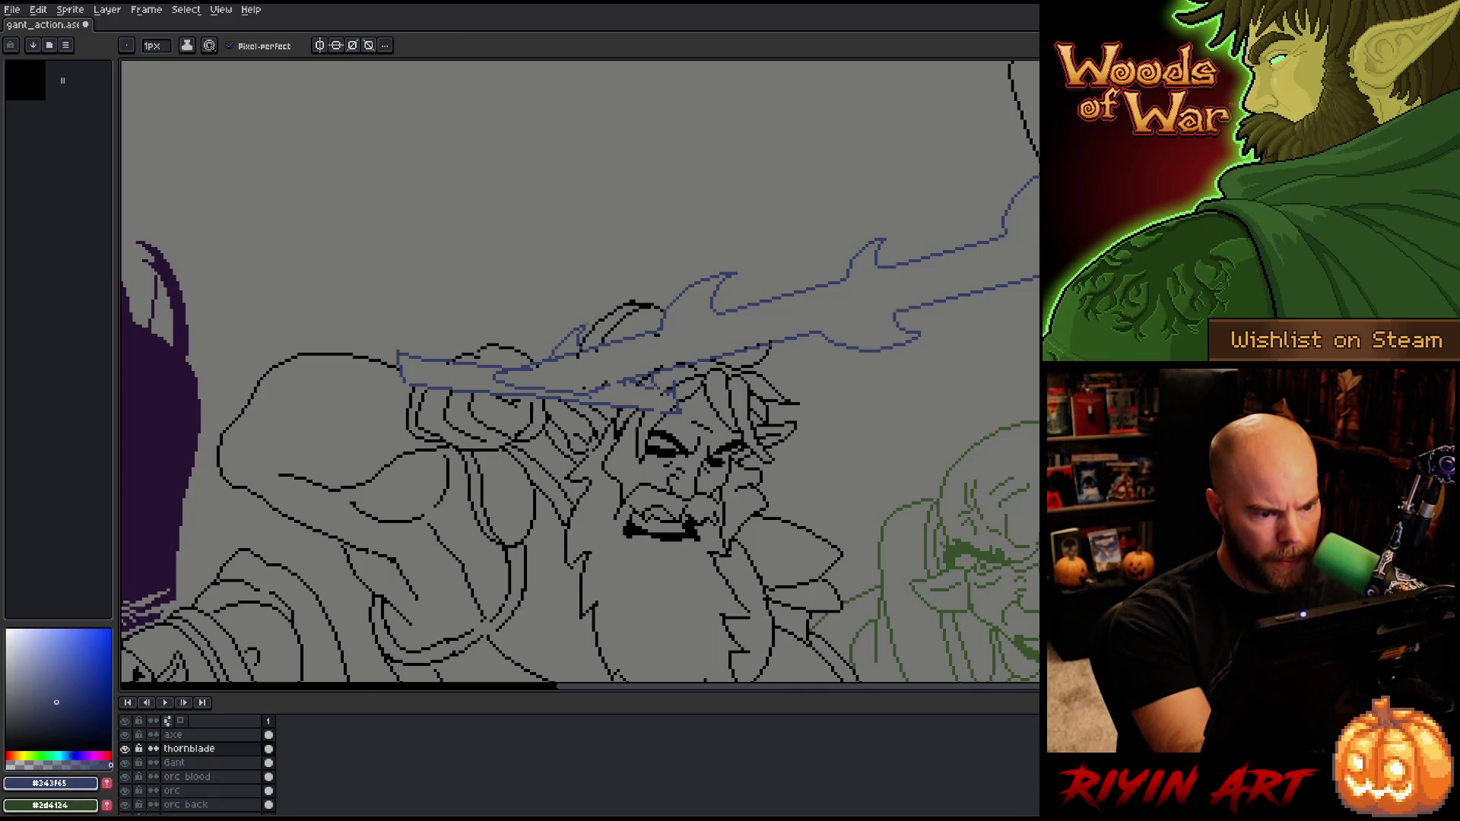
key(e)
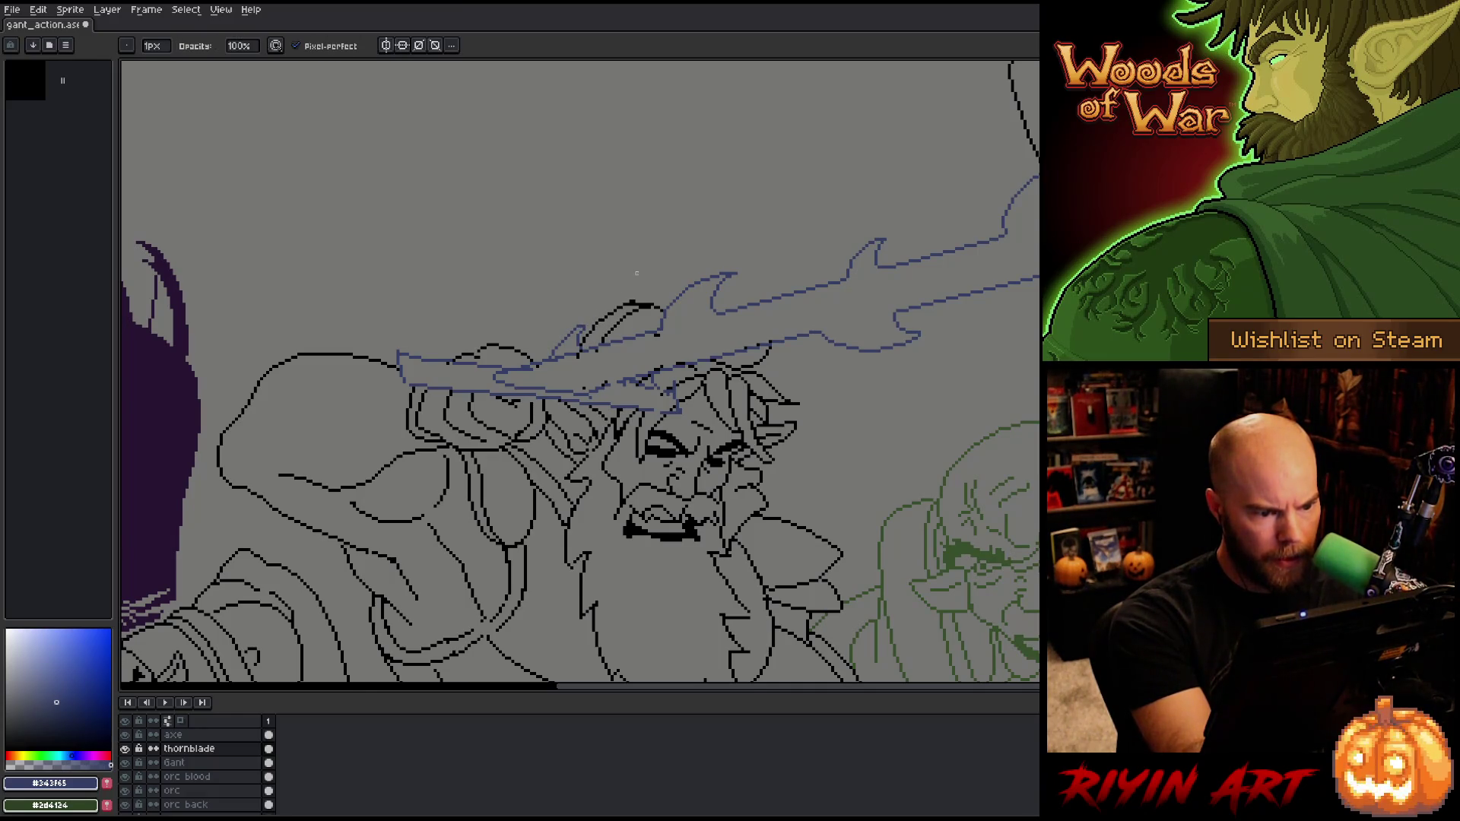
key(b)
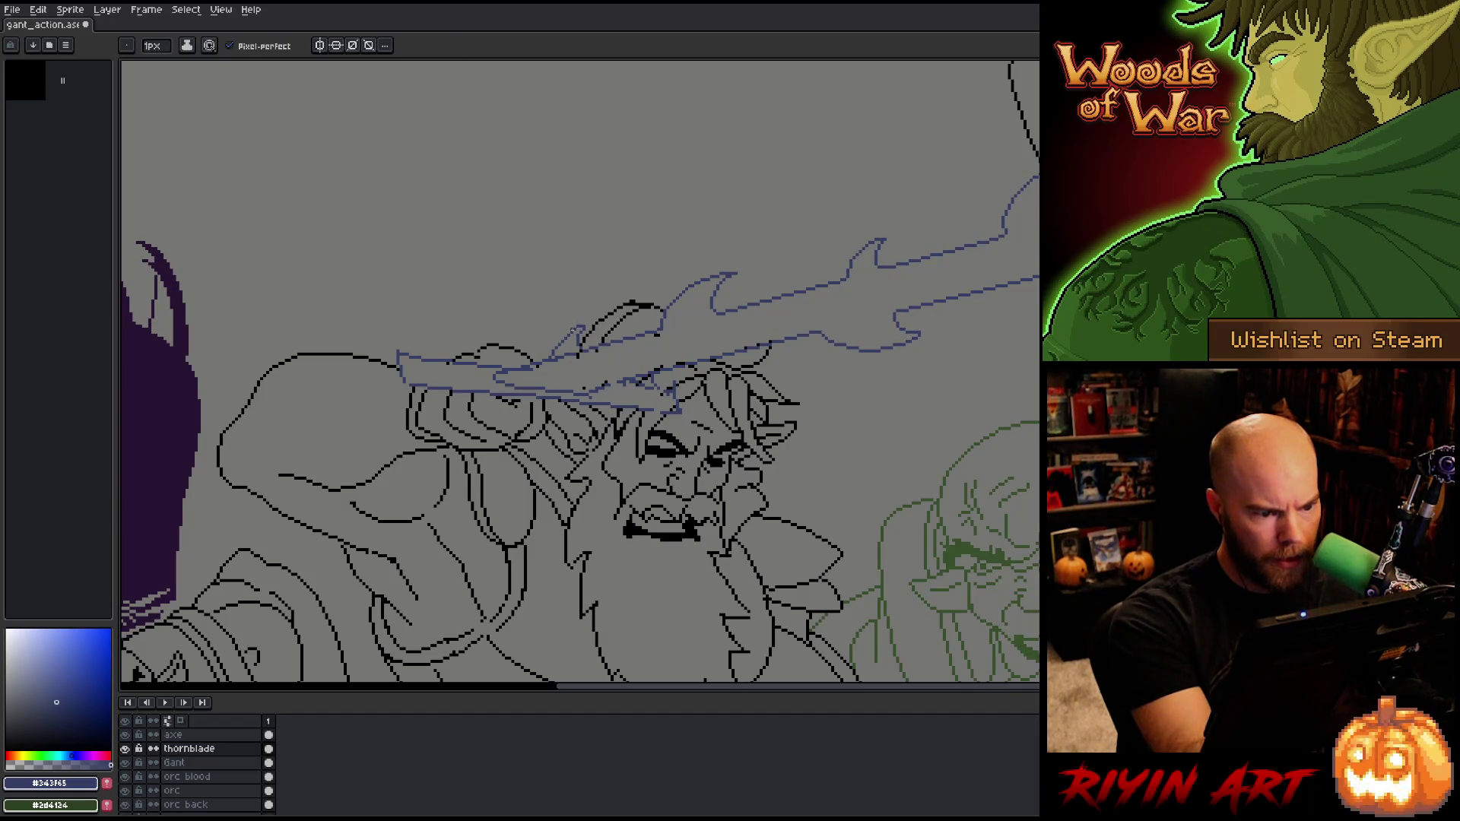
key(e)
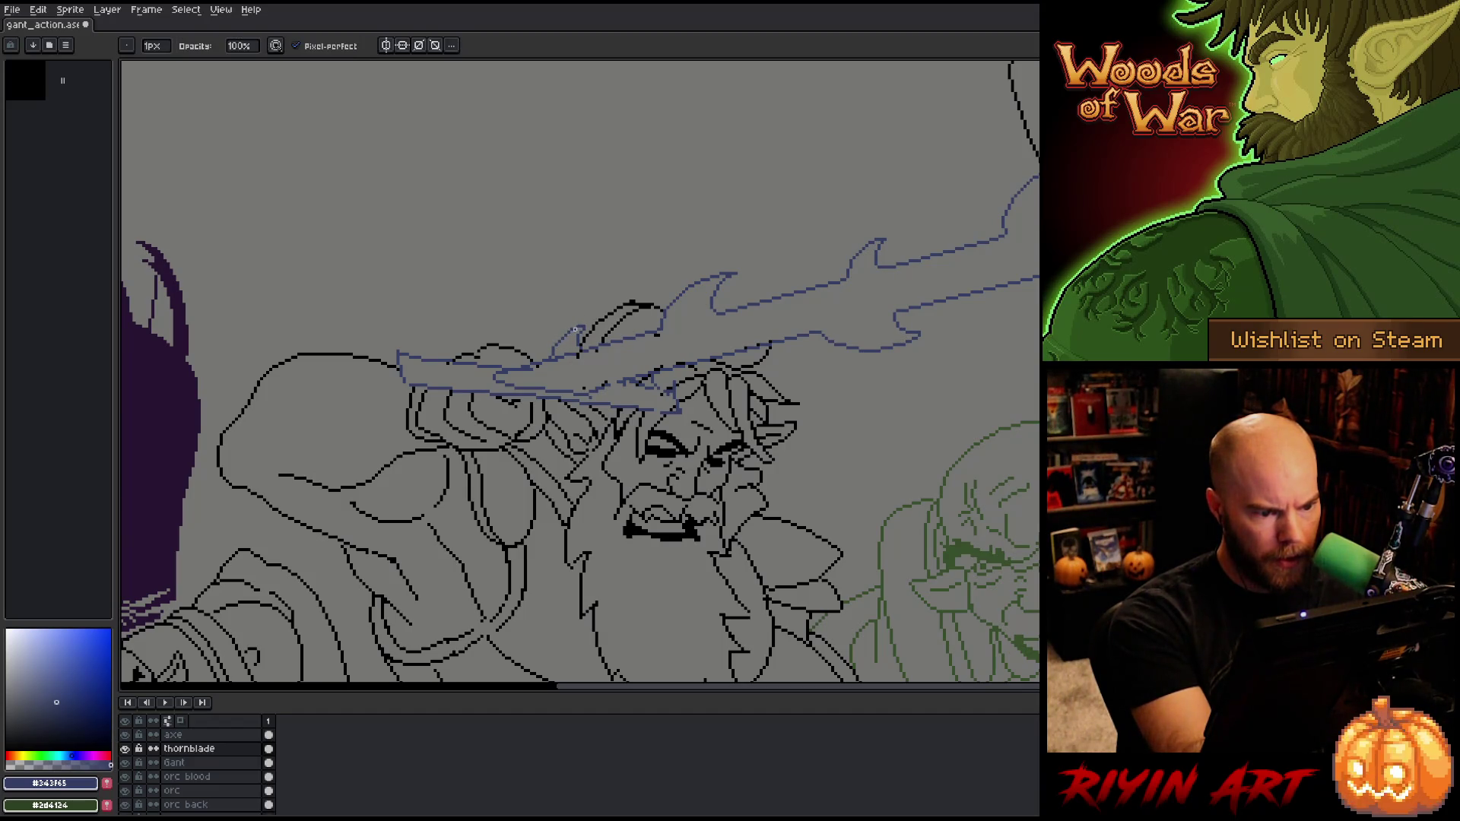
key(b)
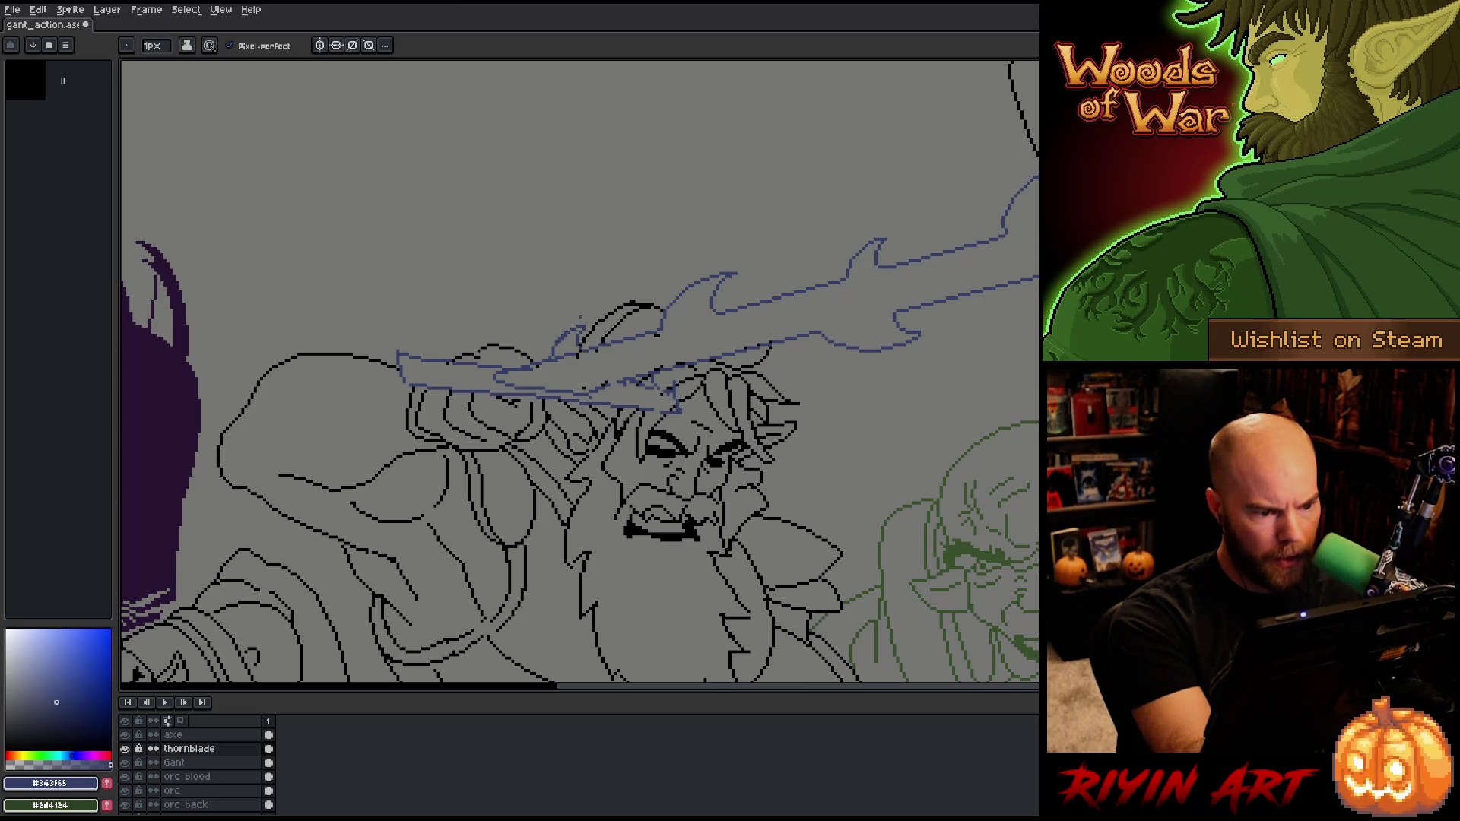
key(e)
key(b)
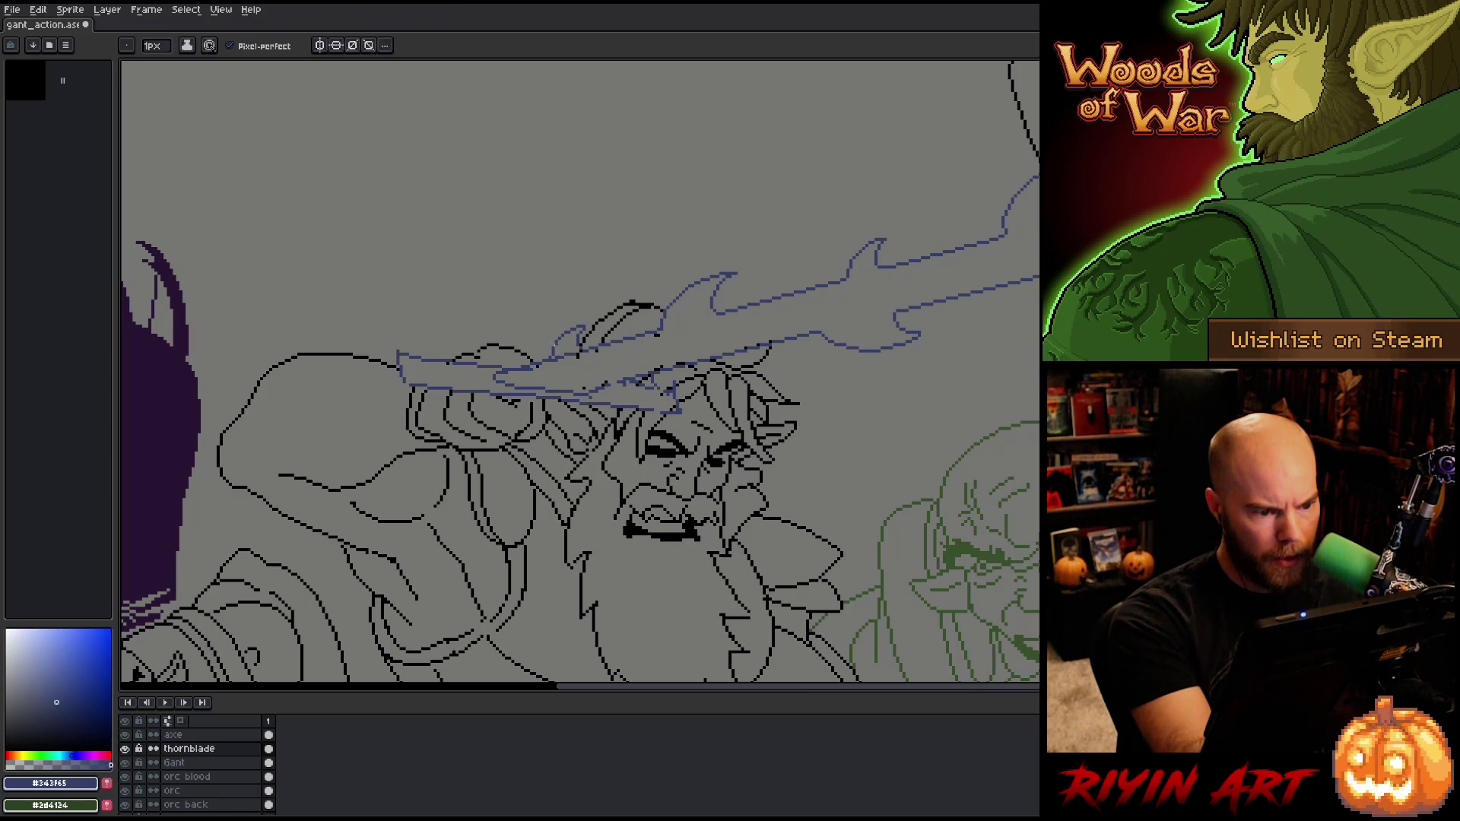
key(e)
key(b)
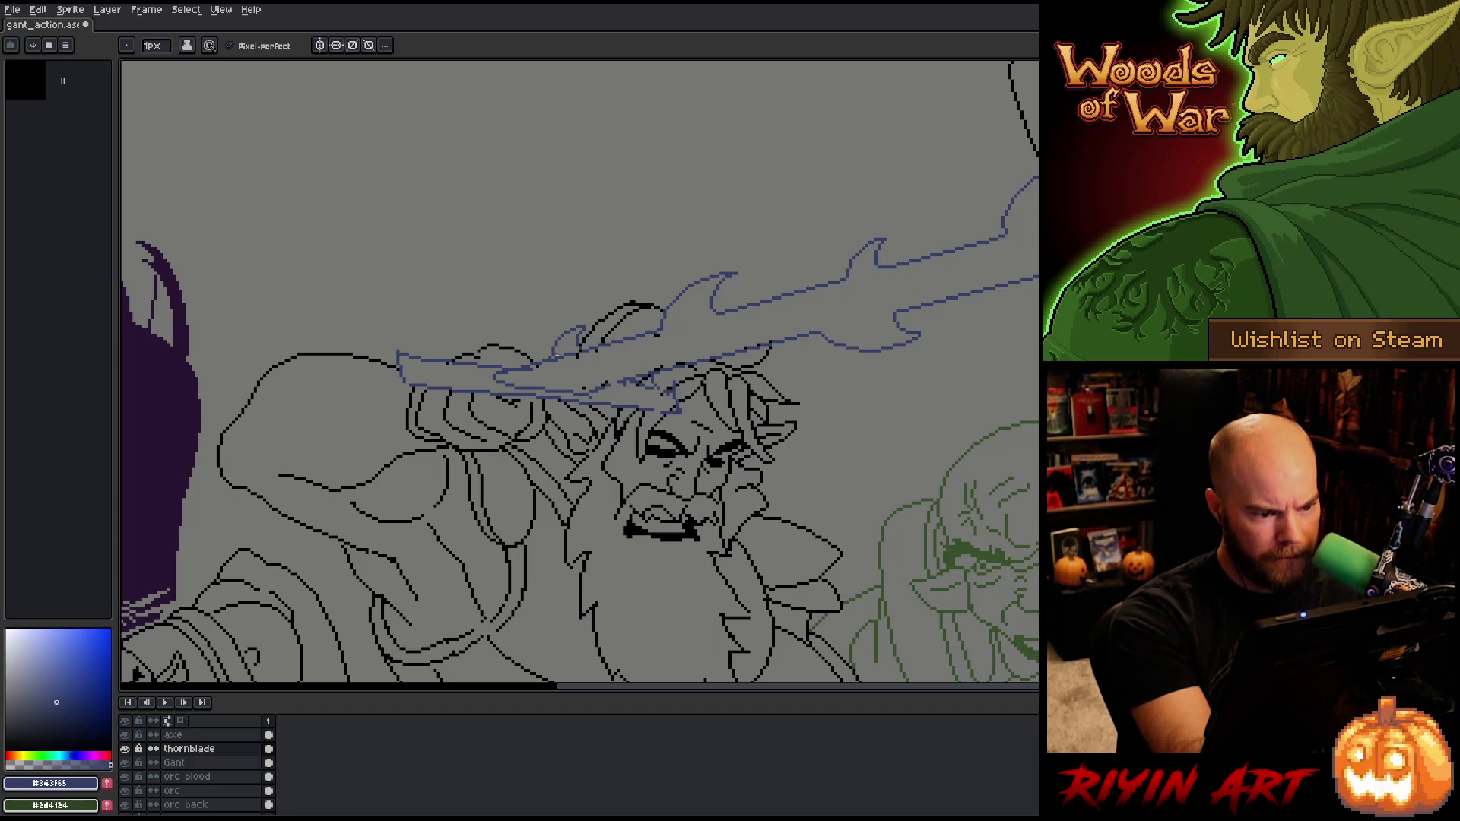
key(e)
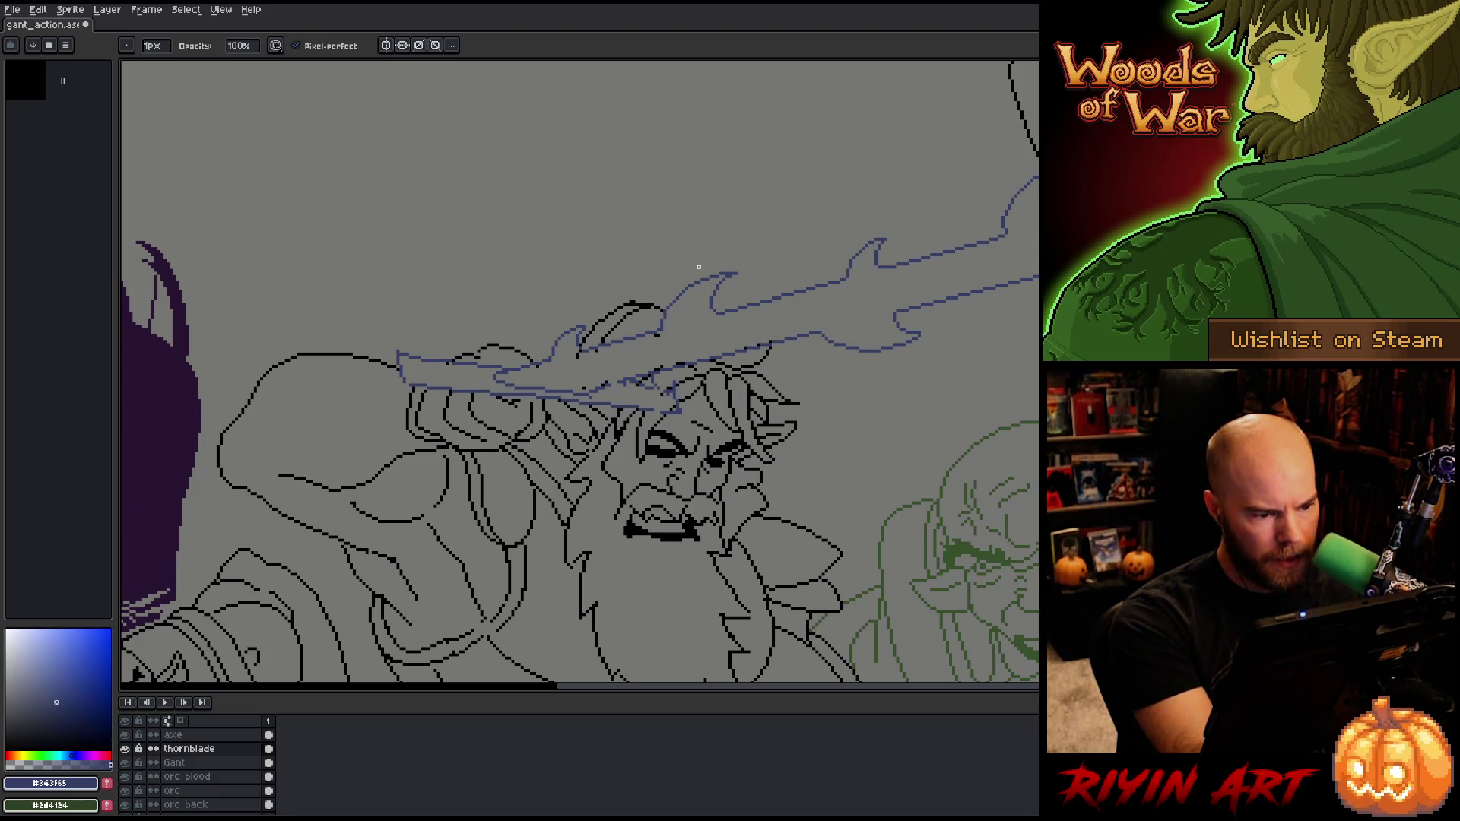
key(alt+Down)
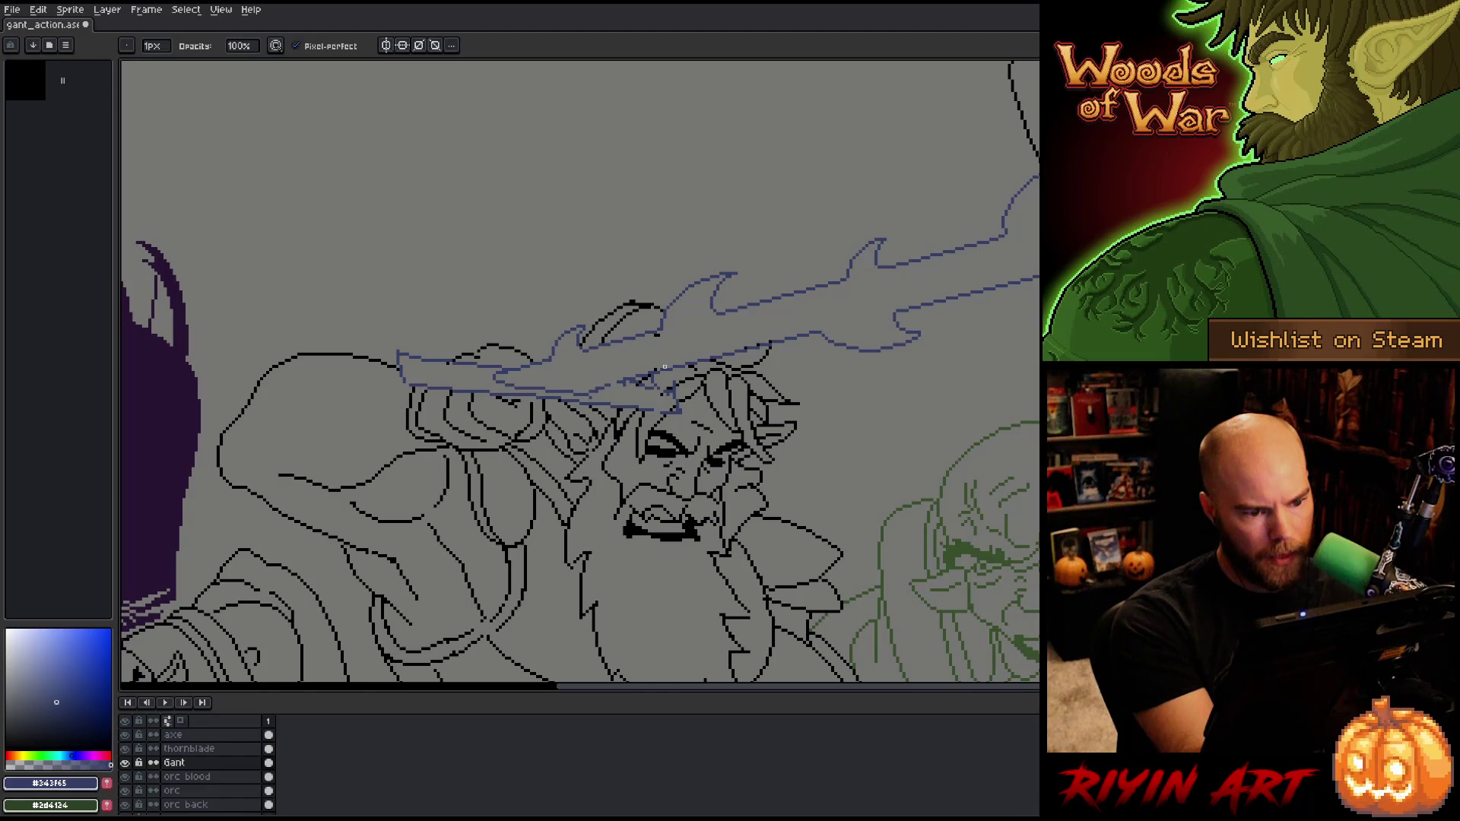
Step: Recentre the view on the giant's head and make thornblade the active layer again
mouse_move(779, 332)
mouse_down()
mouse_move(801, 286)
mouse_move(747, 232)
mouse_move(701, 218)
mouse_up()
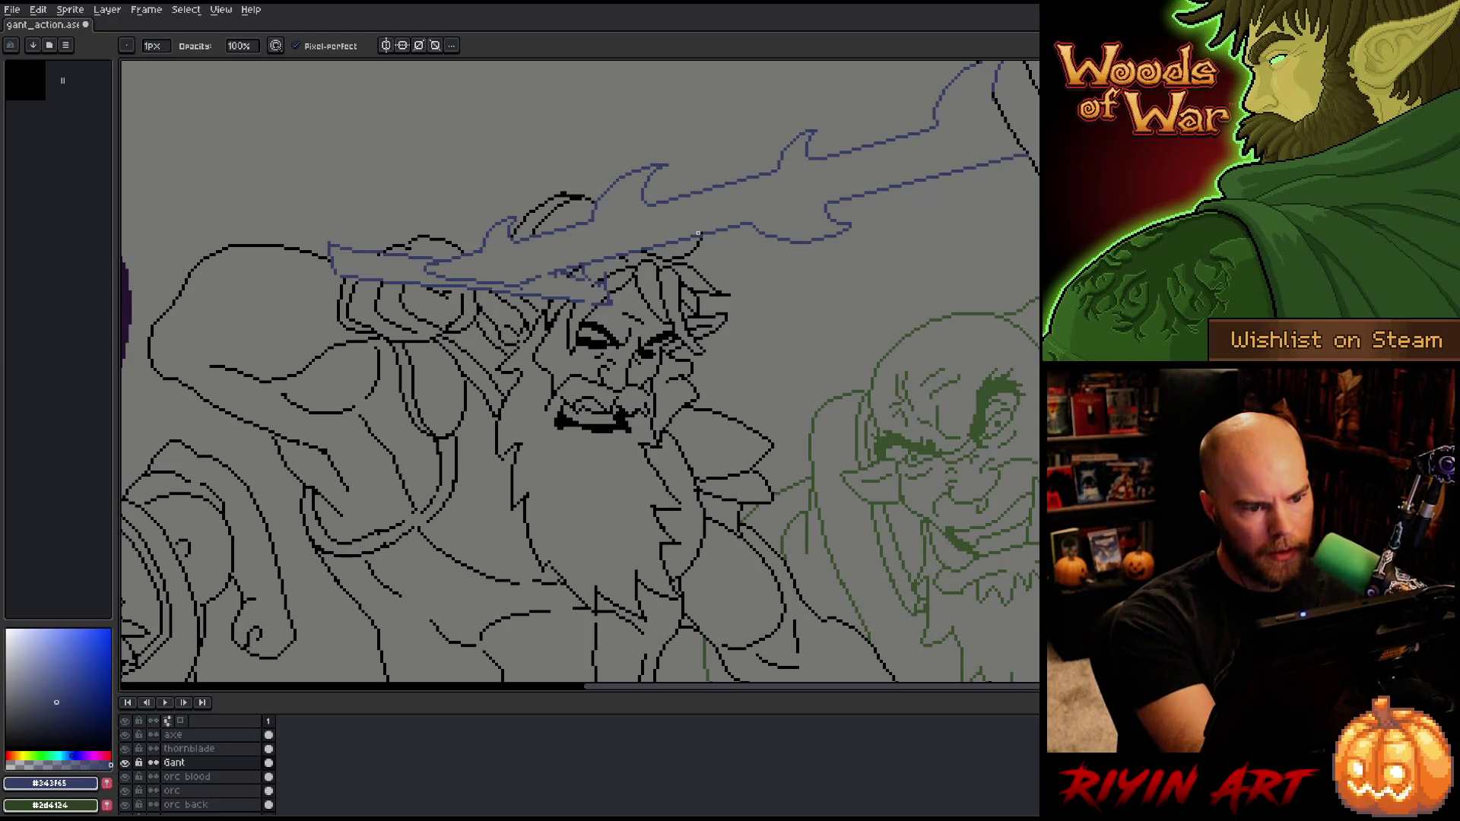
mouse_move(785, 332)
mouse_down()
mouse_move(785, 427)
mouse_move(697, 430)
mouse_move(792, 408)
mouse_up()
key(e)
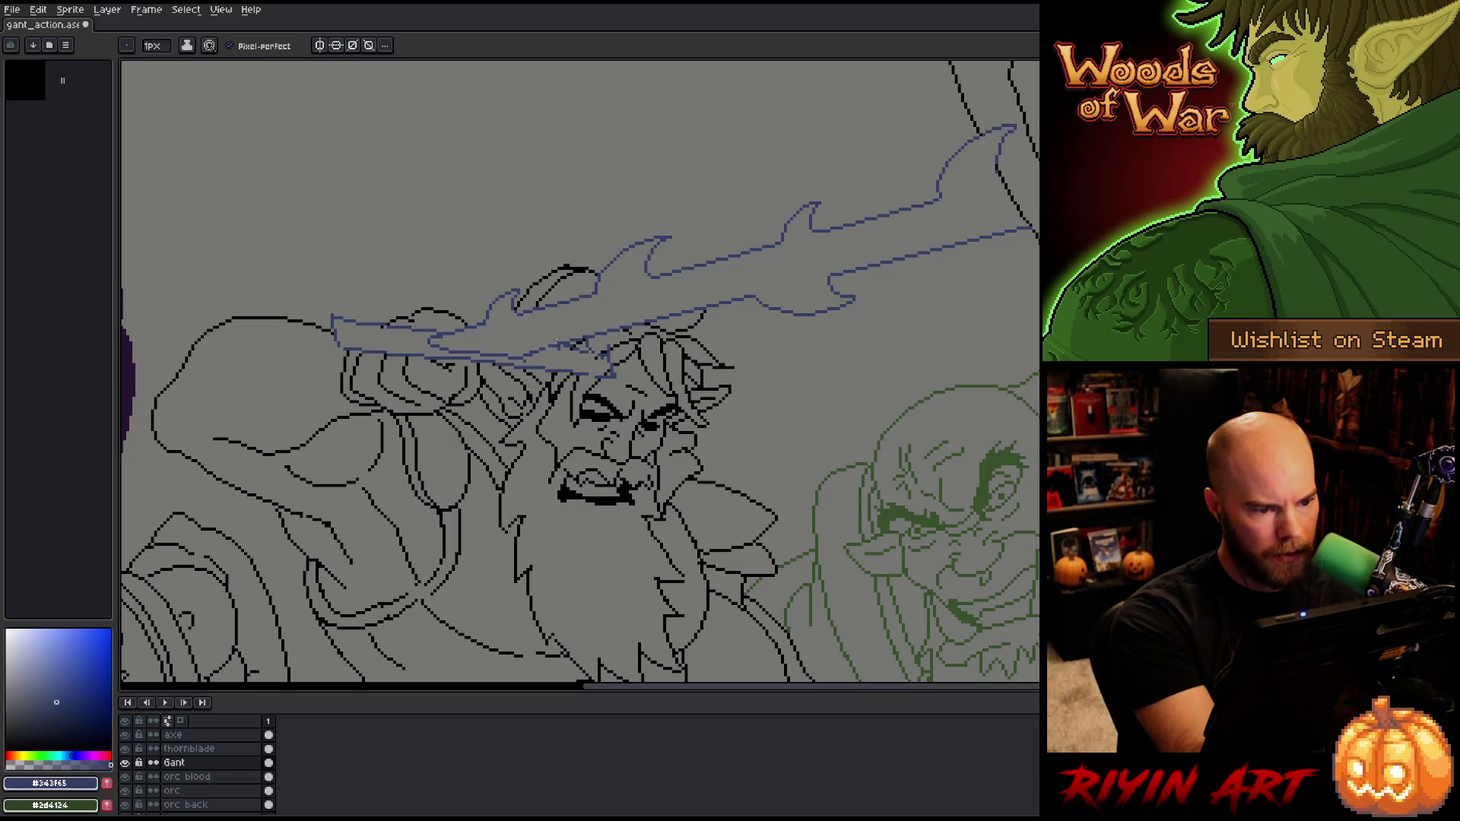
key(b)
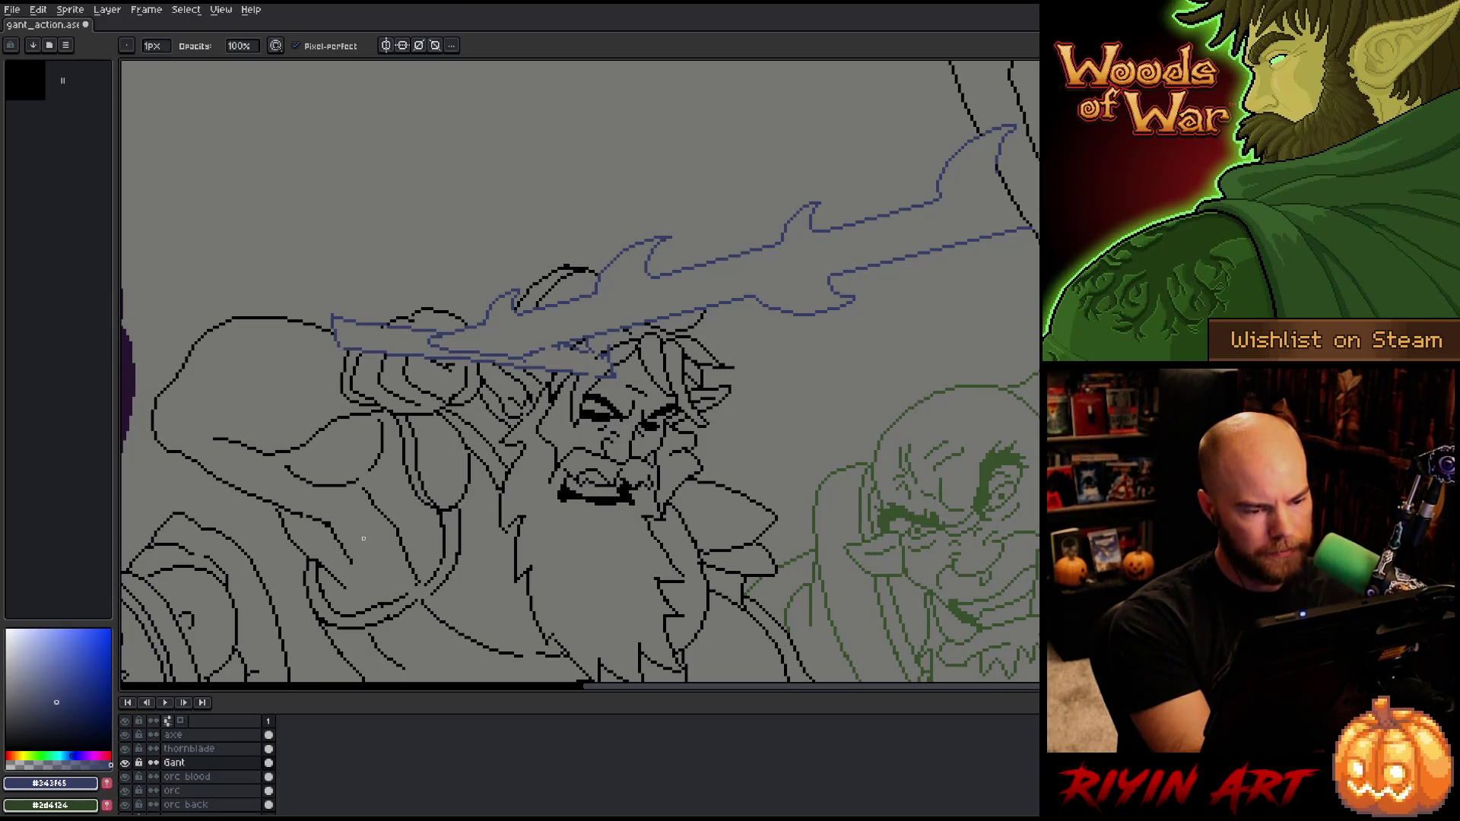
click(220, 749)
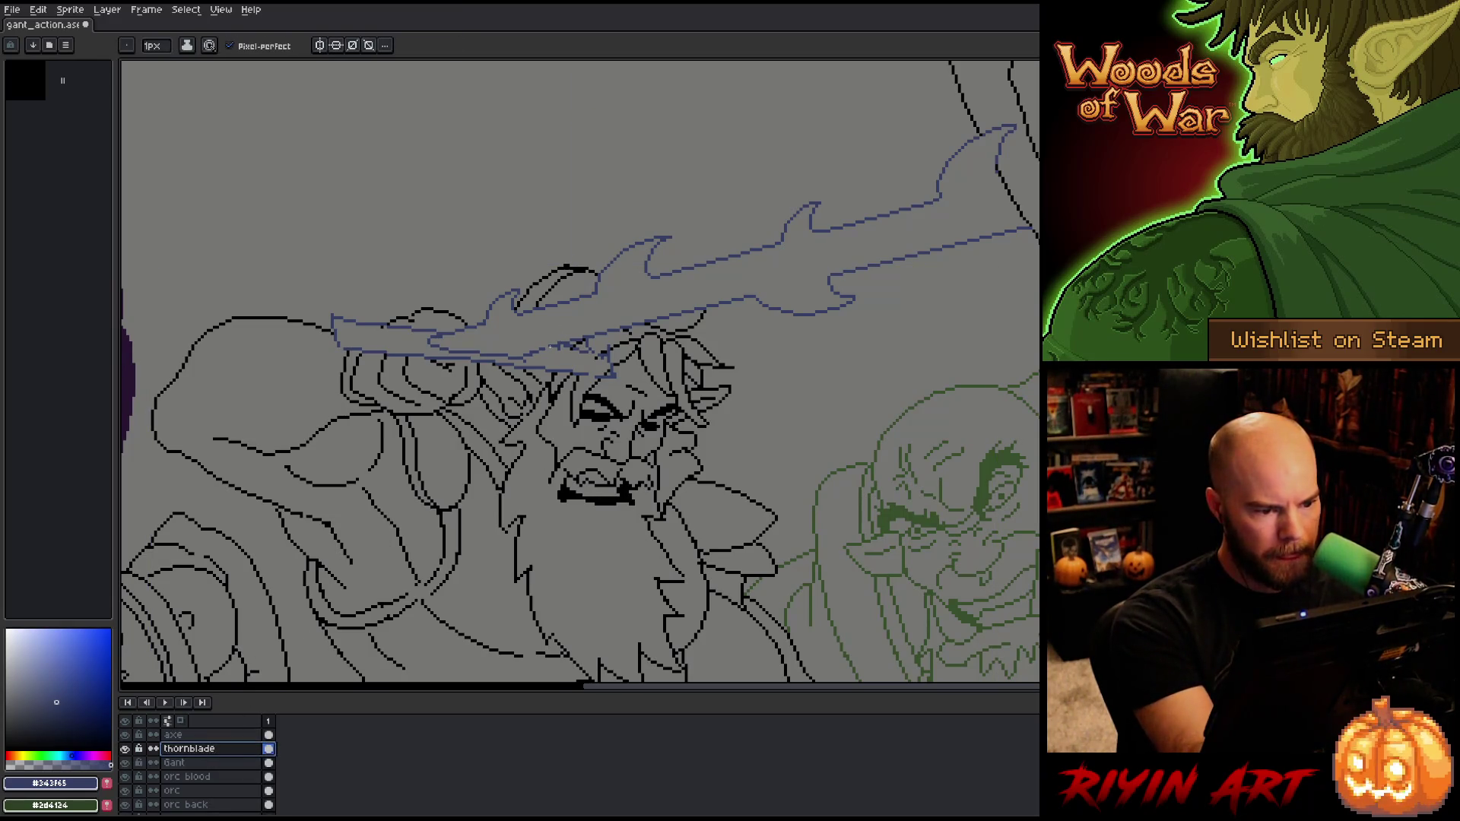
key(b)
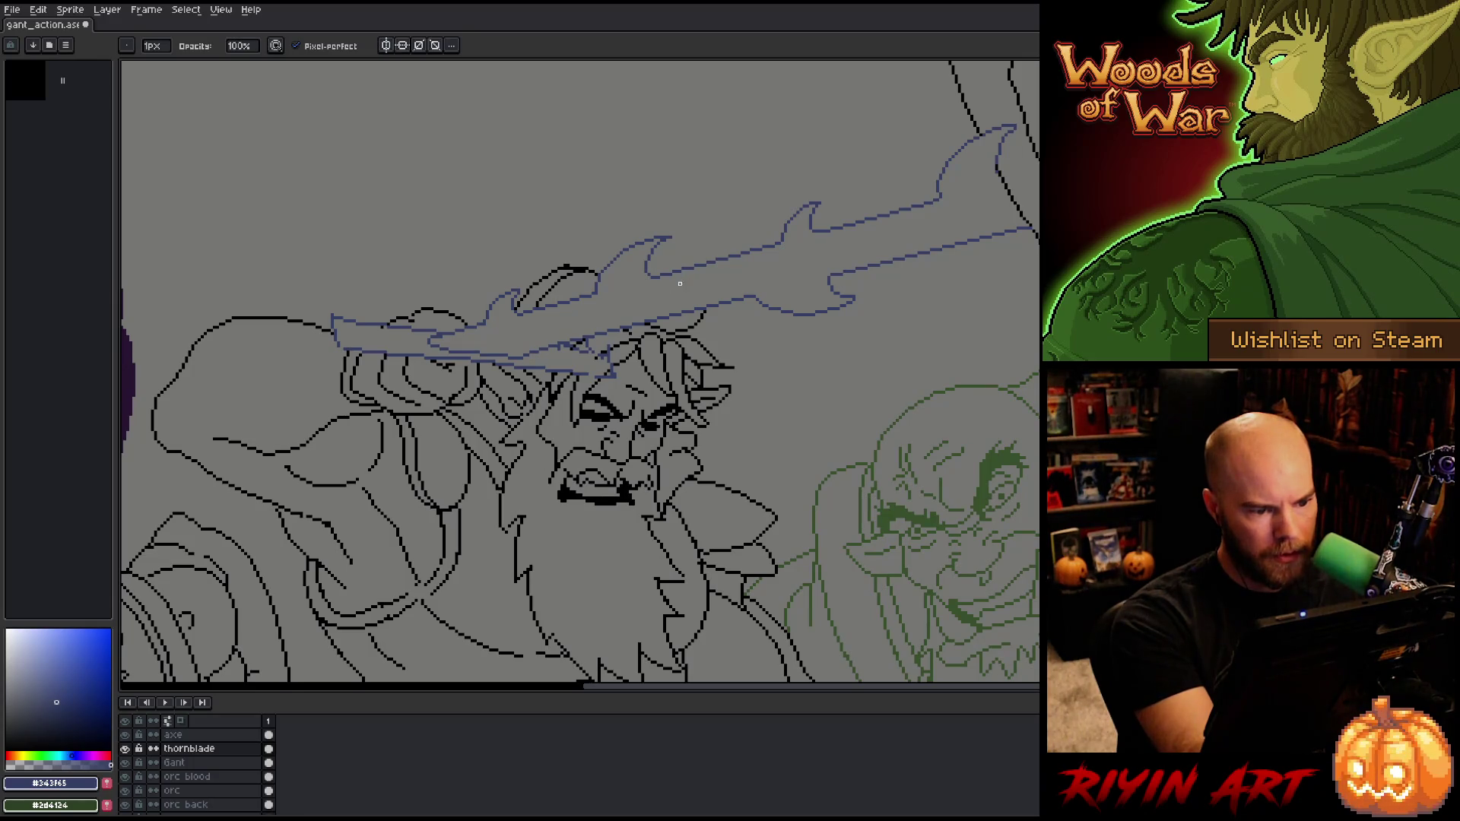
key(e)
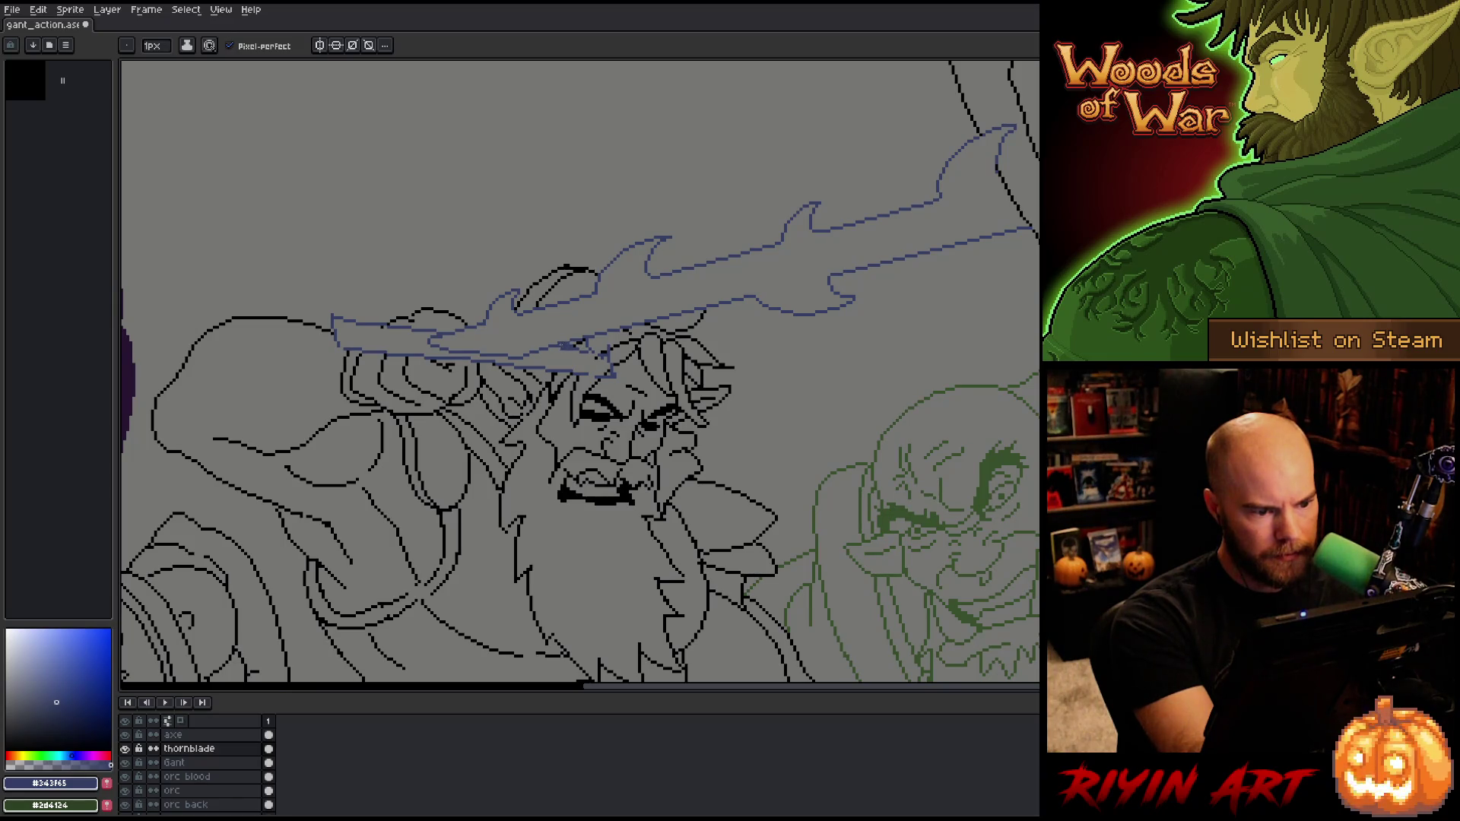
key(b)
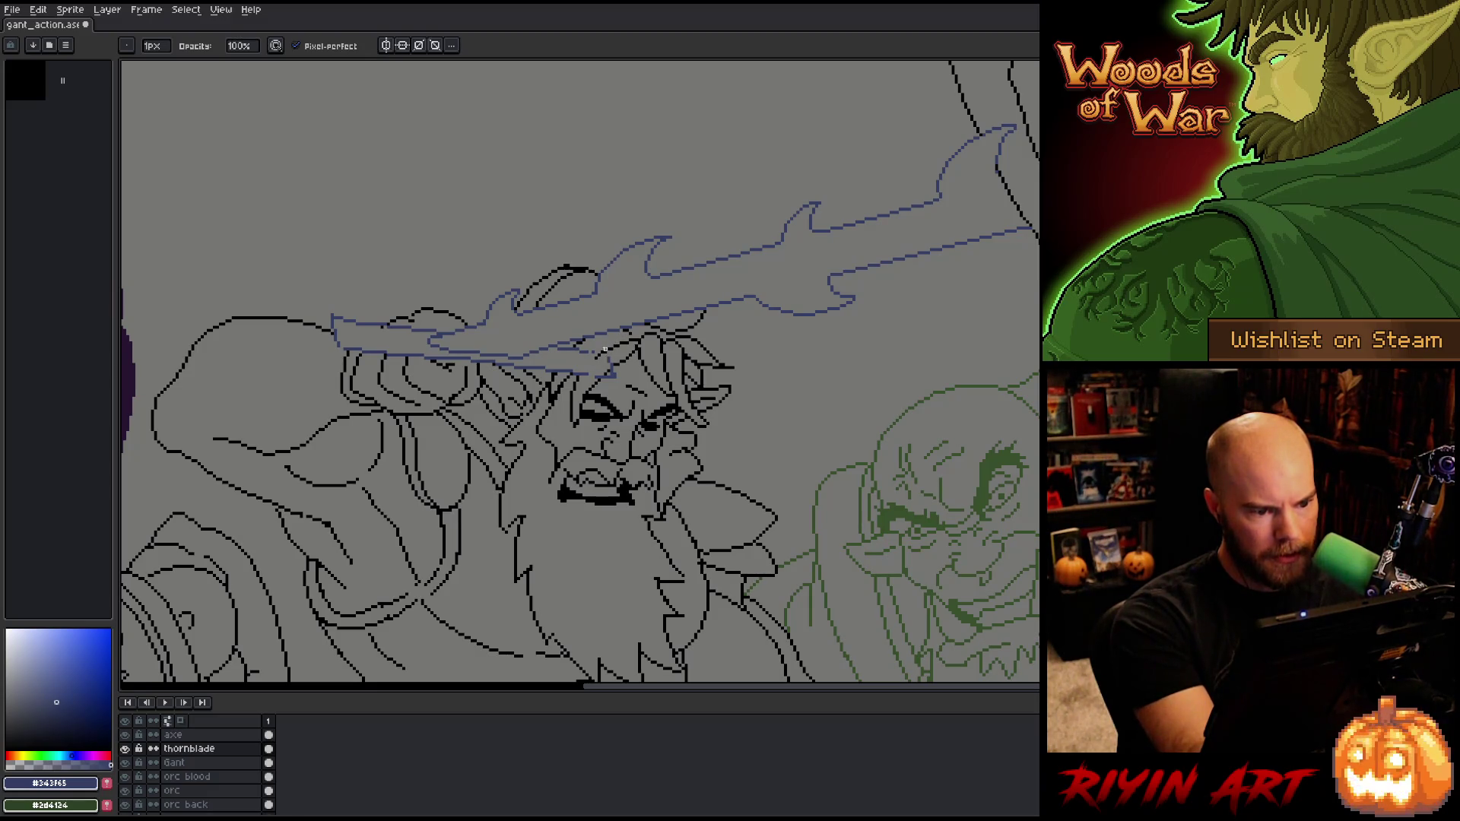
key(e)
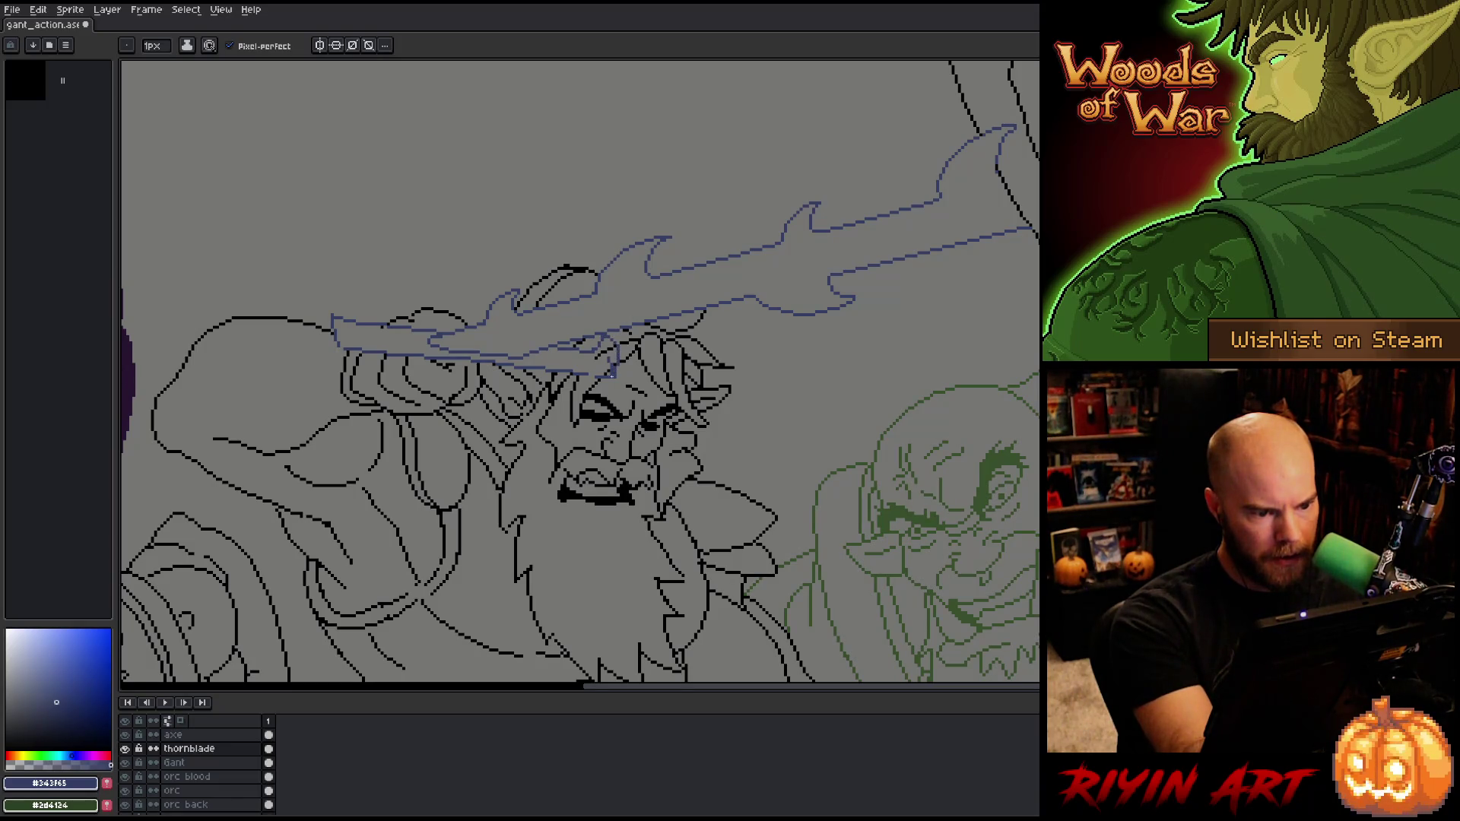
key(b)
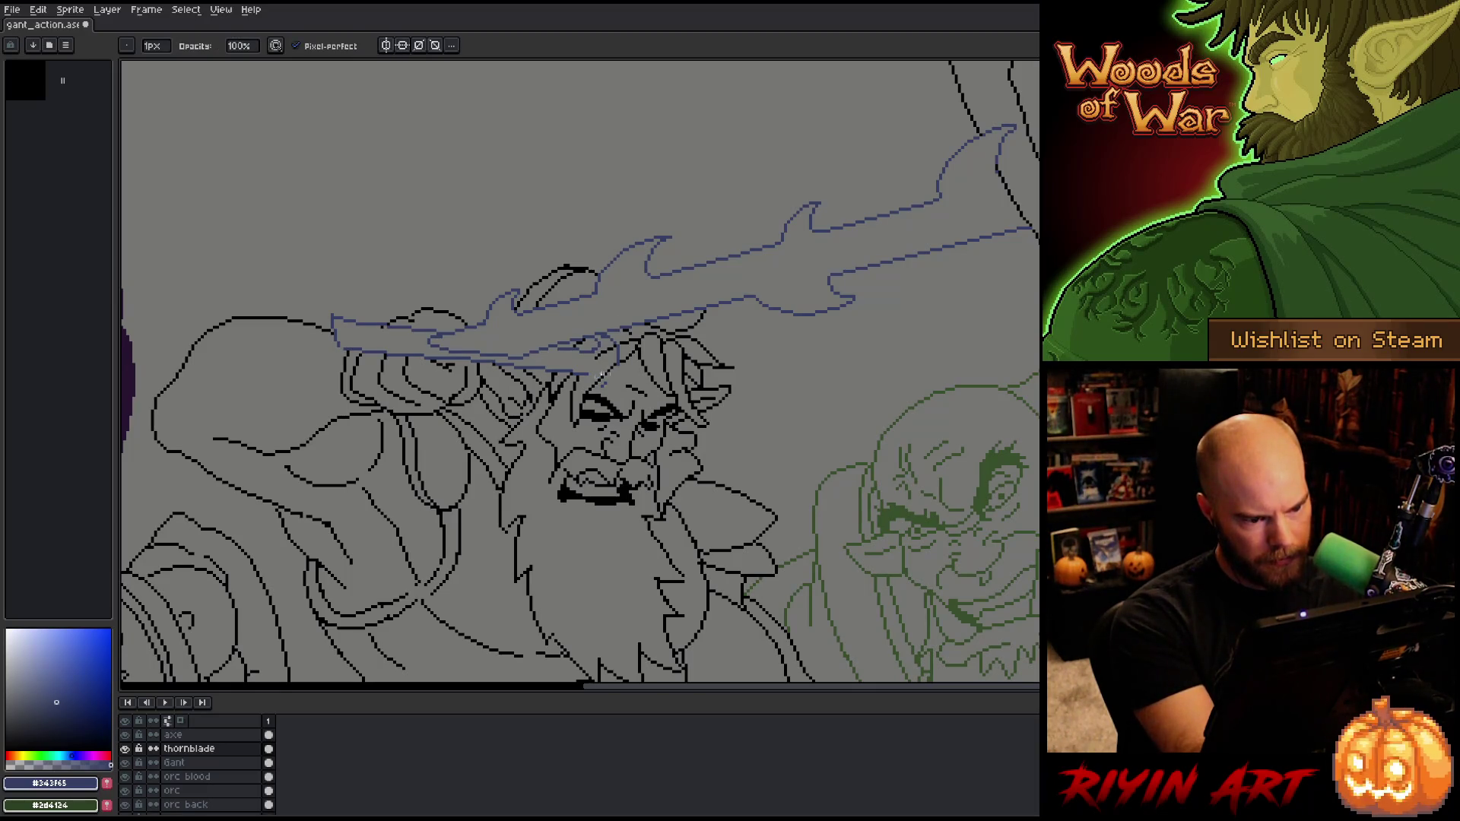
key(e)
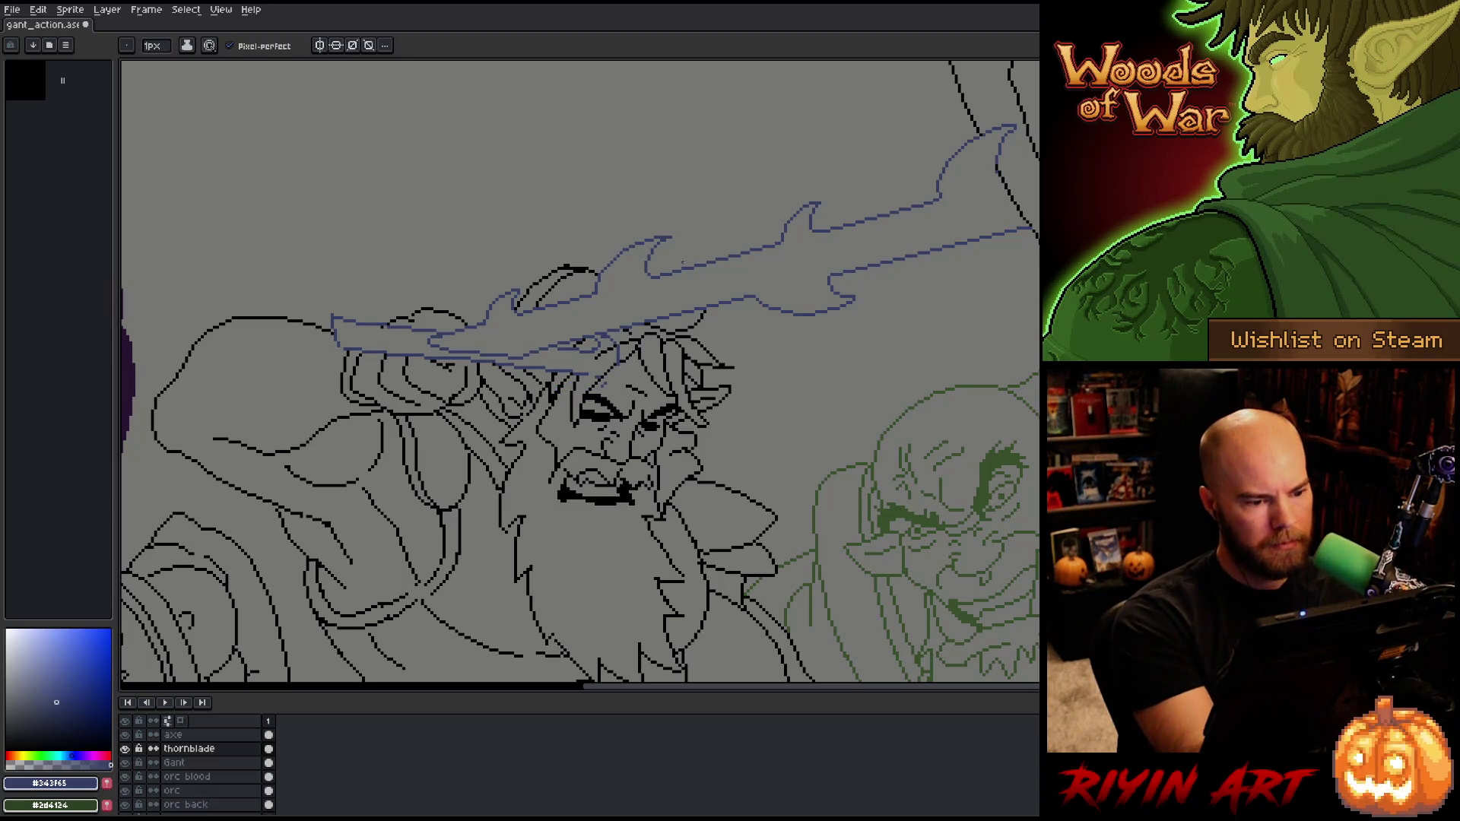
Step: Erase the stray dark line below the blade and redraw a blue line along its underside
key(e)
drag(614, 341, 616, 356)
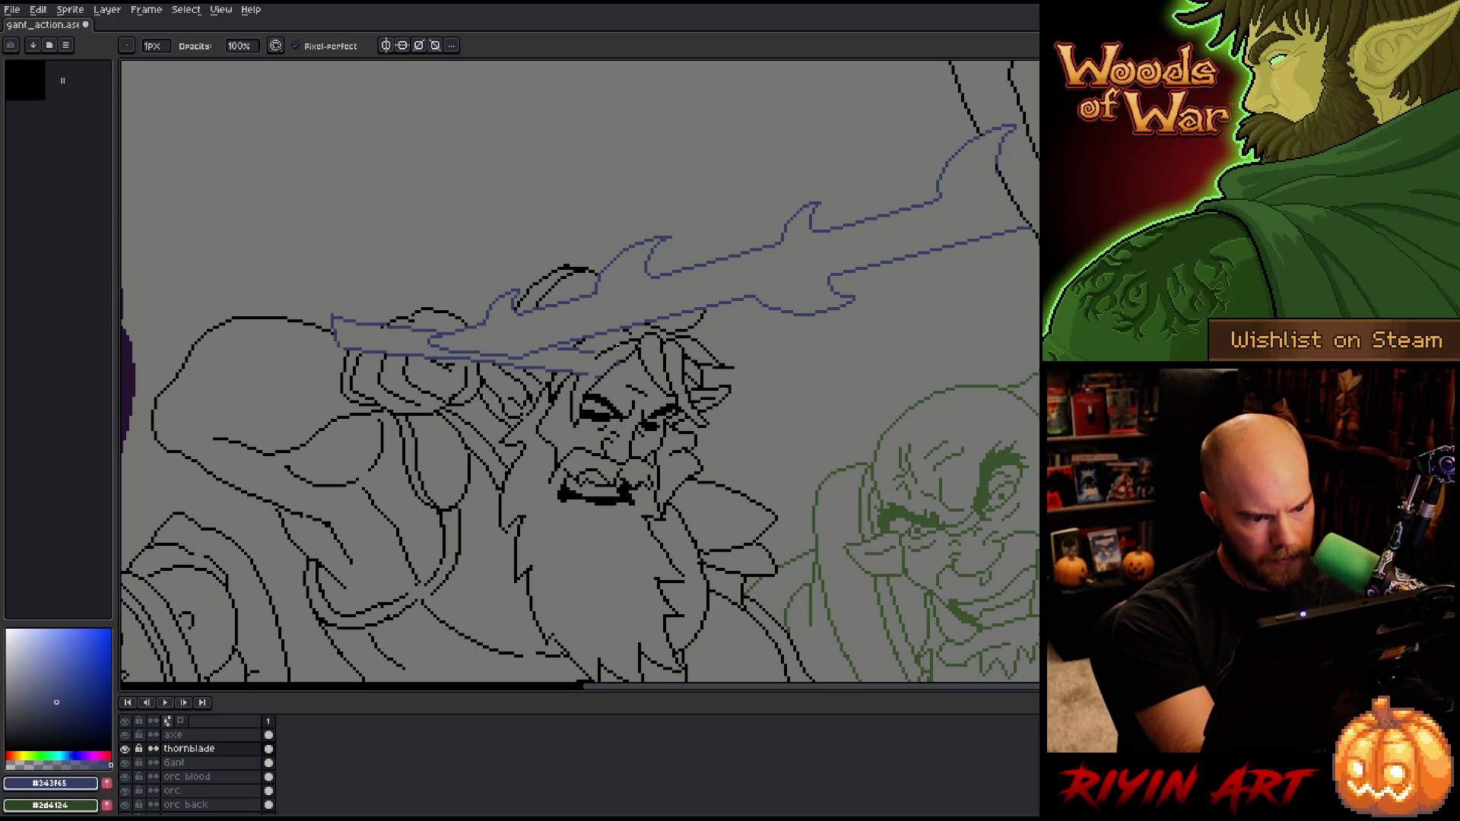
key(e)
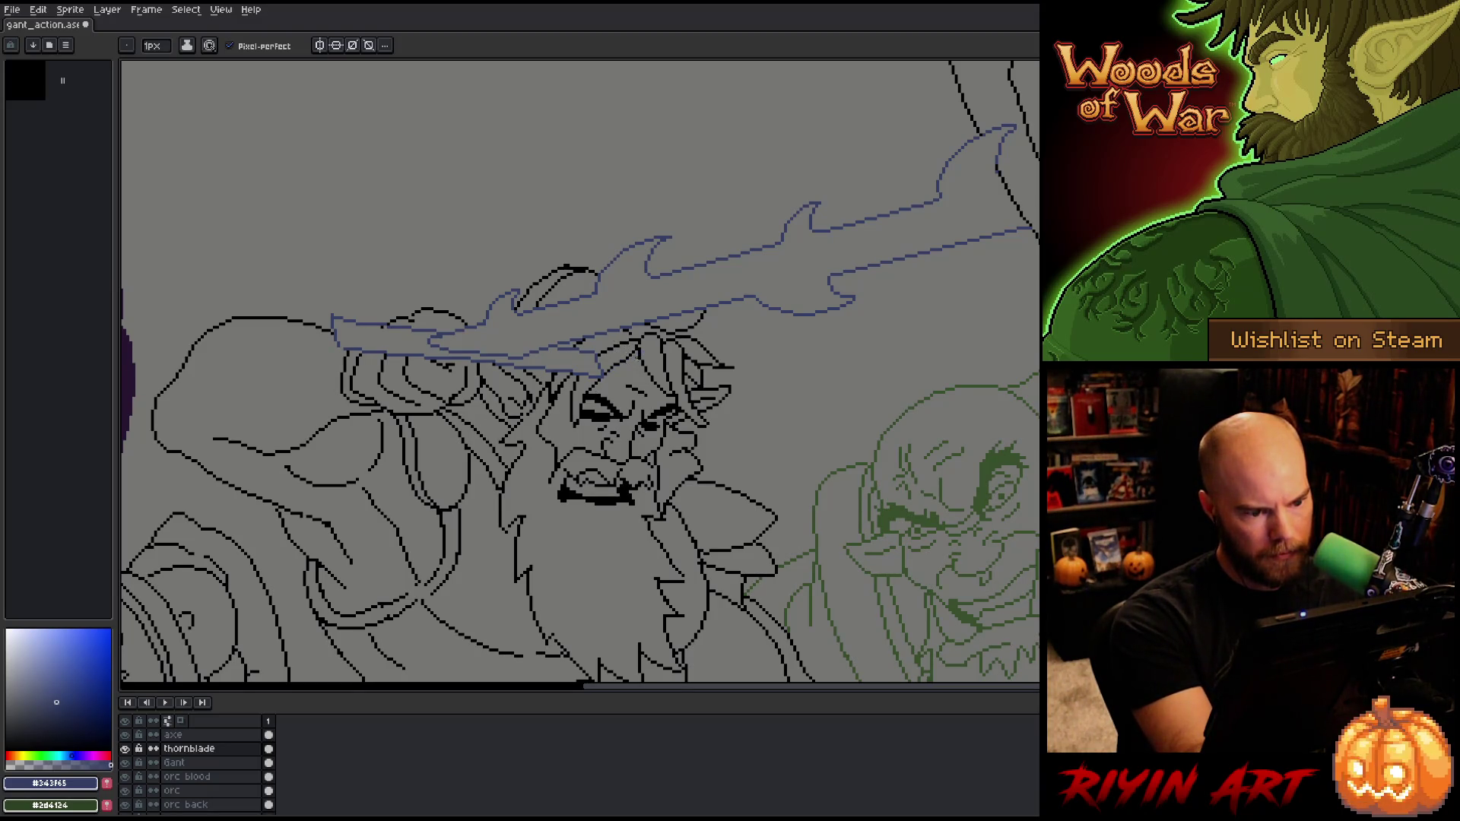
drag(563, 400, 650, 353)
key(ctrl+z)
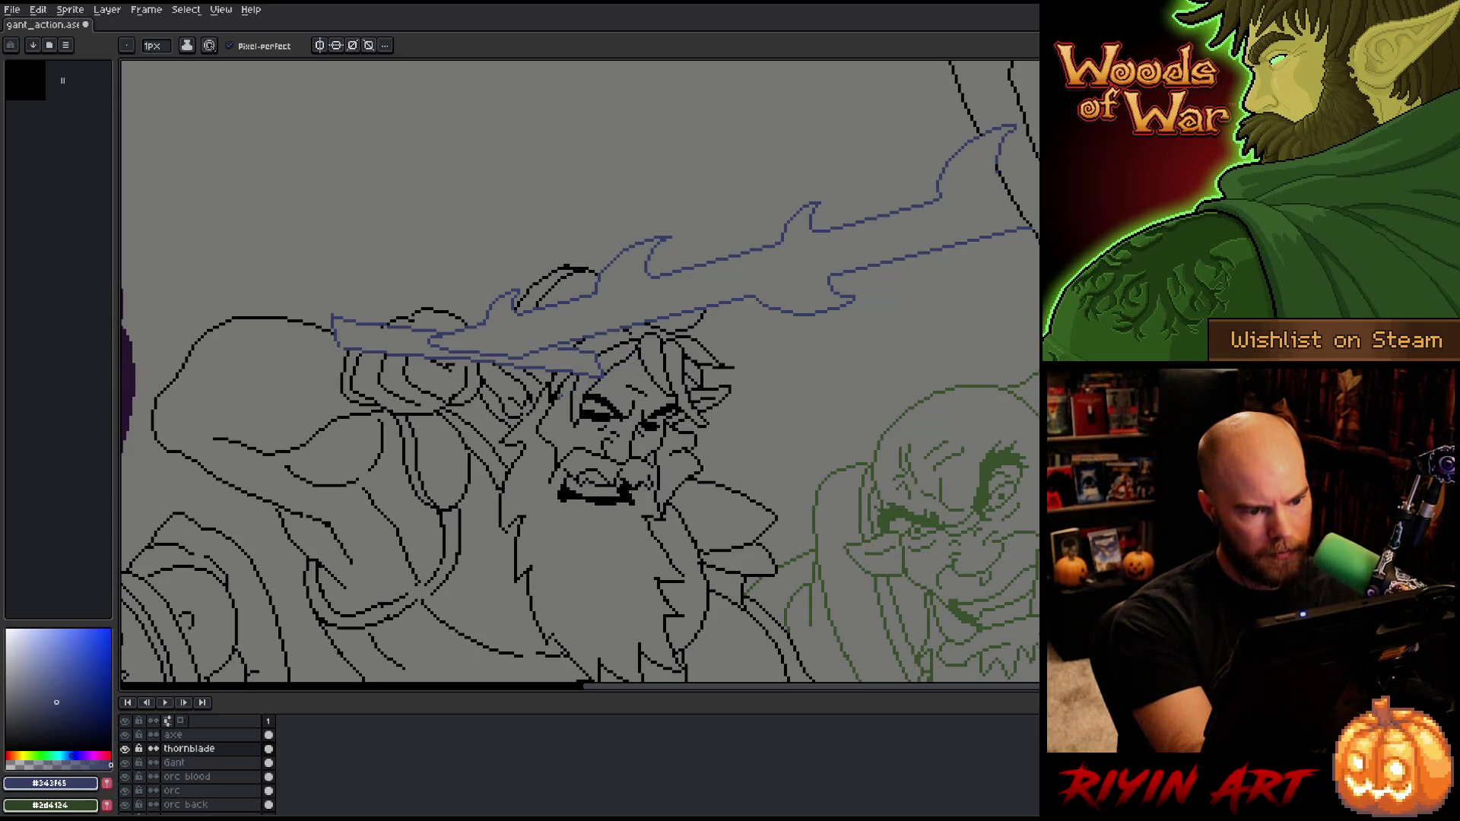
drag(577, 392, 666, 354)
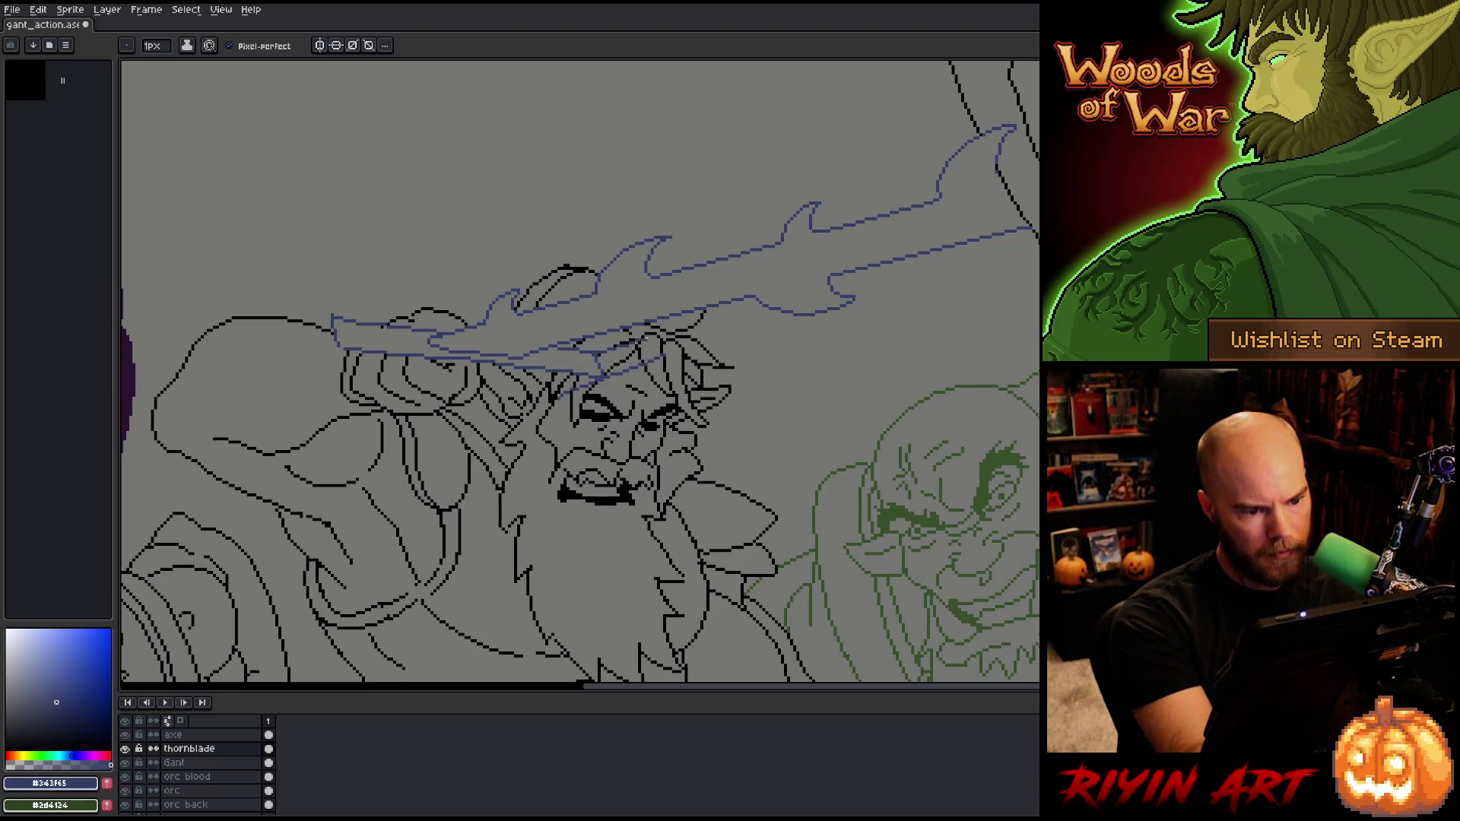
mouse_move(534, 382)
mouse_down()
mouse_move(559, 372)
mouse_move(540, 403)
mouse_up()
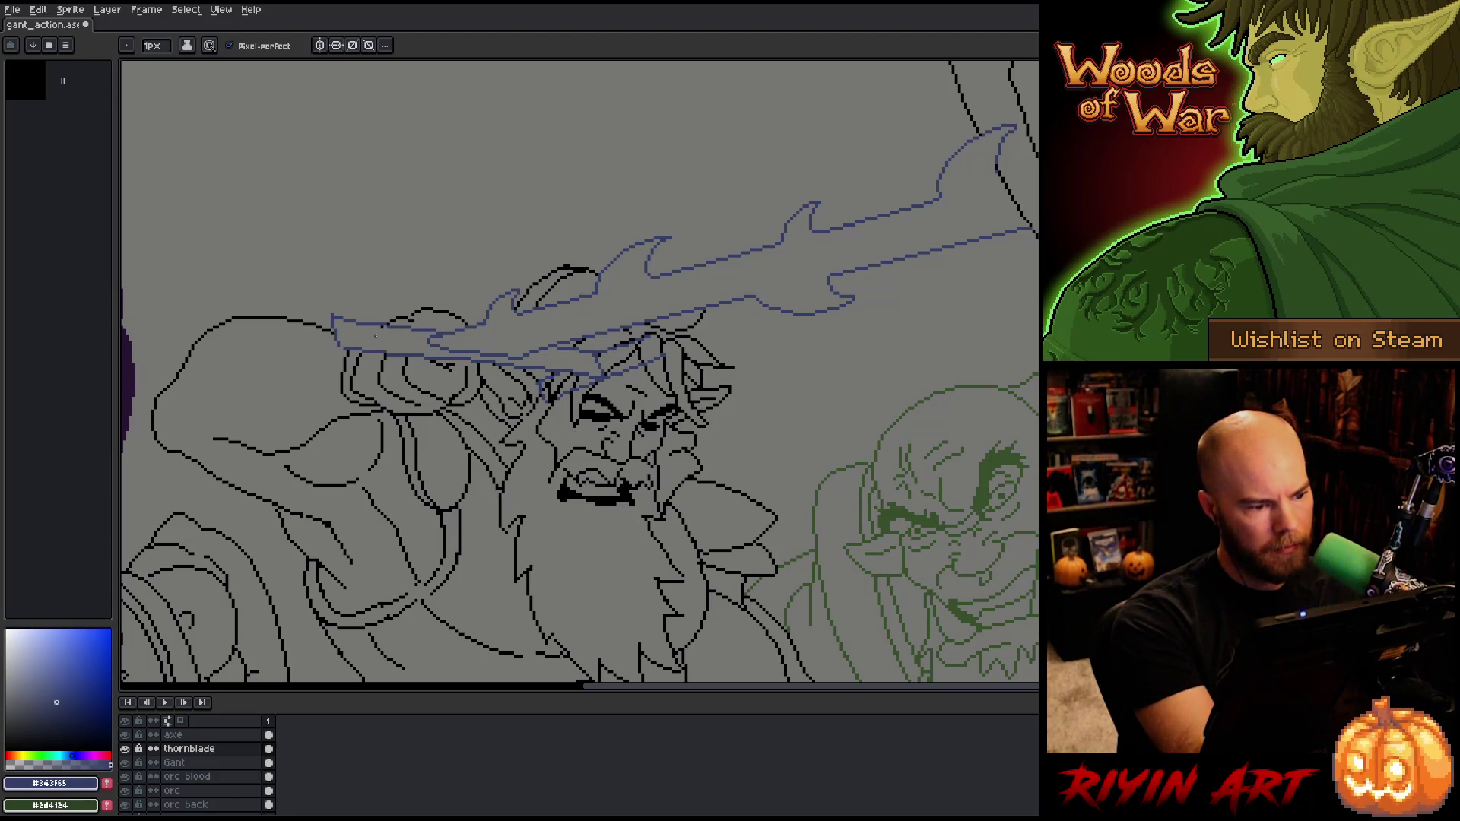
Step: Draw blue diagonal strokes across the blade and refine them with pencil and eraser
drag(374, 335, 308, 373)
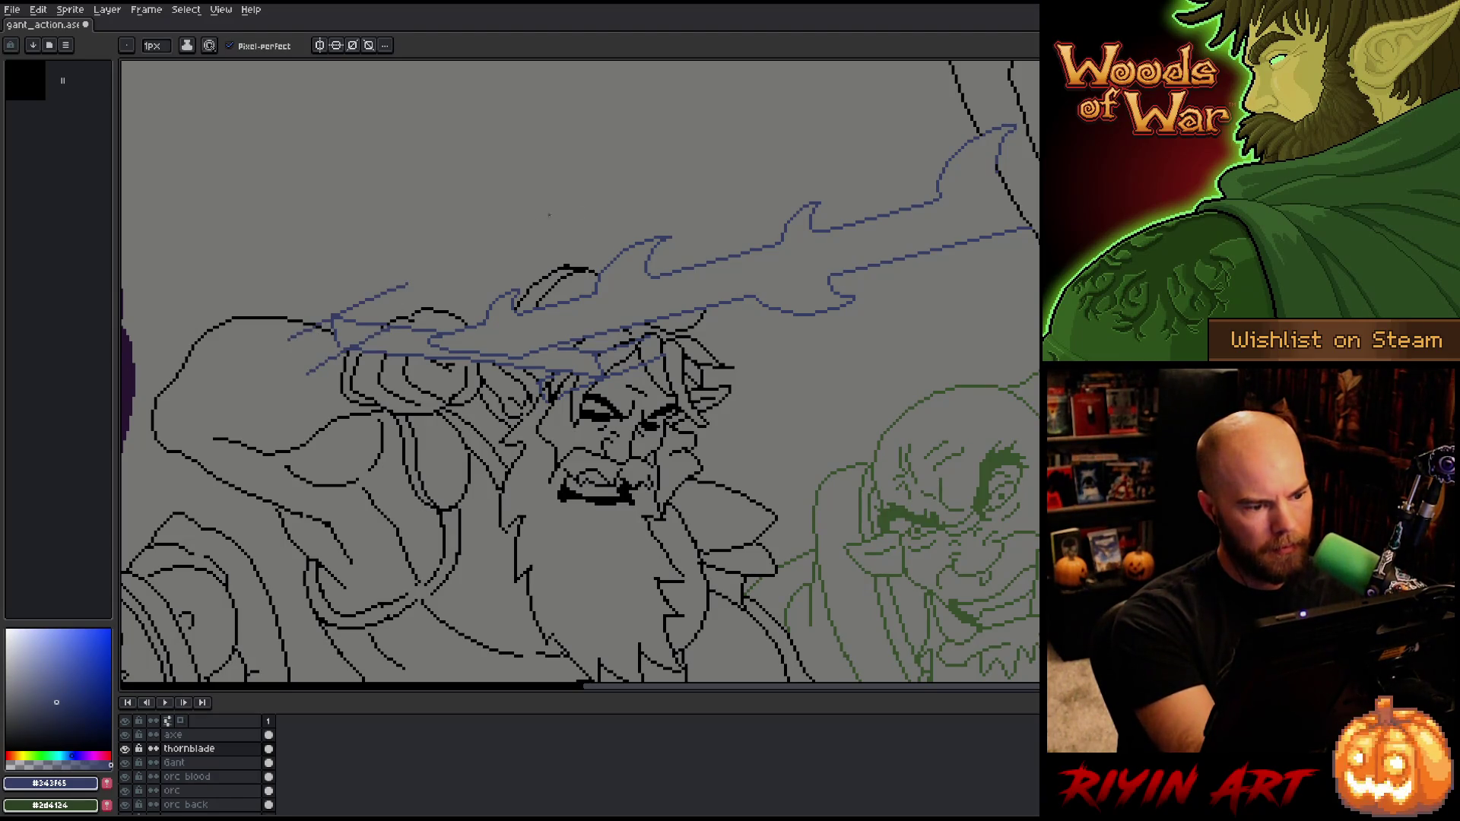
drag(291, 343, 403, 289)
key(b)
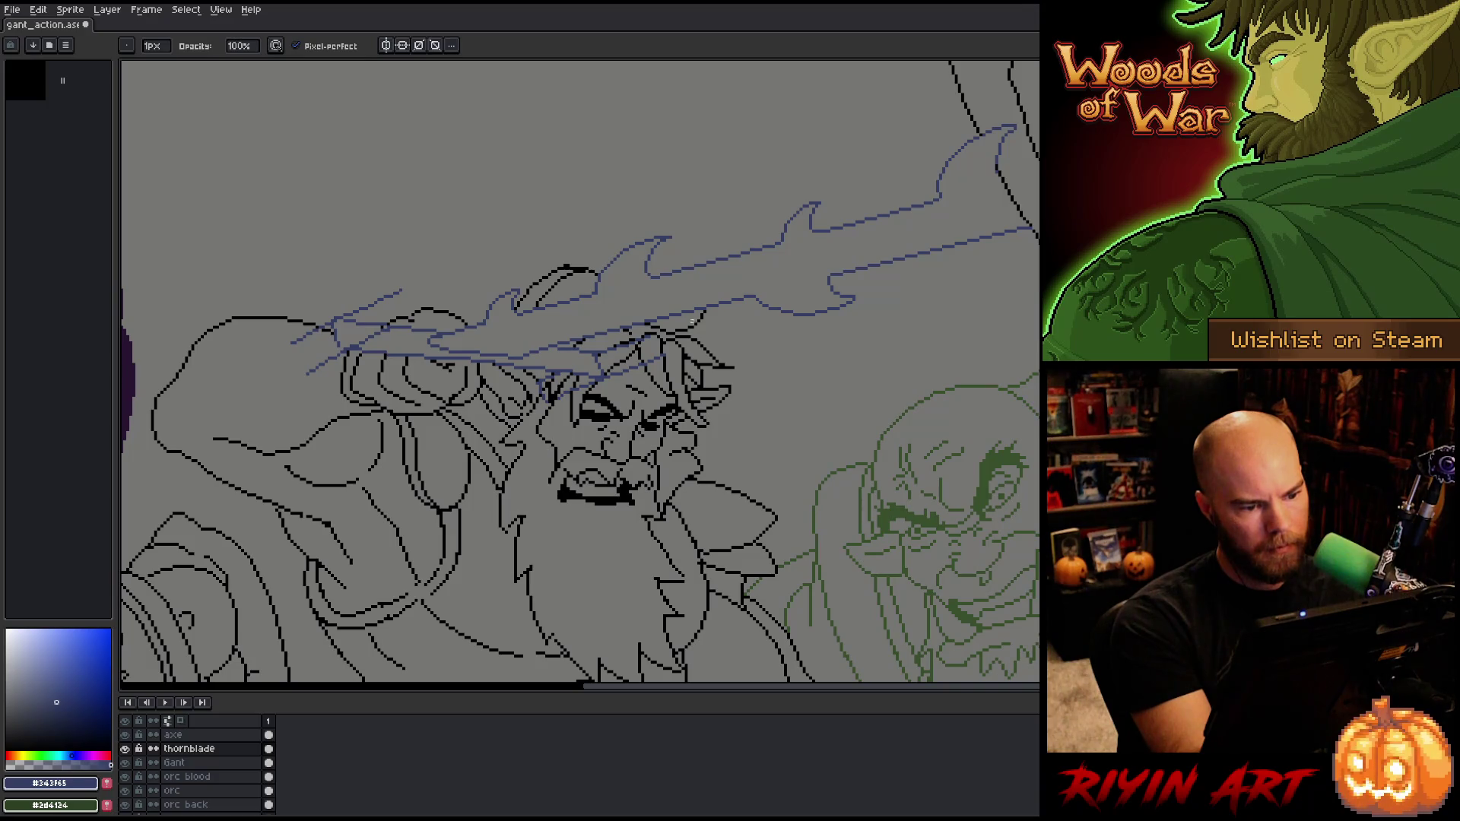
key(e)
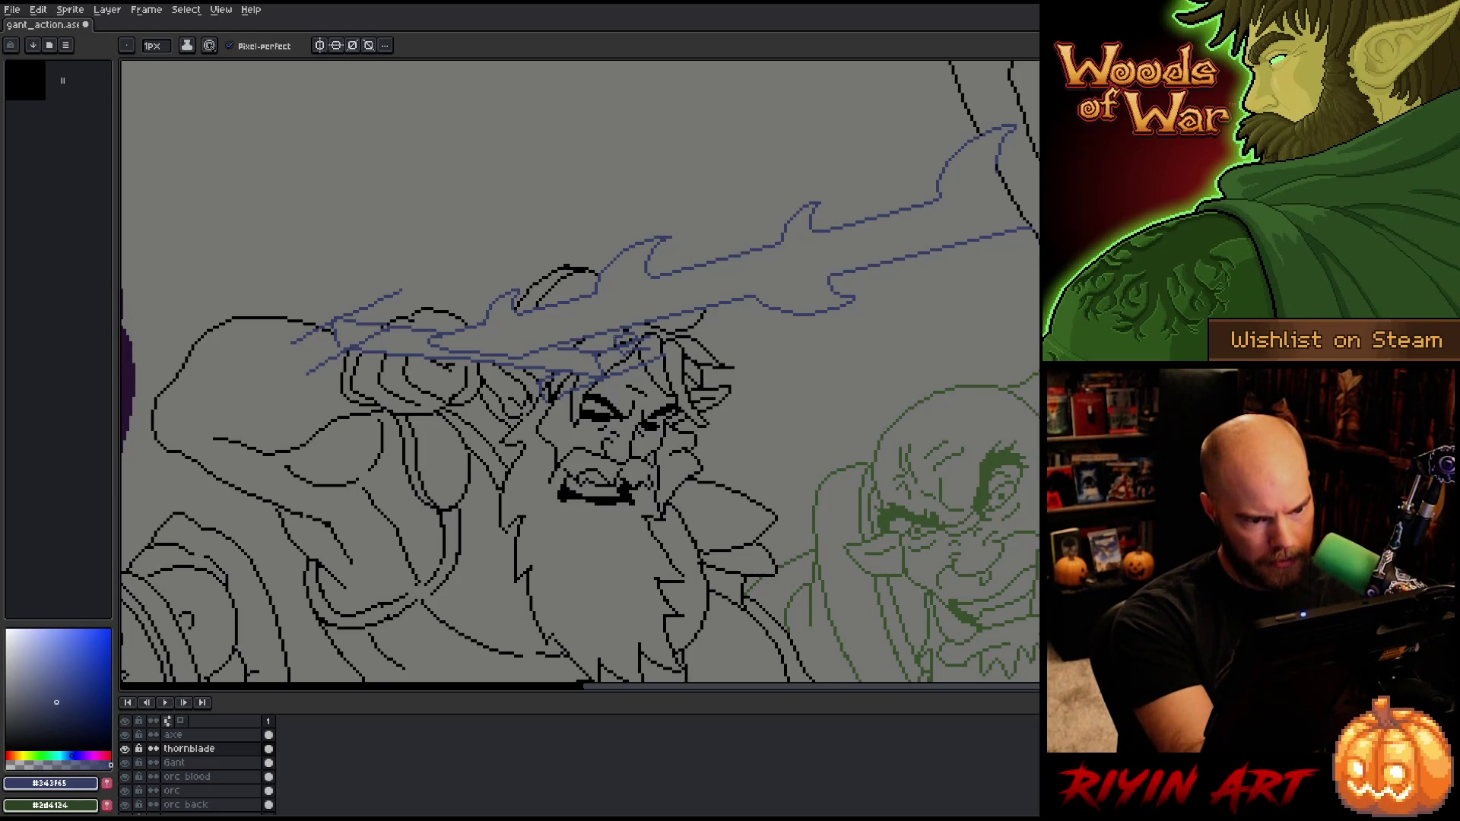
key(b)
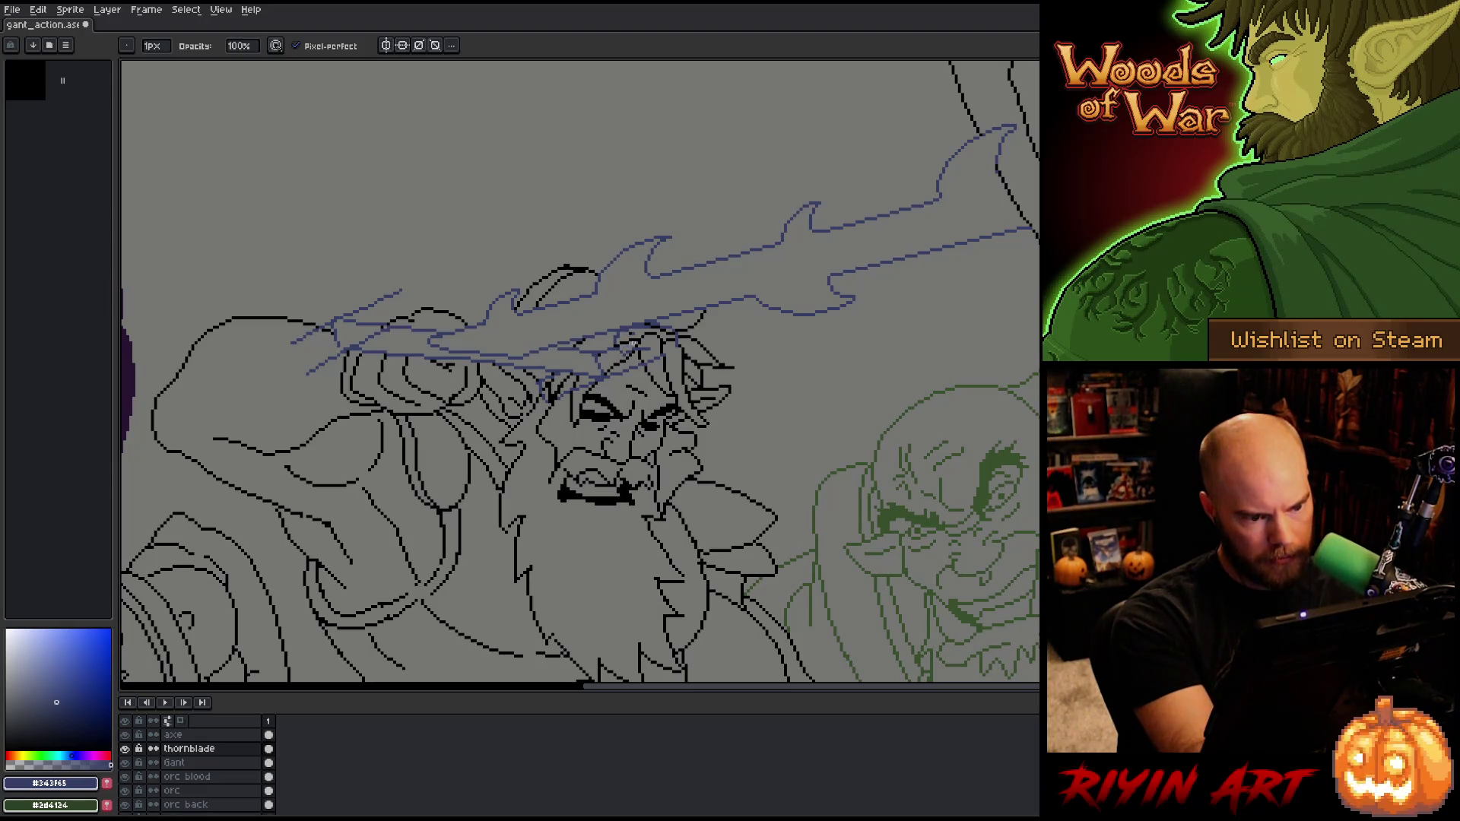
key(e)
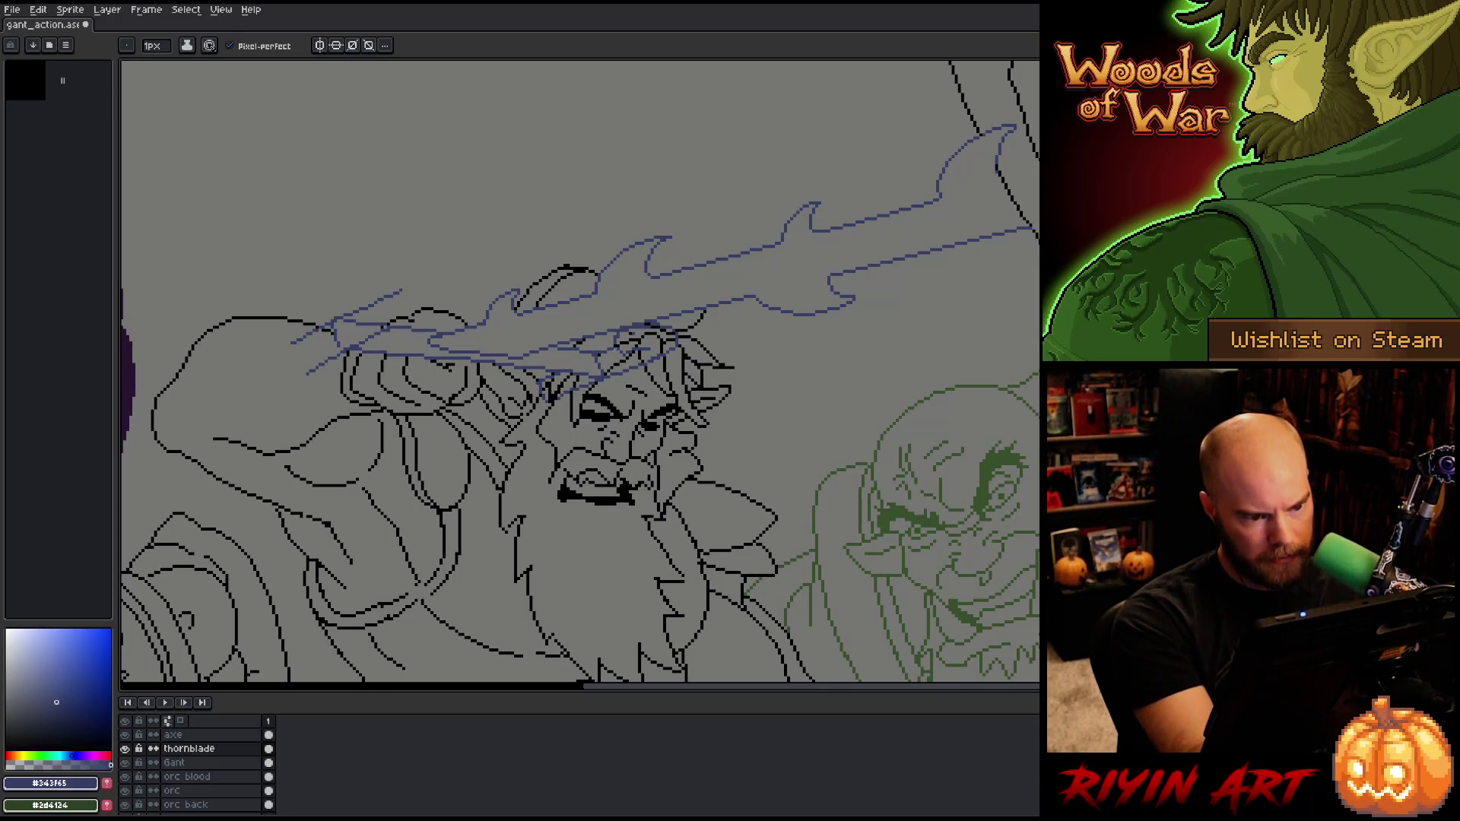
key(b)
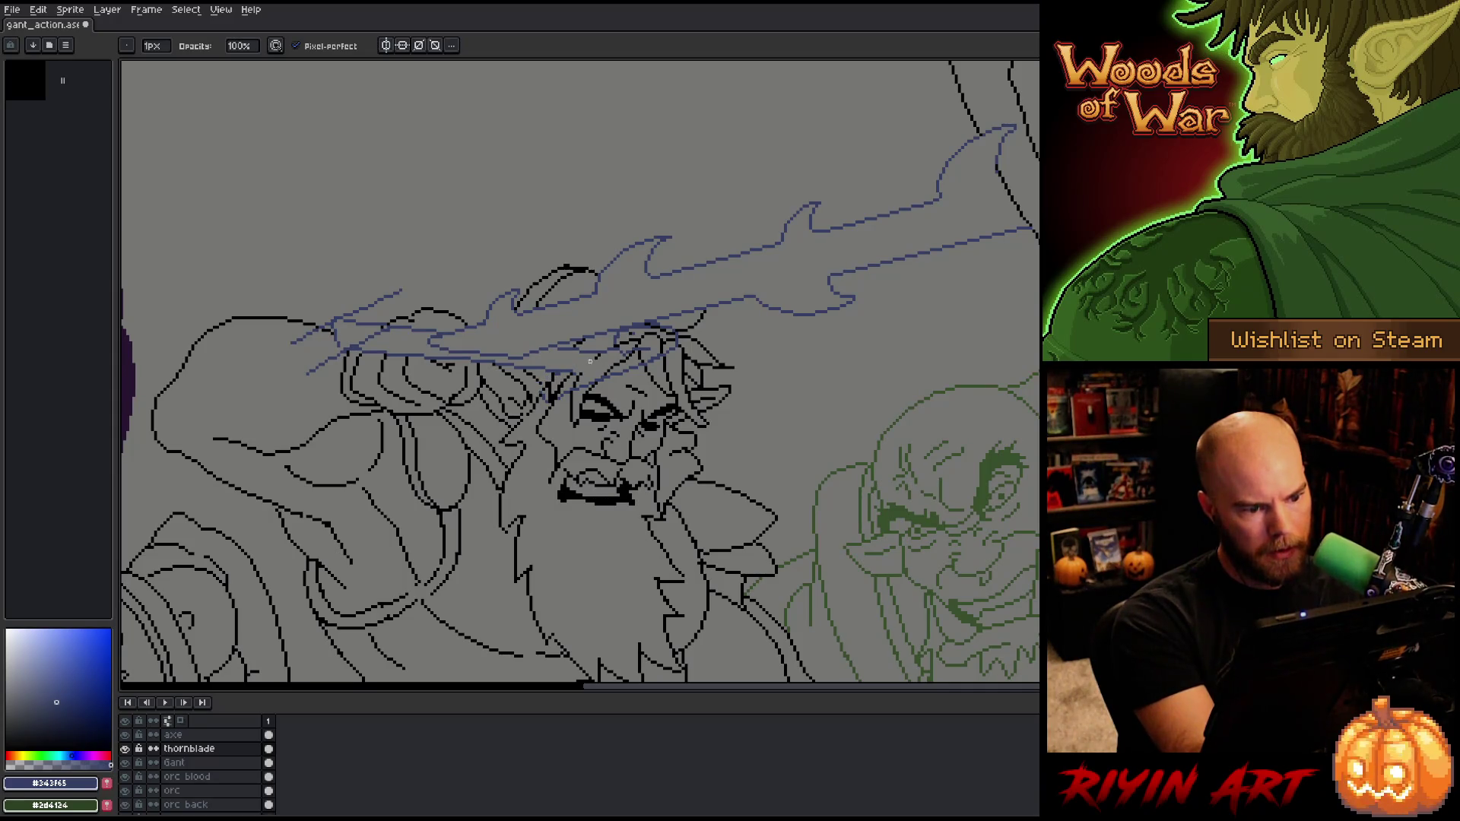
key(e)
key(b)
key(e)
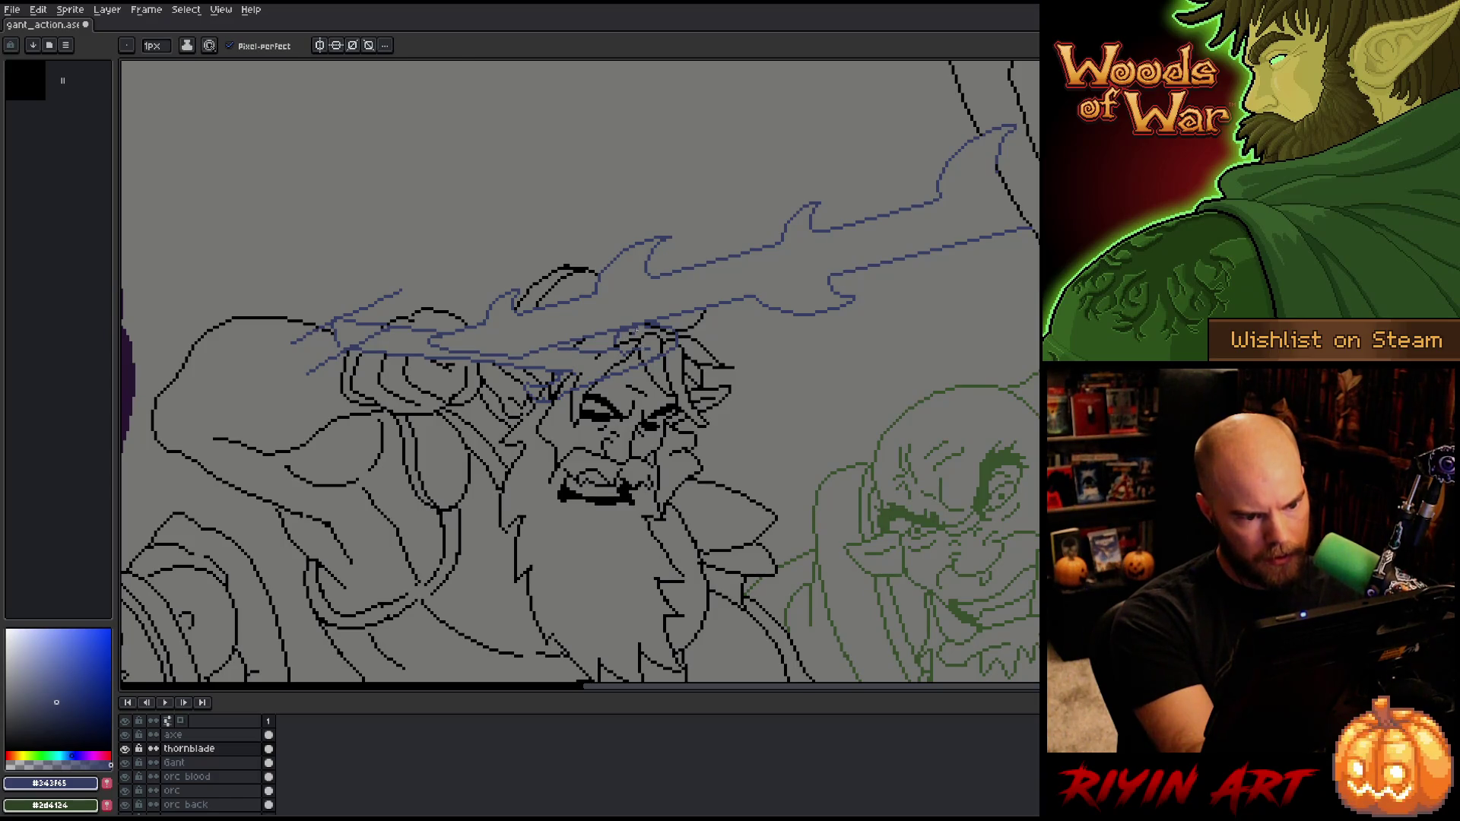
key(e)
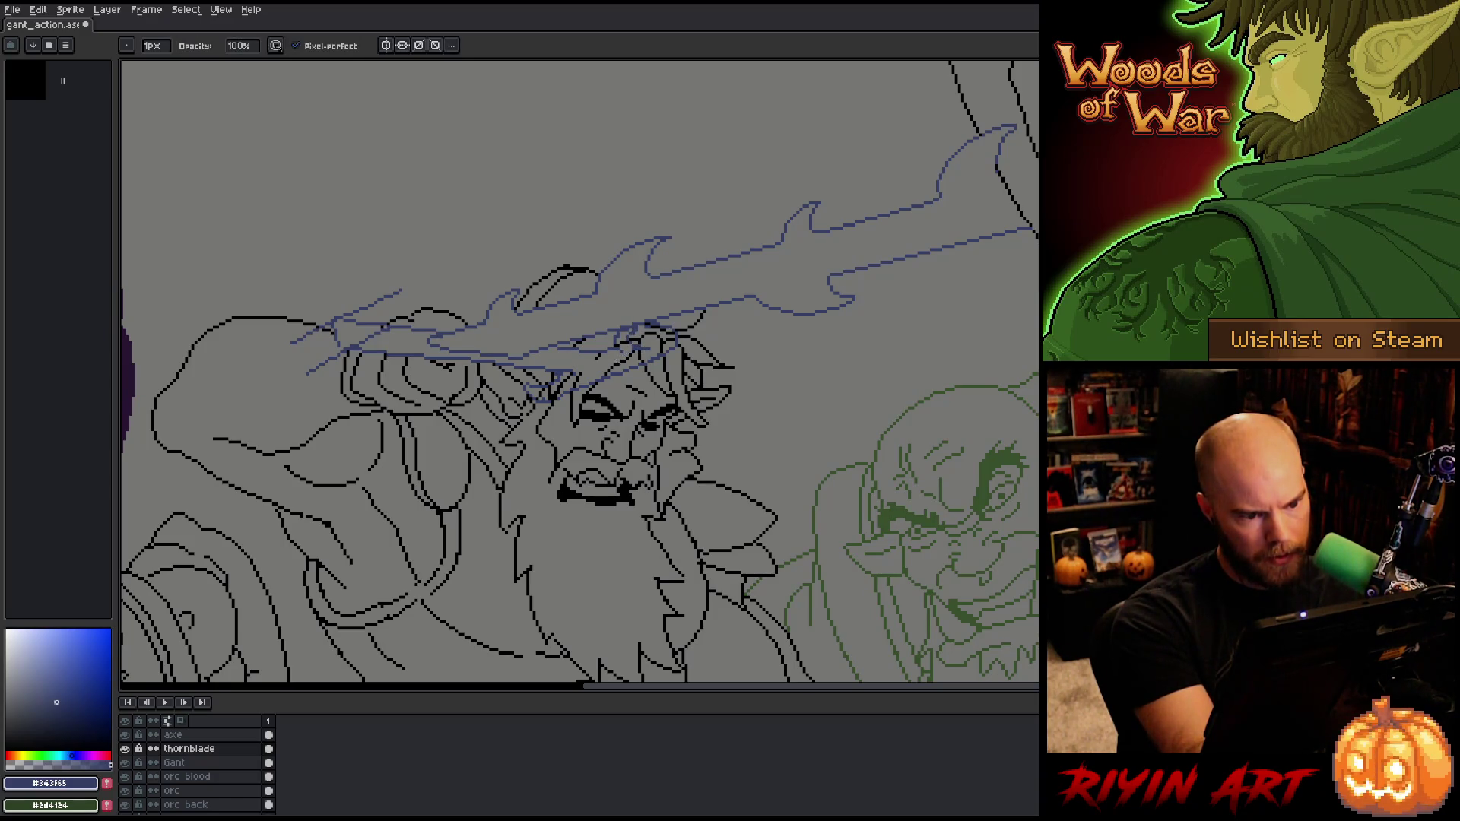
key(b)
key(e)
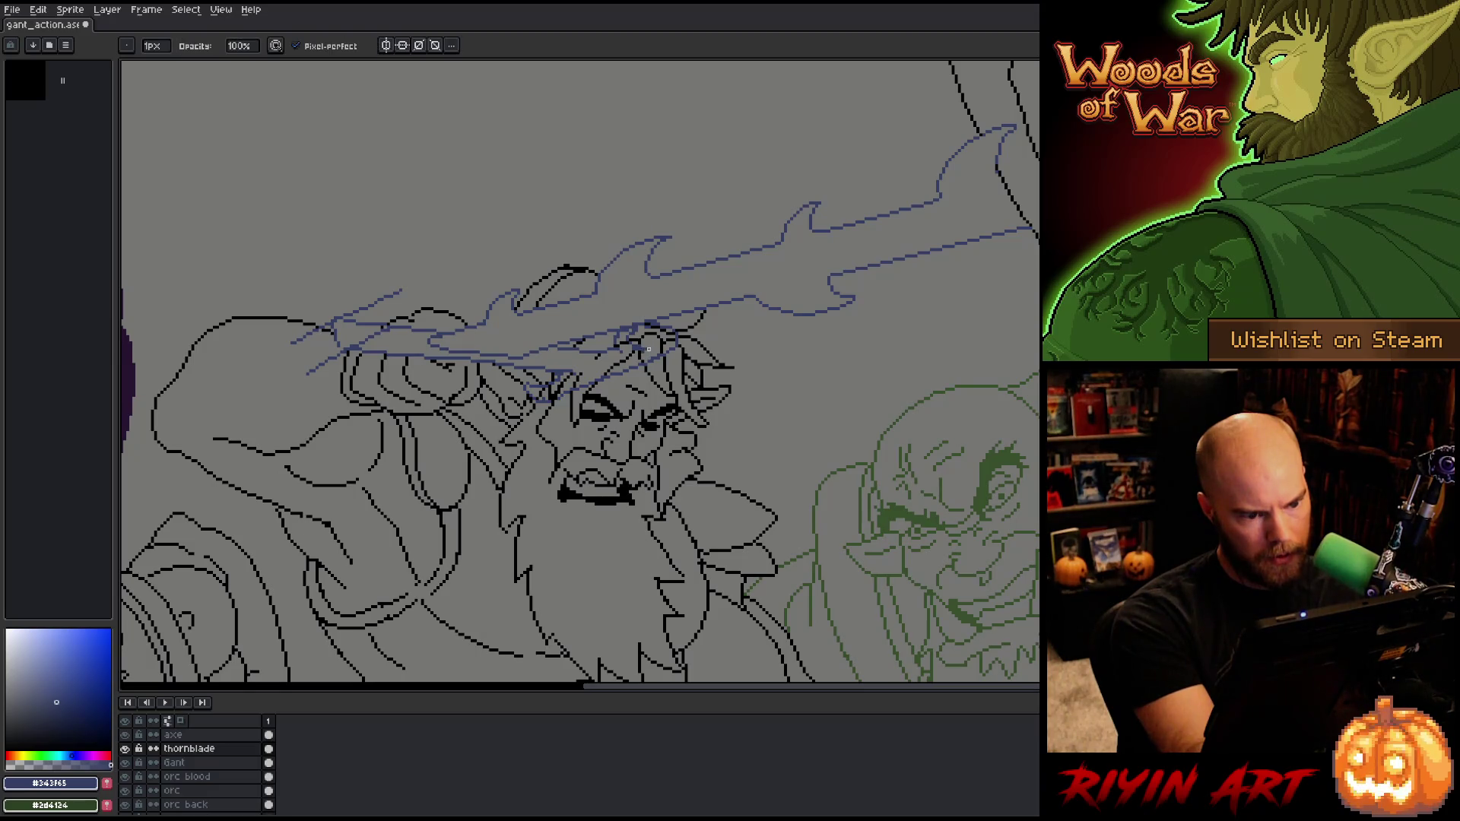
key(b)
key(e)
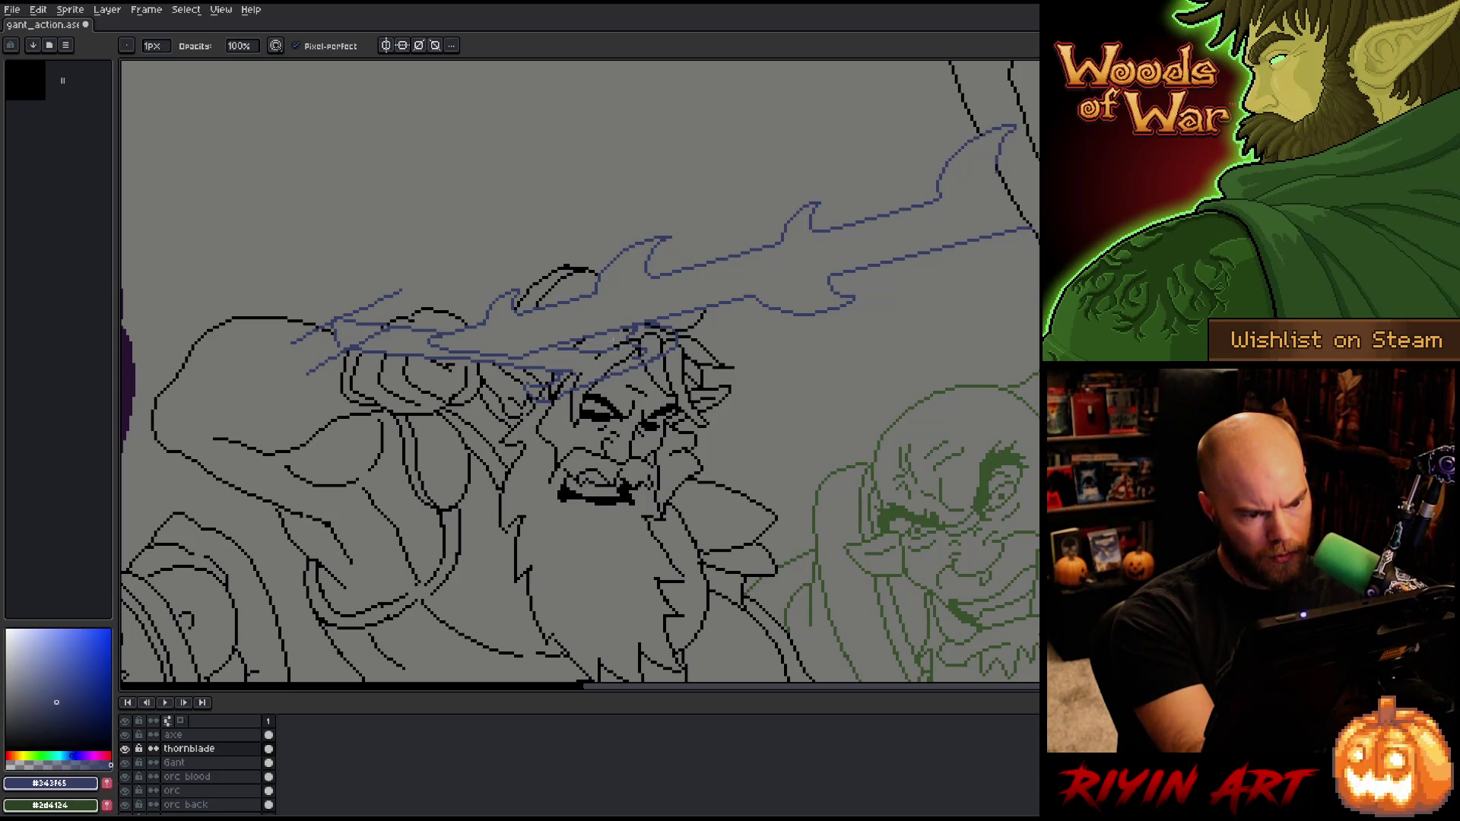
key(e)
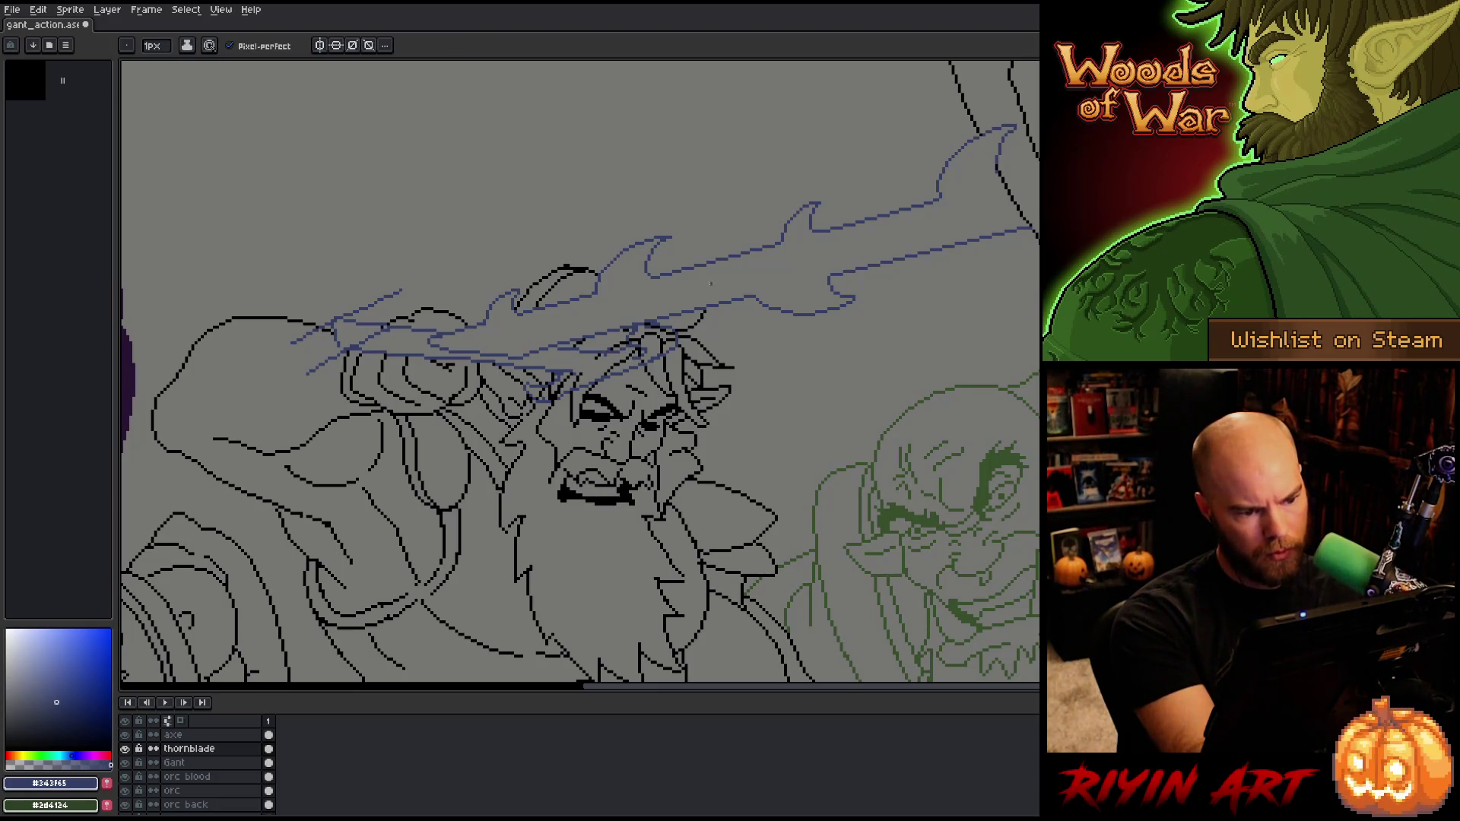
Step: Lasso the area around the giant's head, adjust it, and commit the change
key(q)
mouse_move(682, 370)
mouse_down()
mouse_move(671, 327)
mouse_move(625, 334)
mouse_move(642, 374)
mouse_move(680, 370)
mouse_move(672, 355)
mouse_up()
click(658, 365)
key(ctrl+d)
Step: Hide every layer except thornblade by Alt-clicking its eye icon
key(b)
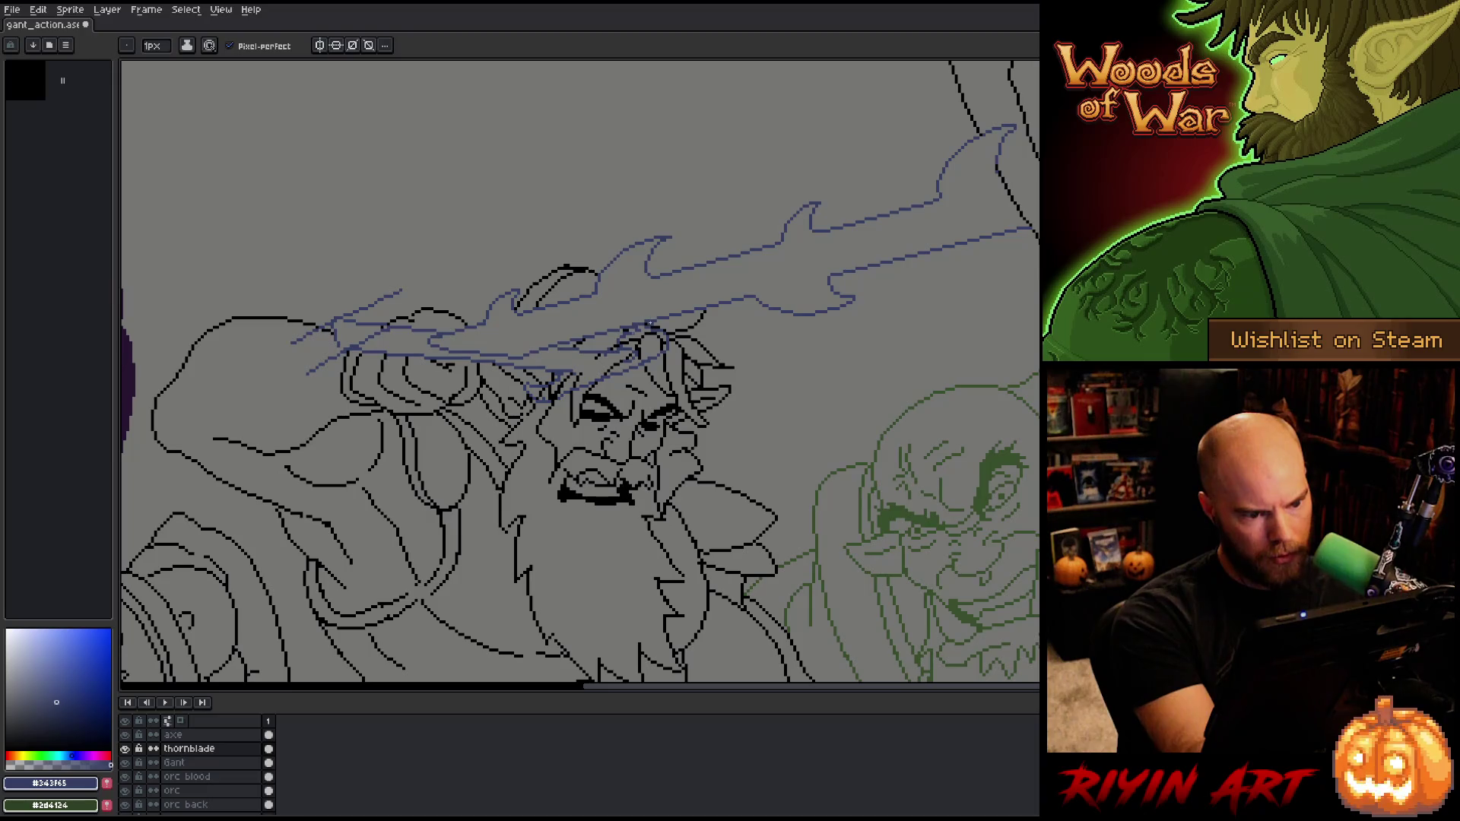
key(e)
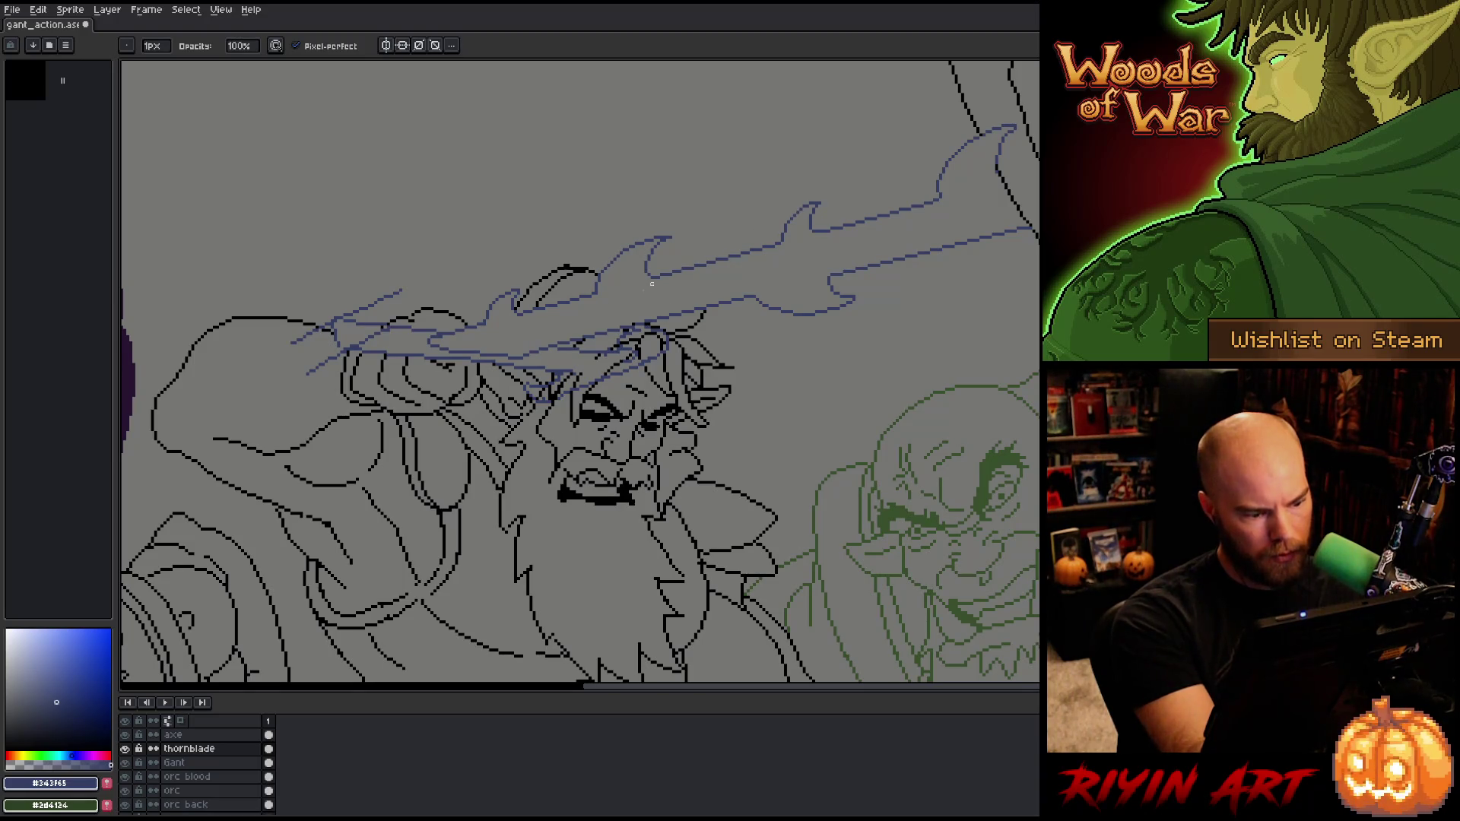
alt+click(125, 748)
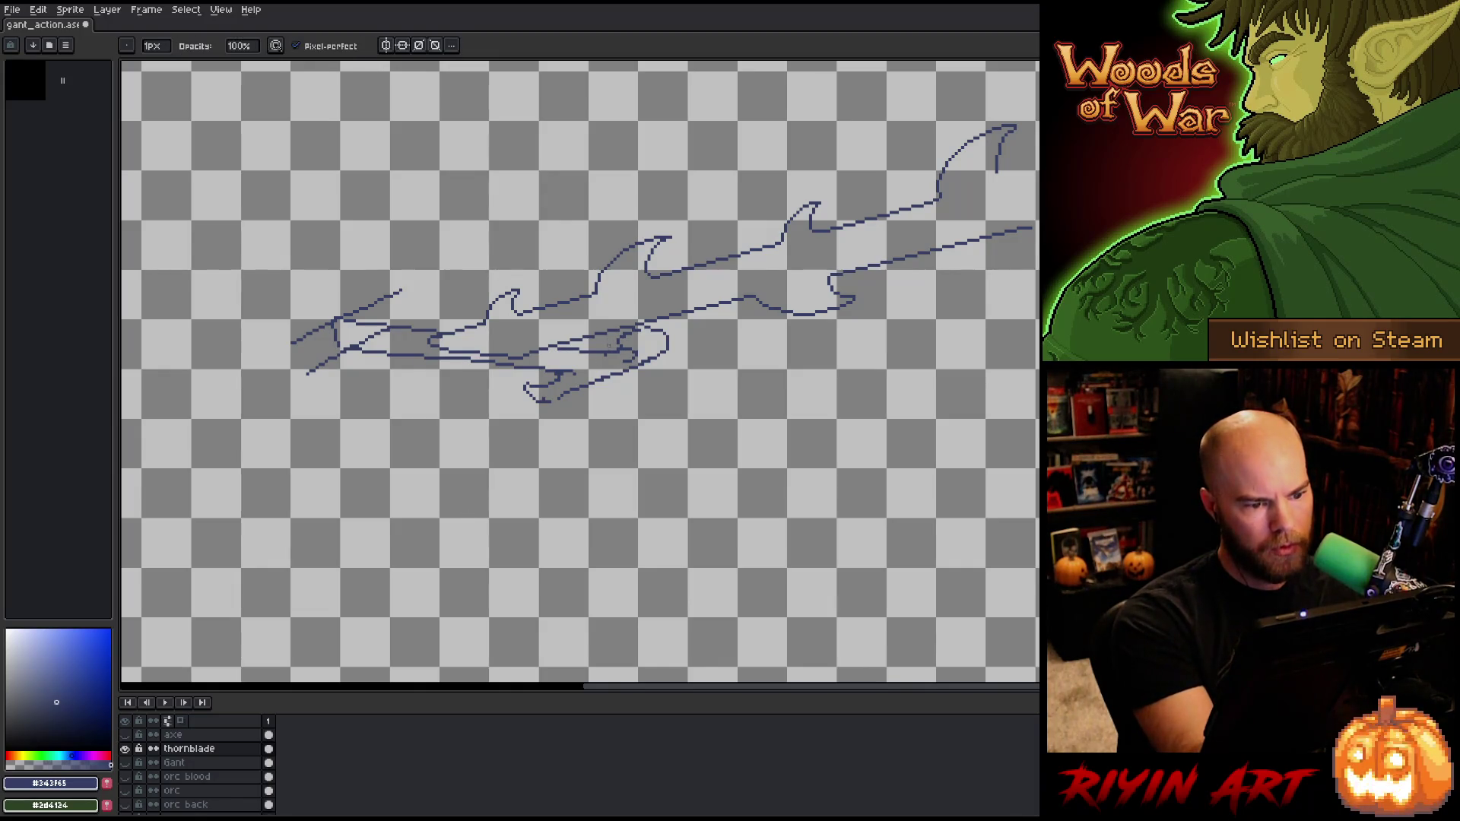
key(e)
key(b)
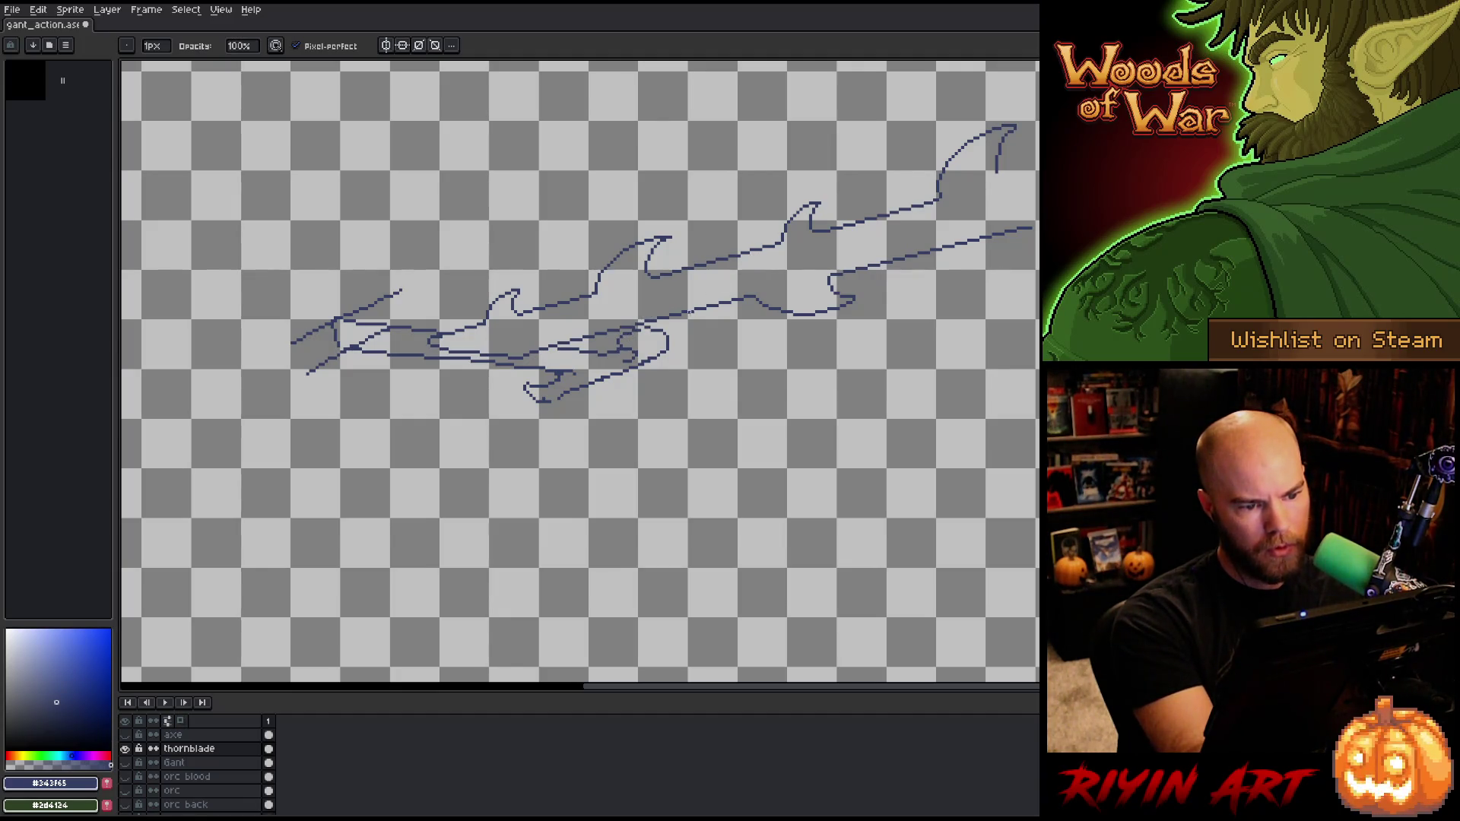
key(e)
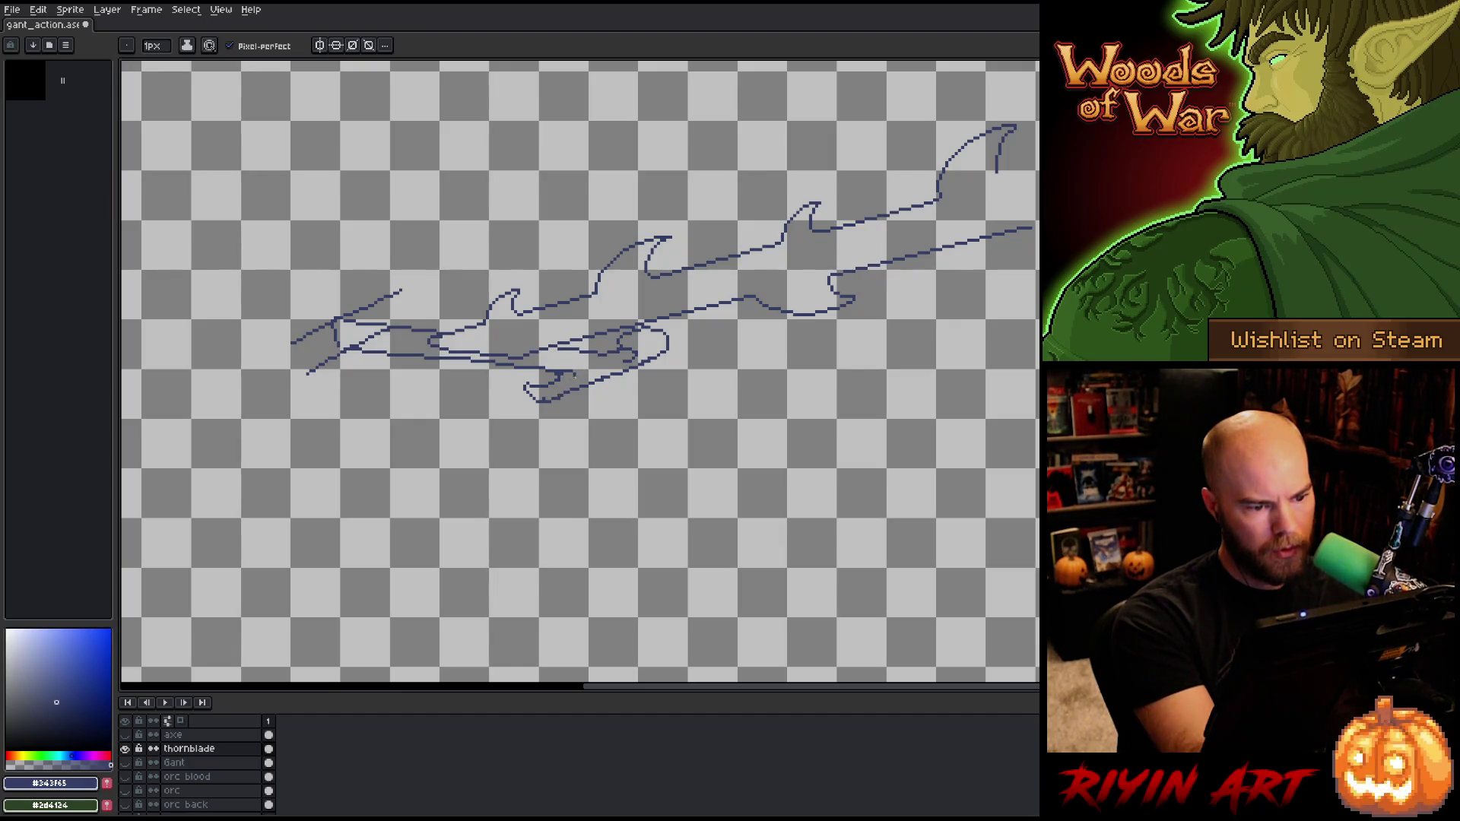
key(b)
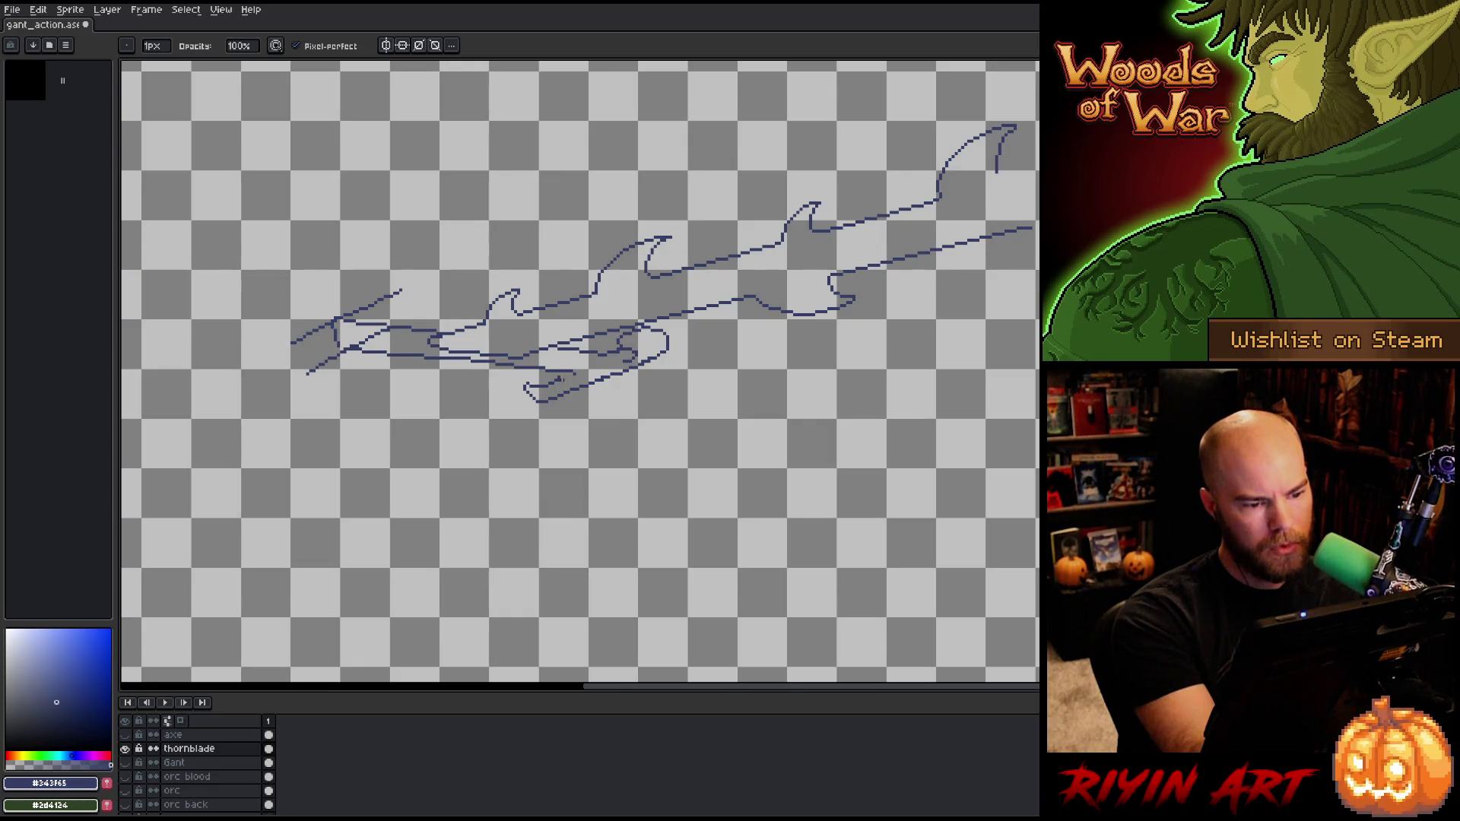
key(e)
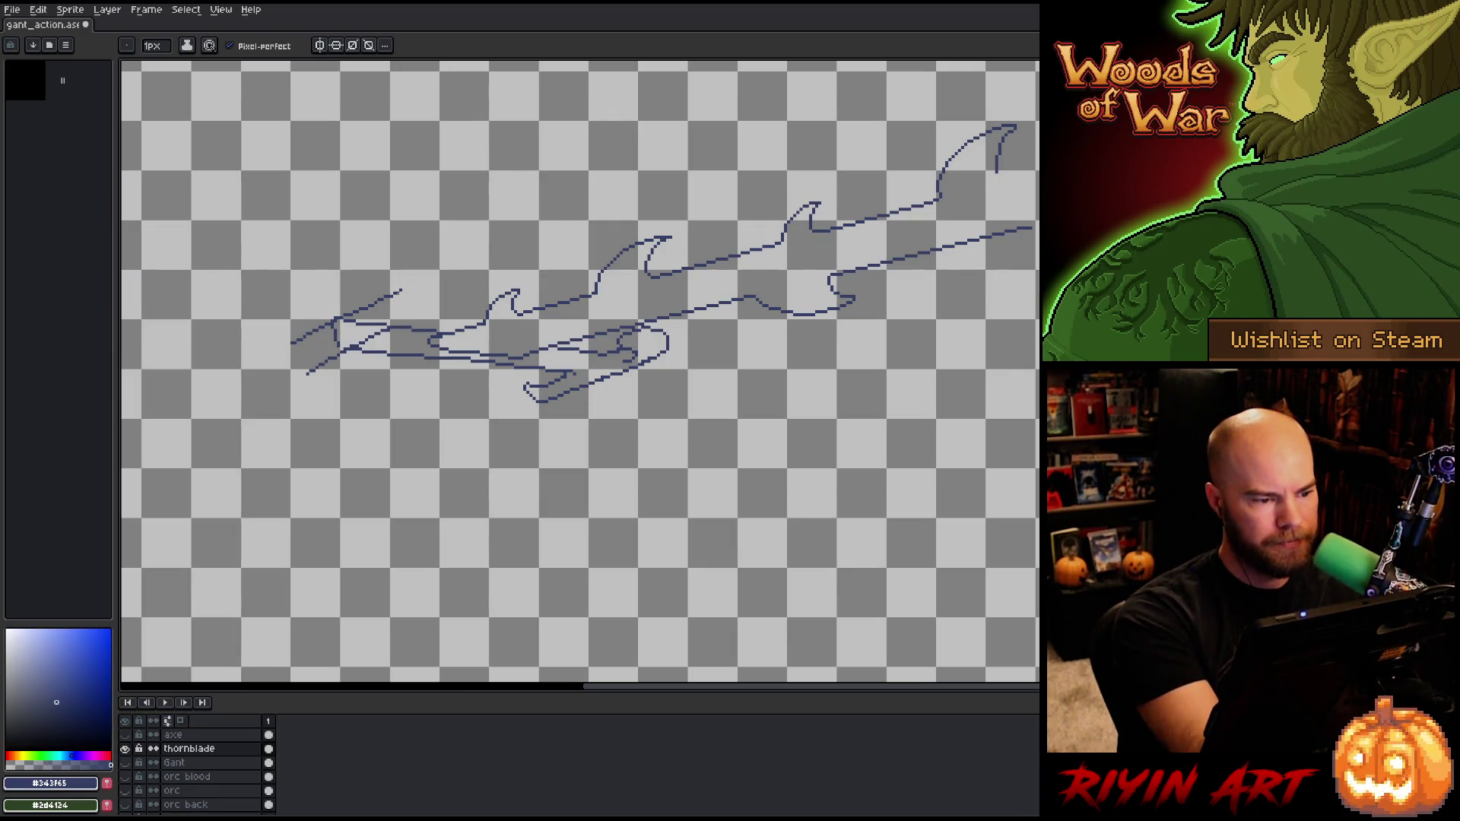
Step: Draw a new arched line at the blade's left end and erase a short stray line there
mouse_move(402, 289)
mouse_down()
mouse_move(430, 315)
mouse_move(394, 325)
mouse_up()
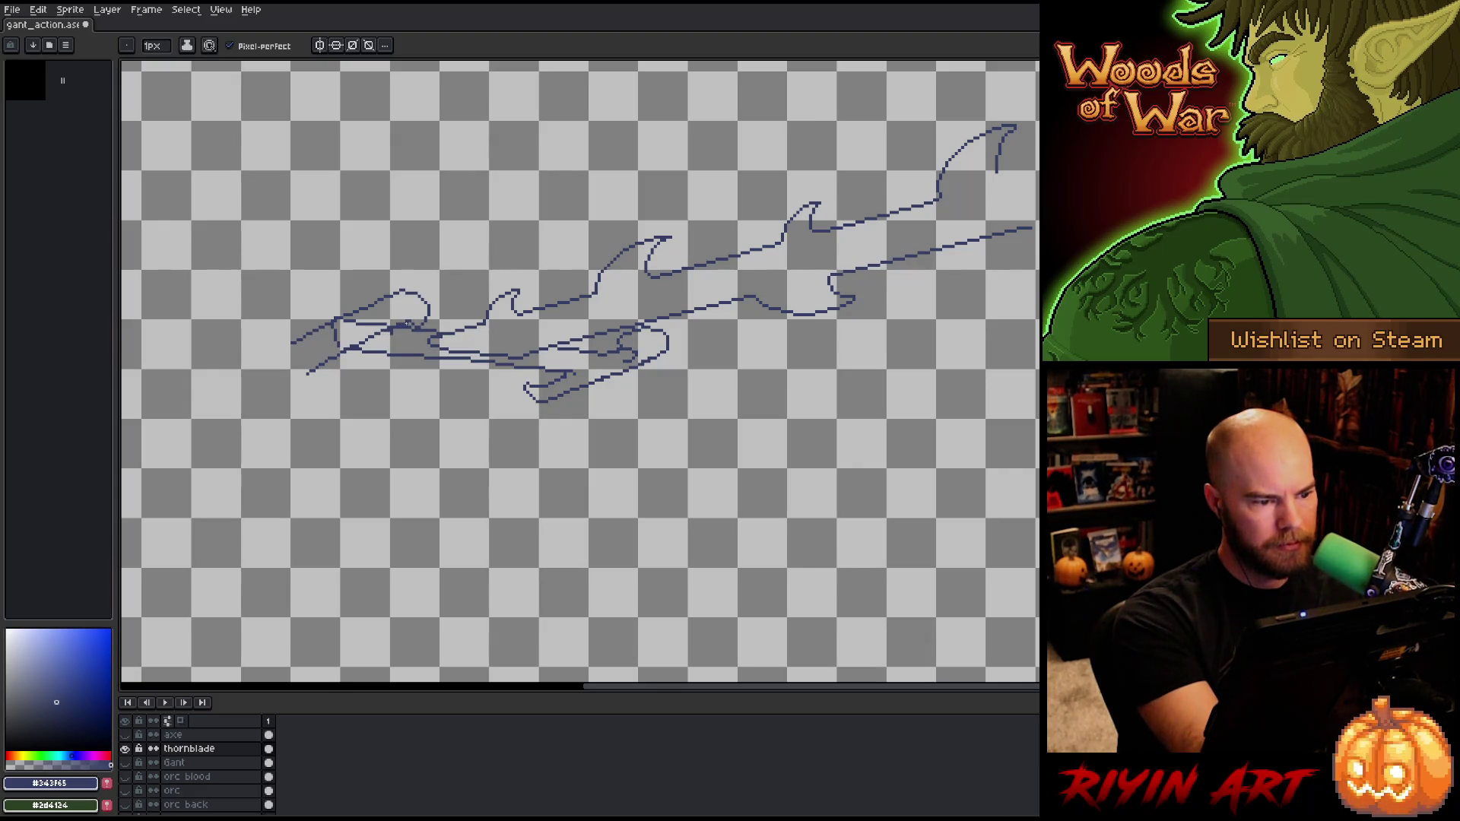
key(e)
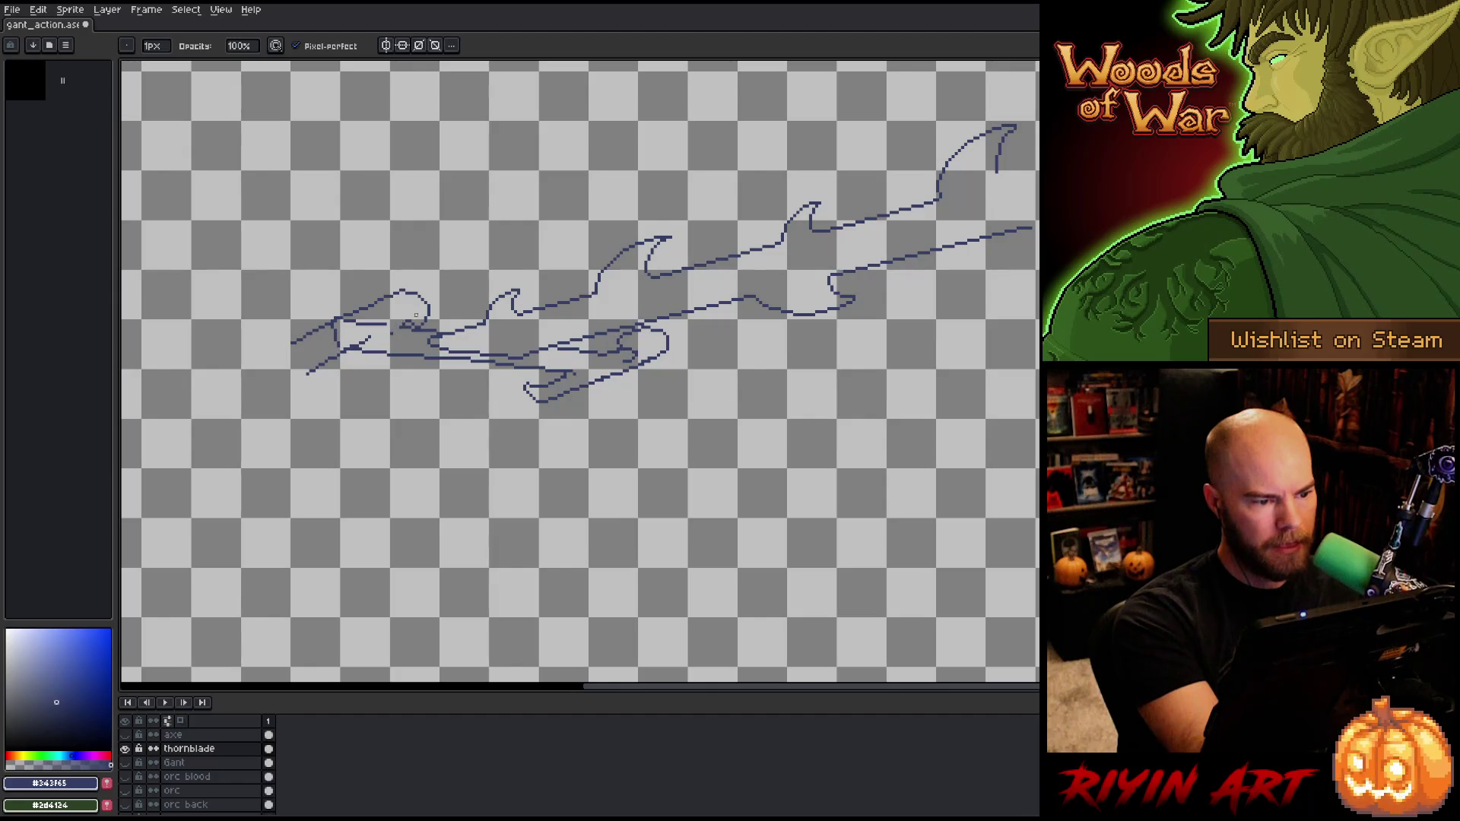
key(b)
key(e)
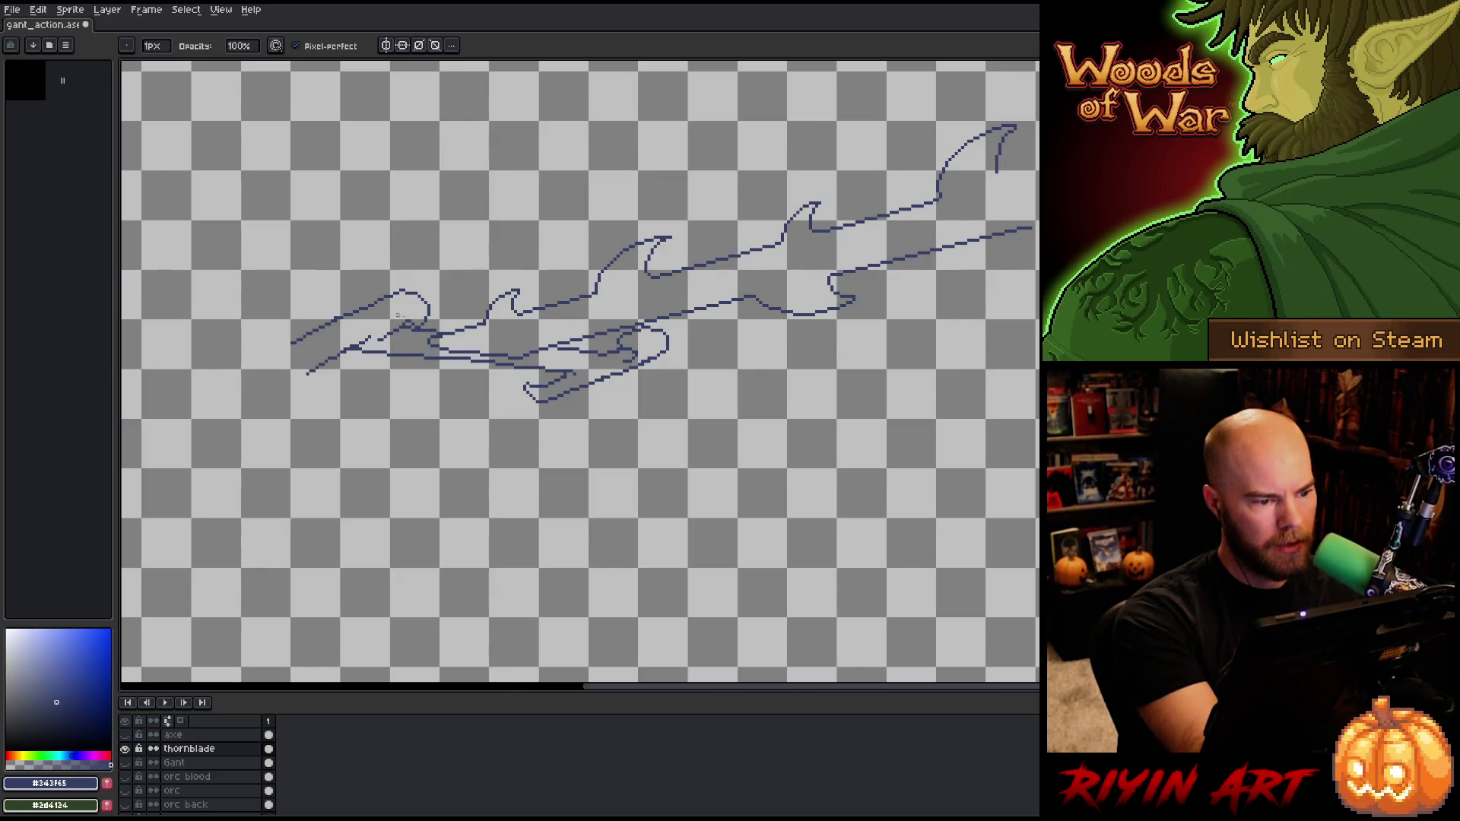
key(b)
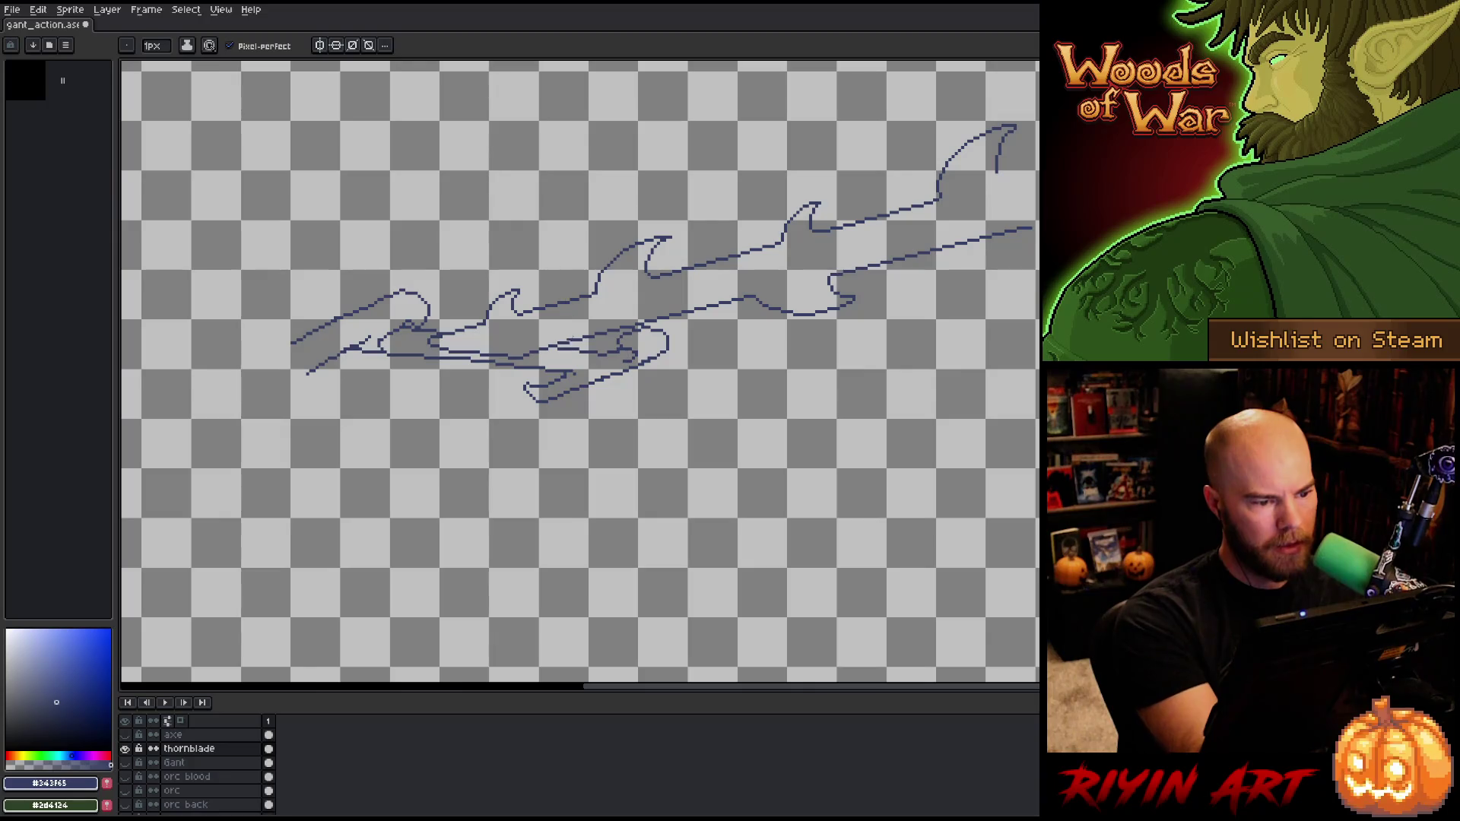
key(e)
mouse_move(382, 357)
mouse_down()
mouse_move(356, 347)
mouse_move(303, 396)
mouse_move(340, 395)
mouse_move(335, 366)
mouse_up()
key(b)
key(ctrl+z)
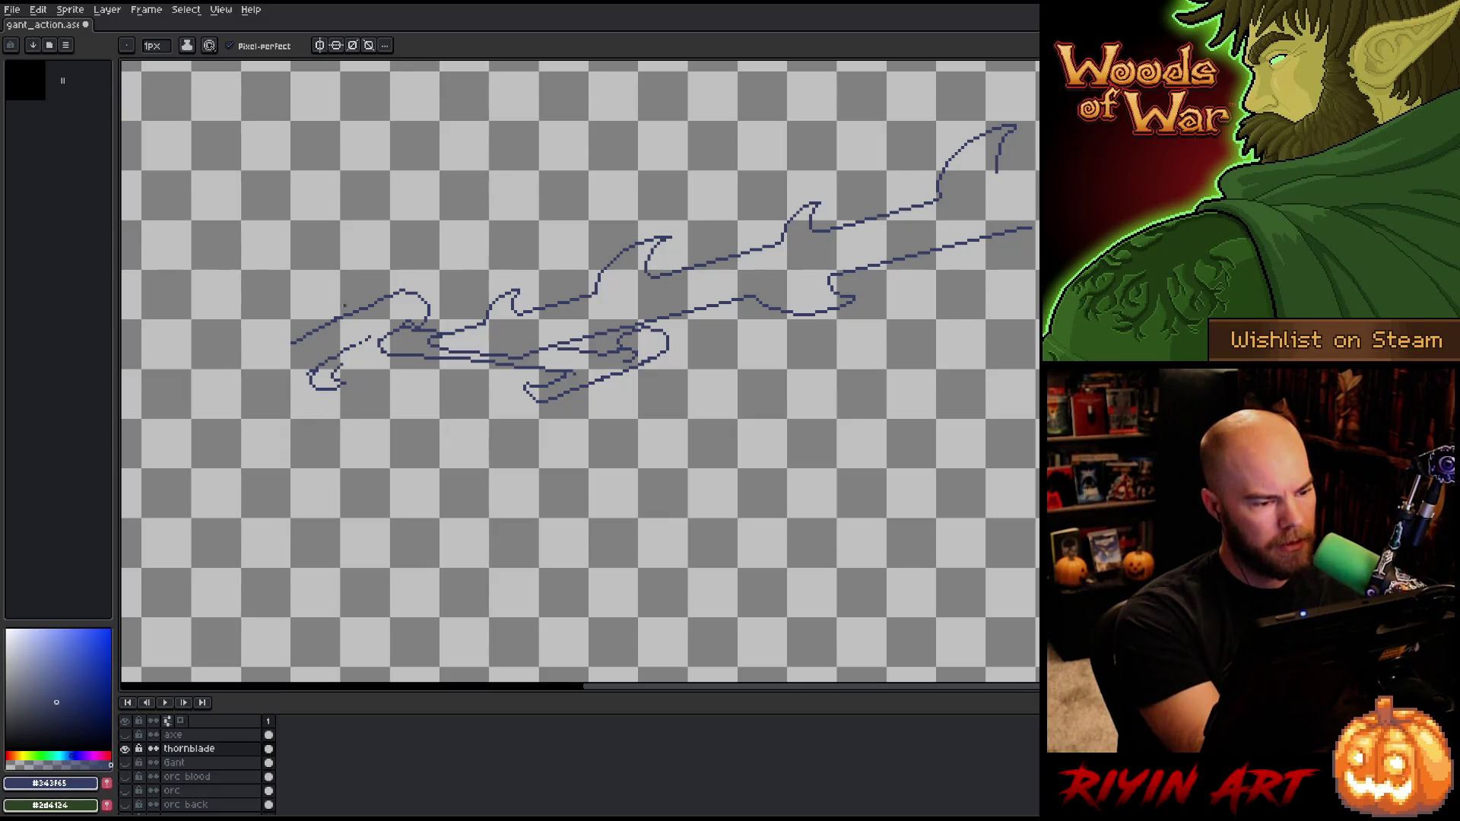
mouse_move(349, 317)
mouse_down()
mouse_move(304, 350)
mouse_move(293, 383)
mouse_move(340, 320)
mouse_up()
key(ctrl+z)
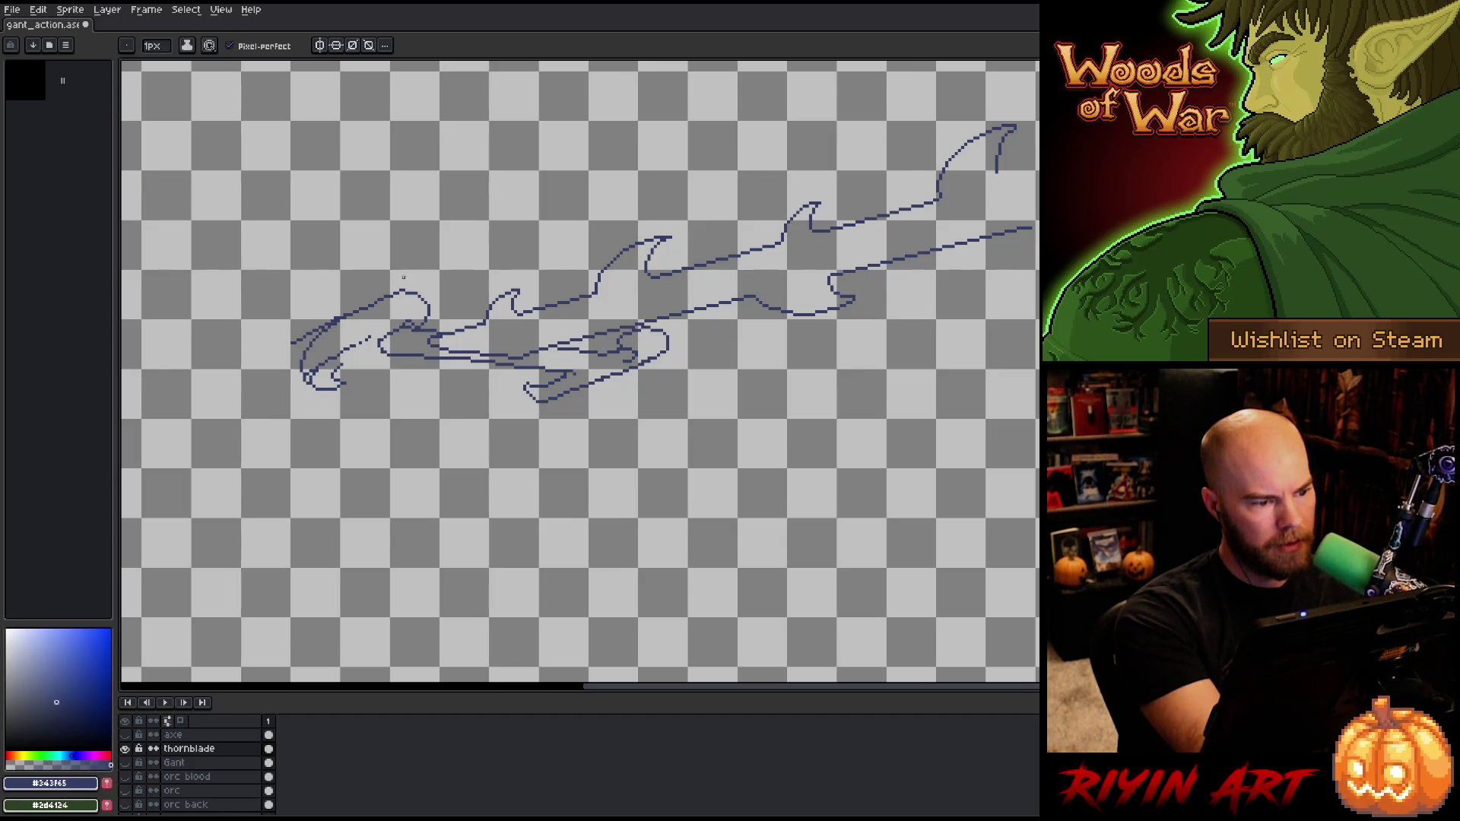
Step: Draw the outer curve of the blade's left end and erase stray pixels around it
key(e)
mouse_move(303, 375)
mouse_down()
mouse_move(305, 361)
mouse_move(301, 377)
mouse_up()
key(b)
key(e)
key(b)
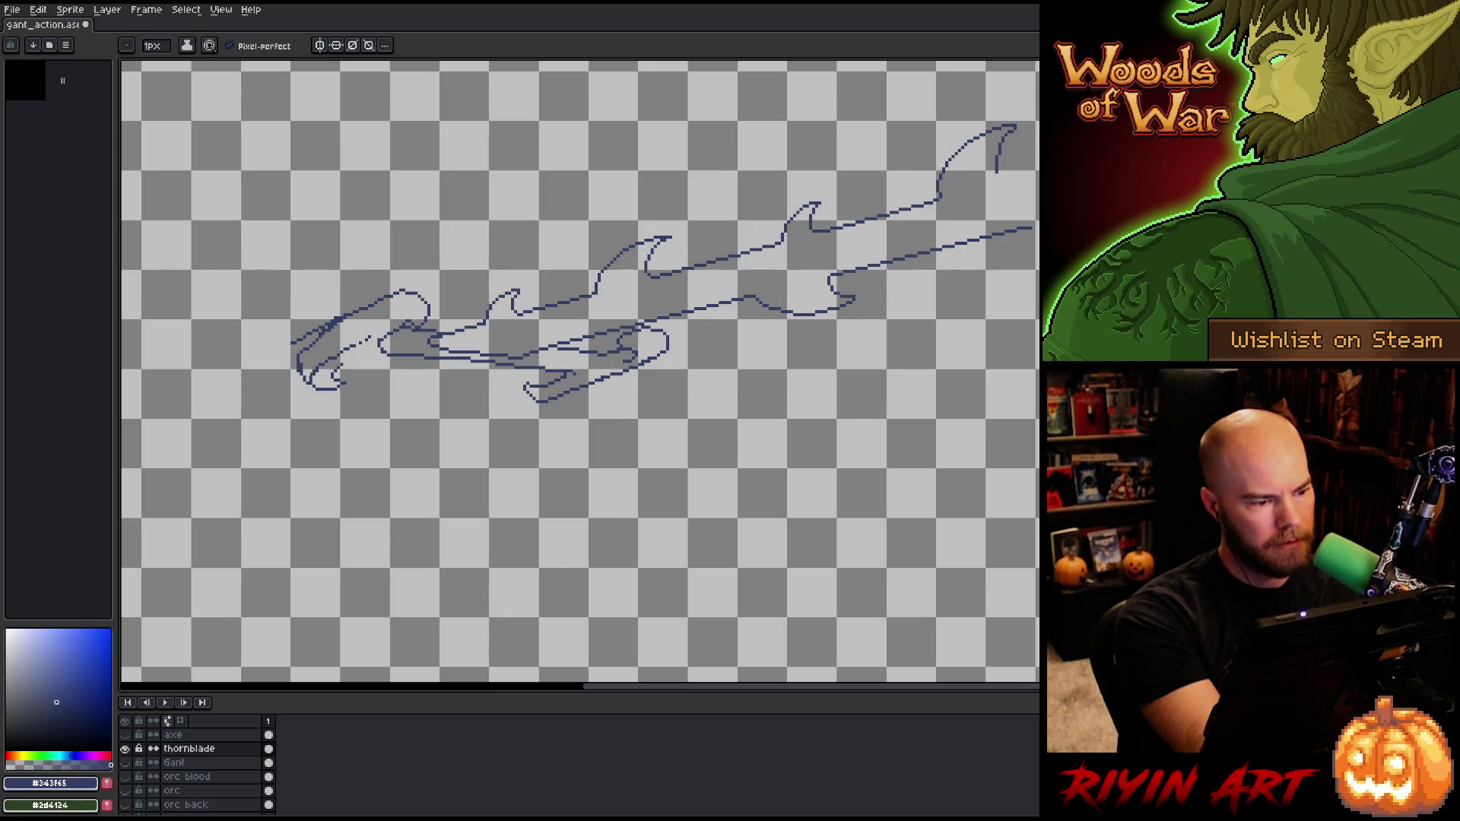
key(e)
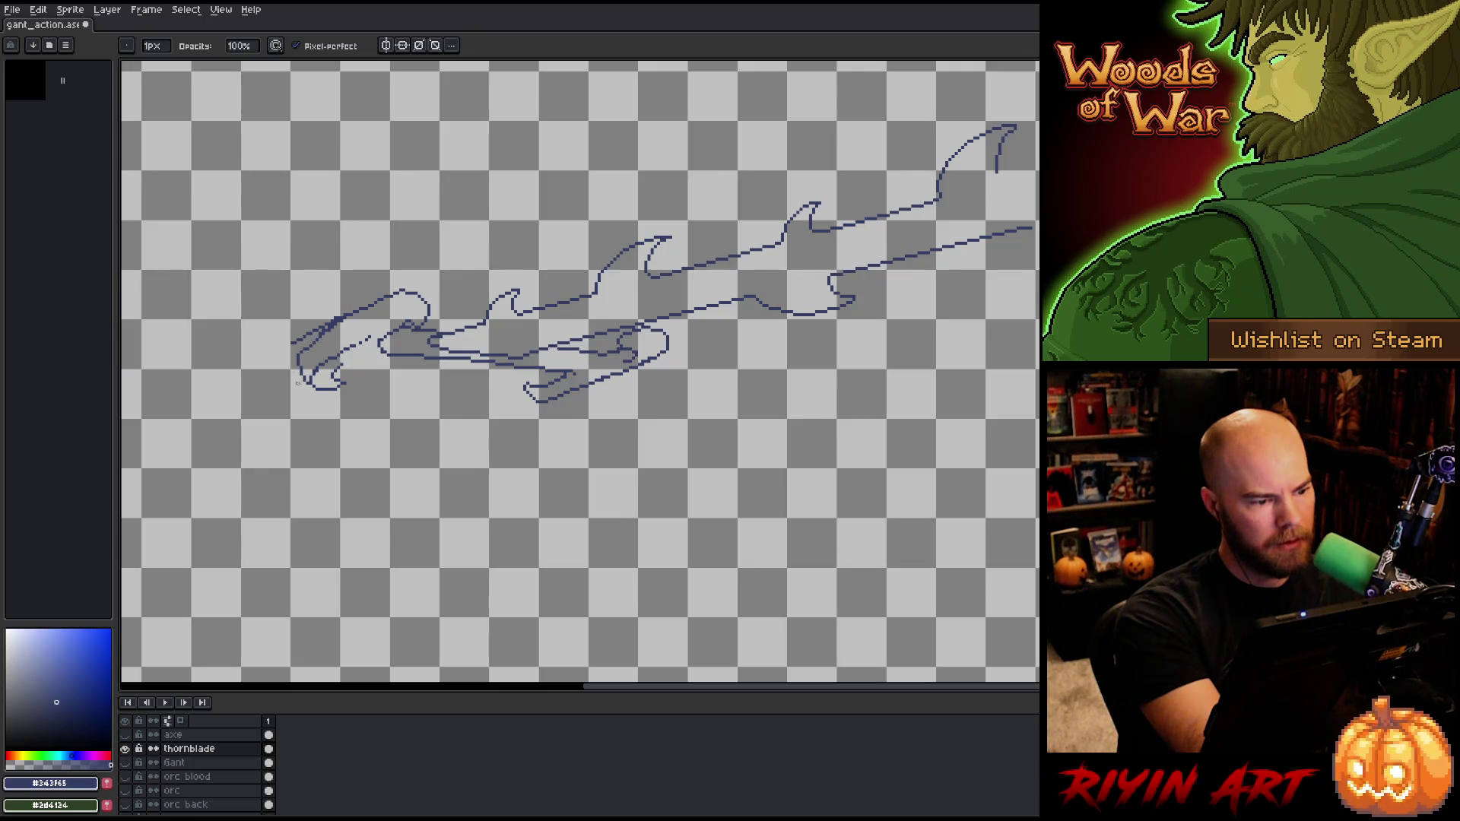
drag(292, 343, 349, 314)
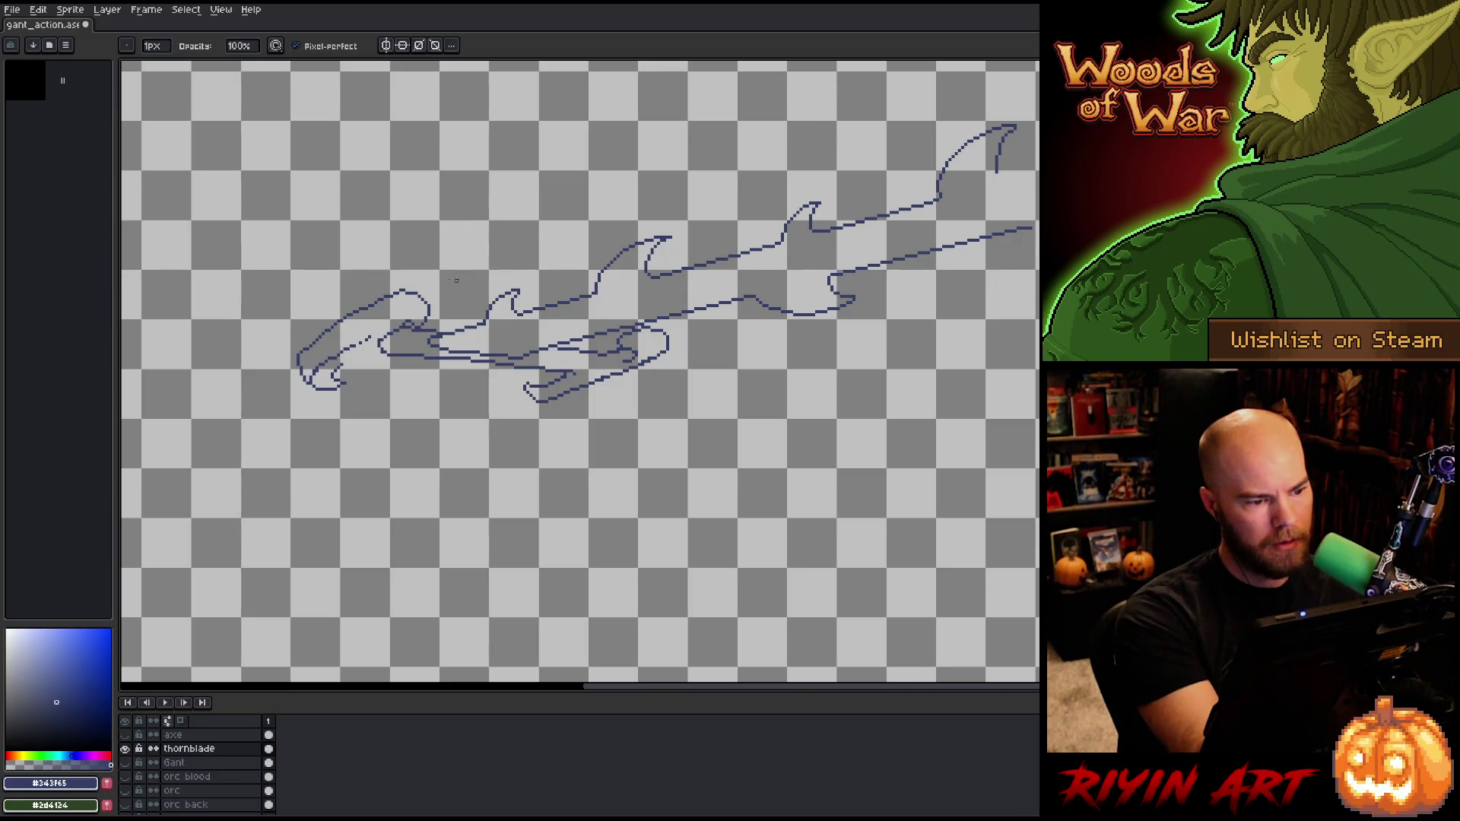
Step: Clean up the top of the arch, erasing a few pixels and trying a gap-filling stroke
key(b)
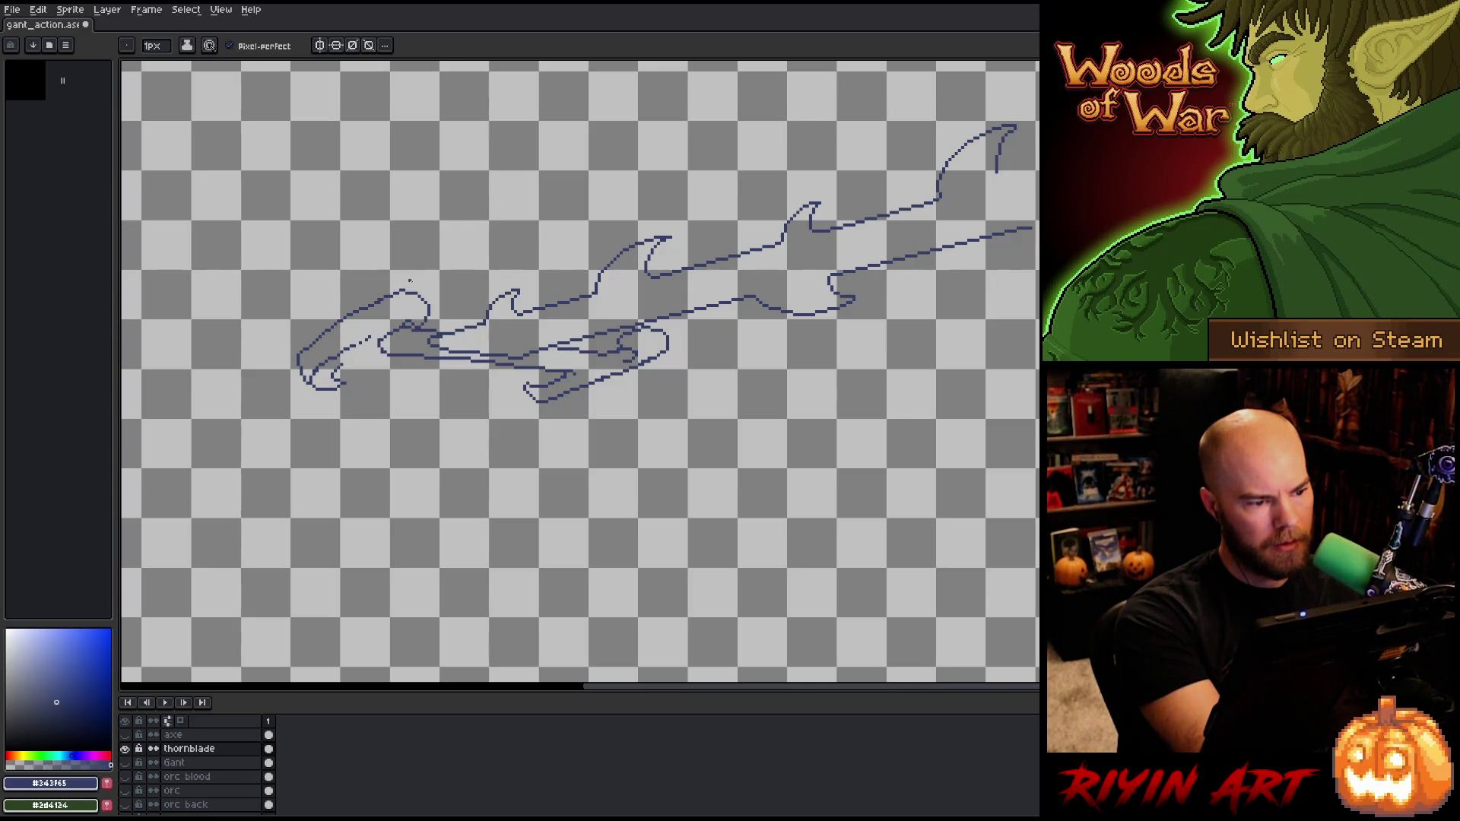
key(e)
drag(397, 292, 386, 298)
key(b)
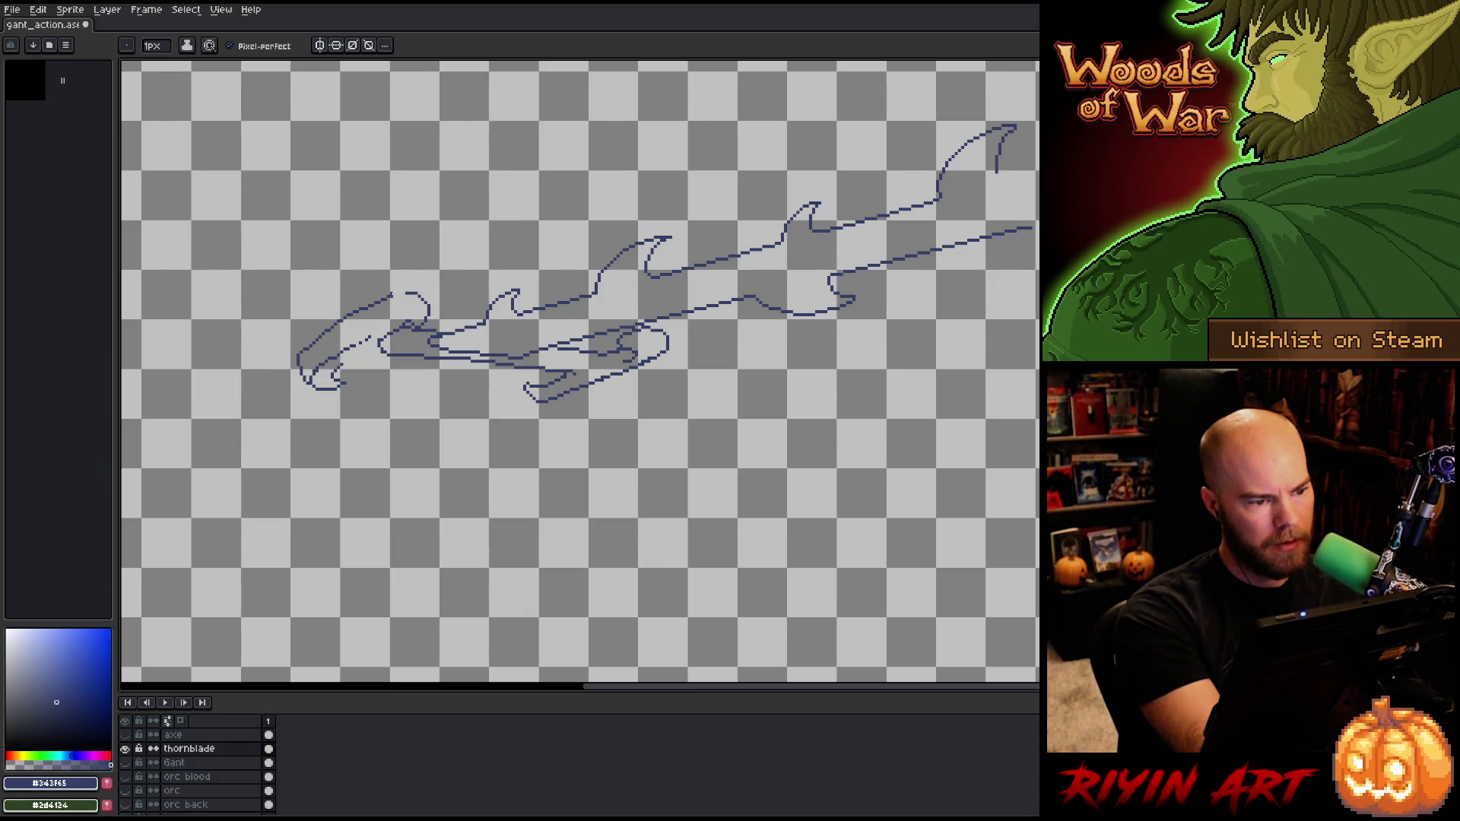
drag(391, 294, 410, 290)
key(ctrl+z)
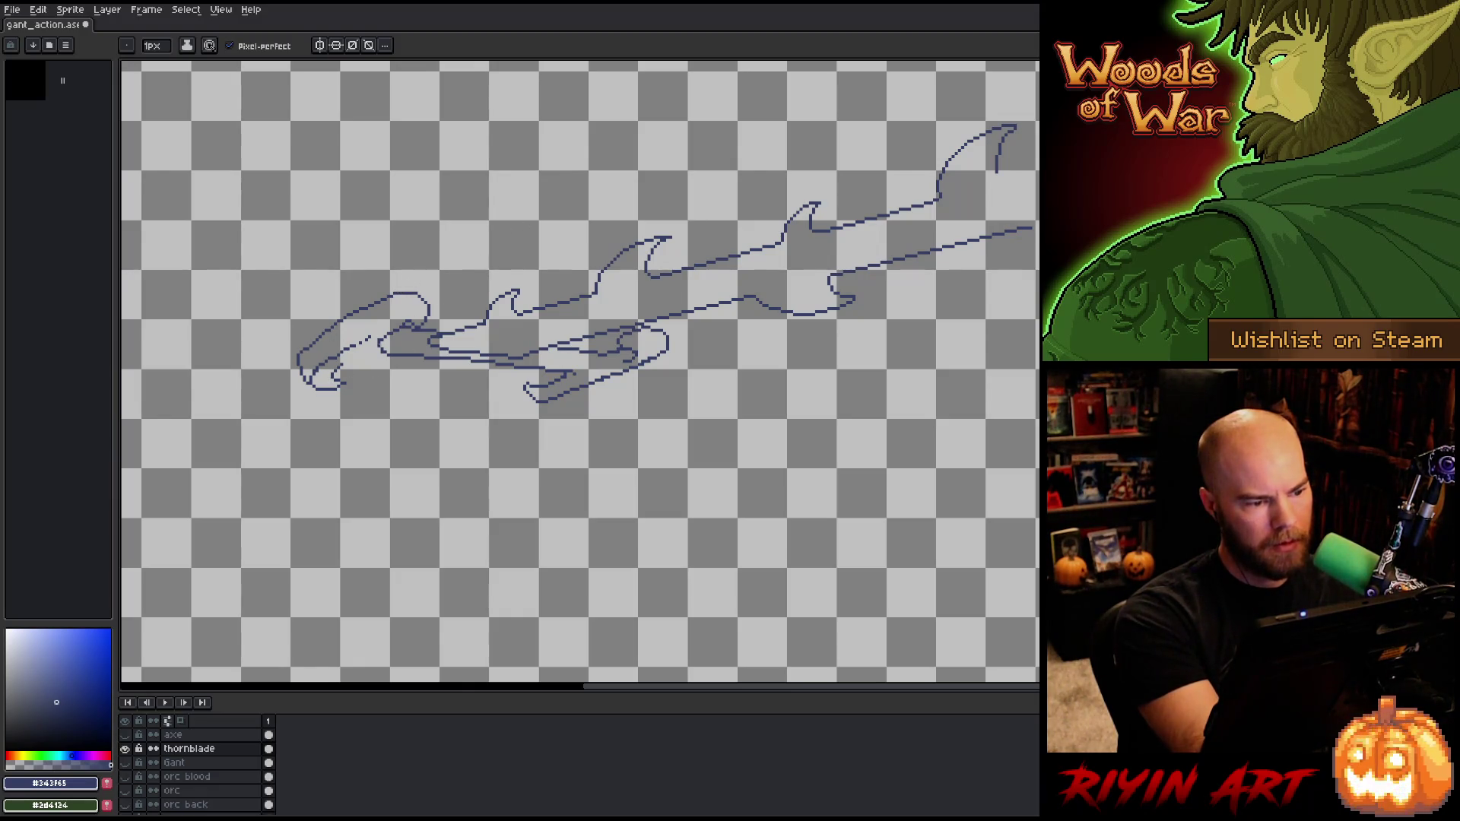
Step: Erase a short inner segment and add short strokes near the grip and lower blade outline
key(e)
drag(352, 346, 369, 337)
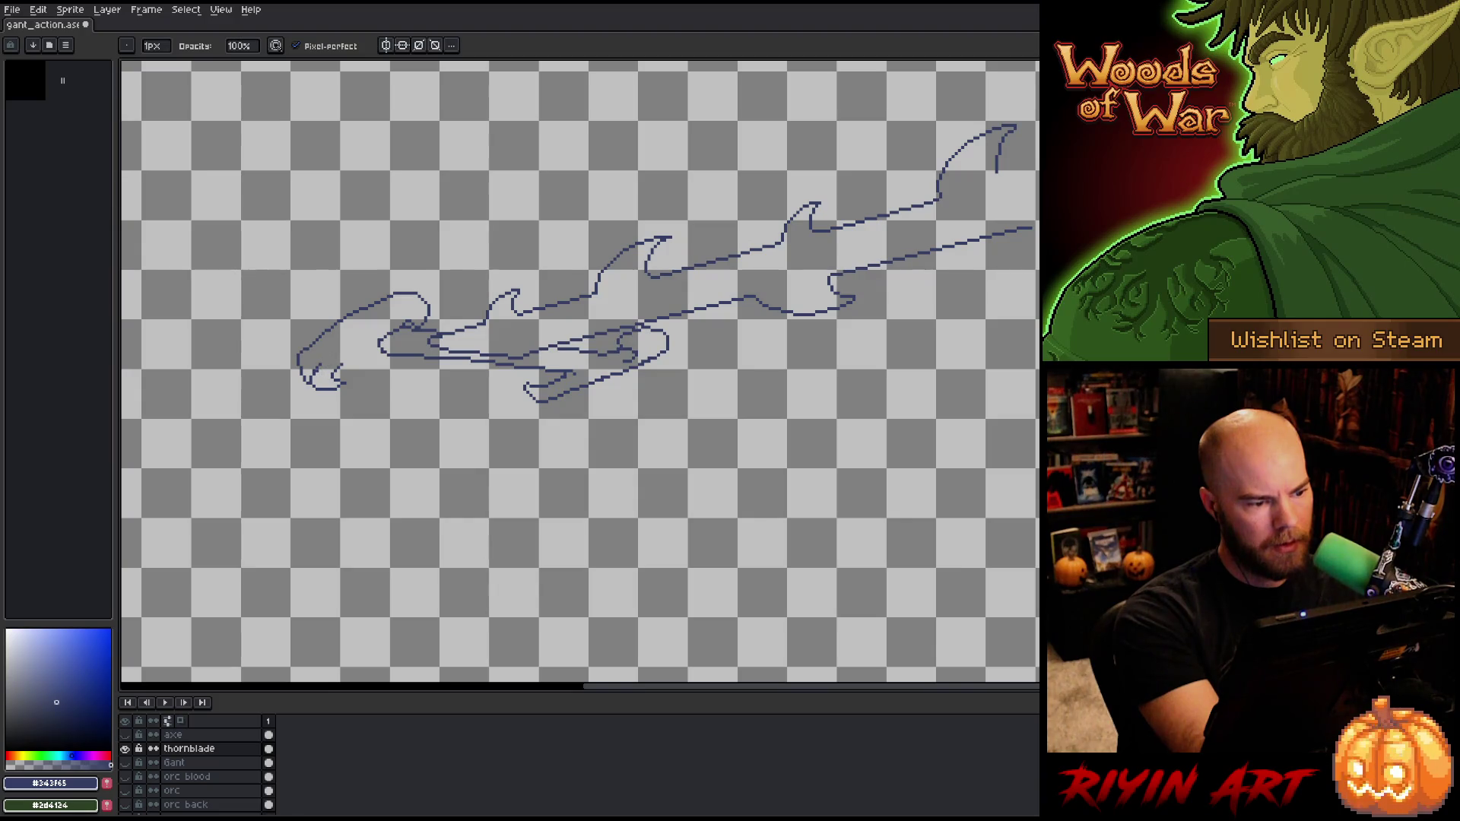
key(b)
drag(338, 349, 323, 362)
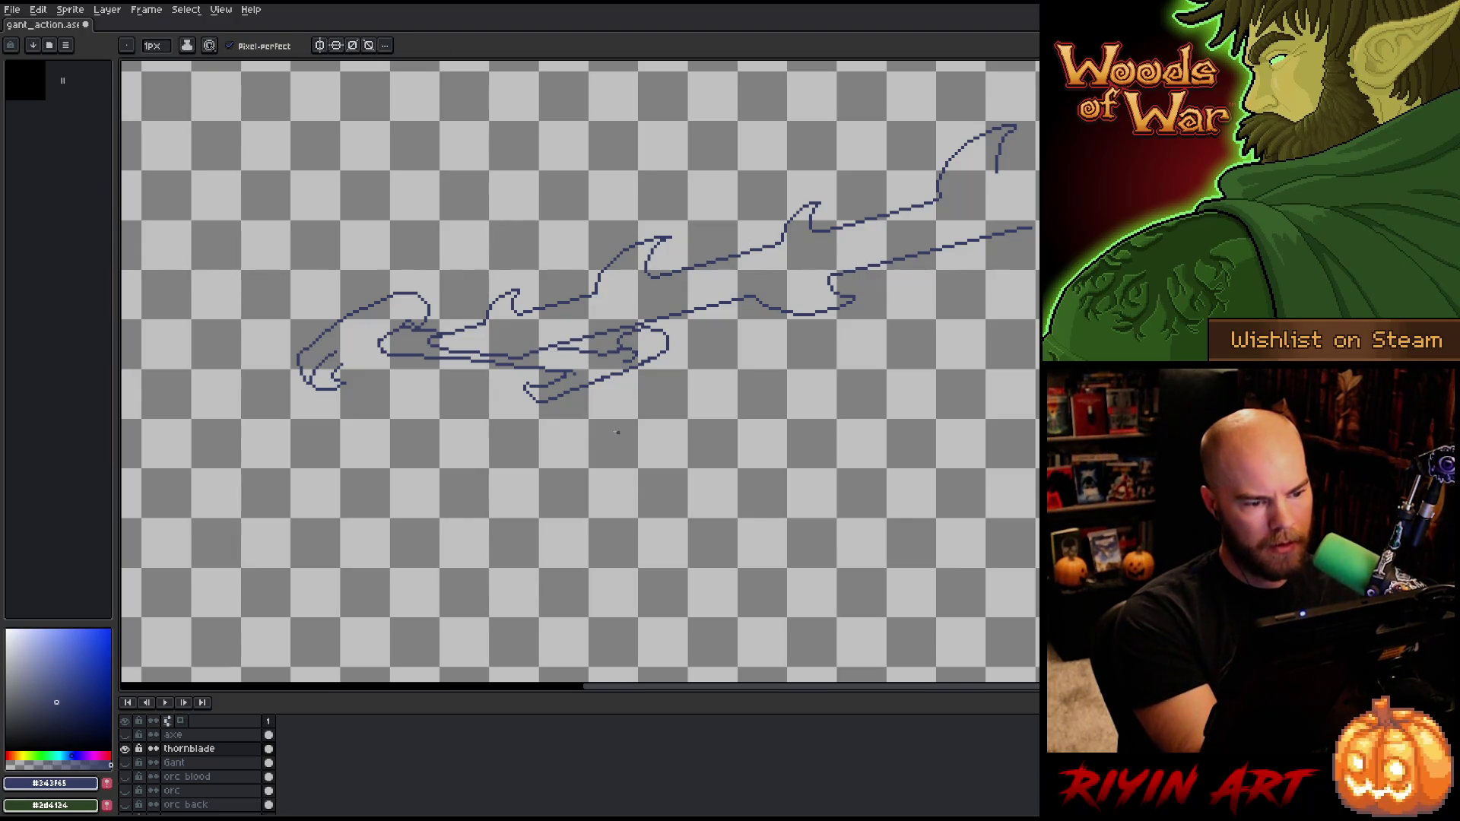
drag(566, 372, 579, 375)
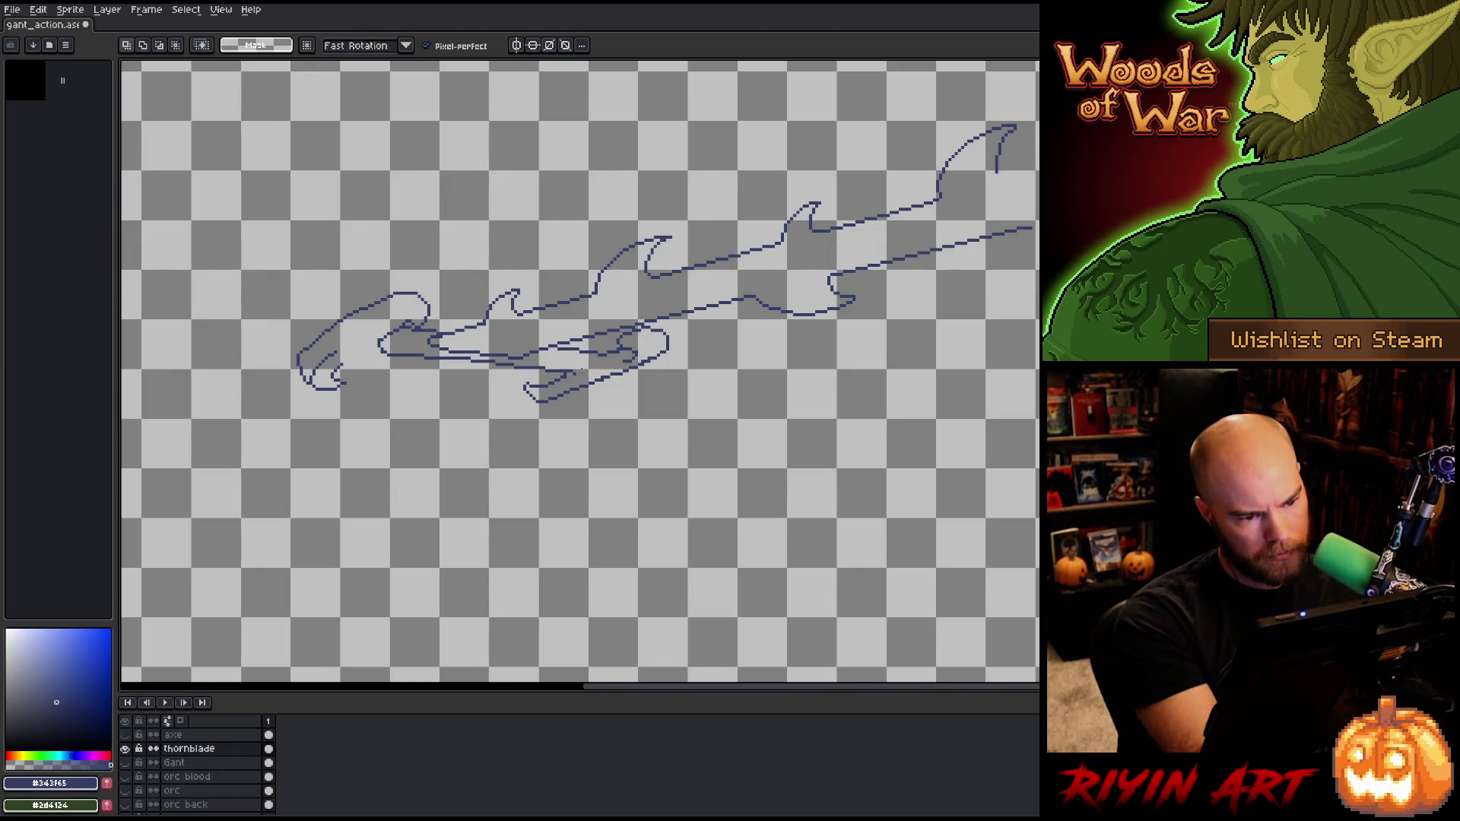
key(b)
key(m)
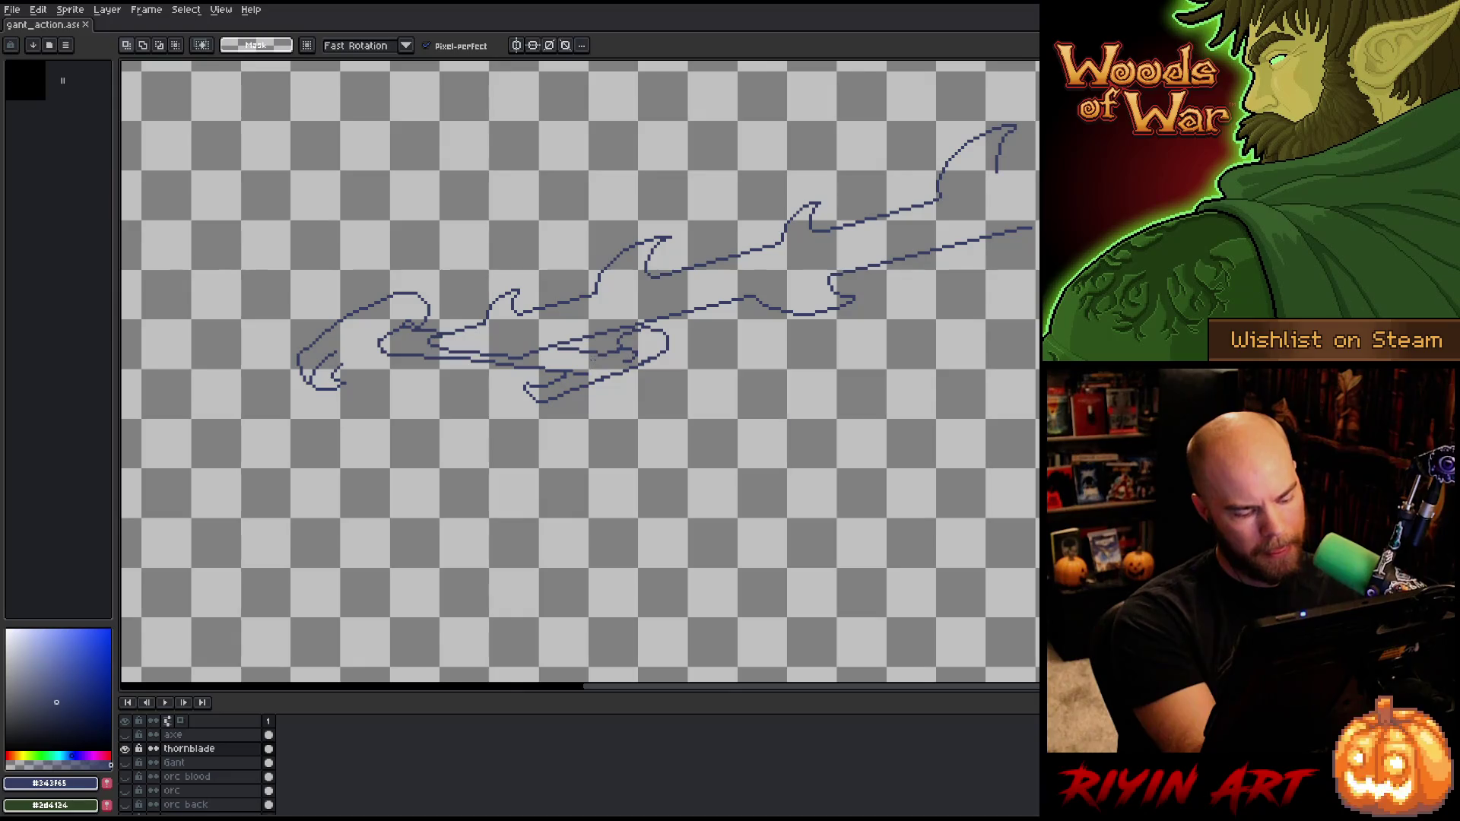
key(b)
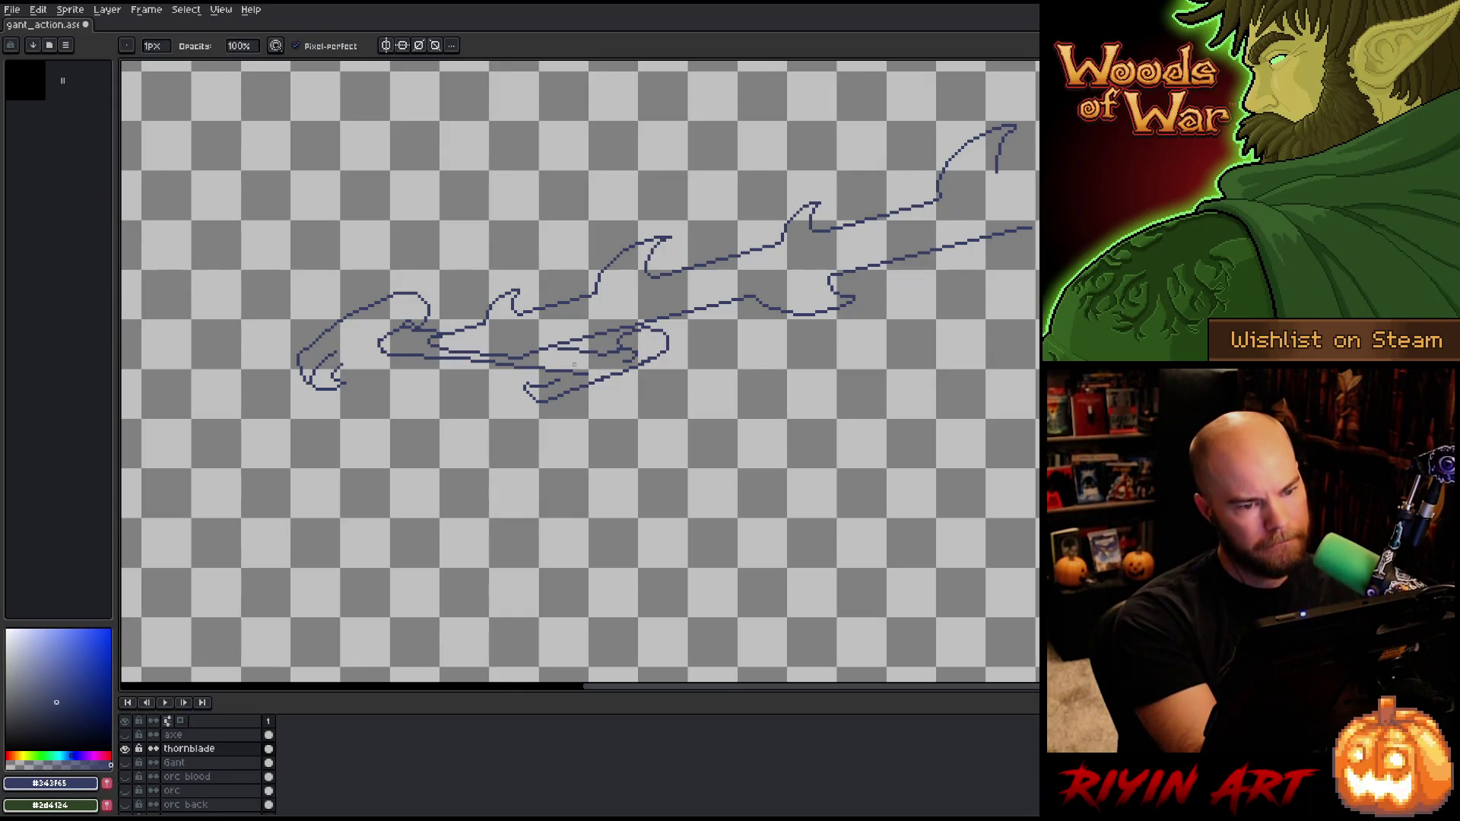
key(m)
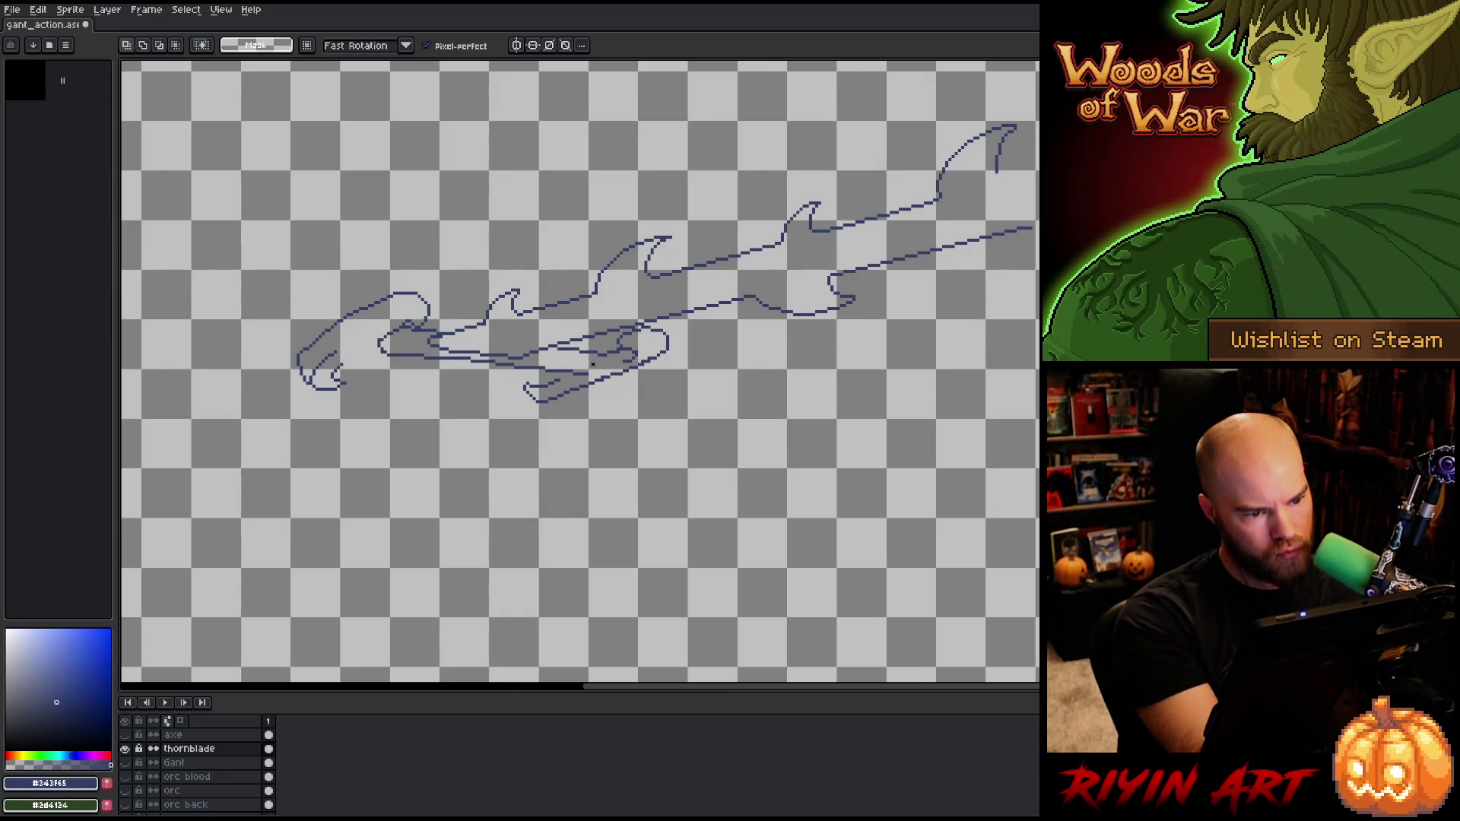
mouse_move(591, 370)
mouse_down()
mouse_move(385, 361)
mouse_move(578, 367)
mouse_up()
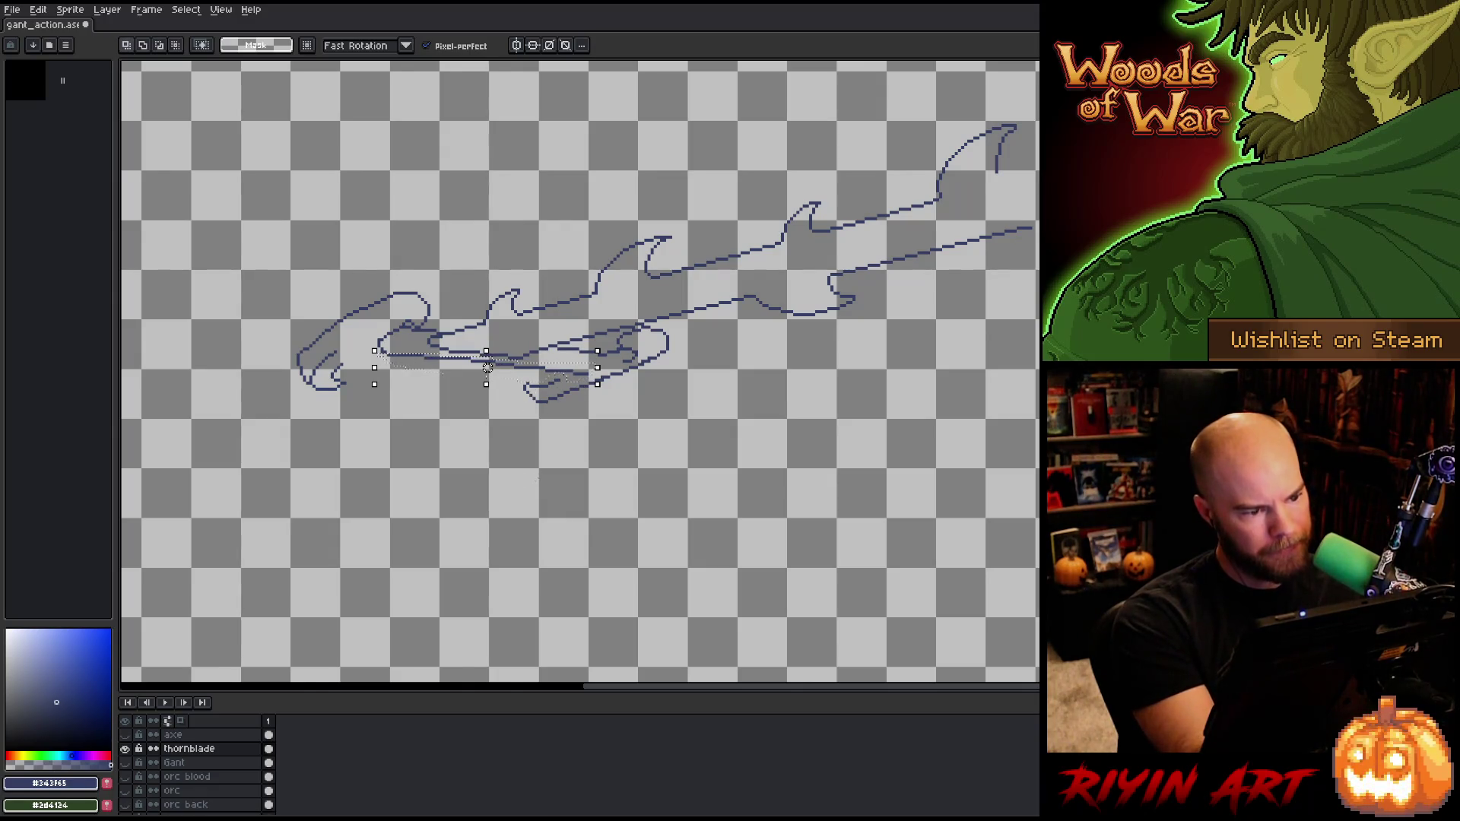
key(ctrl+t)
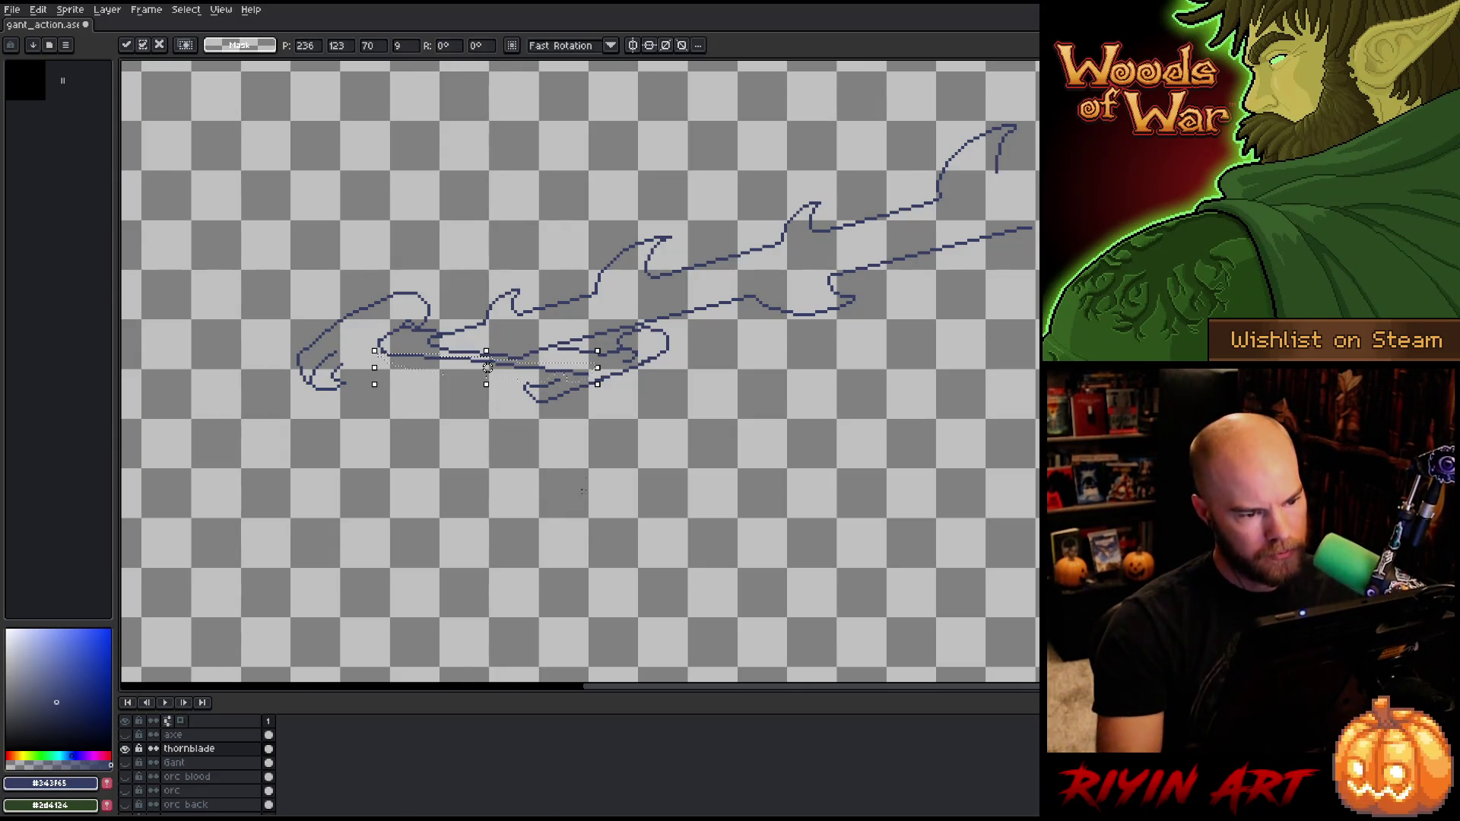
drag(488, 367, 475, 374)
key(ctrl+d)
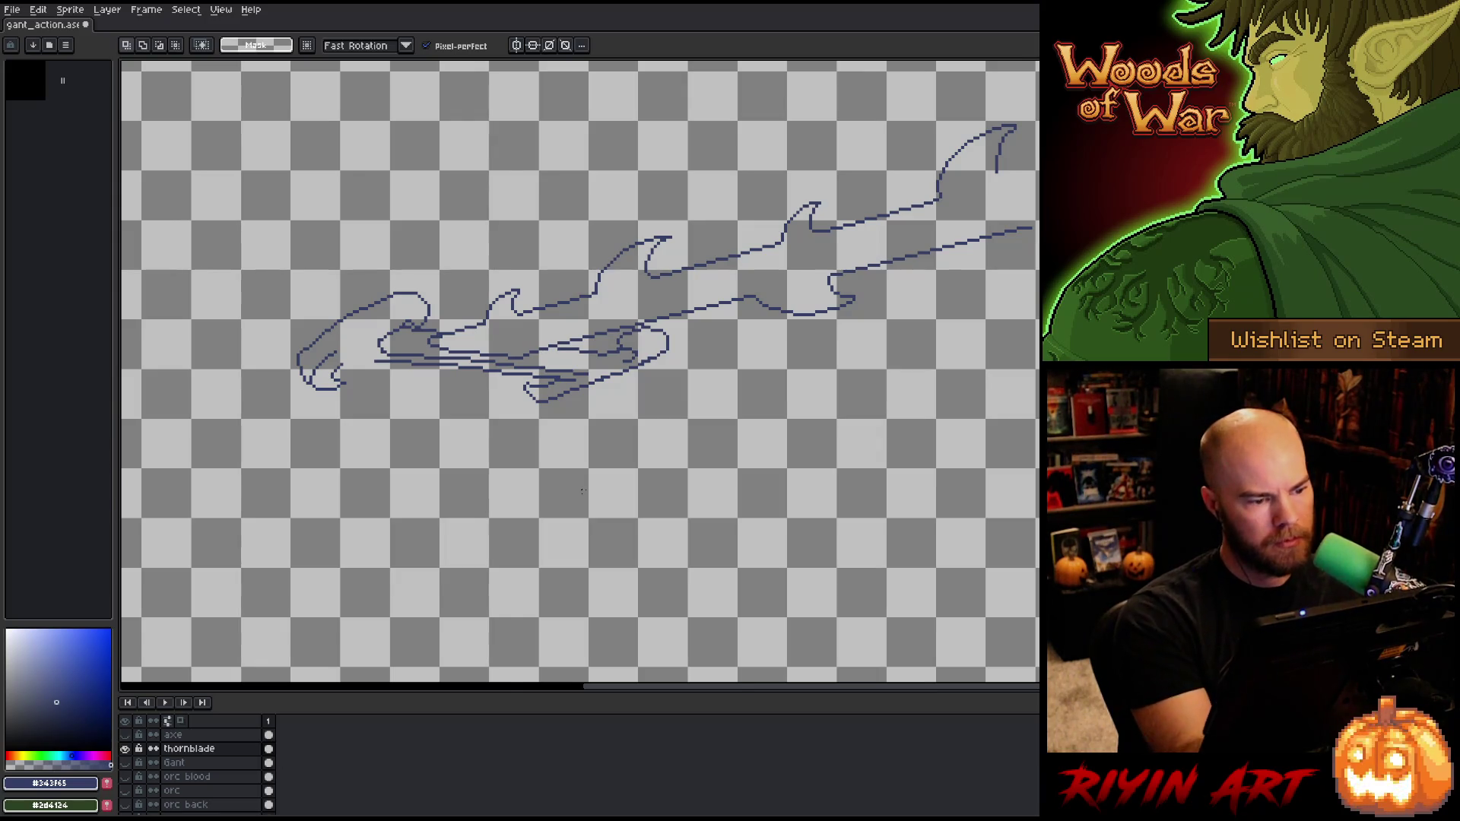
key(b)
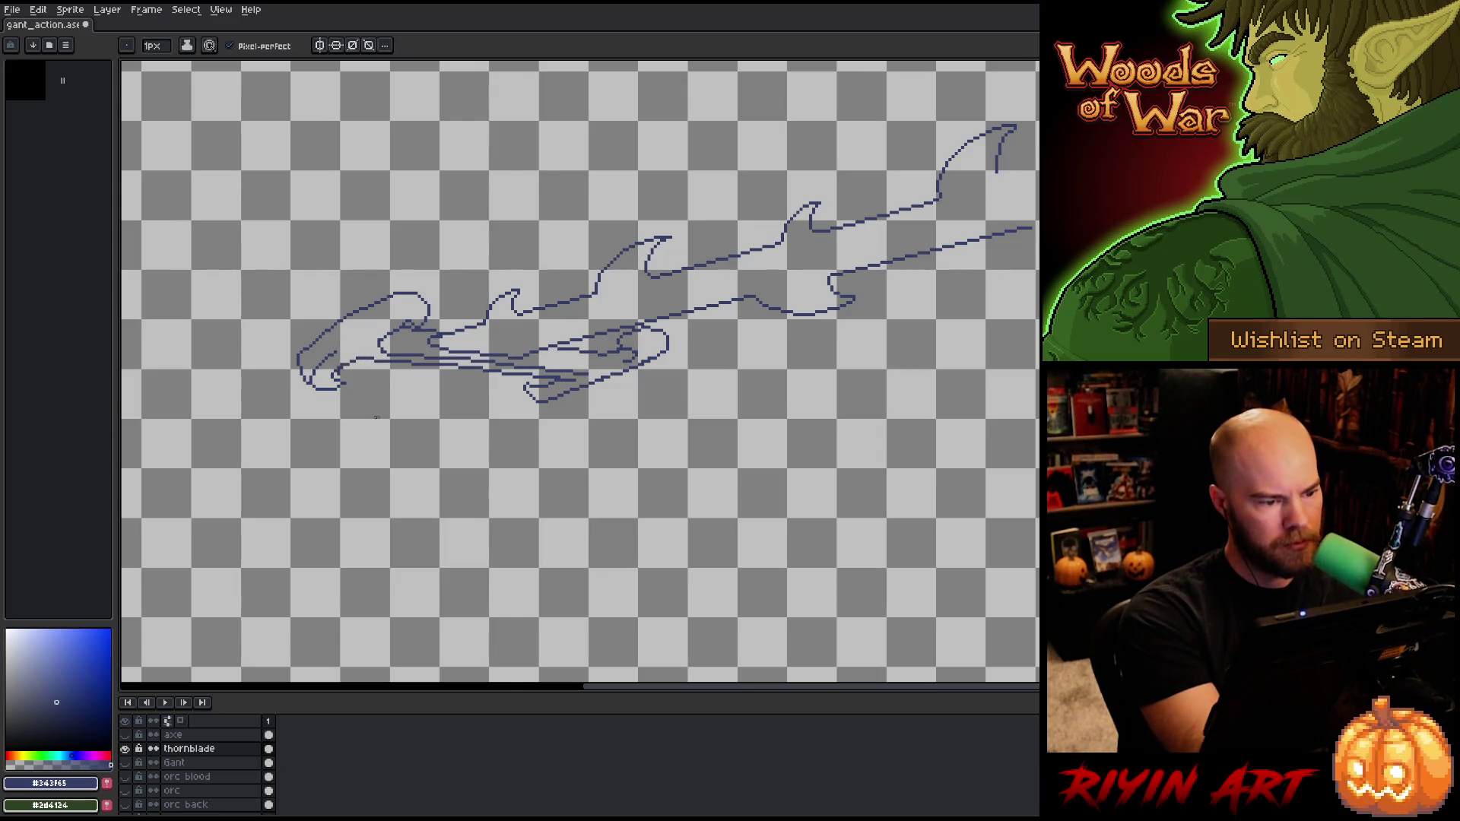
mouse_move(367, 359)
mouse_down()
mouse_move(333, 375)
mouse_move(352, 365)
mouse_up()
key(ctrl+z)
key(ctrl+z)
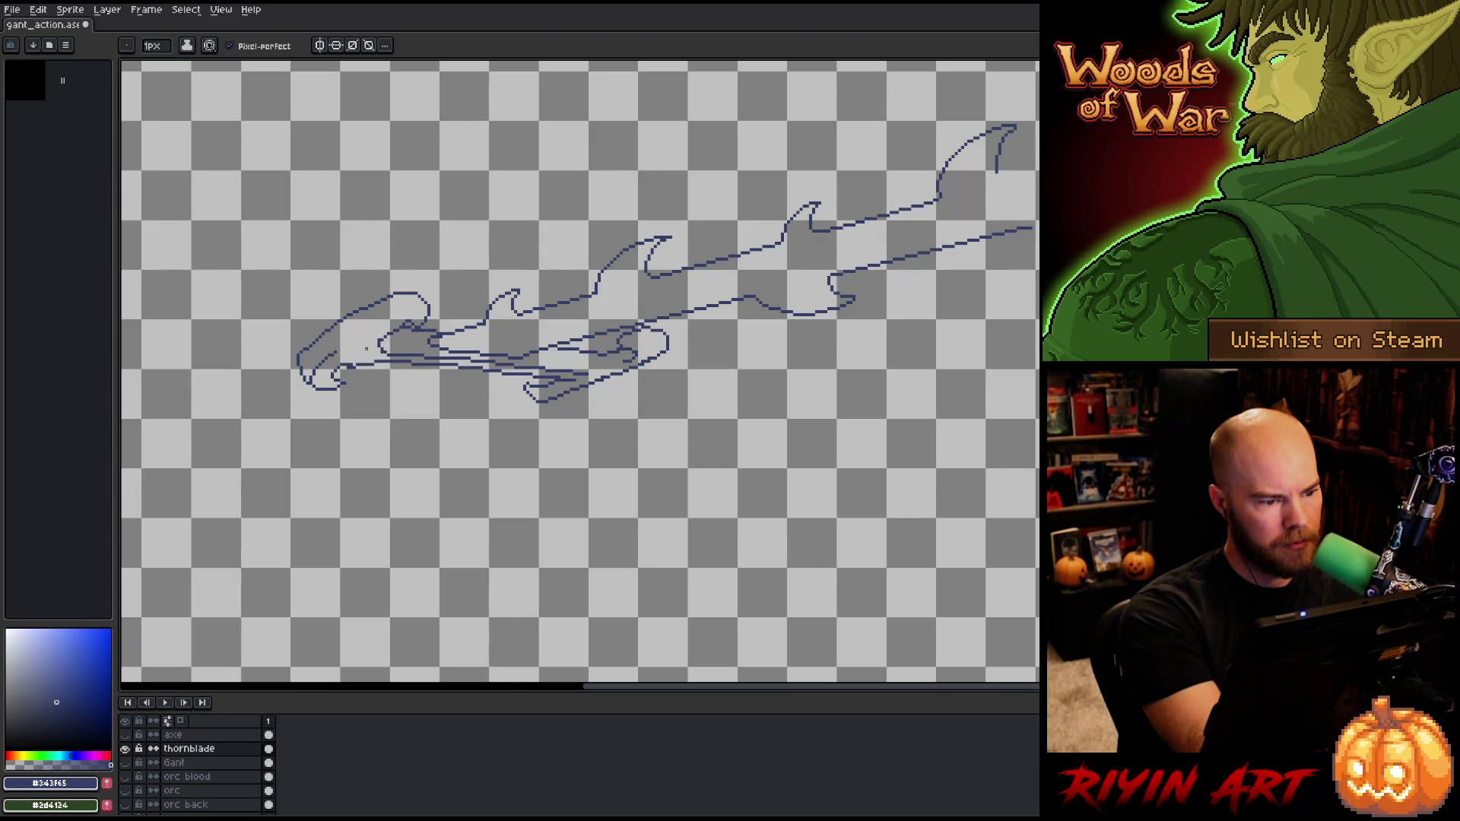
key(e)
key(b)
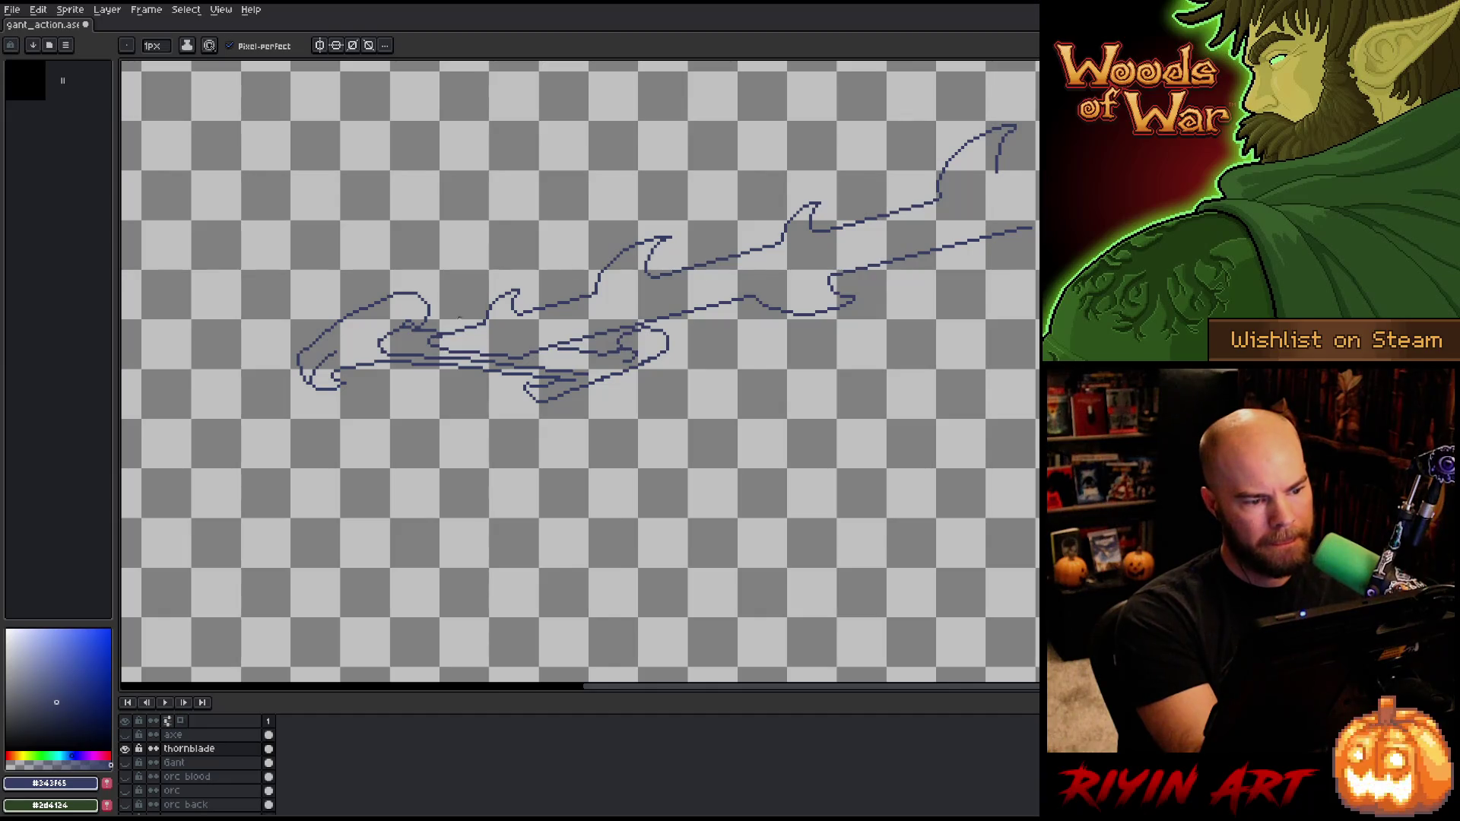
key(e)
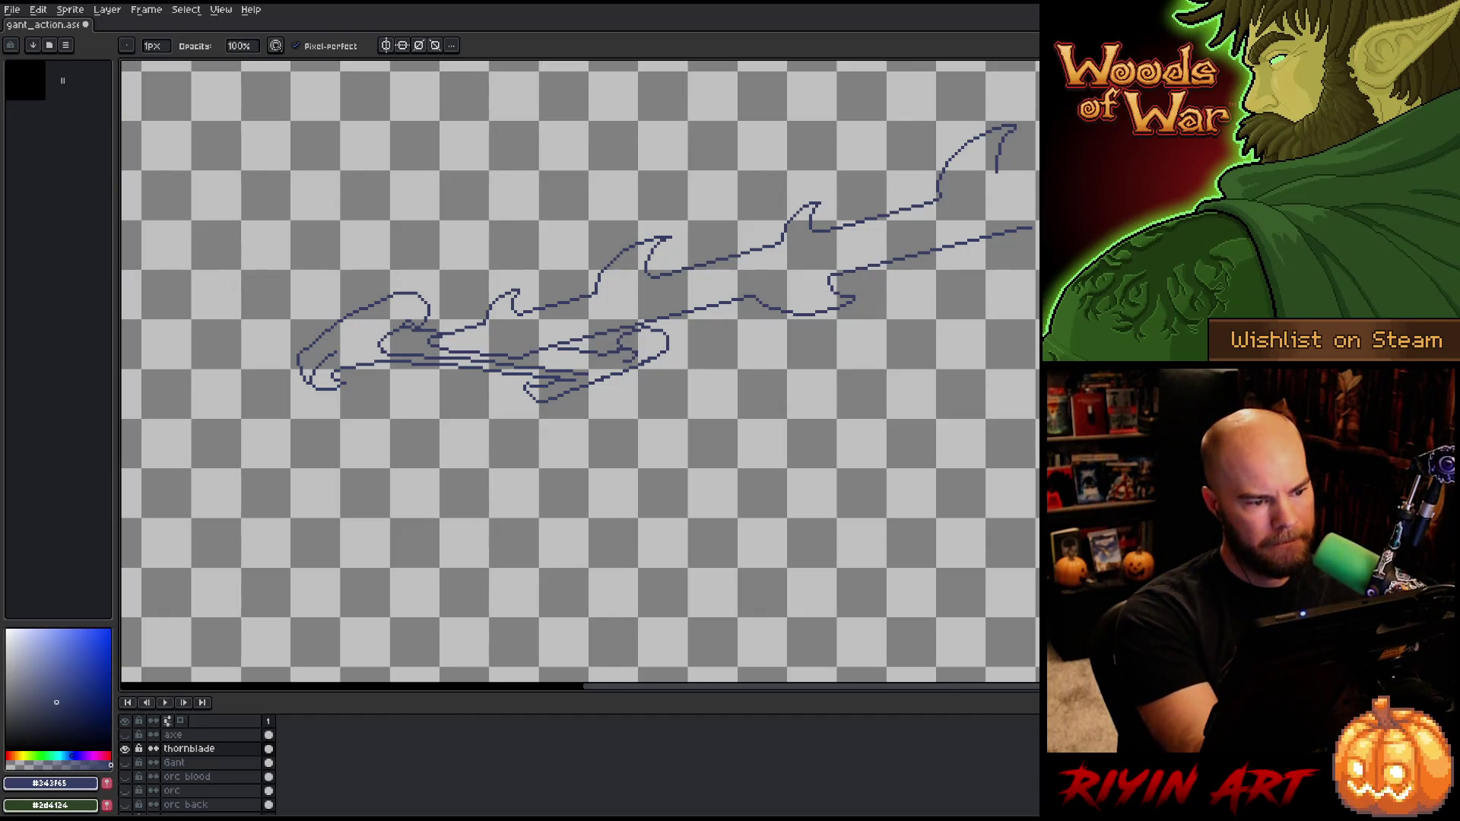
key(b)
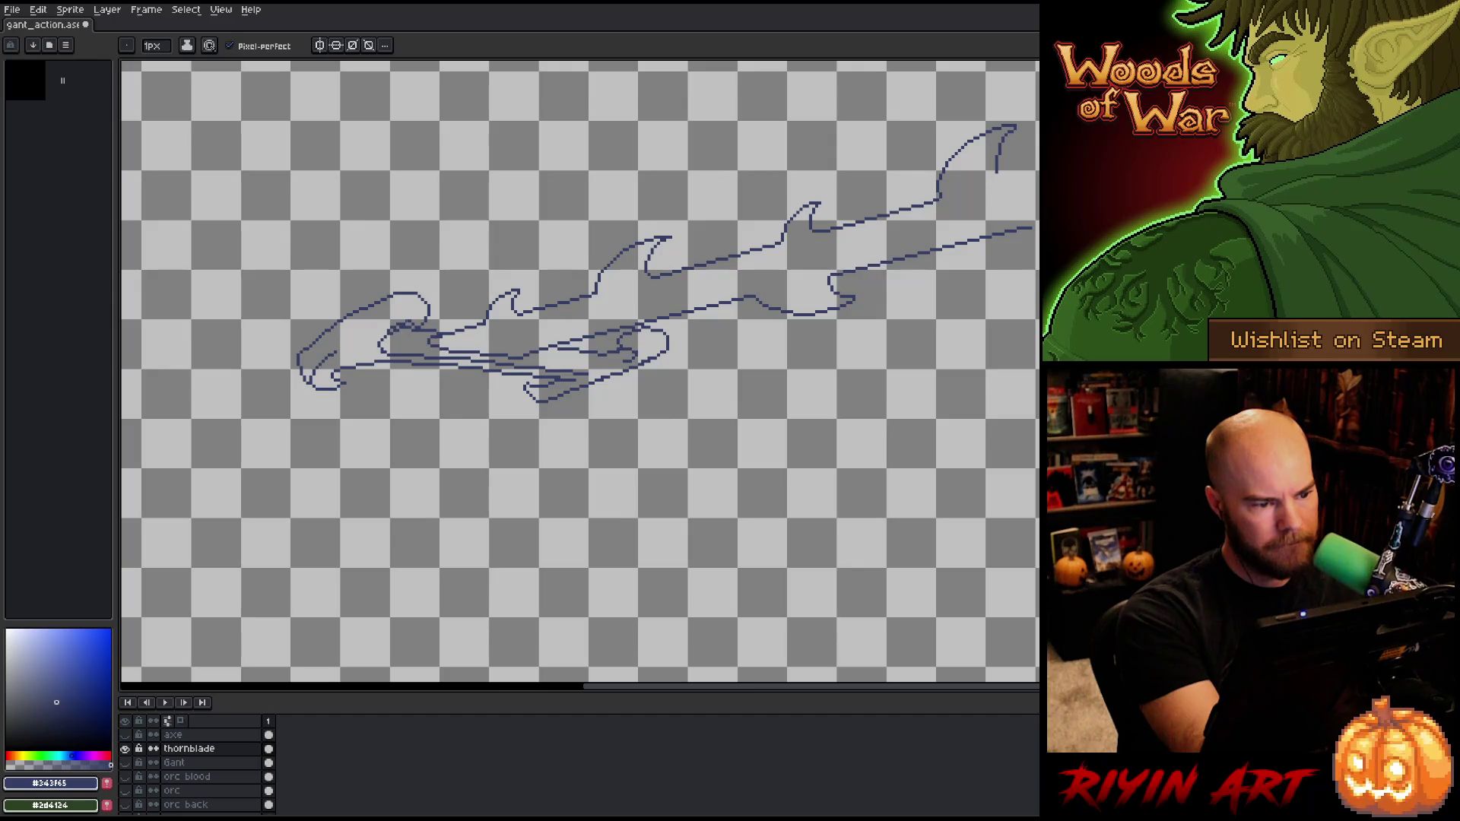
key(e)
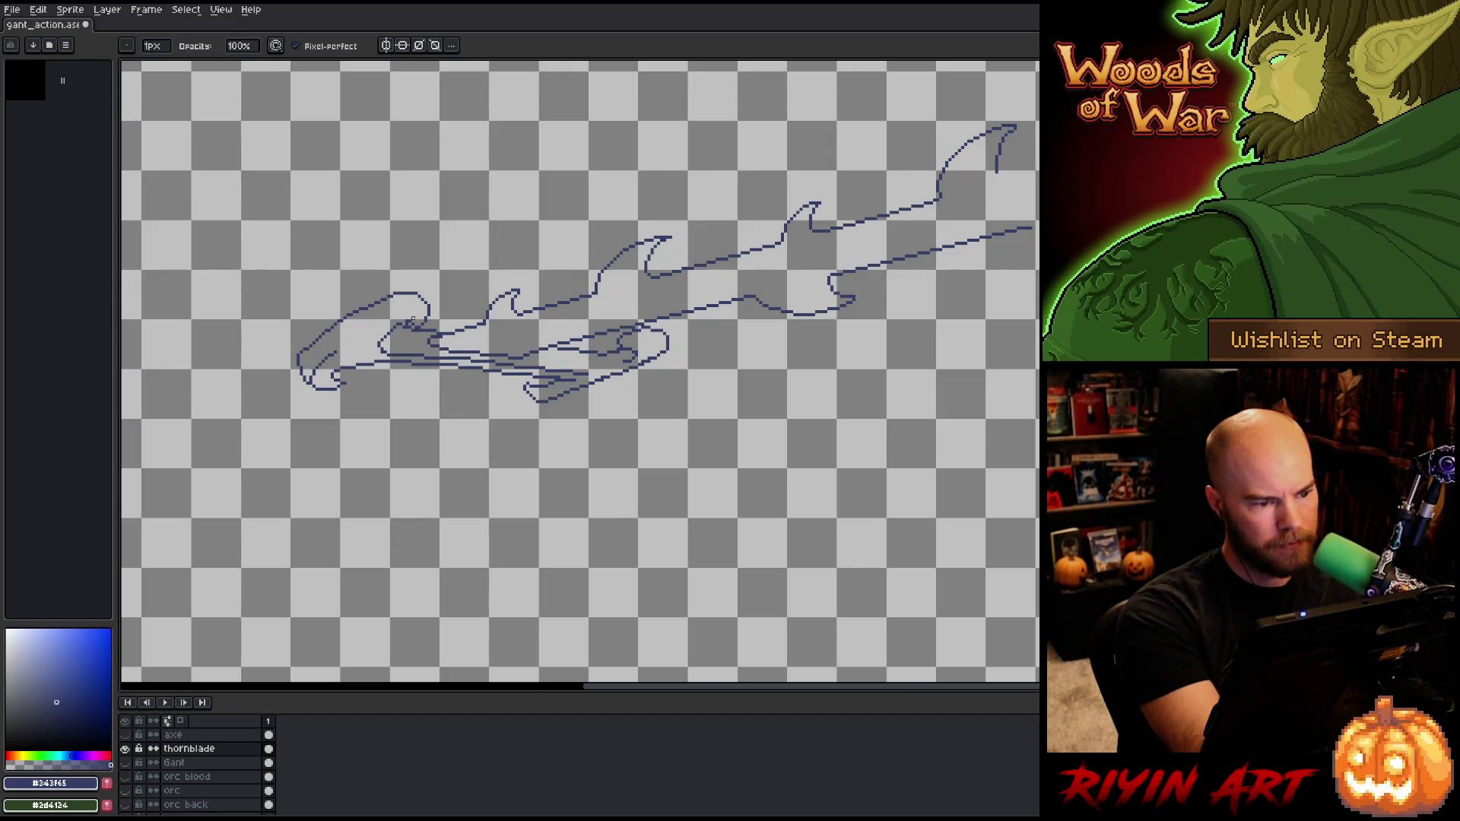
key(b)
key(e)
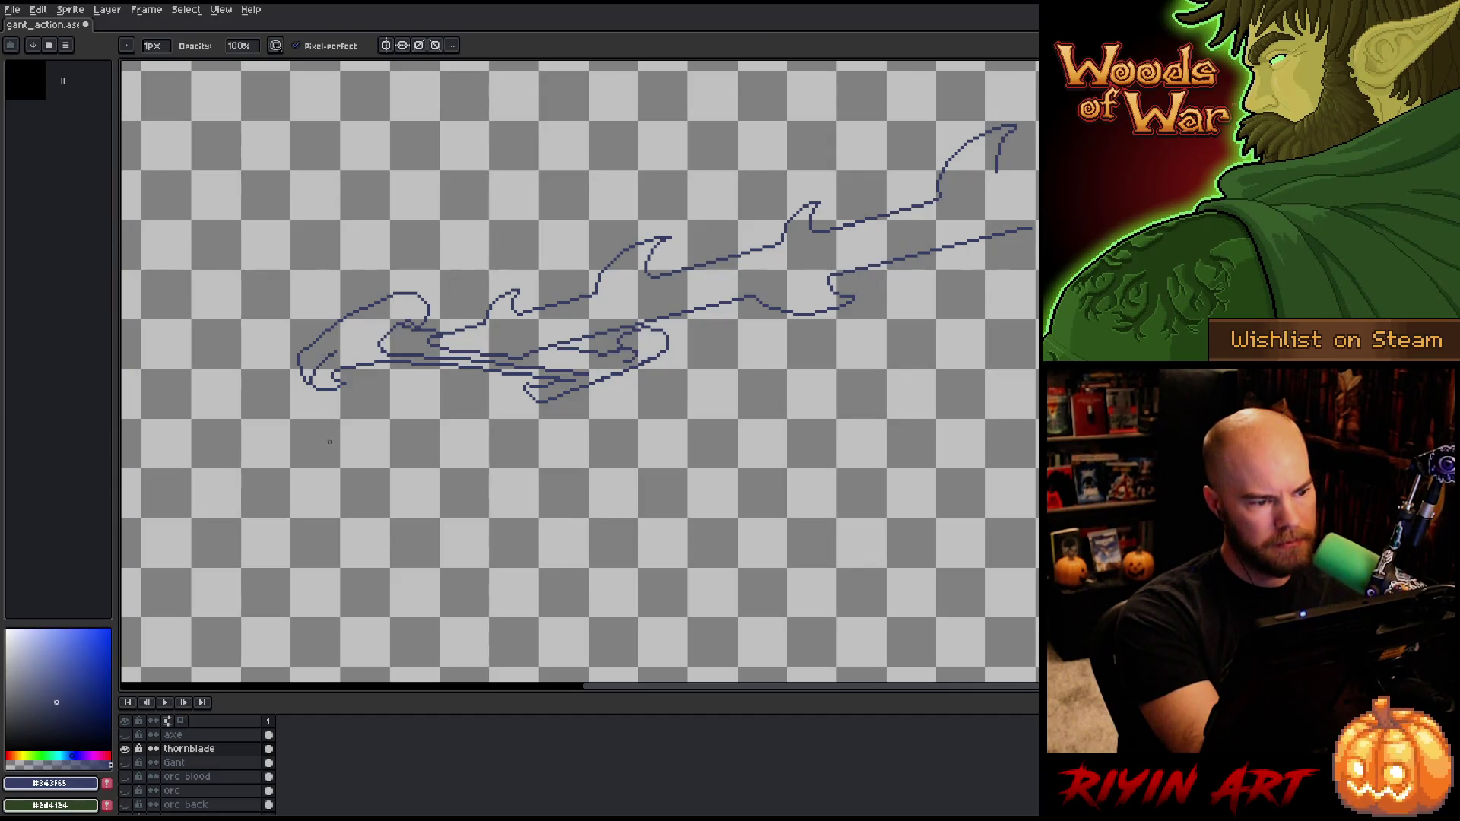
key(m)
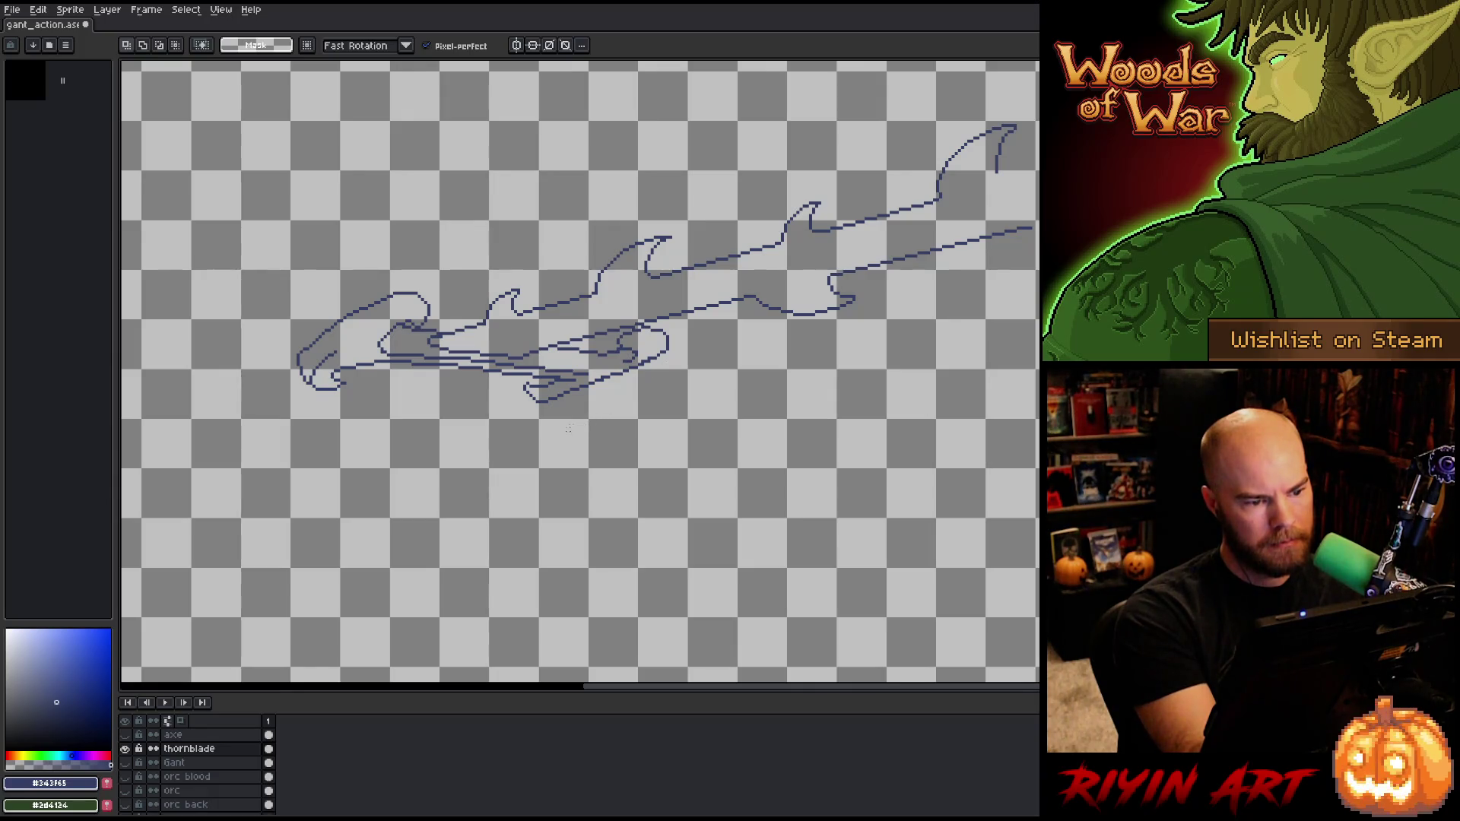
key(b)
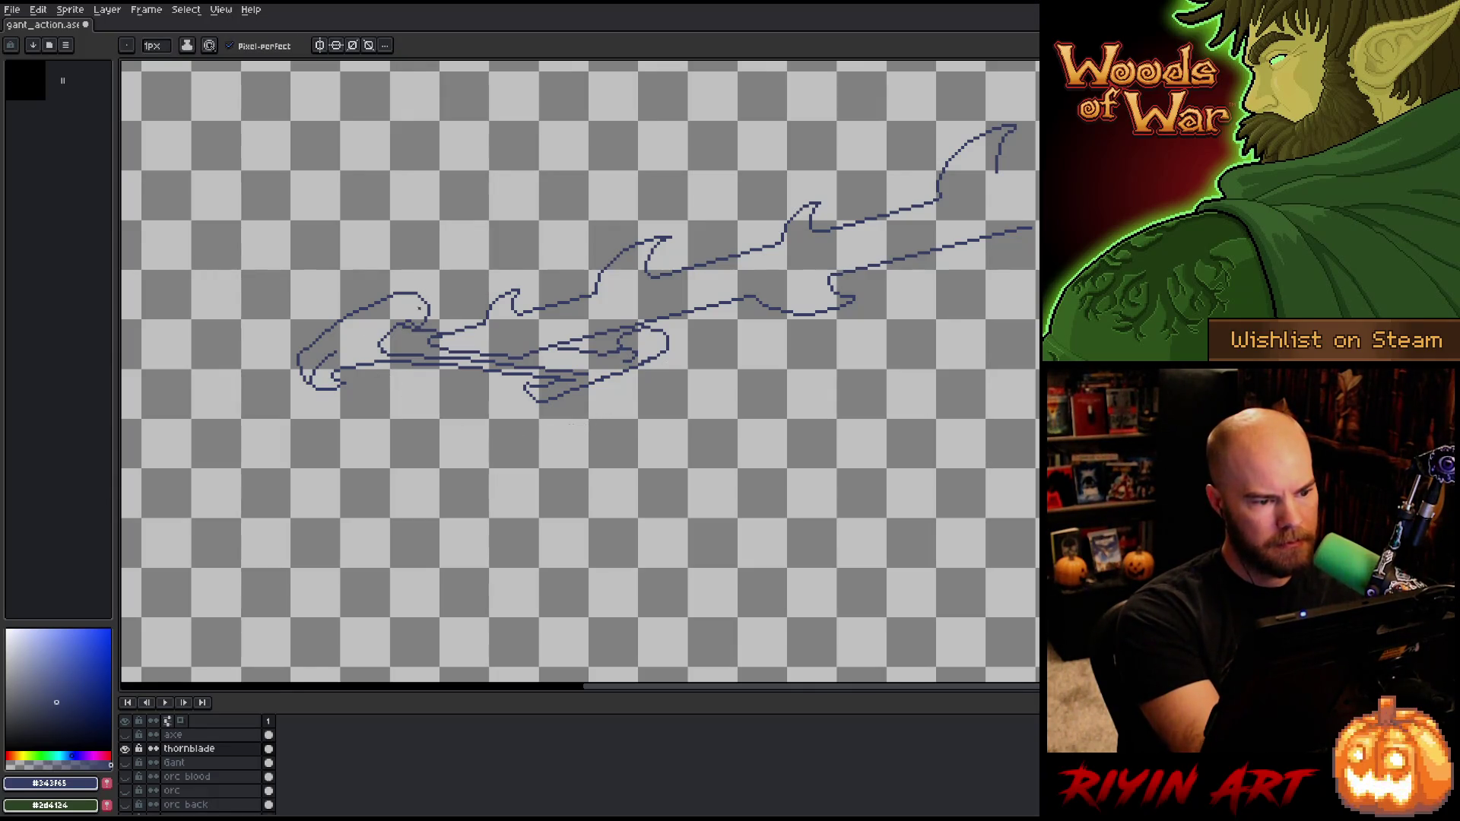
Step: Draw a second curve inside the blade's left hilt loop, cleaning up overlaps with the eraser
key(e)
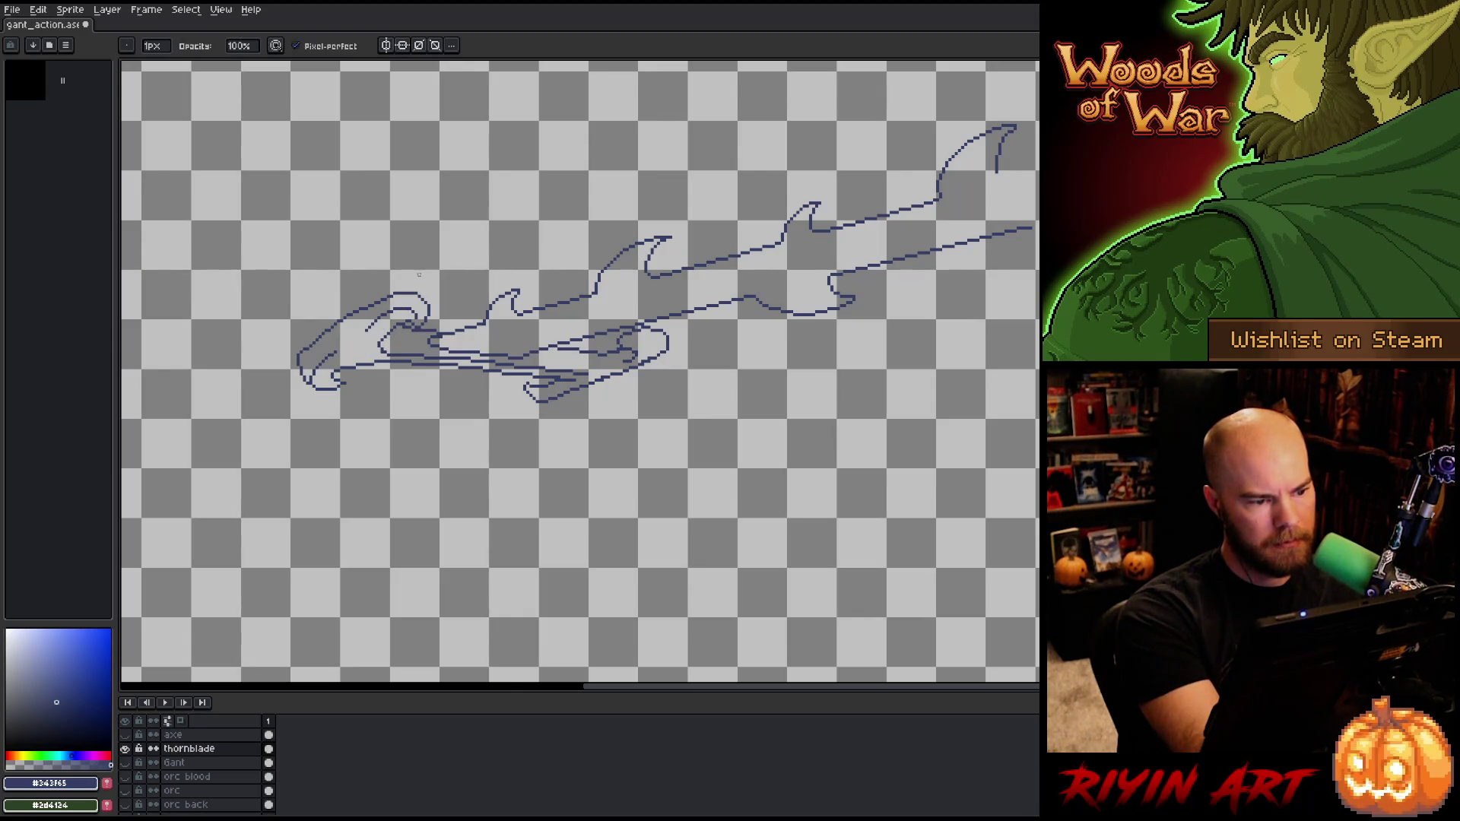
key(b)
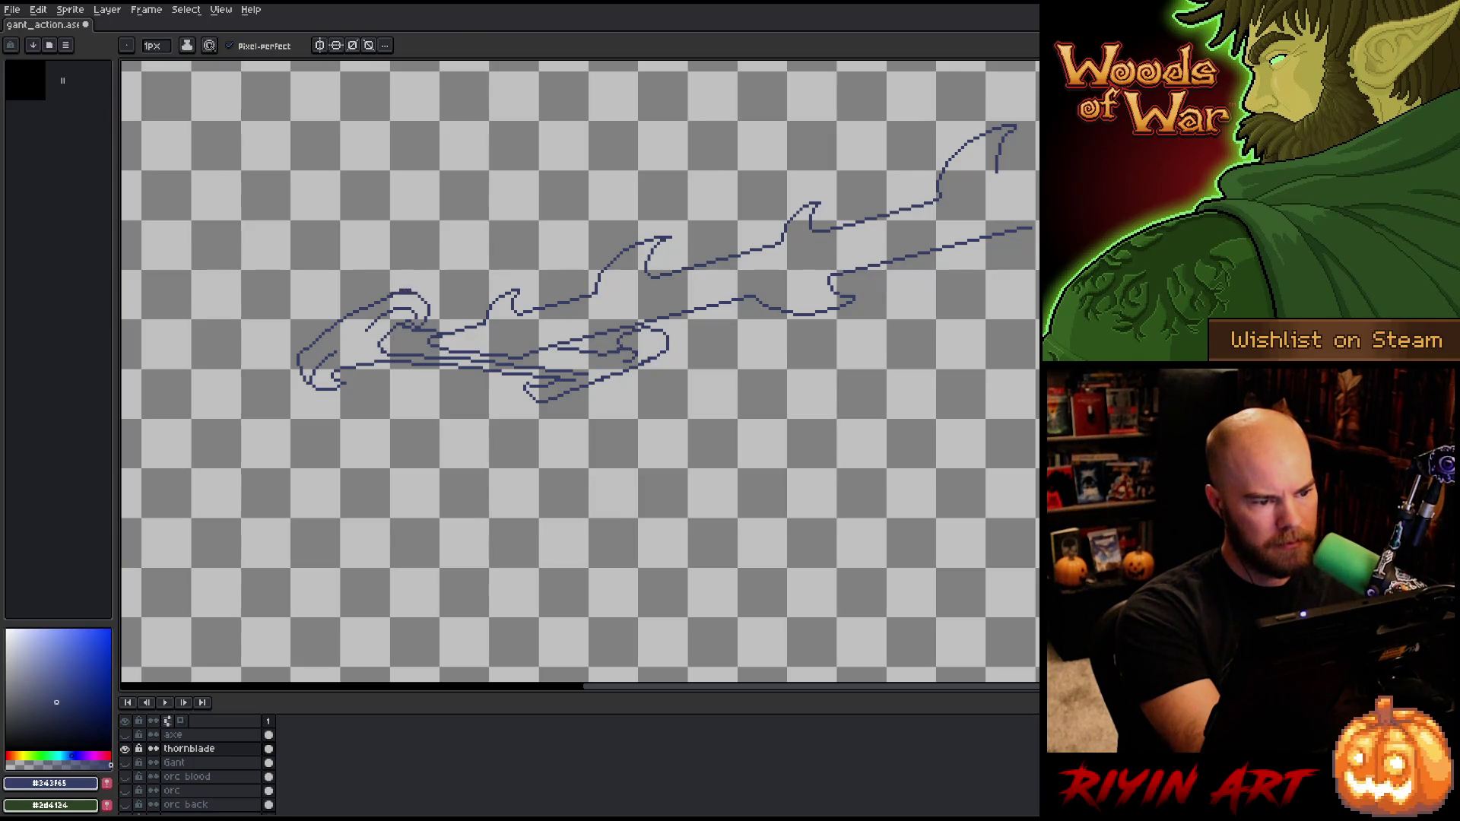
key(e)
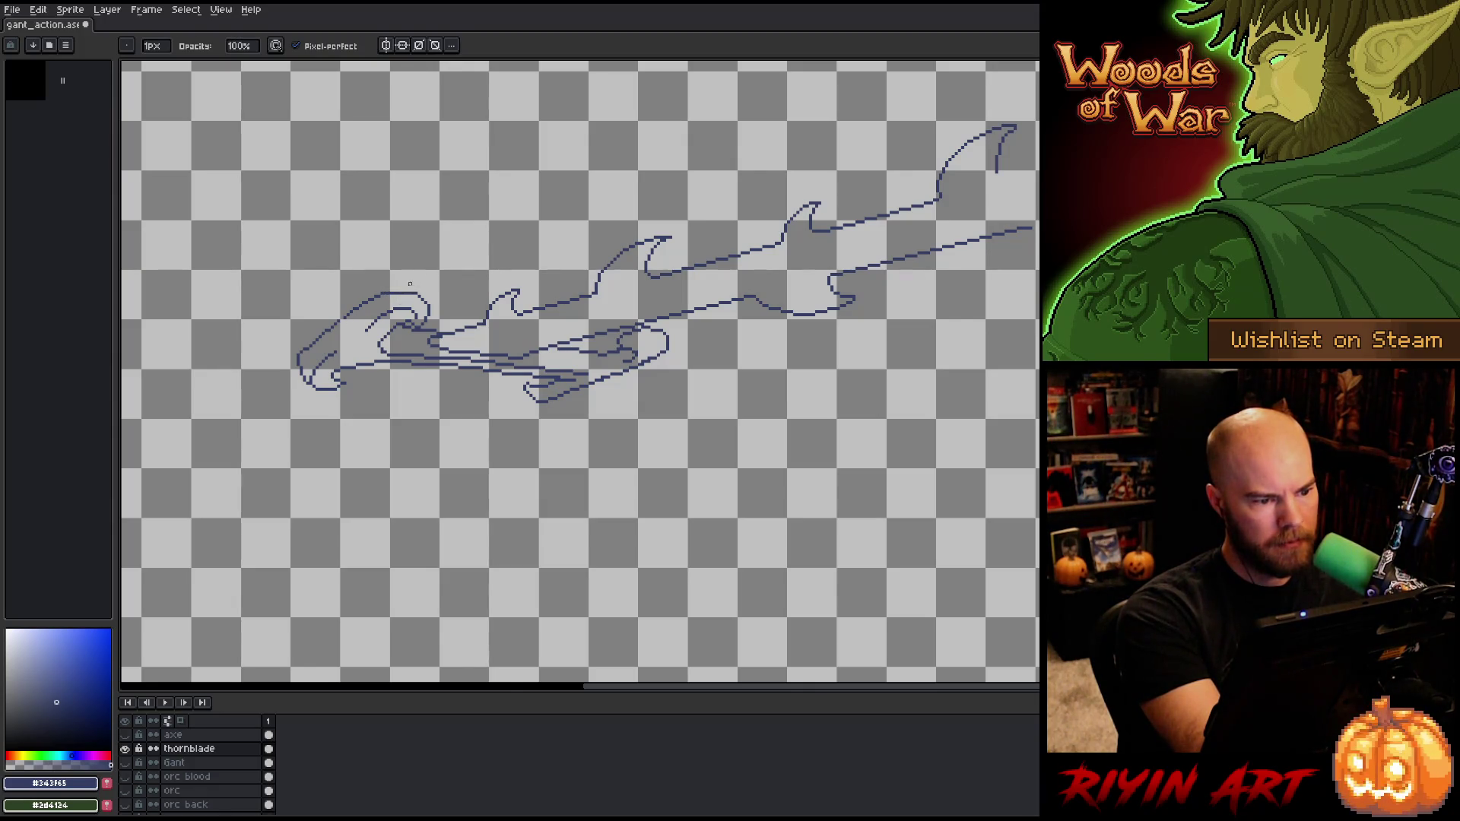
key(b)
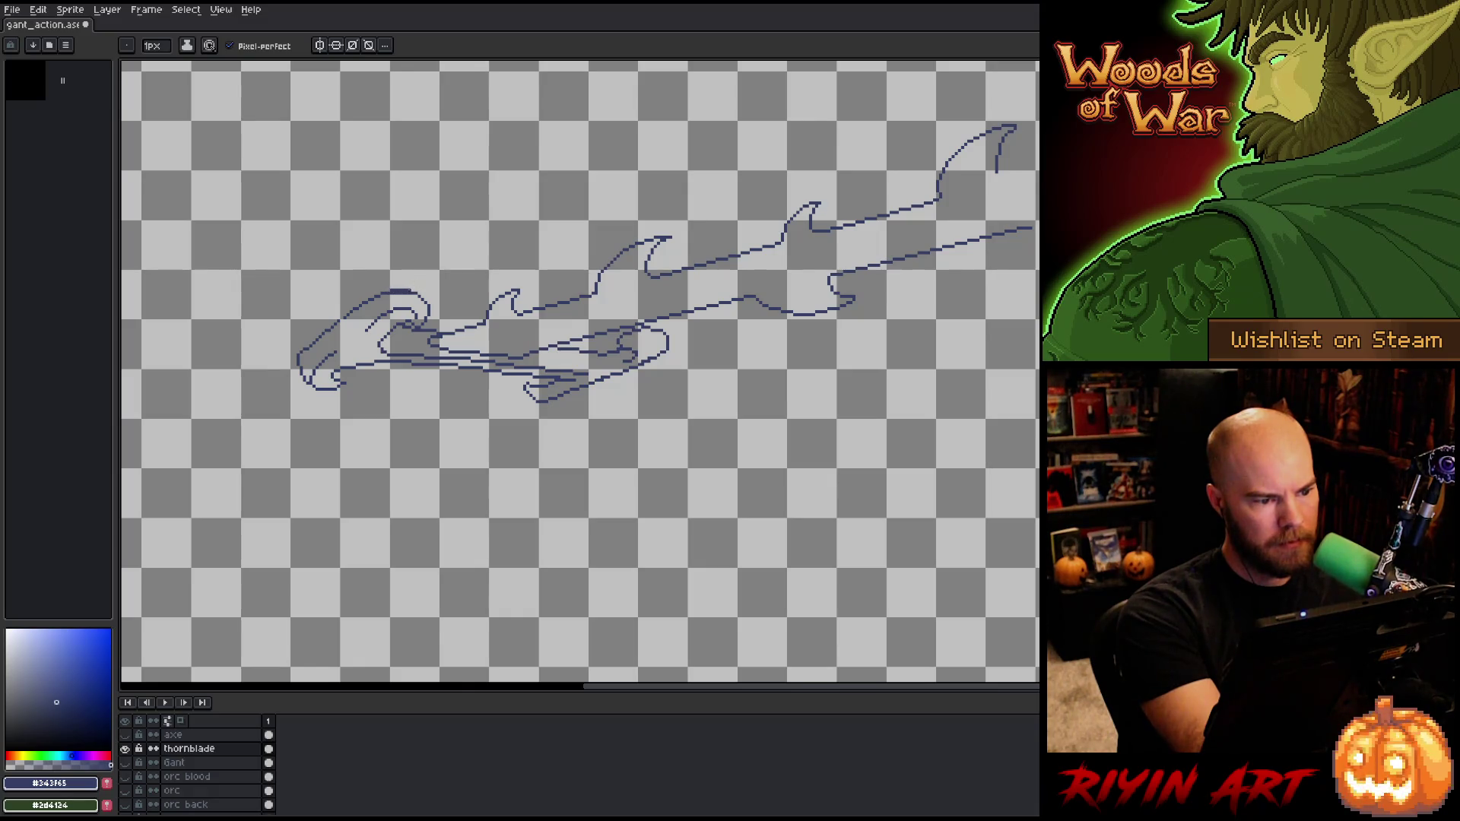
key(e)
key(b)
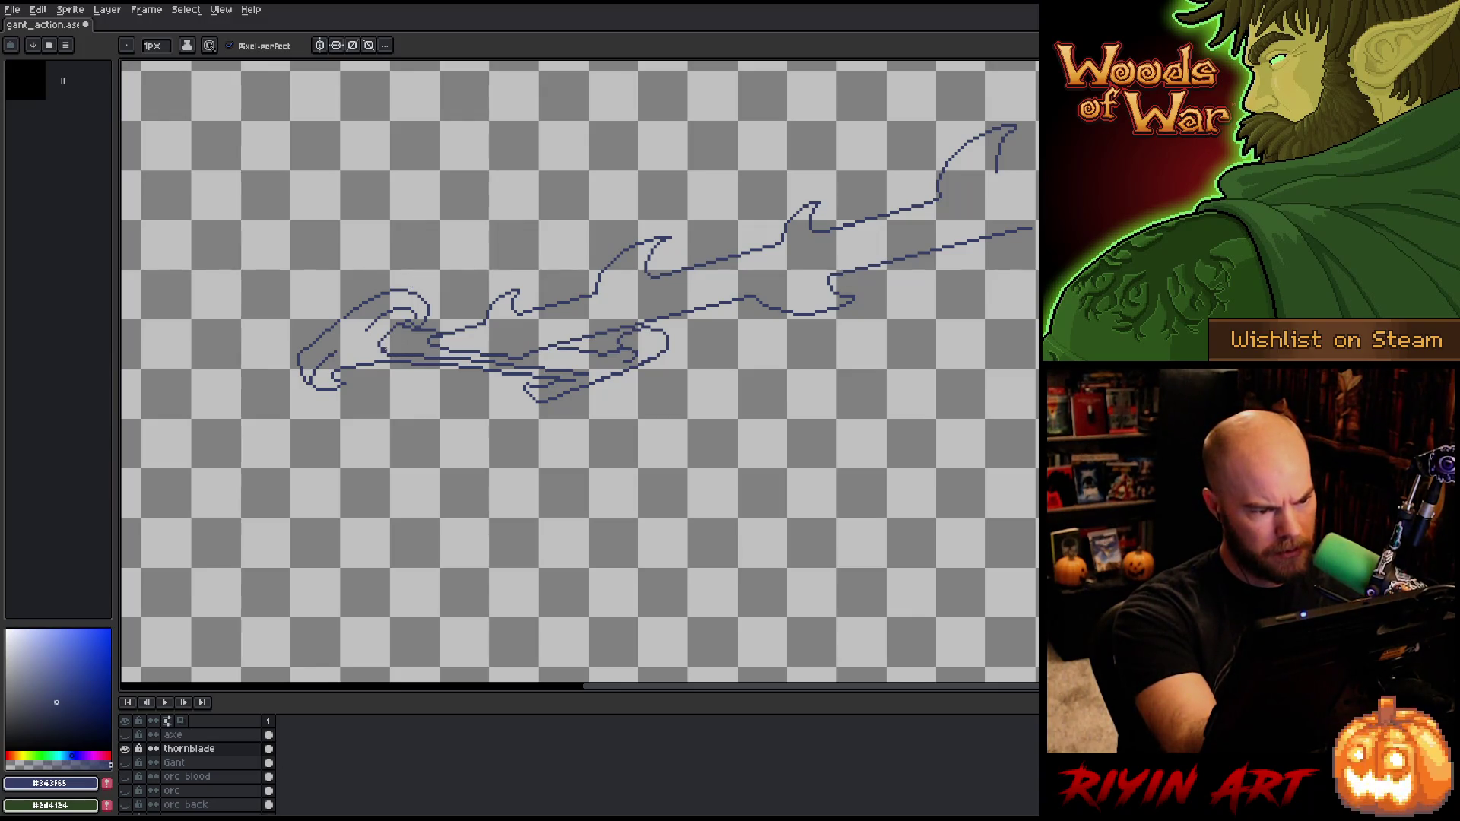
key(b)
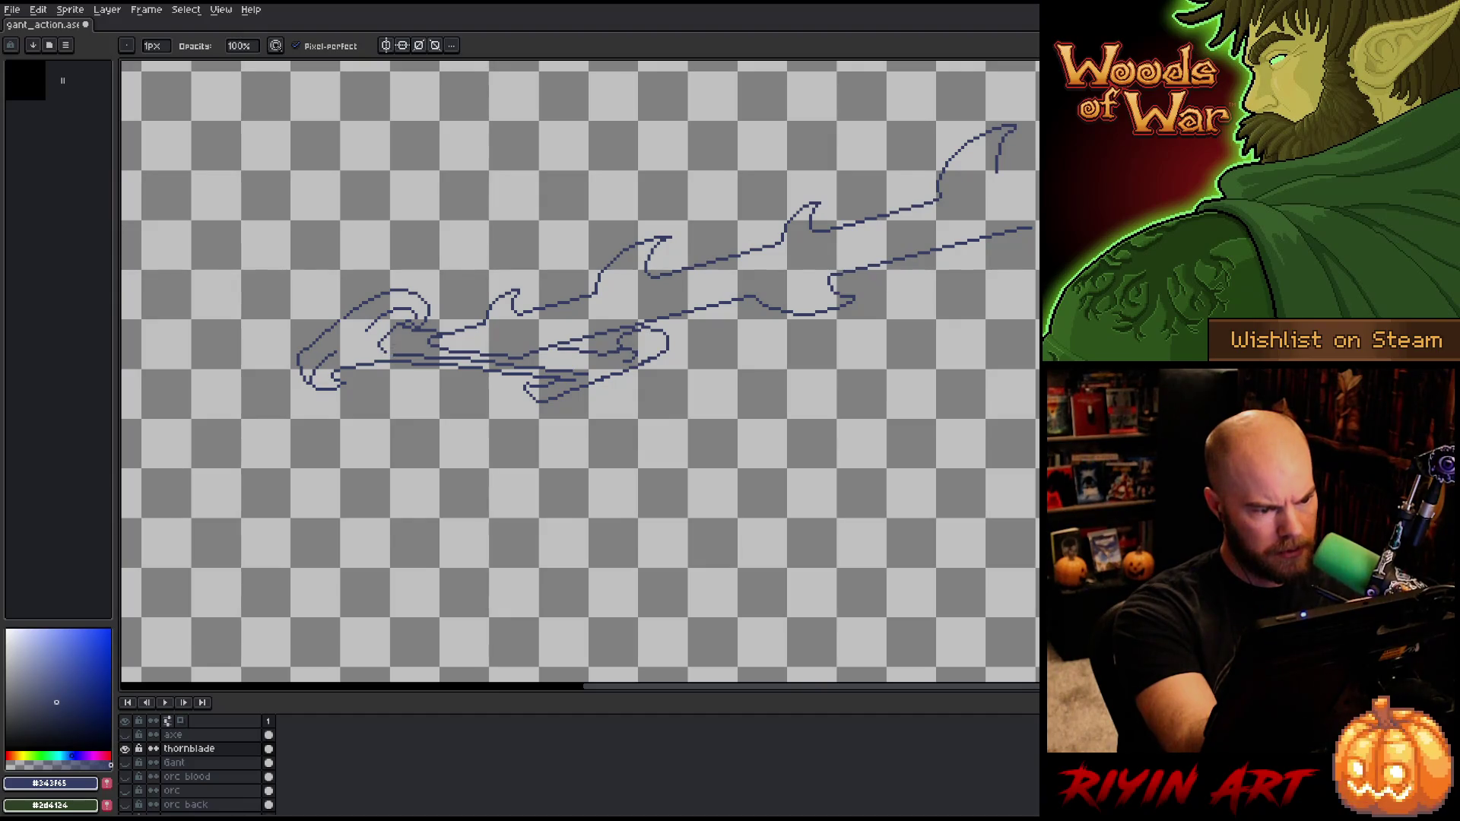
key(e)
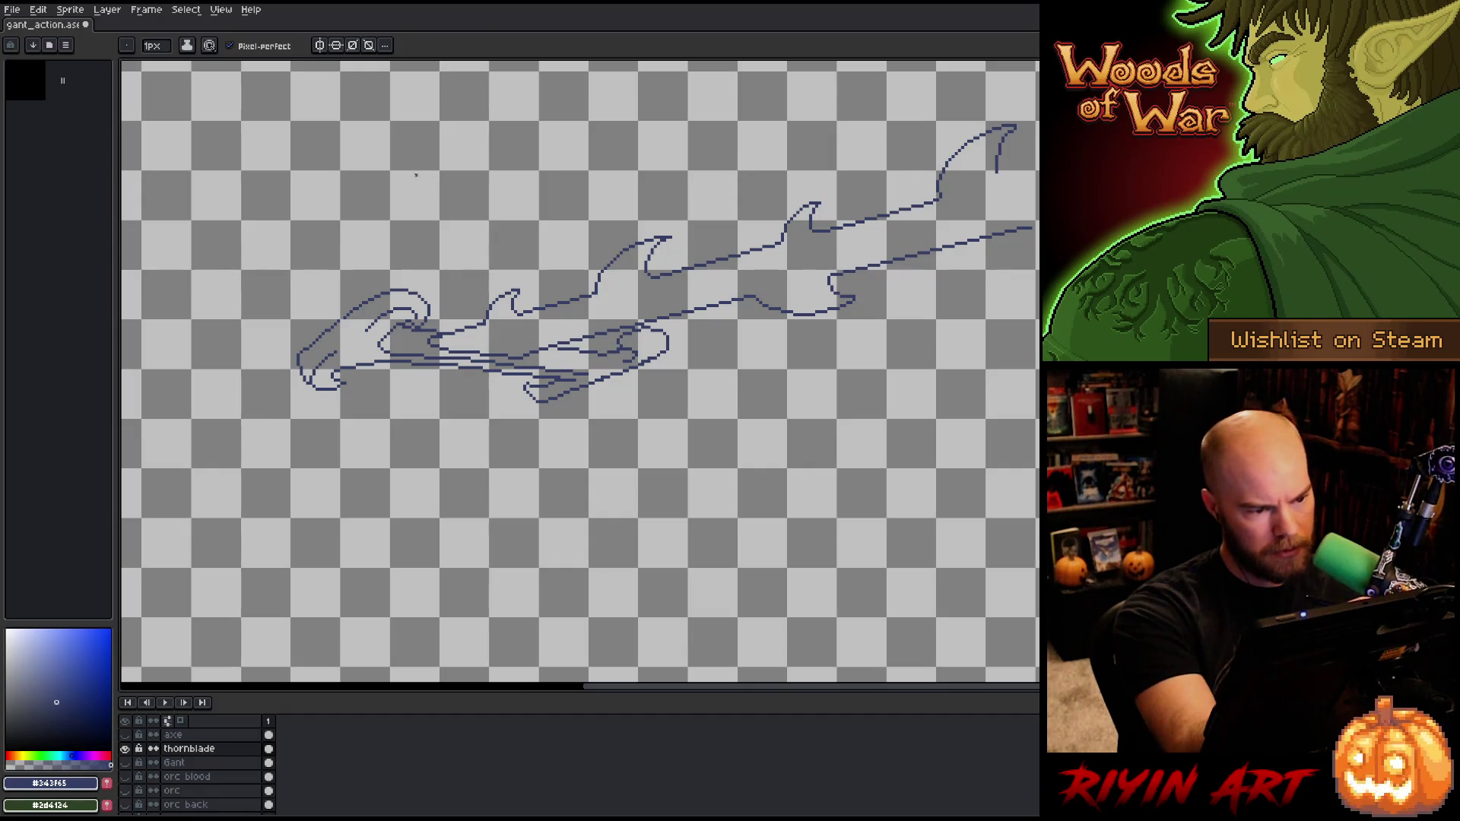
key(b)
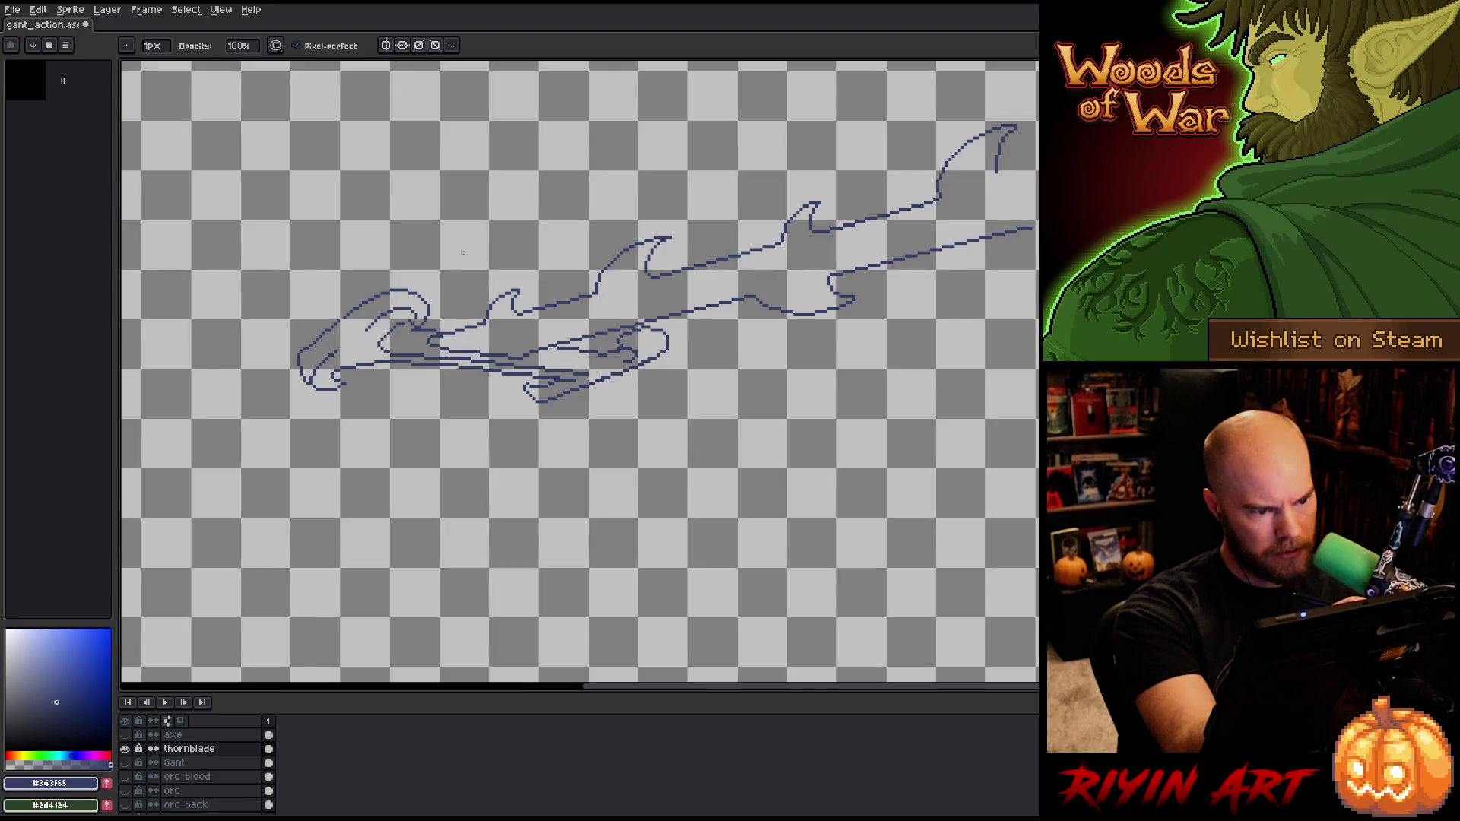
key(e)
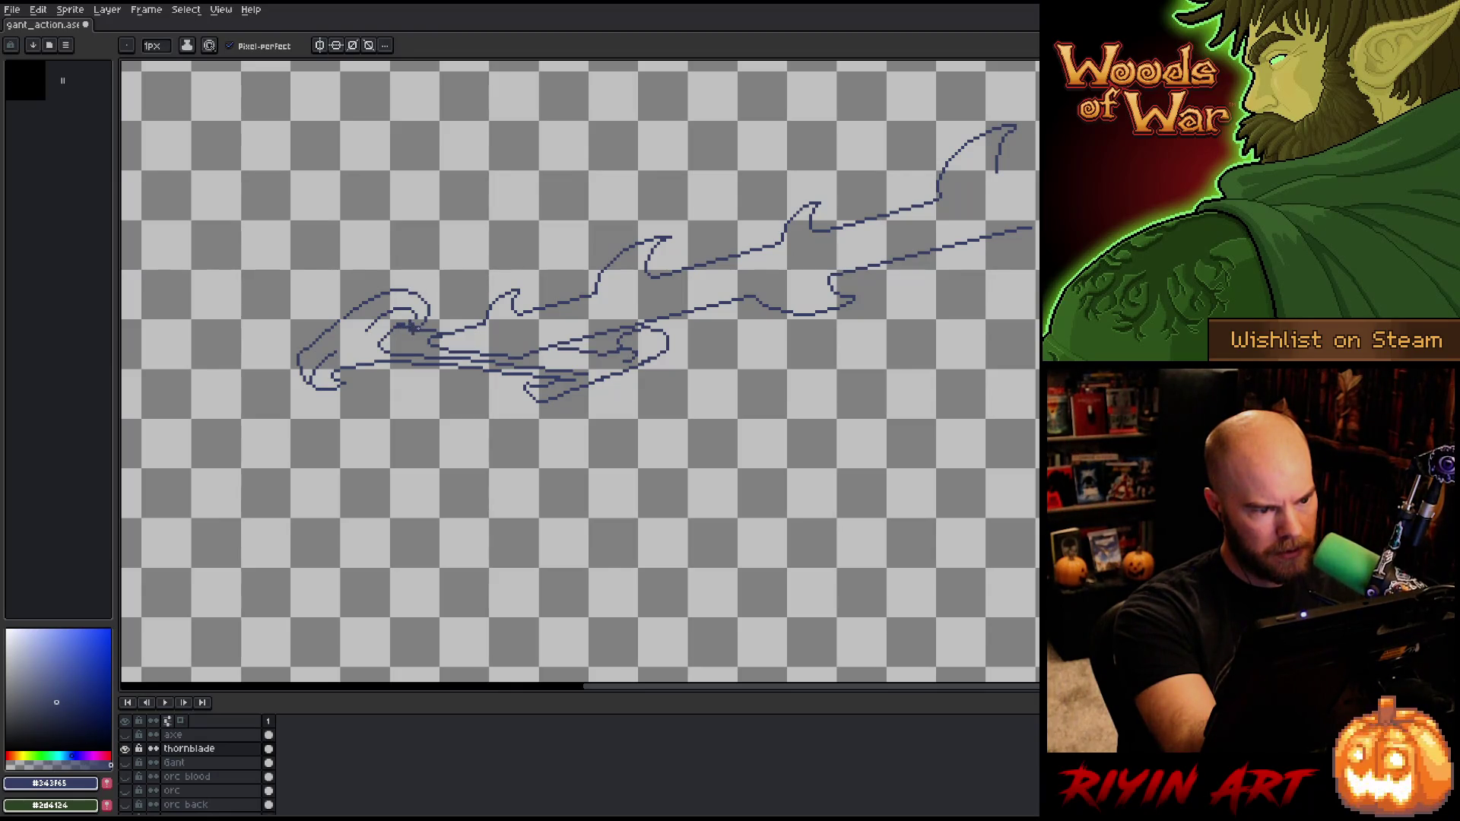
key(b)
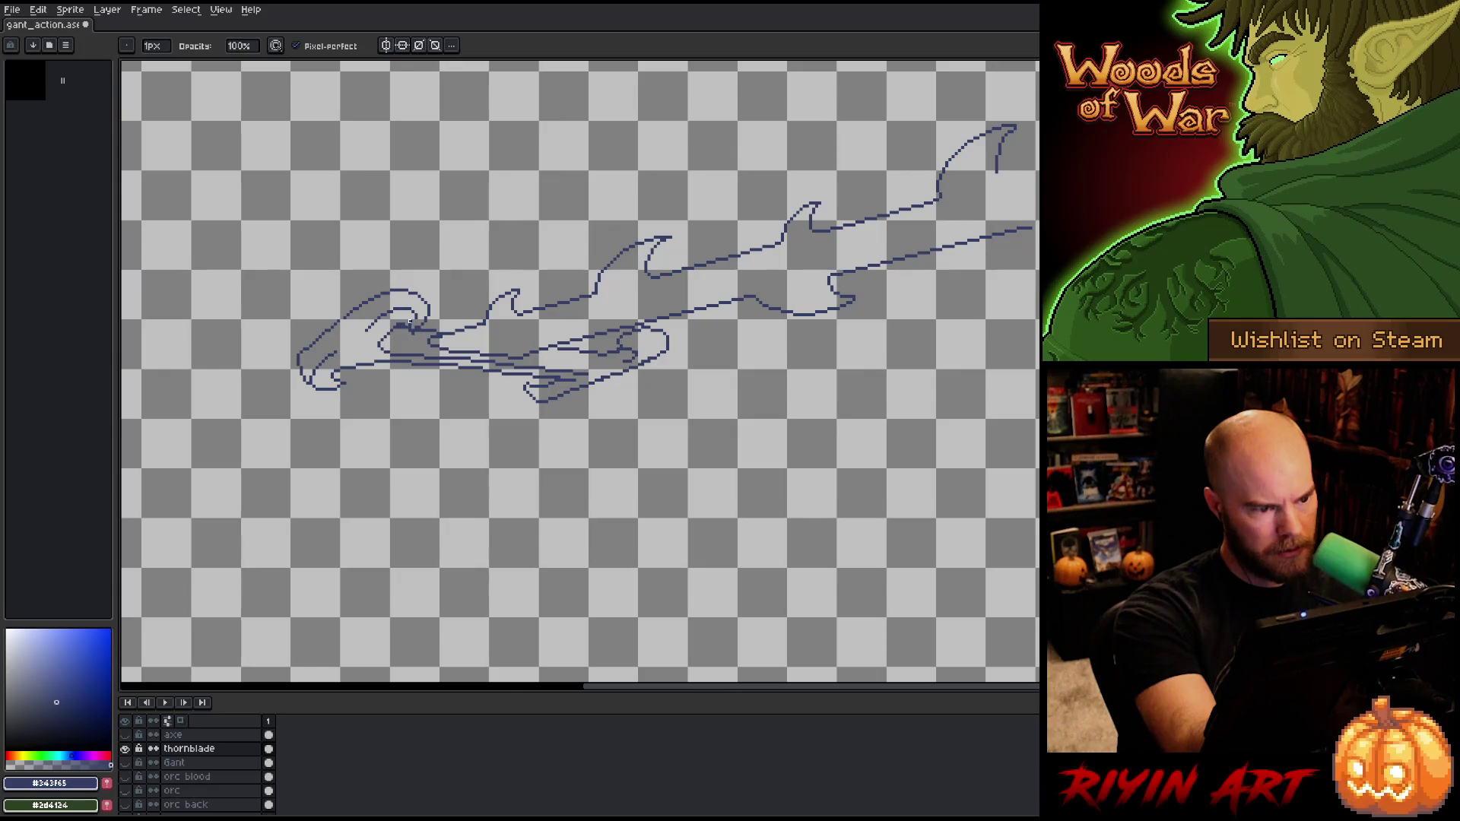
key(e)
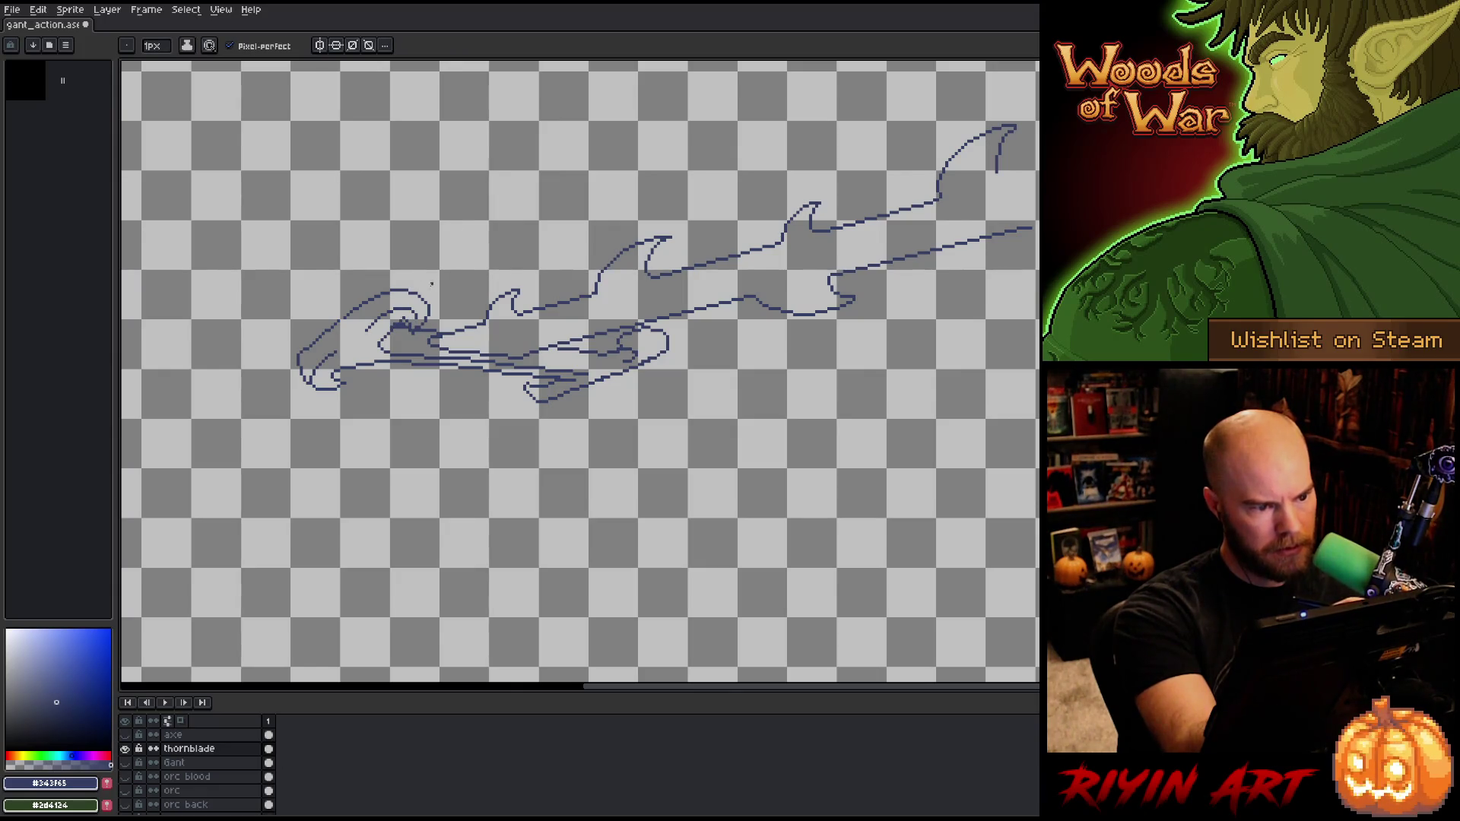
key(b)
key(e)
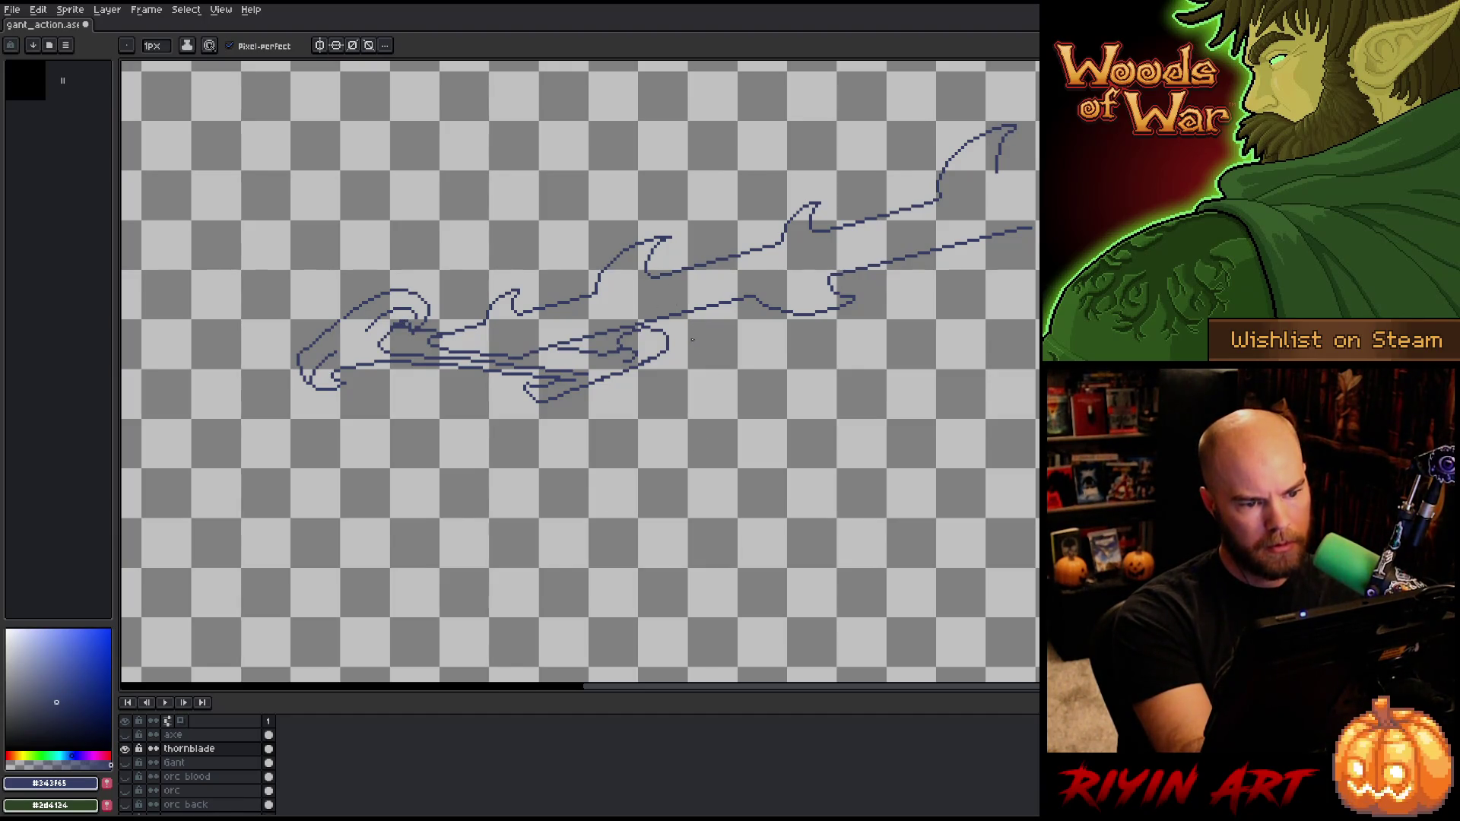
Step: Show the giant, orc and background layers again, then erase Gant's lines under the blade
alt+click(125, 748)
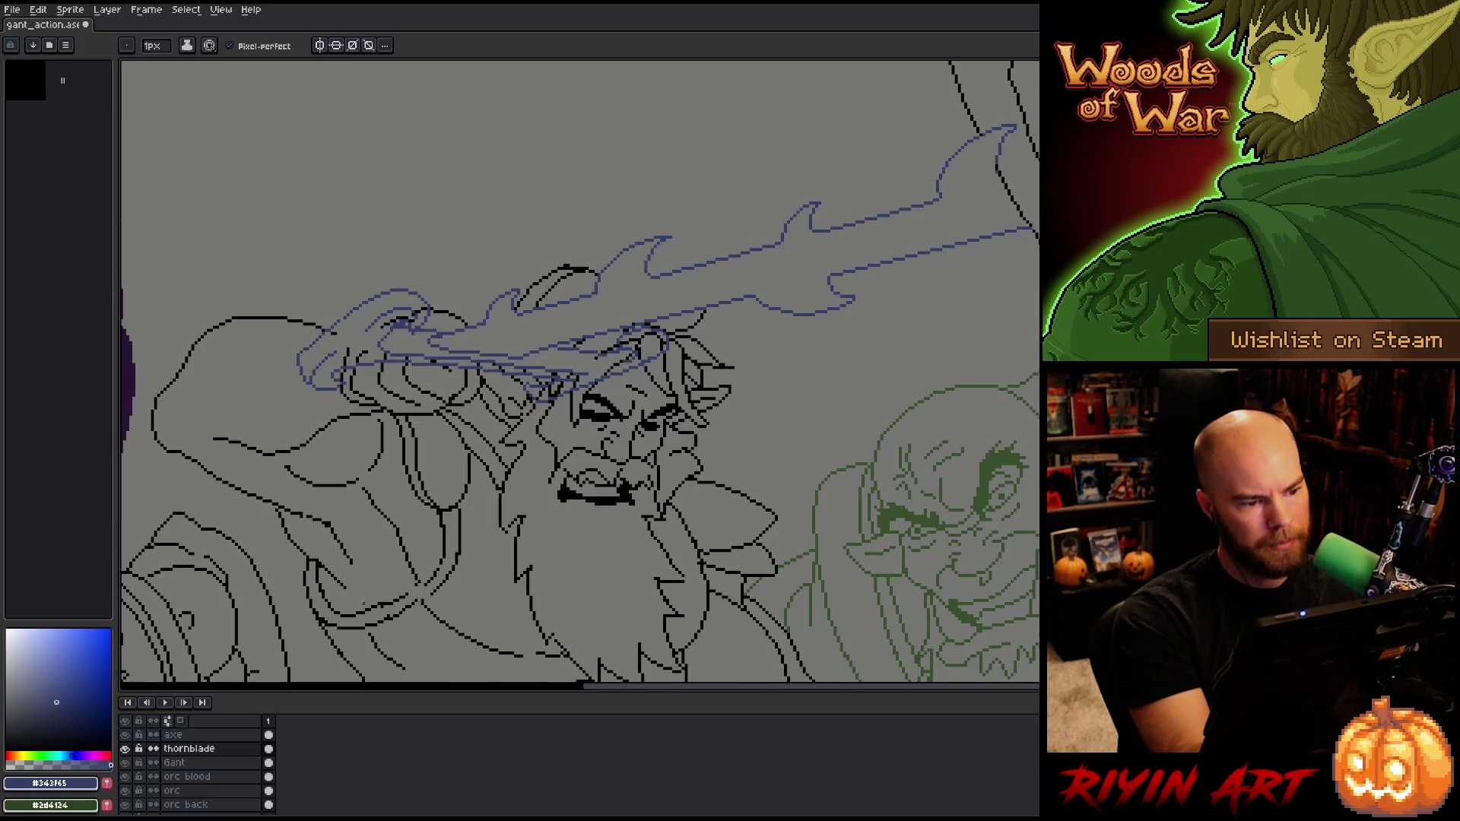
click(183, 761)
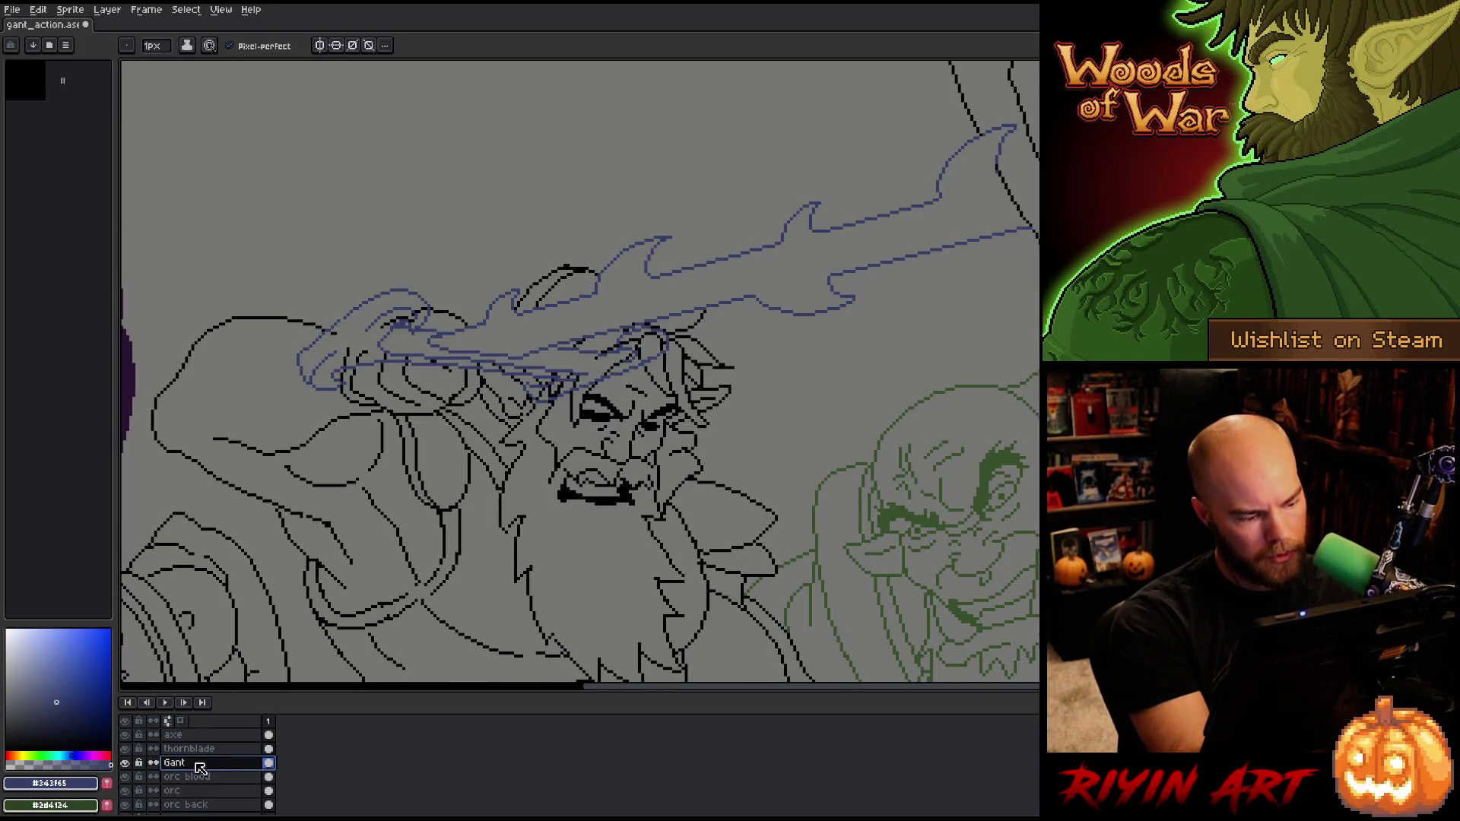
key(e)
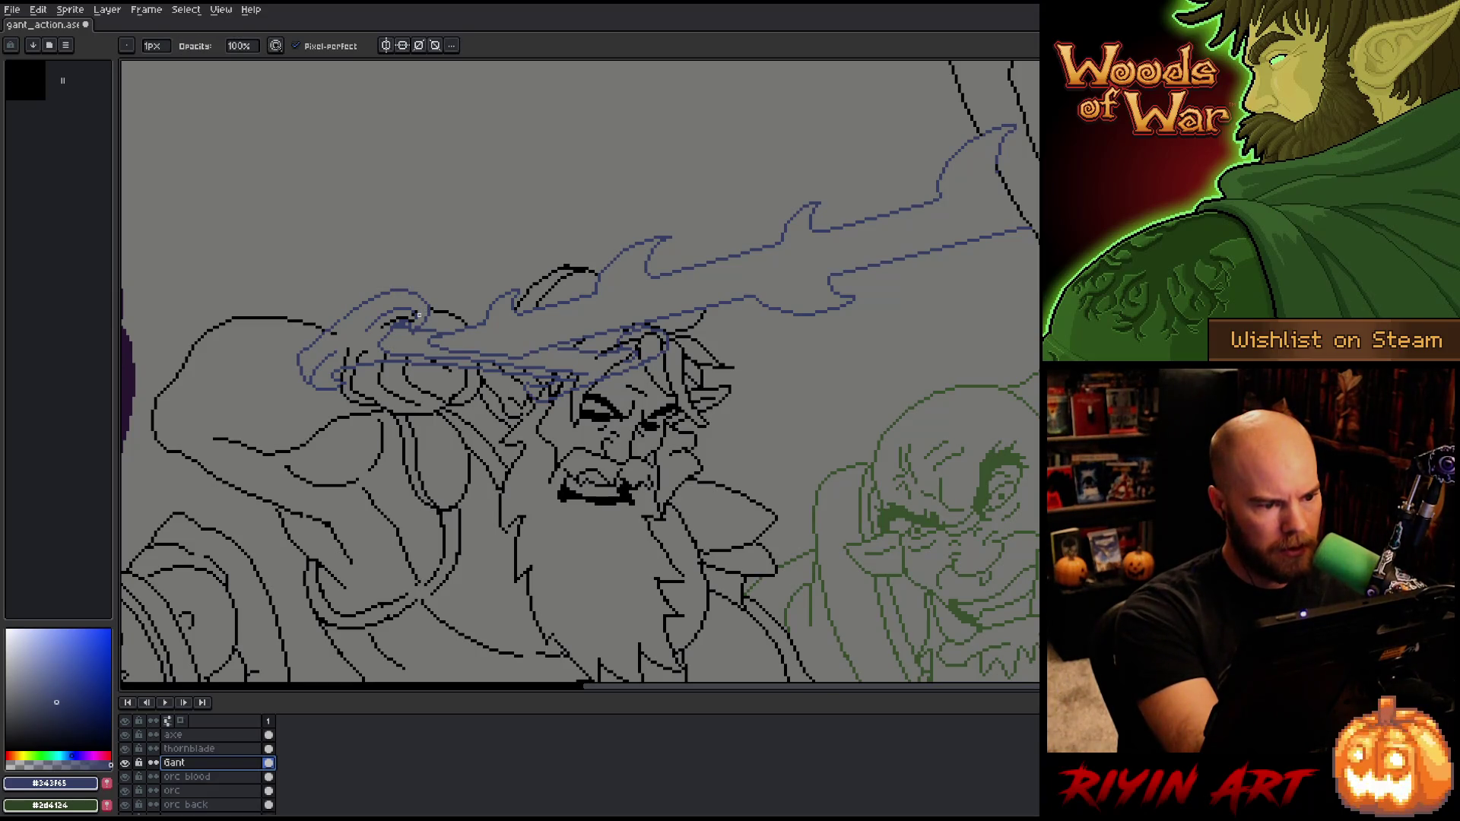
drag(387, 325, 423, 309)
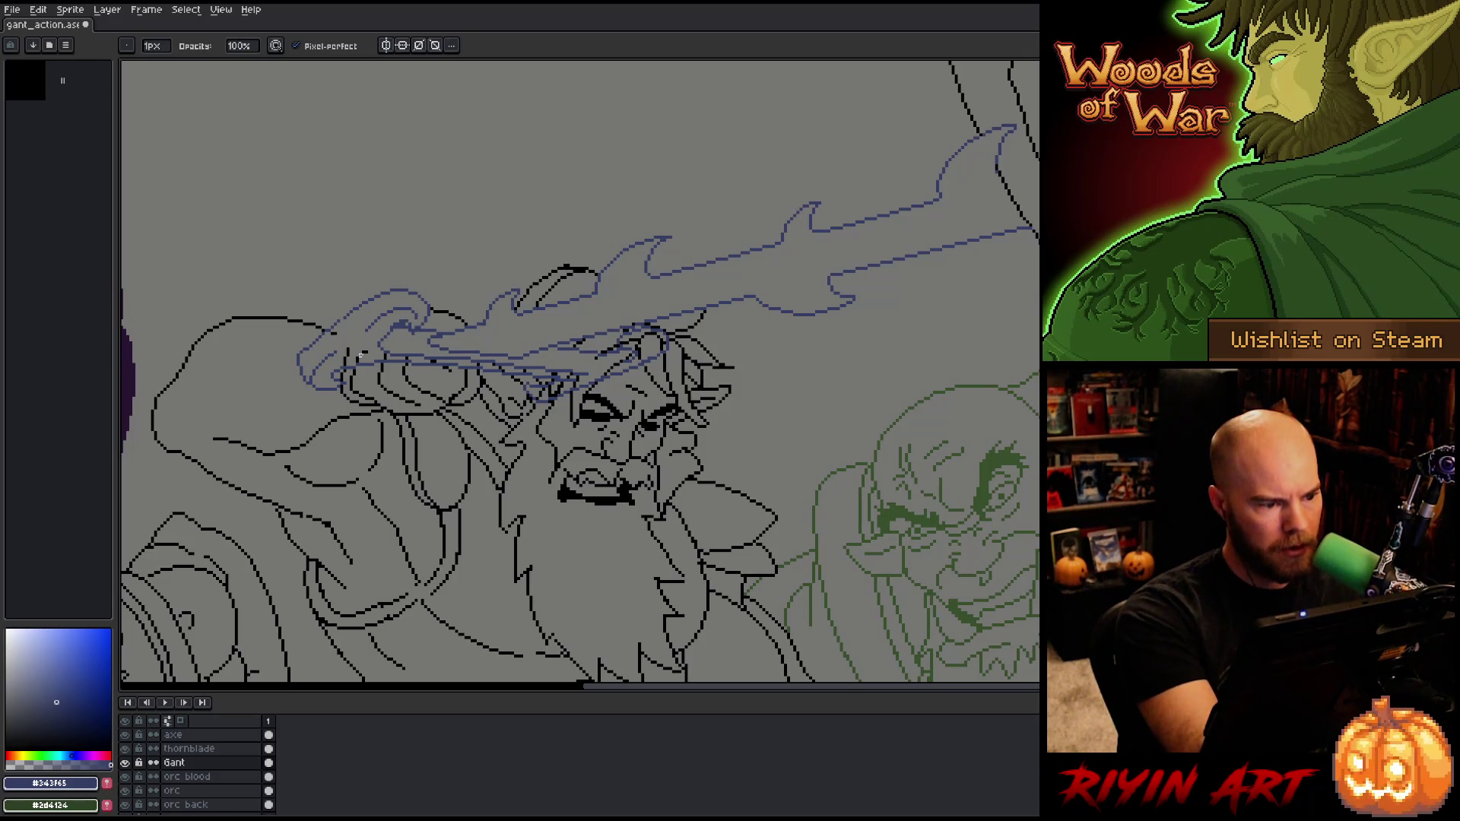
drag(368, 355, 347, 353)
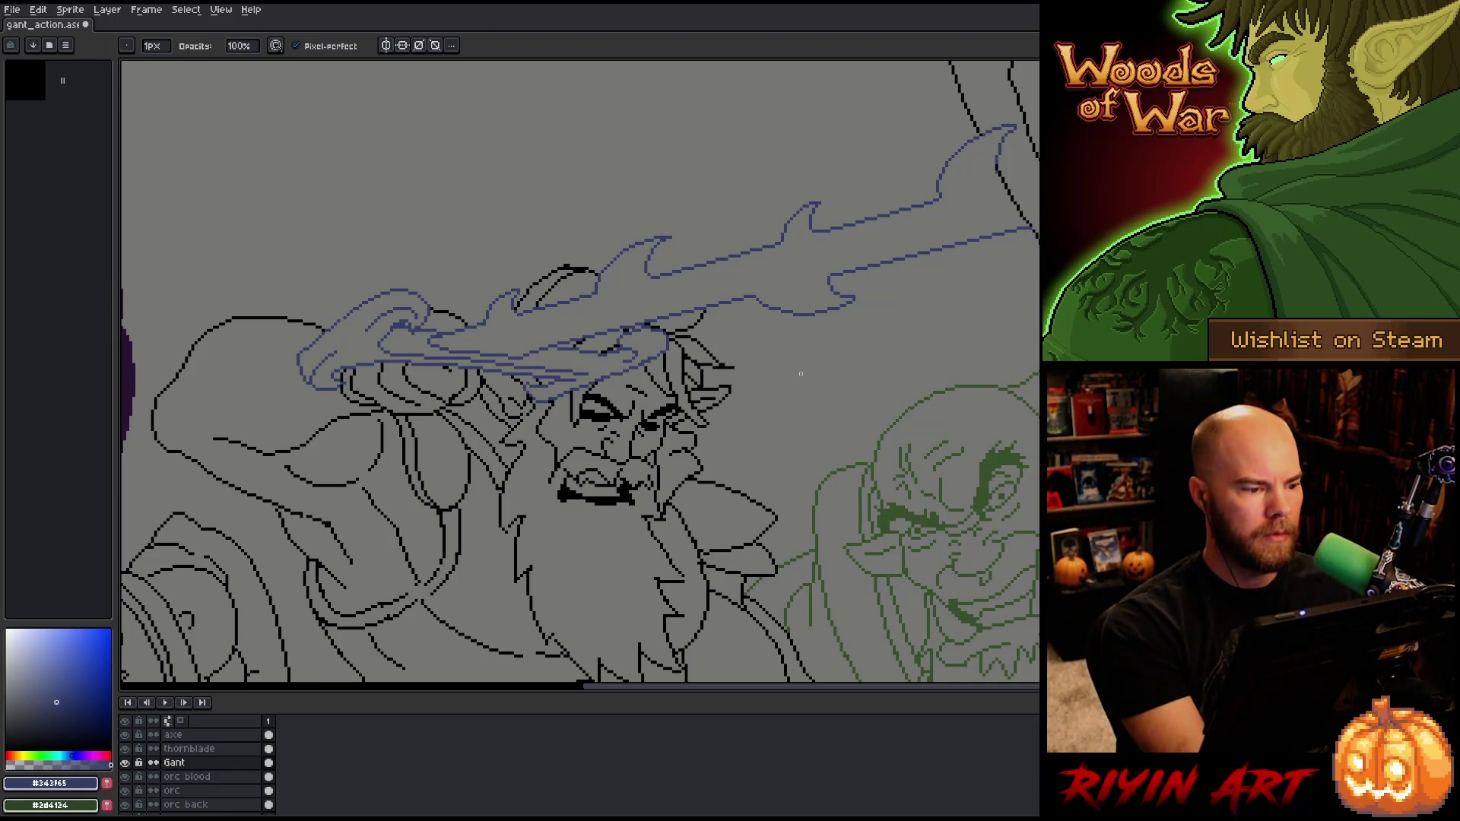
Step: Make the thornblade layer the active layer and save the file
key(g)
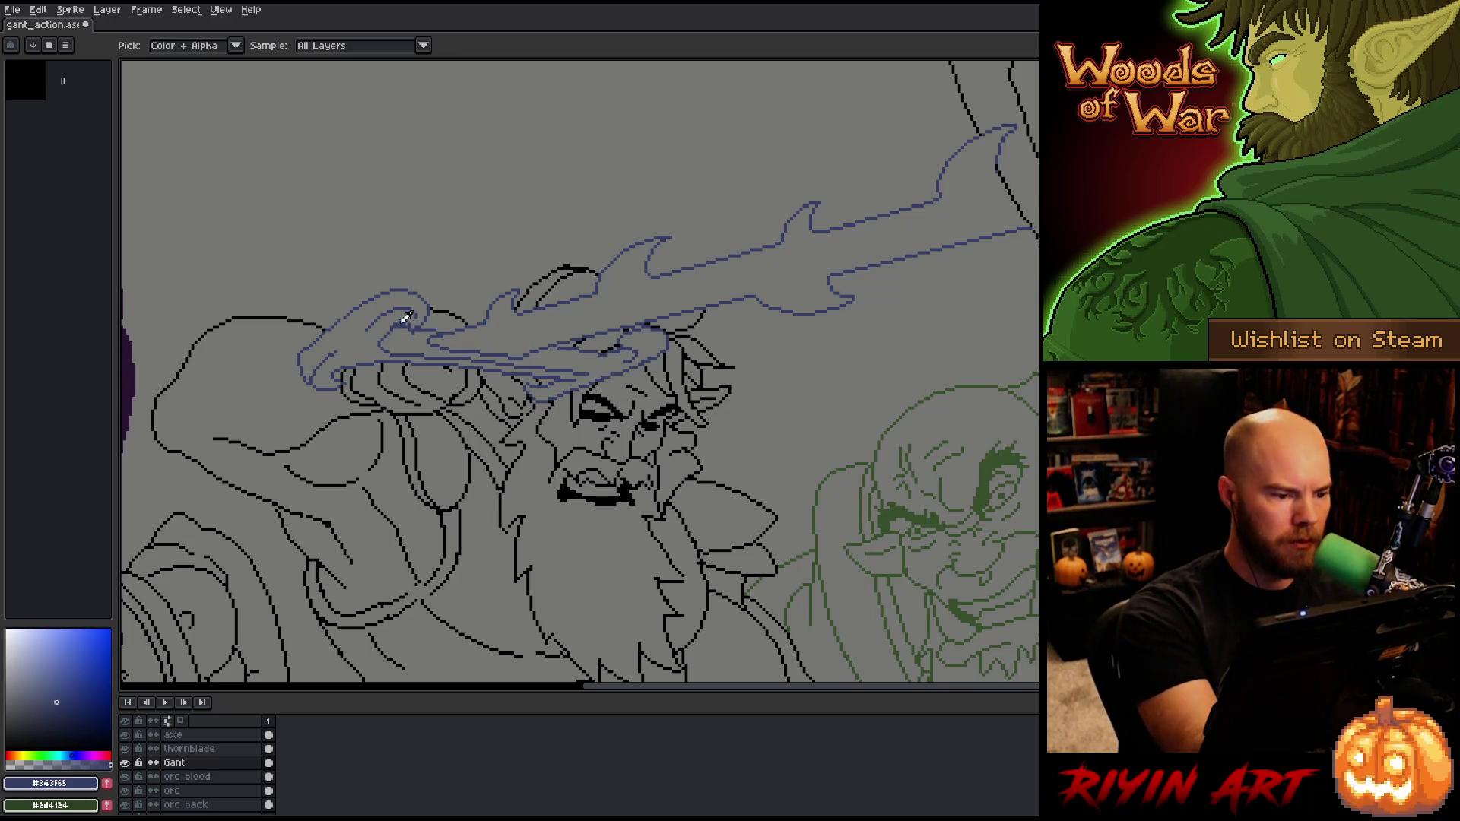
key(e)
click(190, 749)
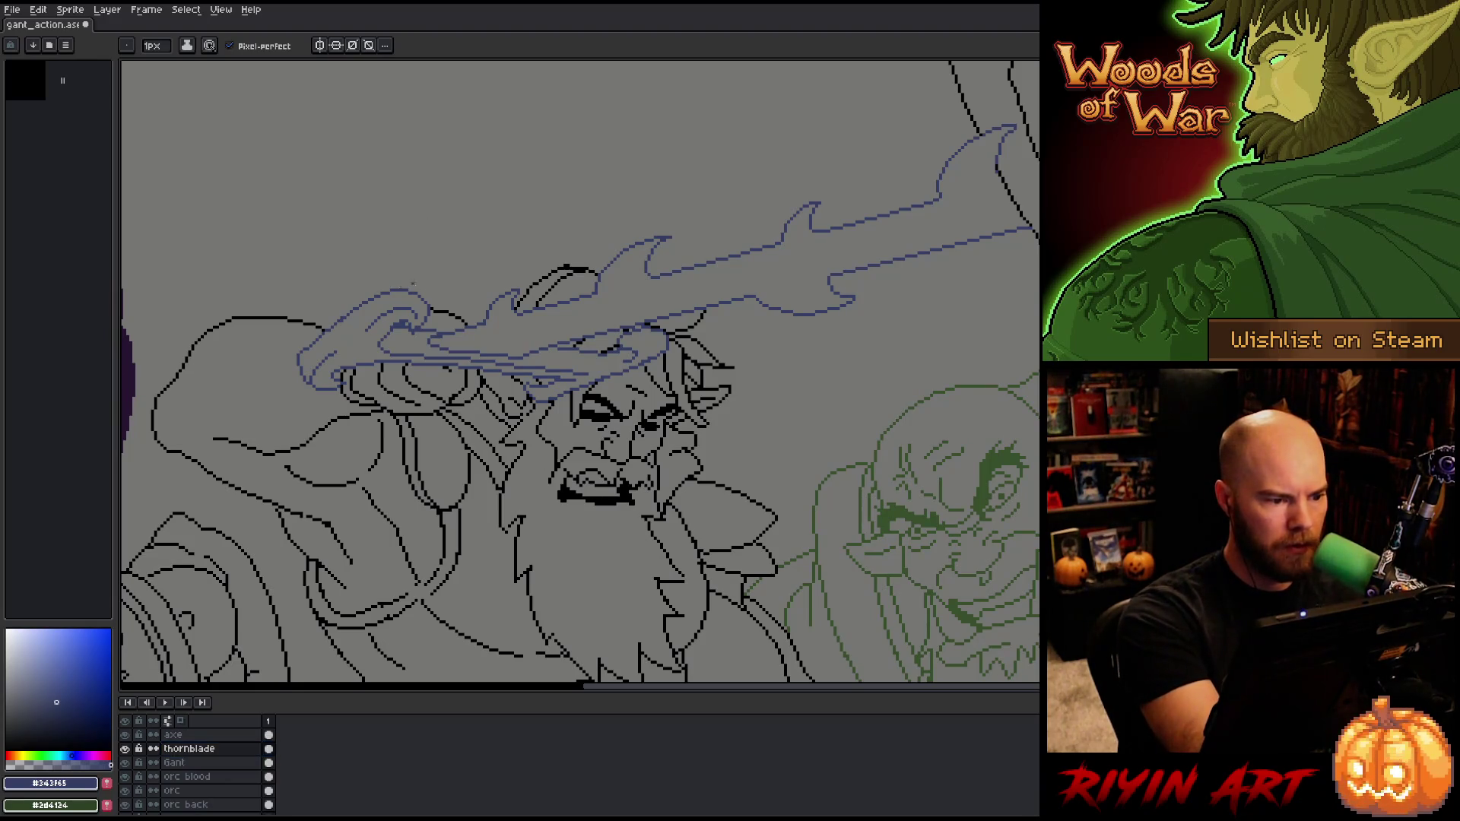
key(b)
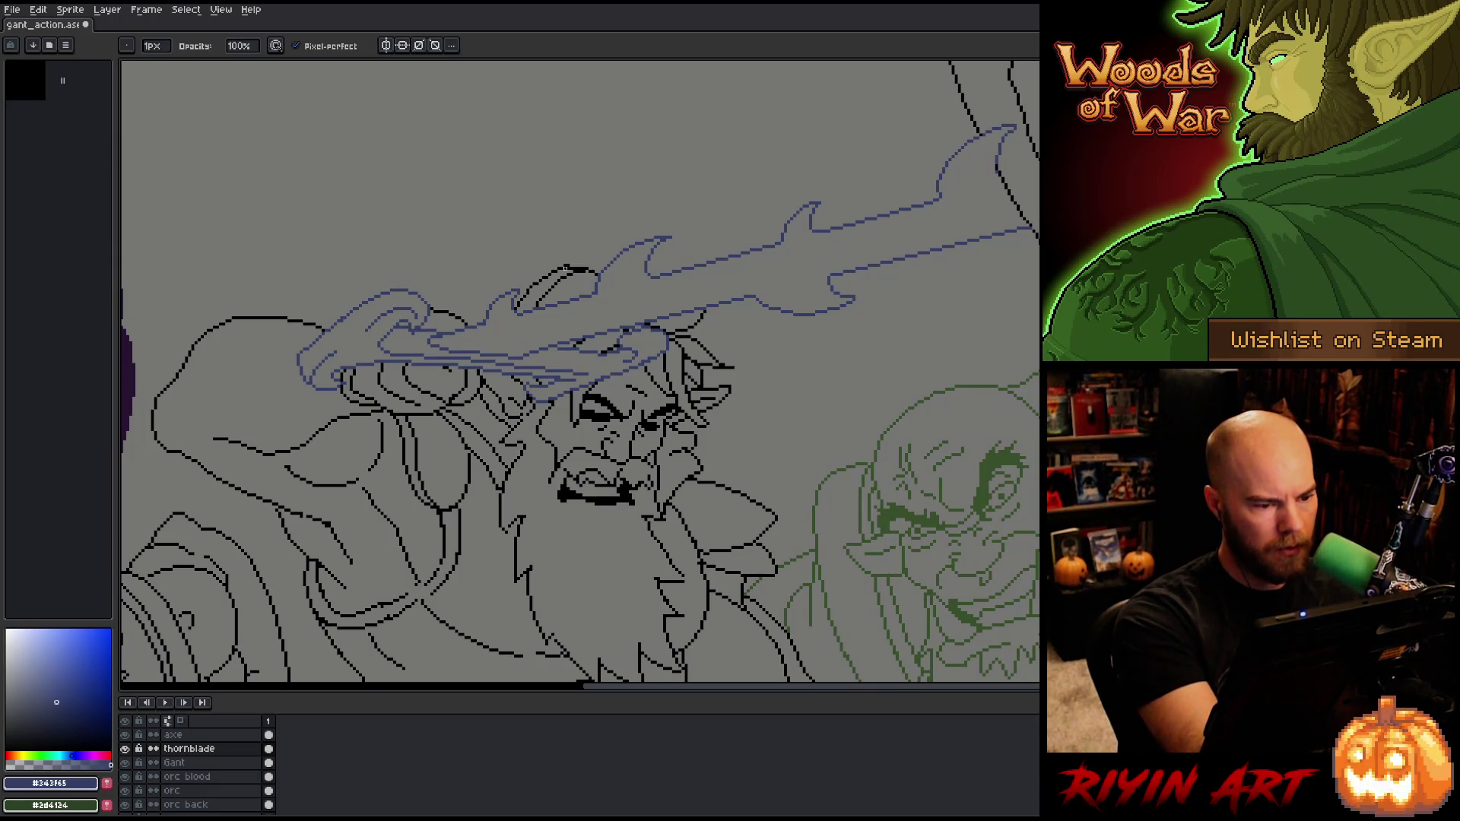
key(ctrl+s)
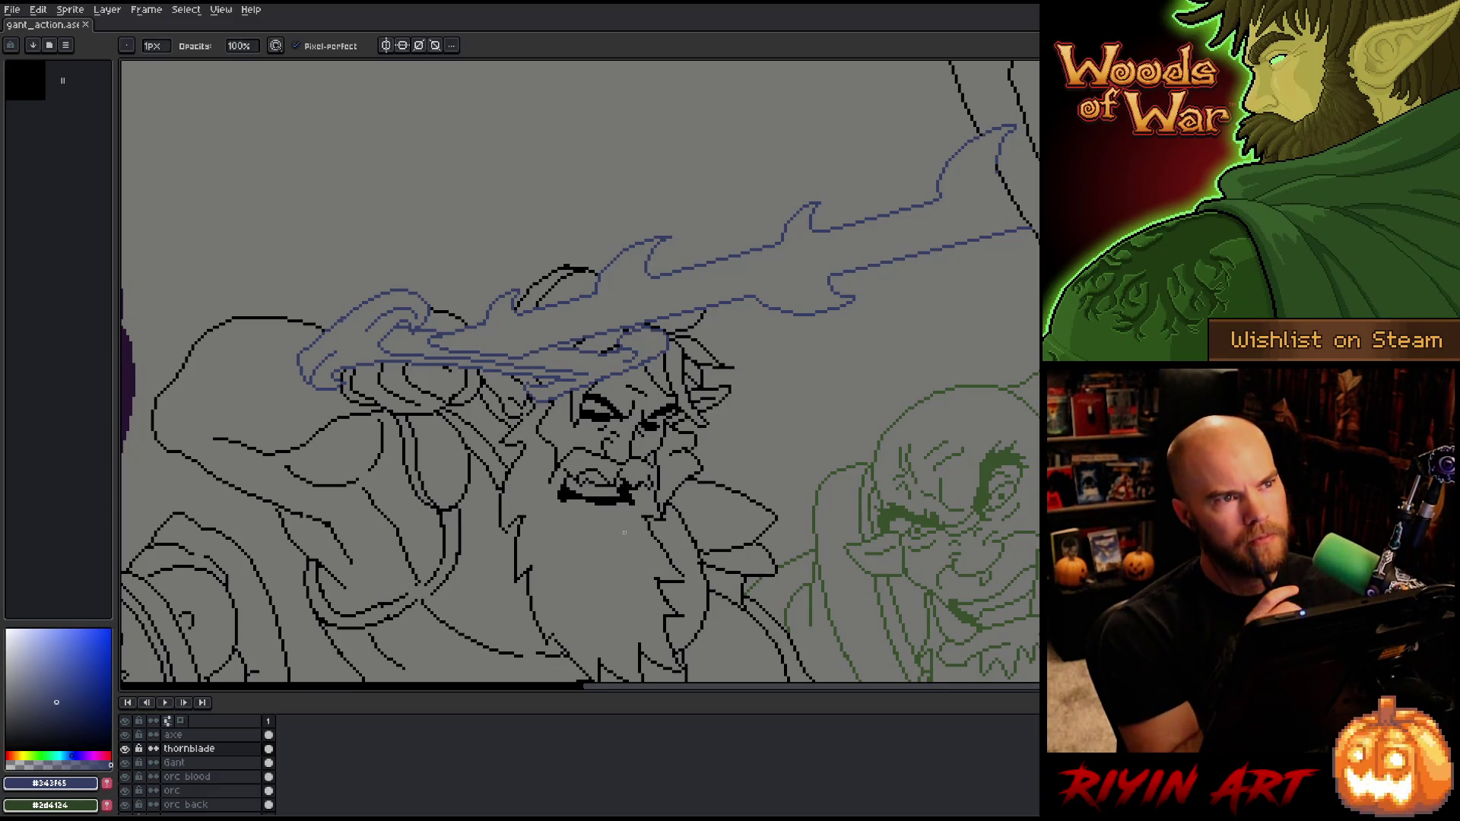
Step: Lasso the blade's left end and nudge it one pixel to the right
key(m)
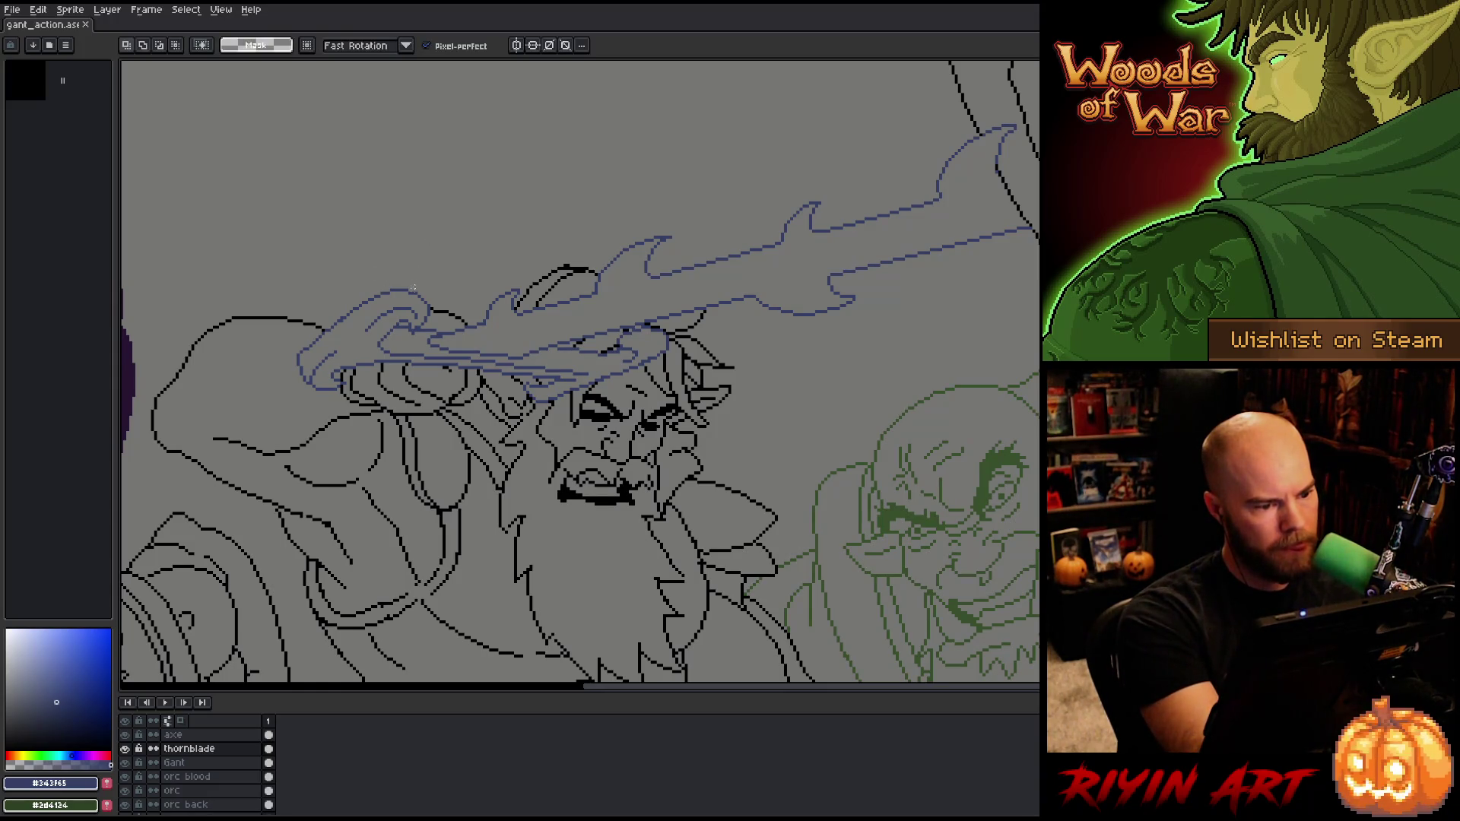
mouse_move(399, 275)
mouse_down()
mouse_move(387, 323)
mouse_move(323, 372)
mouse_move(265, 358)
mouse_move(405, 253)
mouse_up()
key(Right)
key(Right)
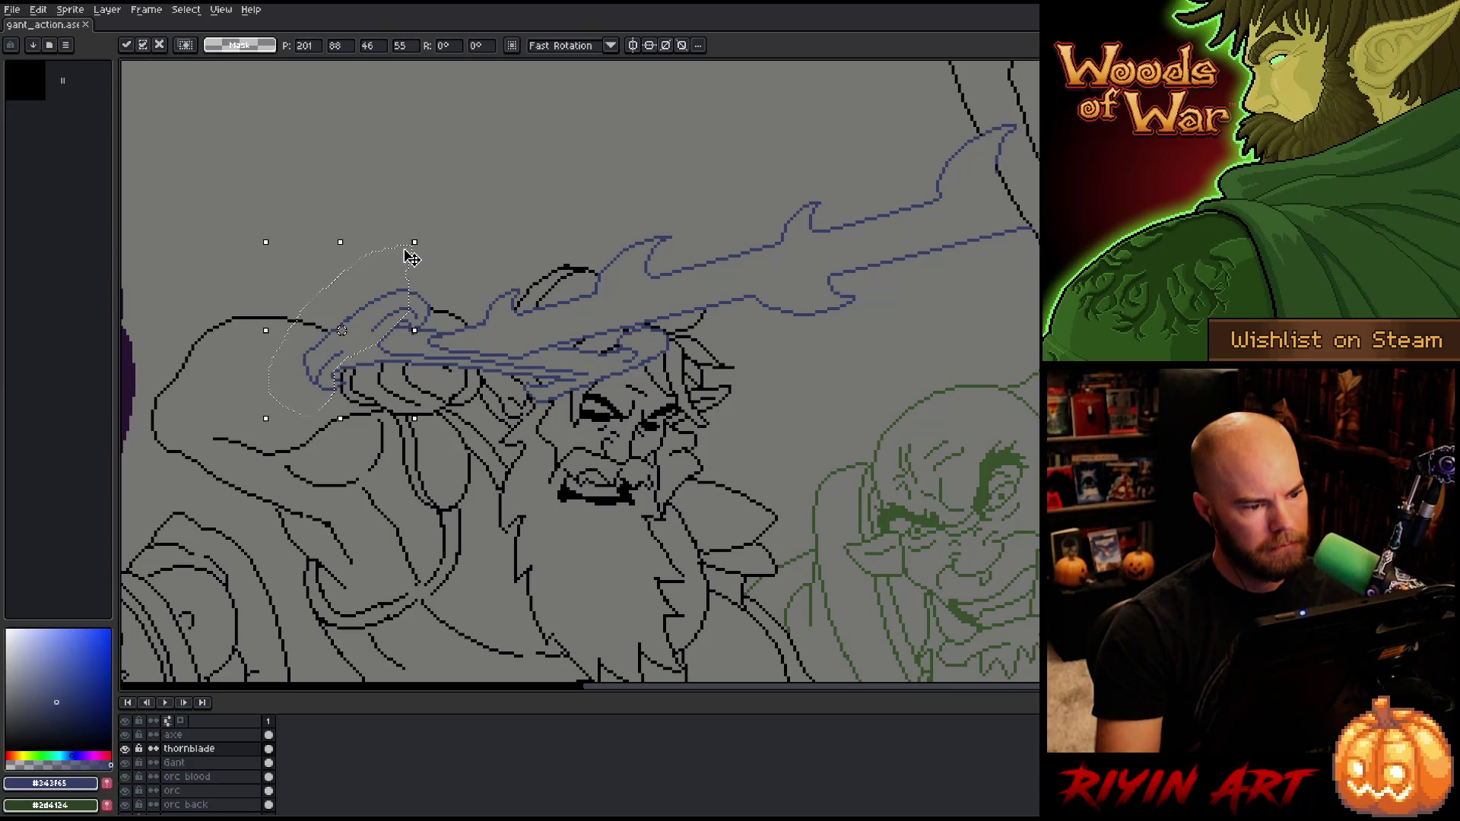
key(ctrl+d)
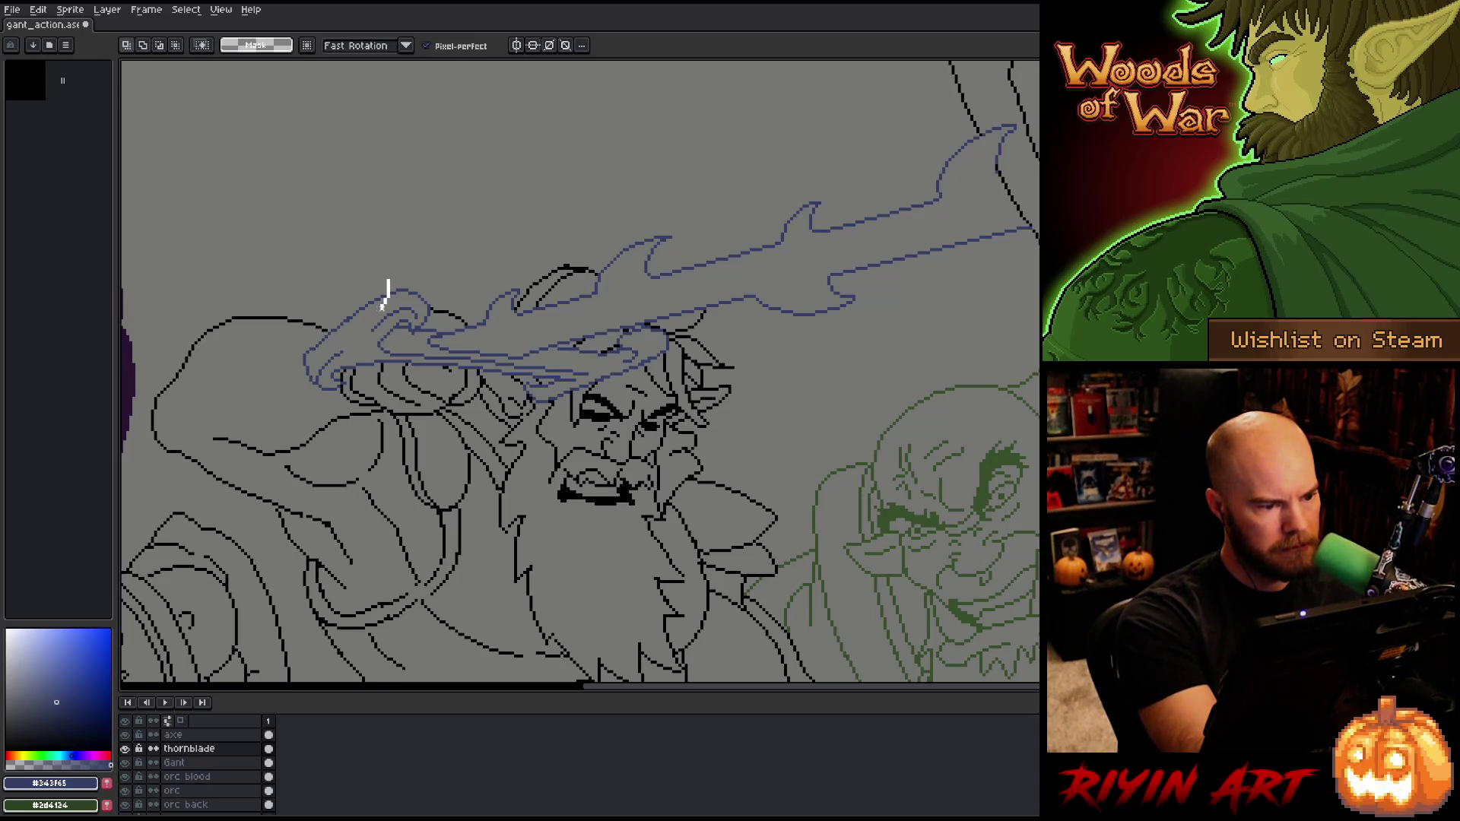
Step: Lasso the blade's curled tip, reposition it with Ctrl+T, commit, and save
mouse_move(383, 305)
mouse_down()
mouse_move(318, 350)
mouse_move(365, 261)
mouse_move(391, 255)
mouse_up()
key(ctrl+t)
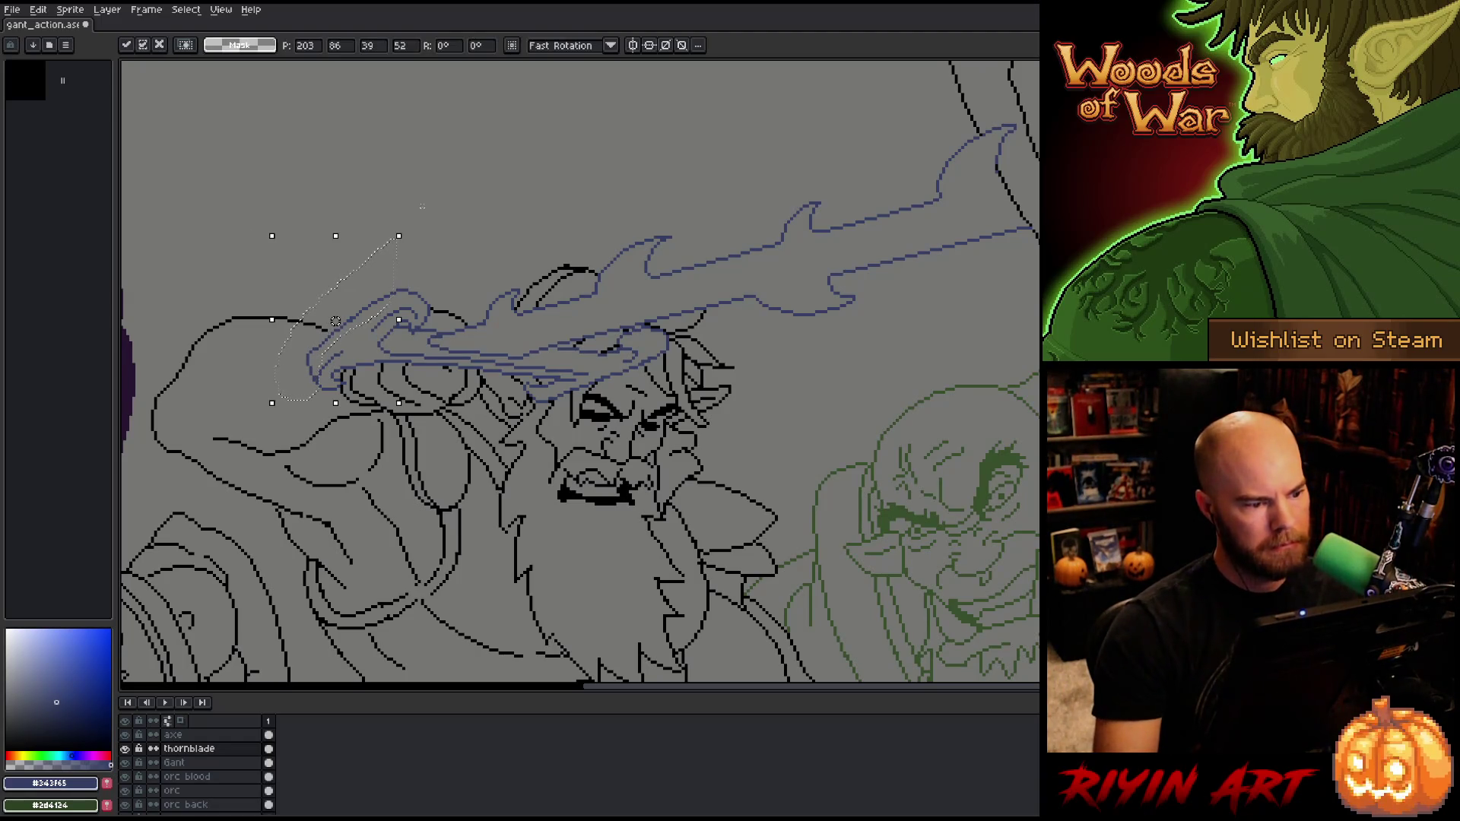
key(Return)
scroll(335, 320, down, 2)
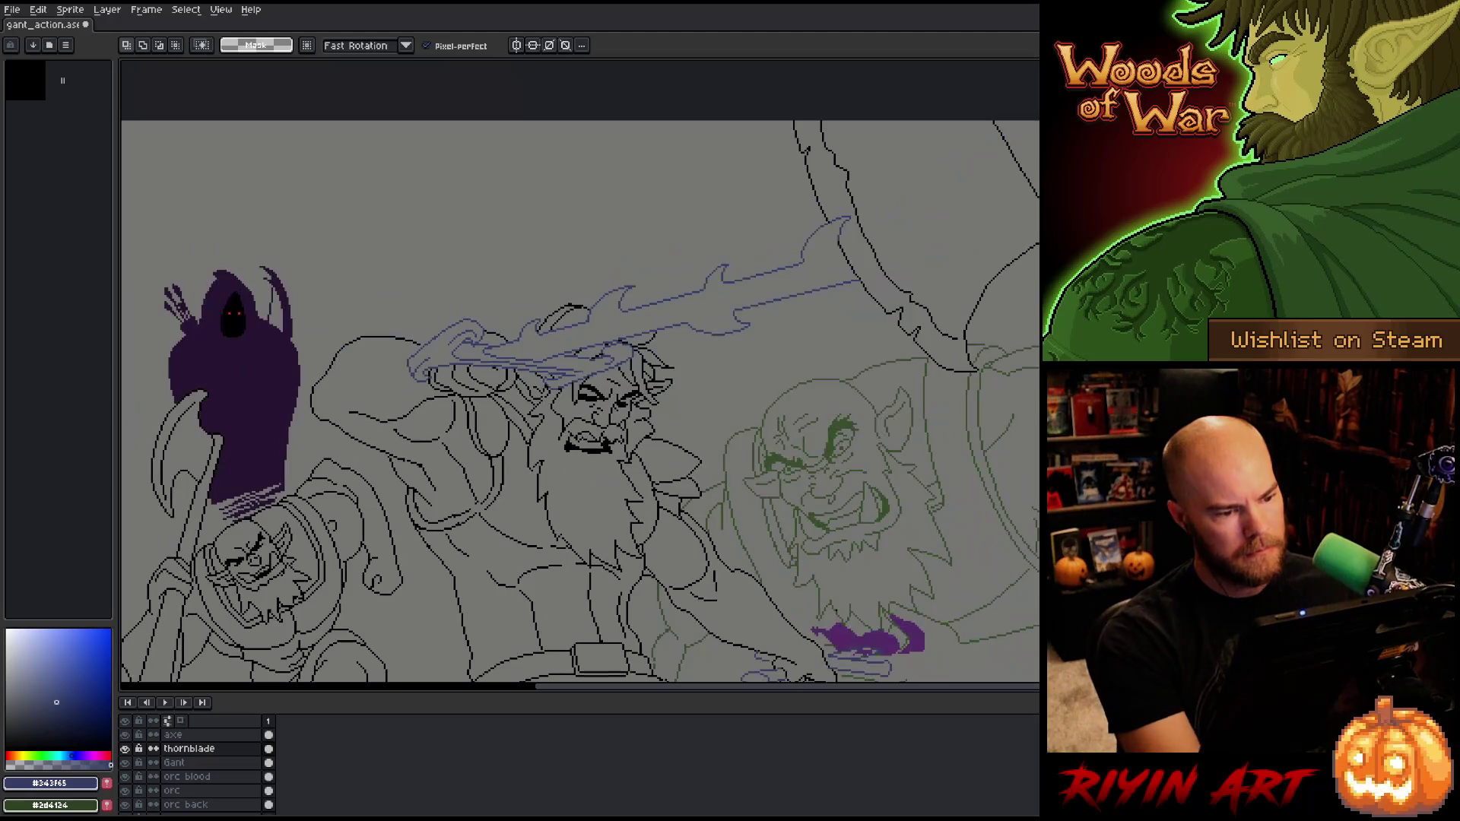
key(ctrl+s)
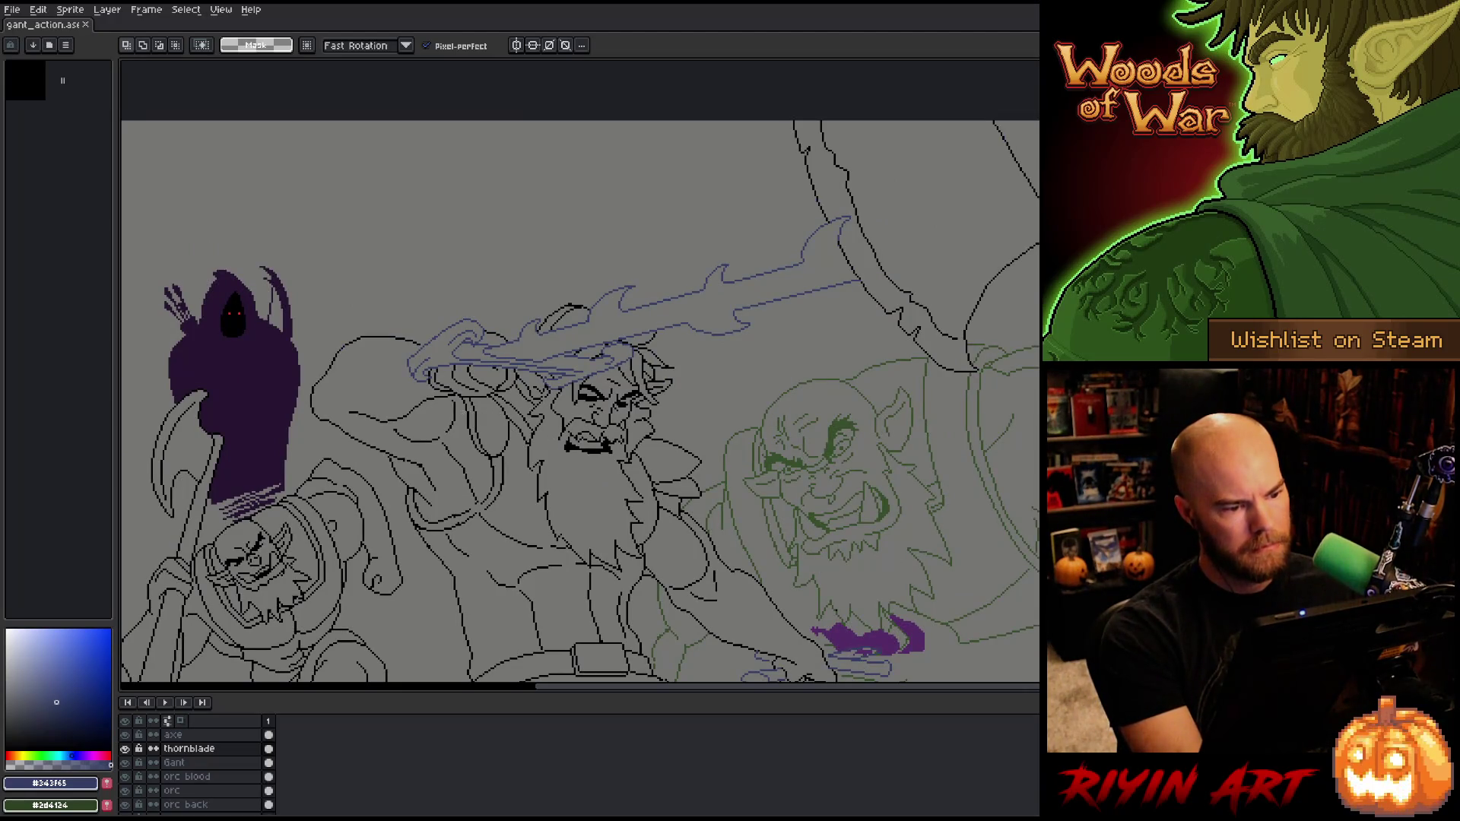
scroll(401, 378, up, 2)
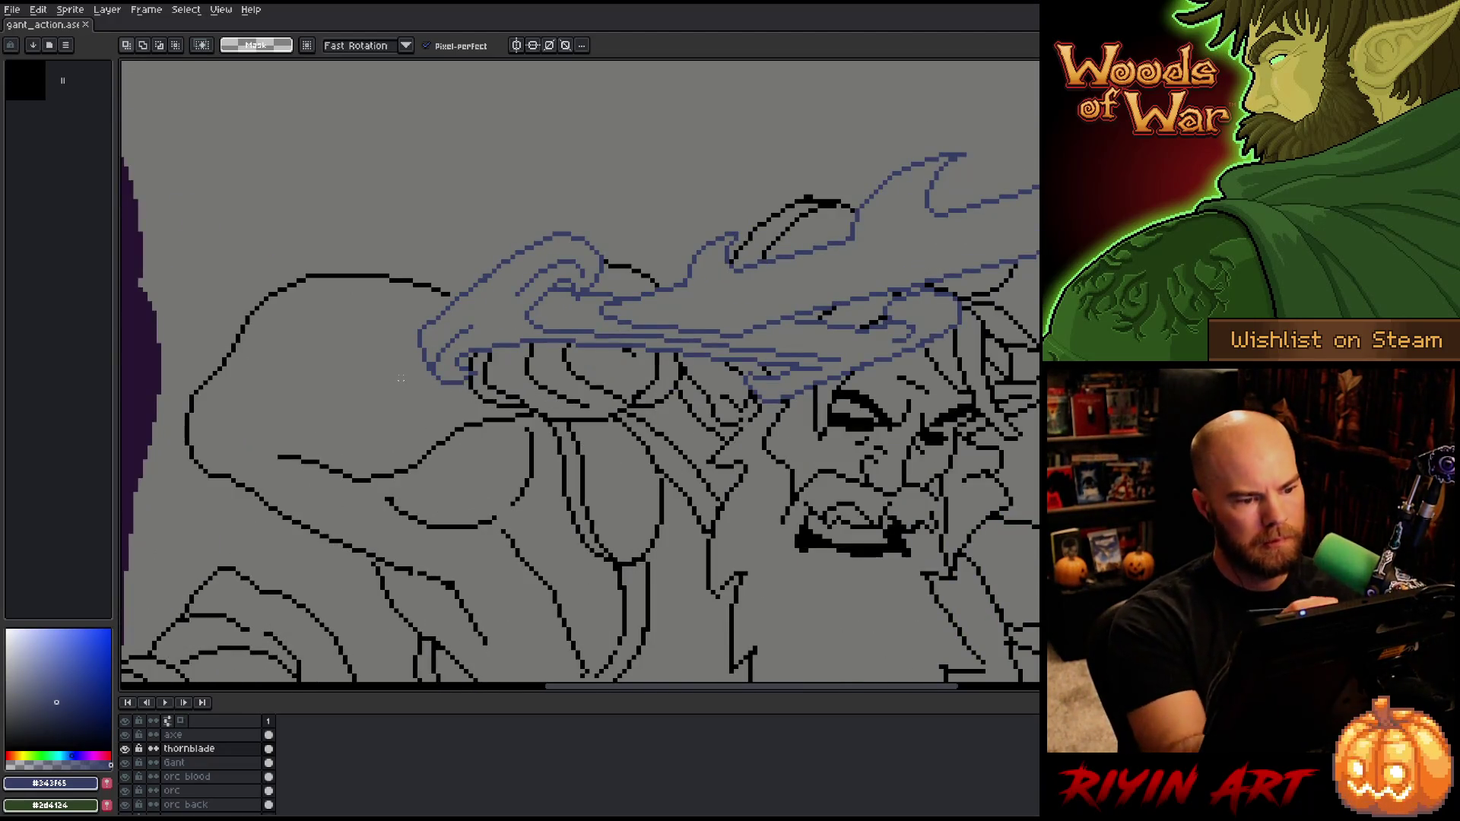
Step: Draw a short blue stroke along the blade, then erase part of it and the blade line's end
key(b)
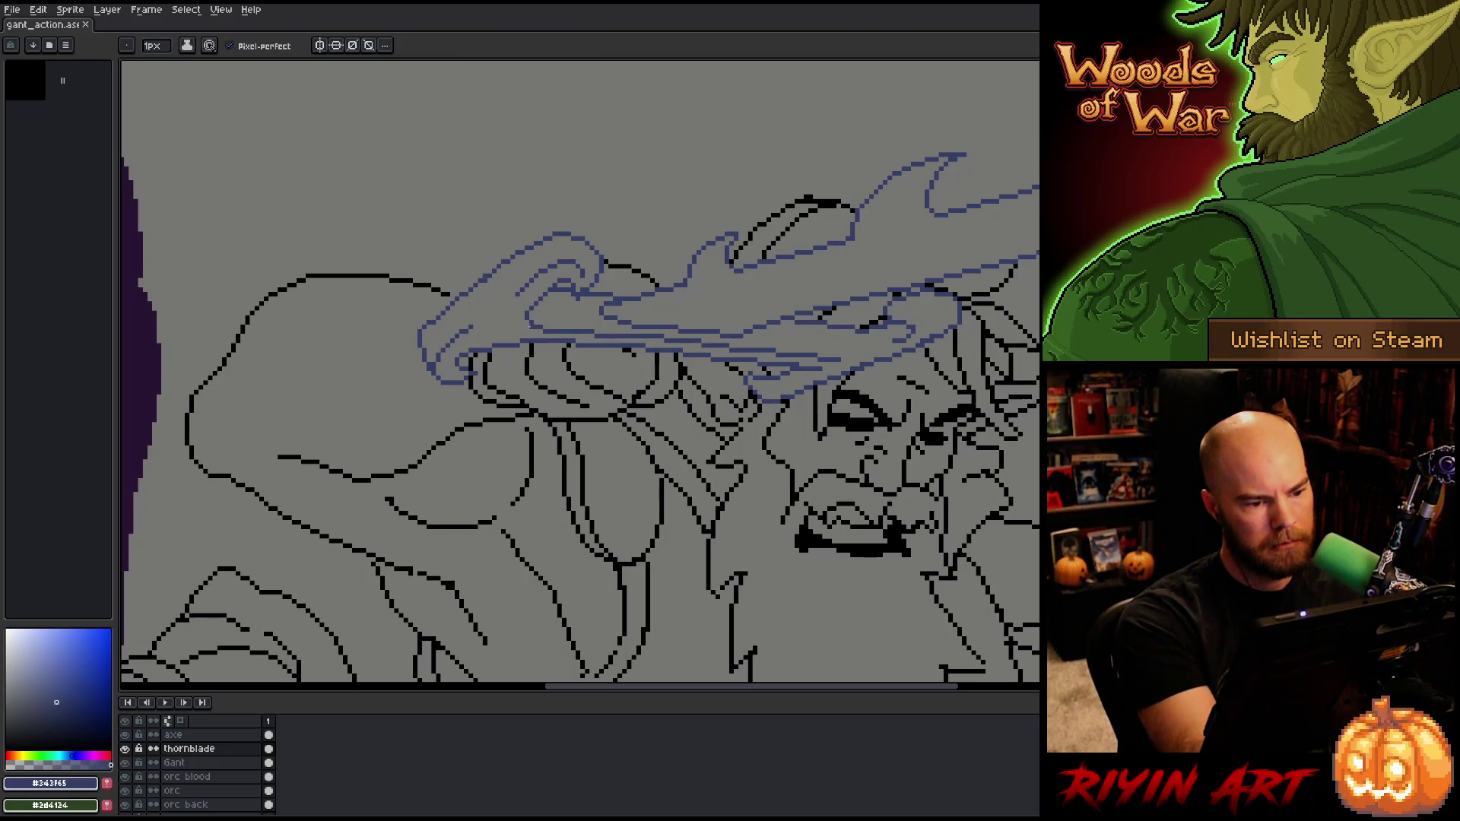
key(e)
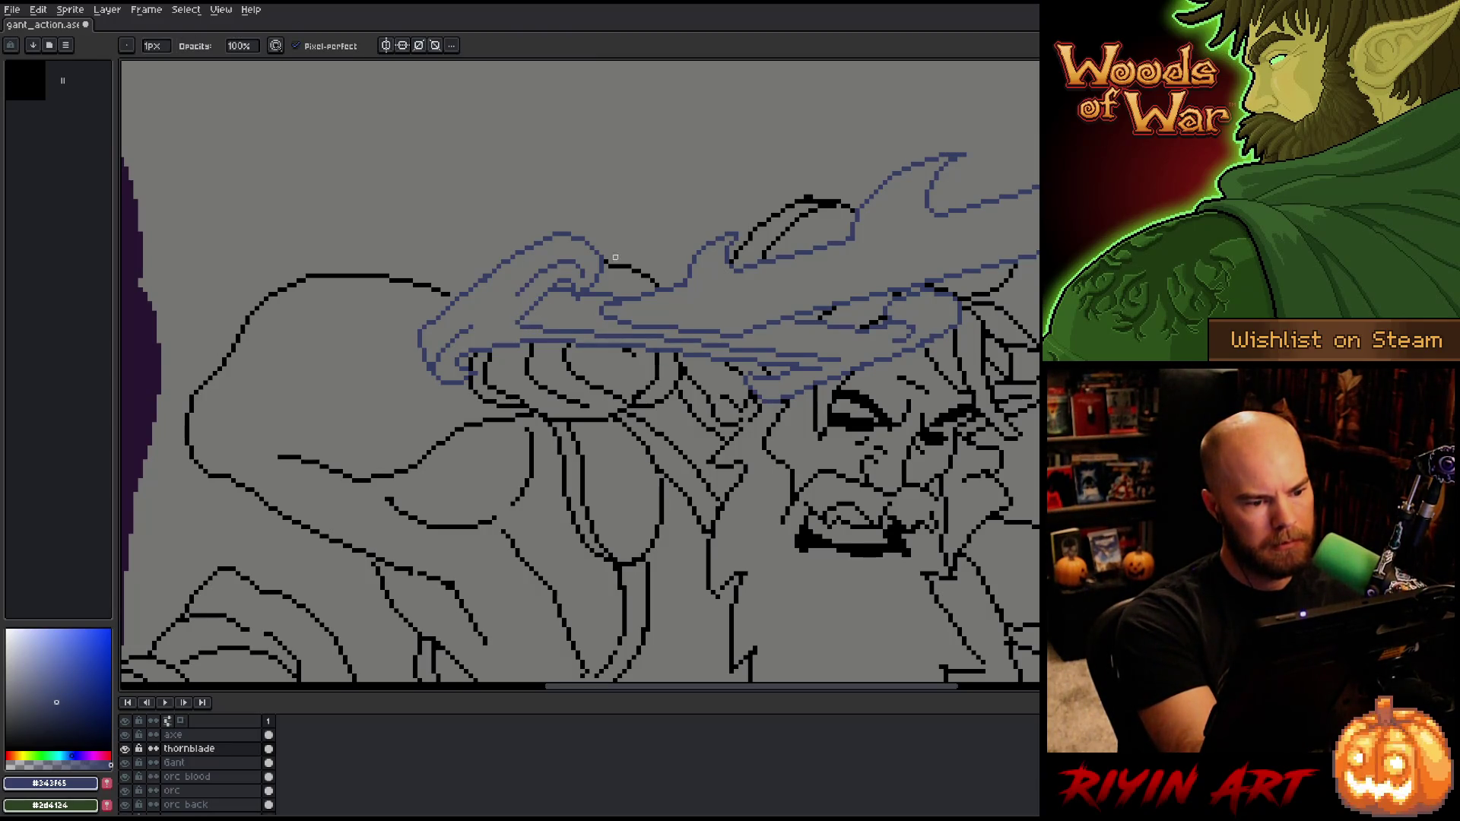
key(b)
key(e)
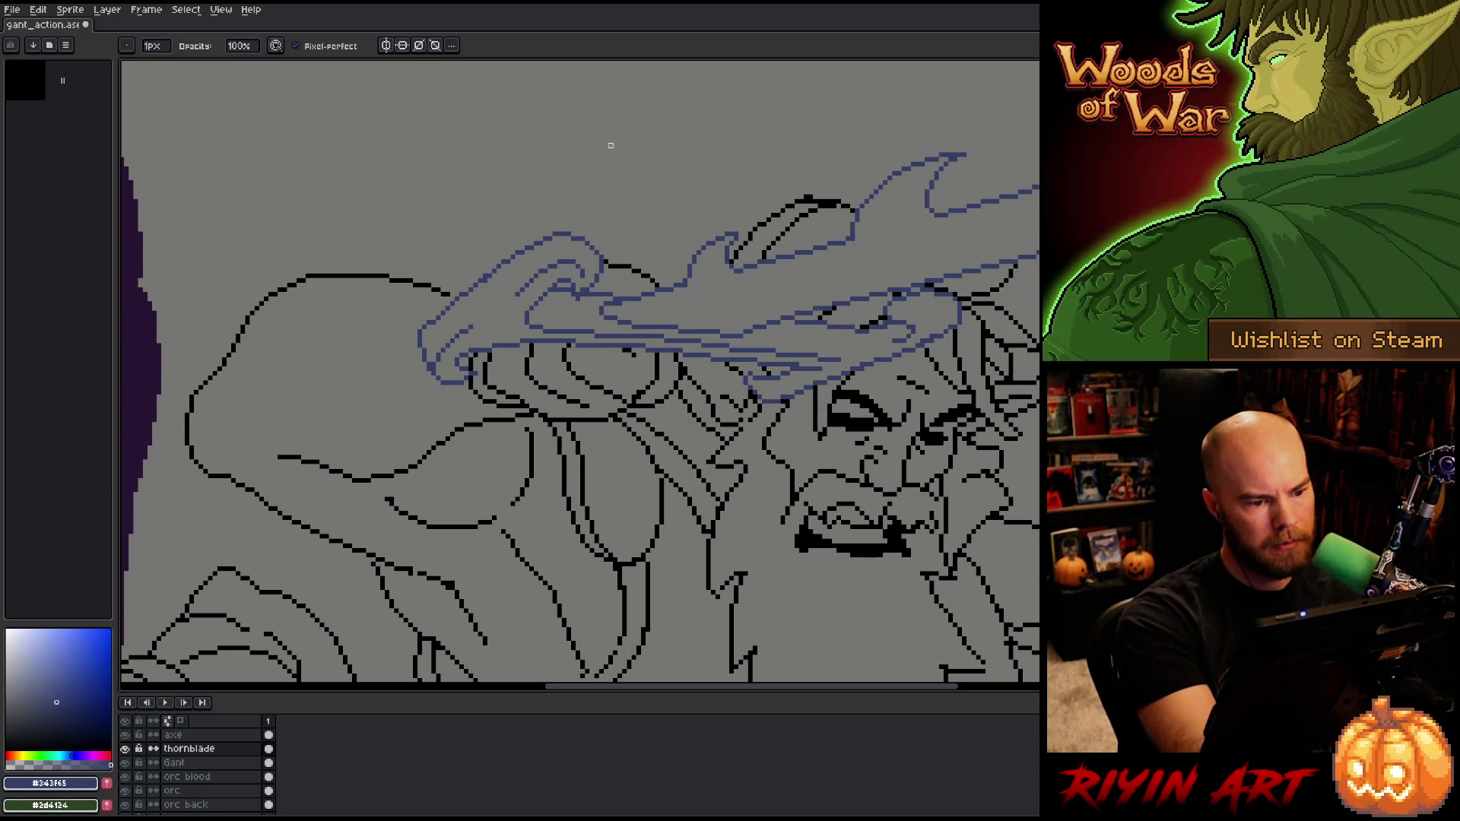
key(b)
drag(481, 346, 511, 342)
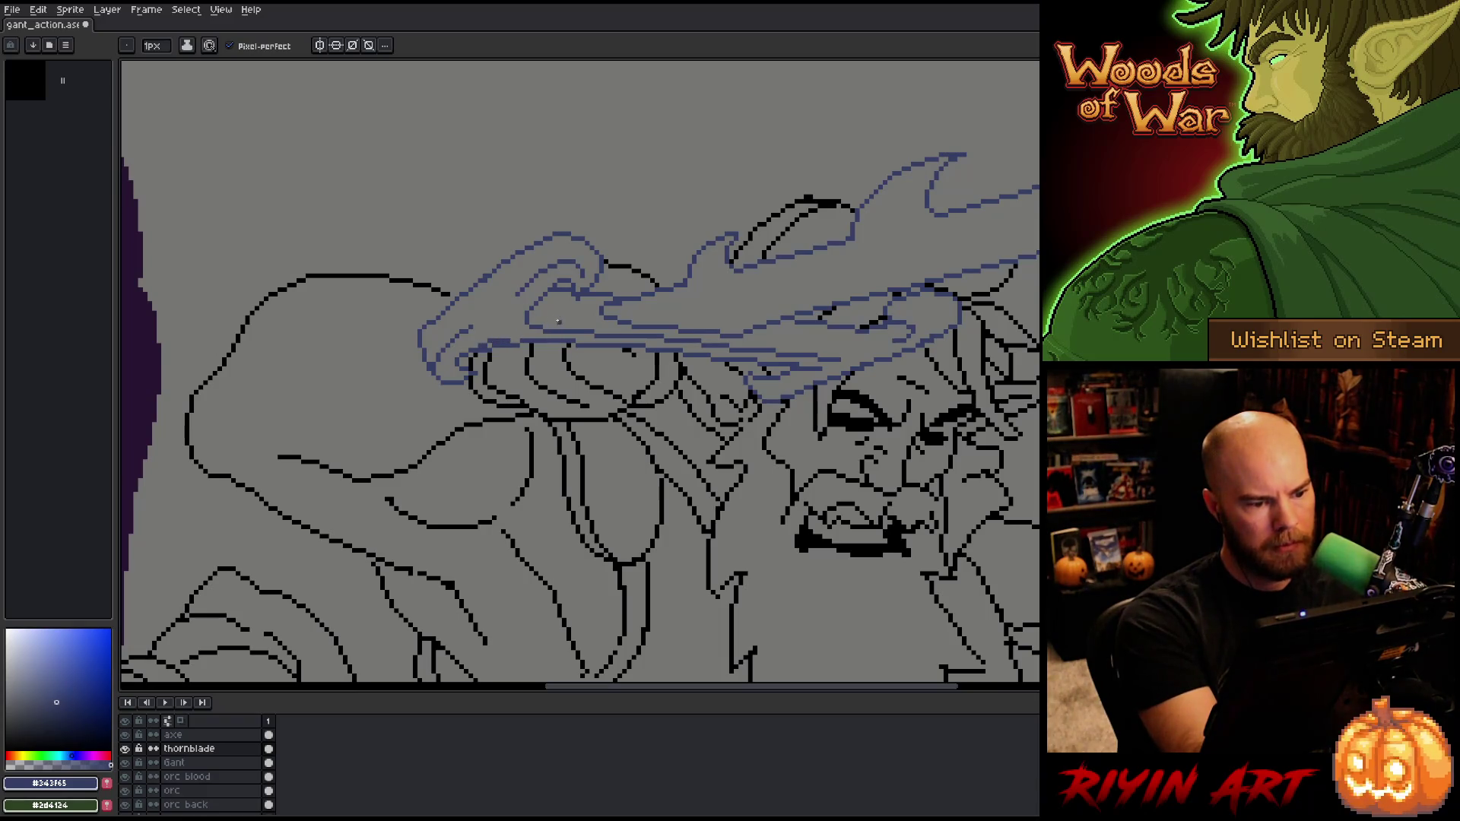
key(e)
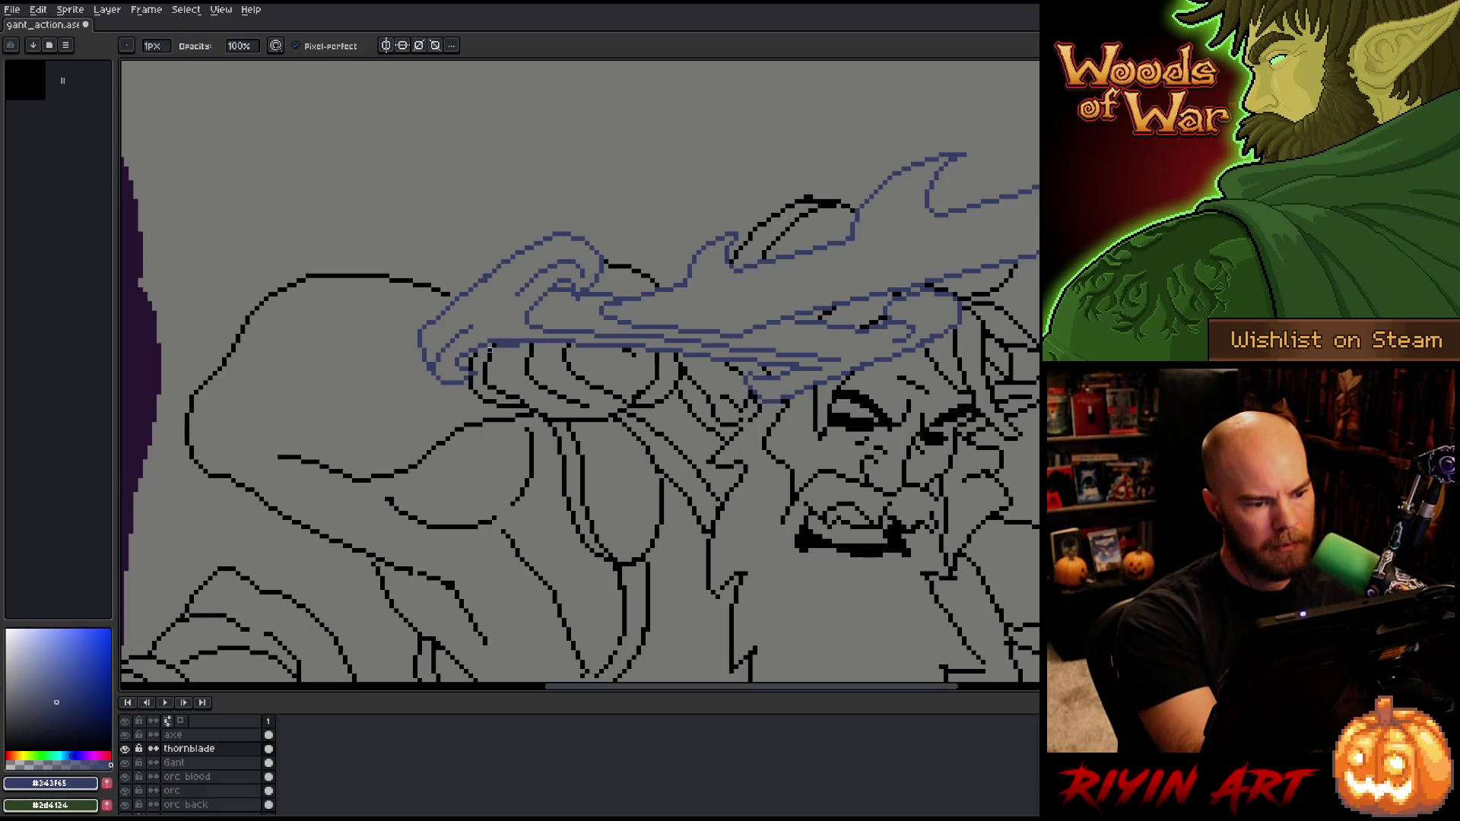
drag(495, 346, 536, 346)
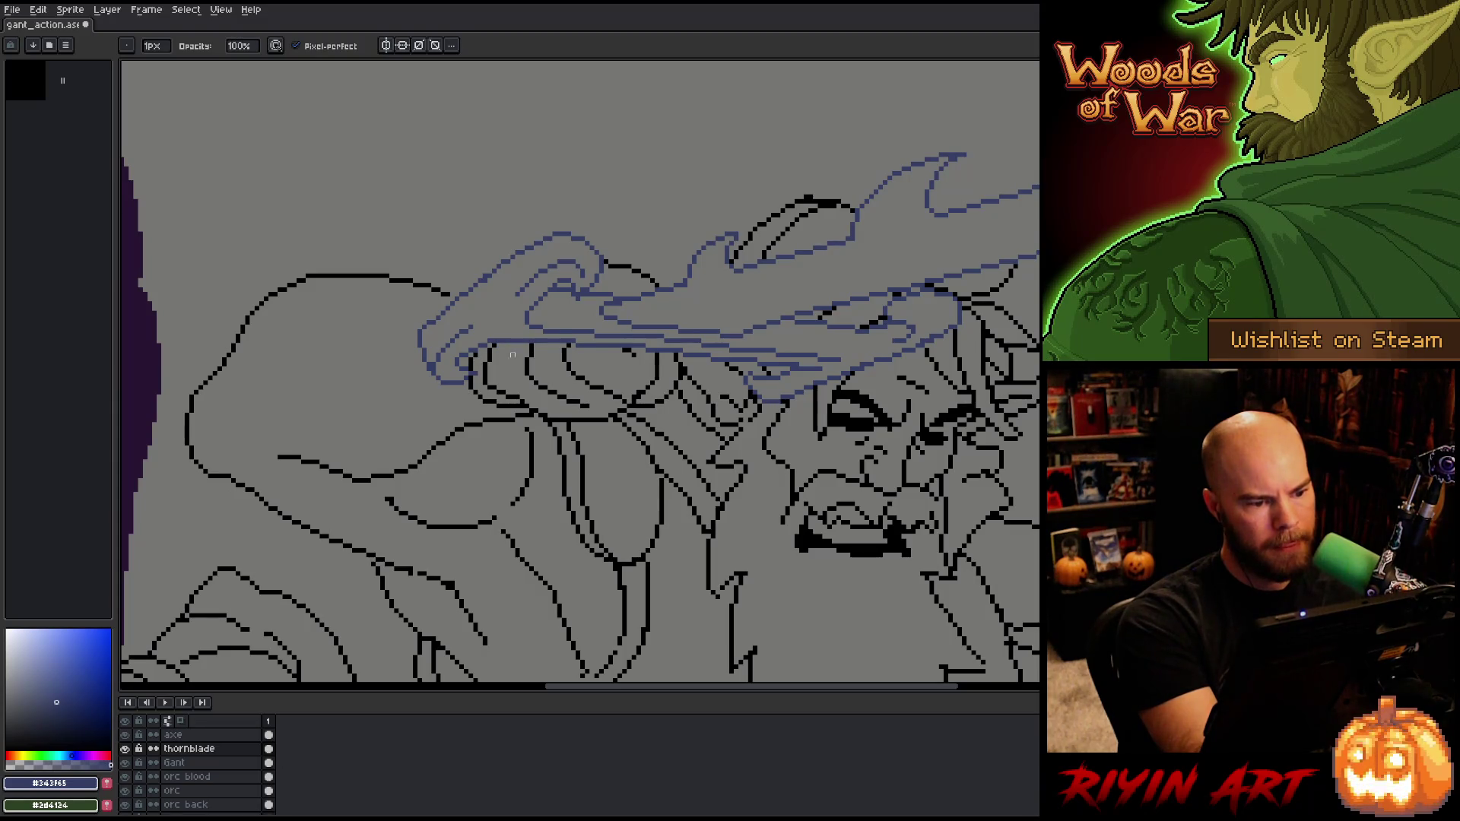
key(b)
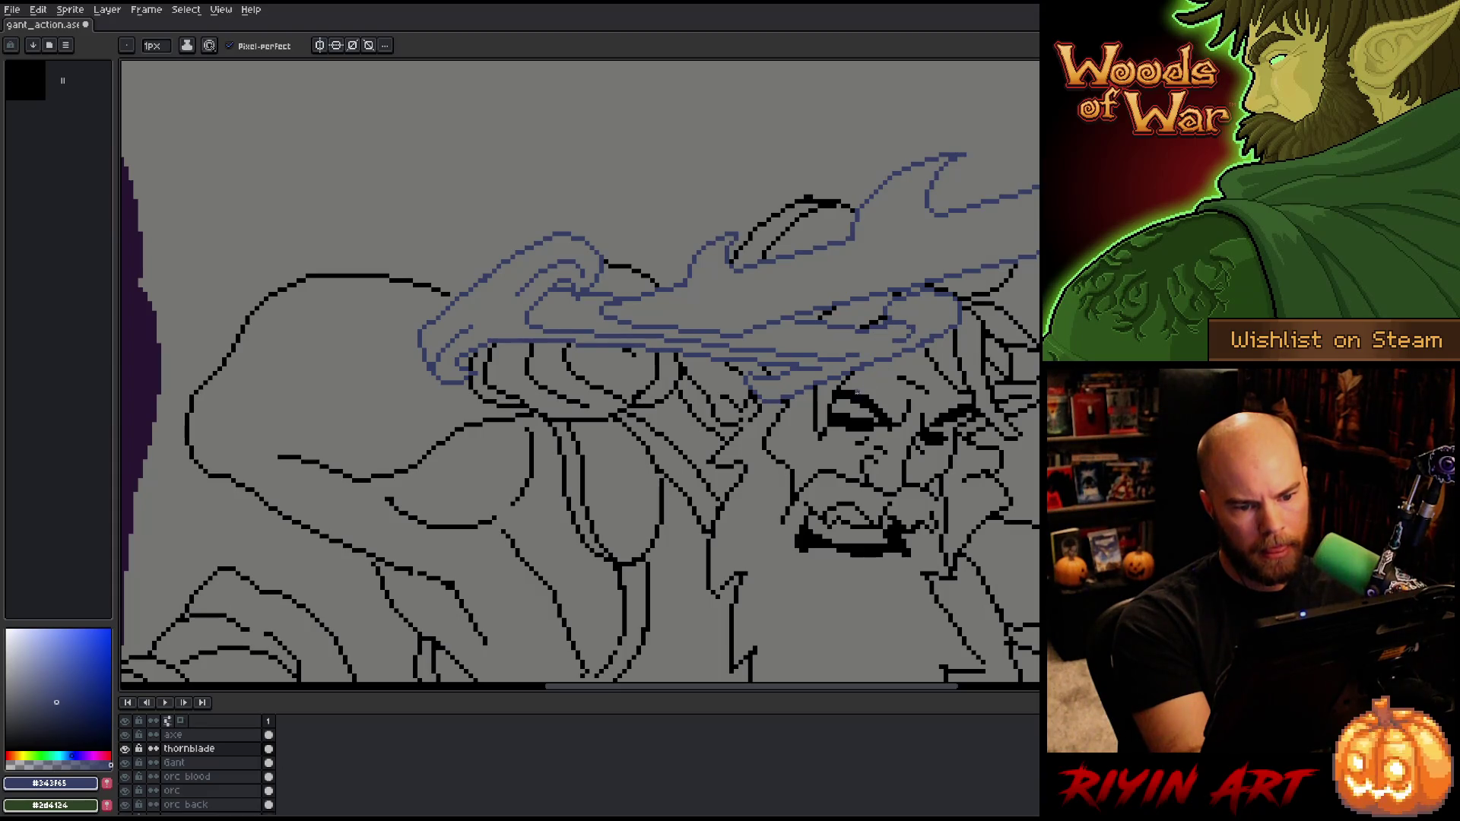
key(e)
drag(820, 355, 852, 355)
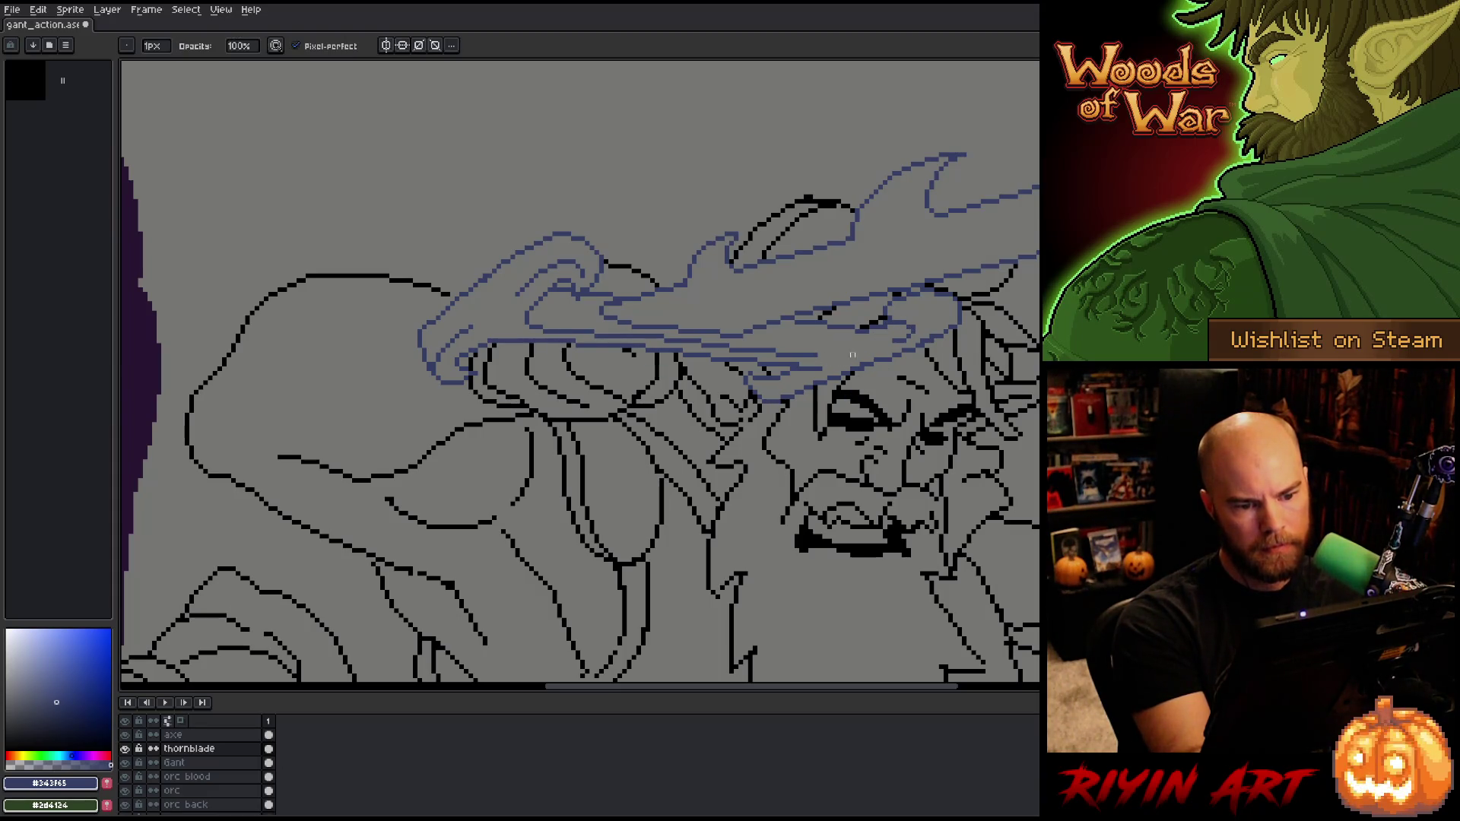
key(b)
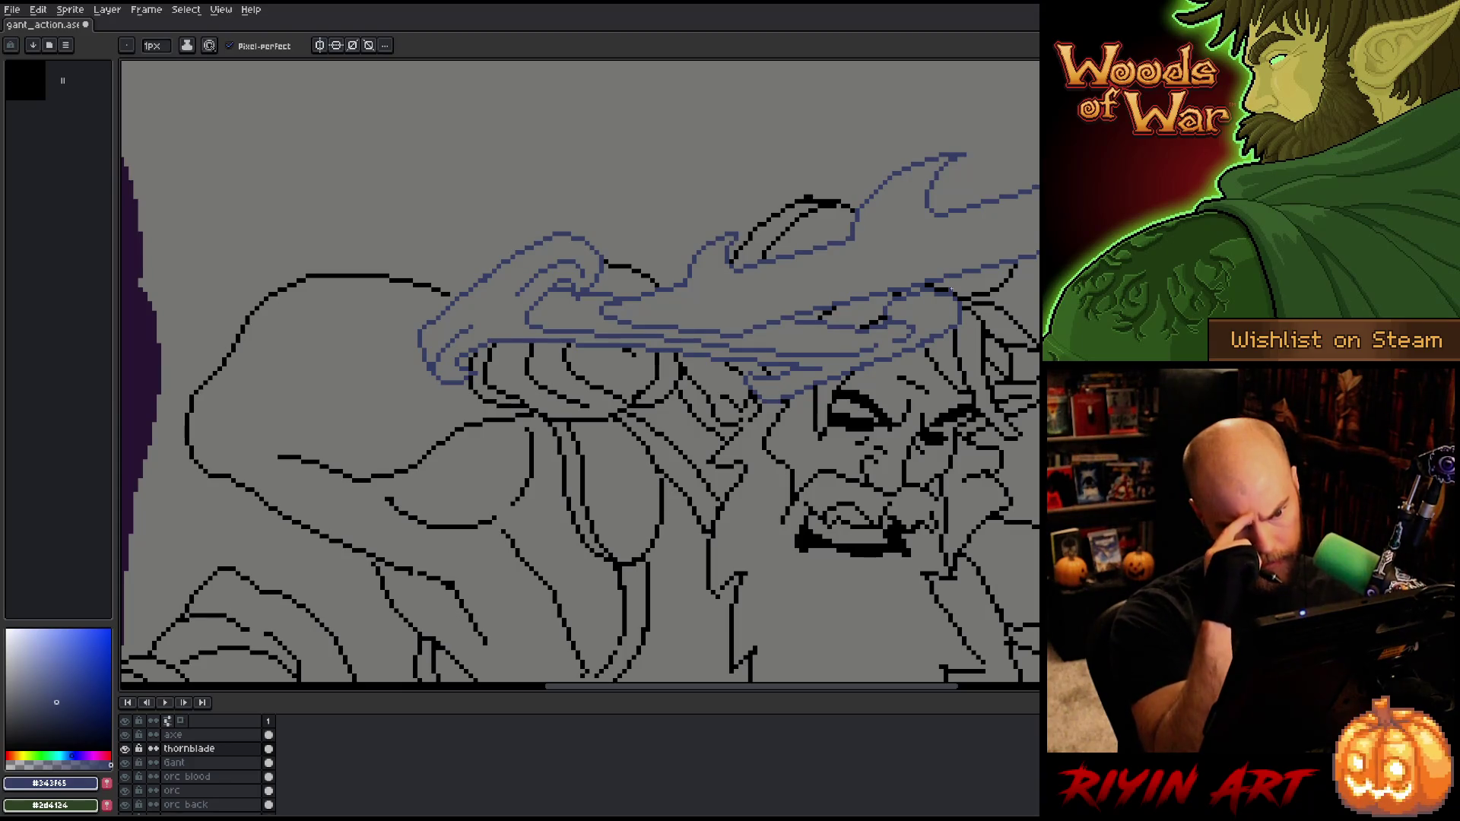
Step: Lasso the blade section near the giant's face, then drop the selection
key(e)
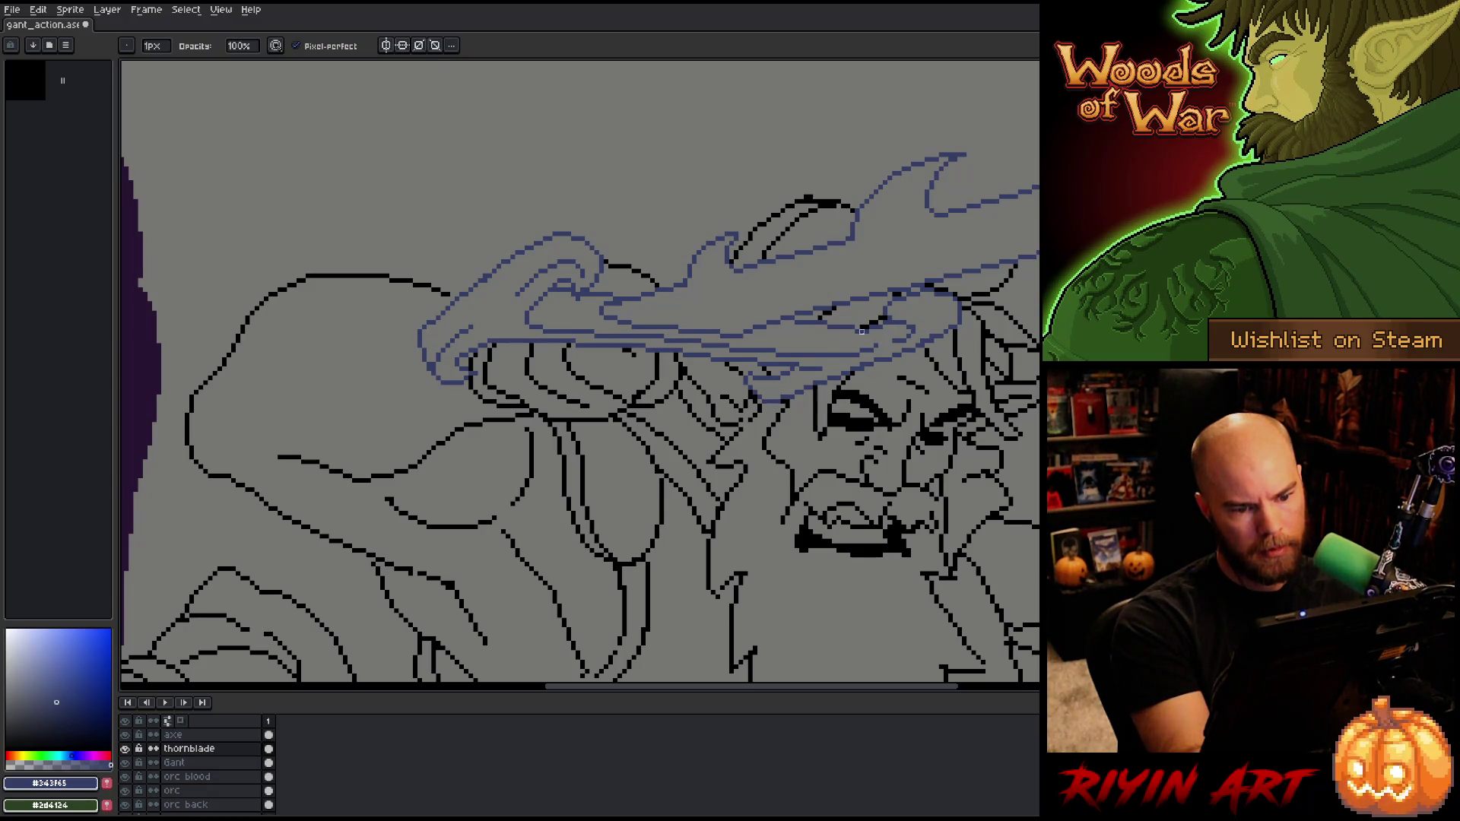
key(b)
key(e)
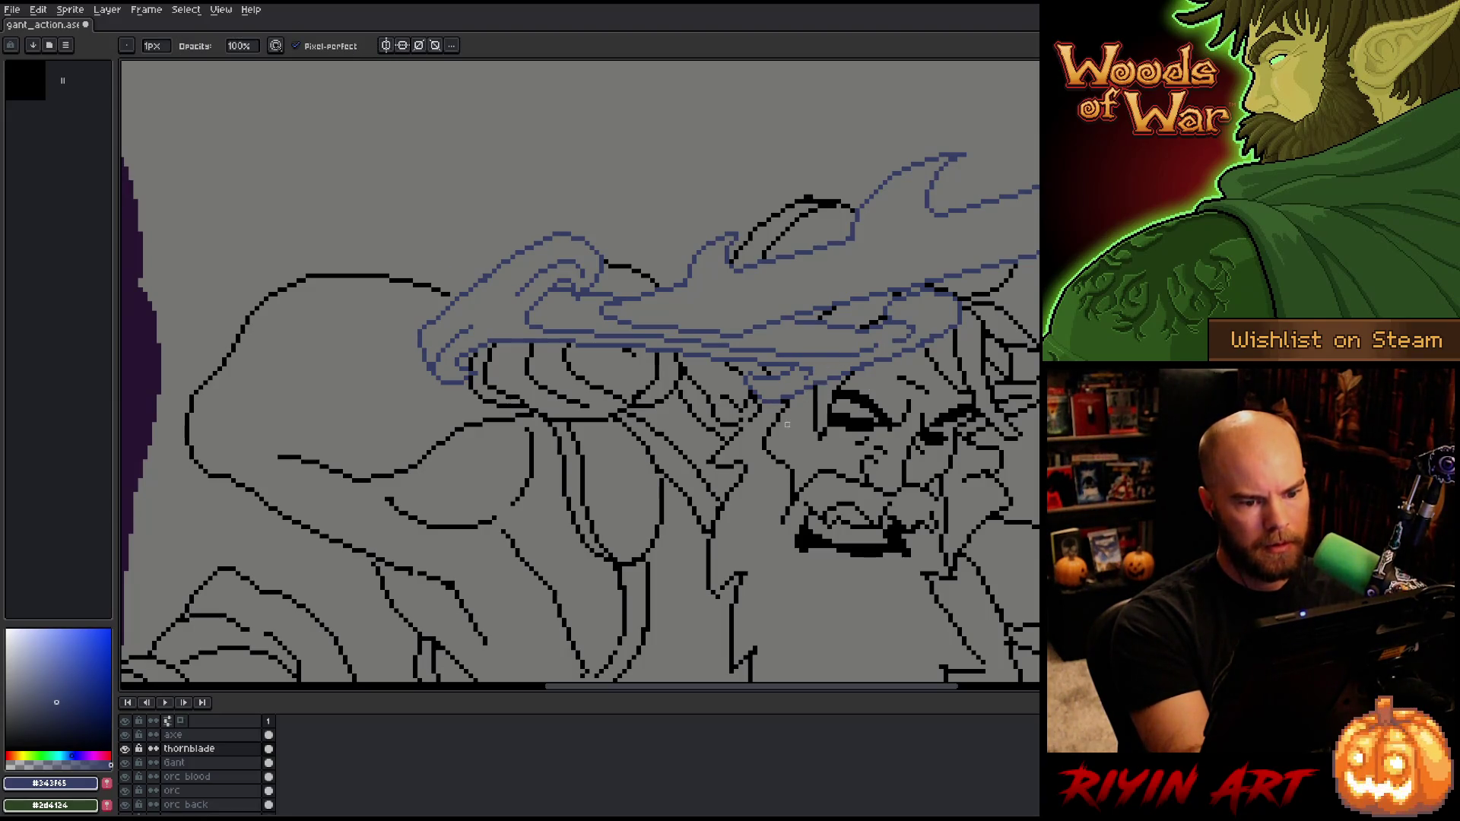
key(q)
mouse_move(898, 391)
mouse_down()
mouse_move(964, 320)
mouse_move(775, 399)
mouse_move(832, 425)
mouse_up()
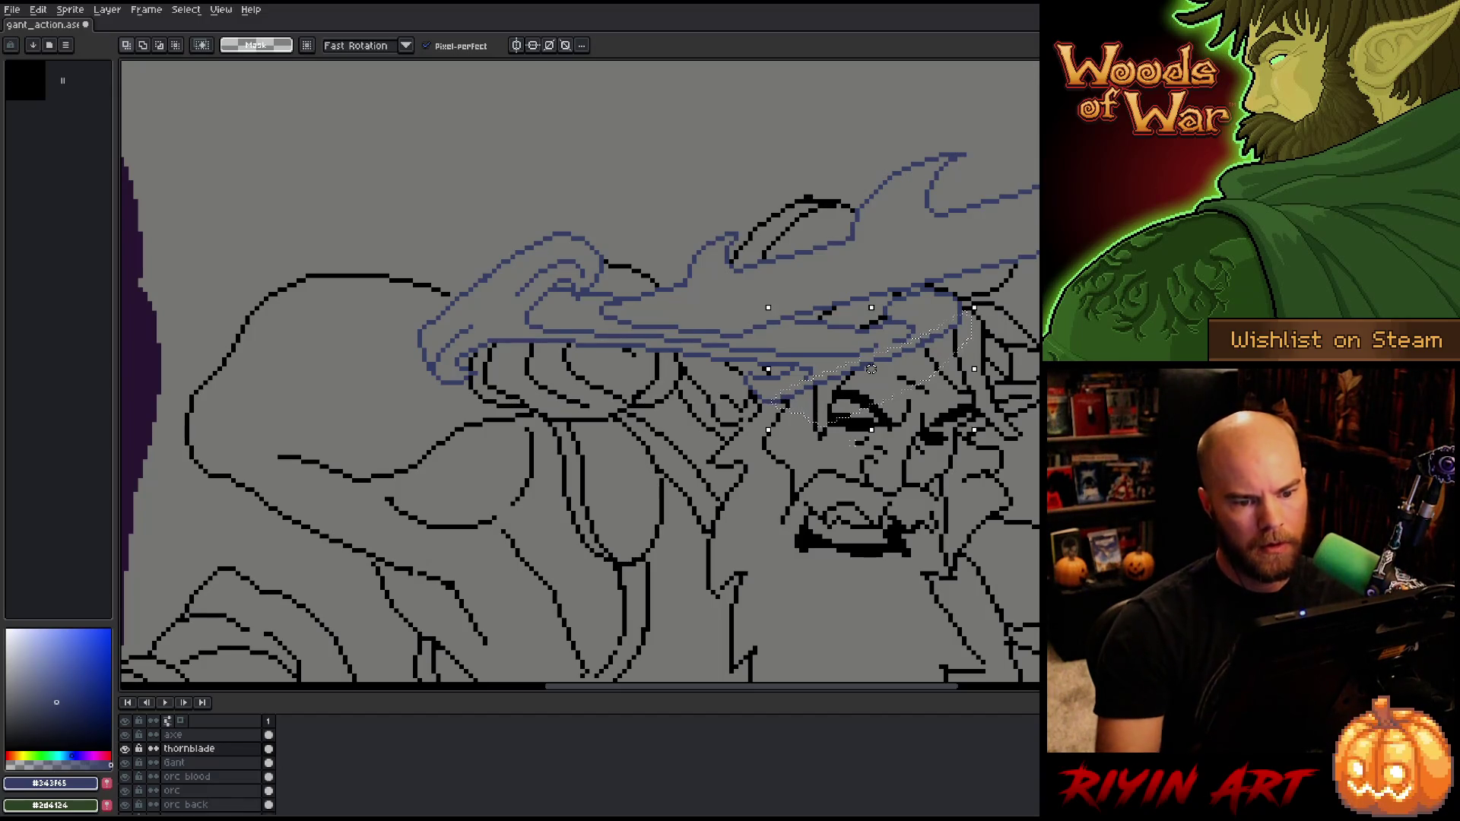
key(ctrl+d)
key(b)
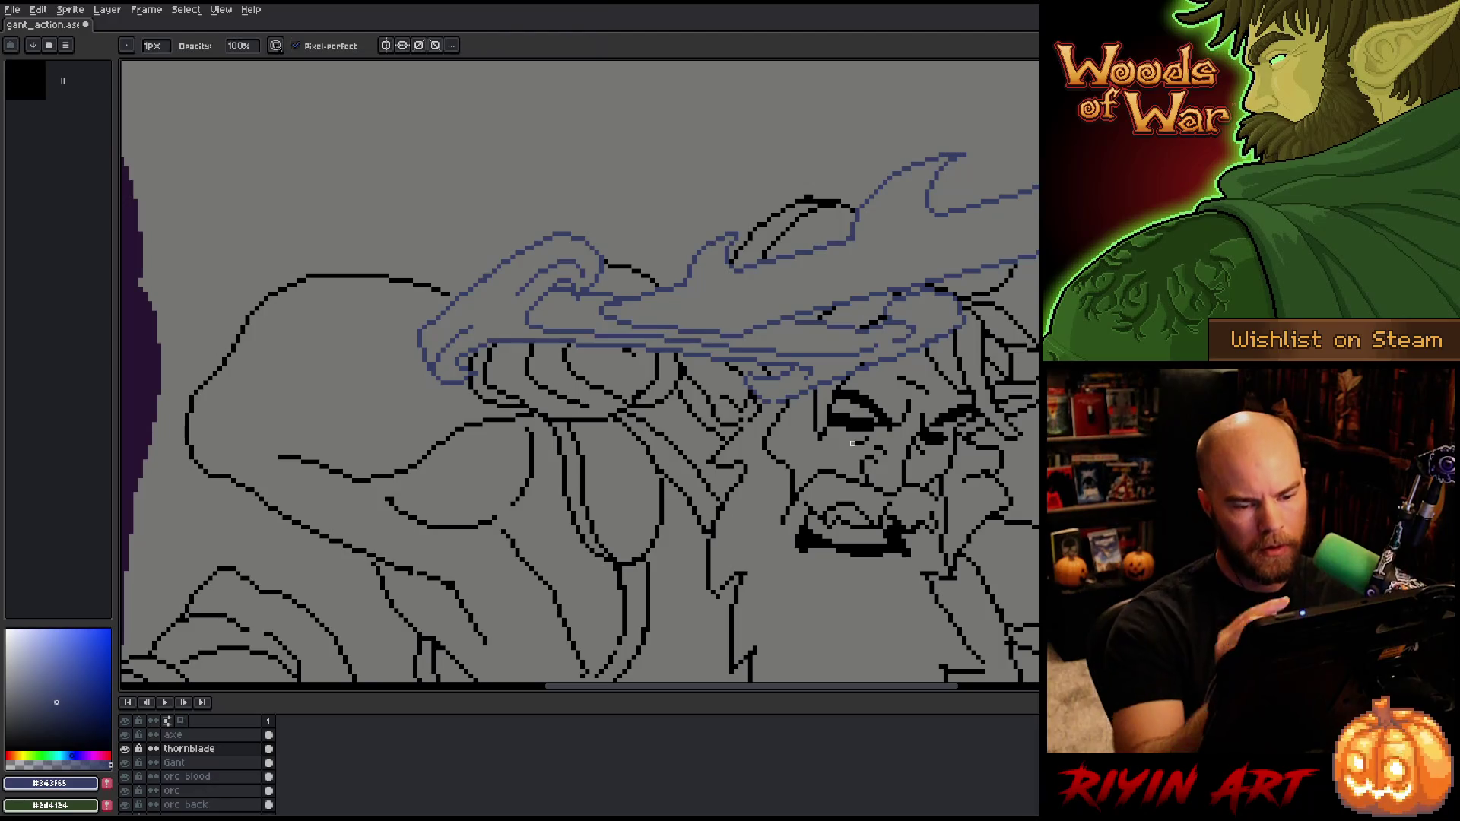
key(e)
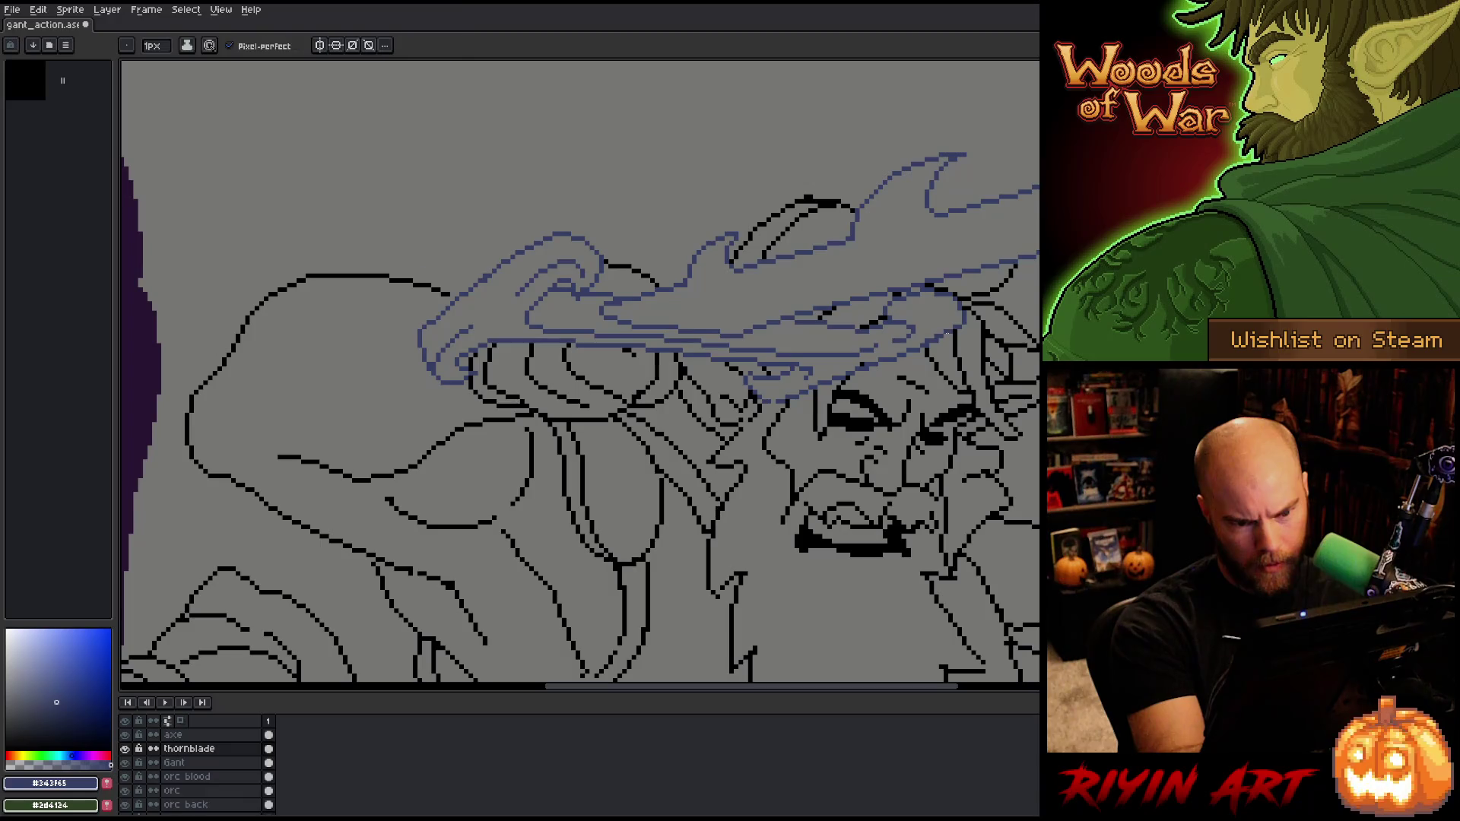
key(b)
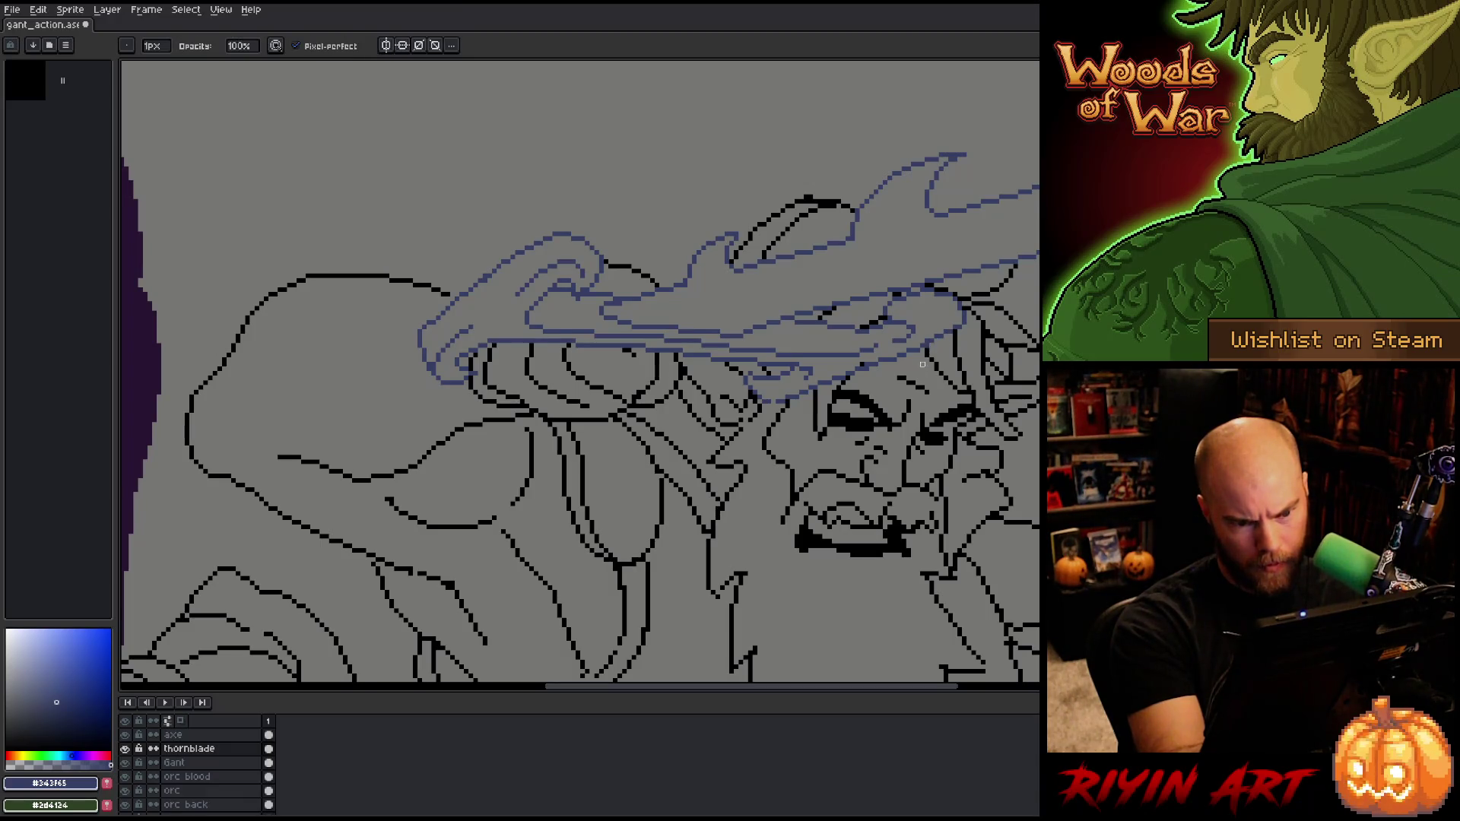
key(e)
key(b)
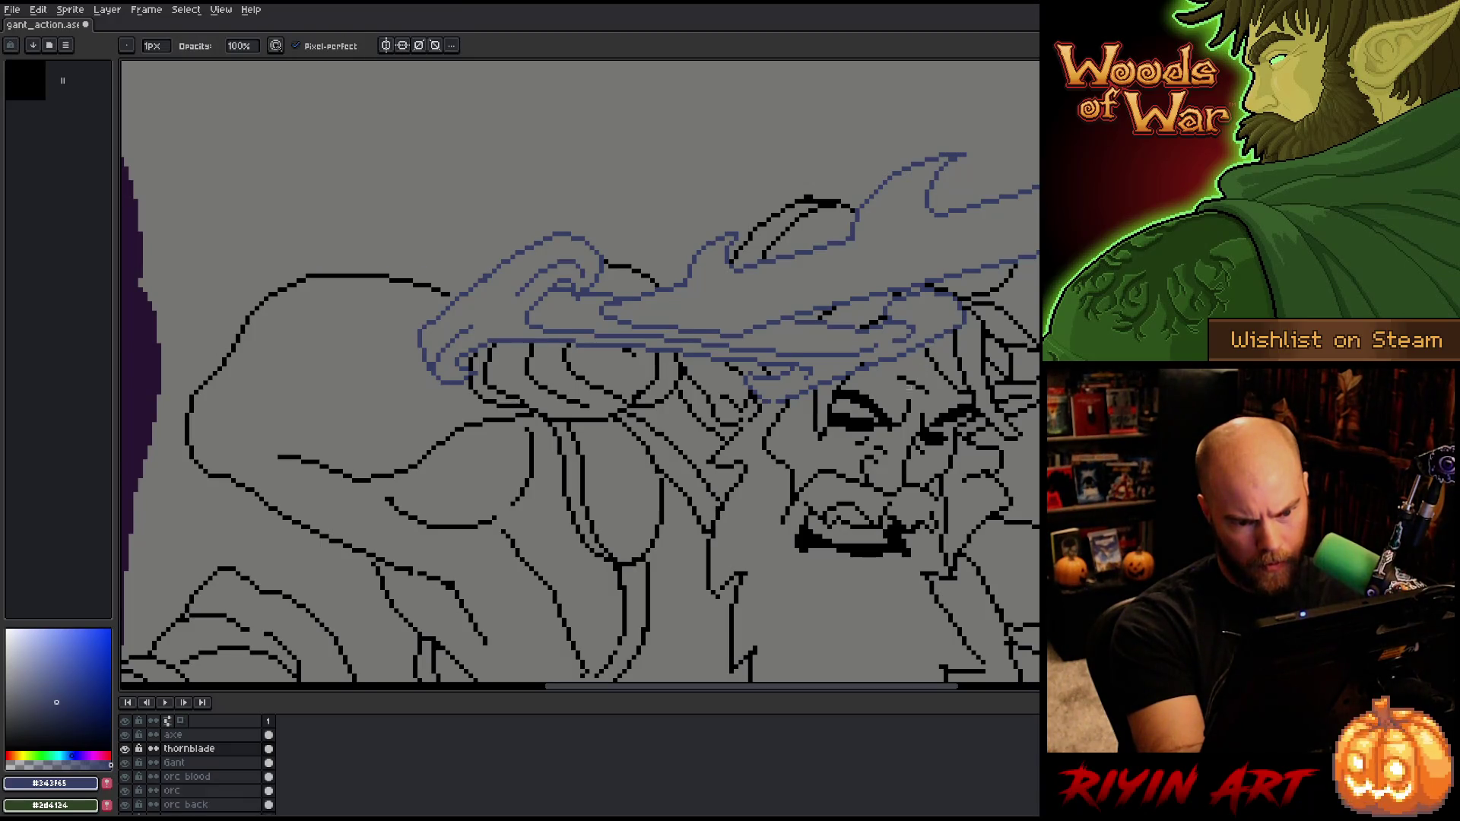
key(e)
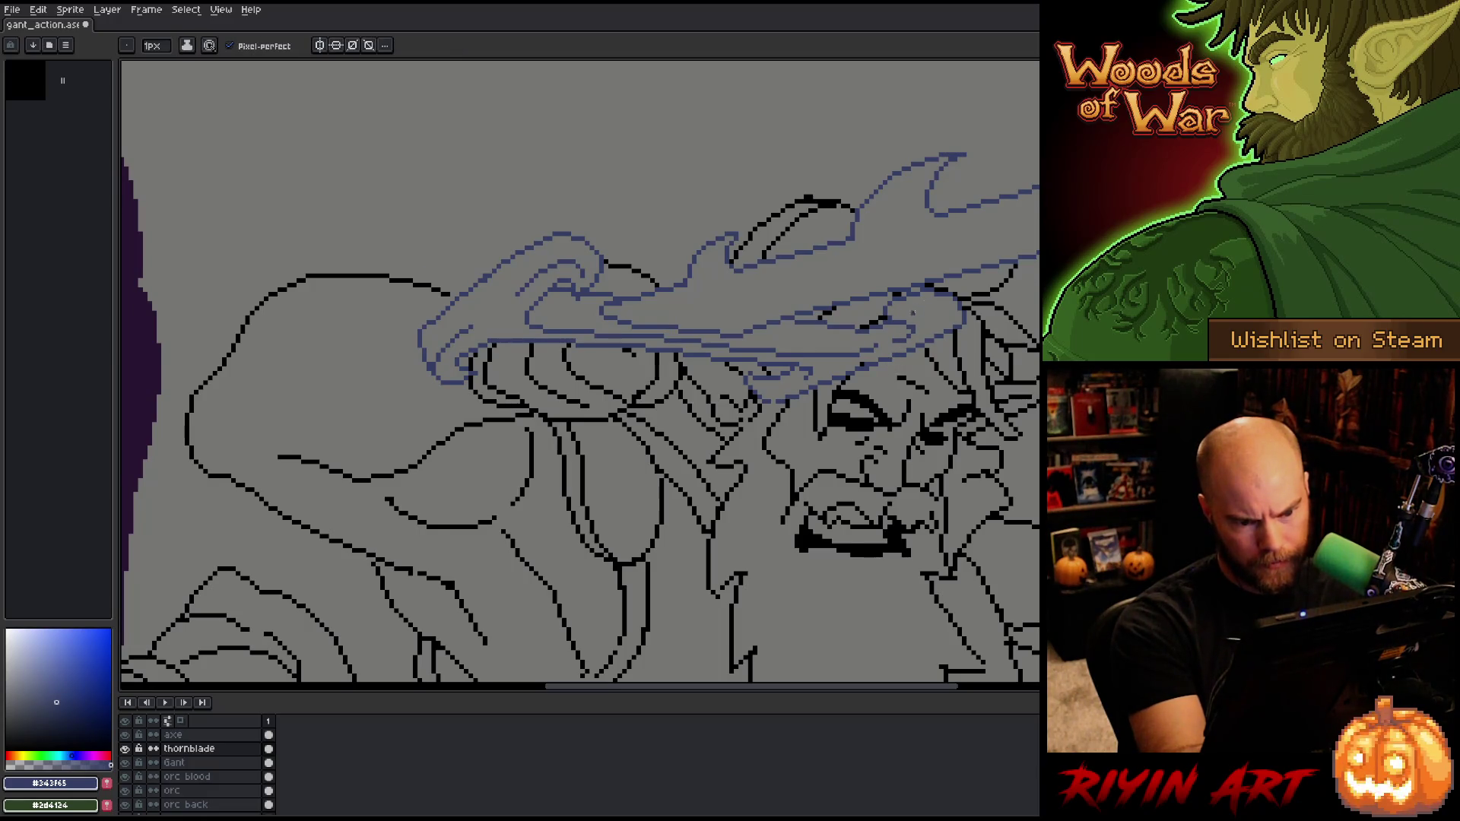
key(b)
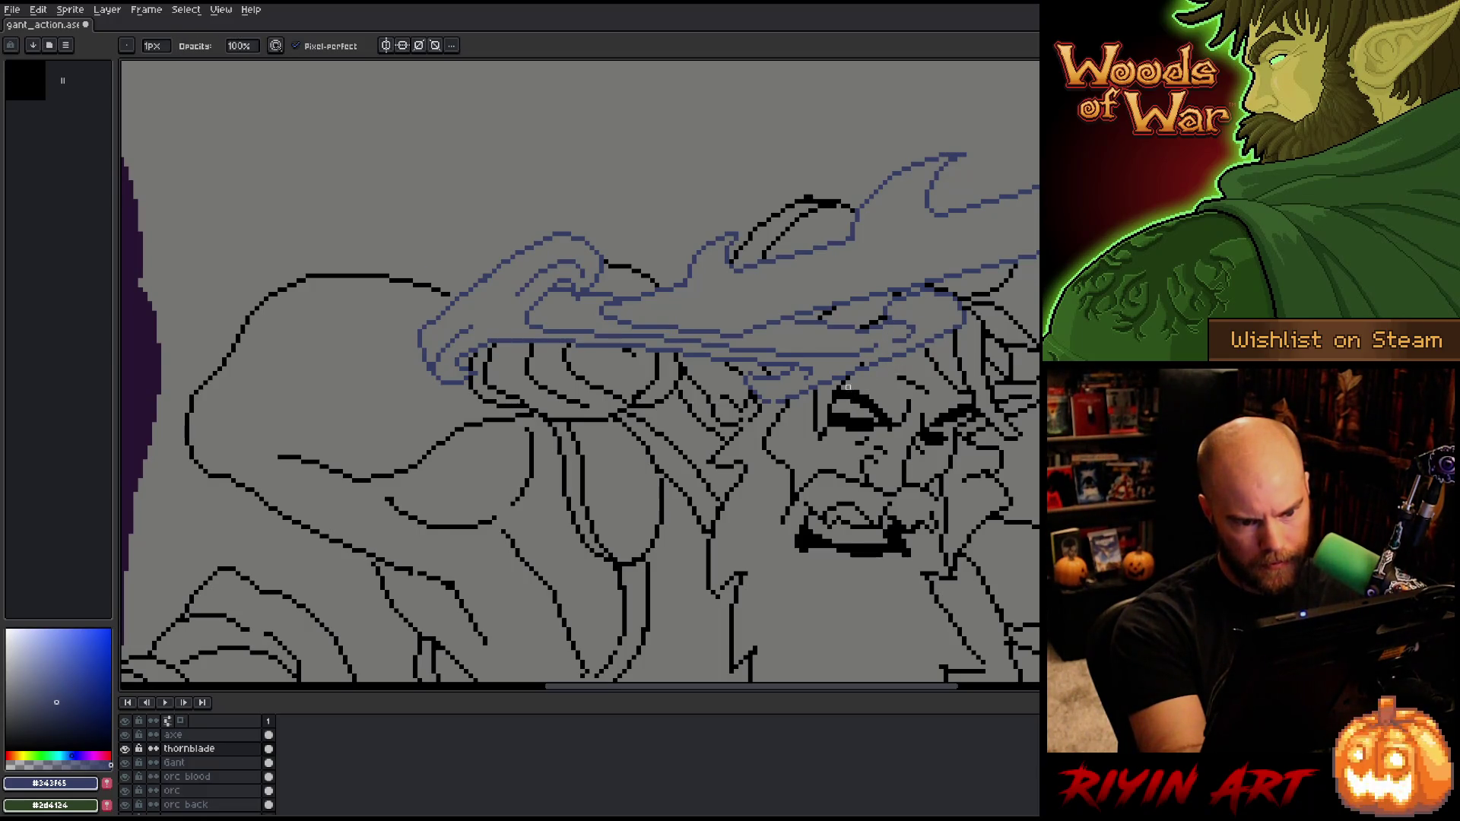
key(e)
key(b)
key(e)
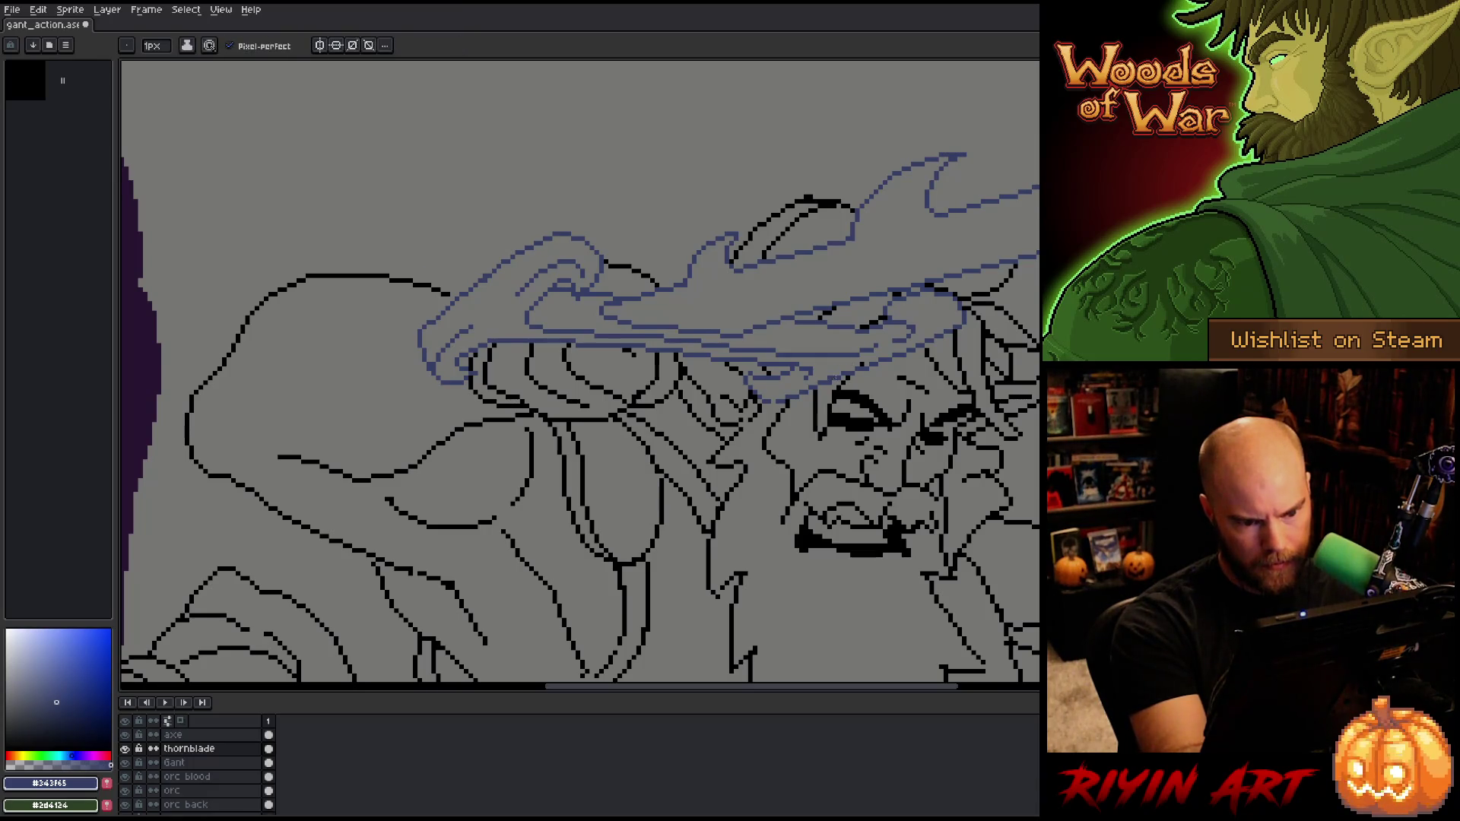
key(b)
key(e)
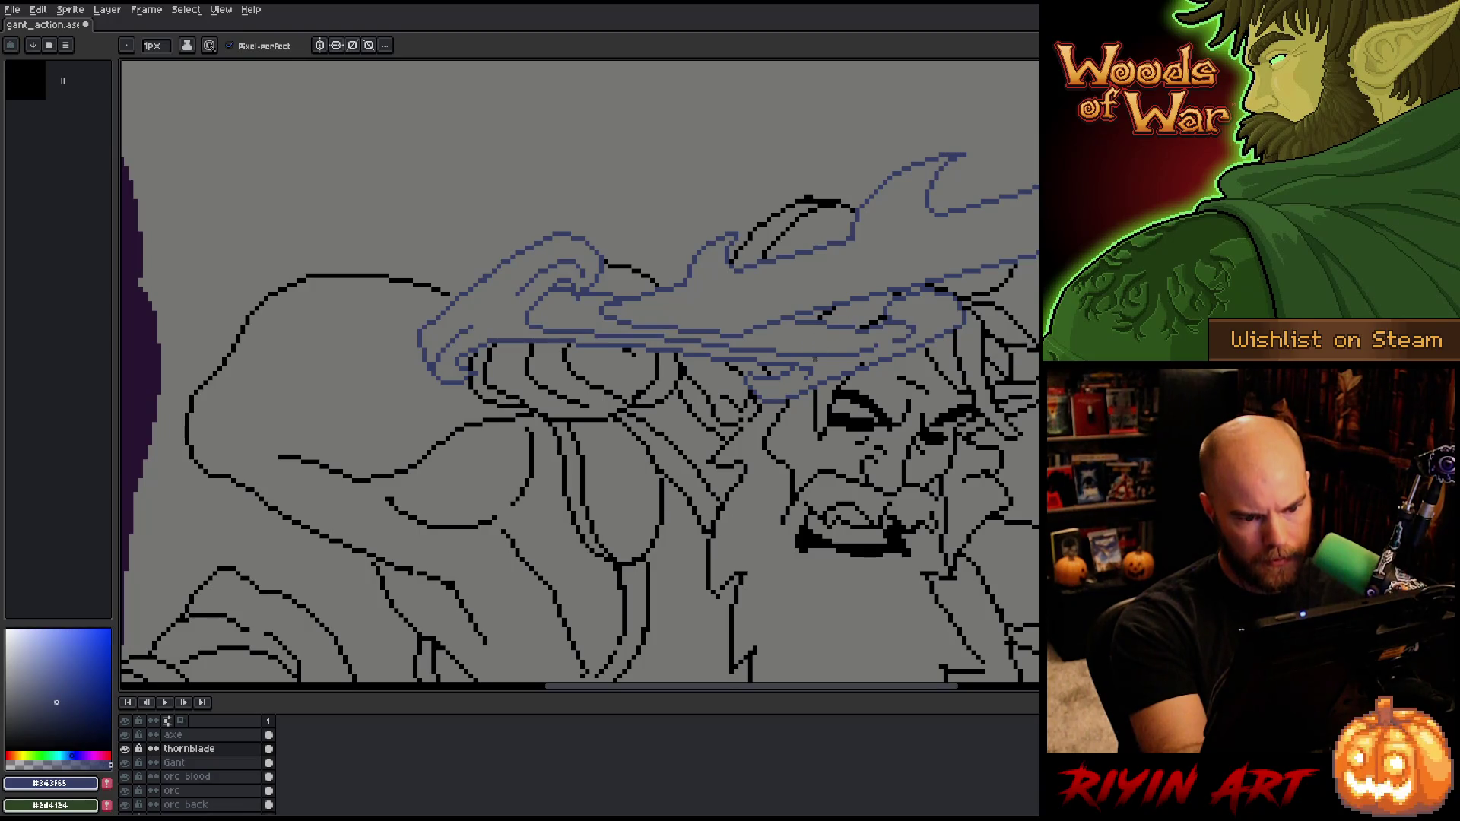
key(b)
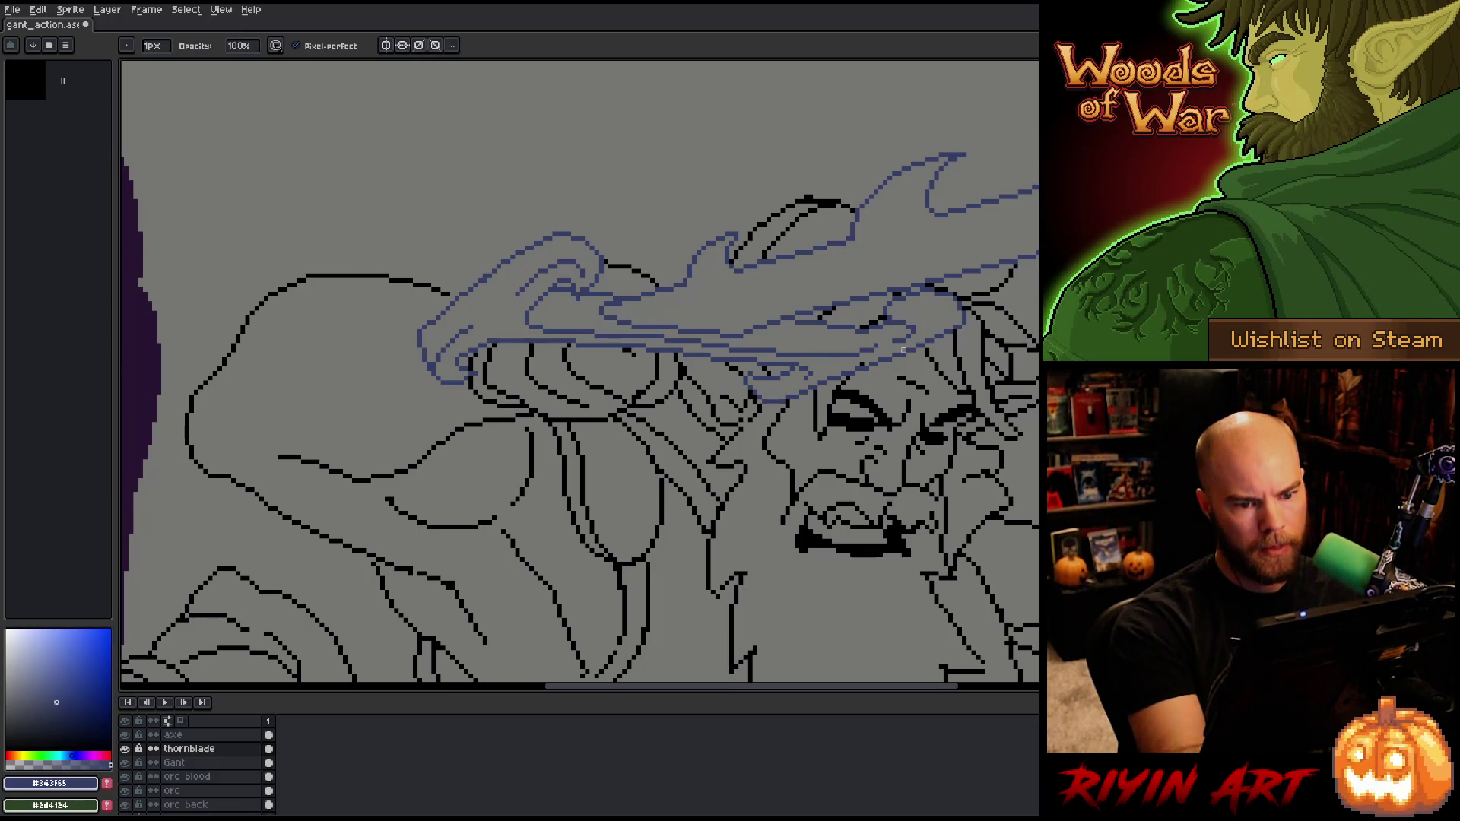
key(e)
key(b)
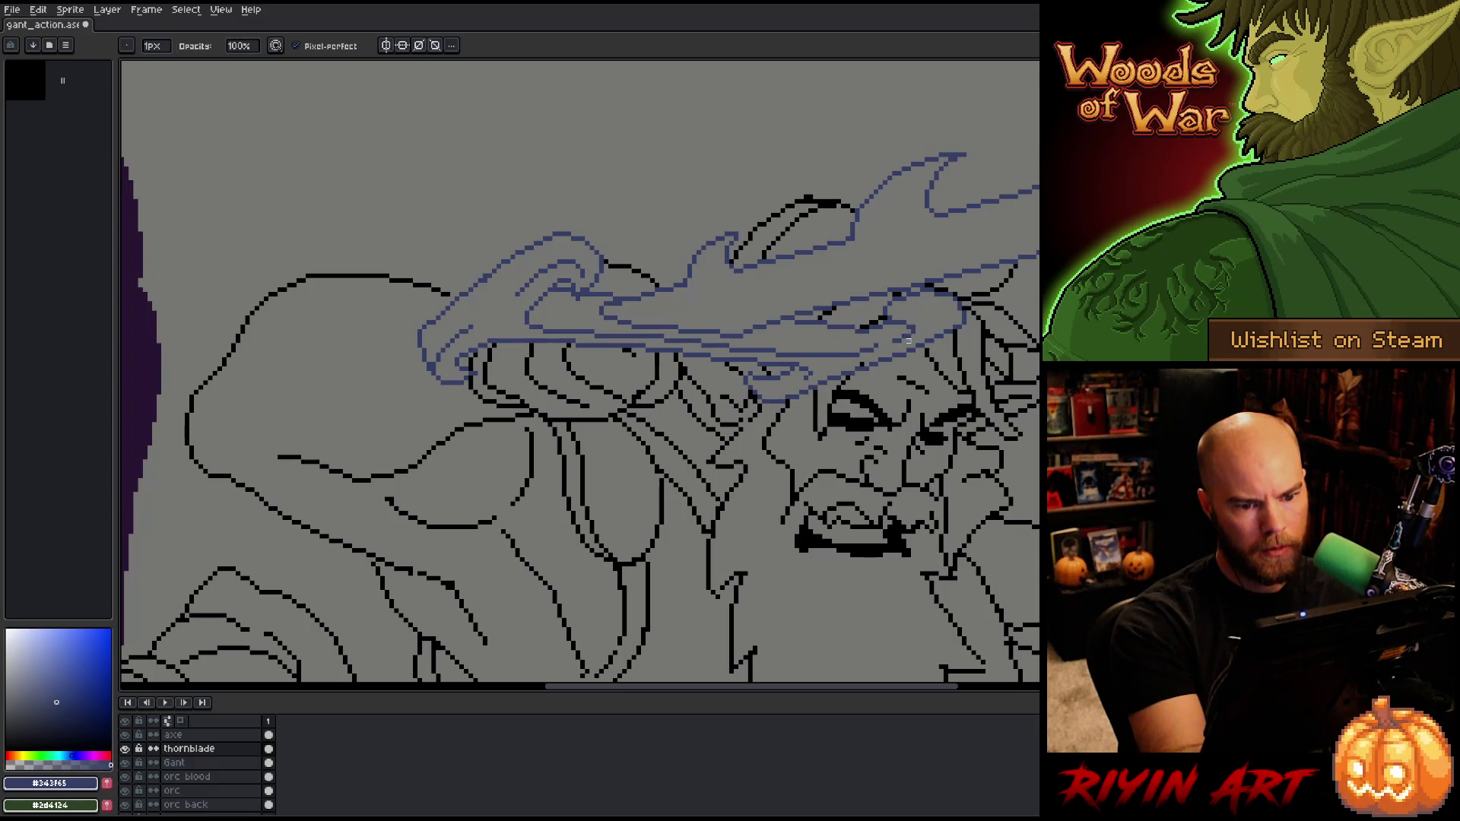
Step: Save the drawing, then lasso-select the area around the blade's left tip
key(e)
key(b)
key(ctrl+s)
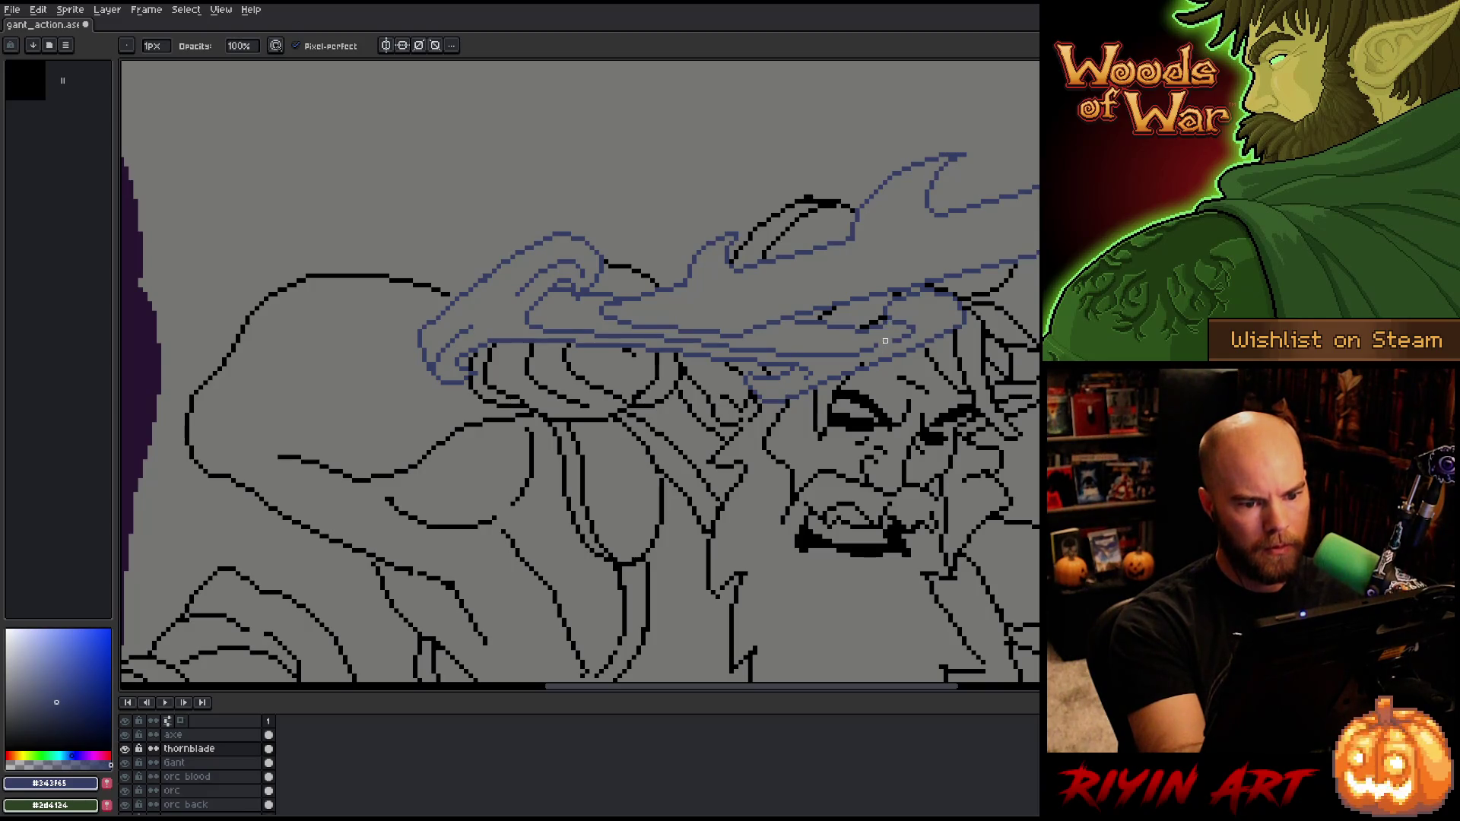
key(e)
key(b)
key(ctrl+s)
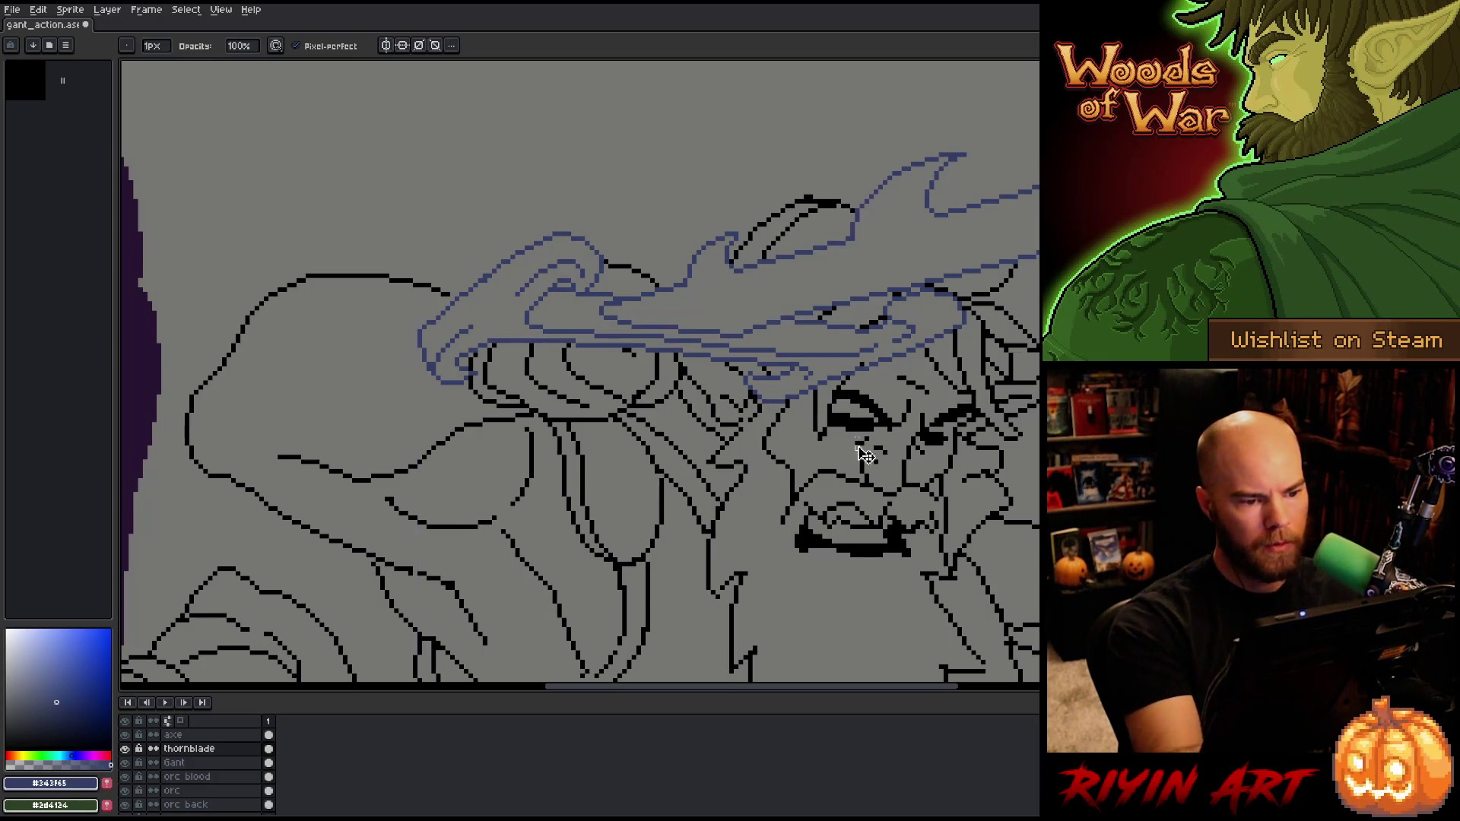
key(ctrl+s)
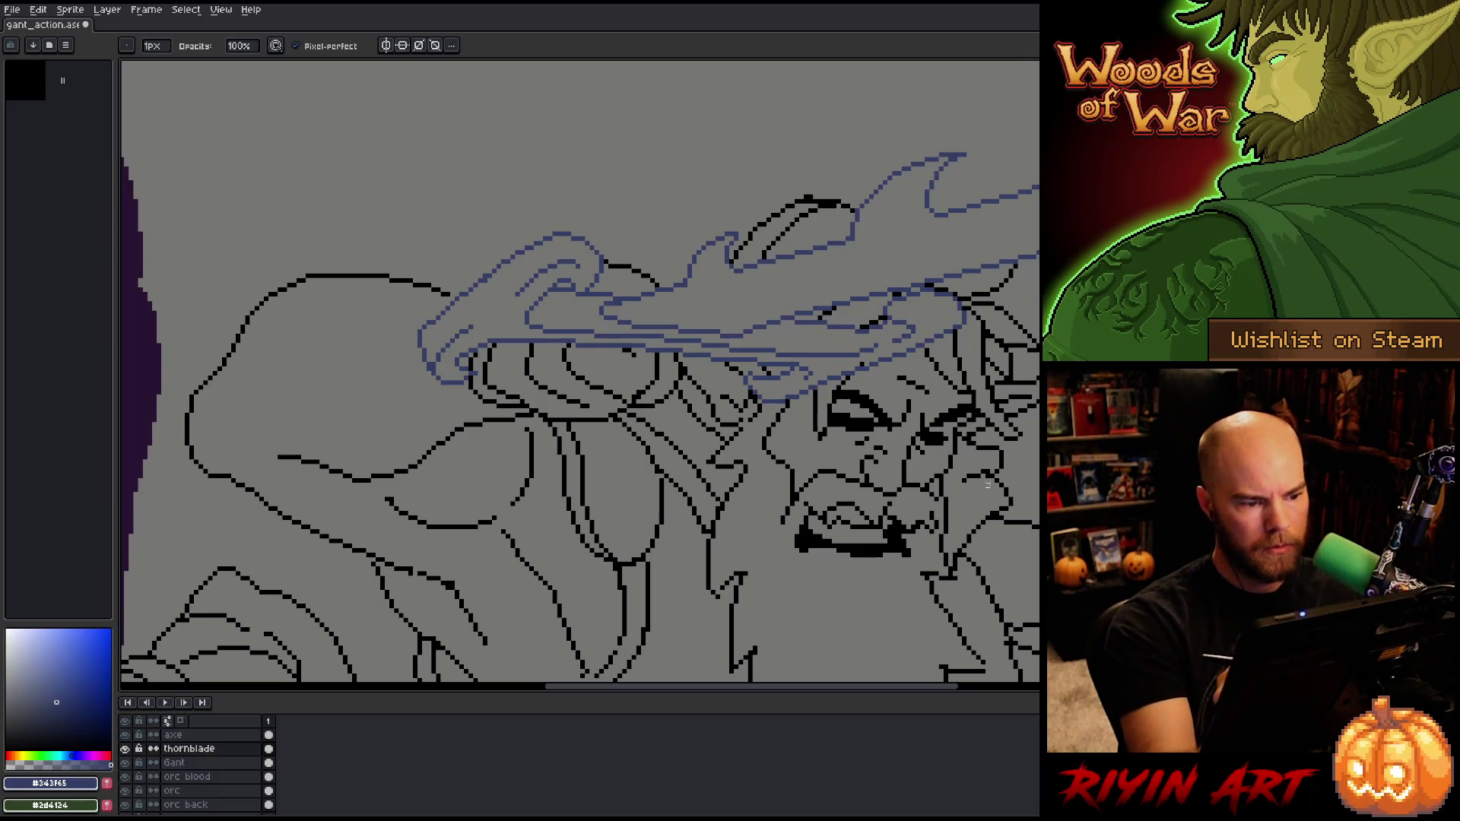
key(ctrl+s)
key(q)
mouse_move(508, 249)
mouse_down()
mouse_move(428, 356)
mouse_move(394, 336)
mouse_move(403, 320)
mouse_up()
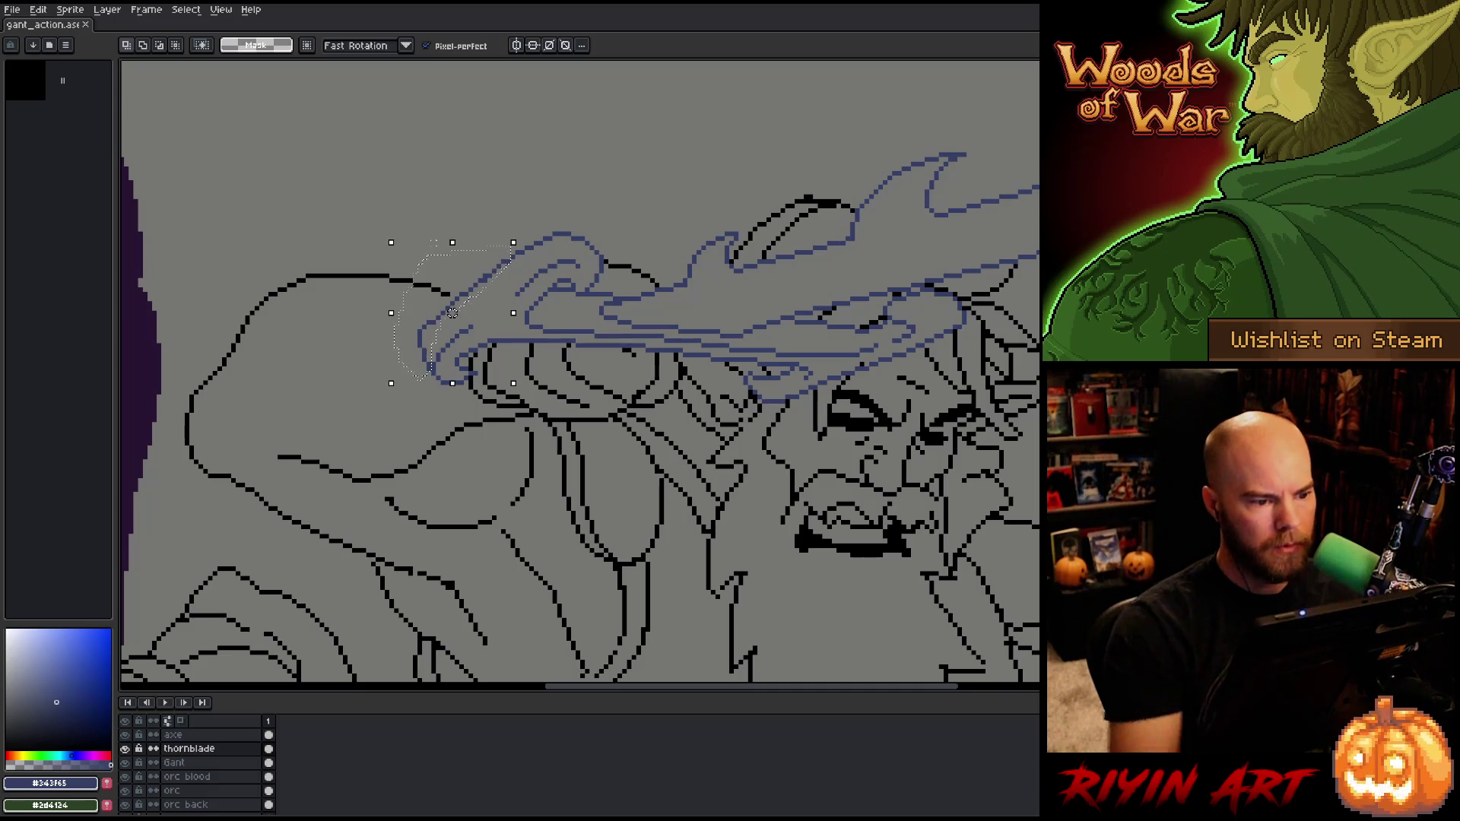
Step: Apply the blade tip change, clear the selection, and save the drawing
key(ctrl+d)
scroll(475, 344, down, 2)
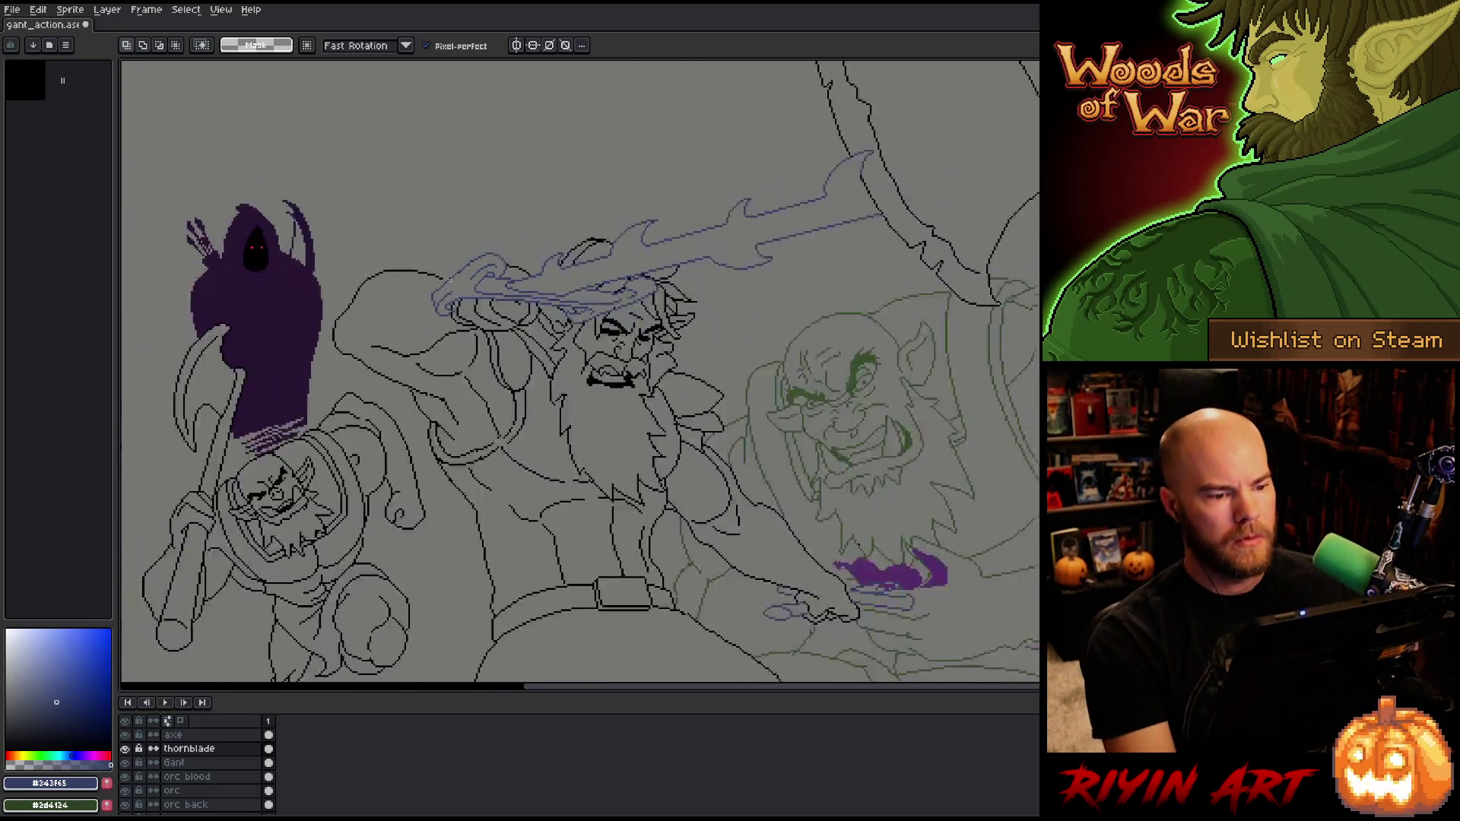
scroll(476, 343, up, 1)
drag(531, 401, 514, 338)
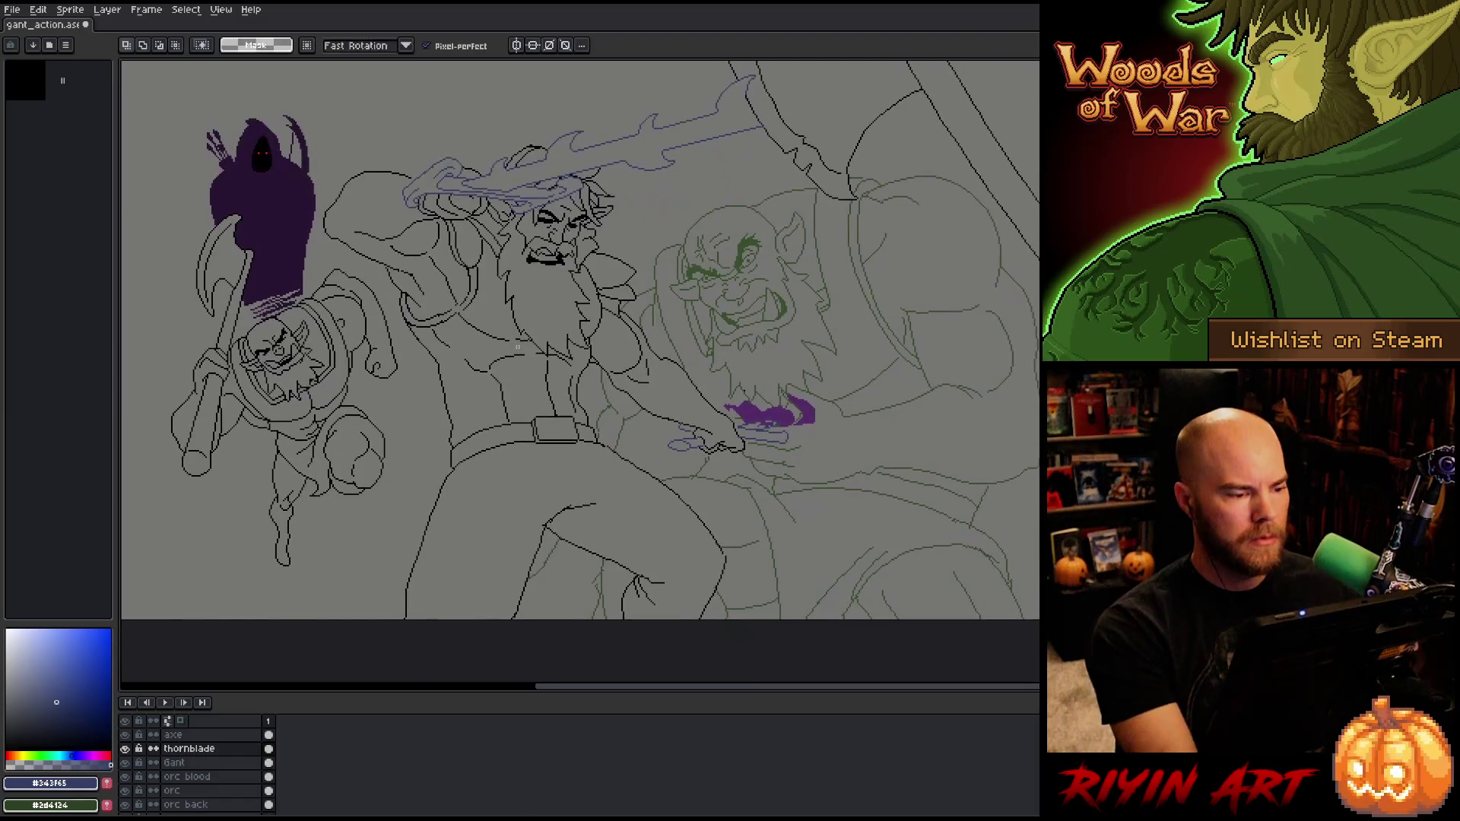
key(ctrl+s)
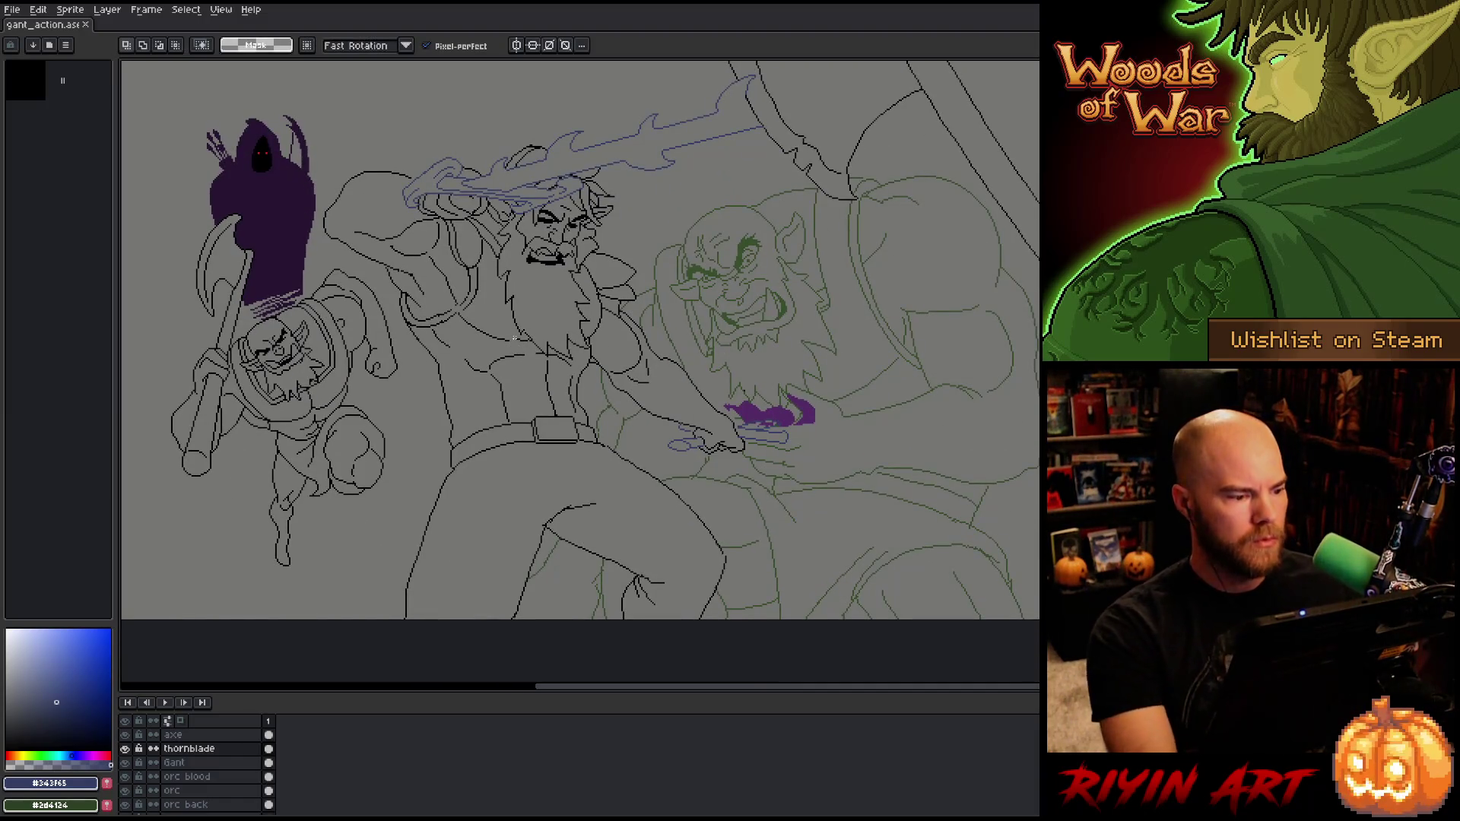
Step: Recentre the full battle scene and make the Gant layer the working layer
mouse_move(524, 293)
mouse_down()
mouse_move(538, 326)
mouse_move(524, 334)
mouse_up()
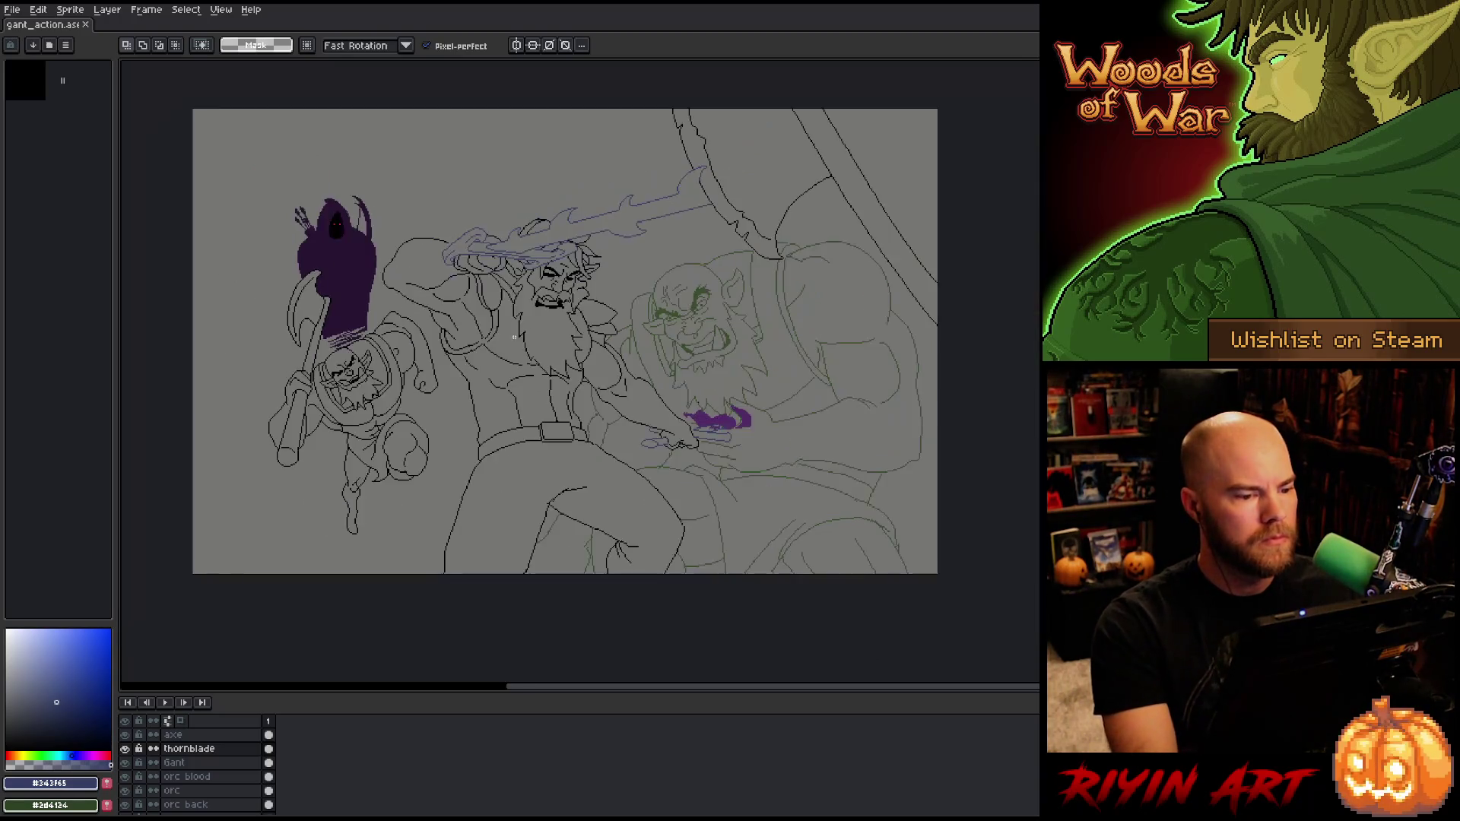
scroll(514, 337, down, 1)
scroll(514, 336, up, 1)
click(205, 764)
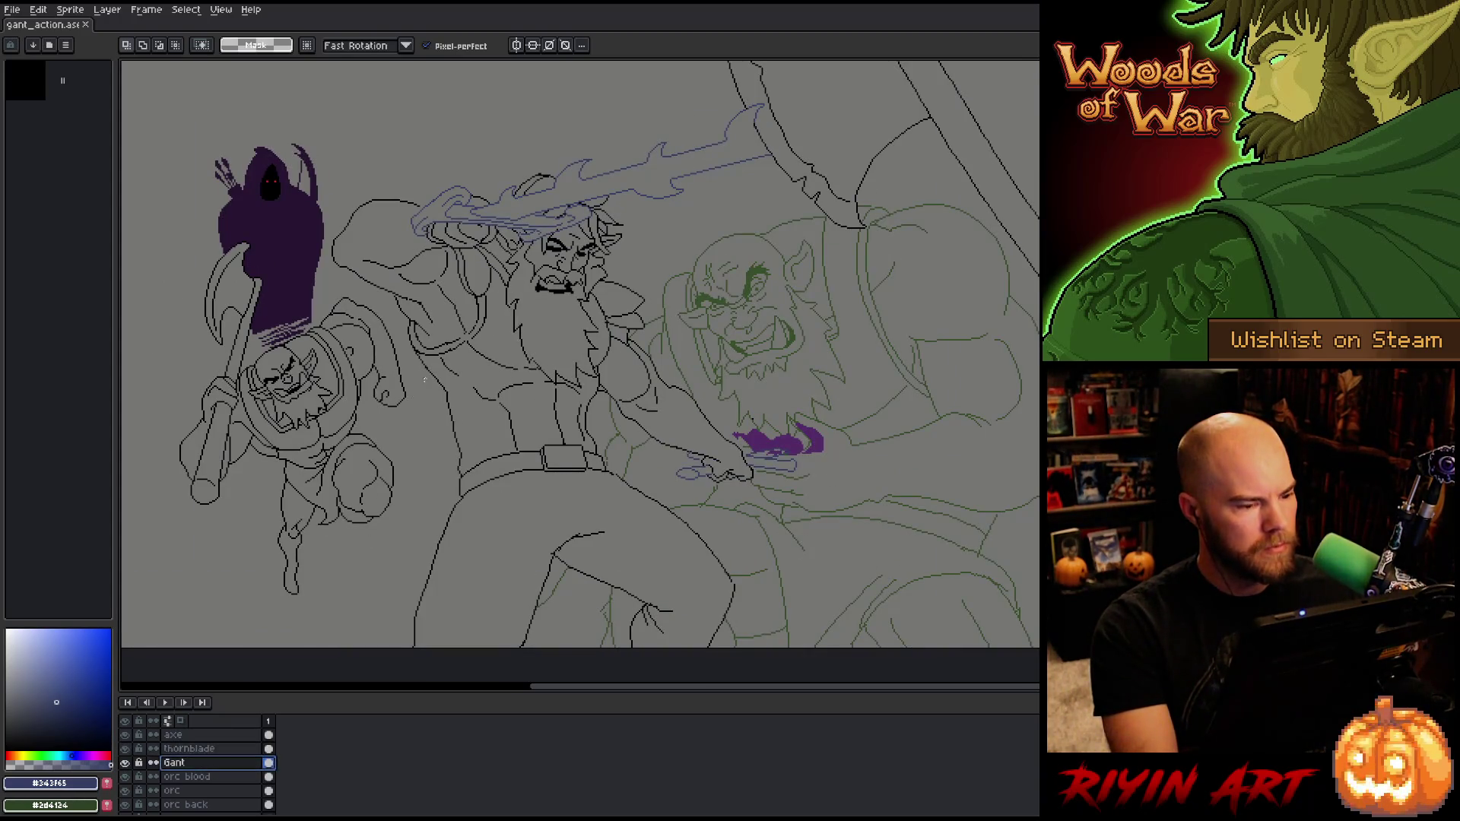
Step: Pick black from the giant's line art, add a black pixel near his face, and pan to the beard and arm
scroll(463, 309, up, 1)
key(alt)
click(584, 266)
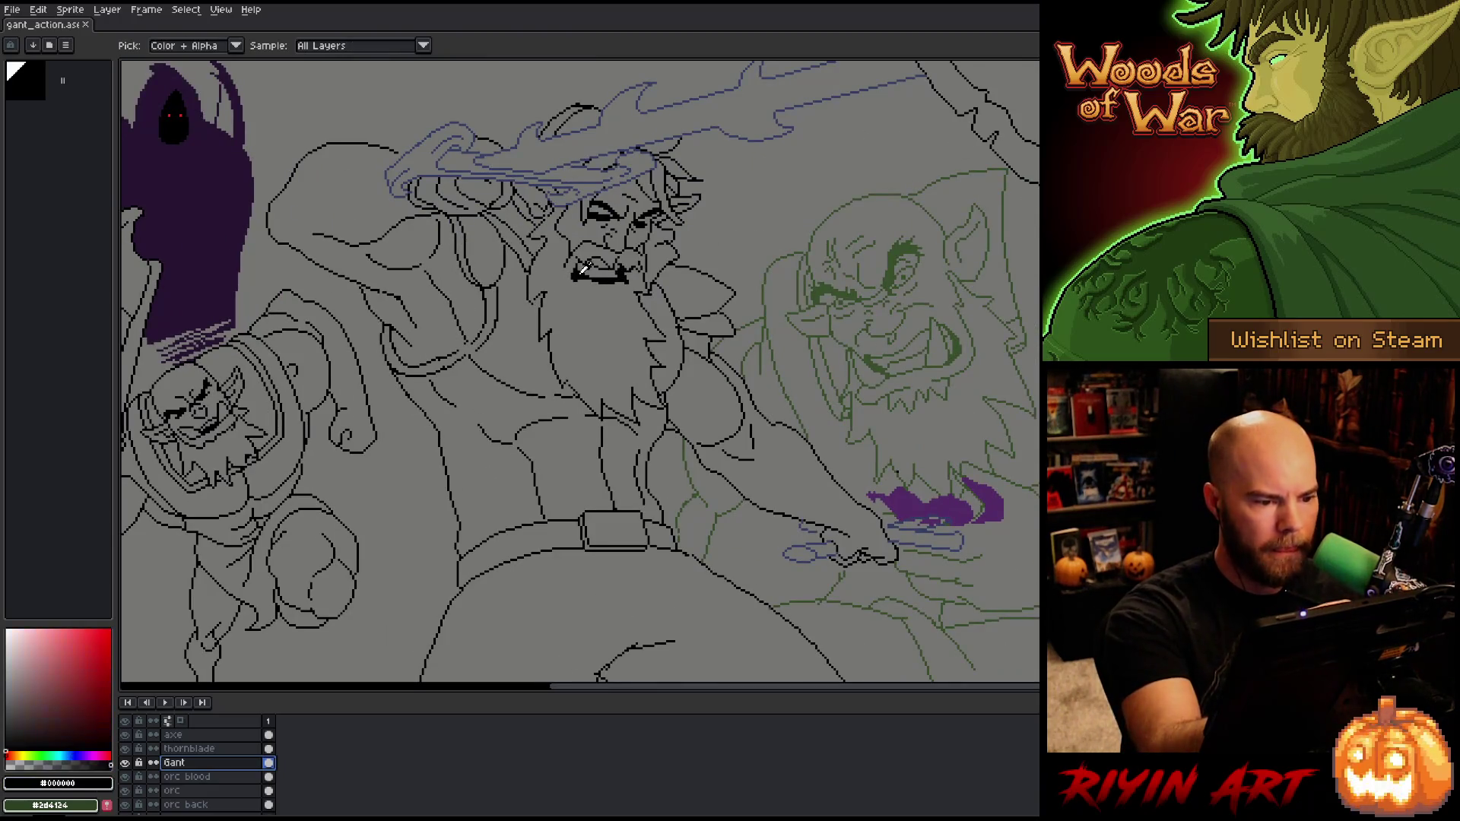
scroll(528, 217, up, 2)
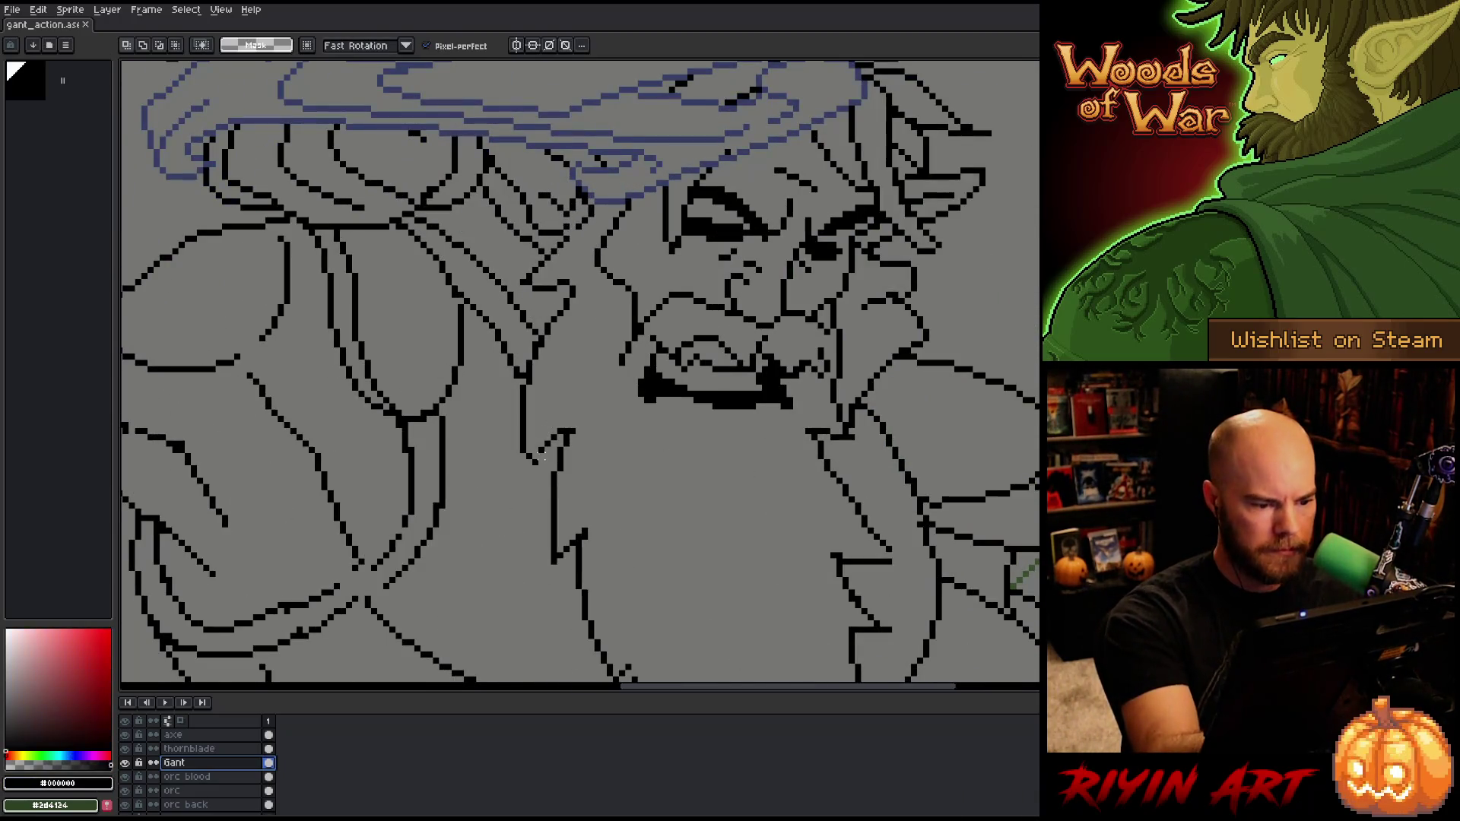
key(b)
click(584, 251)
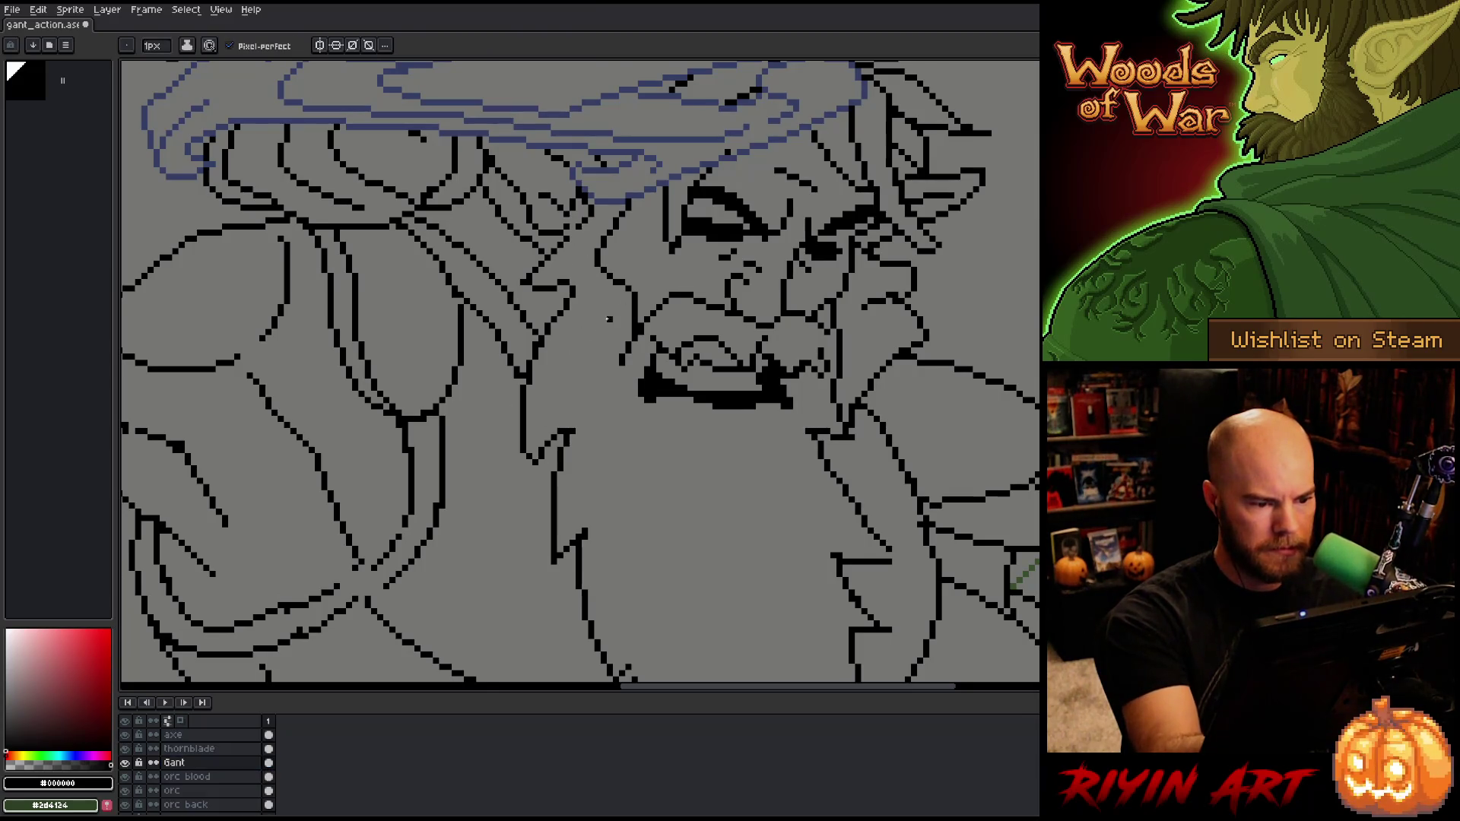
key(e)
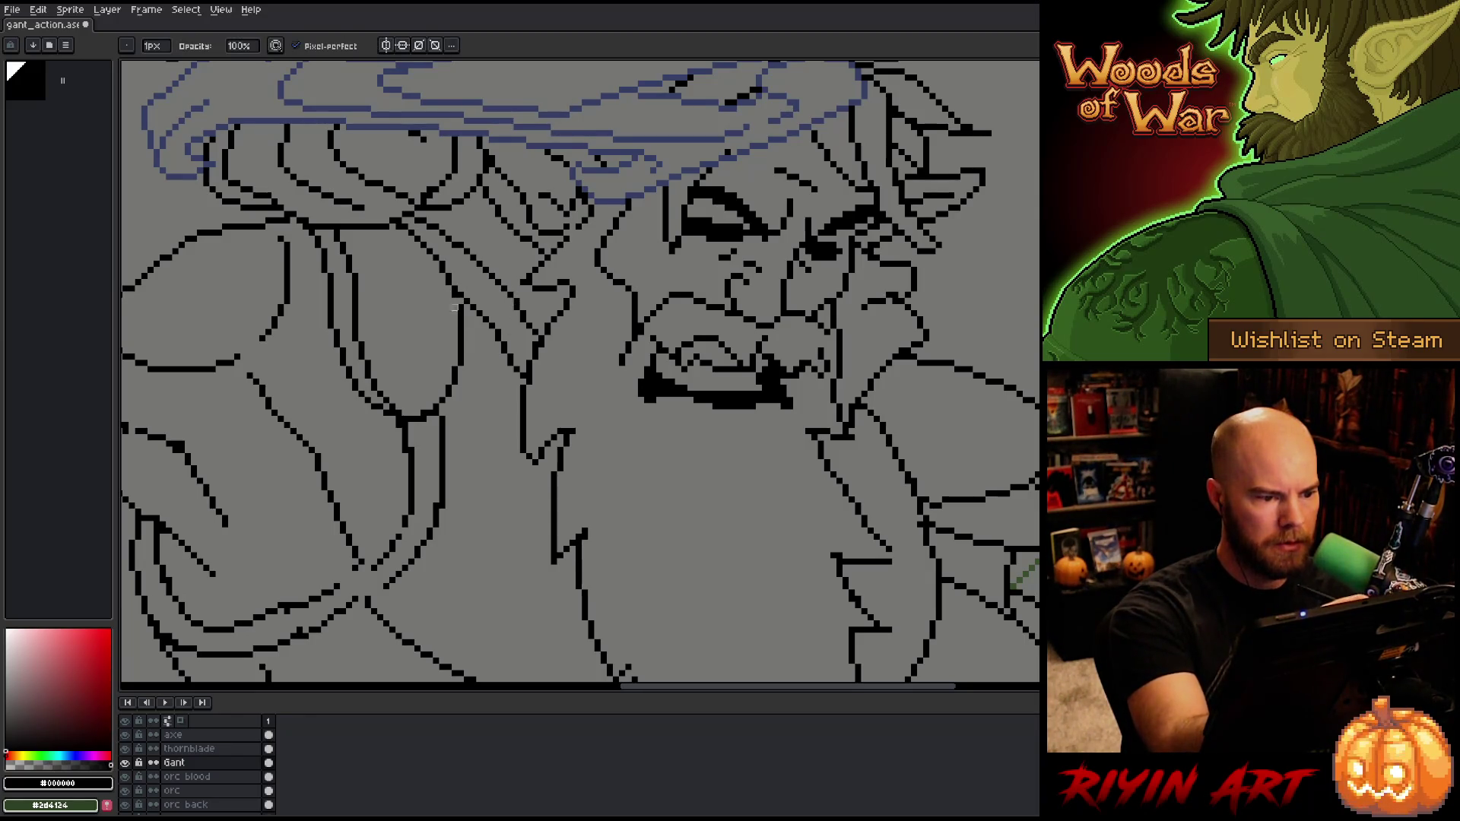
mouse_move(652, 446)
mouse_down()
mouse_move(742, 398)
mouse_move(741, 418)
mouse_move(768, 387)
mouse_up()
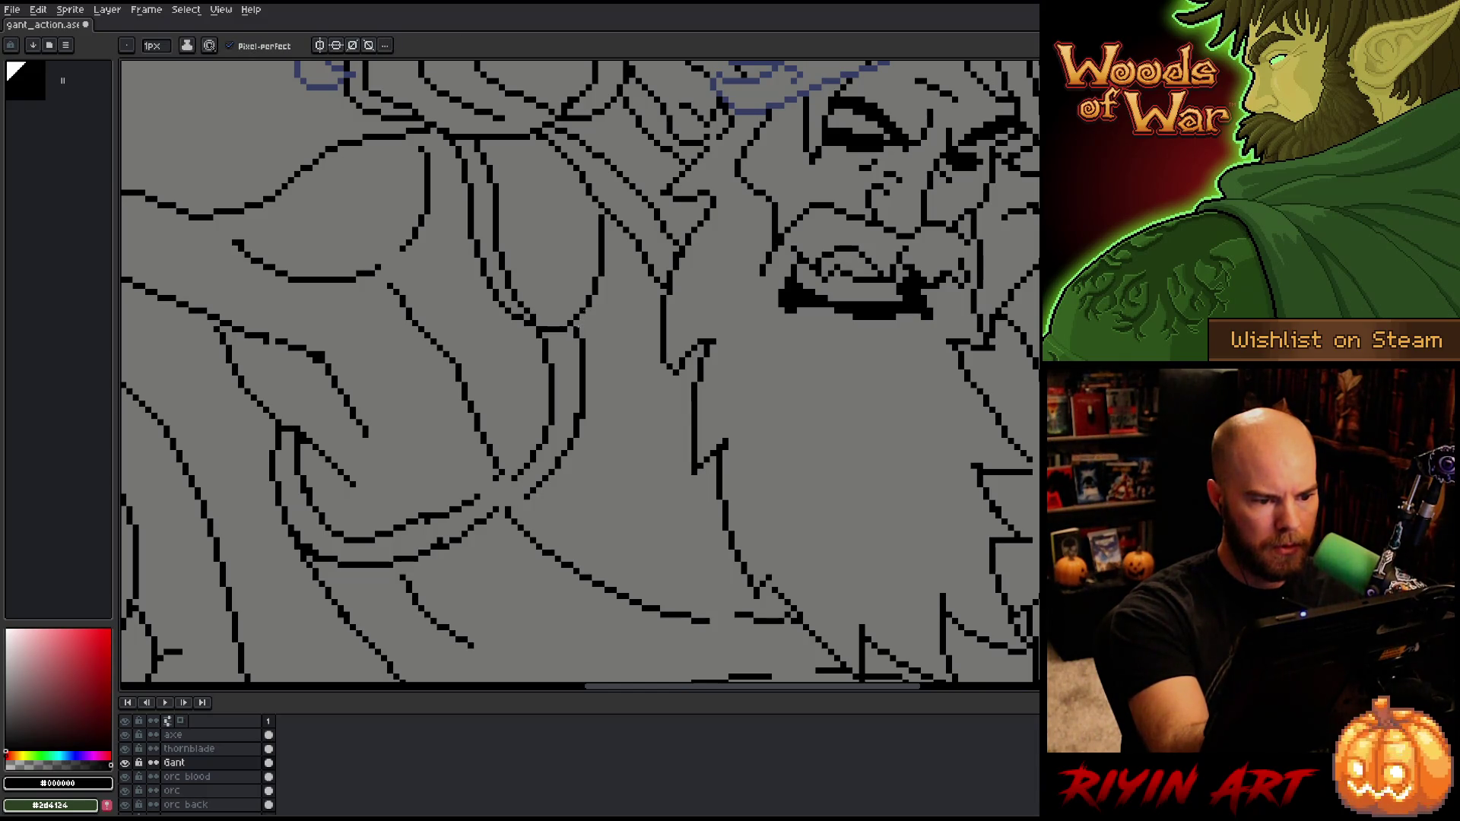
Step: Erase stray pixels in the arm's curved line and extend the lower arm curve up and right
drag(603, 408, 659, 304)
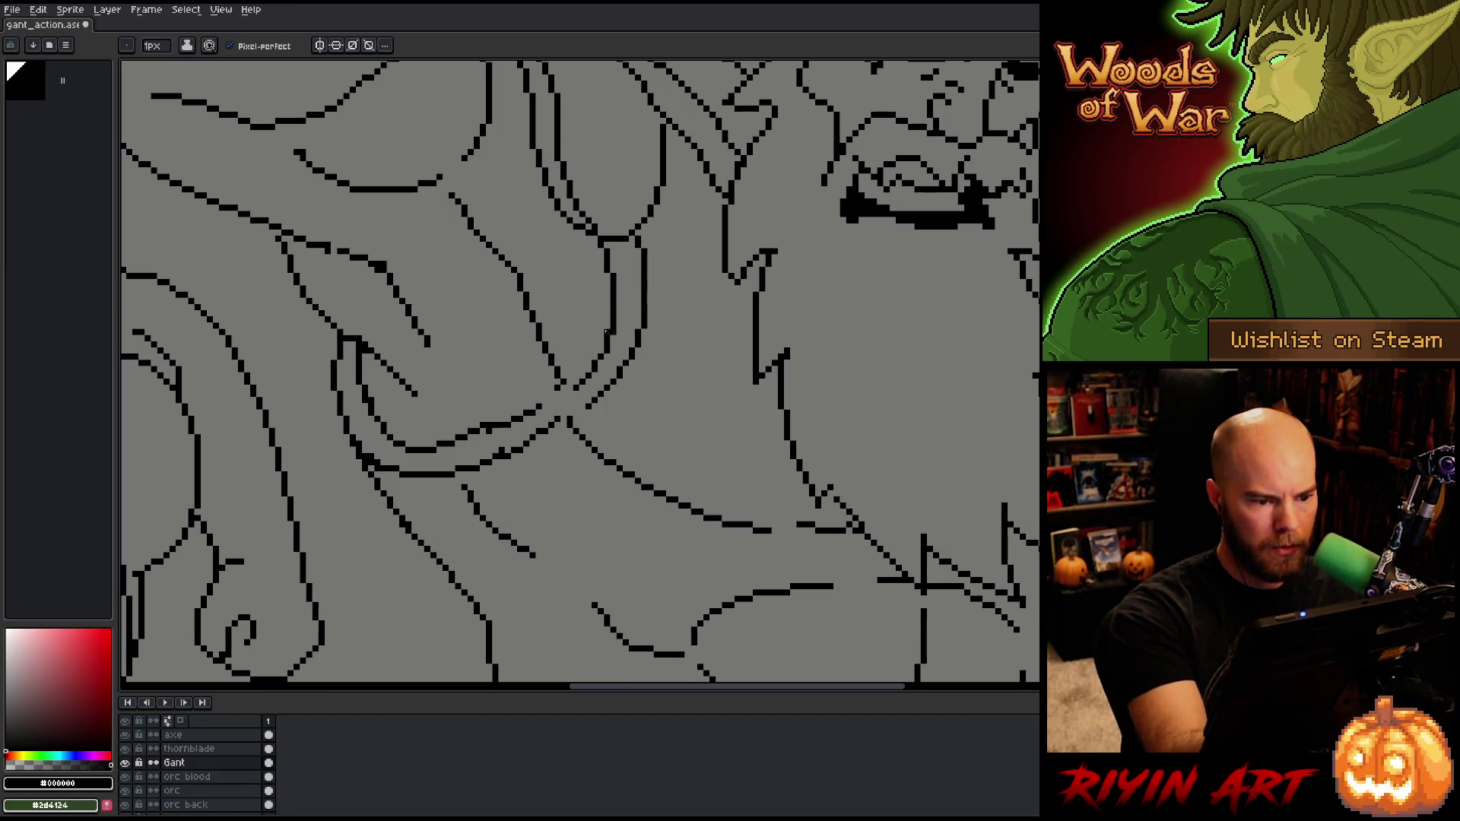
drag(635, 388, 677, 390)
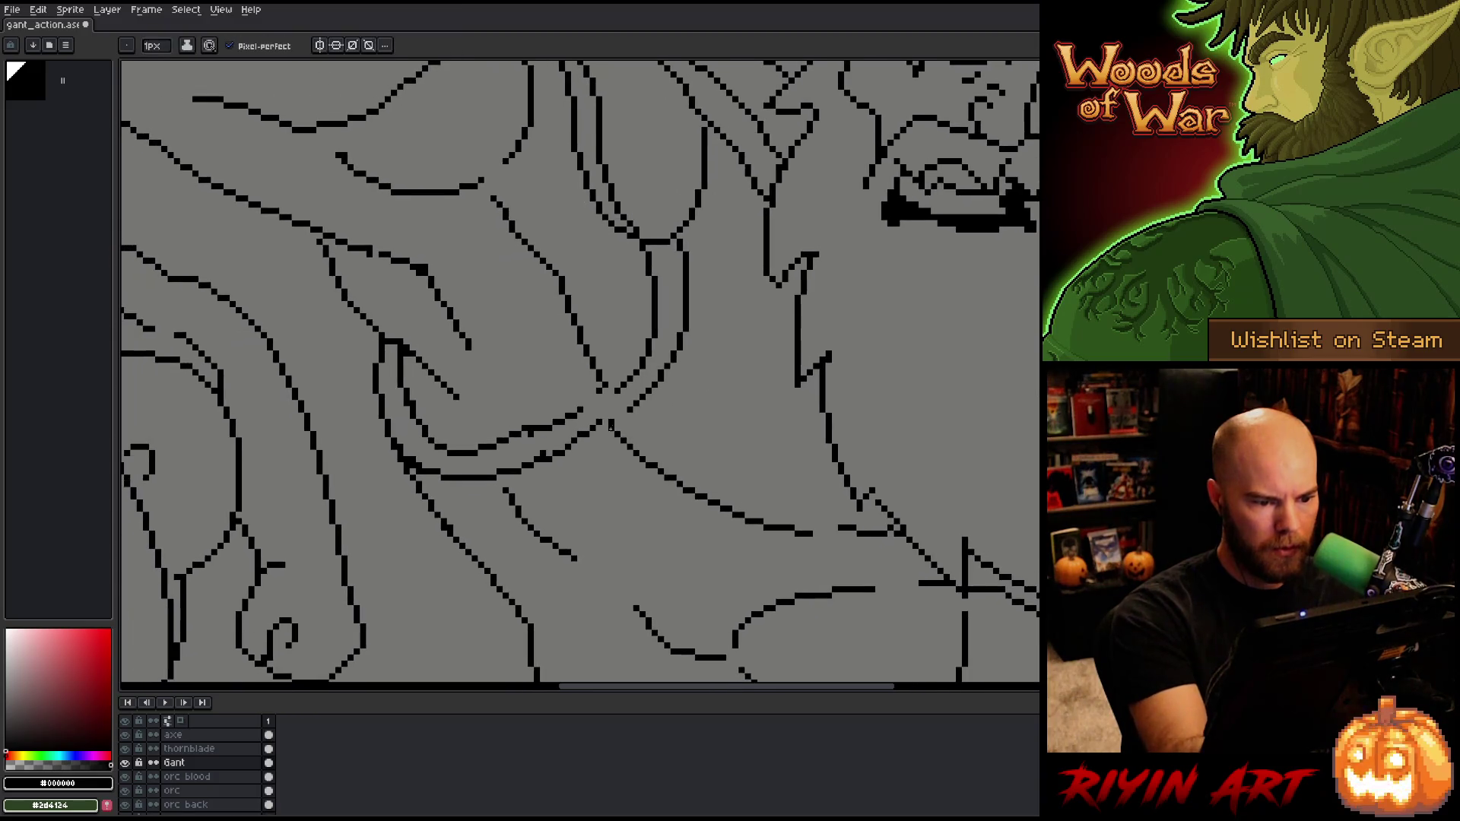
key(e)
drag(566, 449, 596, 422)
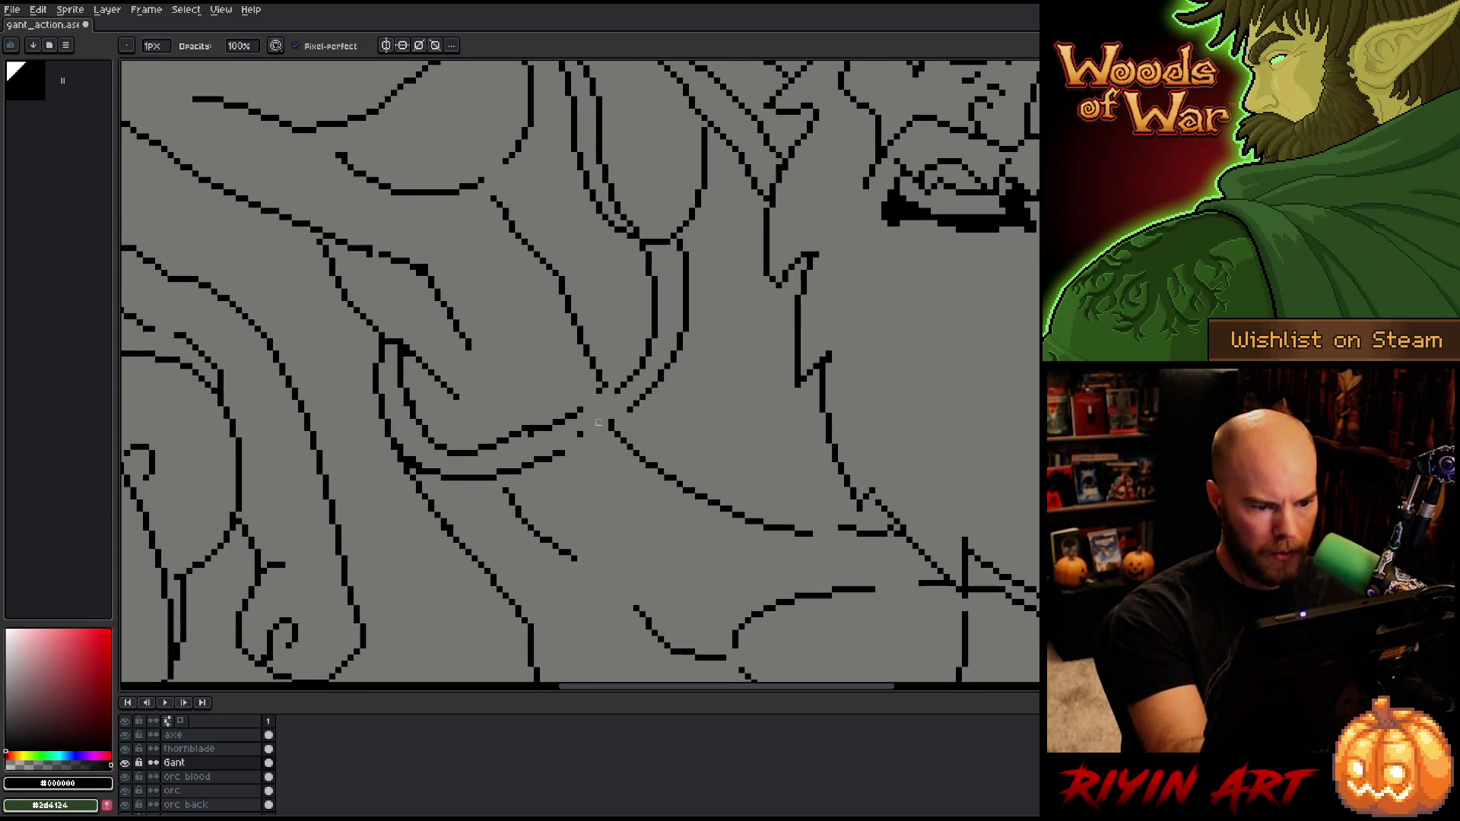
key(b)
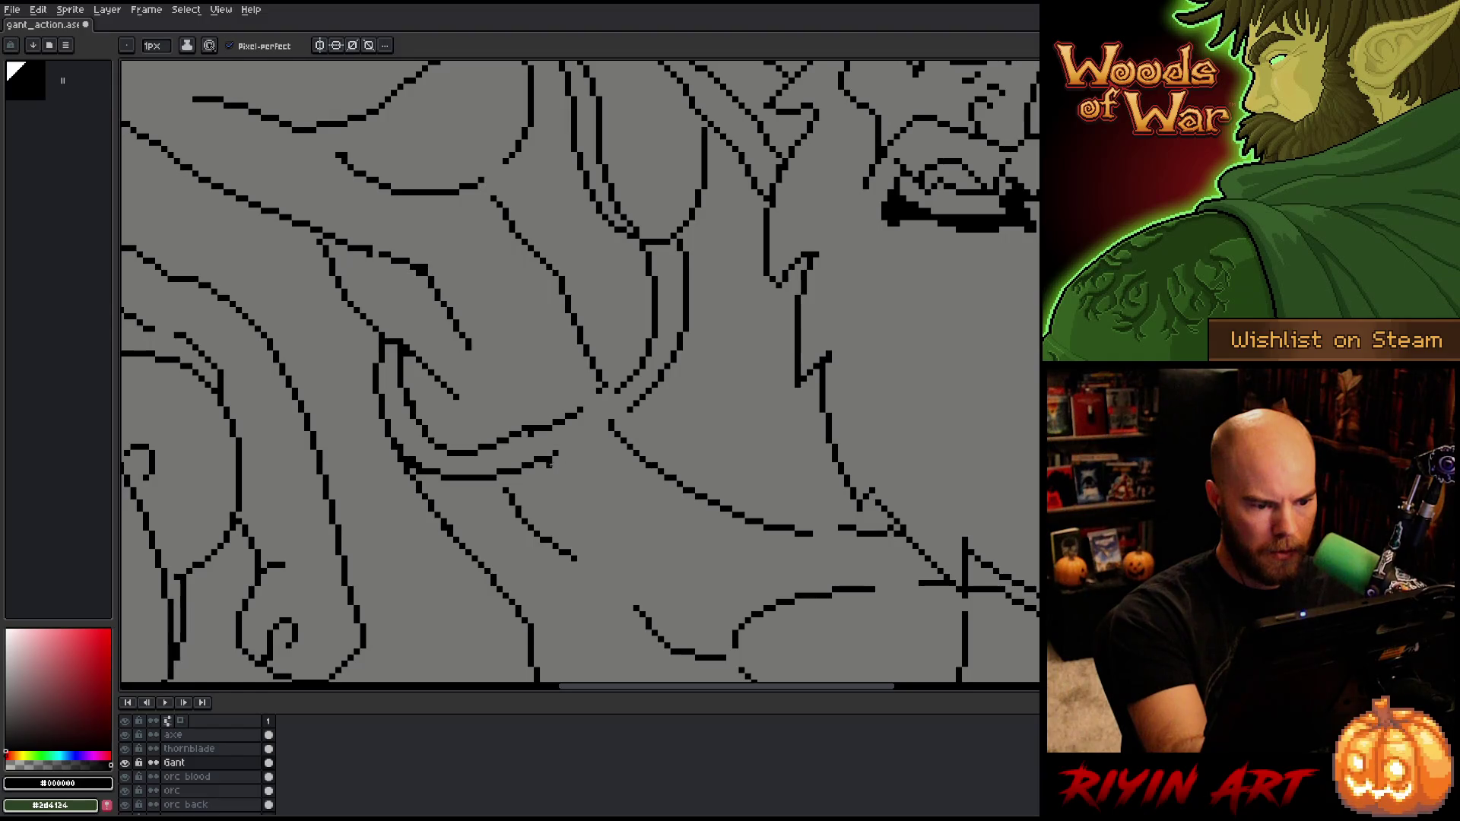
key(e)
drag(570, 444, 612, 423)
Step: Add a few black pixels to fill out the arm curve
key(b)
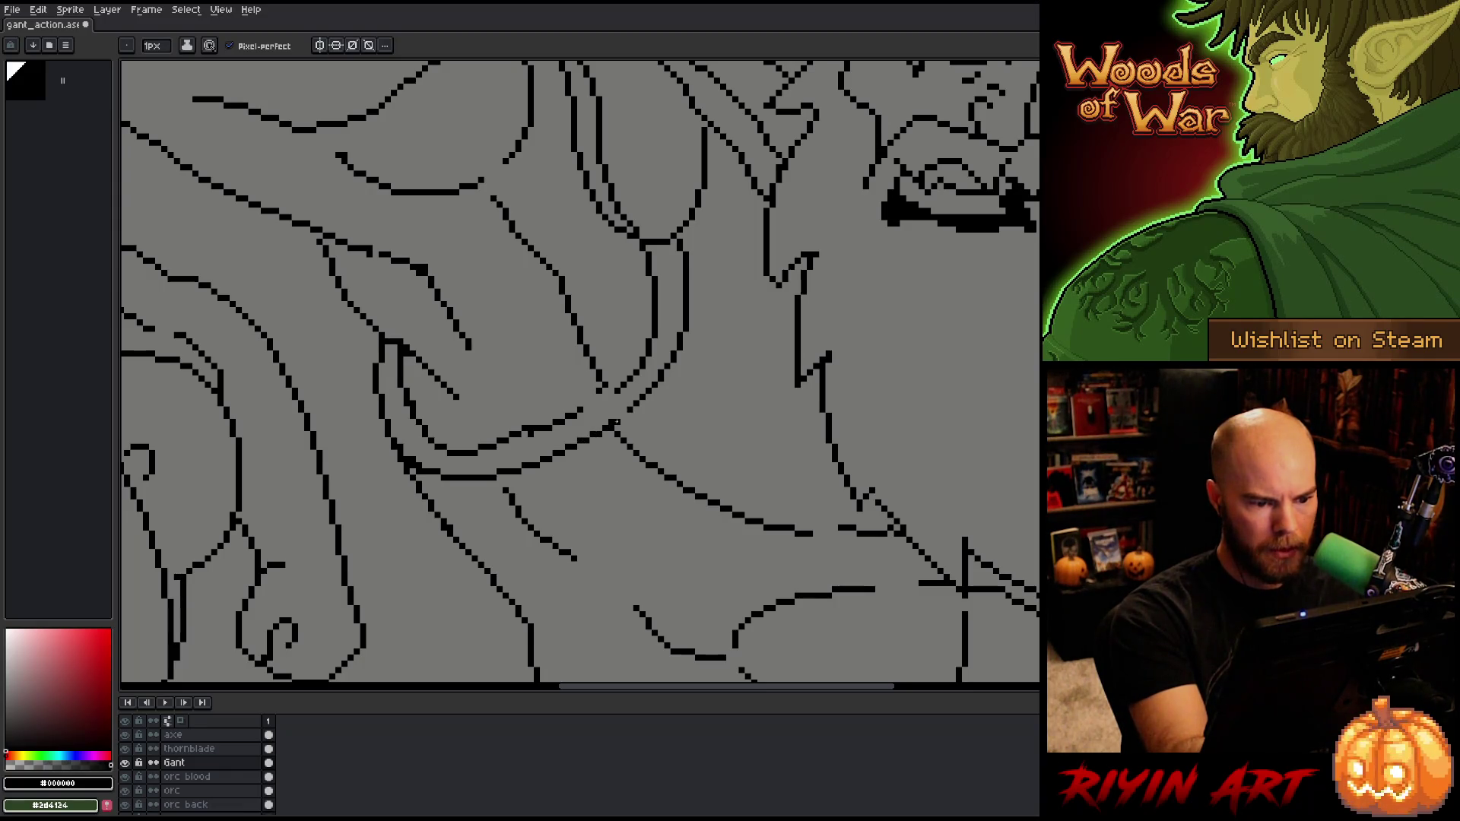
key(b)
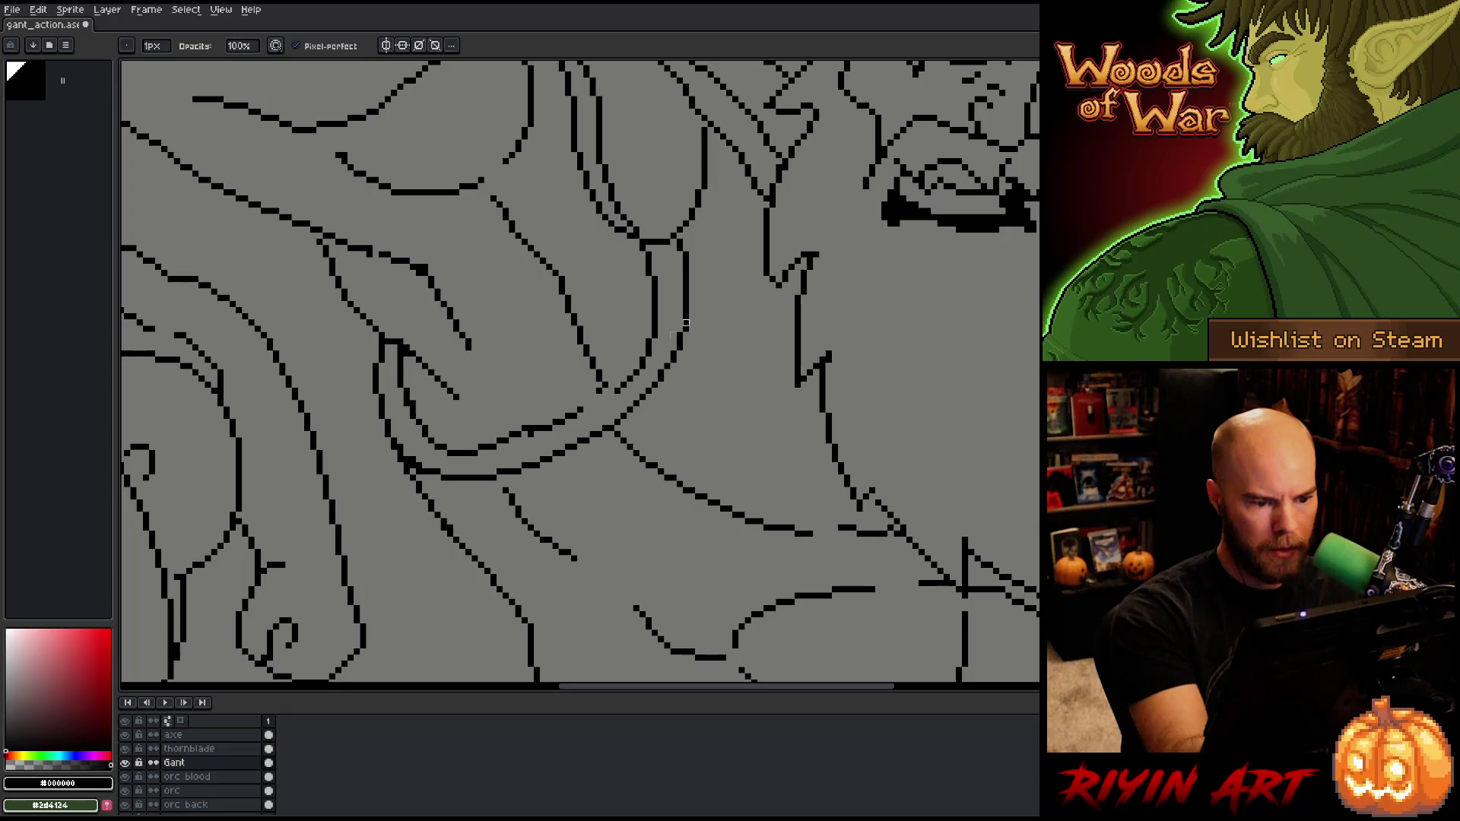
key(e)
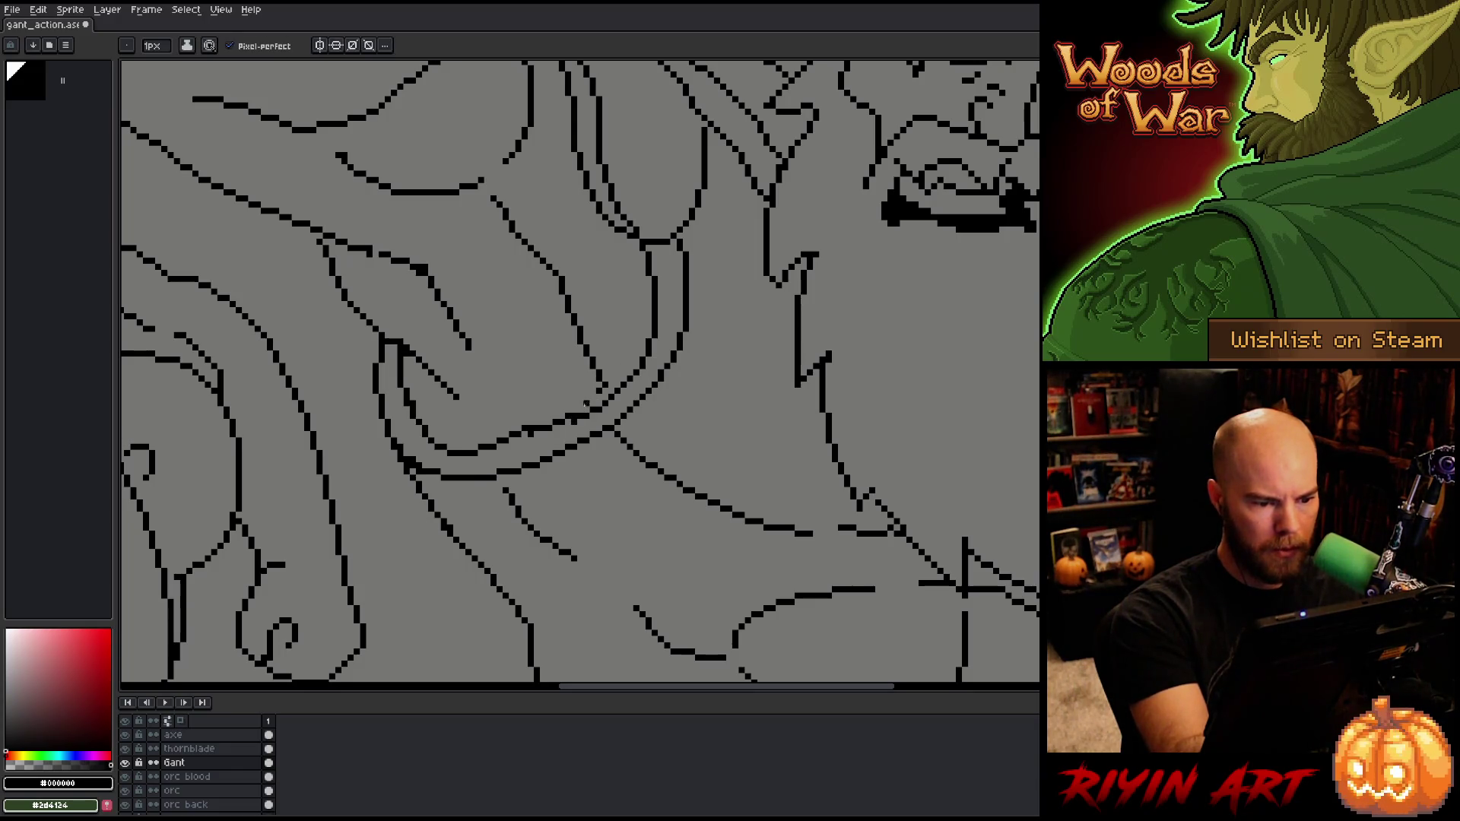
click(568, 421)
key(b)
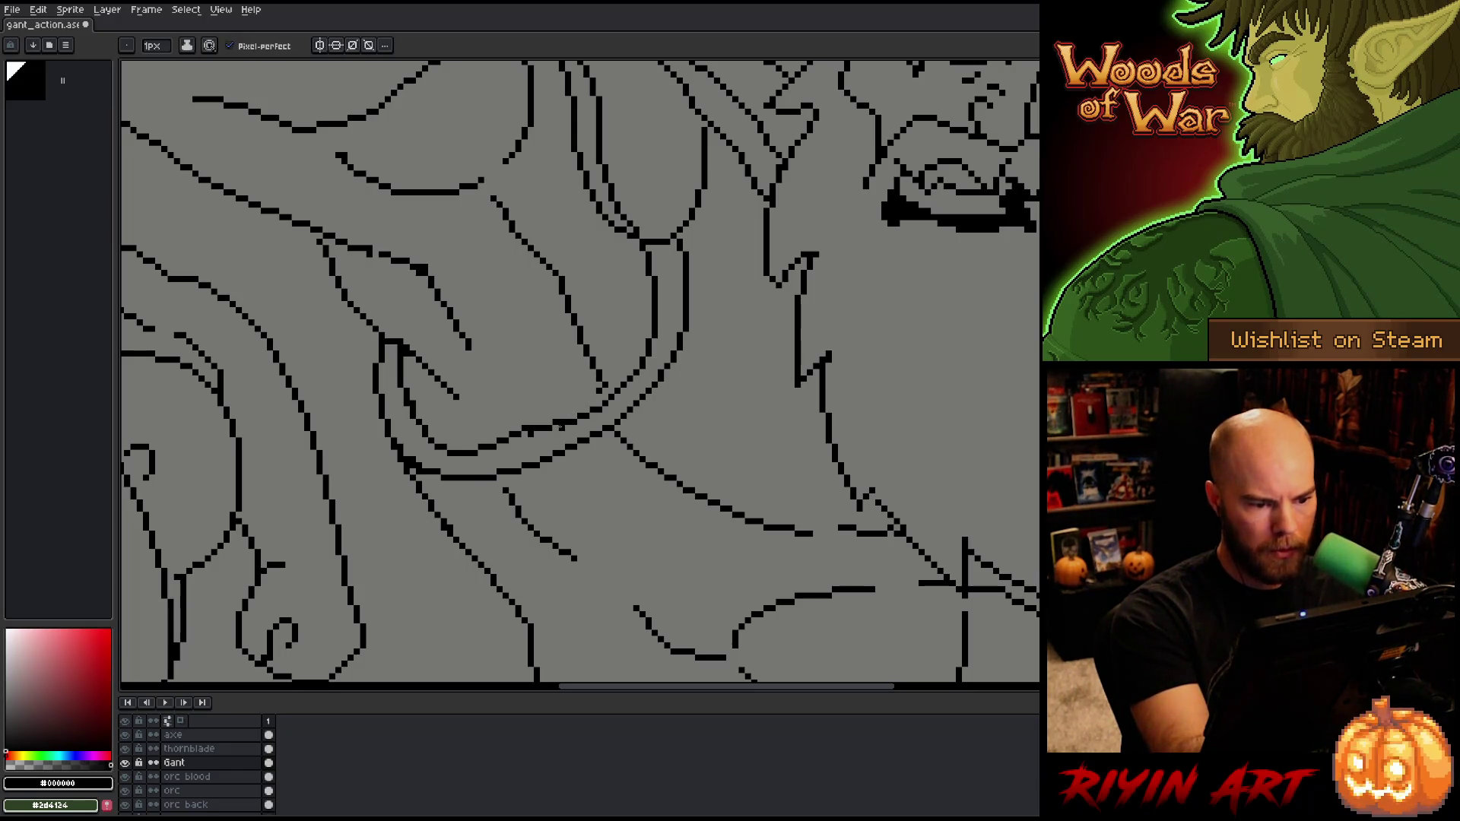
click(559, 425)
key(e)
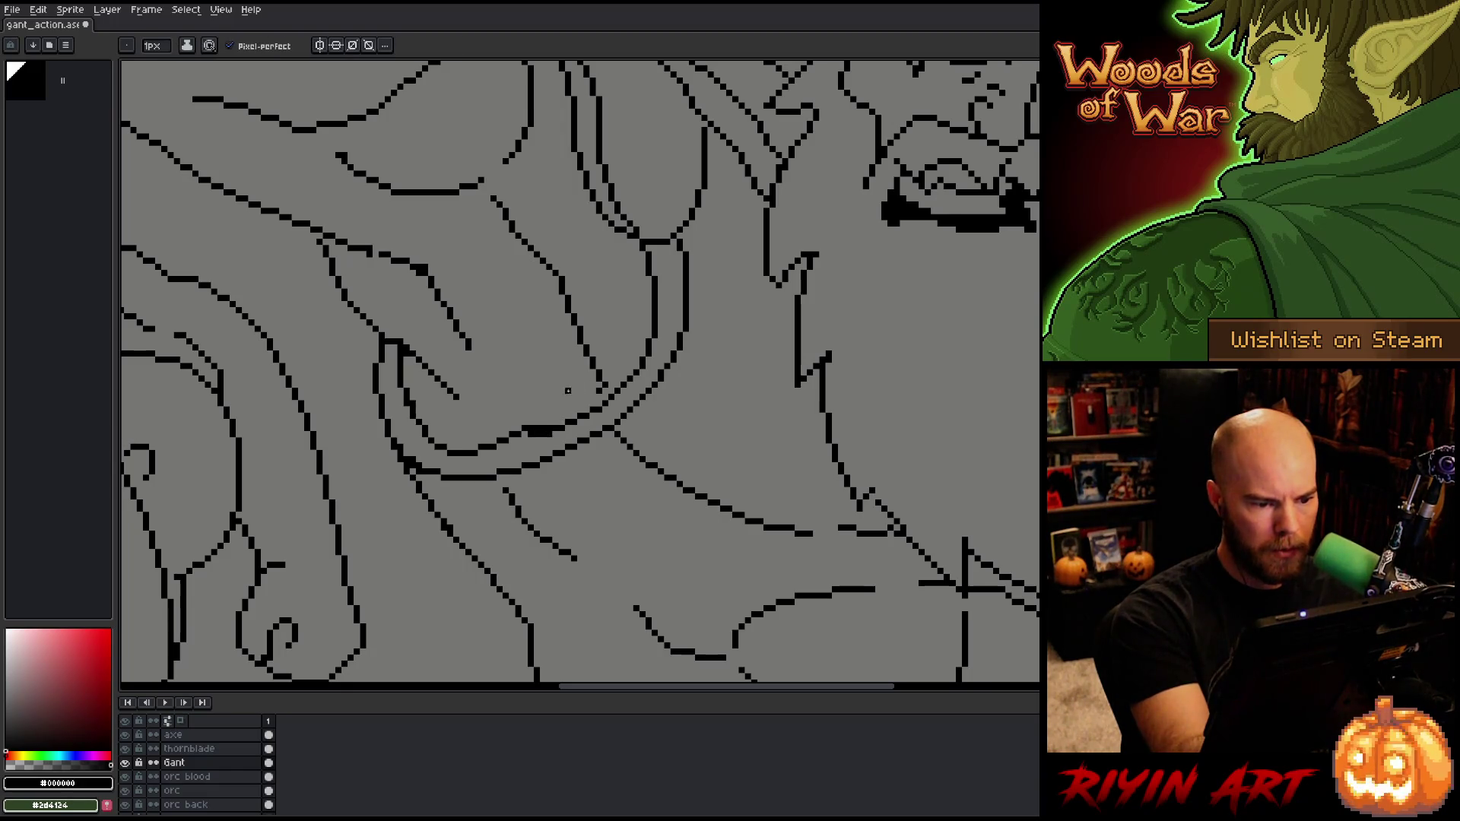
key(b)
key(e)
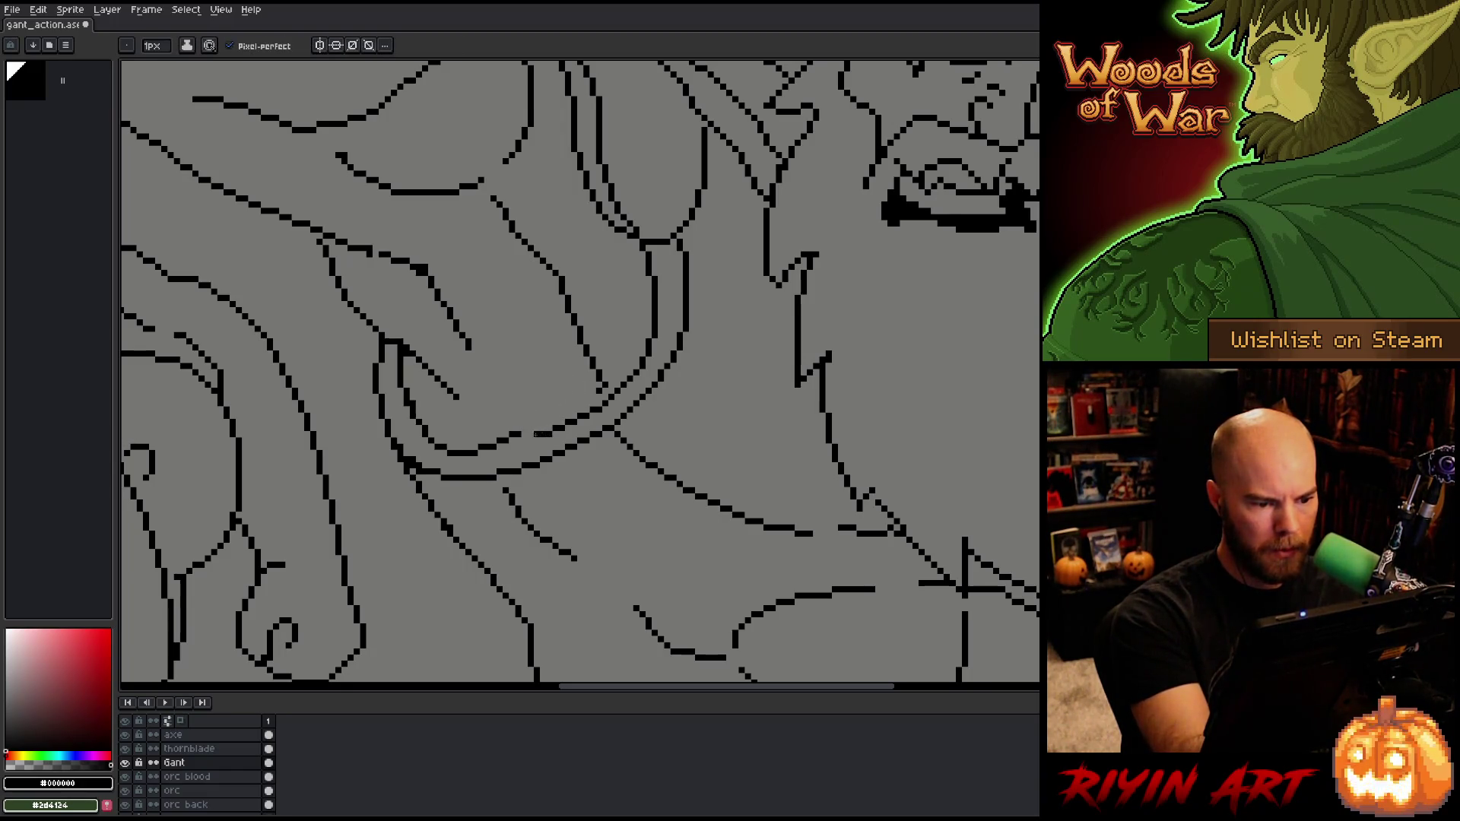
key(b)
key(e)
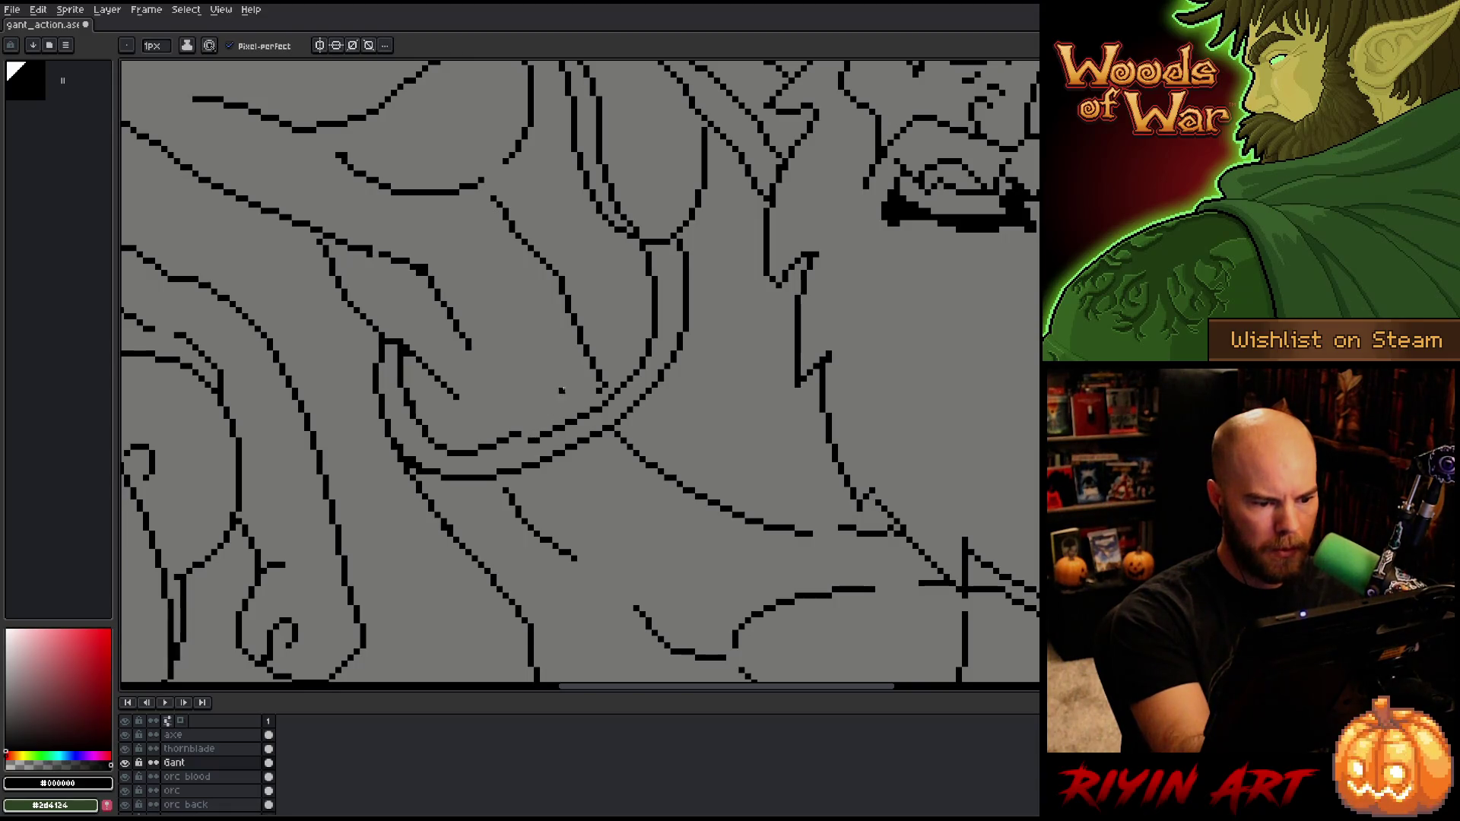
key(b)
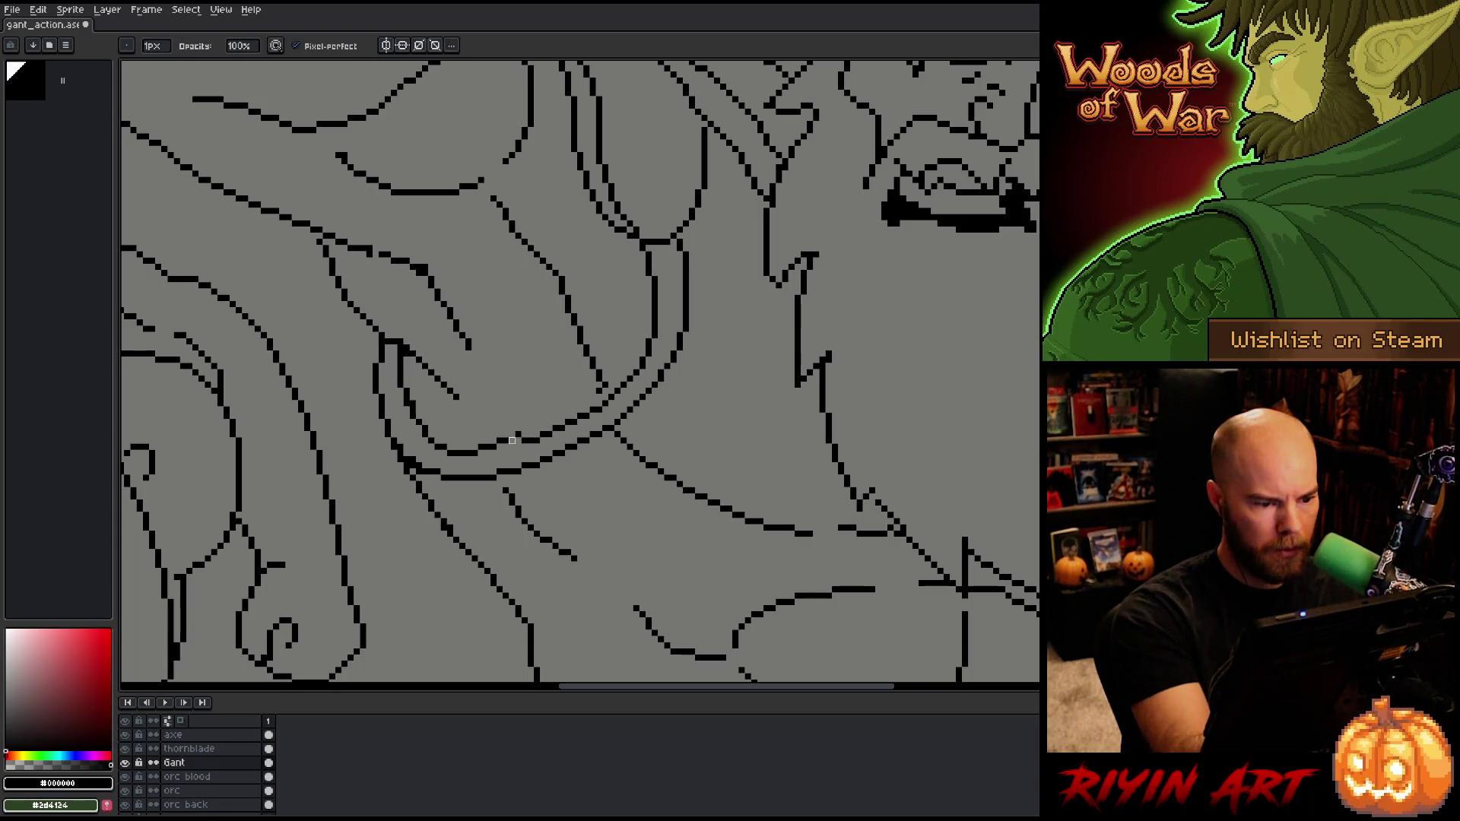
key(e)
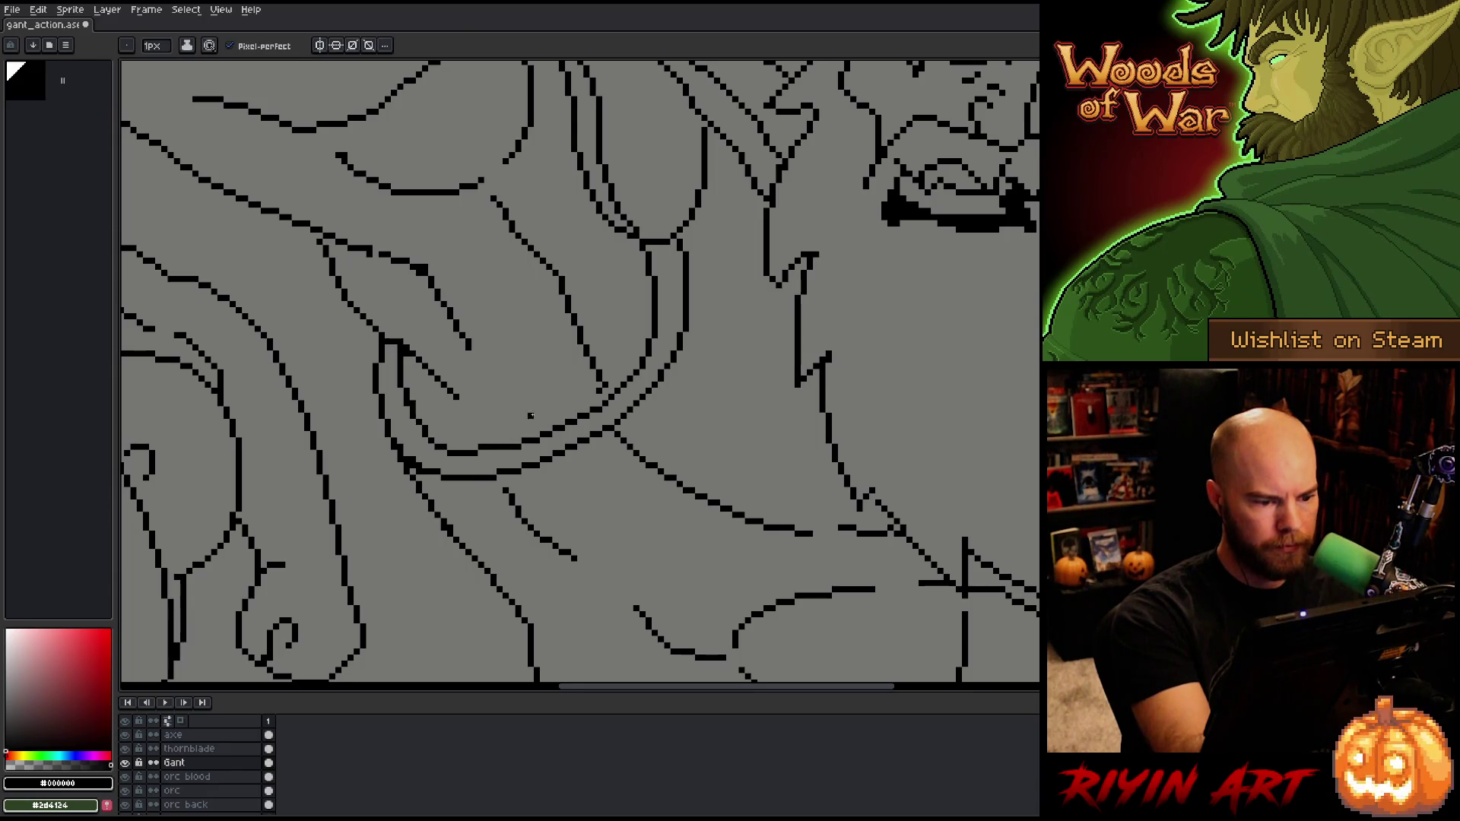
key(b)
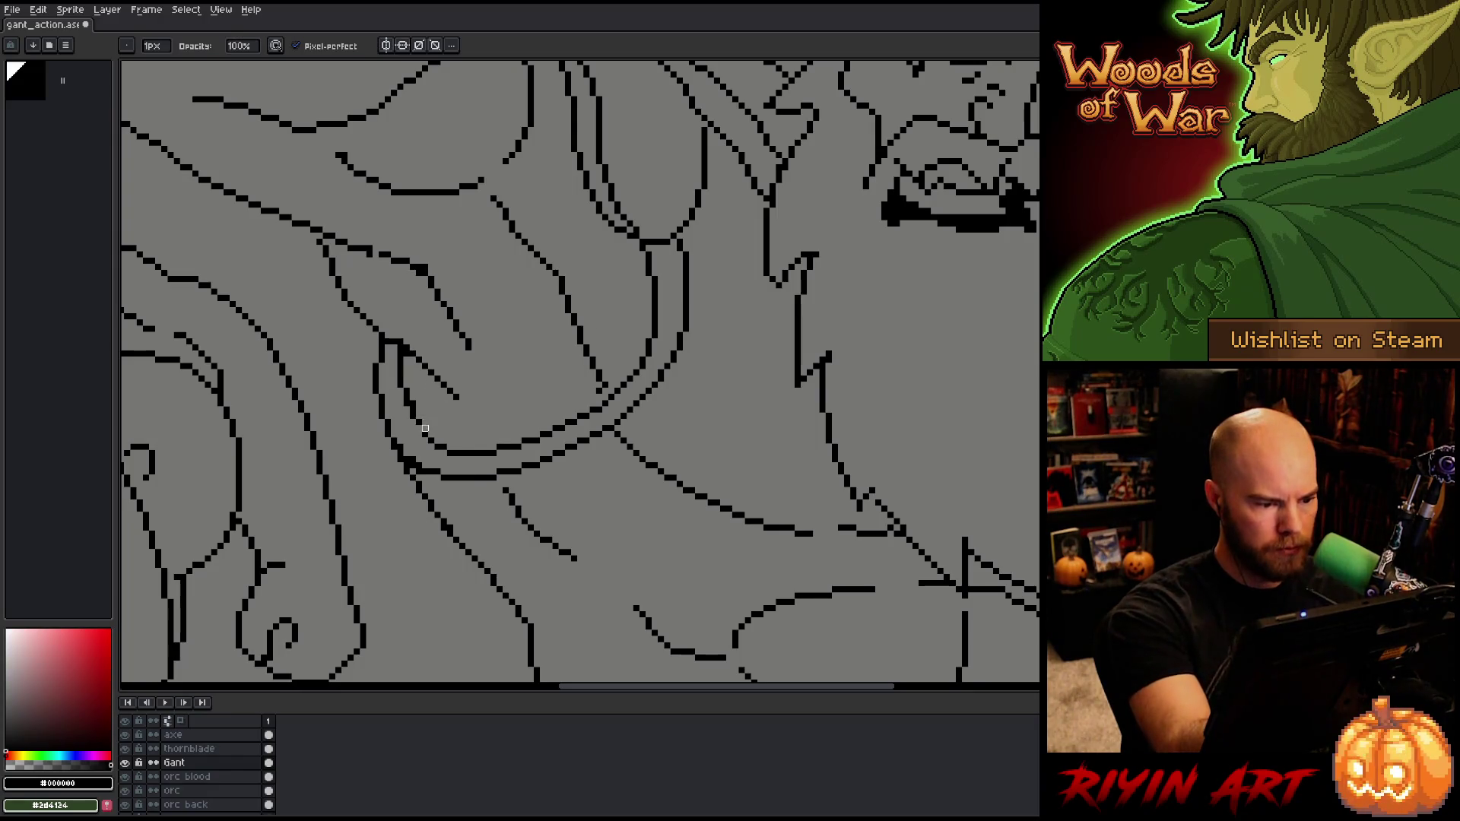
key(e)
key(b)
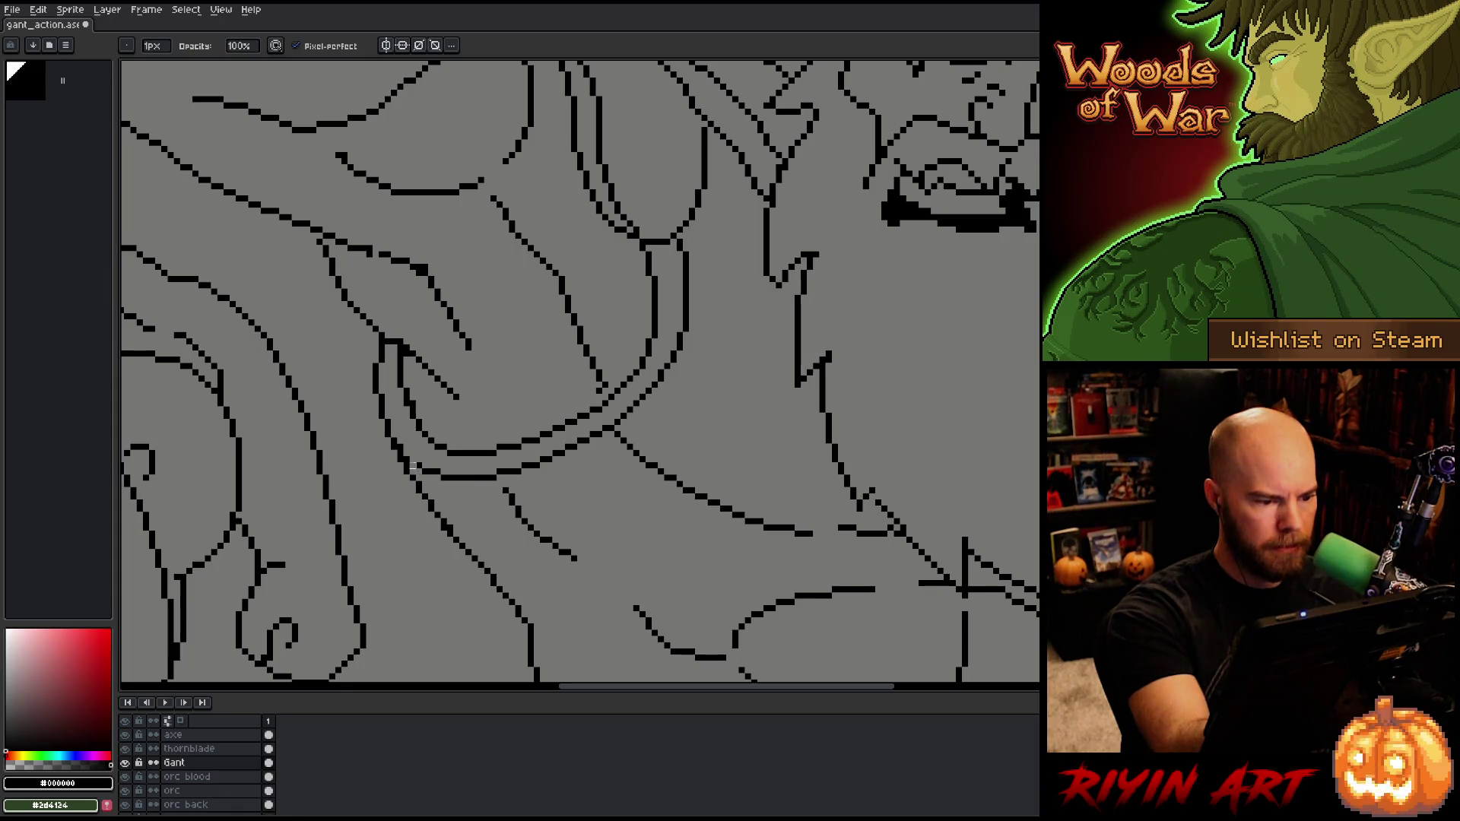
key(e)
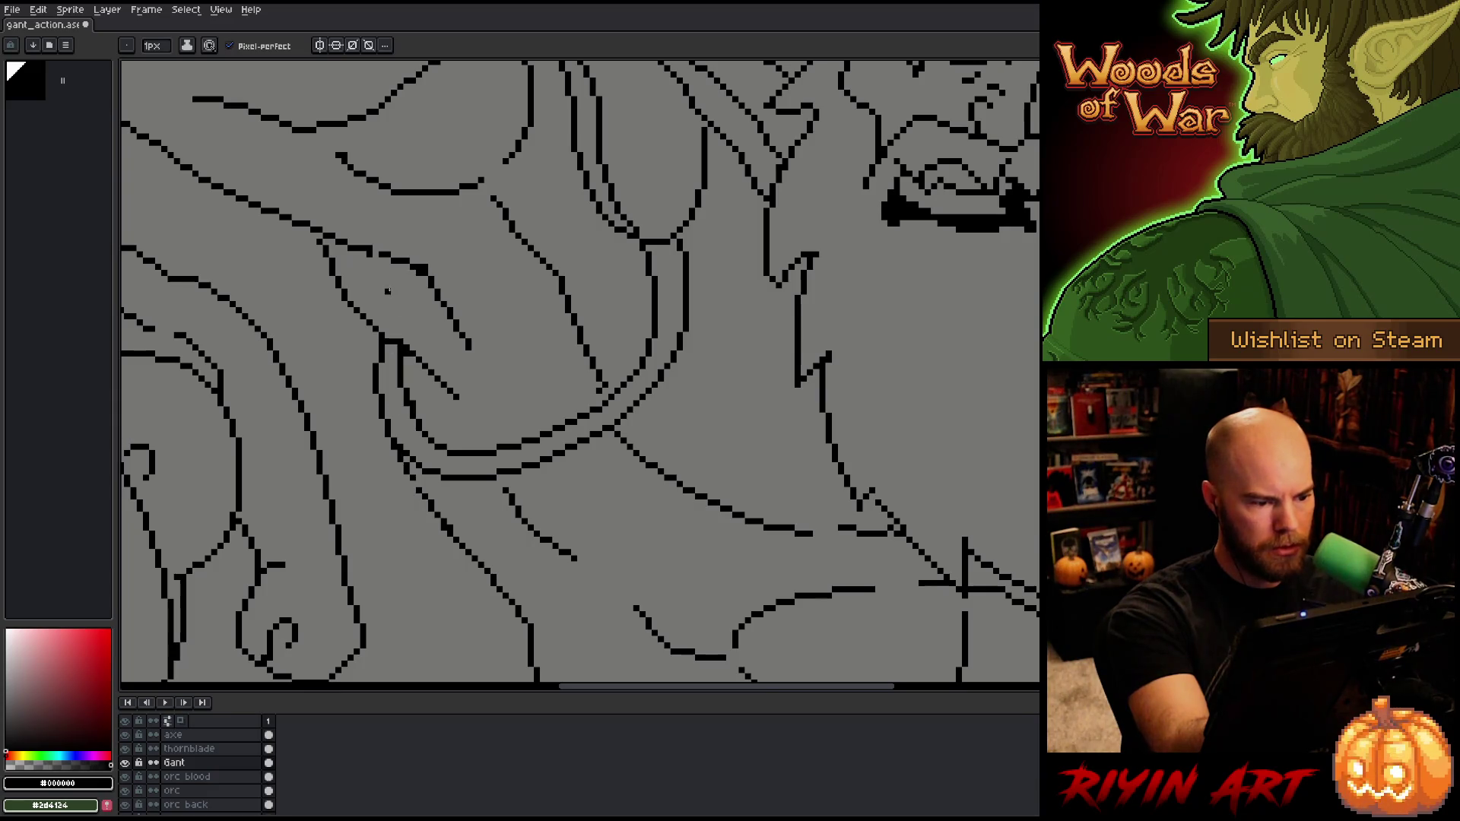
key(b)
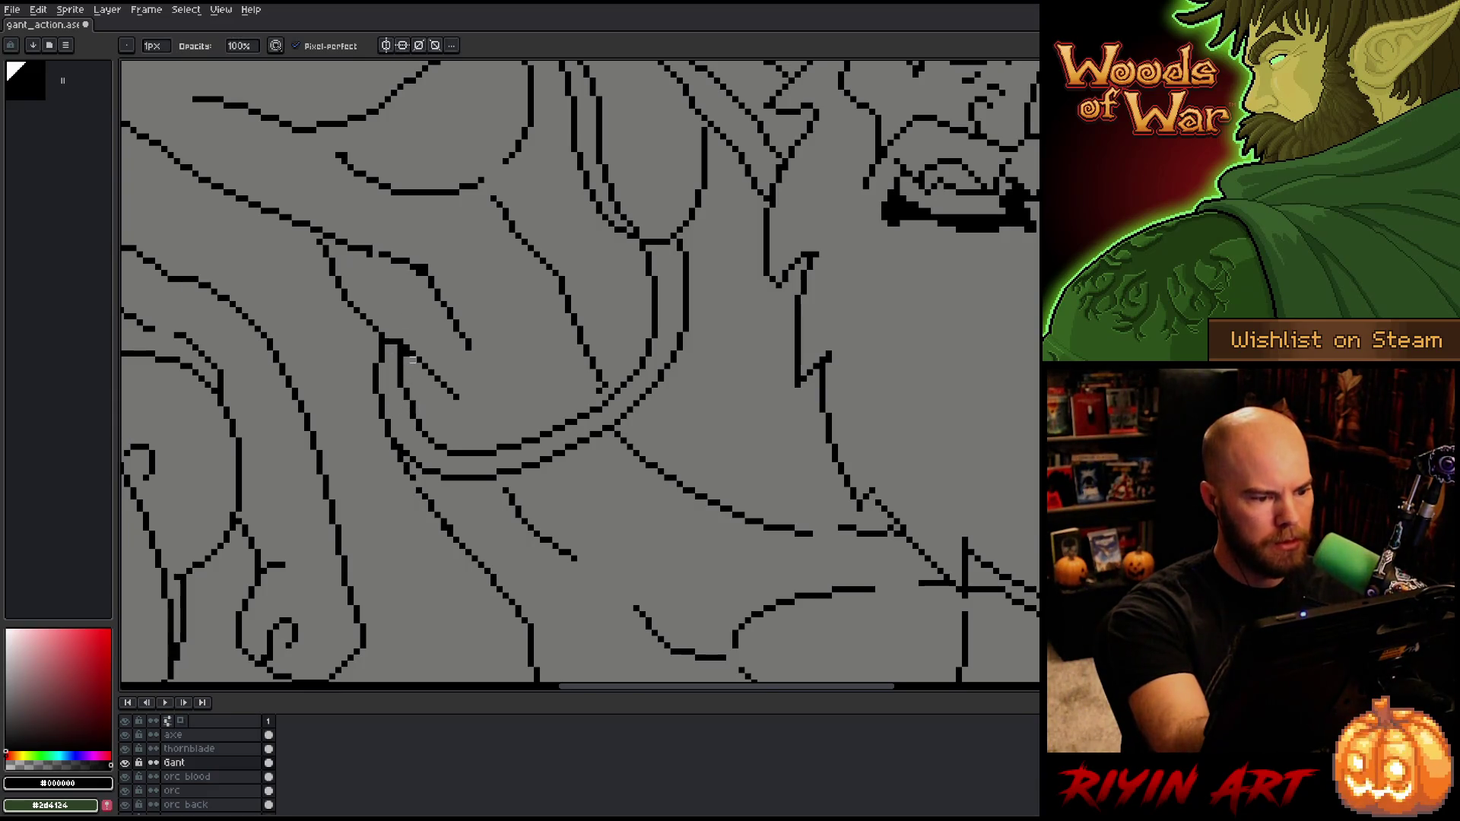
key(e)
key(b)
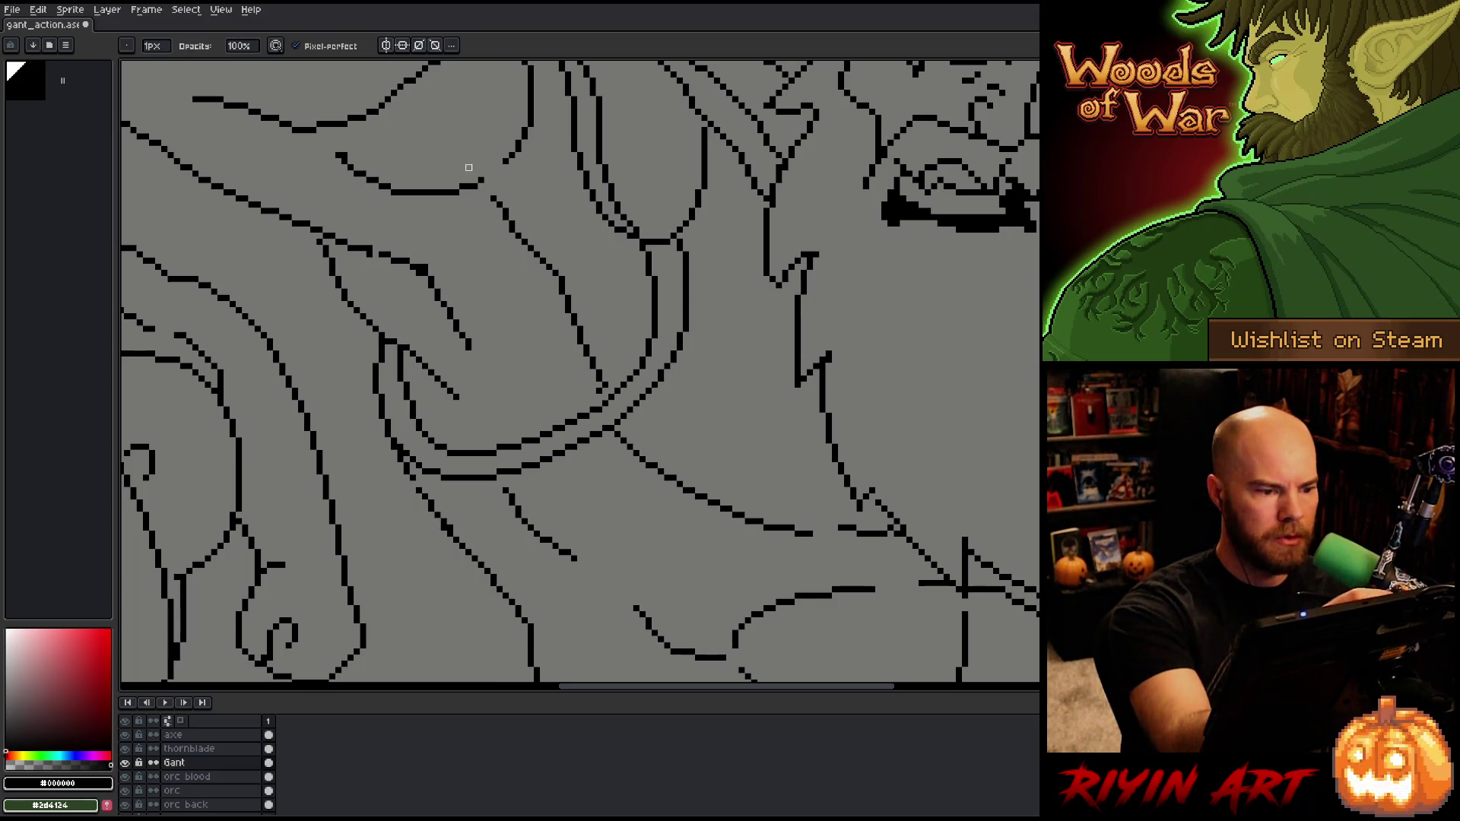
Step: Join the open arm line end with a short black stroke, then bring the upper arm into view
drag(560, 356, 636, 420)
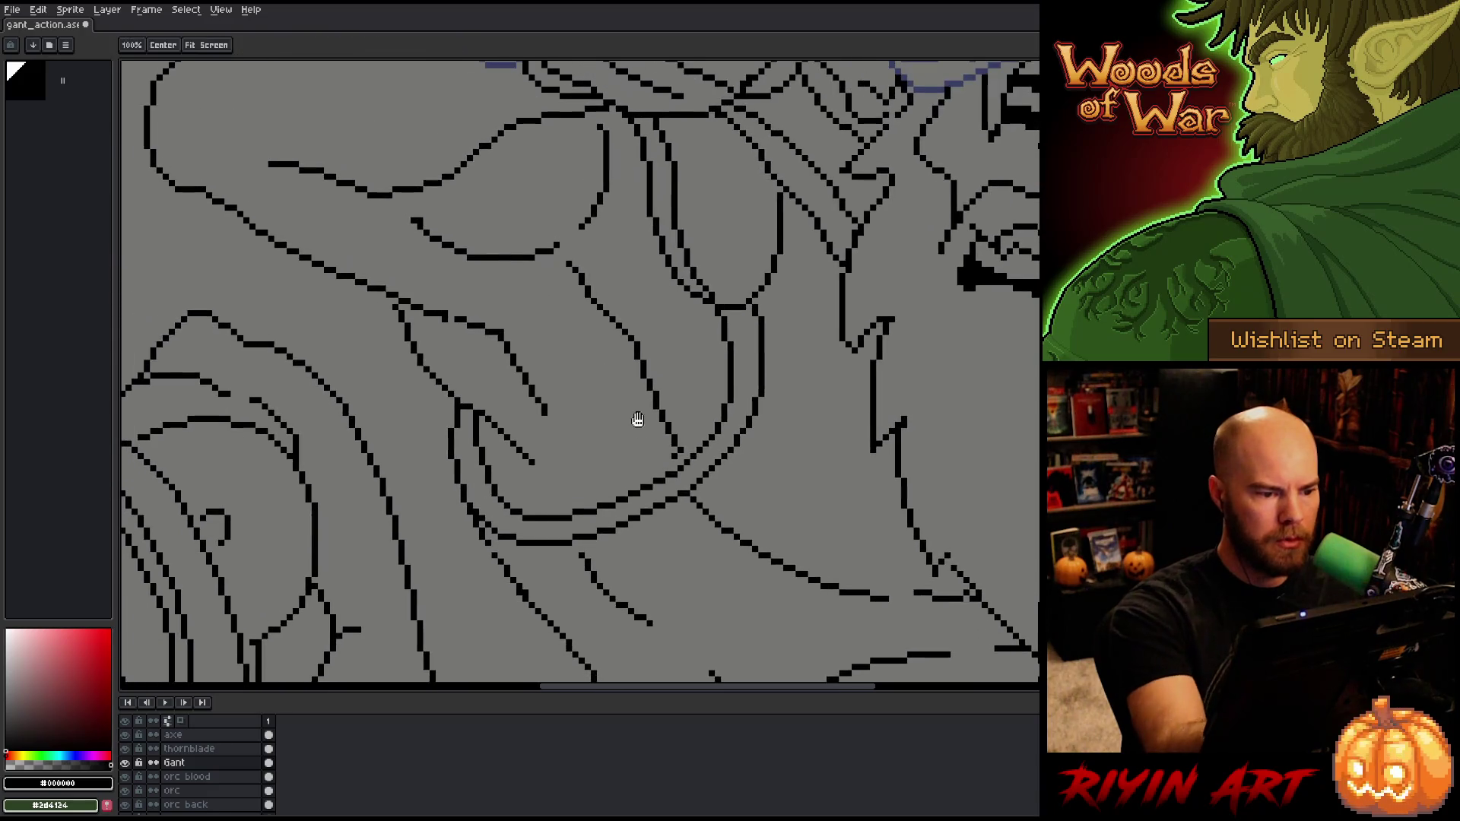
key(e)
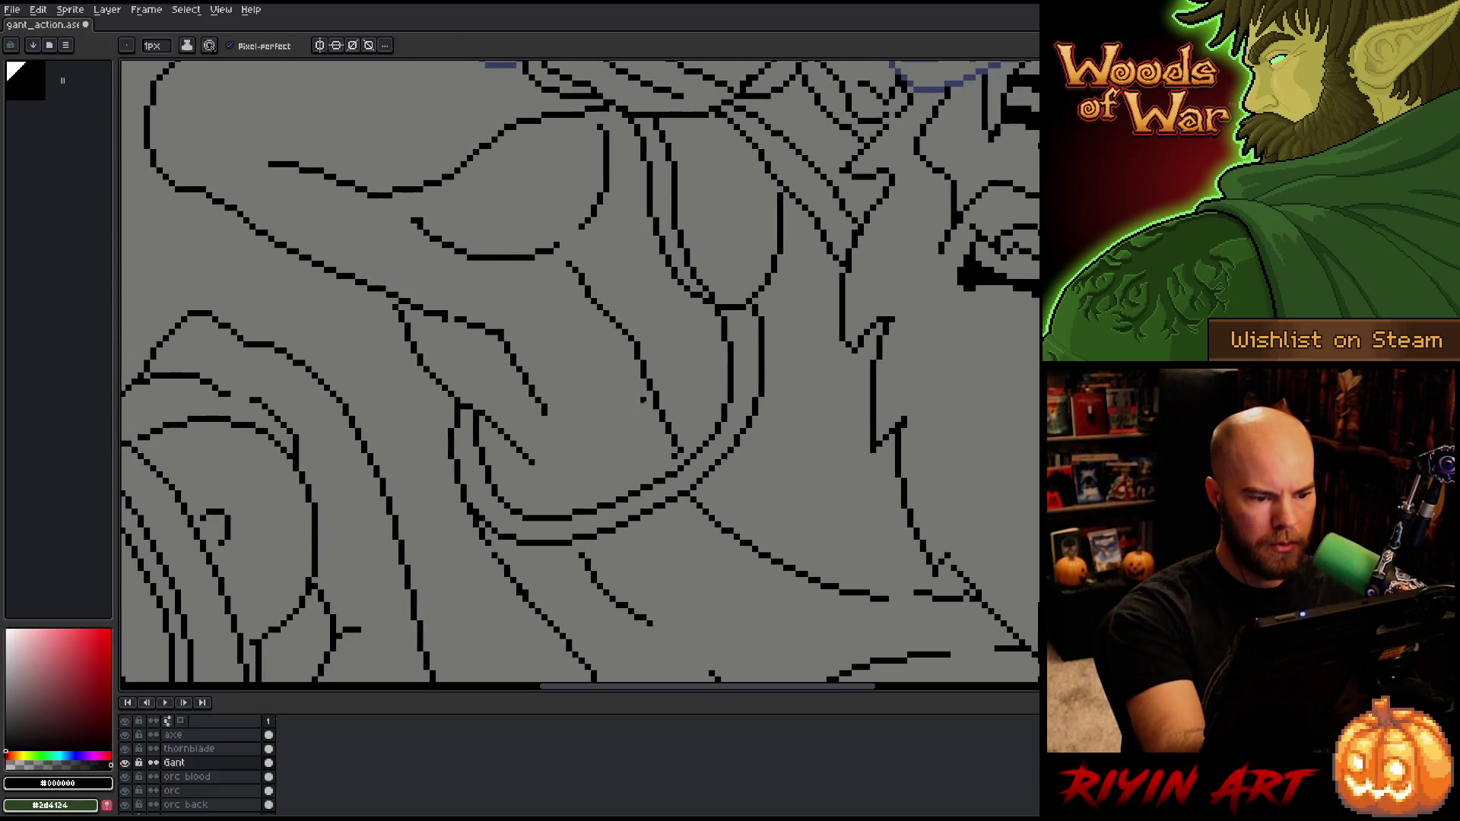
key(b)
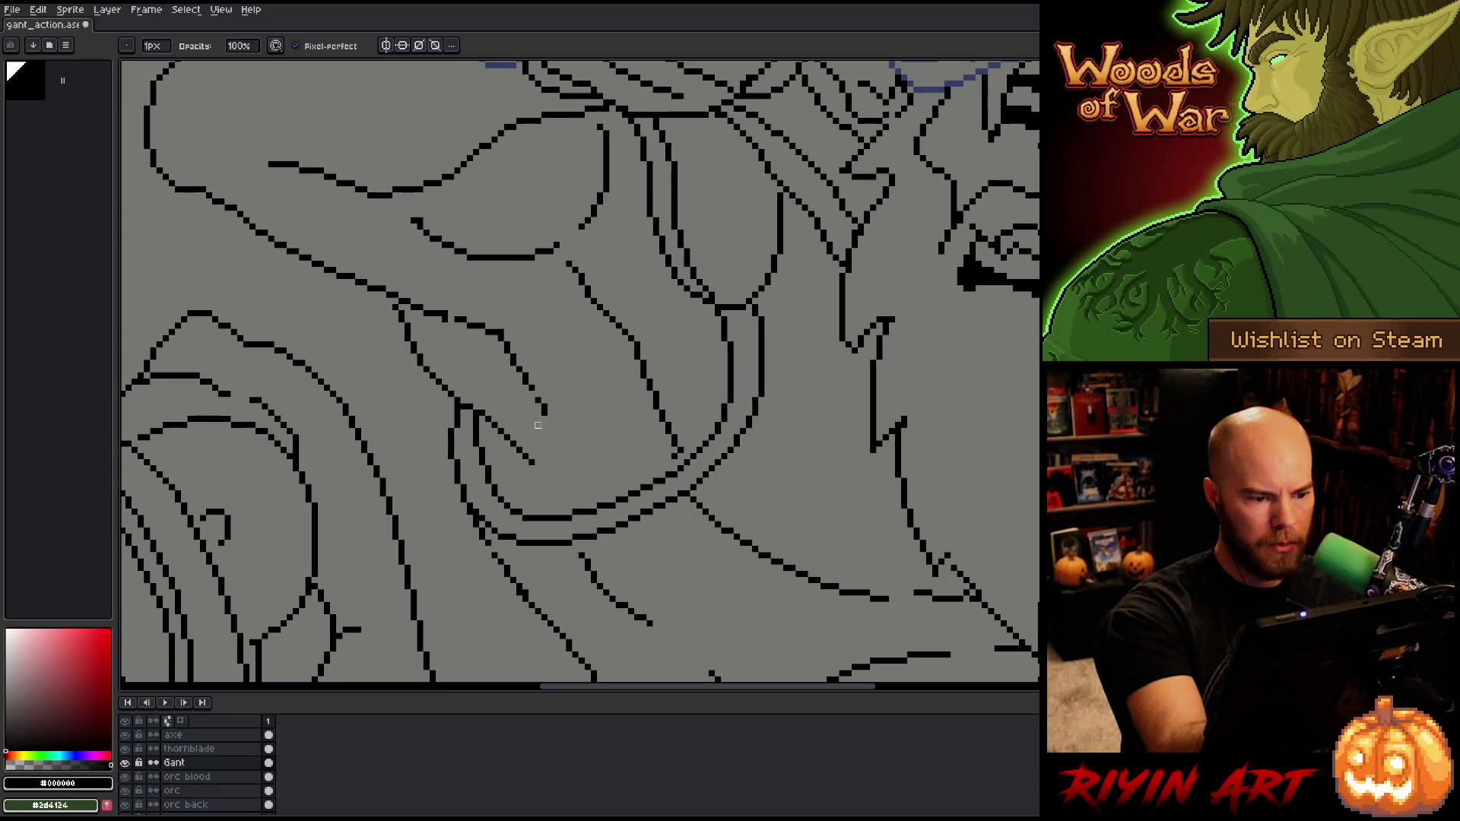
mouse_move(540, 411)
mouse_down()
mouse_move(534, 391)
mouse_move(551, 413)
mouse_up()
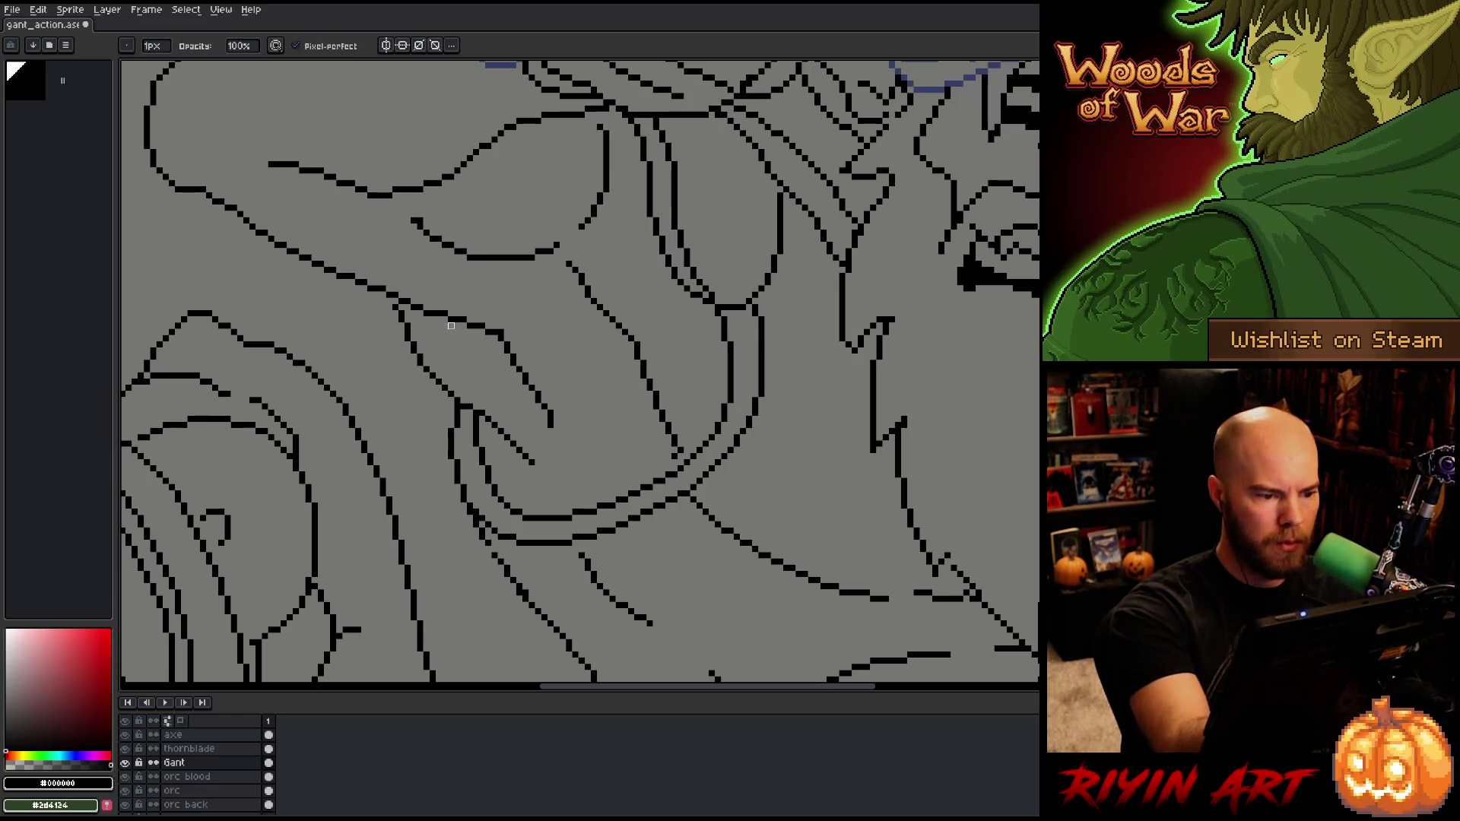
drag(591, 437, 646, 462)
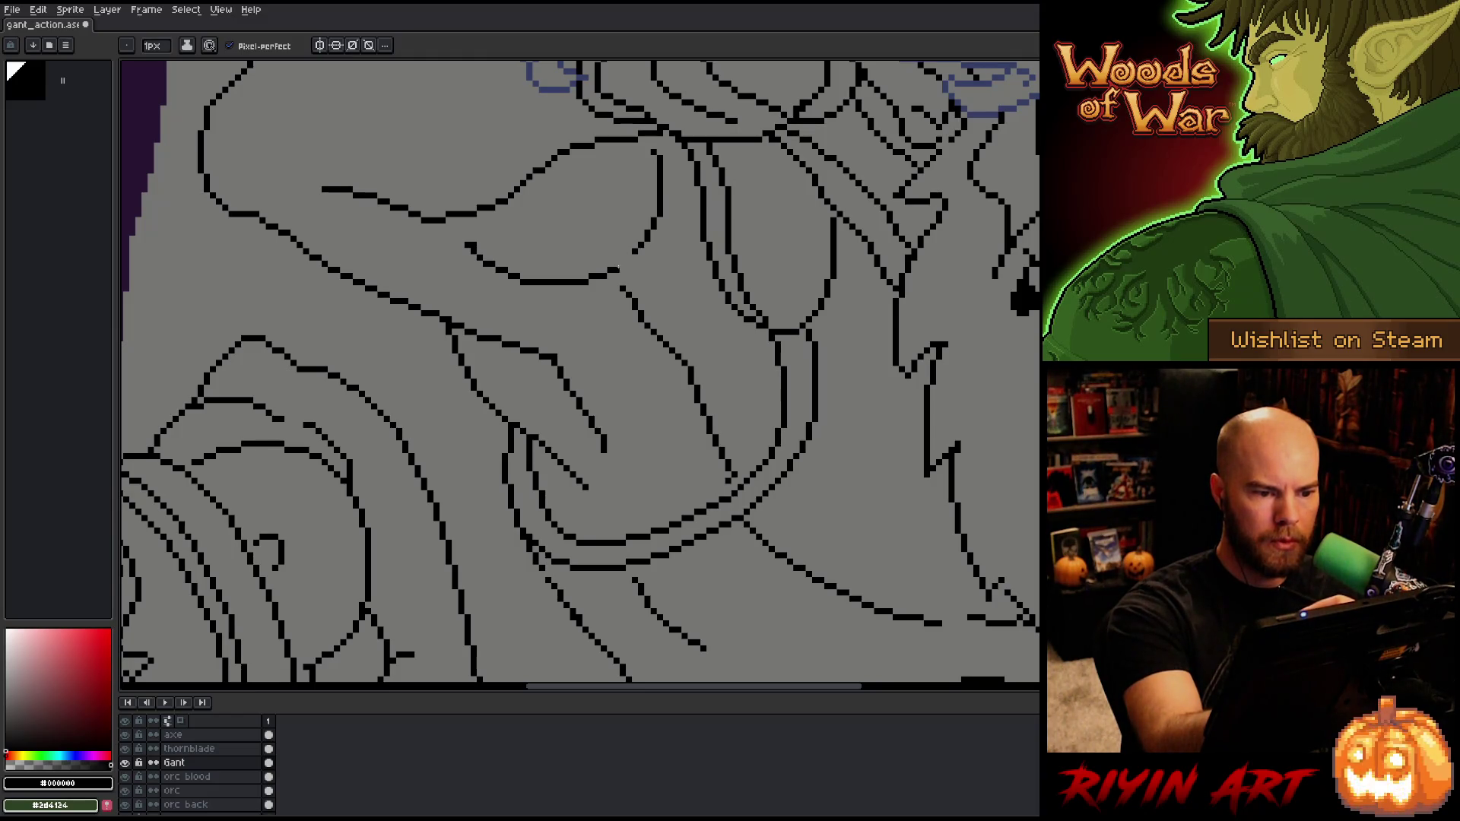
drag(669, 221, 730, 335)
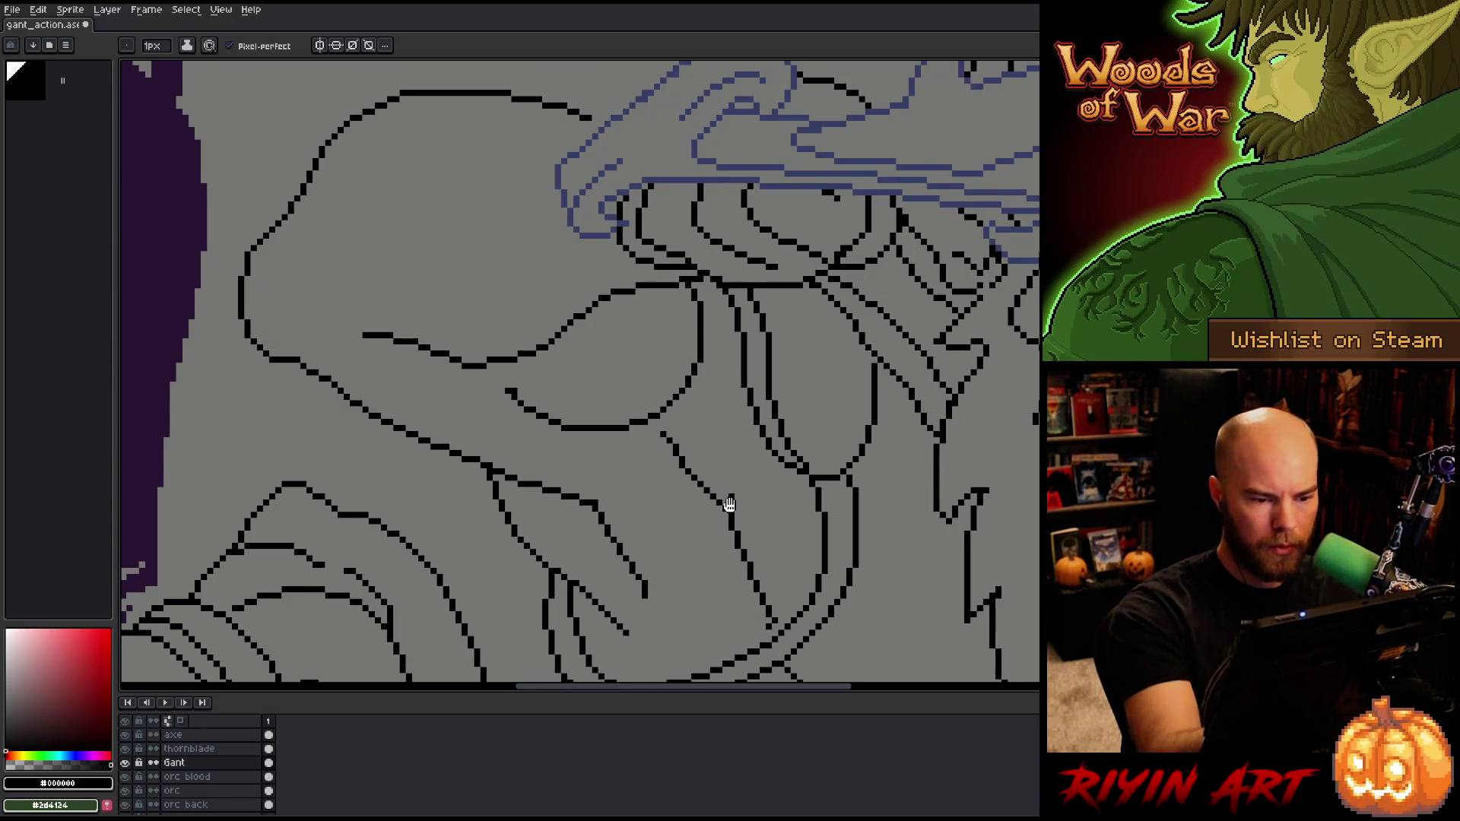
Step: Pan up to centre the giant's snarling face and beard beneath the blue thorn blade
mouse_move(822, 568)
mouse_down()
mouse_move(814, 560)
mouse_move(834, 577)
mouse_up()
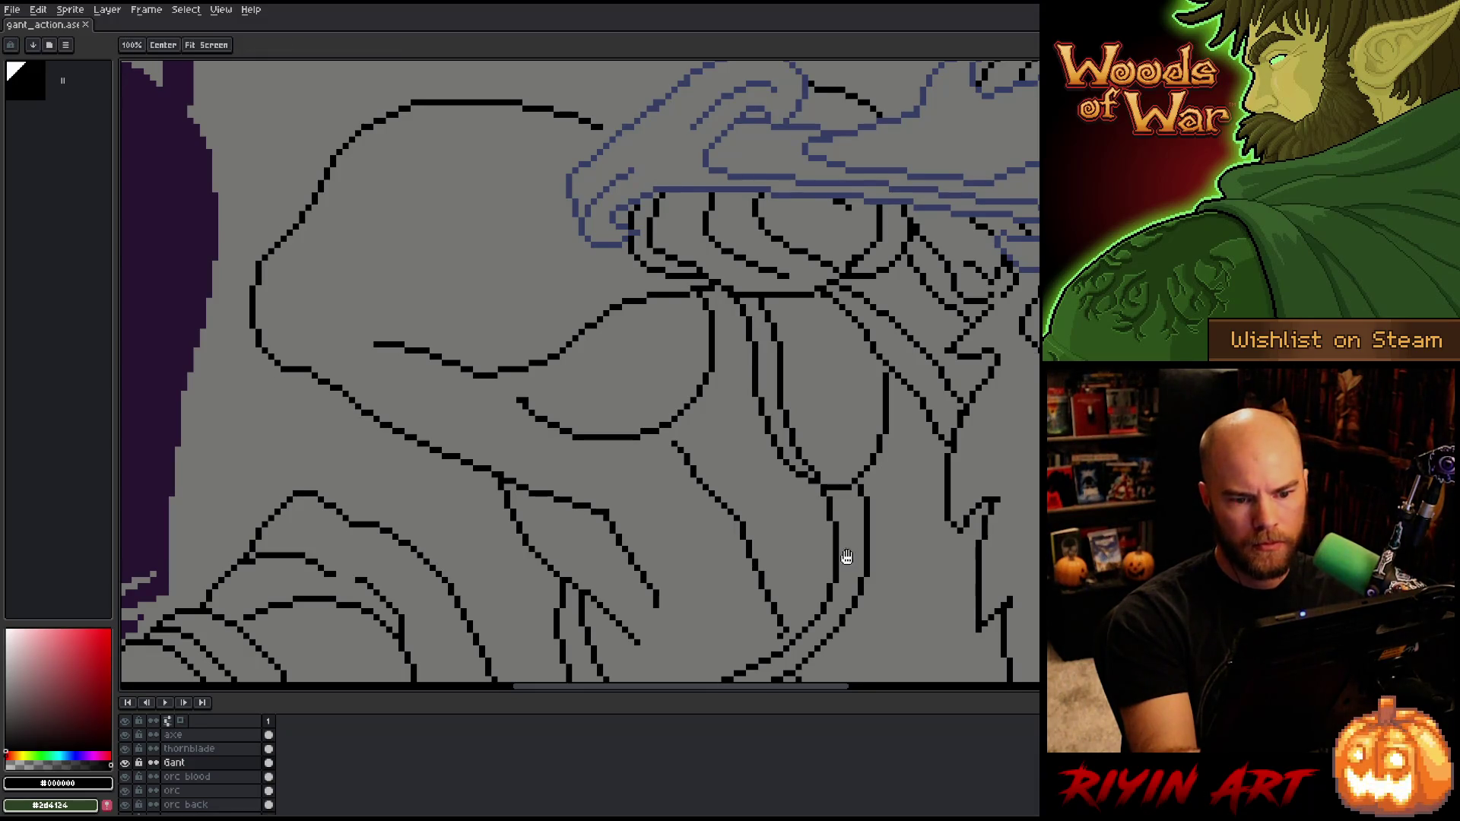
drag(840, 560, 655, 582)
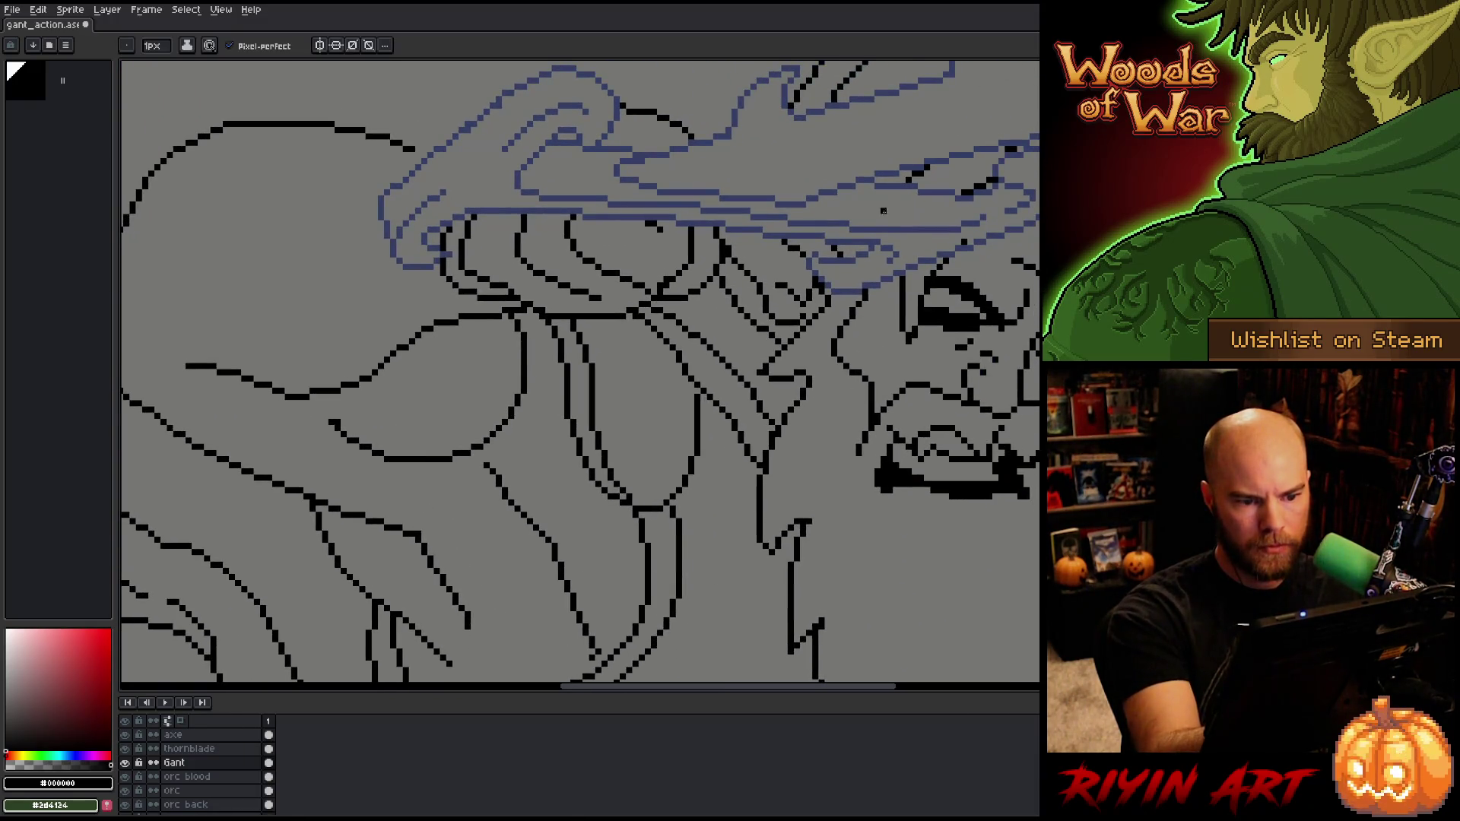
drag(741, 530, 652, 612)
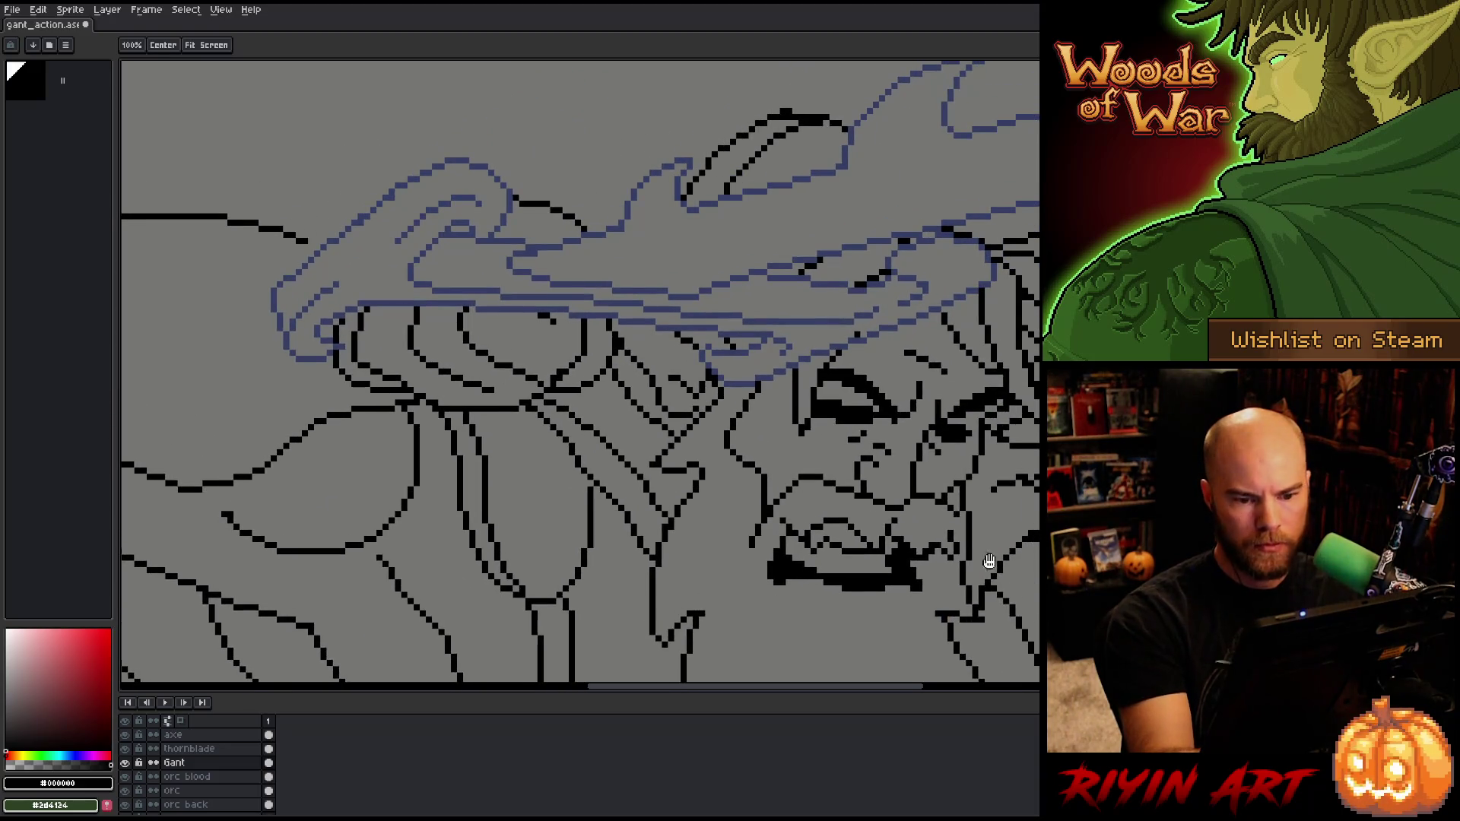
drag(988, 561, 969, 540)
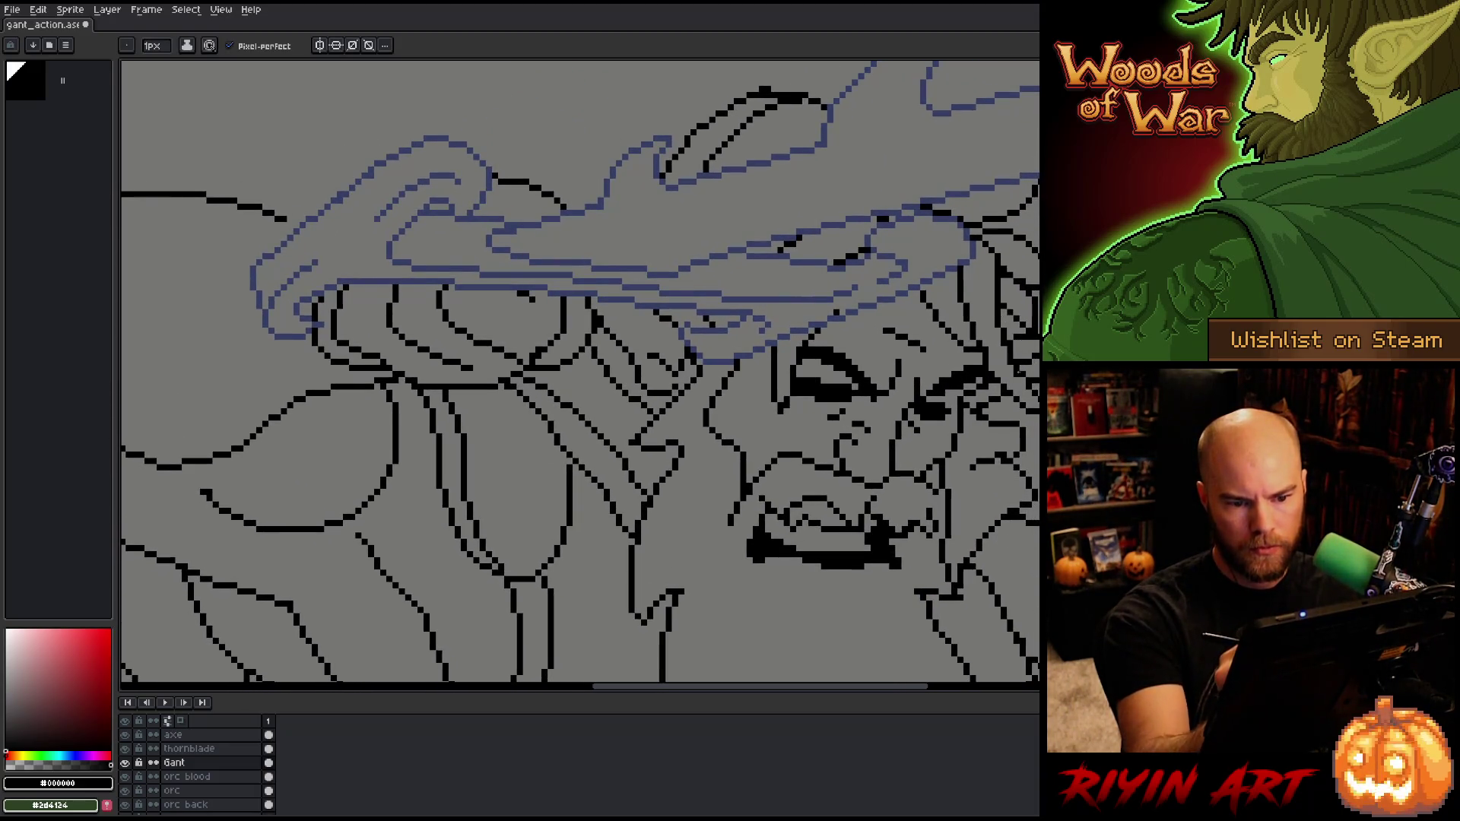
drag(1001, 403, 1015, 327)
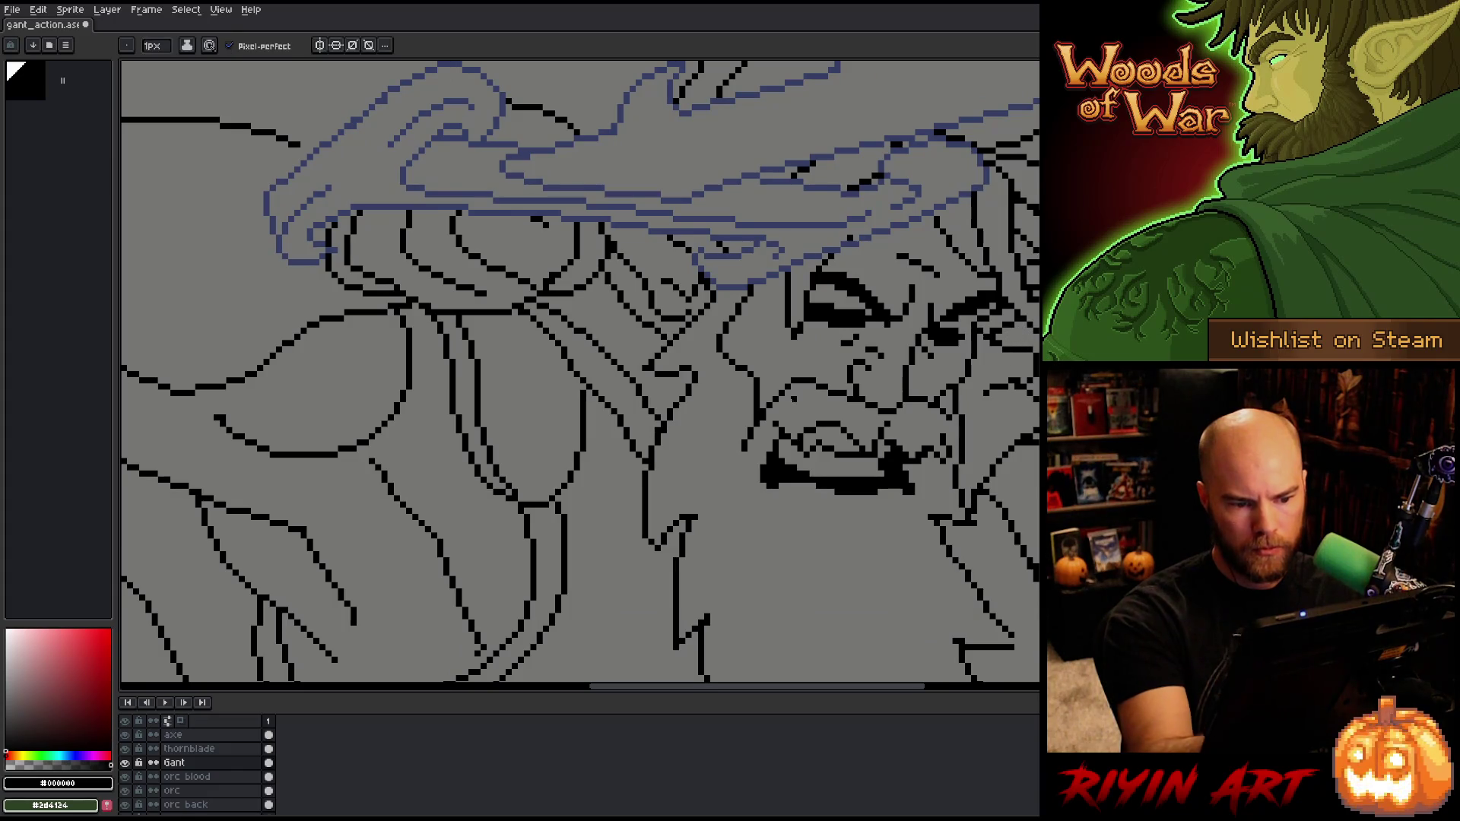
key(e)
key(b)
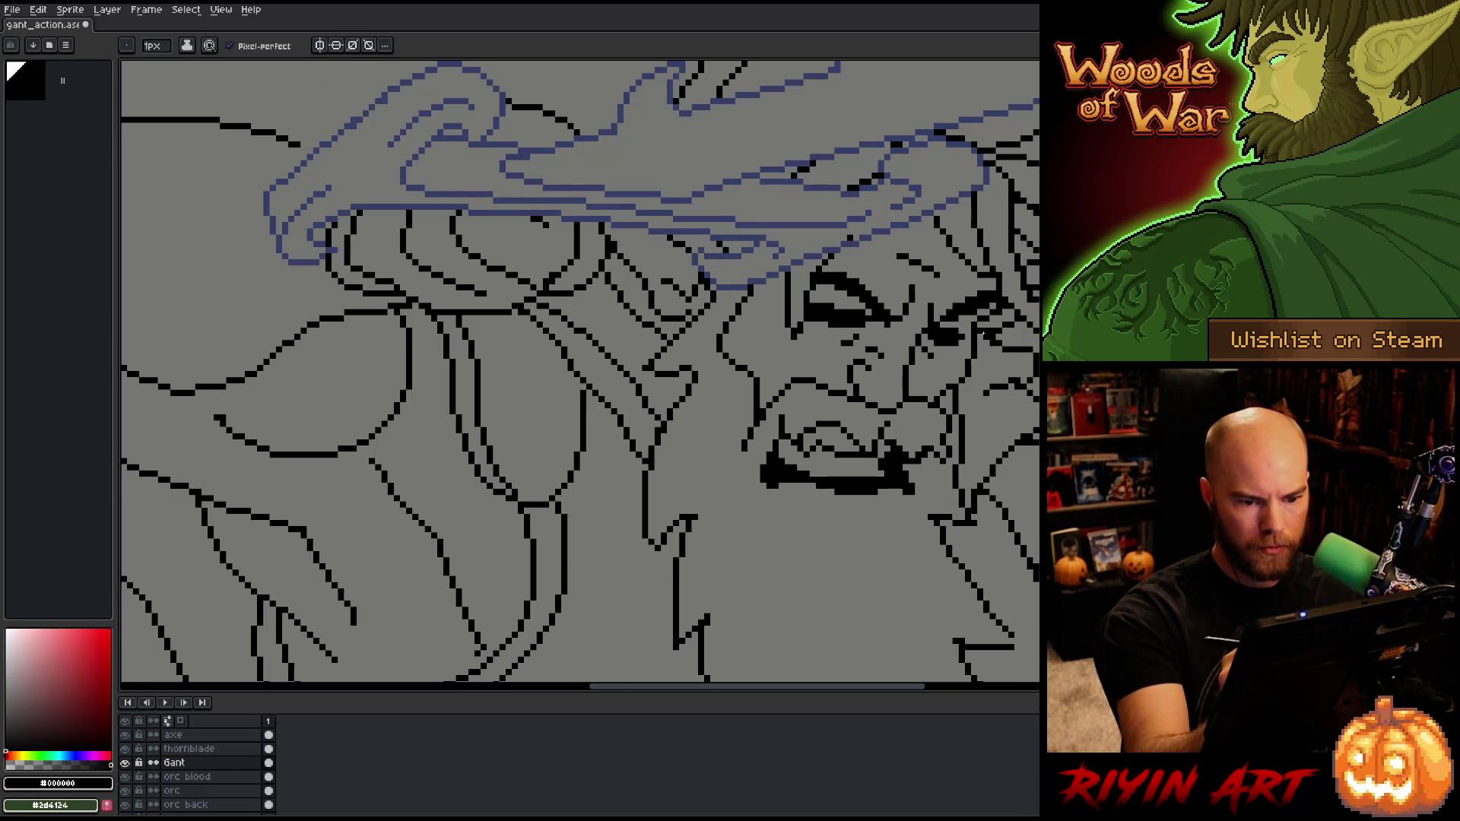
scroll(983, 333, down, 1)
Step: Bring the belt line into view and erase the stray pixels above it
scroll(983, 427, down, 1)
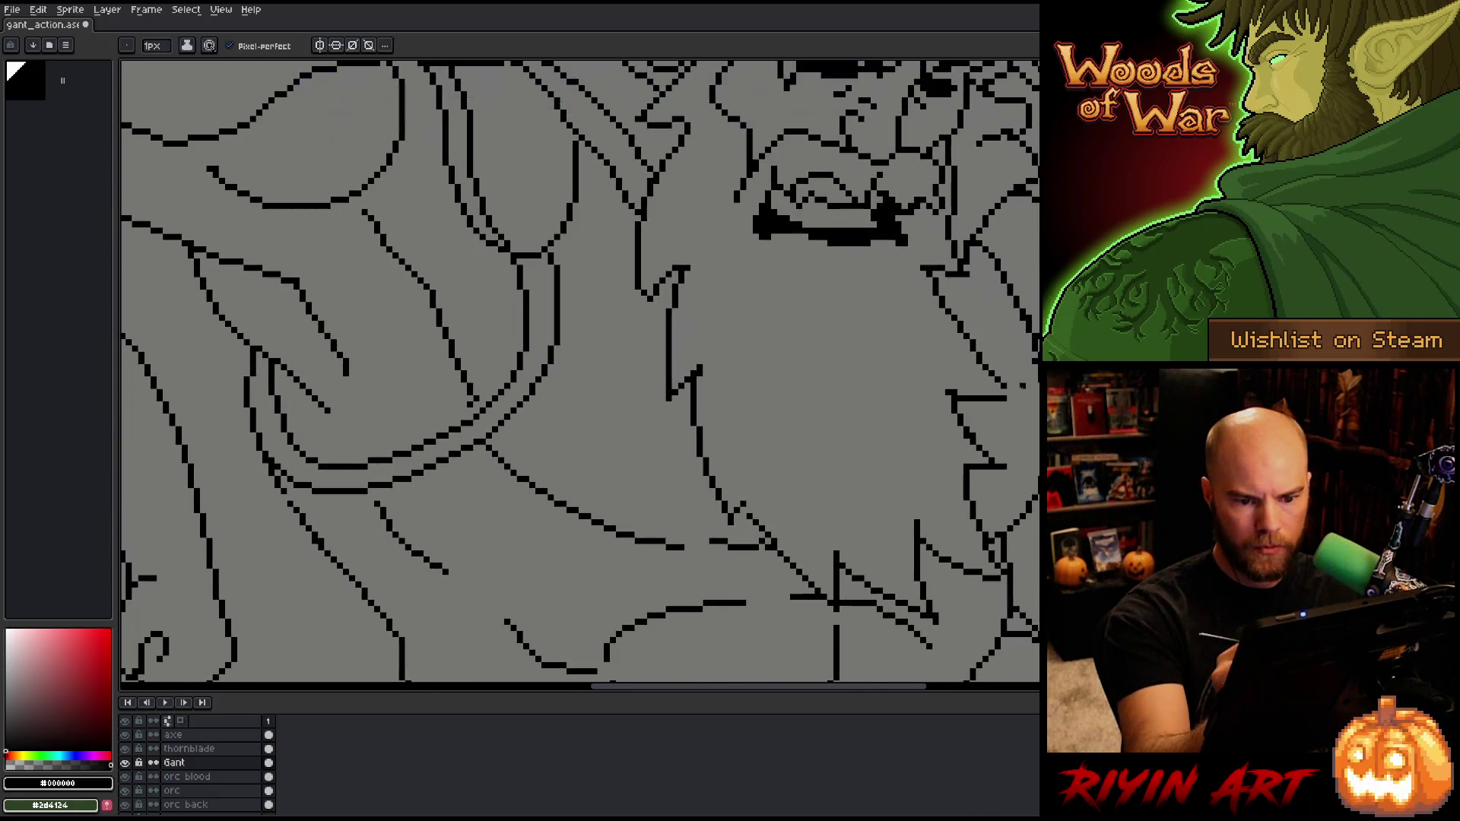
scroll(1011, 380, down, 1)
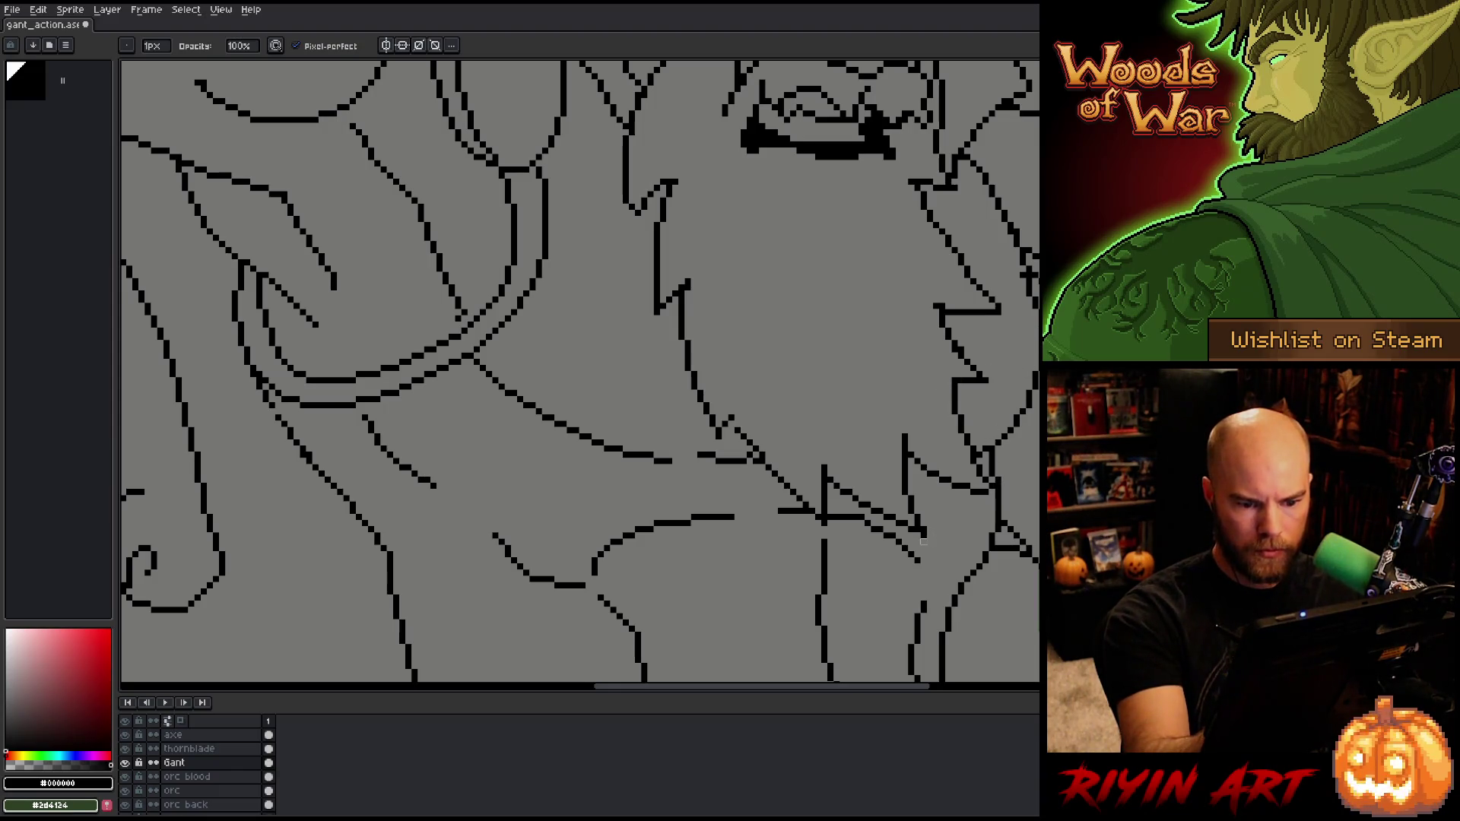
key(e)
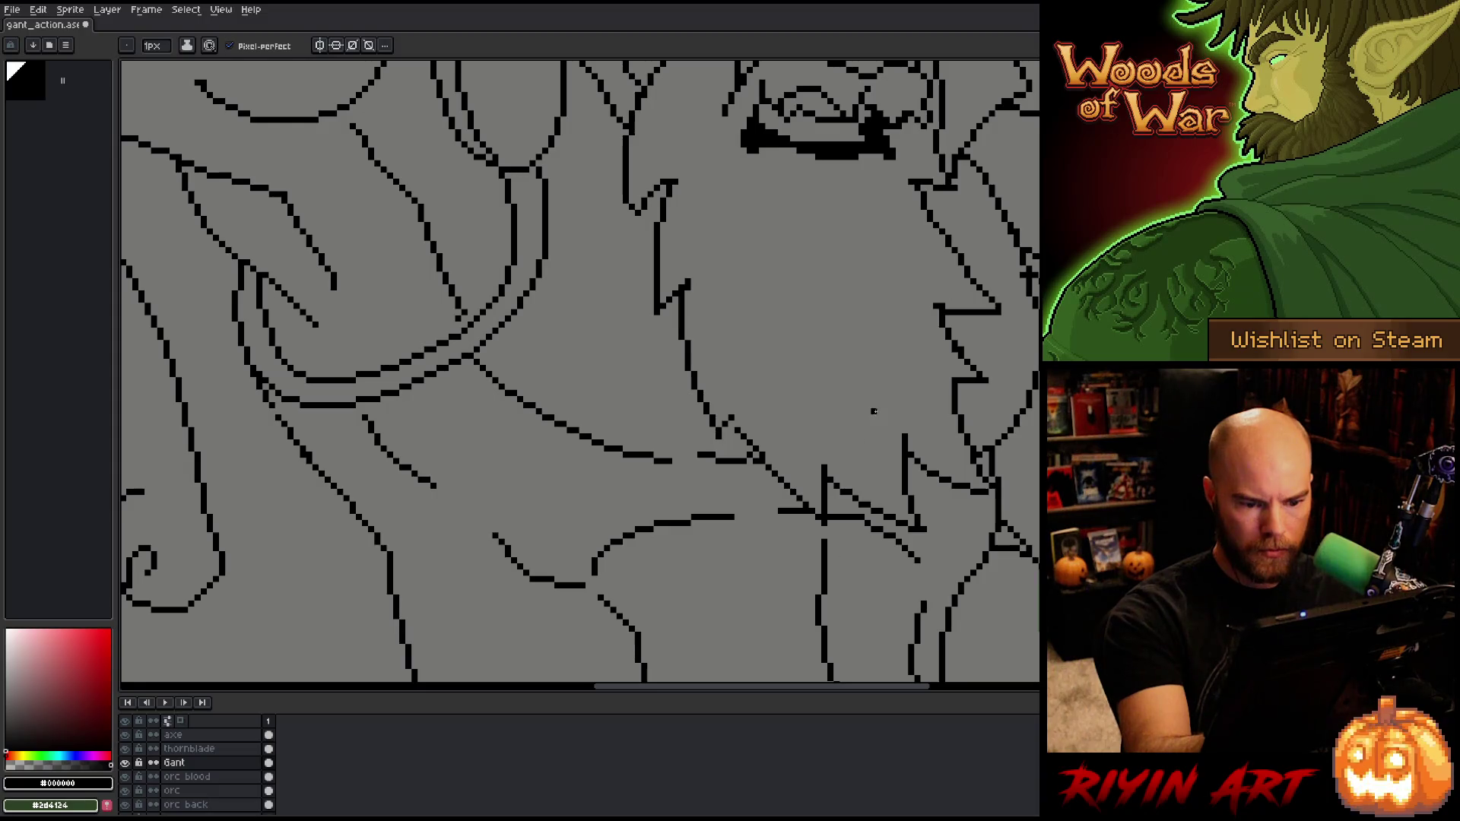
drag(873, 411, 915, 301)
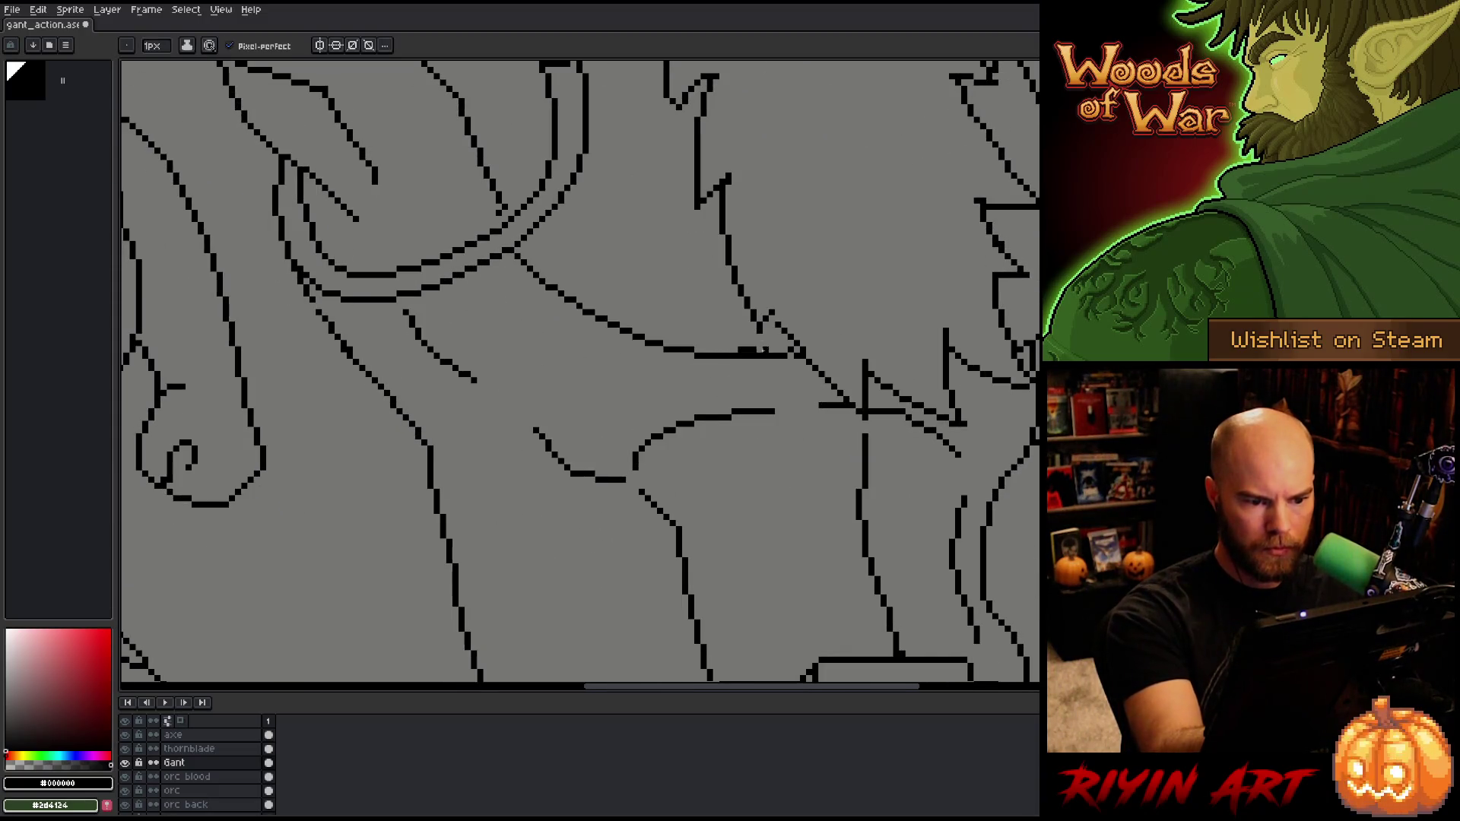
mouse_move(732, 349)
mouse_down()
mouse_move(791, 349)
mouse_move(647, 418)
mouse_up()
key(b)
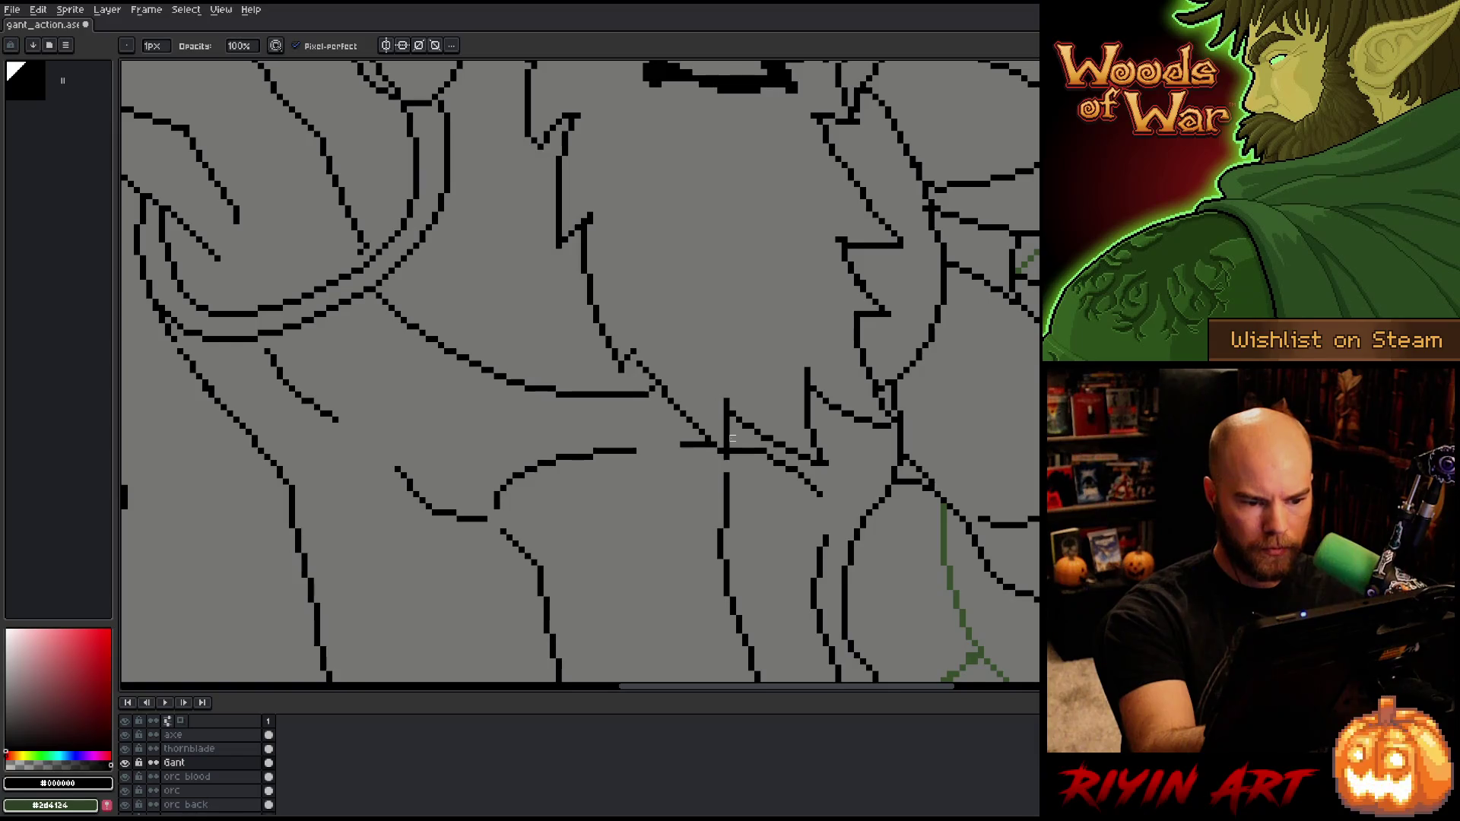
Step: Extend the belt line so it meets the beard's jagged edge
key(e)
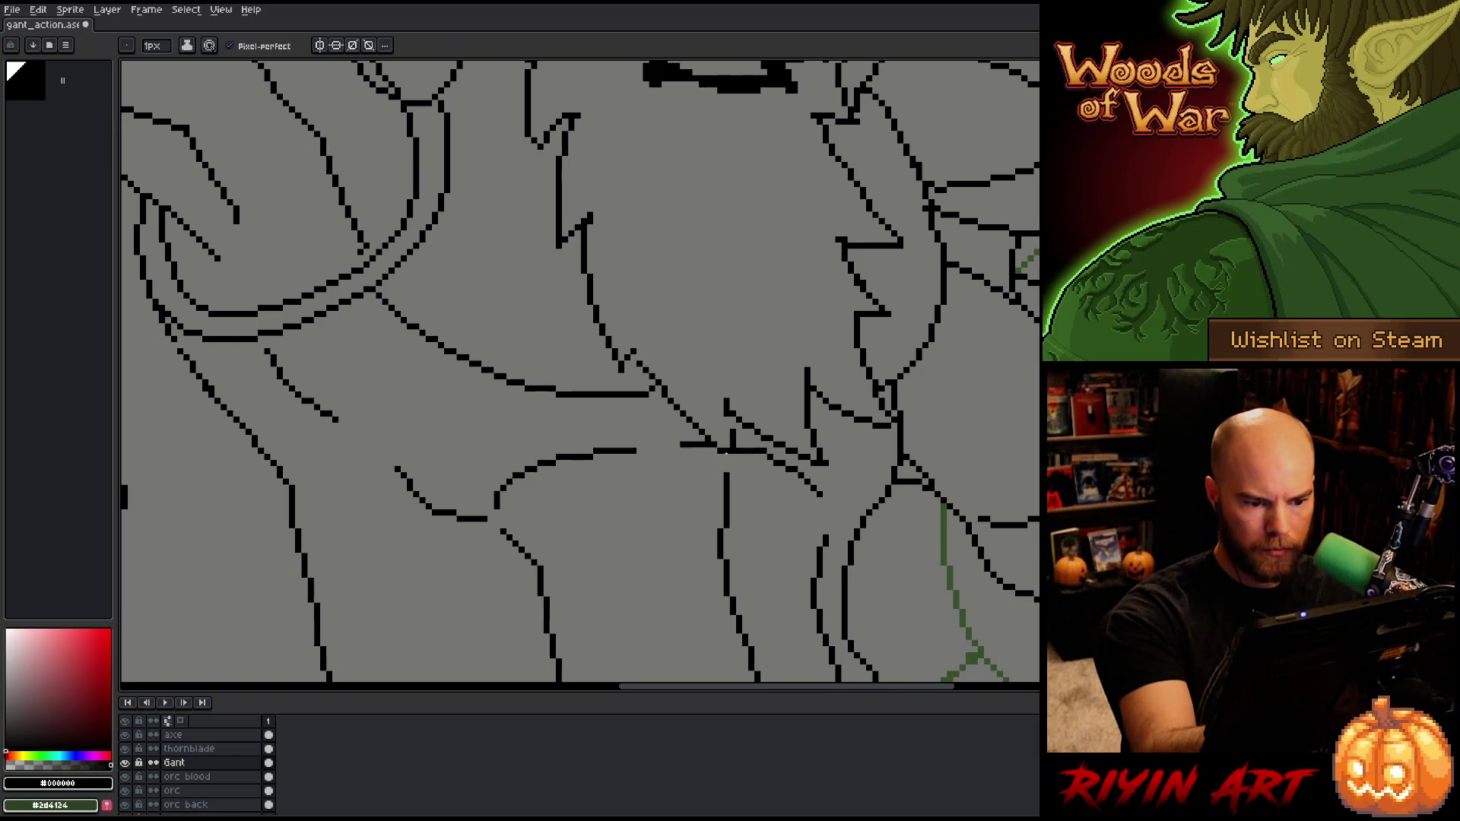
key(b)
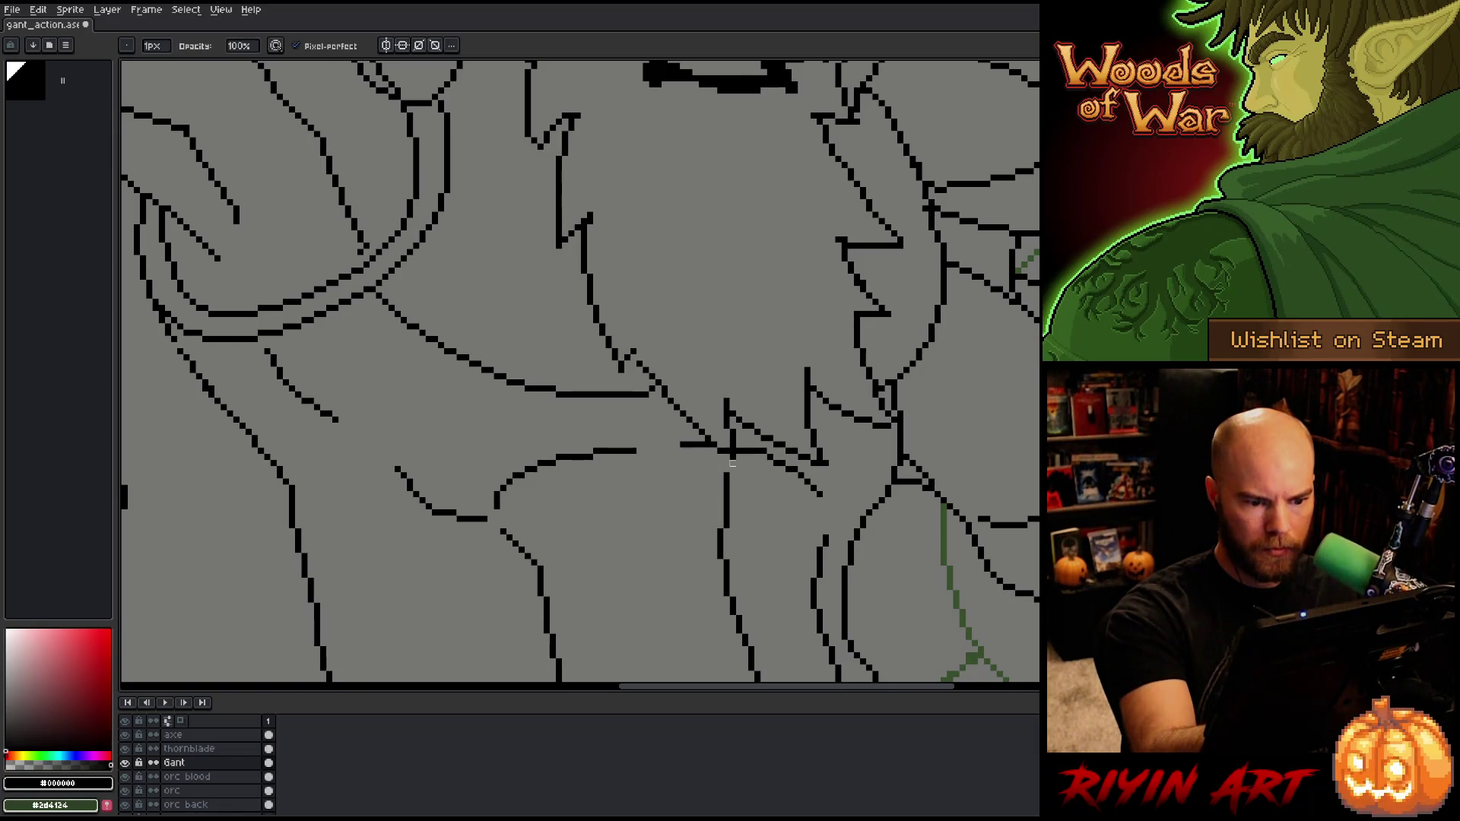
key(e)
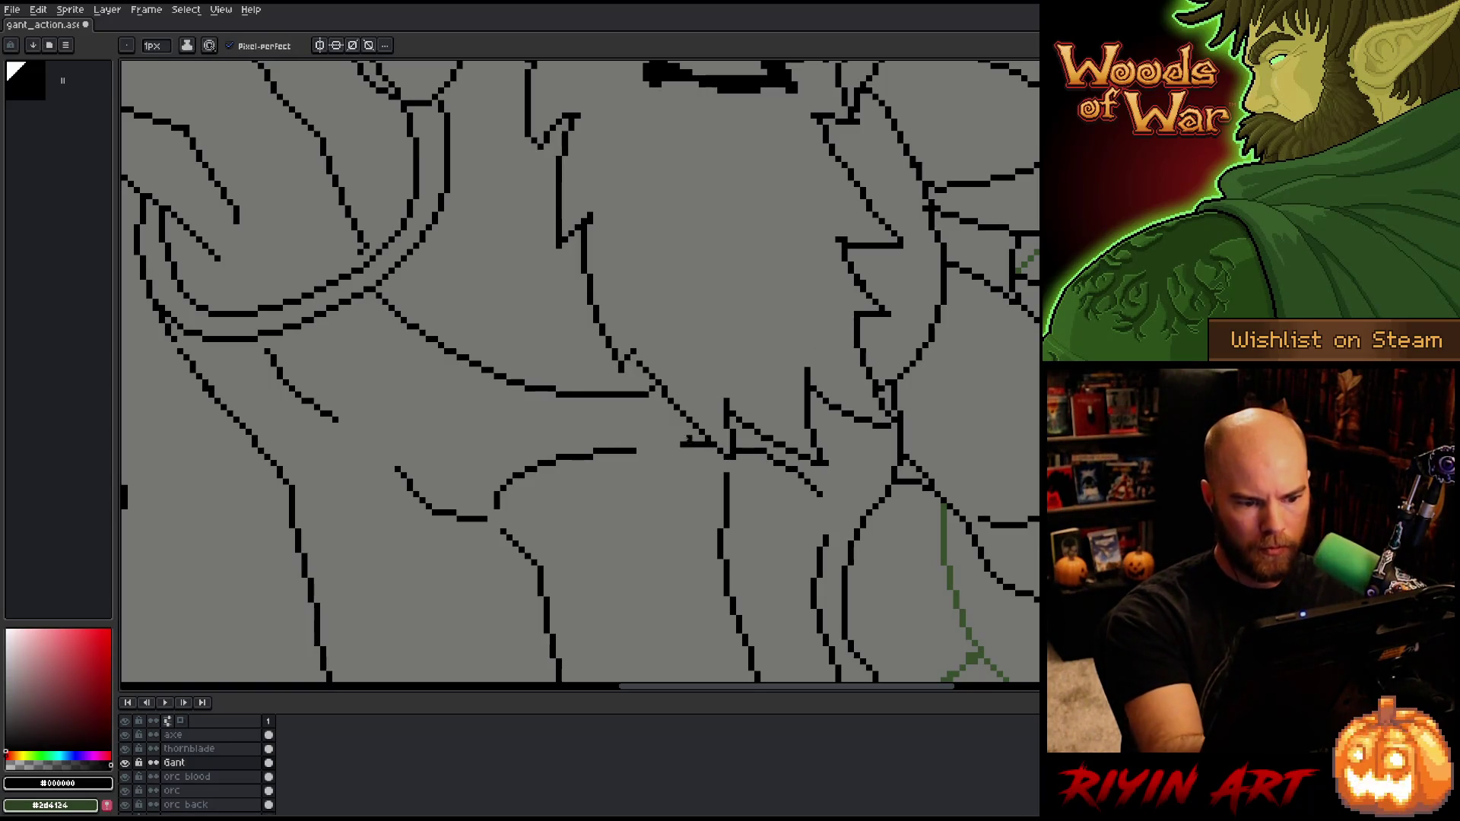
drag(676, 446, 633, 450)
key(b)
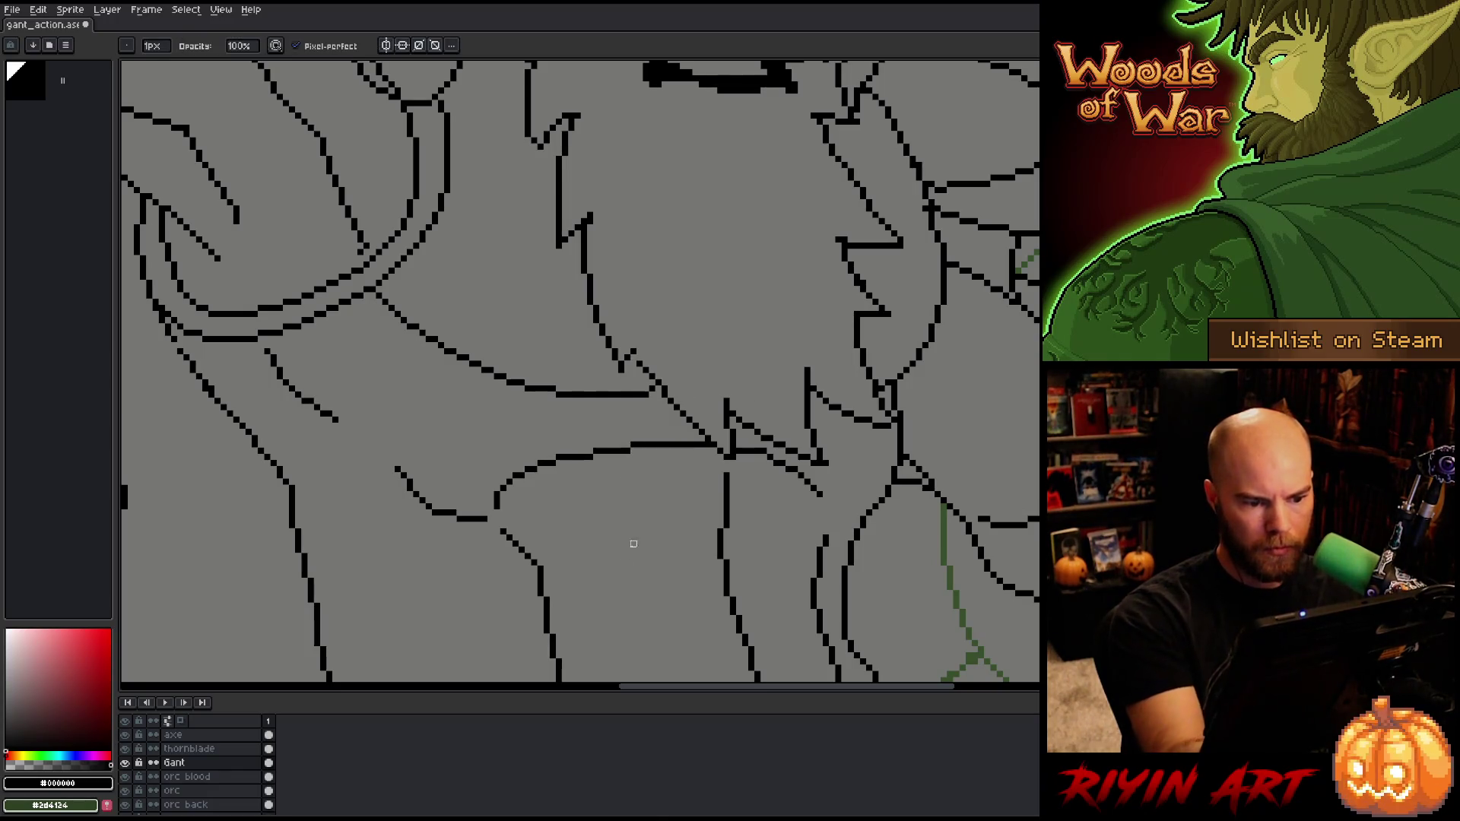
key(e)
key(b)
Step: Erase pixels where the belt meets the beard tip, then pan down to the lower torso
key(e)
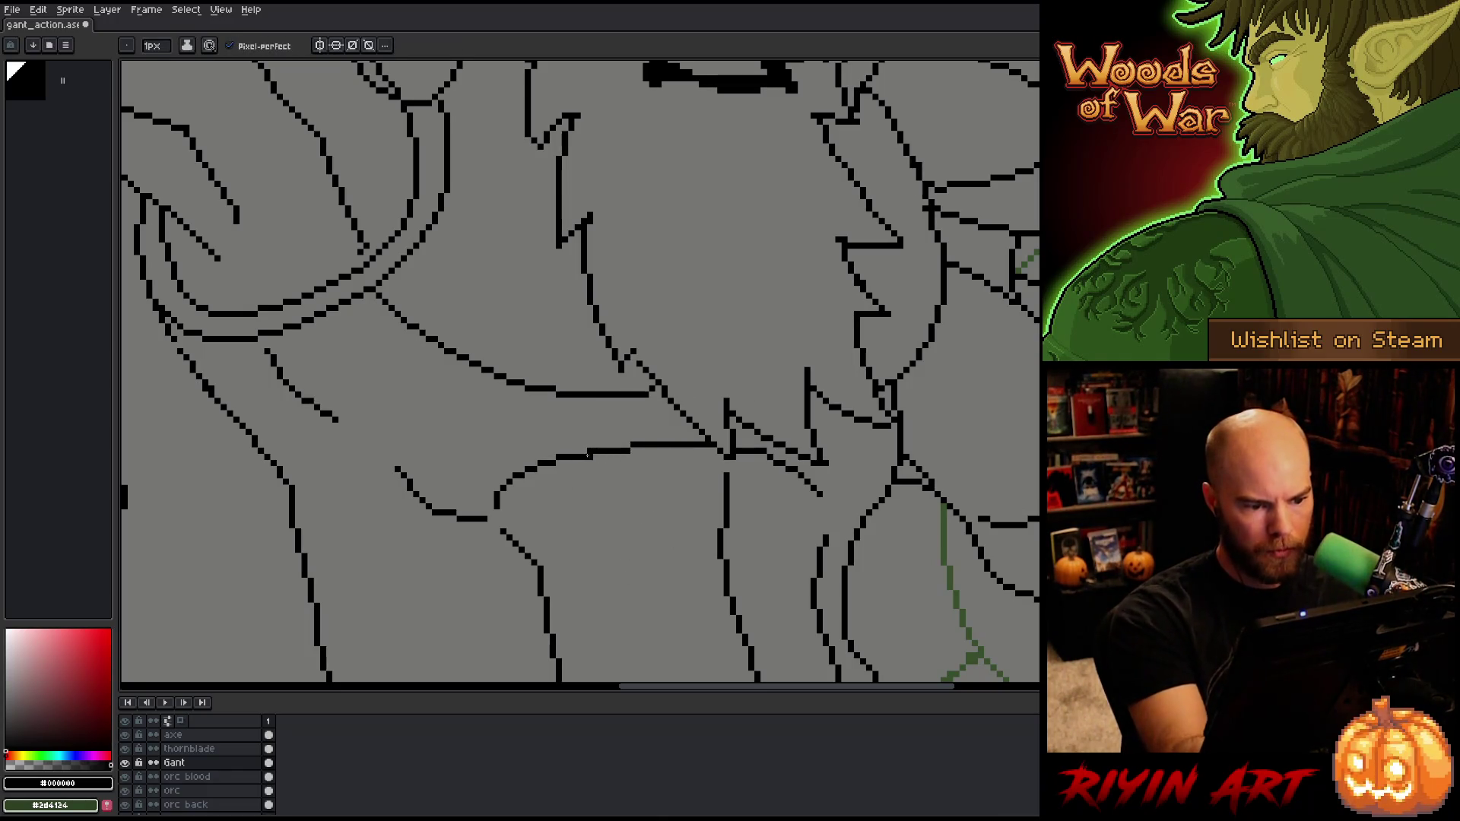
mouse_move(774, 458)
mouse_down()
mouse_move(800, 444)
mouse_move(804, 473)
mouse_move(821, 472)
mouse_up()
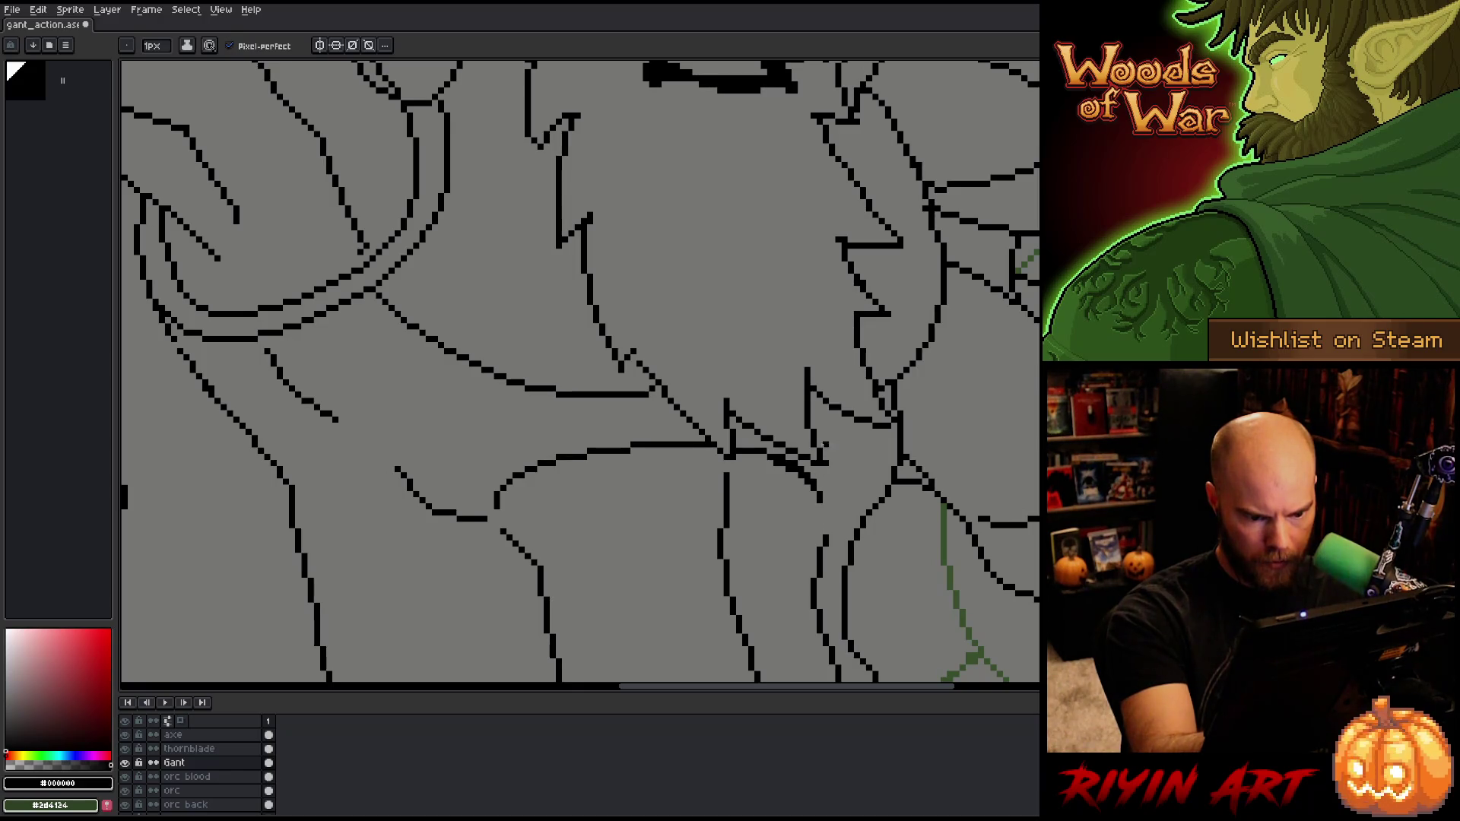
key(b)
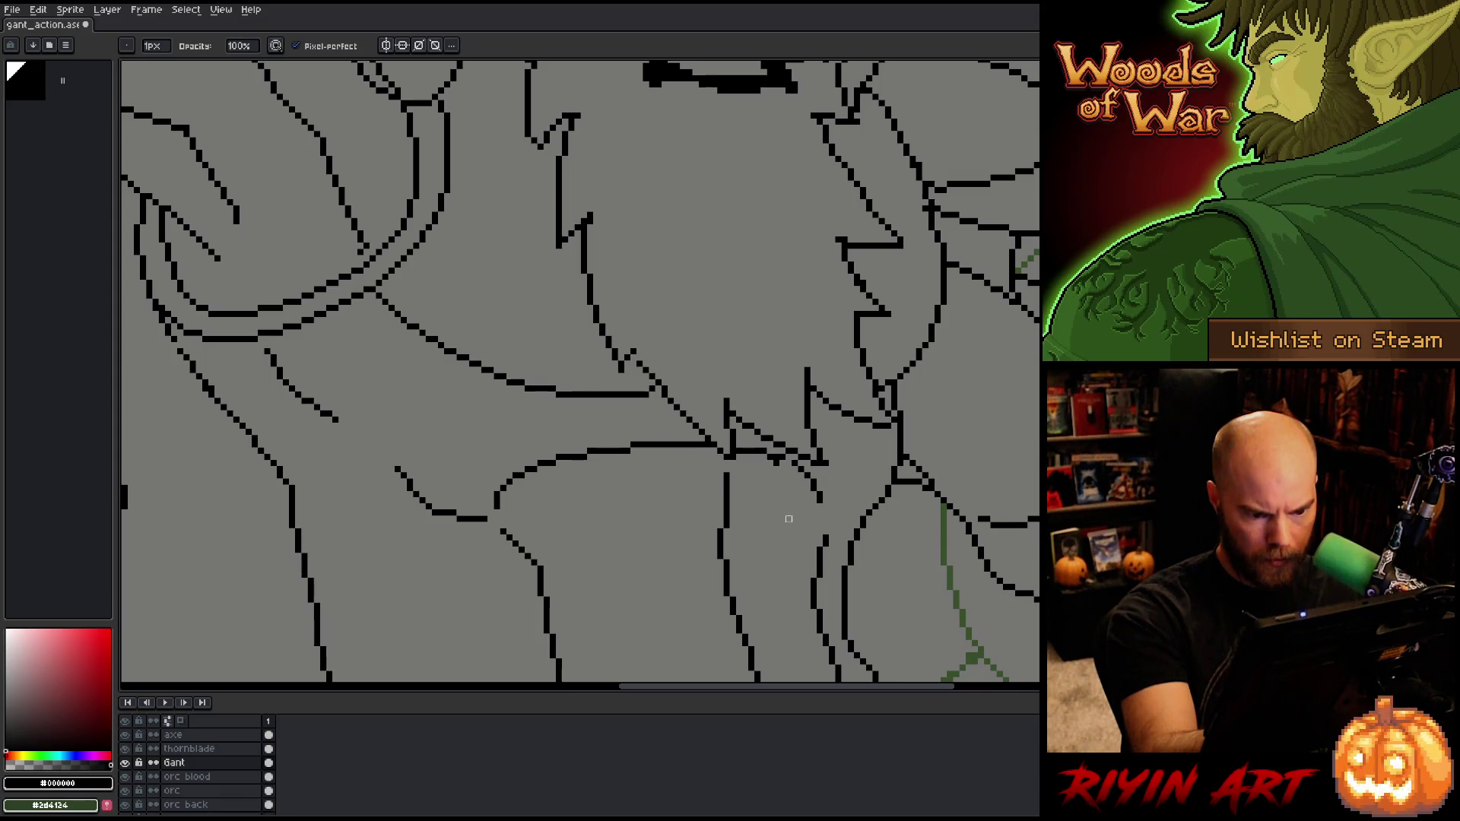
key(e)
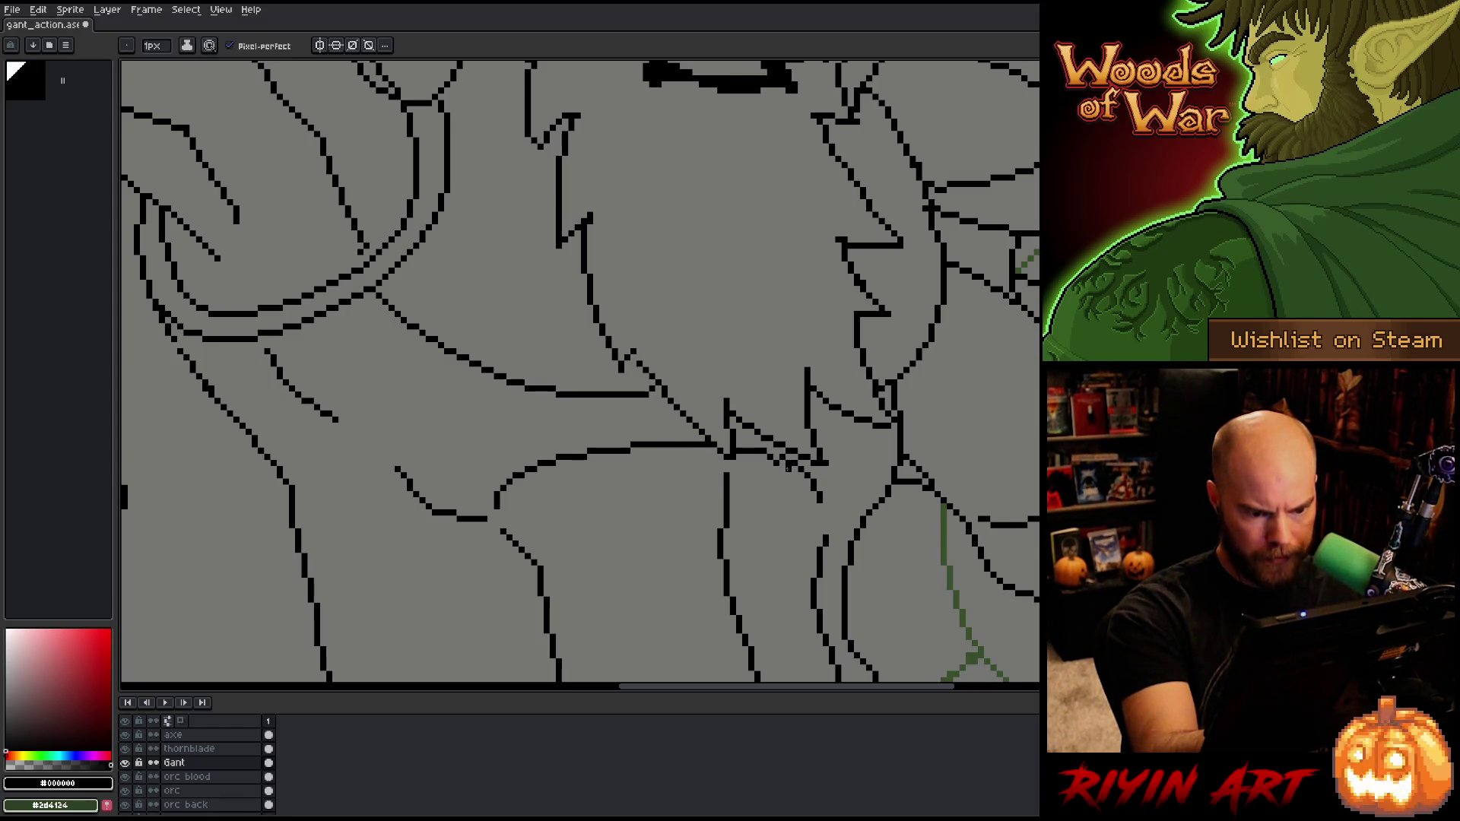
key(b)
key(e)
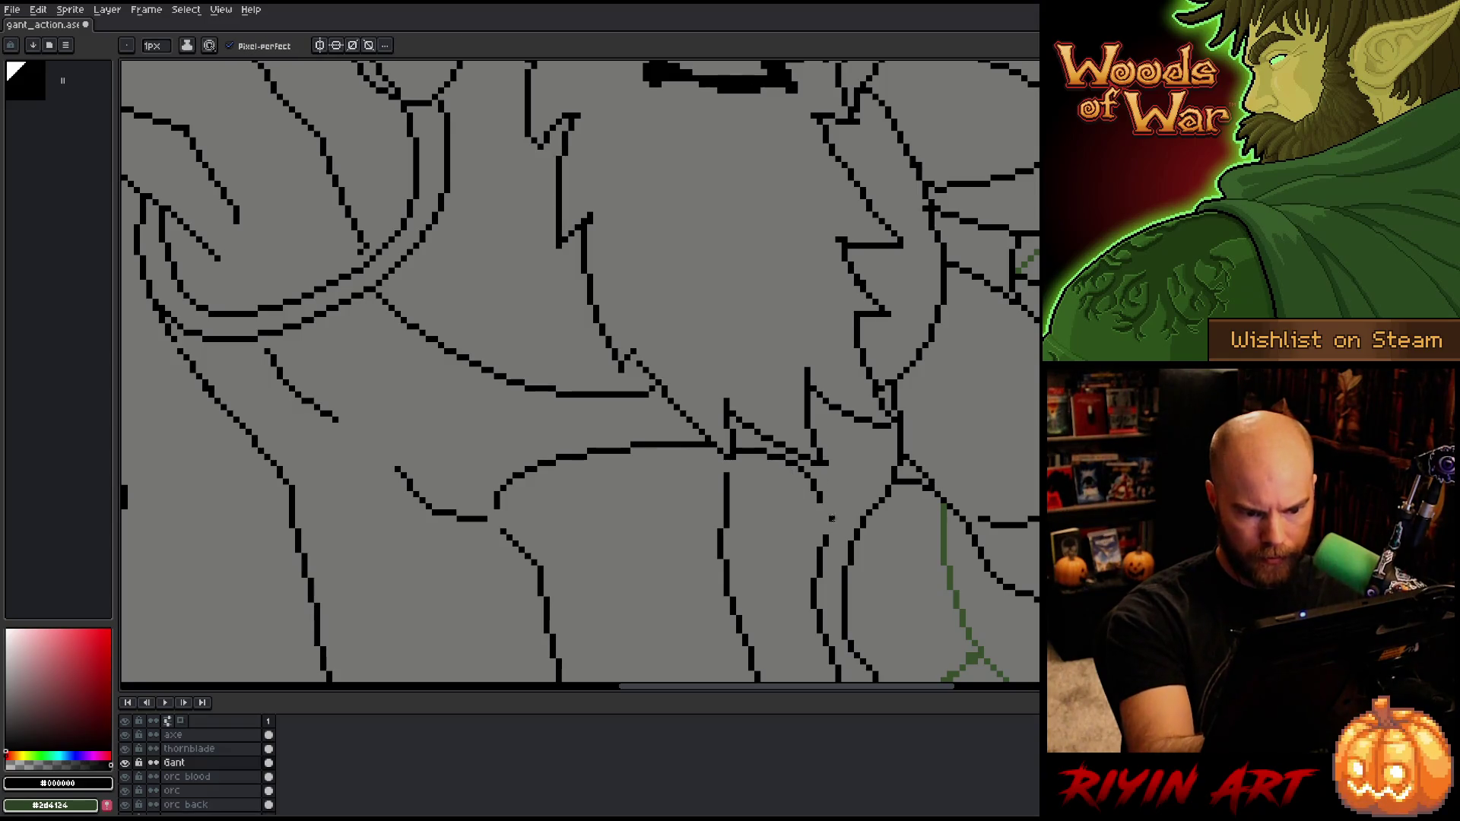
drag(844, 476, 879, 392)
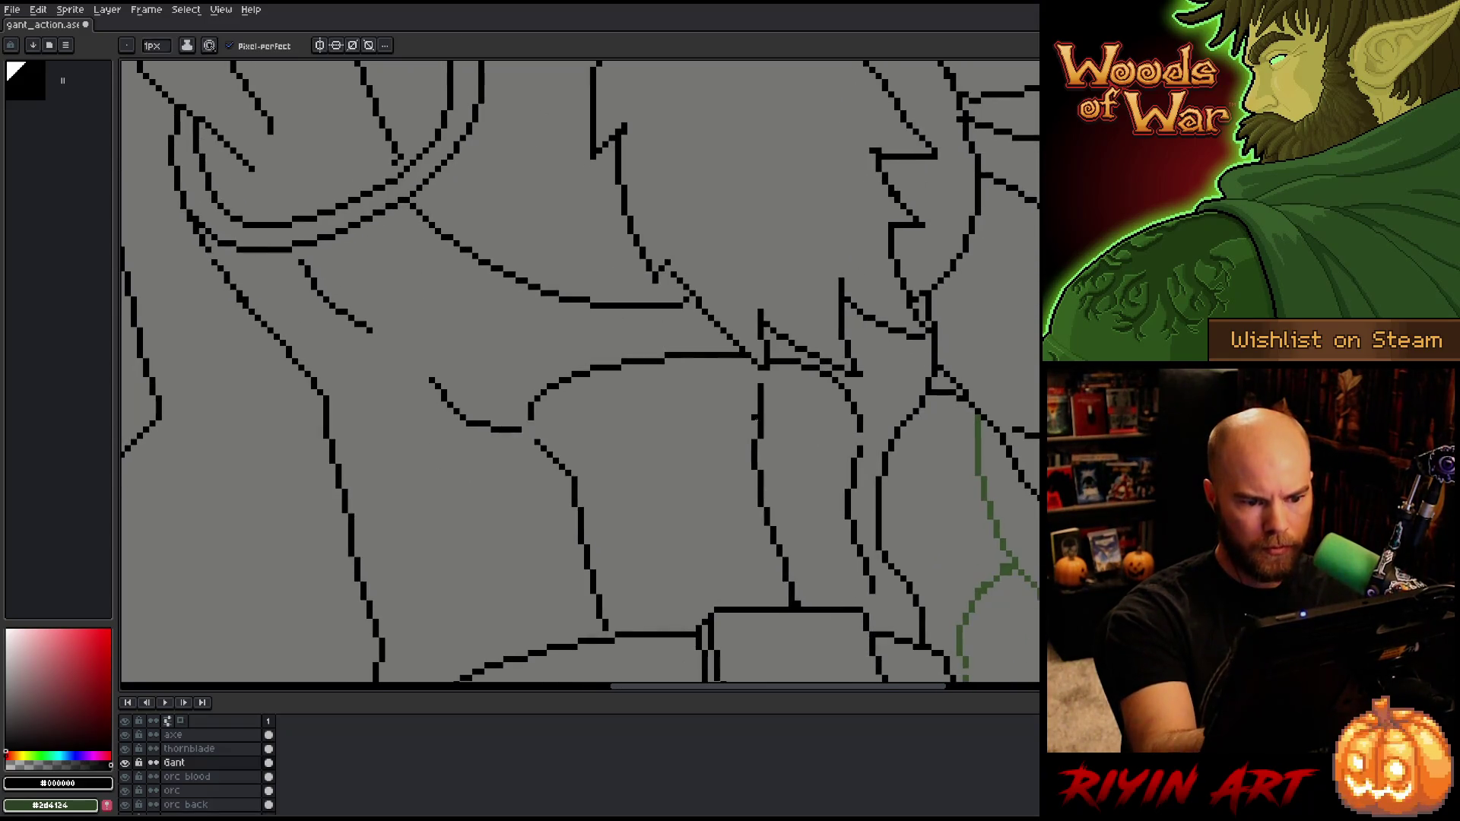
Step: Redraw part of the Gant torso contour line with the Pencil
key(b)
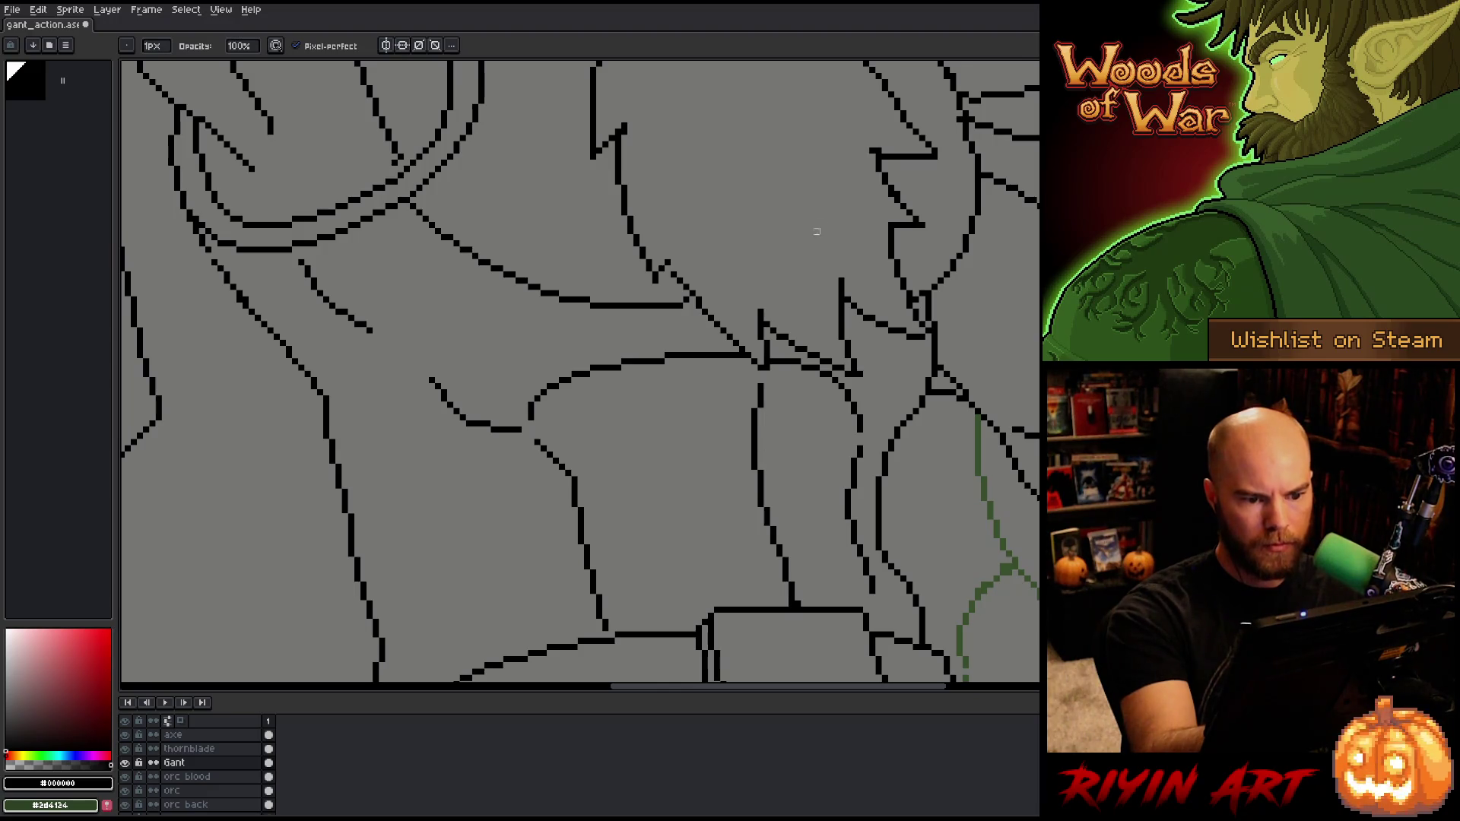
drag(894, 379, 965, 398)
mouse_move(1013, 458)
mouse_down()
mouse_move(1033, 479)
mouse_move(1014, 404)
mouse_up()
key(b)
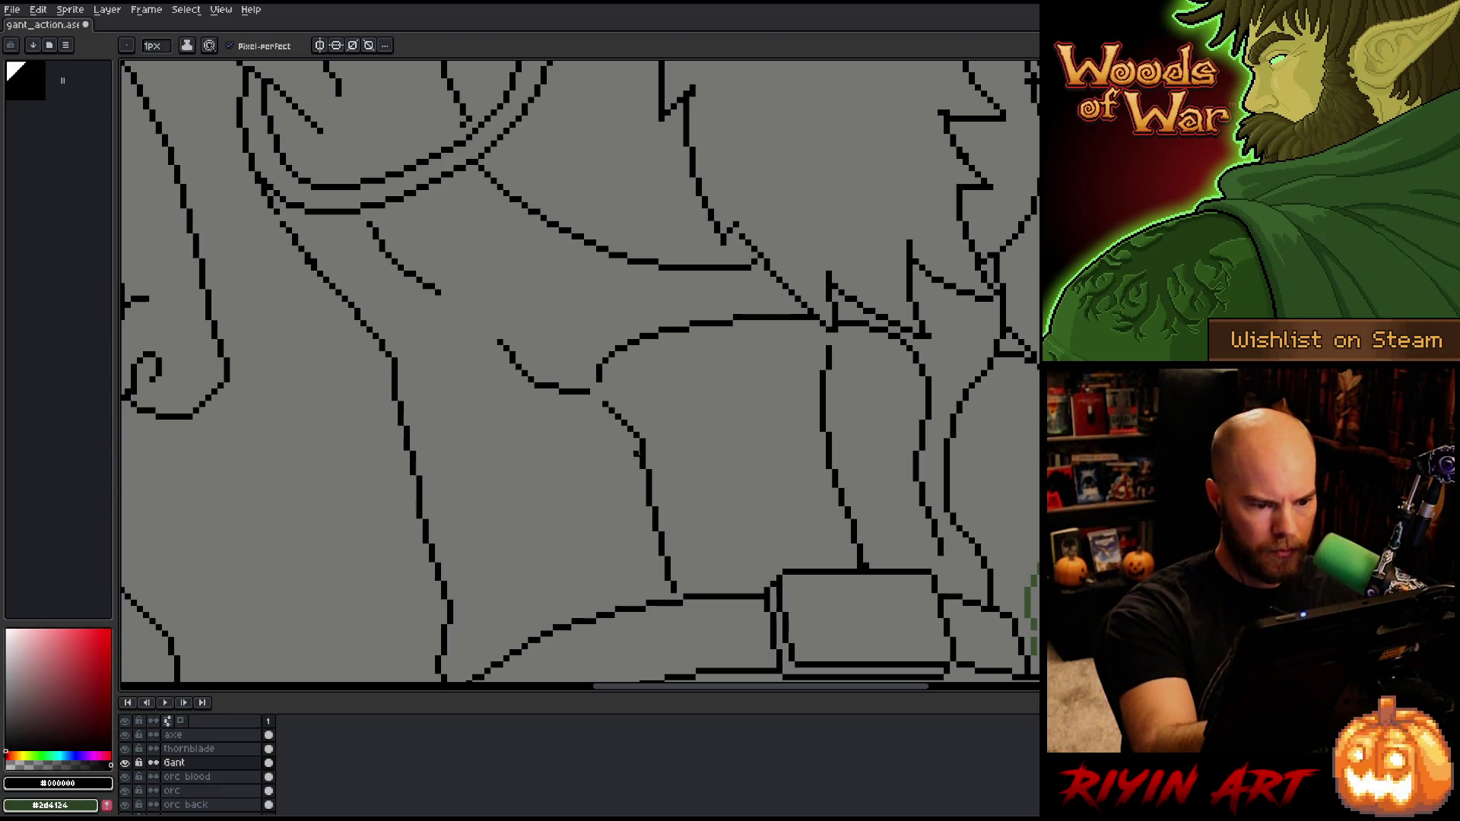
drag(636, 444, 636, 422)
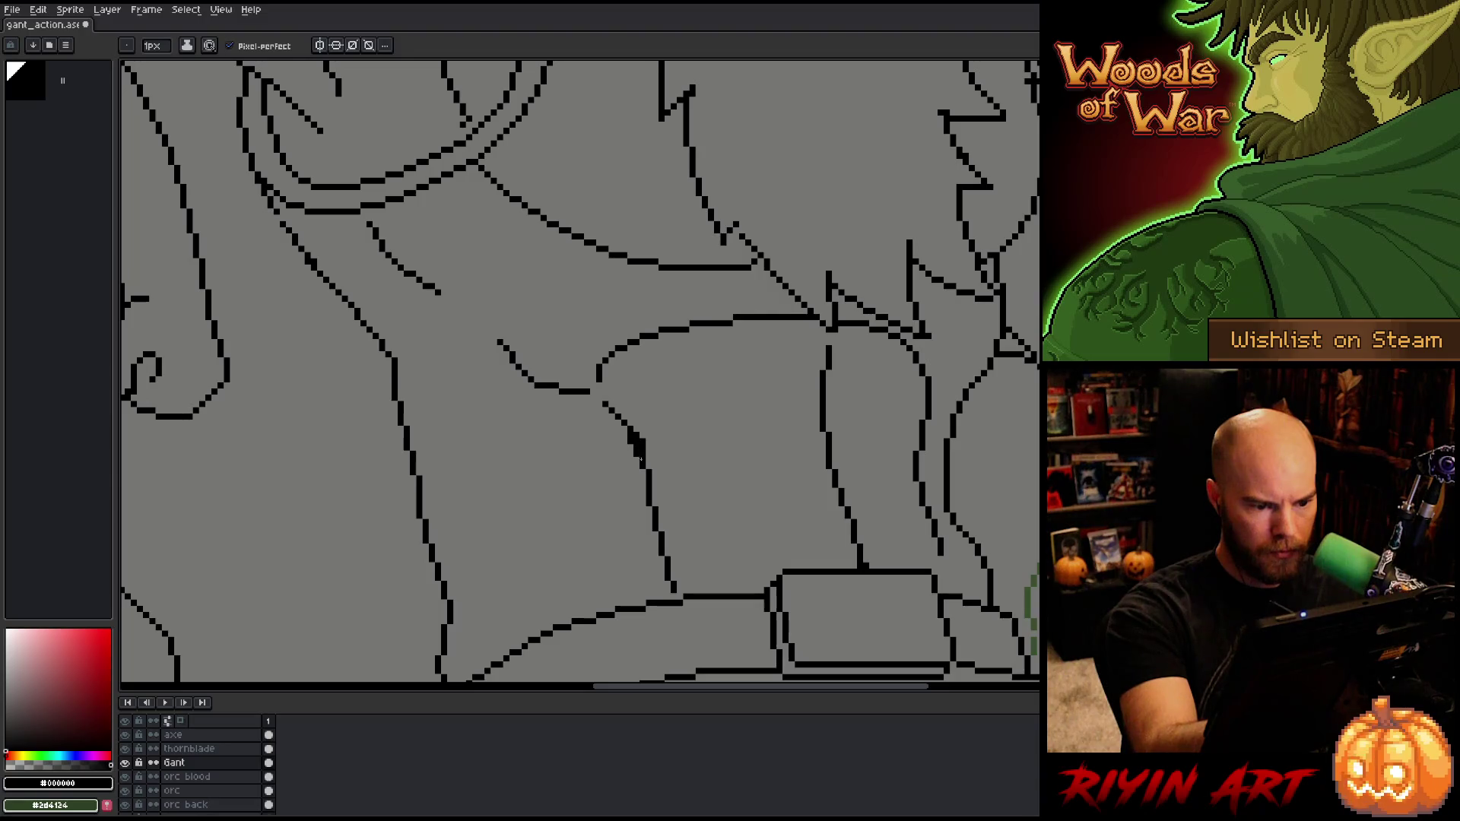
Step: Erase the stray pixels at the end of the torso line
key(e)
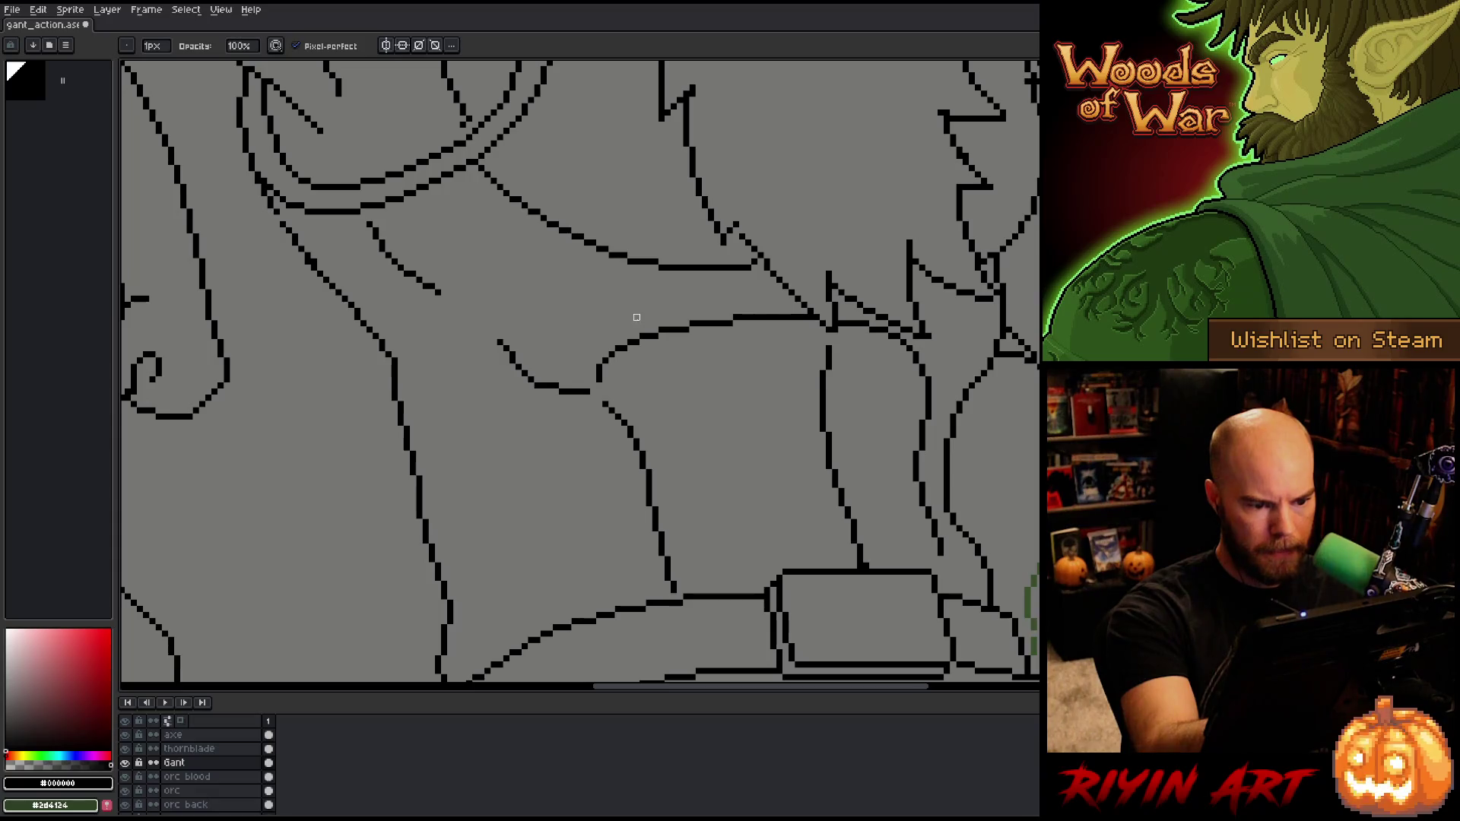
key(b)
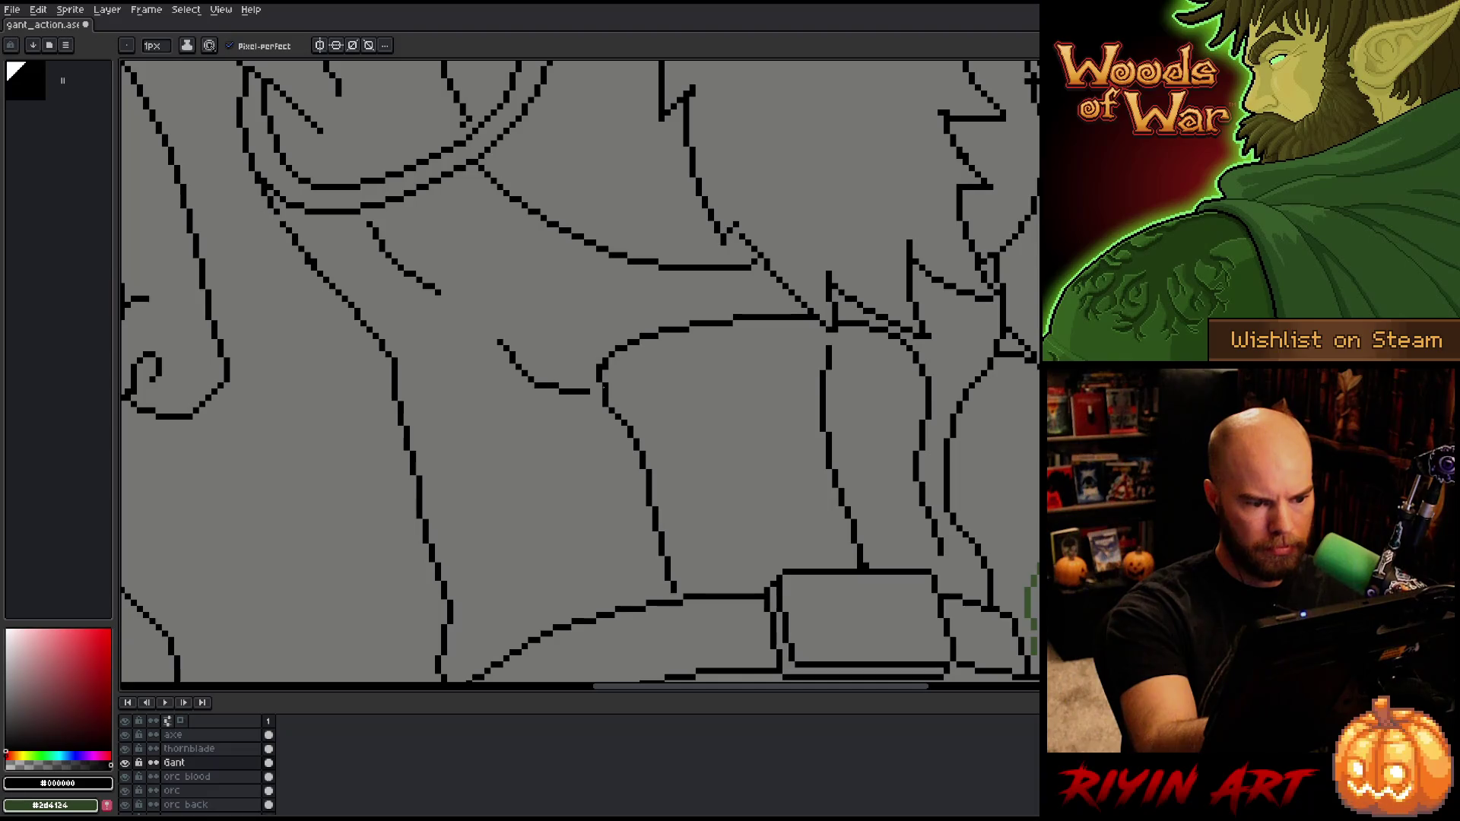
key(e)
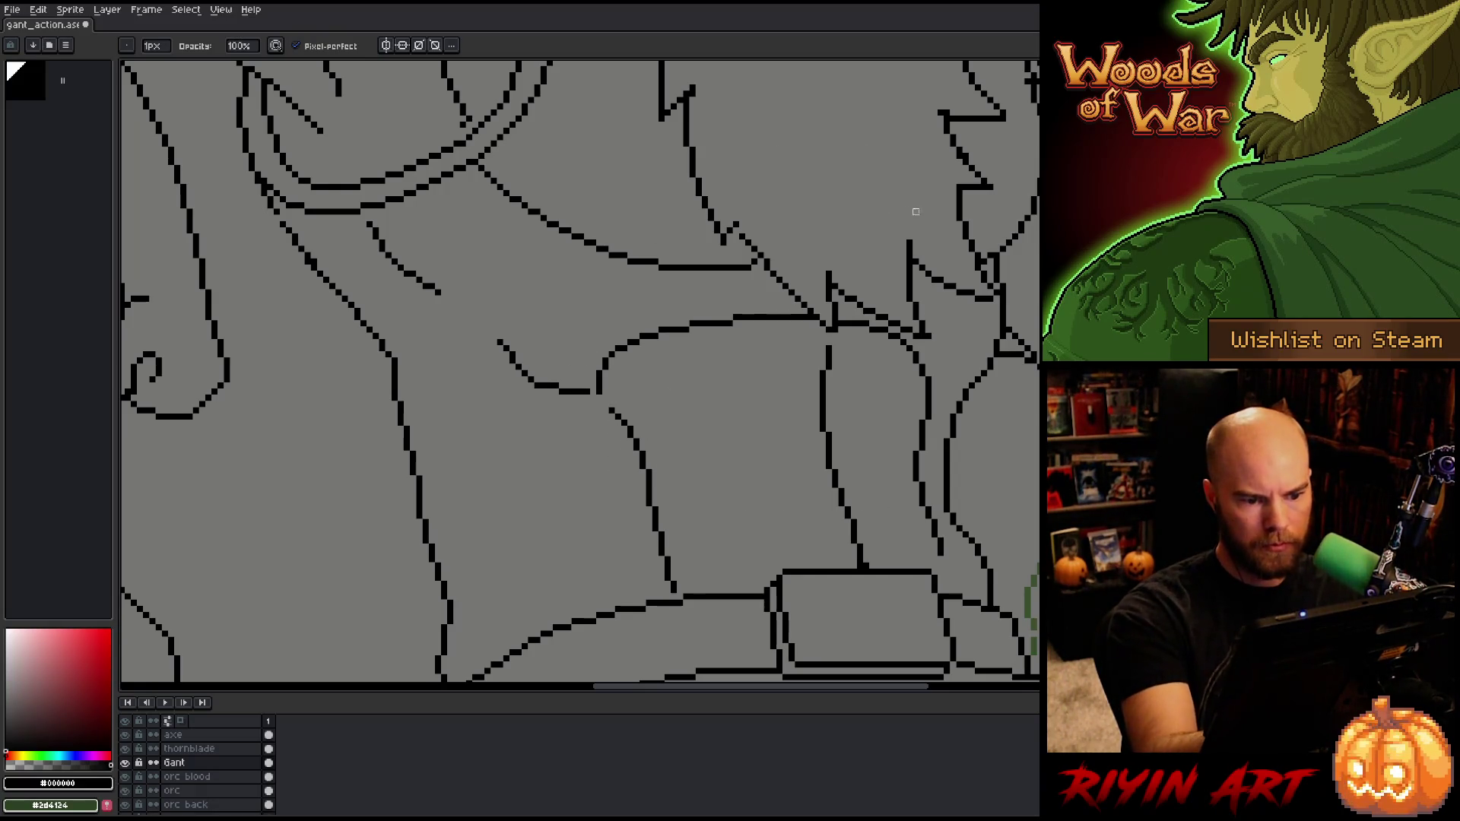
click(610, 410)
click(587, 392)
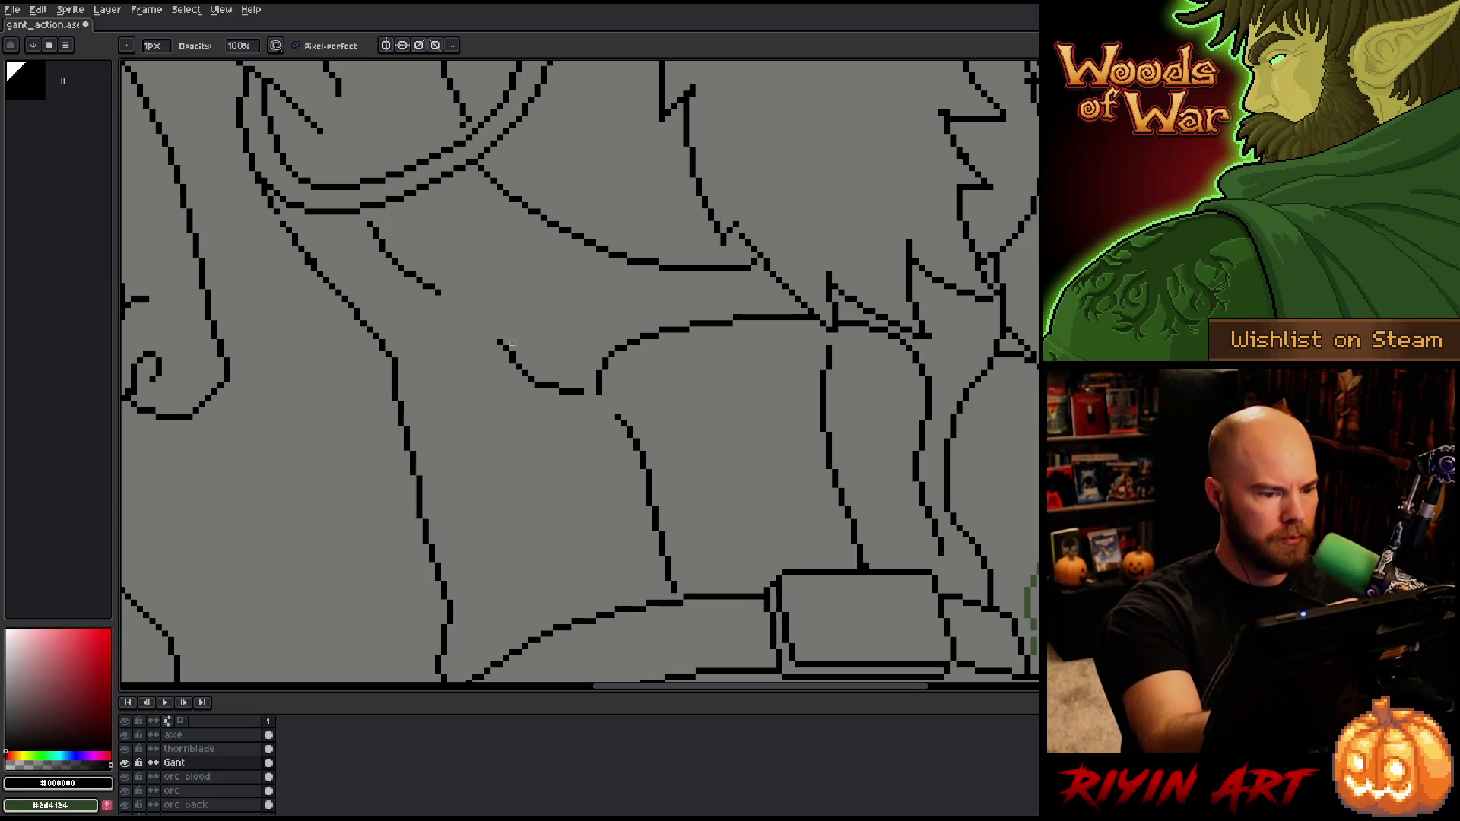
key(b)
key(e)
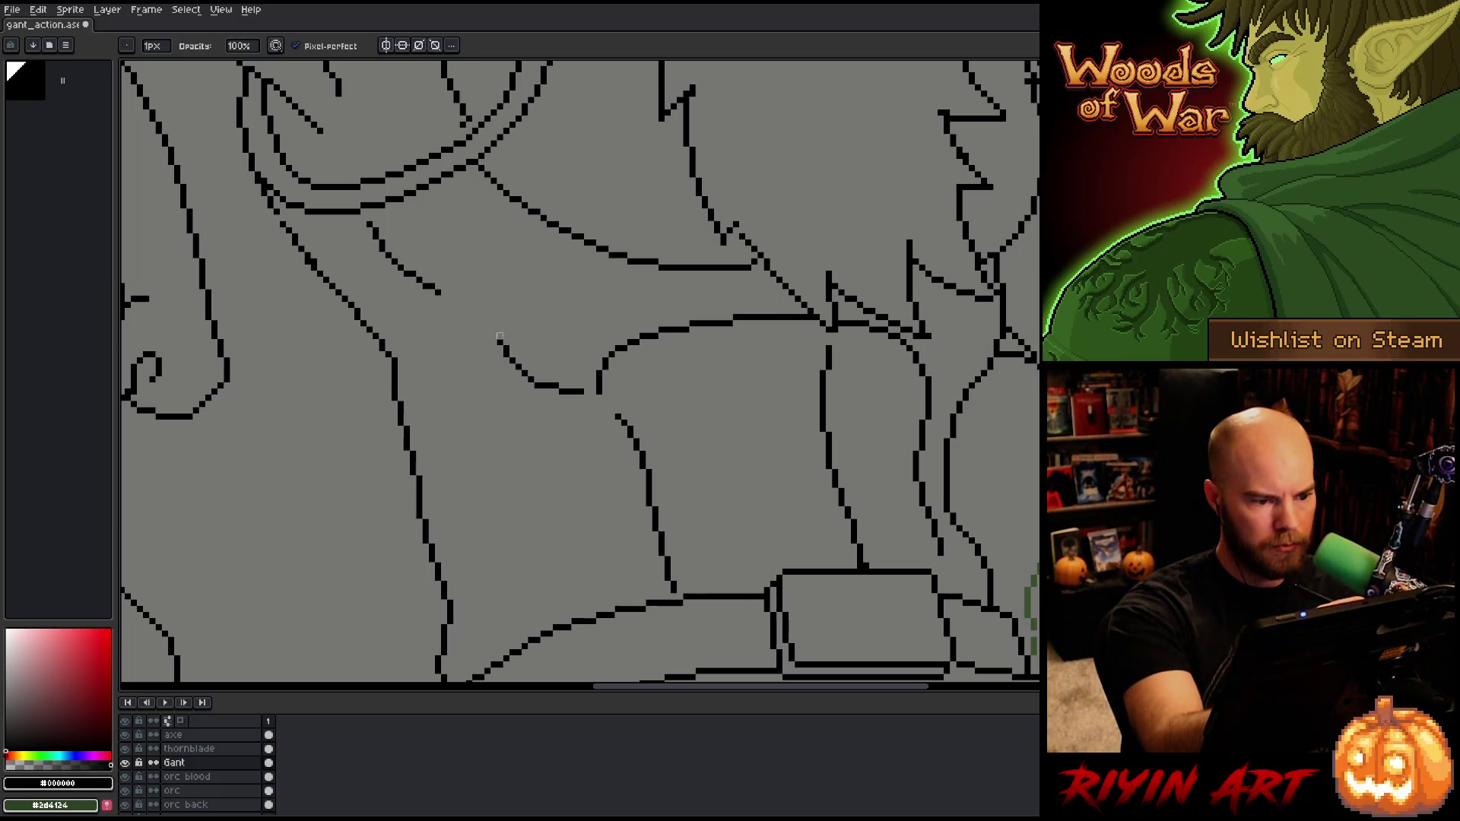
key(b)
Step: Extend the short torso line further to the right
drag(597, 499, 632, 540)
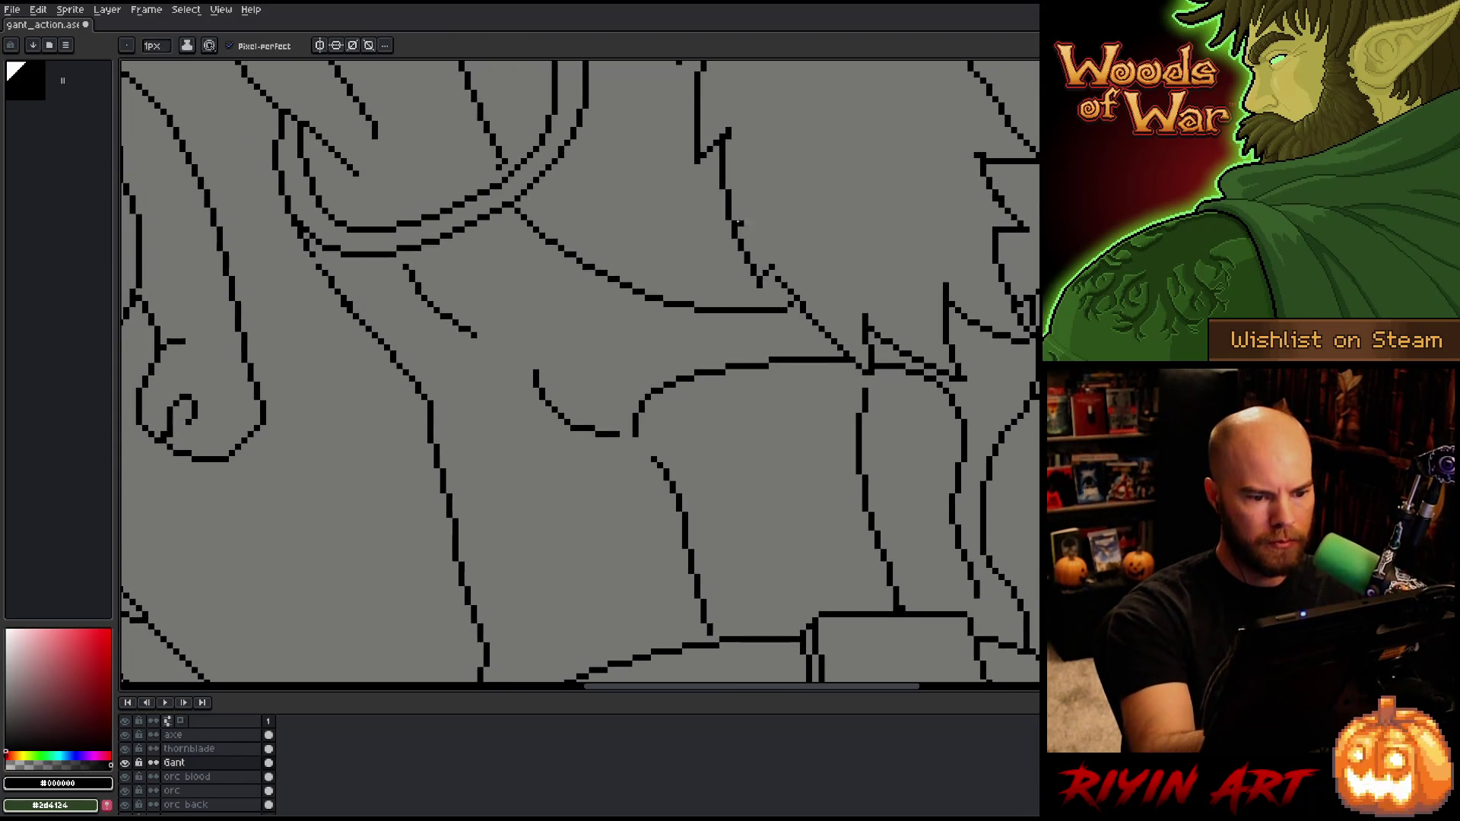
drag(476, 336, 495, 334)
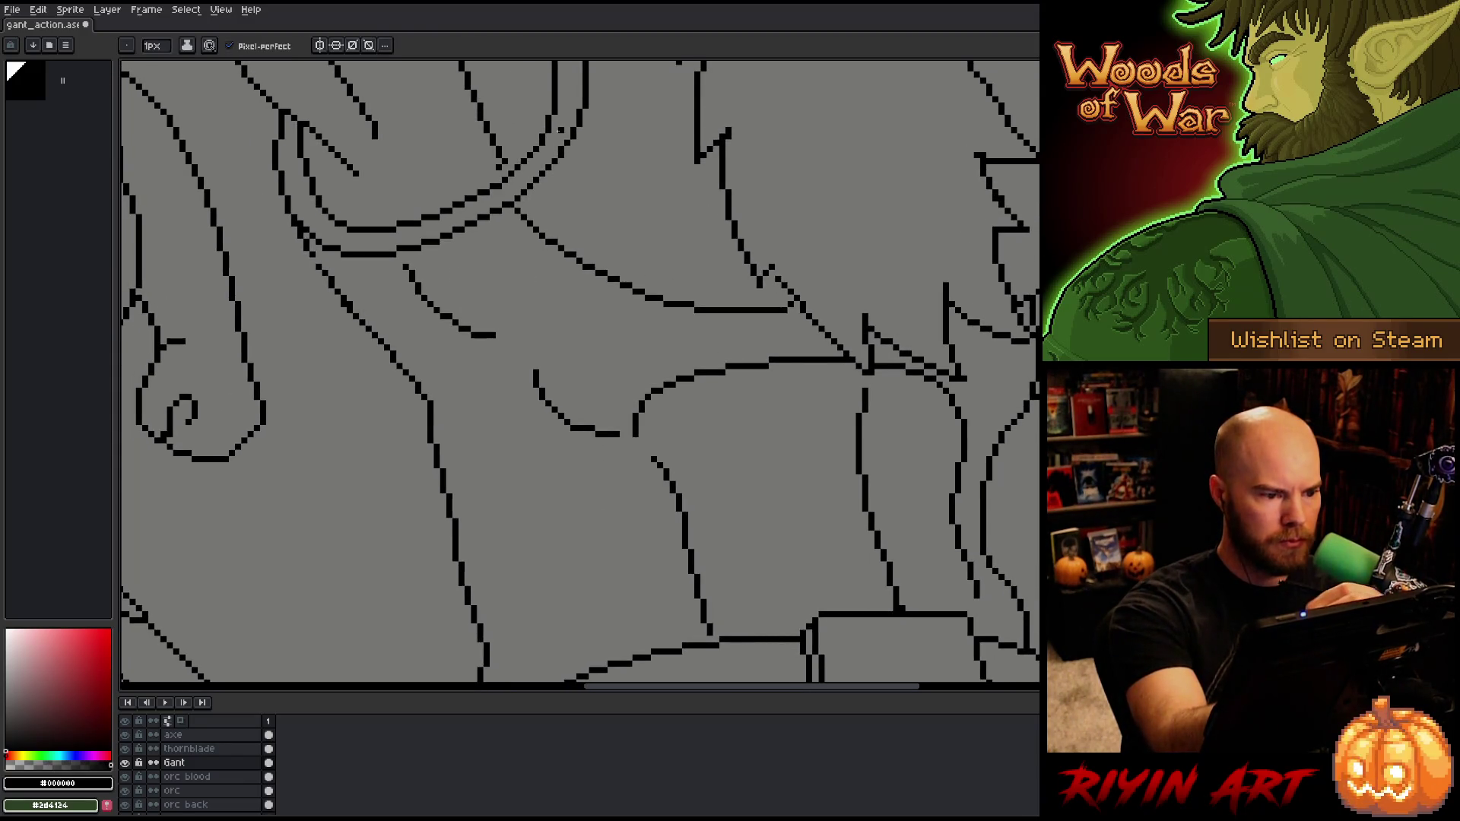
drag(768, 450, 879, 560)
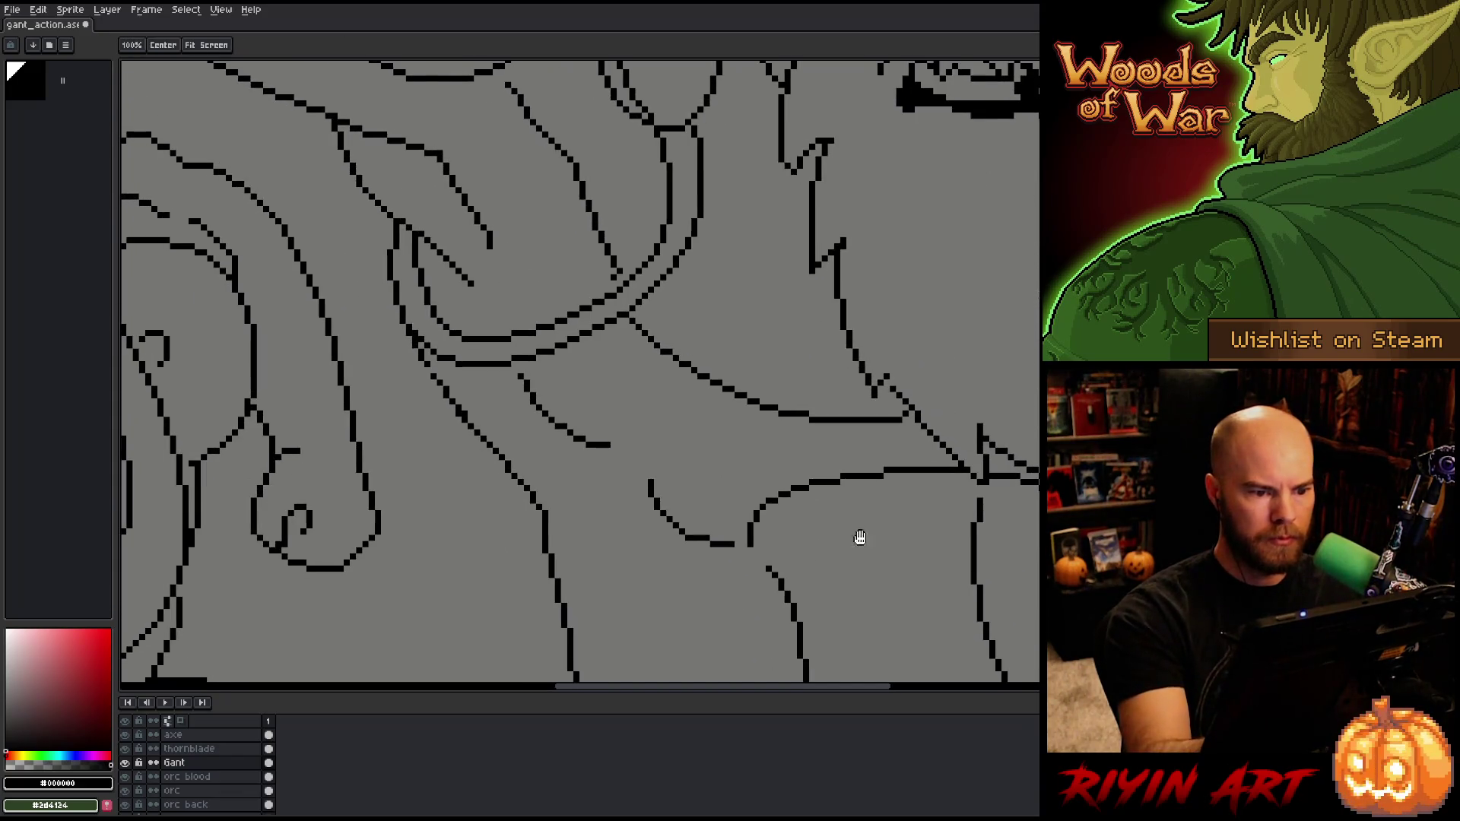
Step: Erase the unwanted short line segment on the Gant layer
key(e)
drag(630, 318, 652, 339)
key(b)
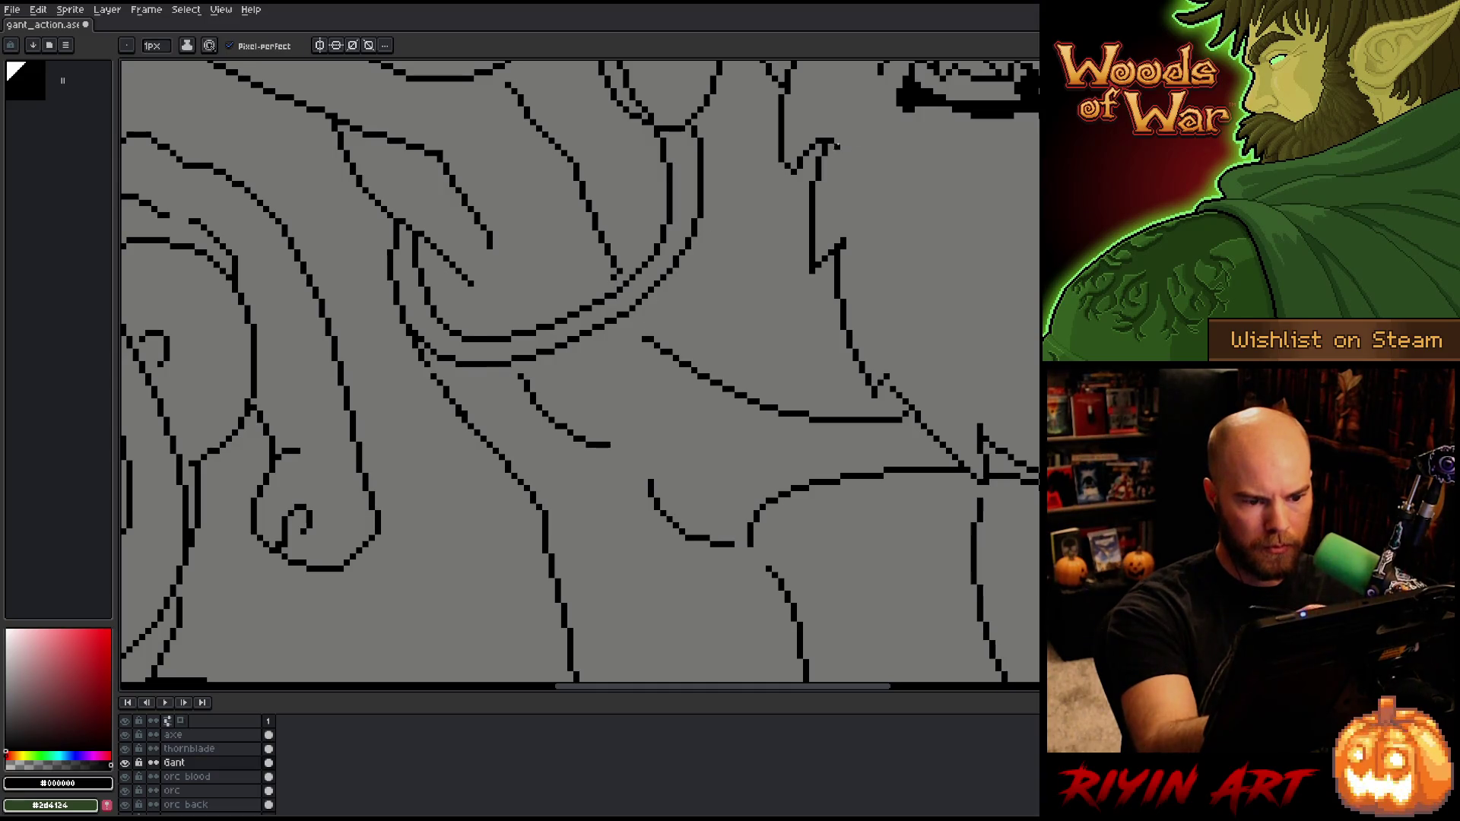
drag(888, 481, 840, 577)
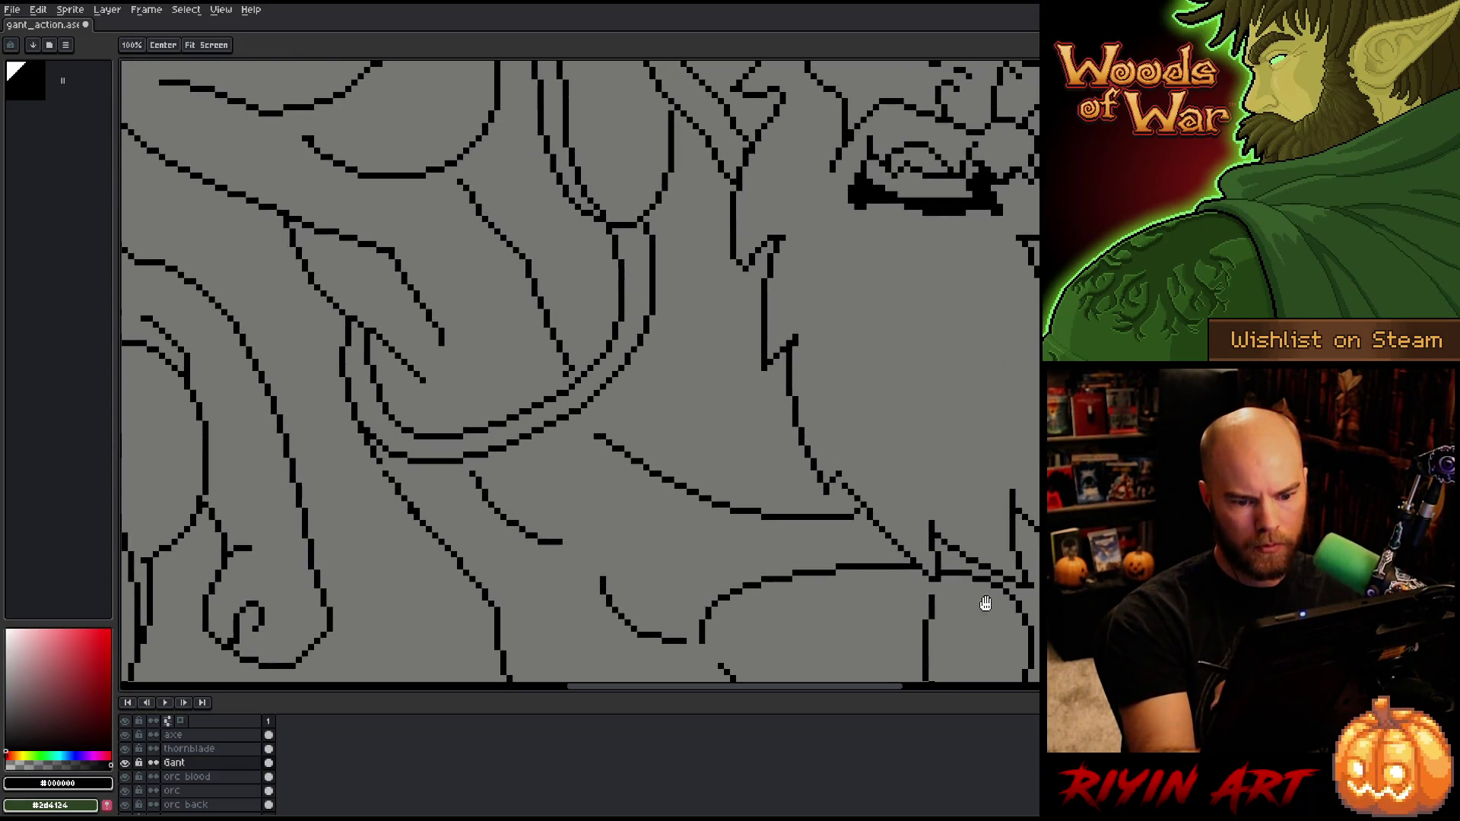
key(b)
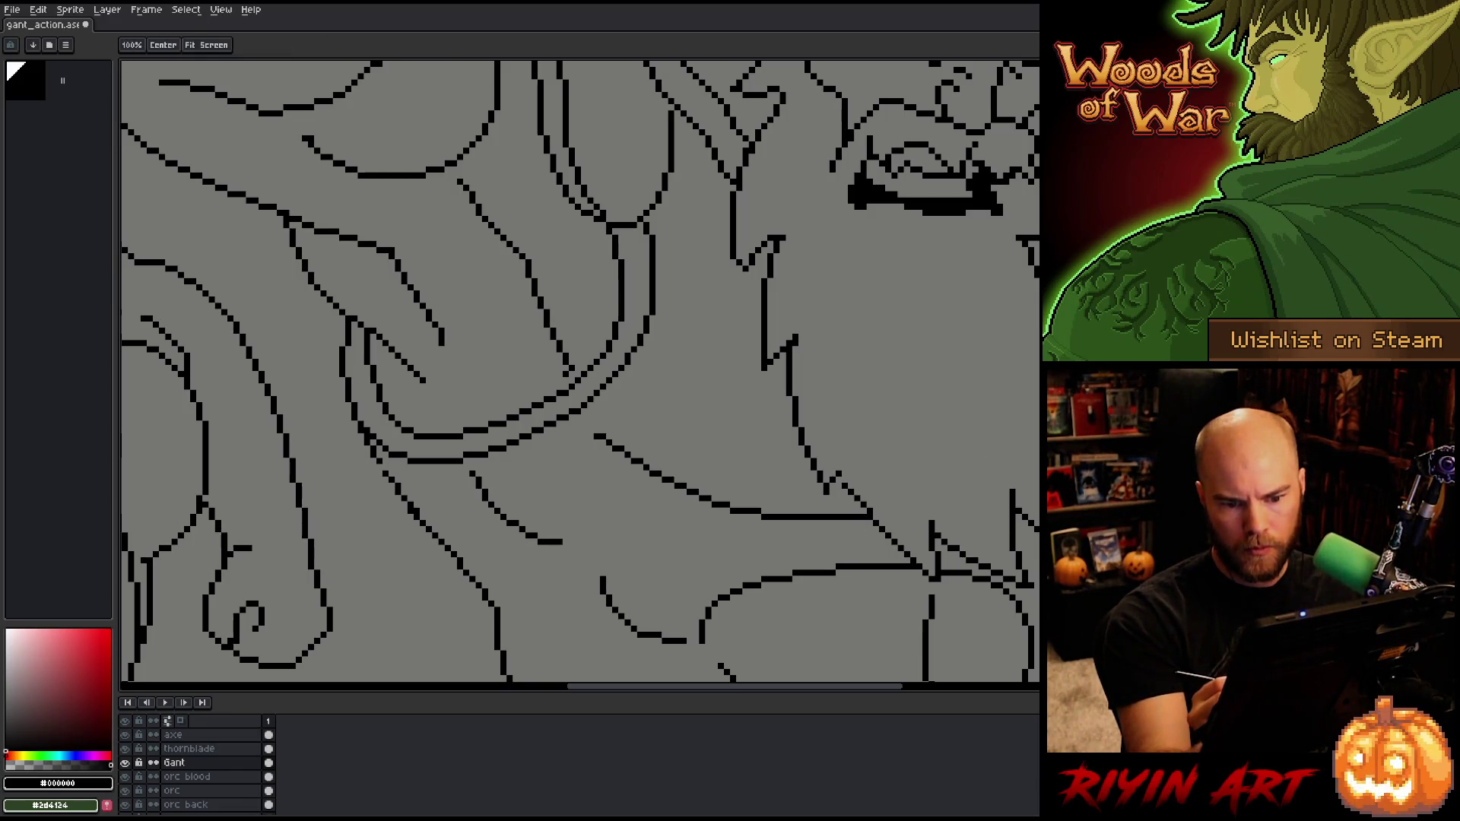
drag(1168, 512, 925, 580)
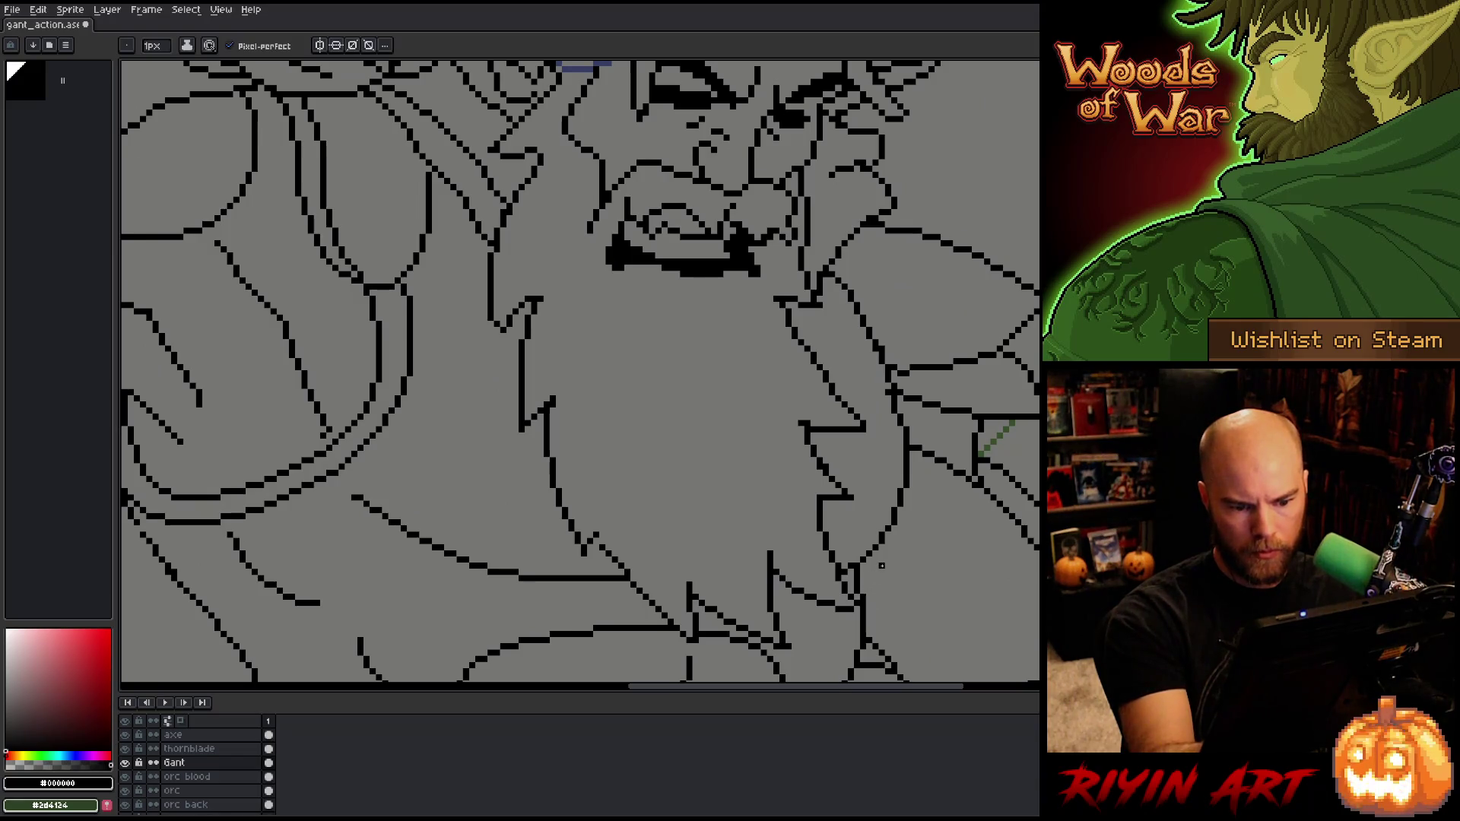
Step: Save the drawing with Ctrl+S
key(e)
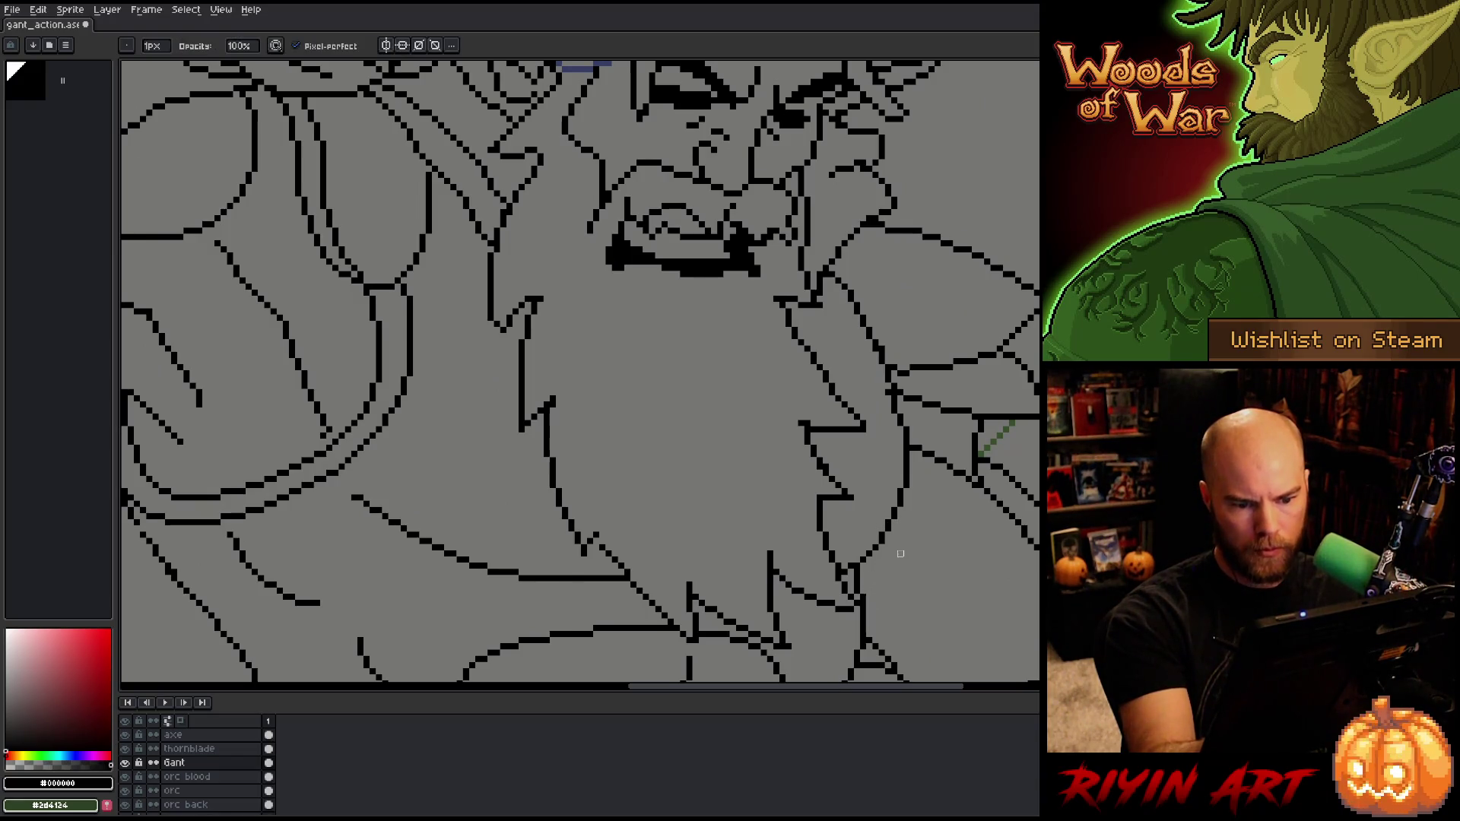
key(b)
key(e)
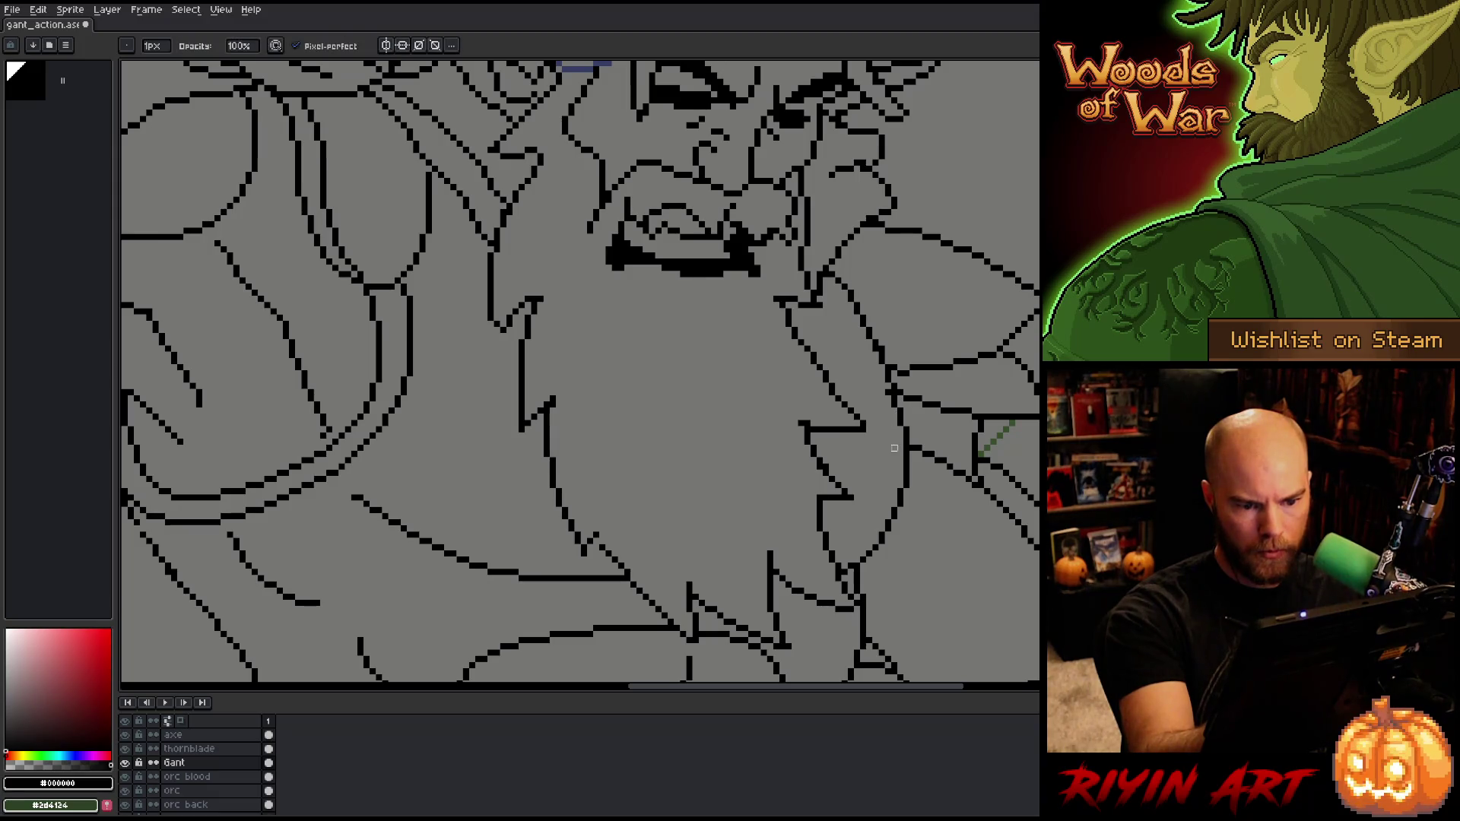
key(b)
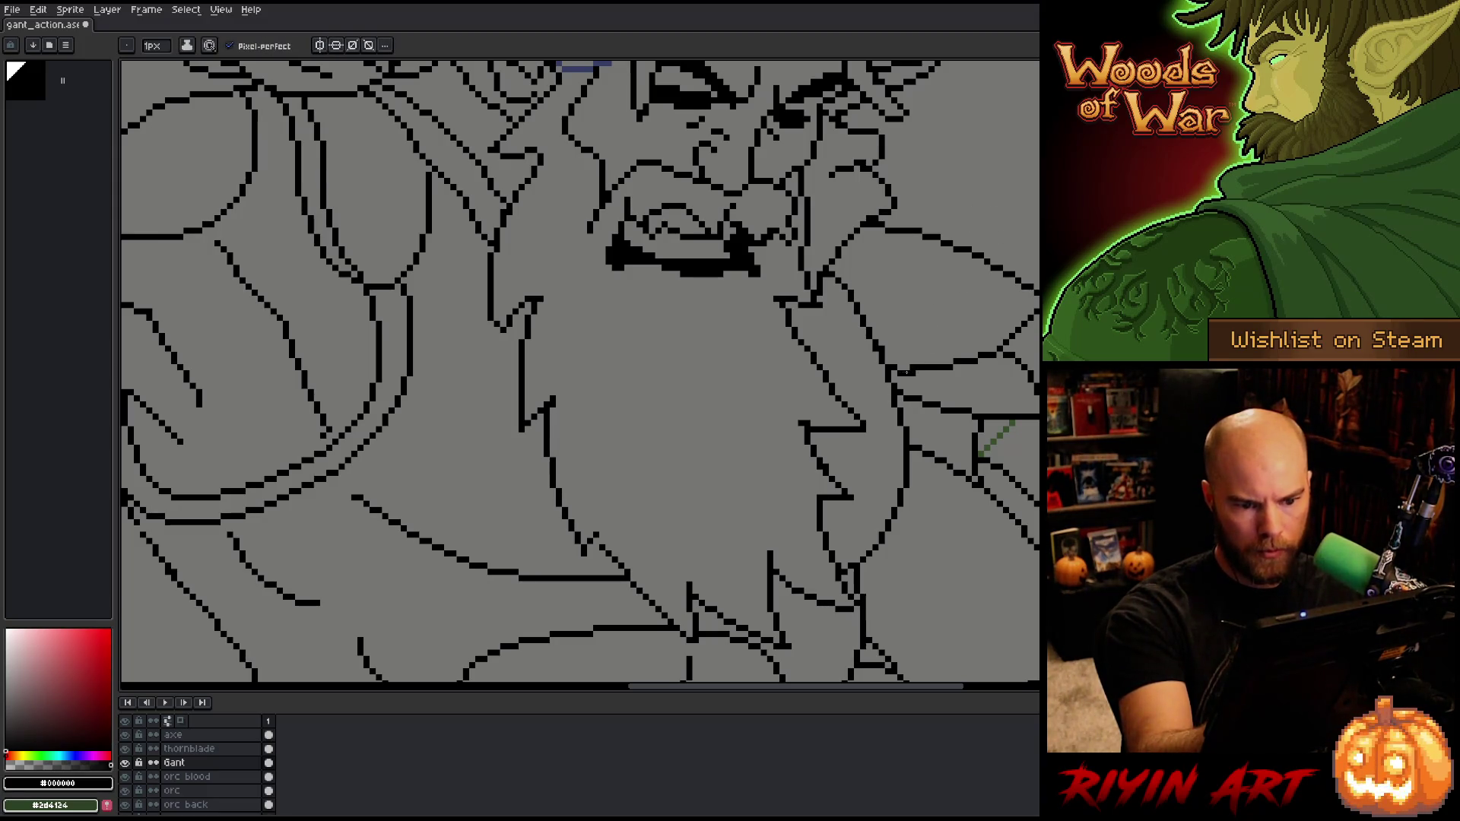
key(e)
key(b)
key(e)
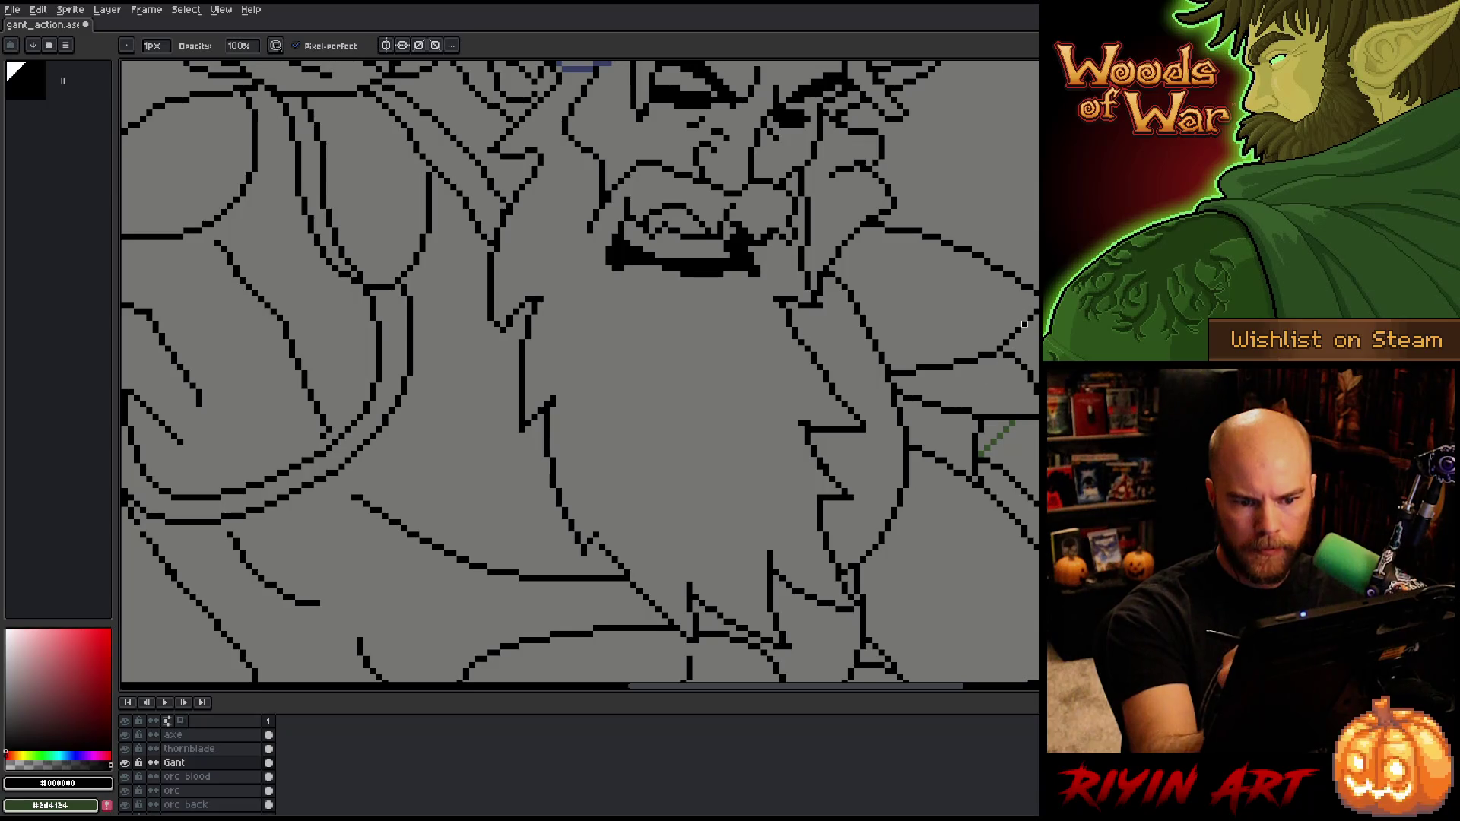
key(b)
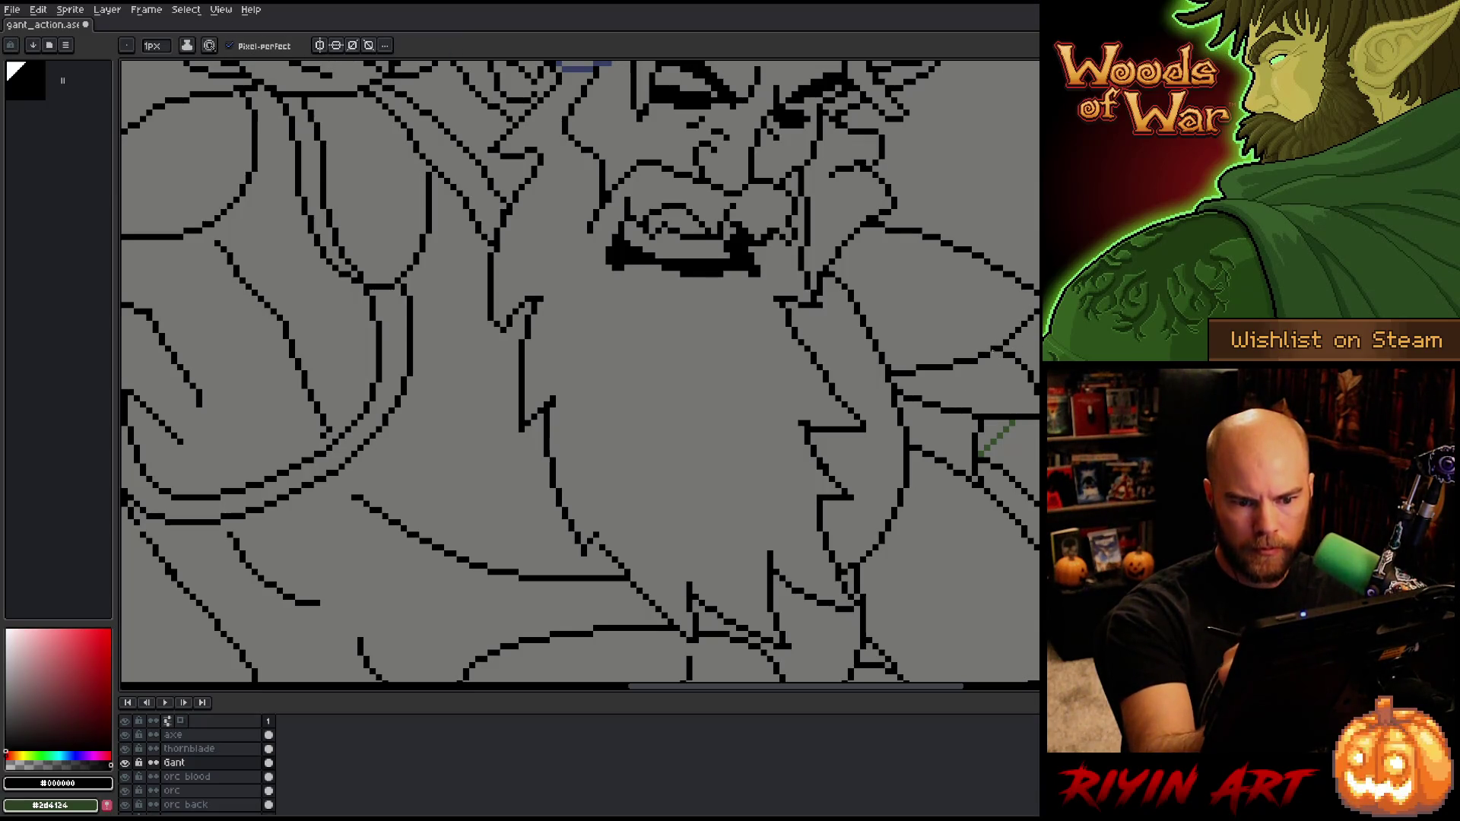
key(ctrl+s)
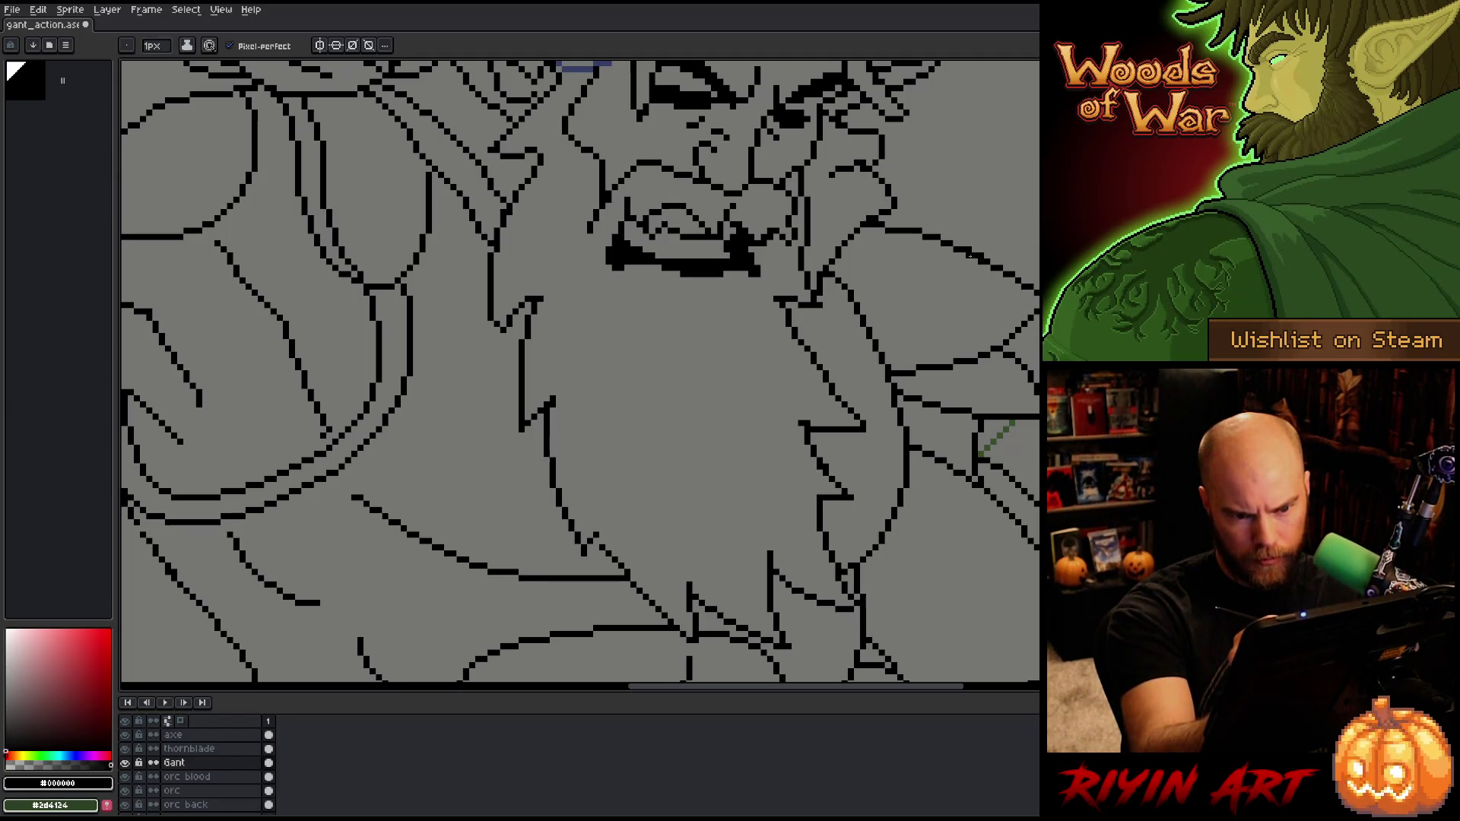
Step: Add a few pixels to the beard's right outline
click(979, 251)
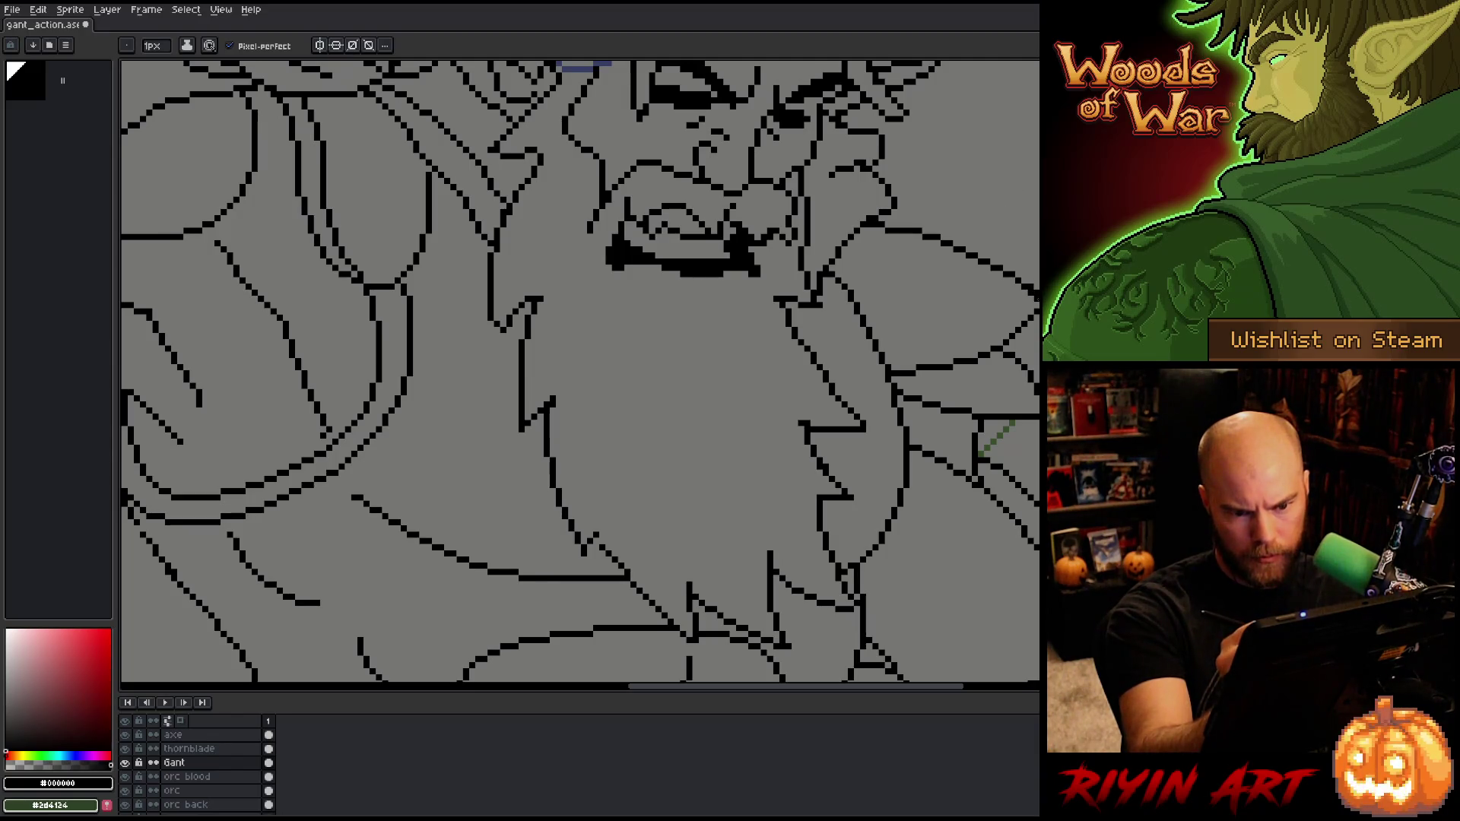
key(e)
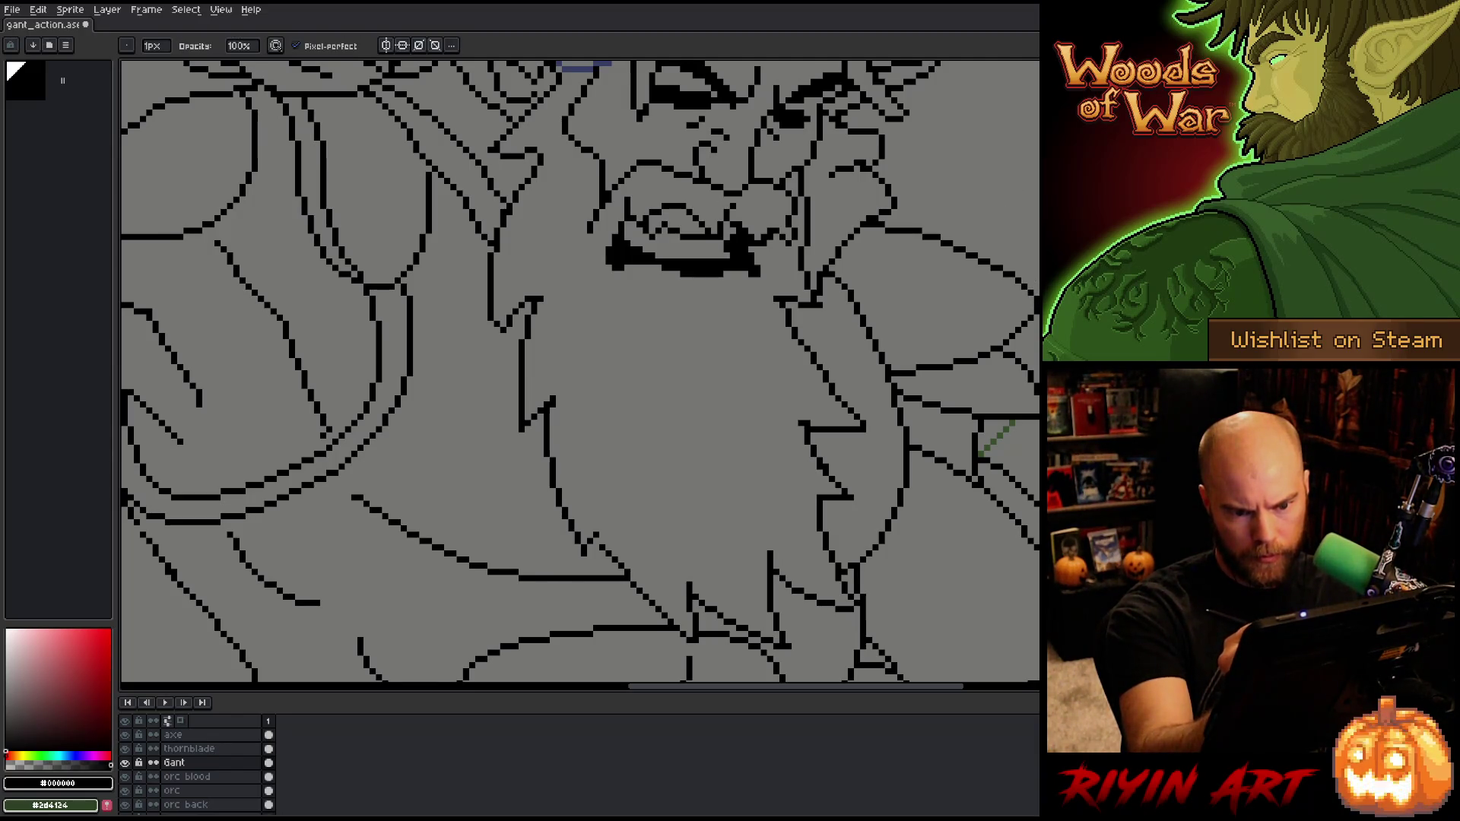
key(b)
key(e)
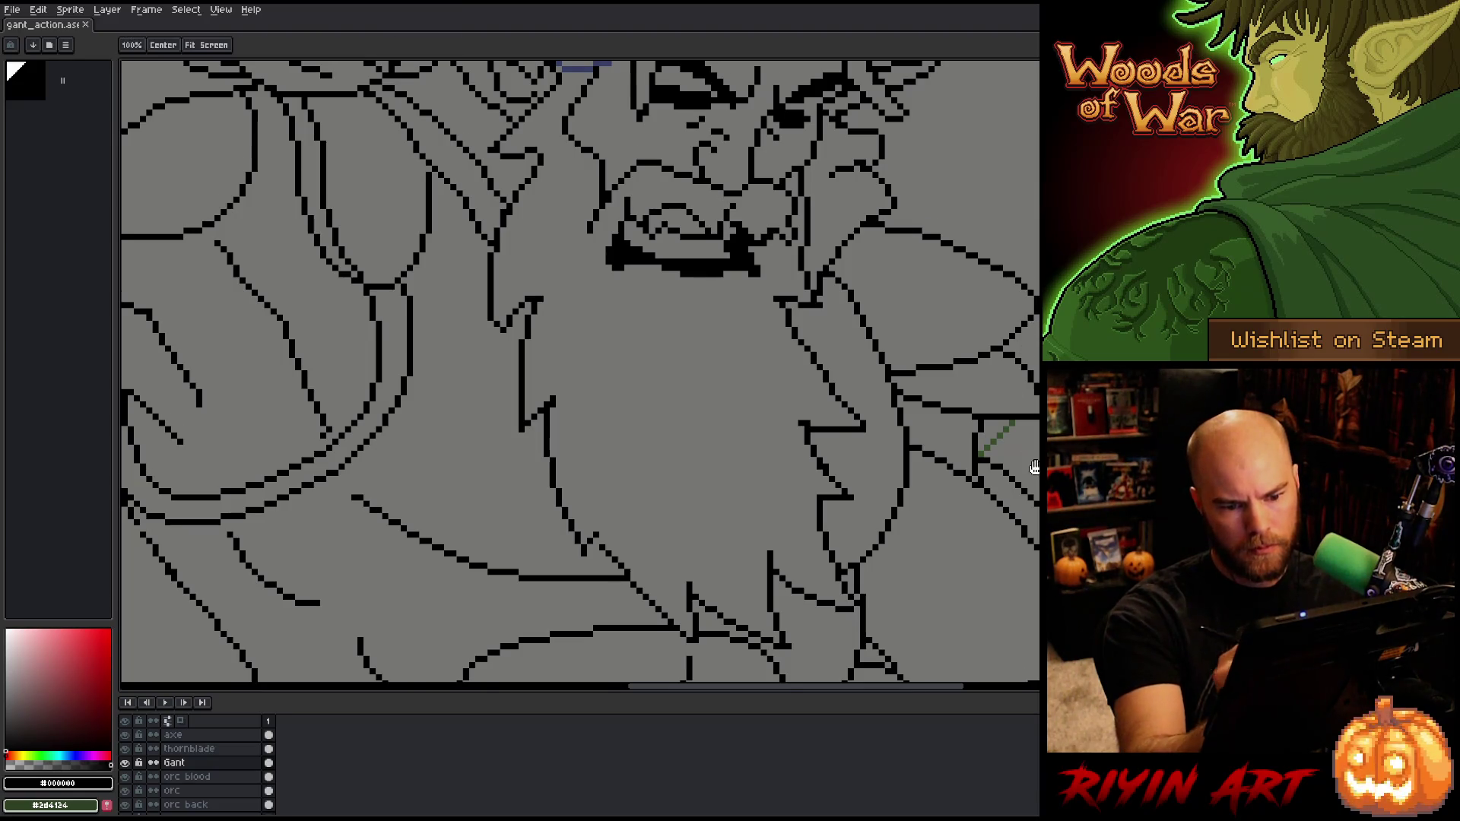
Step: Add pixels to the Gant line art and fill a small gap in the right-hand line
drag(1038, 428, 998, 253)
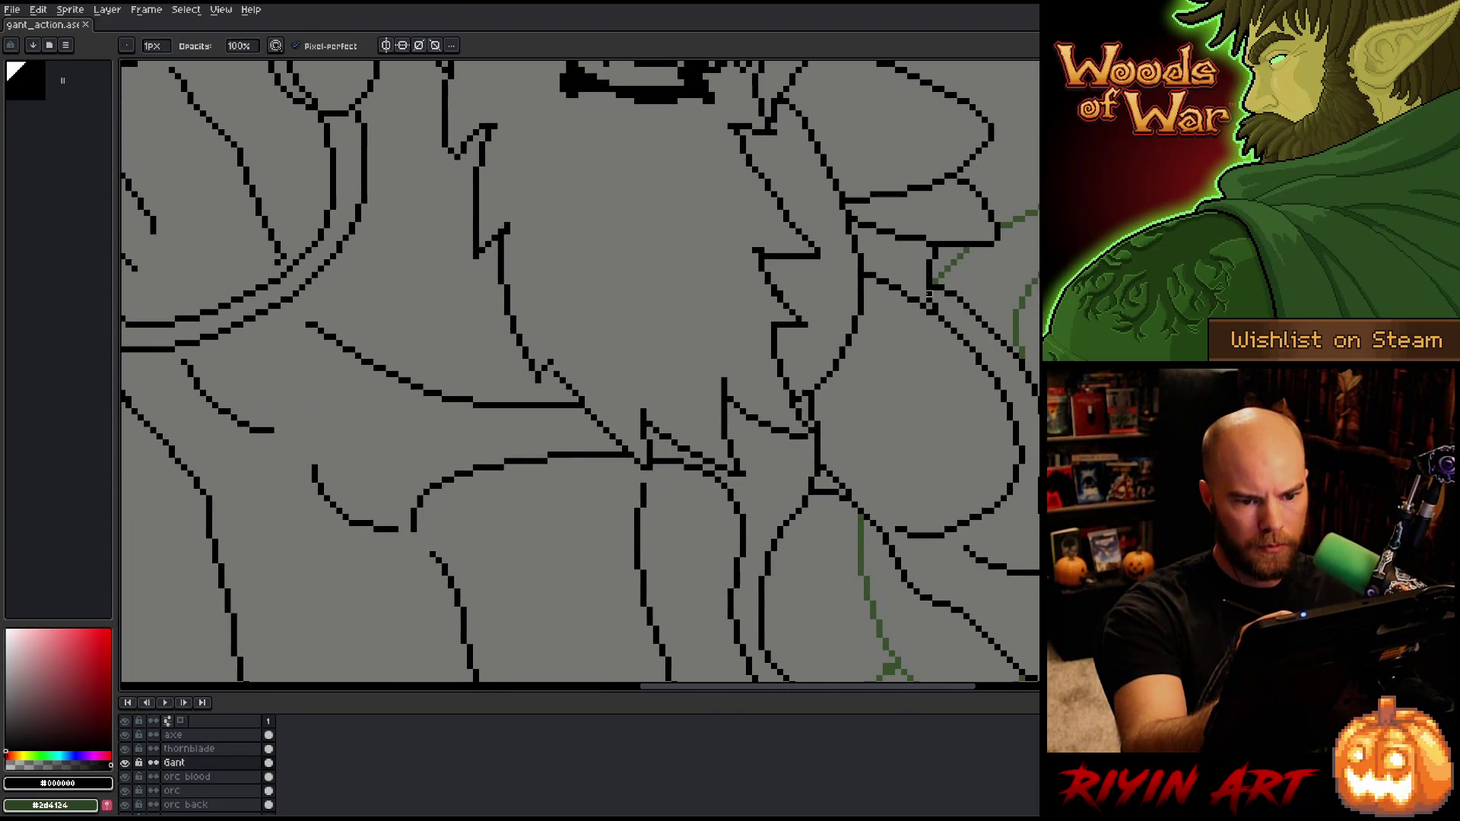
click(934, 306)
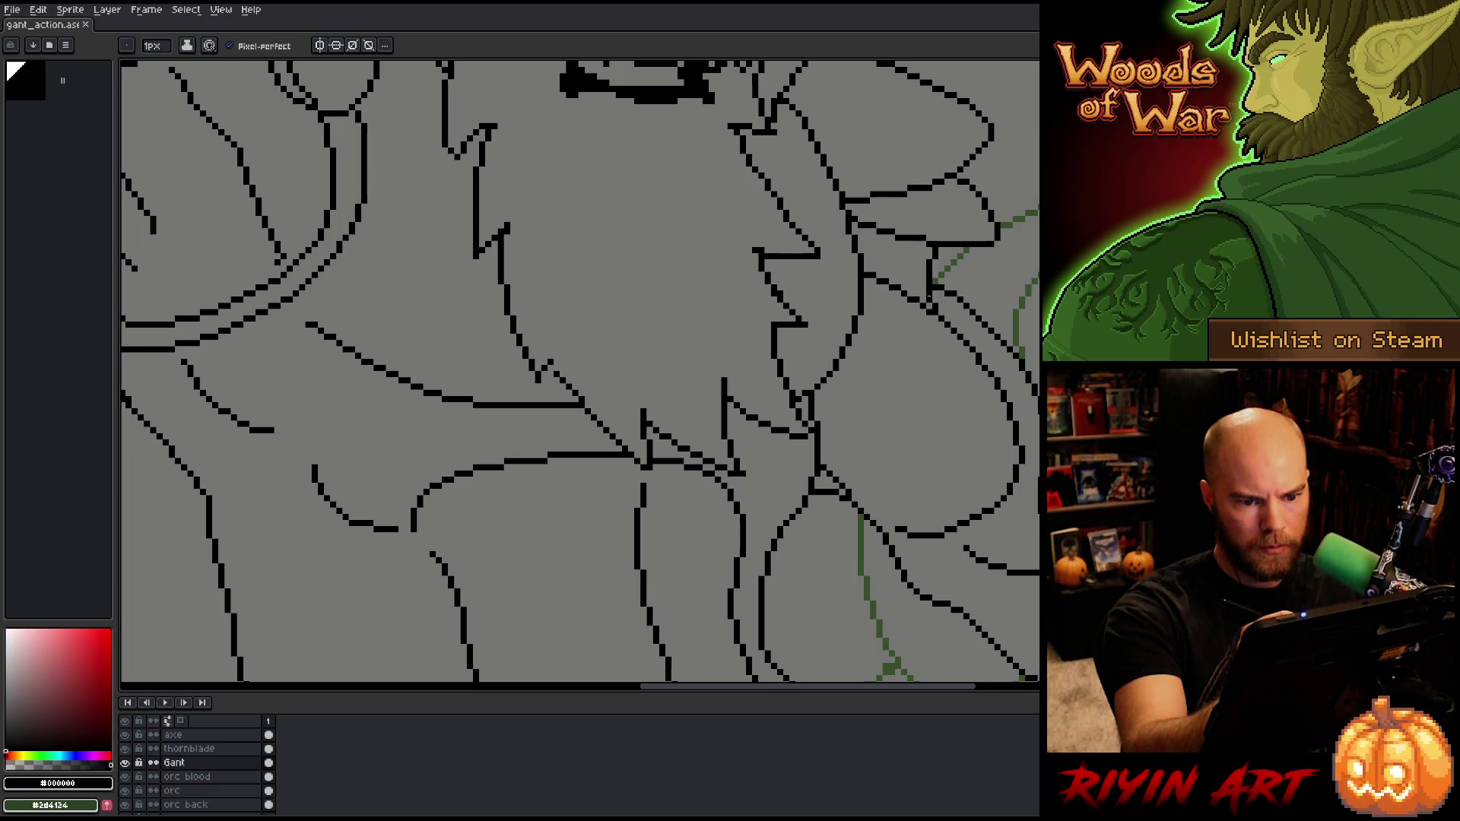
key(e)
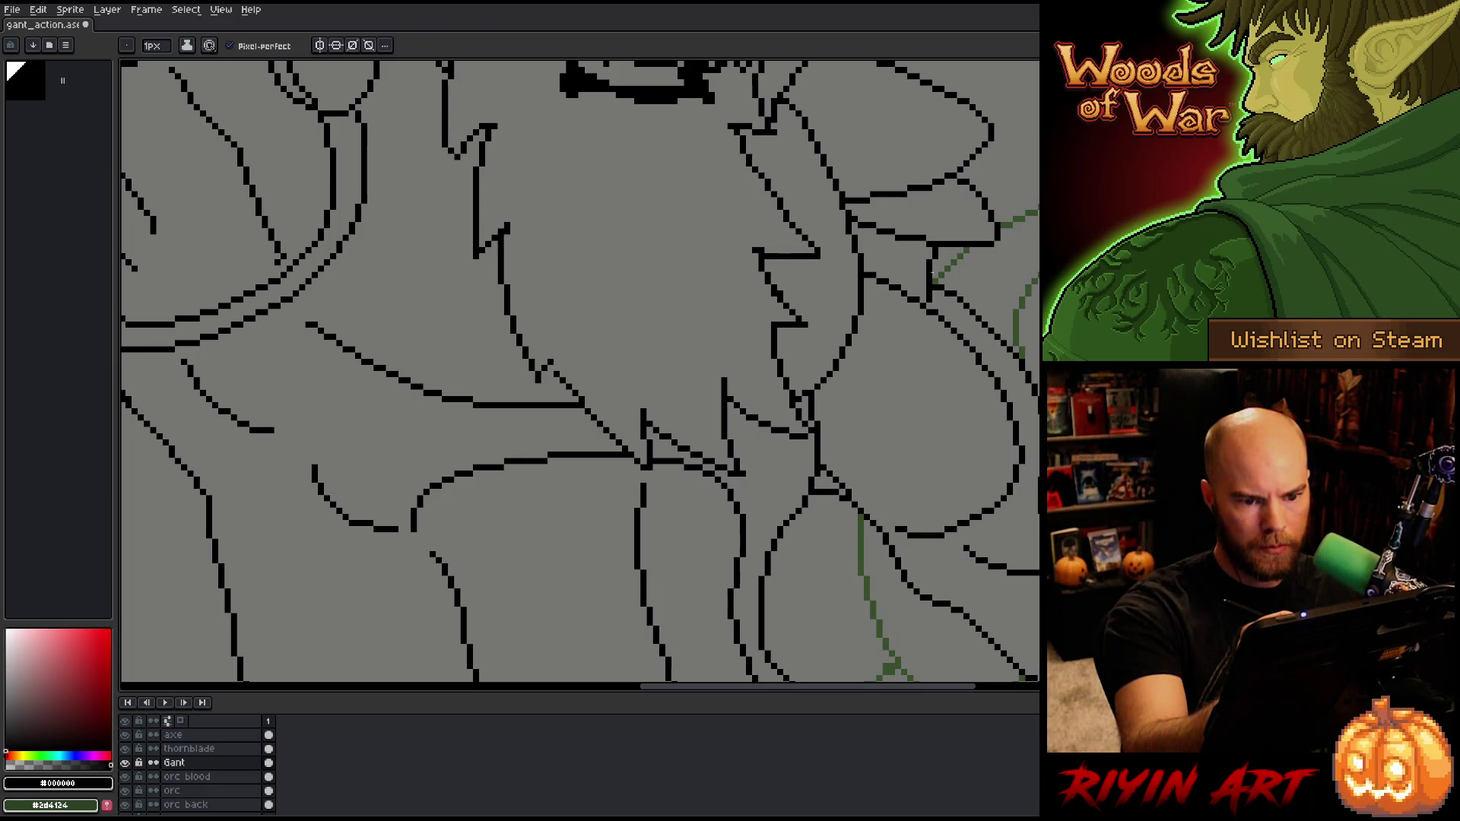
key(b)
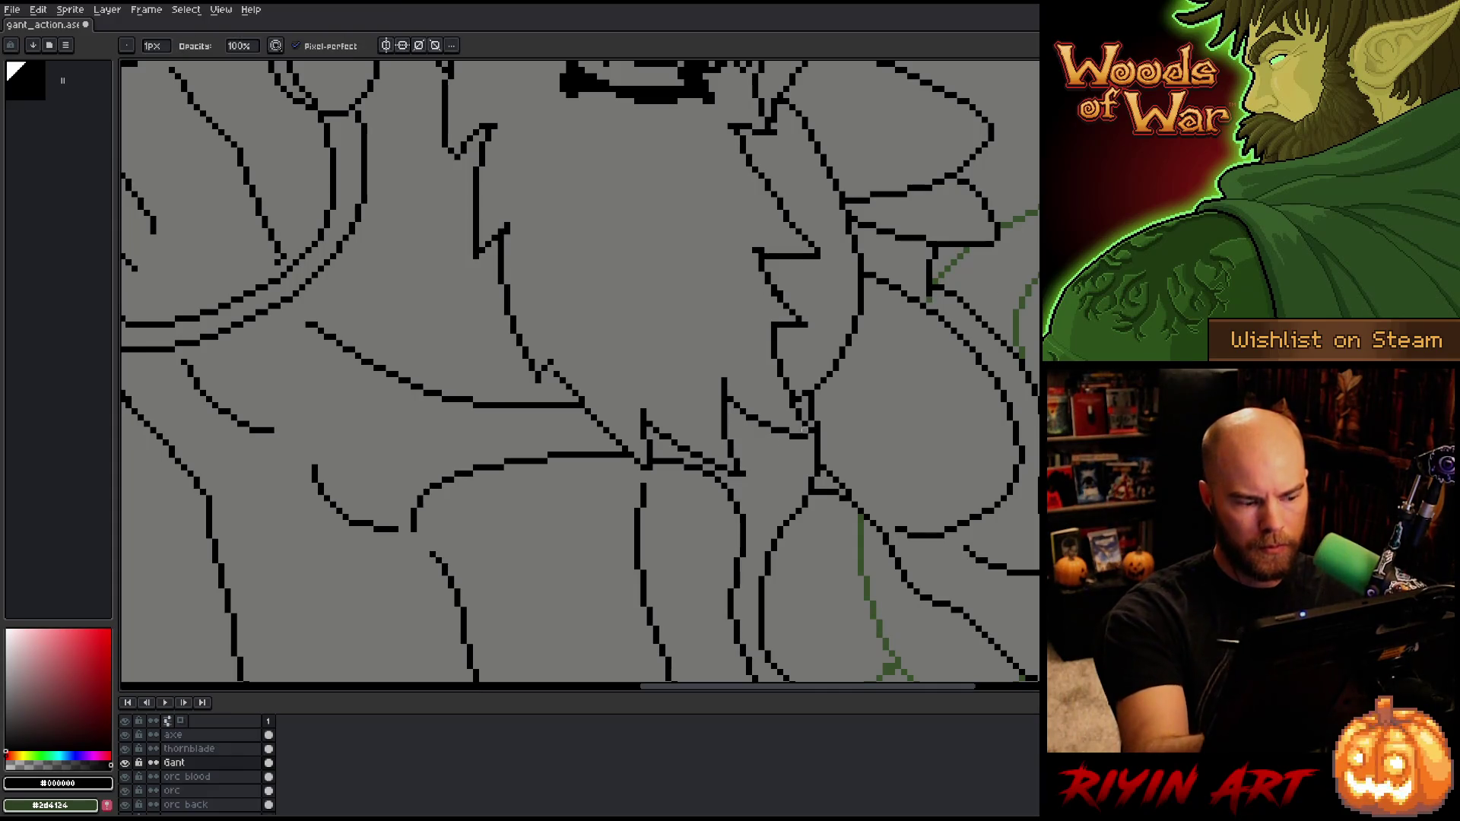
click(220, 791)
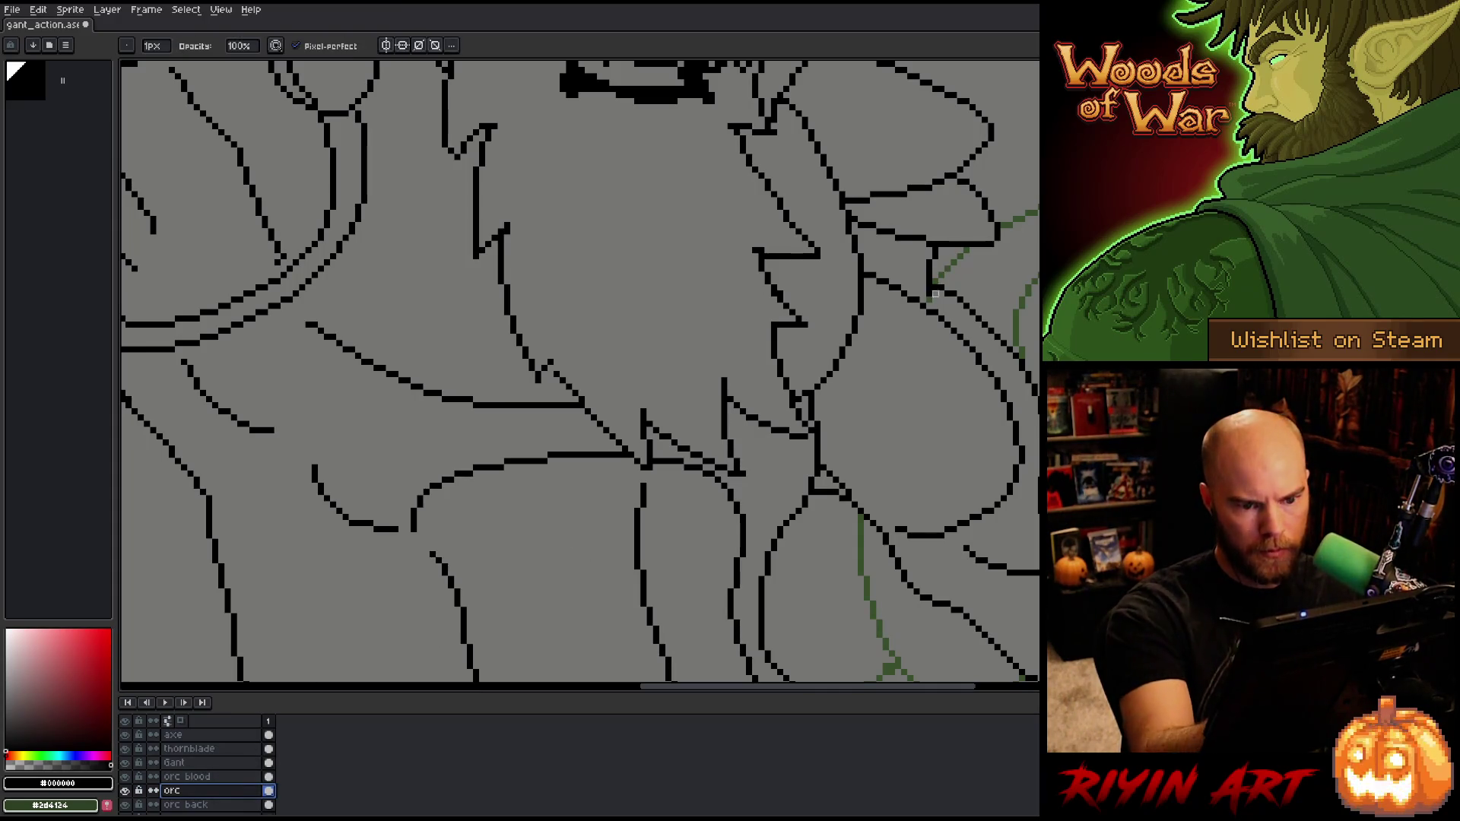
click(194, 763)
key(v)
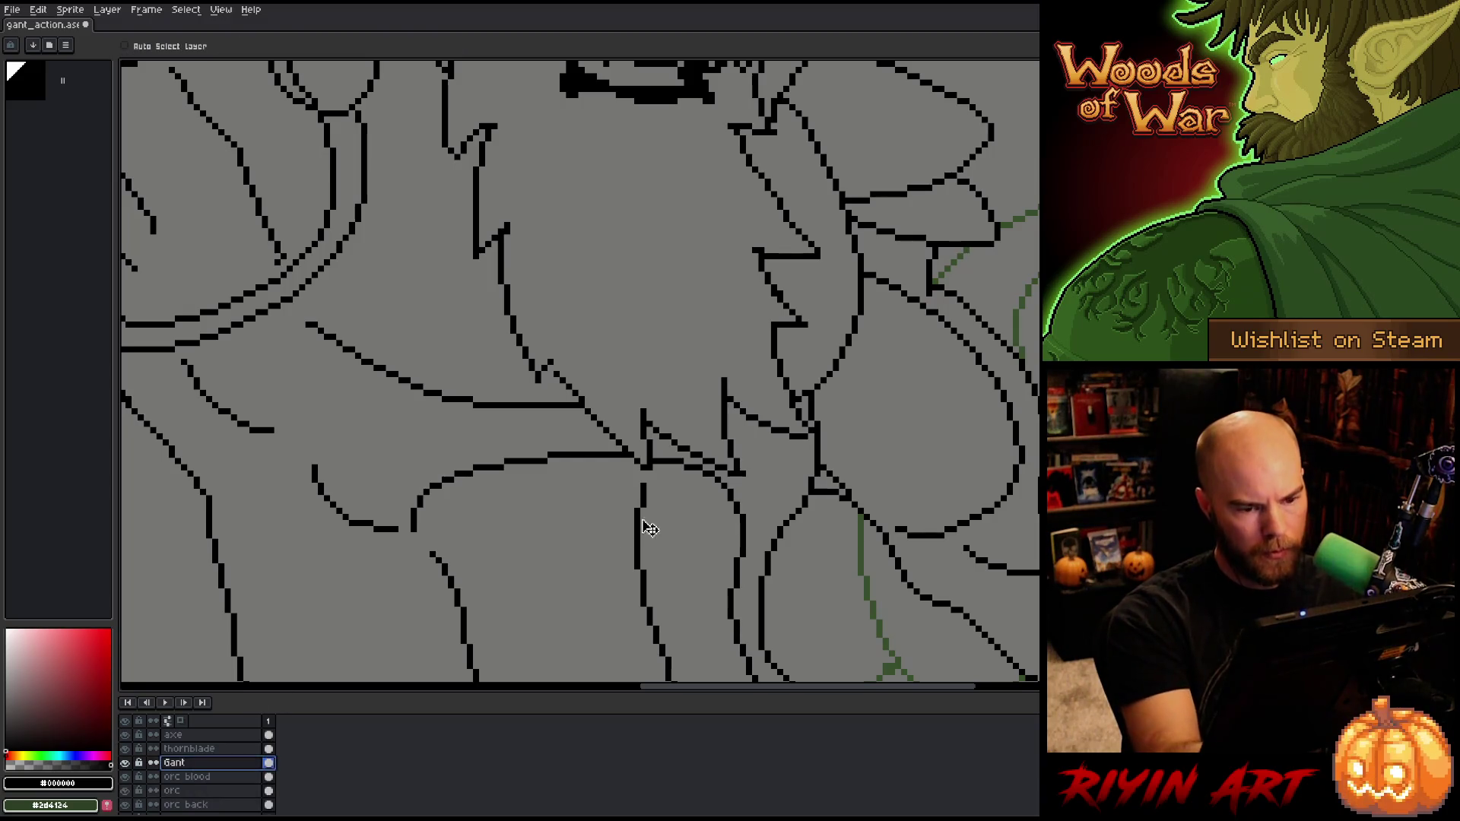
key(b)
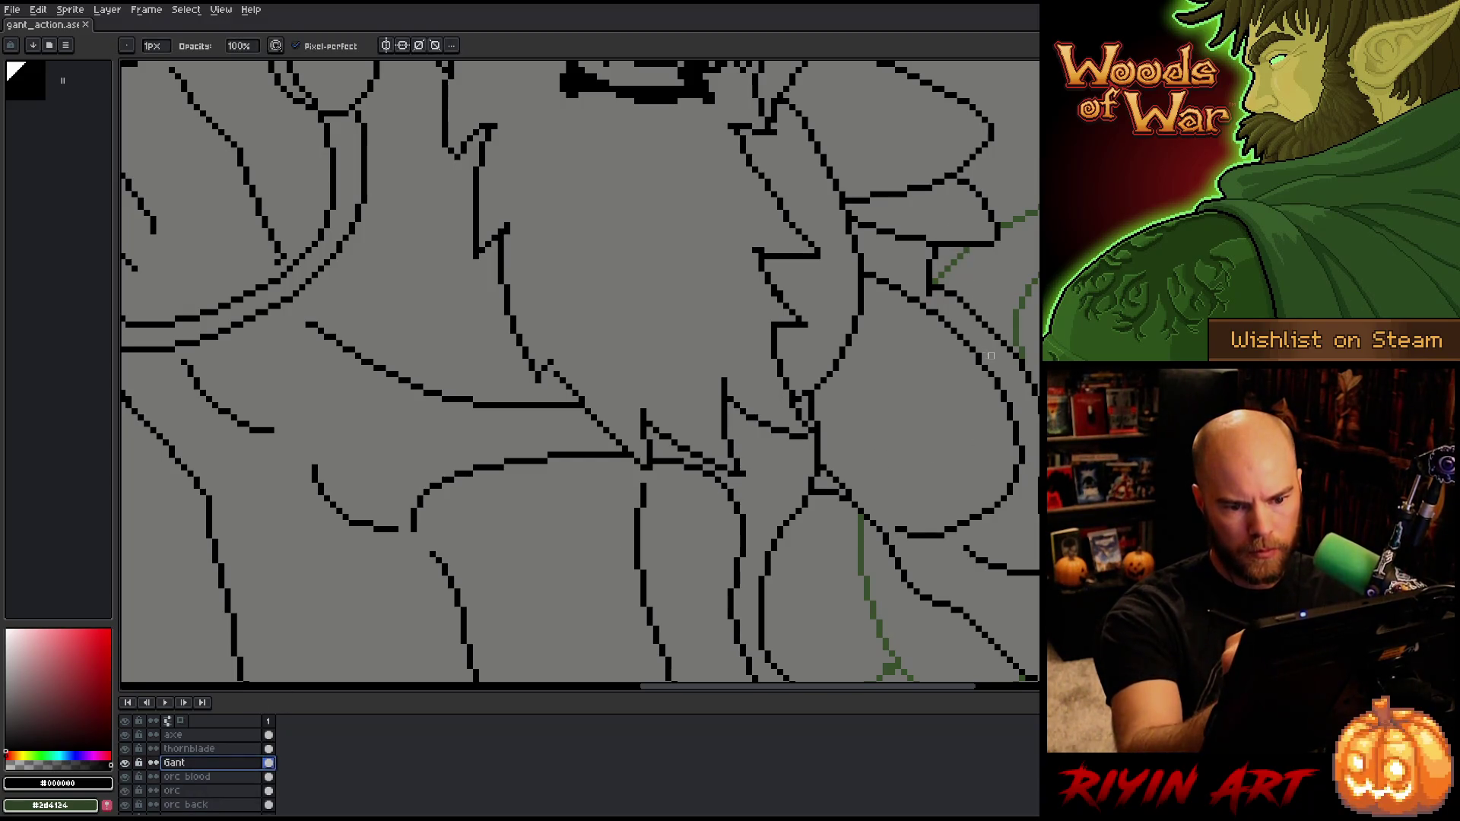
click(988, 366)
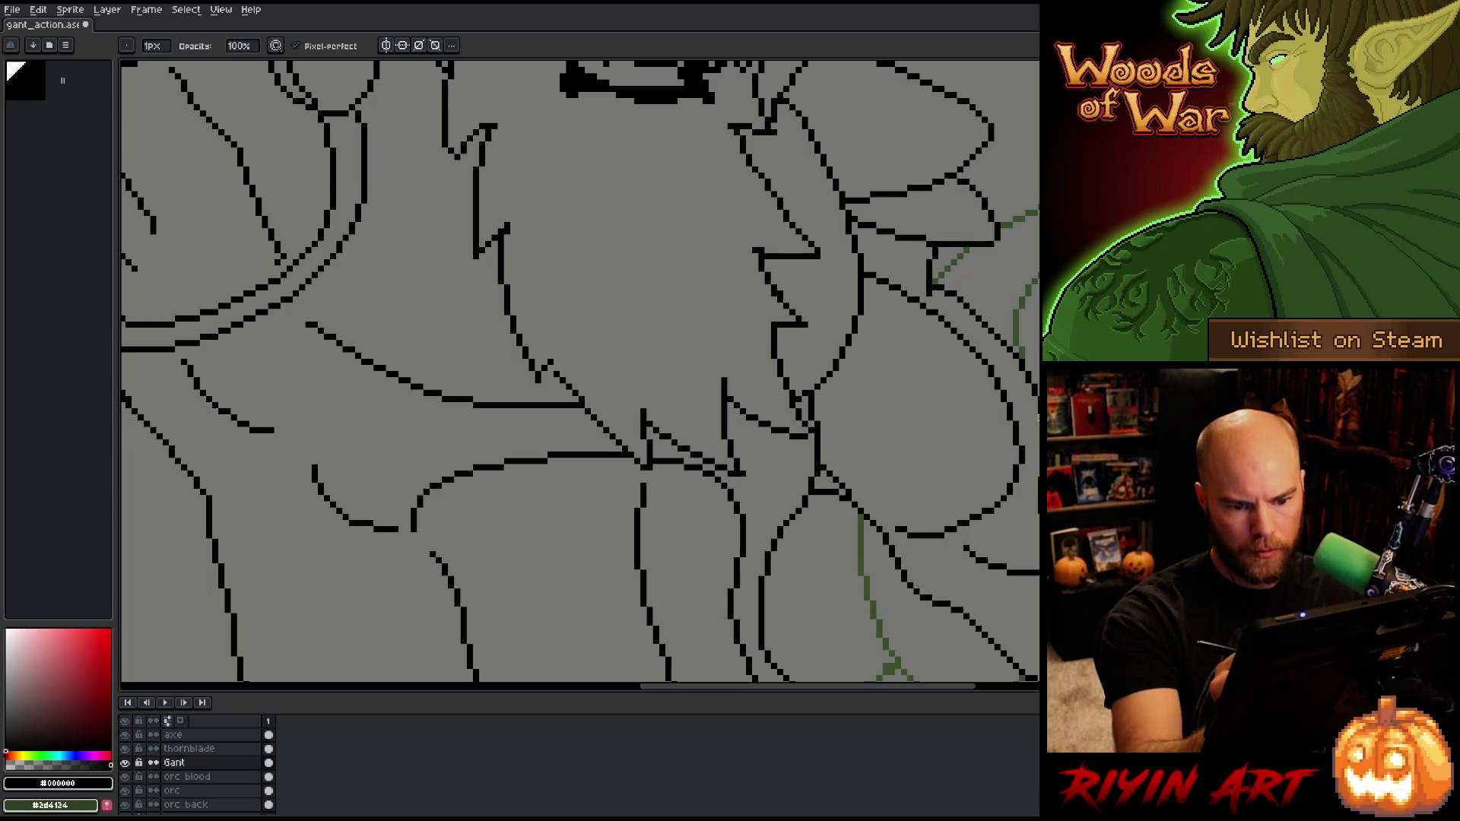
key(e)
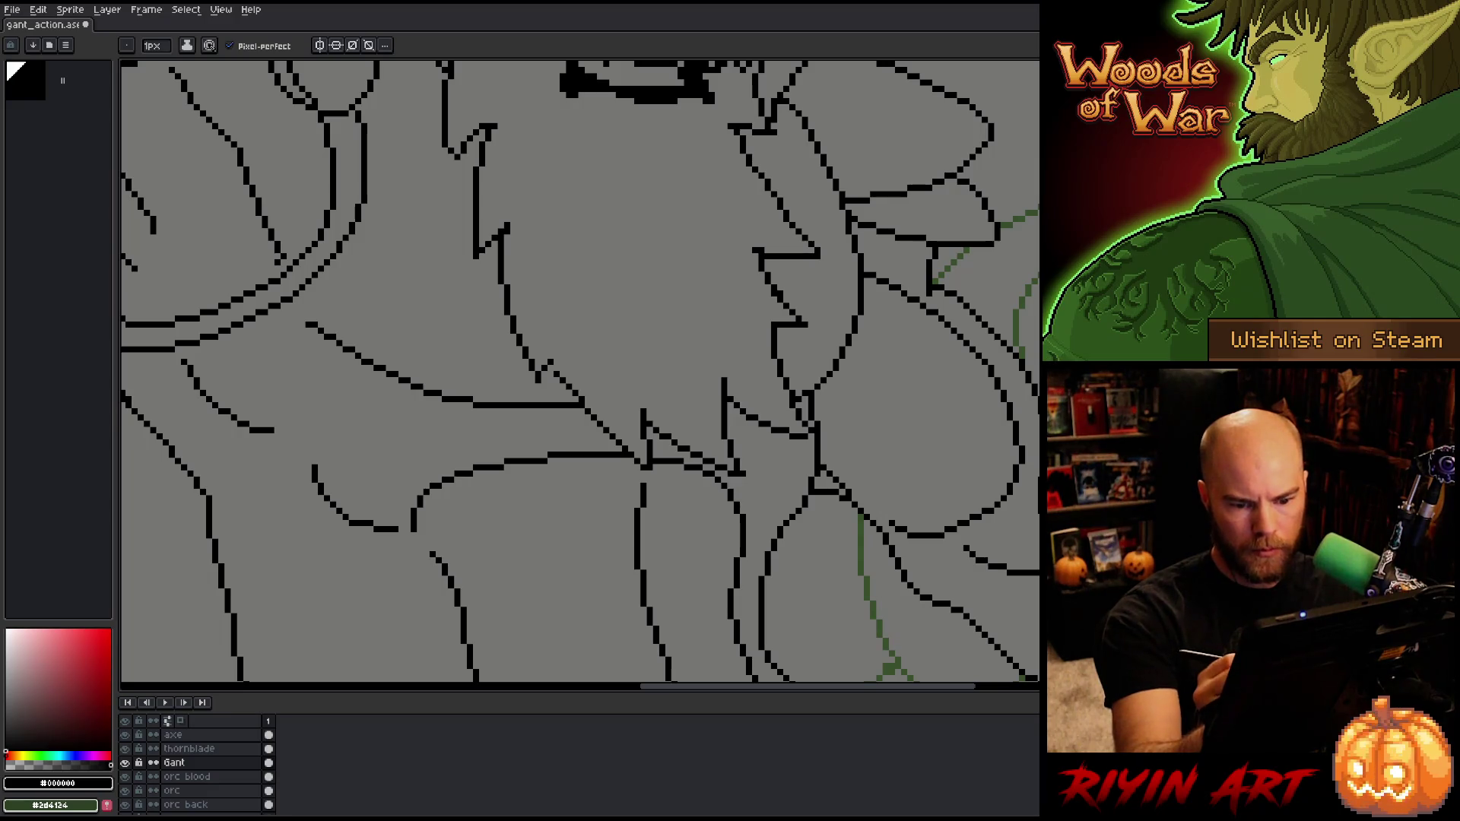
key(b)
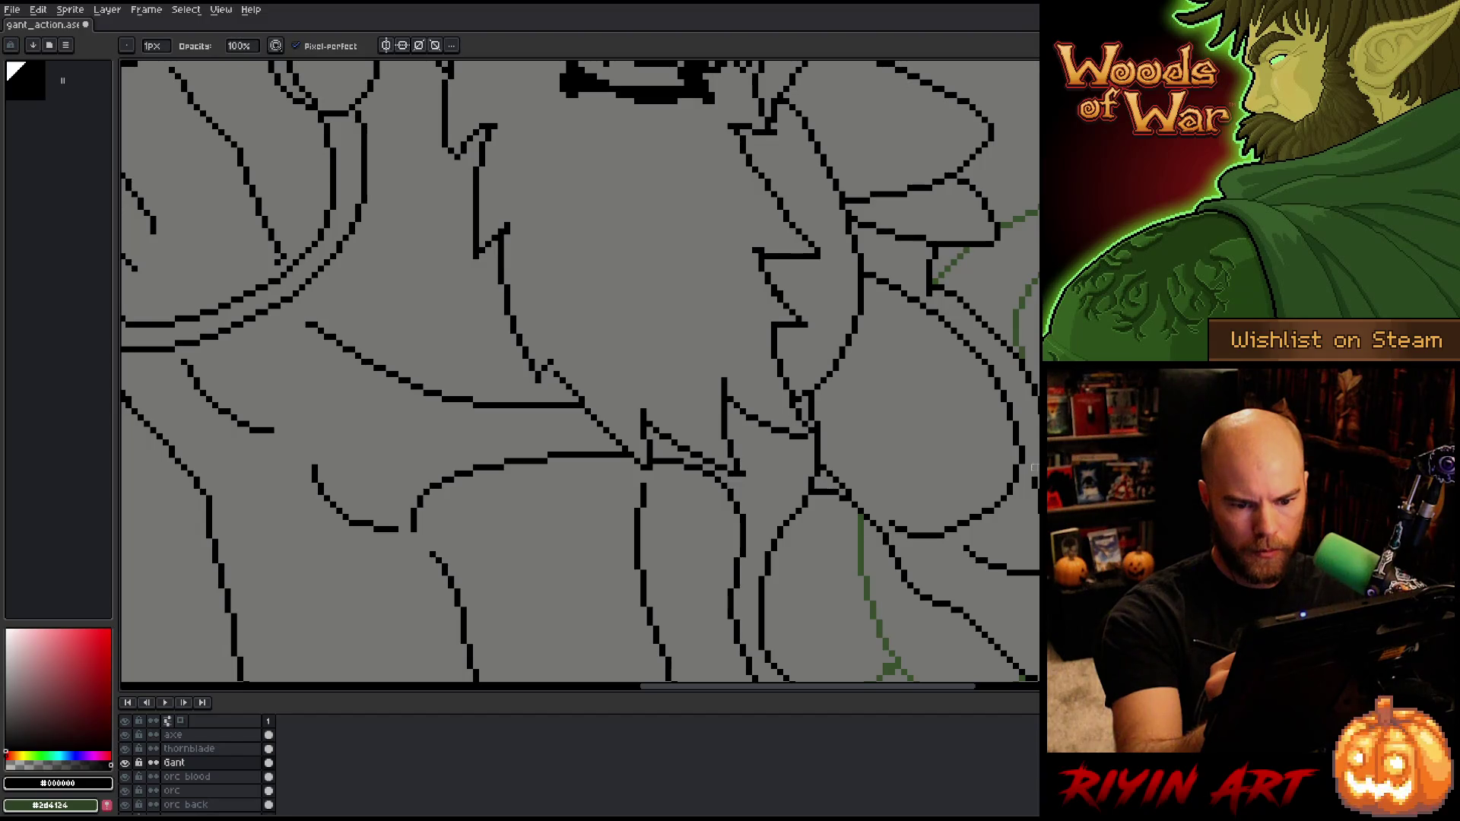
key(e)
Step: Lasso the small right-edge line piece and nudge it down and slightly left
key(q)
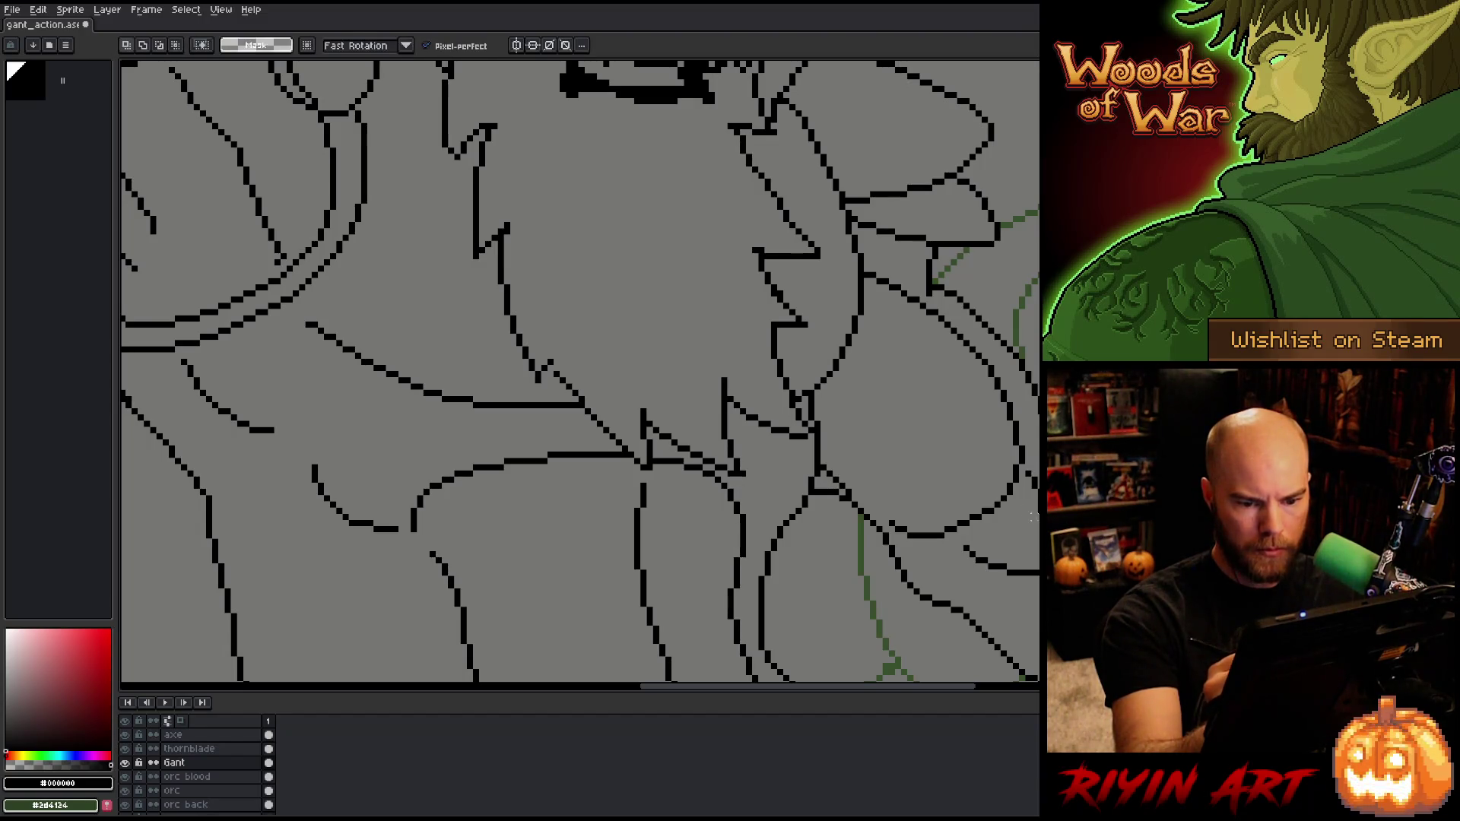
drag(1026, 463, 1023, 538)
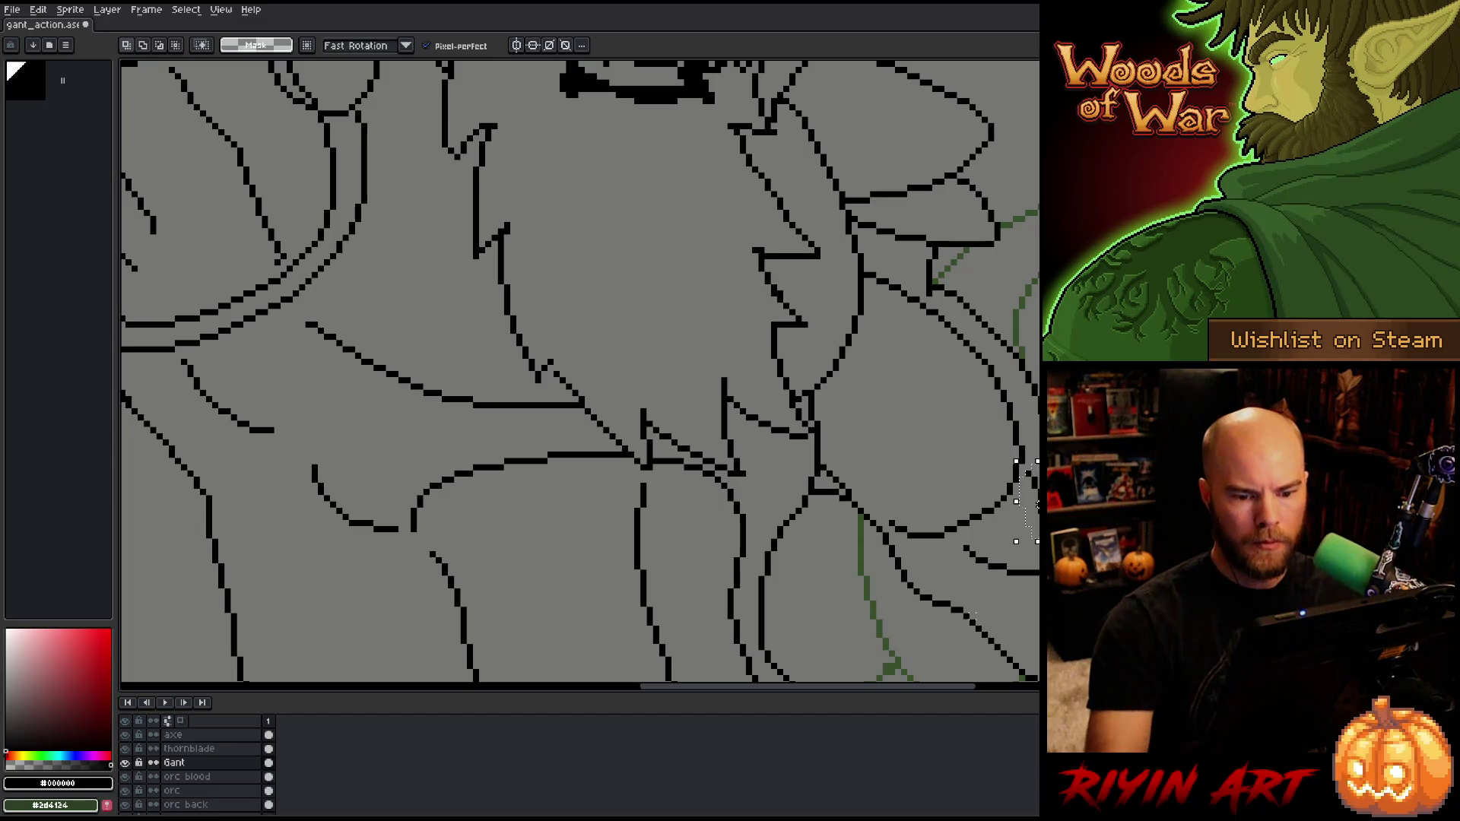
key(Down)
key(Down)
key(Down)
key(Return)
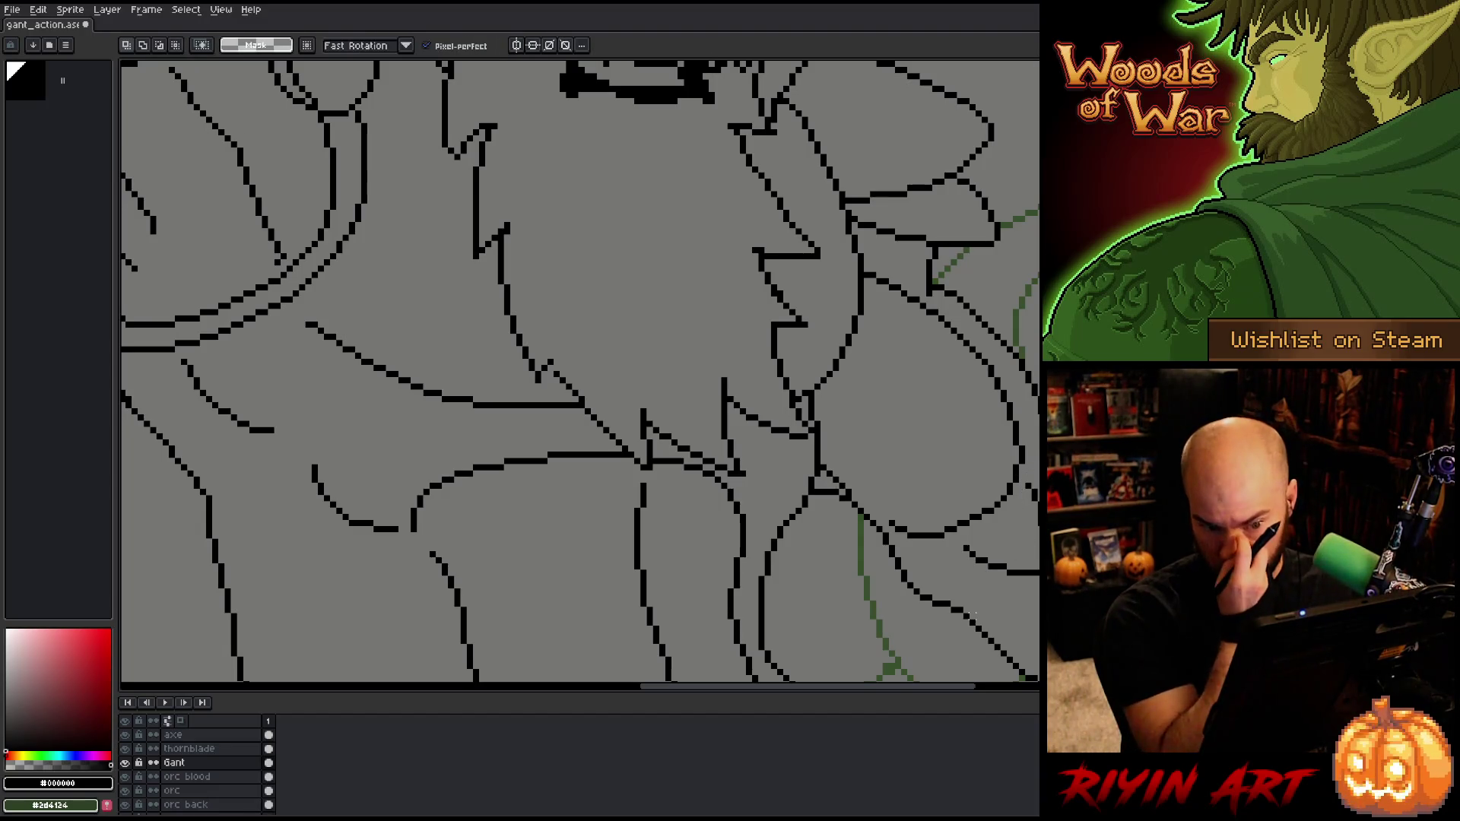
key(ctrl+d)
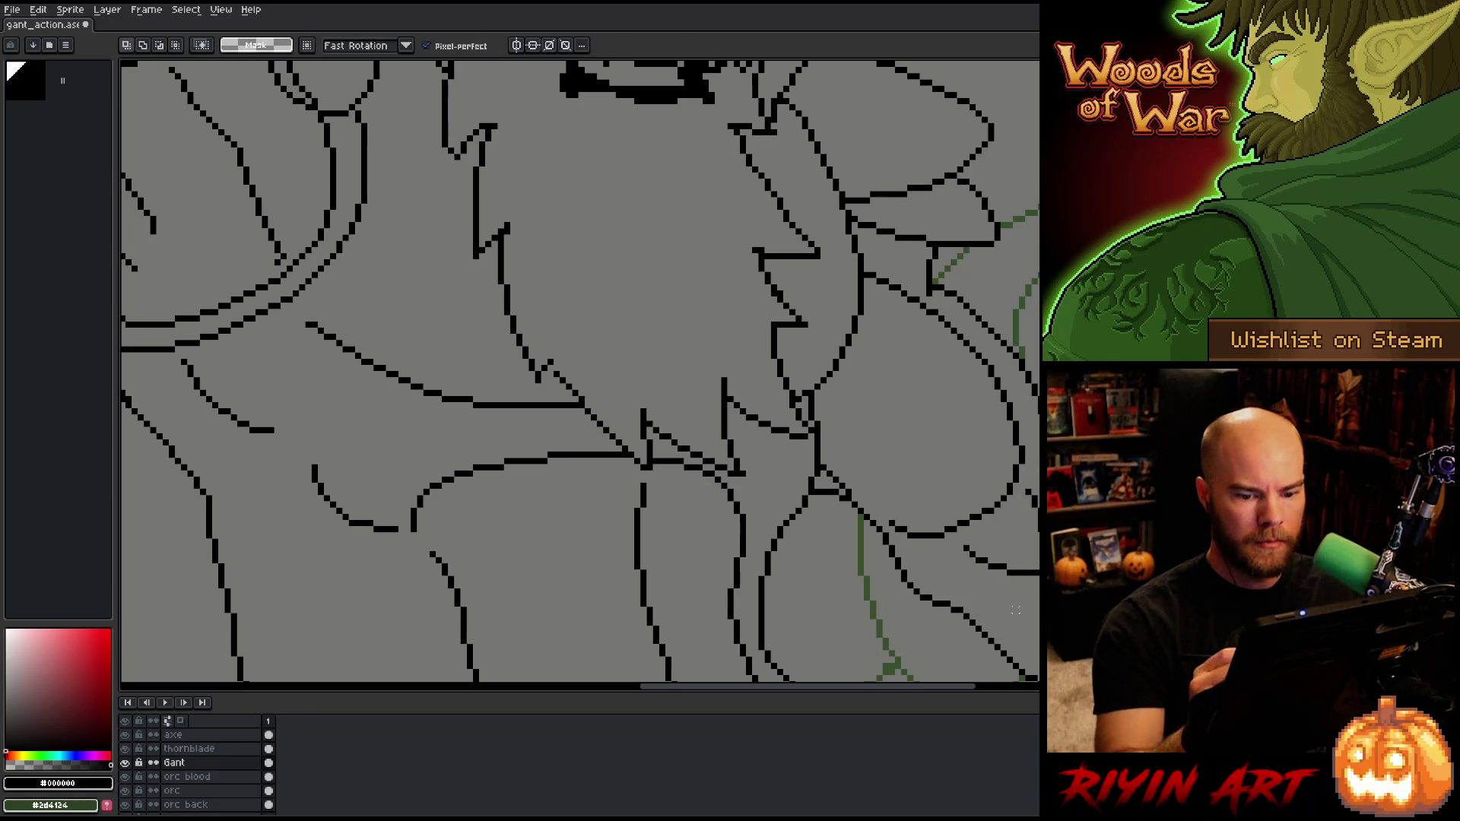
key(ctrl+shift+d)
drag(1037, 517, 1033, 517)
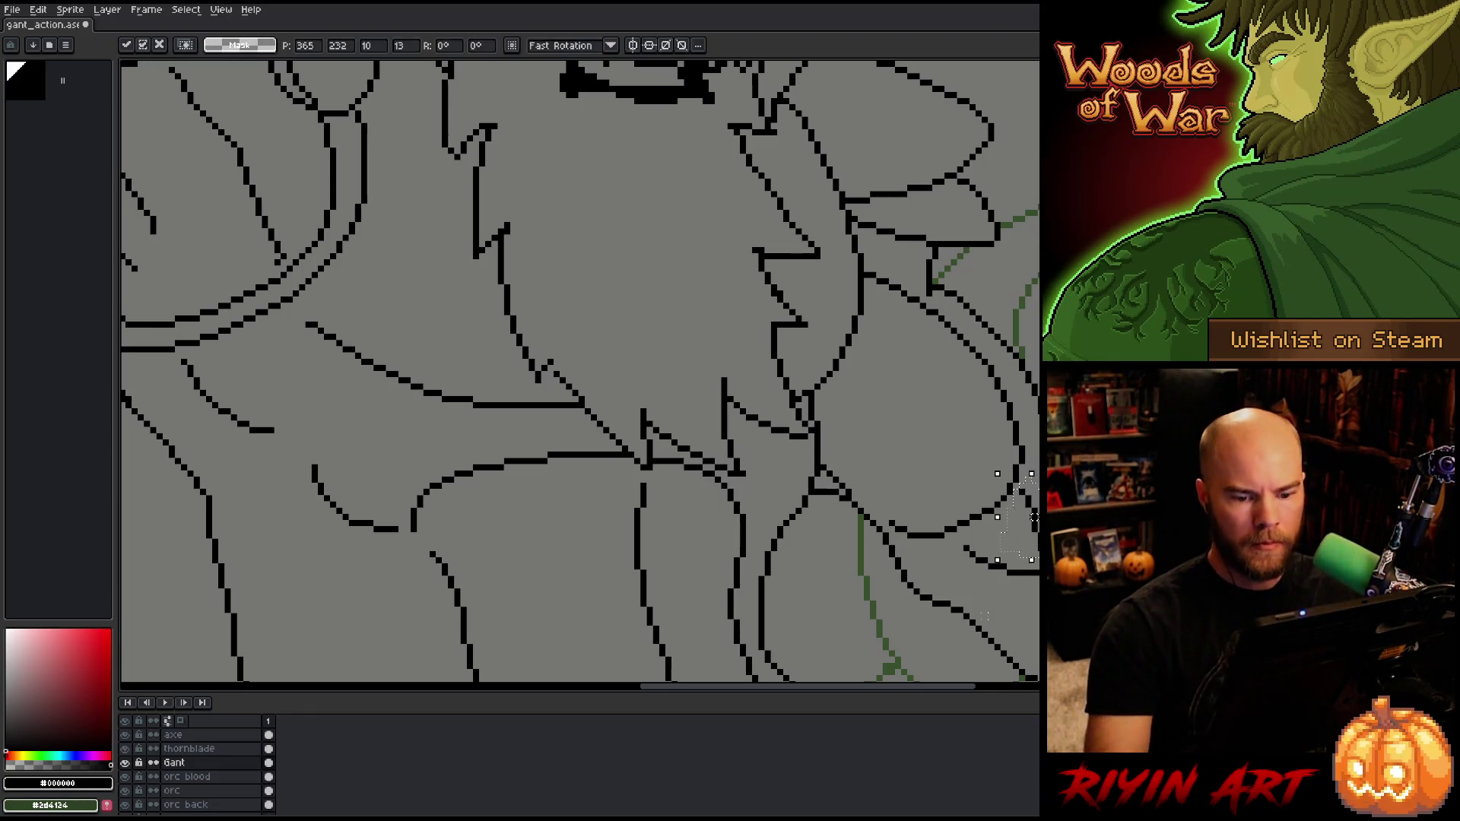
key(ctrl+d)
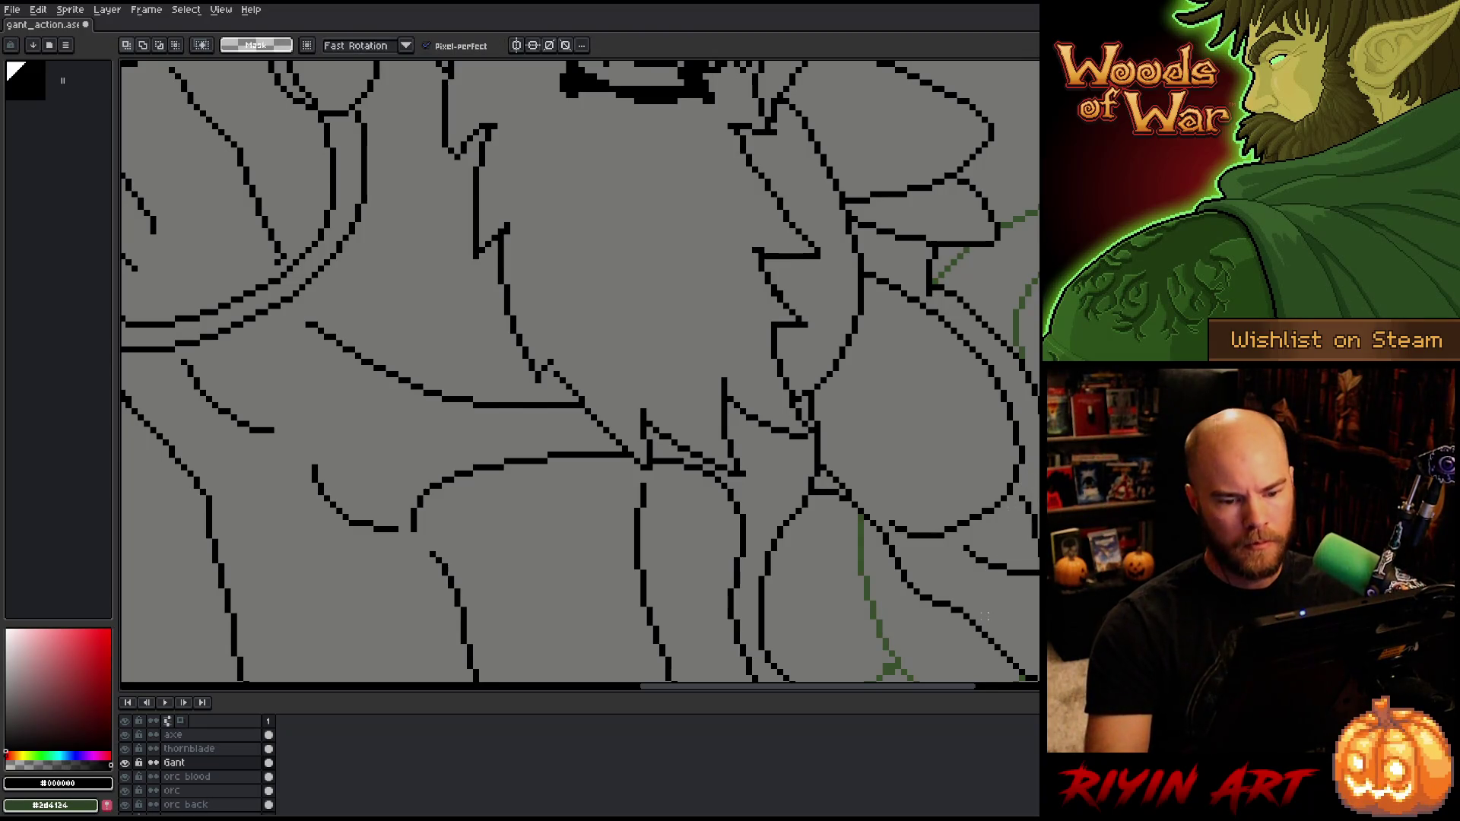
Step: Save the file with Ctrl+S
key(ctrl+shift+d)
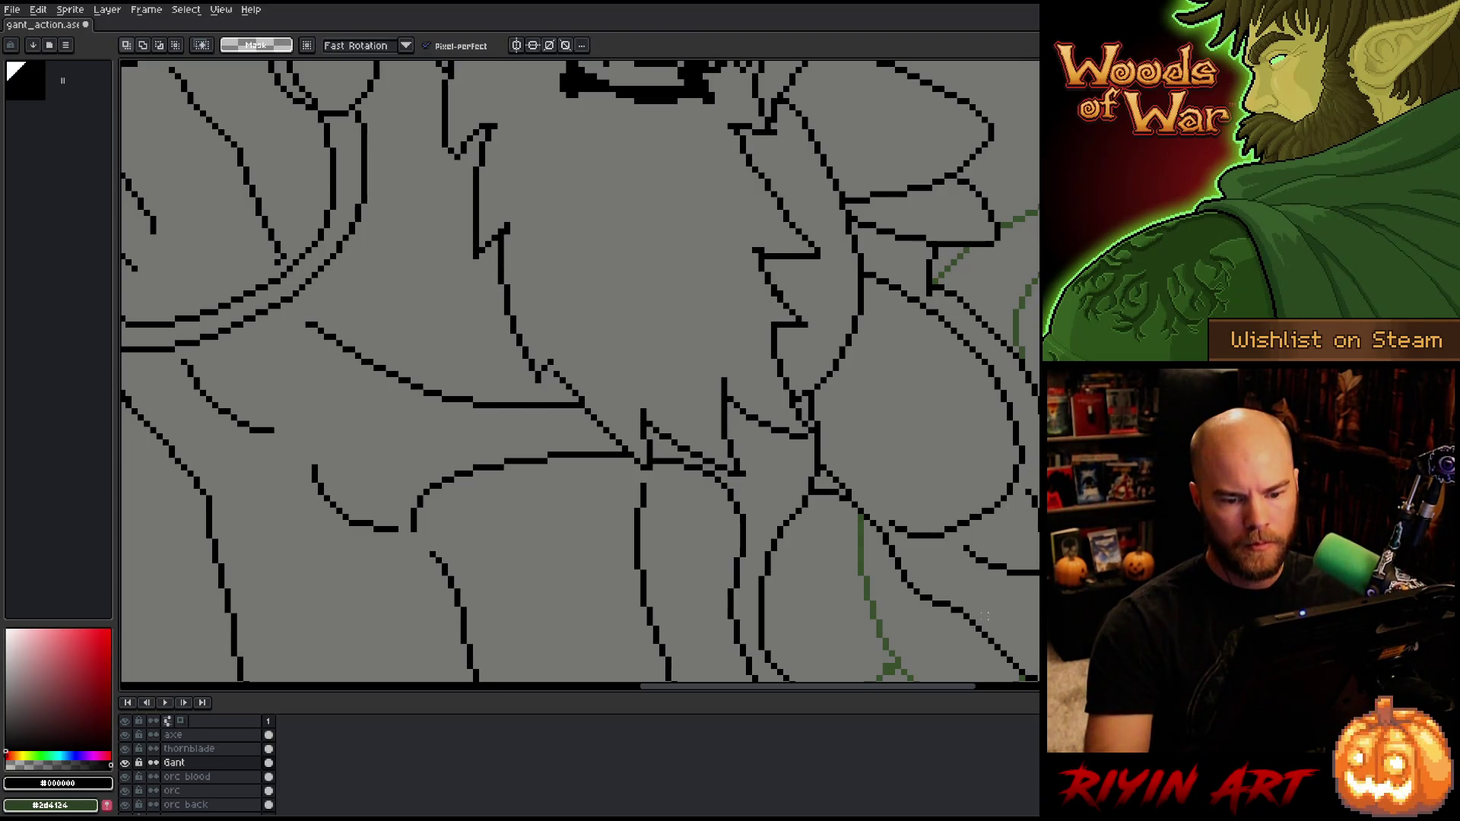
key(ctrl+s)
mouse_move(980, 613)
mouse_down()
mouse_move(586, 426)
mouse_move(621, 244)
mouse_up()
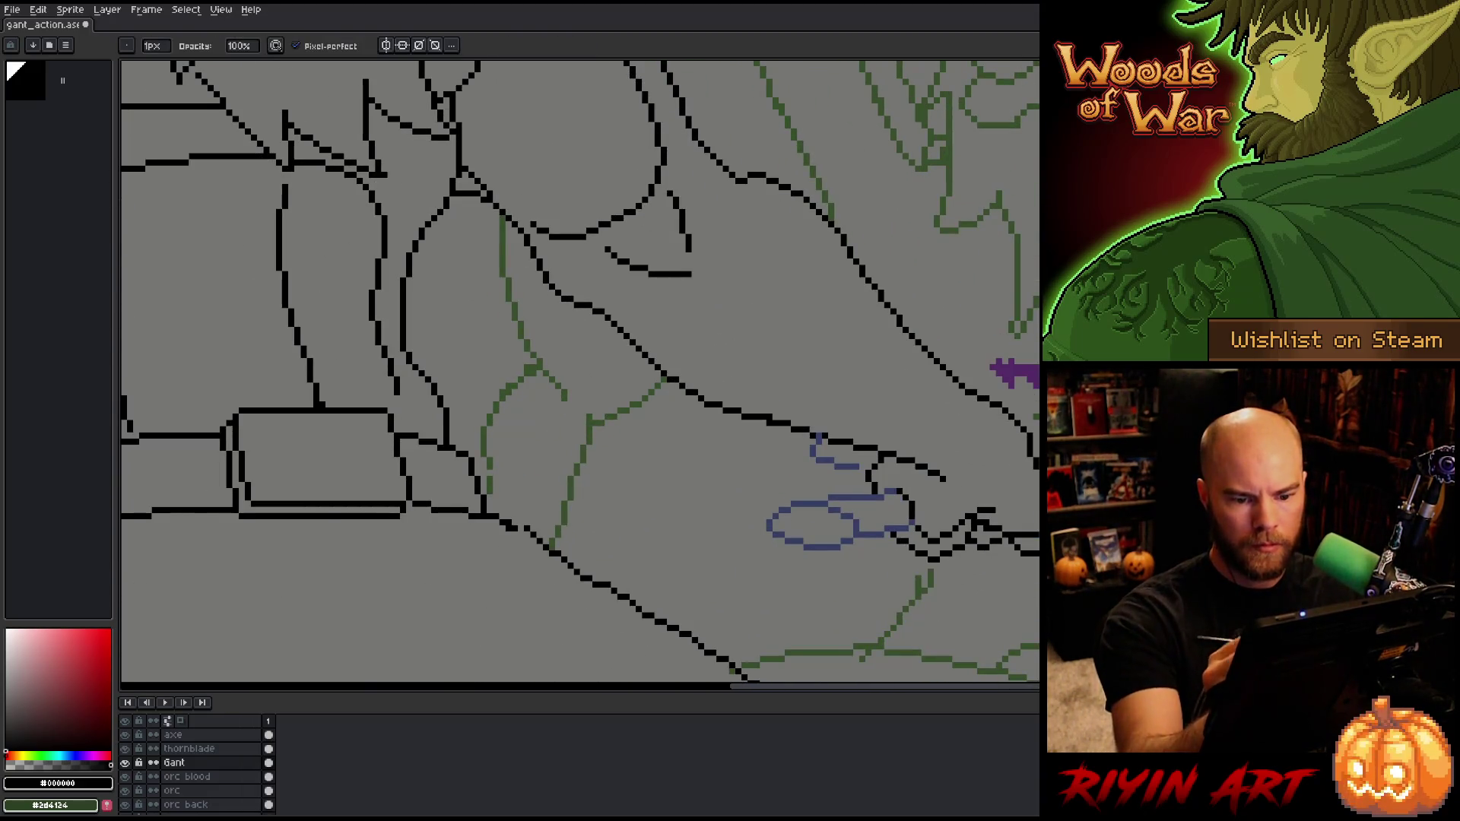
Step: Make the thornblade layer active and eyedrop its blue #343f65 as the drawing colour
drag(532, 381, 597, 317)
key(e)
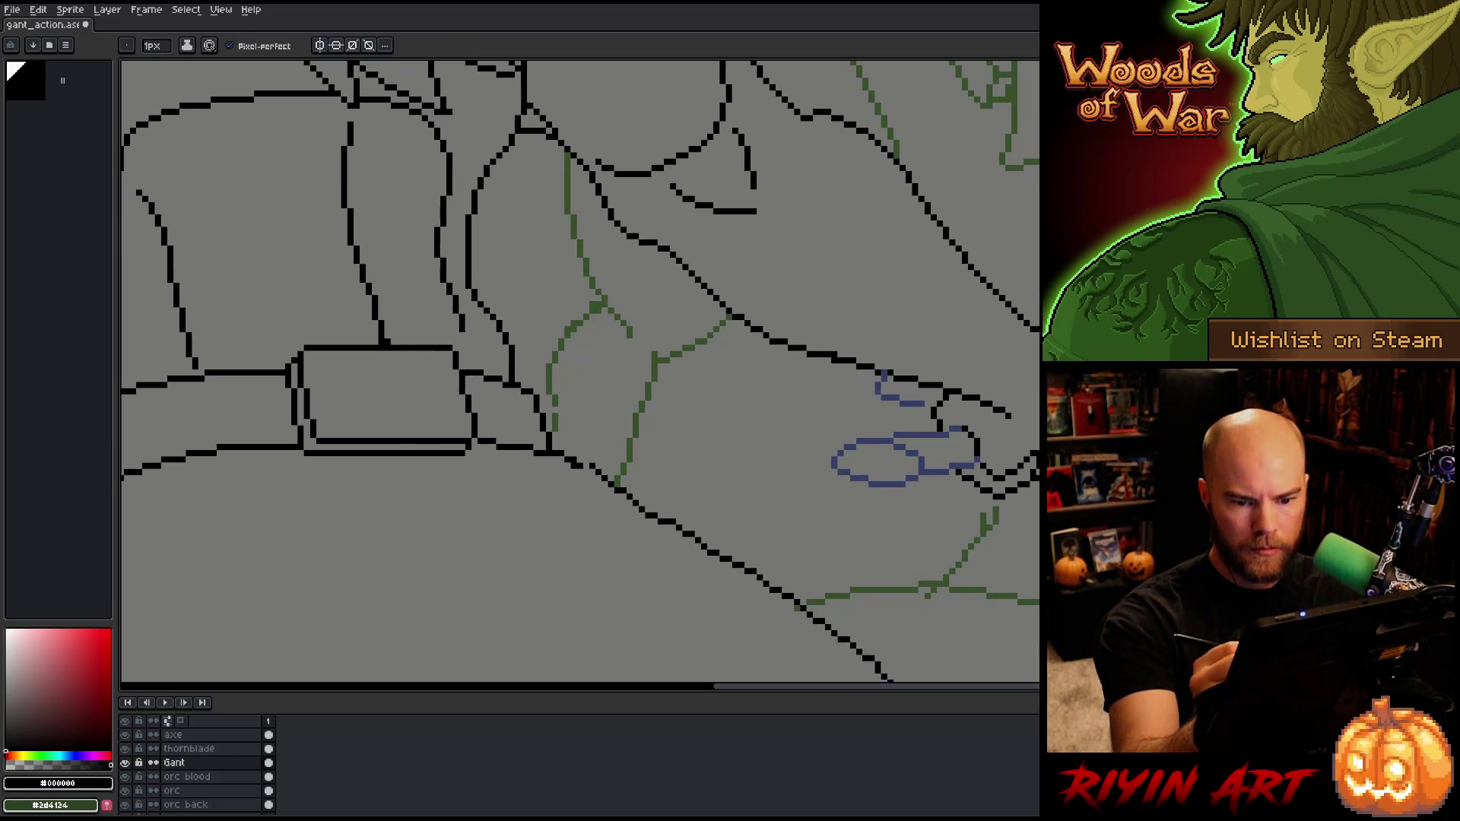
click(190, 748)
key(b)
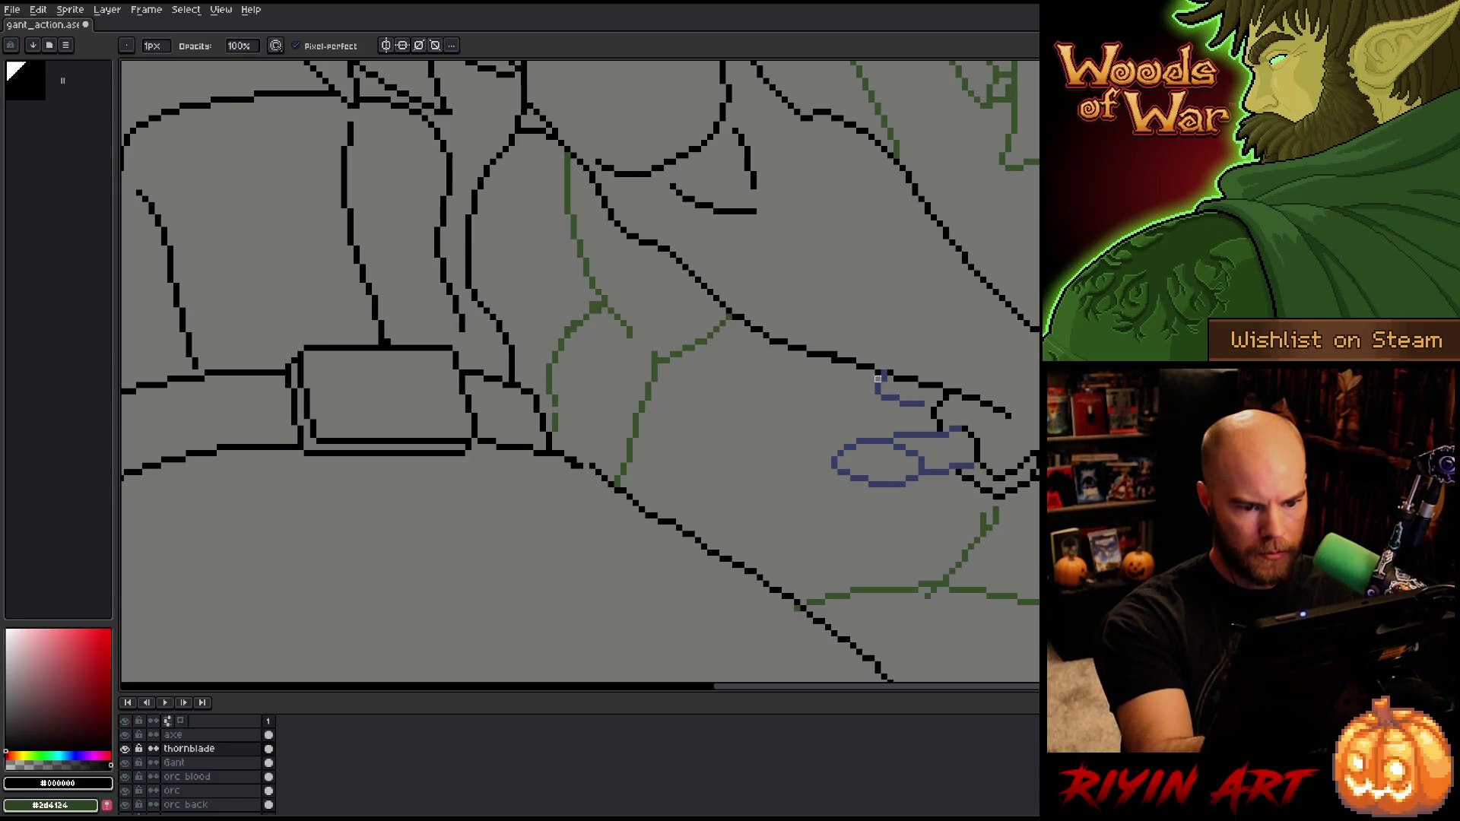
alt+click(885, 377)
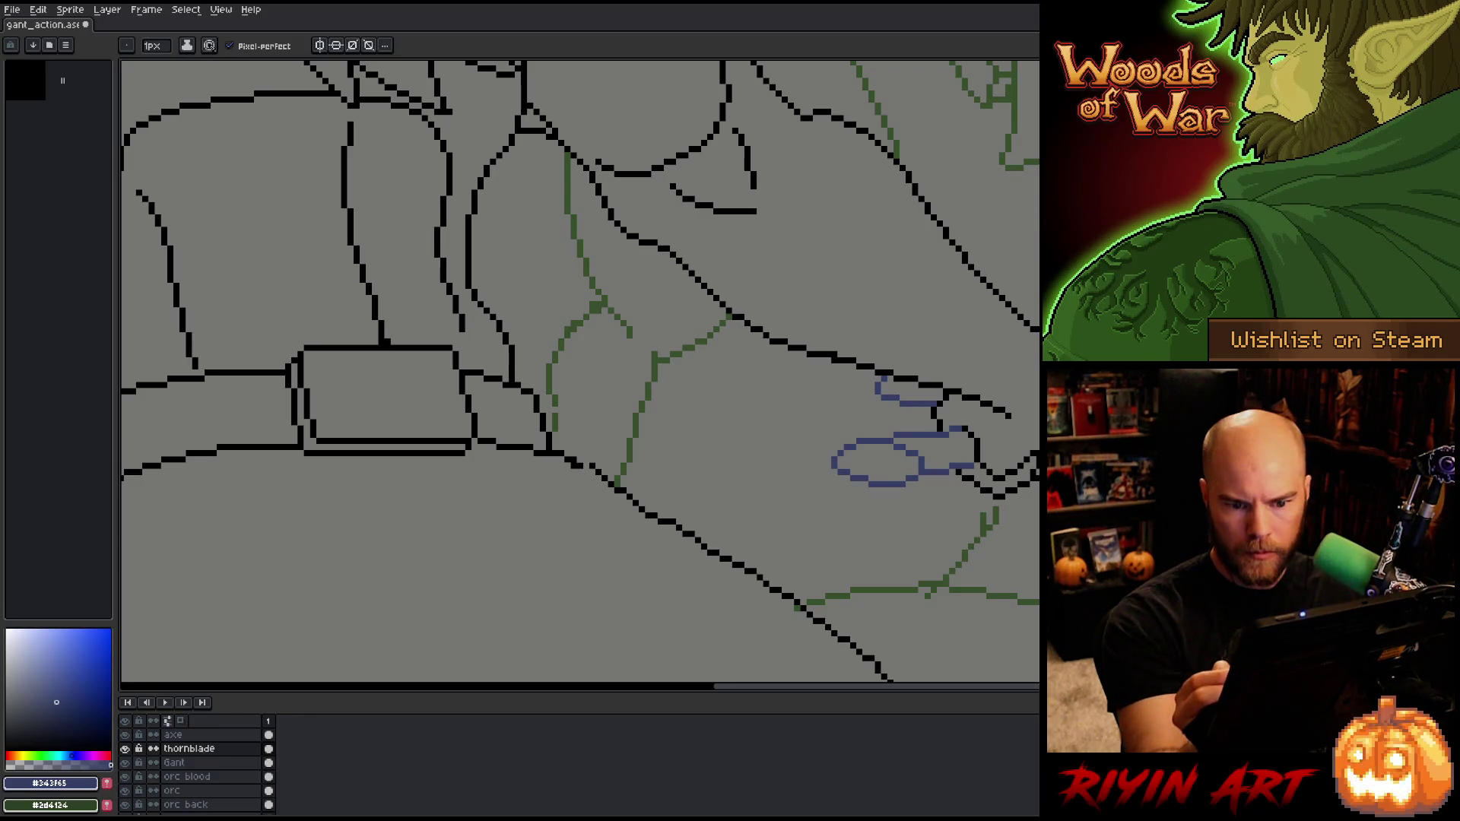
key(b)
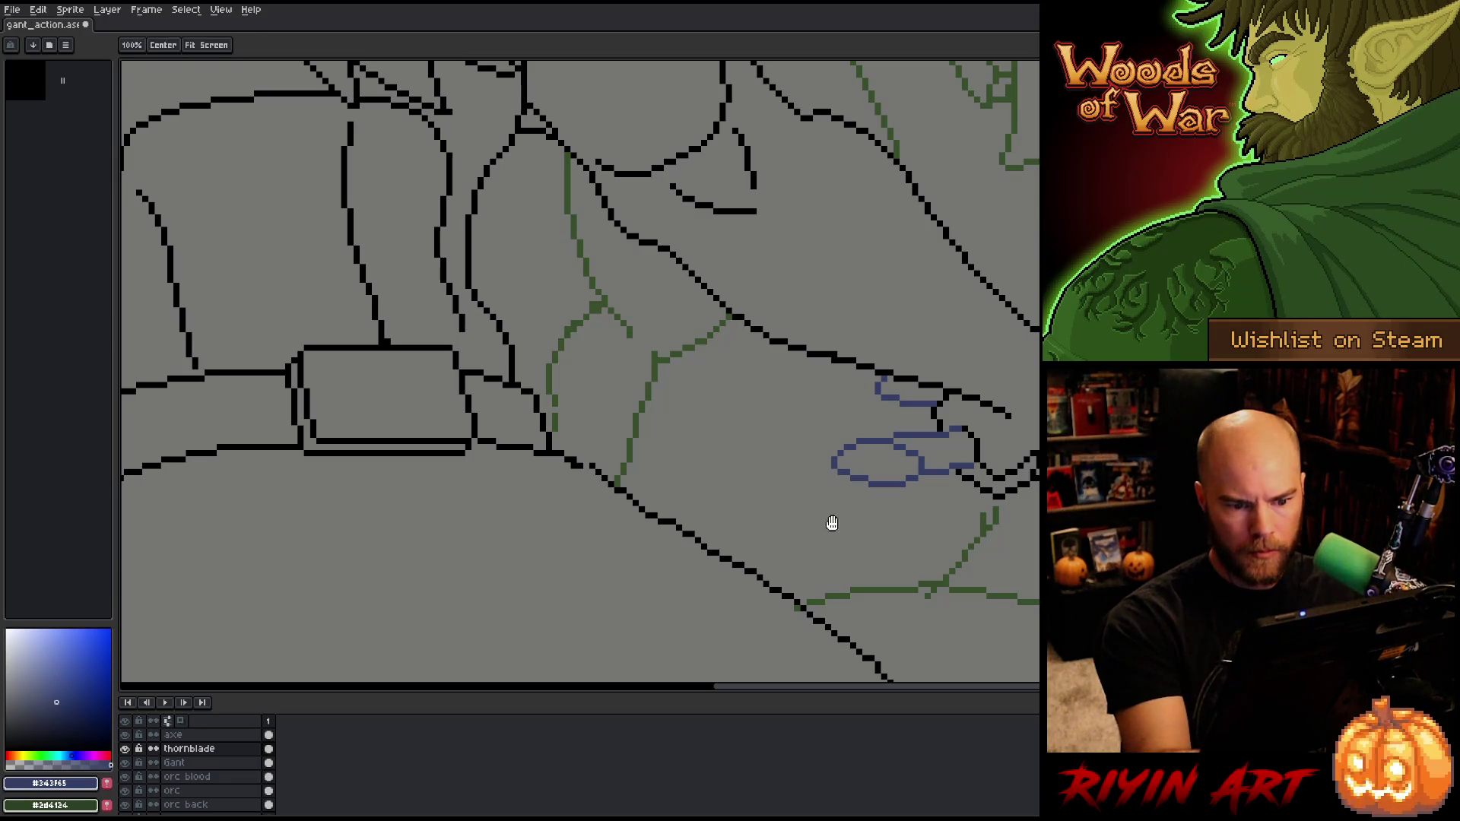
Step: Return to the Gant layer with black #000000 as the drawing colour
mouse_move(831, 522)
mouse_down()
mouse_move(853, 548)
mouse_move(480, 553)
mouse_up()
key(b)
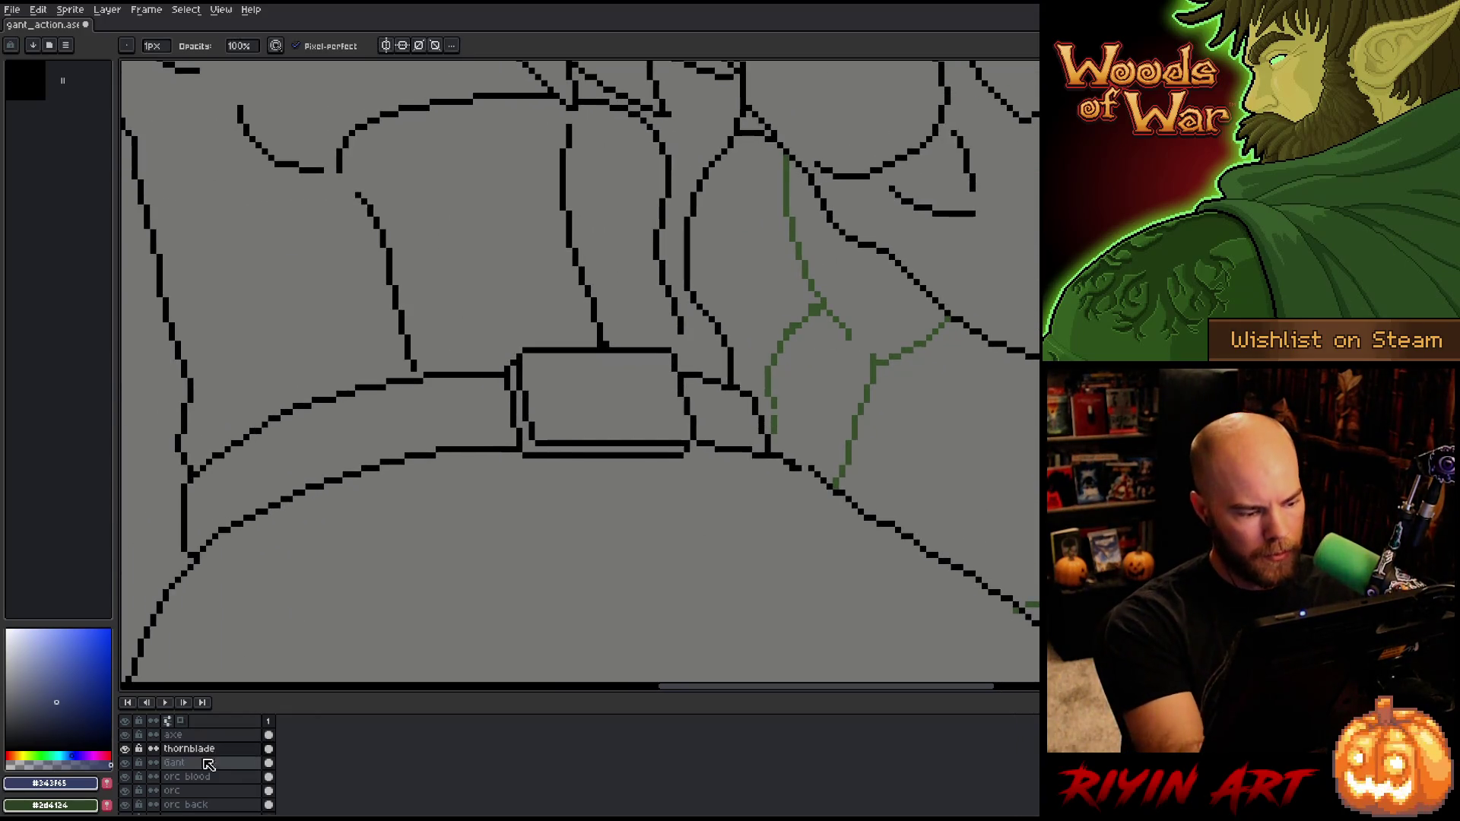
key(alt+Down)
alt+click(810, 456)
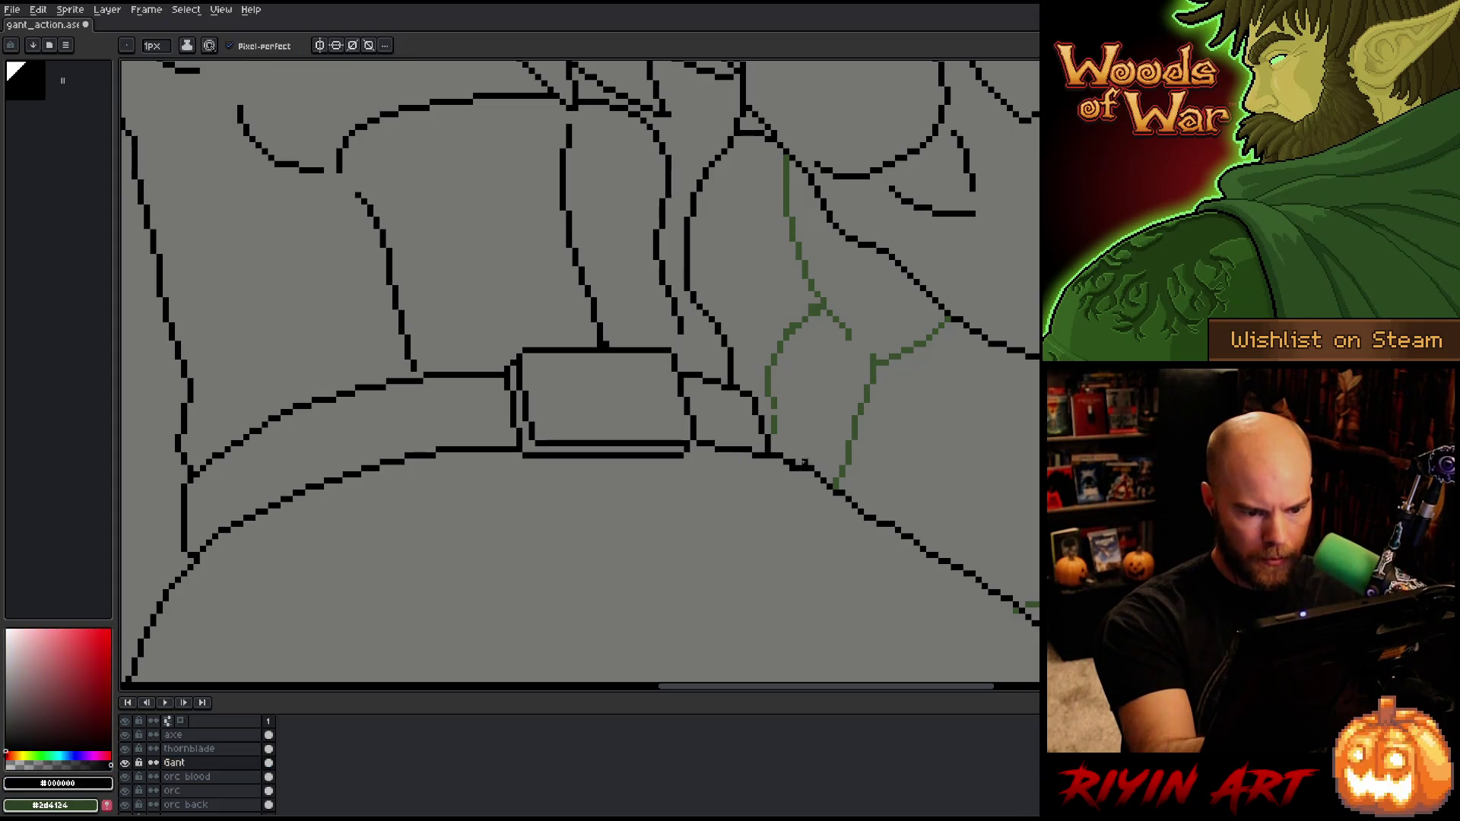
Step: Pan to inspect the lower arm lines, then back to the belt area
key(space)
drag(874, 560, 842, 303)
drag(1093, 418, 1003, 303)
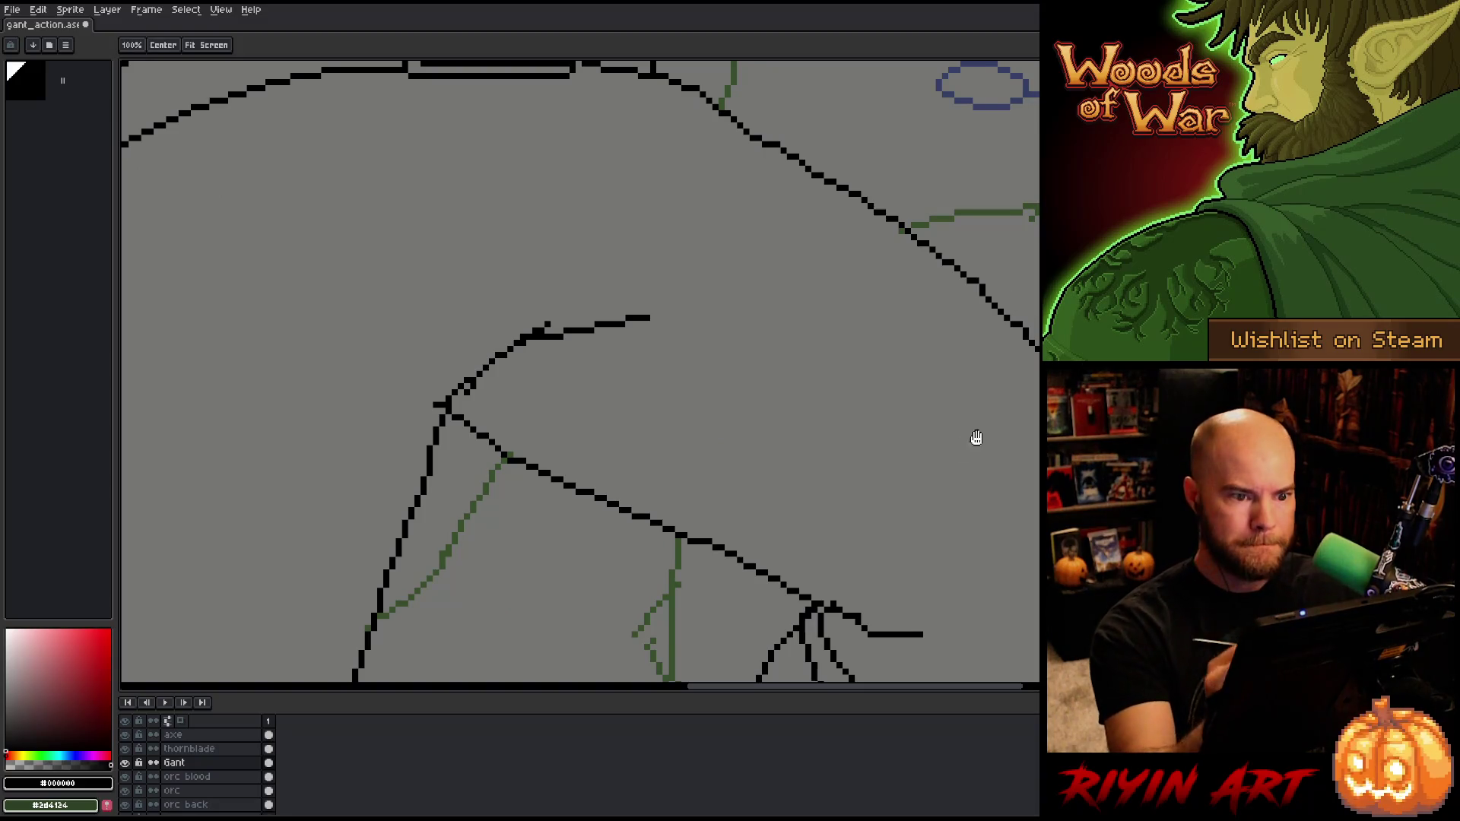
drag(974, 437, 780, 540)
mouse_move(885, 381)
mouse_down()
mouse_move(838, 314)
mouse_move(863, 309)
mouse_move(837, 267)
mouse_up()
key(e)
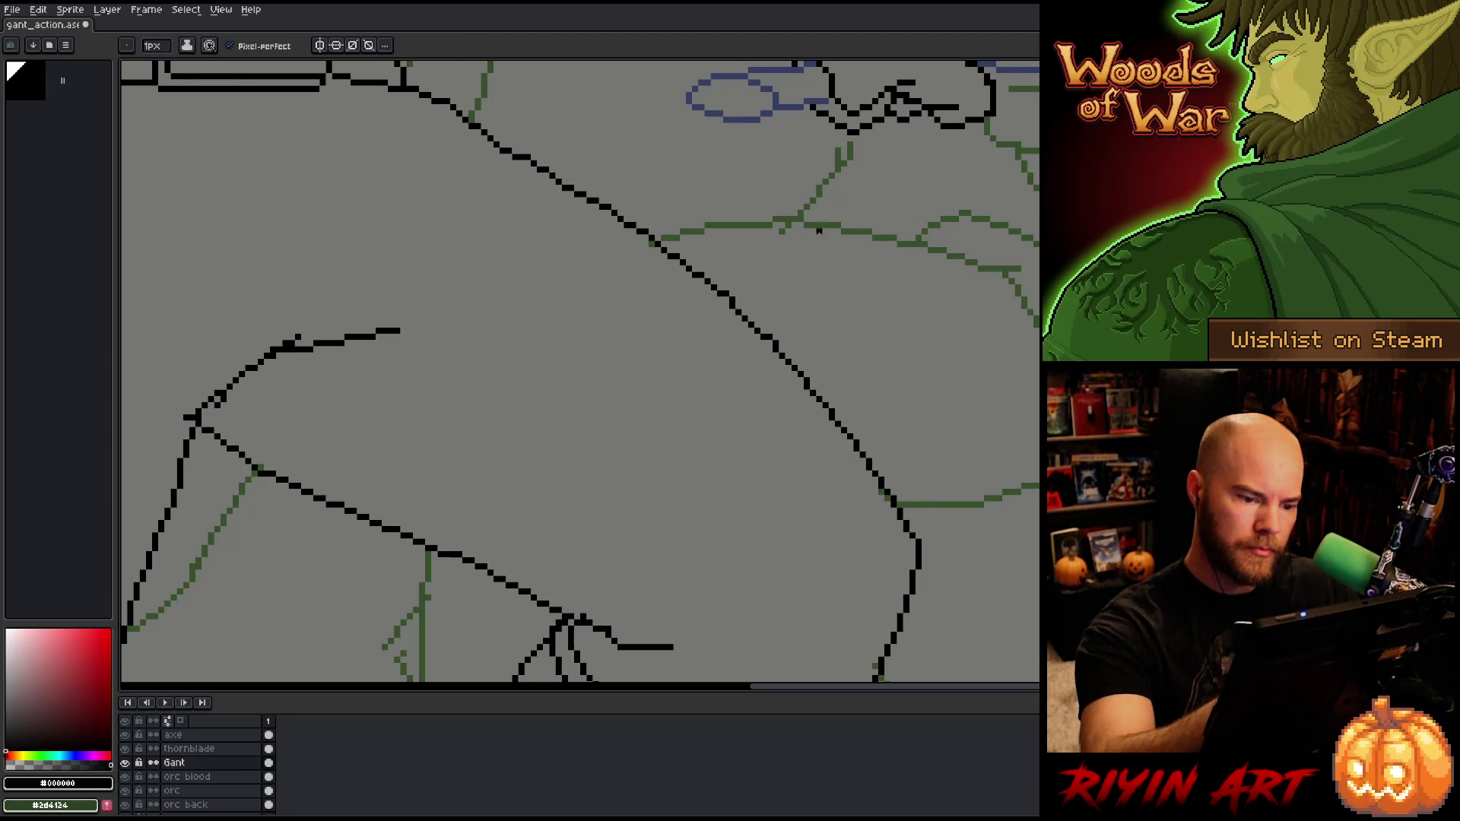
key(b)
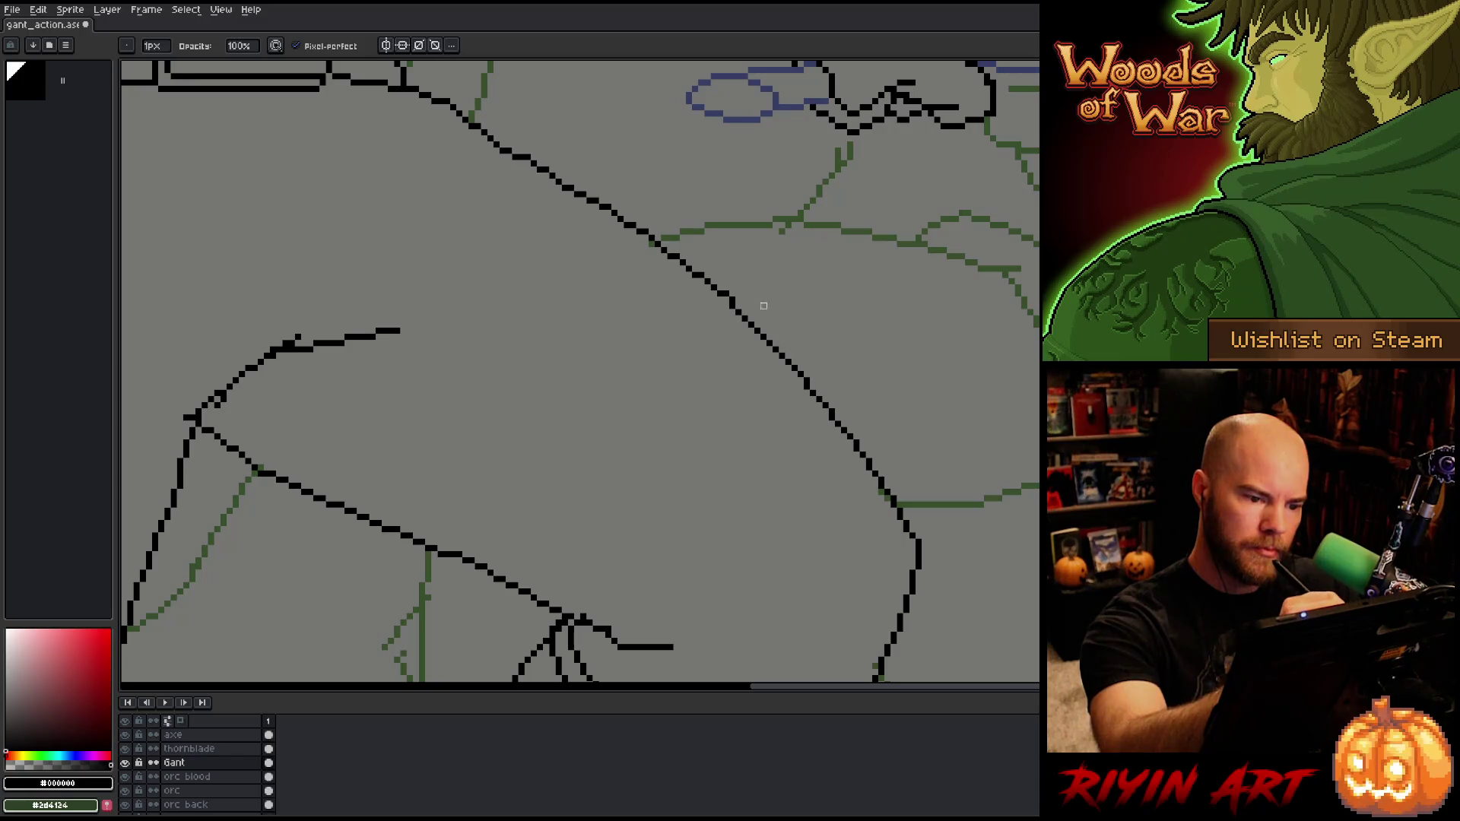
key(e)
key(b)
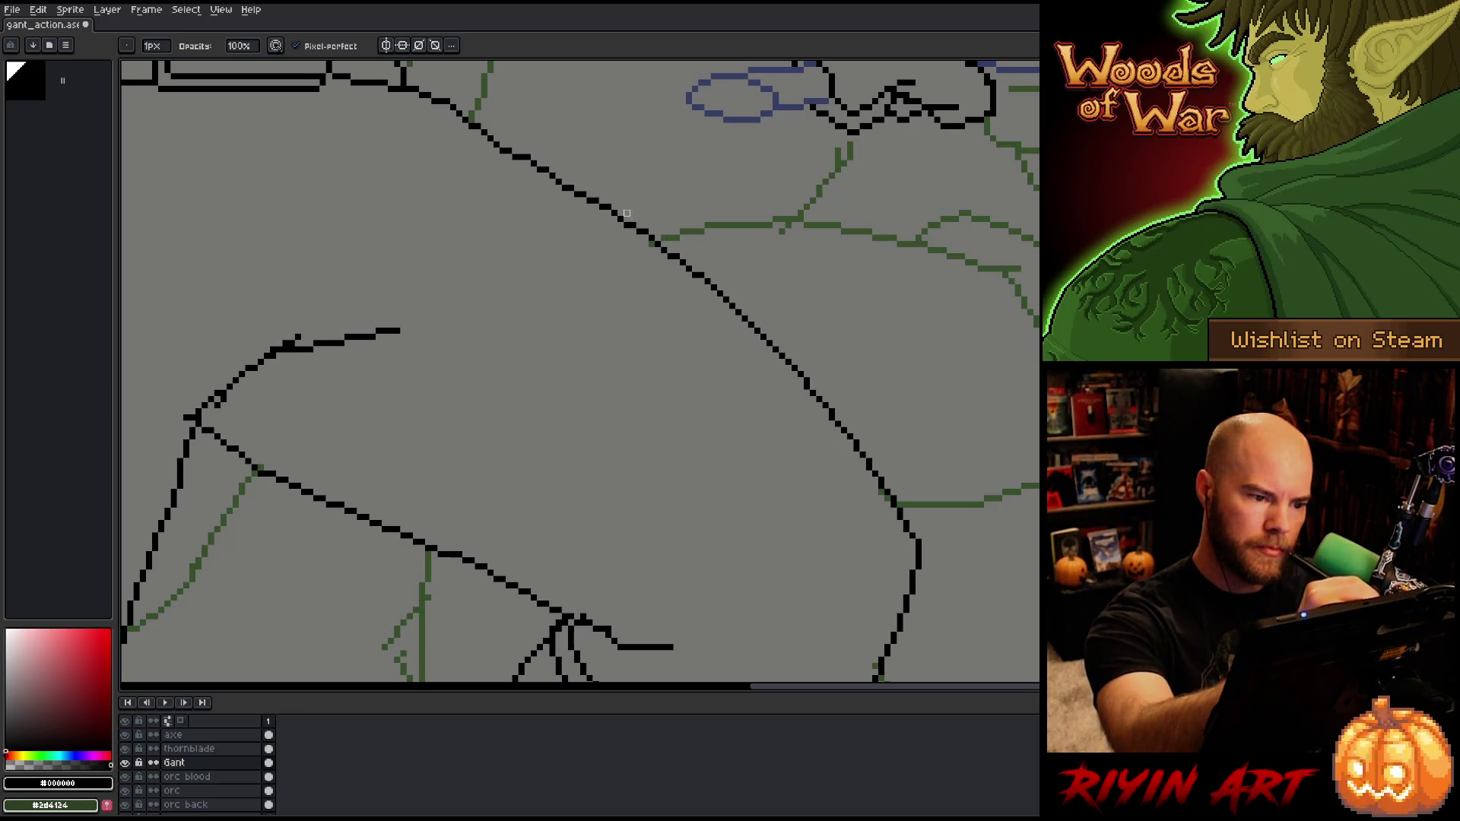
key(space)
drag(659, 221, 877, 368)
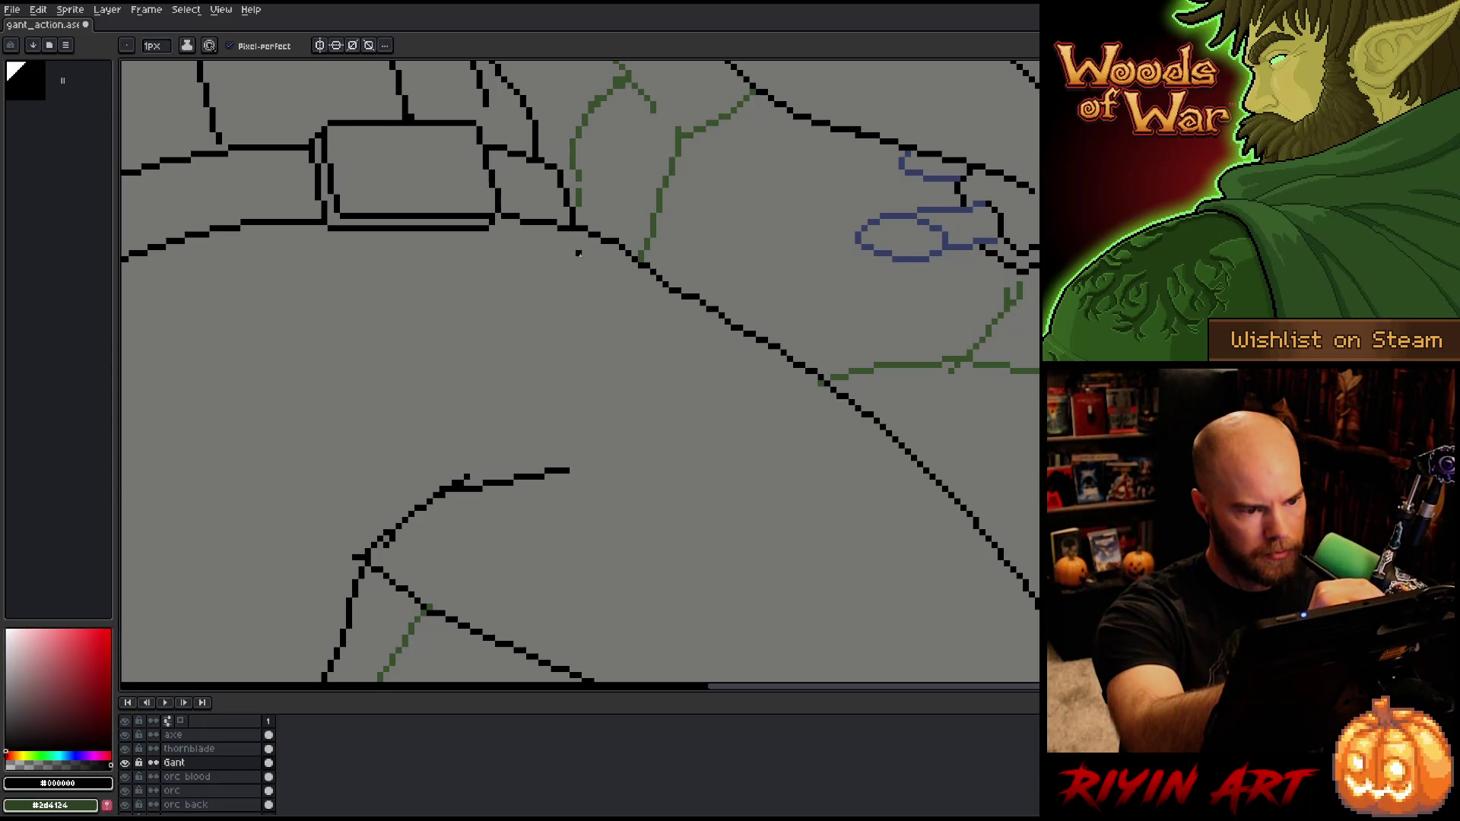
Step: Draw a short diagonal black dash and move it down-right, parallel beneath the belt line
drag(580, 253, 598, 254)
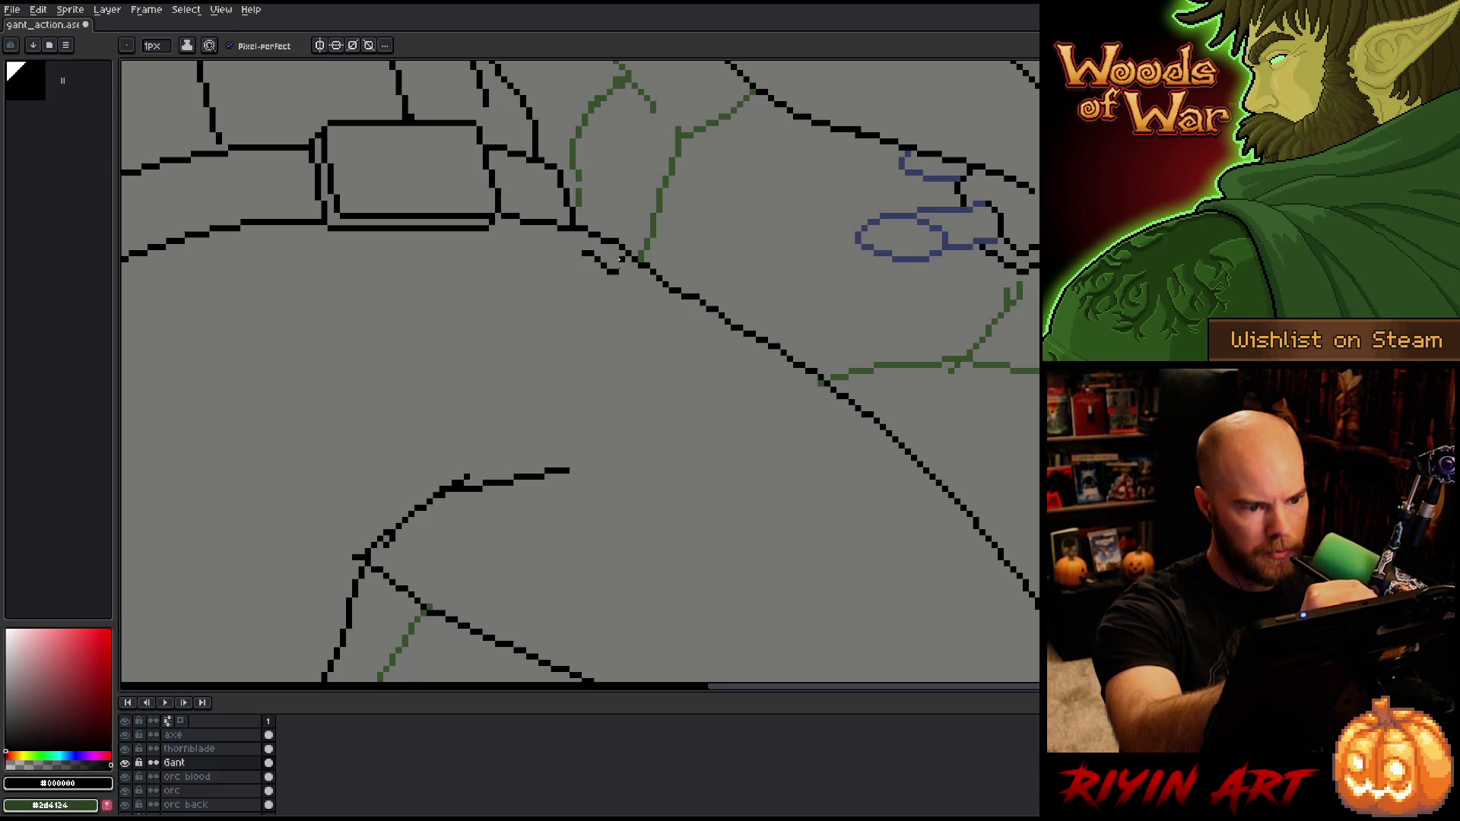
drag(618, 272, 647, 295)
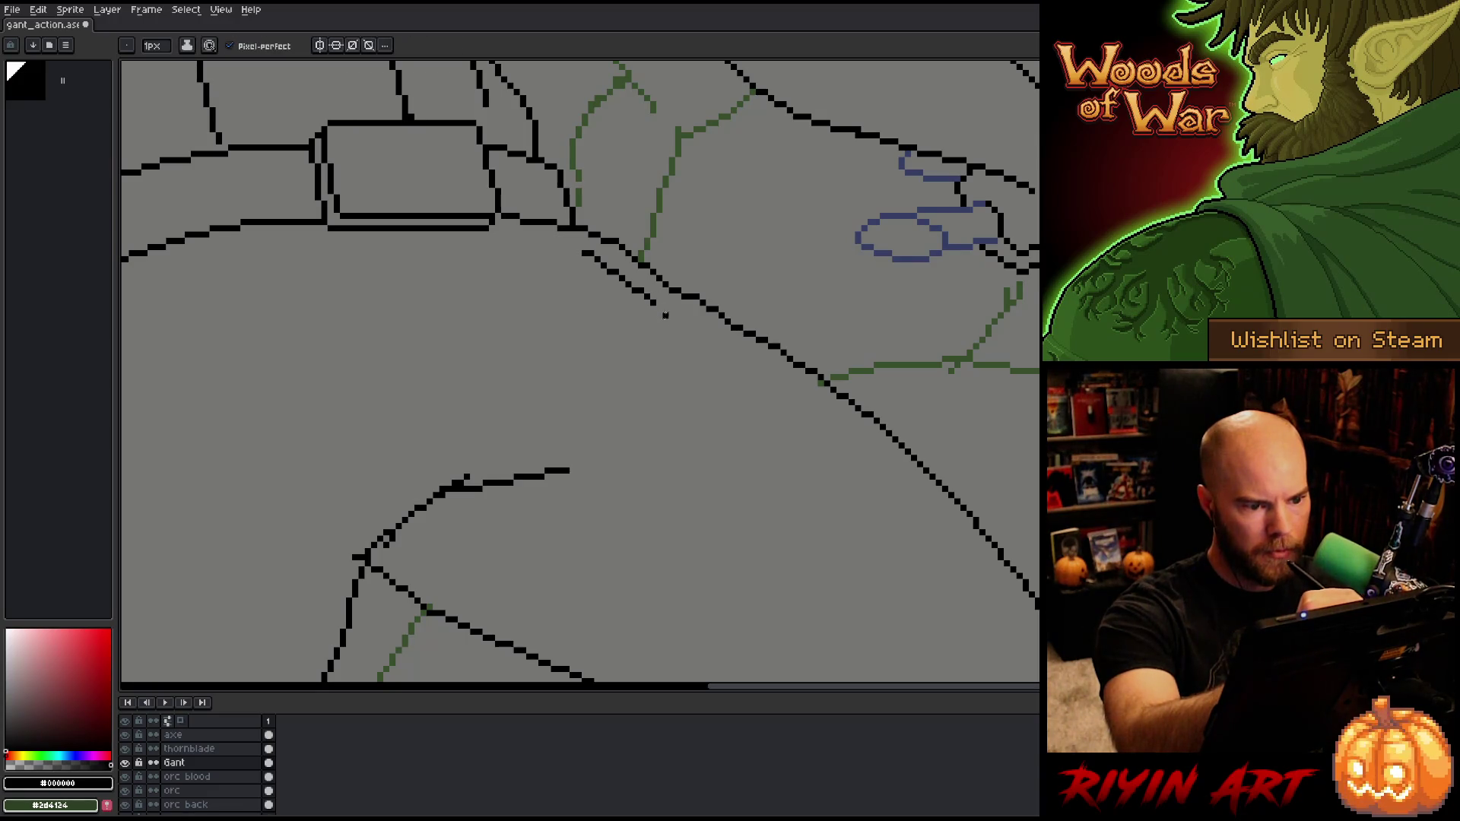
key(q)
mouse_move(589, 247)
mouse_down()
mouse_move(685, 326)
mouse_move(578, 251)
mouse_up()
drag(658, 312, 759, 386)
key(ctrl+d)
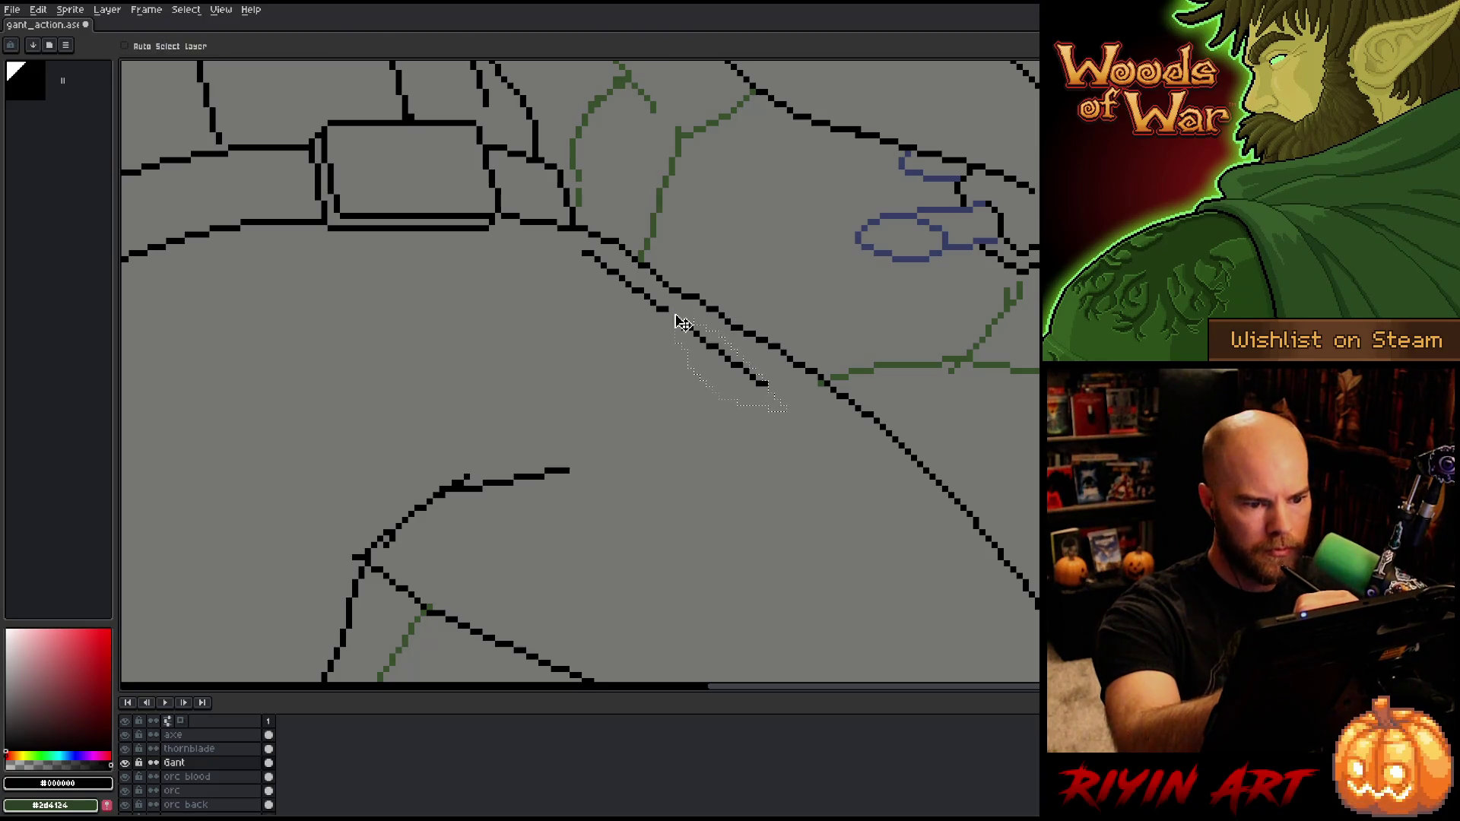
key(q)
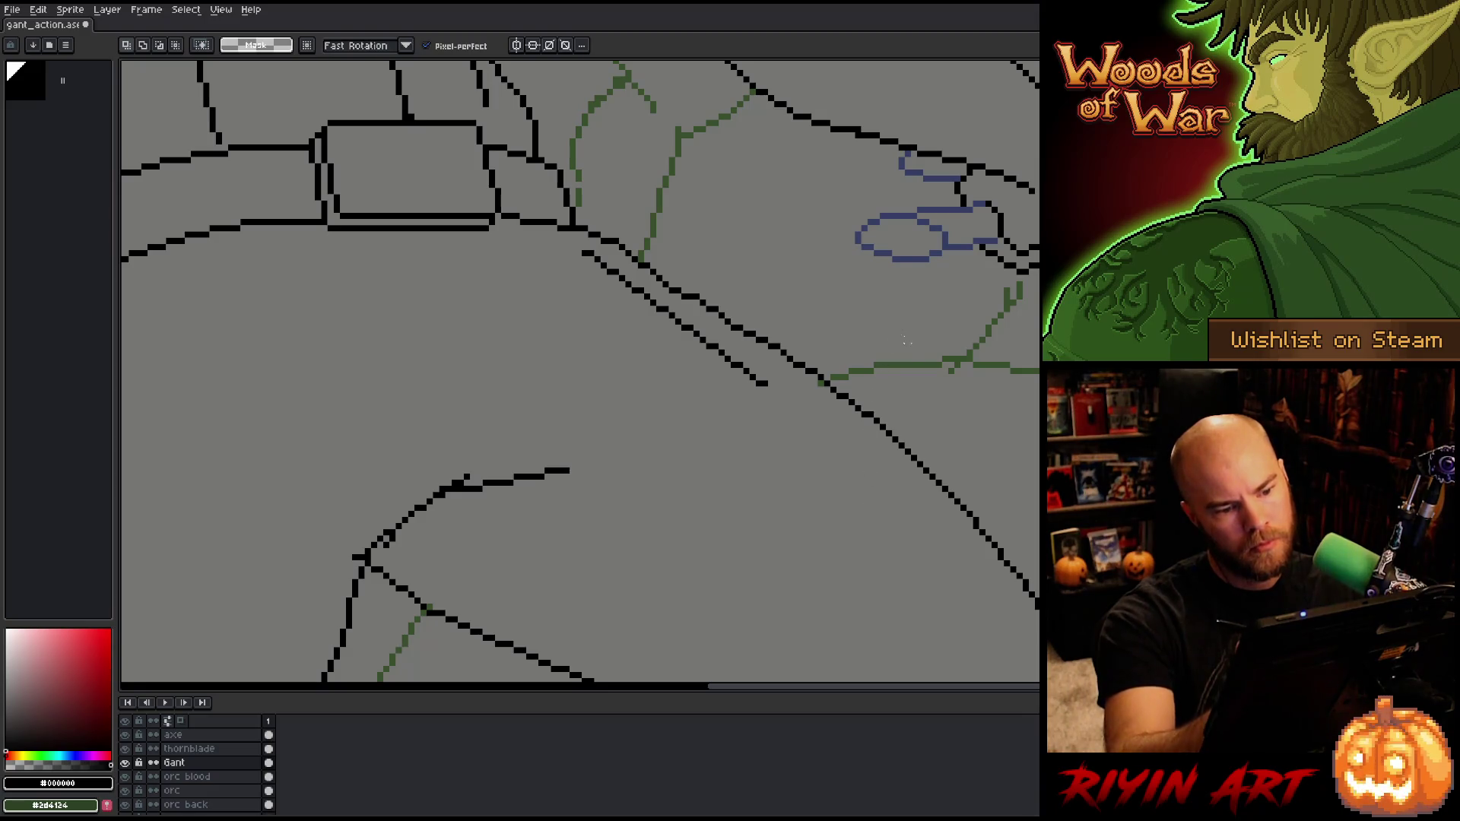
key(b)
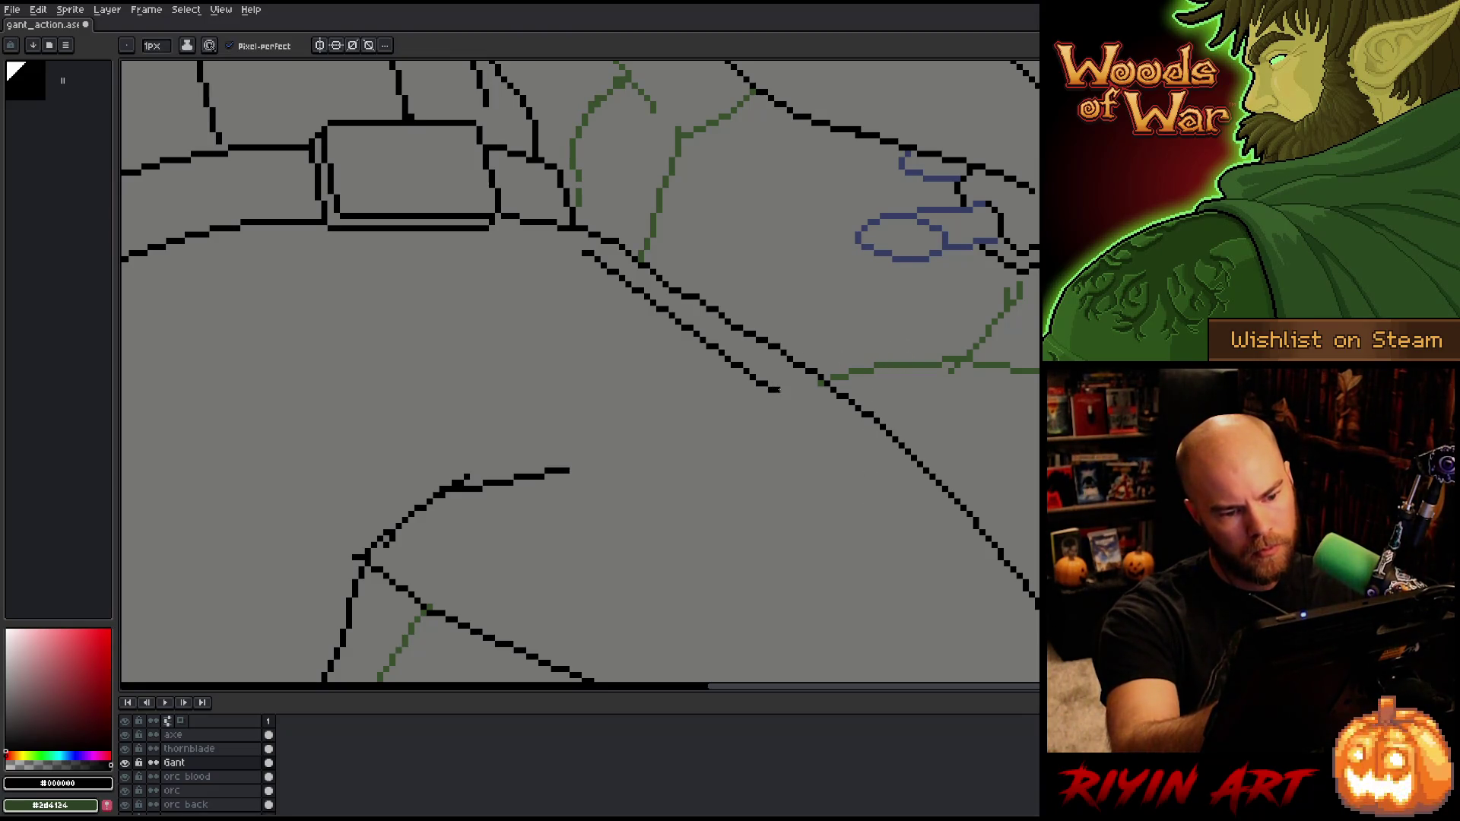
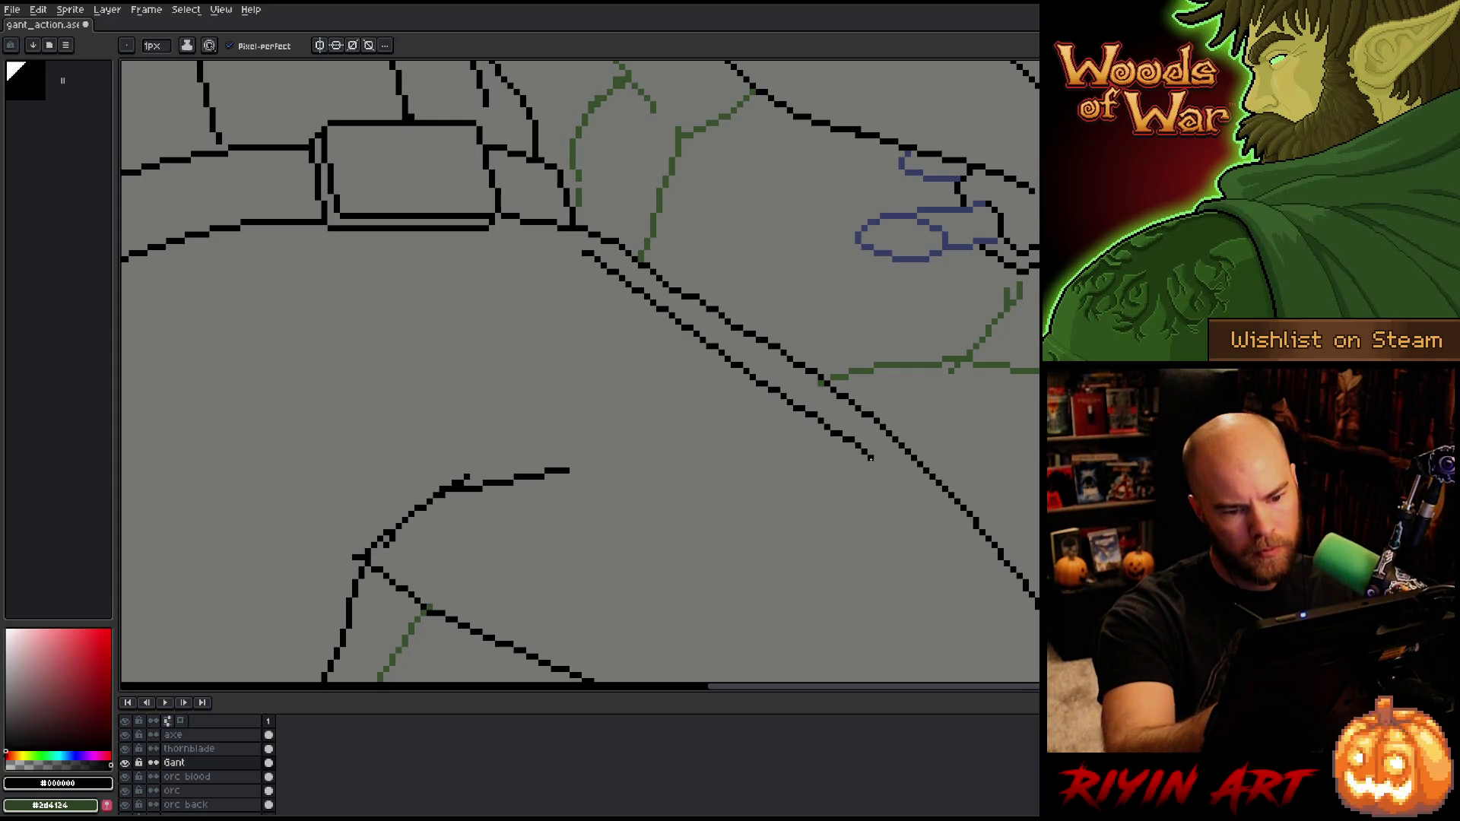
Step: Extend the lower diagonal line further down-right in two pencil strokes, then zoom out and back in to check it
drag(869, 454, 880, 460)
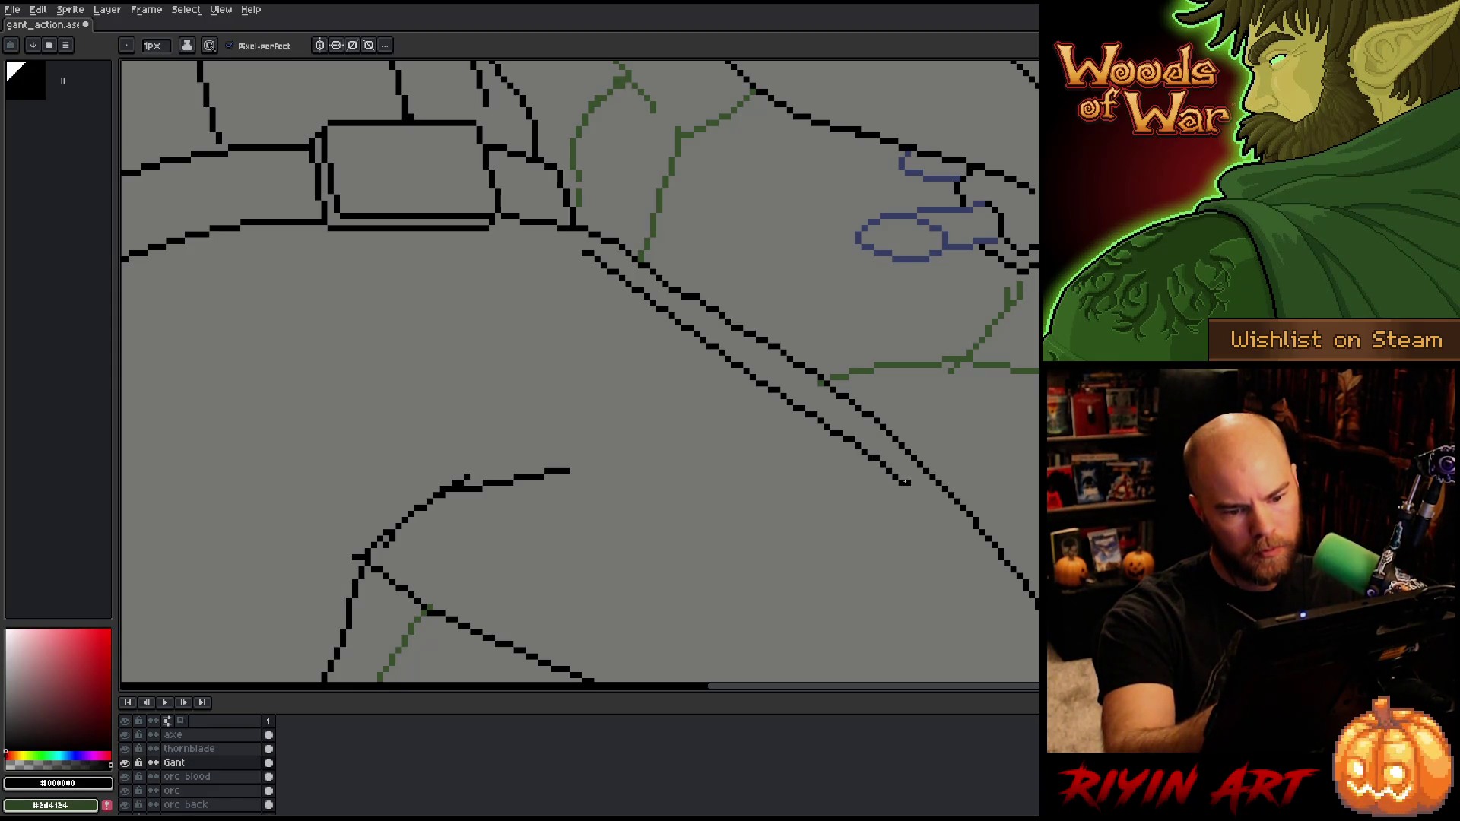
drag(907, 473, 958, 526)
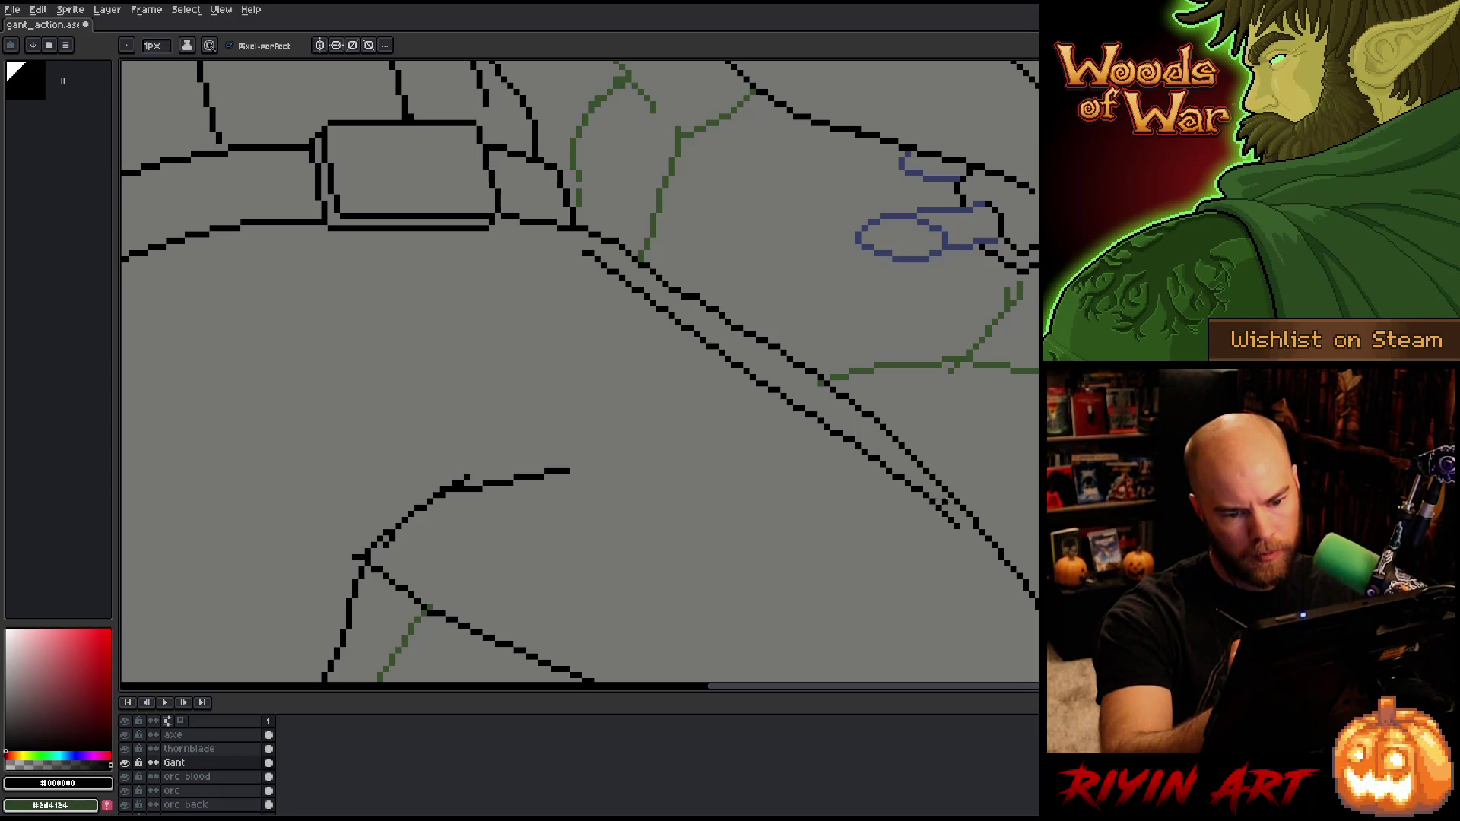
scroll(923, 427, down, 3)
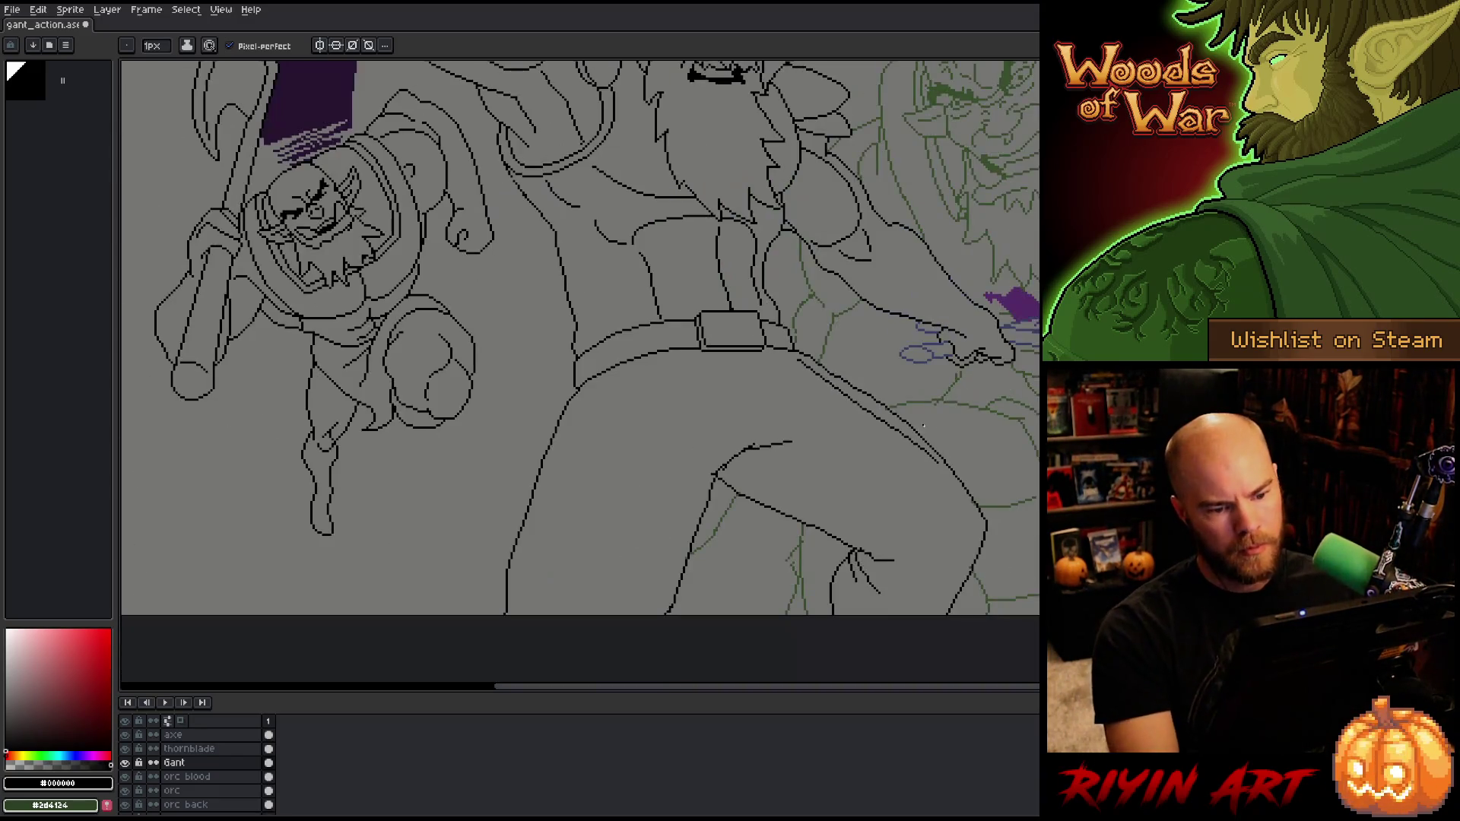
mouse_move(923, 426)
mouse_down()
mouse_move(821, 482)
mouse_move(652, 443)
mouse_up()
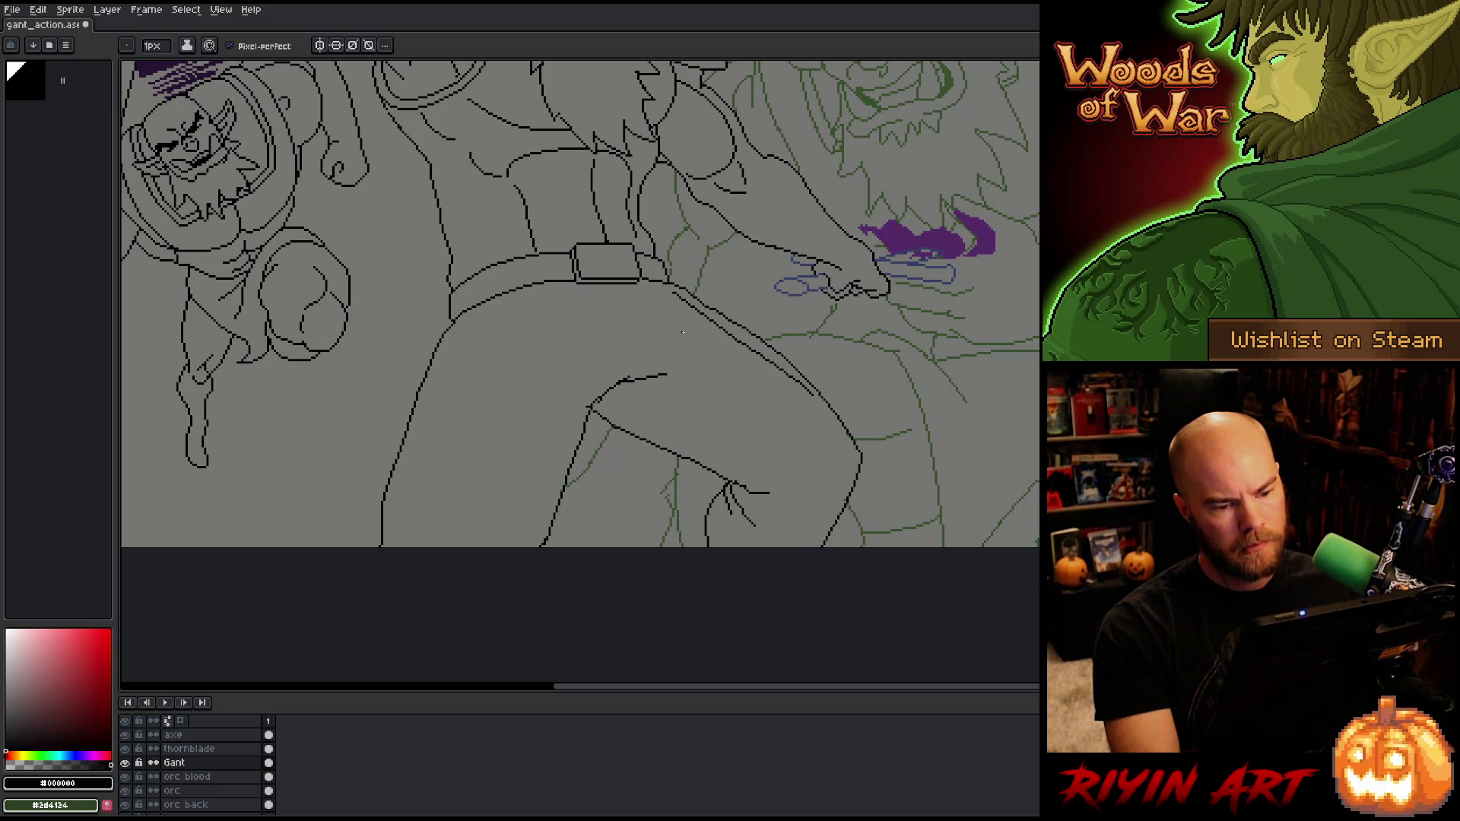
scroll(706, 330, up, 3)
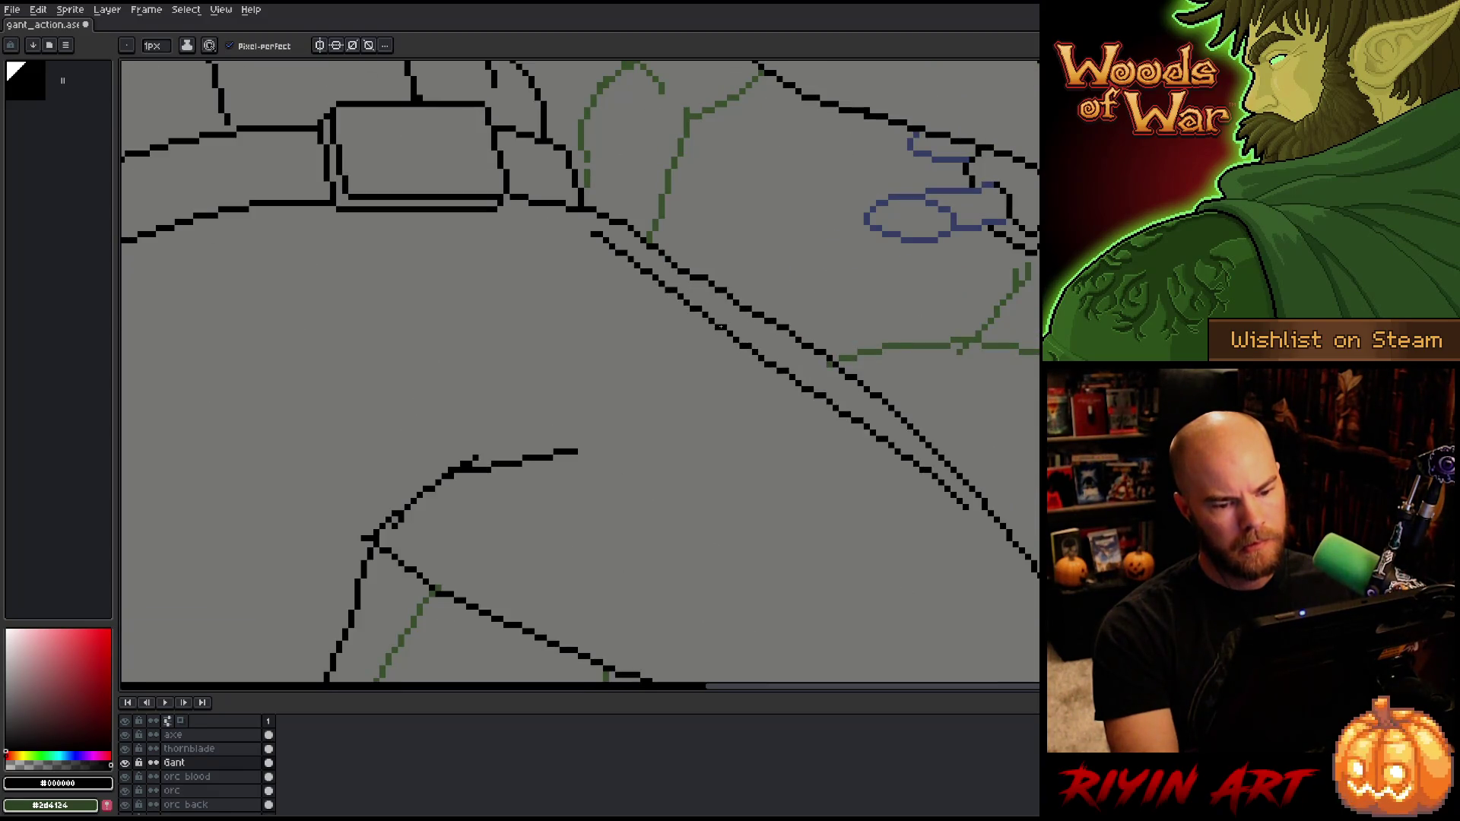
Step: Lasso and delete the inner duplicate diagonal line and the leftover fragments near the shoulder
key(m)
drag(970, 508, 639, 267)
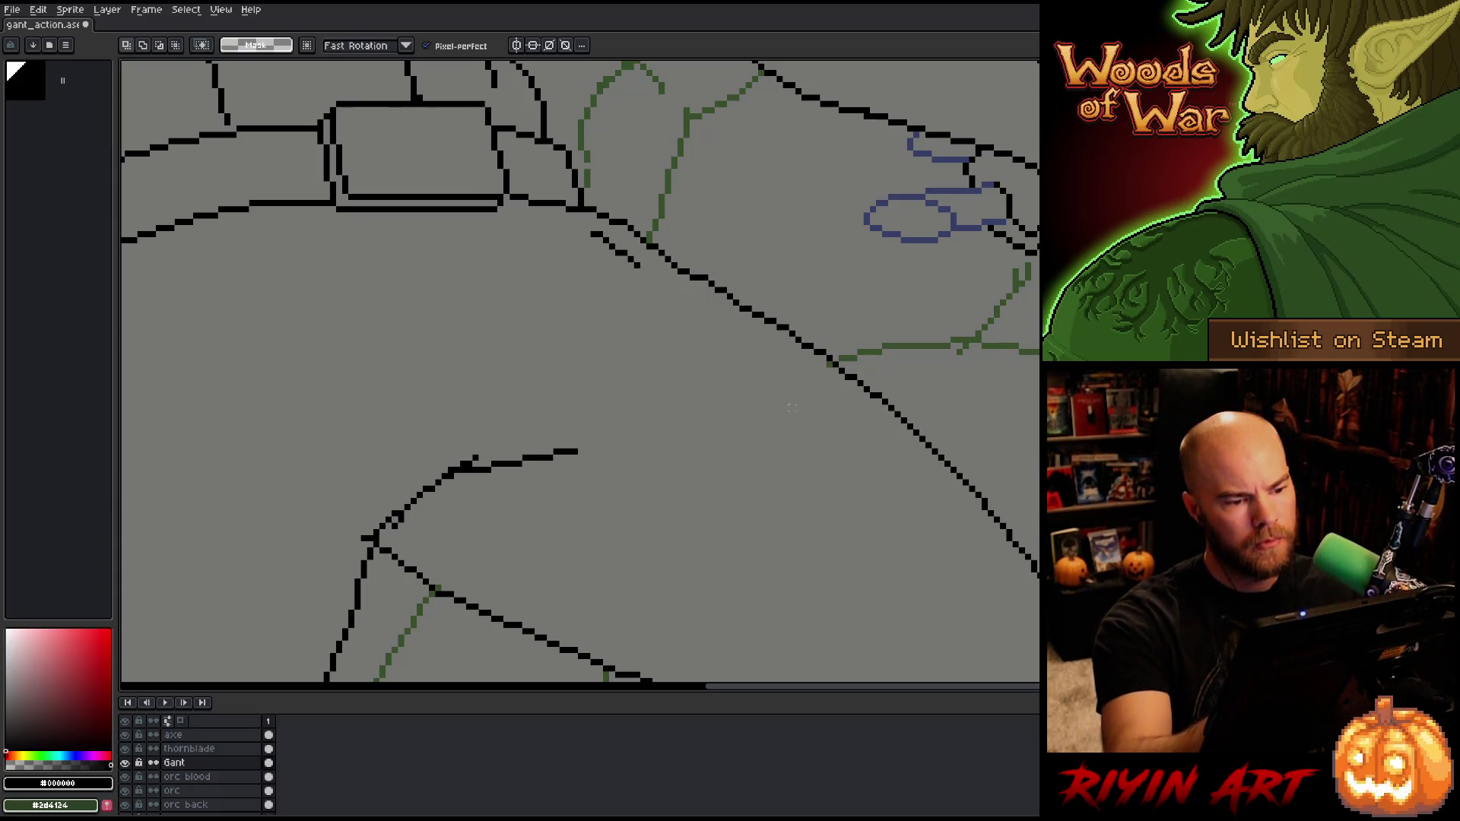
drag(597, 222, 646, 244)
key(Delete)
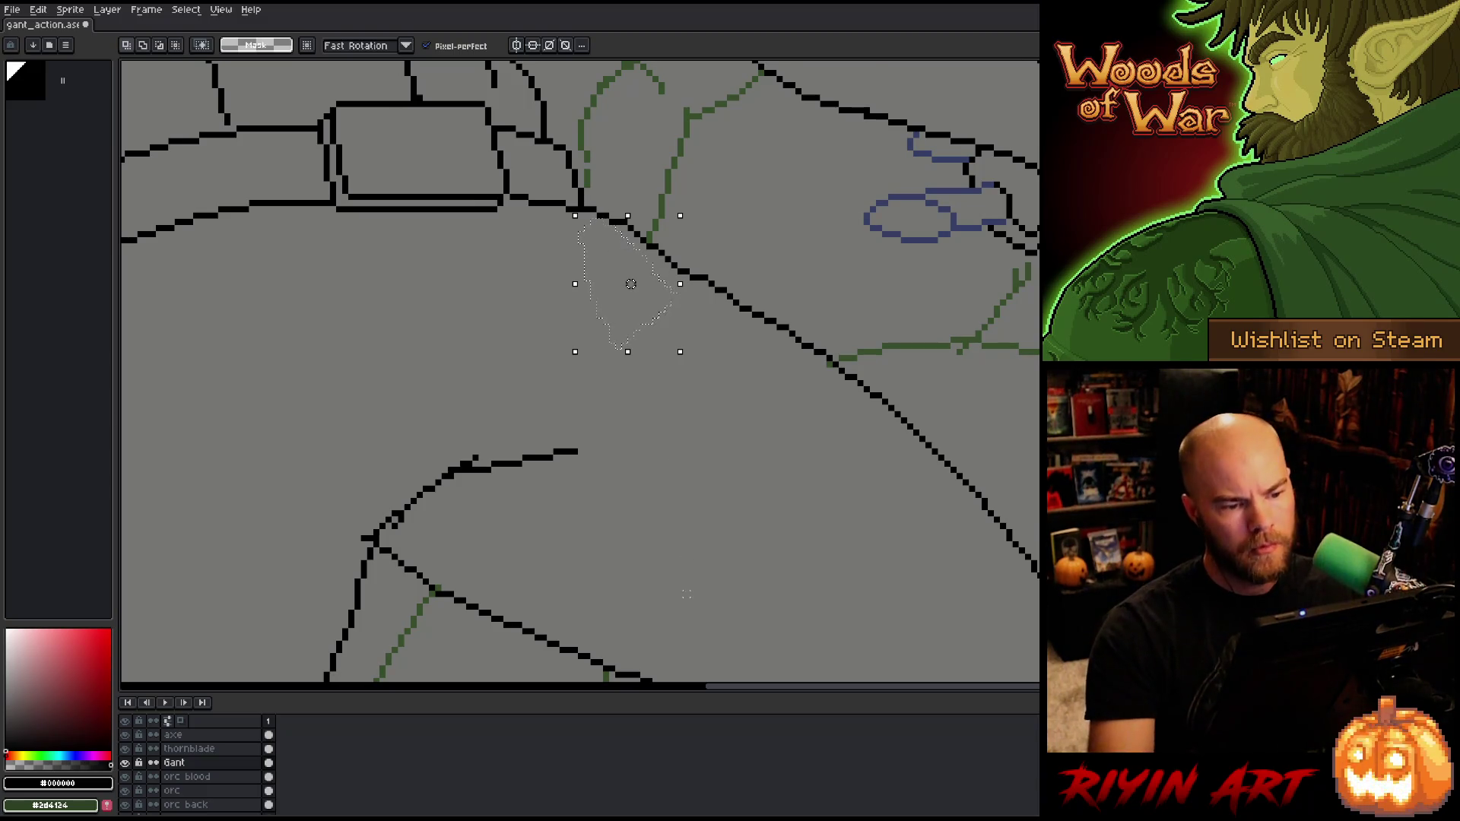
key(ctrl+d)
drag(958, 408, 948, 371)
mouse_move(796, 300)
mouse_down()
mouse_move(787, 283)
mouse_move(798, 327)
mouse_up()
key(ctrl+d)
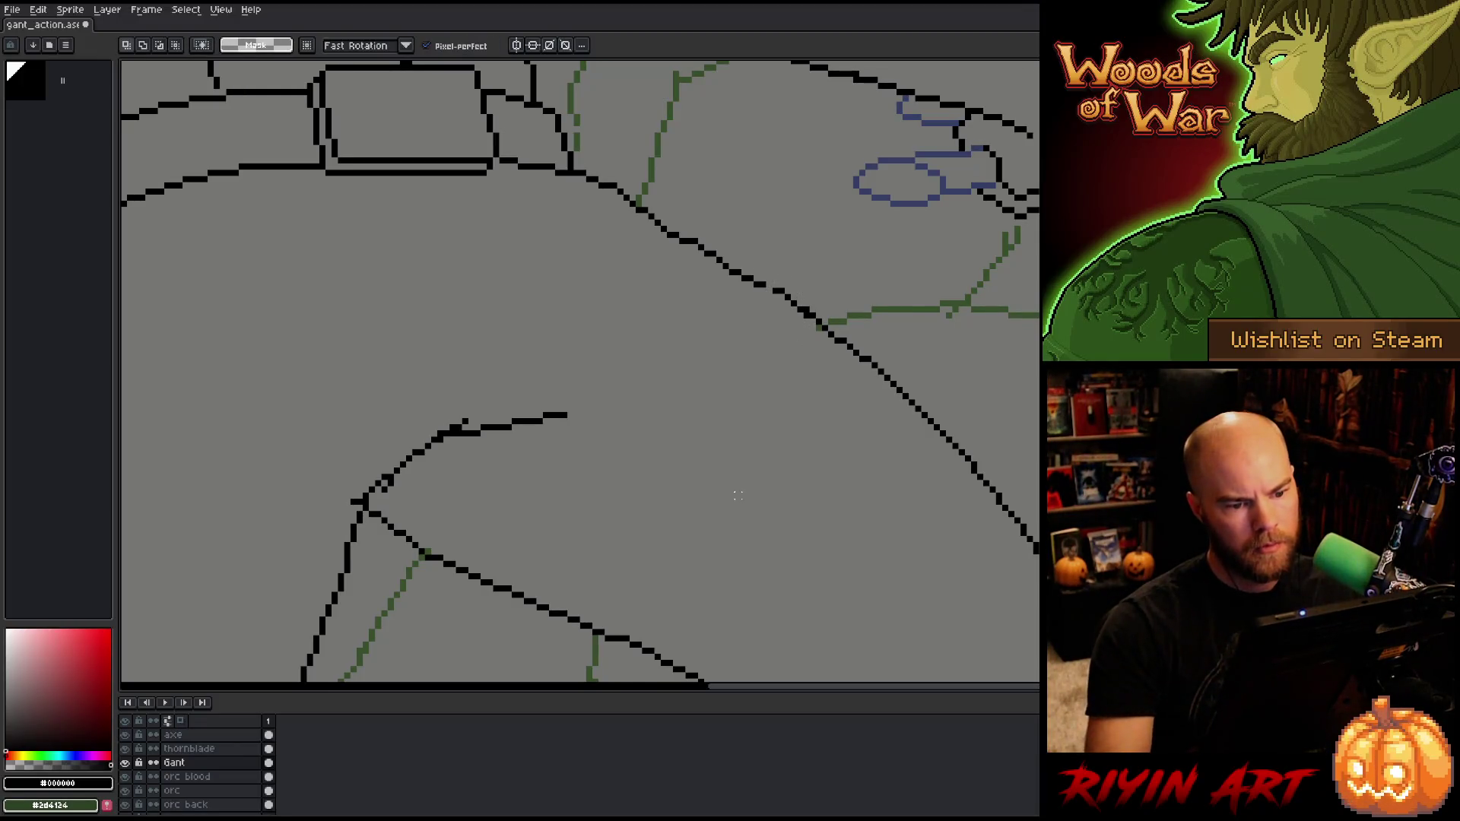
Step: Erase the stray pixels along the remaining diagonal line
key(b)
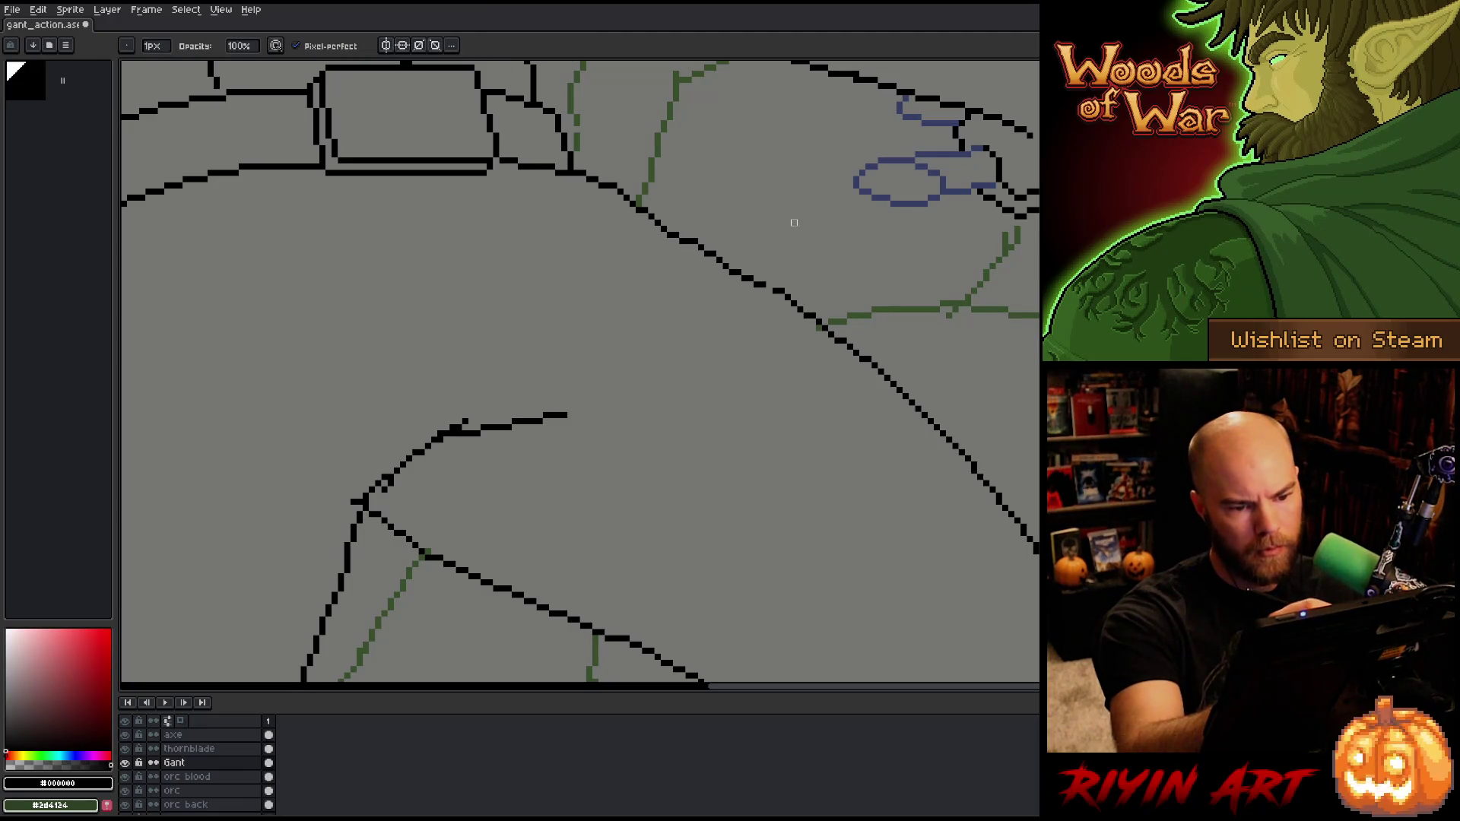
key(e)
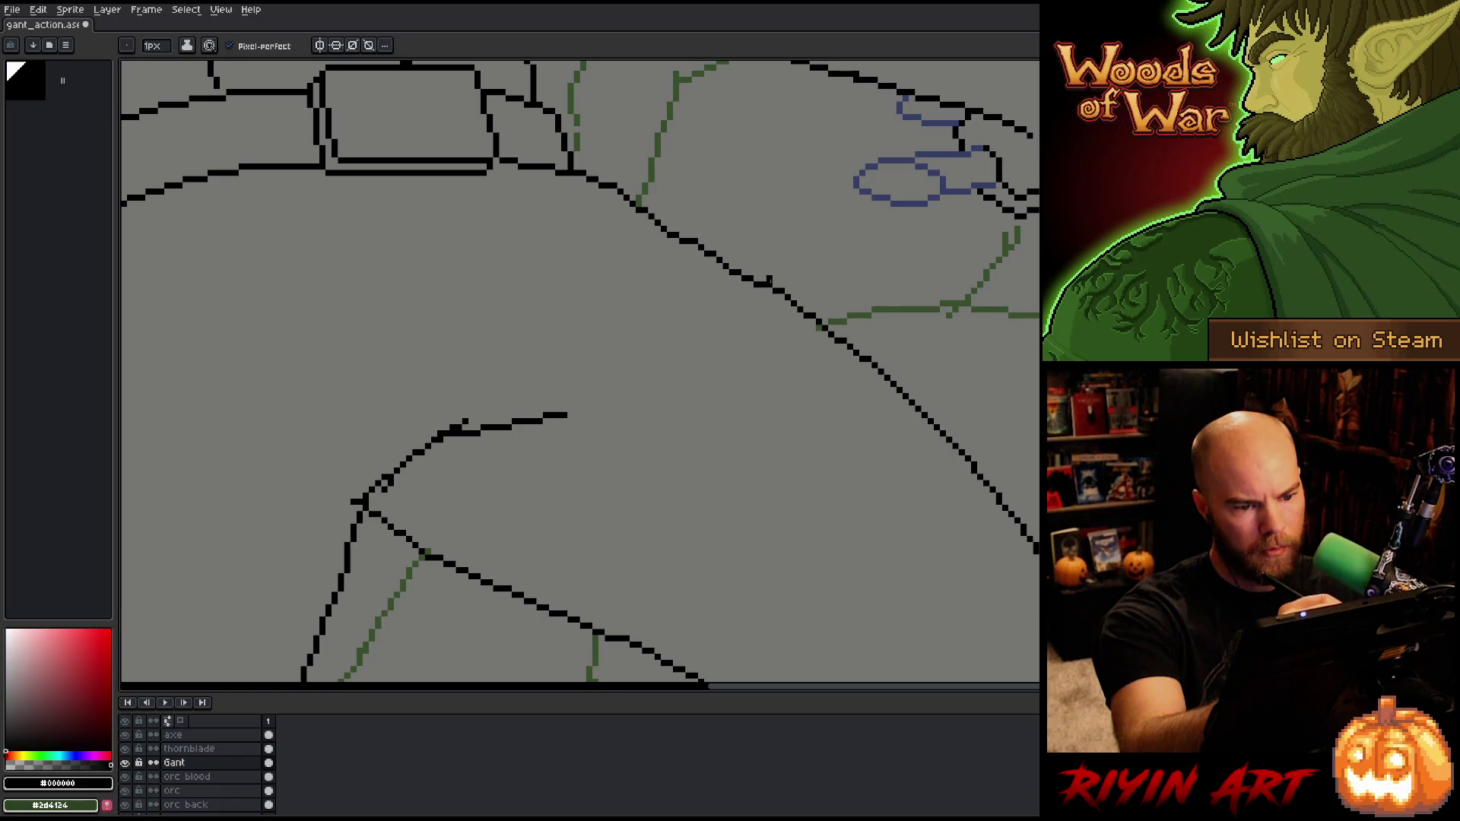
key(b)
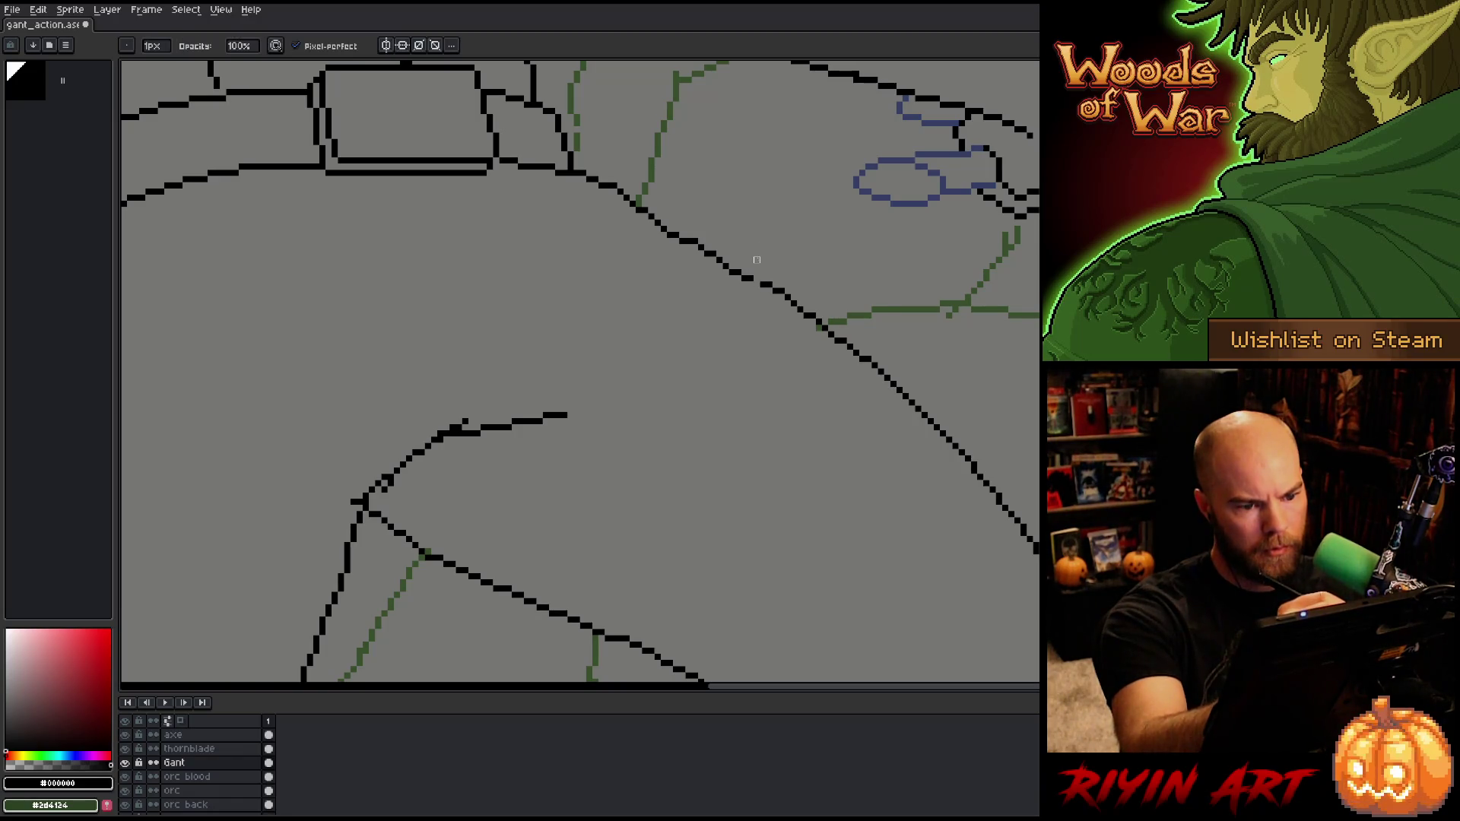
key(e)
key(b)
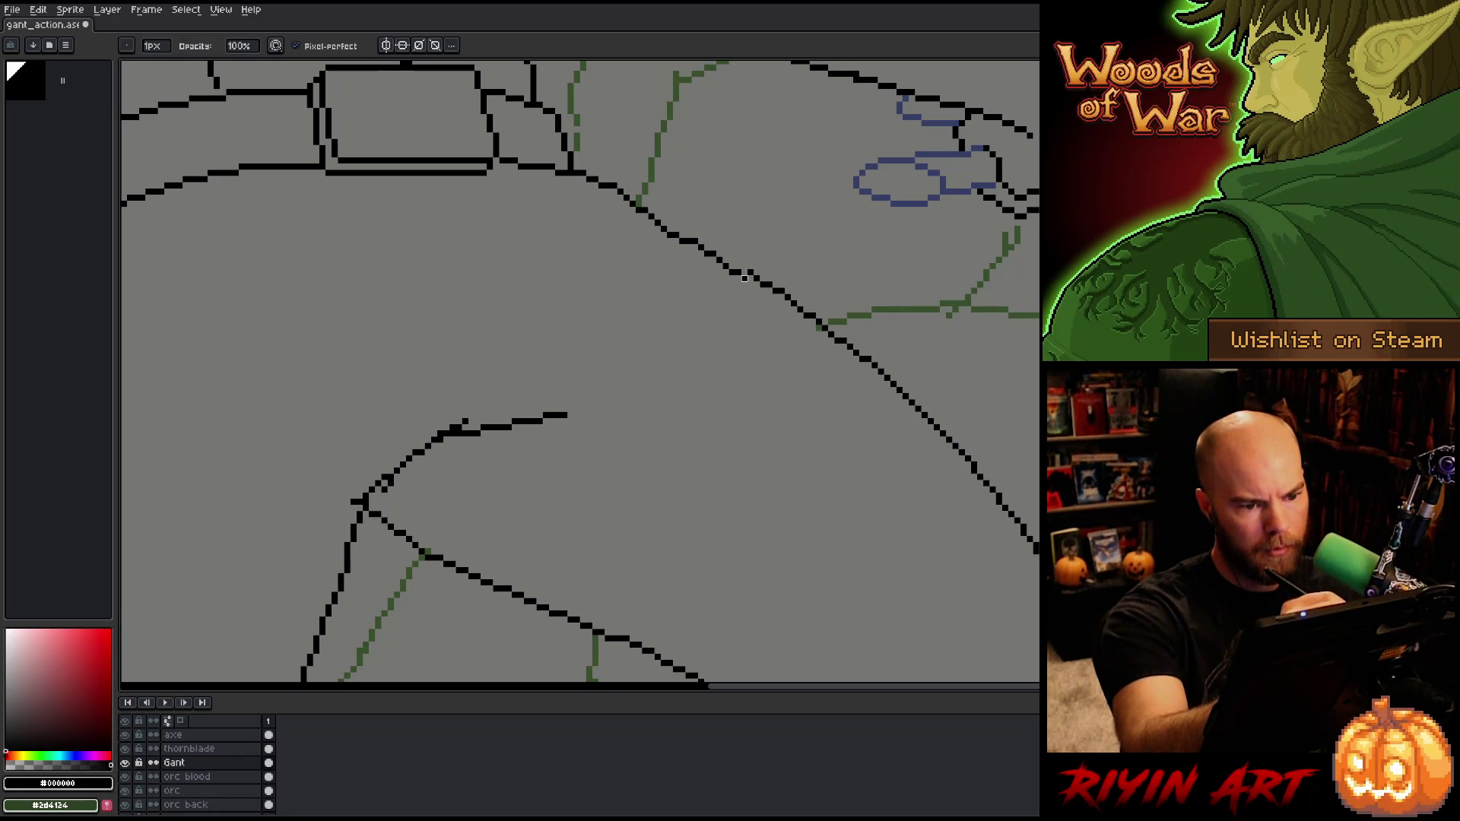
key(e)
key(b)
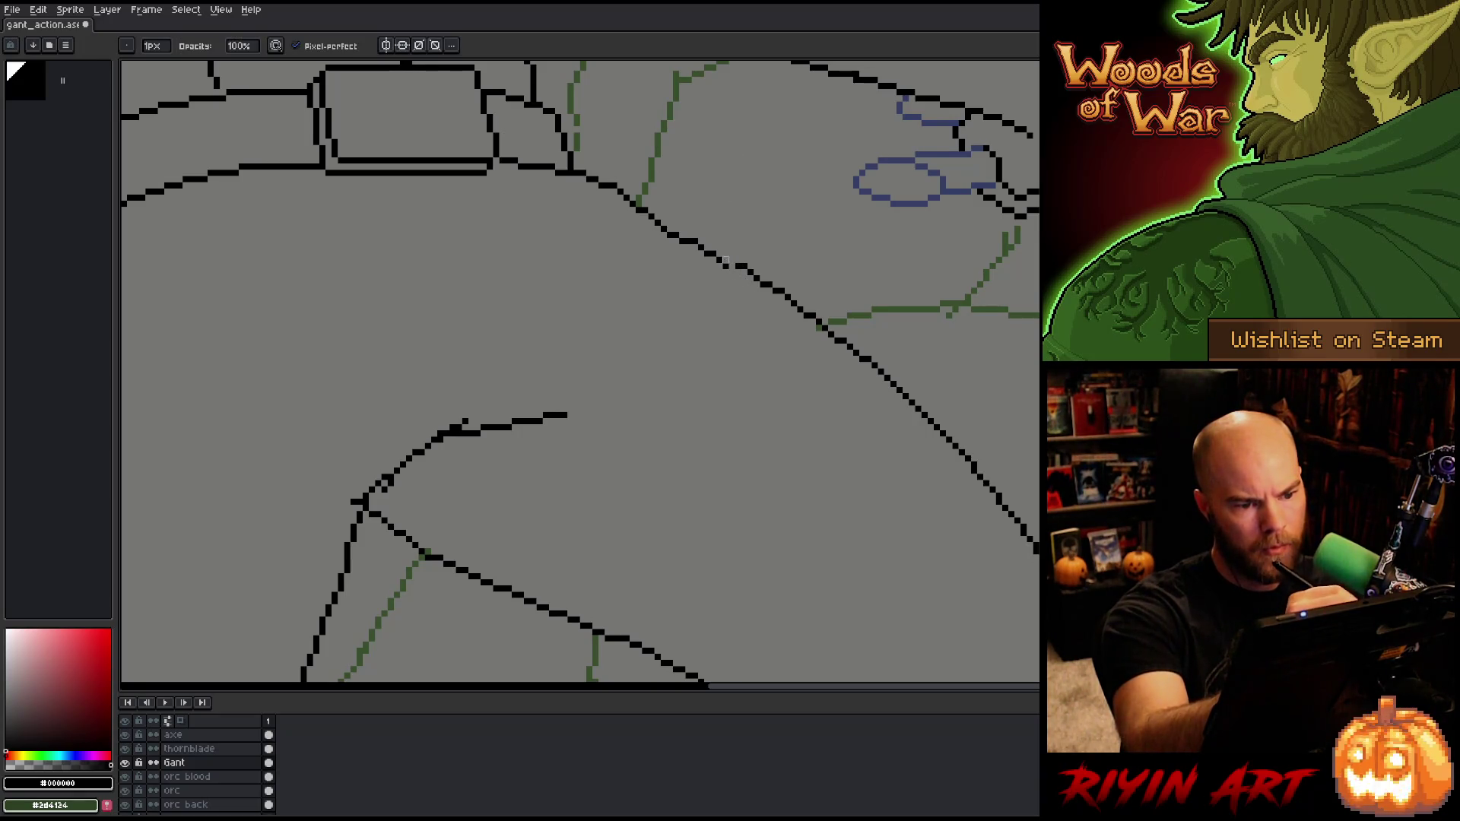
key(e)
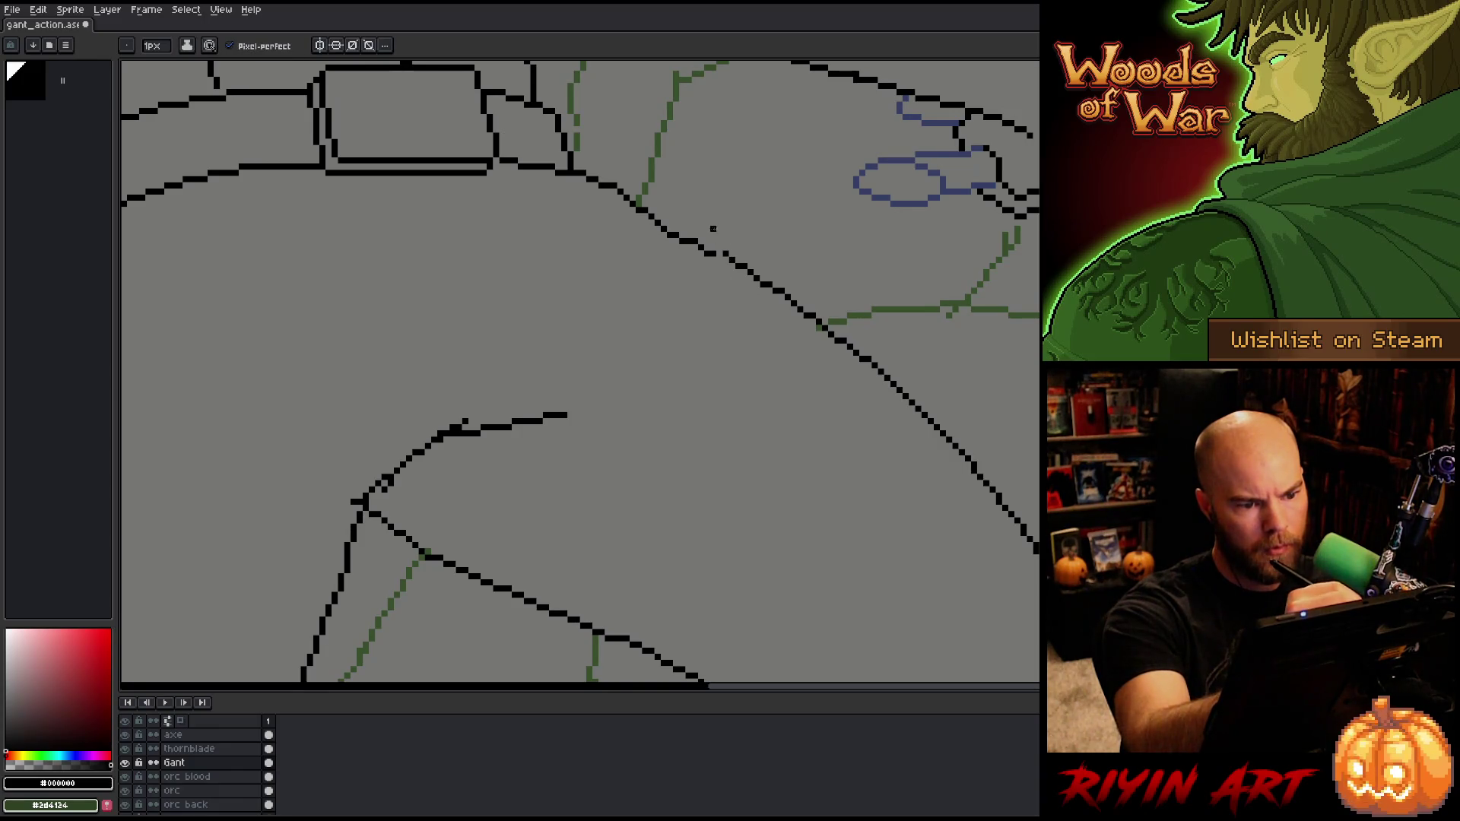
drag(710, 248, 716, 254)
Step: Redraw a missing pixel and remove a jagged pixel on the diagonal line
key(b)
key(e)
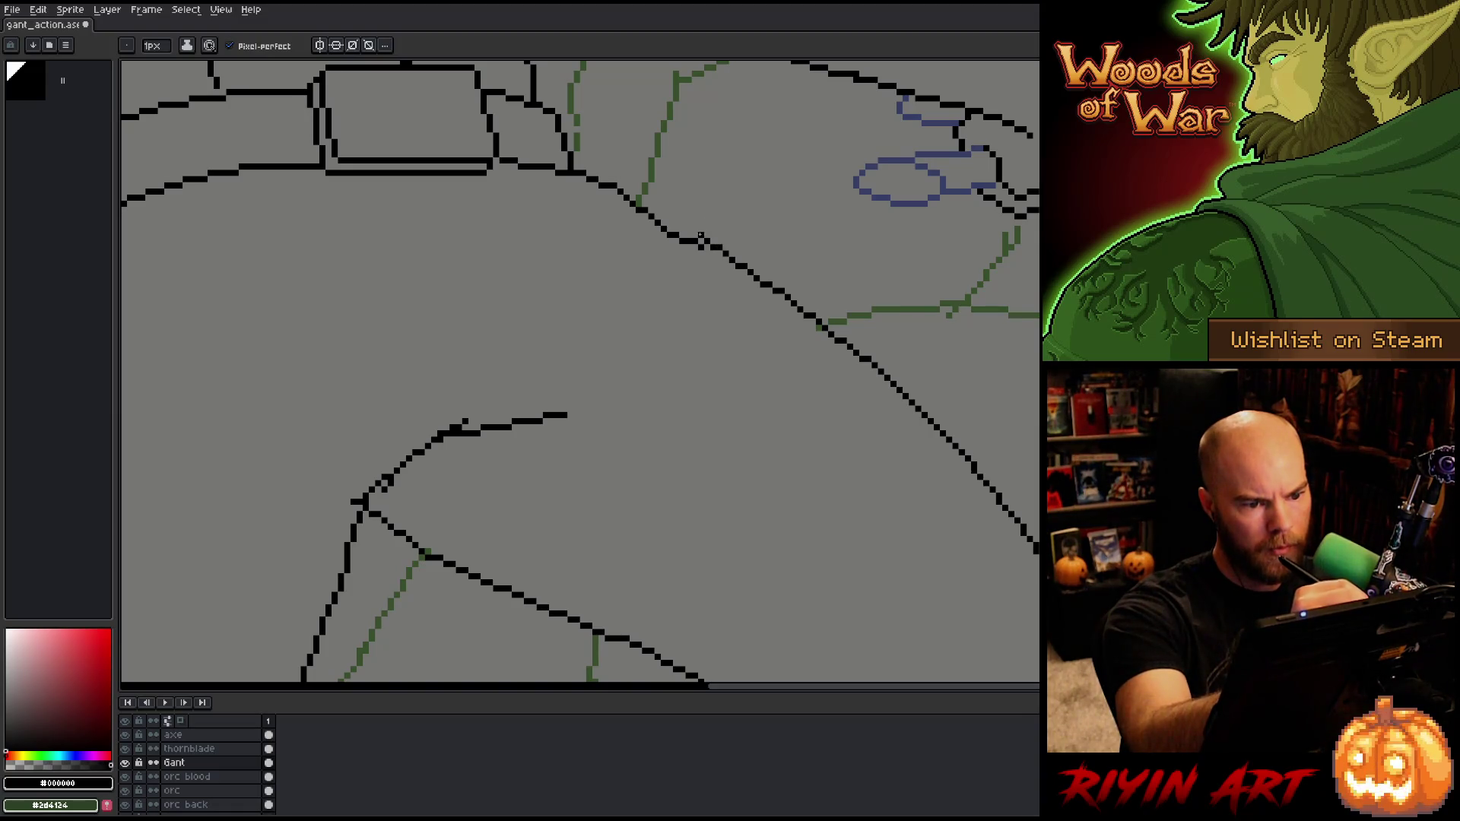
key(b)
click(690, 228)
key(e)
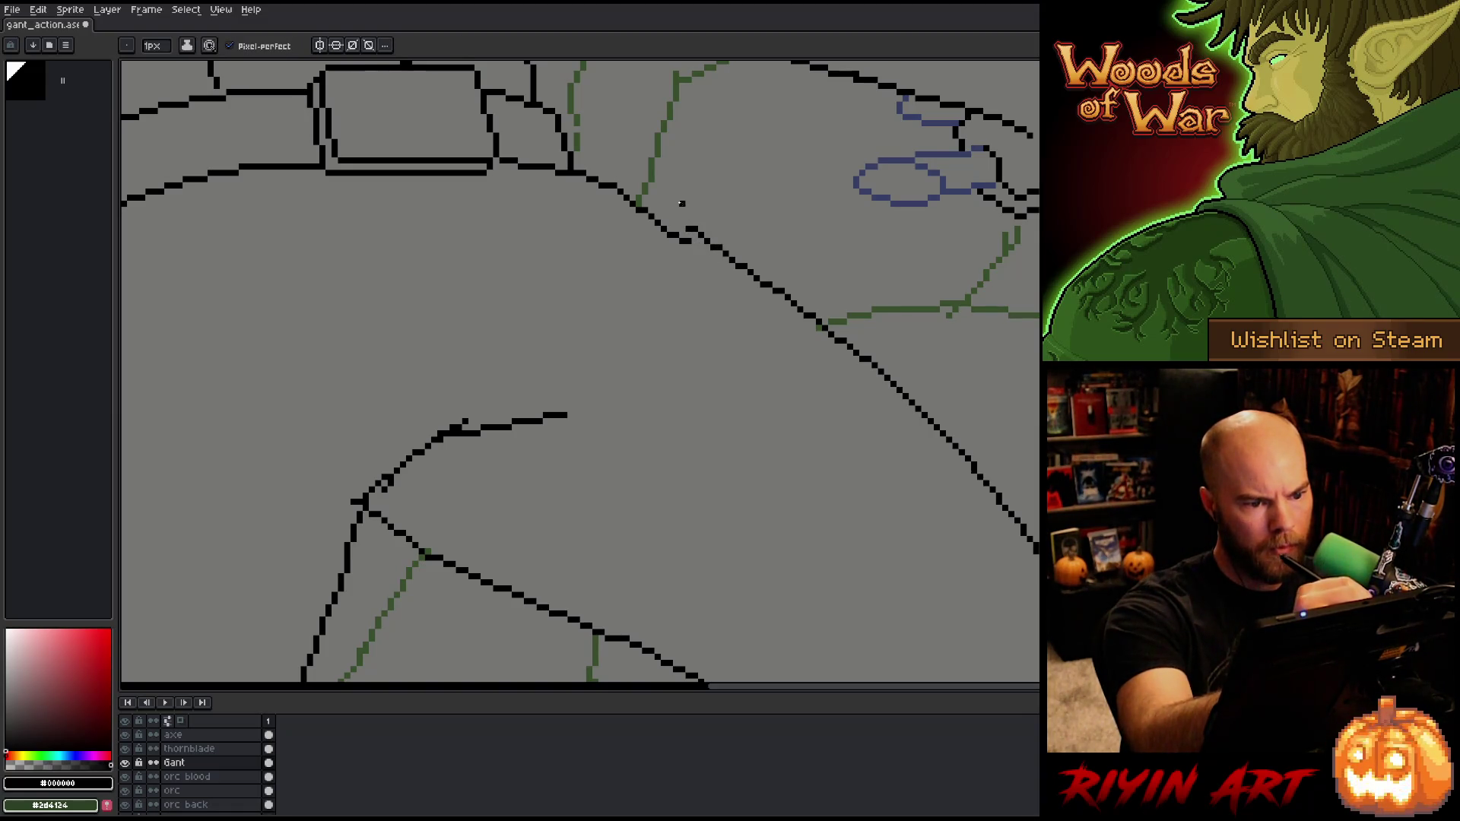
key(b)
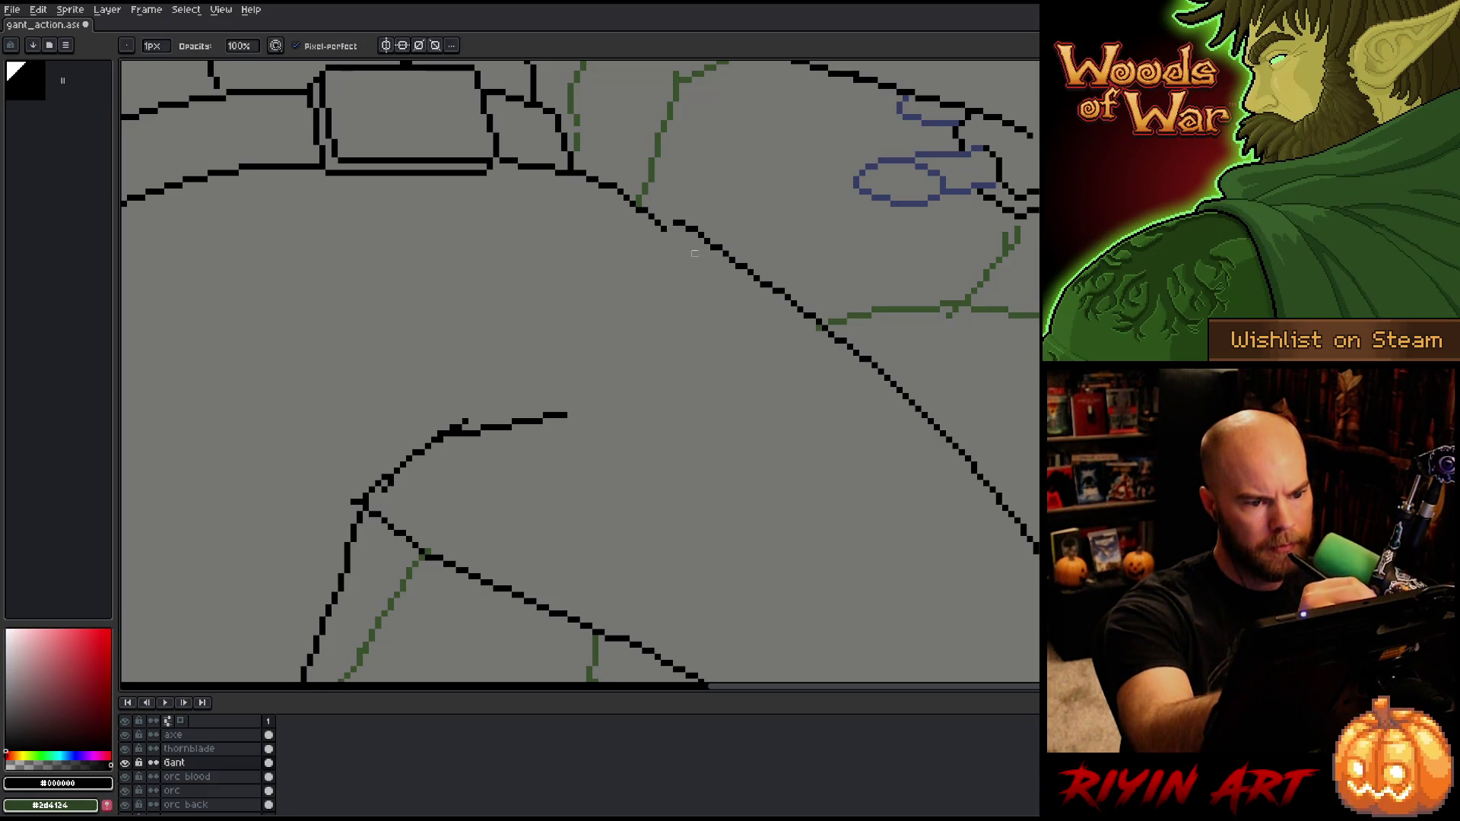
right_click(657, 221)
Step: Finish touching up the diagonal line's pixels, then bring the lines below the shoulder into view
key(e)
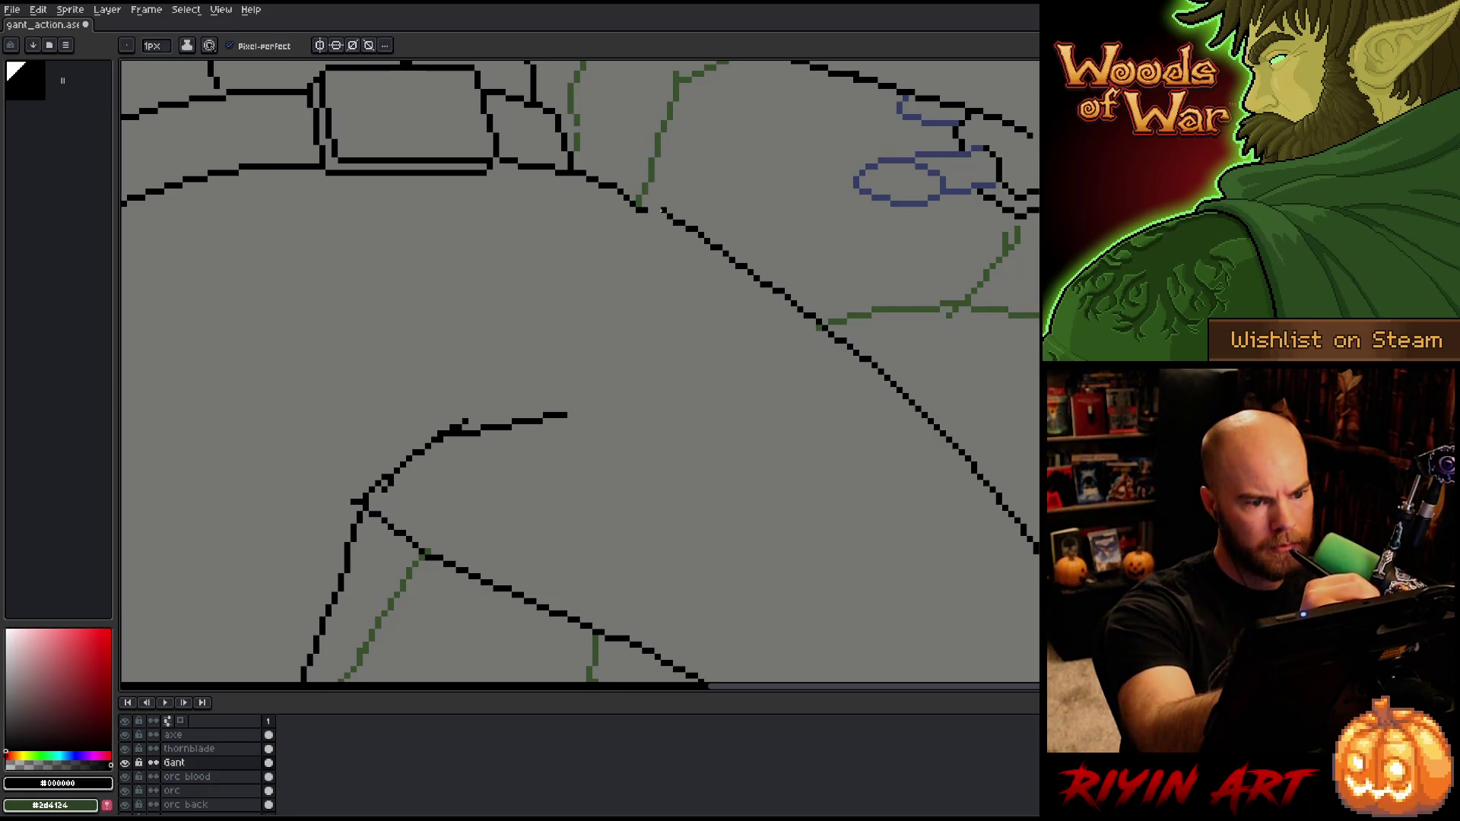
key(b)
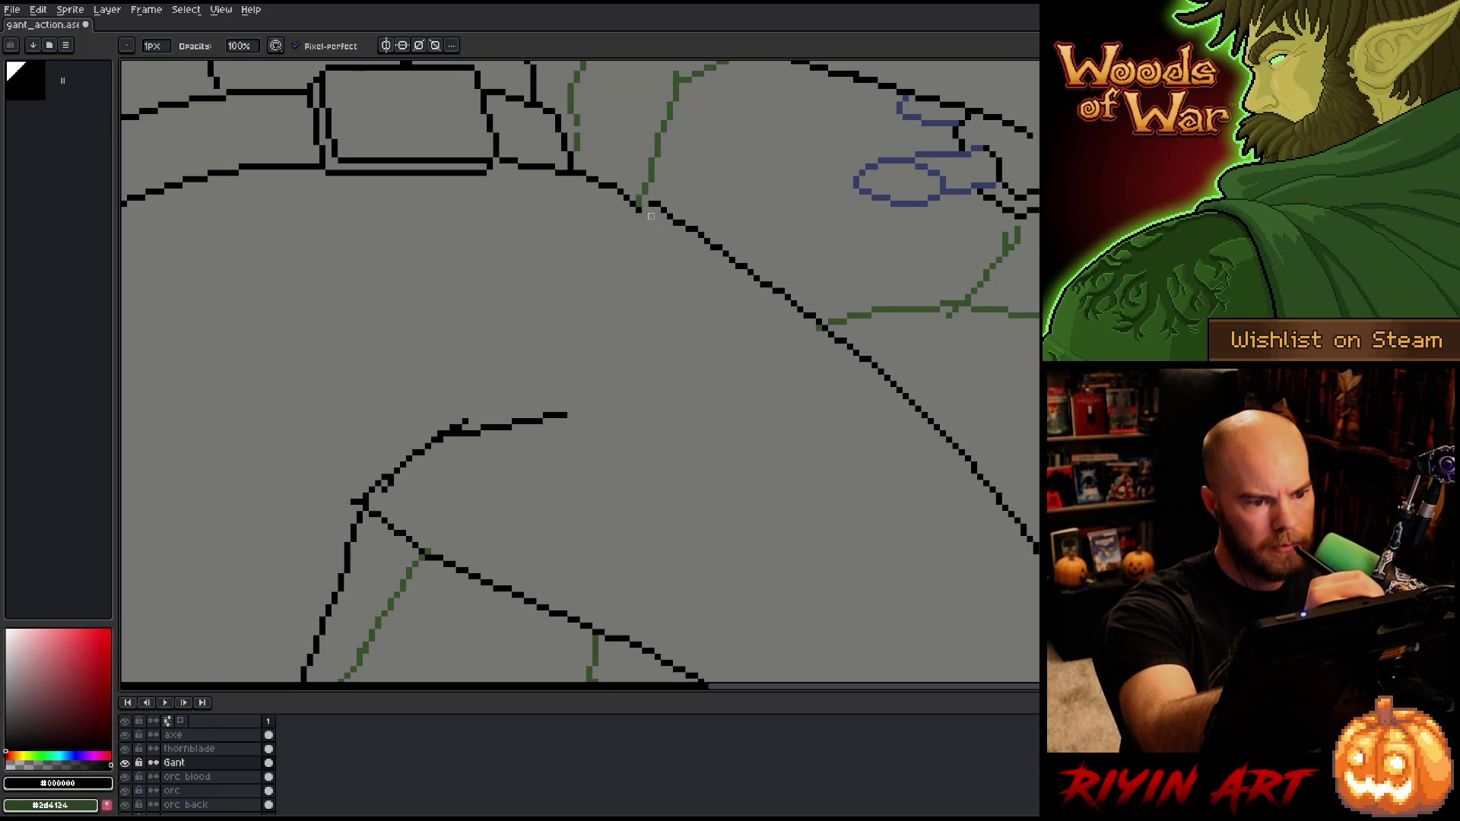
key(e)
key(b)
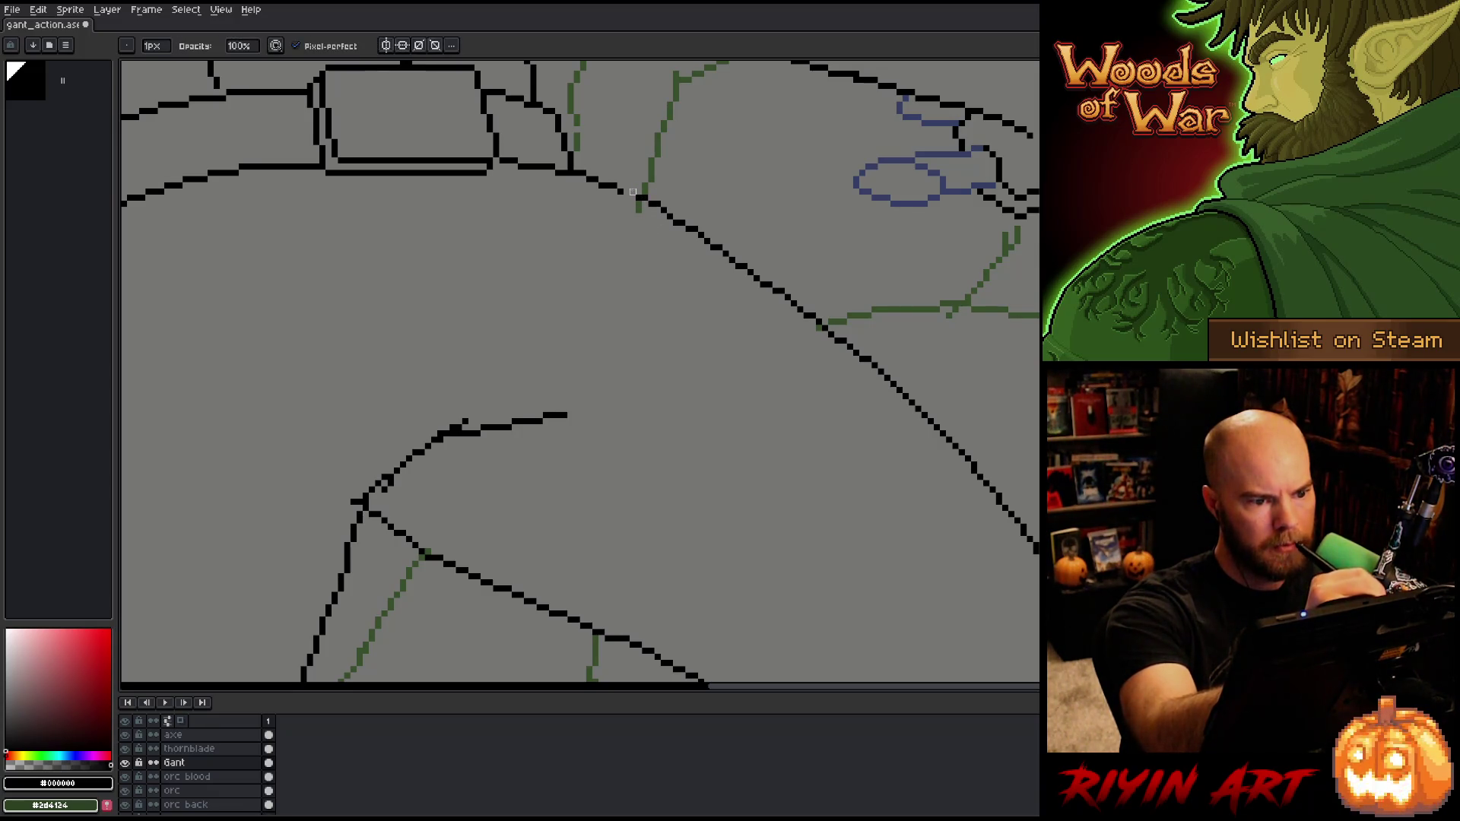
key(e)
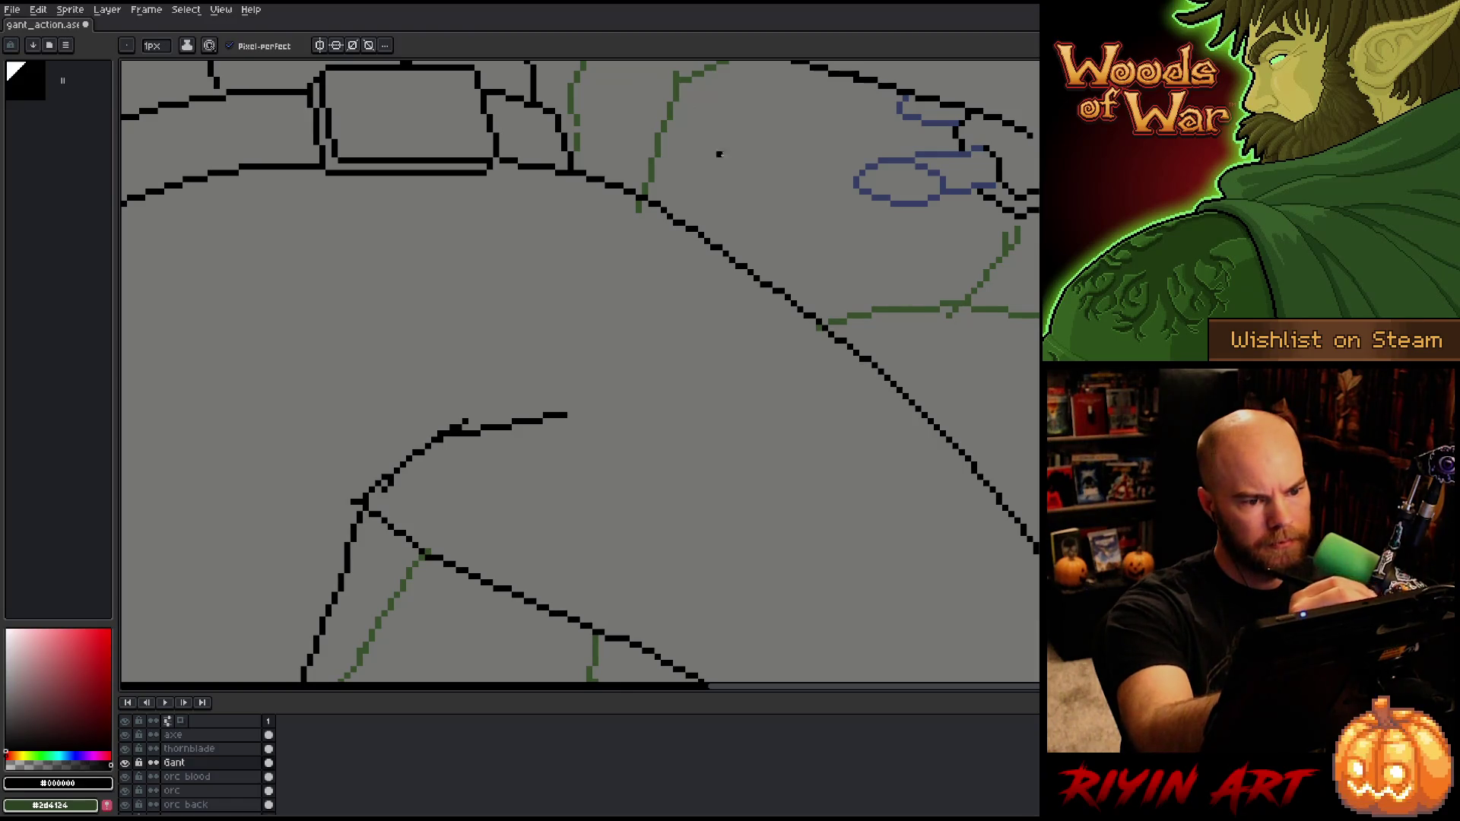
key(space)
drag(922, 349, 865, 233)
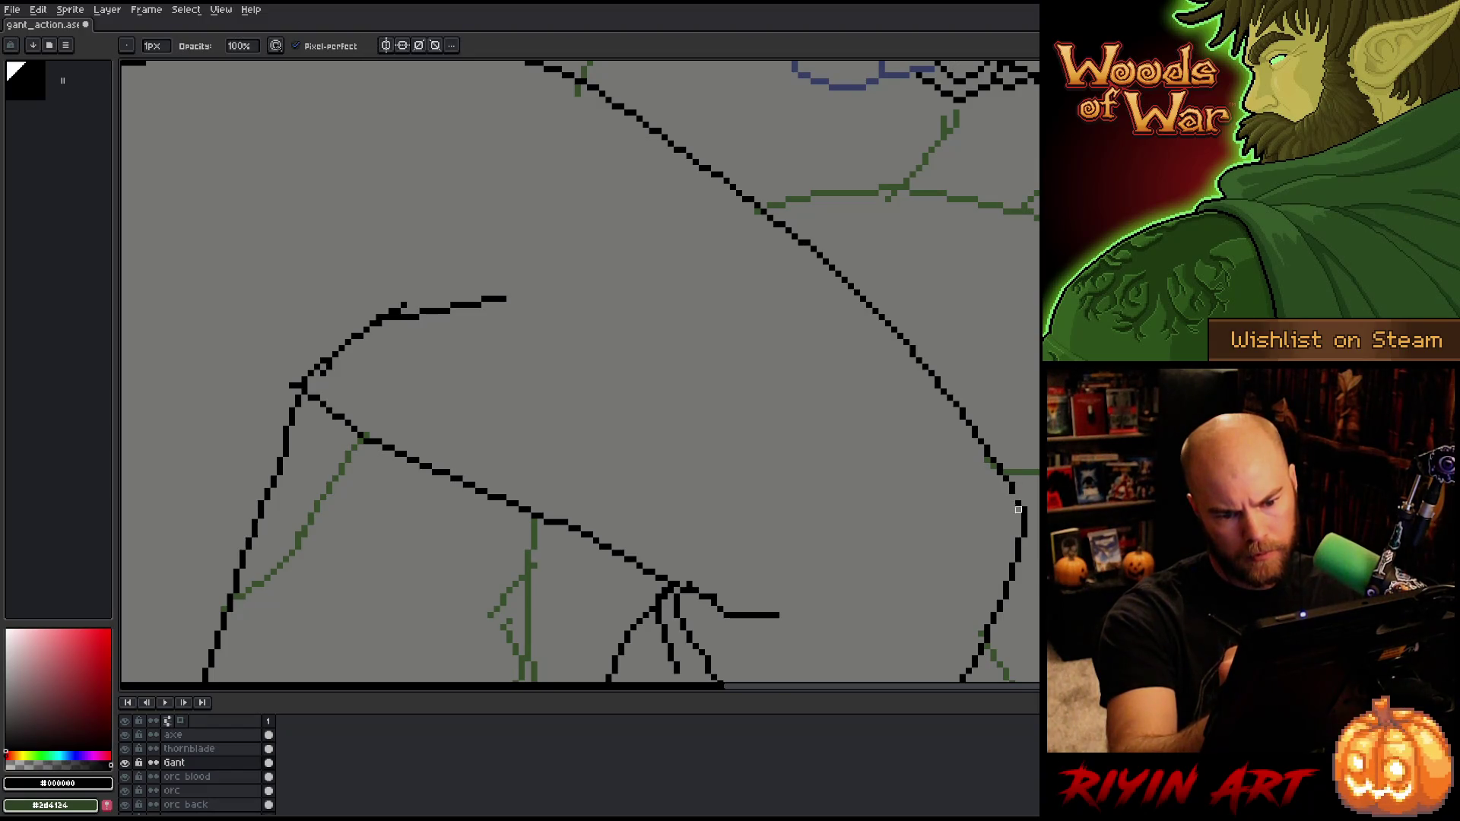
Step: Center the curved lower line and lasso-select its jagged bend
key(space)
drag(1029, 383, 1098, 324)
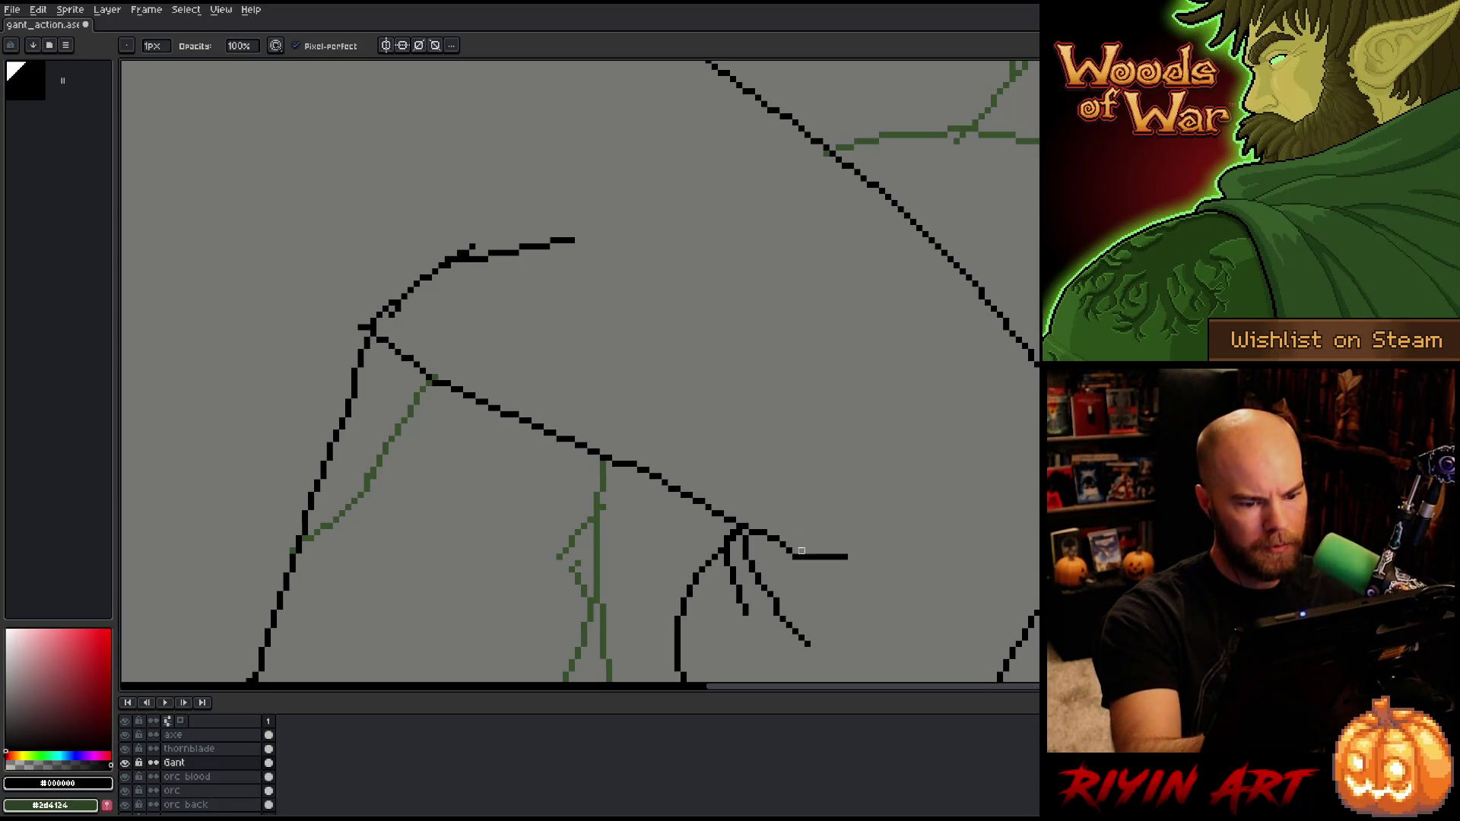
drag(805, 408, 964, 473)
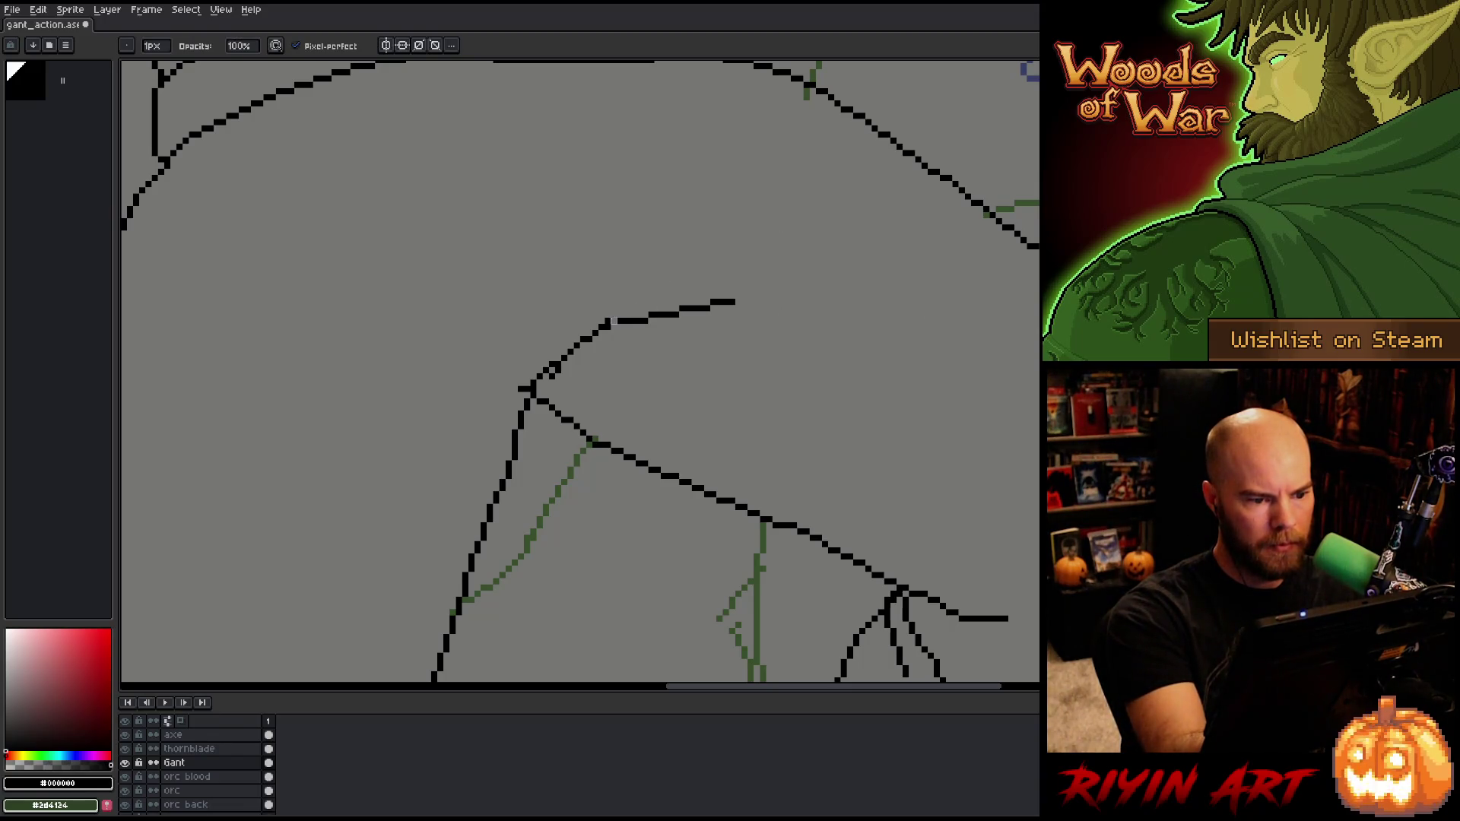
key(e)
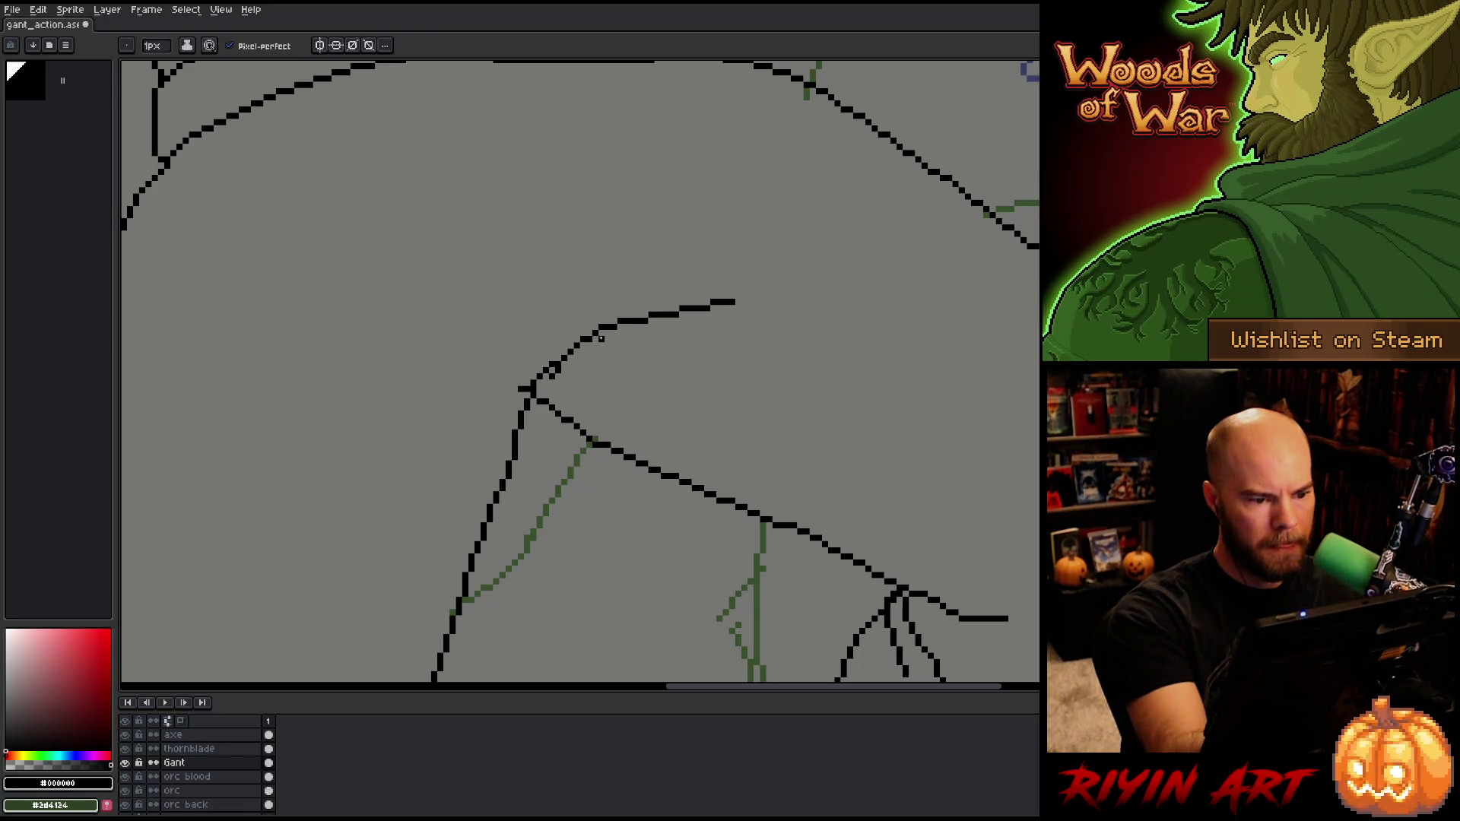
key(m)
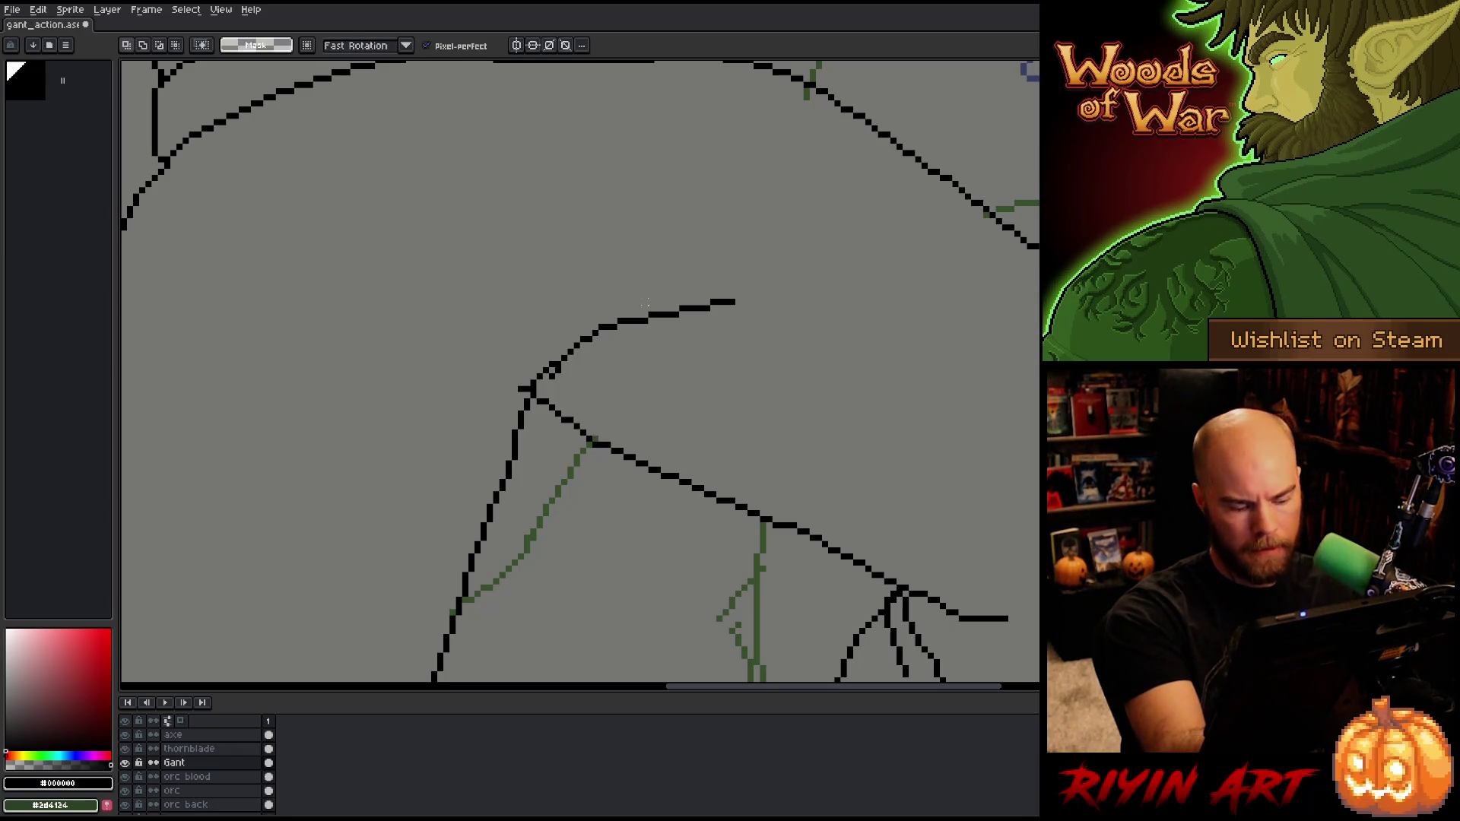
mouse_move(638, 302)
mouse_down()
mouse_move(608, 345)
mouse_move(642, 292)
mouse_up()
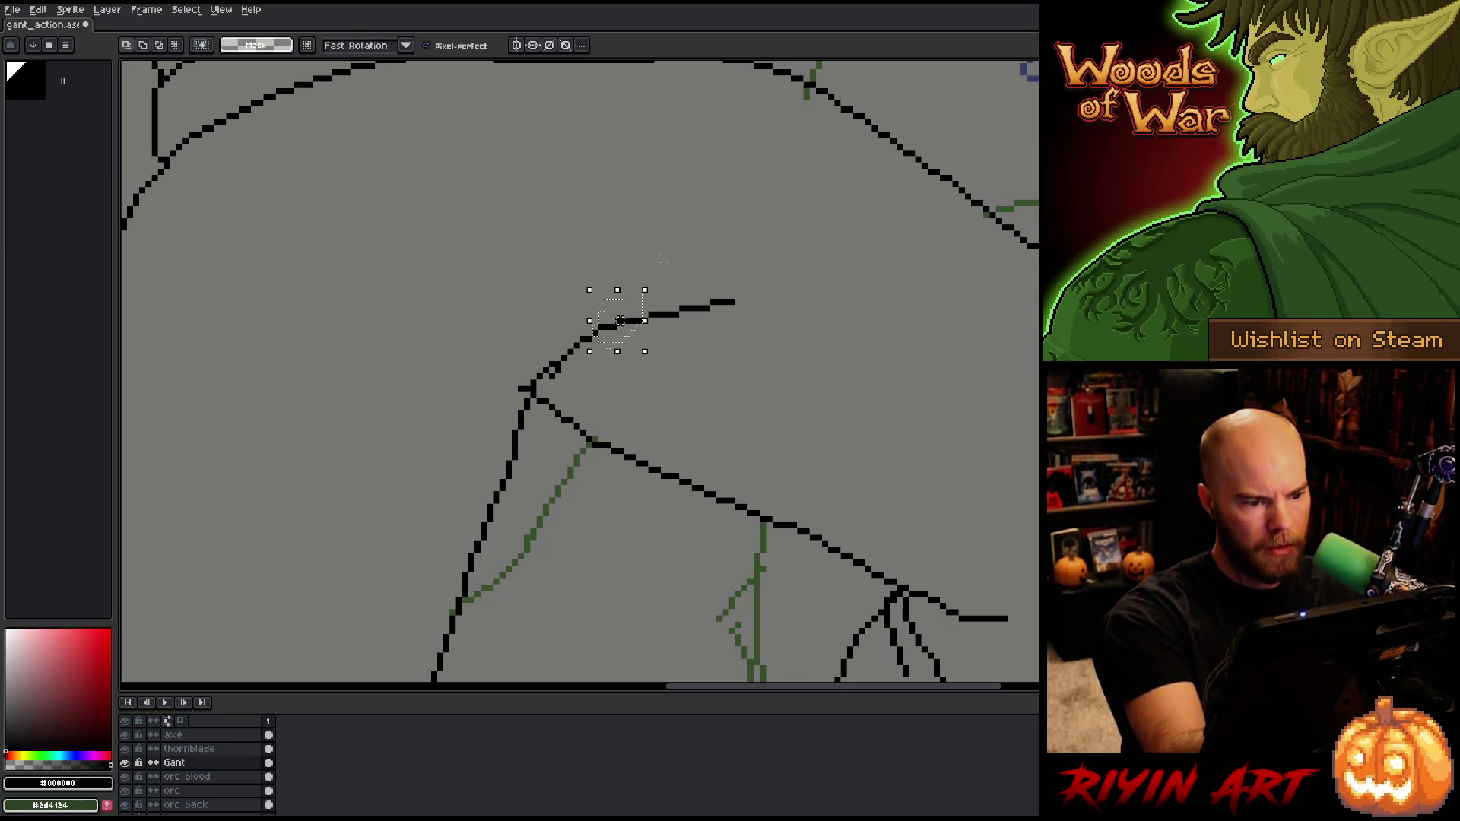
click(625, 320)
key(Return)
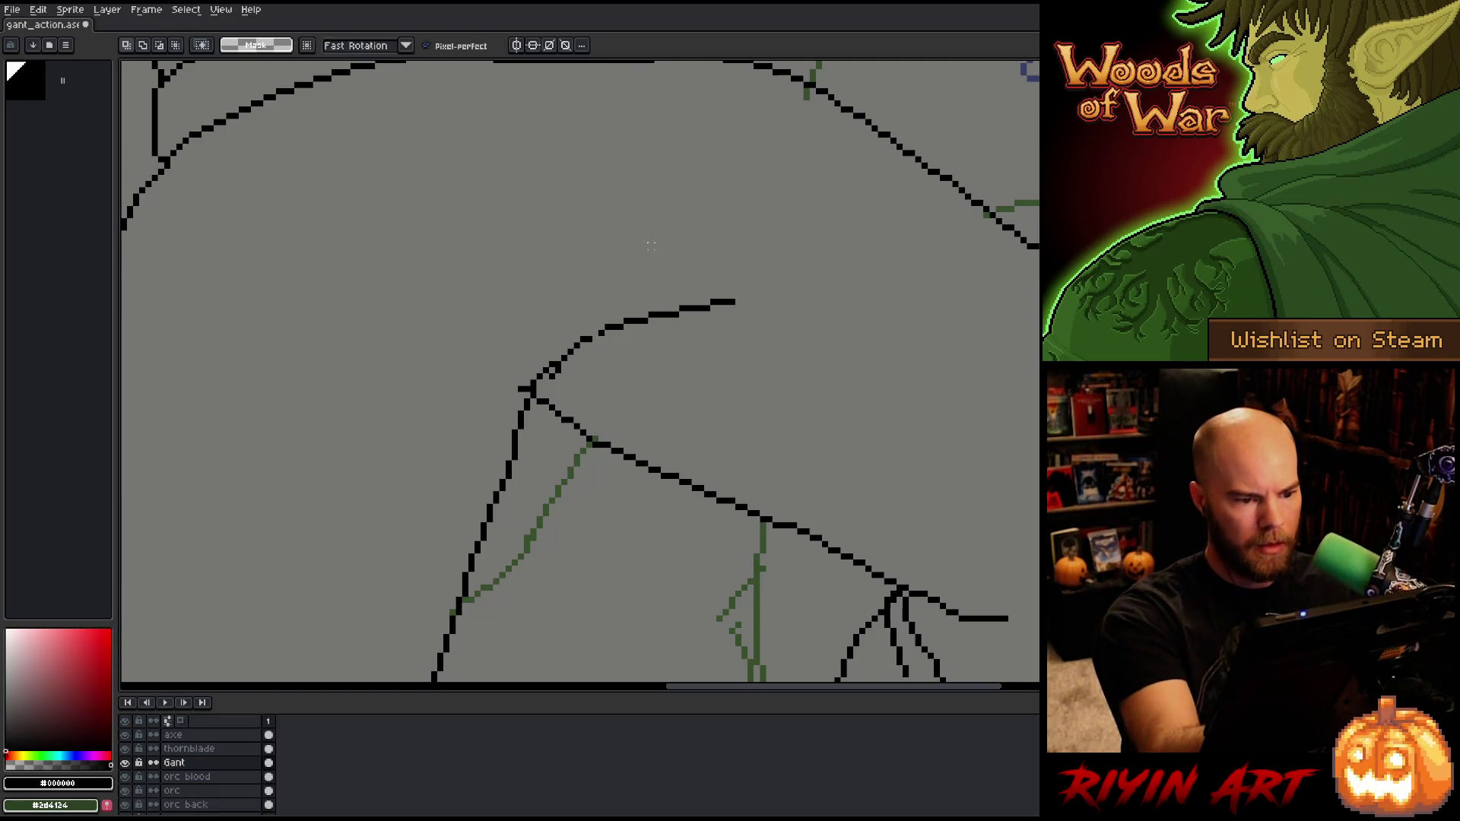
Step: Erase stray dark pixels on the line and nudge the upper curved stroke slightly left
key(b)
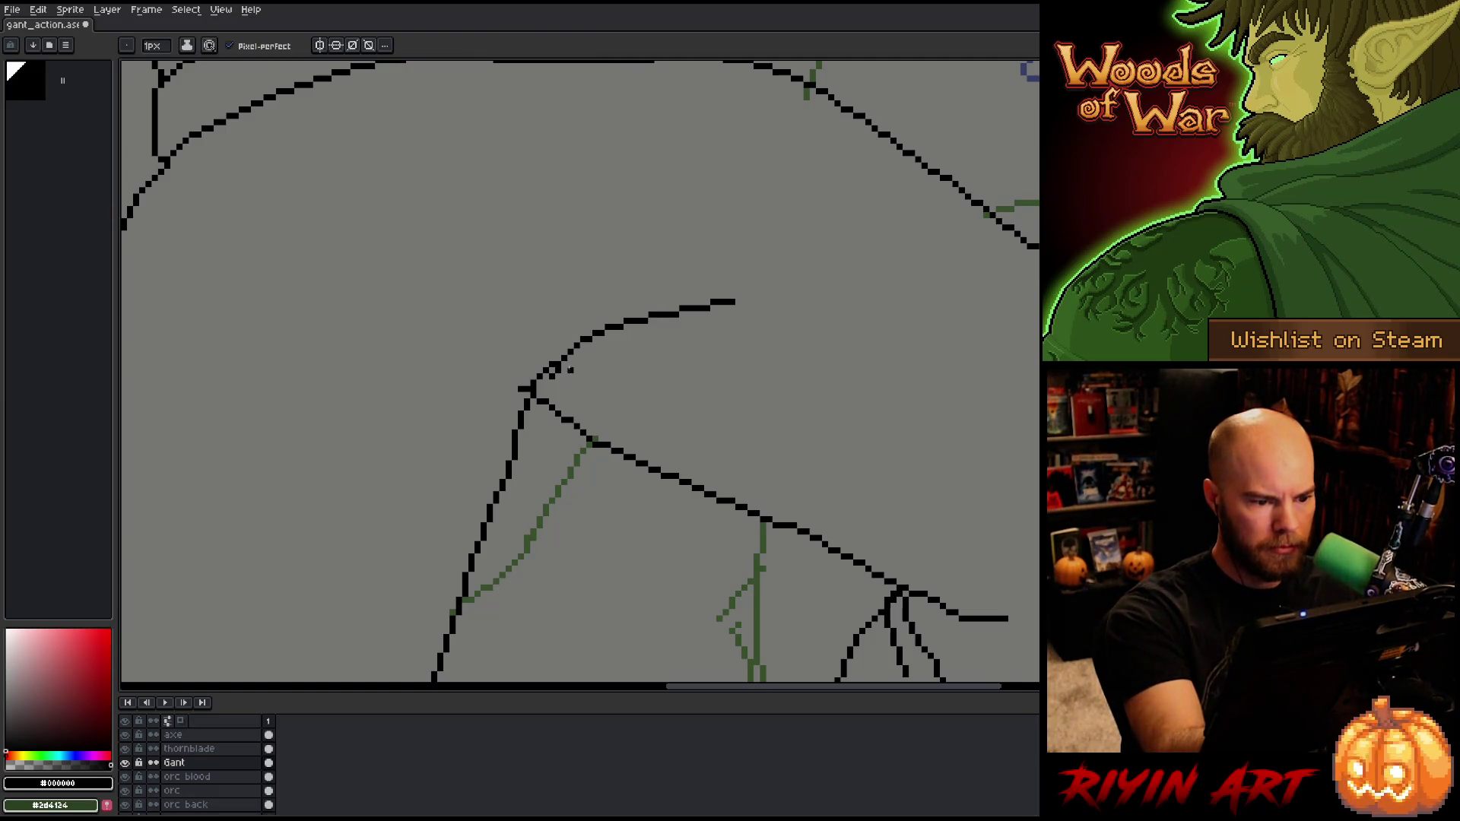
key(e)
drag(569, 370, 552, 377)
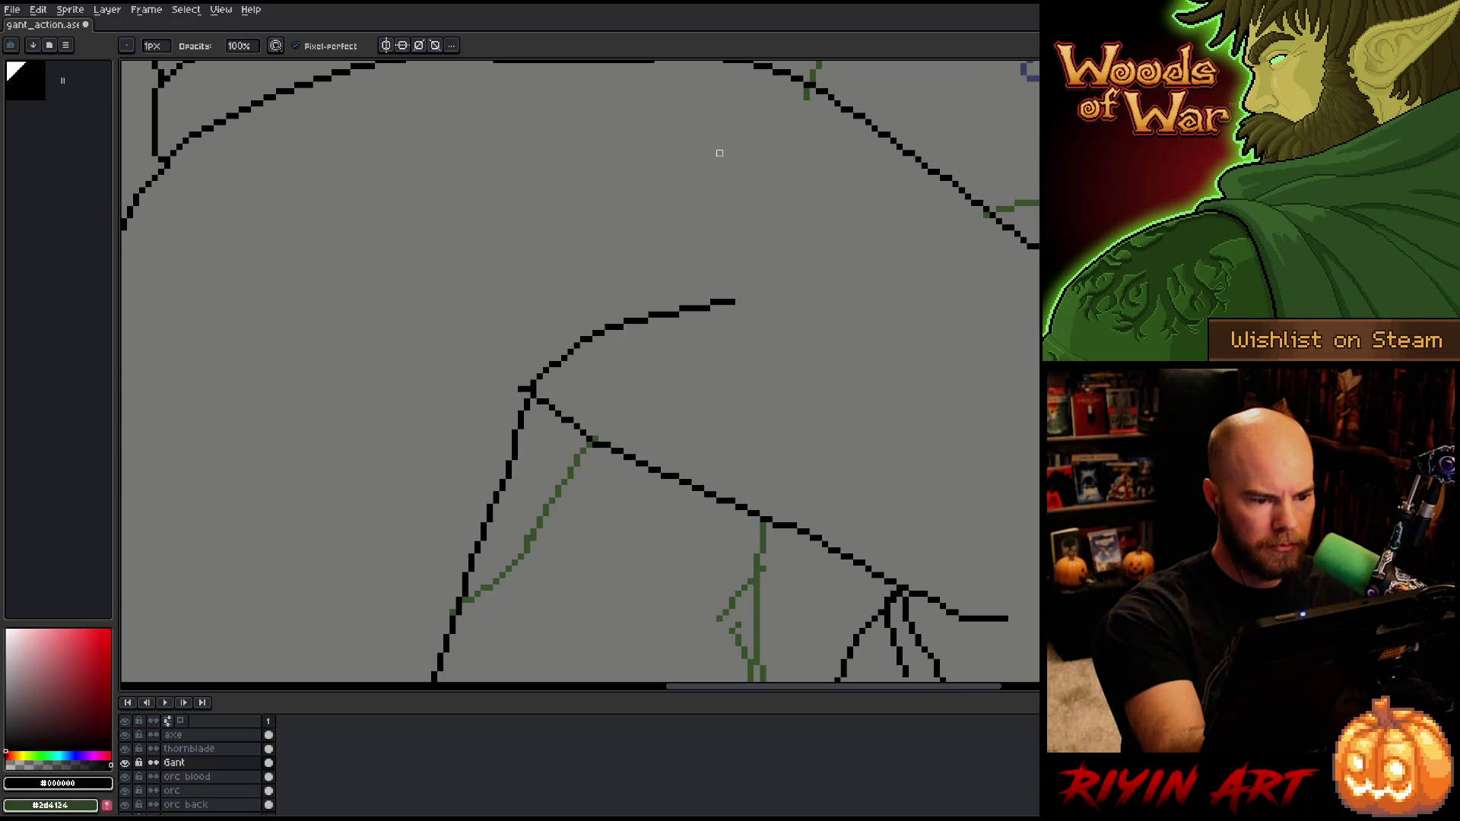
key(q)
mouse_move(764, 335)
mouse_down()
mouse_move(627, 294)
mouse_move(559, 374)
mouse_up()
drag(676, 320, 665, 320)
key(ctrl+d)
Step: Draw a short stroke up to the line junction and save the file
key(b)
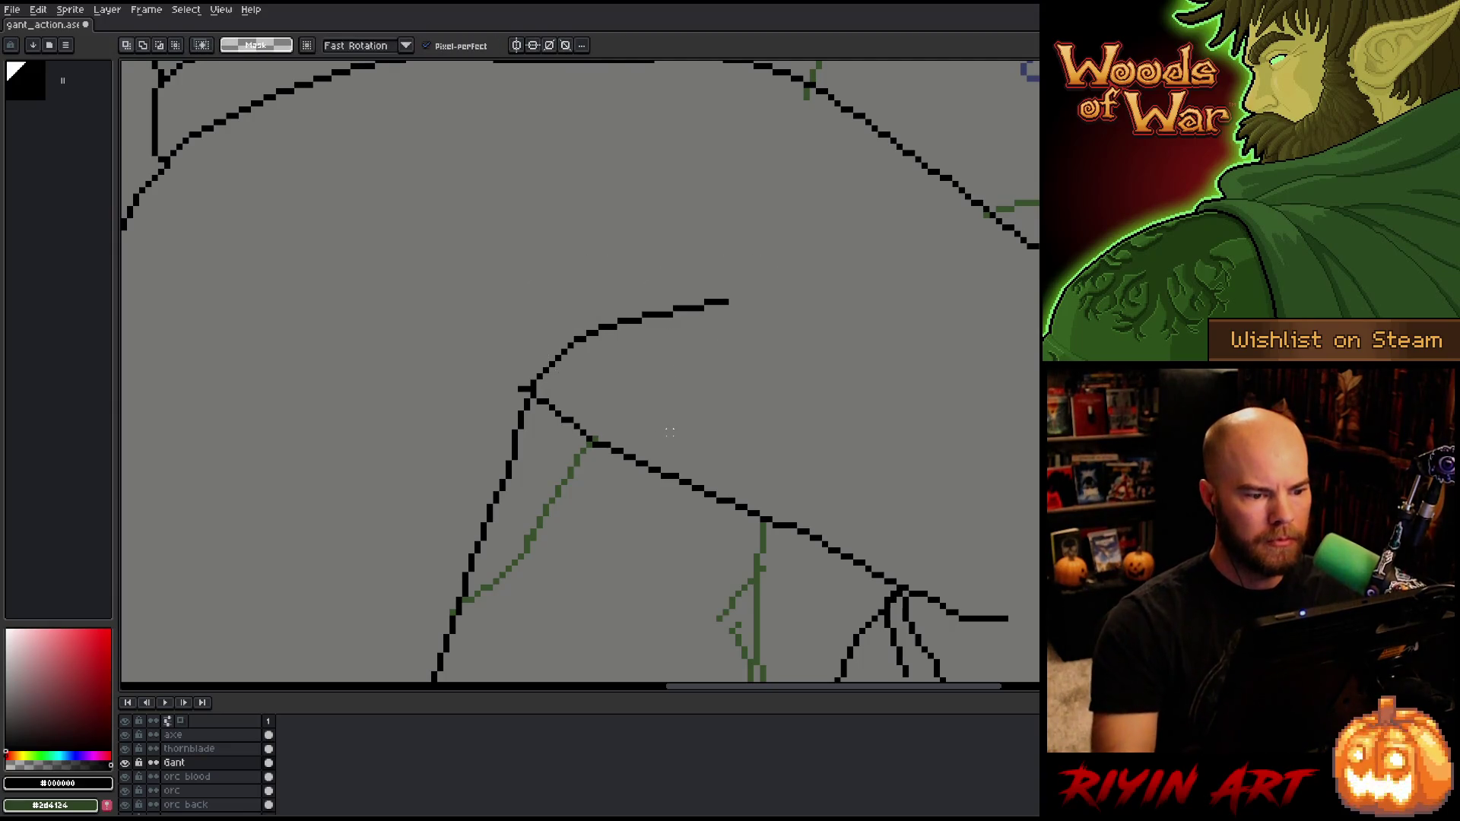
key(b)
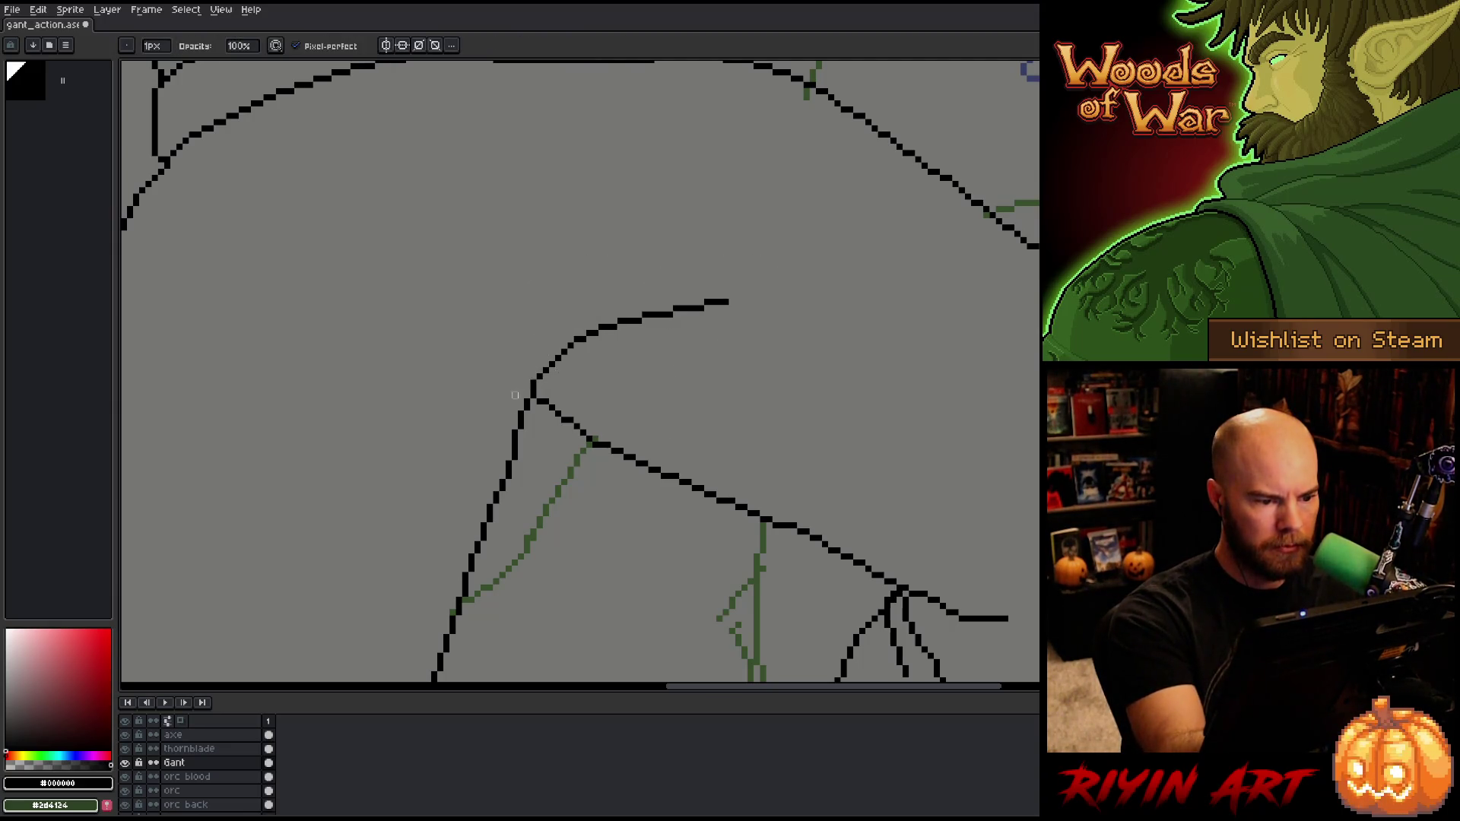
key(e)
drag(507, 414, 525, 394)
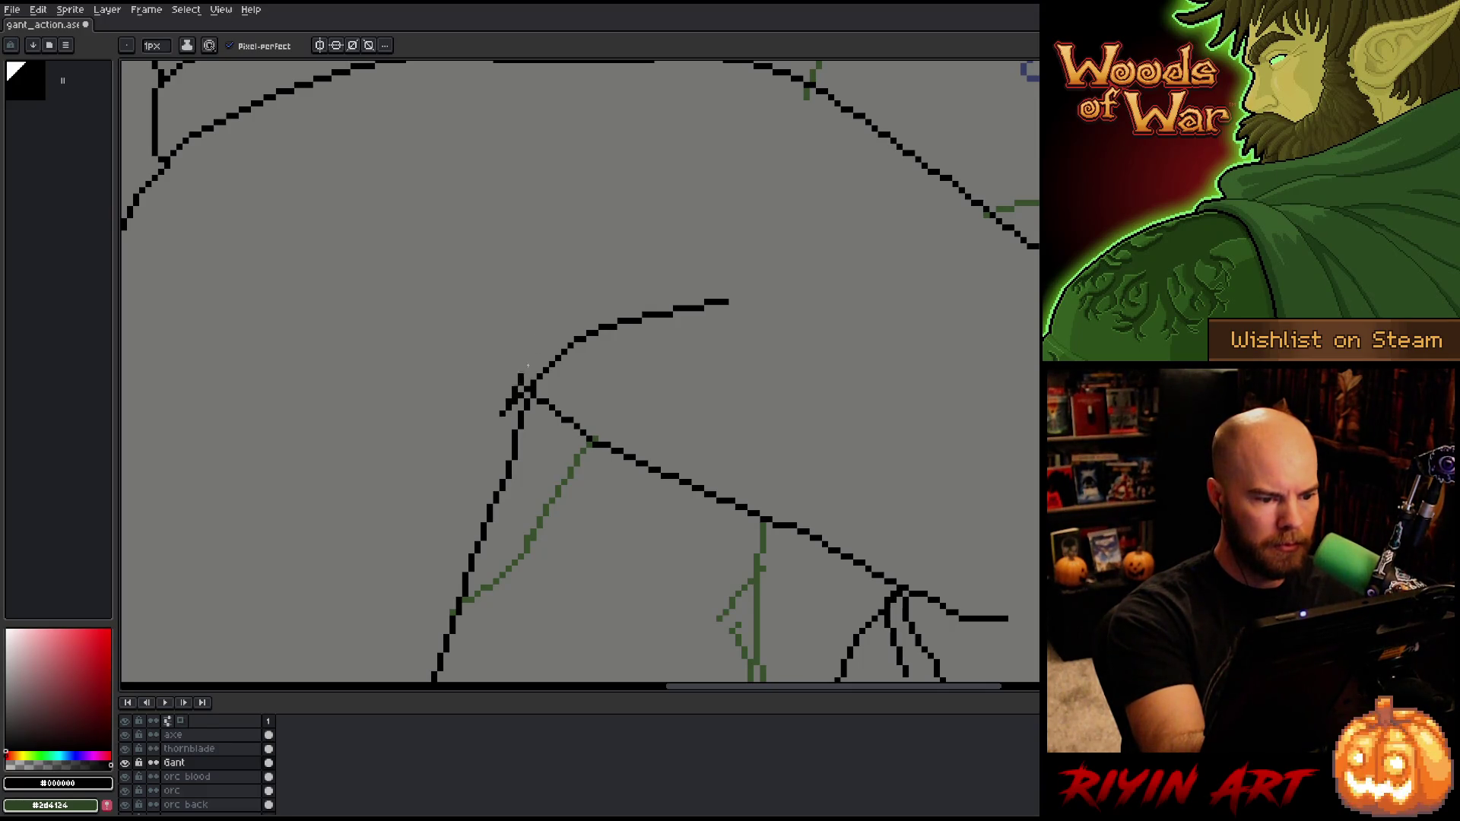
key(b)
key(e)
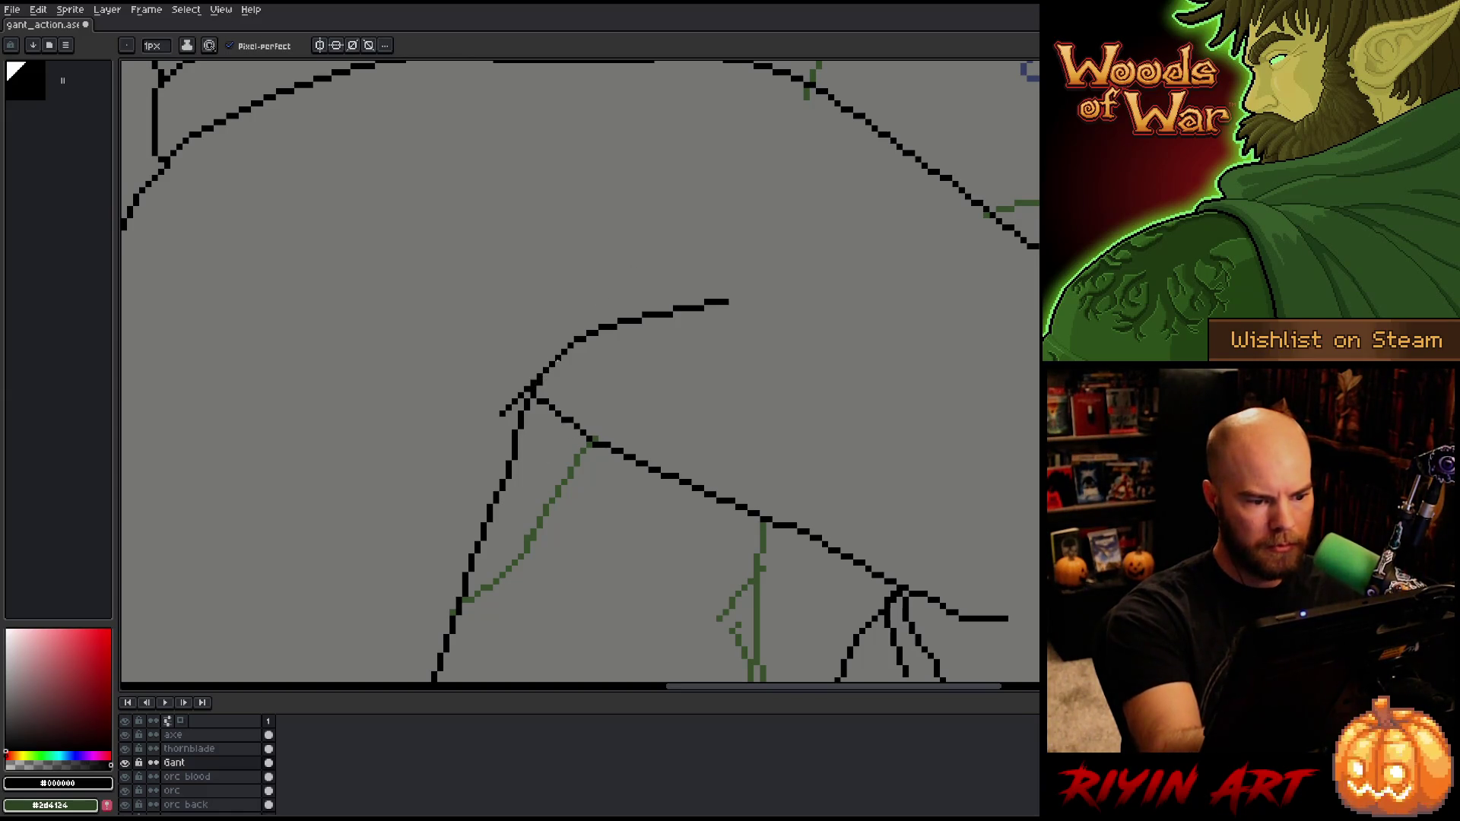
key(b)
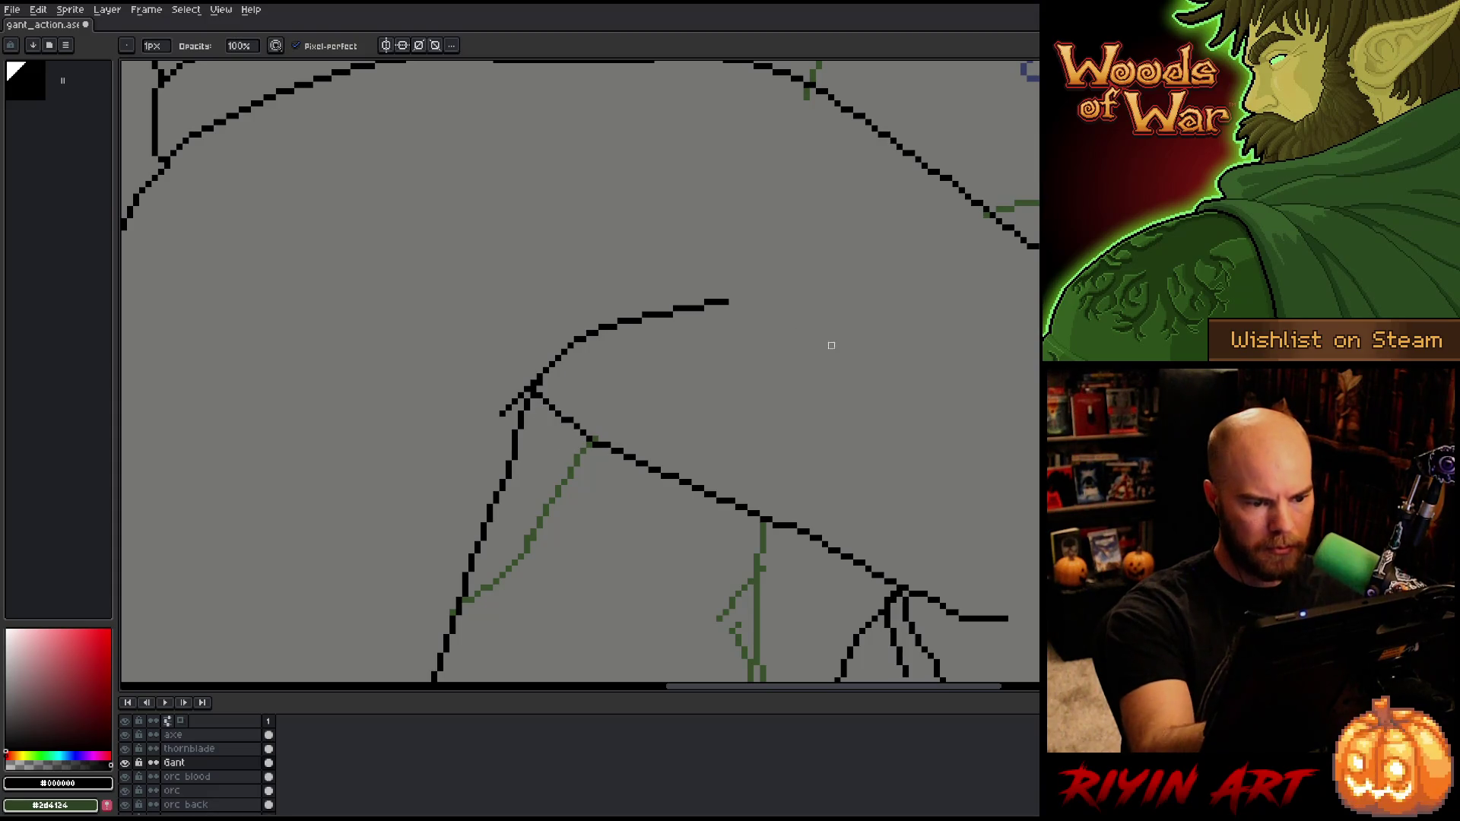
key(ctrl+s)
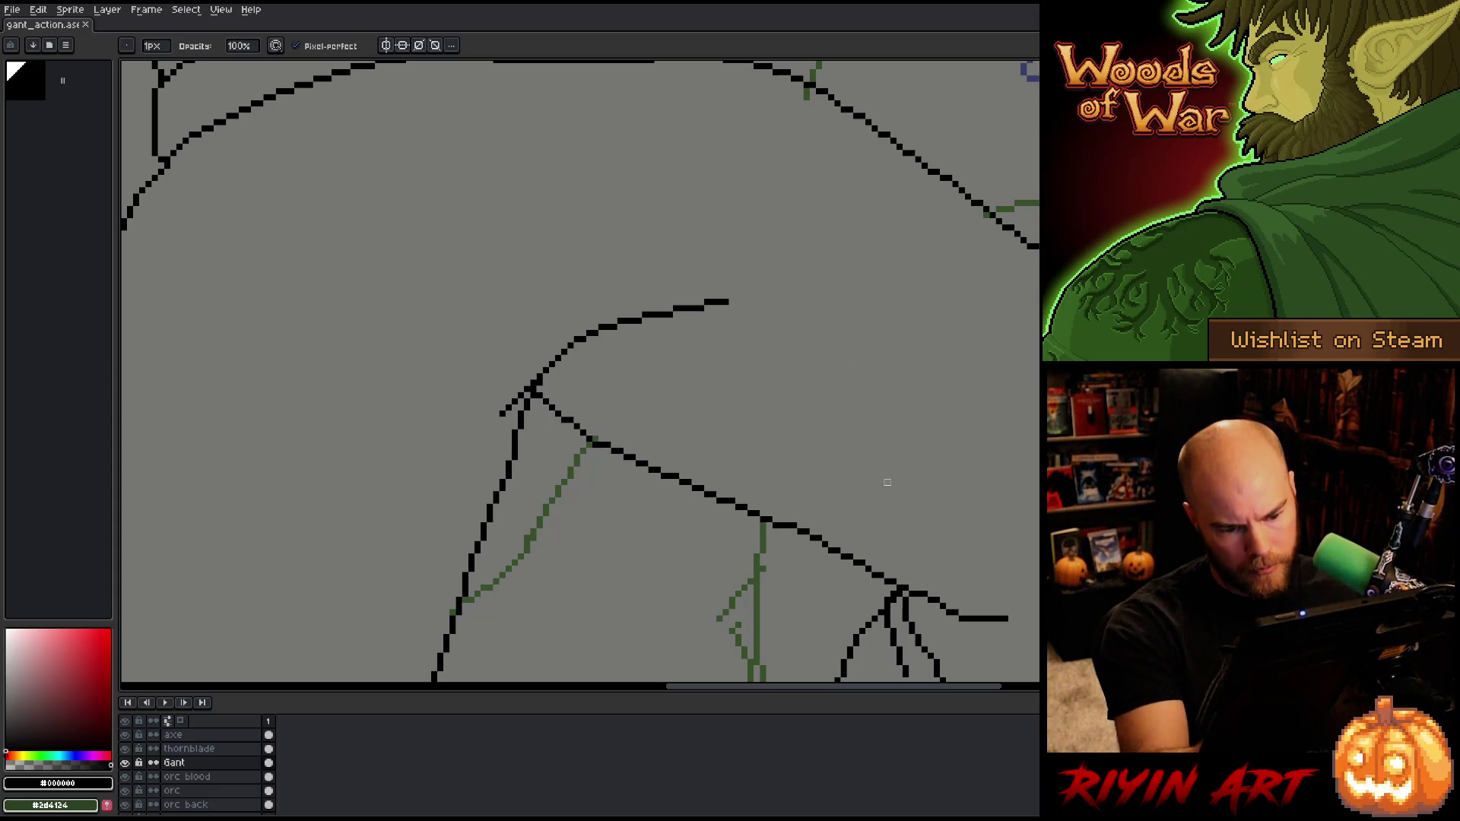
Step: Tidy the line segment beside the green sketch line and save again
mouse_move(883, 482)
mouse_down()
mouse_move(922, 466)
mouse_move(905, 384)
mouse_up()
key(b)
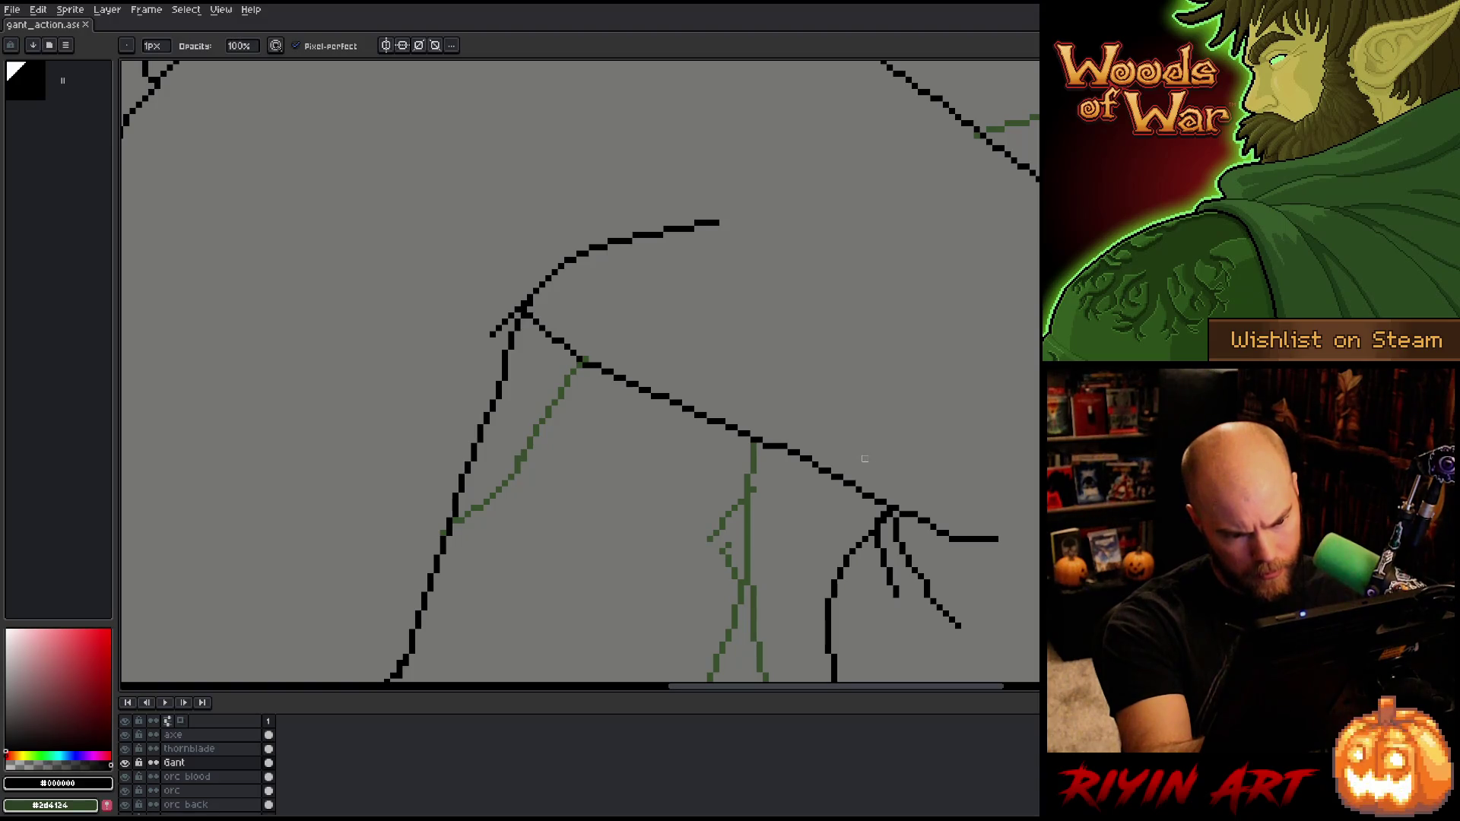
key(e)
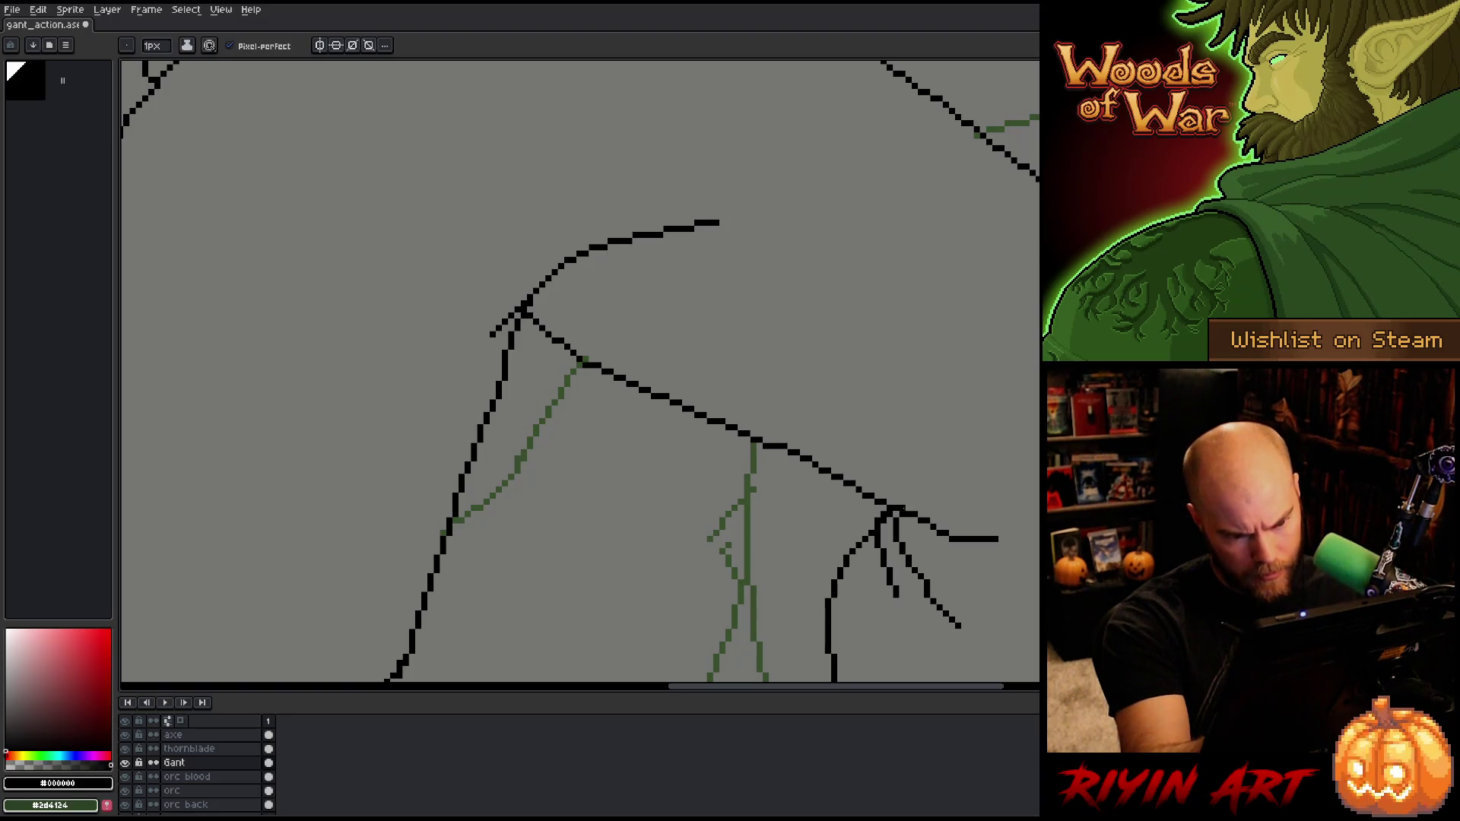
key(b)
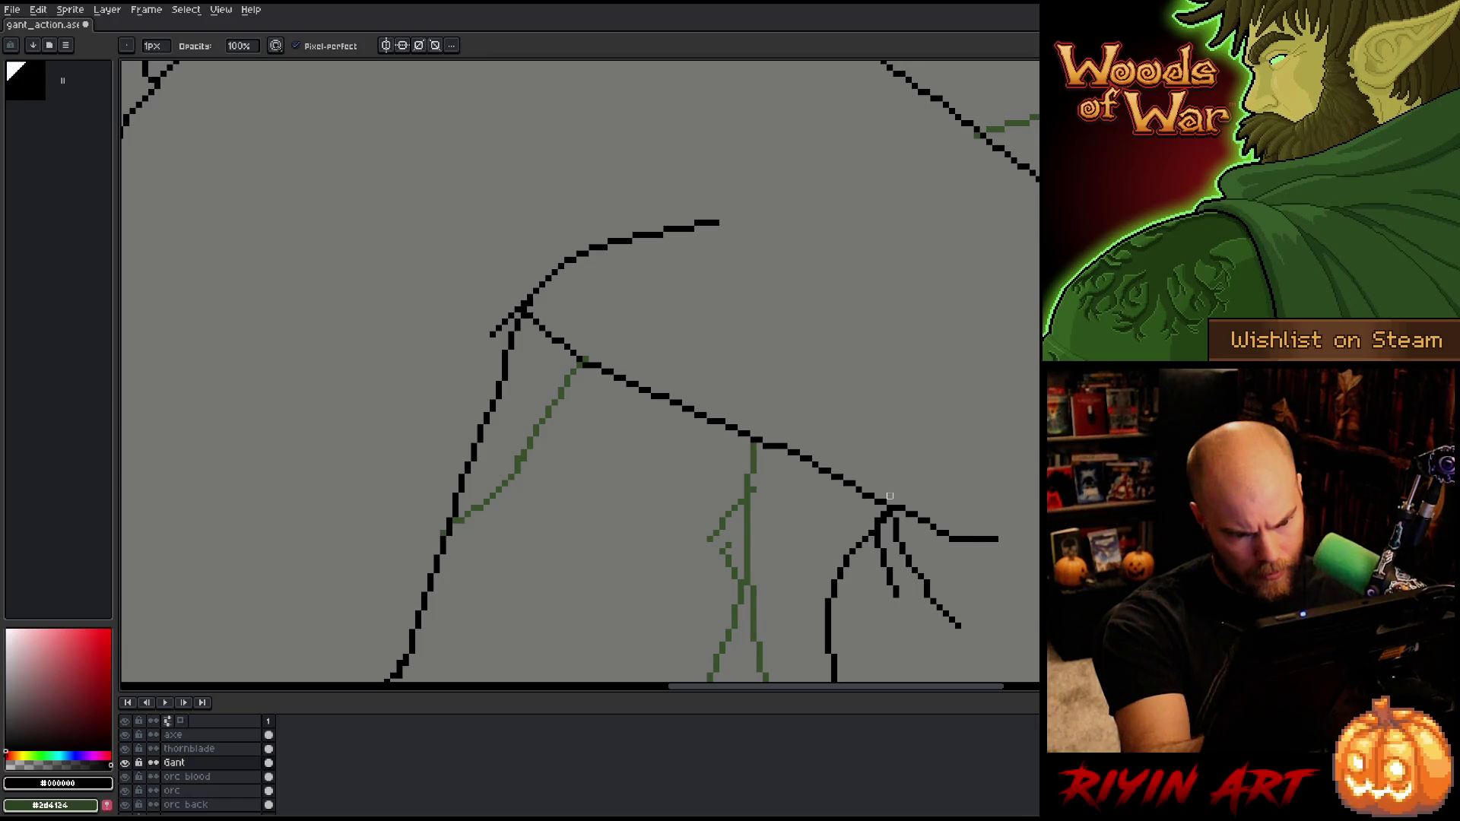
key(e)
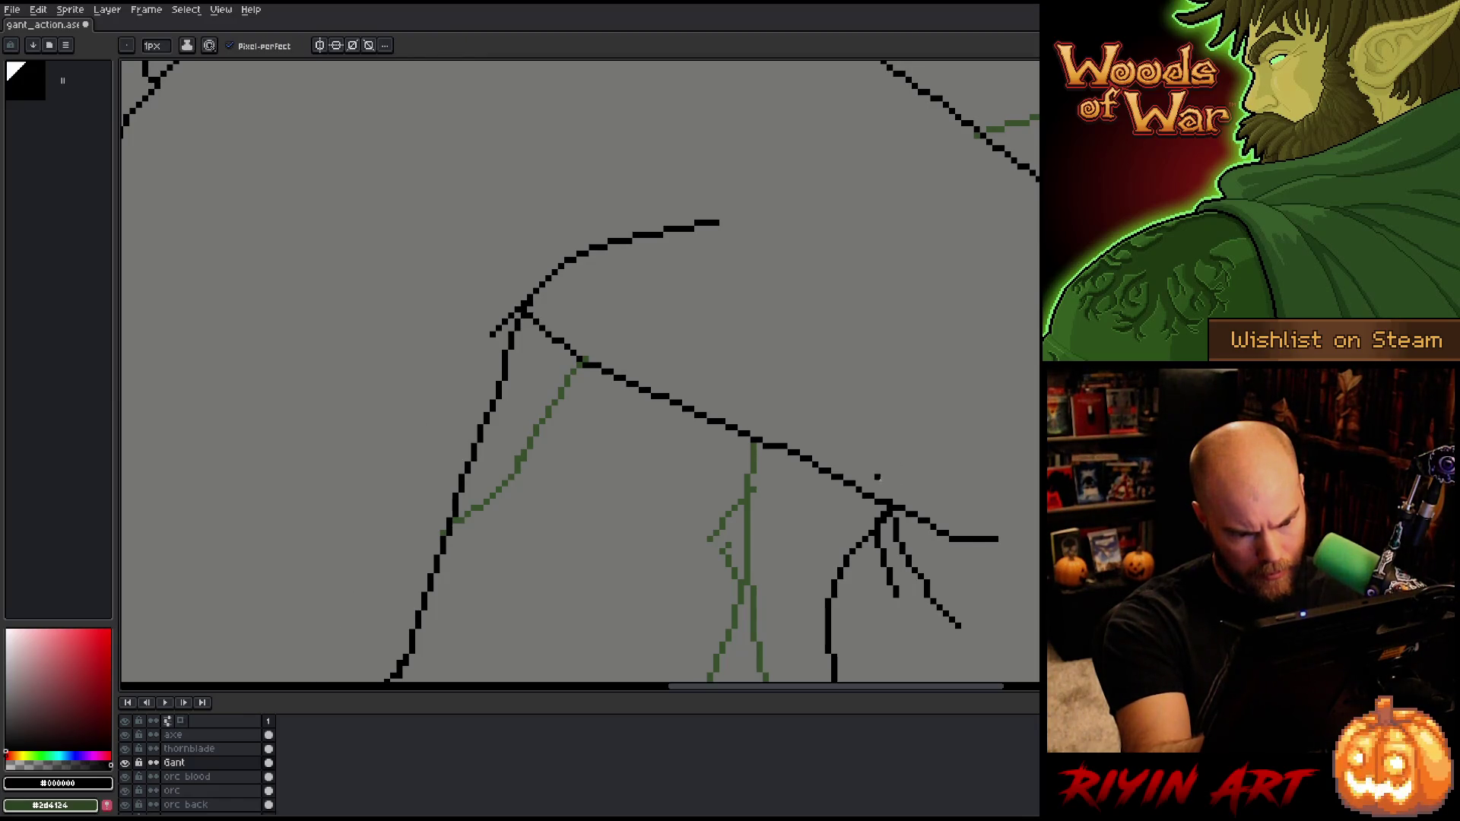
key(b)
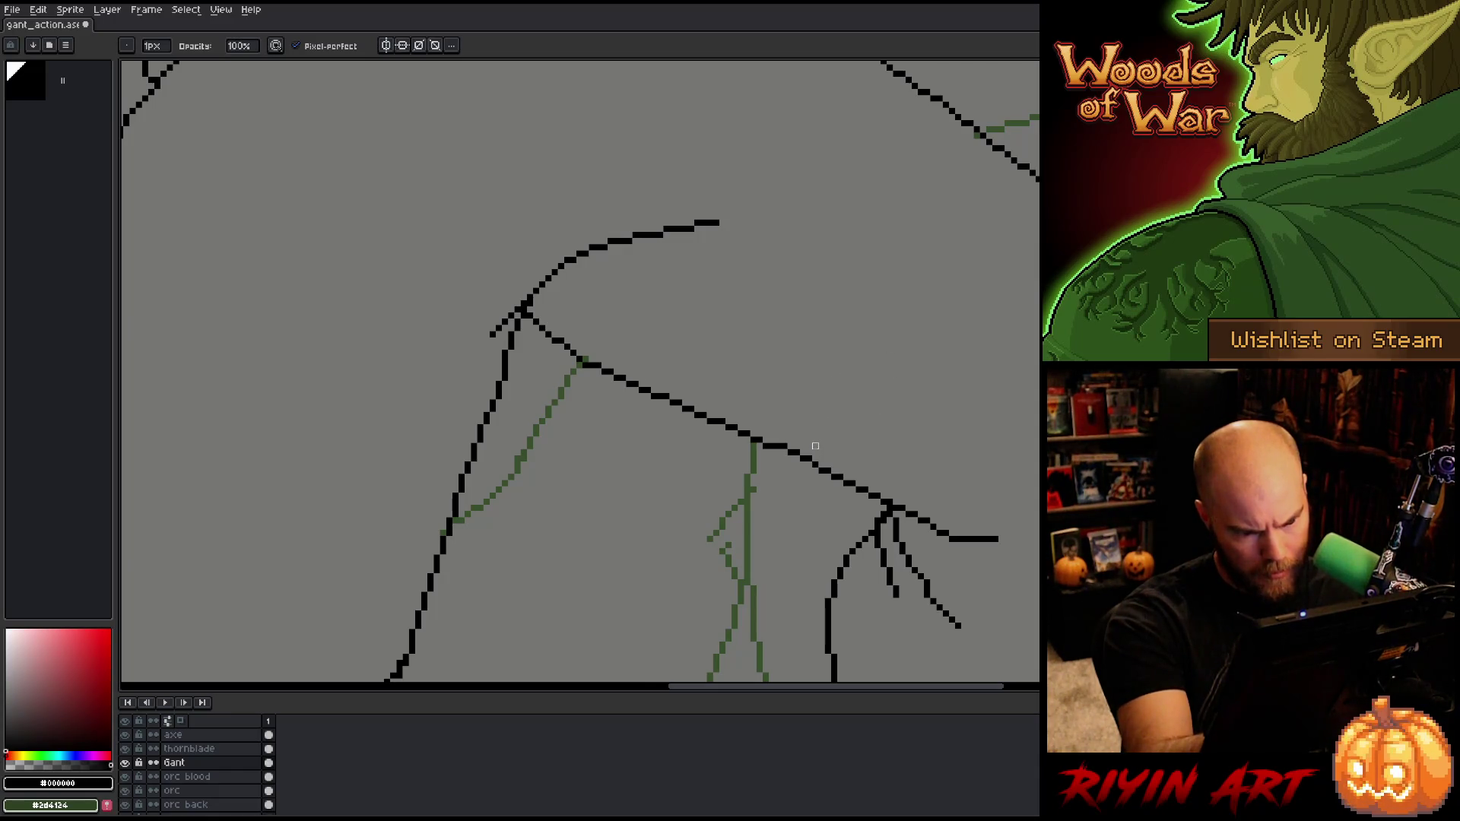
key(q)
drag(814, 469, 783, 487)
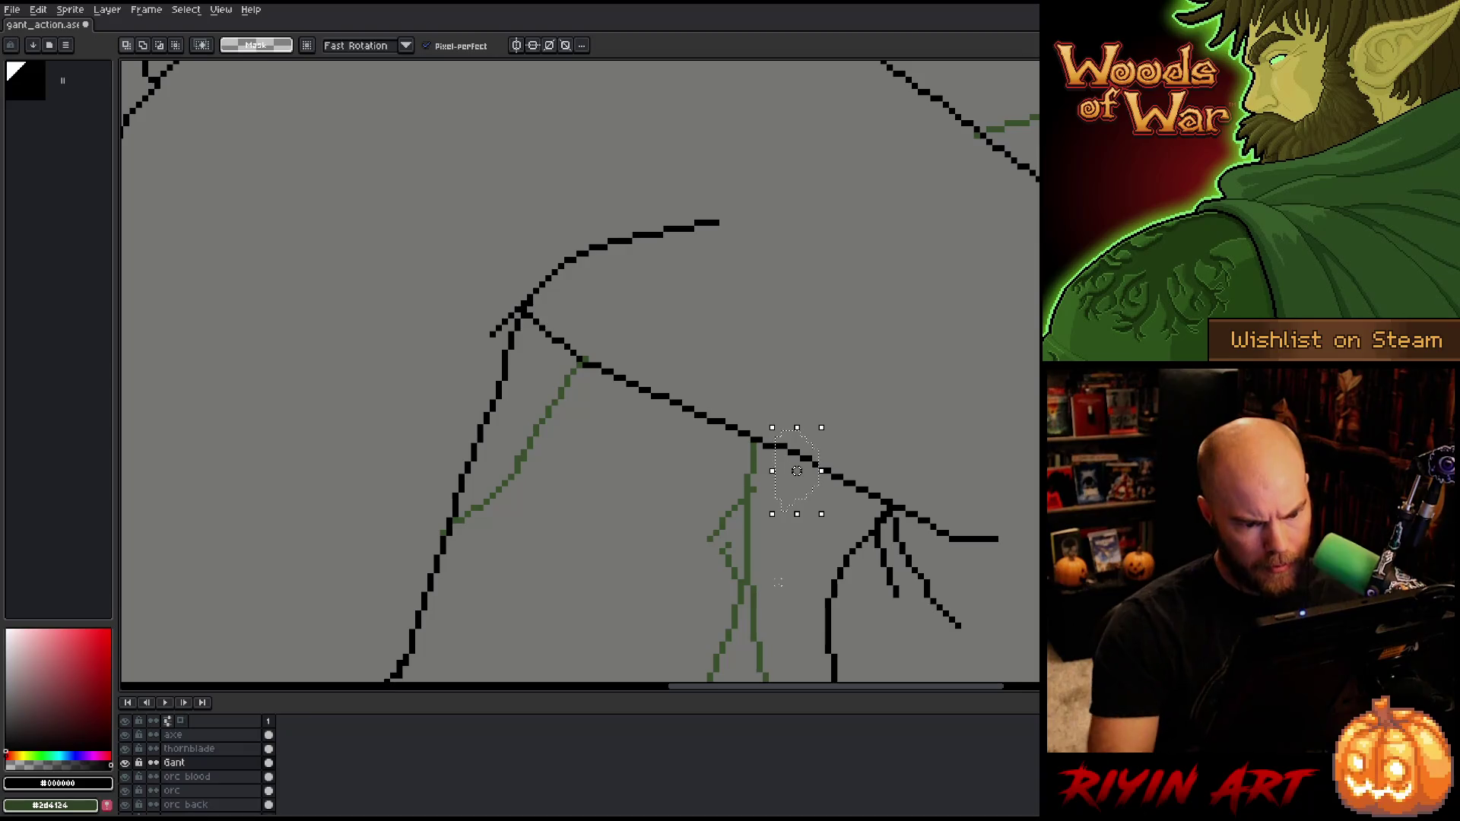
key(ctrl+d)
key(b)
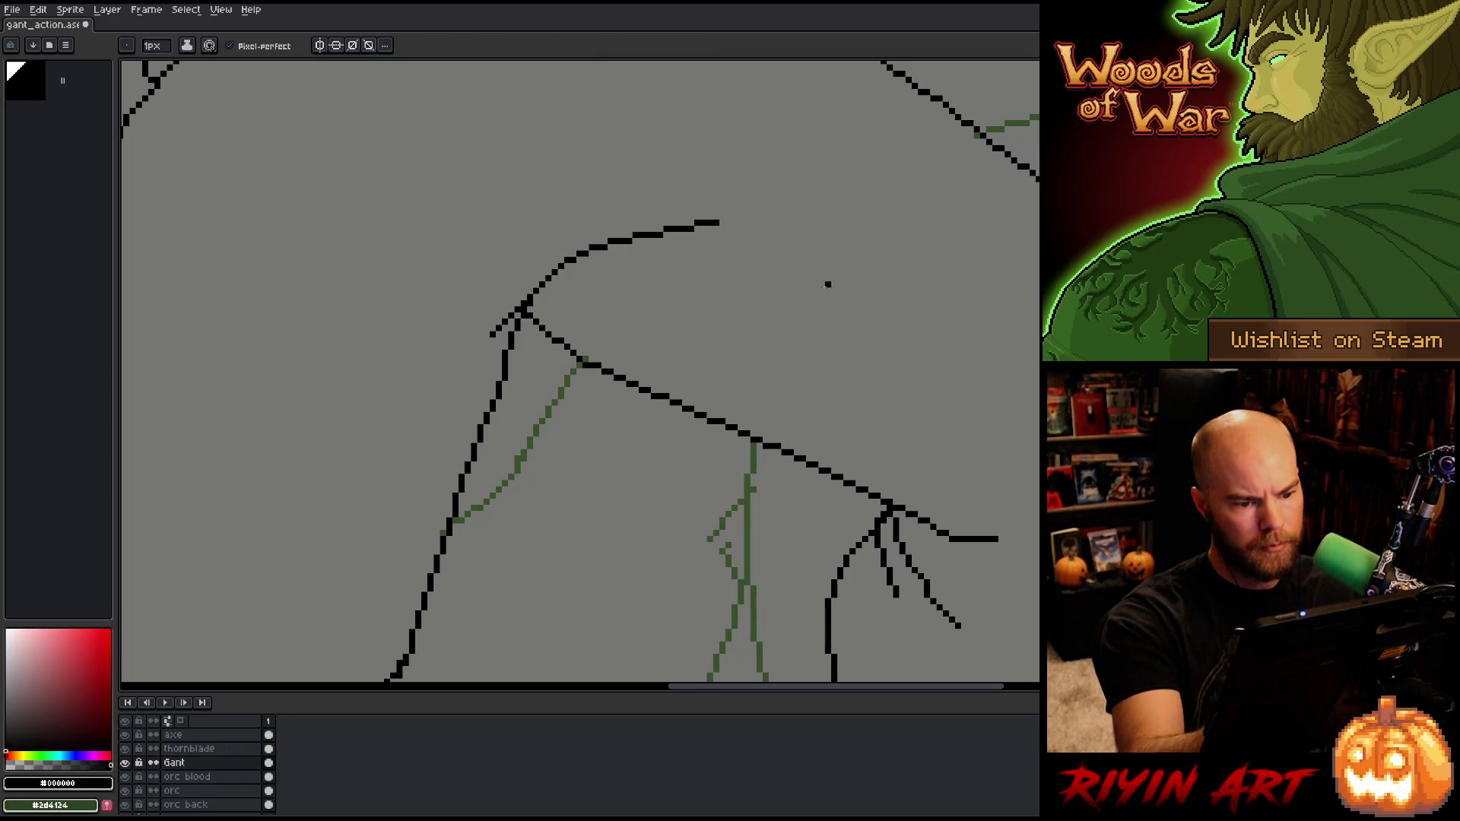
key(e)
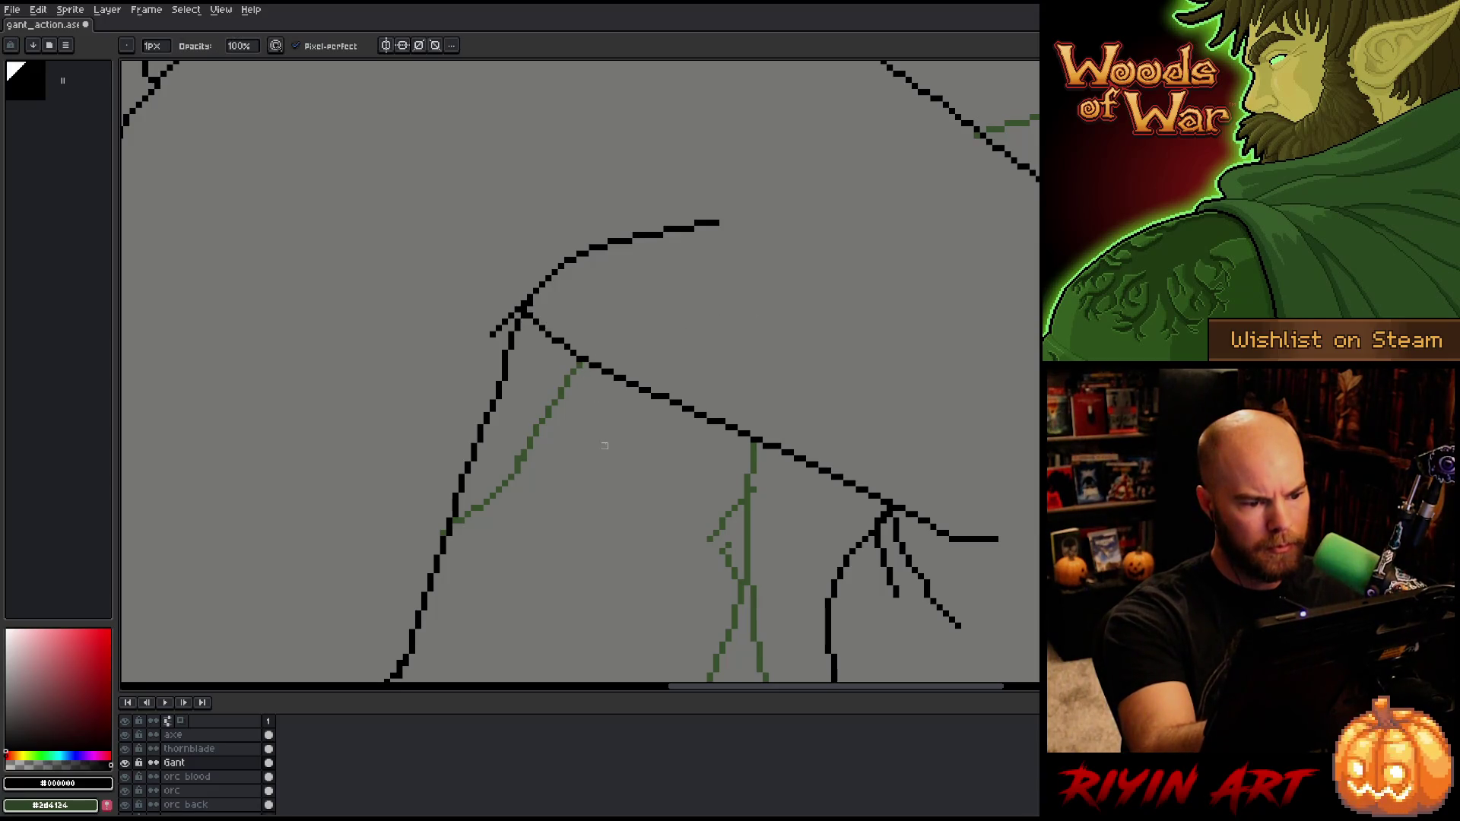
key(ctrl+s)
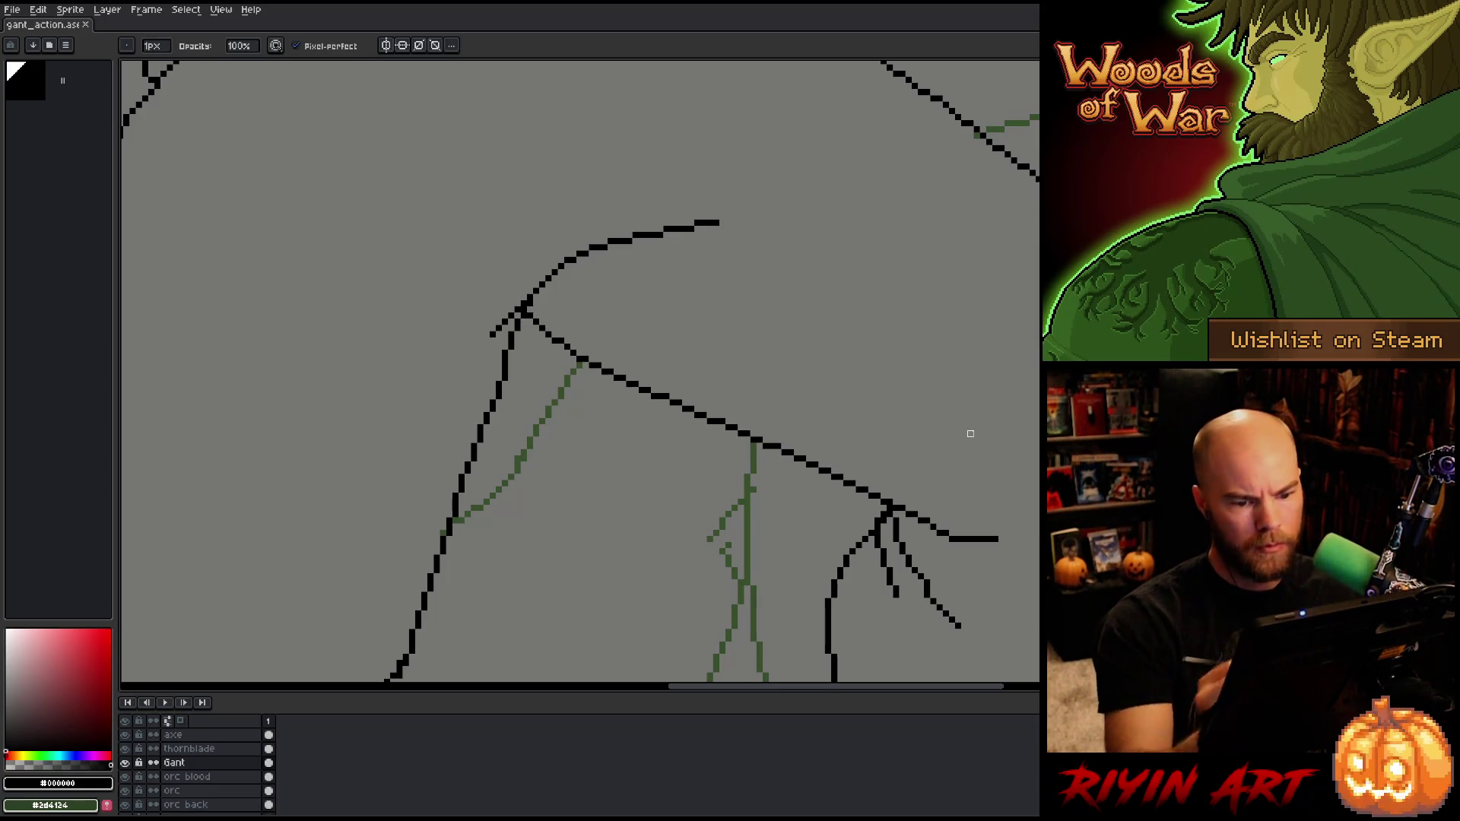
Step: Zoom out and back in, then pan over to the leg lines on the right
scroll(970, 433, down, 3)
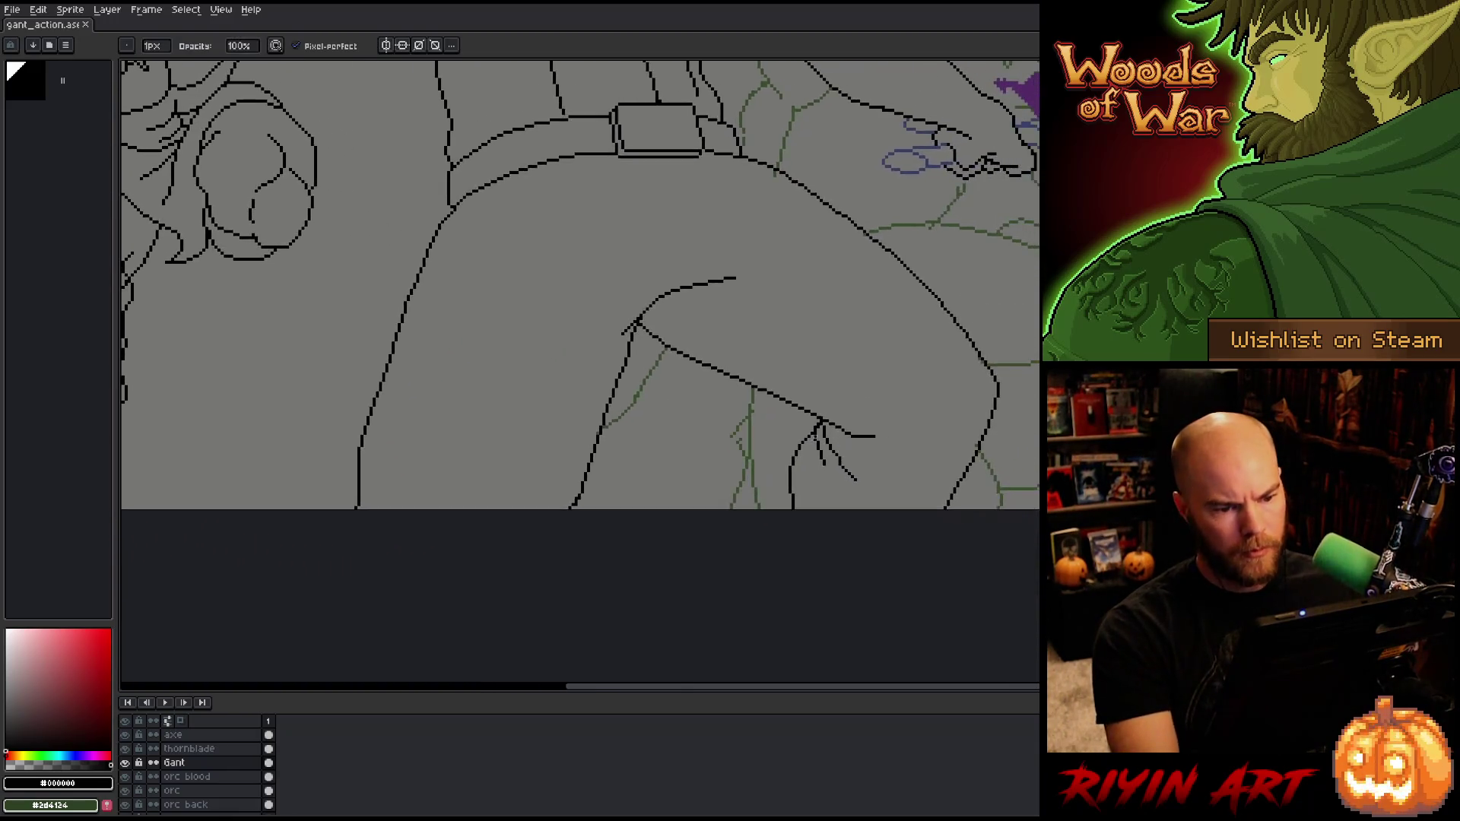
scroll(970, 433, up, 3)
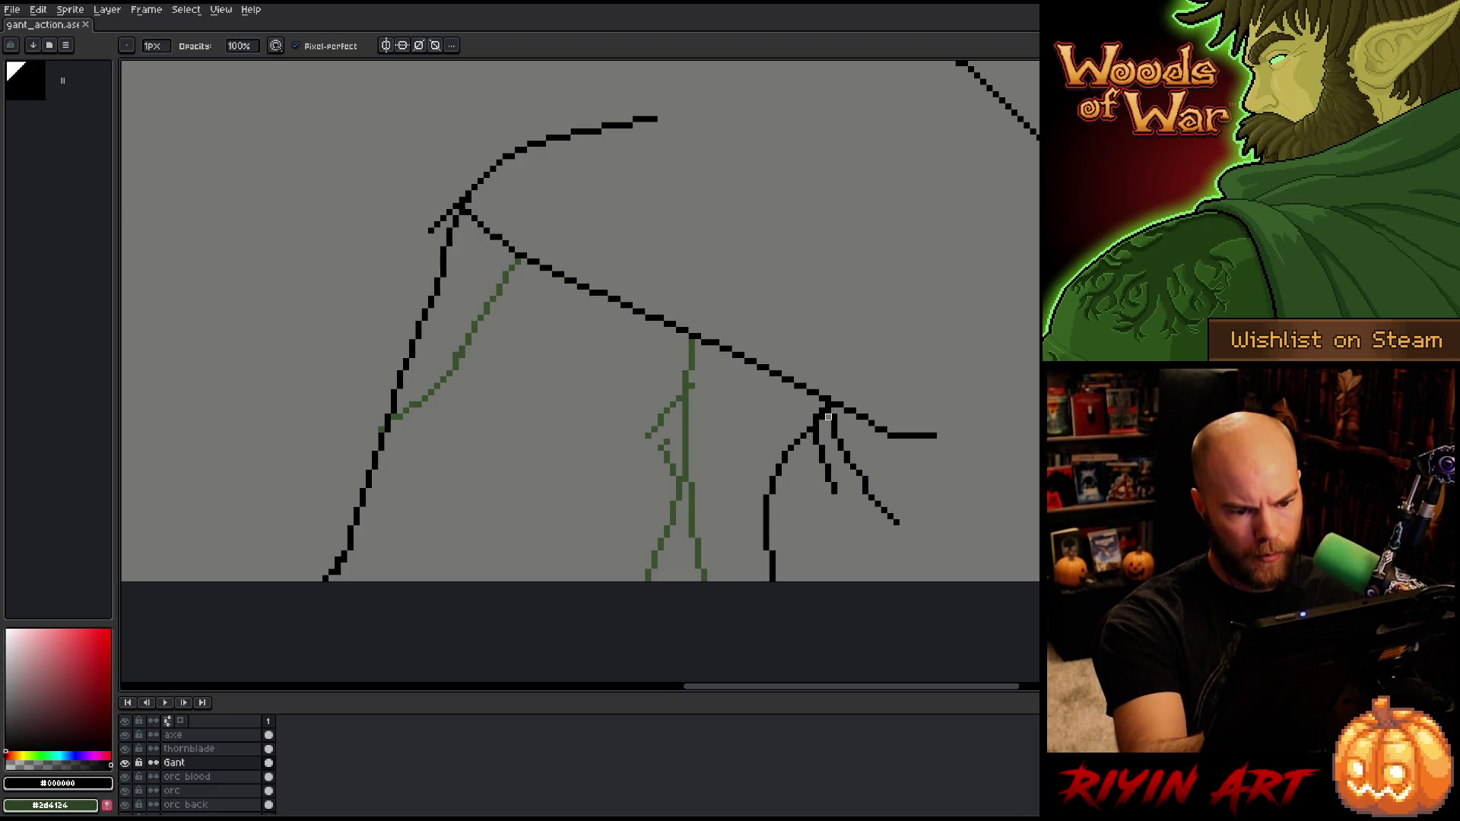
key(e)
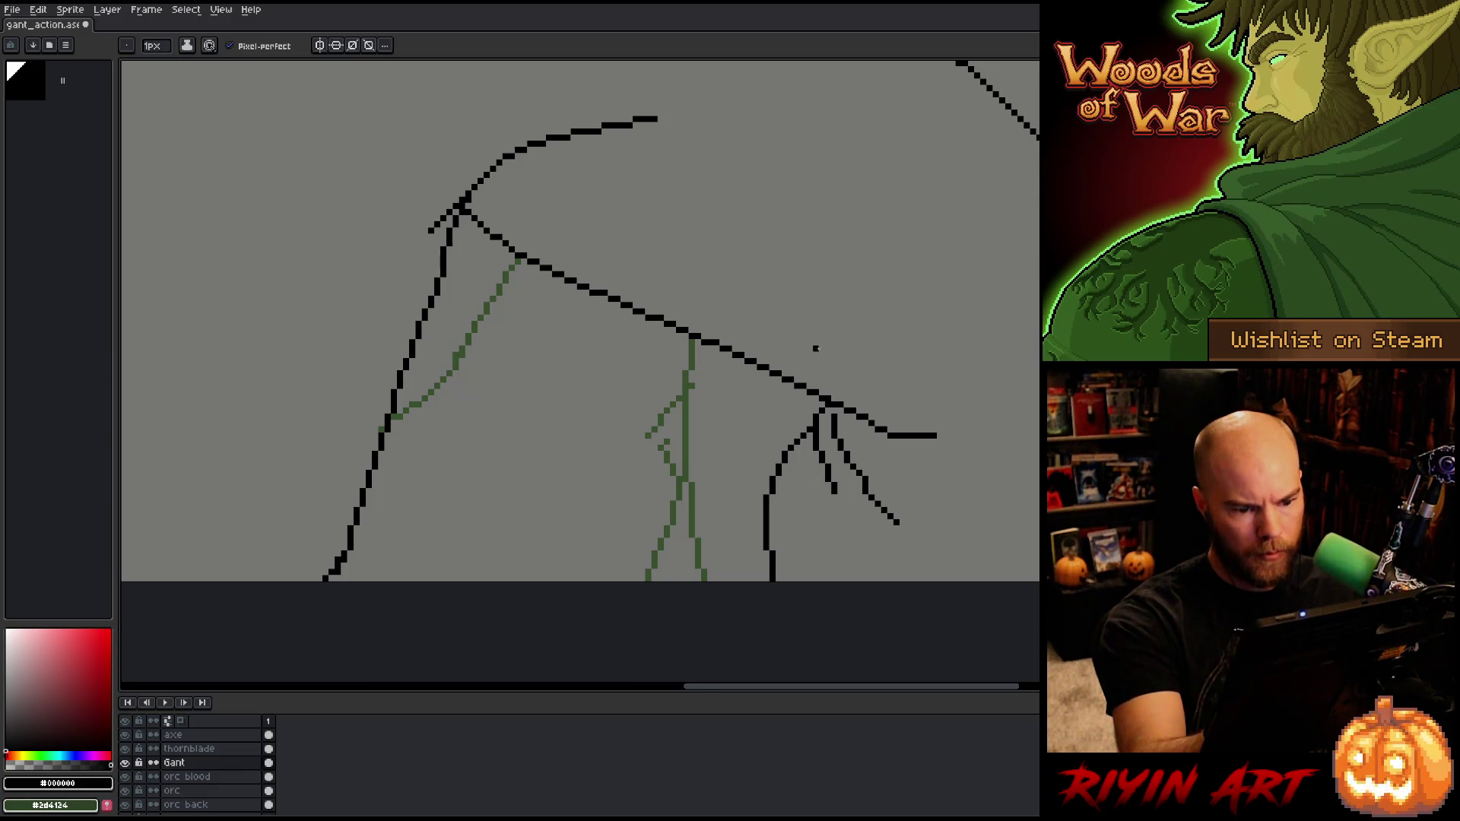
key(space)
drag(940, 447, 886, 381)
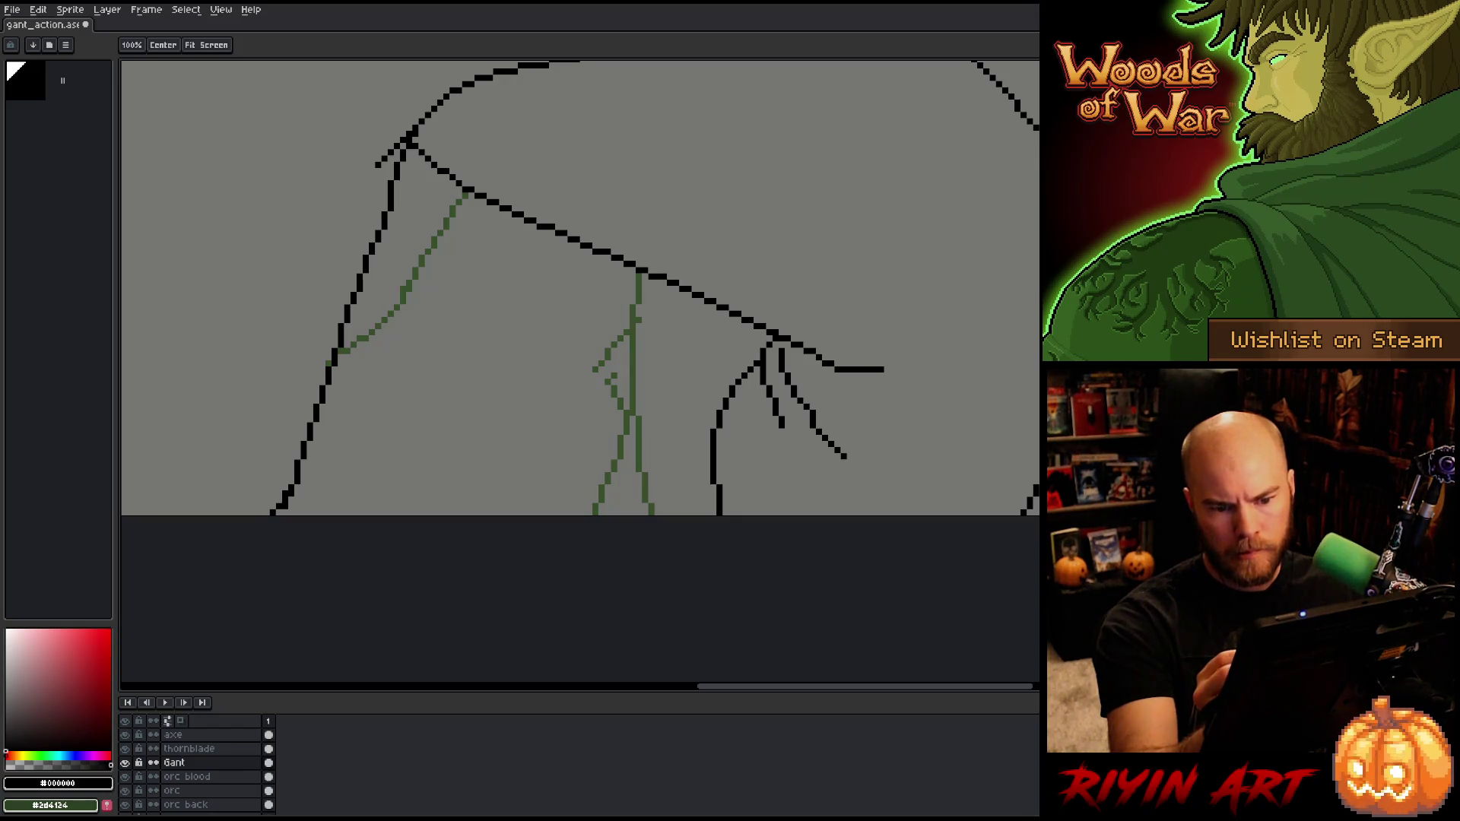
drag(1116, 419, 1037, 462)
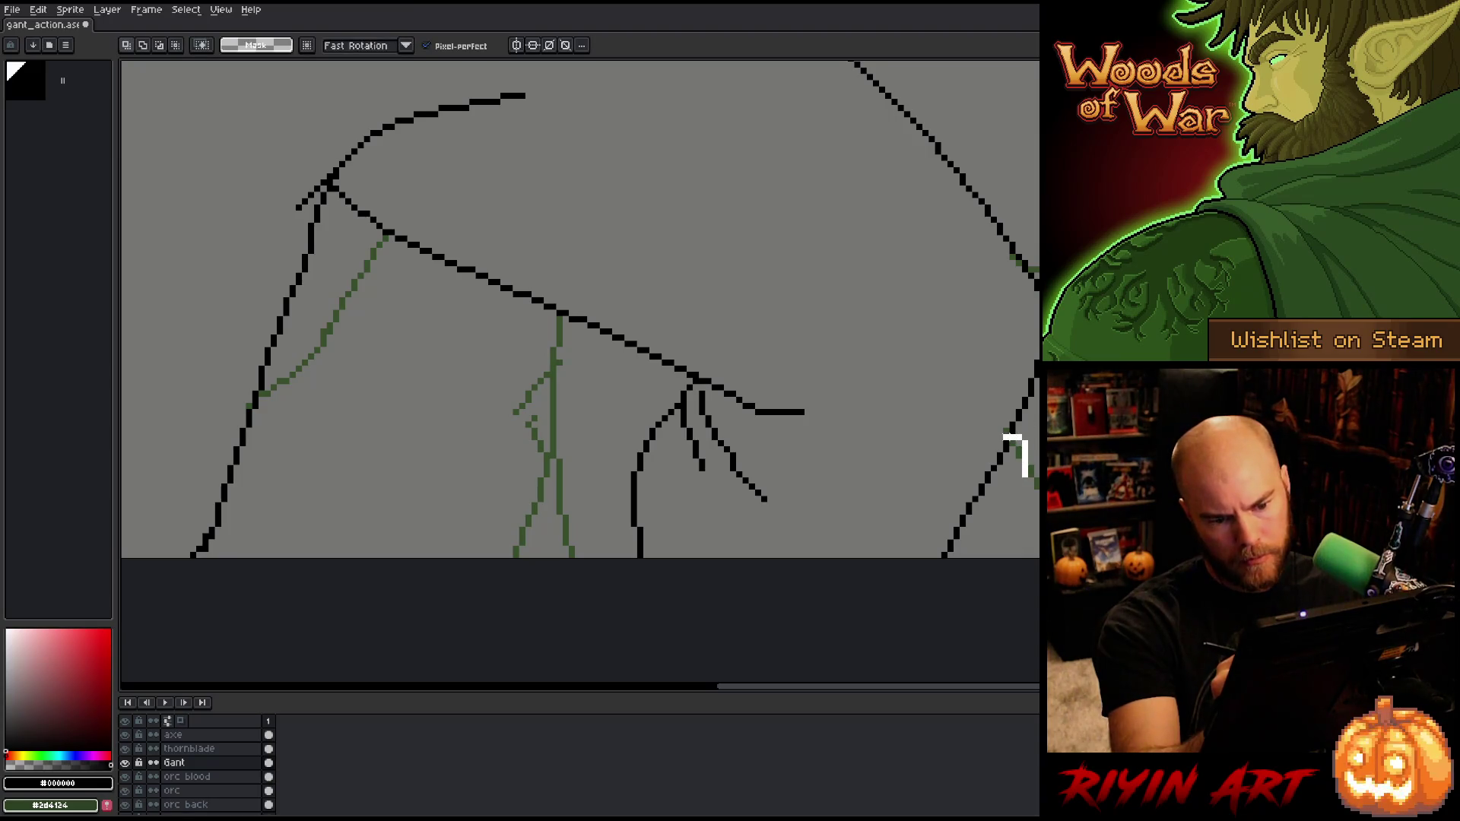
key(space)
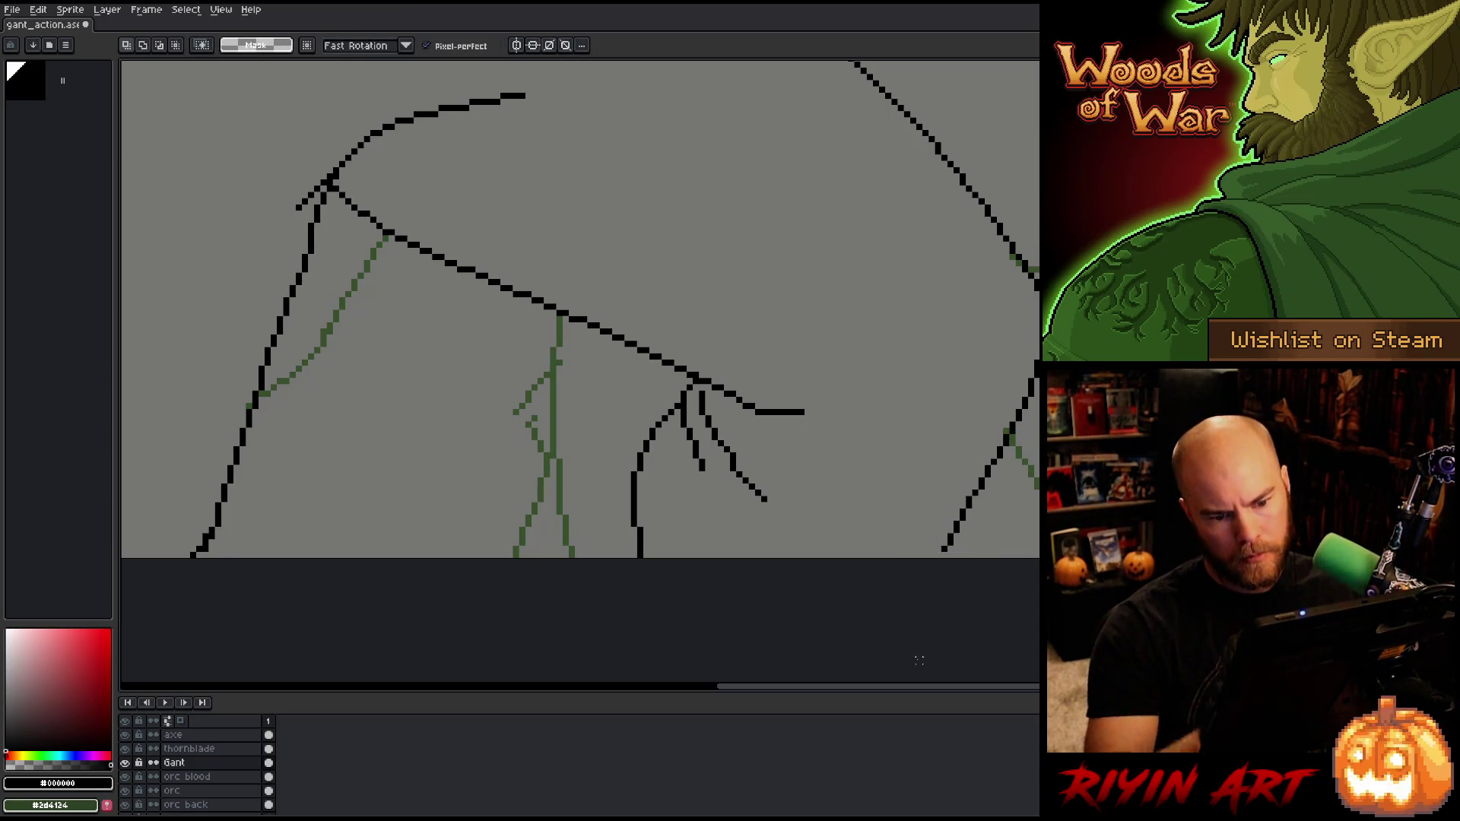
Step: Adjust the line segments near the right edge and lower right, then save the file
mouse_move(988, 465)
mouse_down()
mouse_move(939, 547)
mouse_move(1002, 486)
mouse_up()
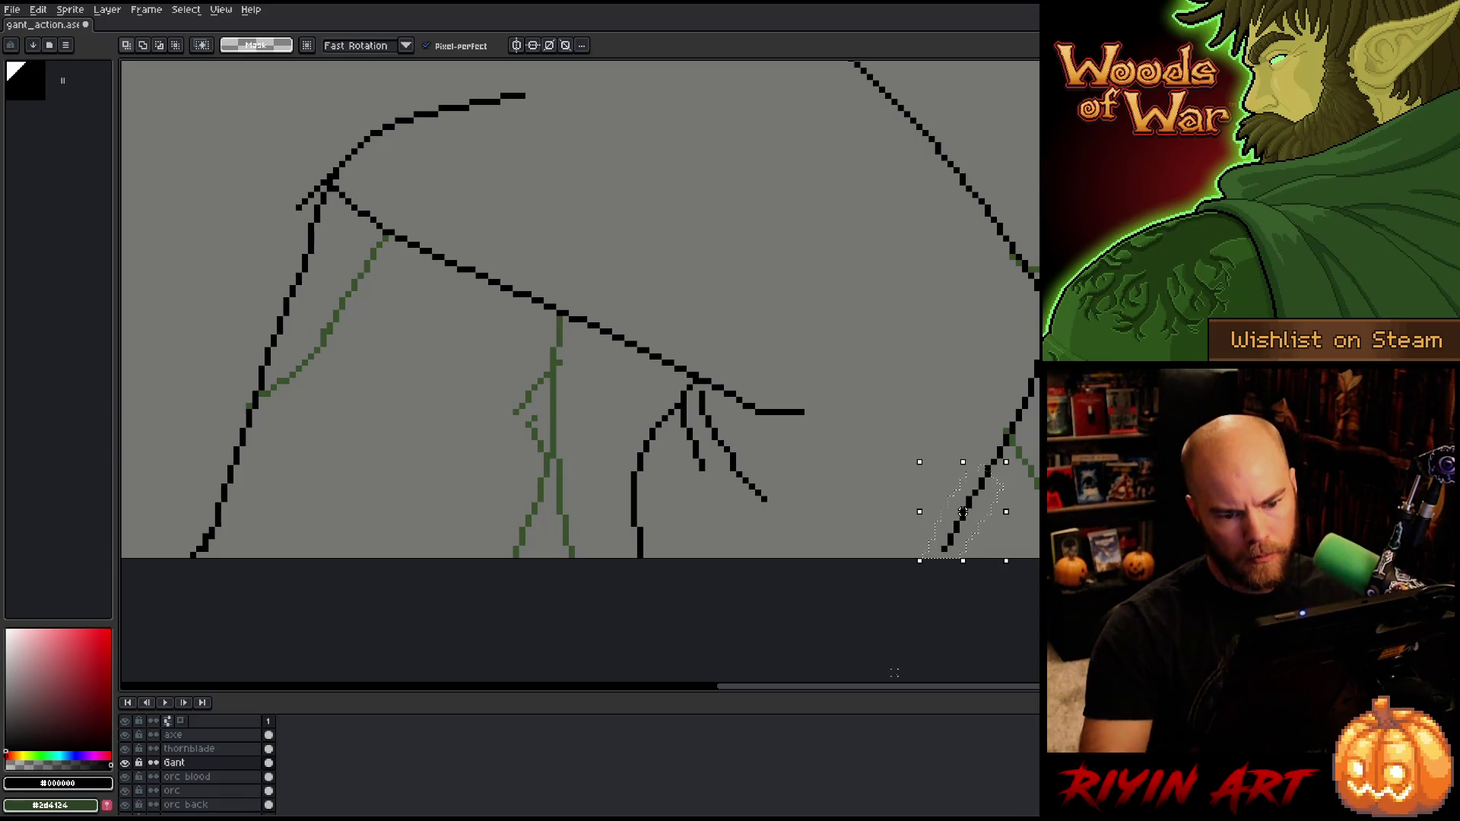
key(ctrl+d)
key(b)
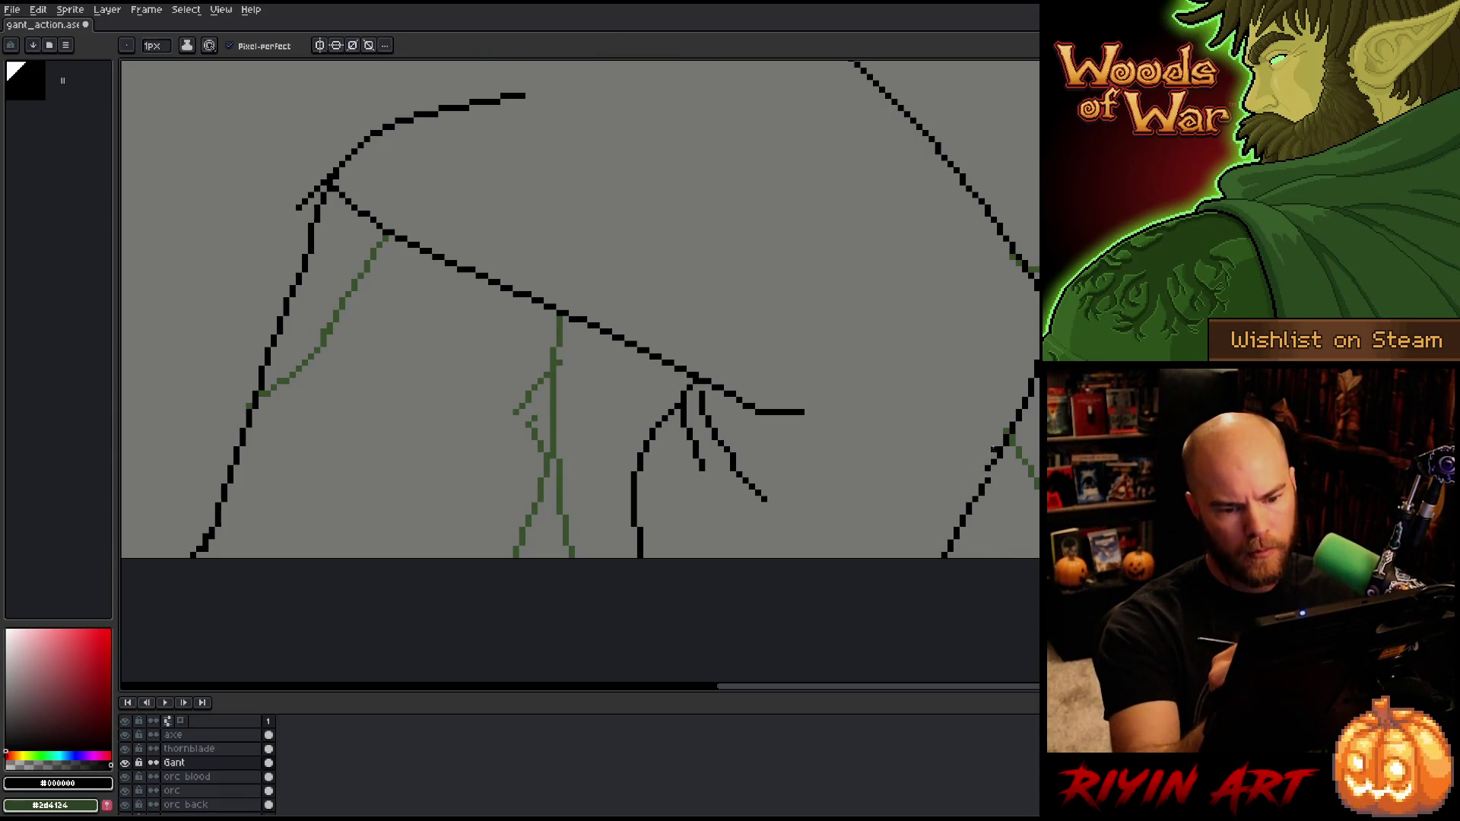
key(e)
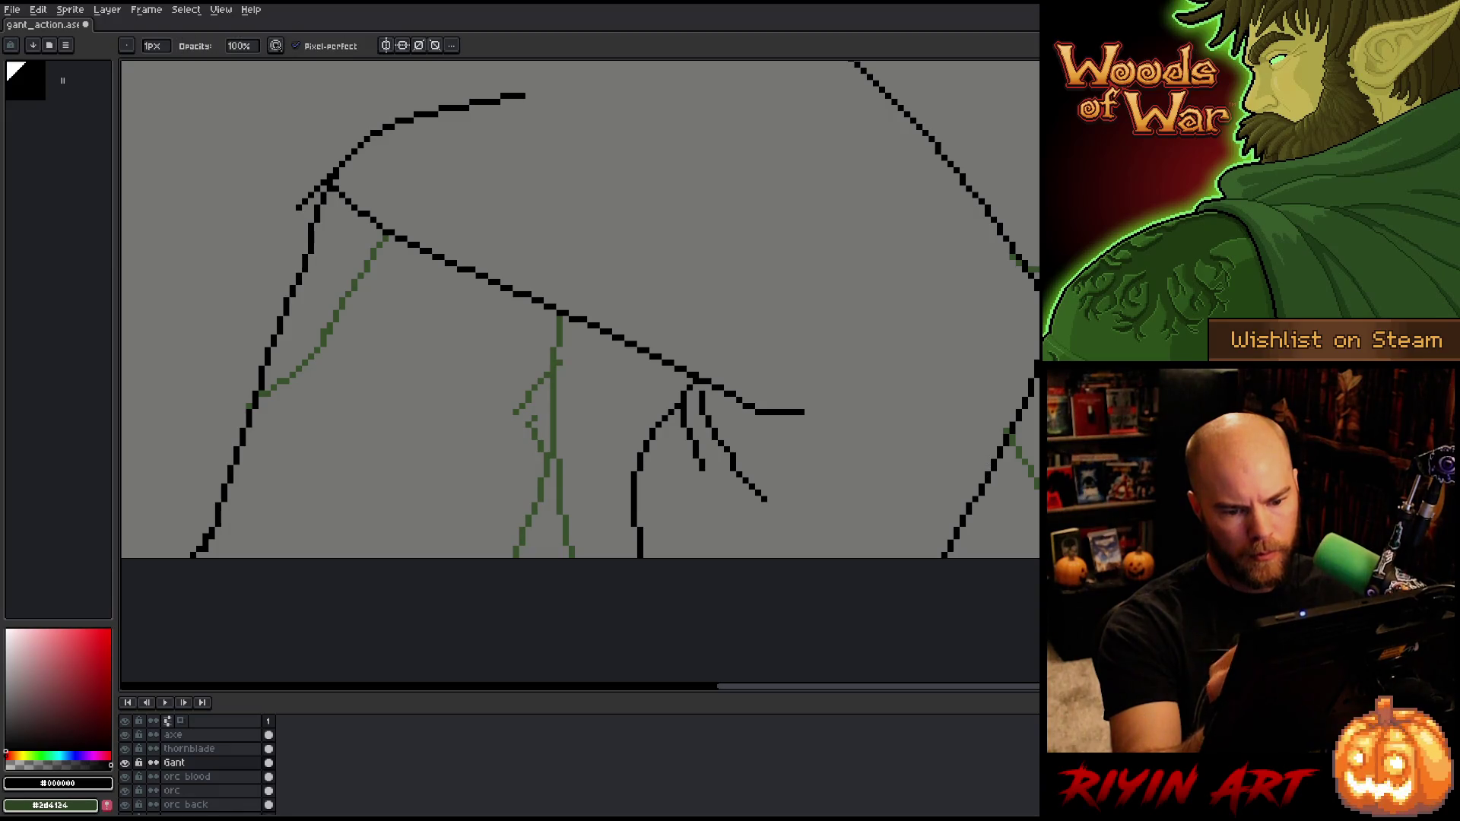
key(q)
mouse_move(977, 503)
mouse_down()
mouse_move(952, 558)
mouse_move(934, 503)
mouse_up()
key(ctrl+d)
key(b)
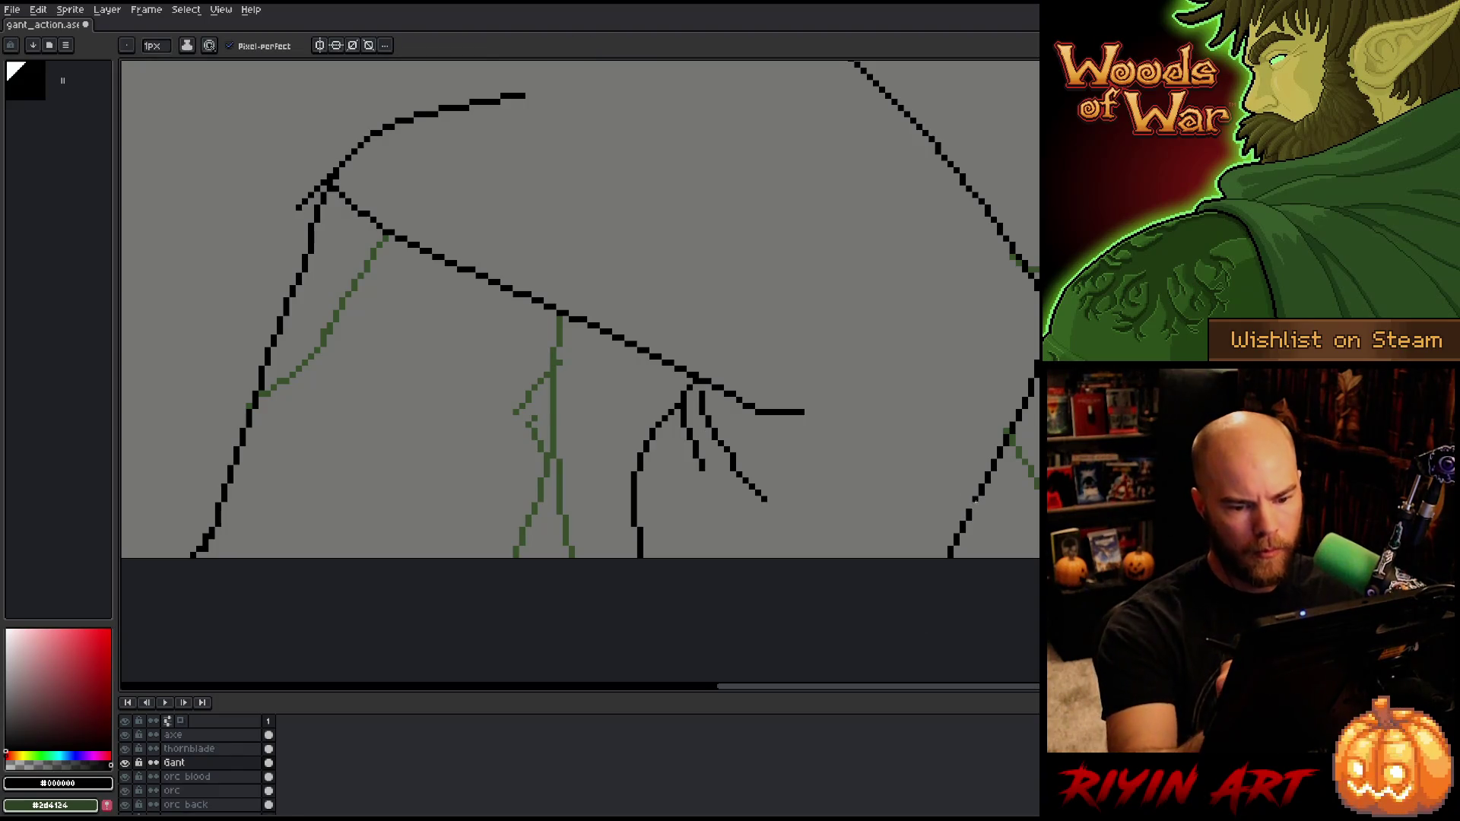
scroll(998, 474, down, 4)
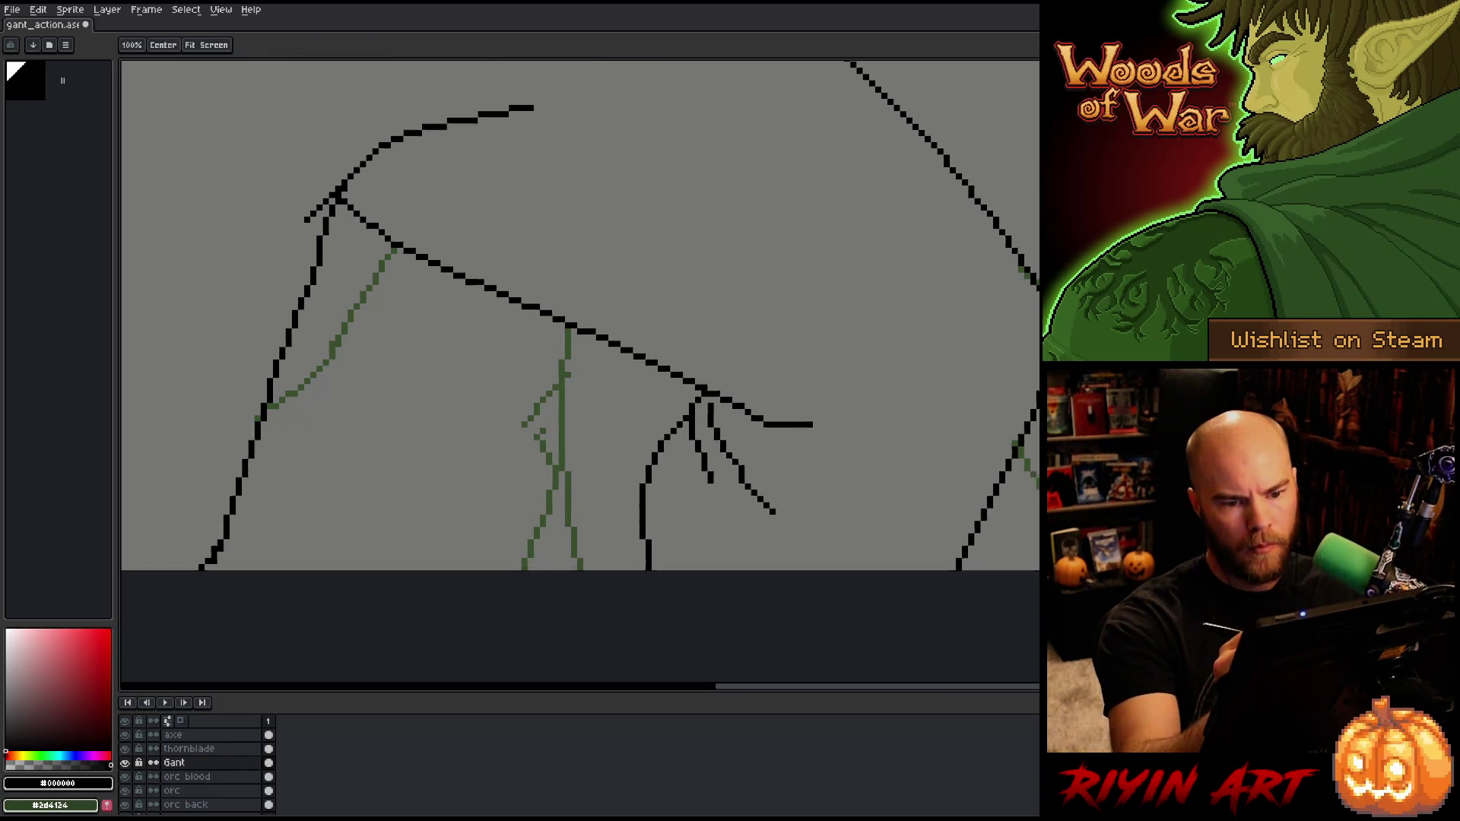
key(ctrl+s)
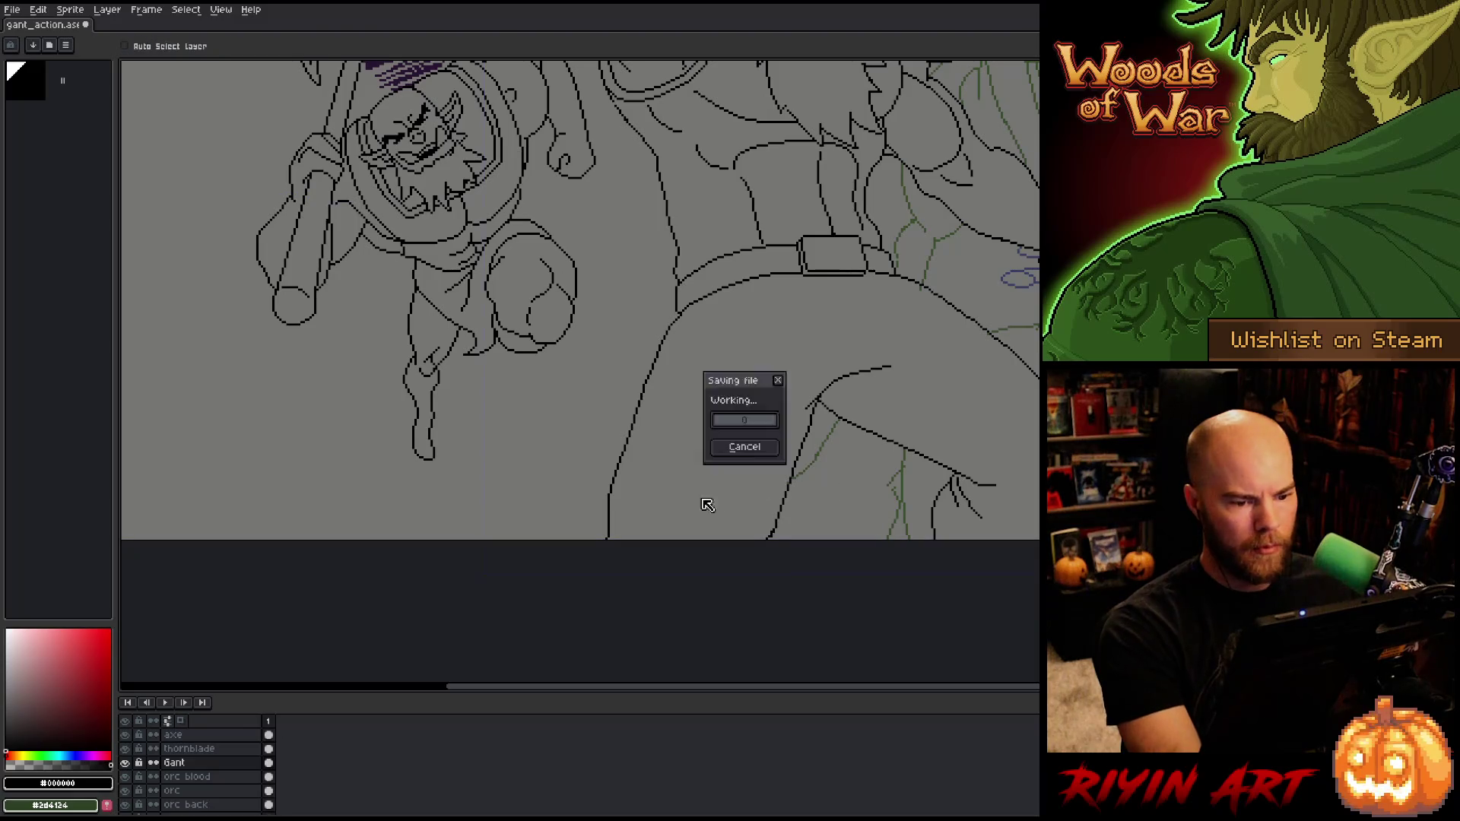
Step: Bring the upper arm lines into view and loop a selection around part of the arm line
scroll(756, 463, up, 4)
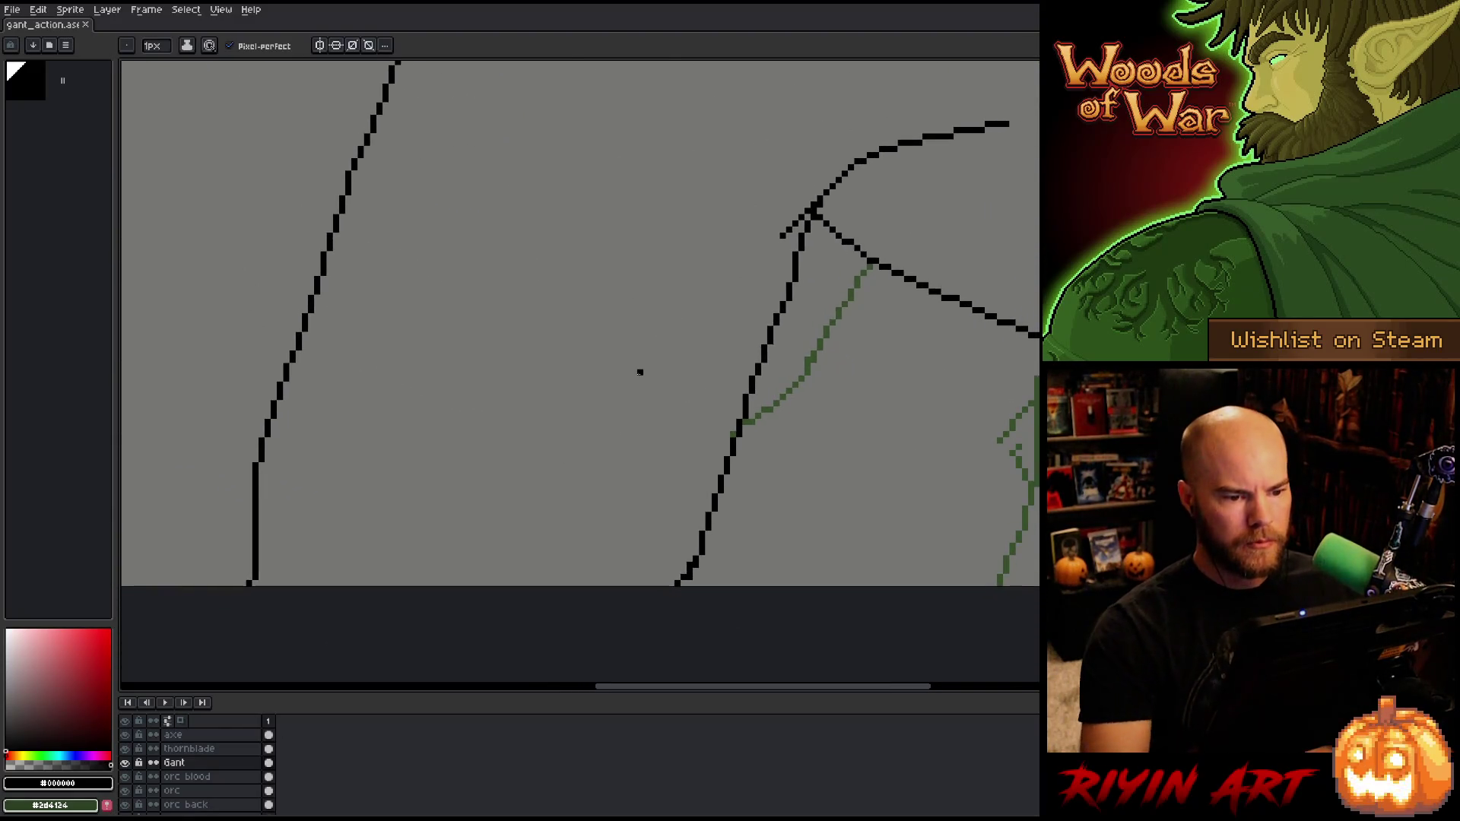
key(e)
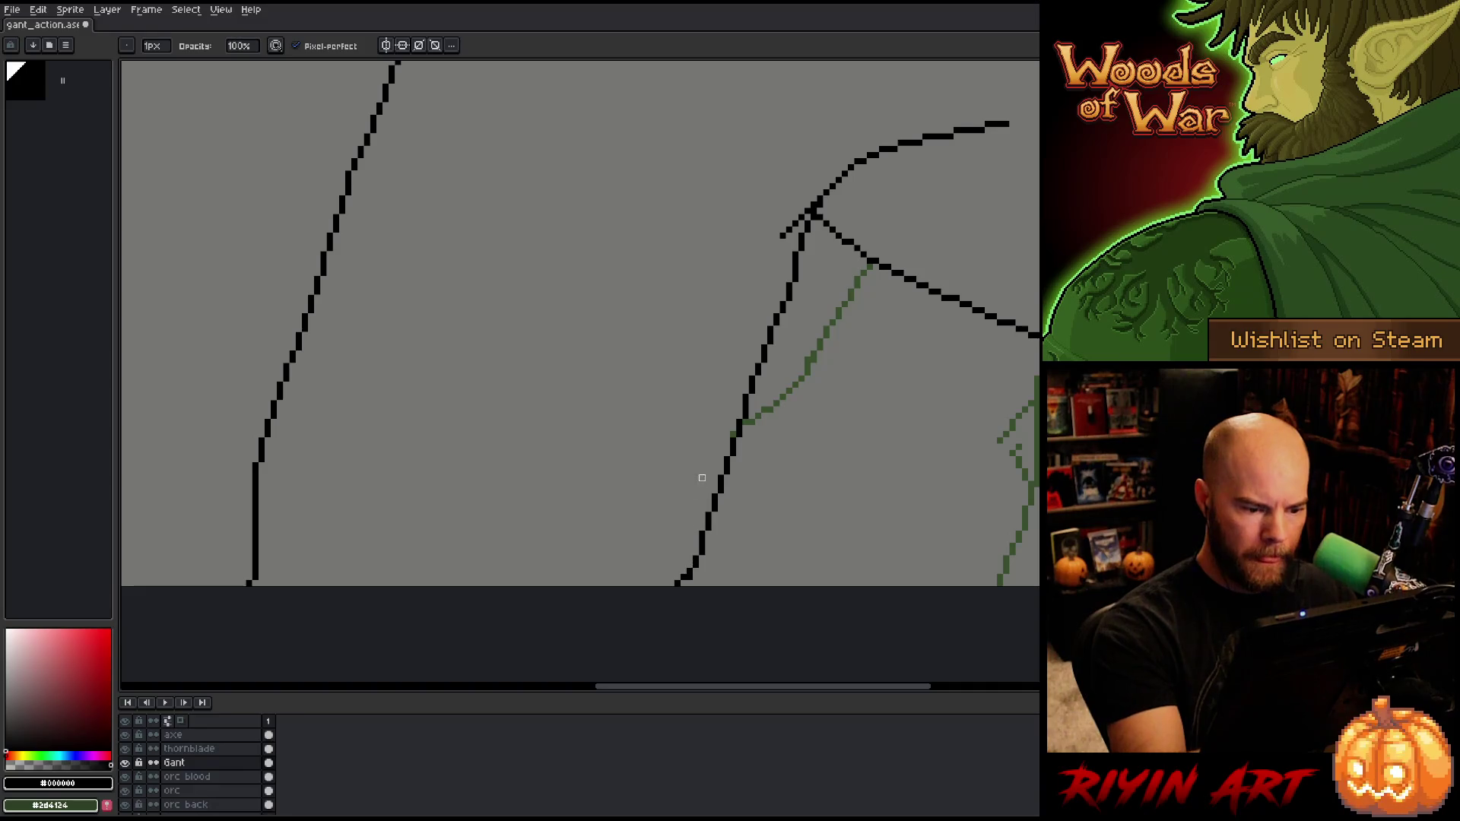
key(b)
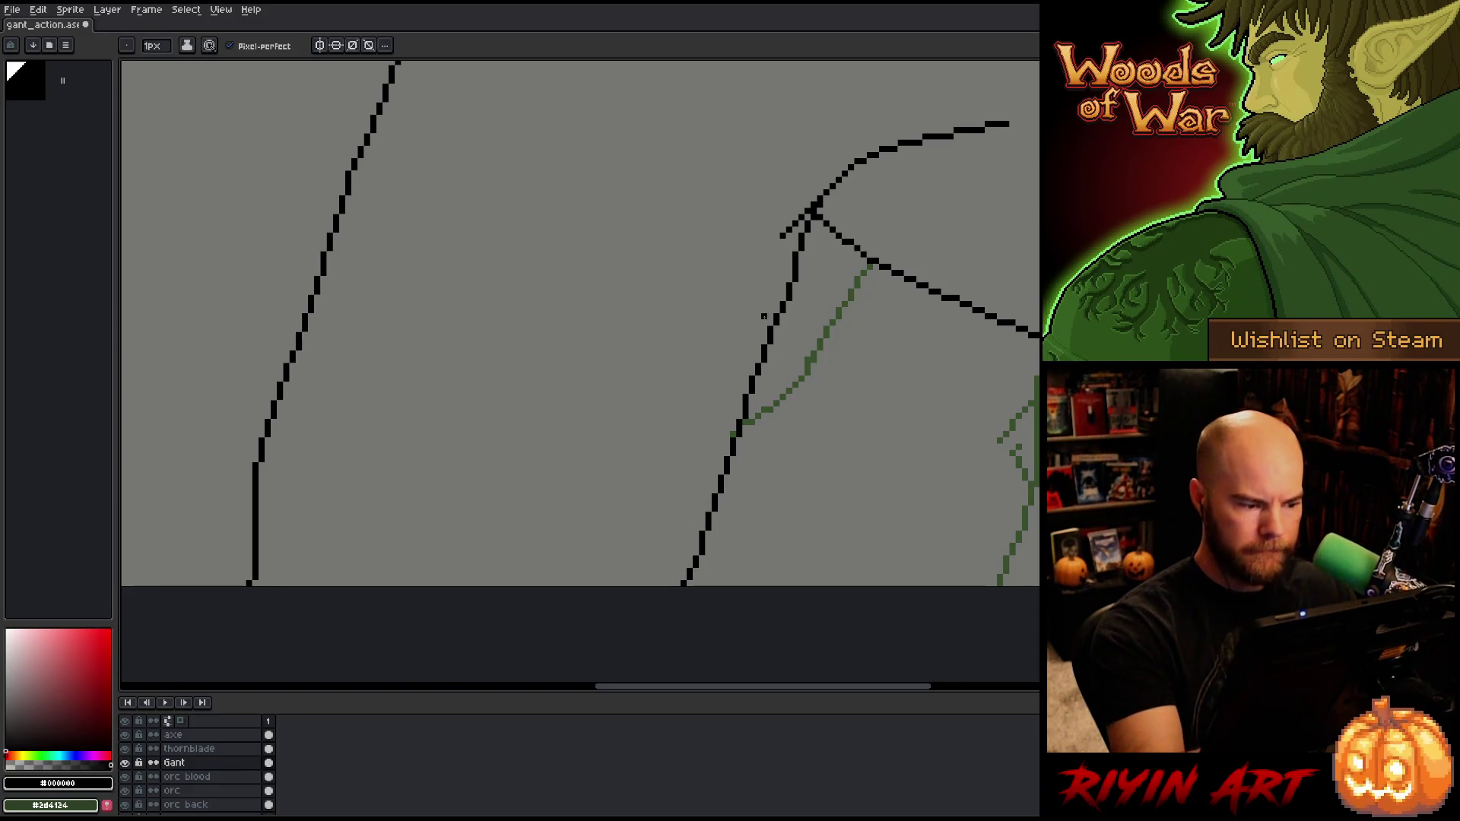
drag(544, 464, 704, 525)
key(e)
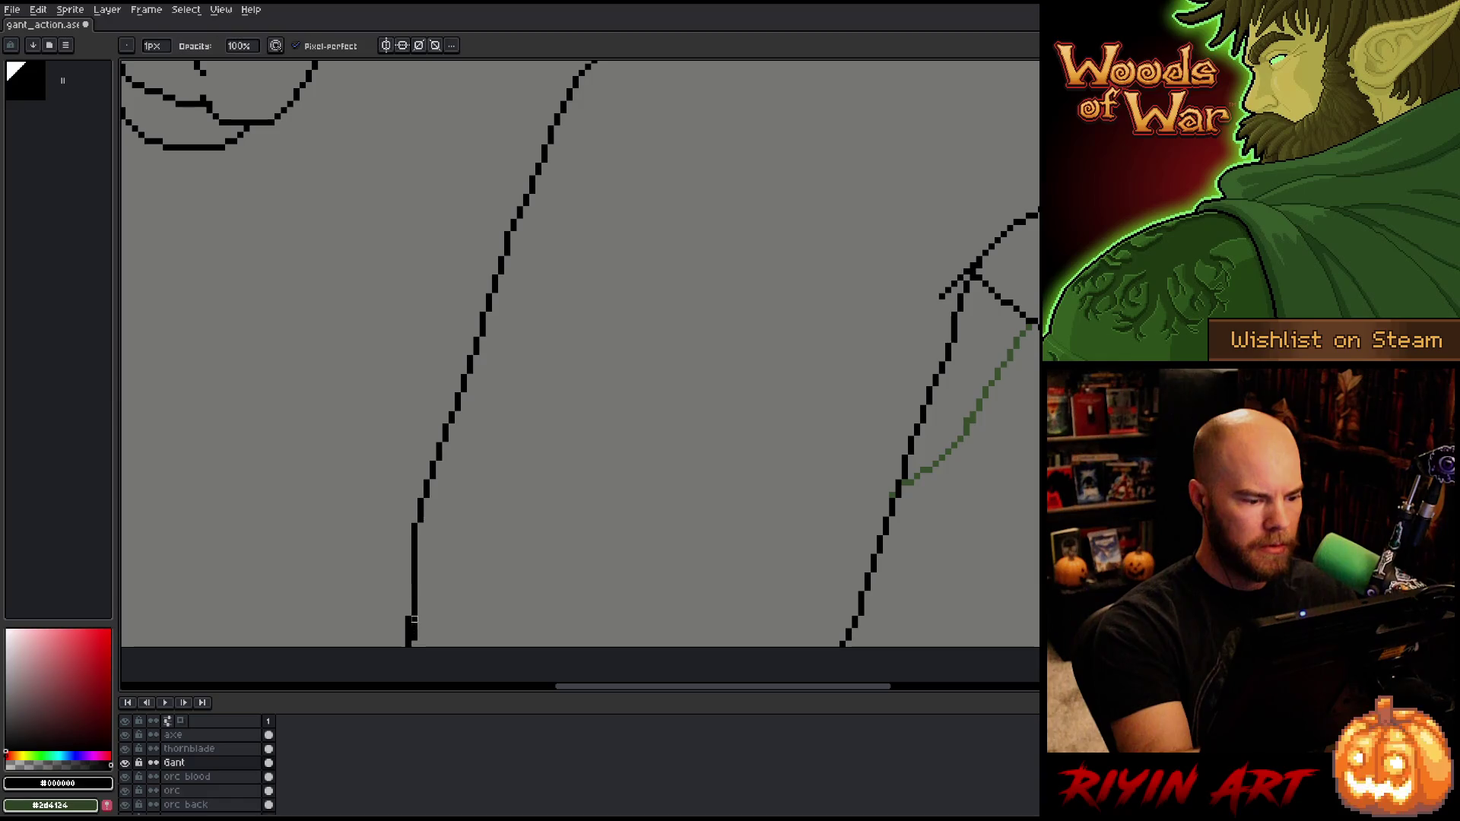
drag(470, 594, 482, 669)
Step: Lasso the stray arm pixels, deselect, and pan up toward the shoulder area
key(q)
mouse_move(473, 505)
mouse_down()
mouse_move(416, 546)
mouse_move(411, 692)
mouse_move(538, 309)
mouse_move(558, 194)
mouse_up()
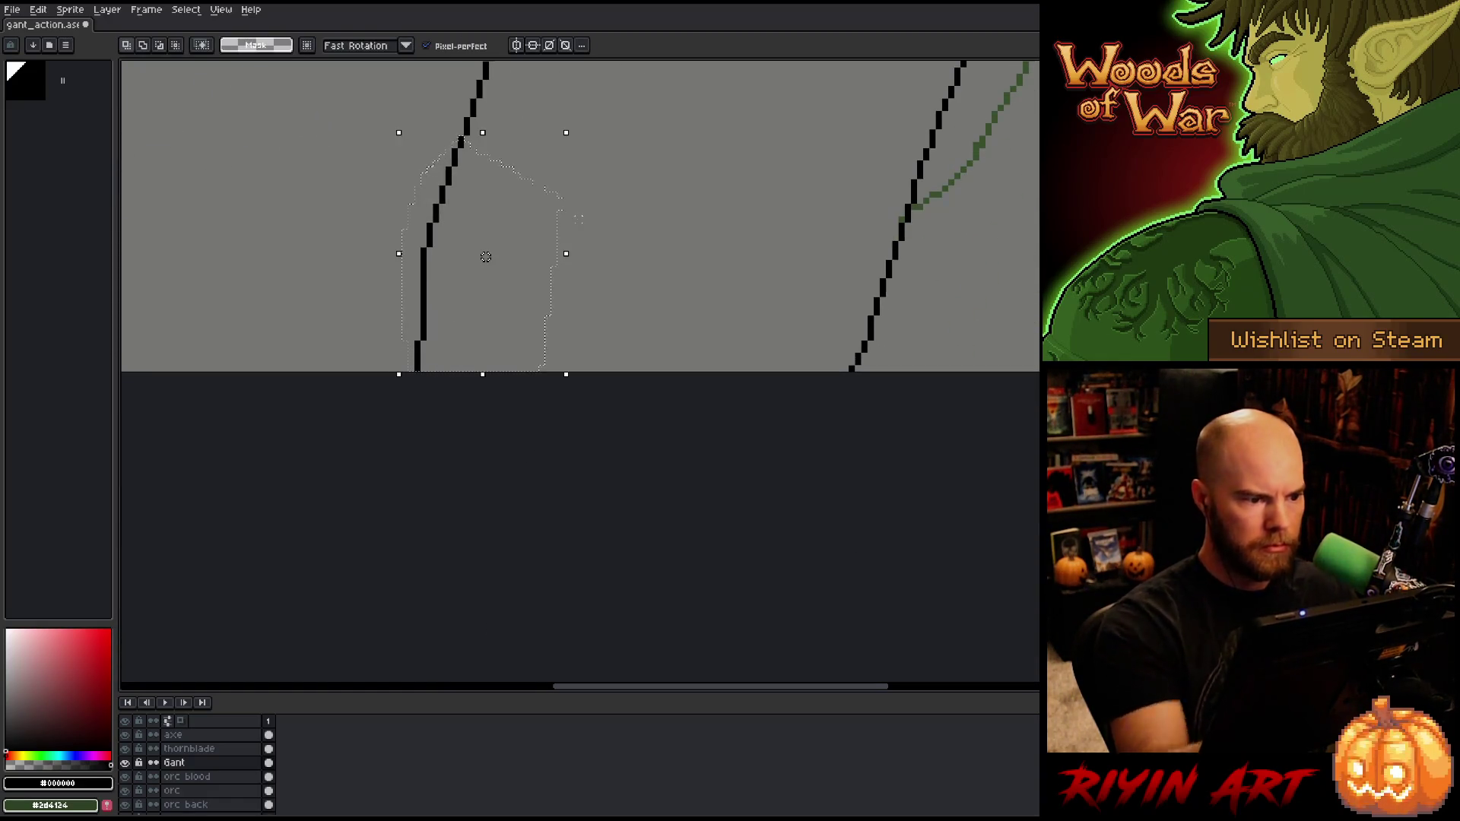
key(ctrl+d)
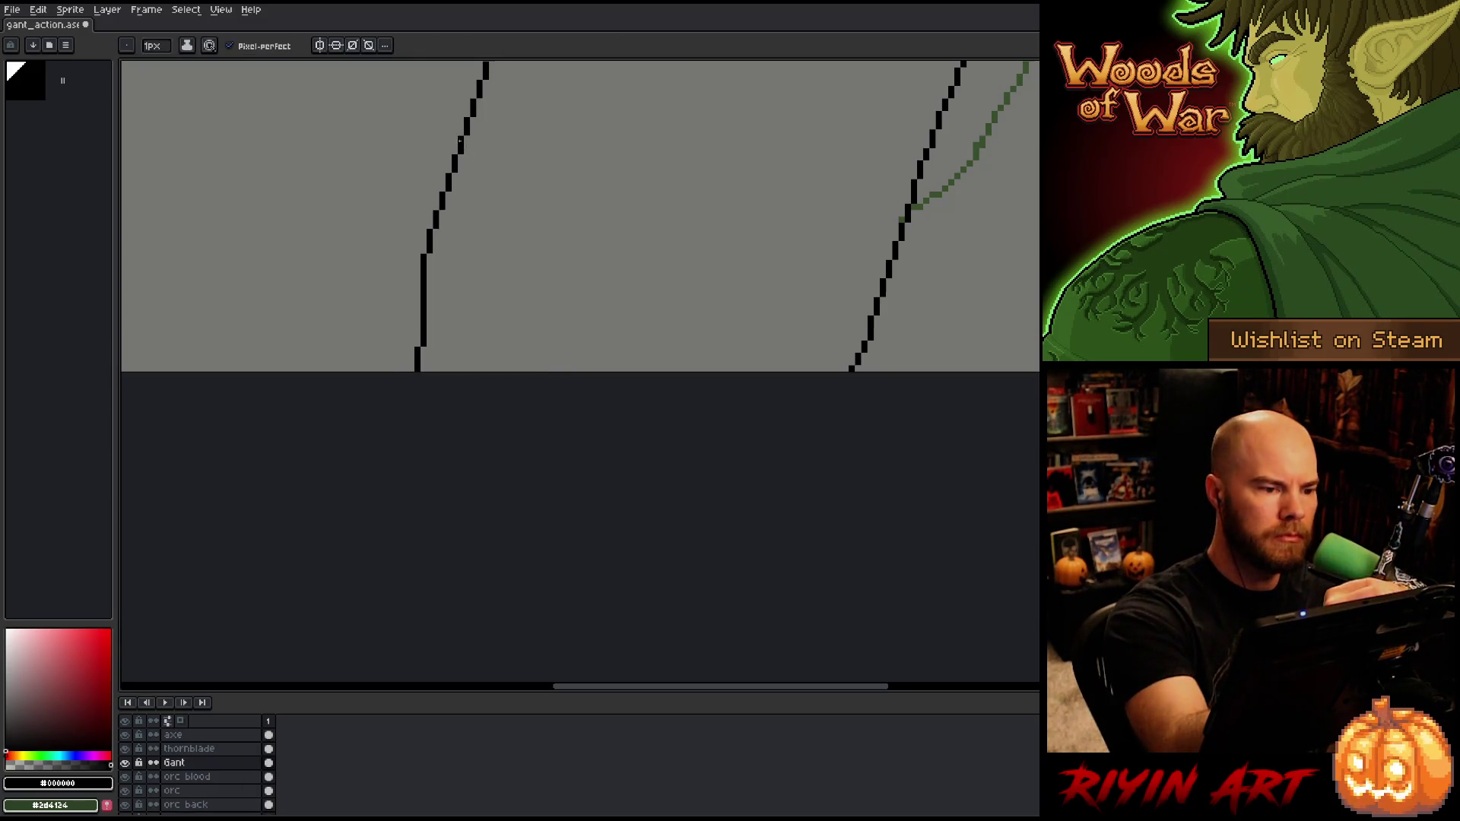
key(space)
mouse_move(644, 238)
mouse_down()
mouse_move(723, 378)
mouse_move(701, 502)
mouse_up()
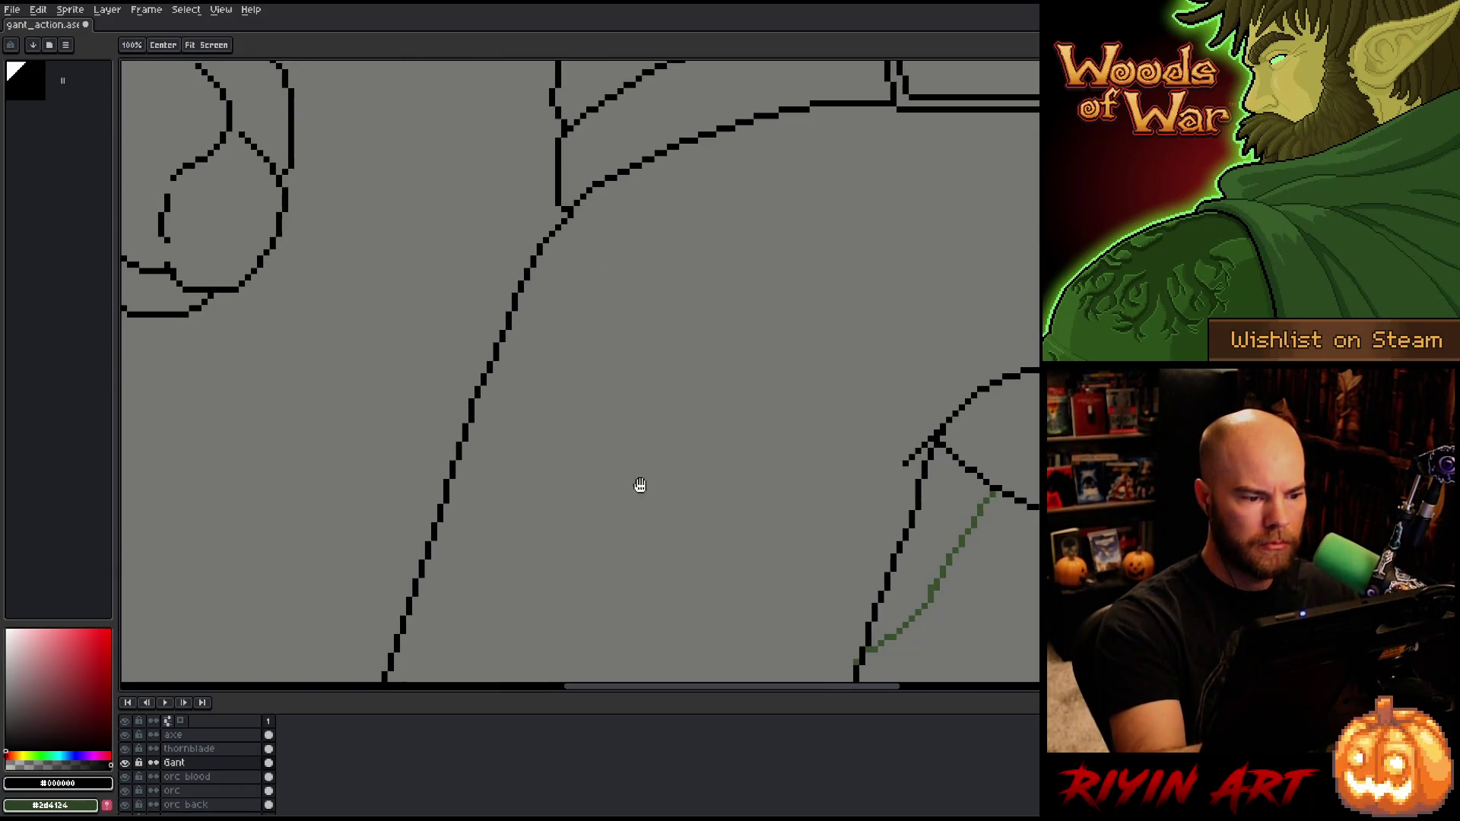
drag(540, 380, 515, 537)
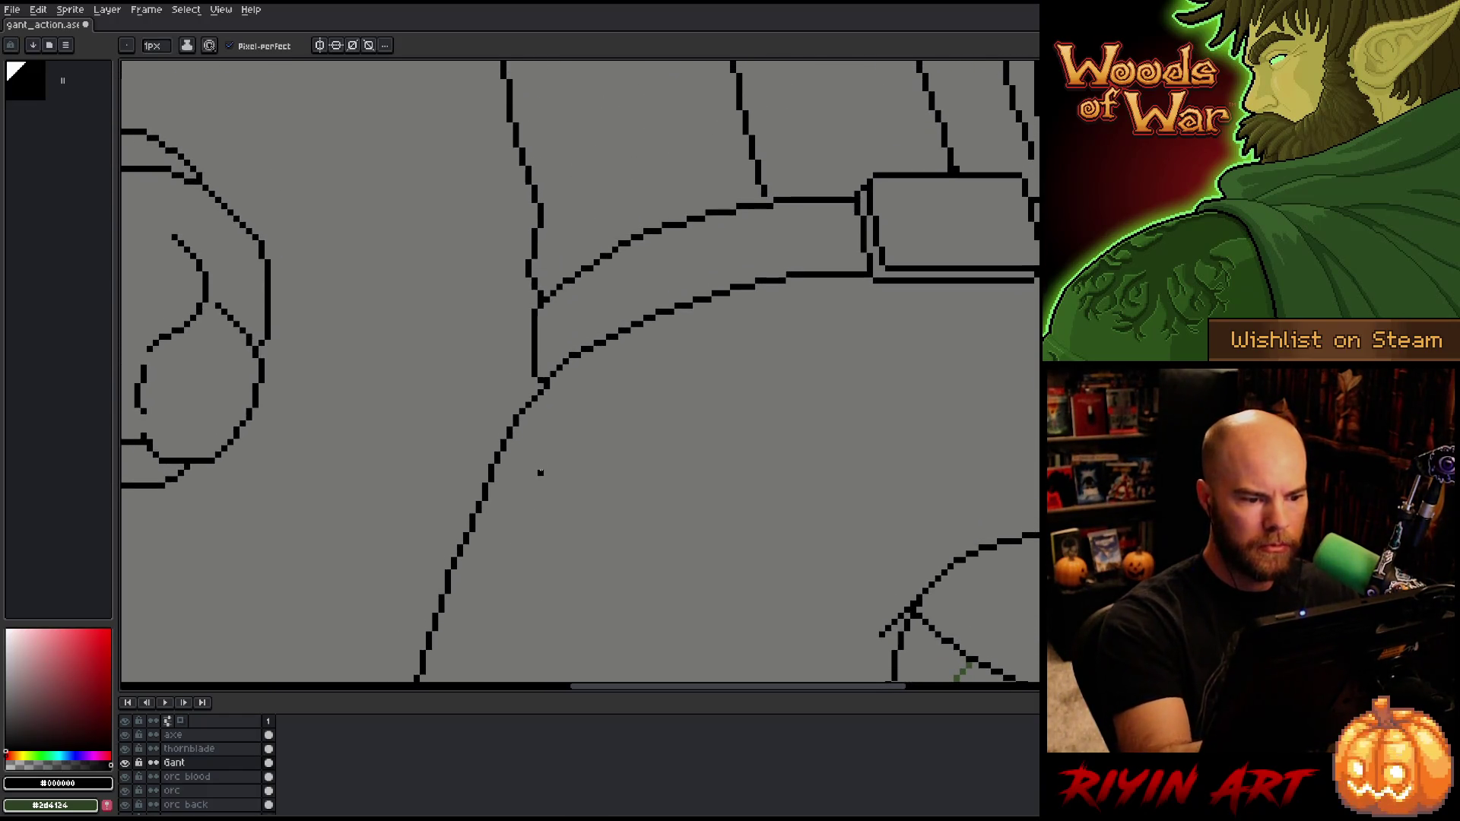
scroll(546, 479, down, 5)
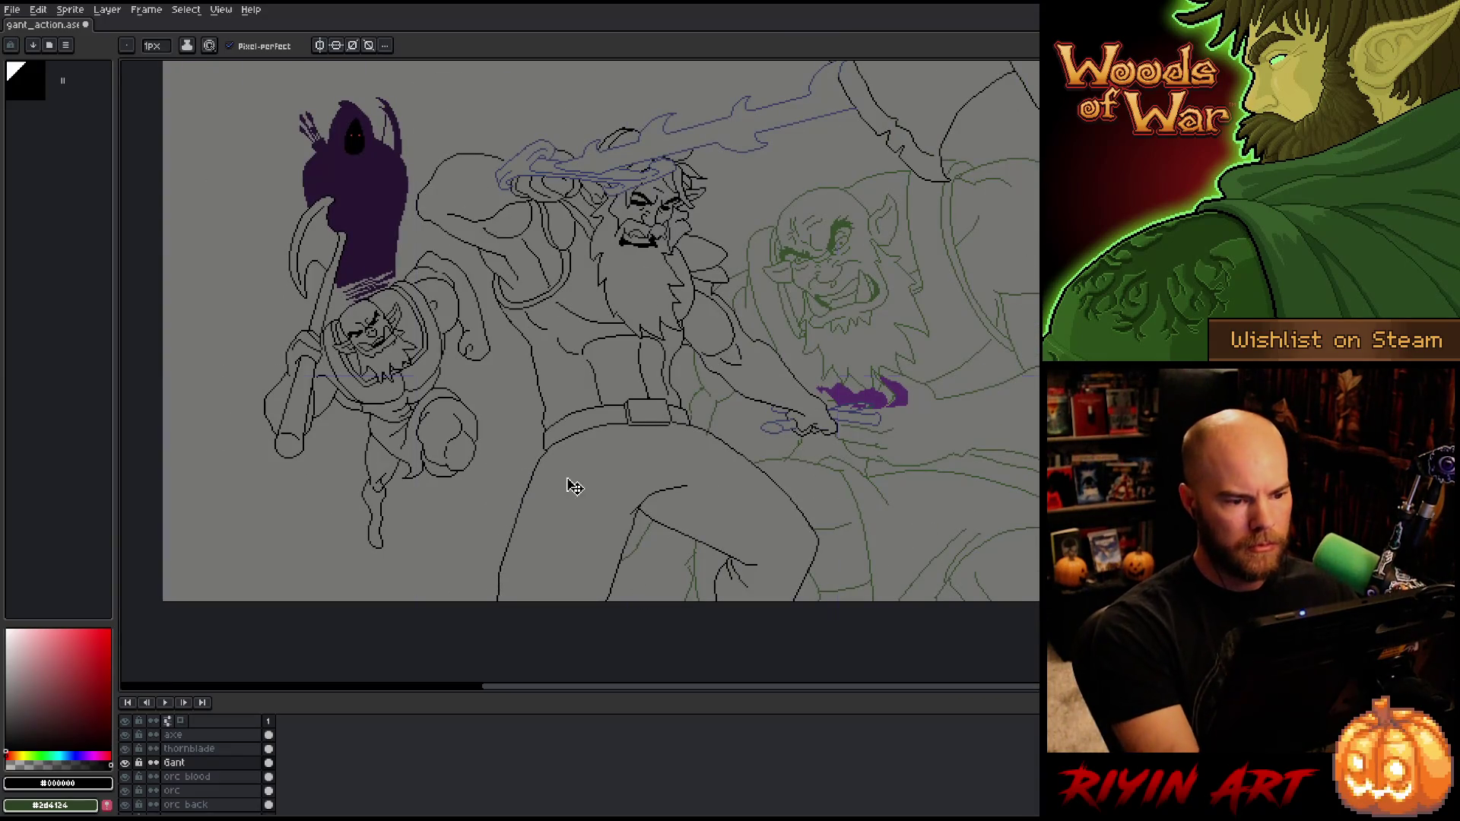
Step: Zoom in on Gant's face, switching between pencil and eraser to prepare pixel fixes
scroll(685, 262, up, 2)
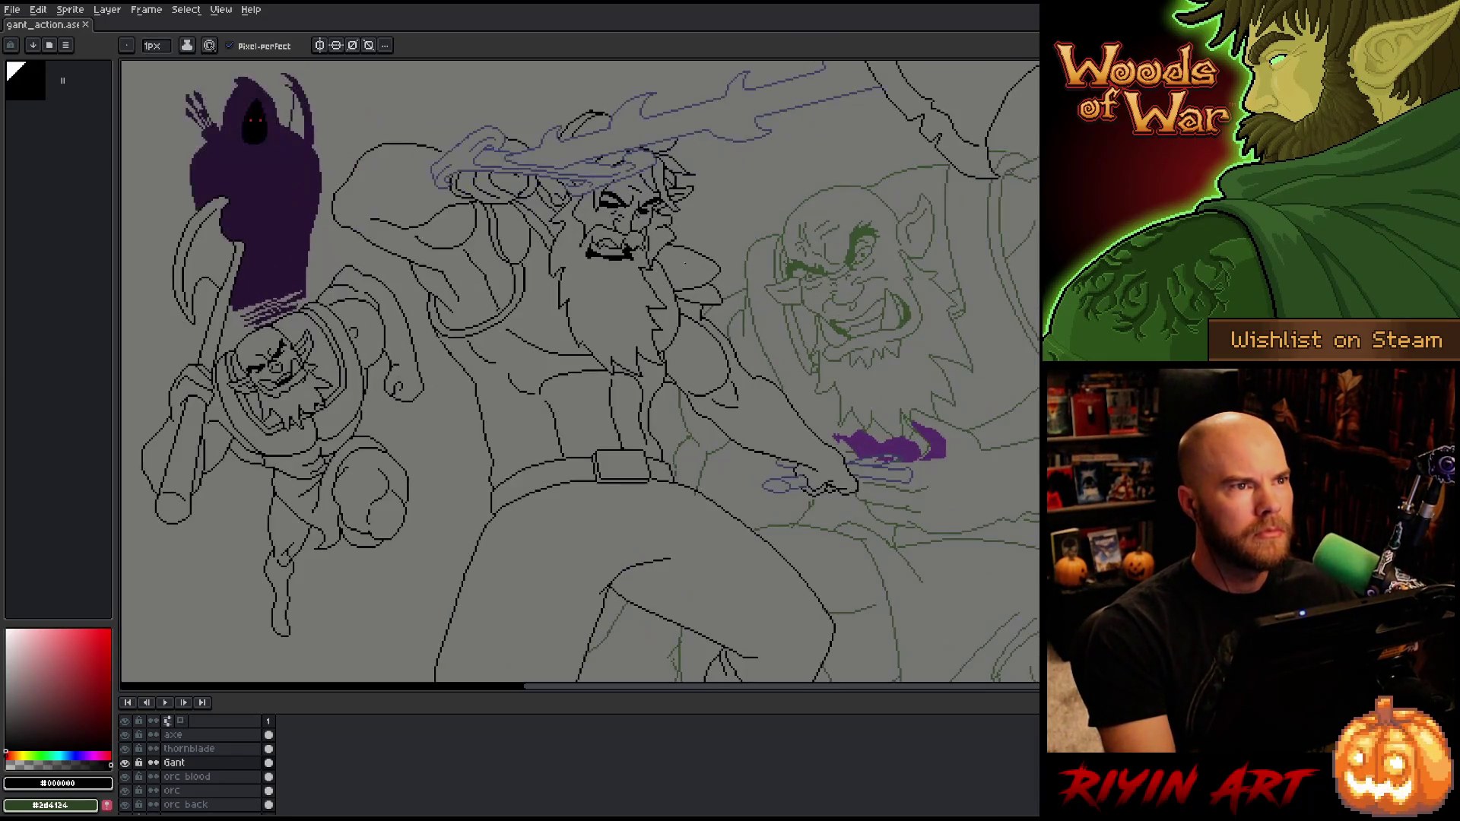
drag(683, 265, 525, 473)
key(b)
scroll(518, 458, up, 3)
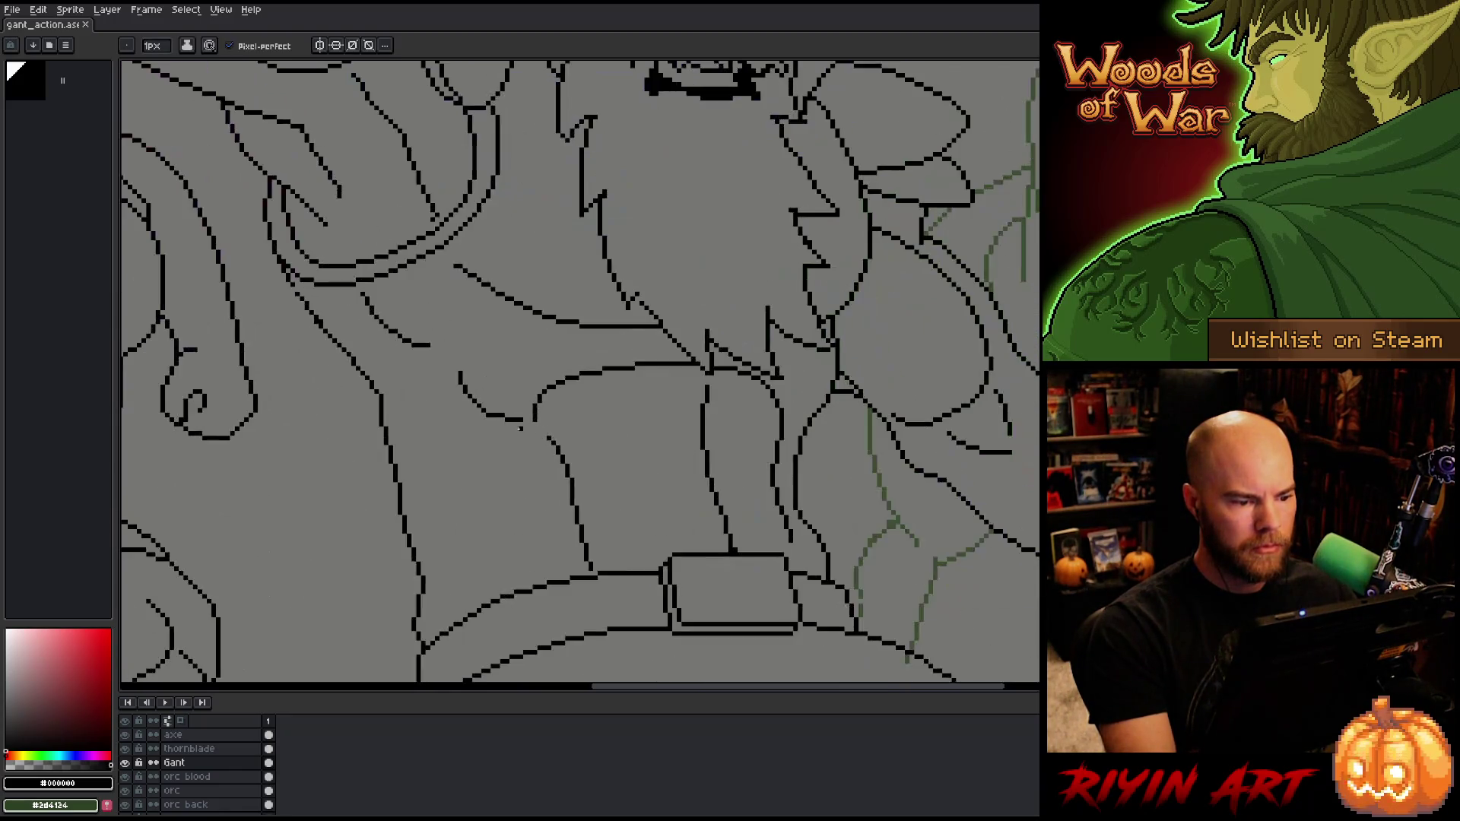
key(e)
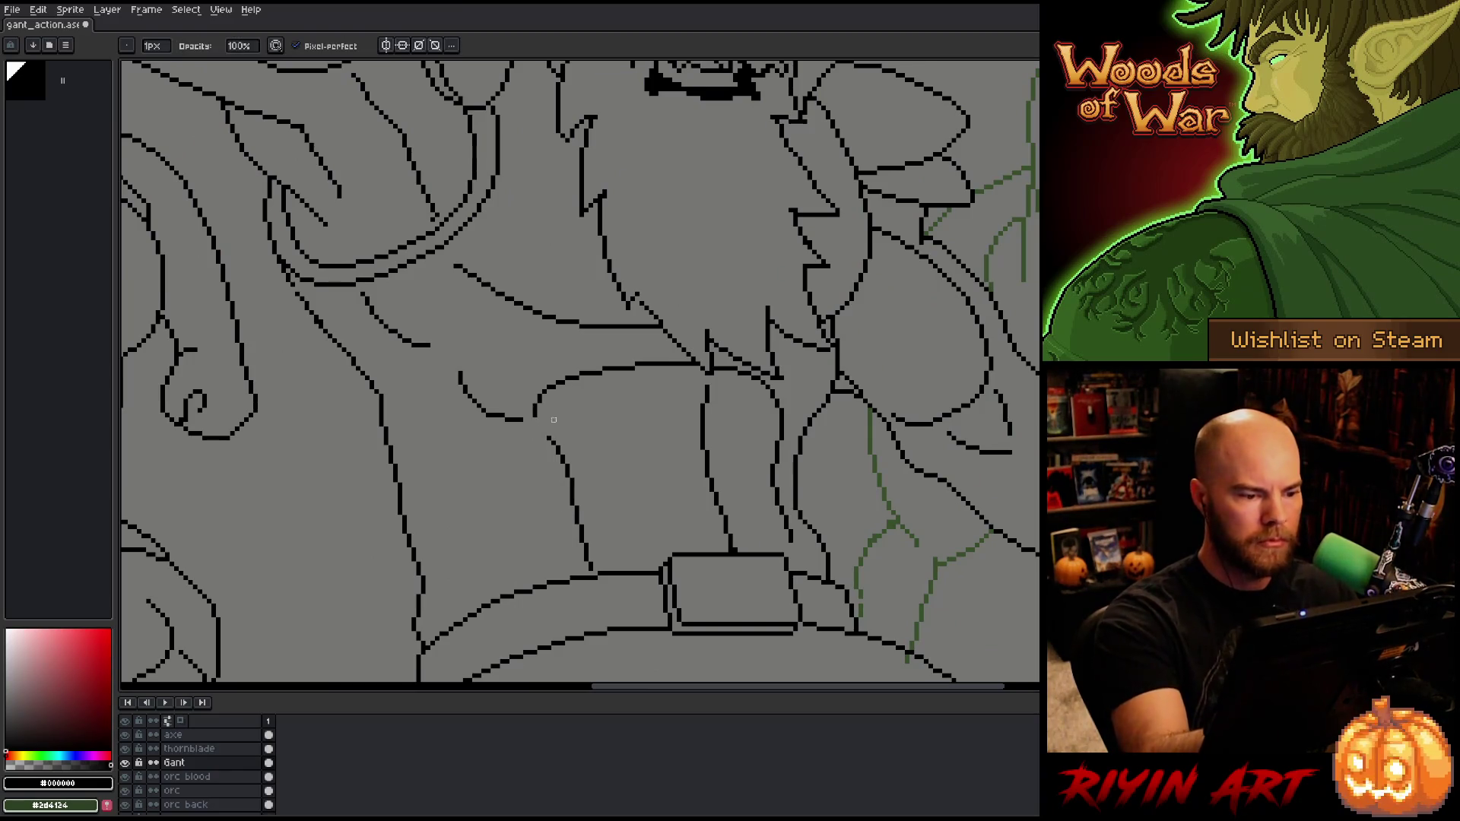
key(b)
scroll(544, 397, down, 3)
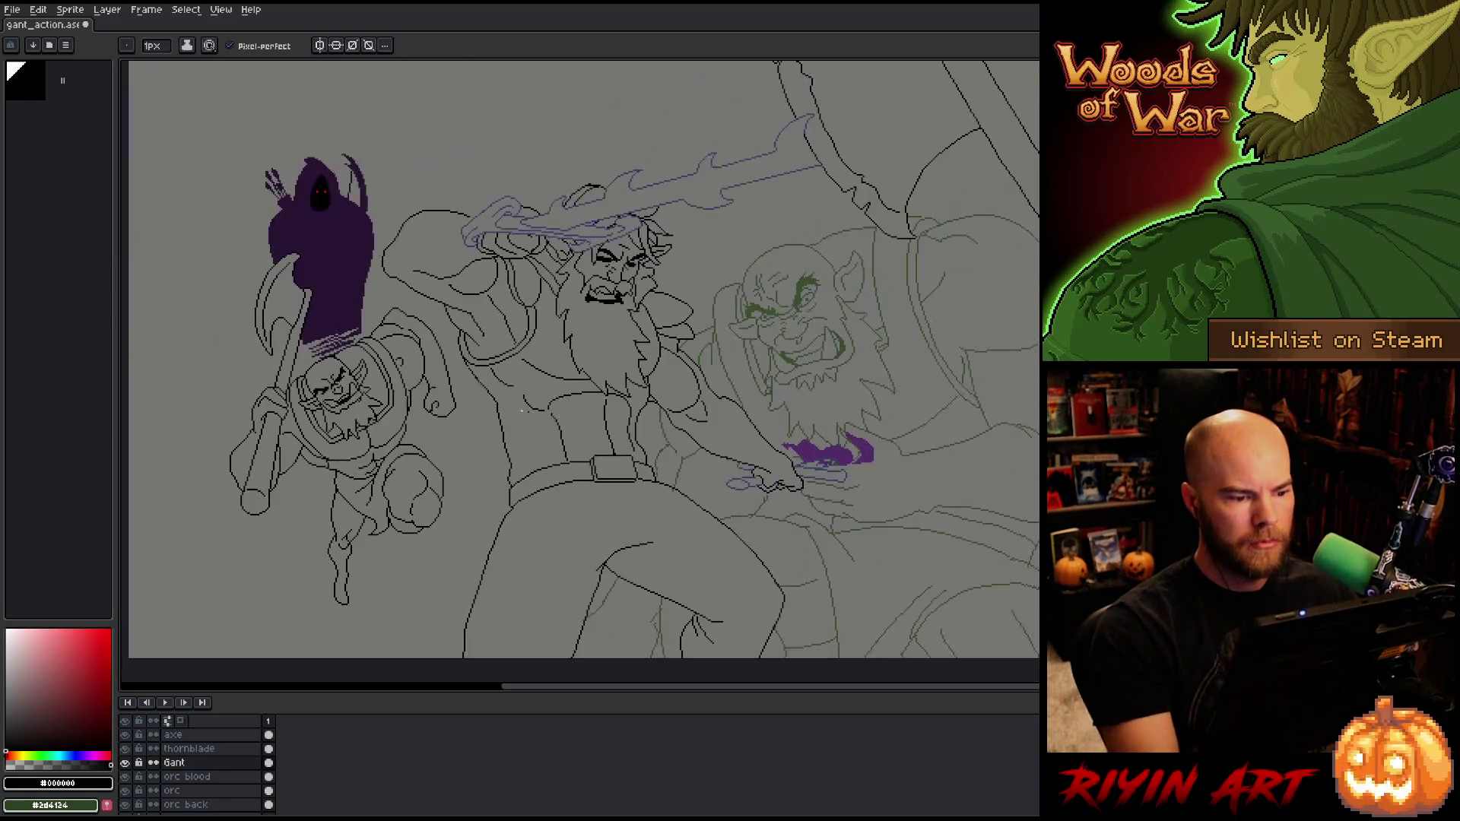
scroll(636, 434, up, 3)
key(v)
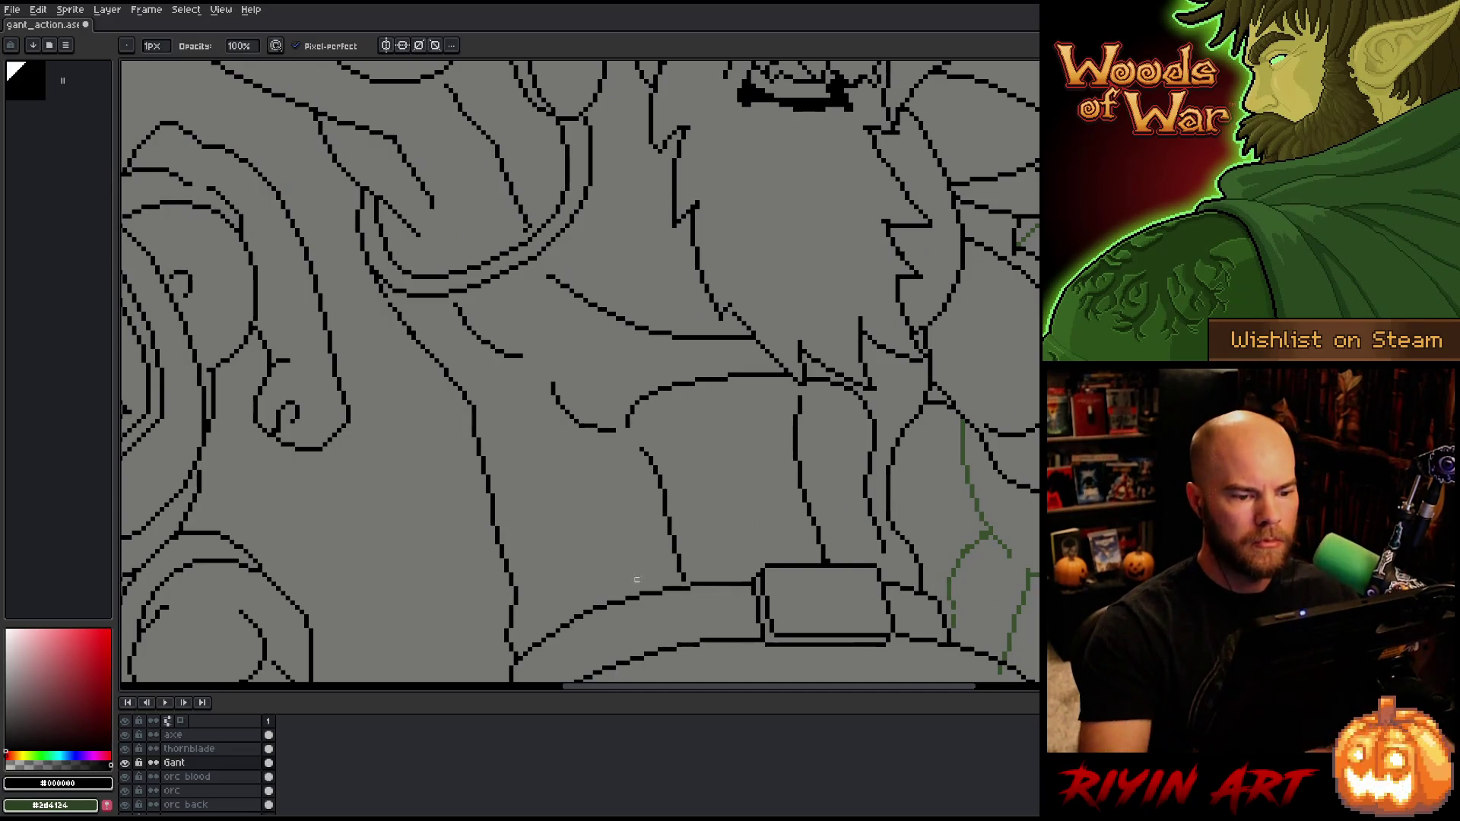
scroll(639, 567, down, 4)
scroll(645, 560, up, 4)
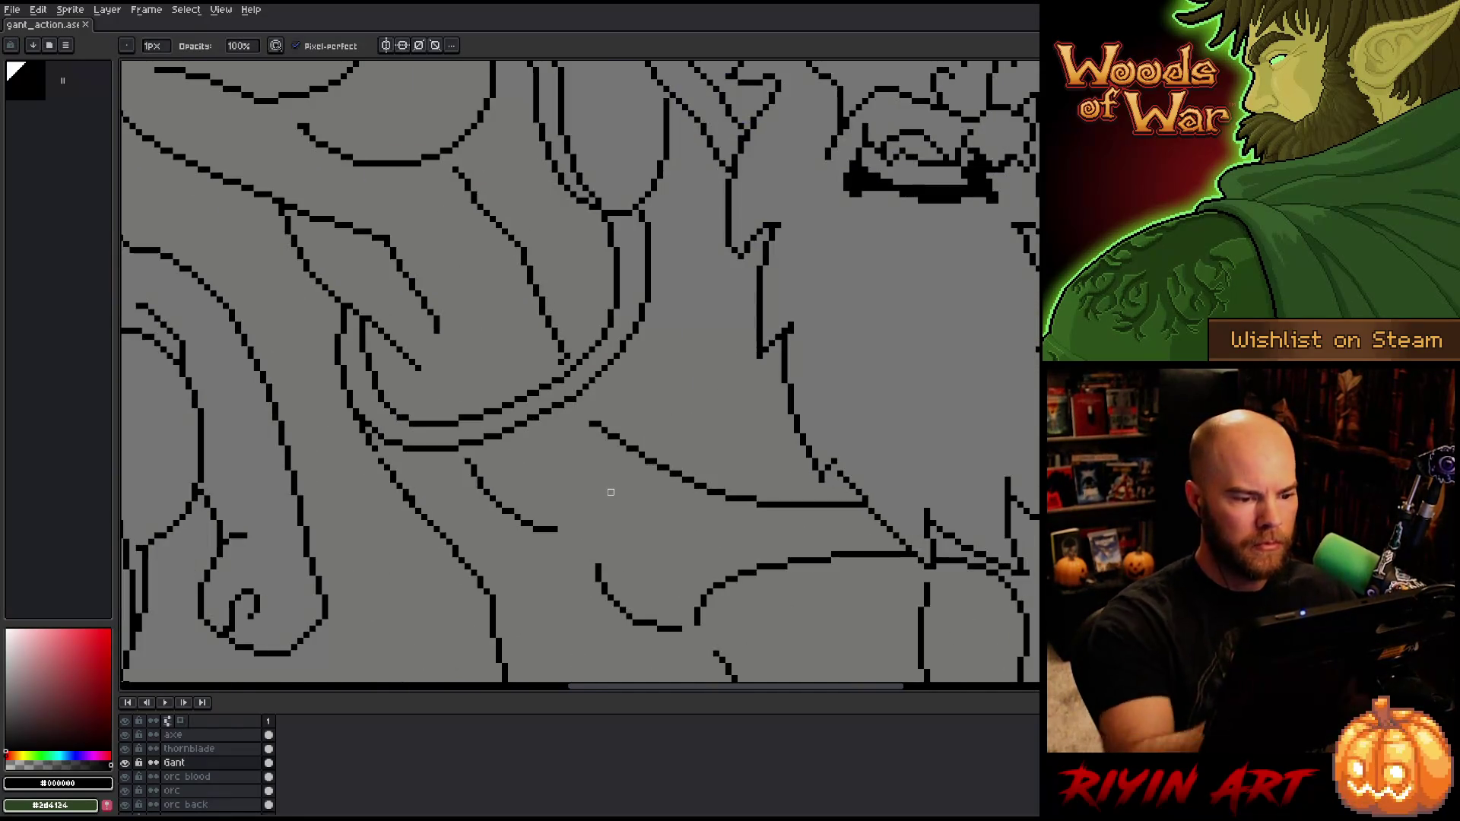
key(b)
scroll(597, 419, down, 1)
key(e)
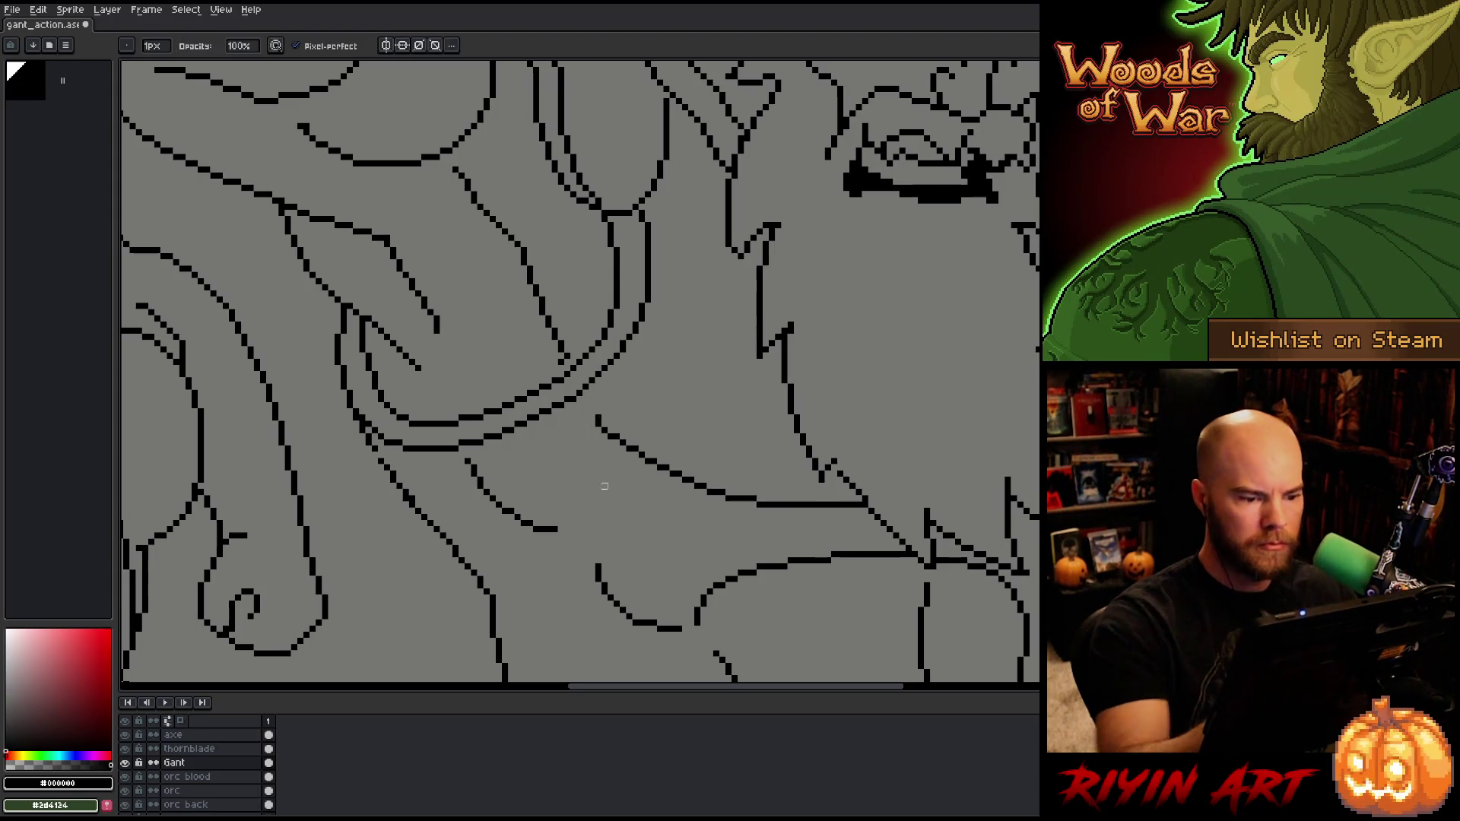
scroll(603, 482, down, 3)
scroll(603, 510, up, 2)
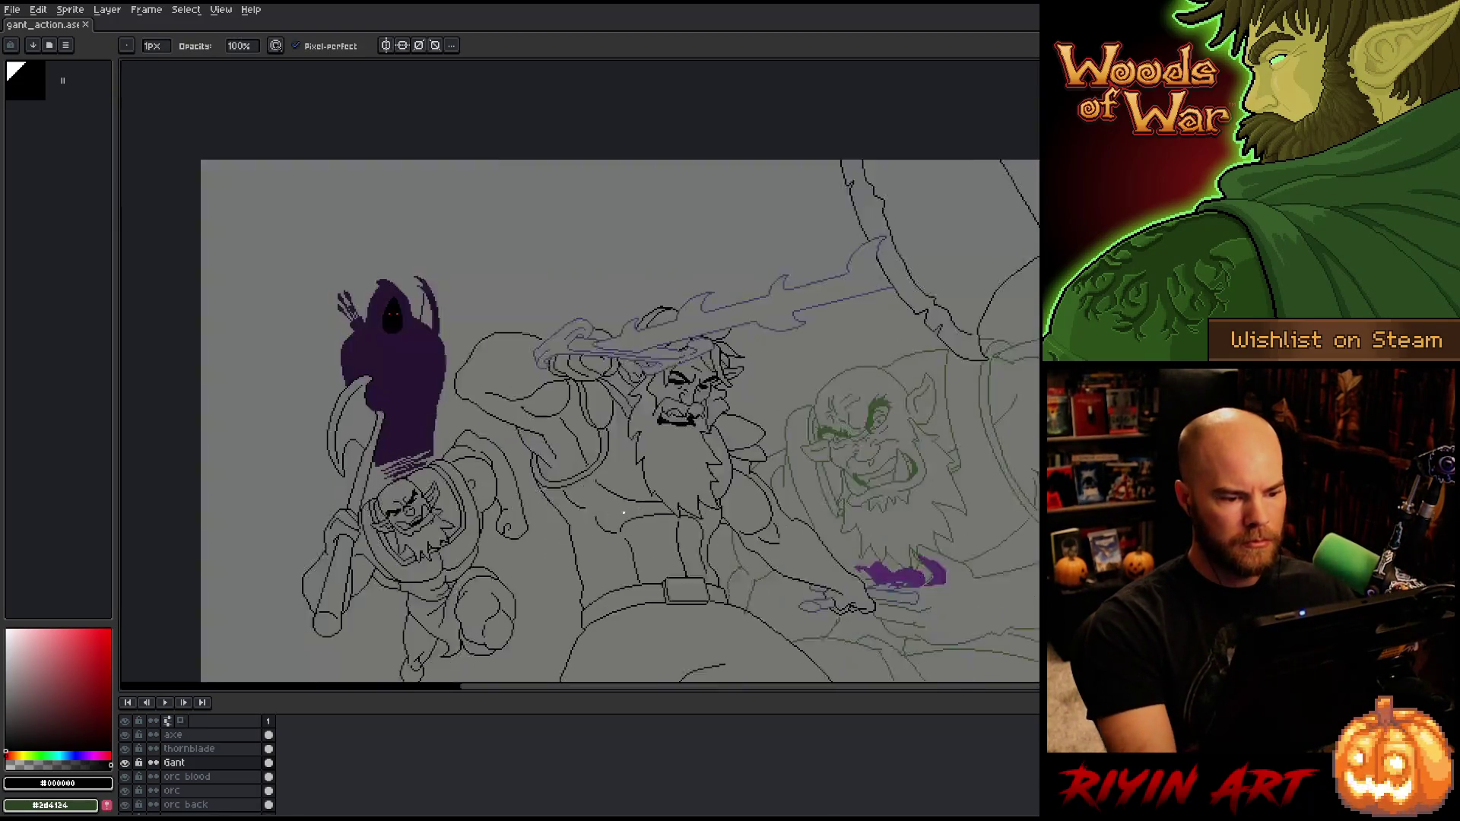
key(z)
key(e)
scroll(472, 402, up, 3)
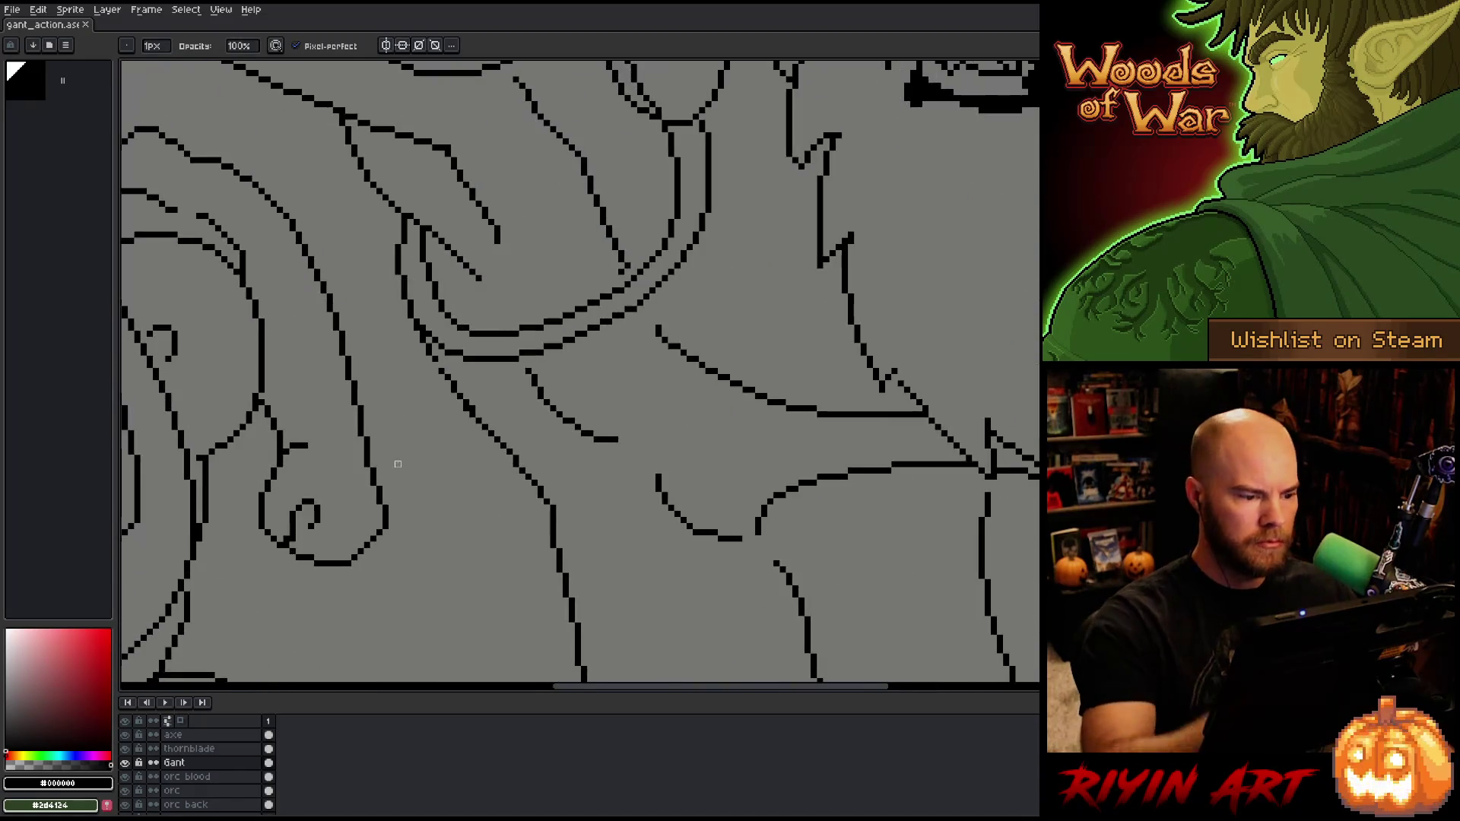
key(b)
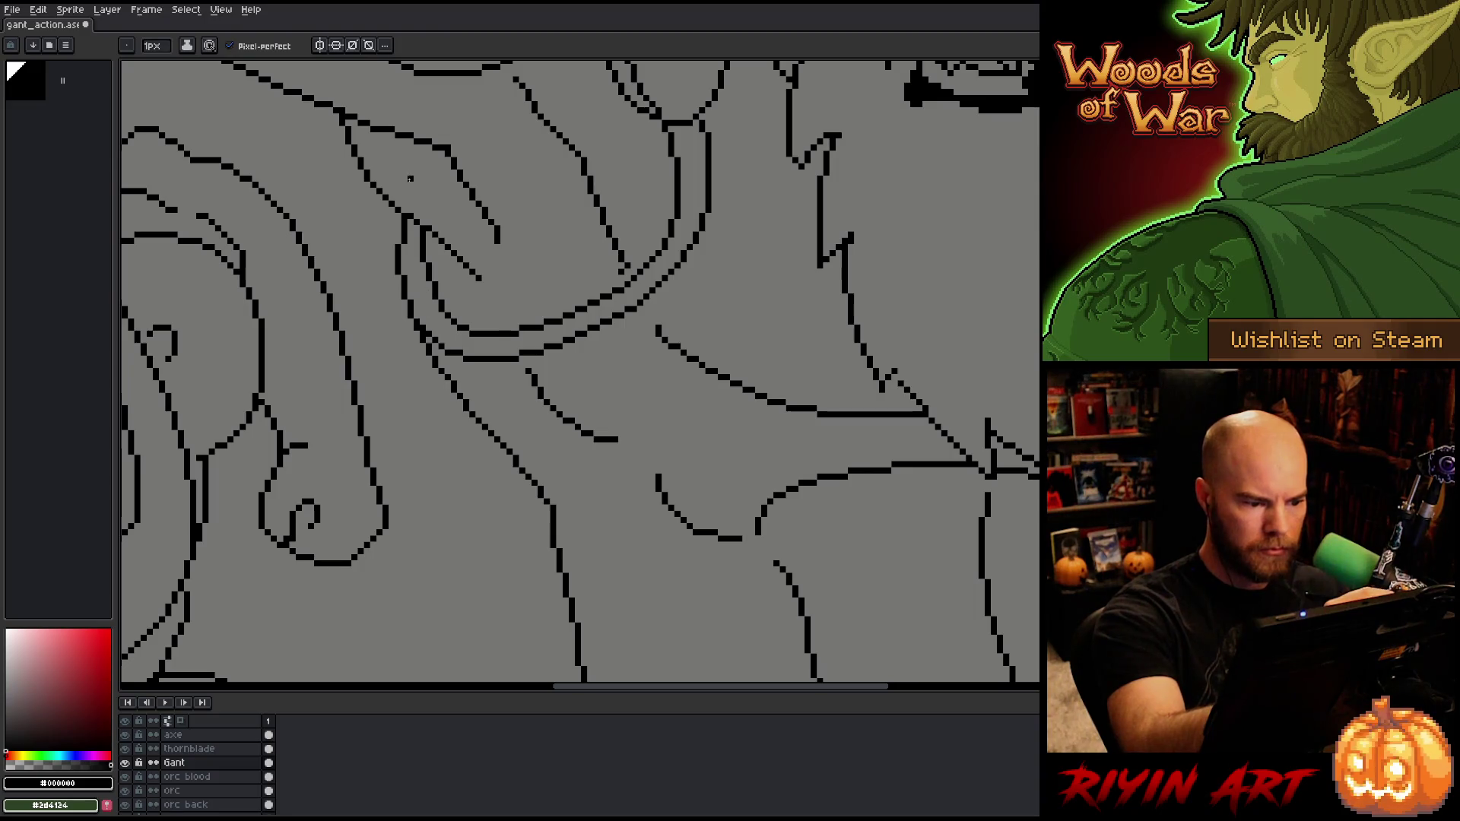
Step: Redraw the curve joining the lower torso line and fix the surrounding black pixels
drag(454, 358, 445, 353)
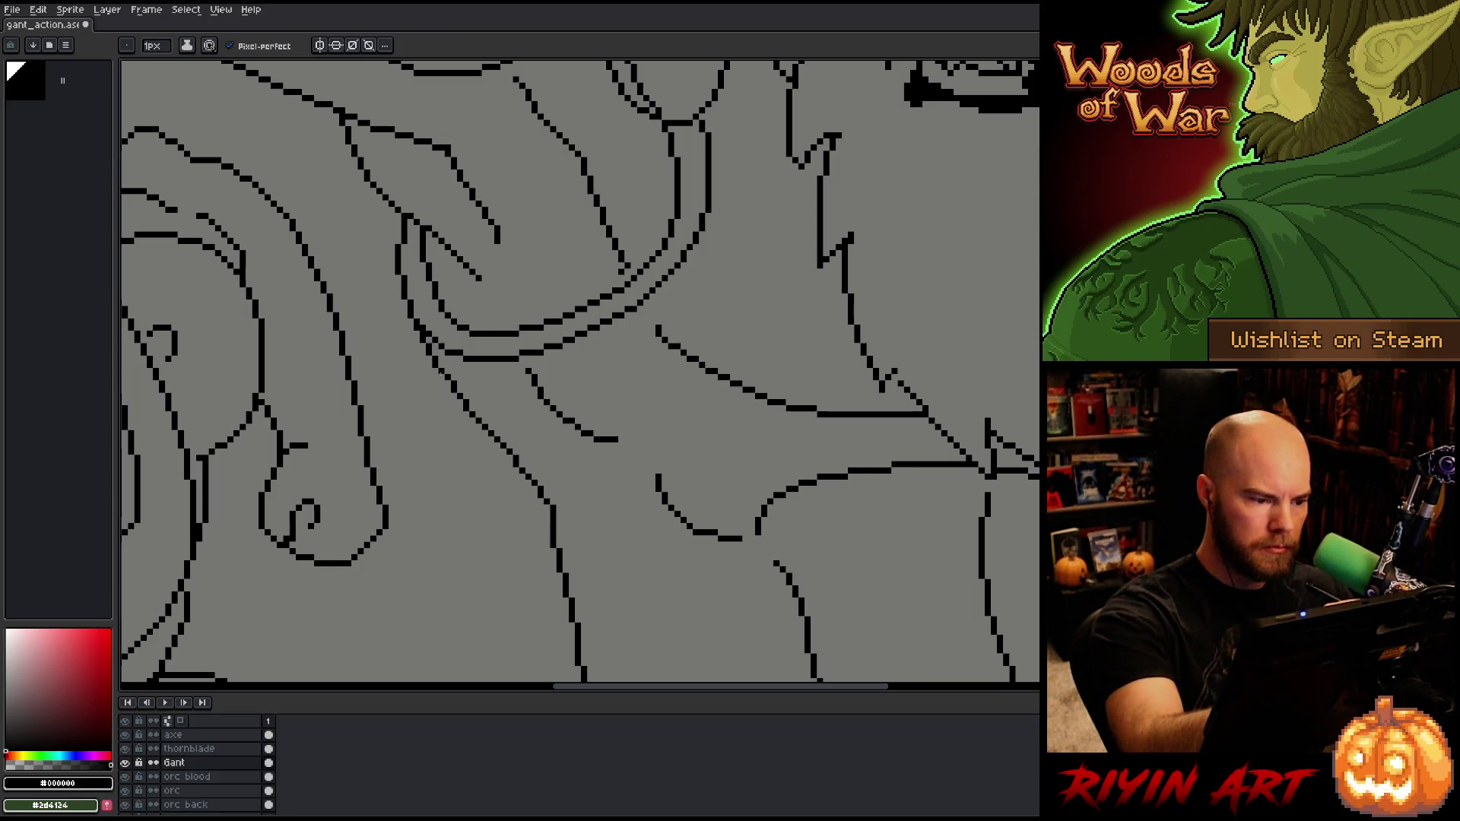
key(b)
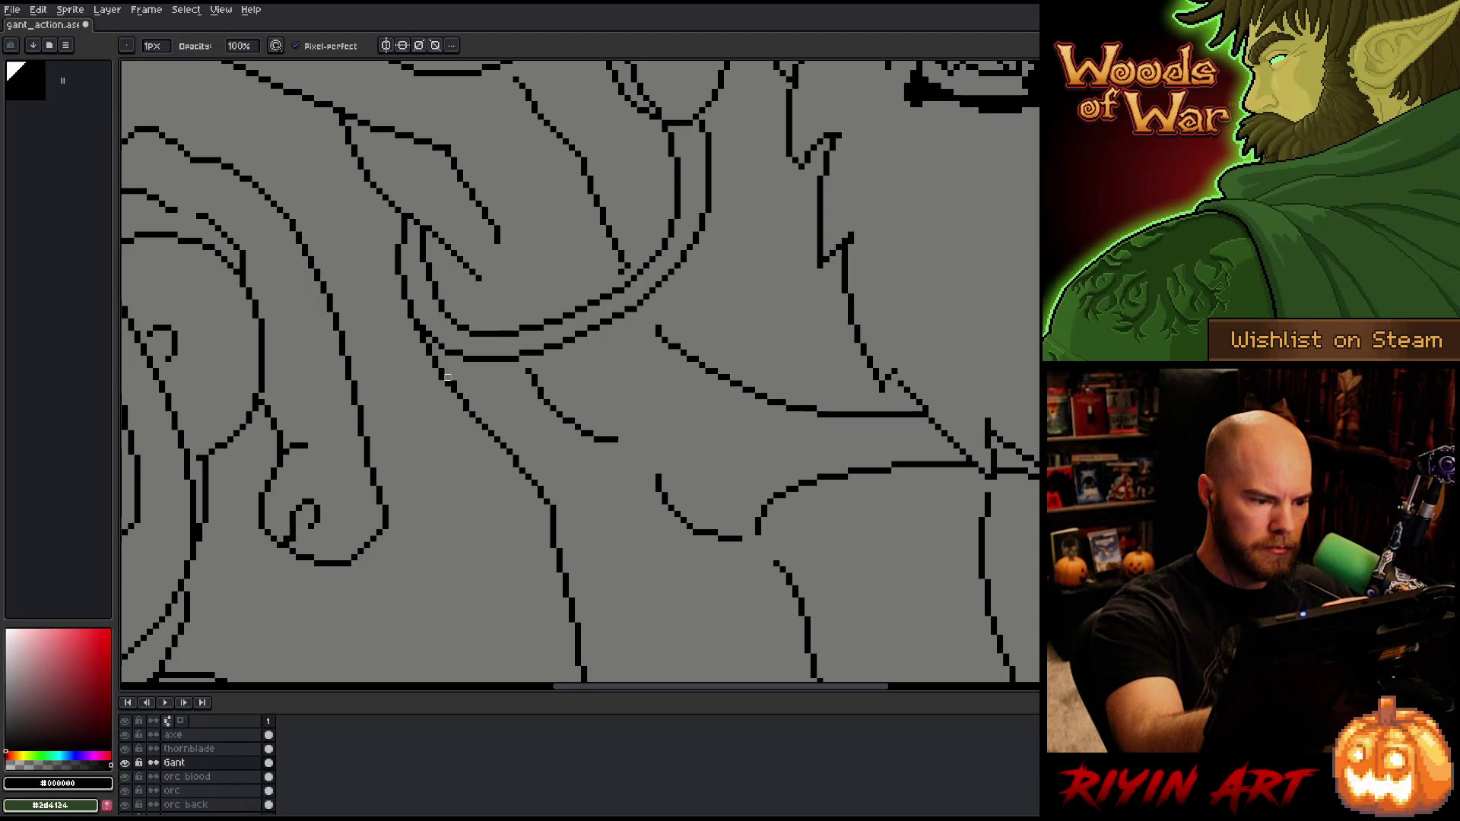
key(e)
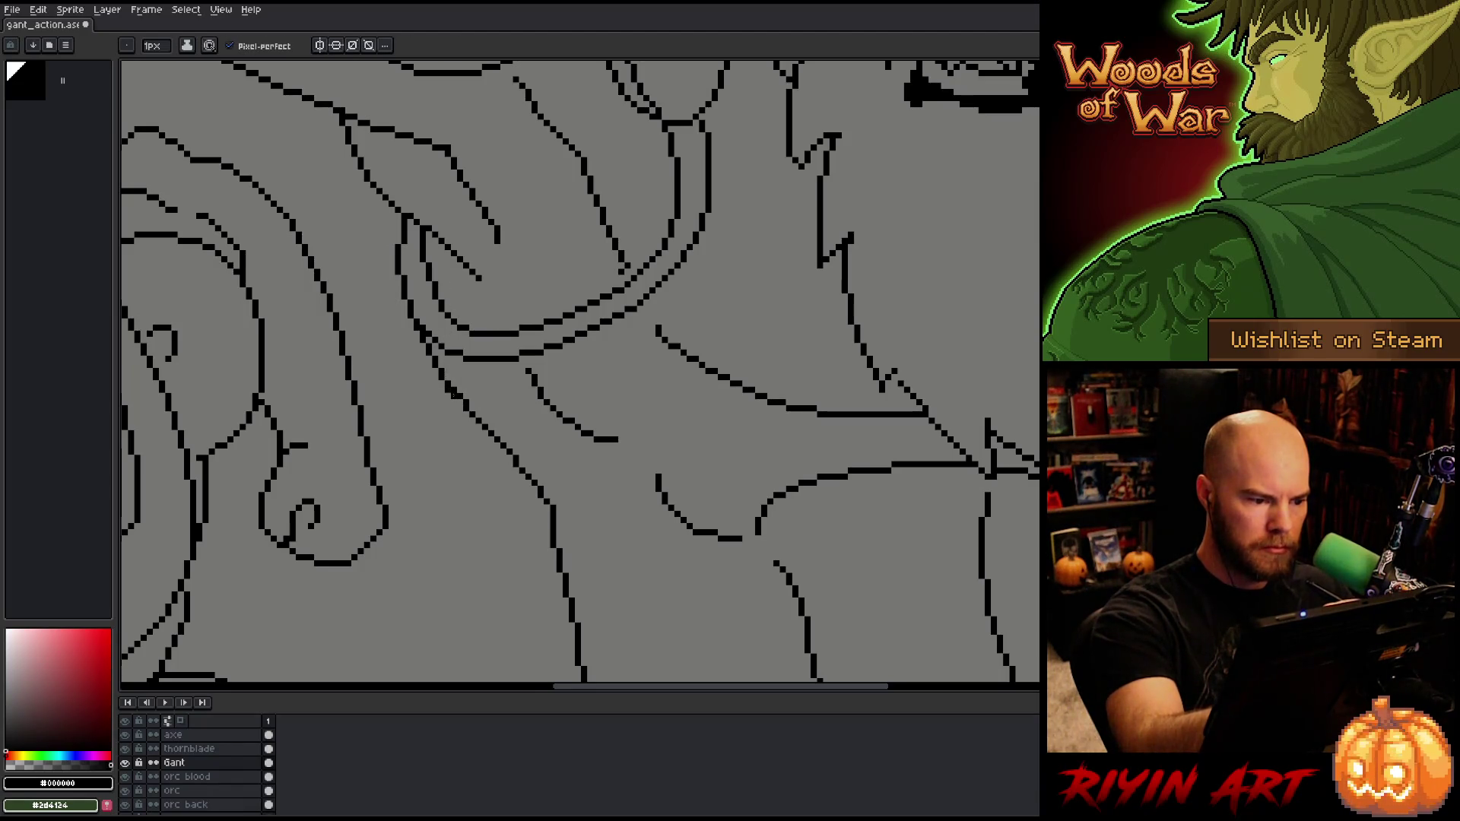
key(b)
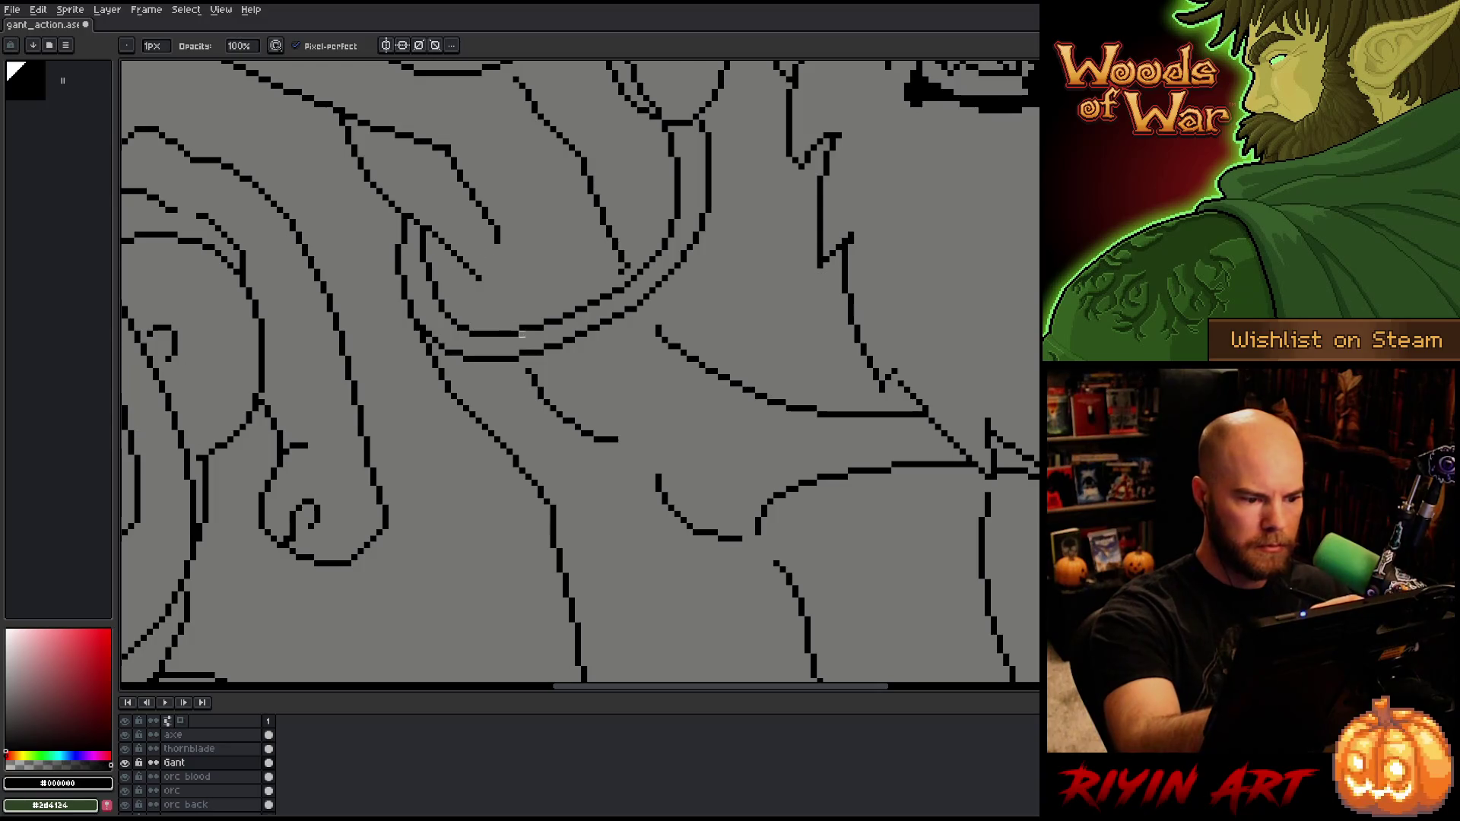
key(e)
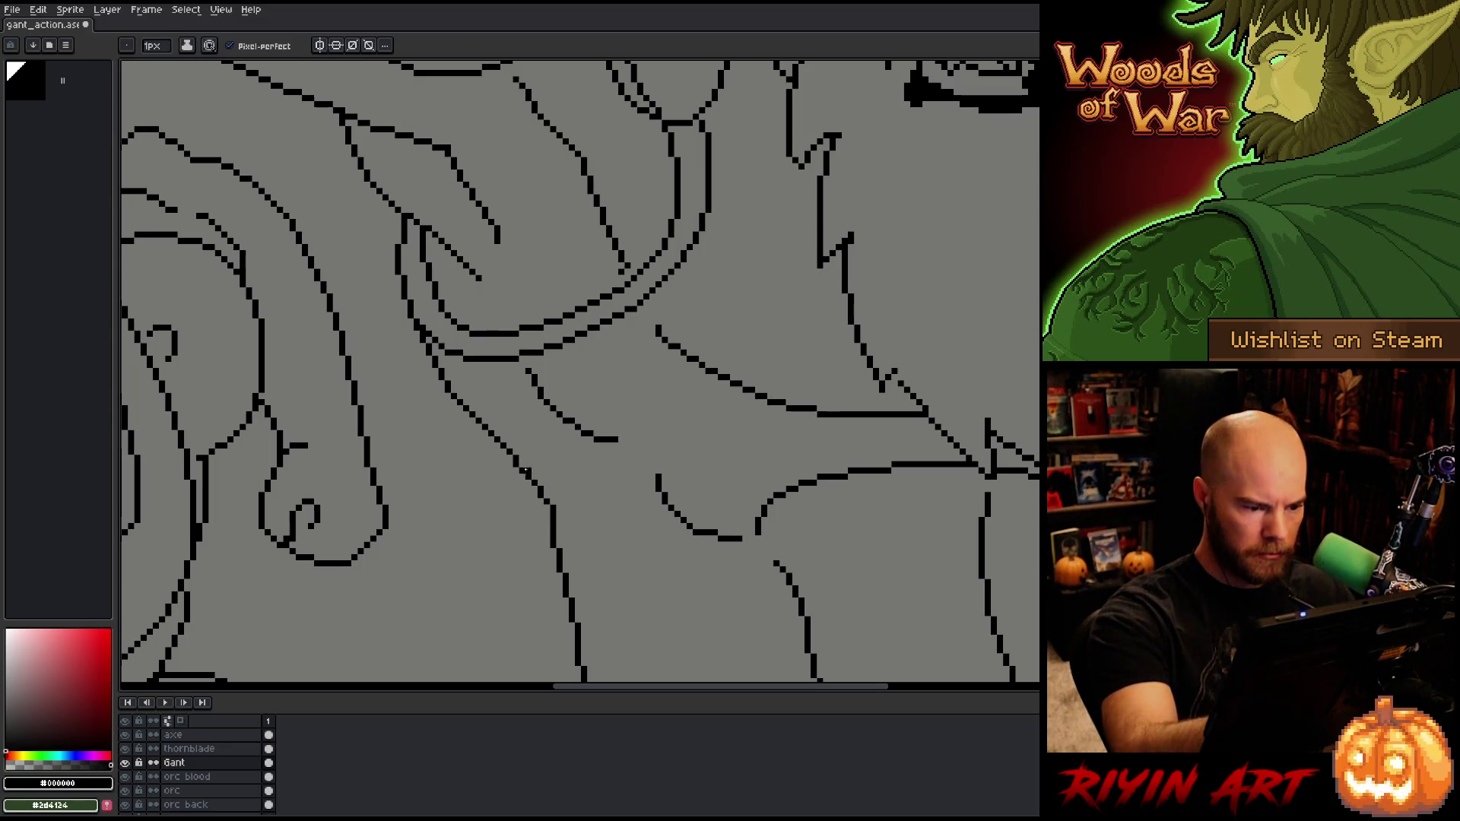
key(b)
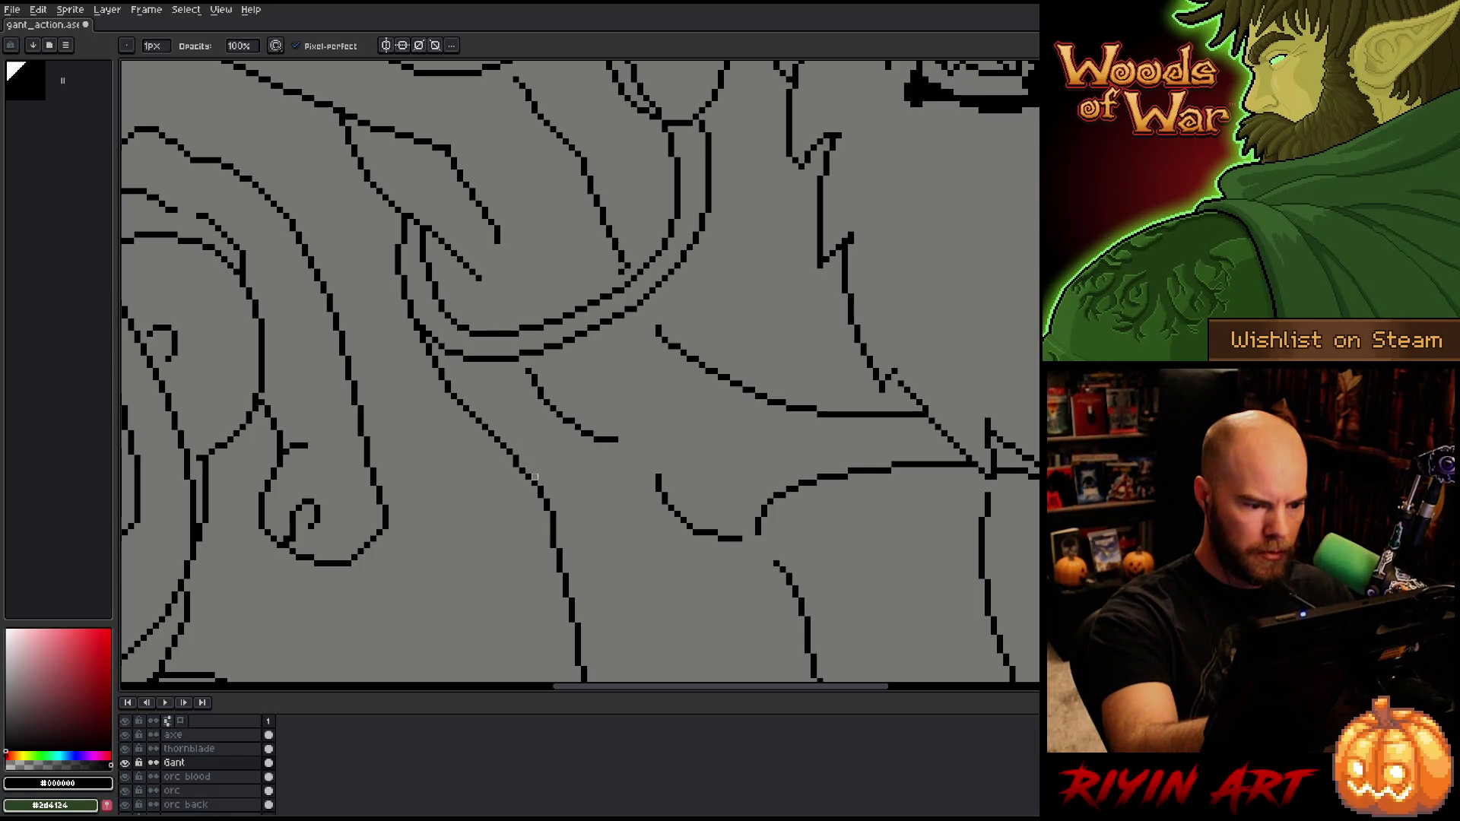
key(e)
key(b)
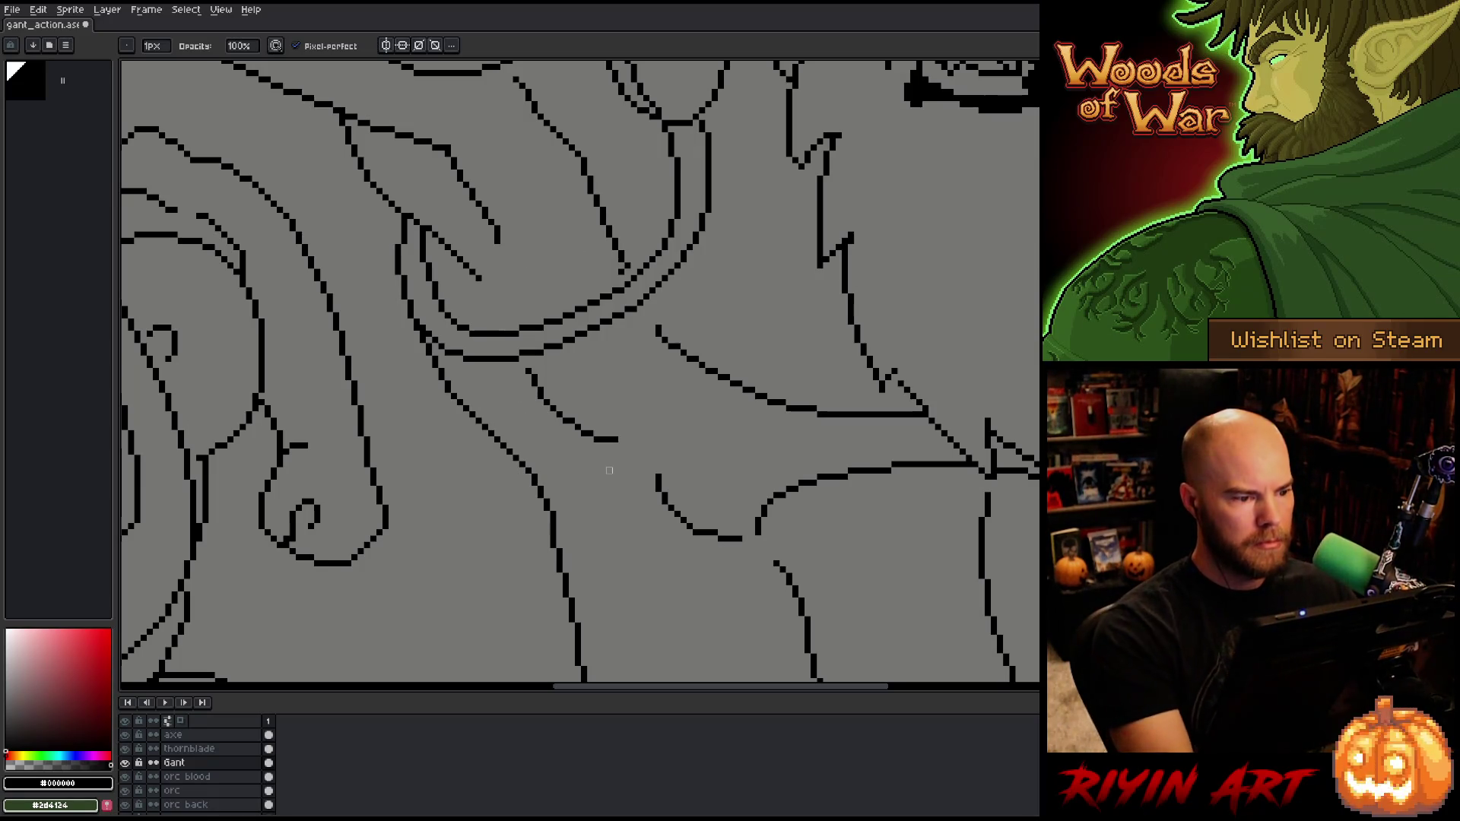
key(v)
key(b)
scroll(587, 451, down, 3)
scroll(539, 380, up, 3)
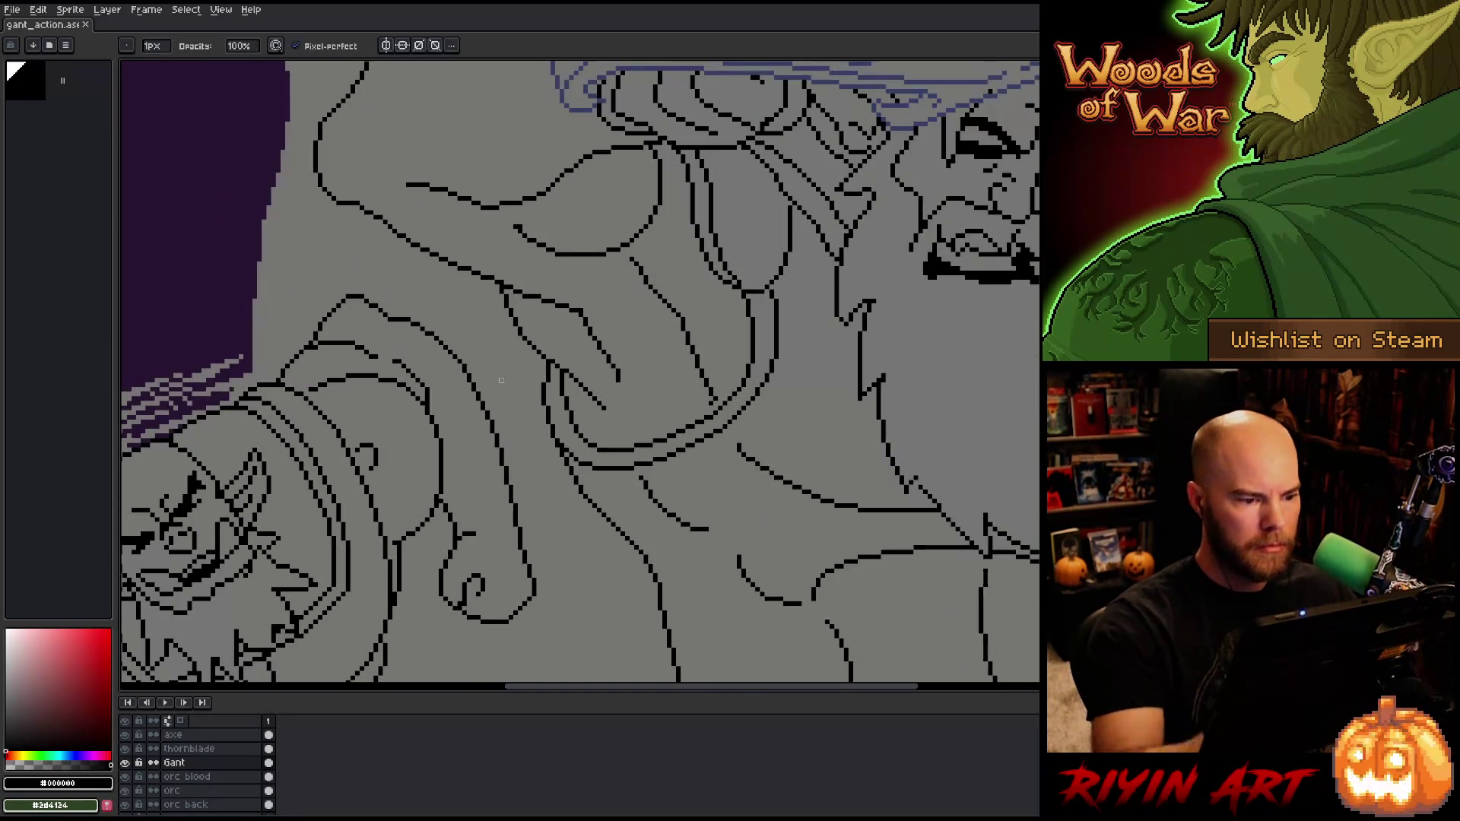
scroll(538, 380, down, 3)
scroll(547, 375, up, 3)
key(b)
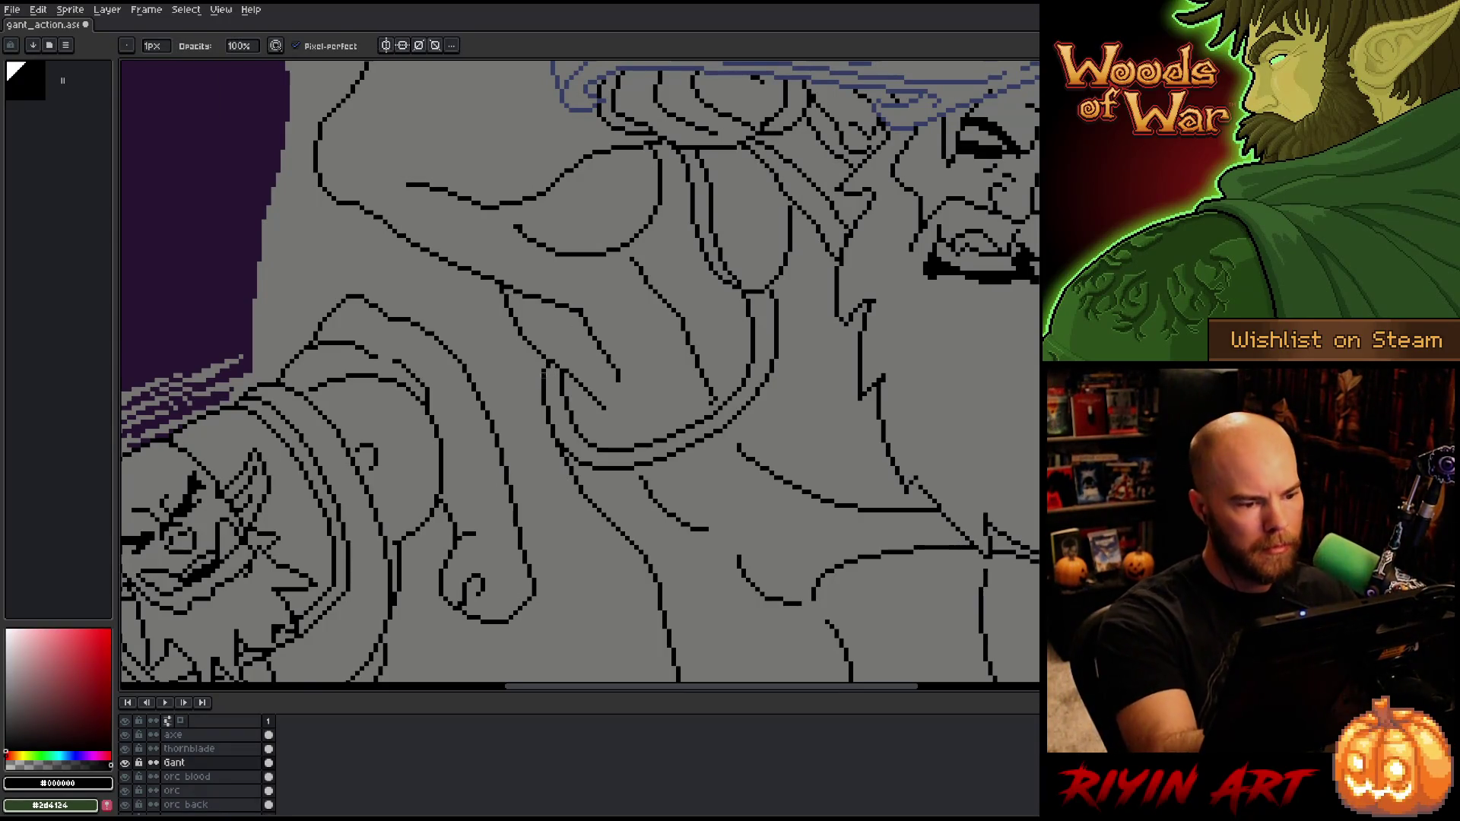
key(e)
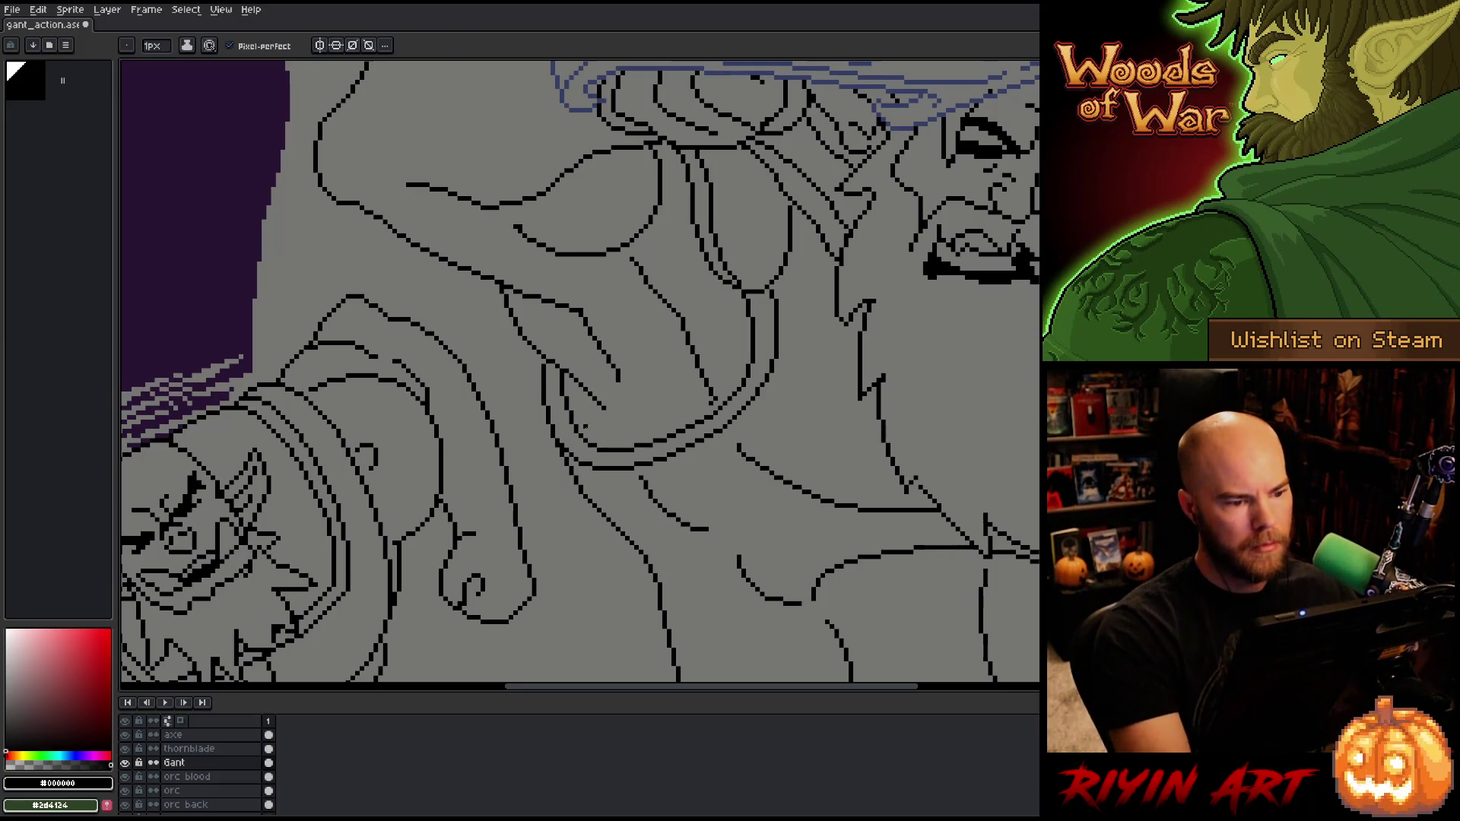
Step: Erase stray pixels across the figure and save the lineart file
scroll(584, 427, down, 3)
scroll(669, 477, down, 1)
drag(669, 477, 494, 399)
scroll(481, 320, up, 4)
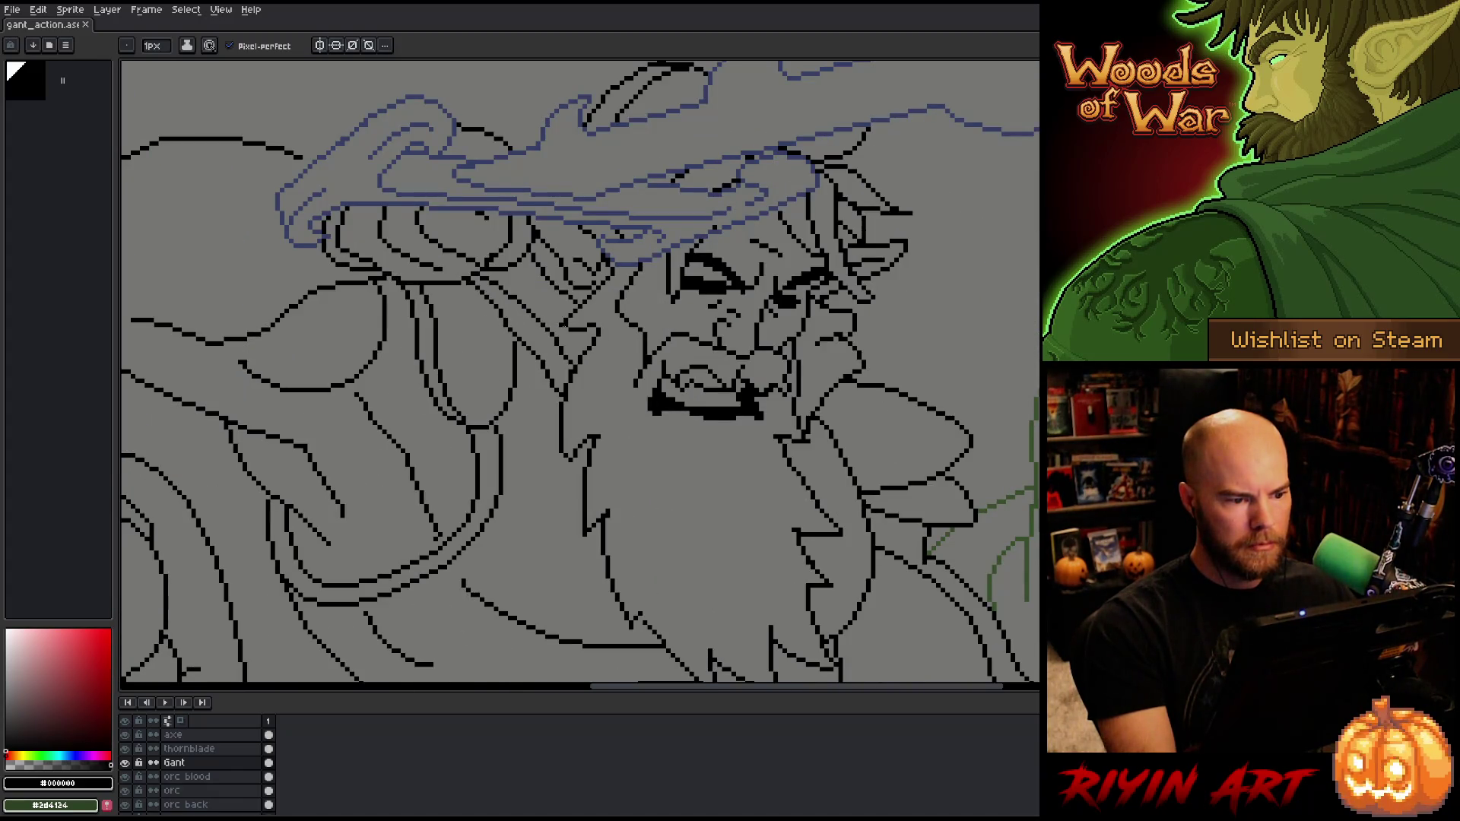
scroll(578, 332, up, 3)
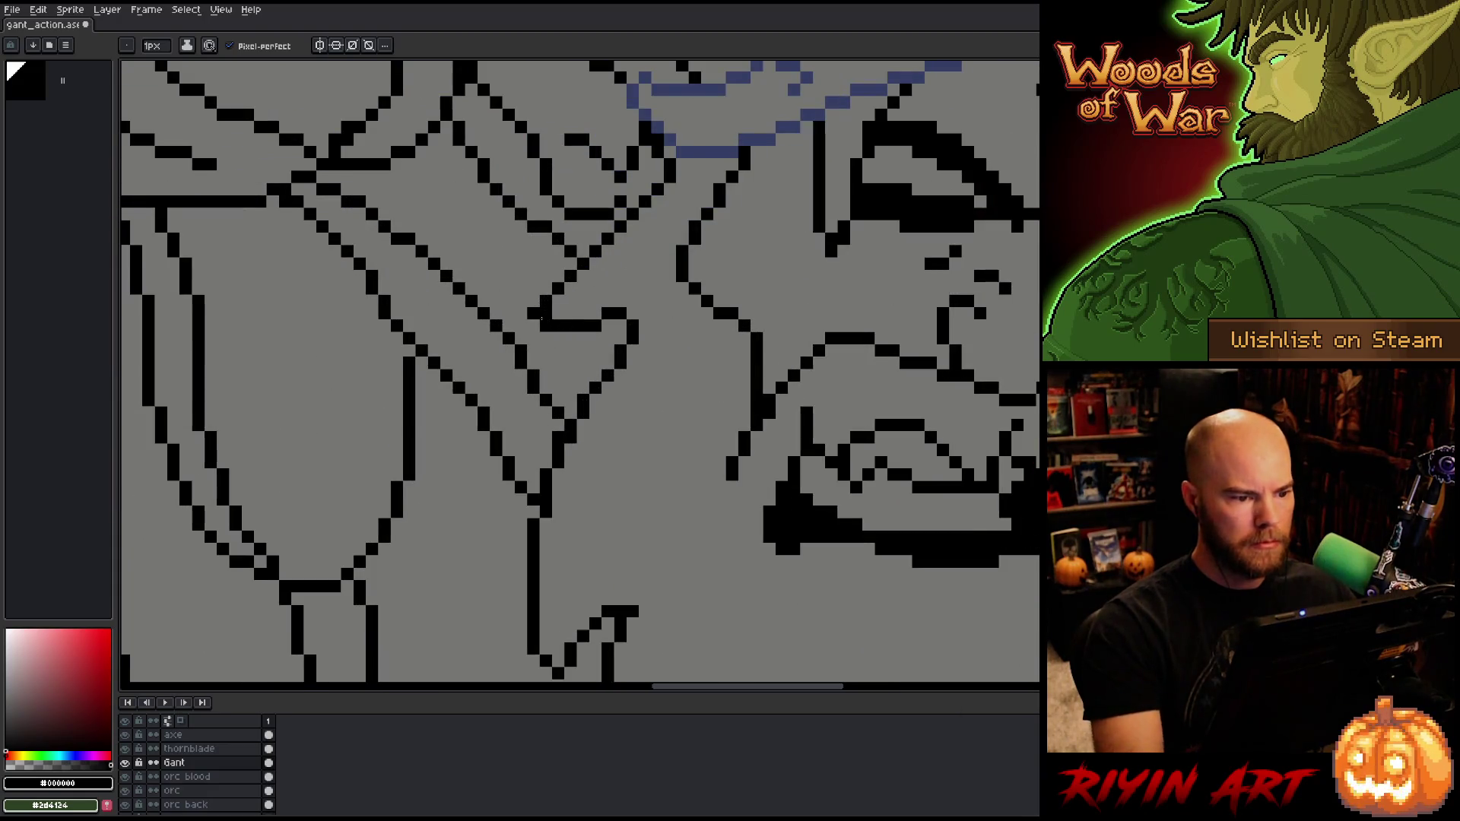
key(b)
scroll(546, 314, down, 4)
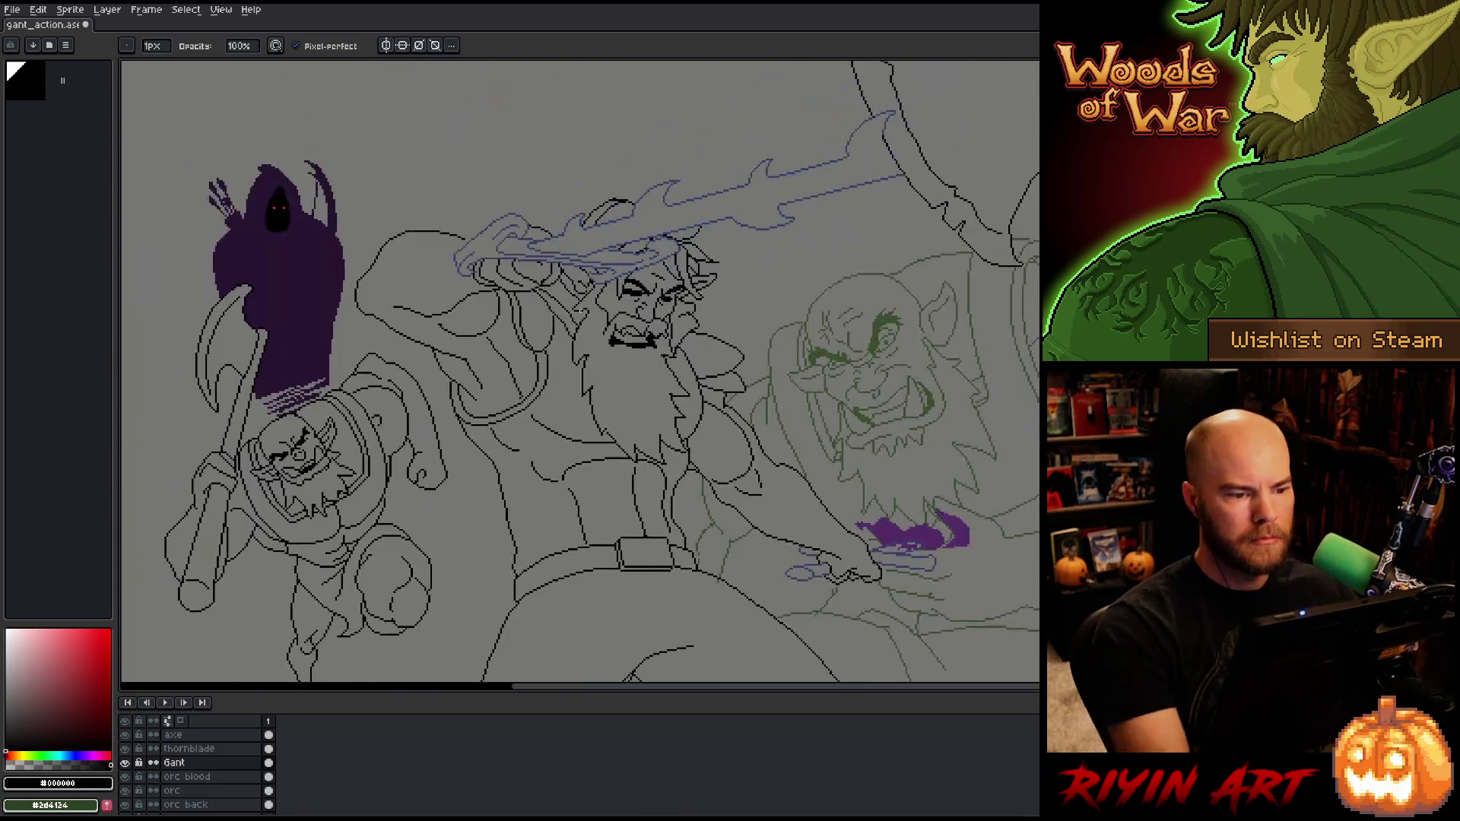
scroll(618, 306, up, 4)
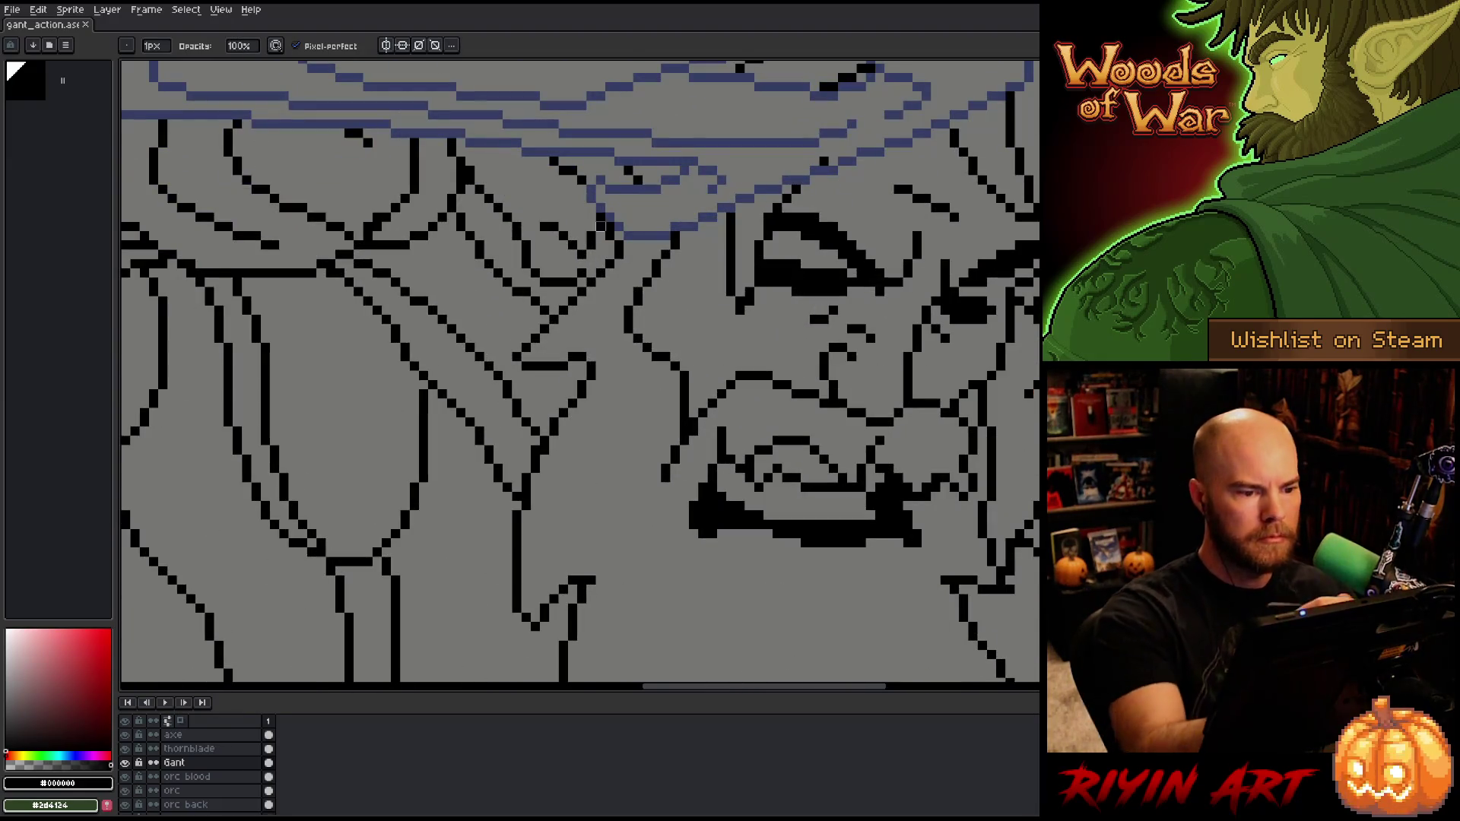
key(e)
scroll(624, 261, down, 4)
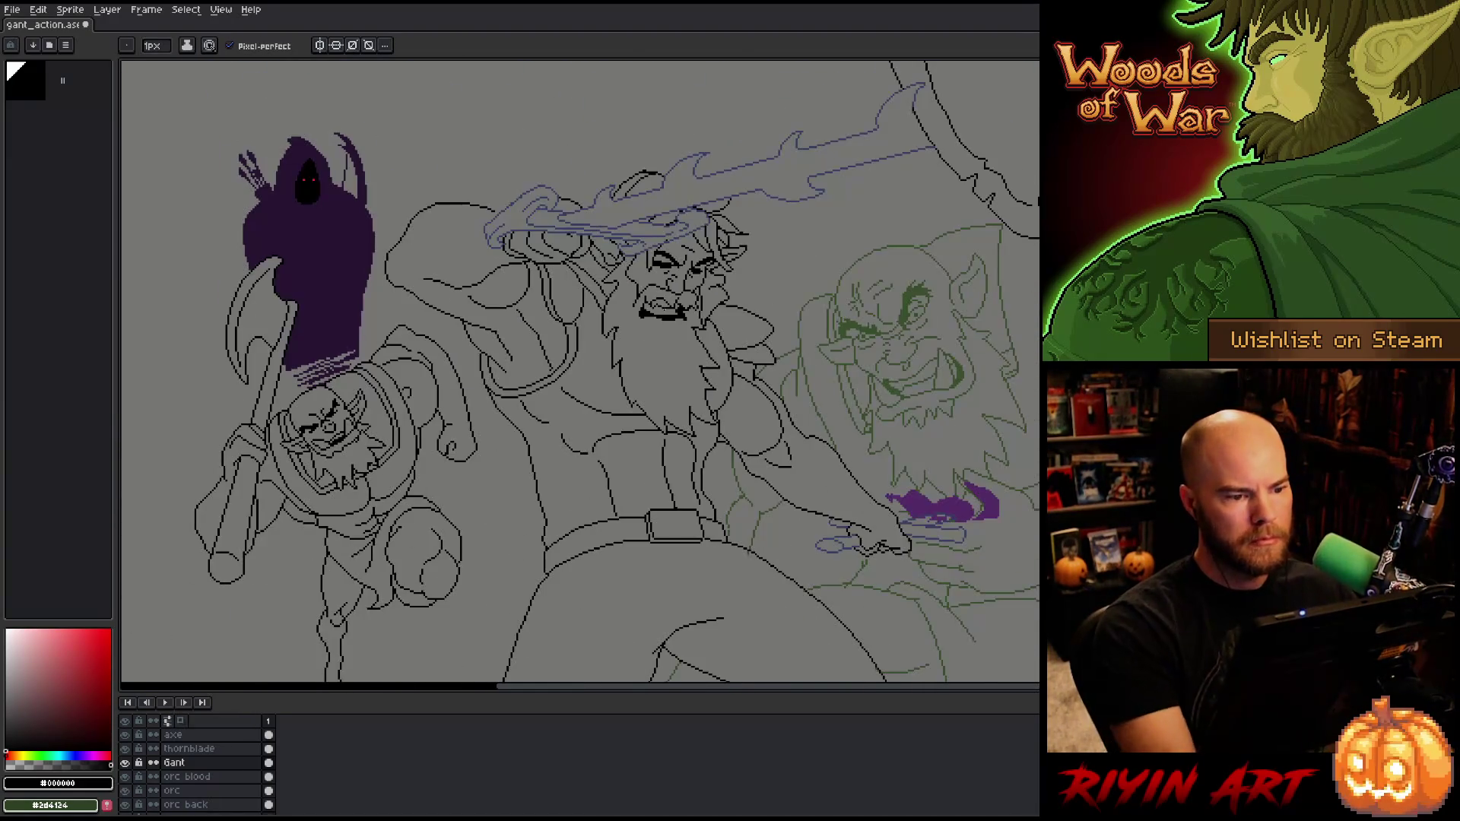
key(ctrl+s)
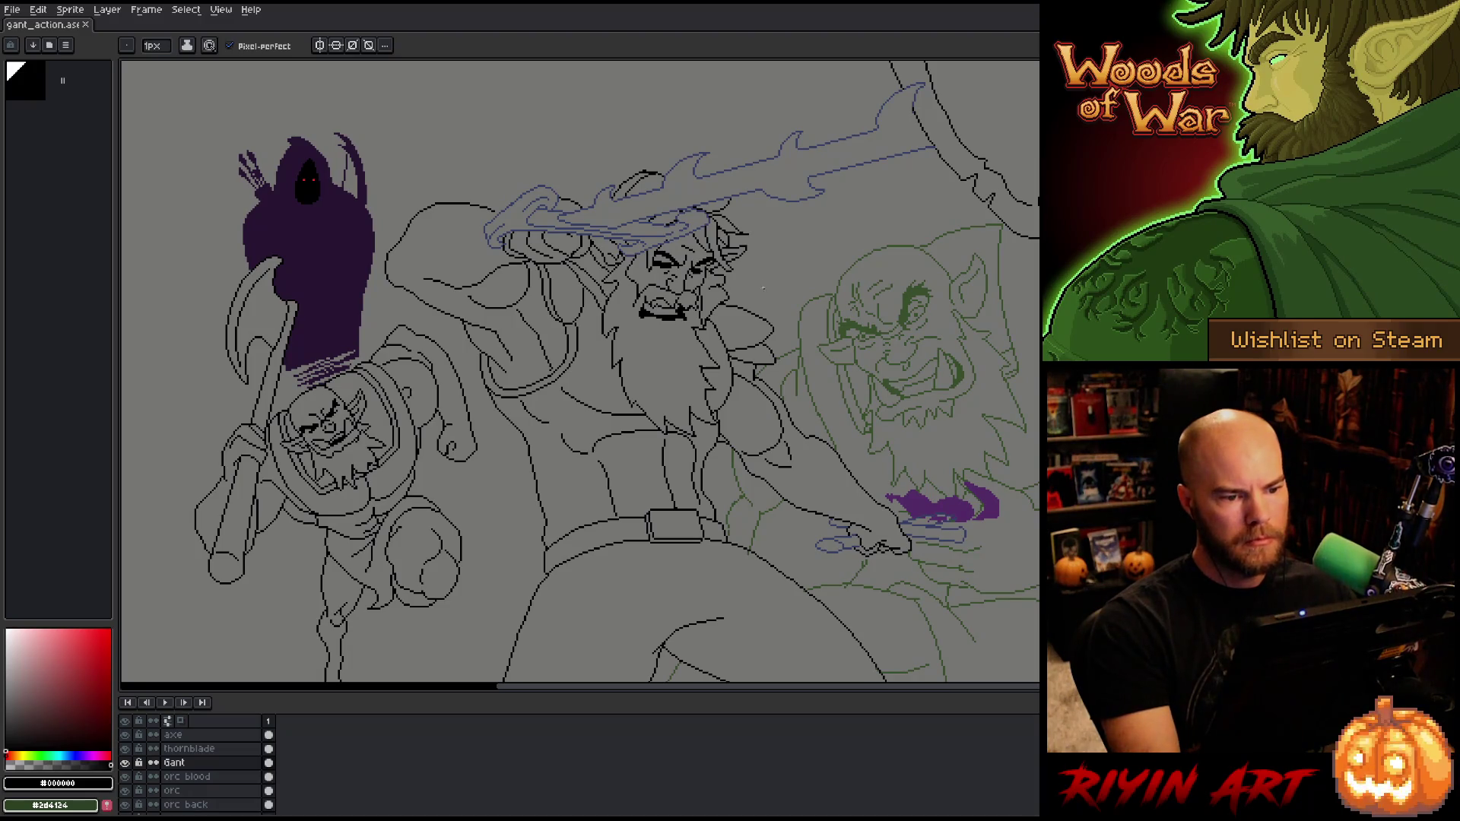
Step: Touch up a pixel on Gant's face lineart near the pointed ear tip
scroll(764, 287, up, 4)
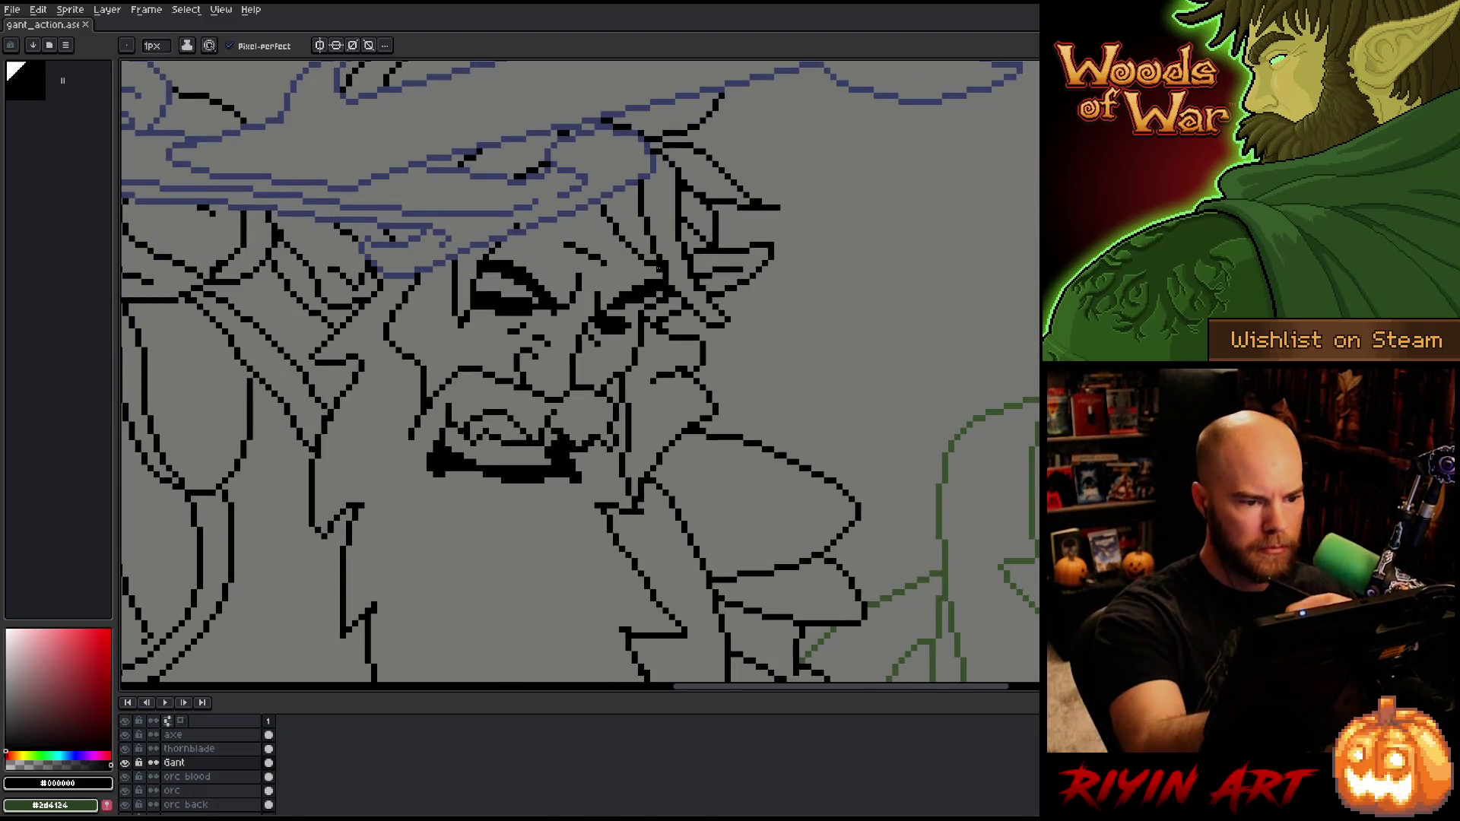
key(b)
click(700, 164)
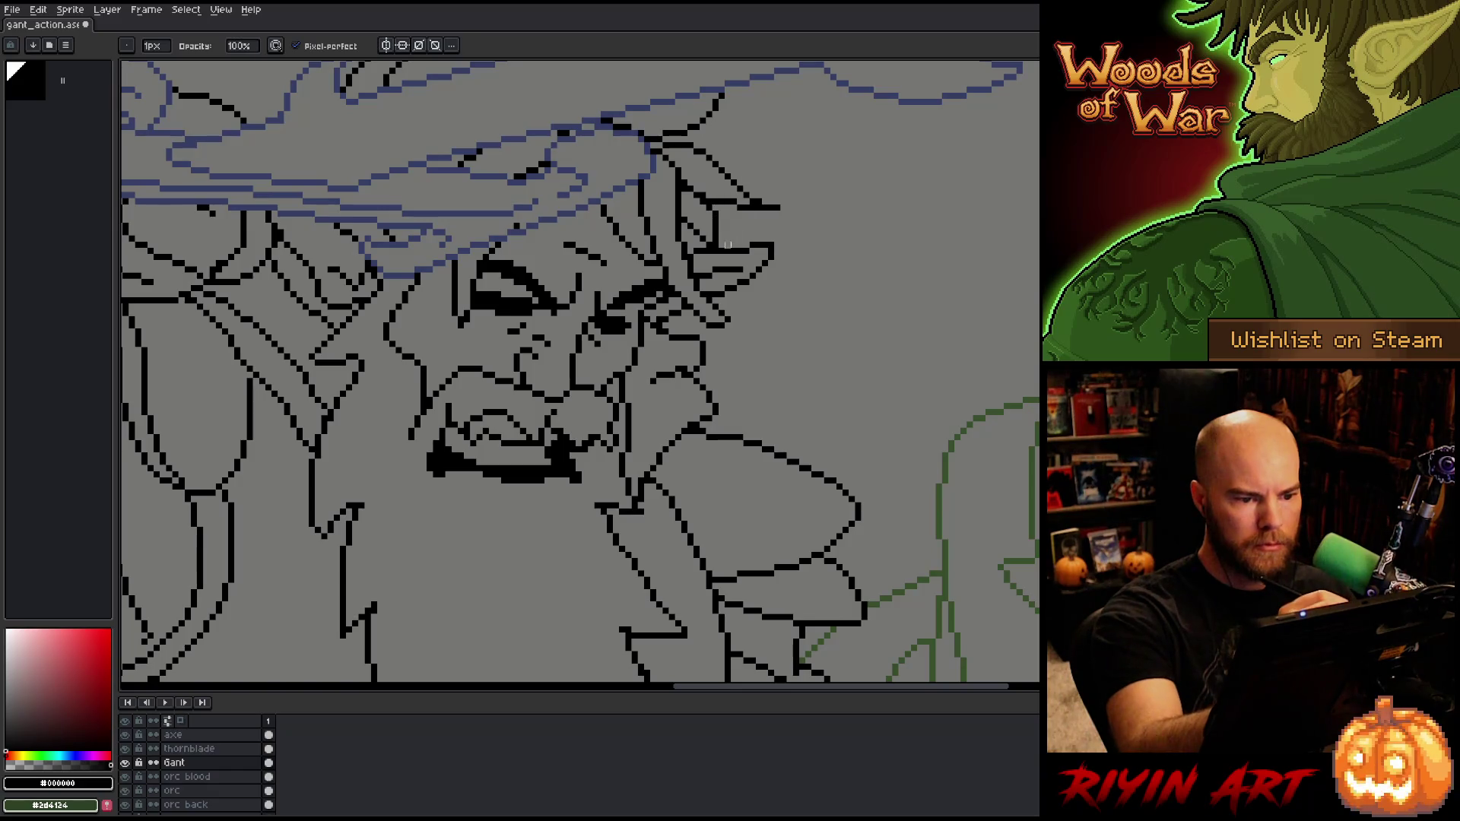
scroll(783, 436, up, 3)
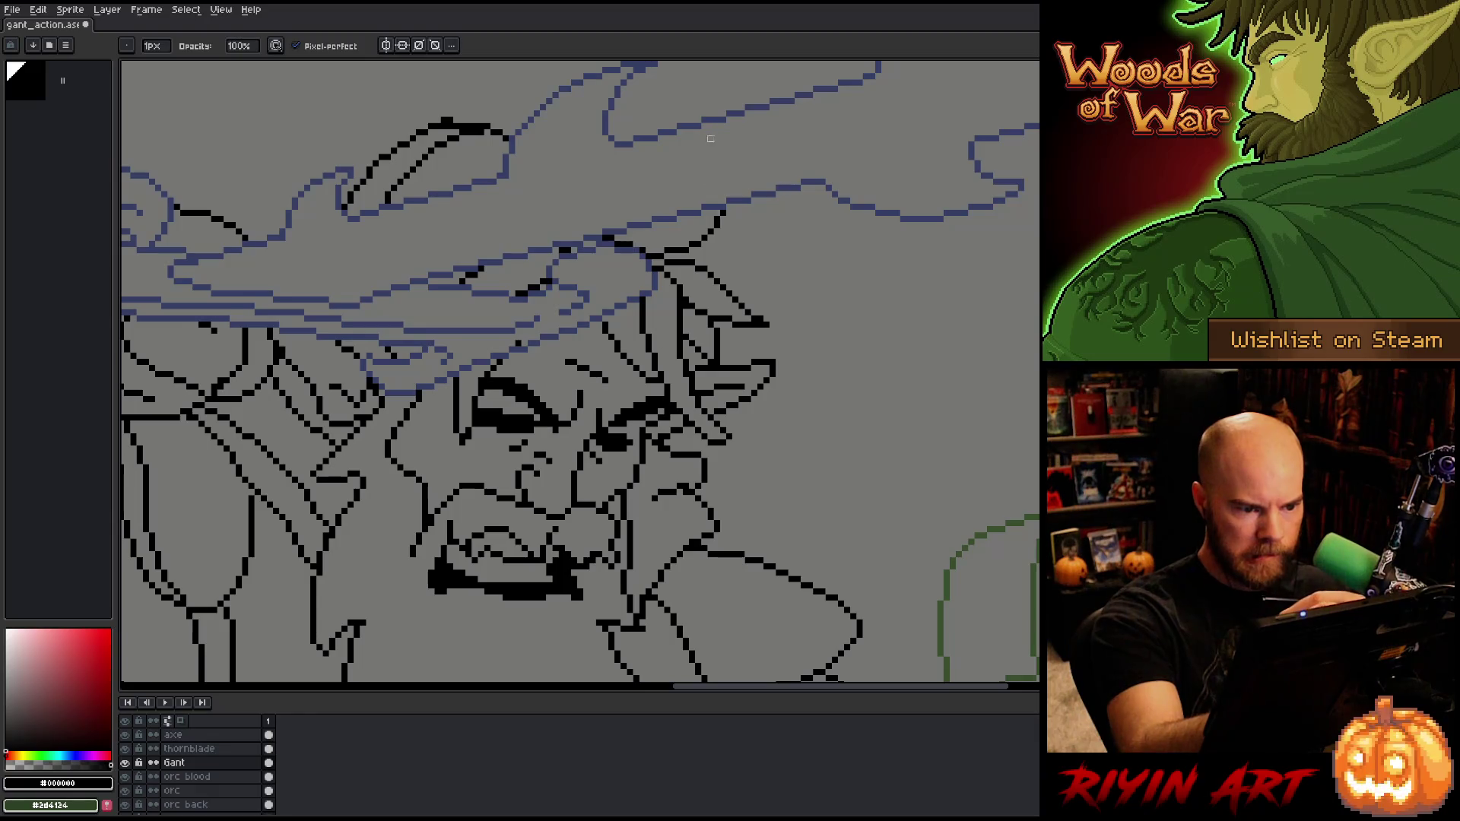
Step: Close the gap at the top of Gant's helmet outline and add a short line beside his face
drag(446, 122, 529, 194)
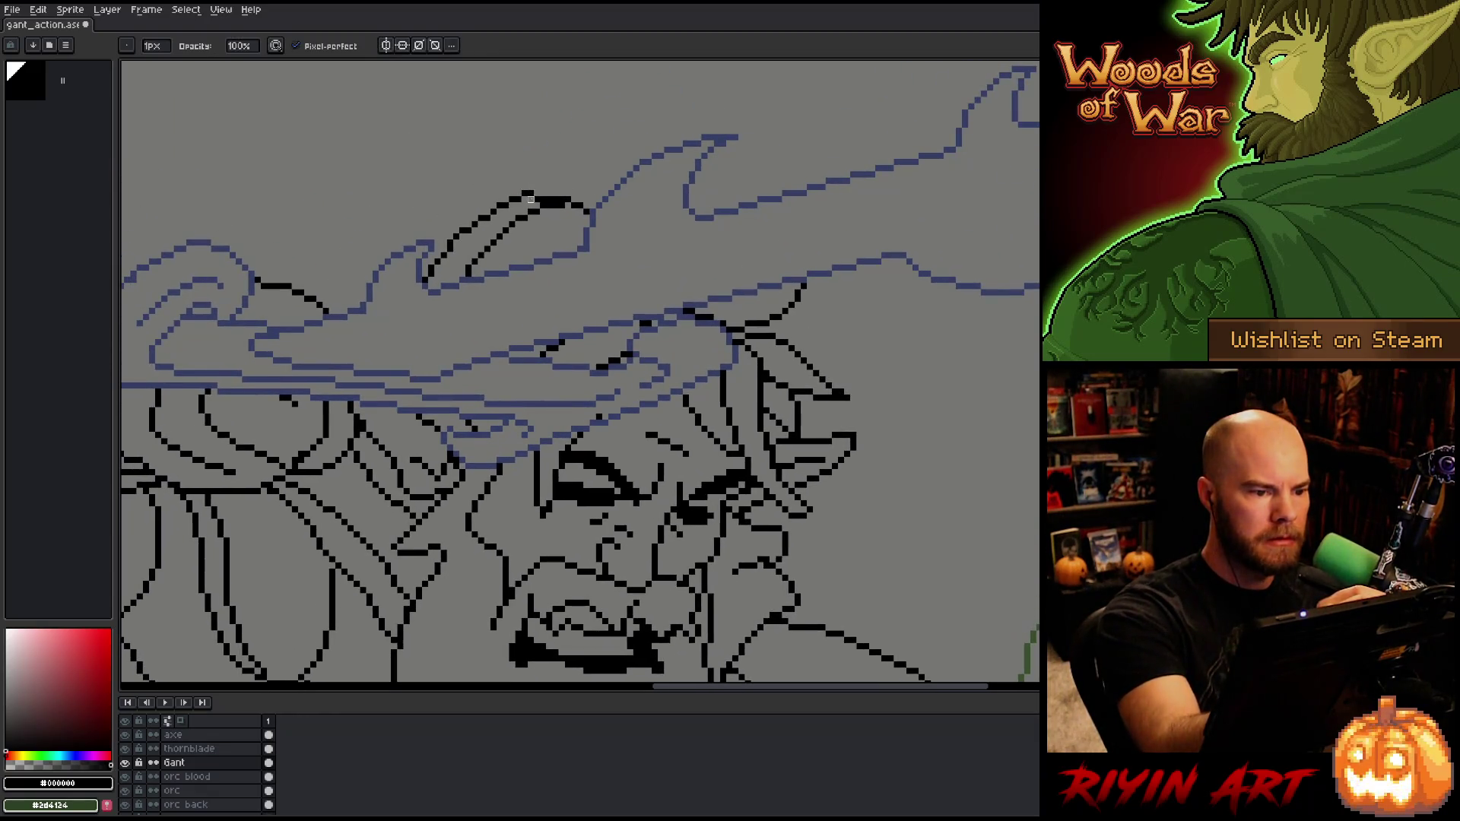
drag(536, 193, 554, 194)
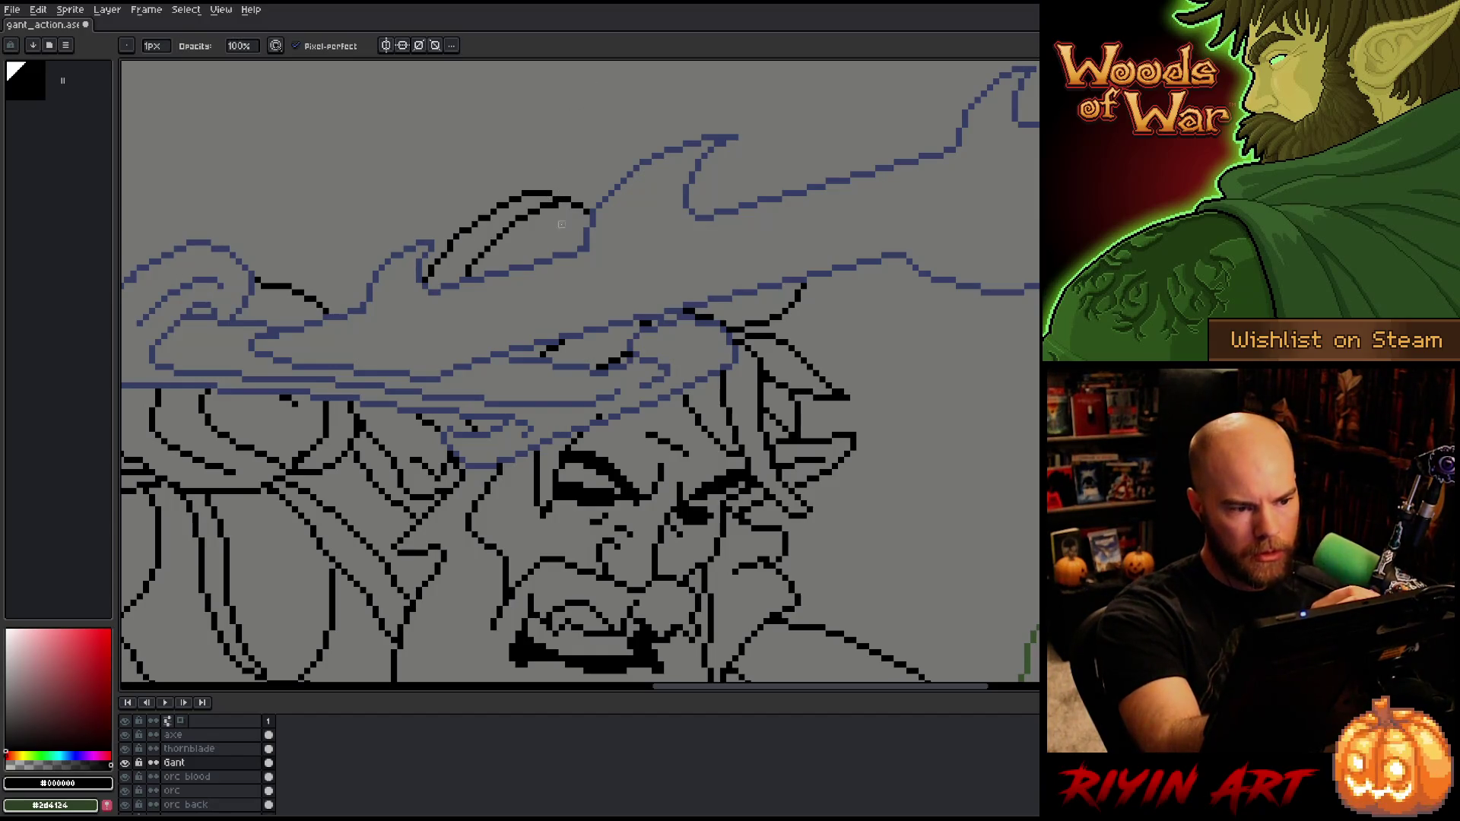
mouse_move(744, 423)
mouse_down()
mouse_move(820, 362)
mouse_move(880, 417)
mouse_move(904, 380)
mouse_move(843, 349)
mouse_up()
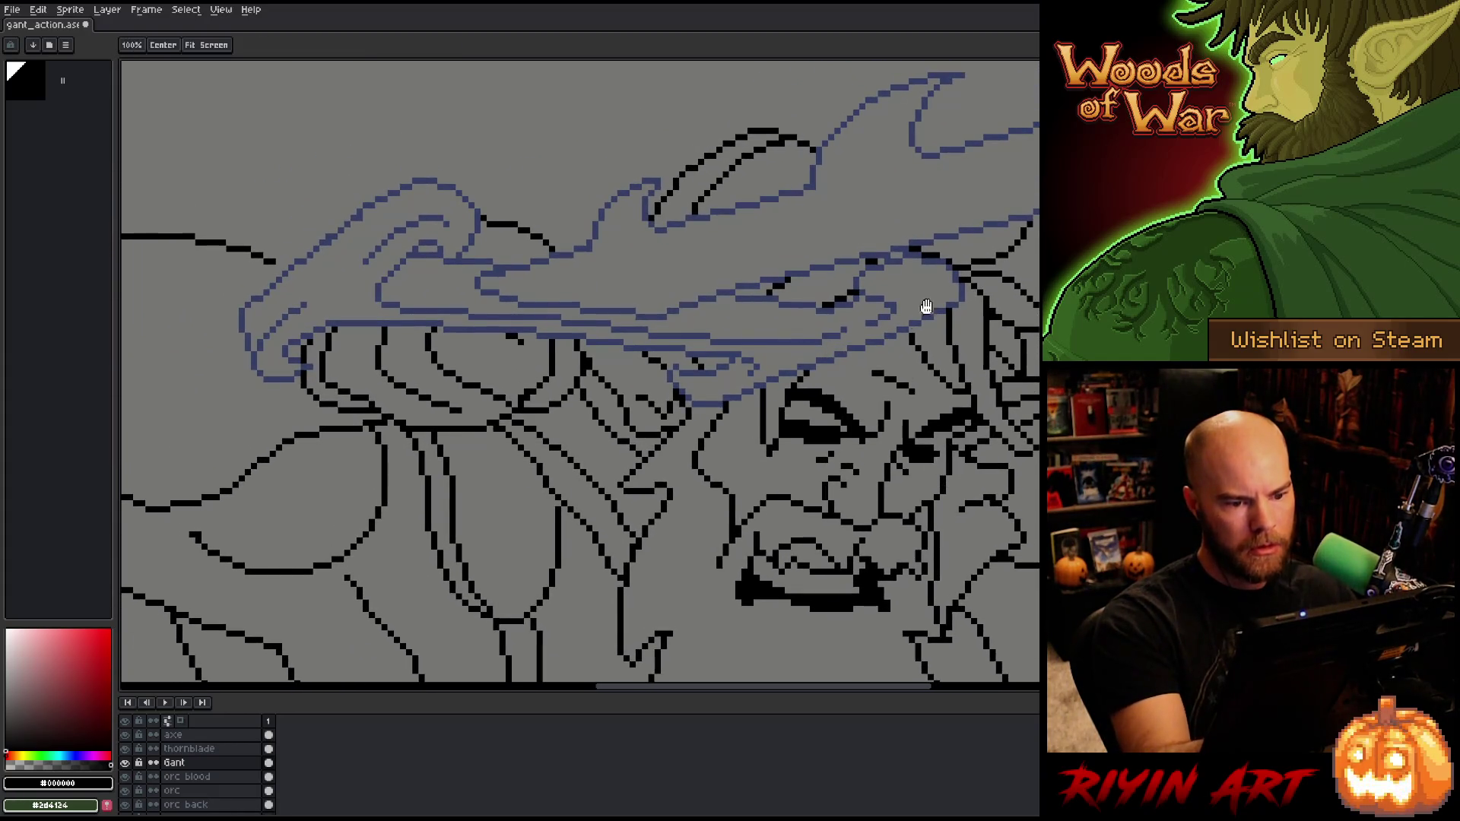
mouse_move(922, 306)
mouse_down()
mouse_move(940, 491)
mouse_move(860, 433)
mouse_move(753, 314)
mouse_up()
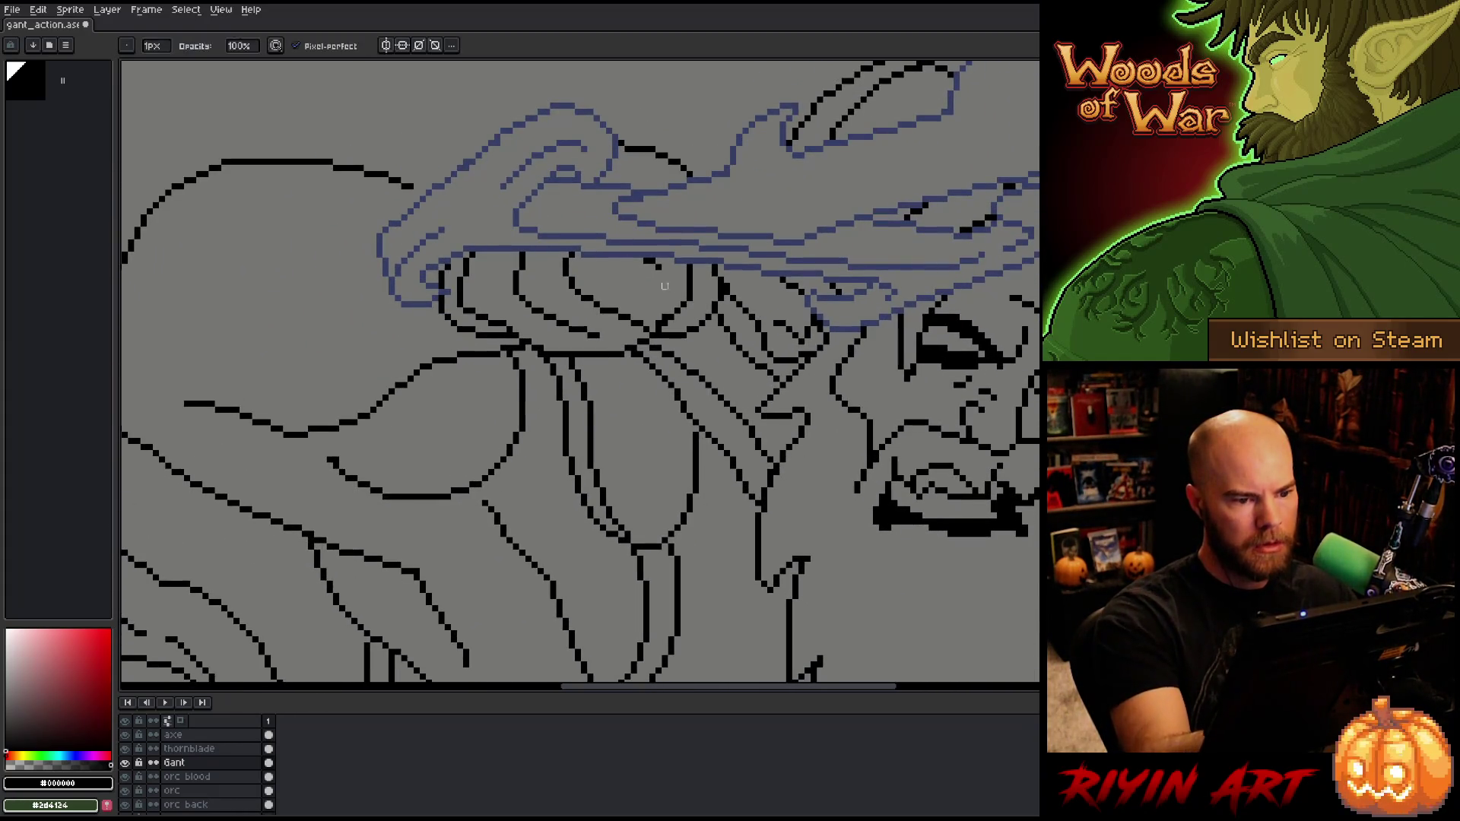
drag(662, 274, 665, 289)
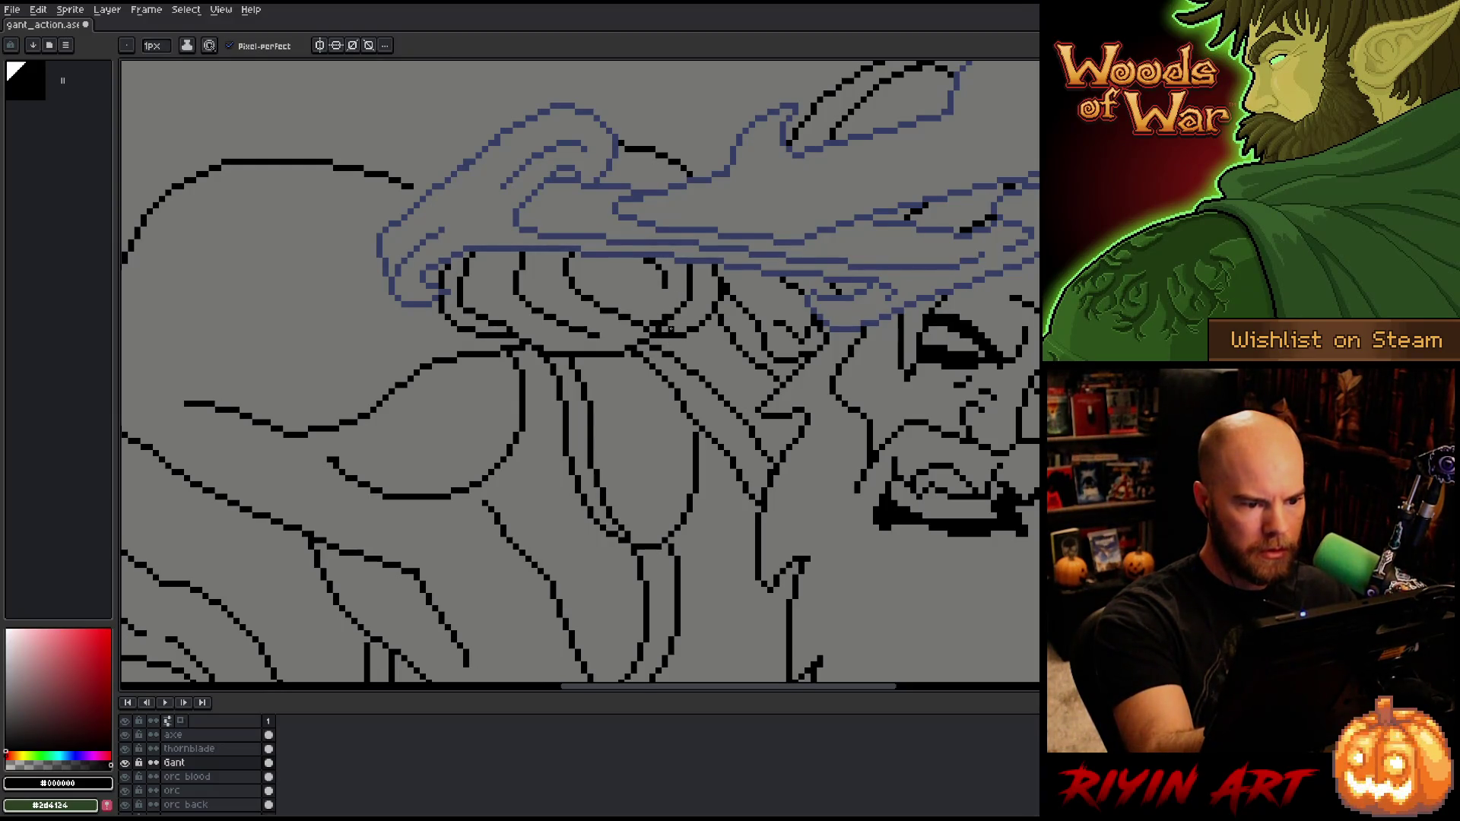
Step: Erase stray pixels around Gant's head and save the file
key(e)
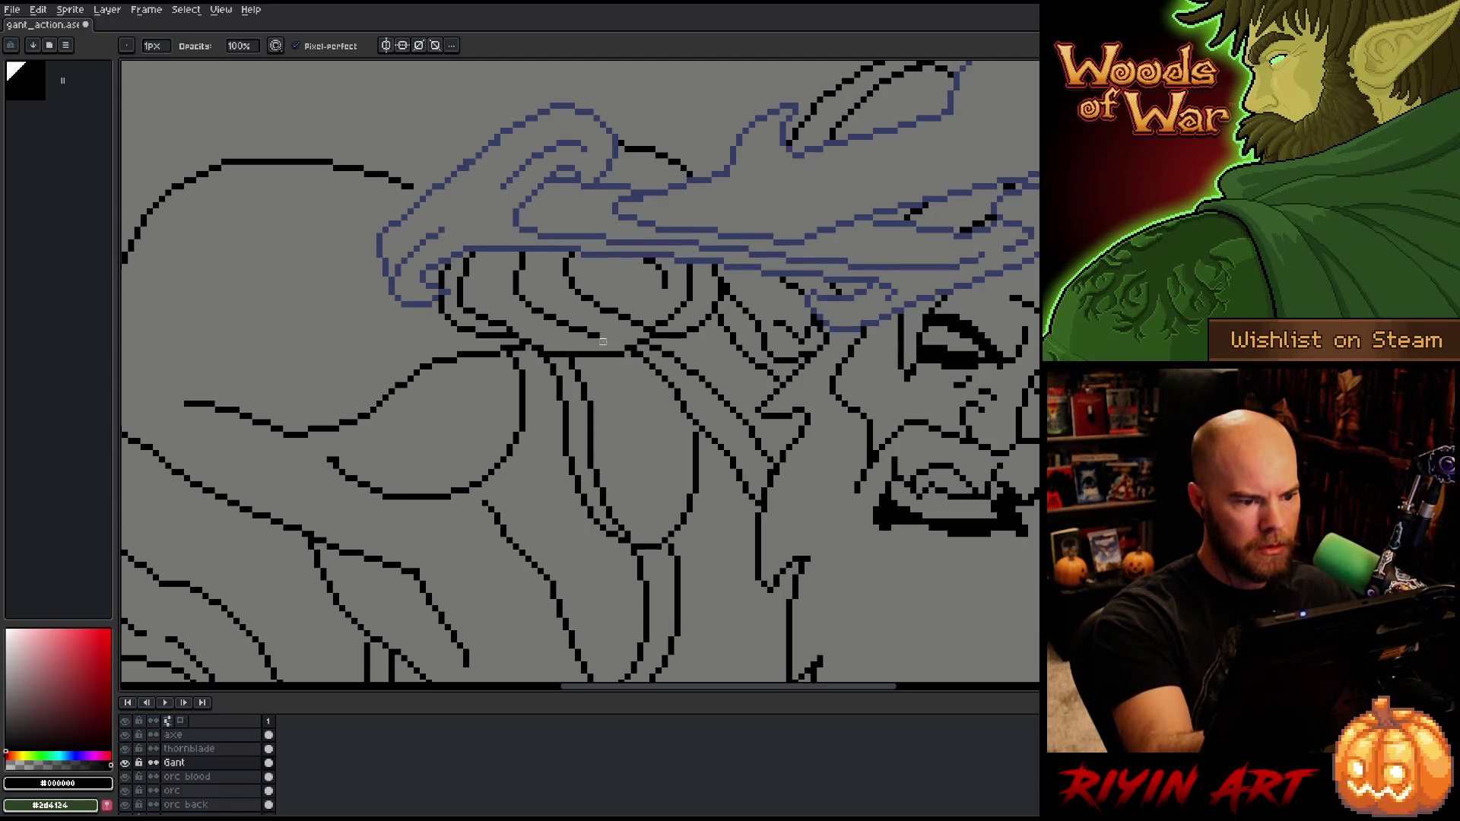
key(b)
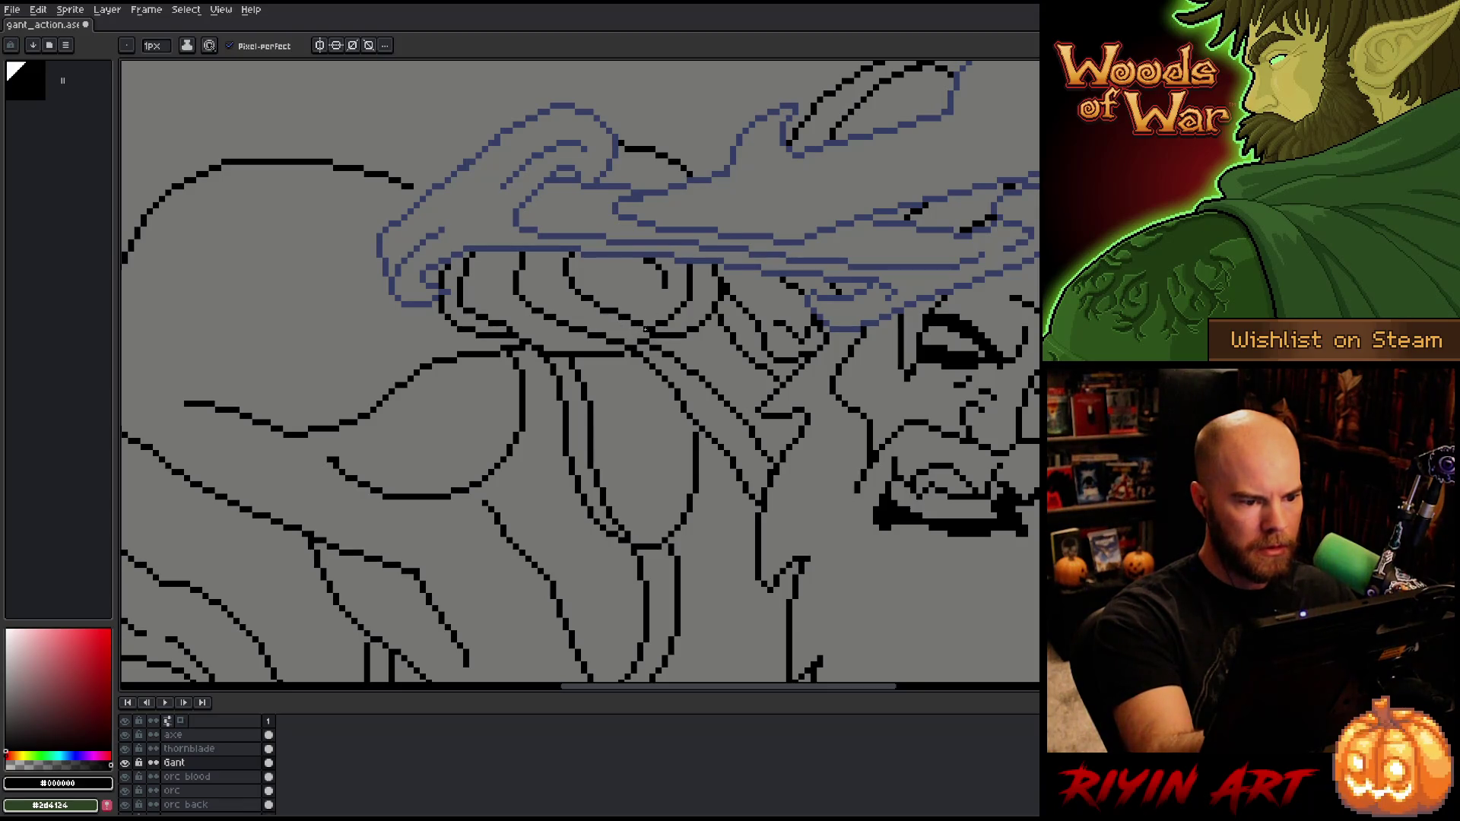
drag(841, 417, 737, 466)
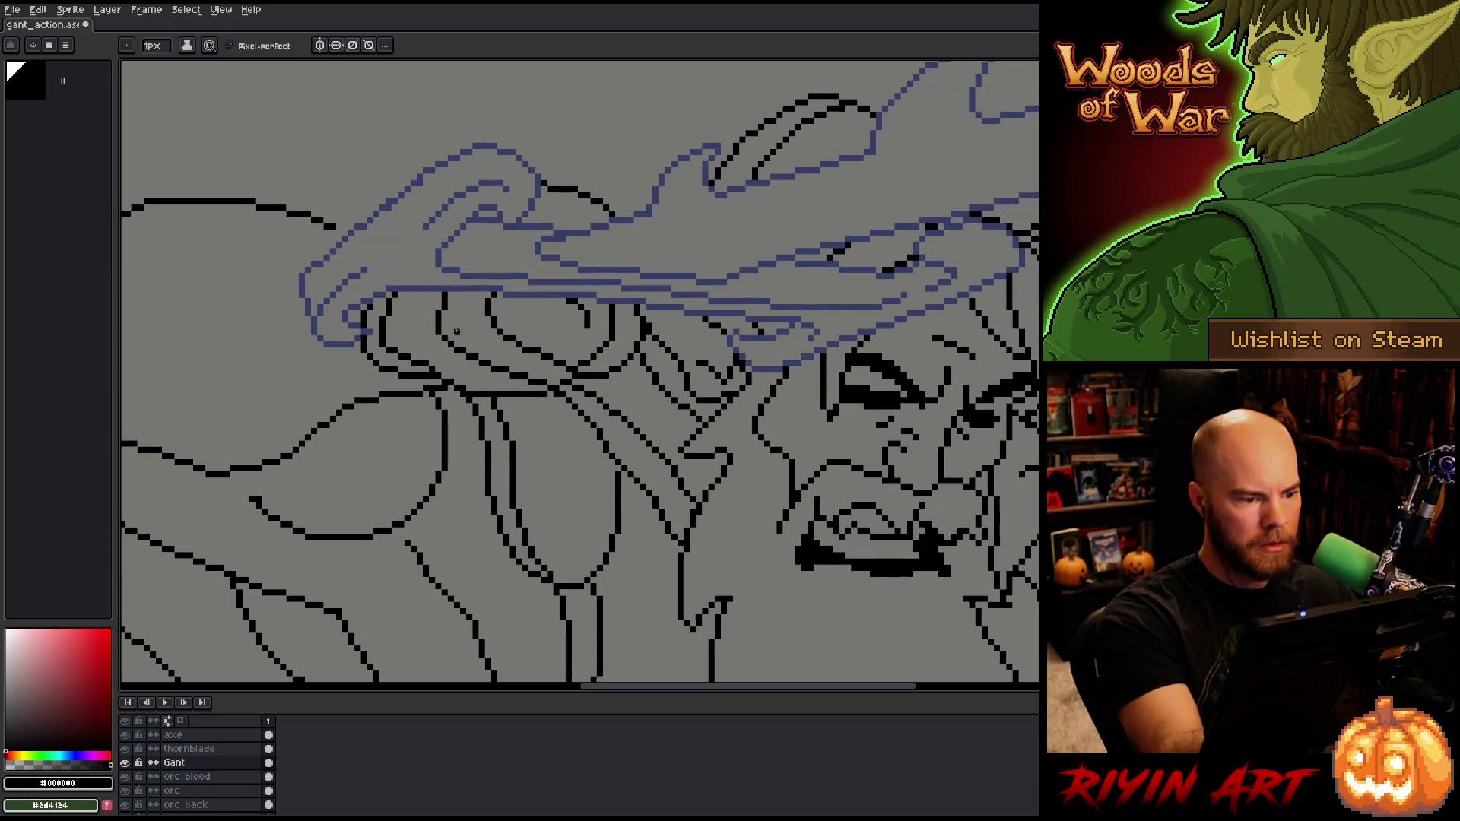
key(ctrl+s)
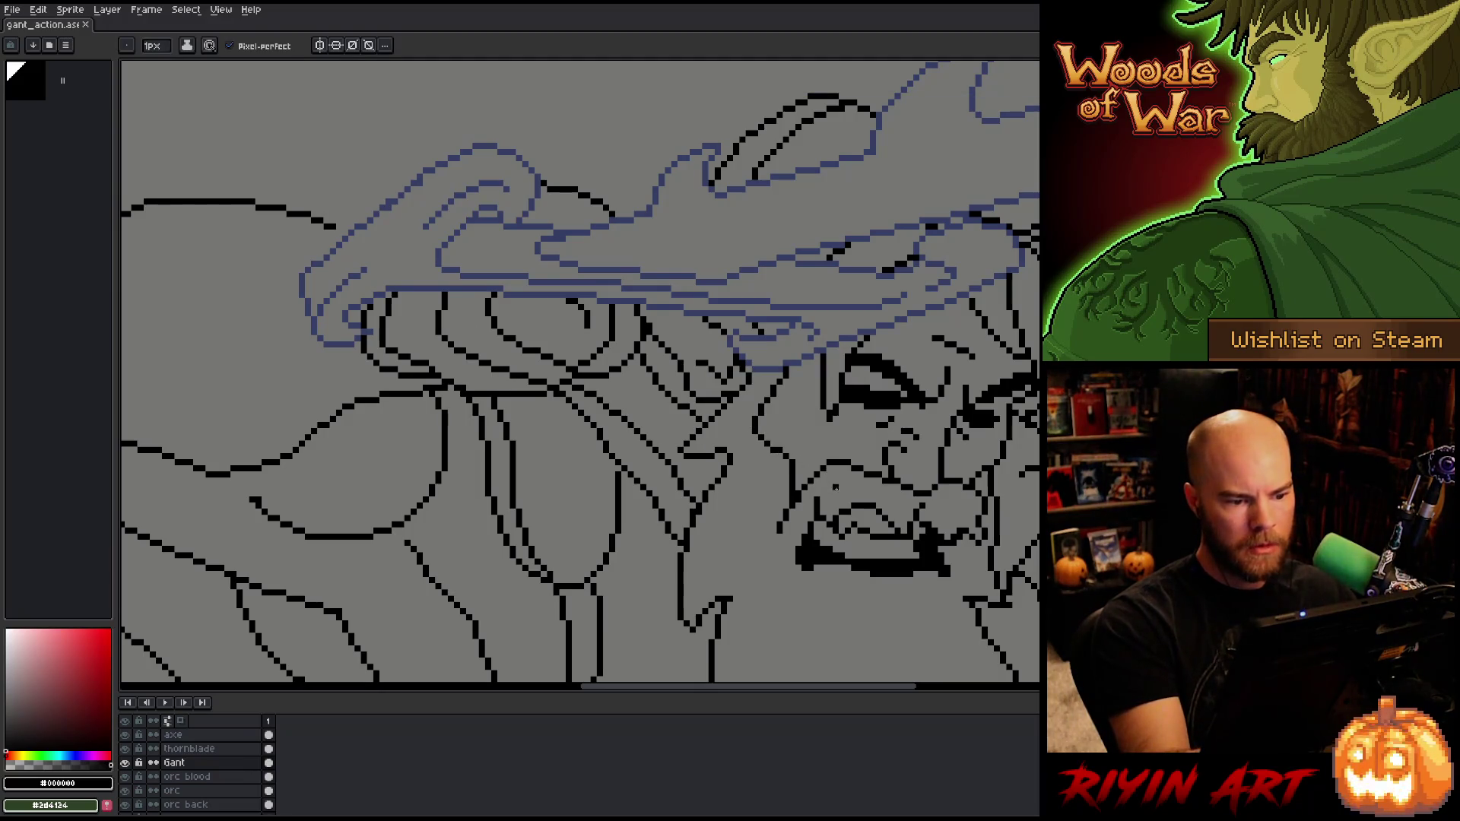
key(e)
mouse_move(798, 576)
mouse_down()
mouse_move(793, 542)
mouse_move(698, 419)
mouse_up()
key(b)
key(ctrl+s)
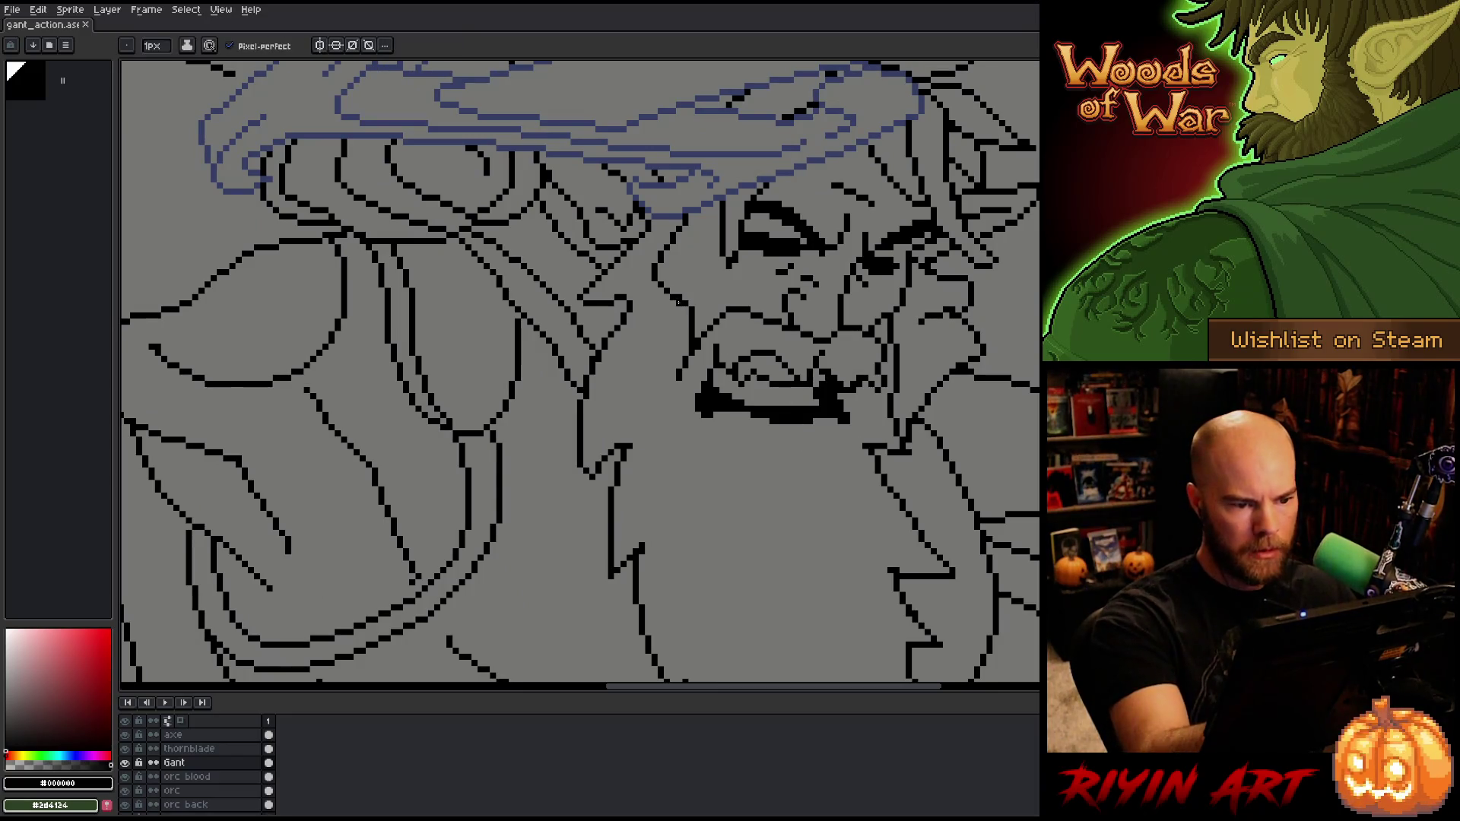
Step: Erase stray pixels near Gant's face and save again
key(e)
drag(885, 504, 798, 489)
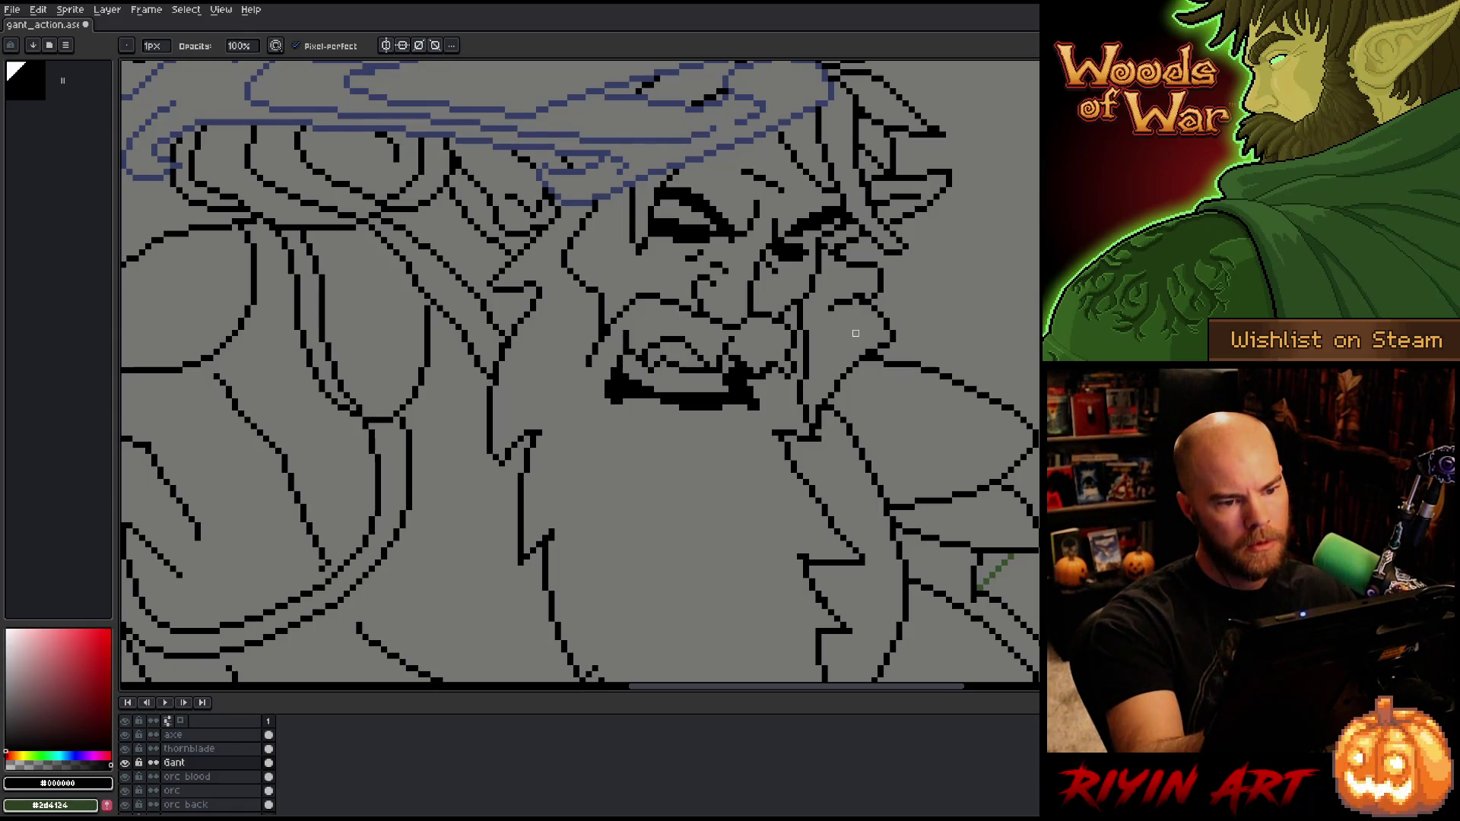
key(ctrl+s)
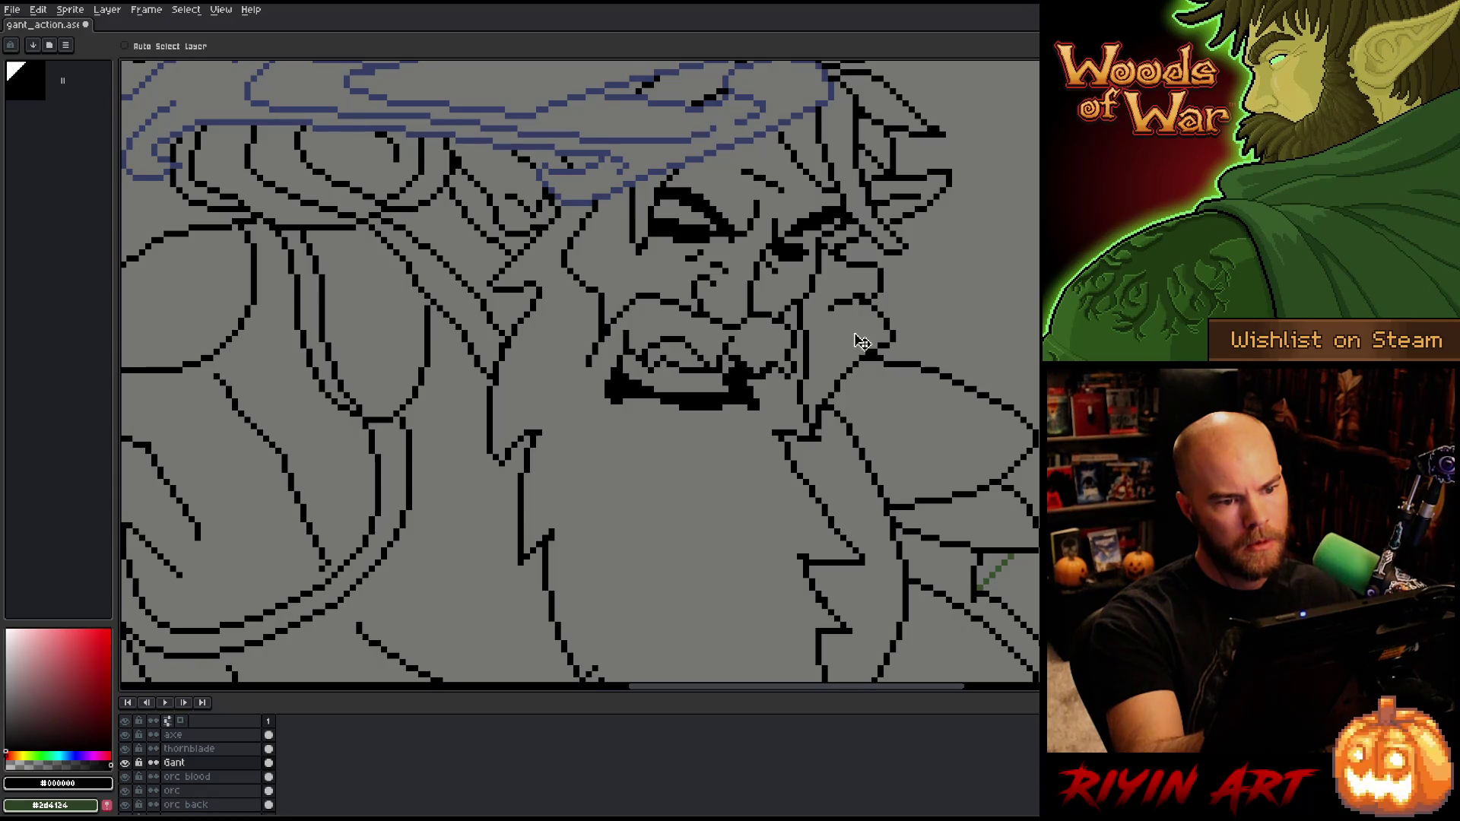
mouse_move(855, 333)
mouse_down()
mouse_move(909, 247)
mouse_move(922, 156)
mouse_move(883, 380)
mouse_move(951, 368)
mouse_move(849, 441)
mouse_move(870, 417)
mouse_move(997, 417)
mouse_move(946, 415)
mouse_up()
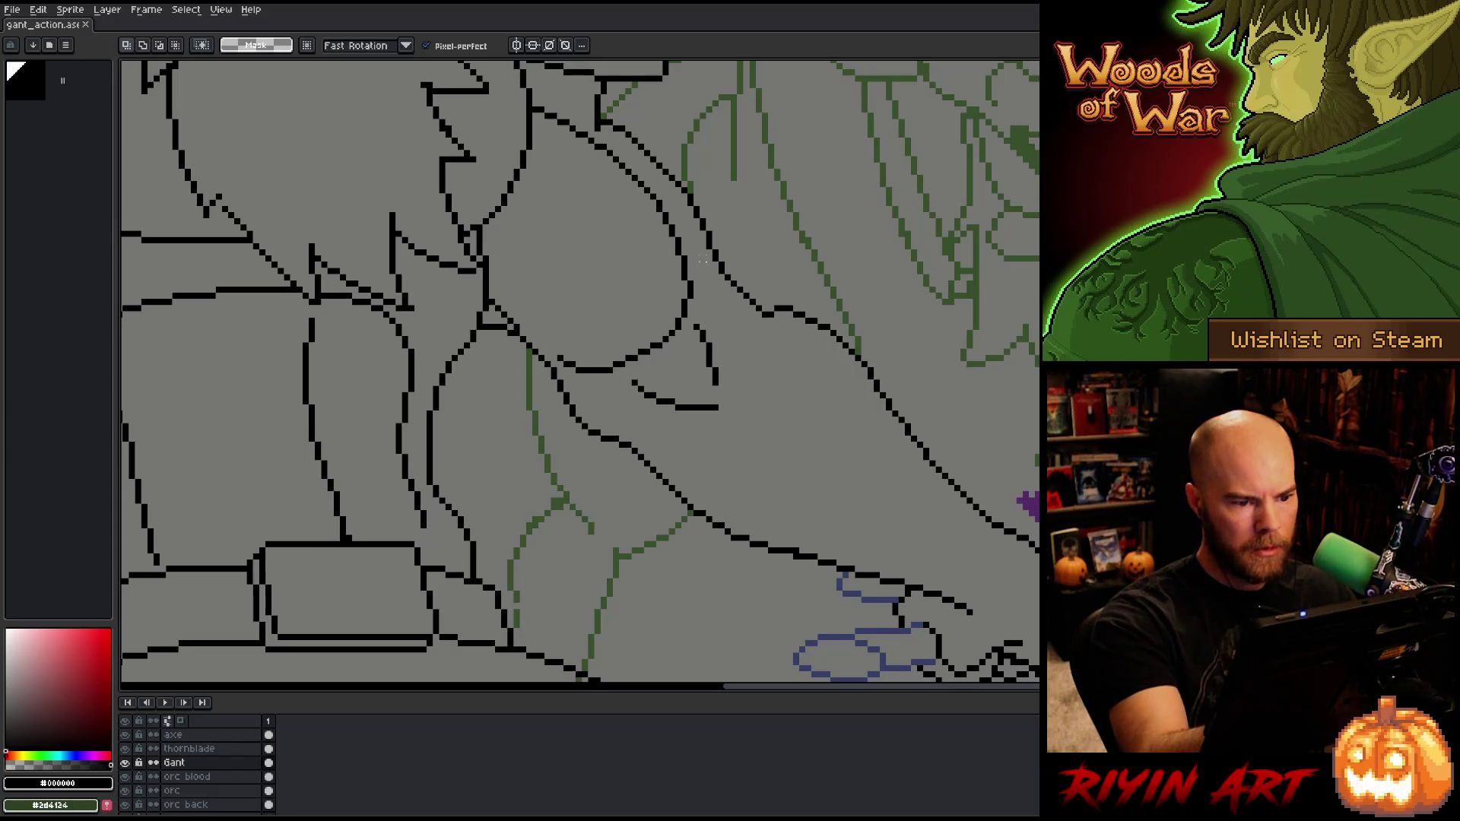
key(b)
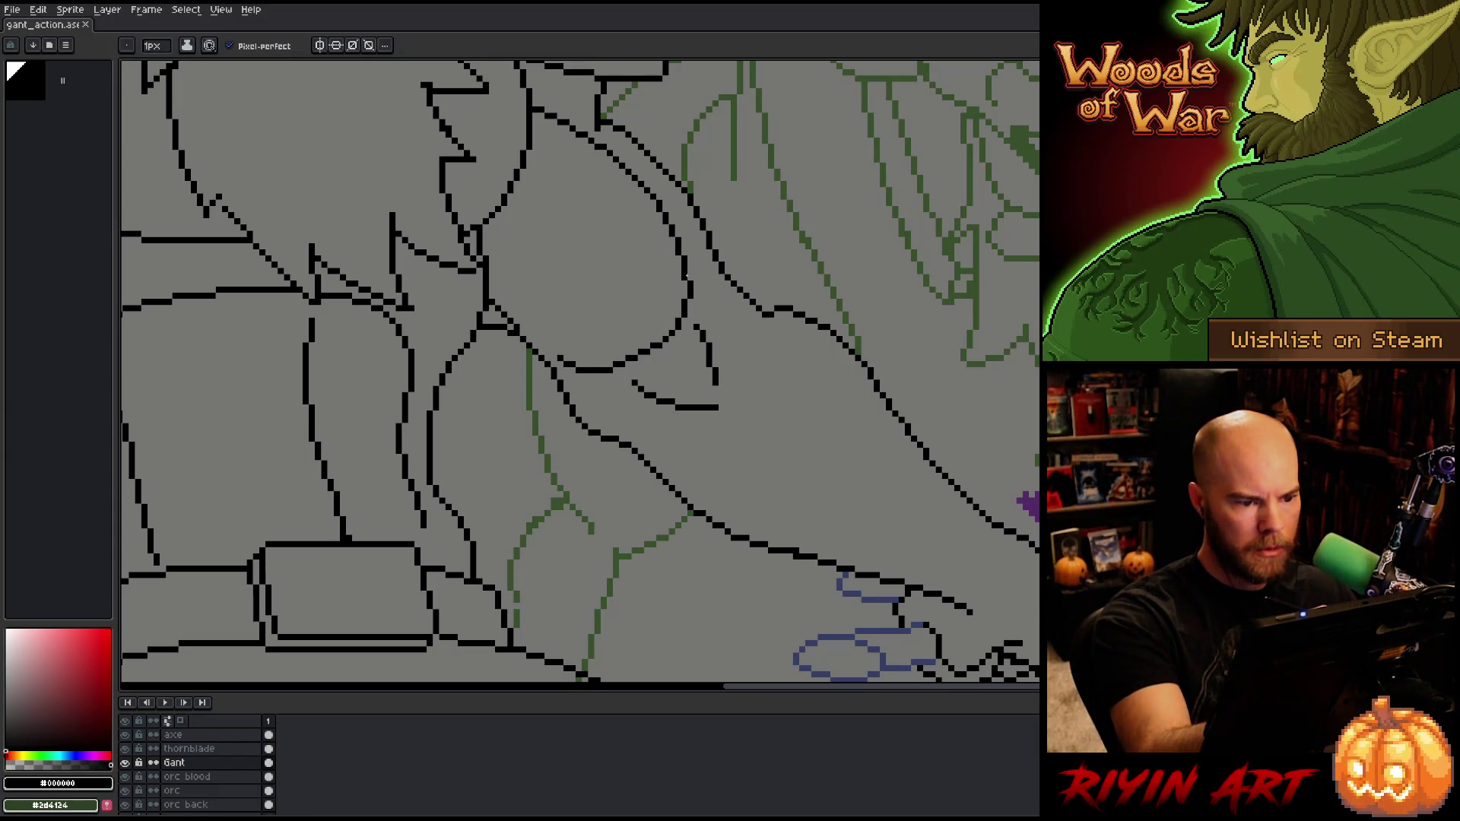
drag(883, 450, 841, 590)
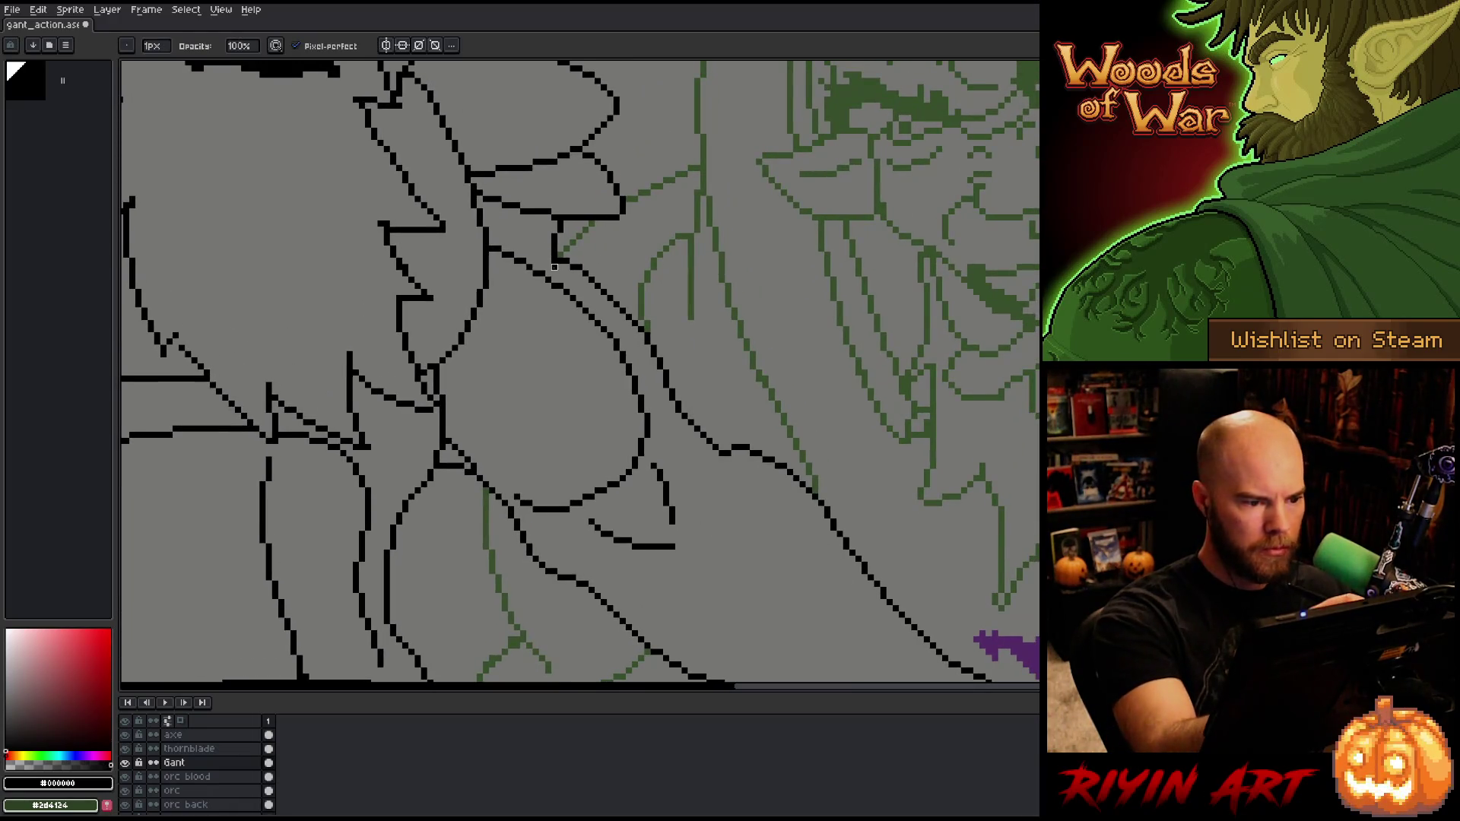
key(m)
mouse_move(554, 472)
mouse_down()
mouse_move(554, 498)
mouse_move(503, 452)
mouse_up()
key(ctrl+d)
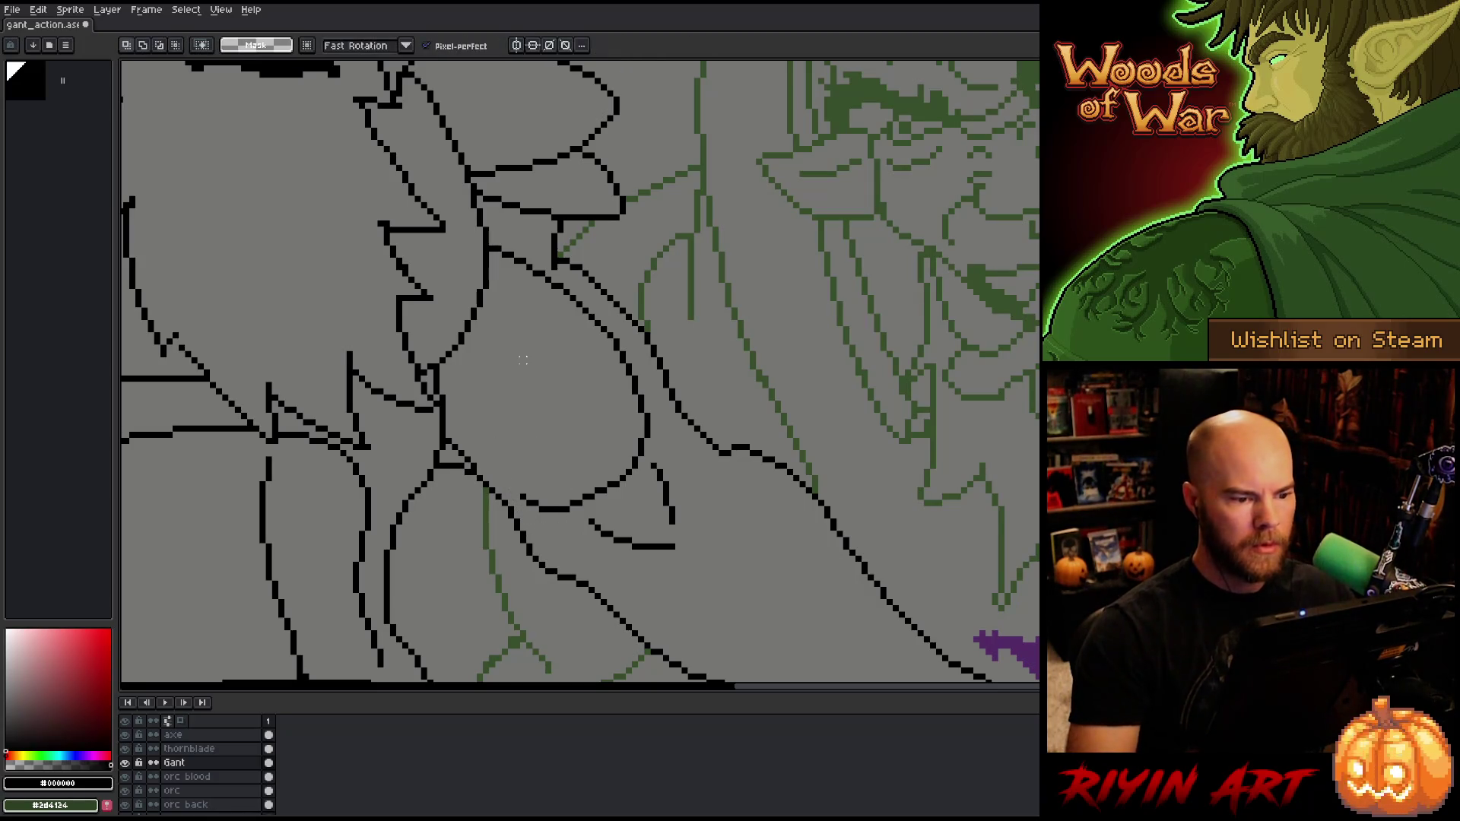
key(space)
drag(601, 405, 612, 336)
drag(831, 493, 736, 281)
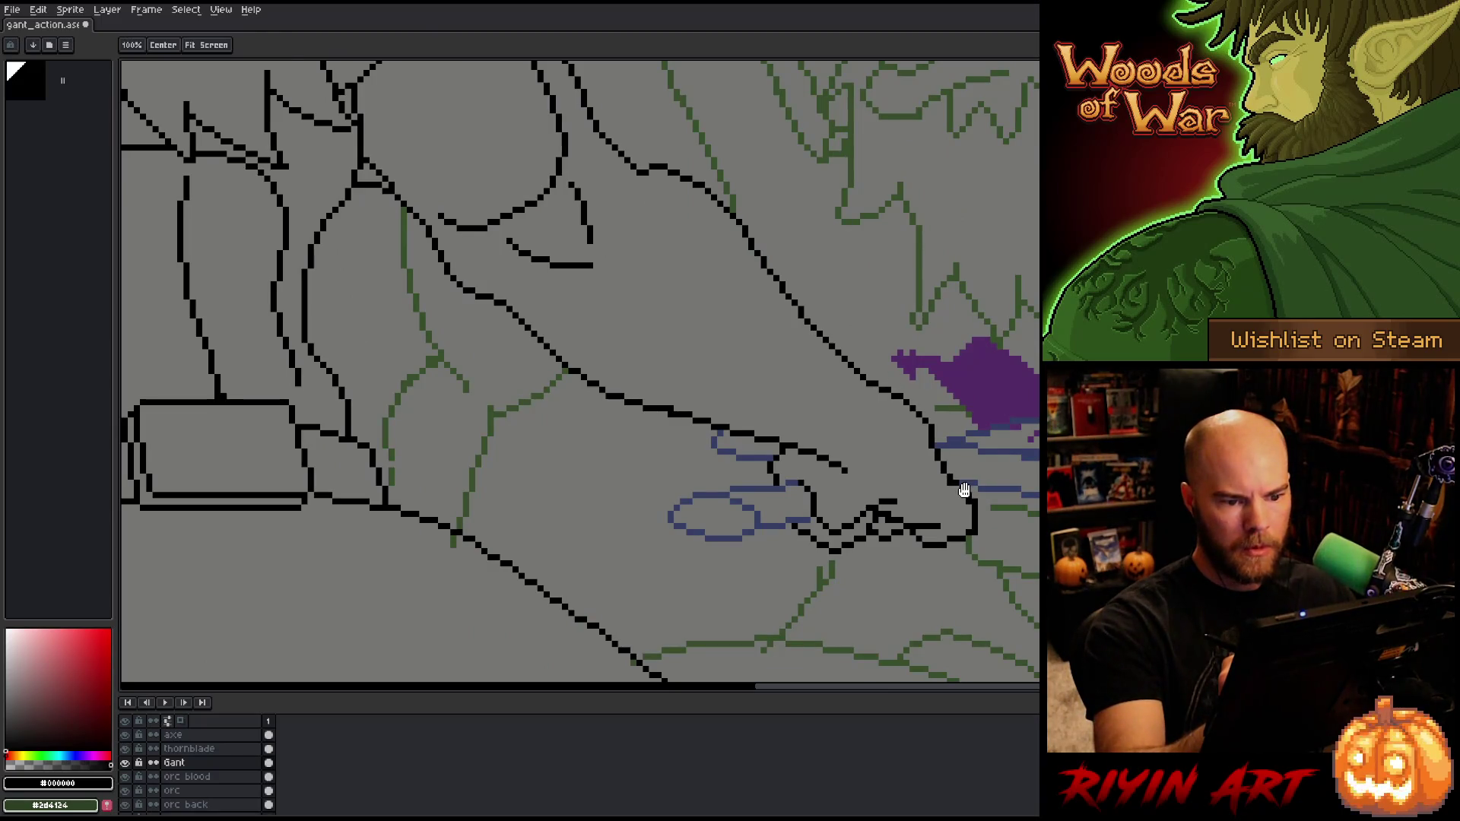
scroll(884, 563, down, 4)
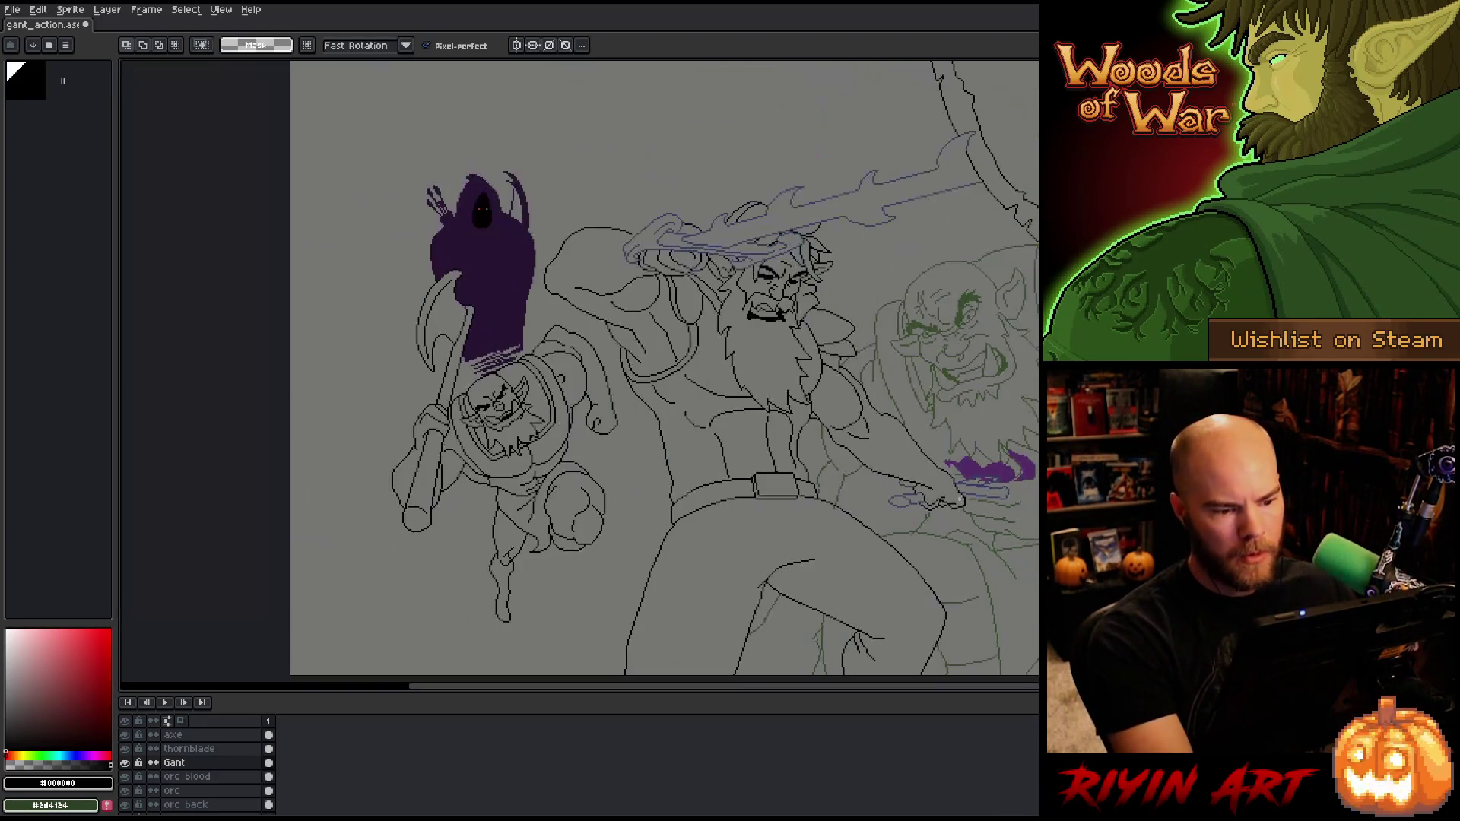
scroll(883, 562, down, 1)
scroll(766, 519, up, 2)
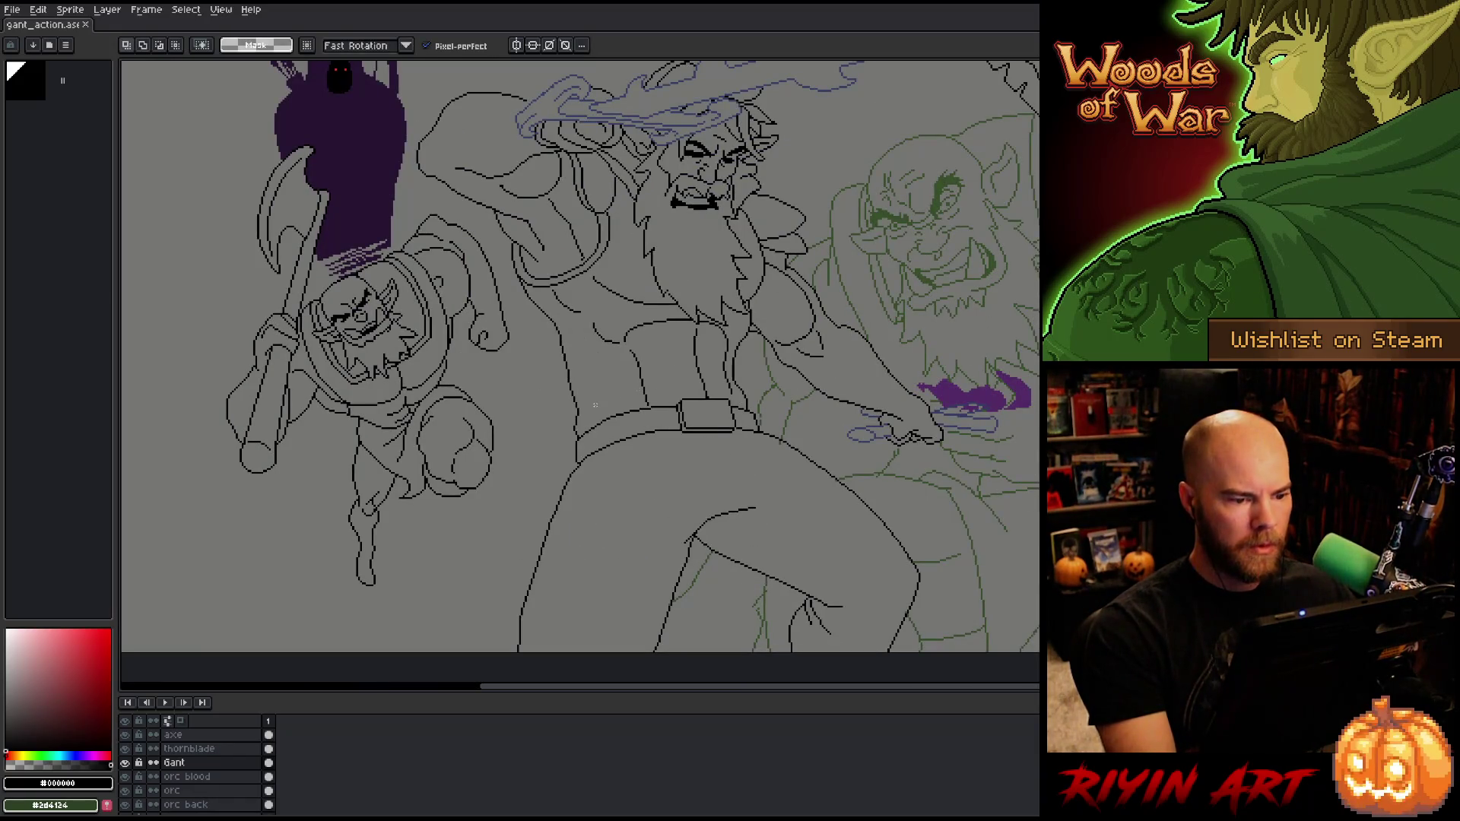
scroll(594, 404, down, 1)
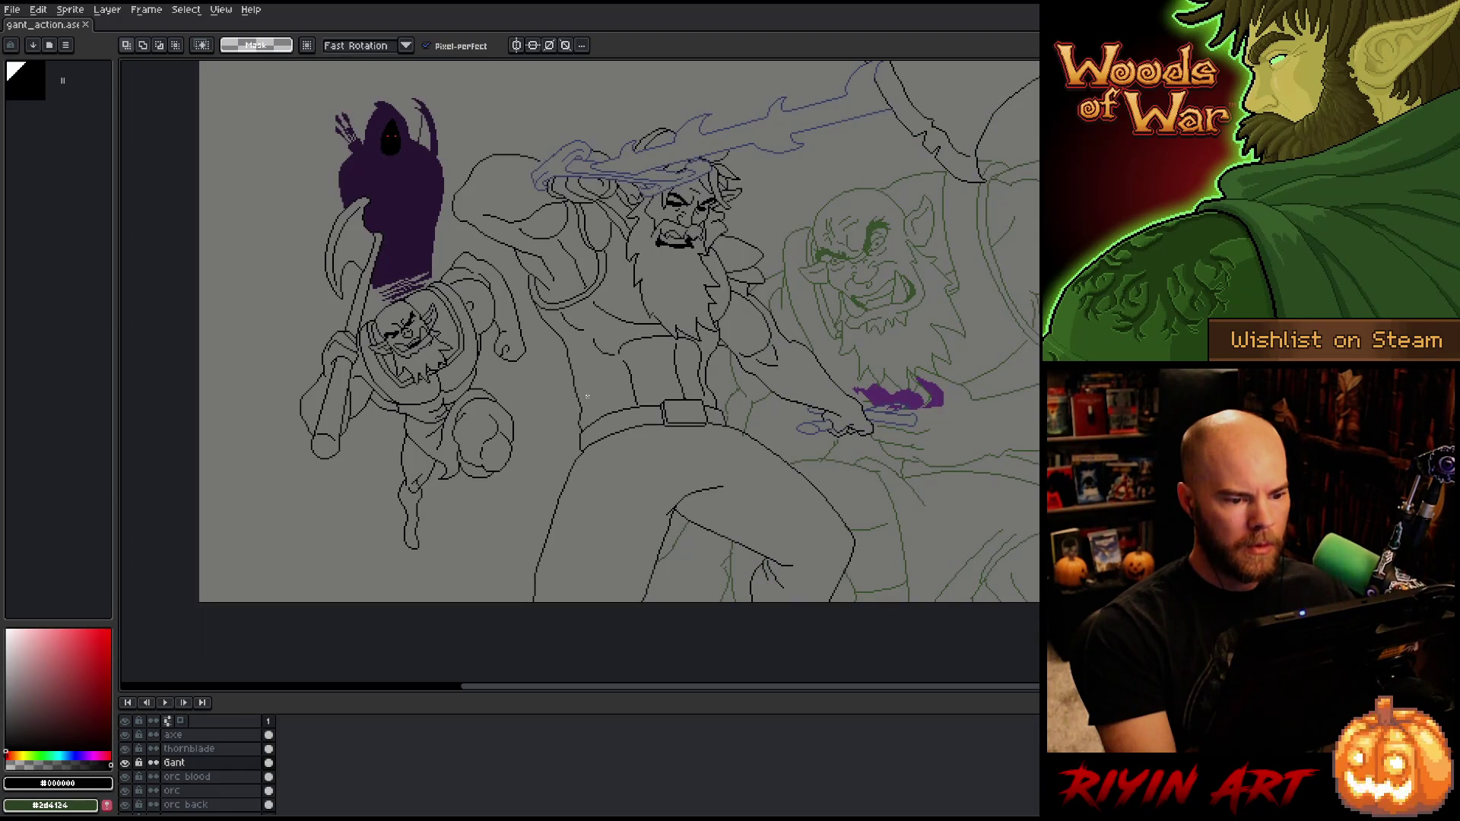
drag(824, 361, 700, 404)
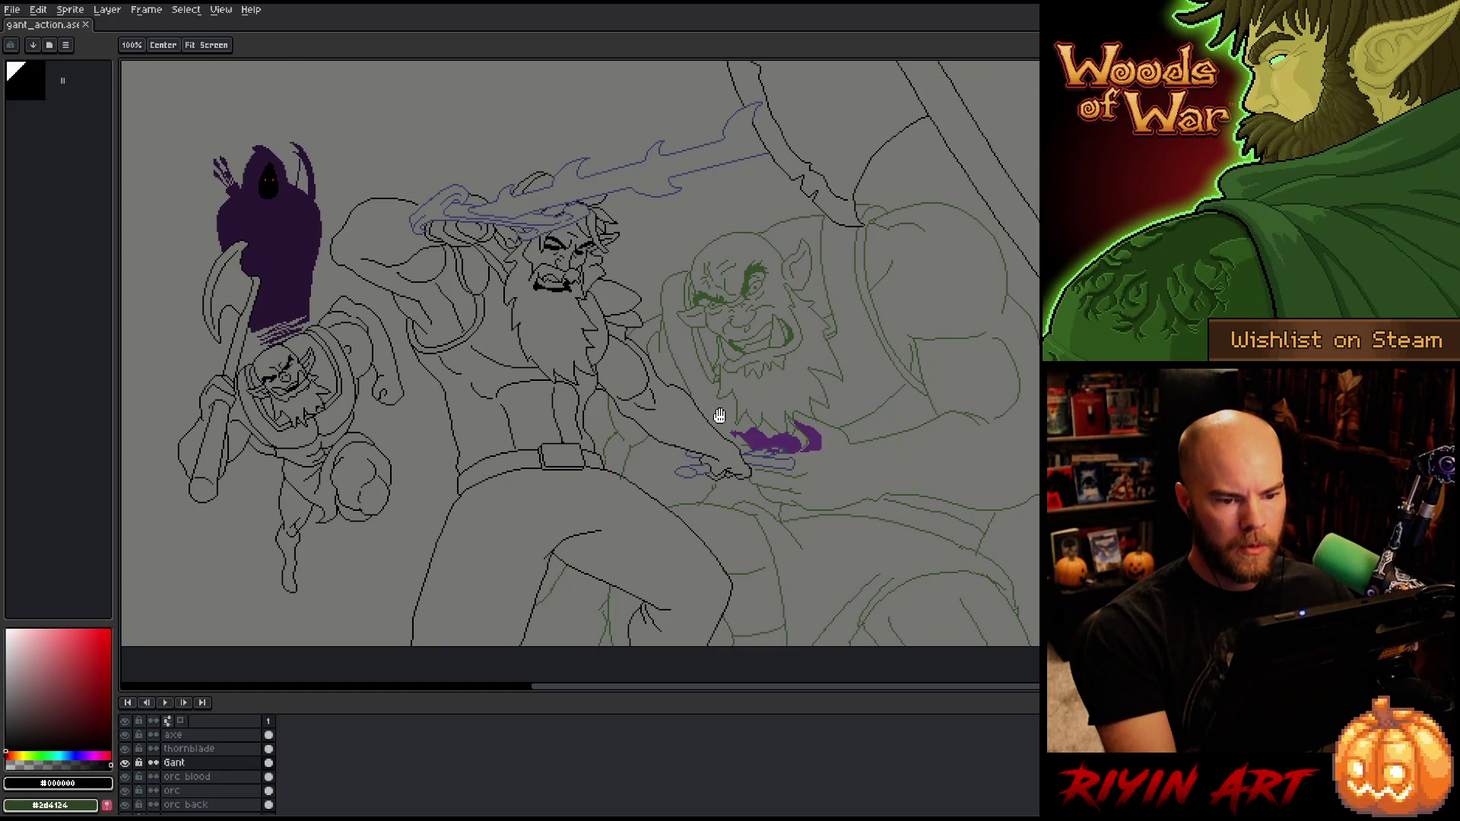
key(space)
scroll(901, 345, up, 2)
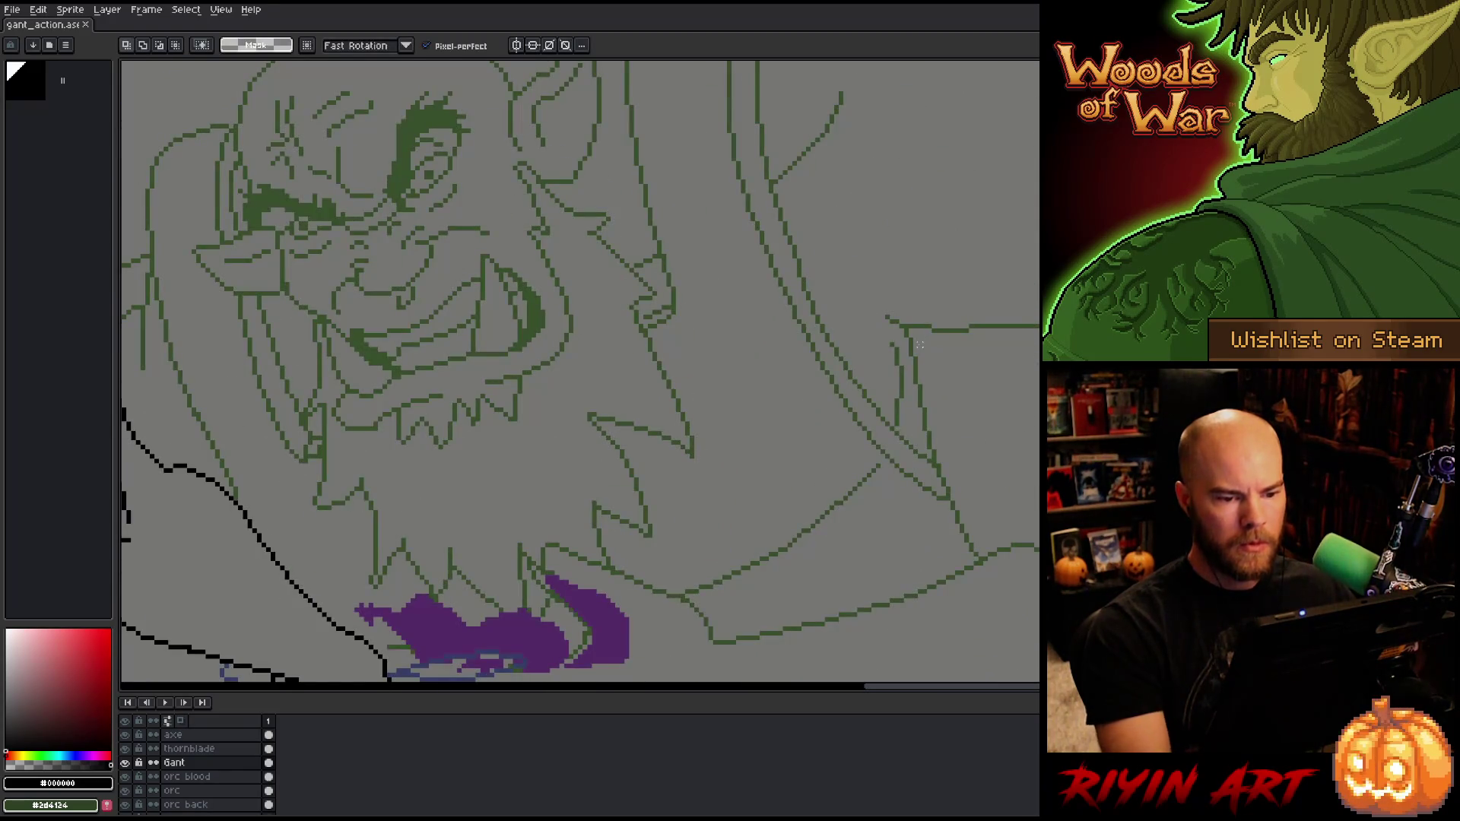
scroll(912, 344, down, 1)
Step: Sample the orc's green as the drawing colour on the orc layer
click(171, 791)
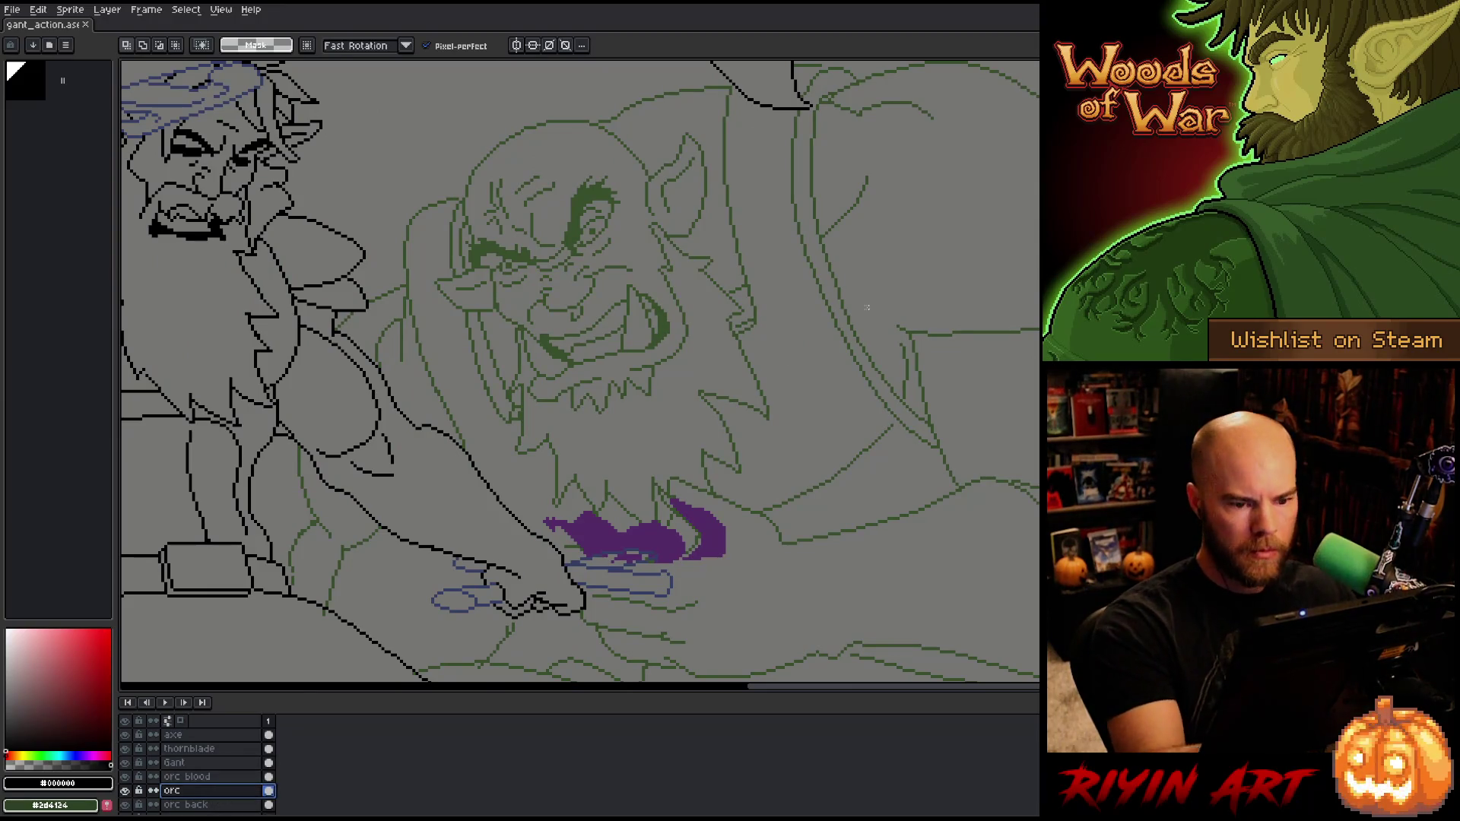
click(606, 219)
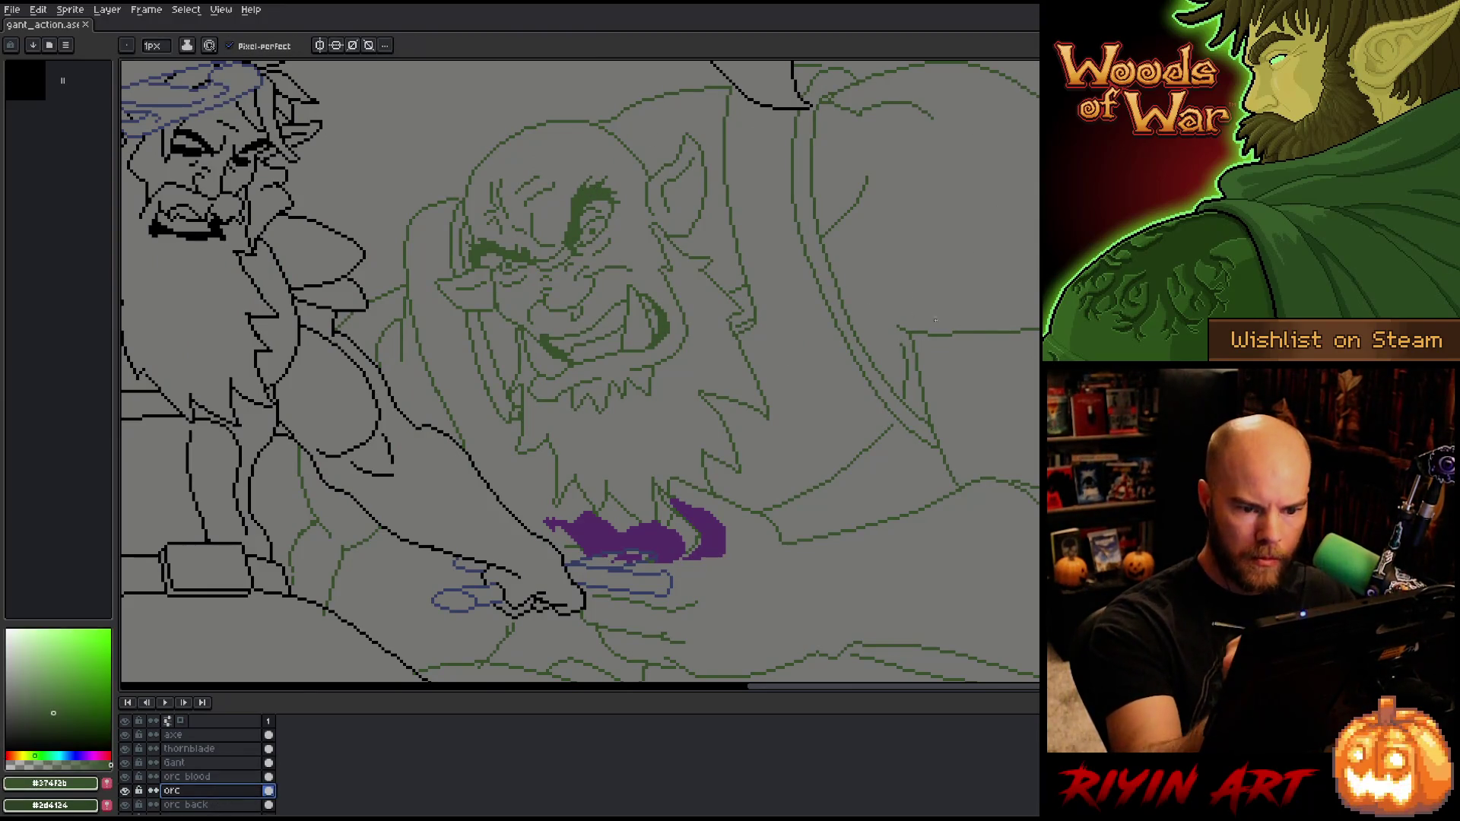
key(e)
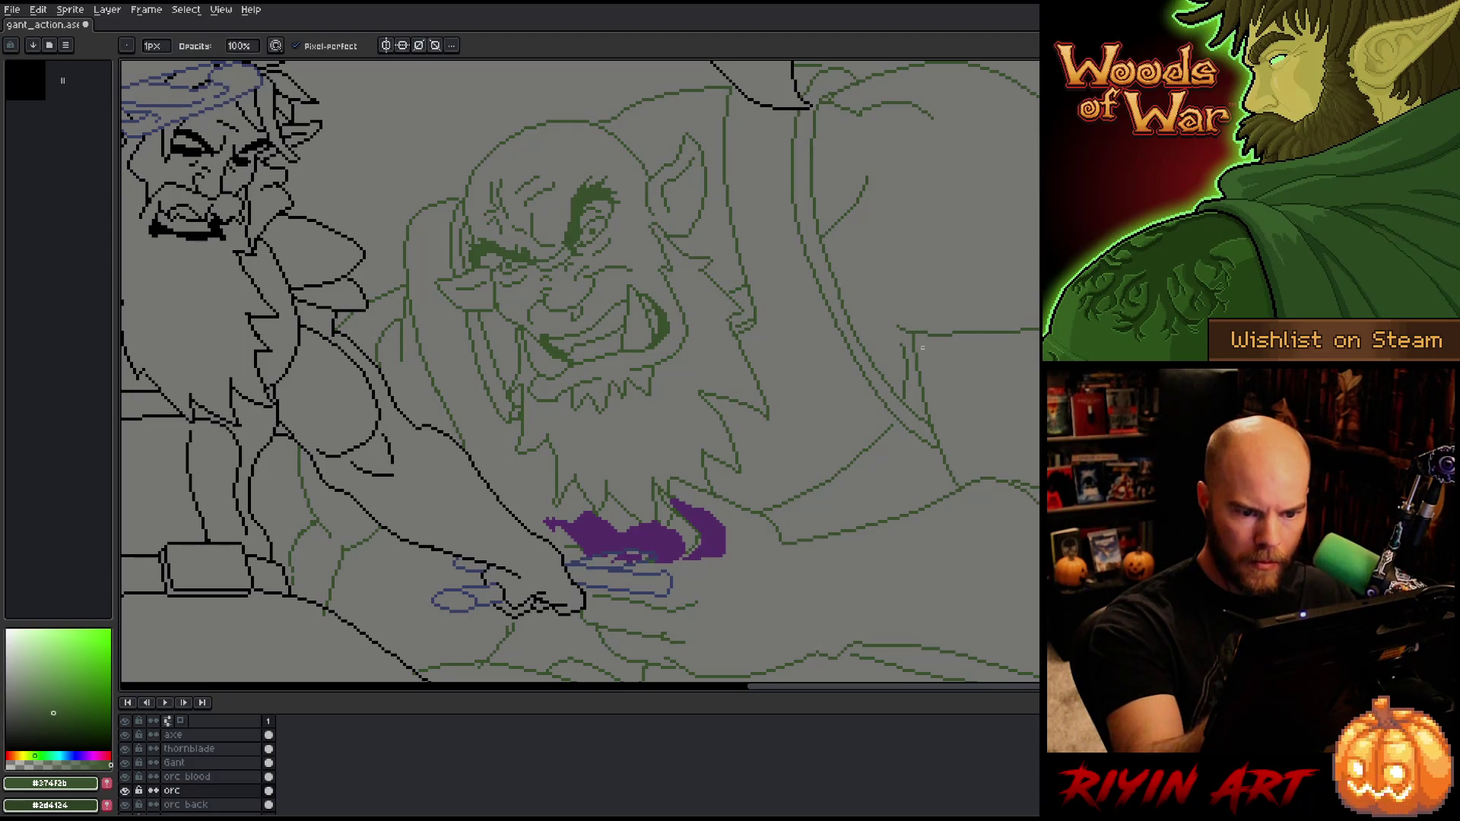
key(b)
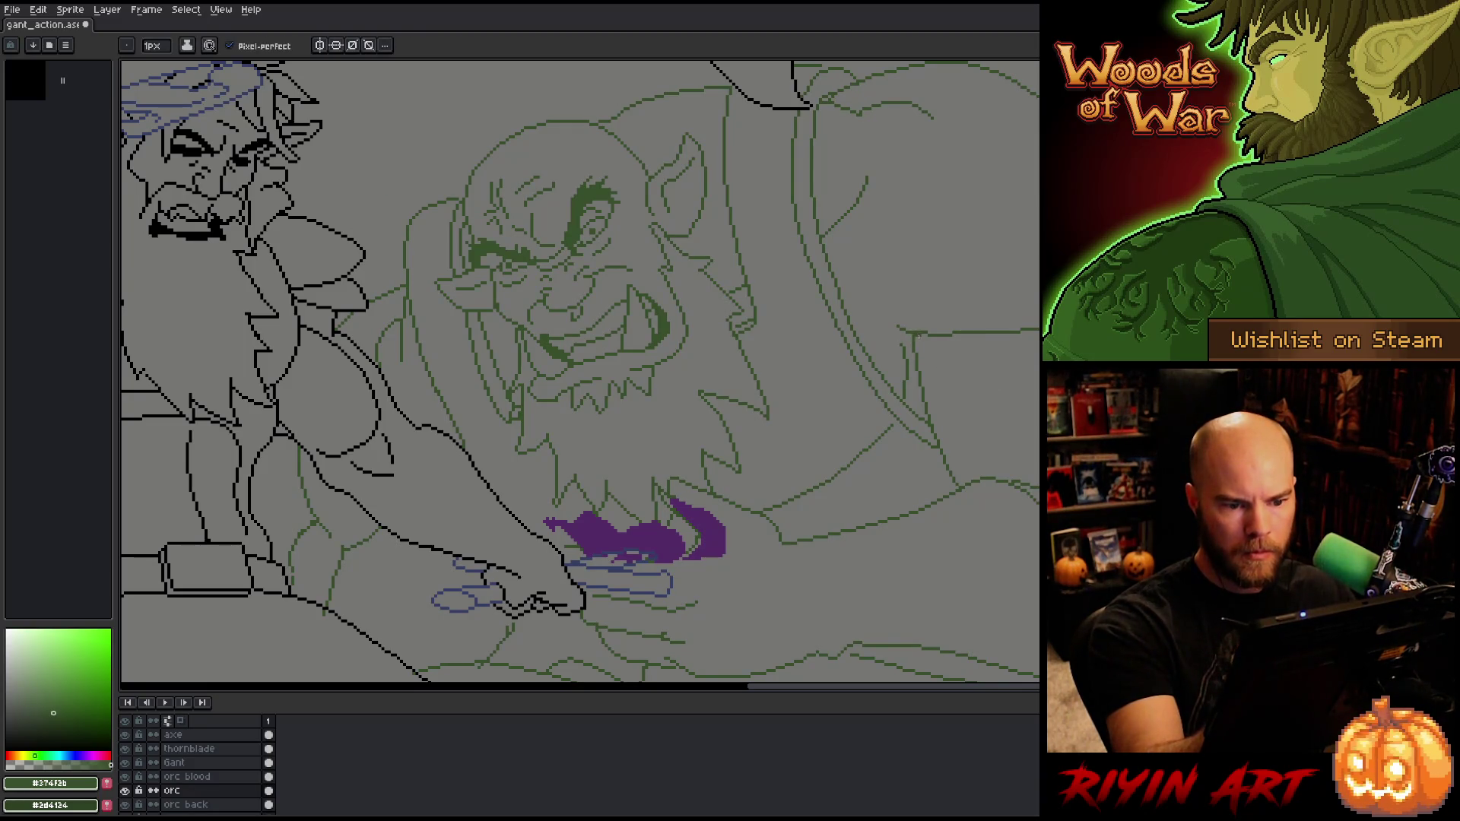
key(e)
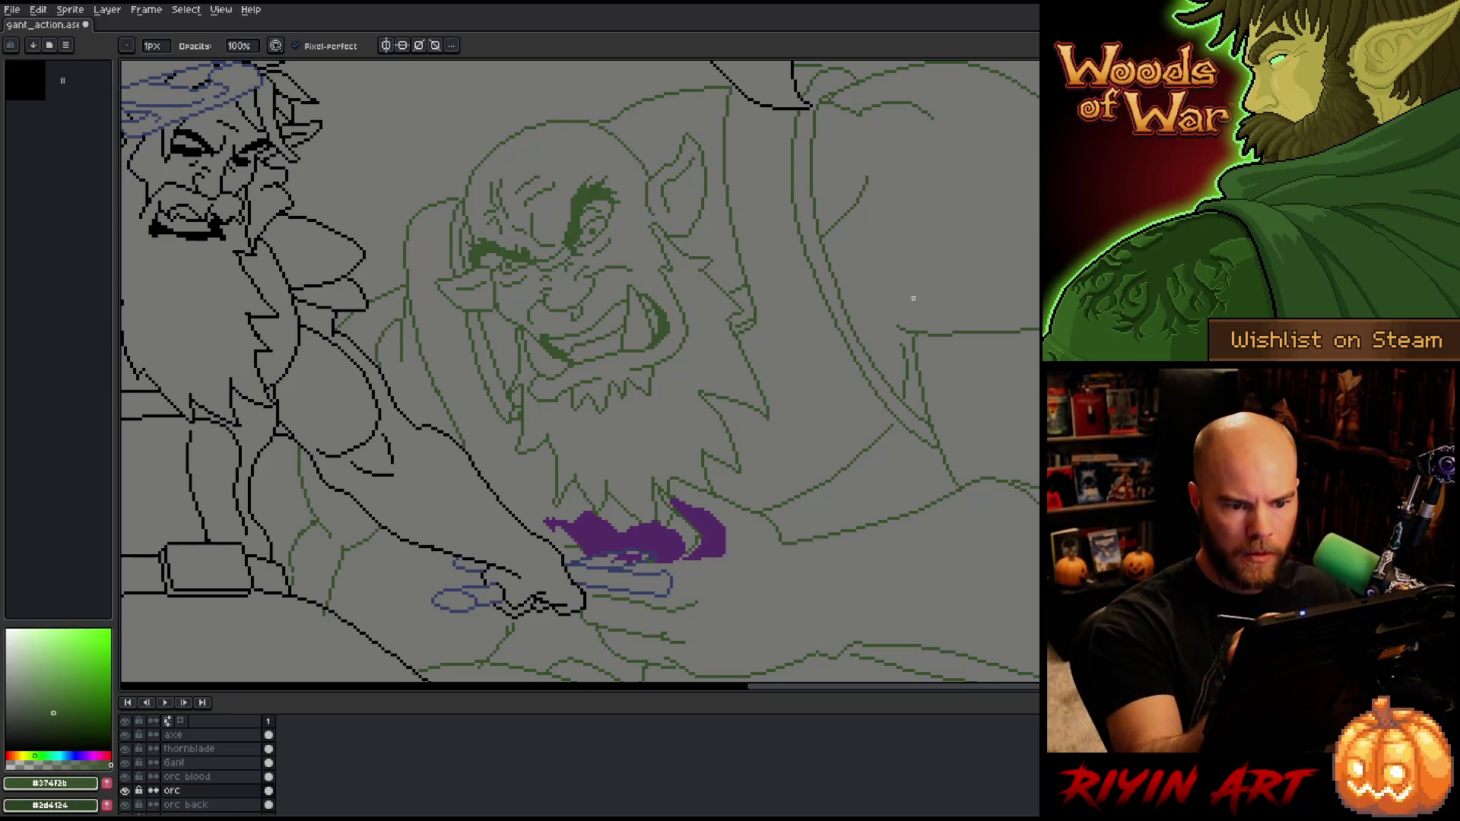
key(b)
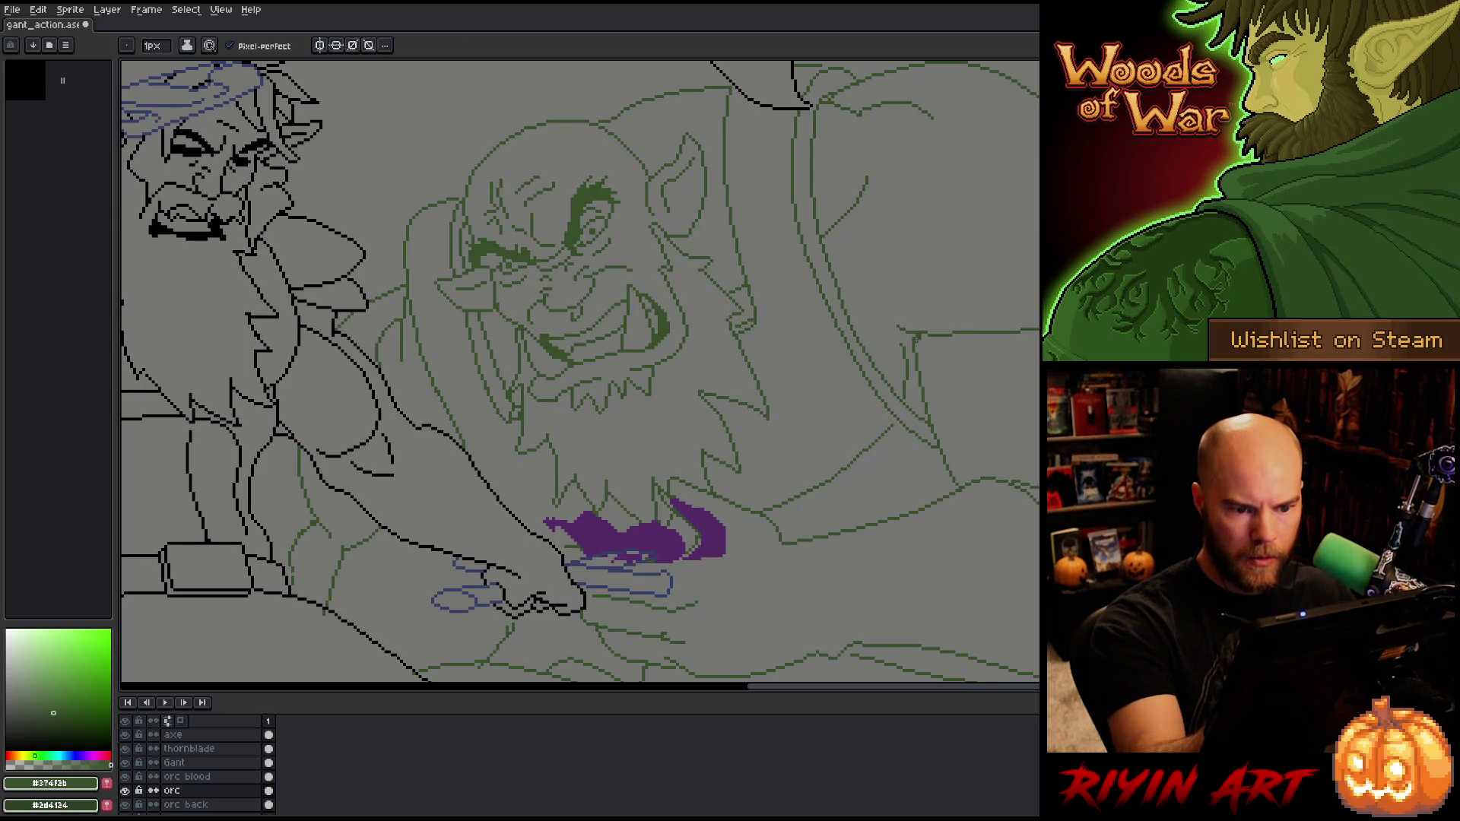
key(e)
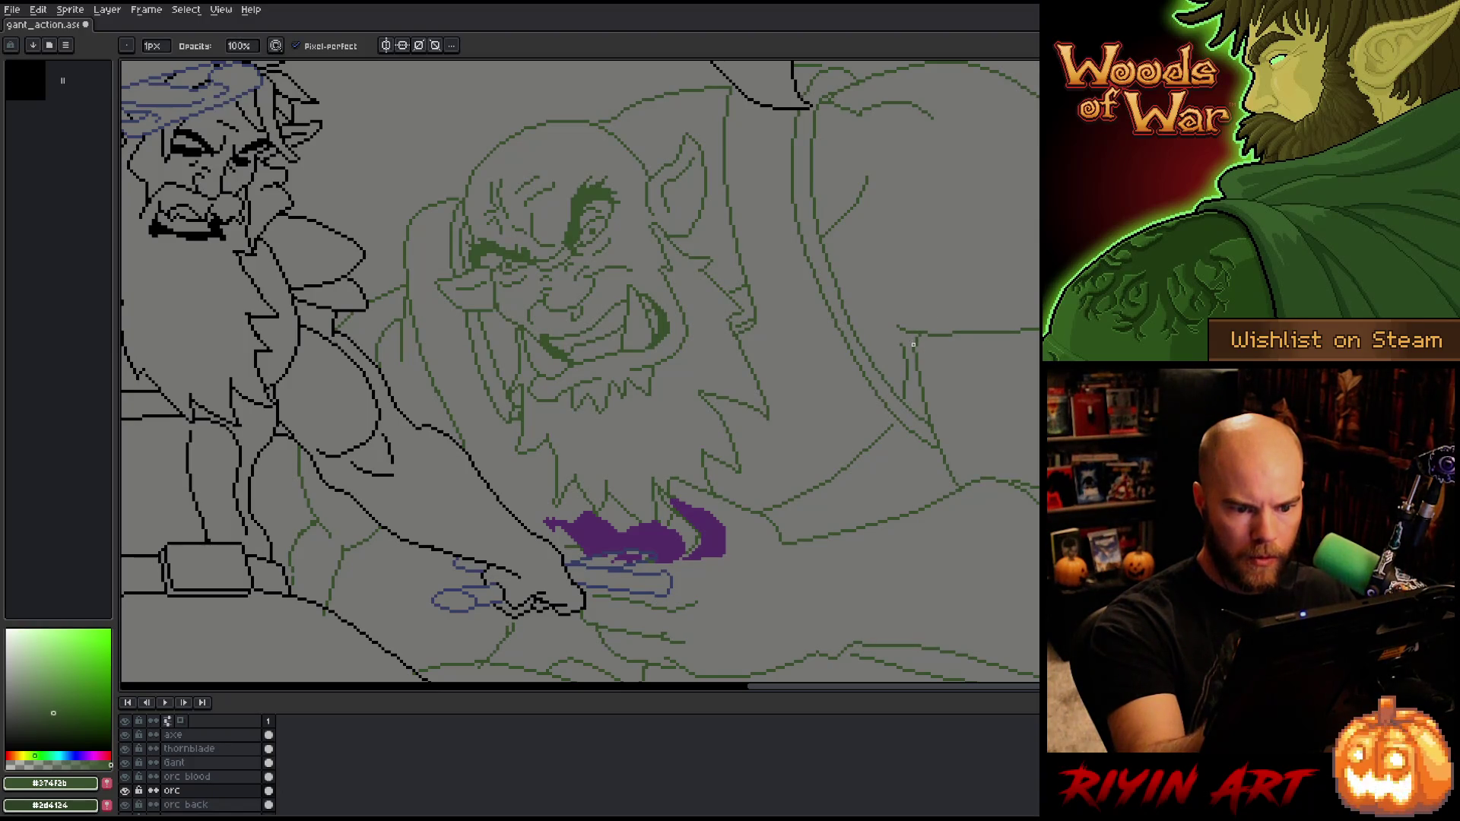
Step: Alternate between pencil and eraser on the orc layer, then save the battle-scene file
key(b)
key(e)
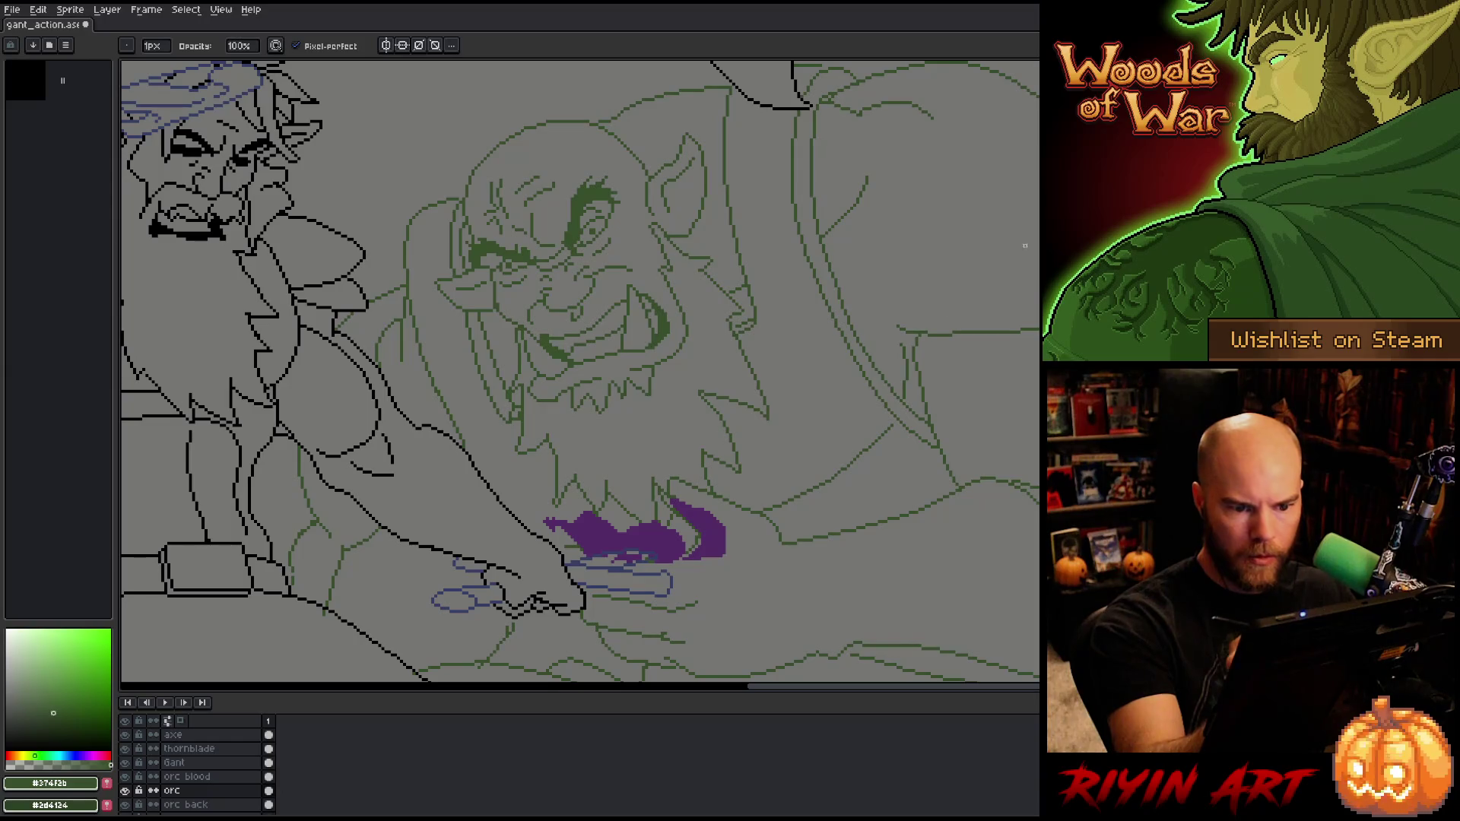
key(b)
key(e)
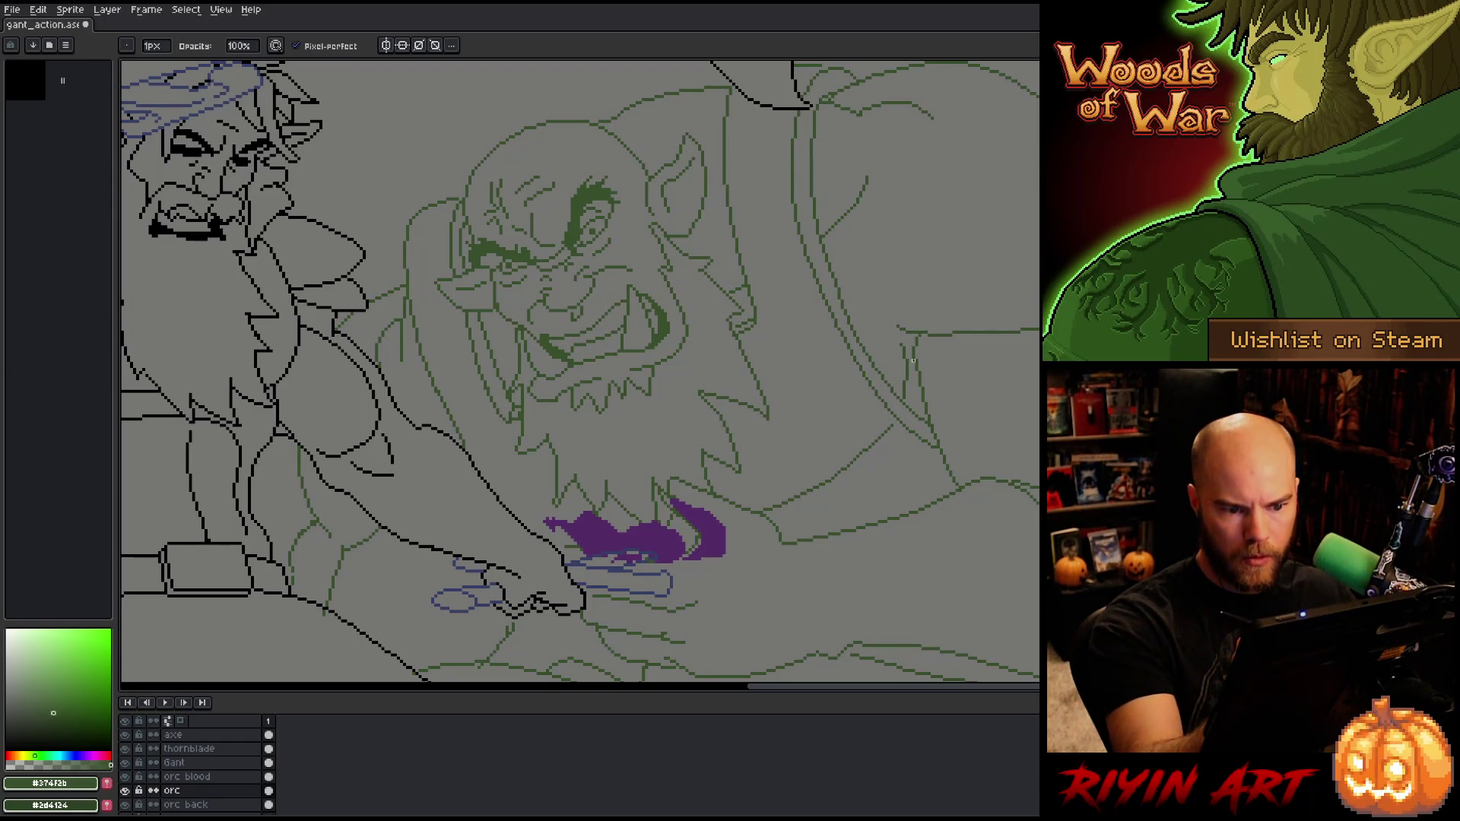
key(b)
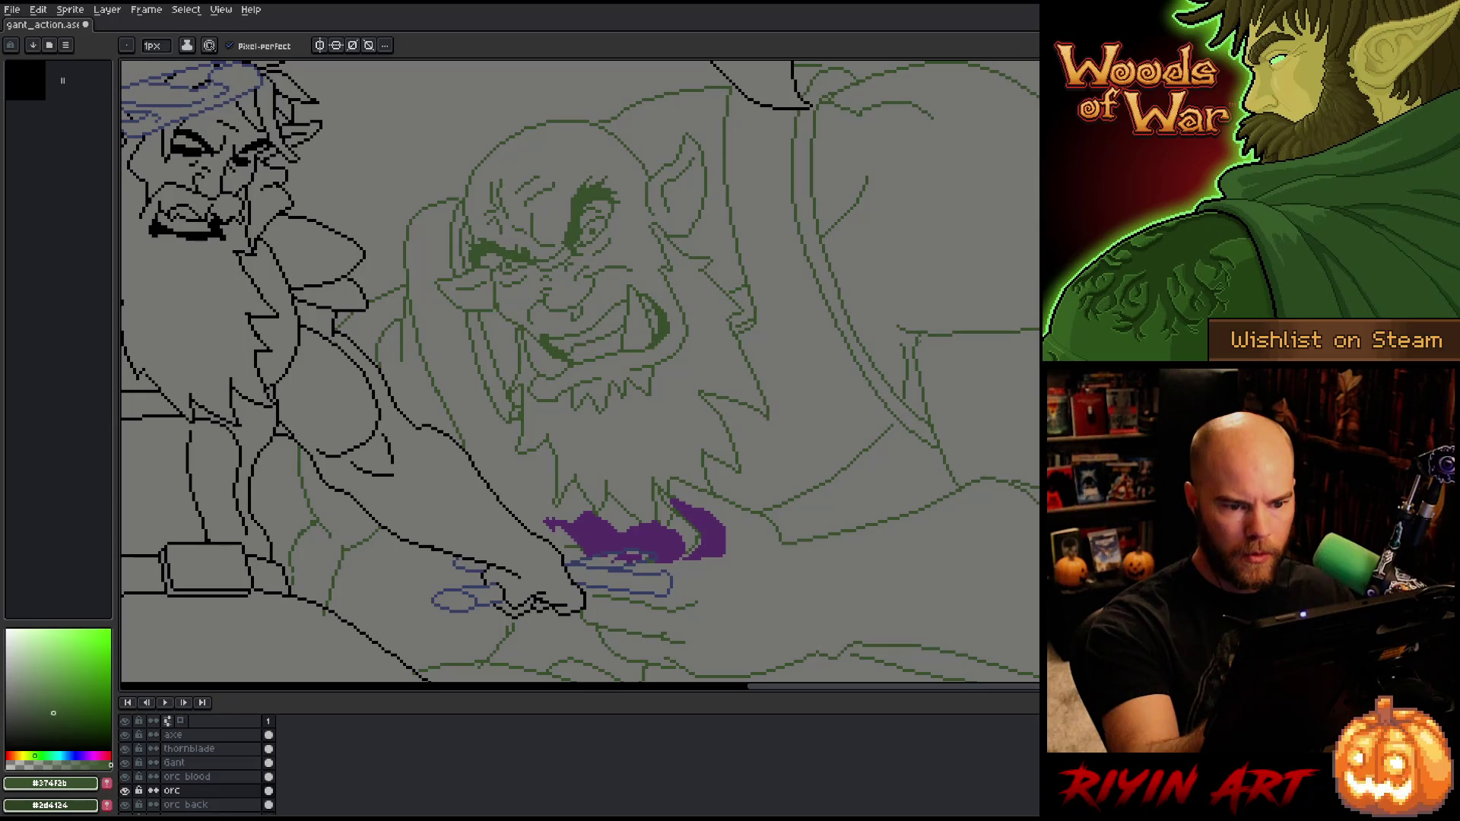
key(e)
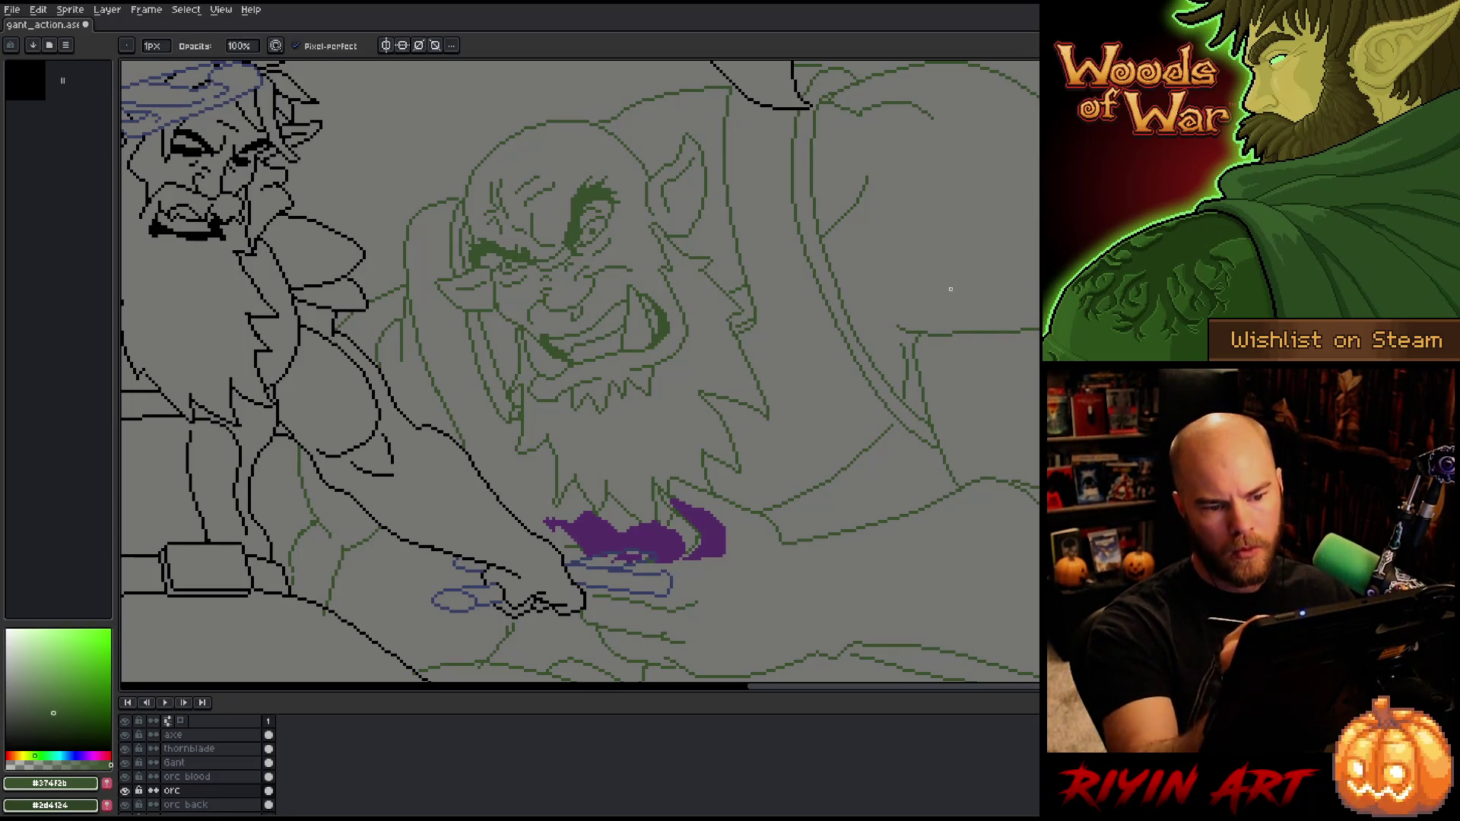
key(m)
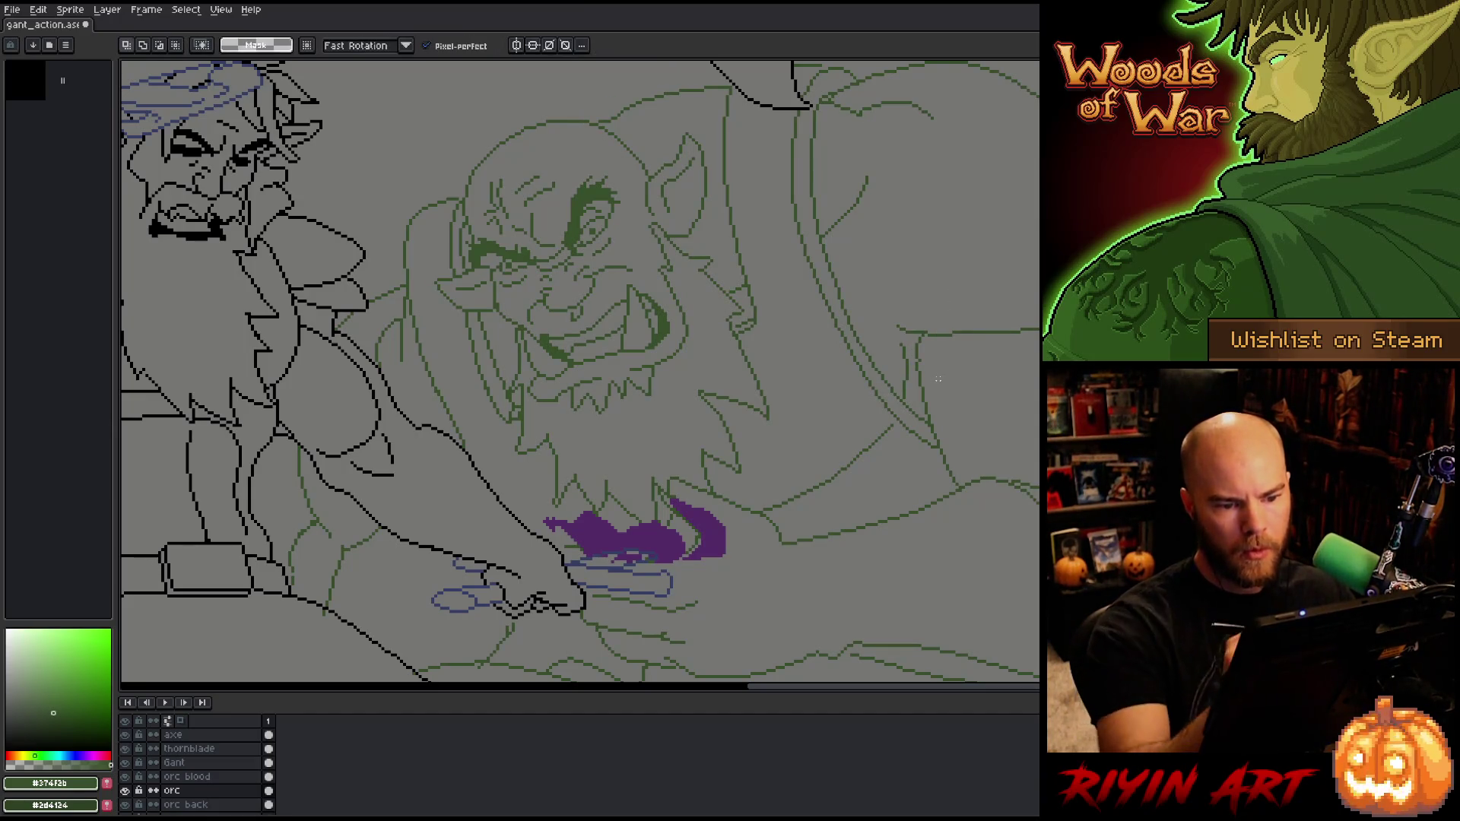
key(e)
key(e)
key(b)
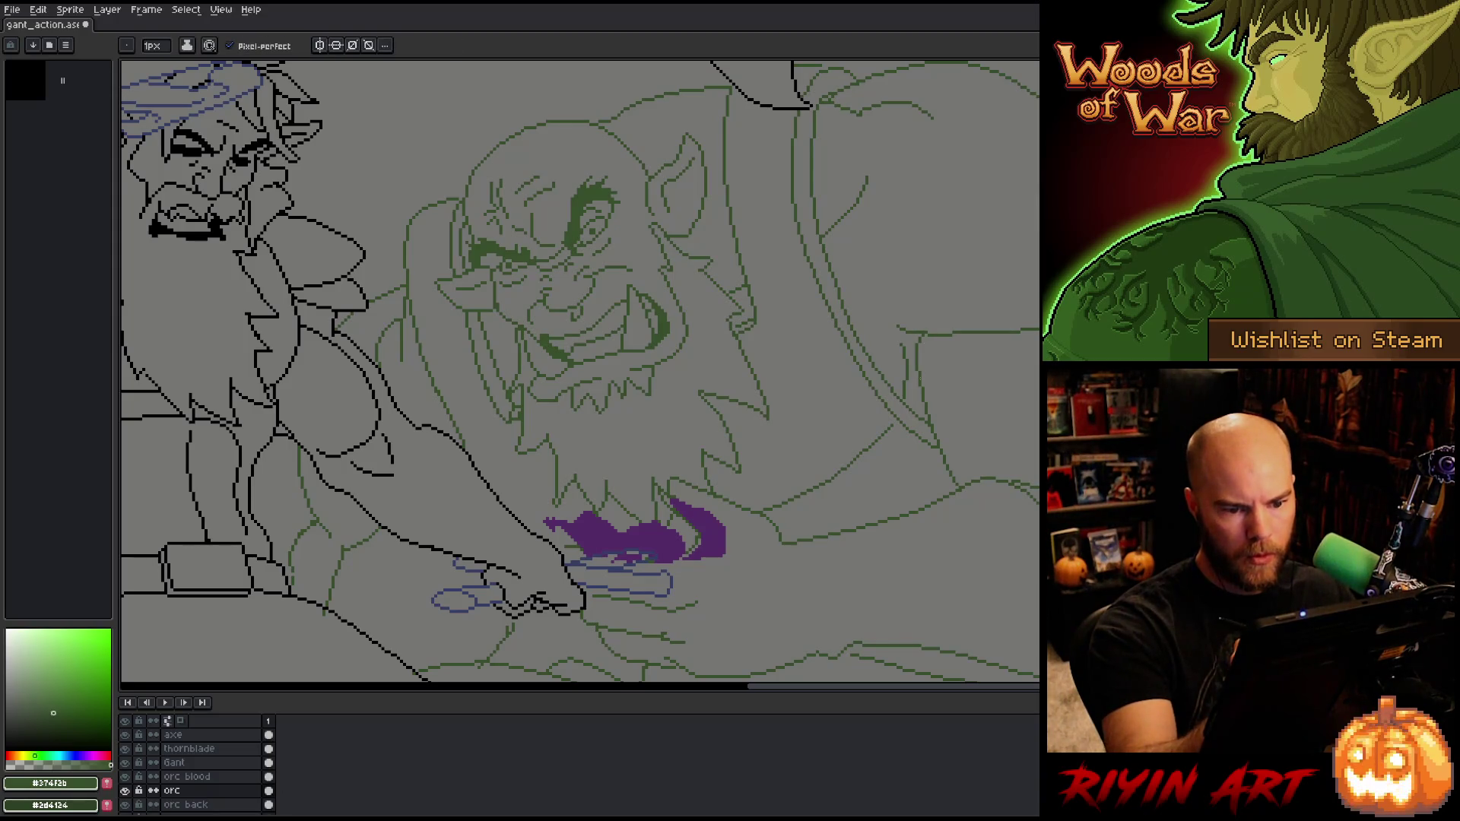
key(b)
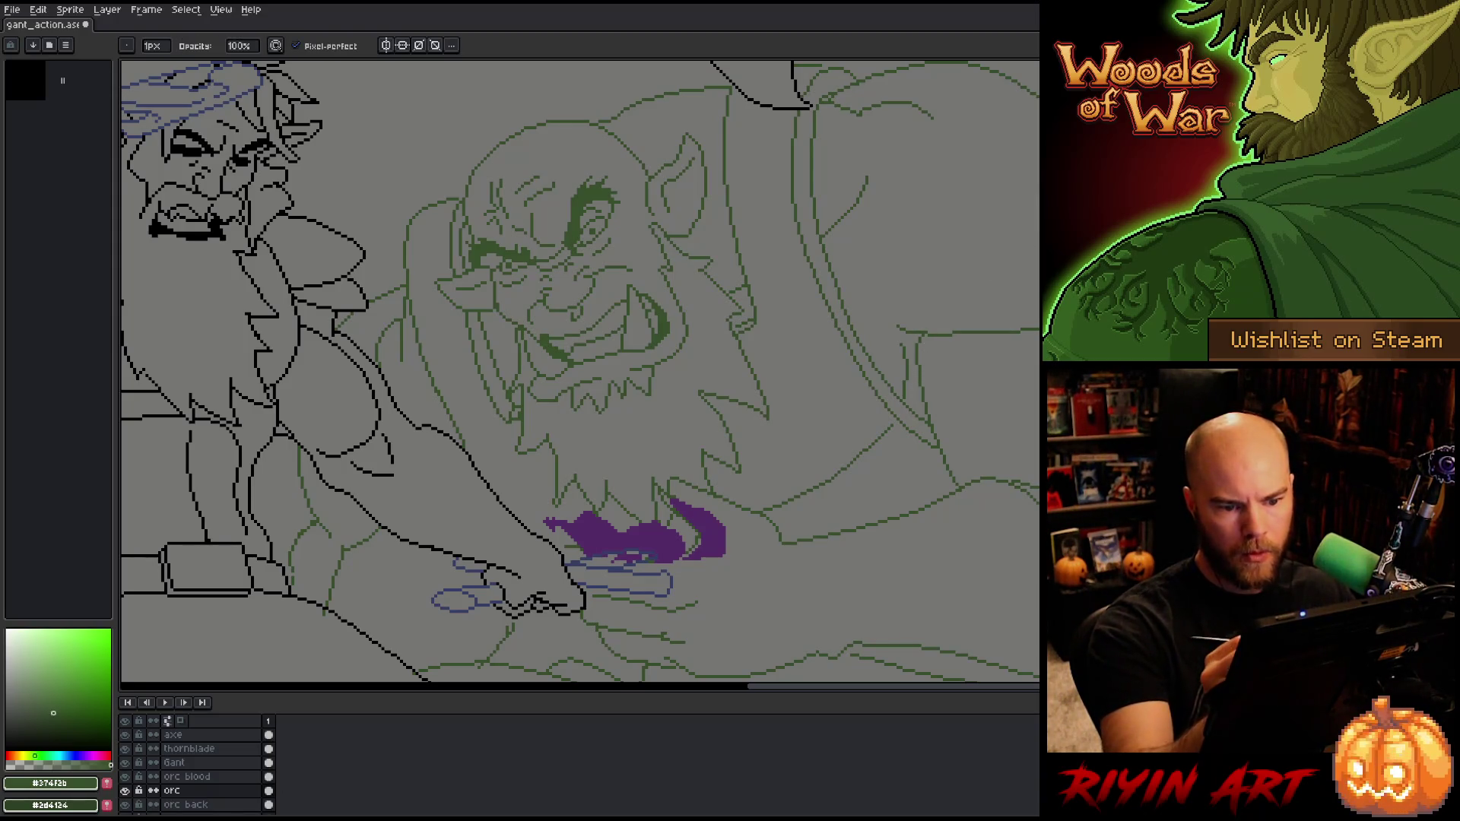
key(ctrl+s)
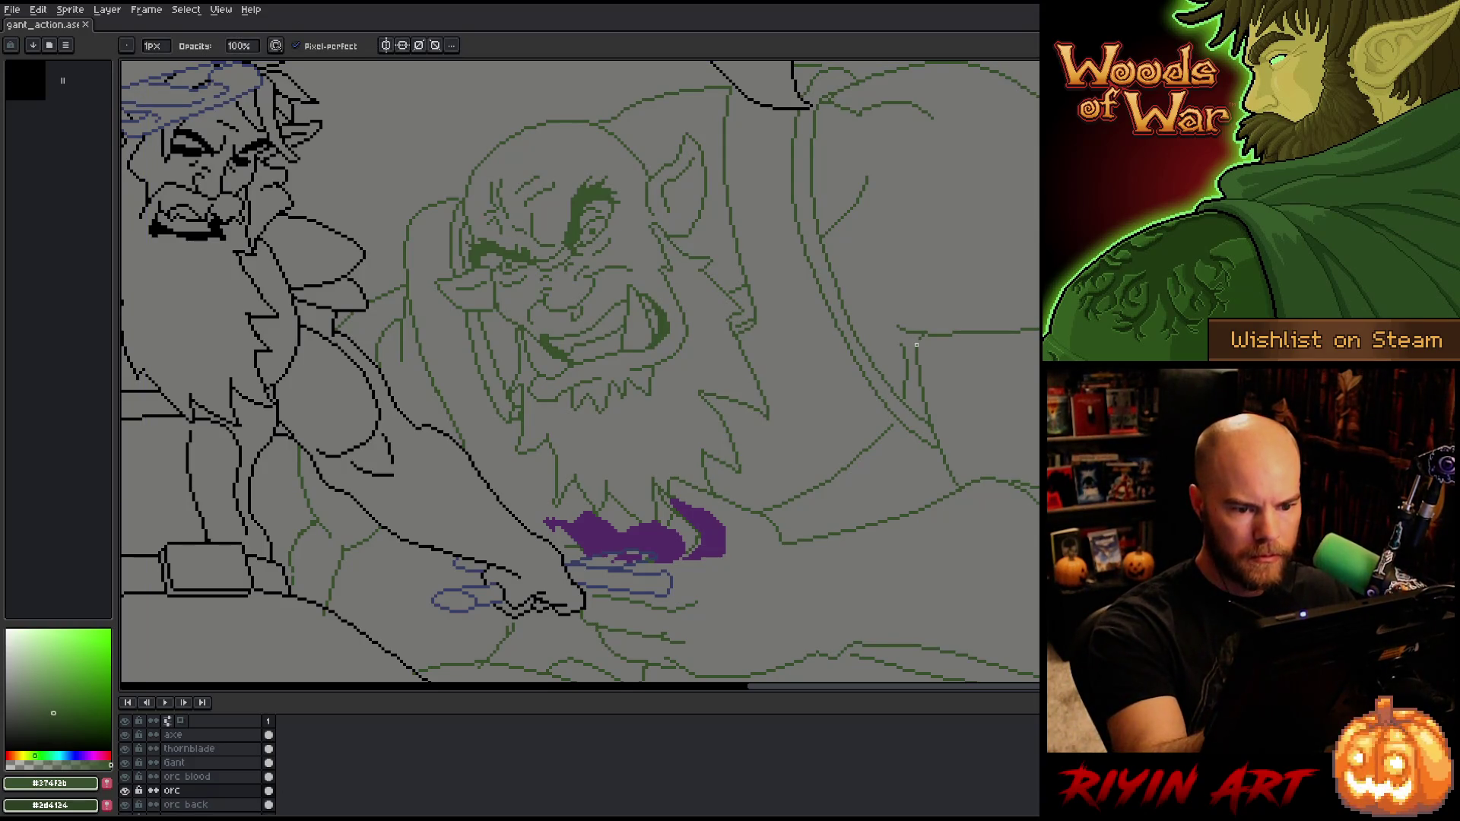
key(ctrl+s)
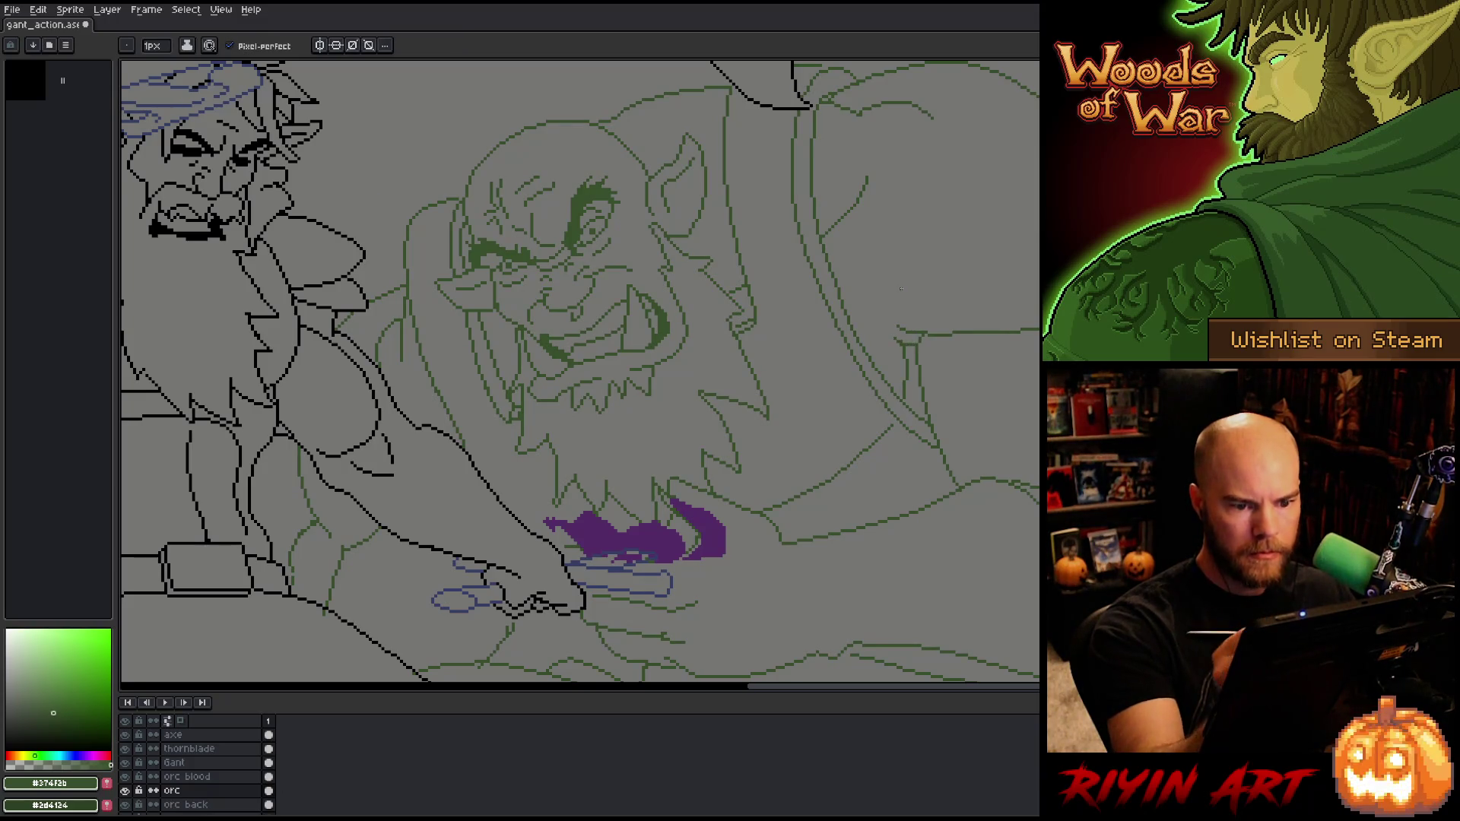
key(minus)
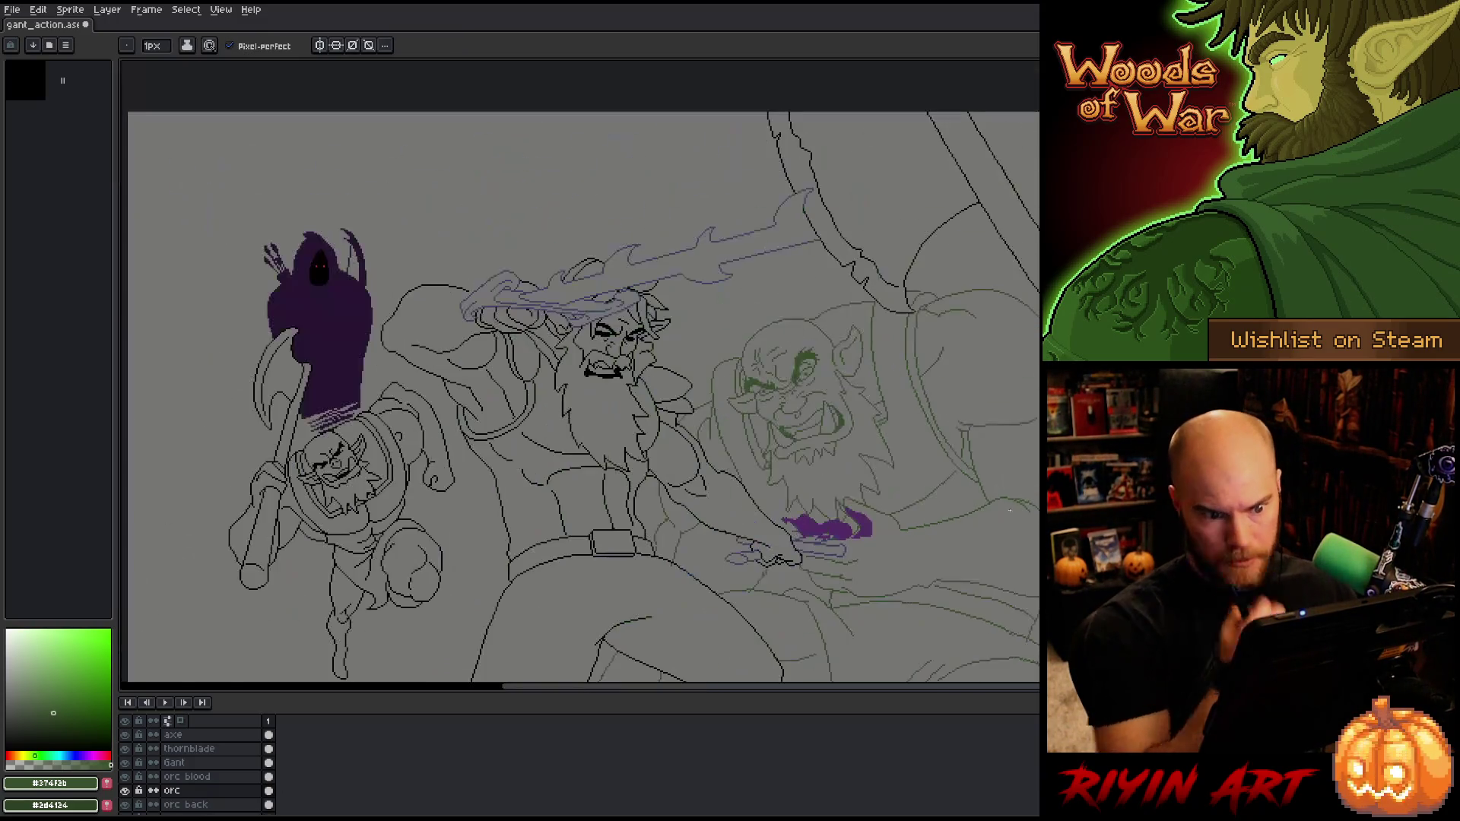
Step: Zoom out, frame the orc, and draw a short green stroke on its flexed arm
key(minus)
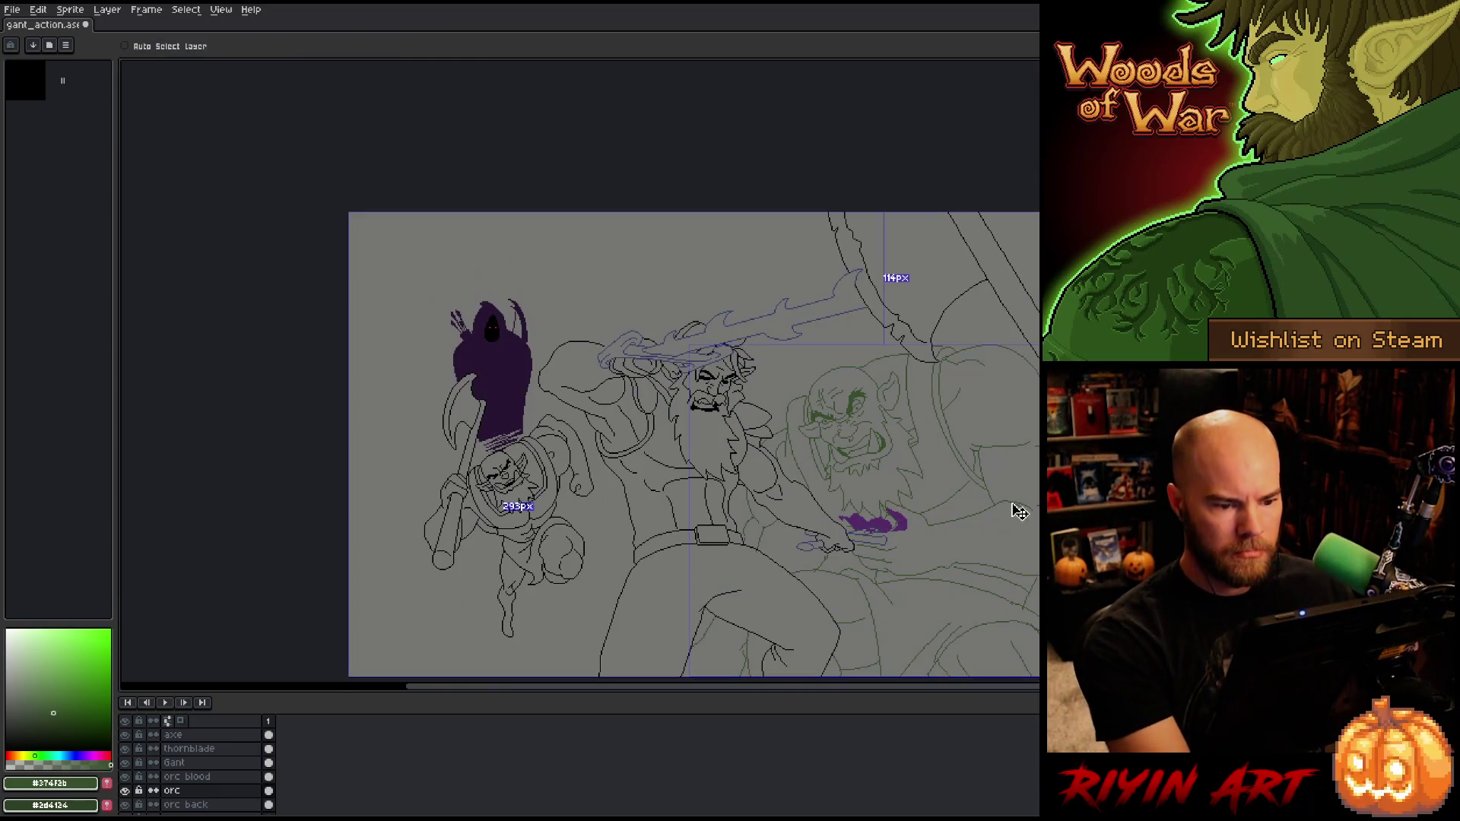
mouse_move(900, 525)
mouse_down()
mouse_move(780, 386)
mouse_move(745, 375)
mouse_up()
key(b)
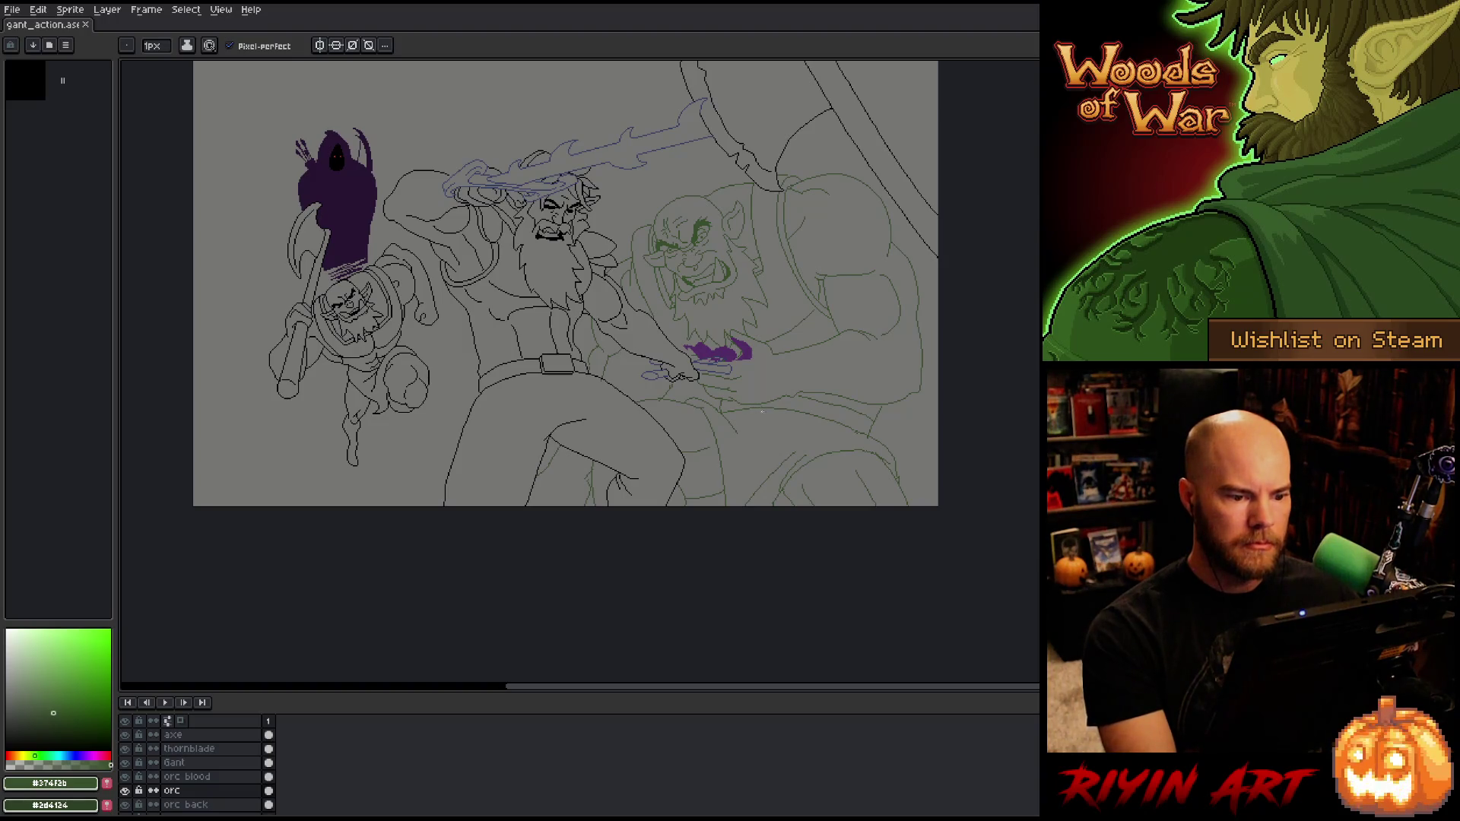
scroll(768, 376, up, 2)
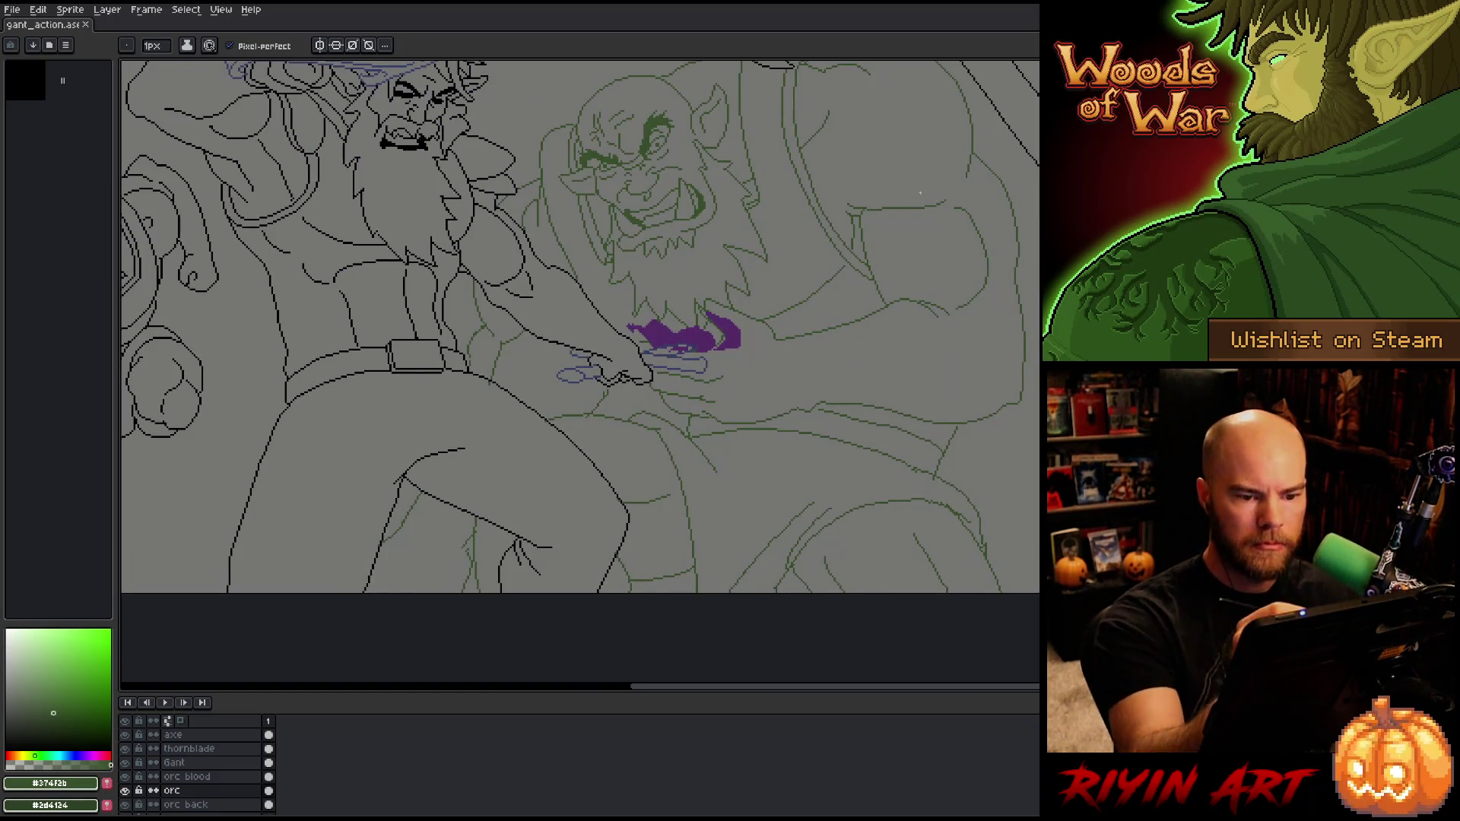
drag(887, 352, 704, 459)
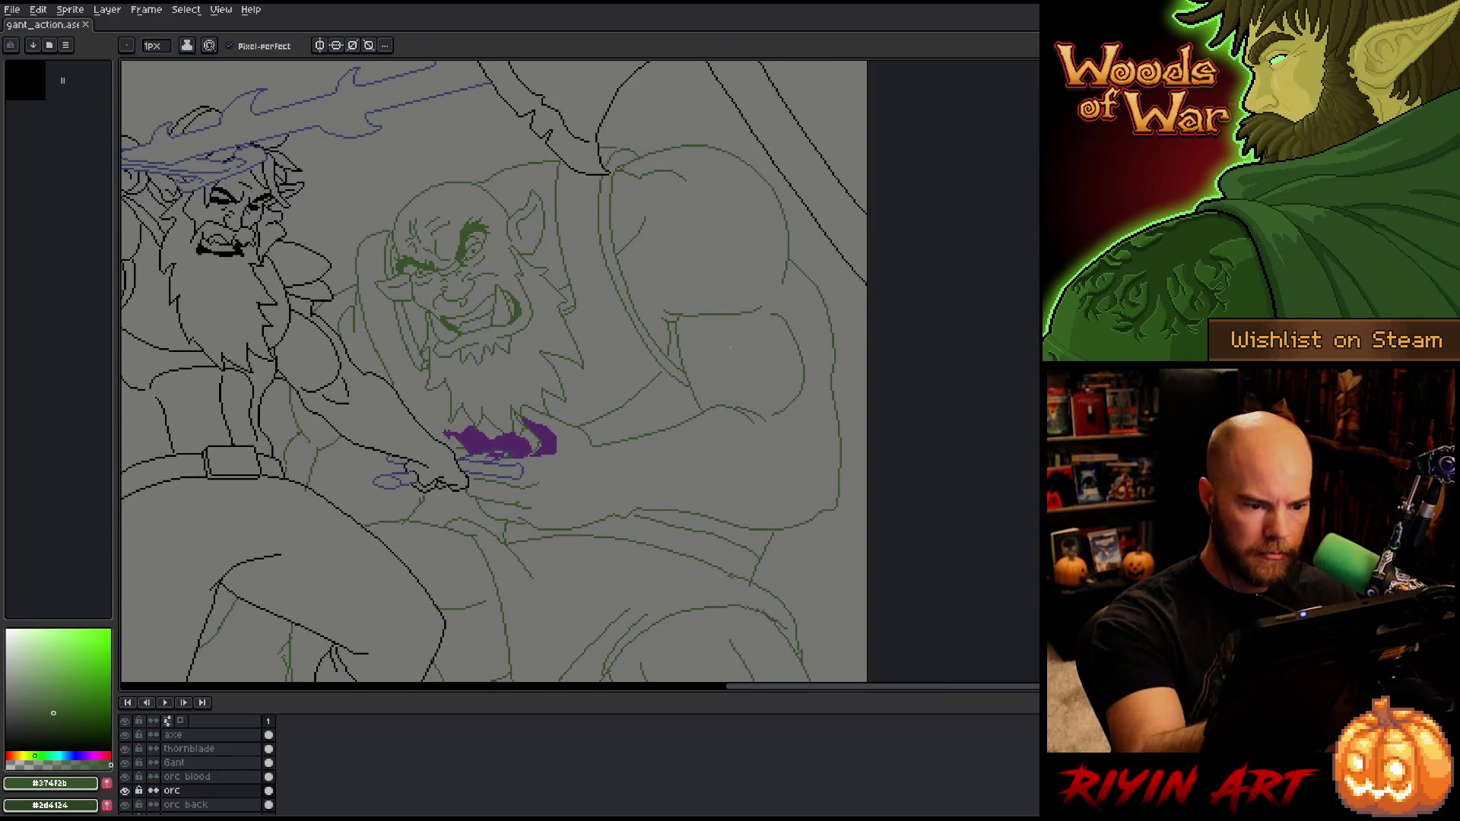
drag(728, 337, 717, 374)
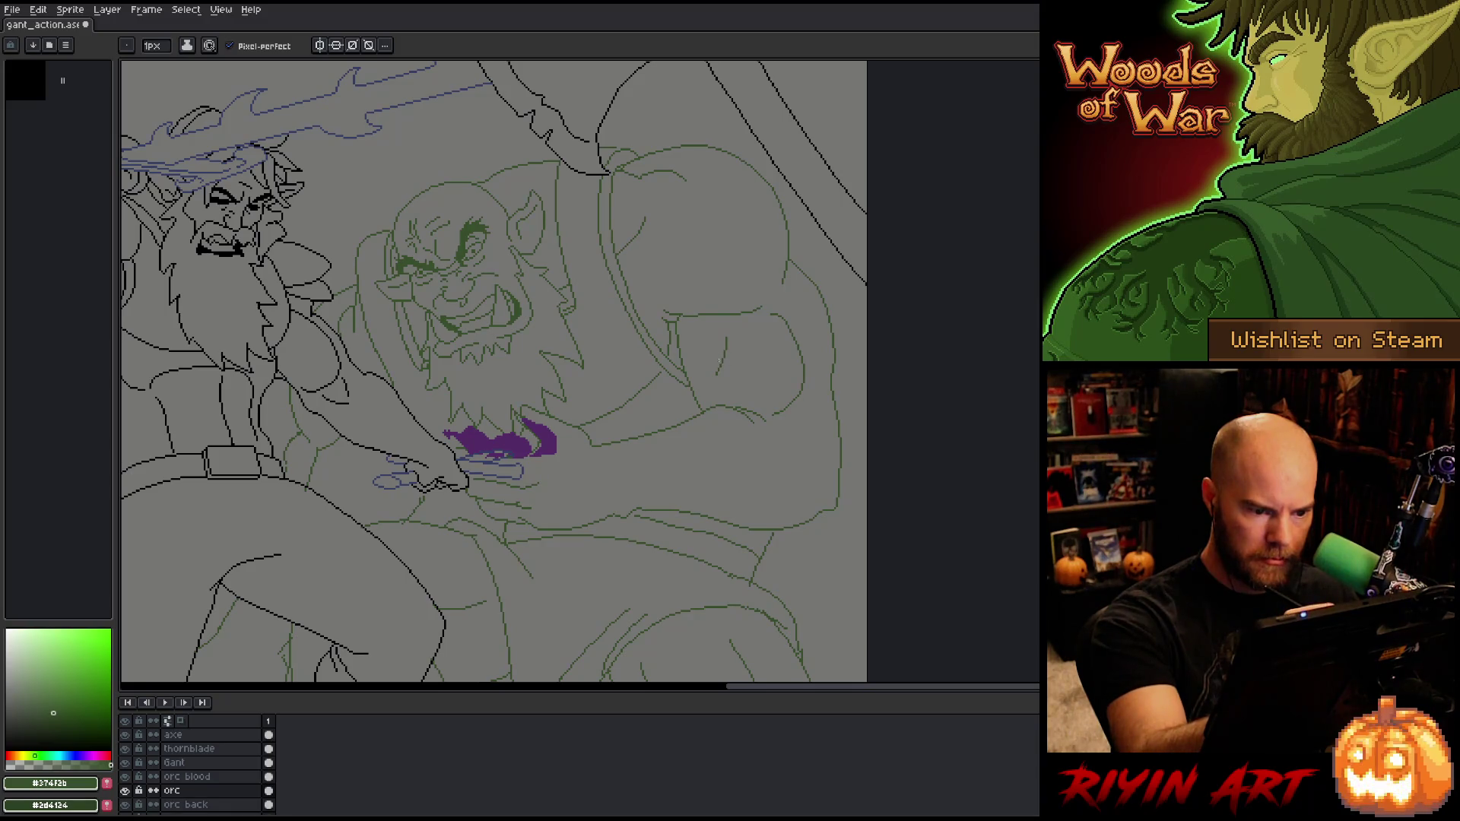
key(e)
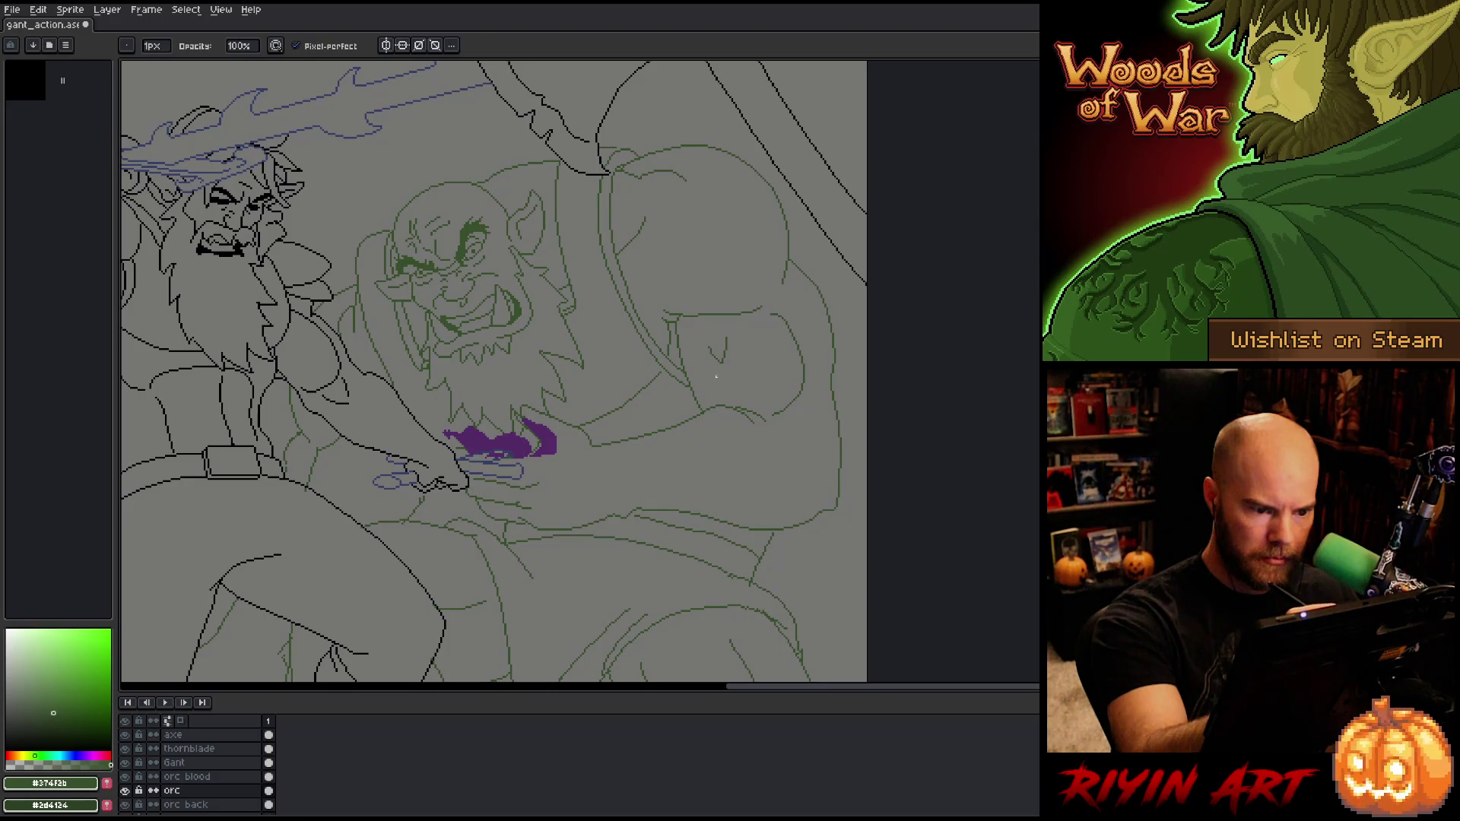
key(b)
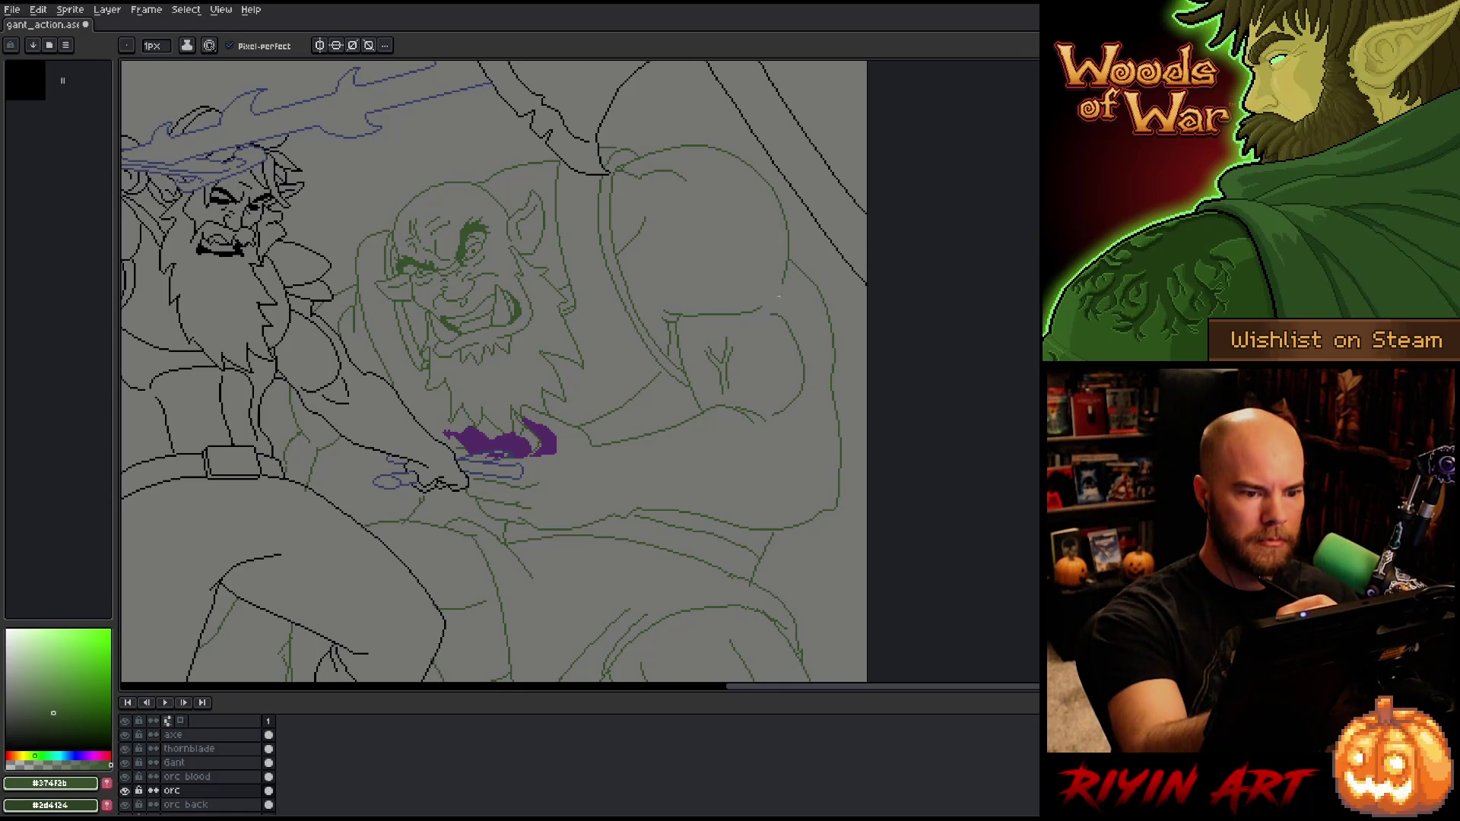
drag(821, 485, 867, 455)
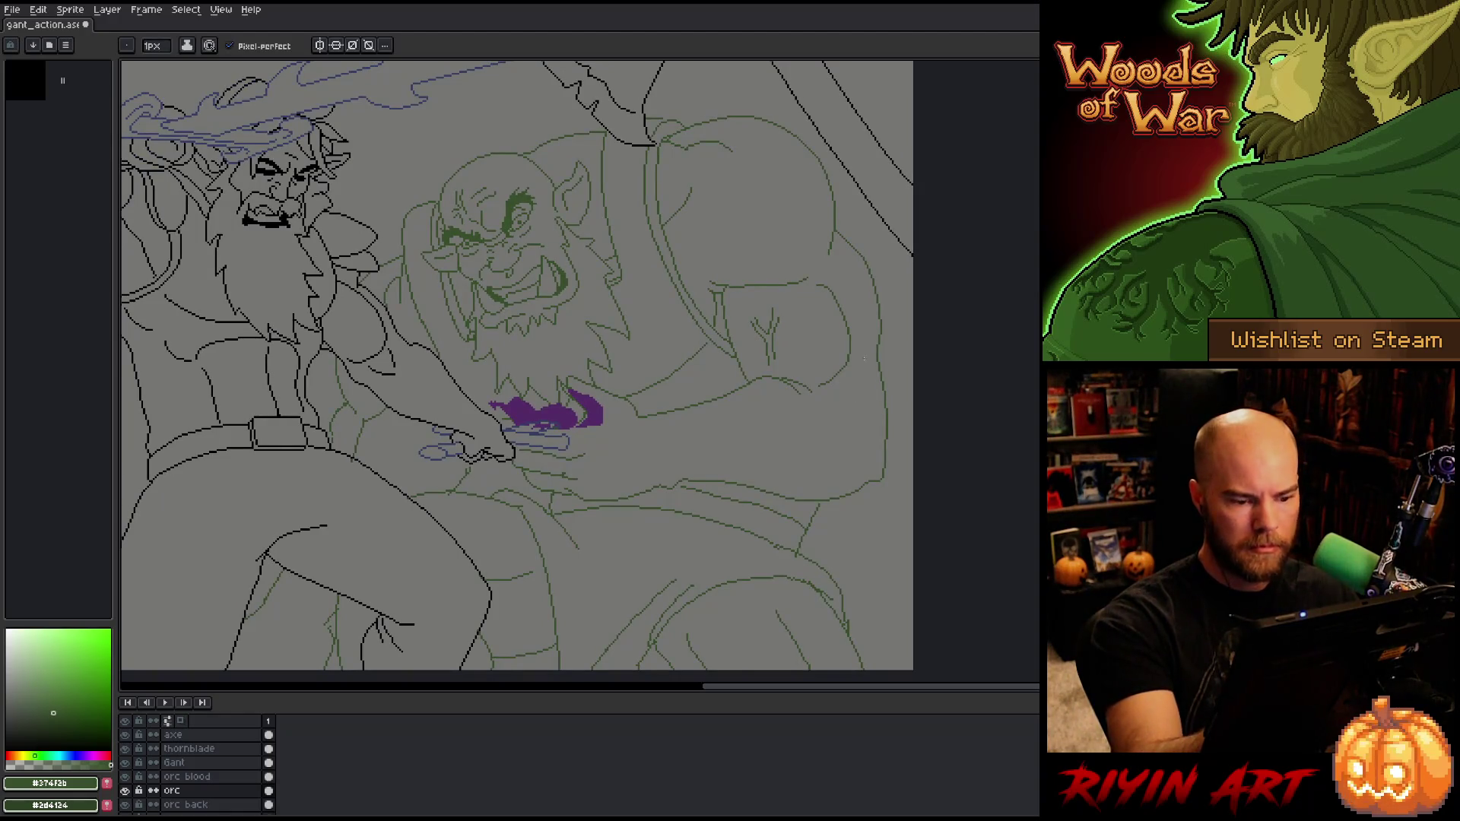
Step: Select the stray line on the orc's belly and drop the selection
key(m)
mouse_move(677, 496)
mouse_down()
mouse_move(836, 526)
mouse_move(800, 514)
mouse_up()
click(891, 483)
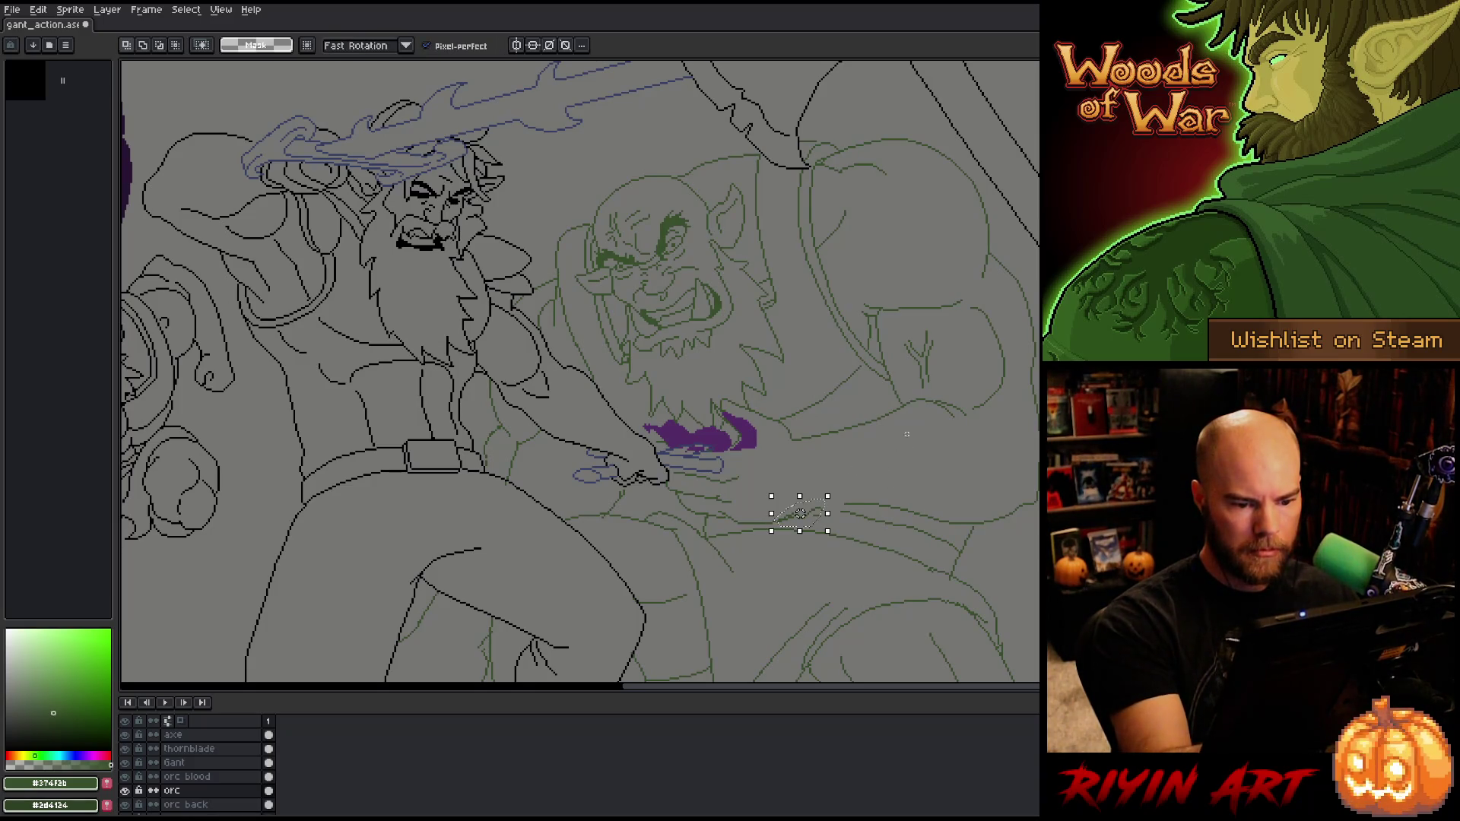
drag(792, 510, 830, 495)
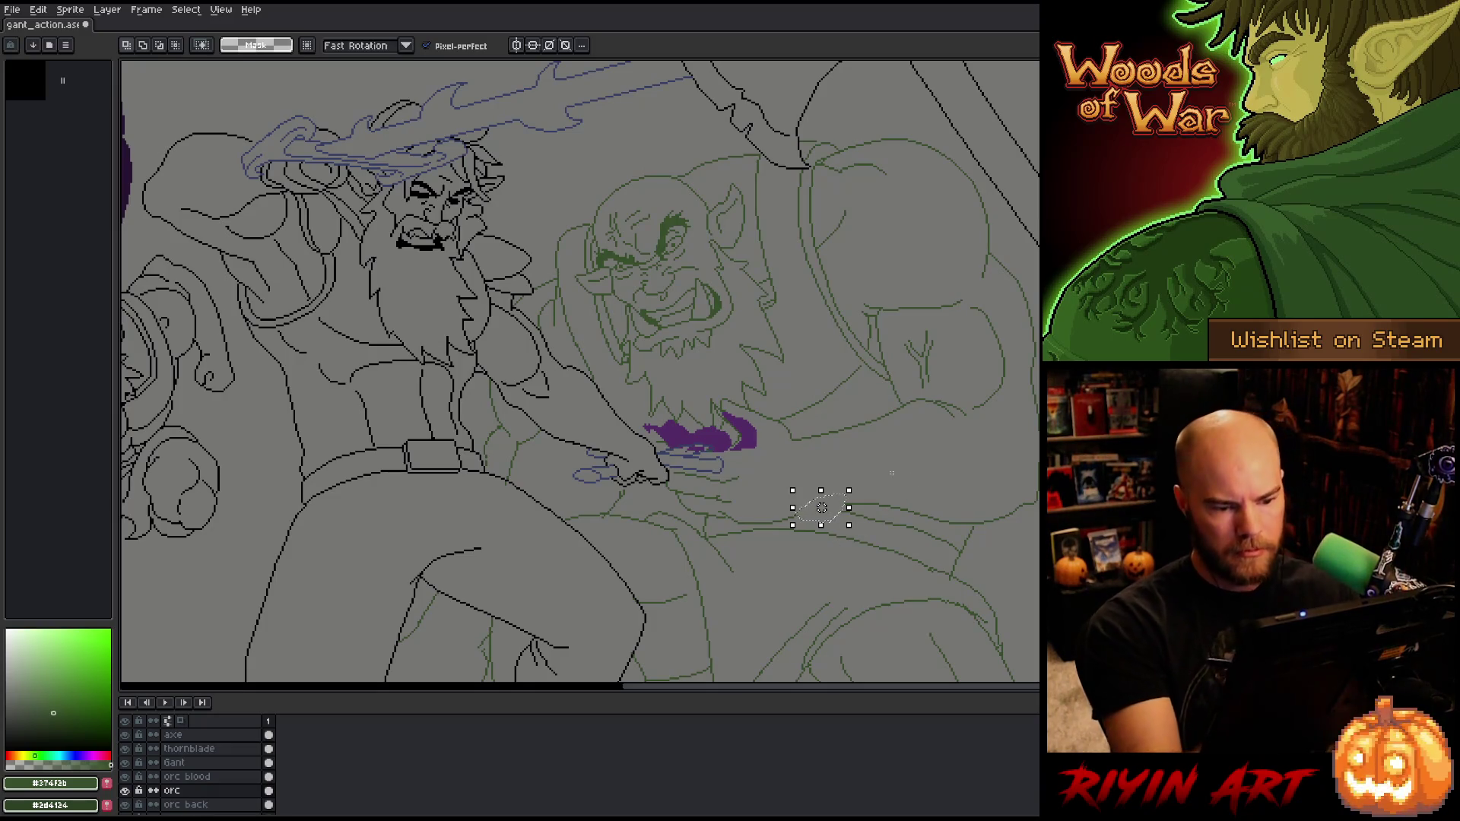
click(781, 525)
Step: Draw a short green stroke on the orc's belly line below the purple splash
key(b)
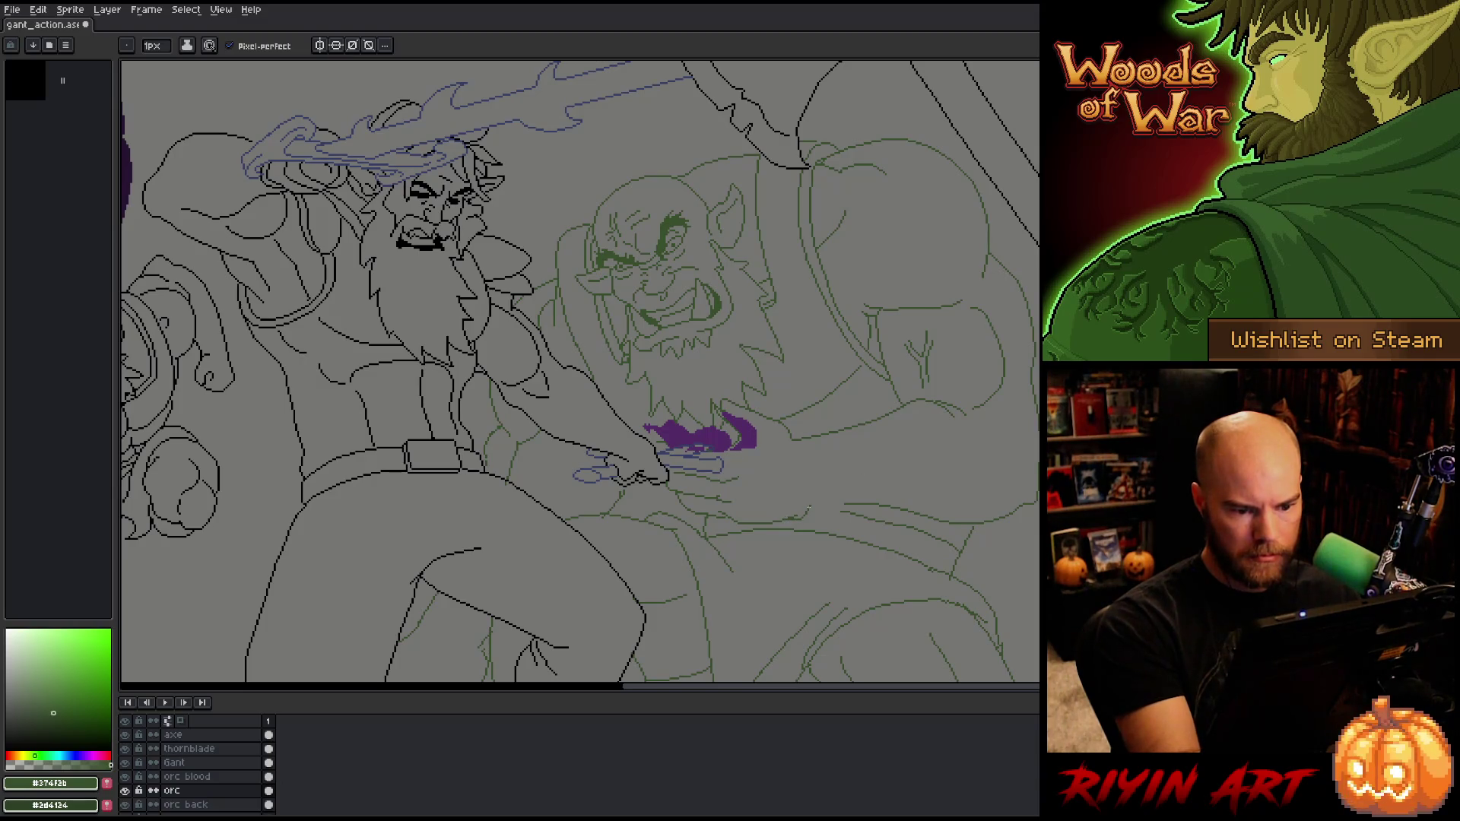
key(e)
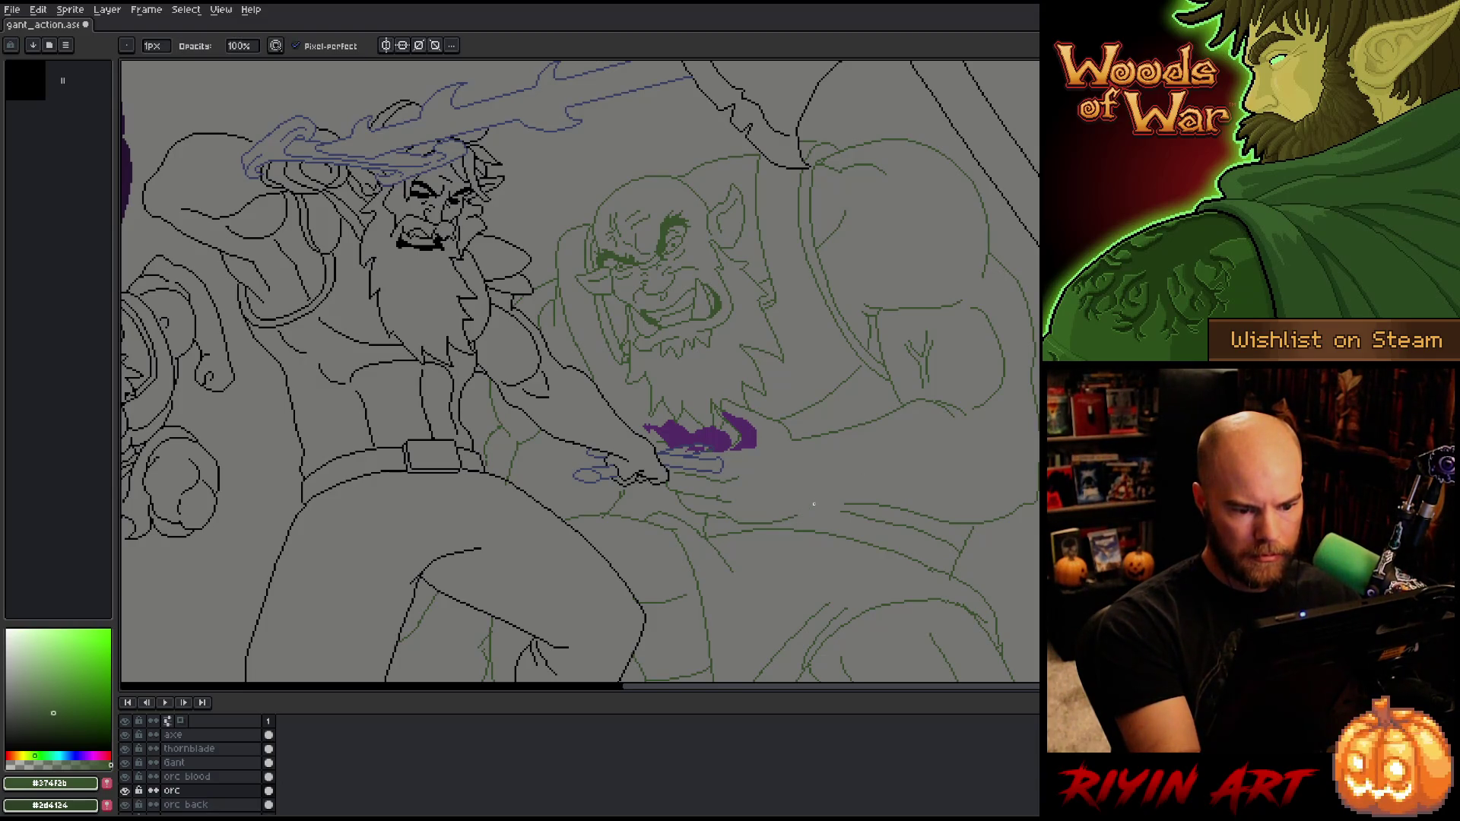
key(b)
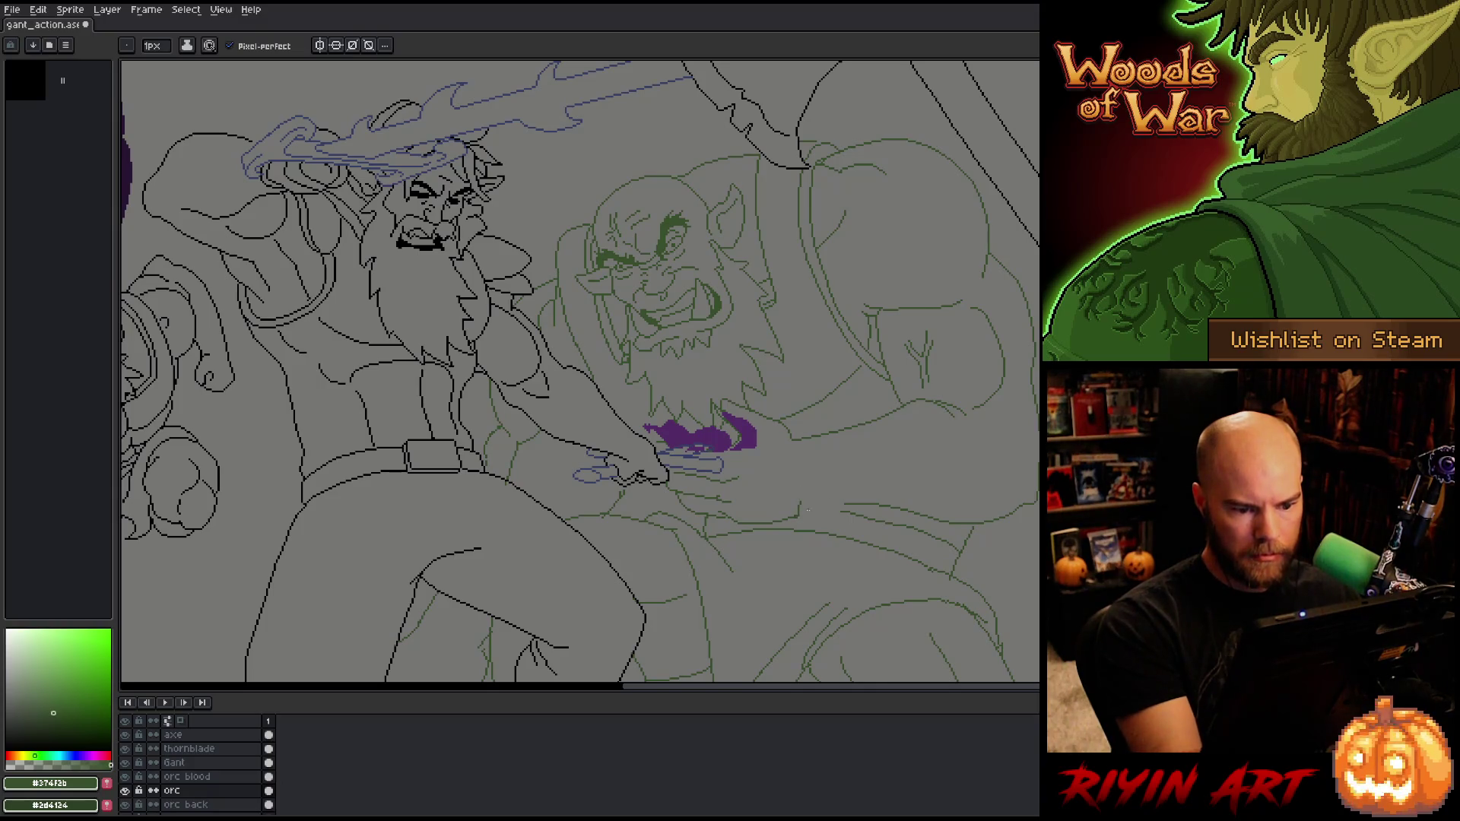
key(e)
key(b)
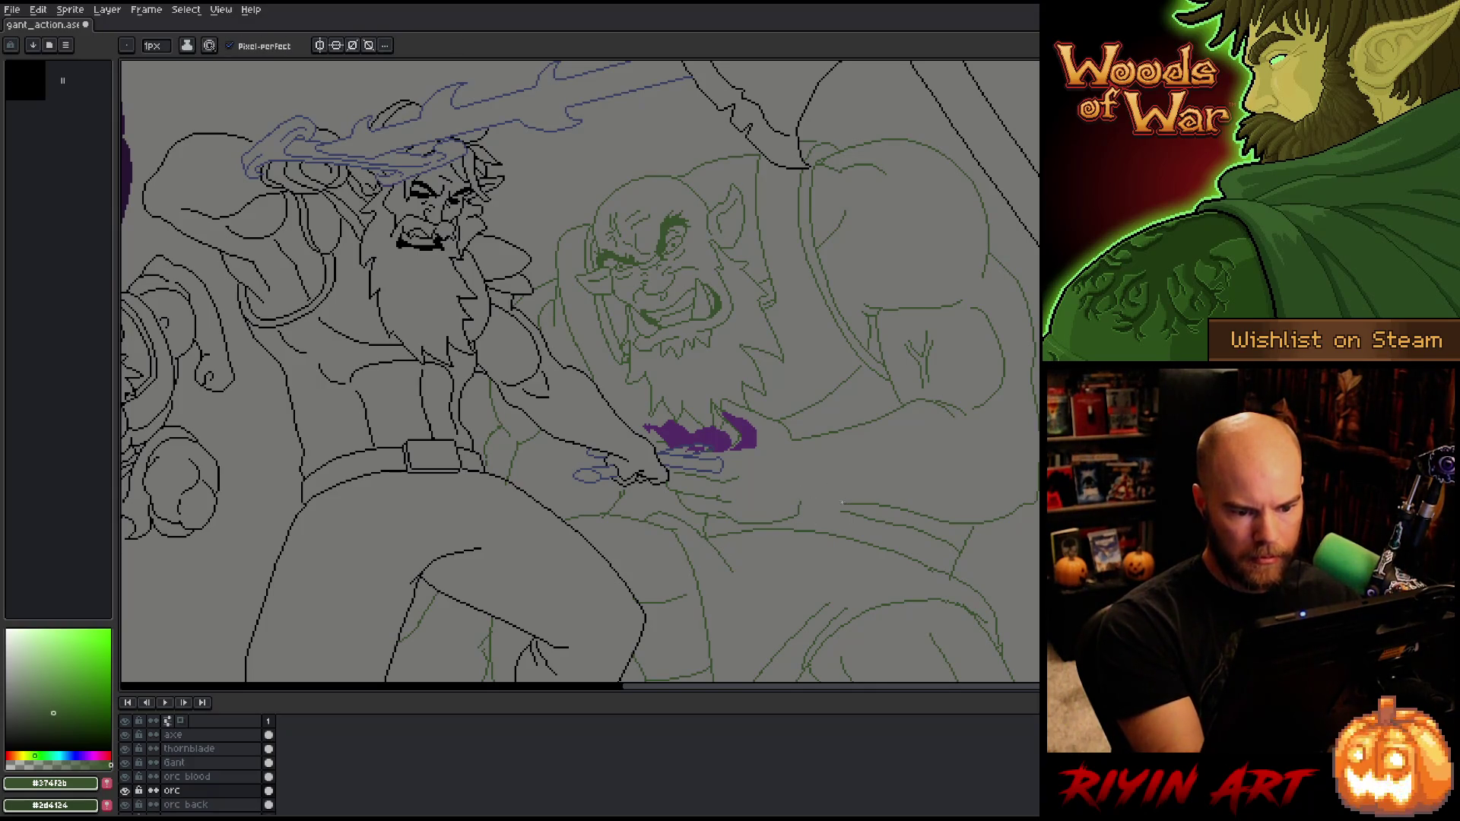
drag(803, 507, 837, 502)
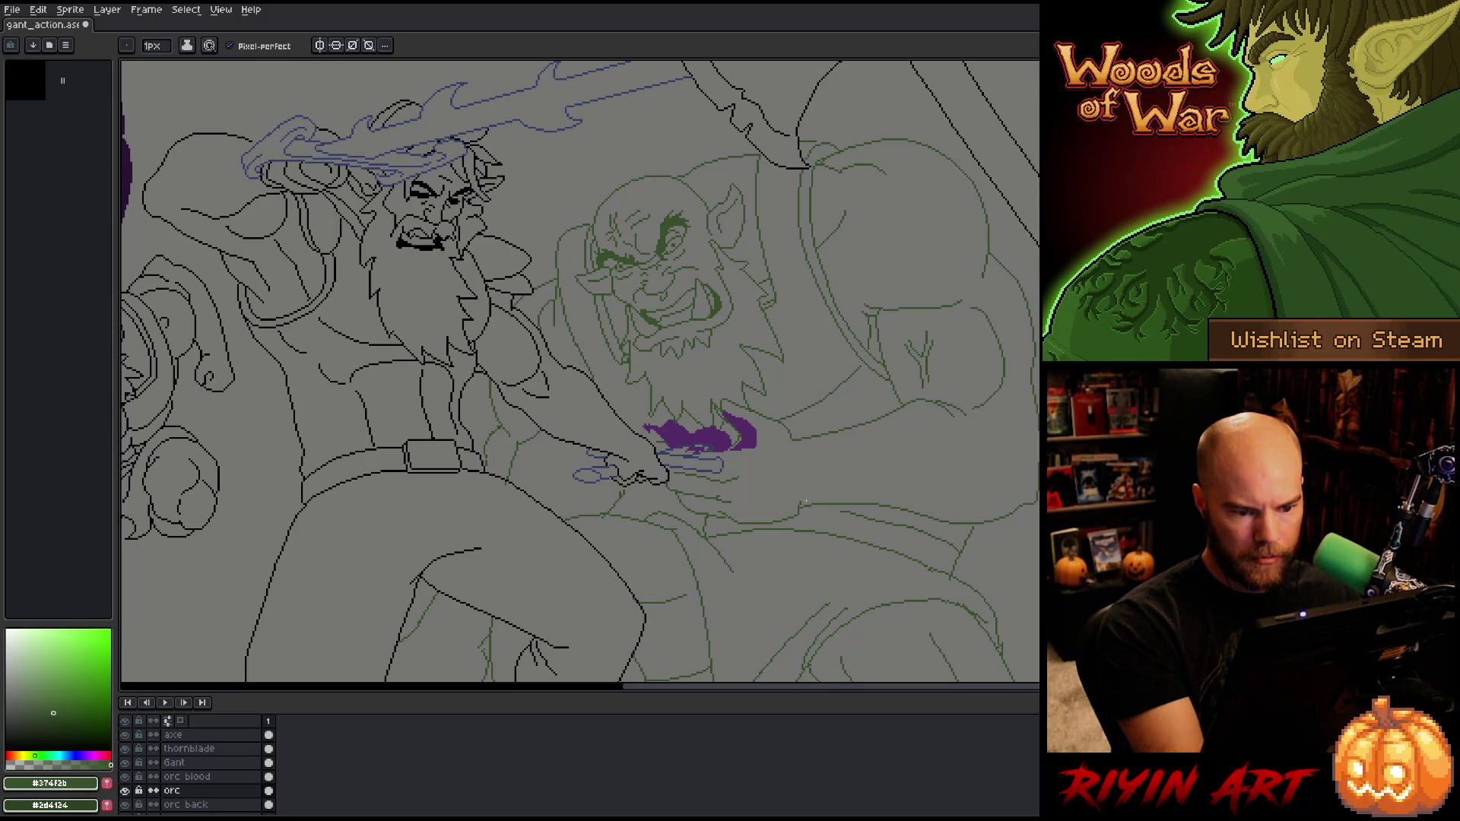
key(e)
key(b)
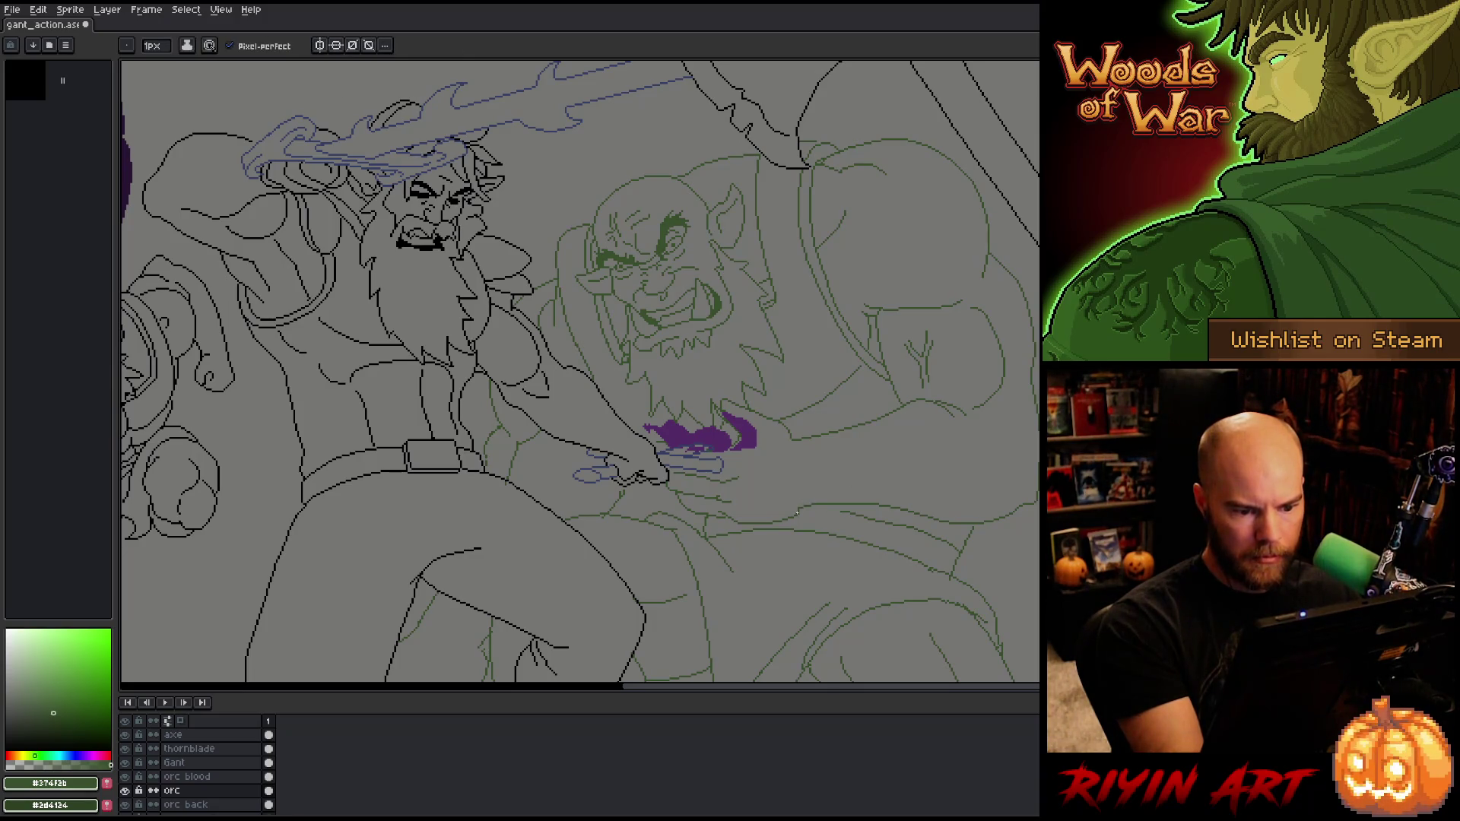
key(e)
key(b)
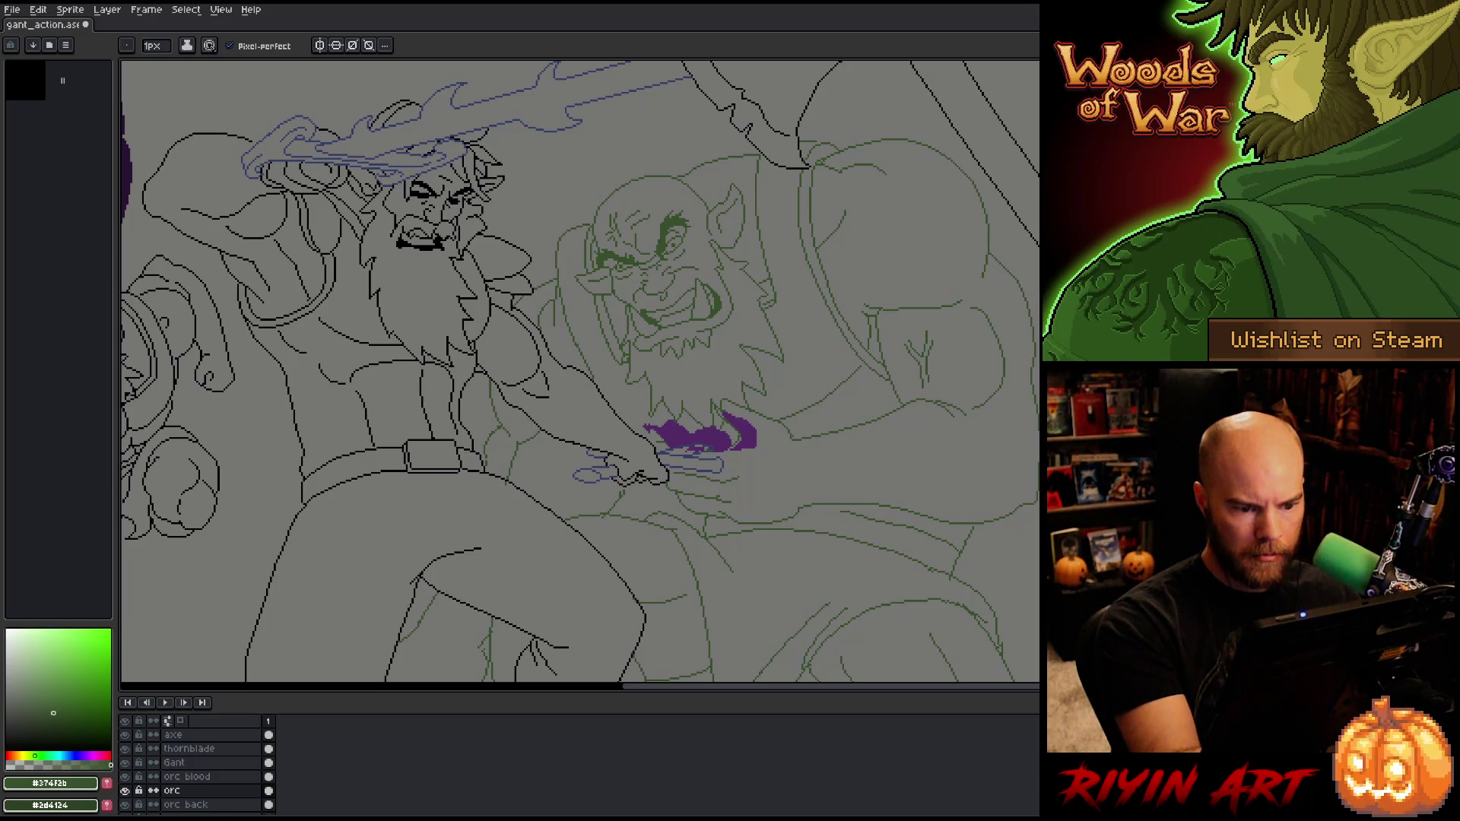
Step: Delete the stray lines on the orc's belly with two lasso selections
key(e)
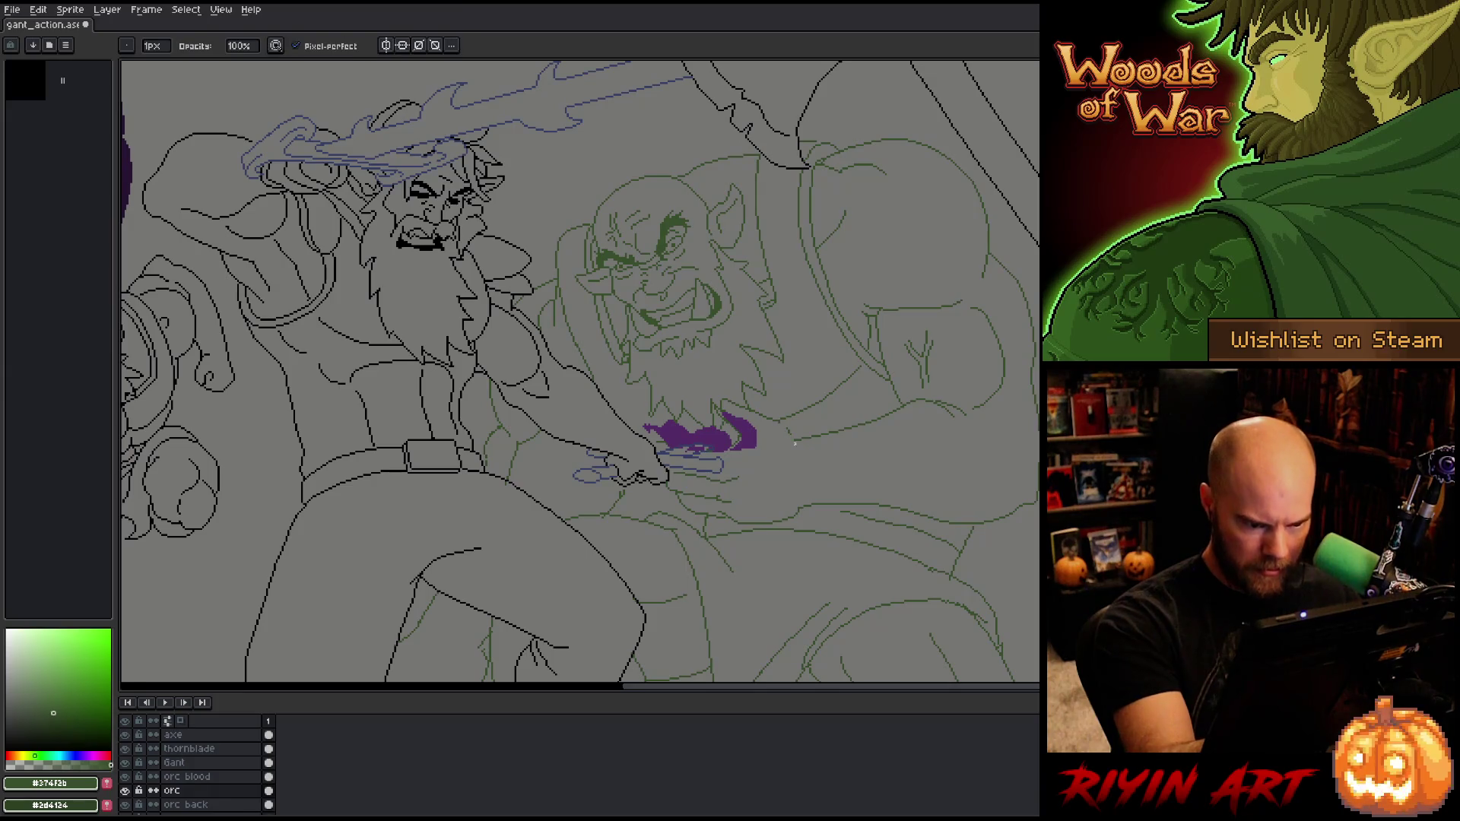
key(b)
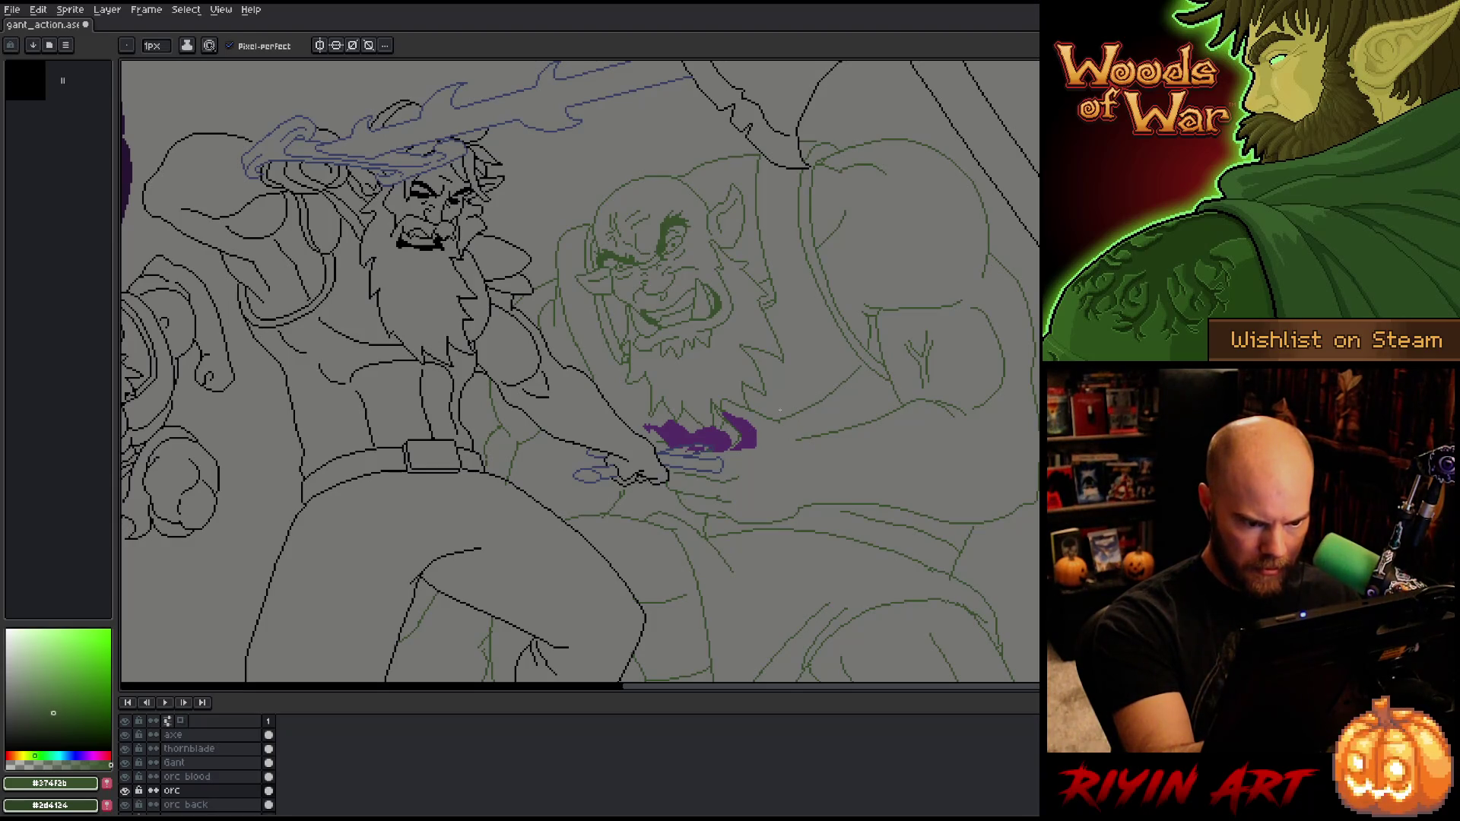
key(e)
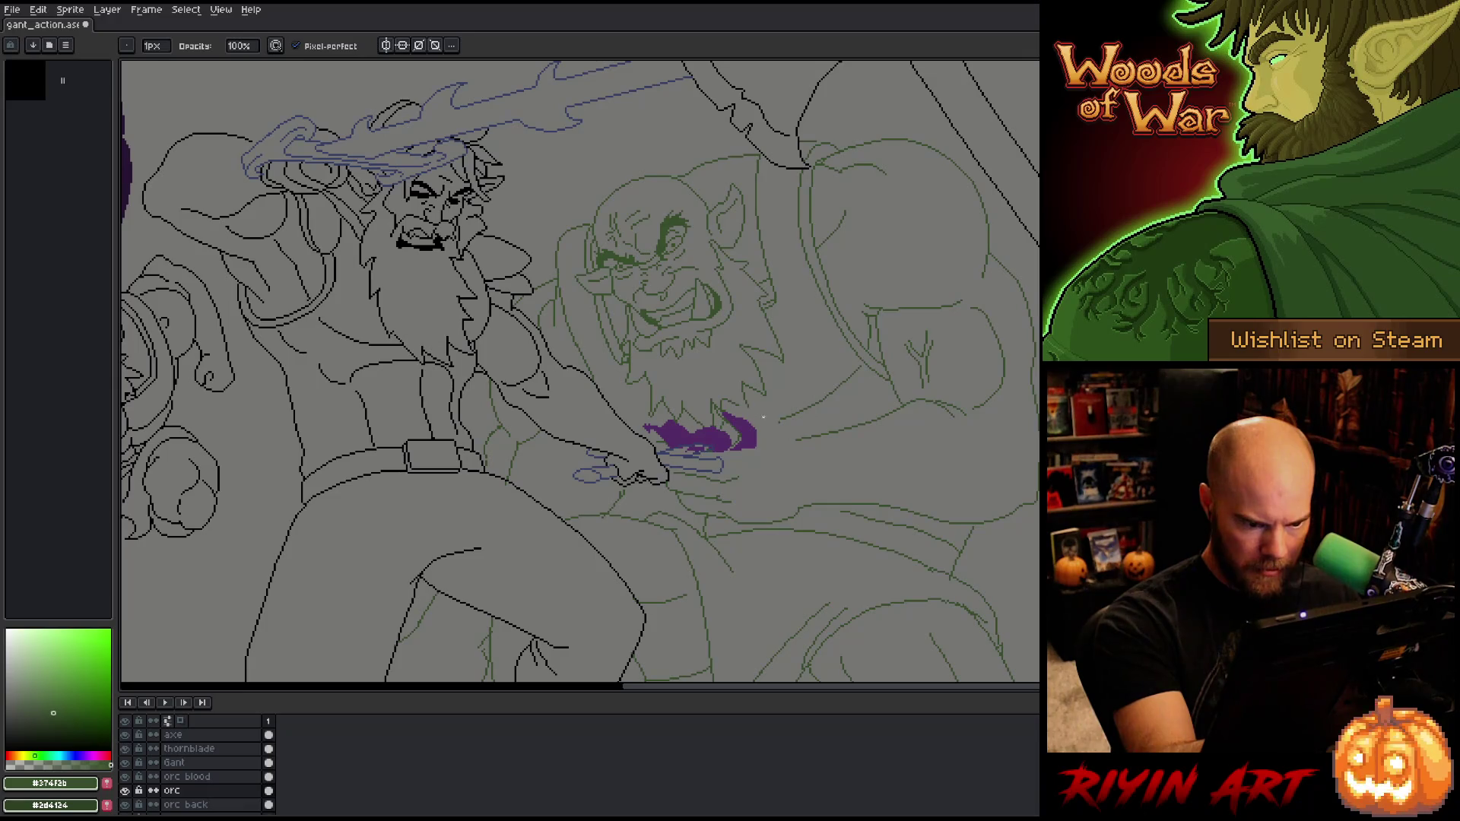
key(b)
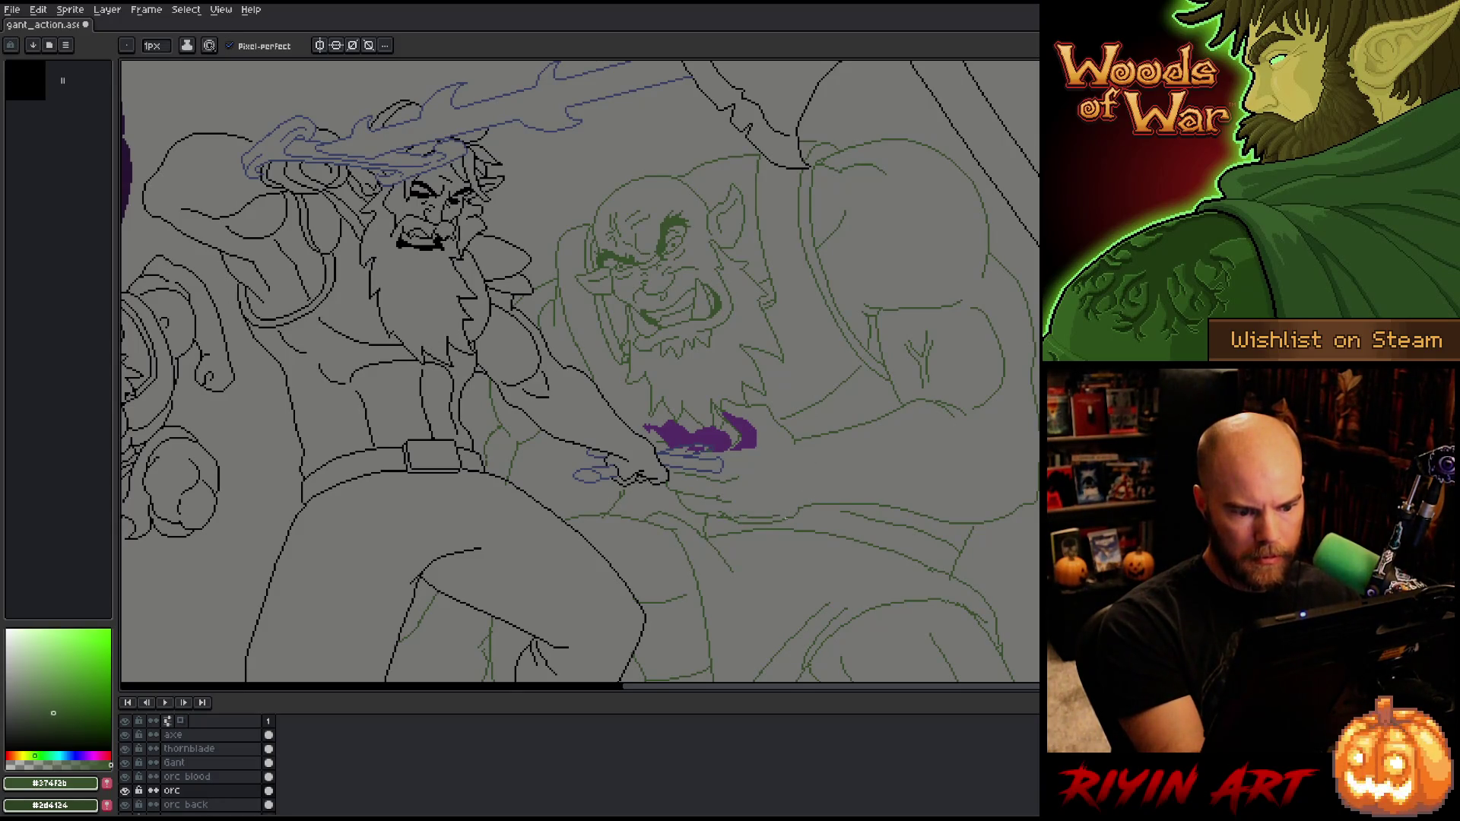
key(e)
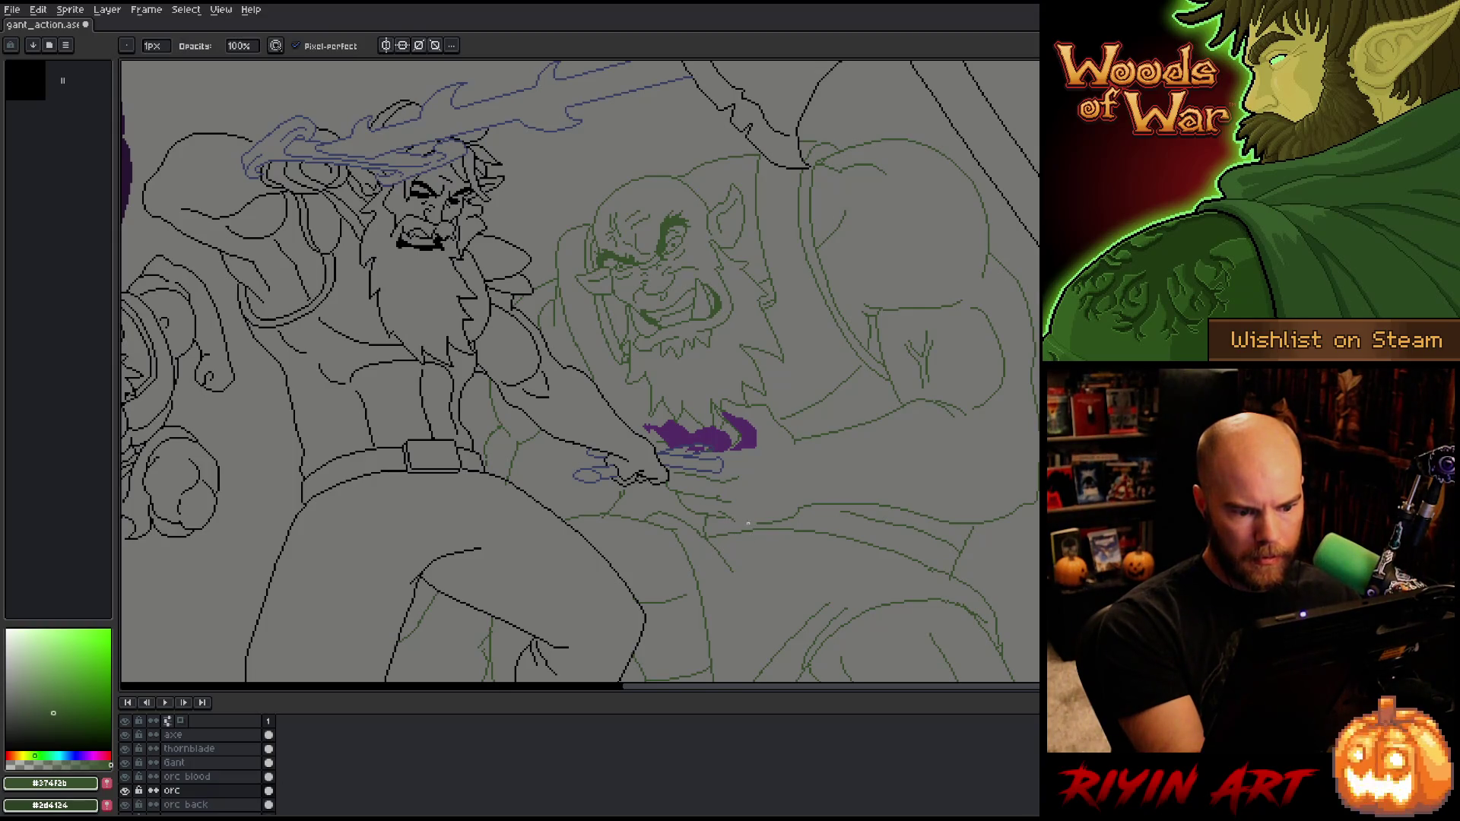
key(b)
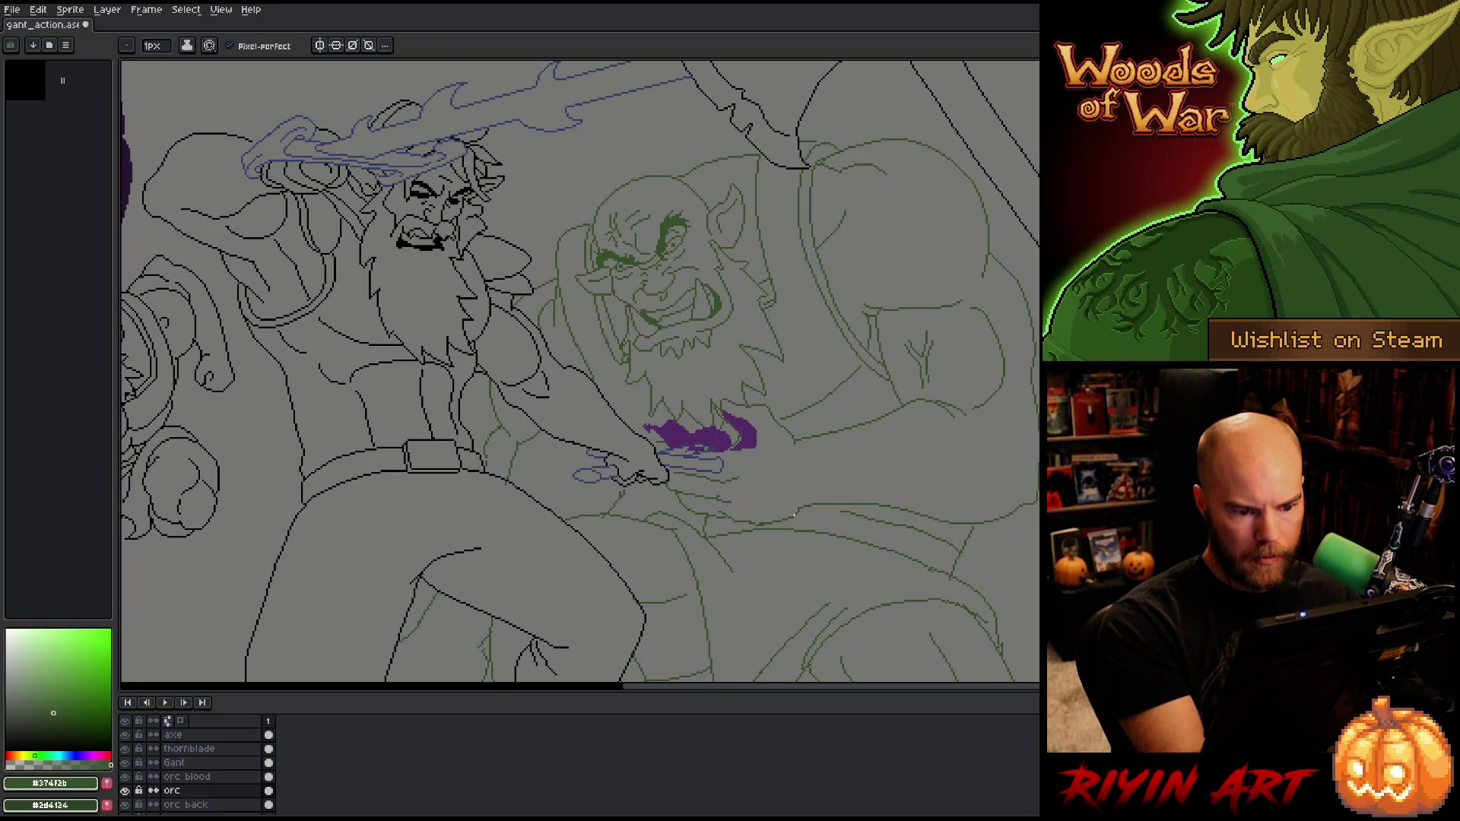
key(e)
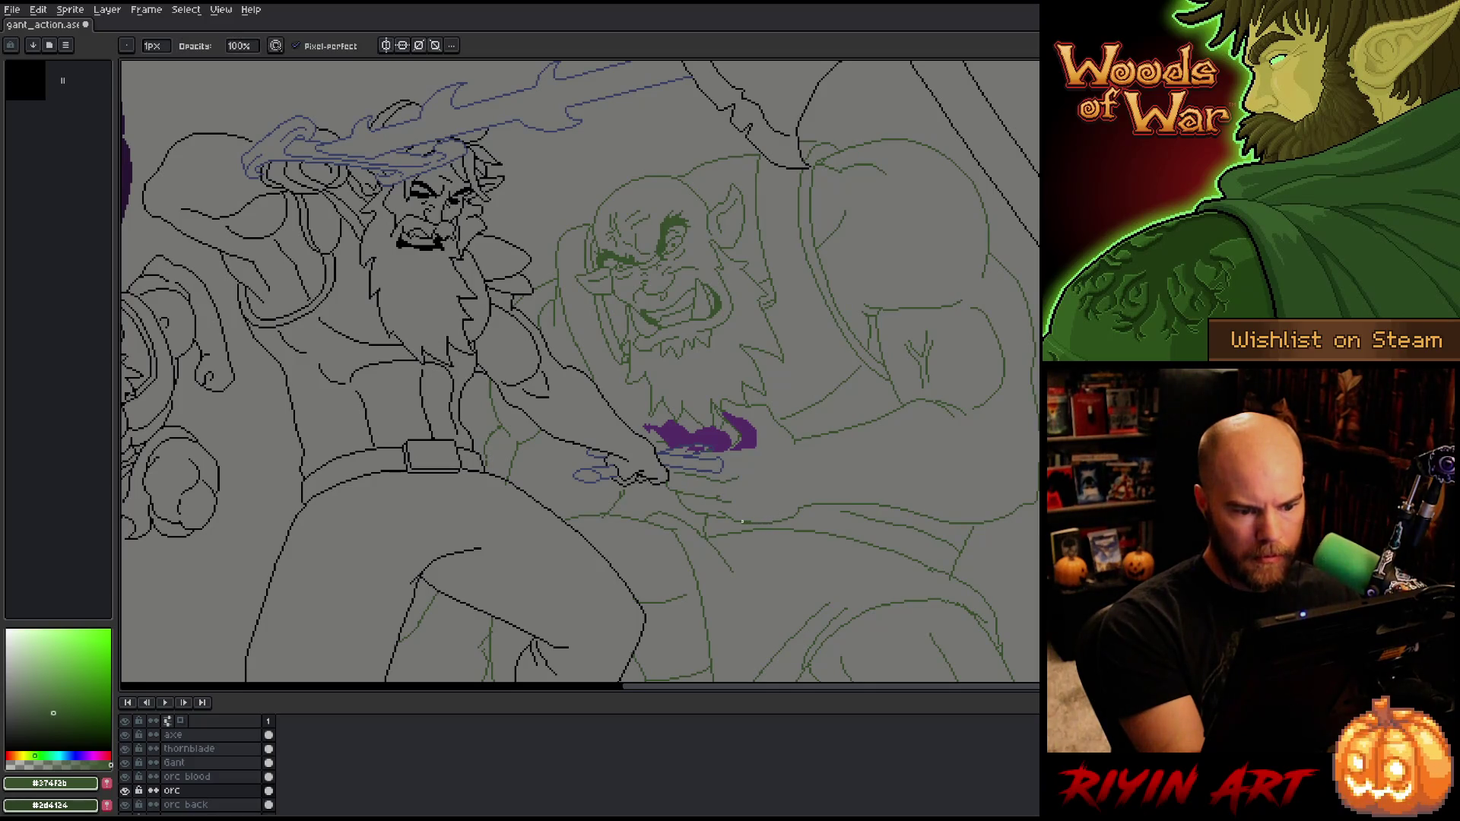
key(b)
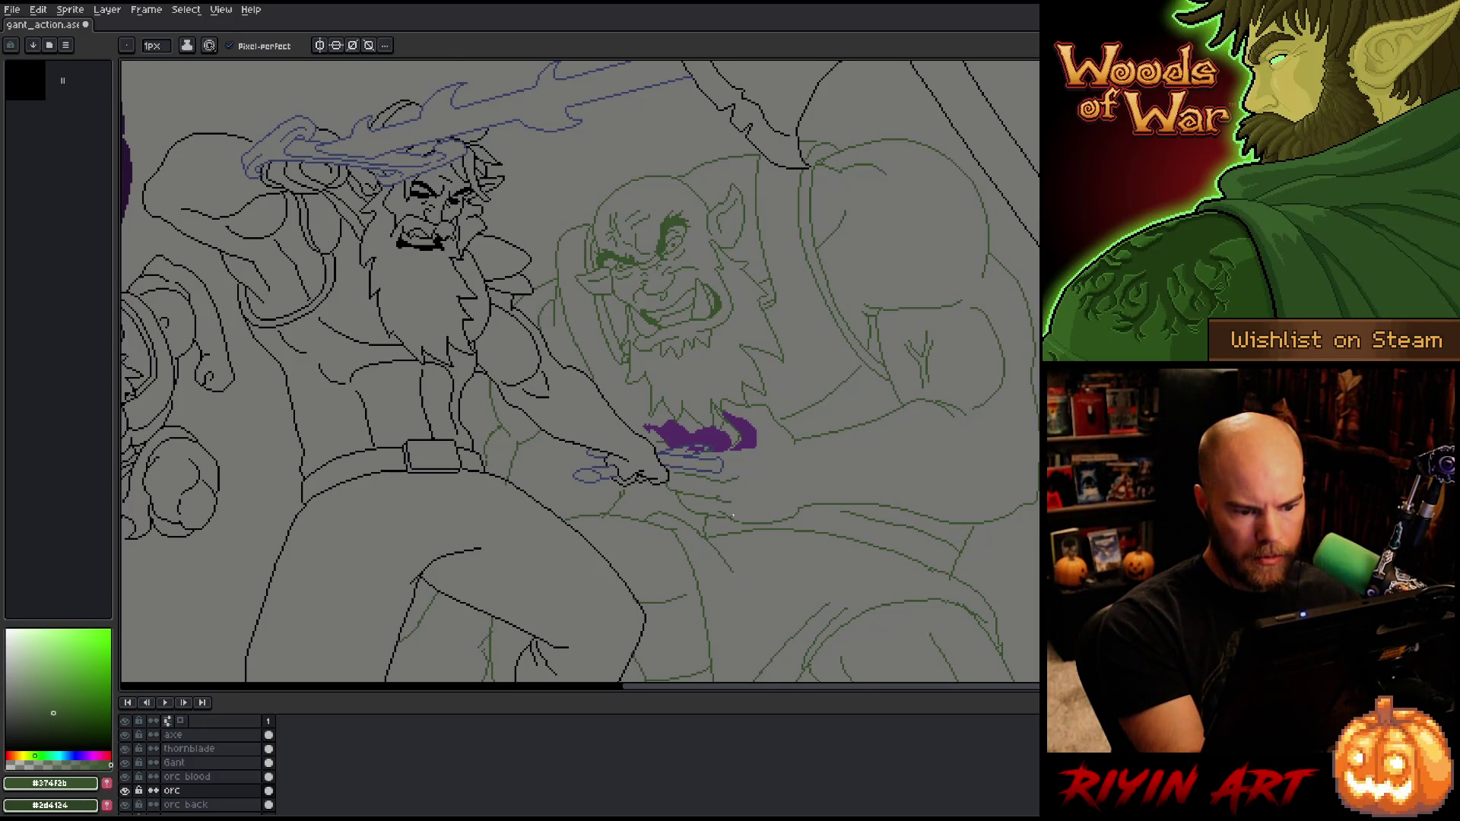
key(e)
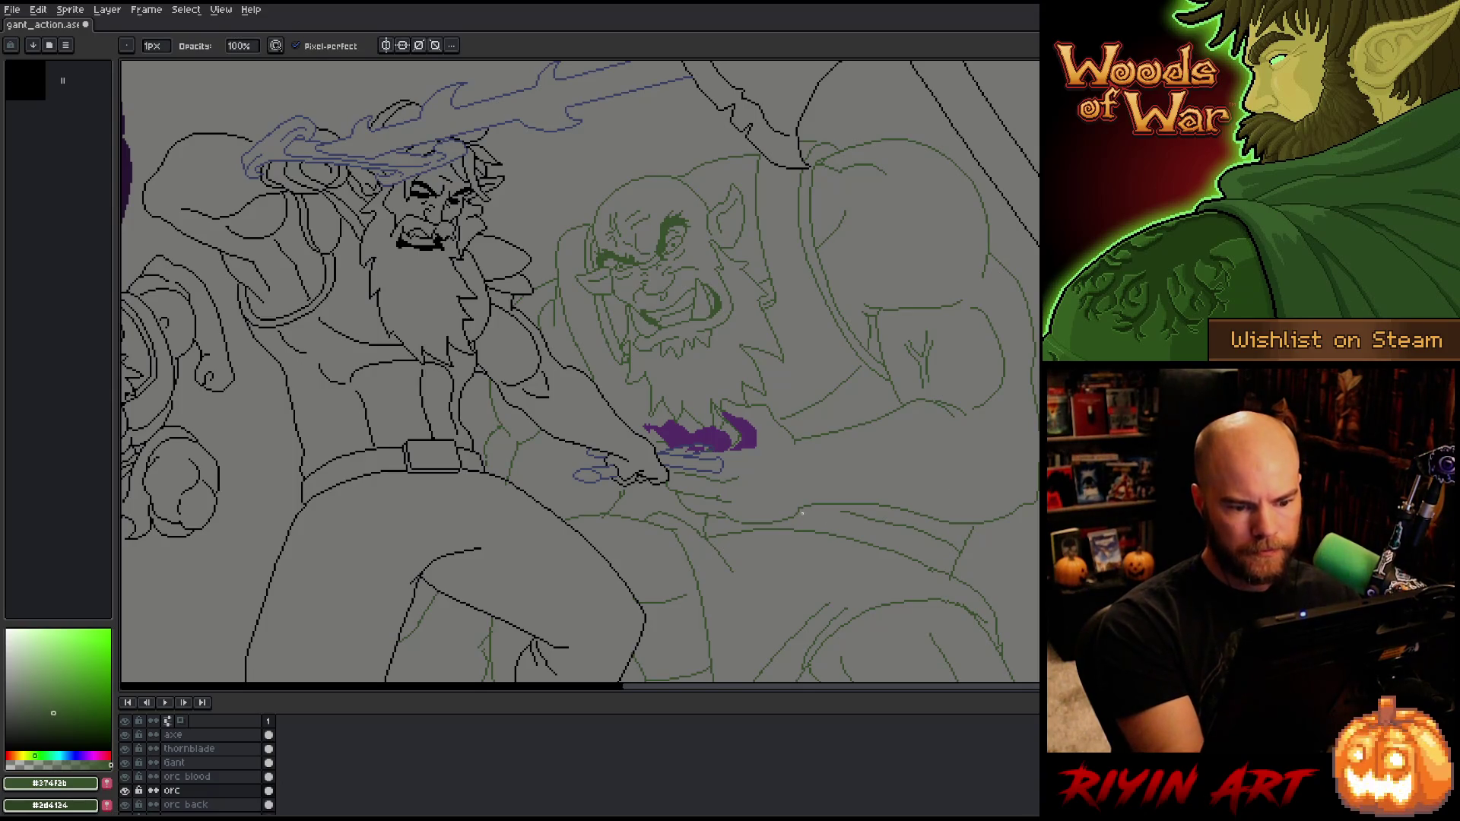
key(m)
mouse_move(797, 511)
mouse_down()
mouse_move(739, 511)
mouse_move(807, 518)
mouse_up()
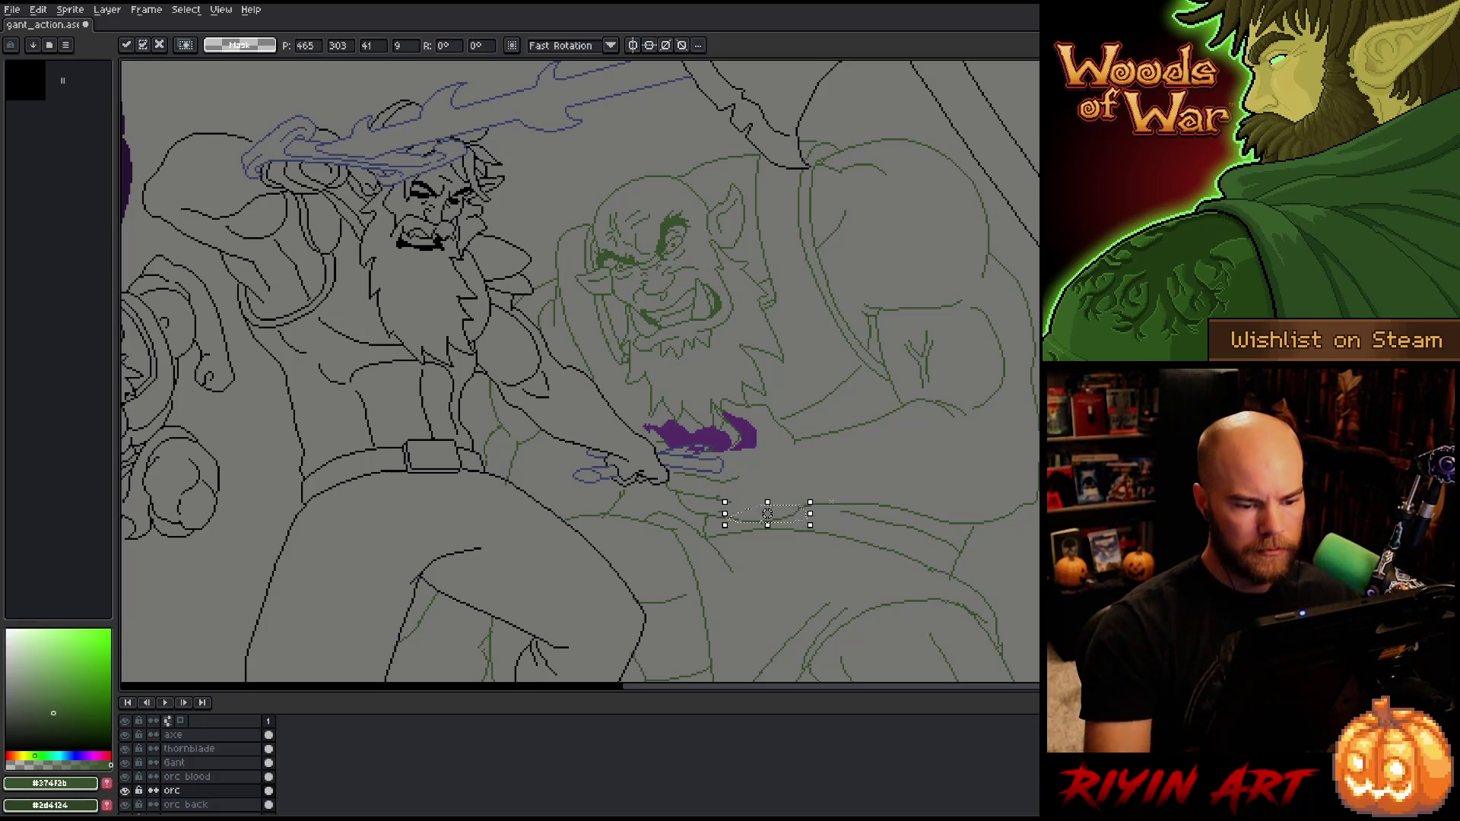
key(Delete)
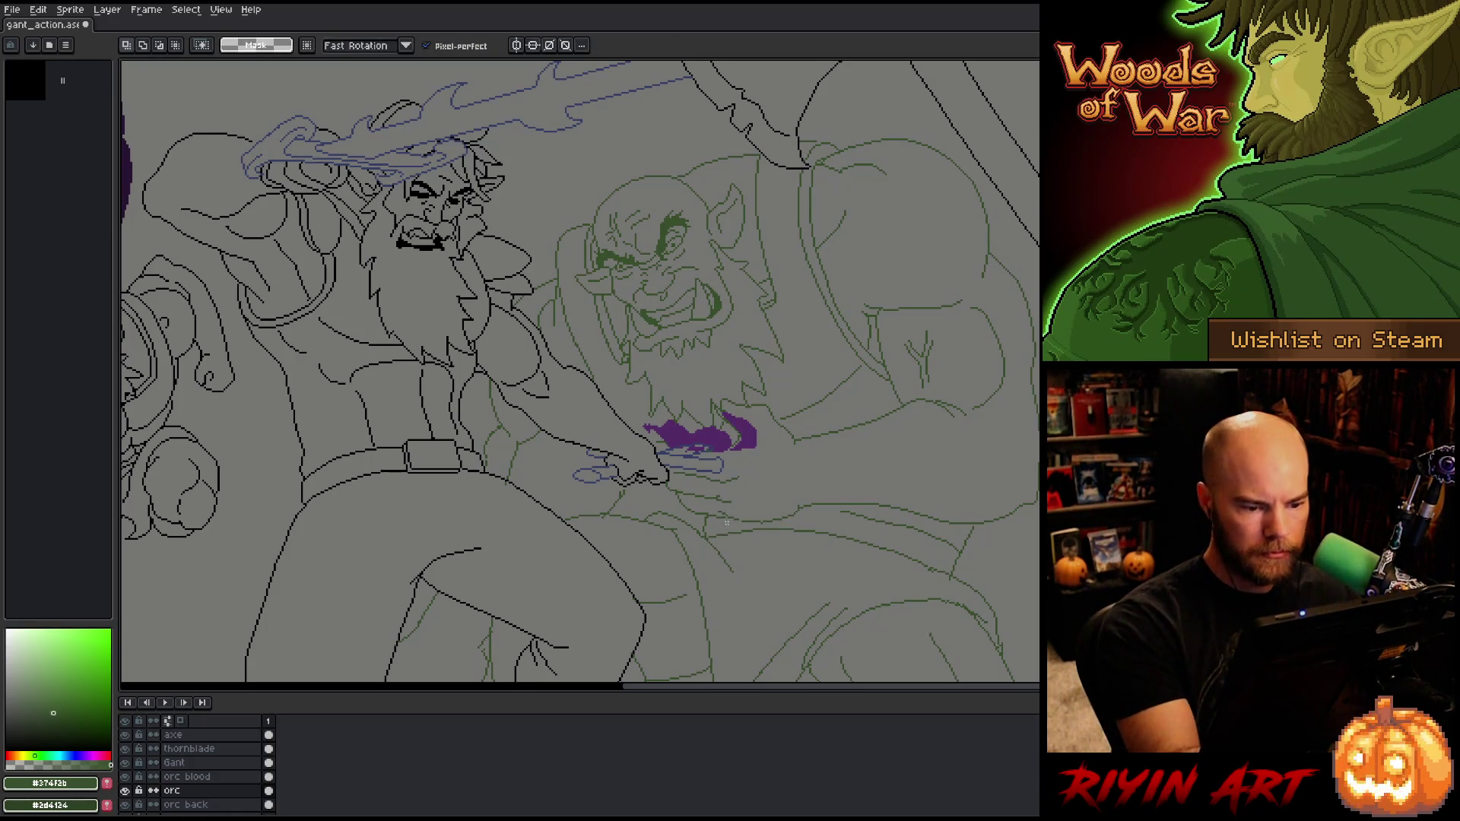
mouse_move(731, 520)
mouse_down()
mouse_move(685, 496)
mouse_move(743, 532)
mouse_move(731, 523)
mouse_up()
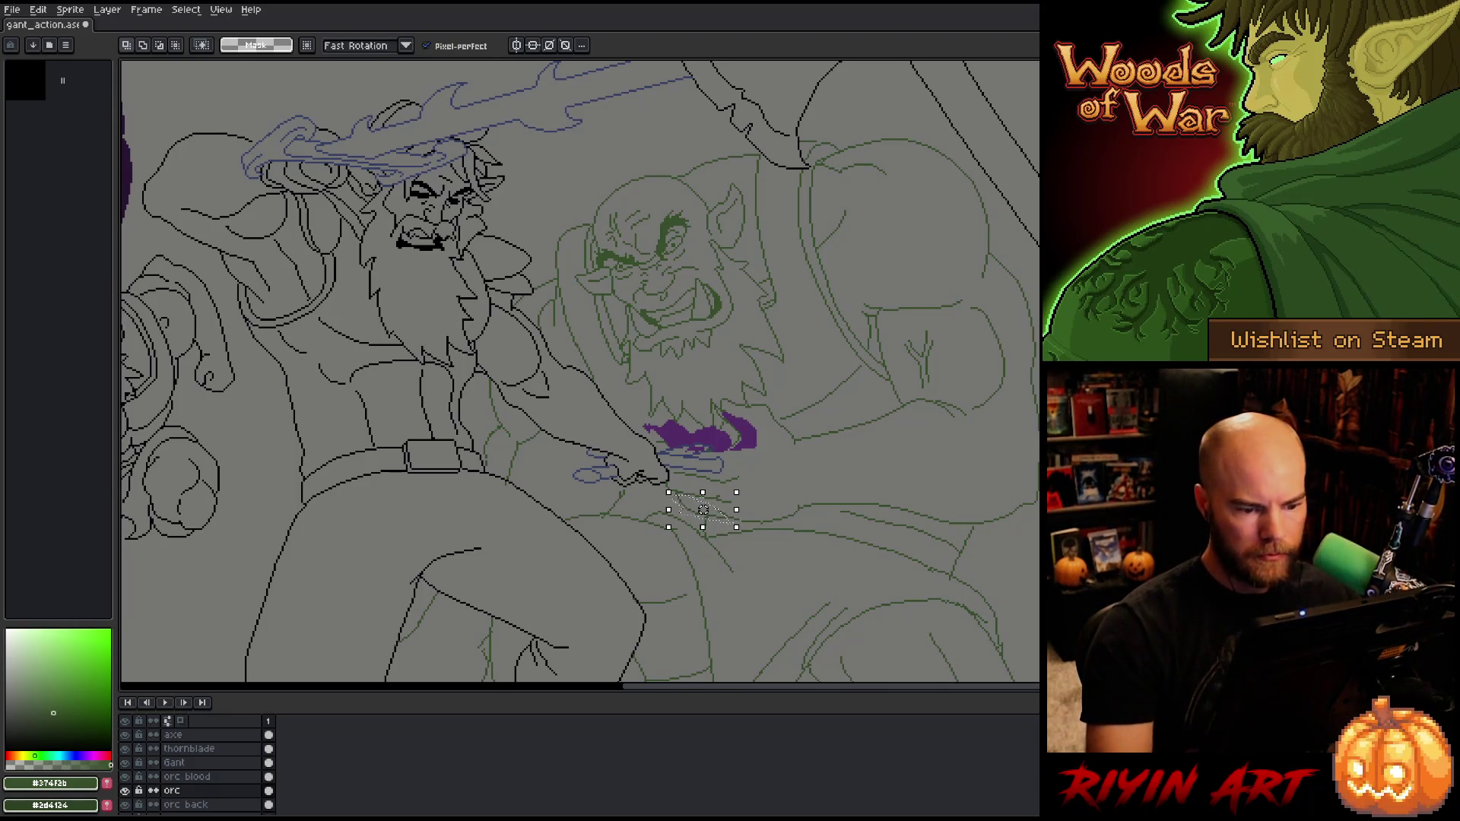
key(Delete)
Step: Lasso the orc's lower belly line, nudge it into place and commit the move
key(b)
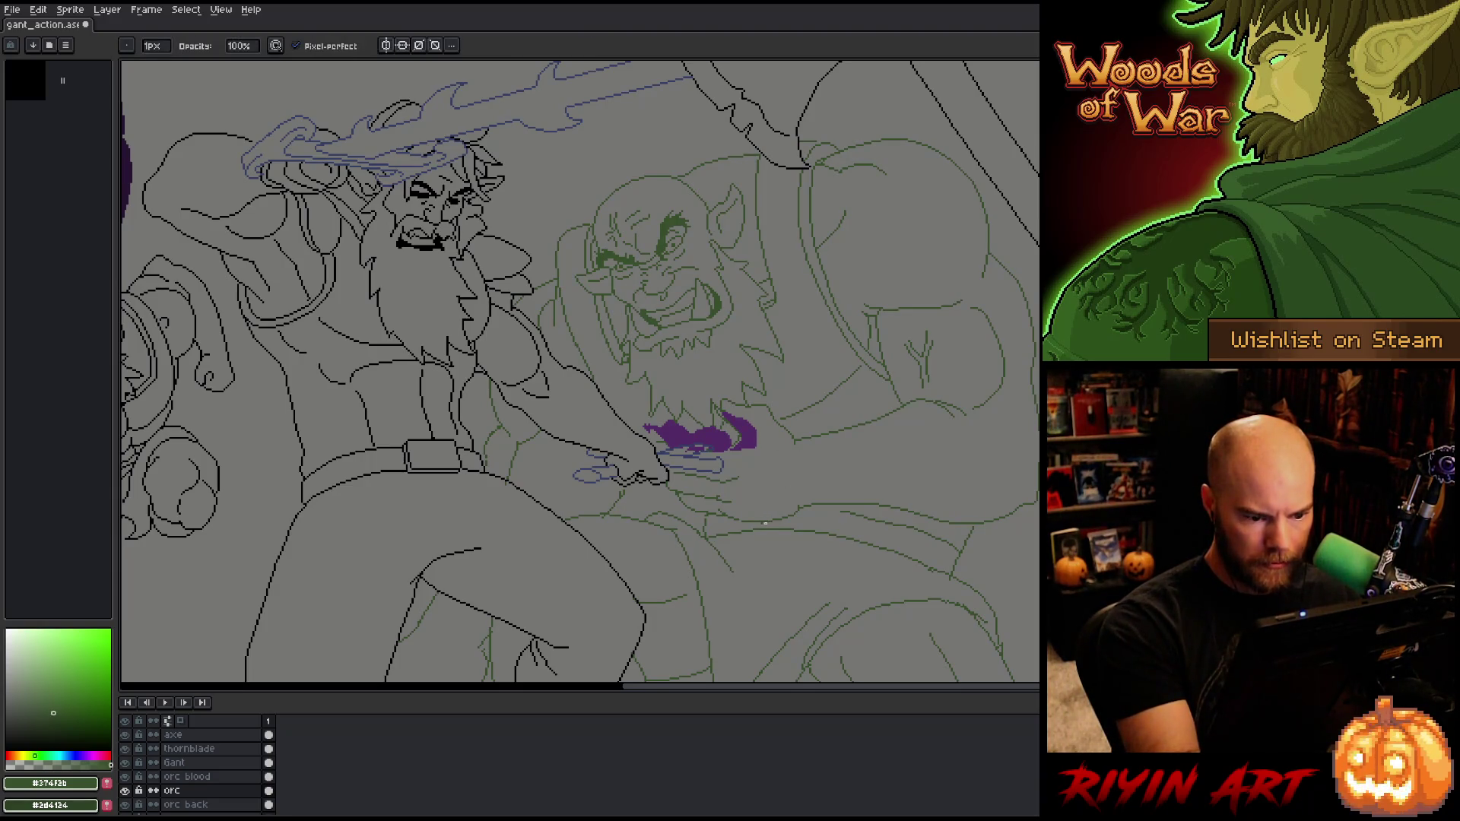
key(e)
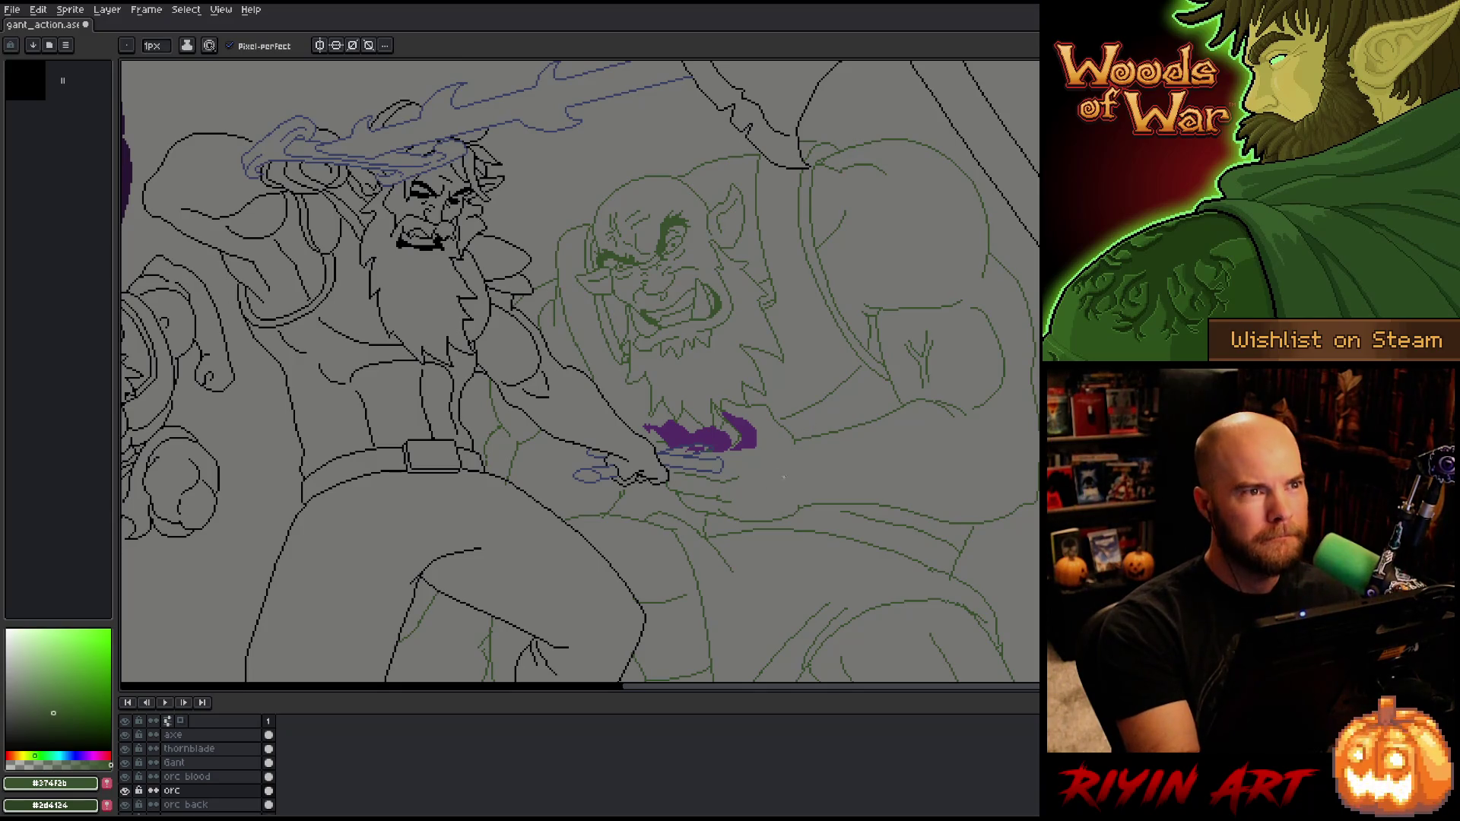
mouse_move(796, 450)
mouse_down()
mouse_move(776, 499)
mouse_move(834, 469)
mouse_up()
scroll(916, 491, right, 3)
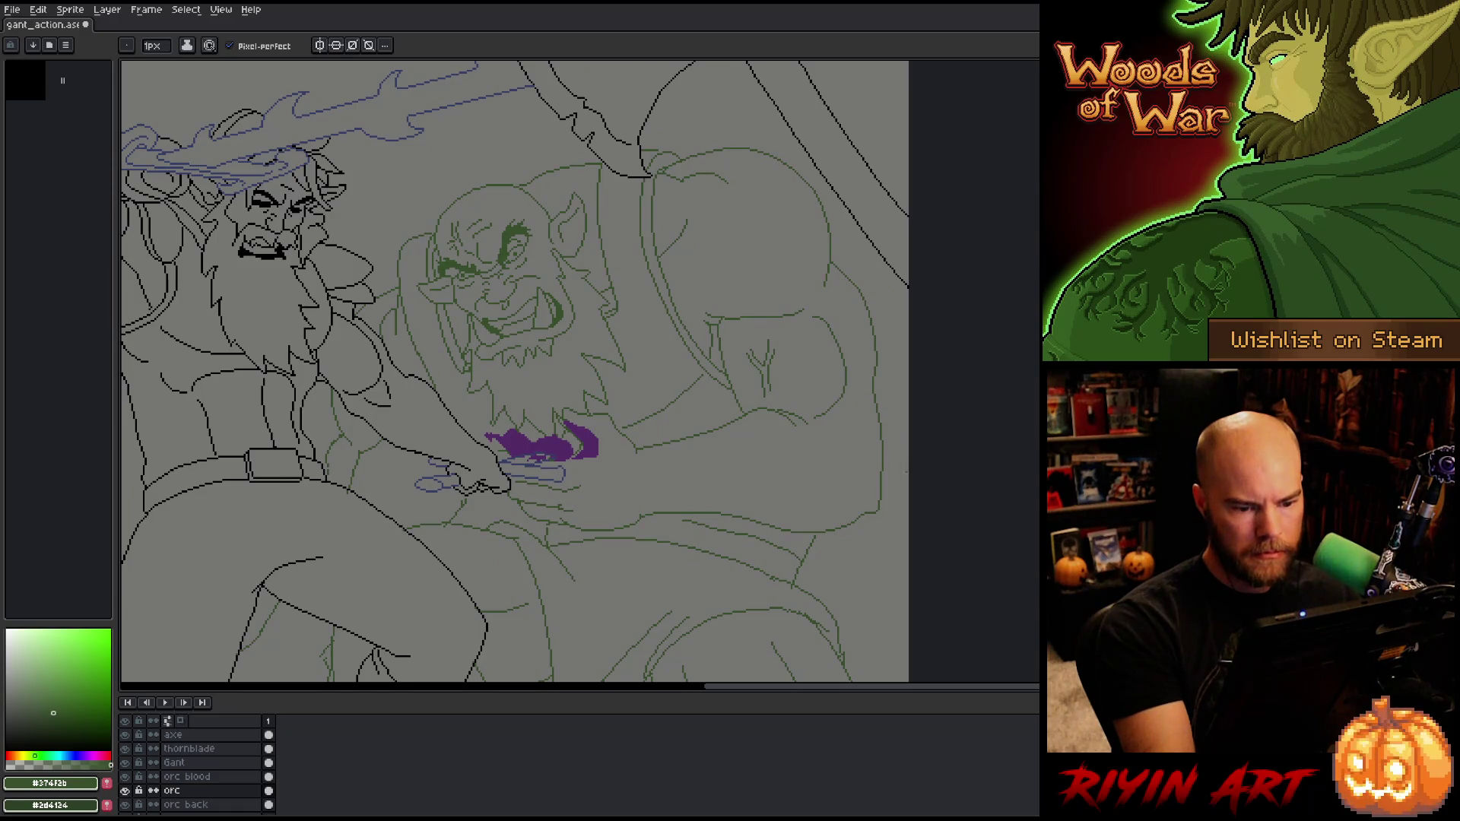
key(m)
mouse_move(854, 500)
mouse_down()
mouse_move(859, 535)
mouse_move(764, 535)
mouse_move(711, 515)
mouse_up()
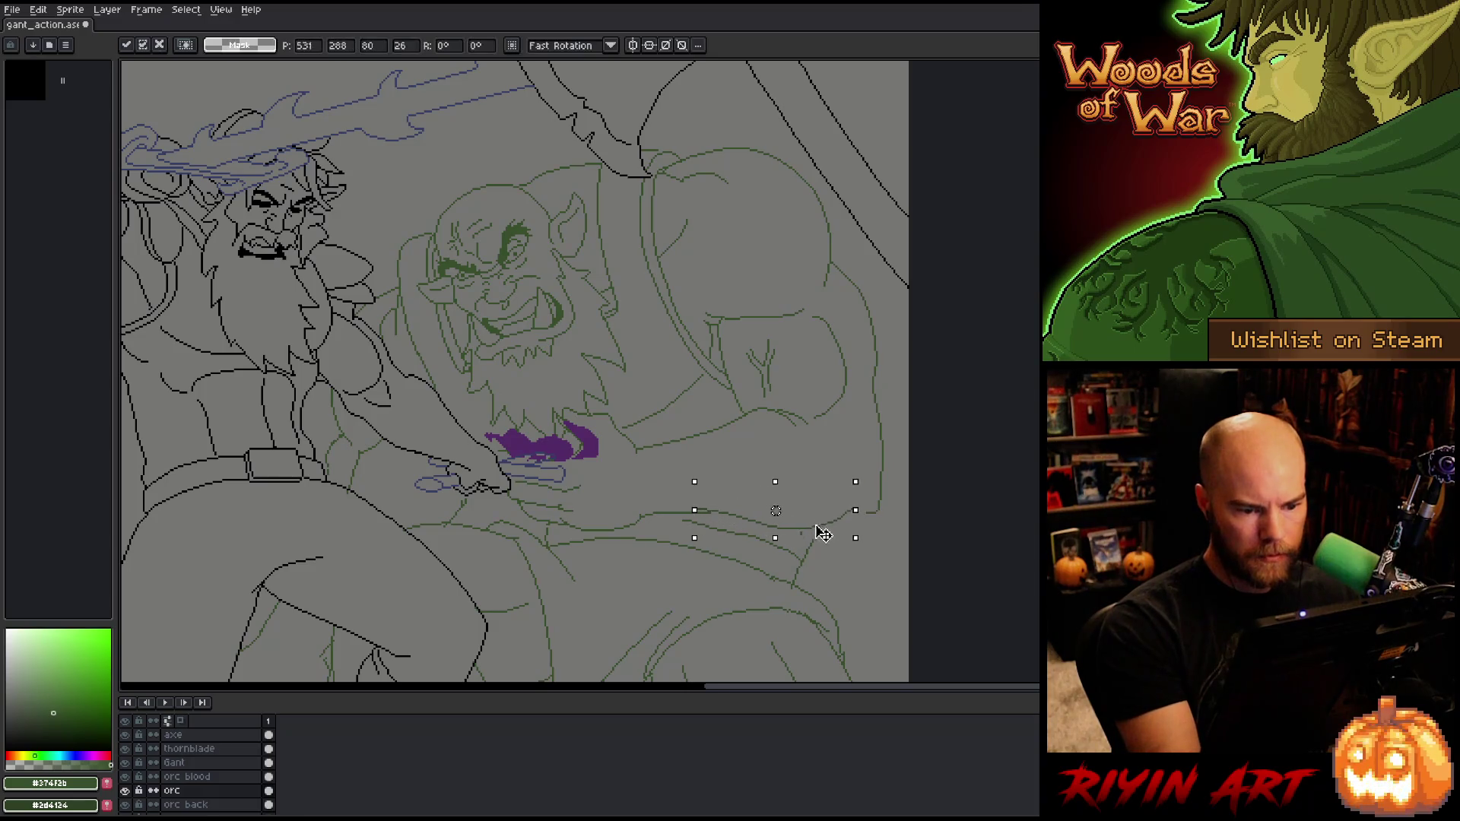
drag(840, 515, 816, 538)
key(Return)
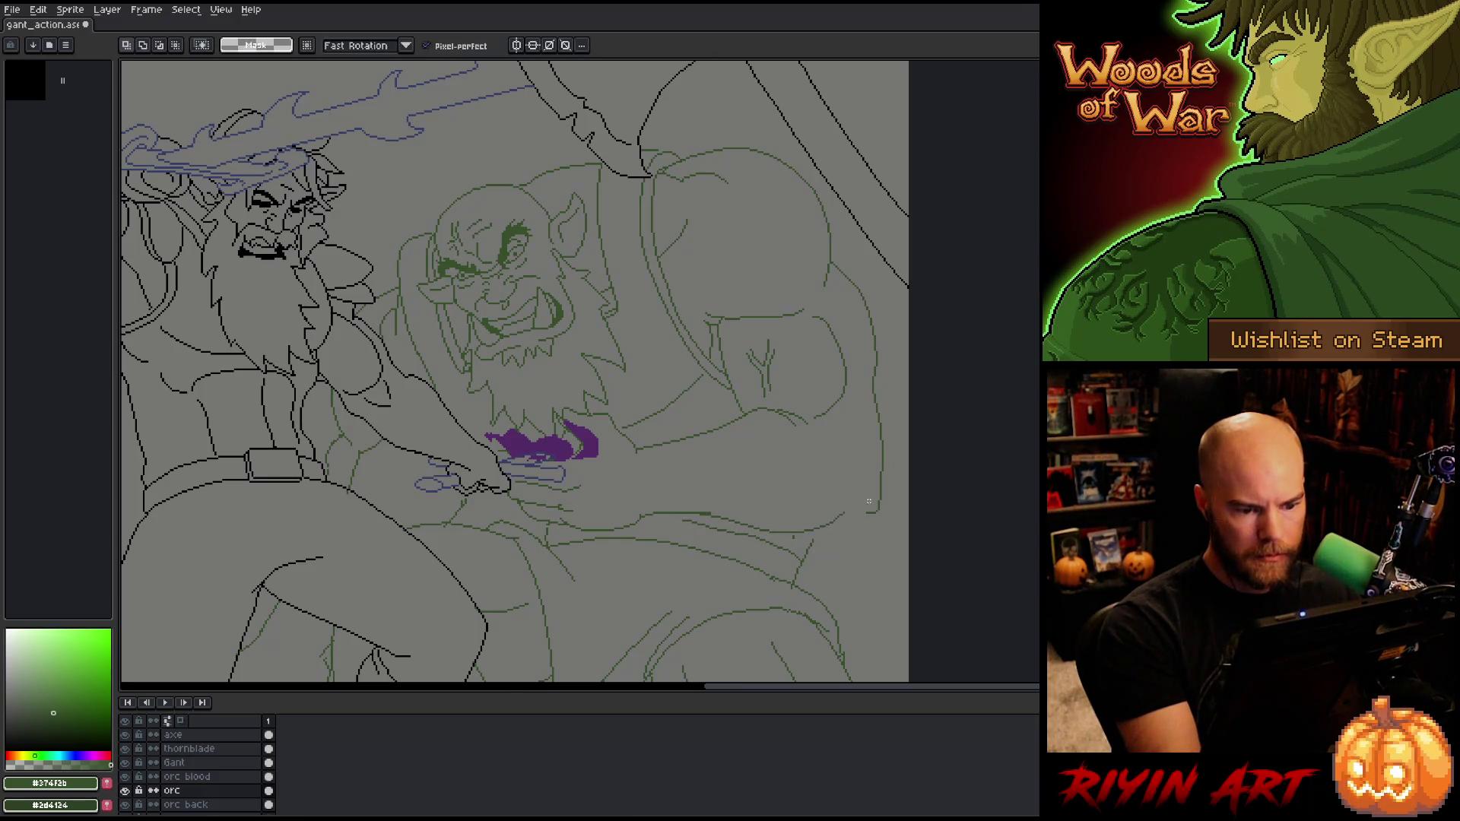
key(b)
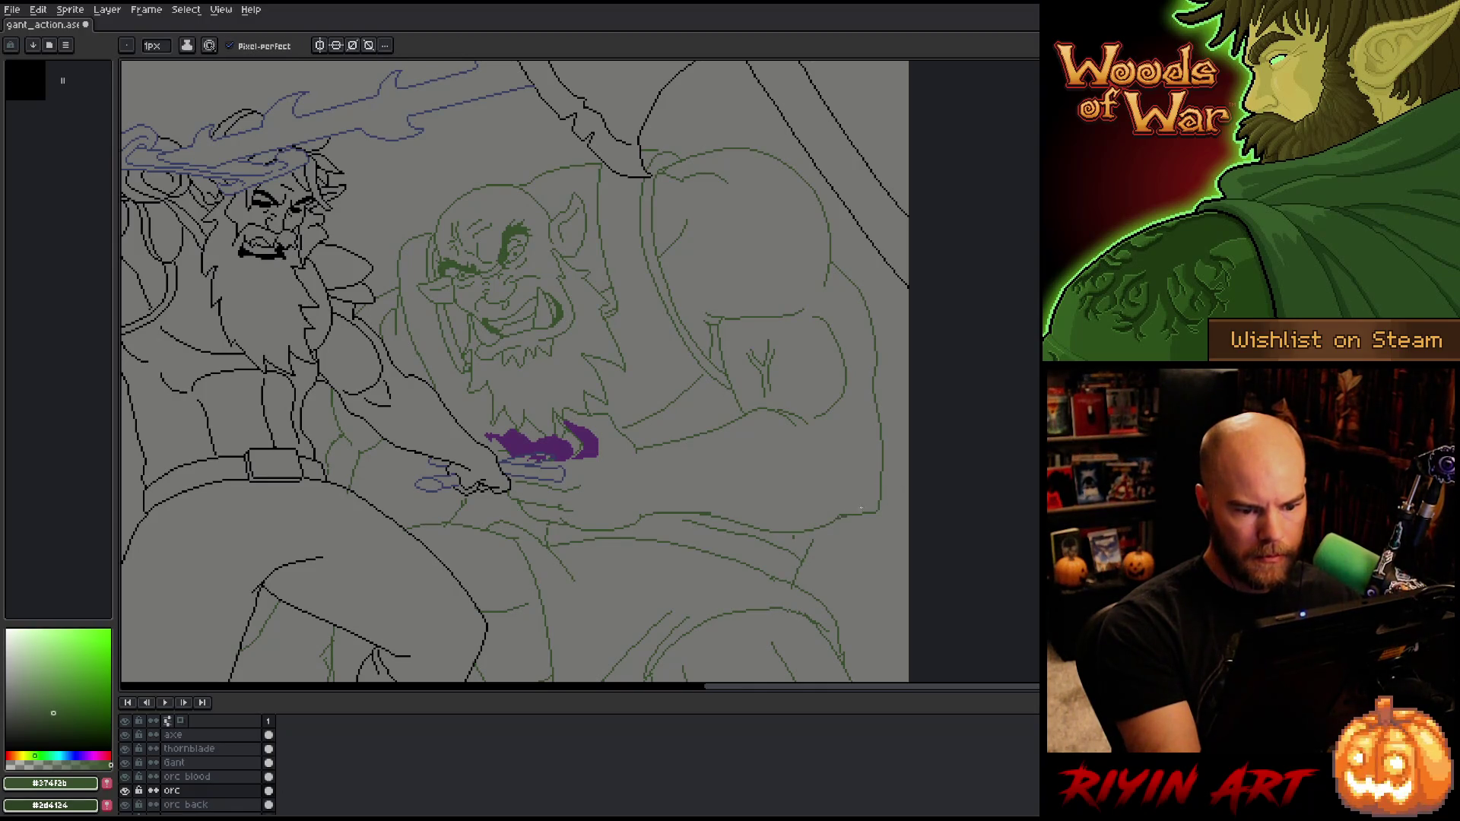
Step: Draw a short dark-green pencil stroke along the orc's belly line
key(e)
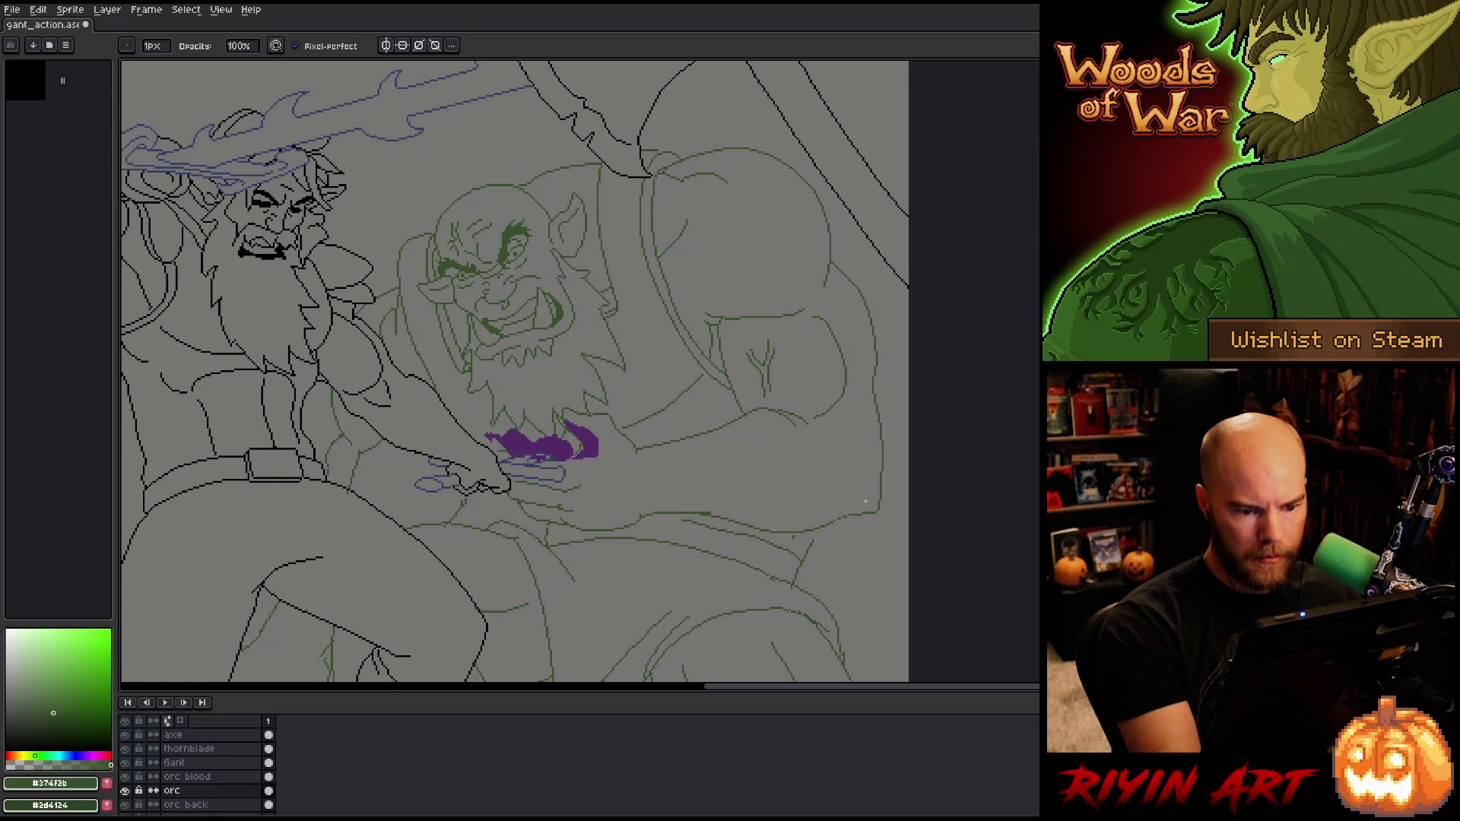
key(e)
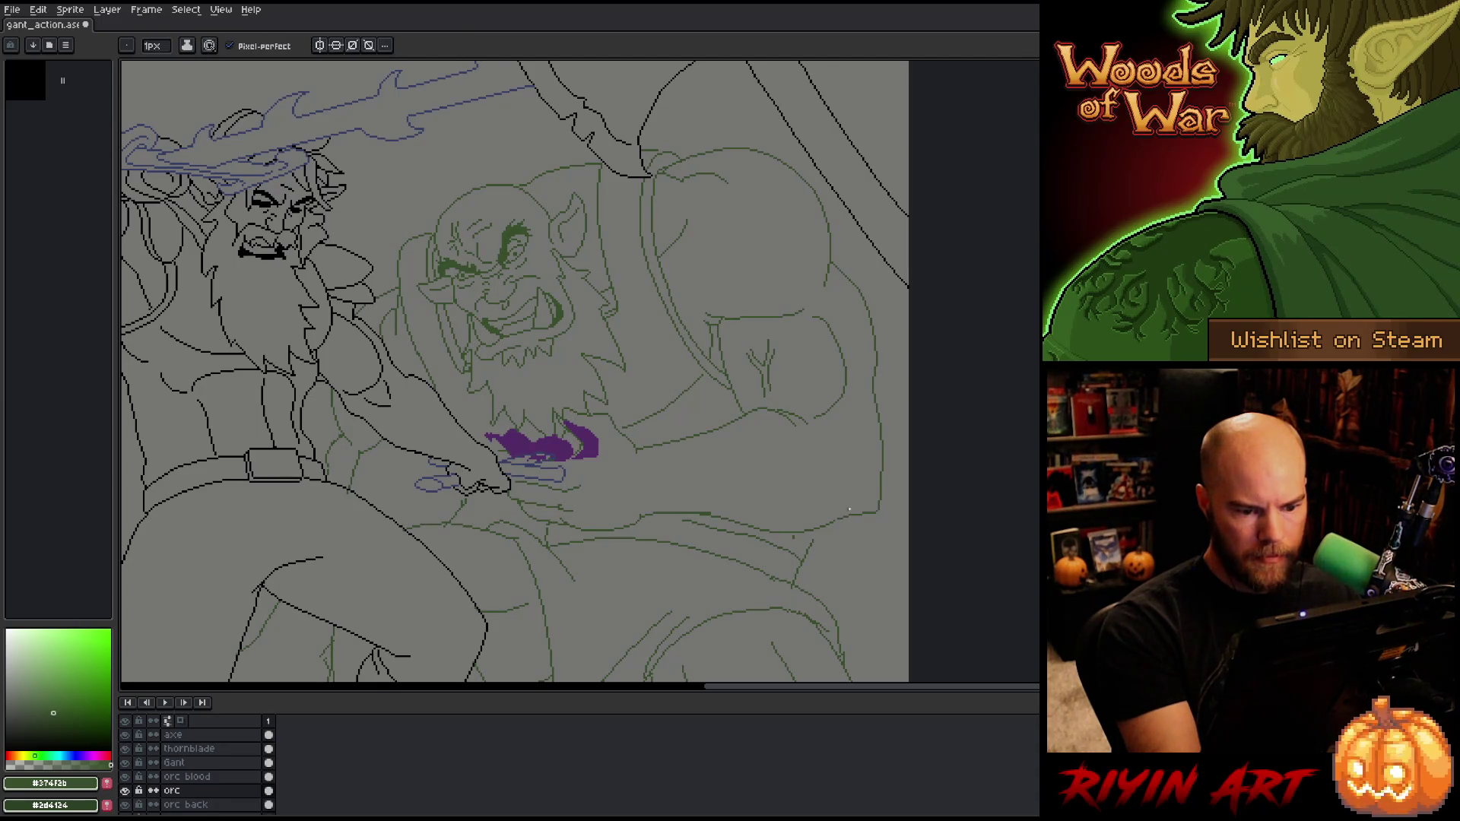
key(e)
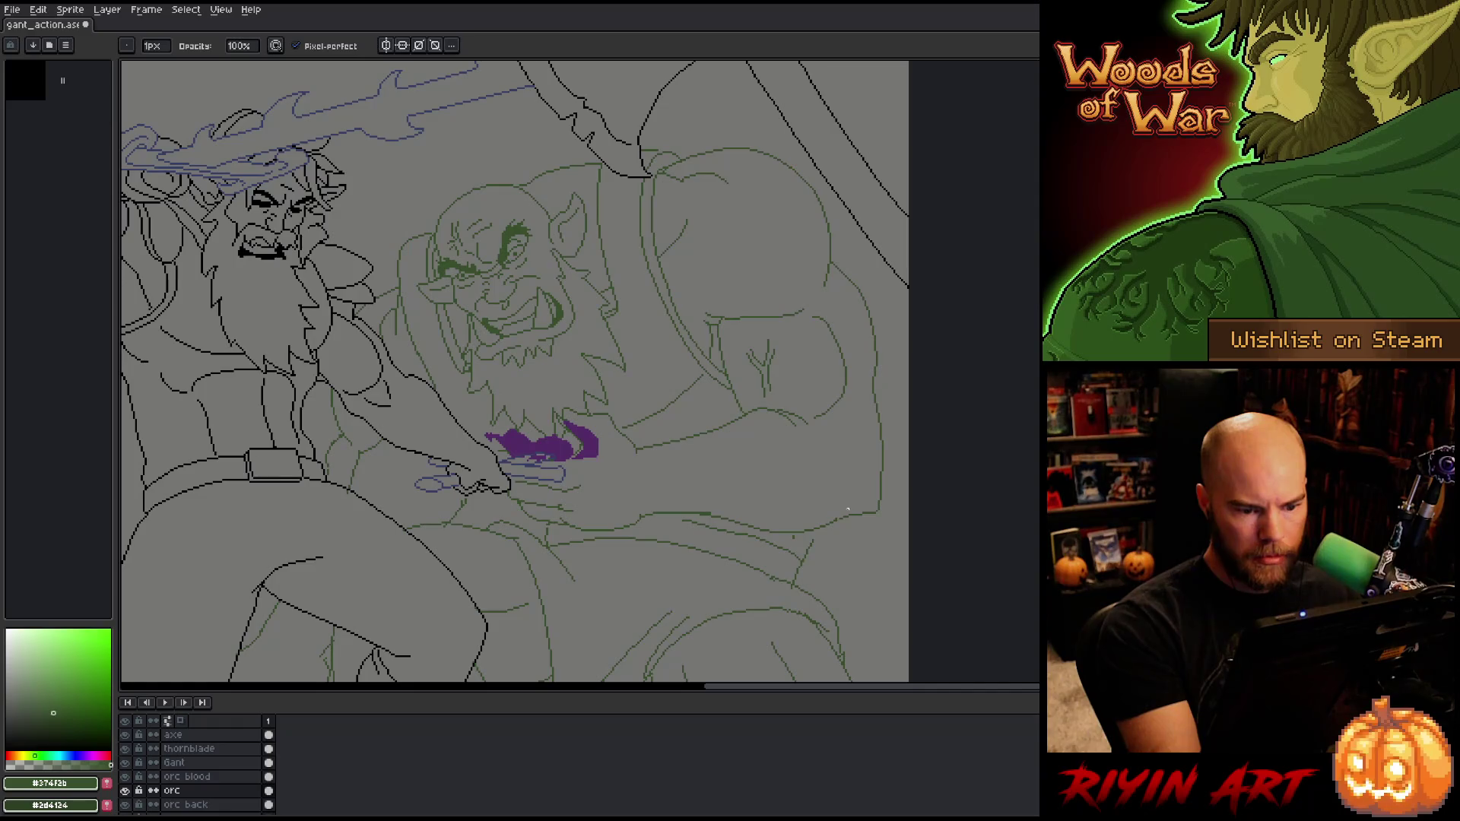
key(b)
key(e)
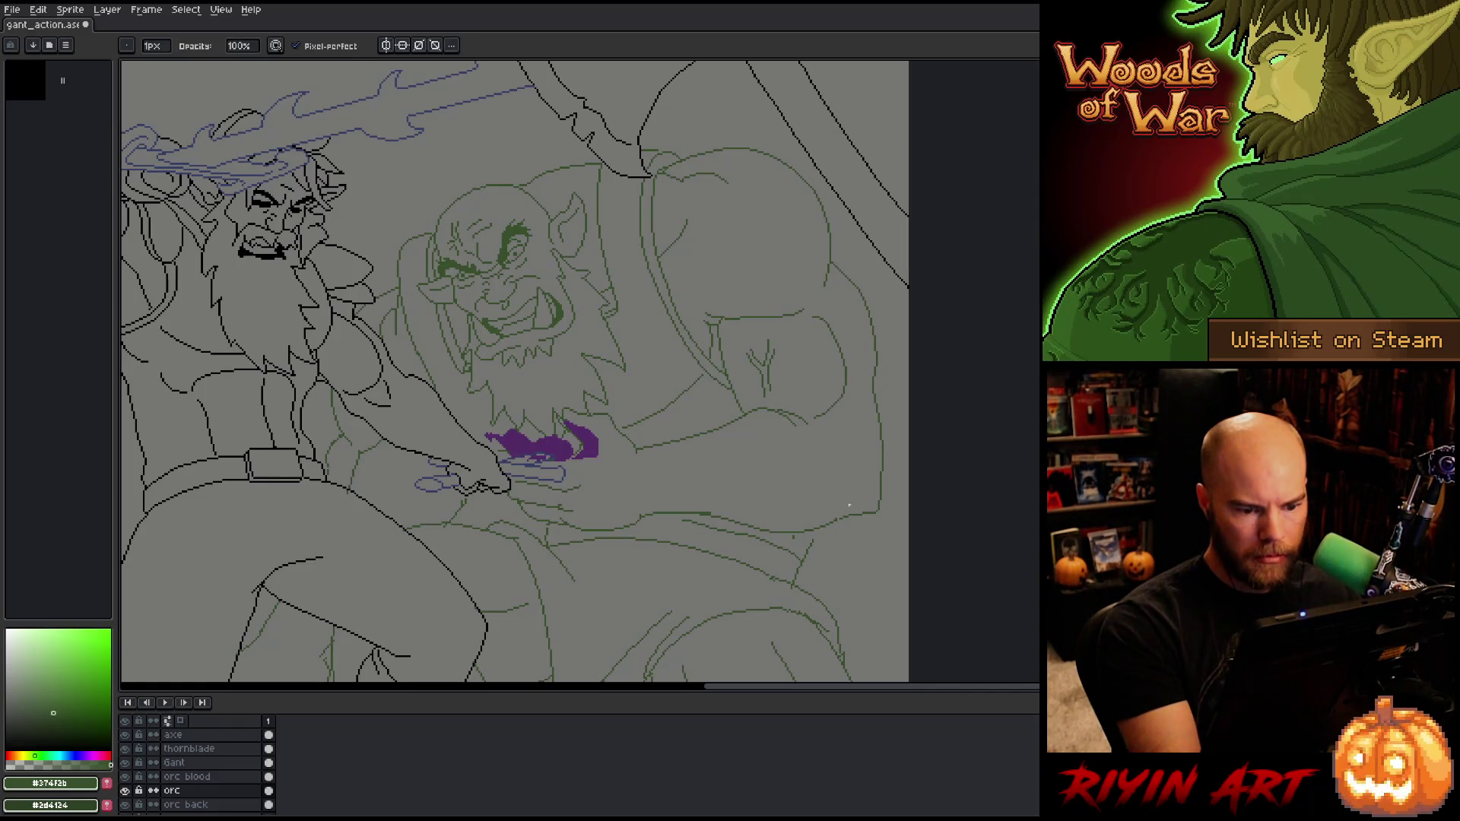
key(b)
key(e)
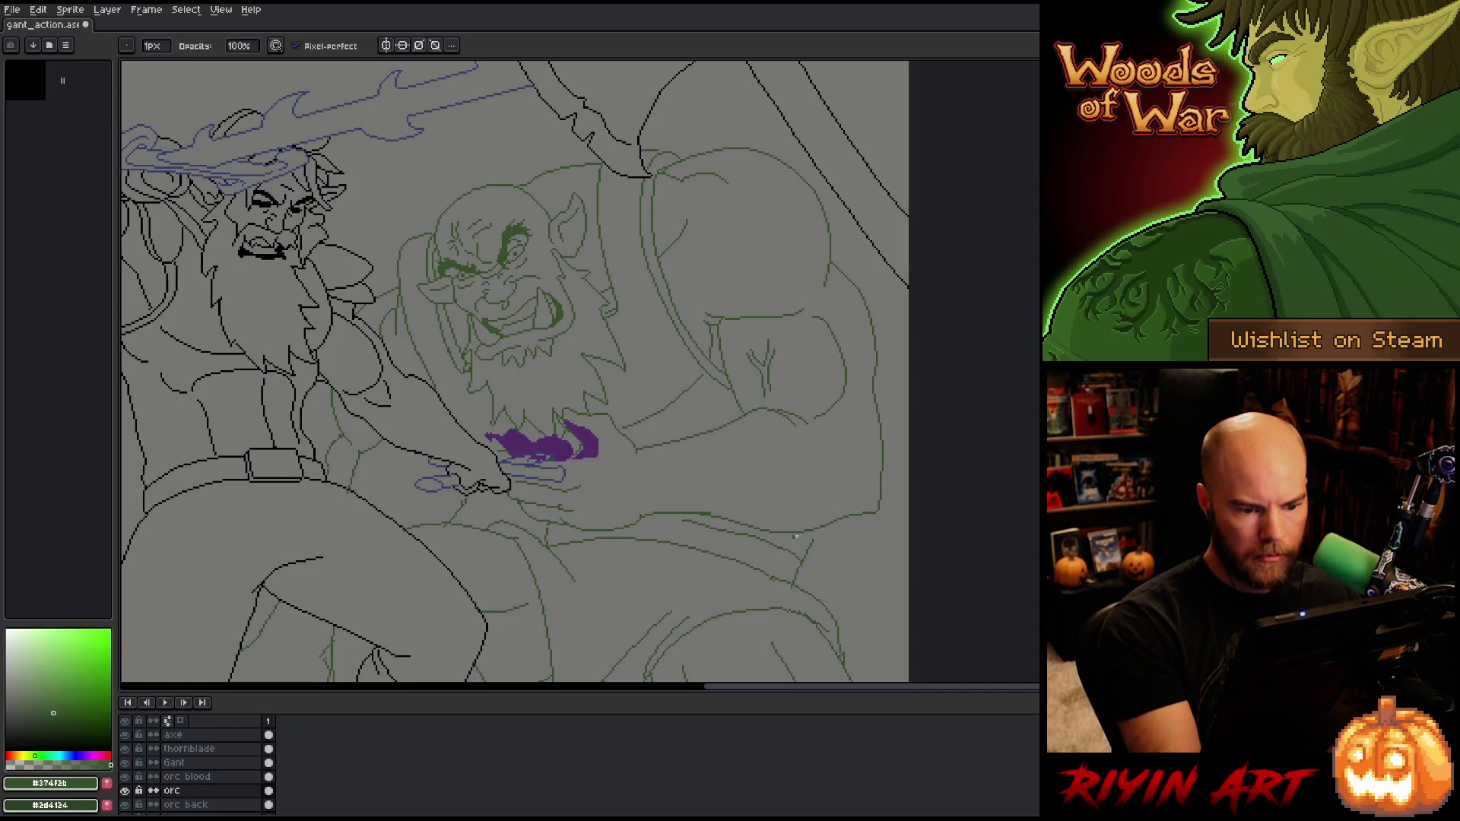
key(b)
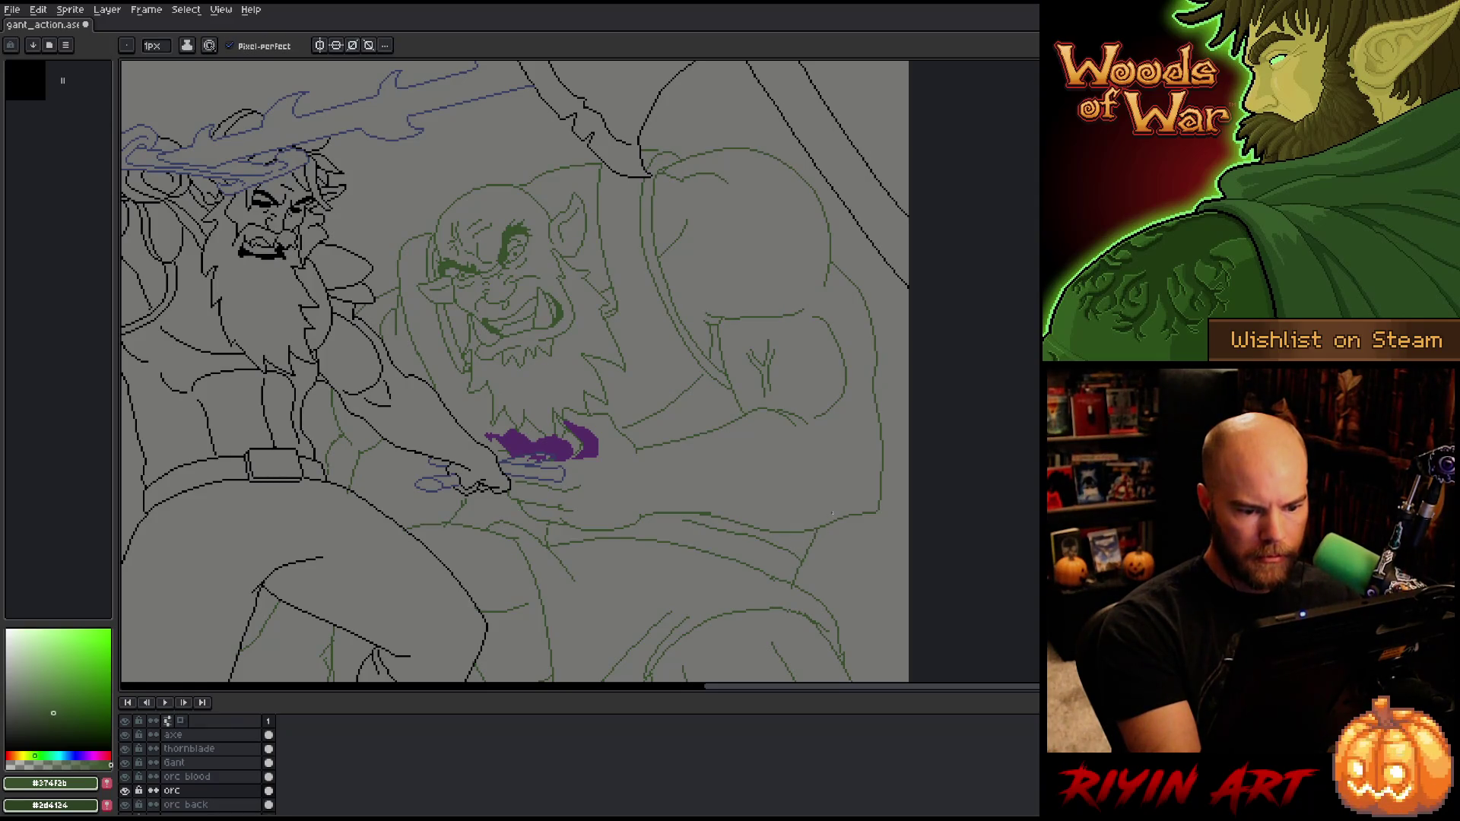
key(e)
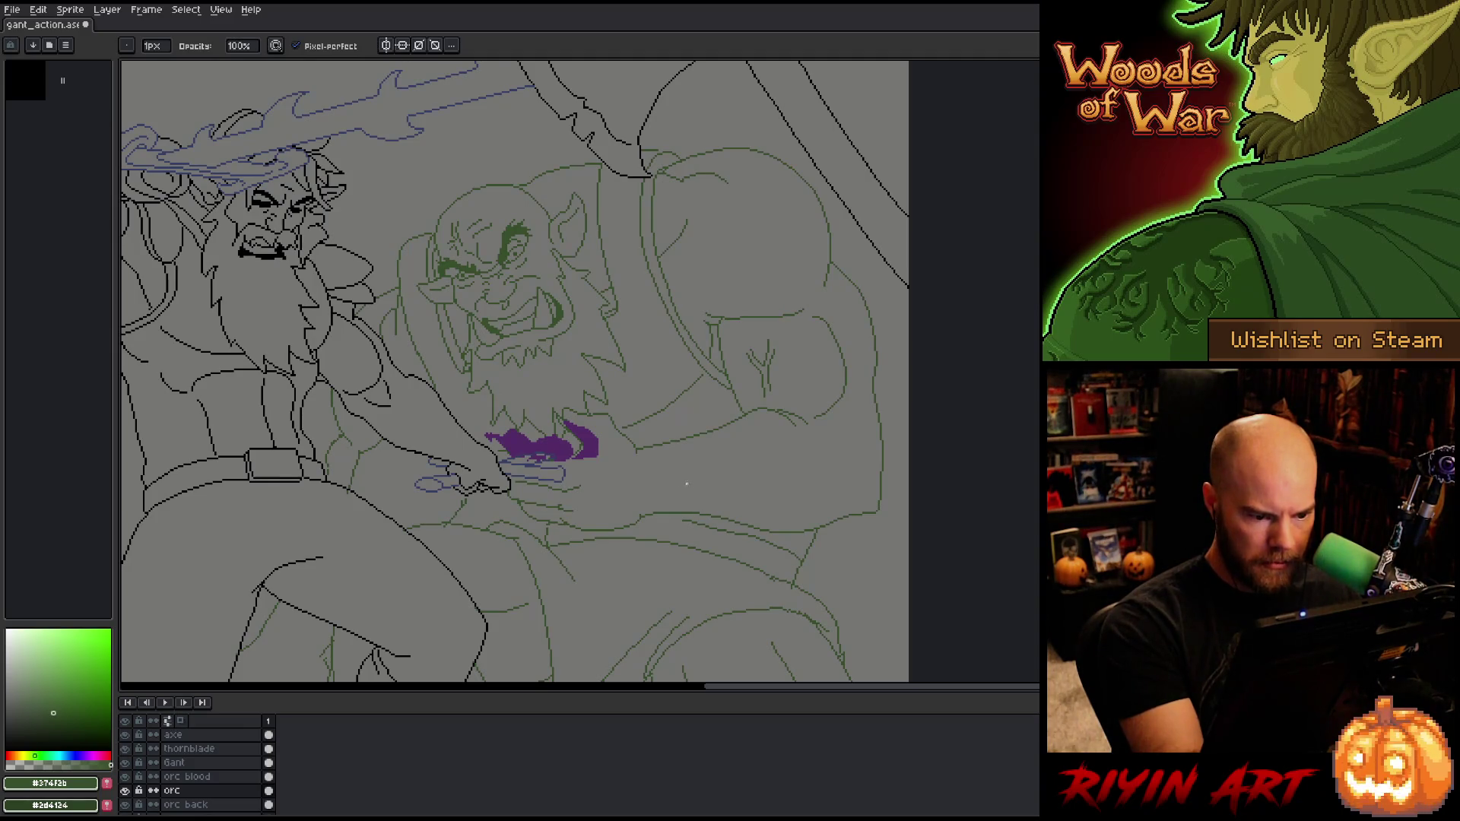
key(b)
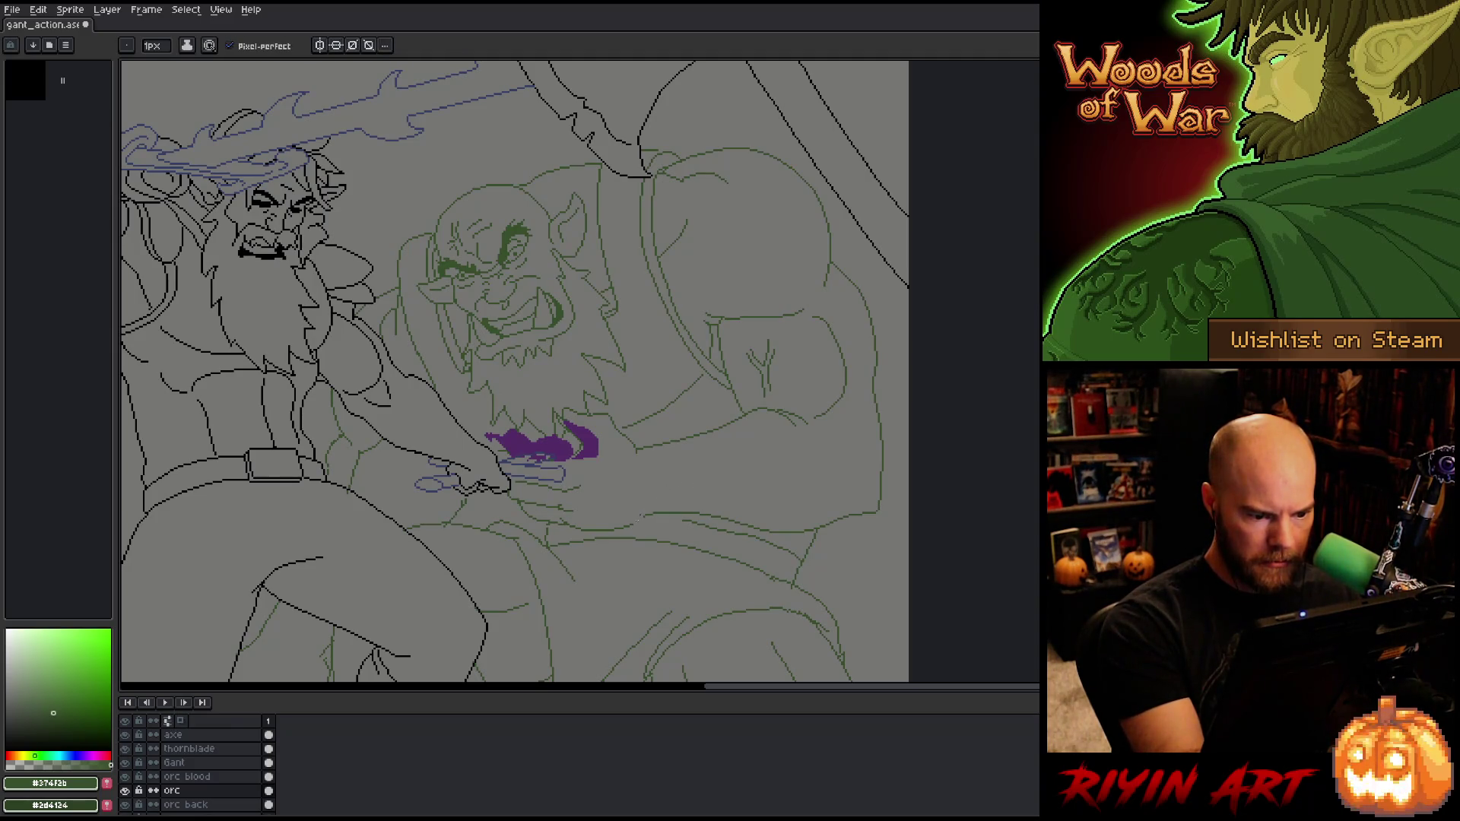
key(e)
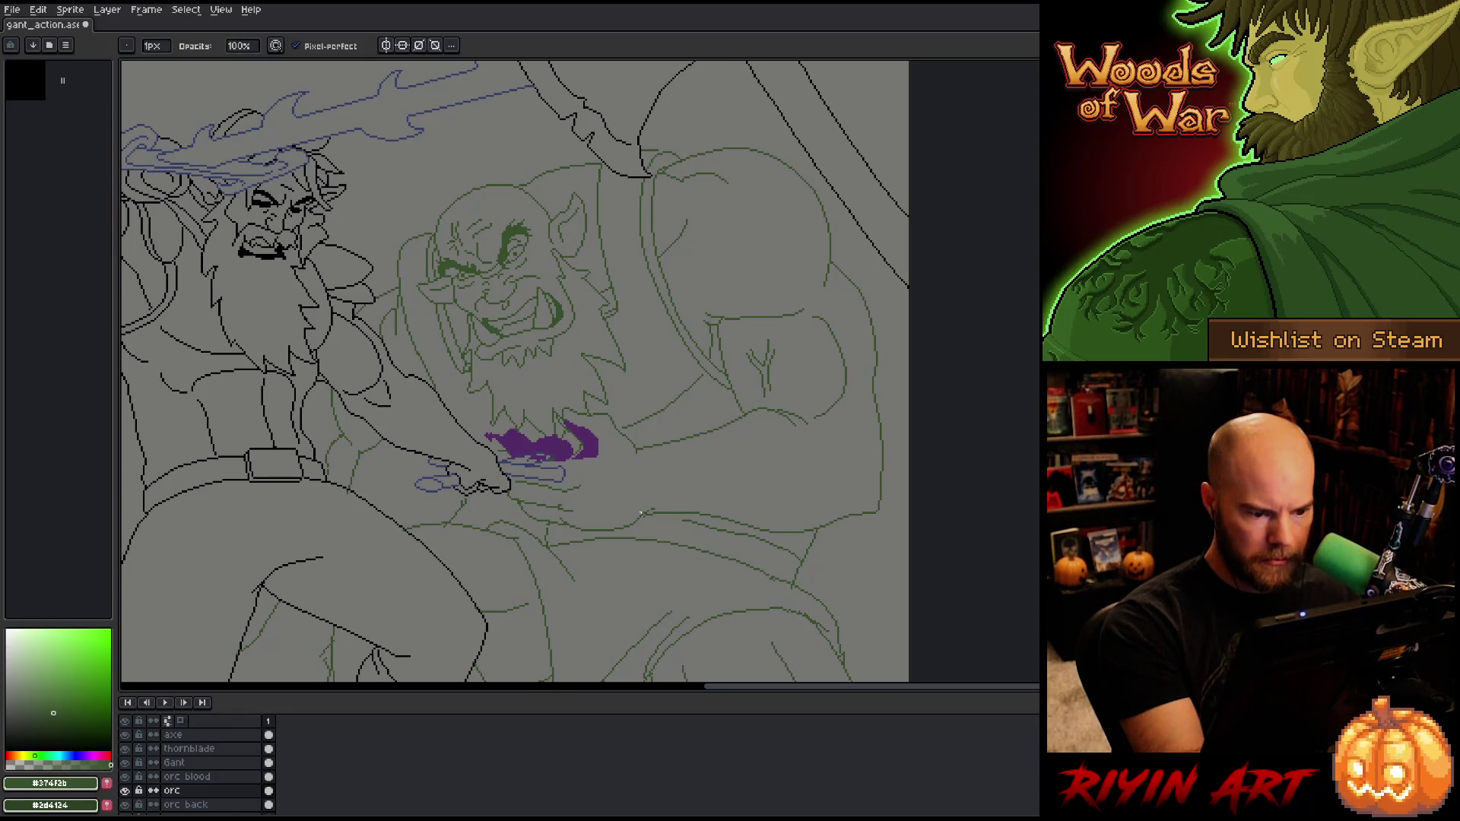
key(b)
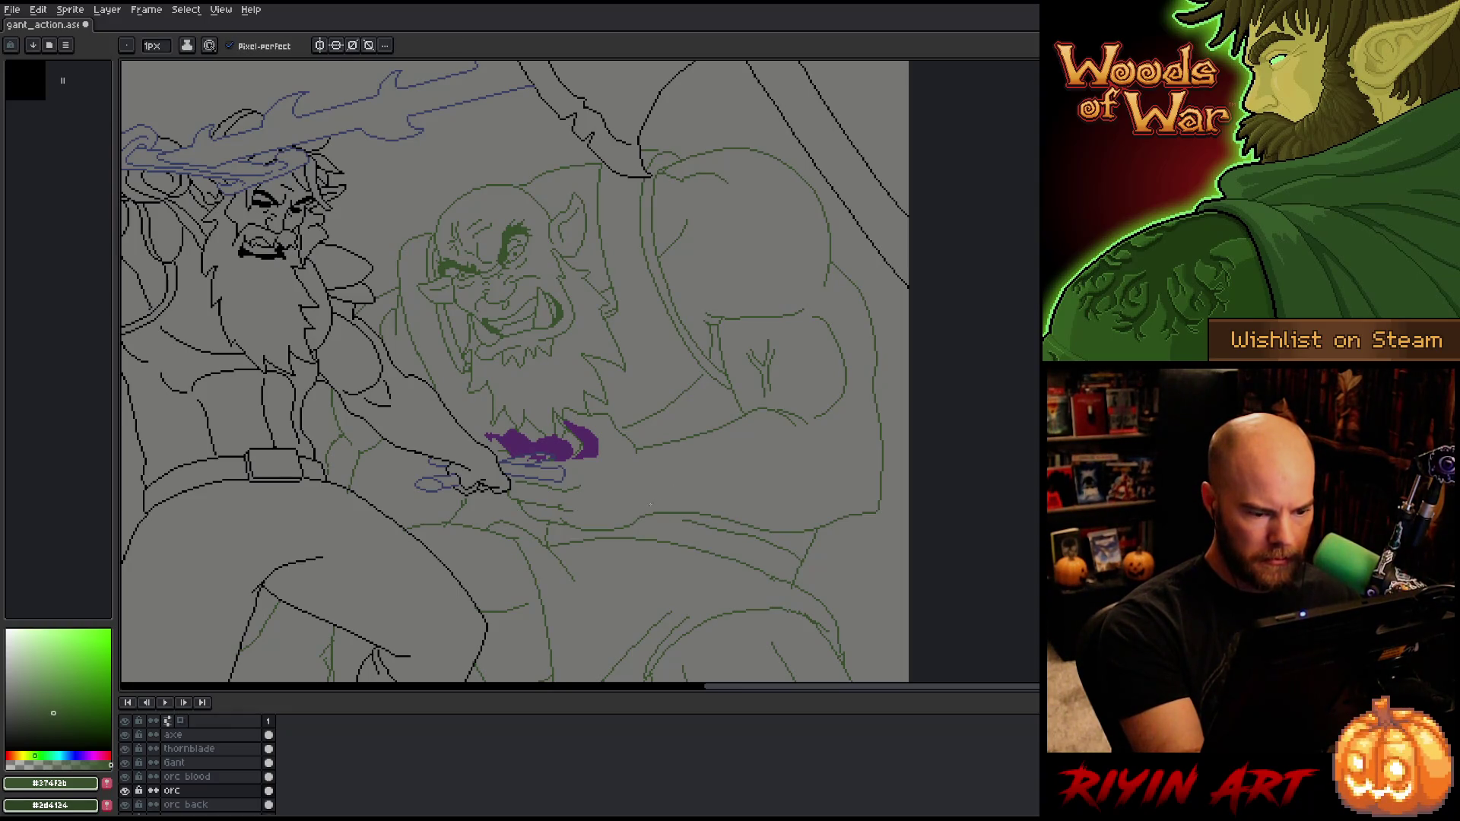
key(e)
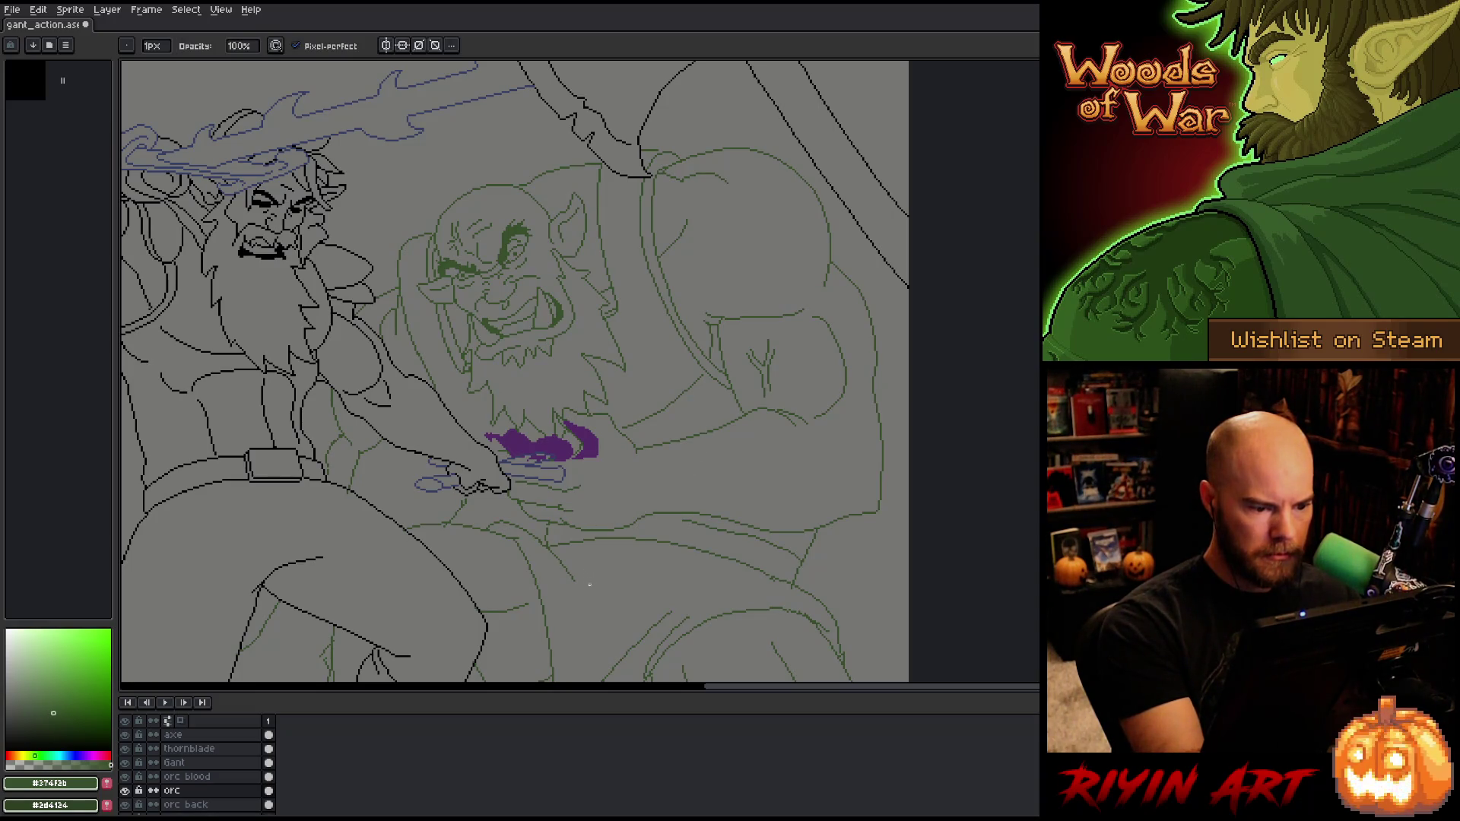
key(b)
drag(621, 526, 588, 524)
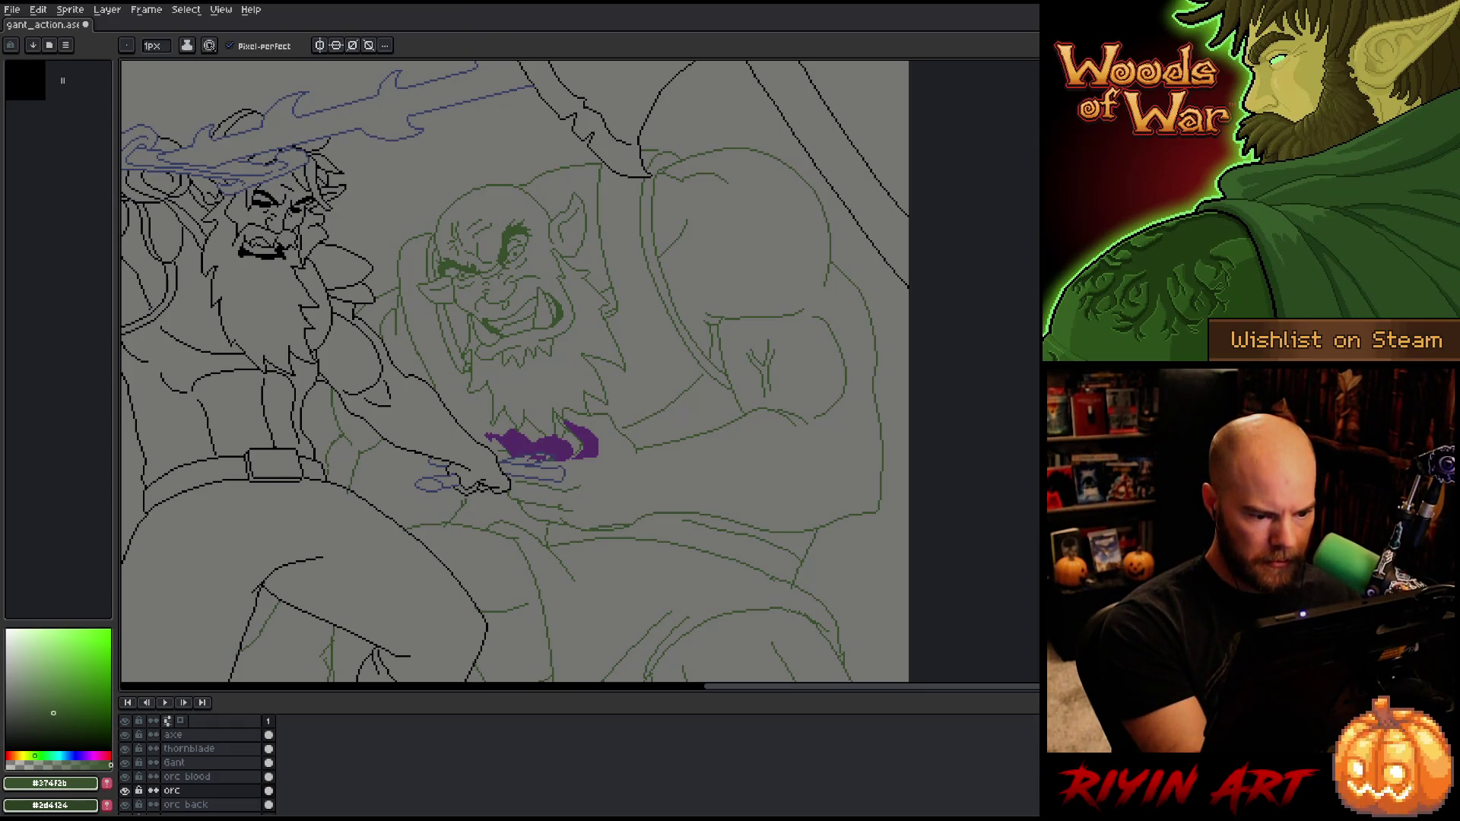
key(e)
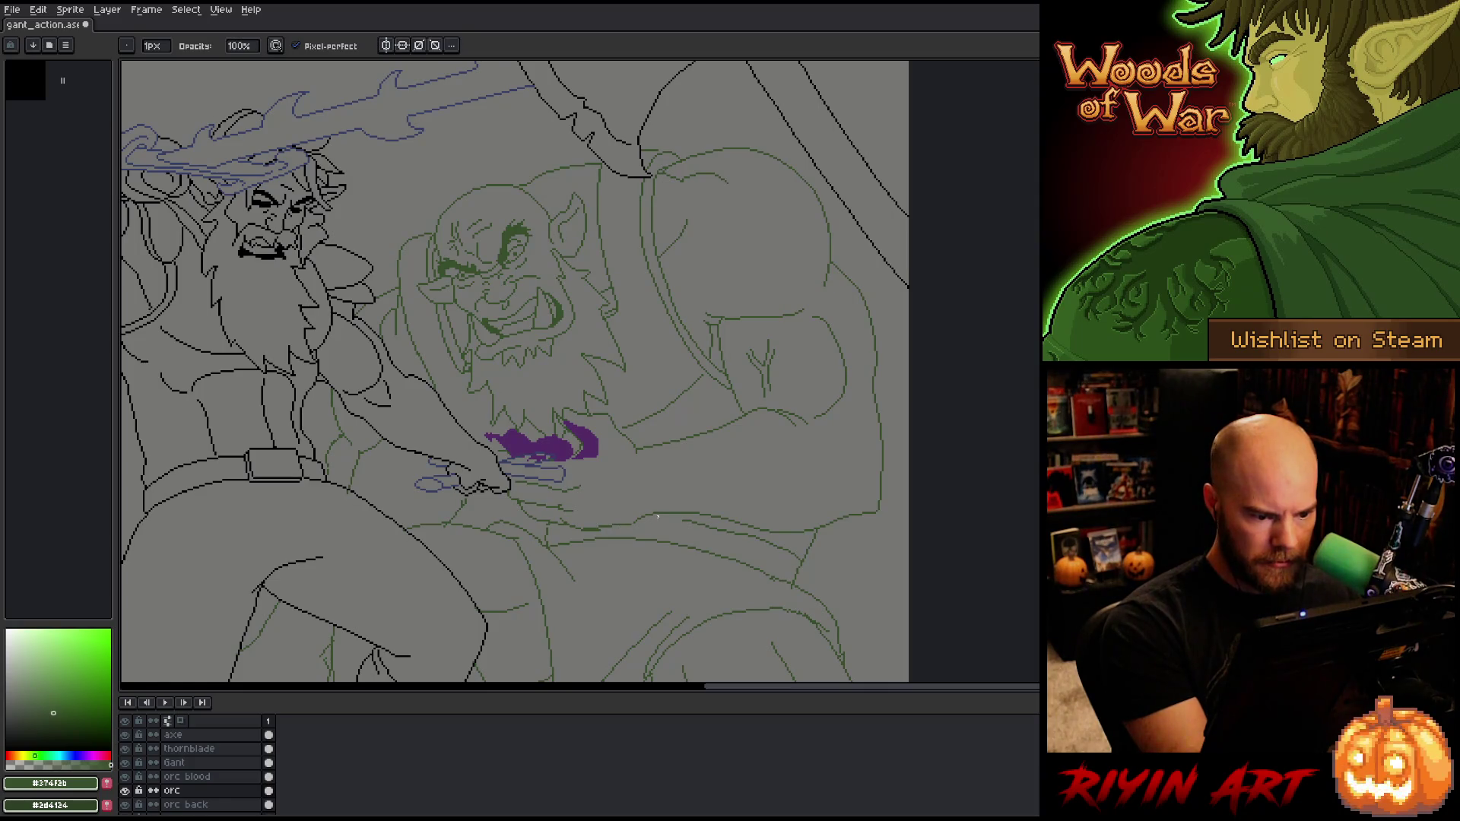
key(b)
key(e)
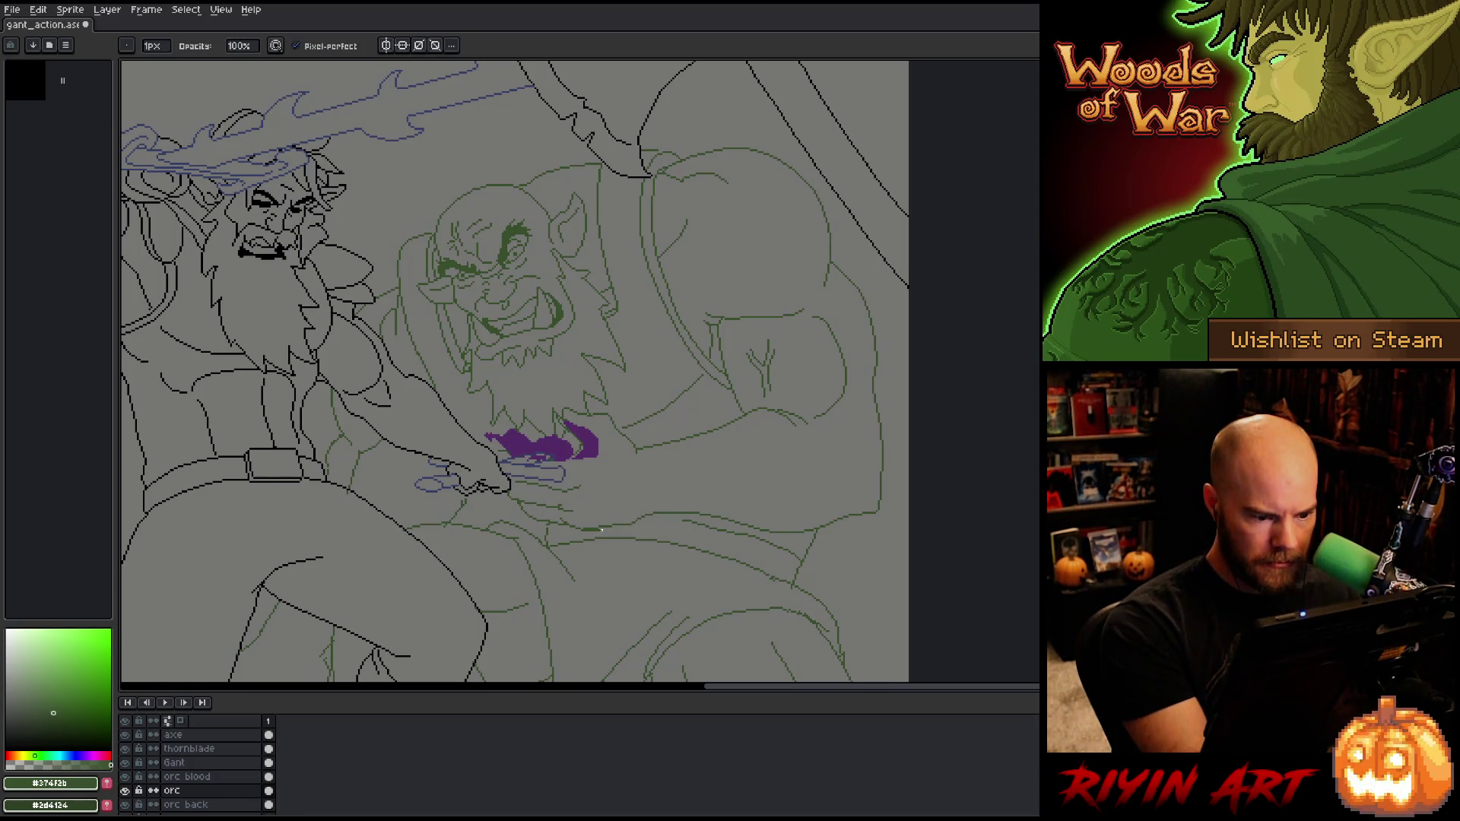
key(b)
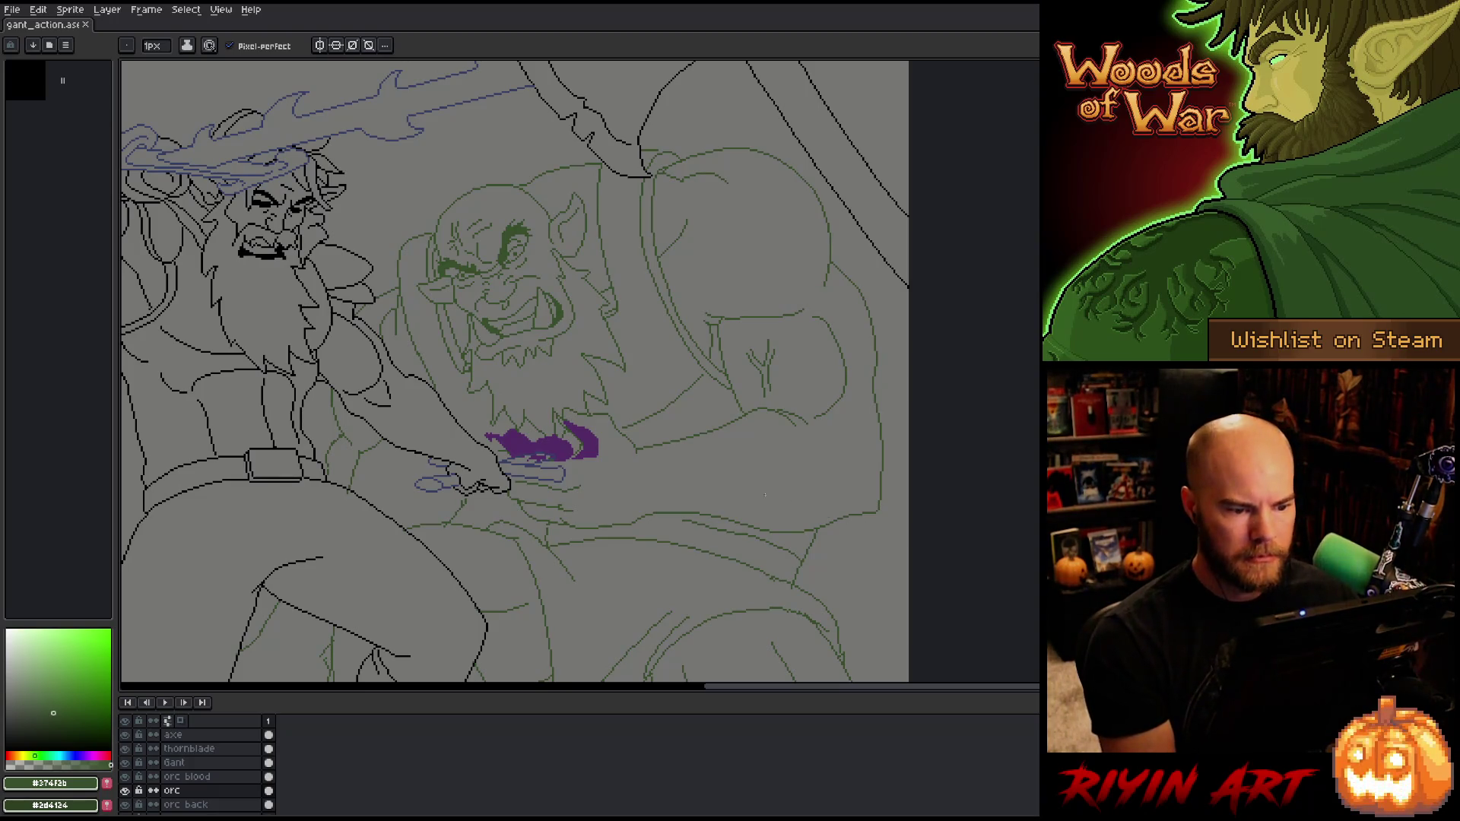
scroll(765, 495, down, 5)
scroll(727, 465, up, 4)
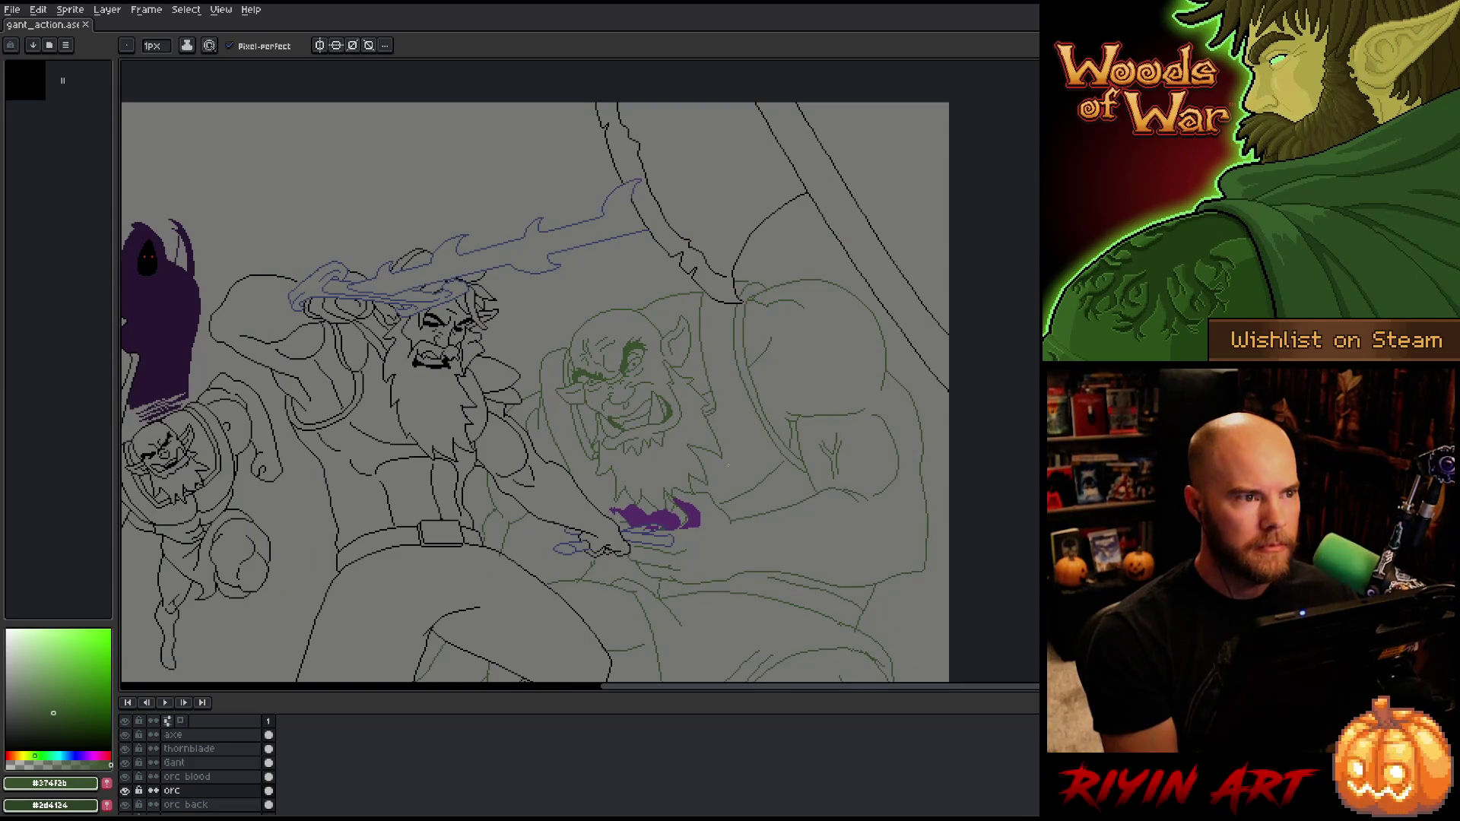
scroll(728, 465, down, 1)
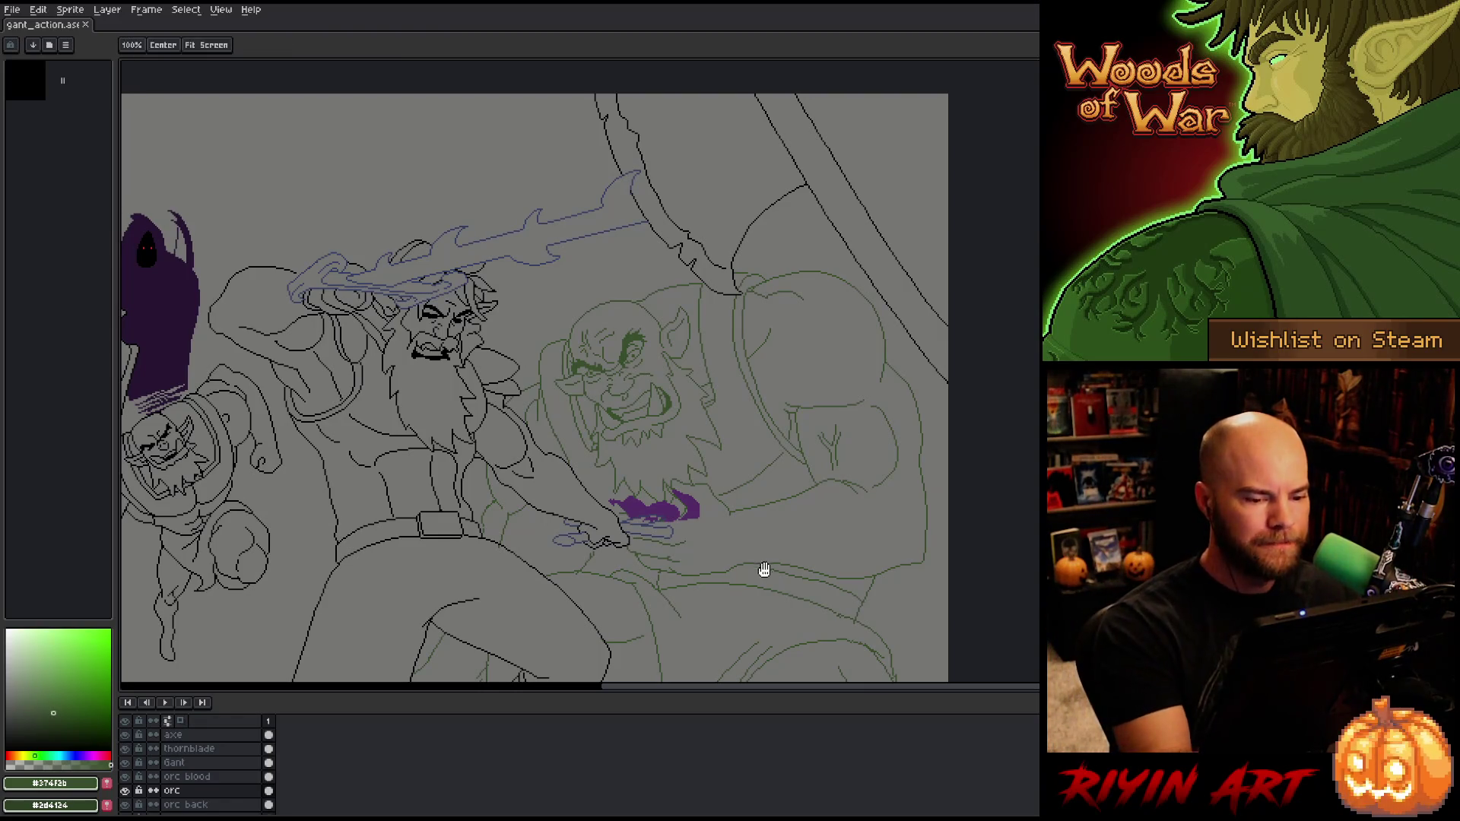
drag(758, 573, 862, 443)
key(space)
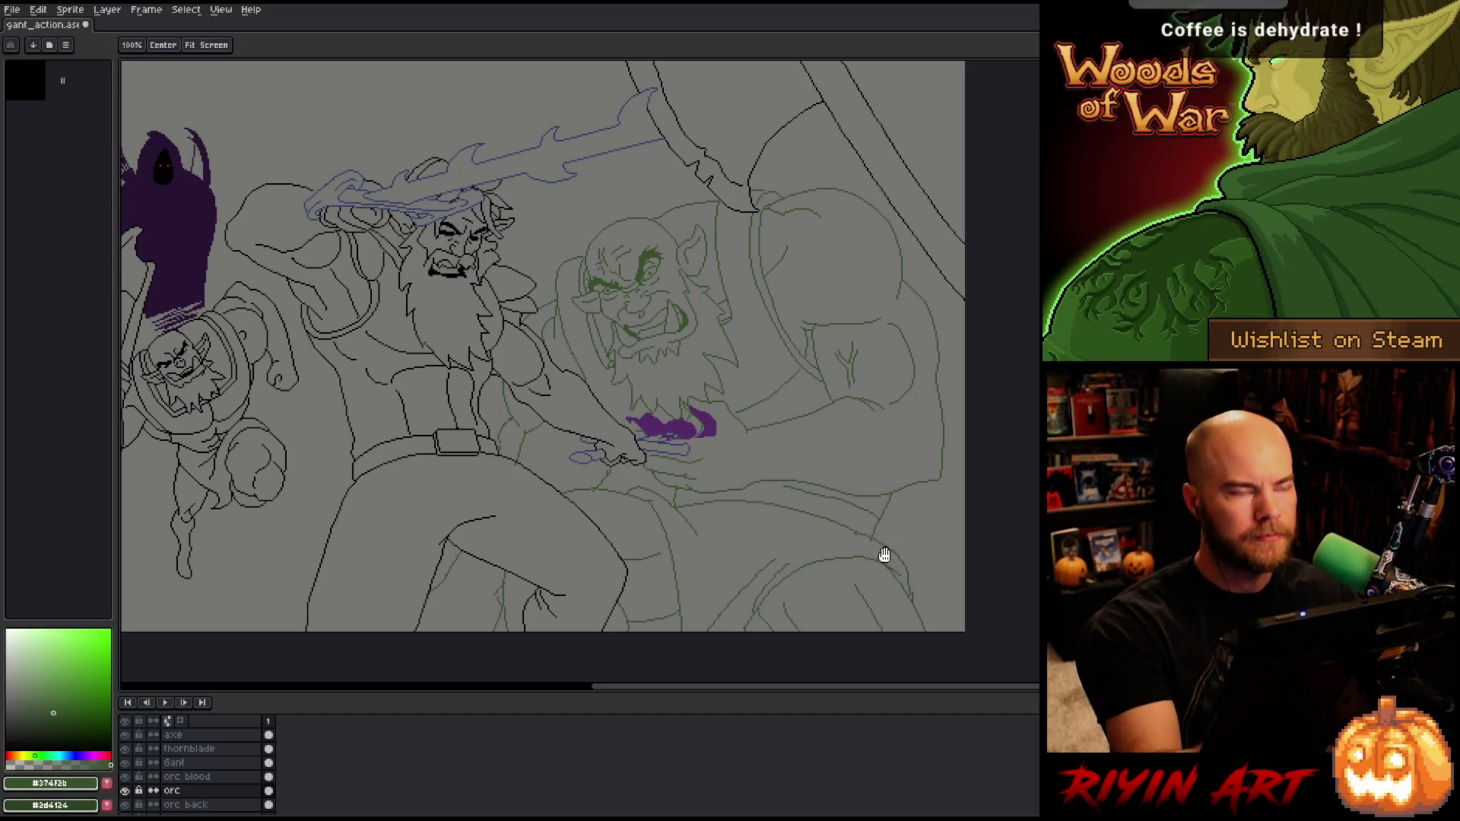
mouse_move(880, 555)
mouse_down()
mouse_move(837, 515)
mouse_move(847, 452)
mouse_up()
scroll(848, 452, up, 4)
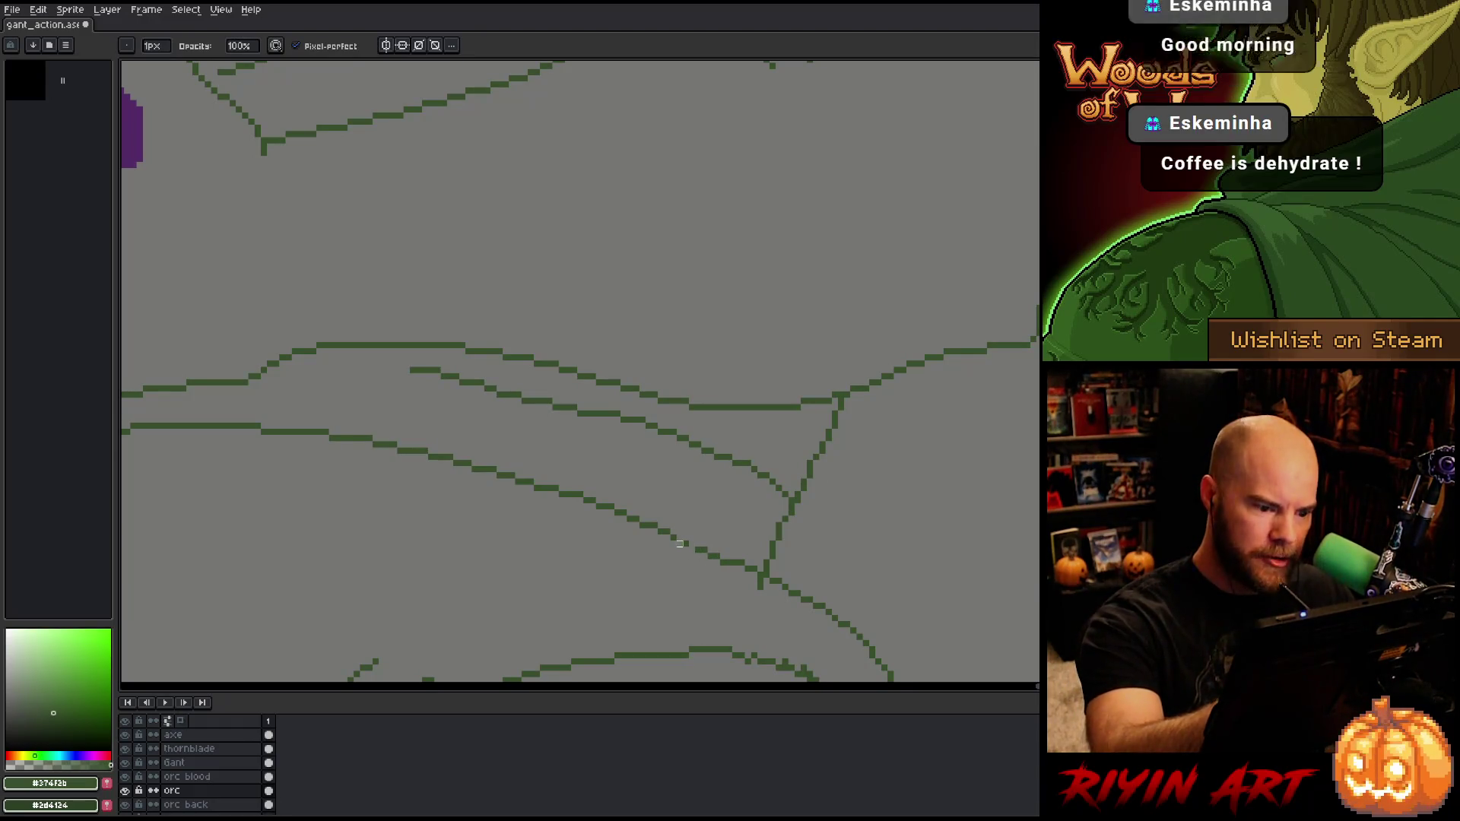
Step: Erase the doubled pixels along the lower curve of the orc's green lineart
key(e)
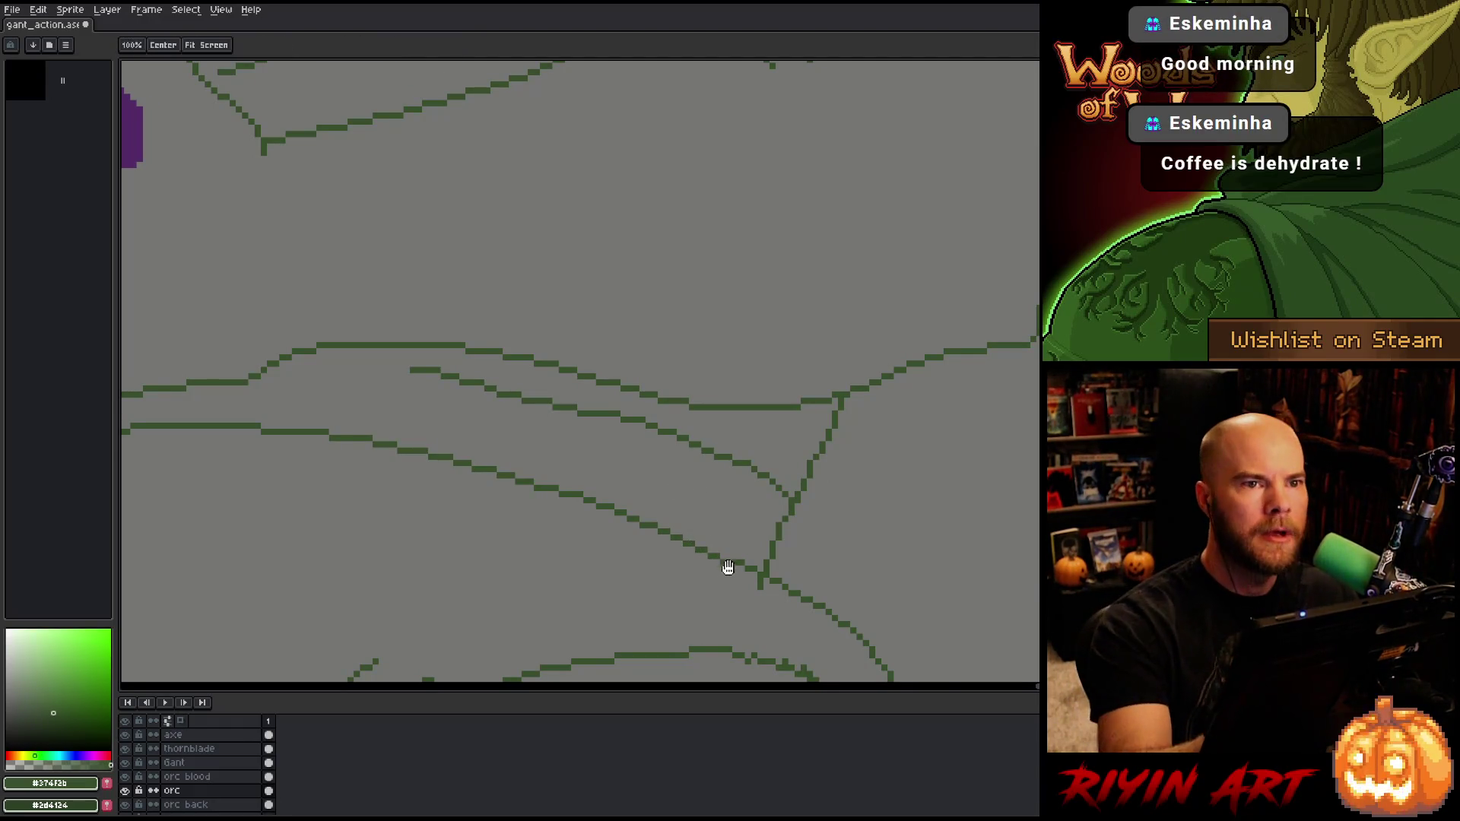
mouse_move(727, 567)
mouse_down()
mouse_move(879, 320)
mouse_move(834, 357)
mouse_up()
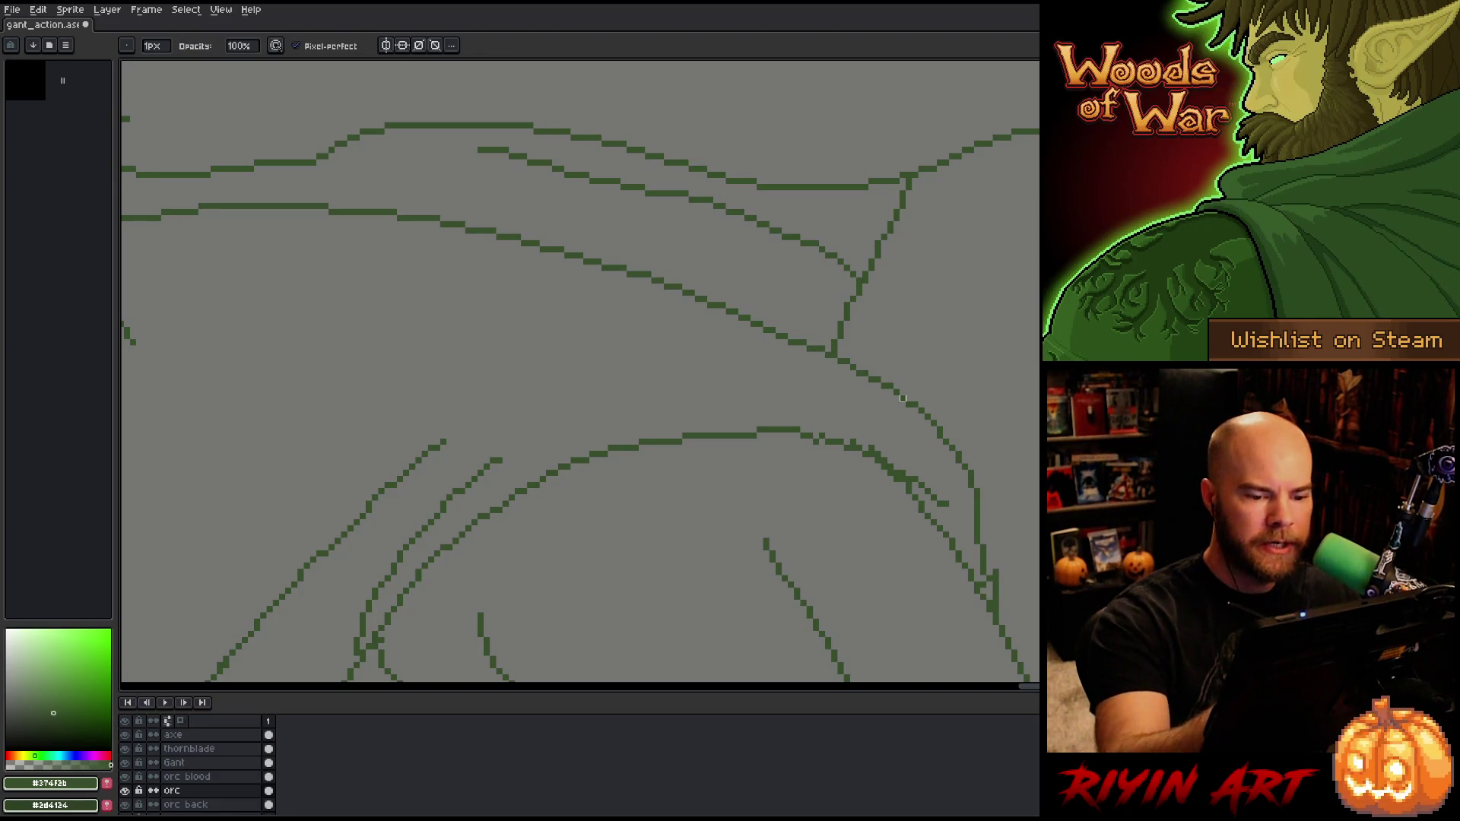
key(e)
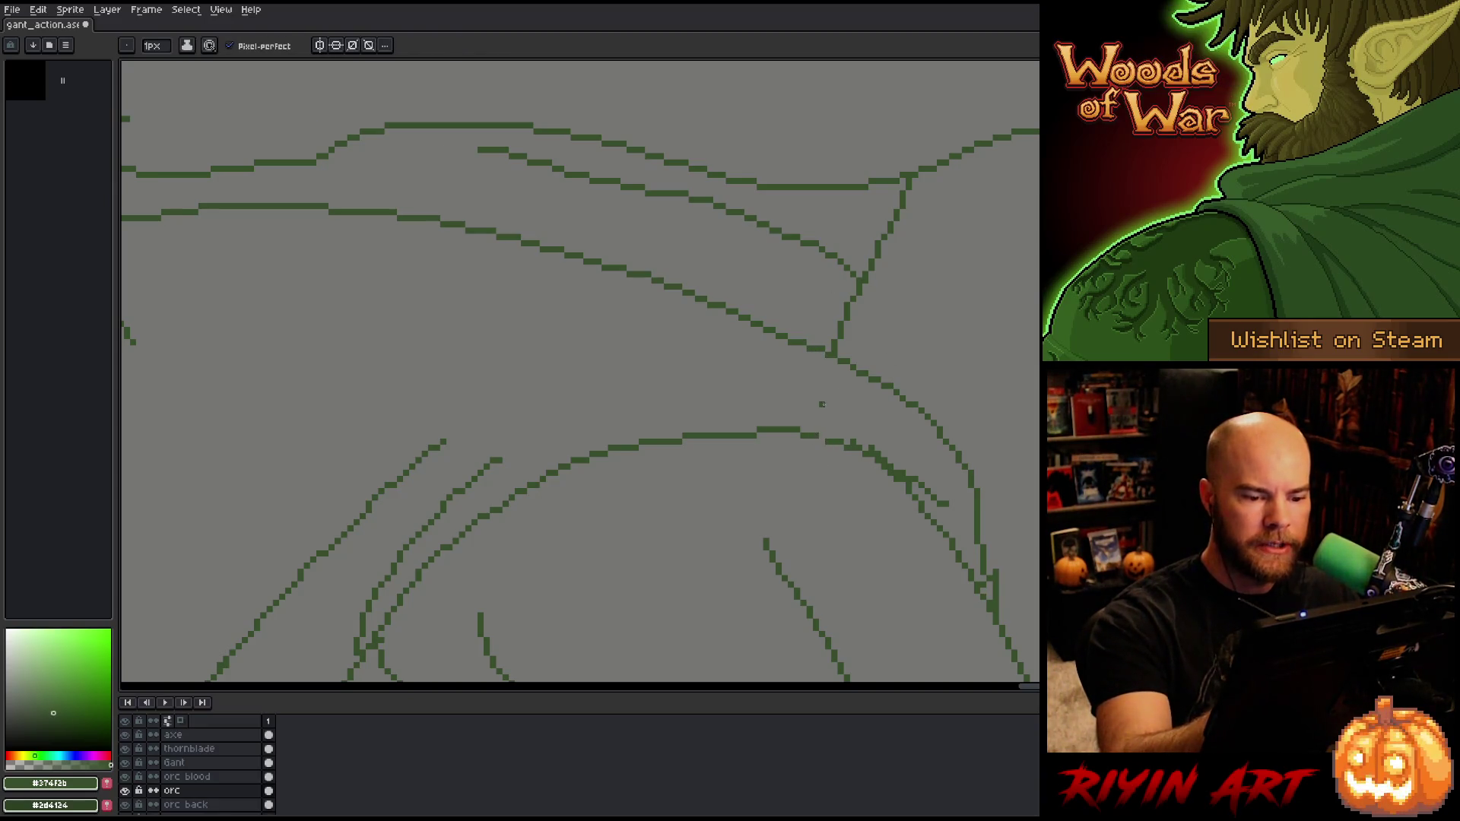
key(b)
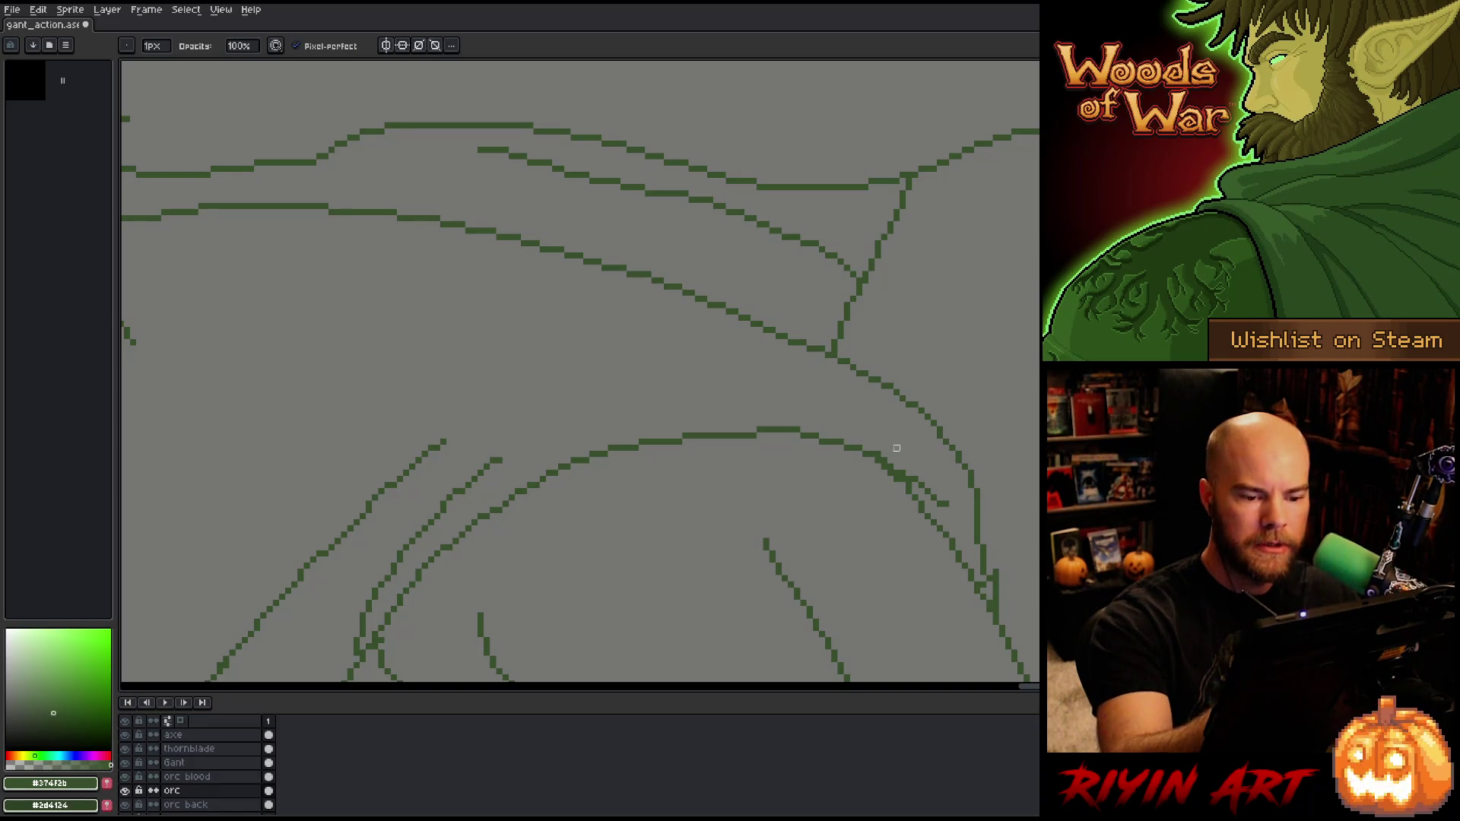
mouse_move(896, 447)
mouse_down()
mouse_move(880, 463)
mouse_move(903, 504)
mouse_move(915, 479)
mouse_move(934, 503)
mouse_move(907, 477)
mouse_up()
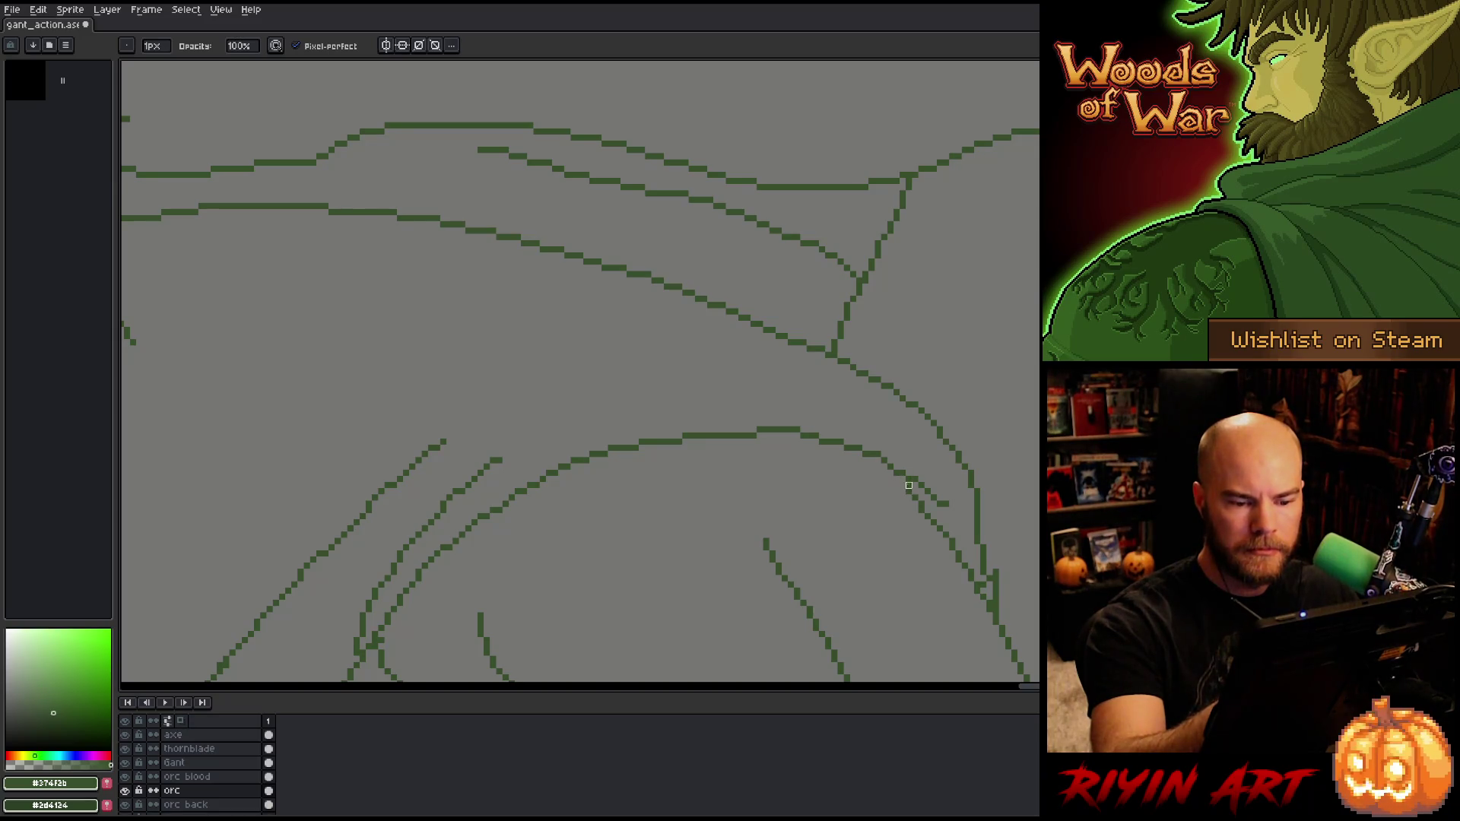
key(e)
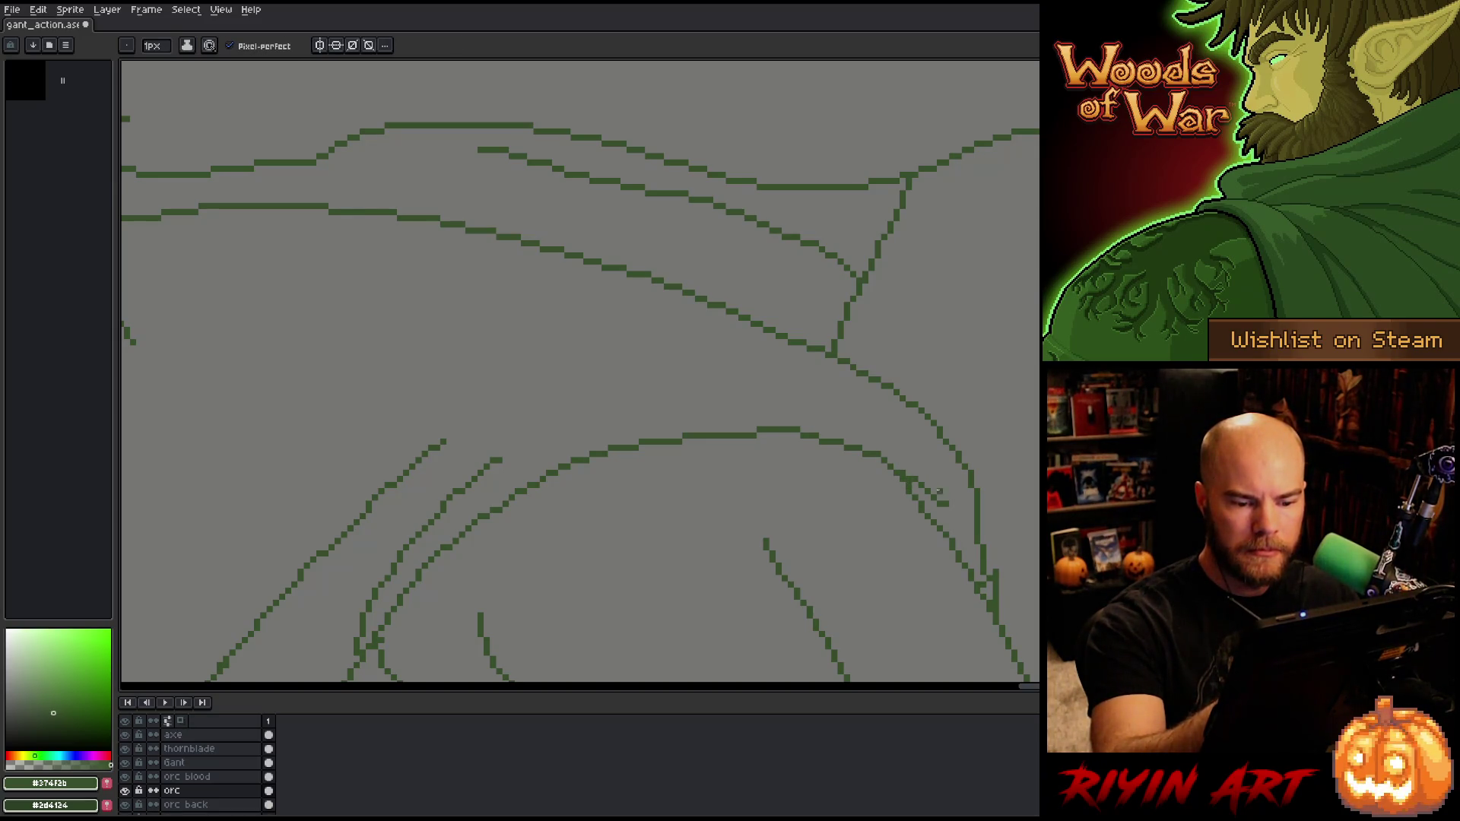
scroll(961, 487, down, 1)
key(b)
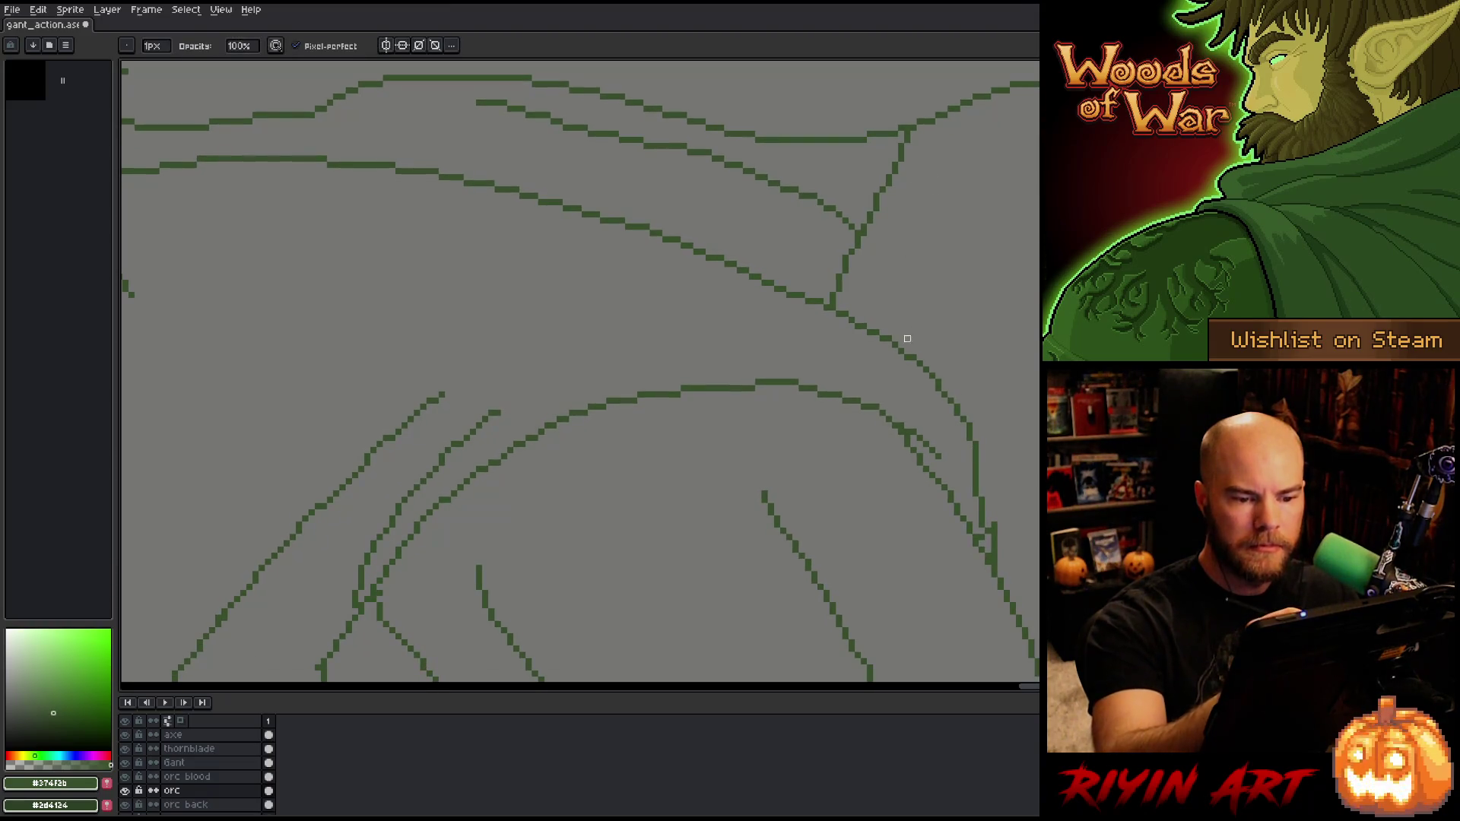
Step: Pan across the orc's lower lines and Gant's black leg lineart to check the cleanup
drag(935, 381, 983, 196)
key(e)
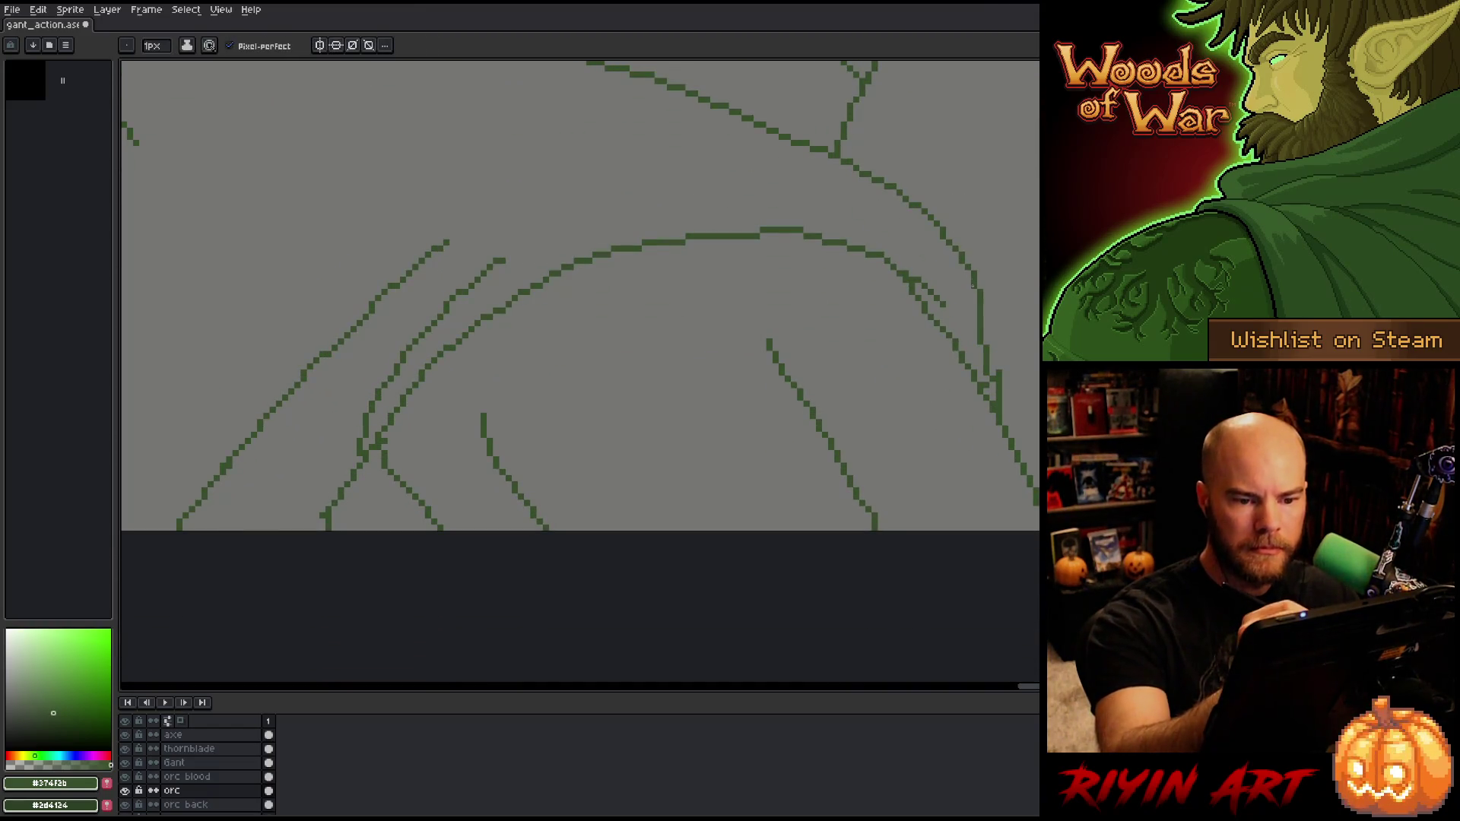
key(b)
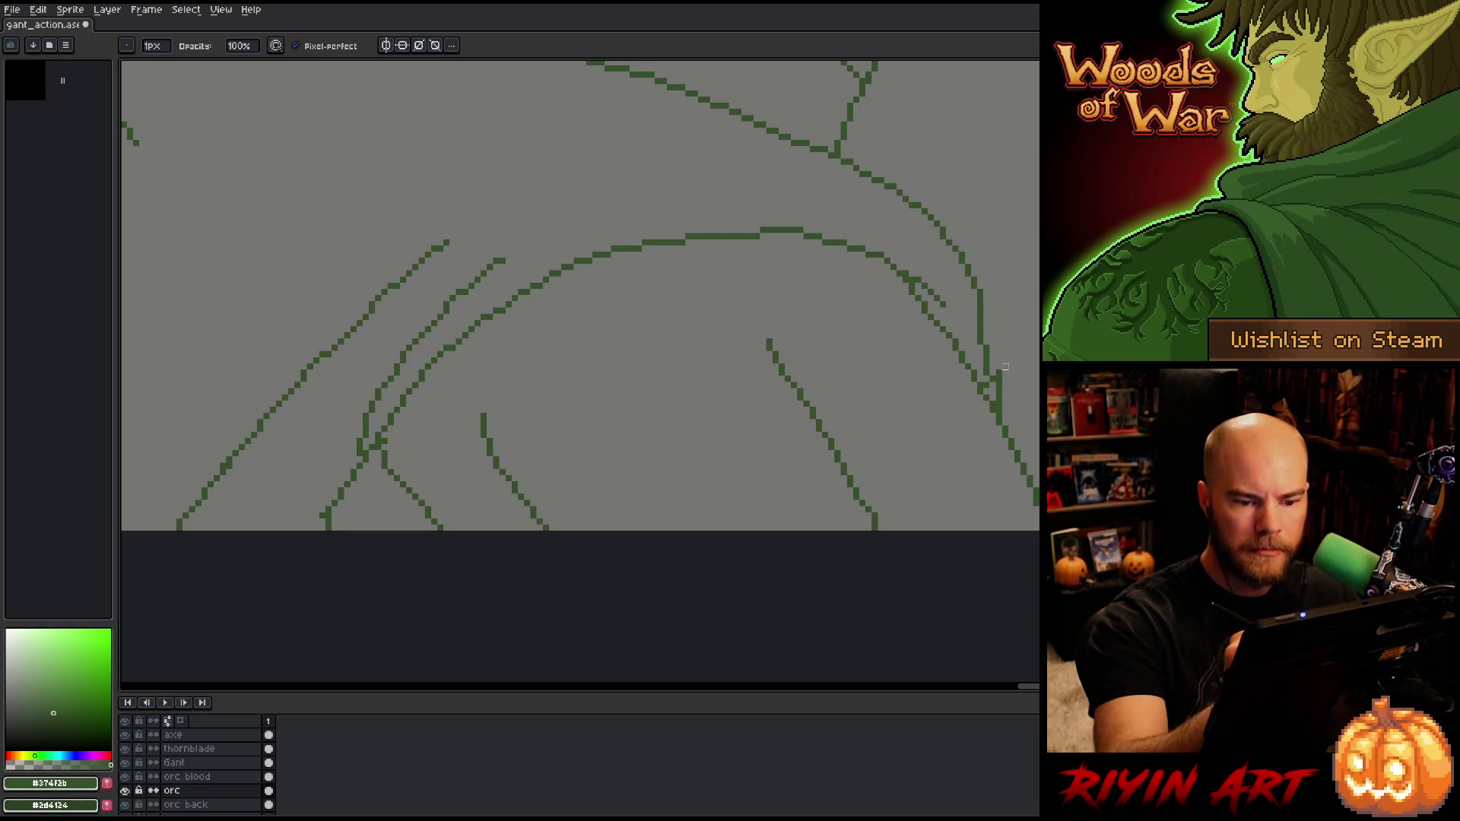
key(e)
key(b)
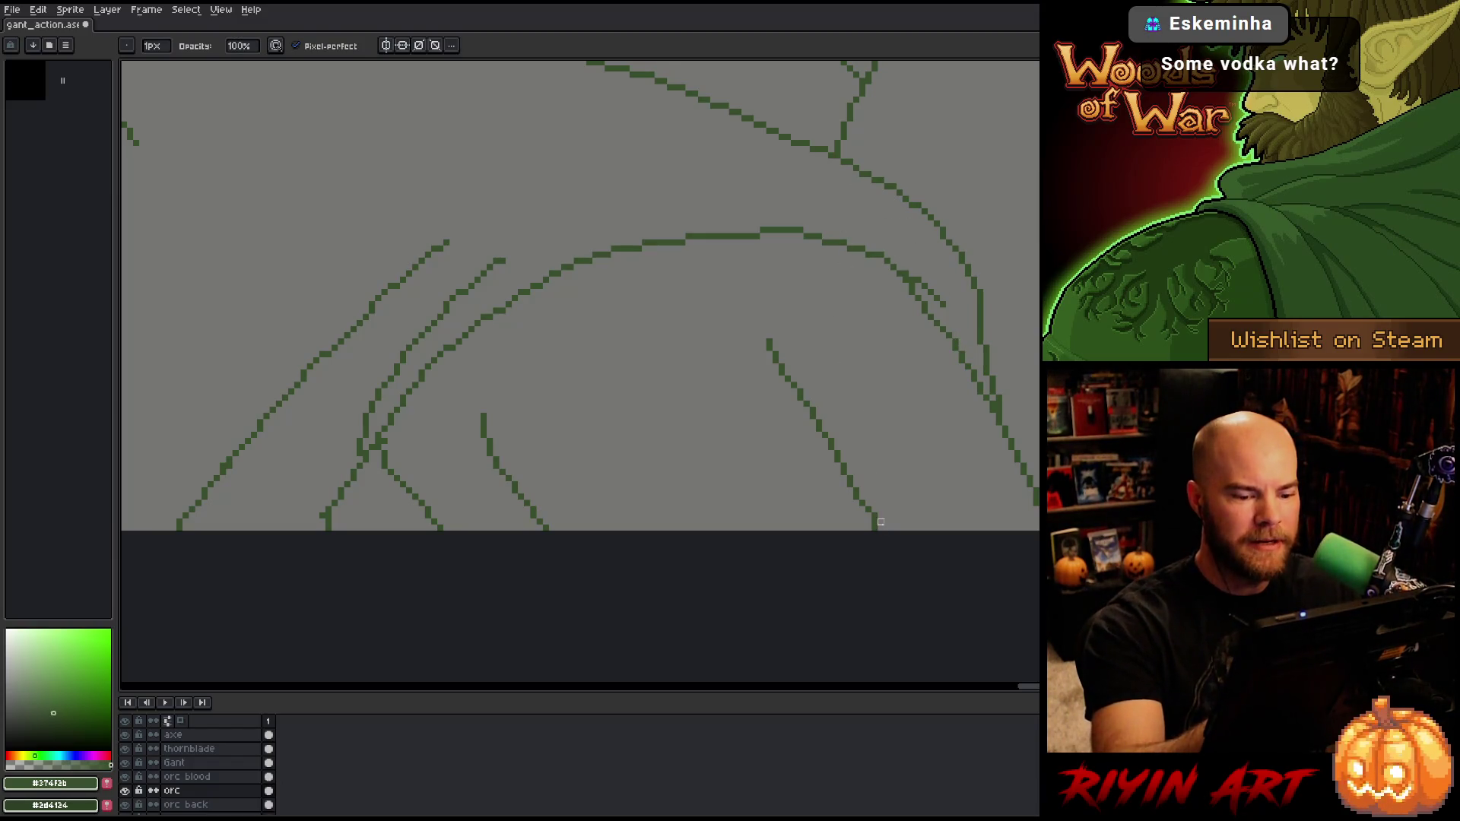
key(e)
key(b)
mouse_move(821, 512)
mouse_down()
mouse_move(717, 563)
mouse_move(533, 498)
mouse_up()
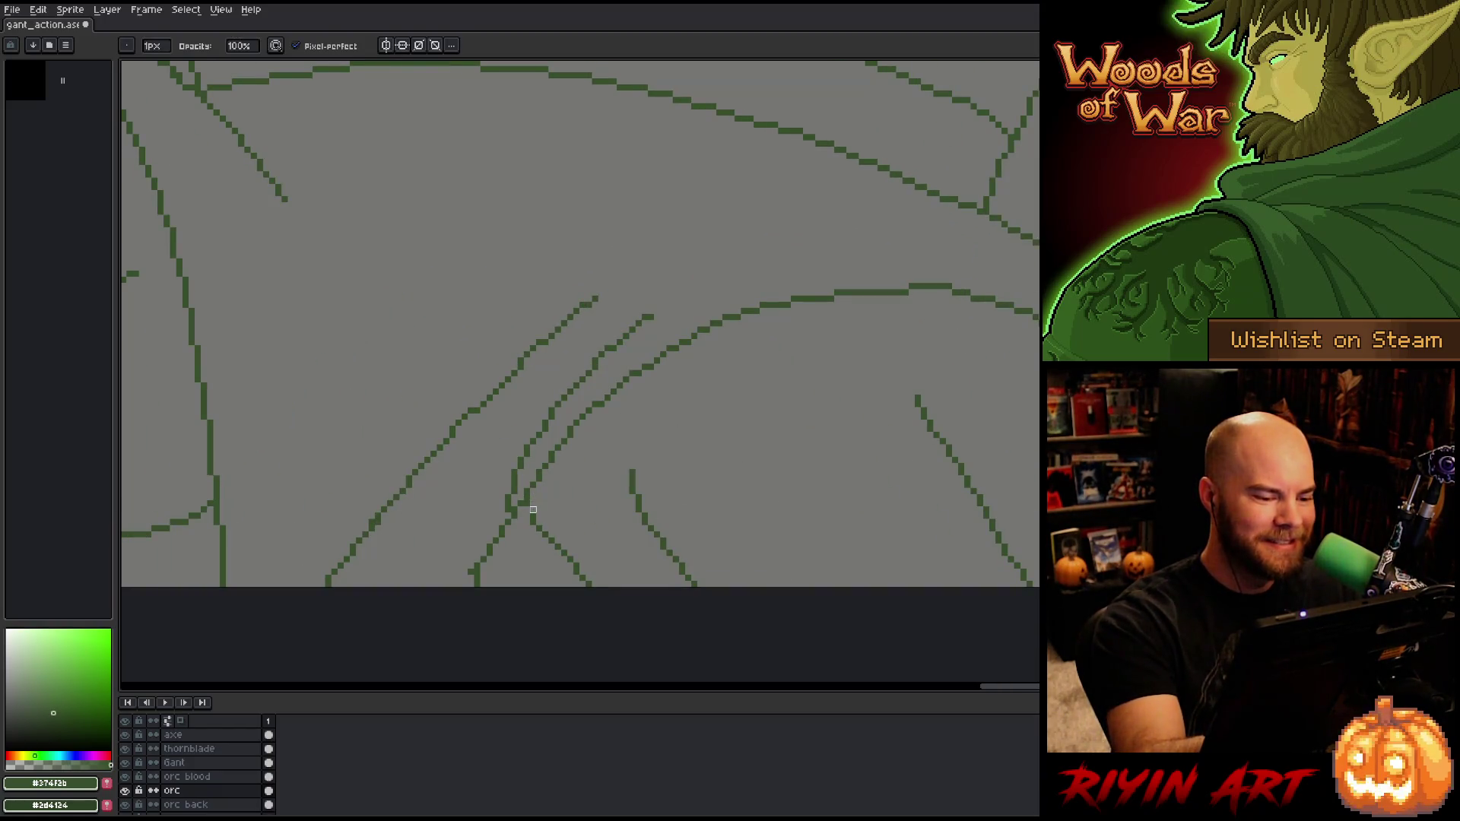
key(e)
drag(731, 460, 862, 508)
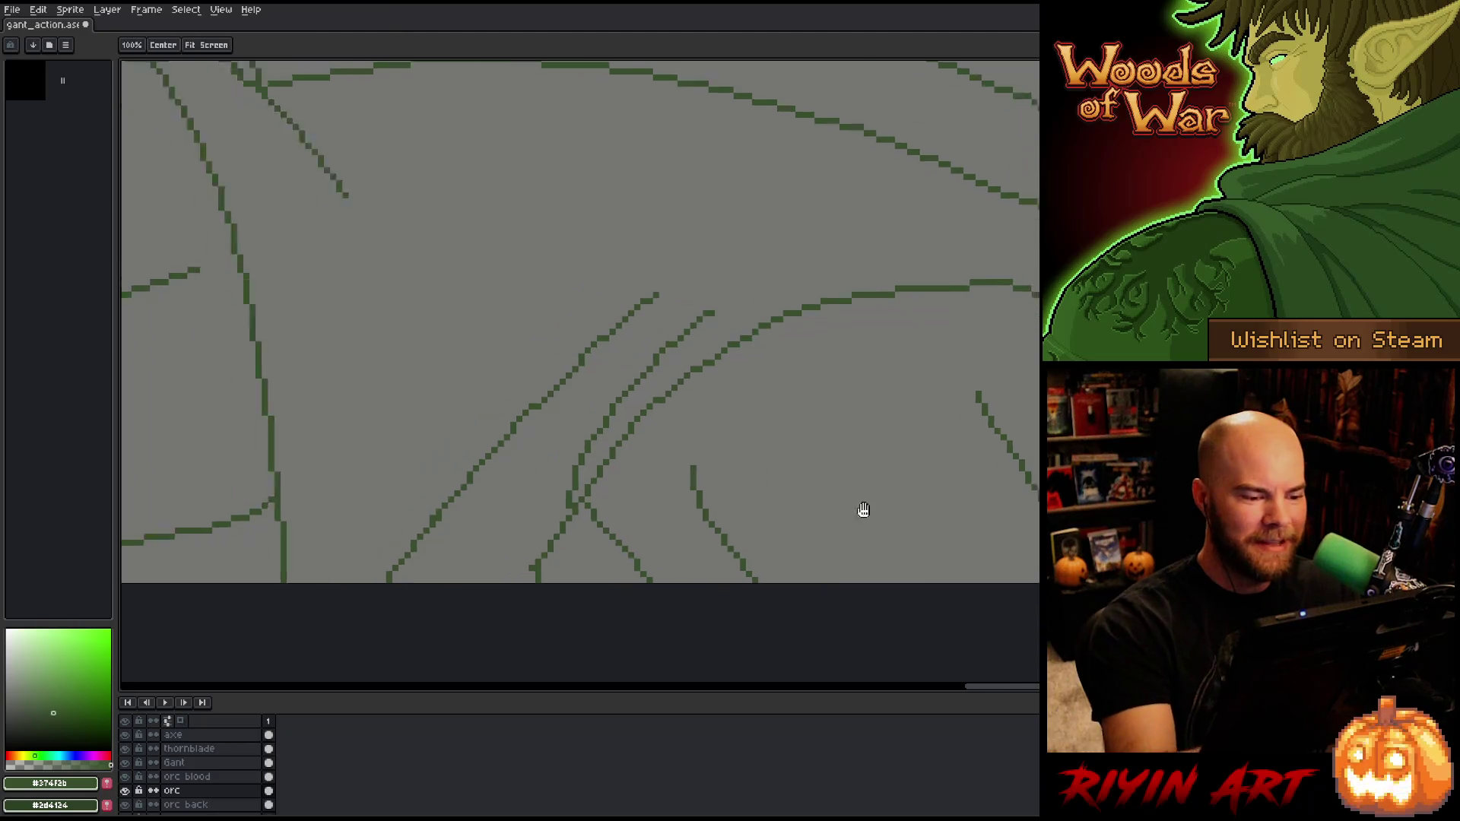
key(b)
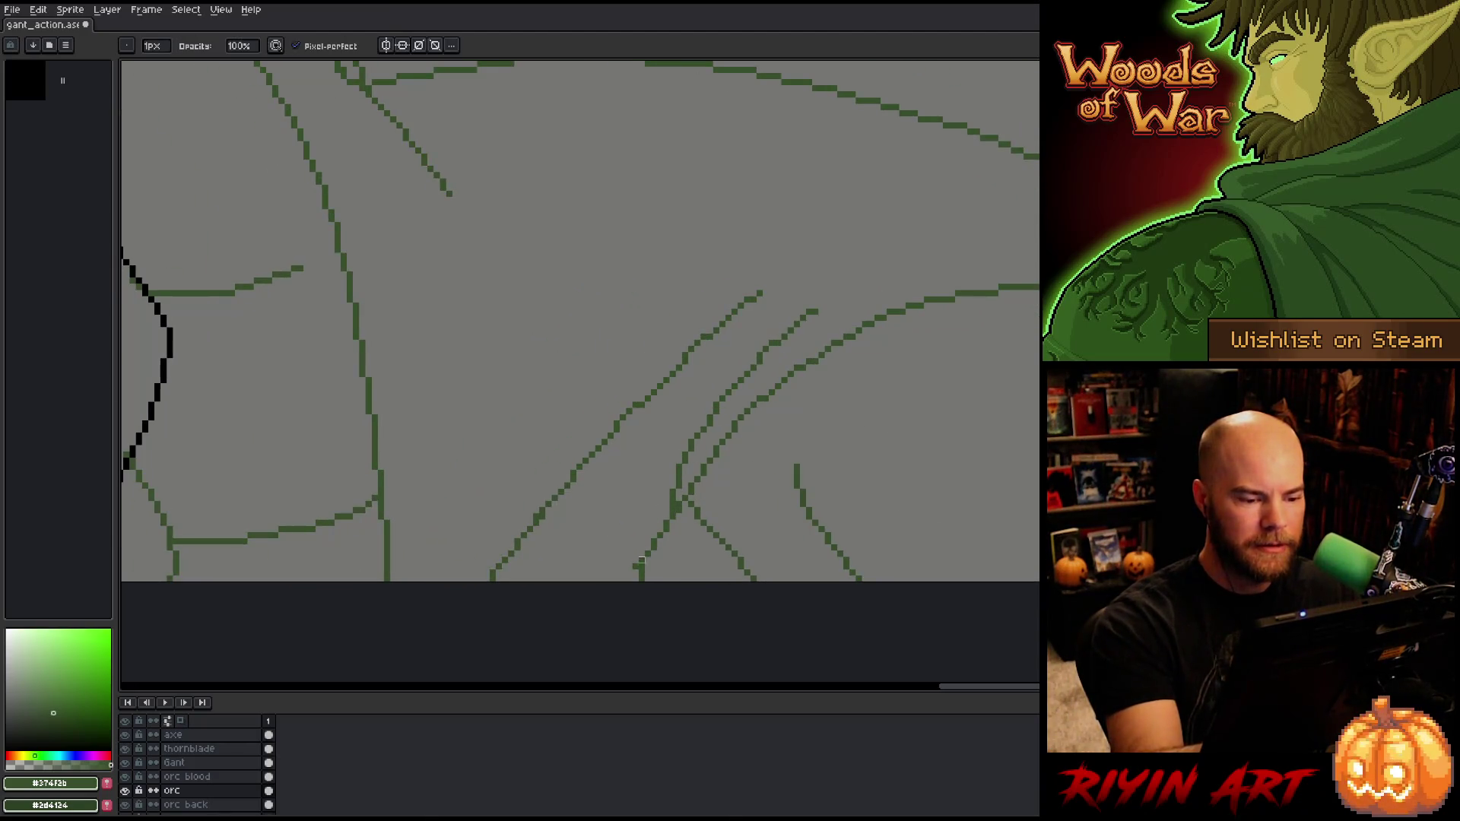
drag(733, 553, 880, 576)
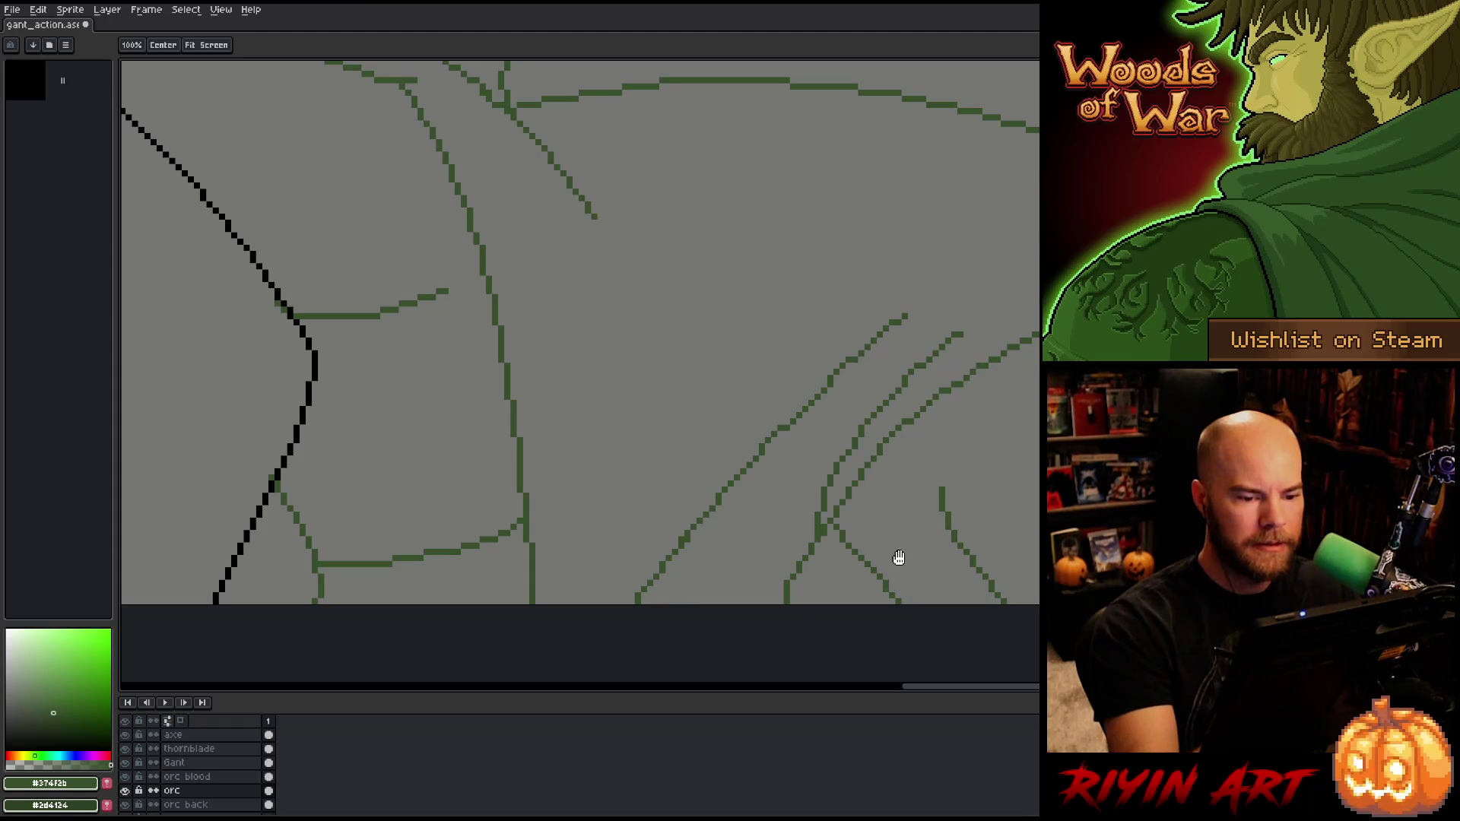
scroll(886, 558, down, 5)
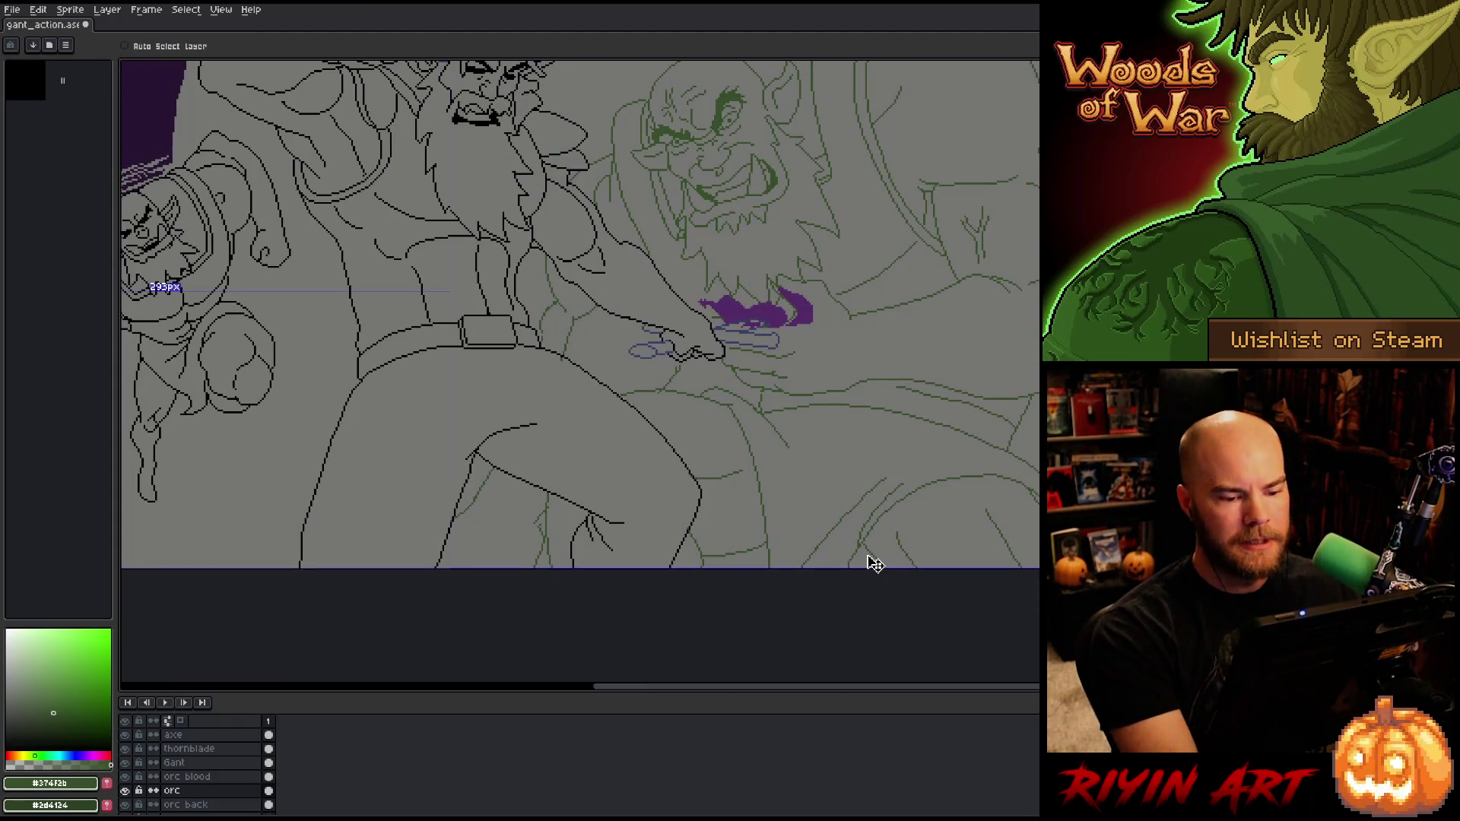
Step: Save the file and bring Gant's hand and the orc into view
key(ctrl+s)
mouse_move(802, 521)
mouse_down()
mouse_move(834, 547)
mouse_move(655, 547)
mouse_move(628, 508)
mouse_move(700, 530)
mouse_up()
scroll(761, 551, up, 2)
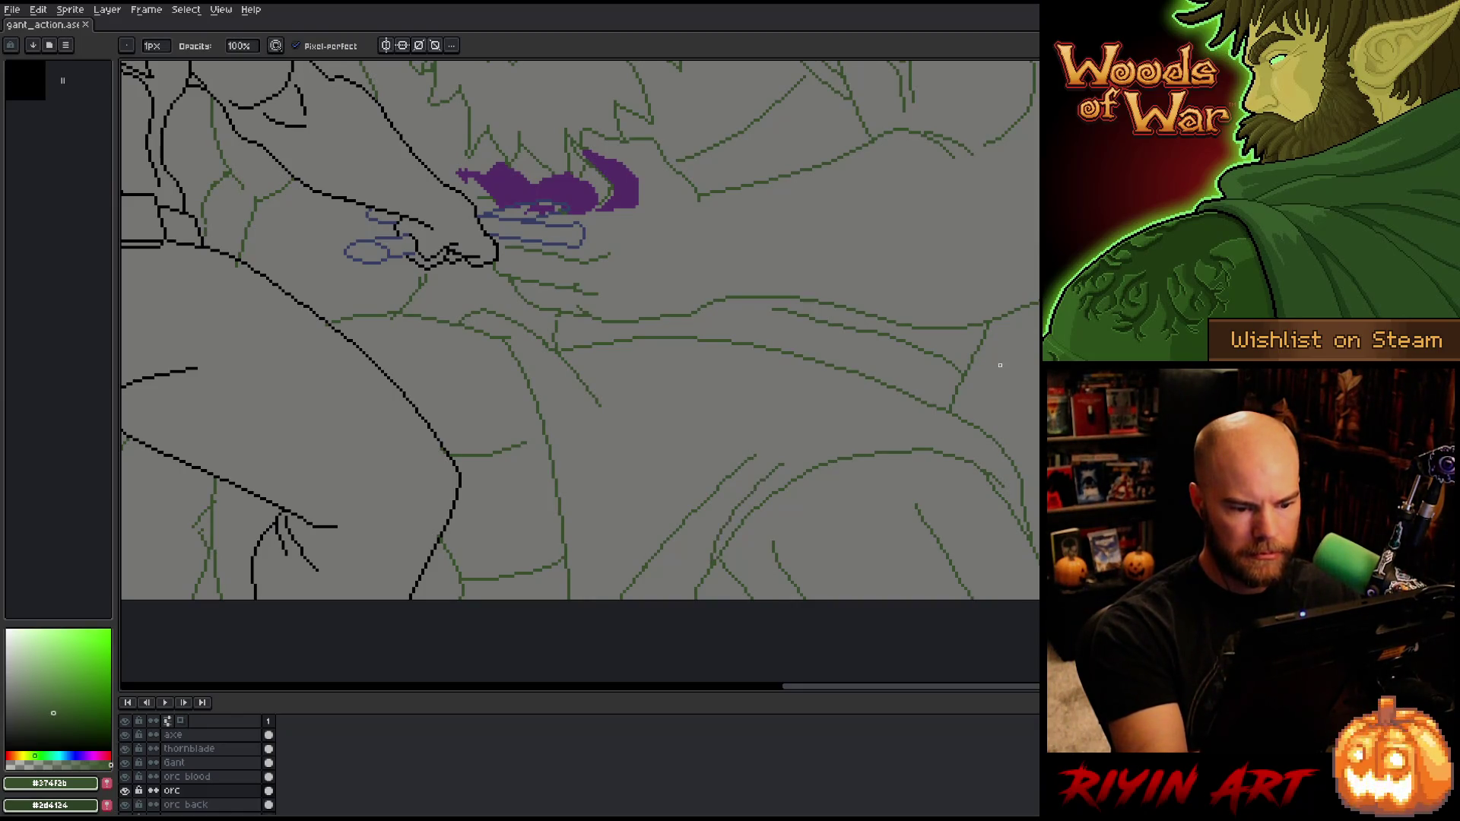
Step: Try erasing part of the green orc line by Gant's hand, then undo to restore it
key(ctrl+z)
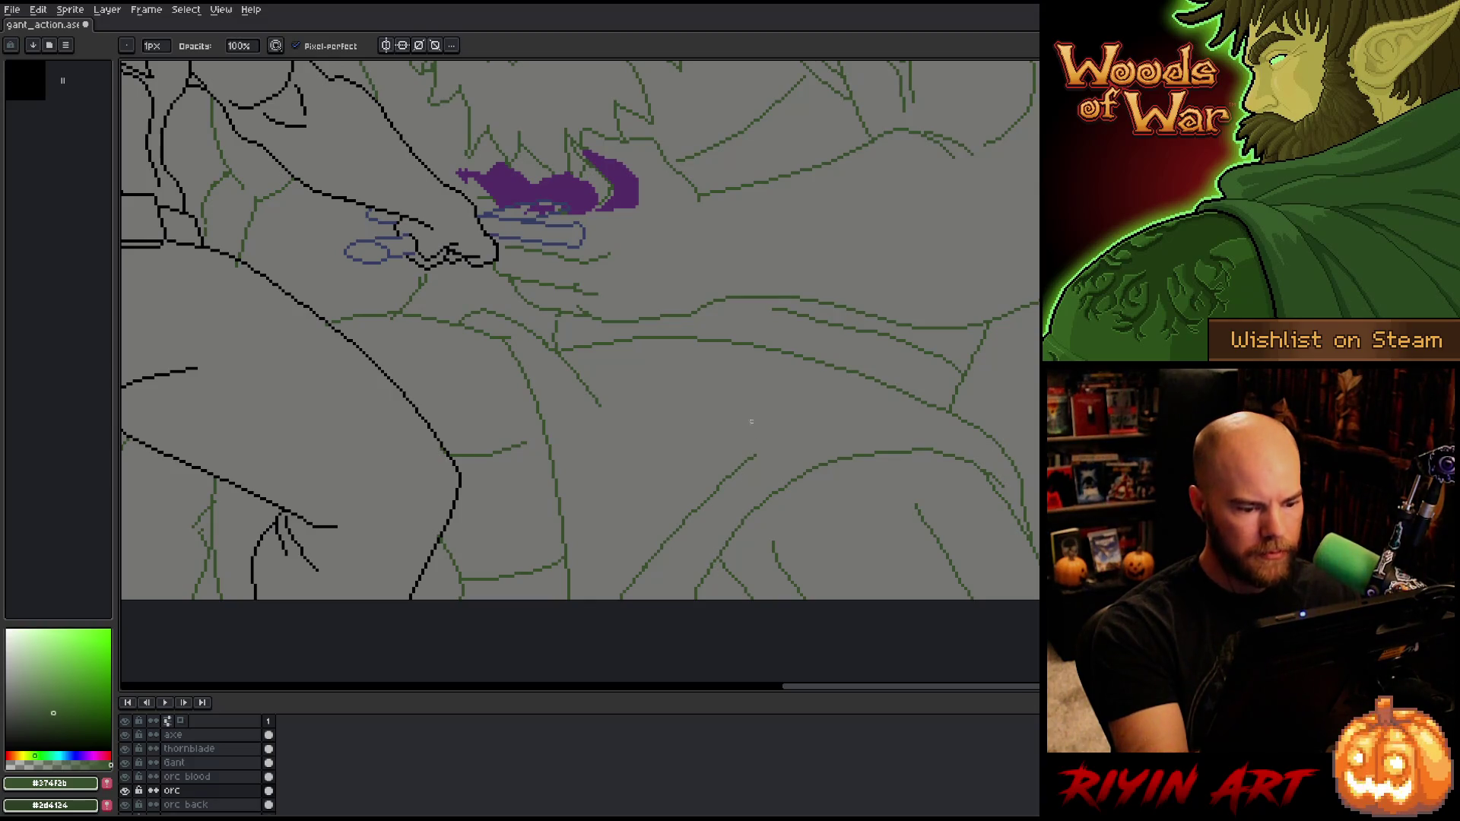
drag(630, 599, 649, 563)
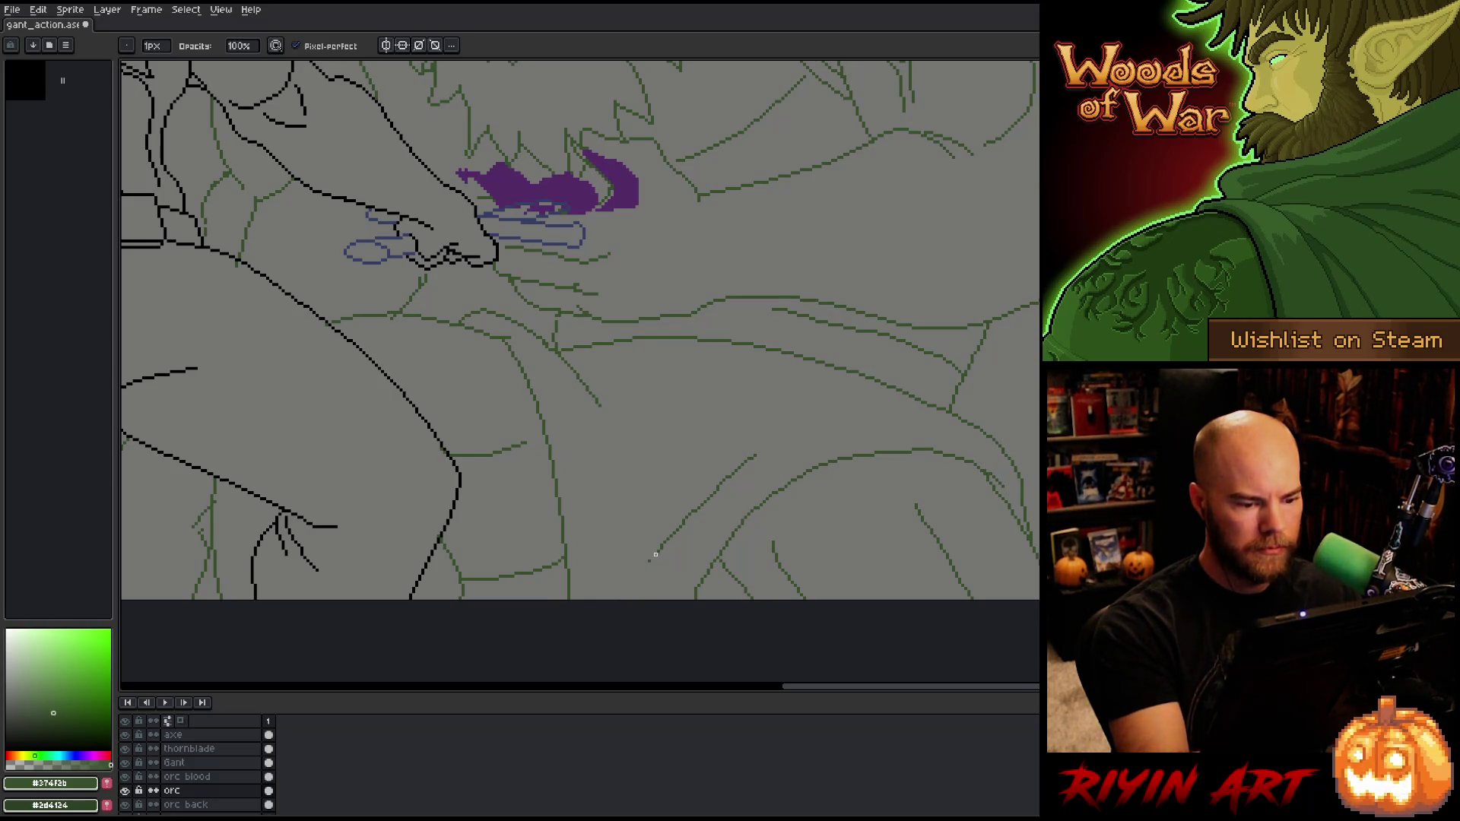
key(b)
key(ctrl+z)
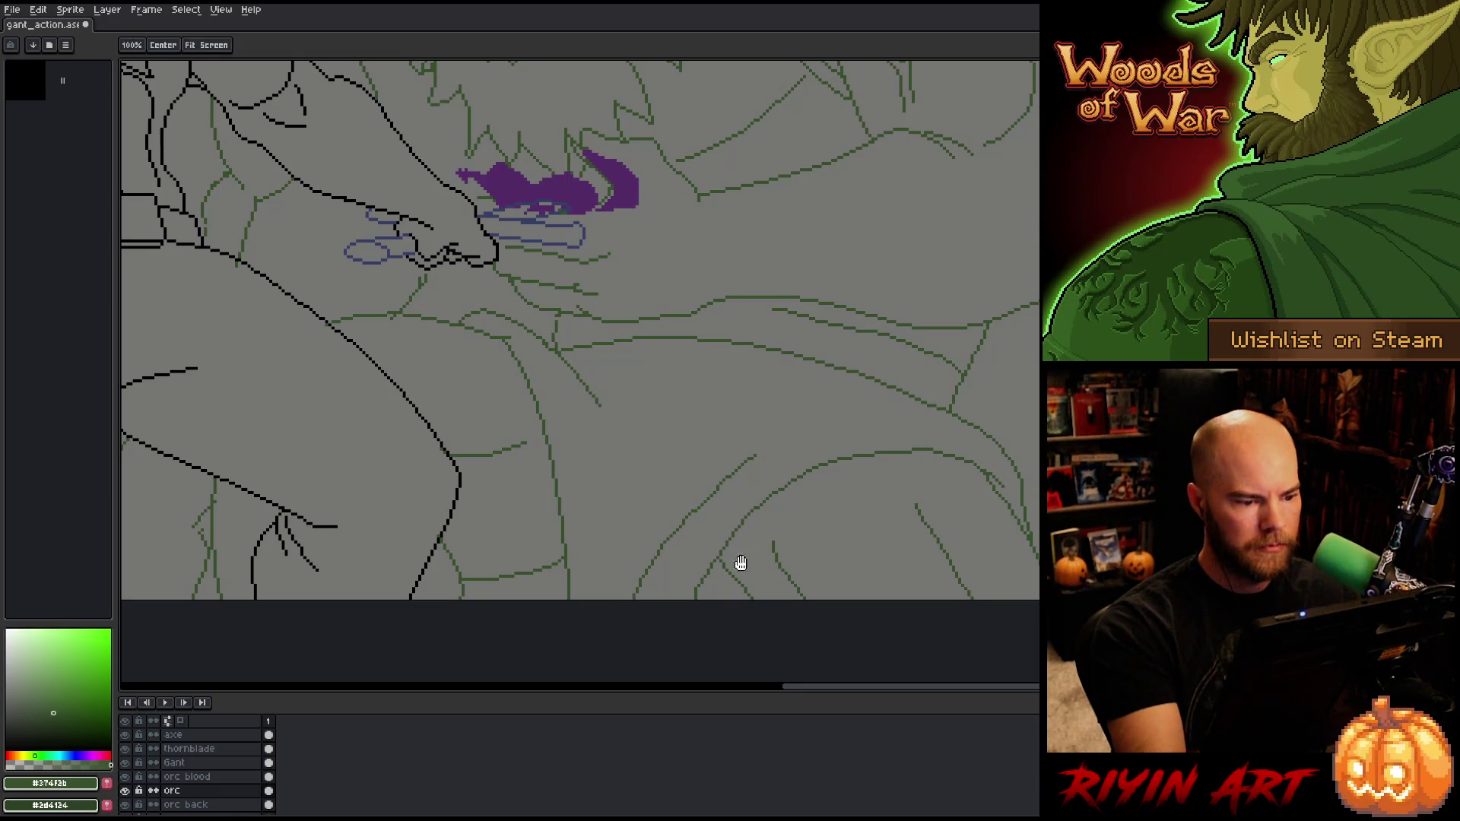
drag(740, 560, 850, 641)
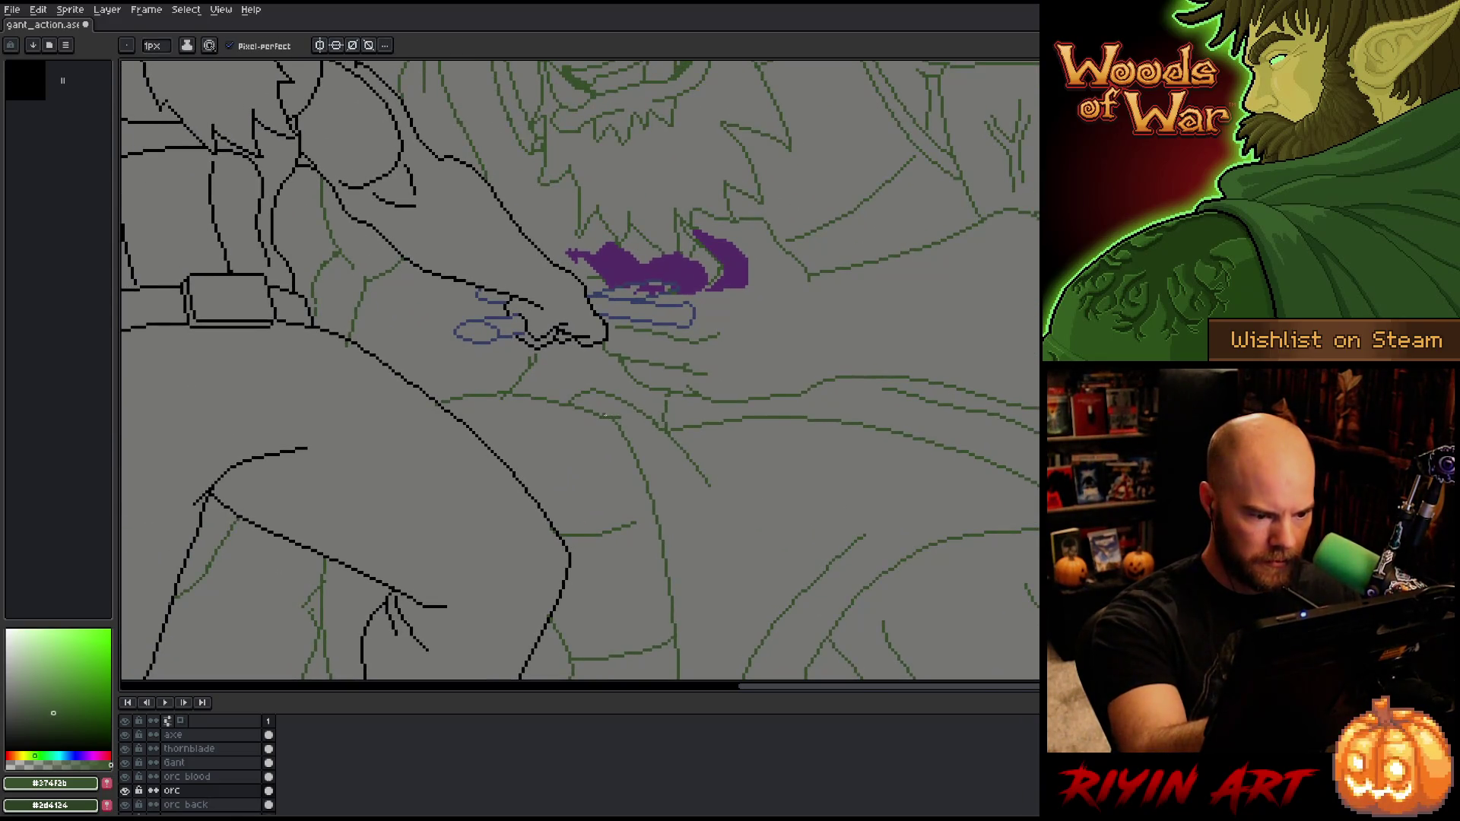
key(e)
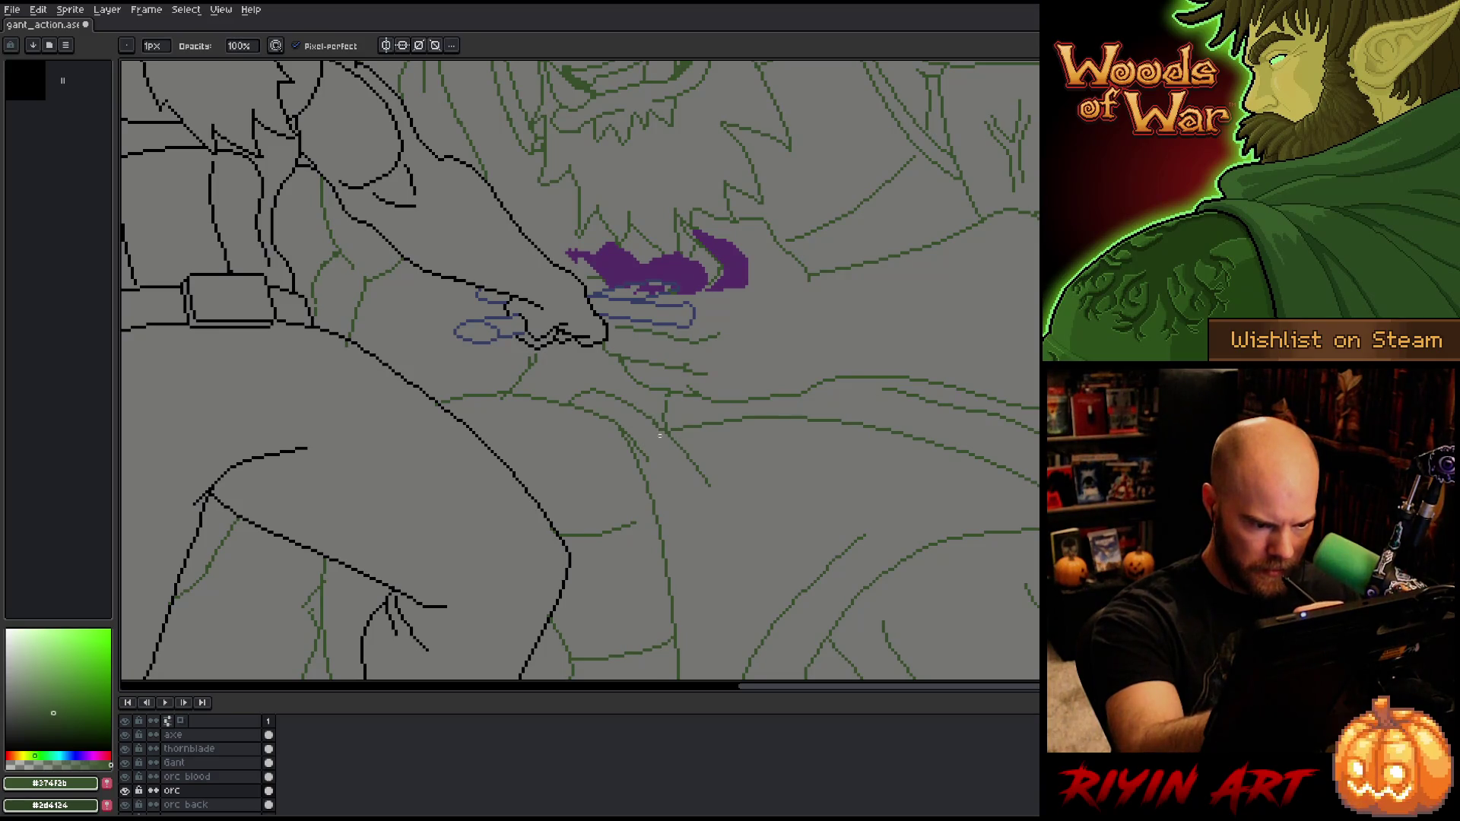
key(b)
drag(757, 525, 782, 541)
key(e)
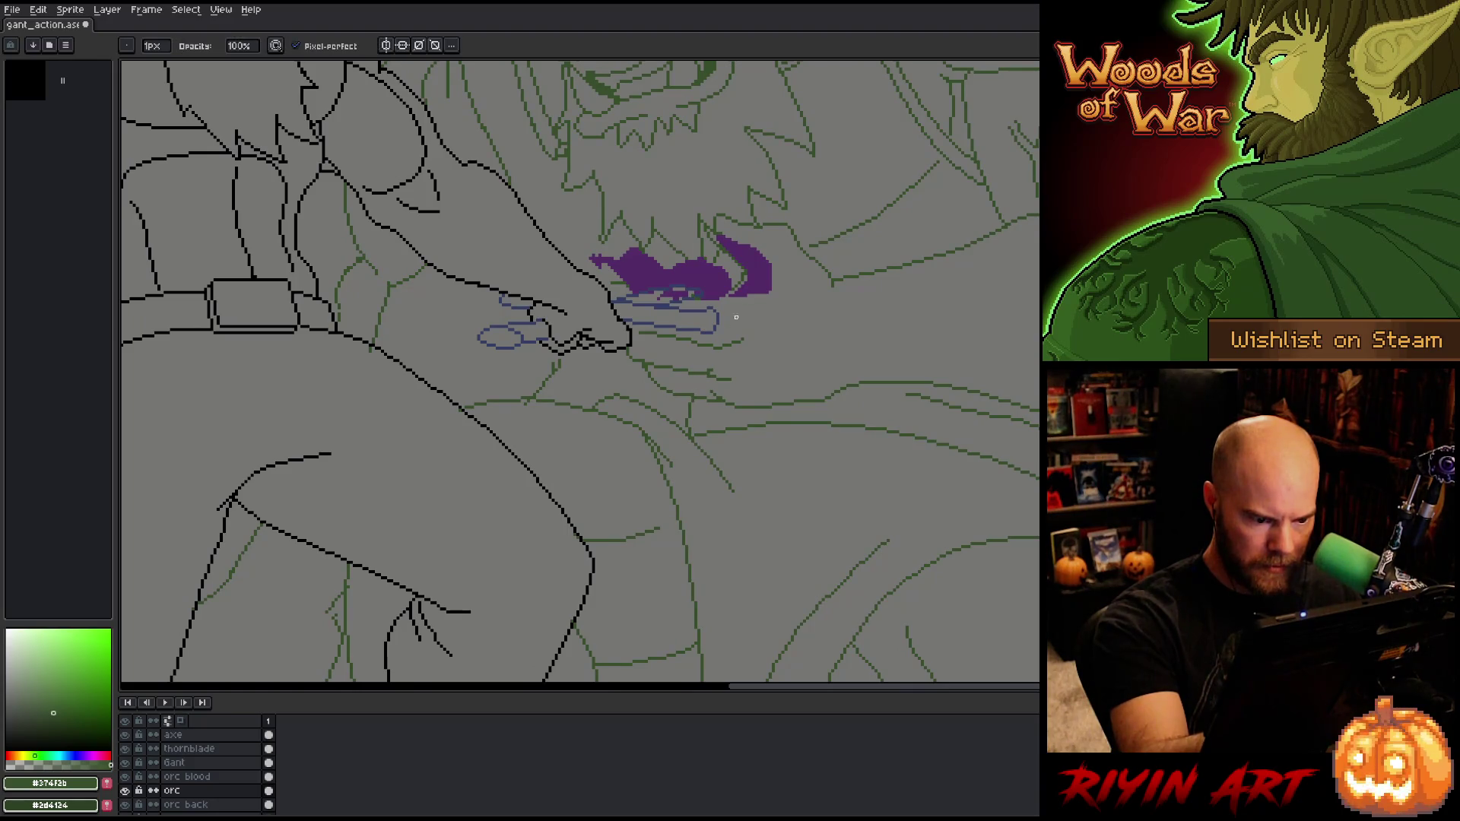
key(b)
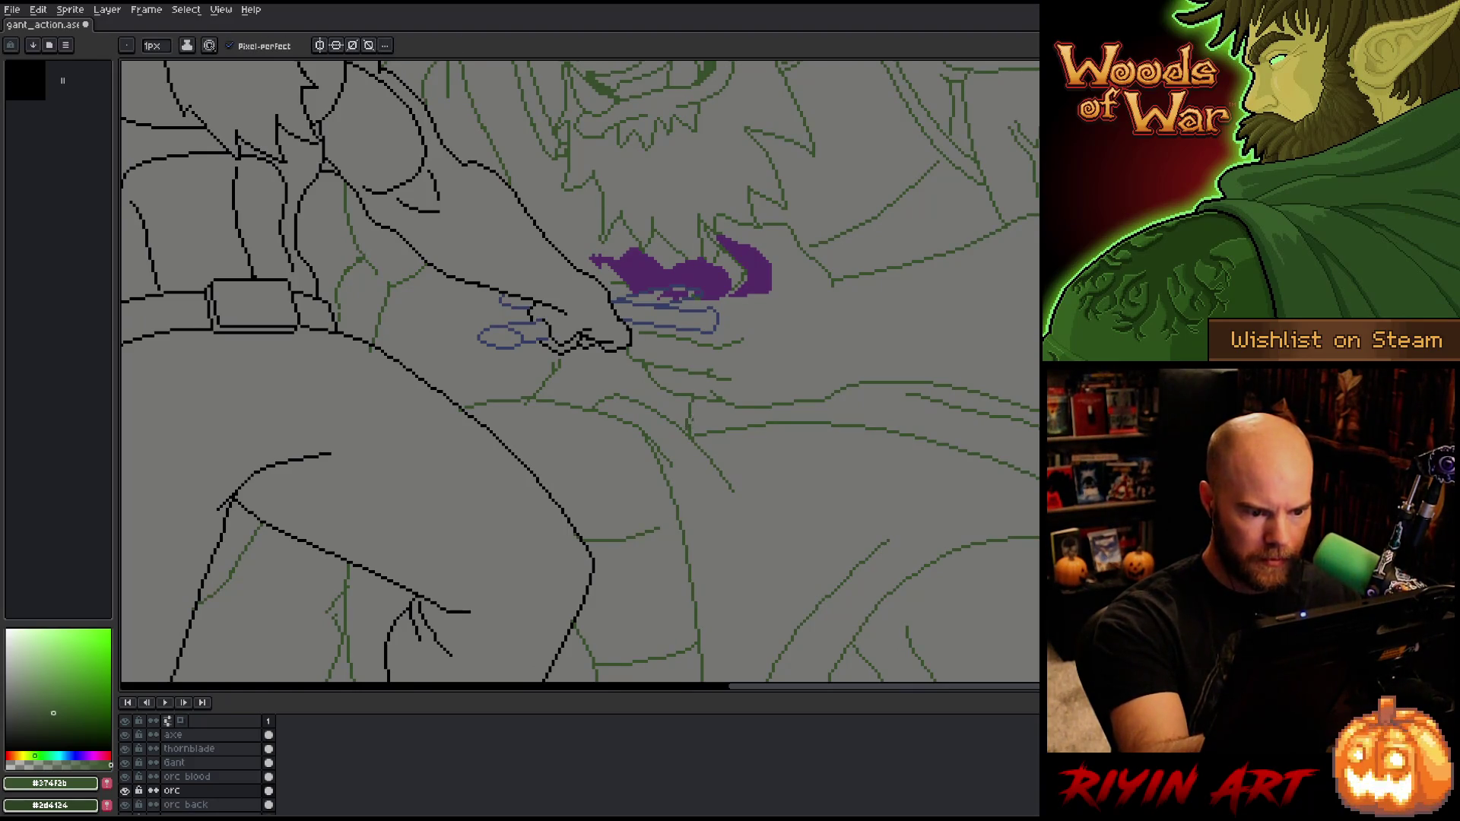
key(e)
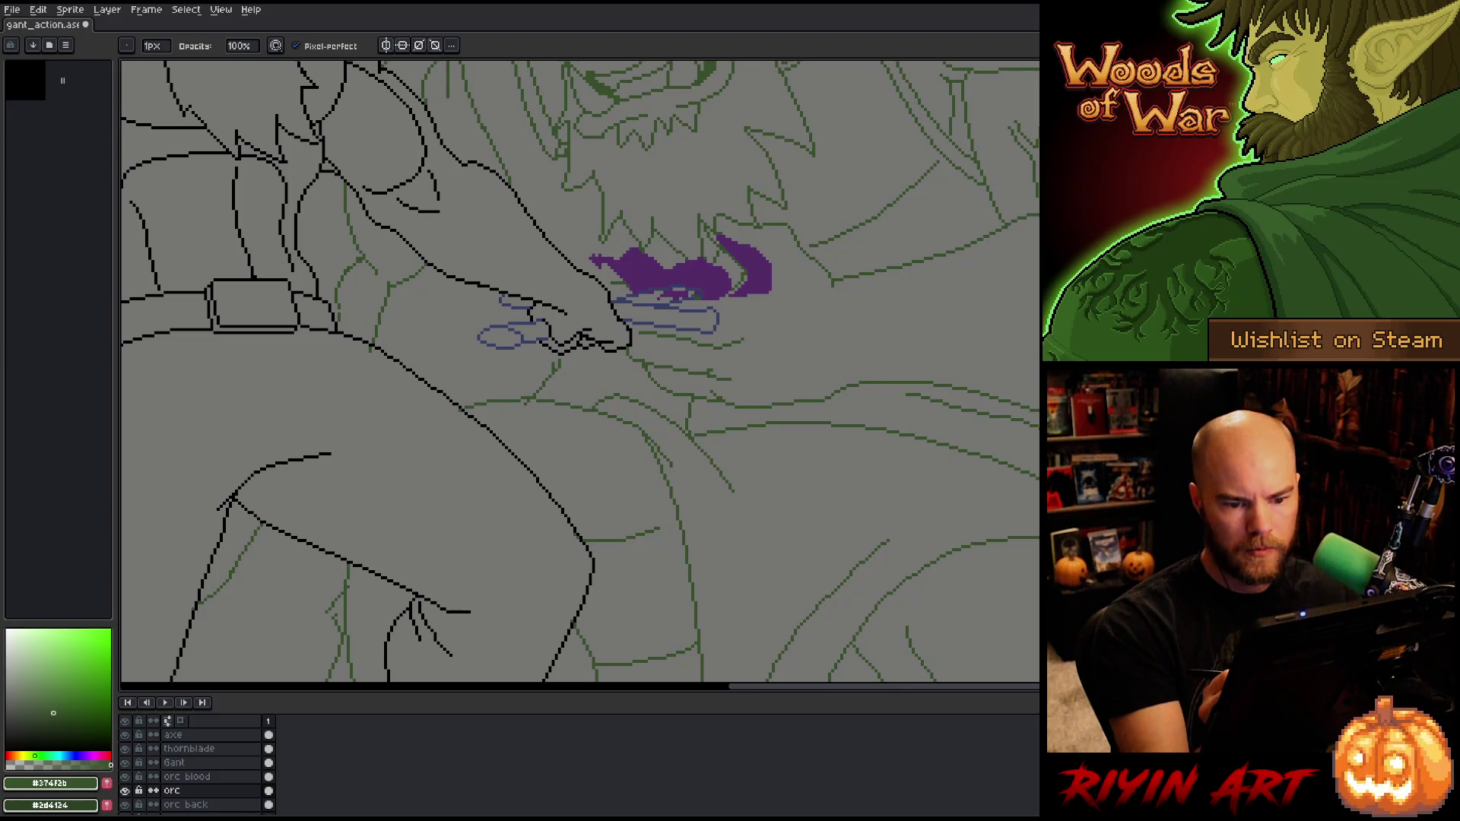
Step: Lasso the green orc line segment right of Gant's hand, redrawing the selection after deselecting
key(z)
key(q)
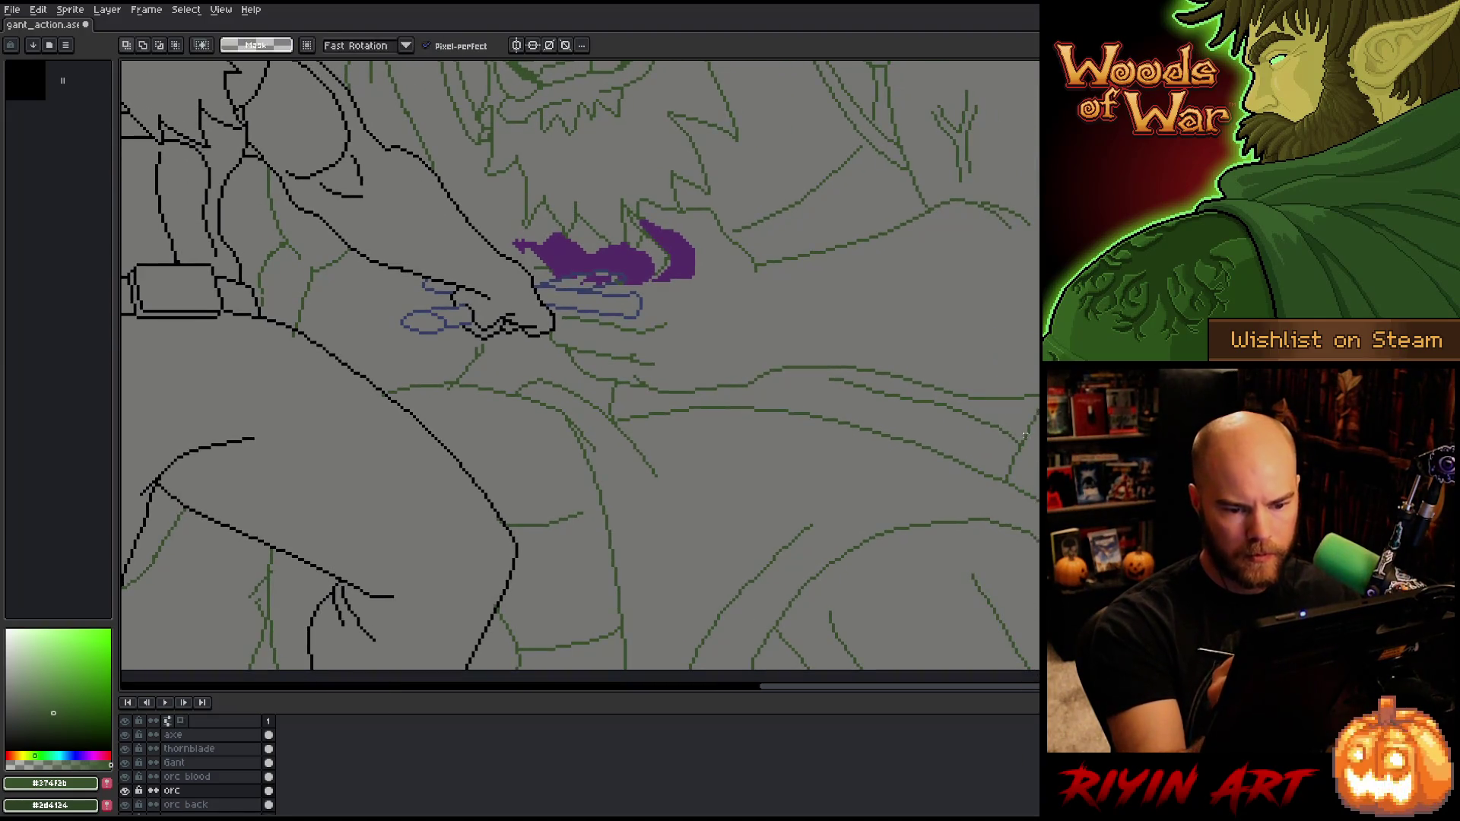
mouse_move(1022, 419)
mouse_down()
mouse_move(1016, 447)
mouse_move(936, 436)
mouse_move(836, 389)
mouse_move(938, 393)
mouse_move(1025, 429)
mouse_move(1014, 415)
mouse_up()
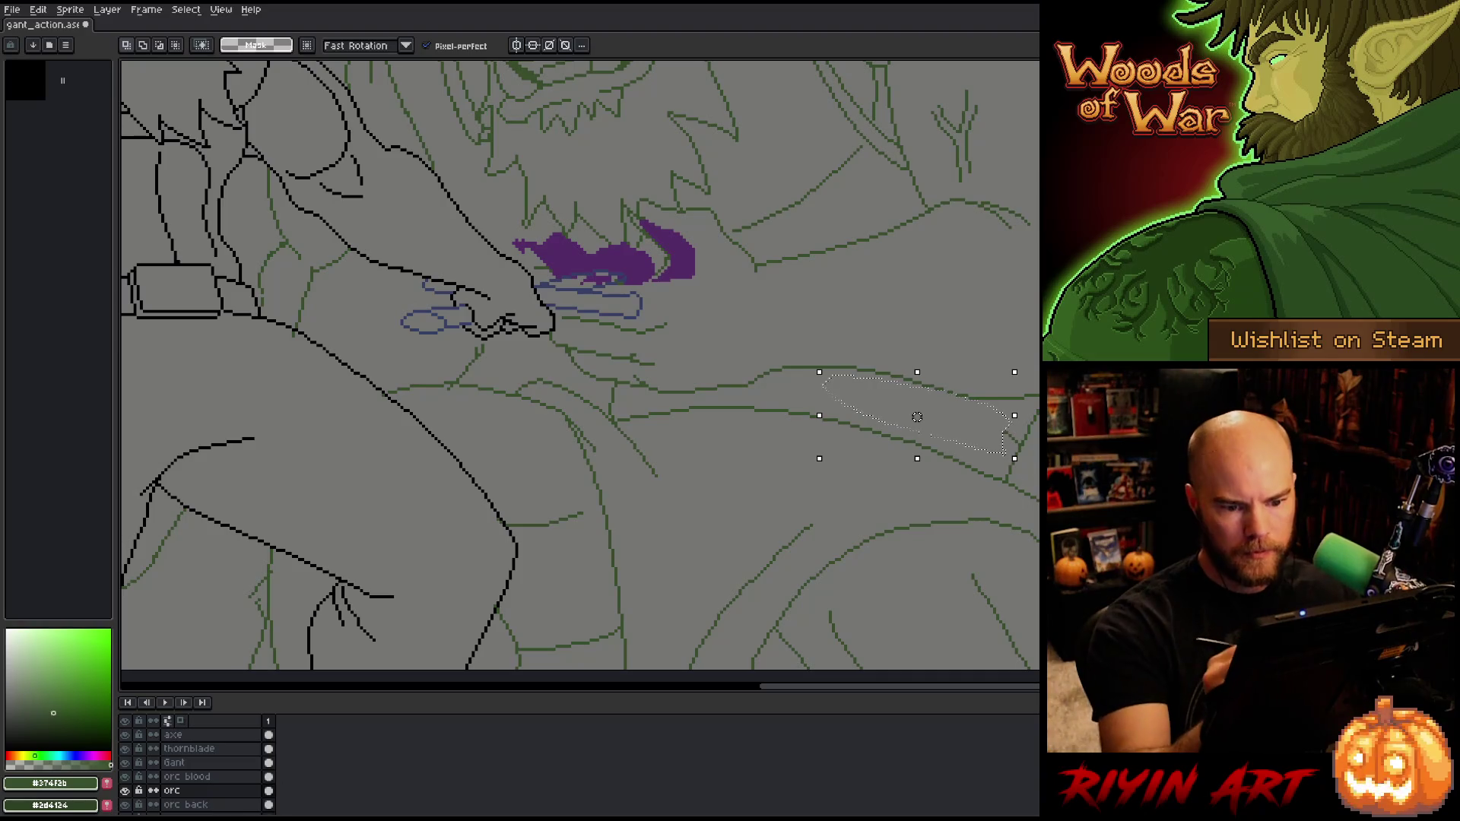
key(ctrl+d)
mouse_move(990, 453)
mouse_down()
mouse_move(961, 484)
mouse_move(619, 417)
mouse_move(894, 403)
mouse_move(990, 452)
mouse_up()
drag(733, 490, 798, 413)
drag(734, 490, 771, 455)
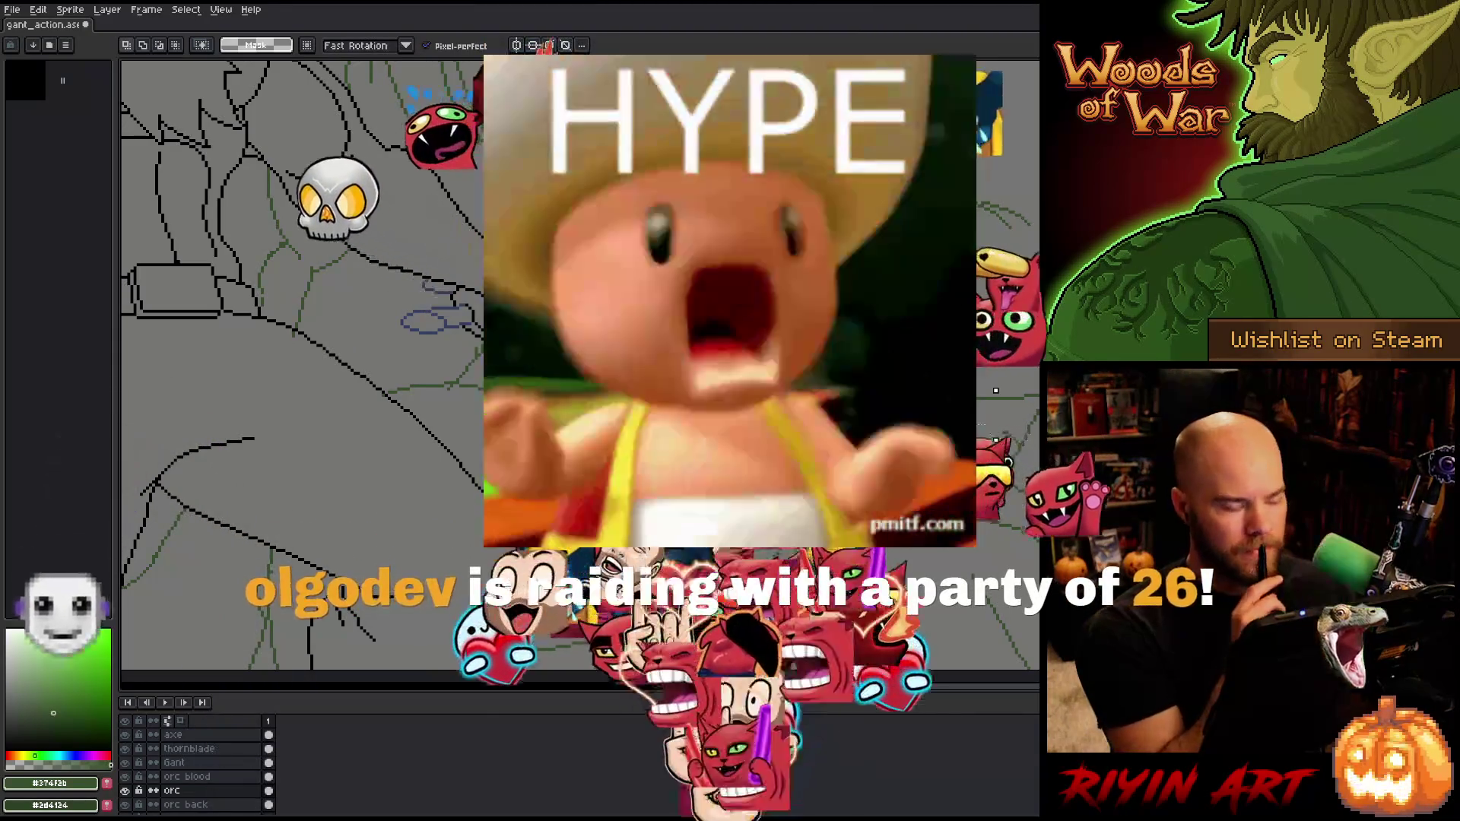
Step: Move the selected green line 6 pixels right and 12 pixels up, then commit
key(ctrl+t)
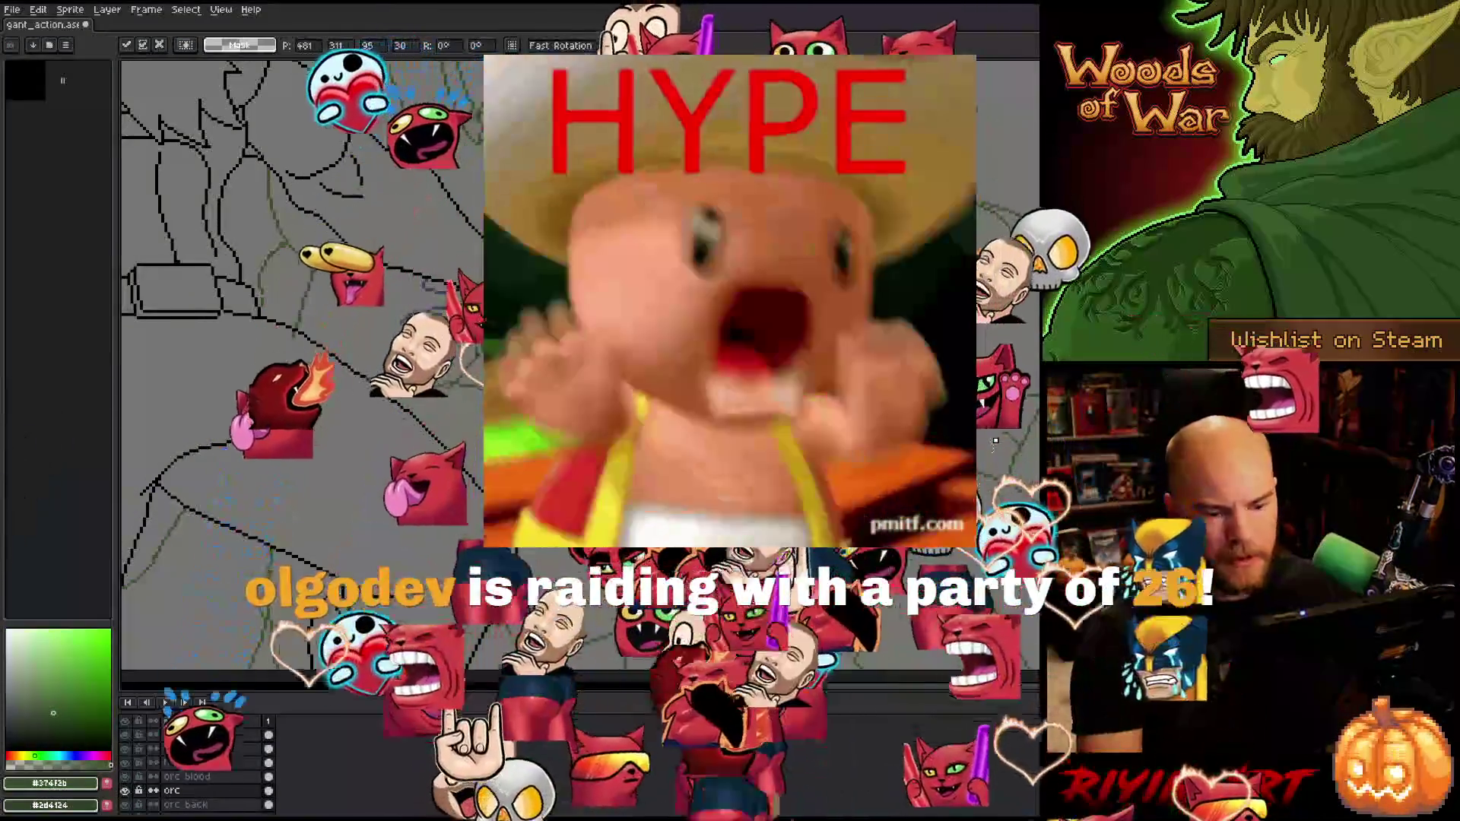
key(Right)
key(Right)
key(Right)
key(Up)
key(Up)
key(Up)
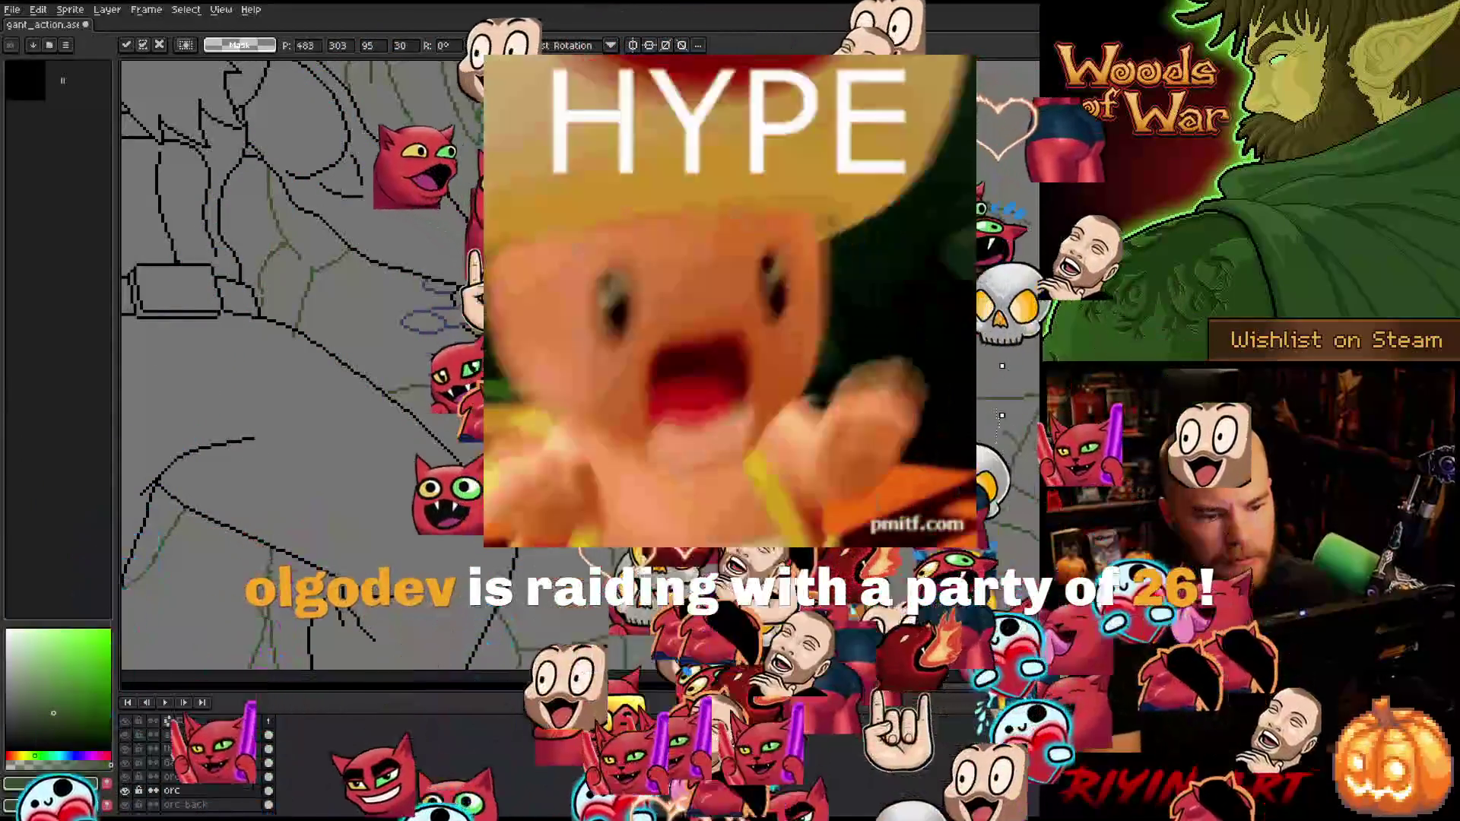
key(Right)
key(Right)
key(Up)
key(Up)
key(Up)
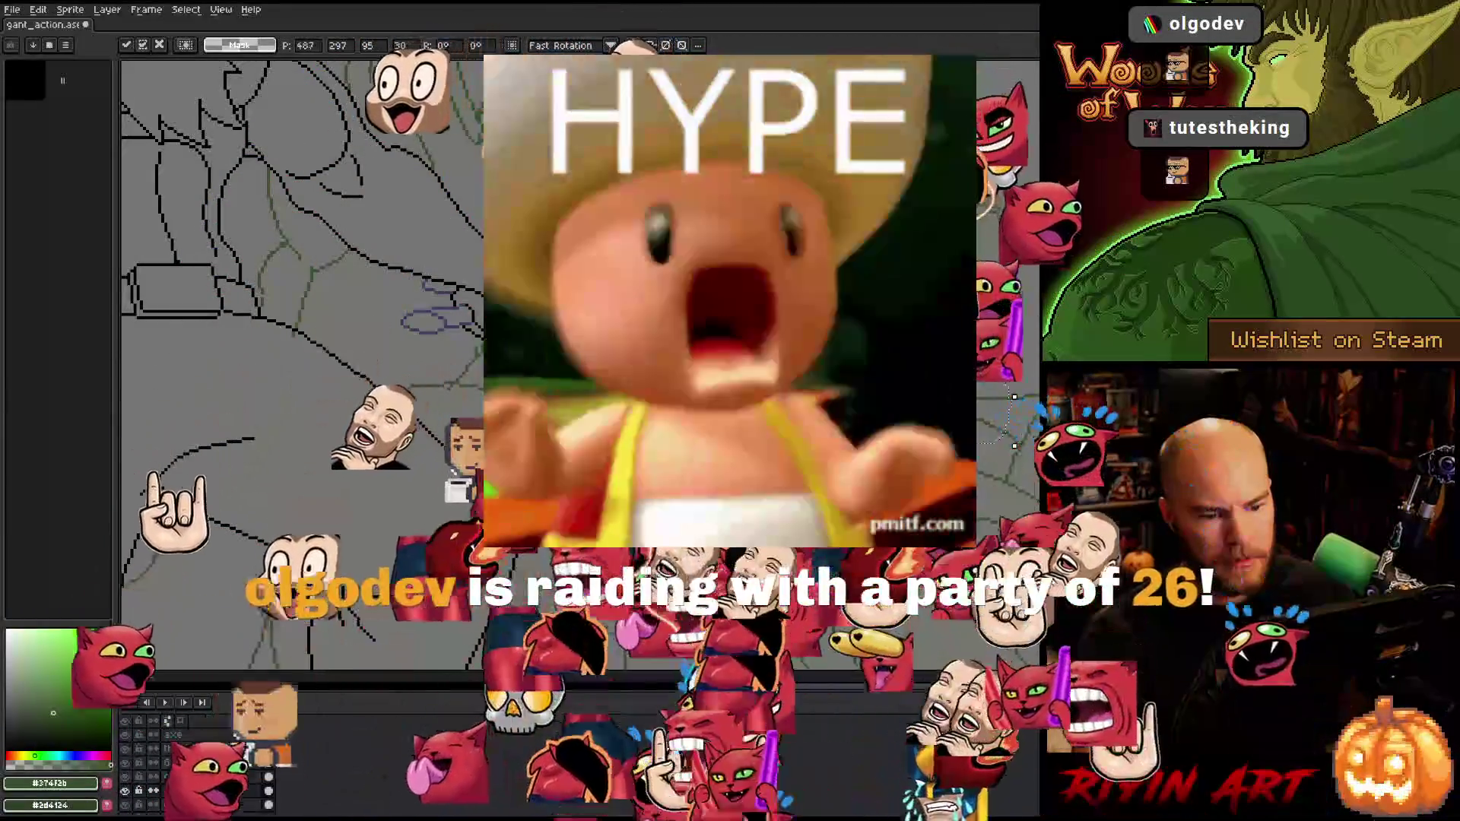
key(Return)
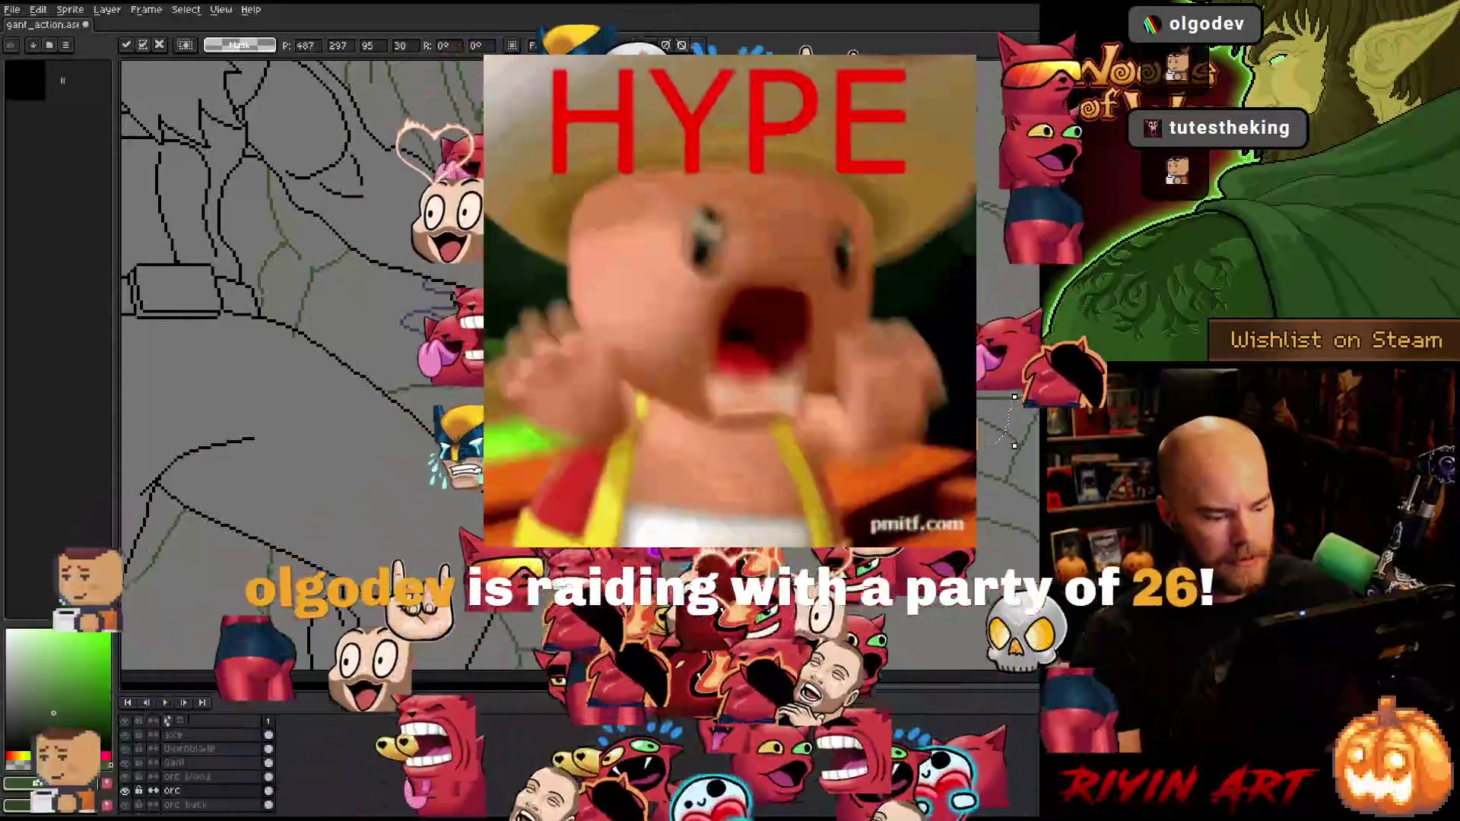
Step: Zoom out to fit the whole battle scene on screen
key(z)
key(ctrl+0)
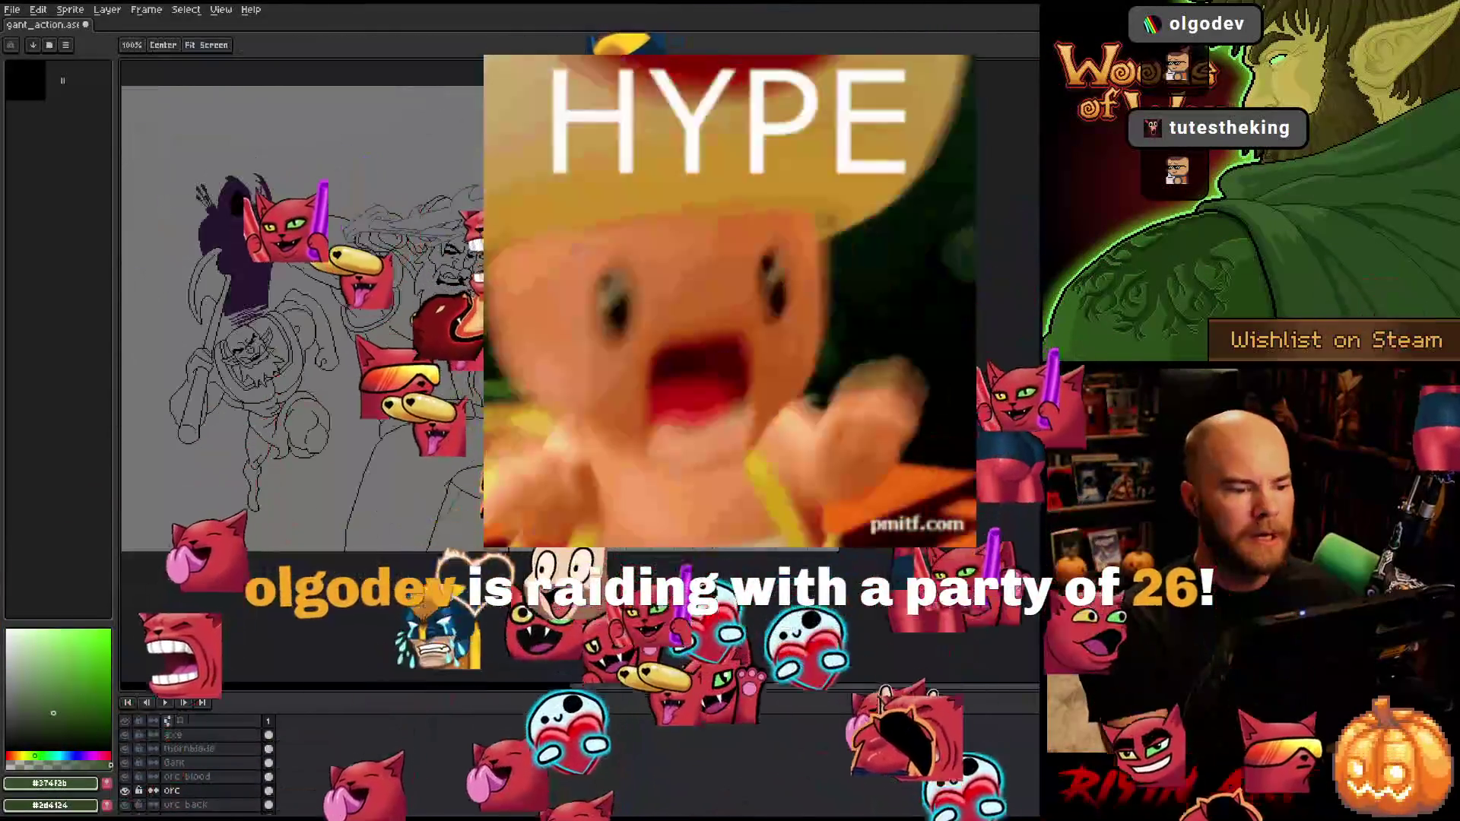
key(m)
scroll(502, 365, up, 2)
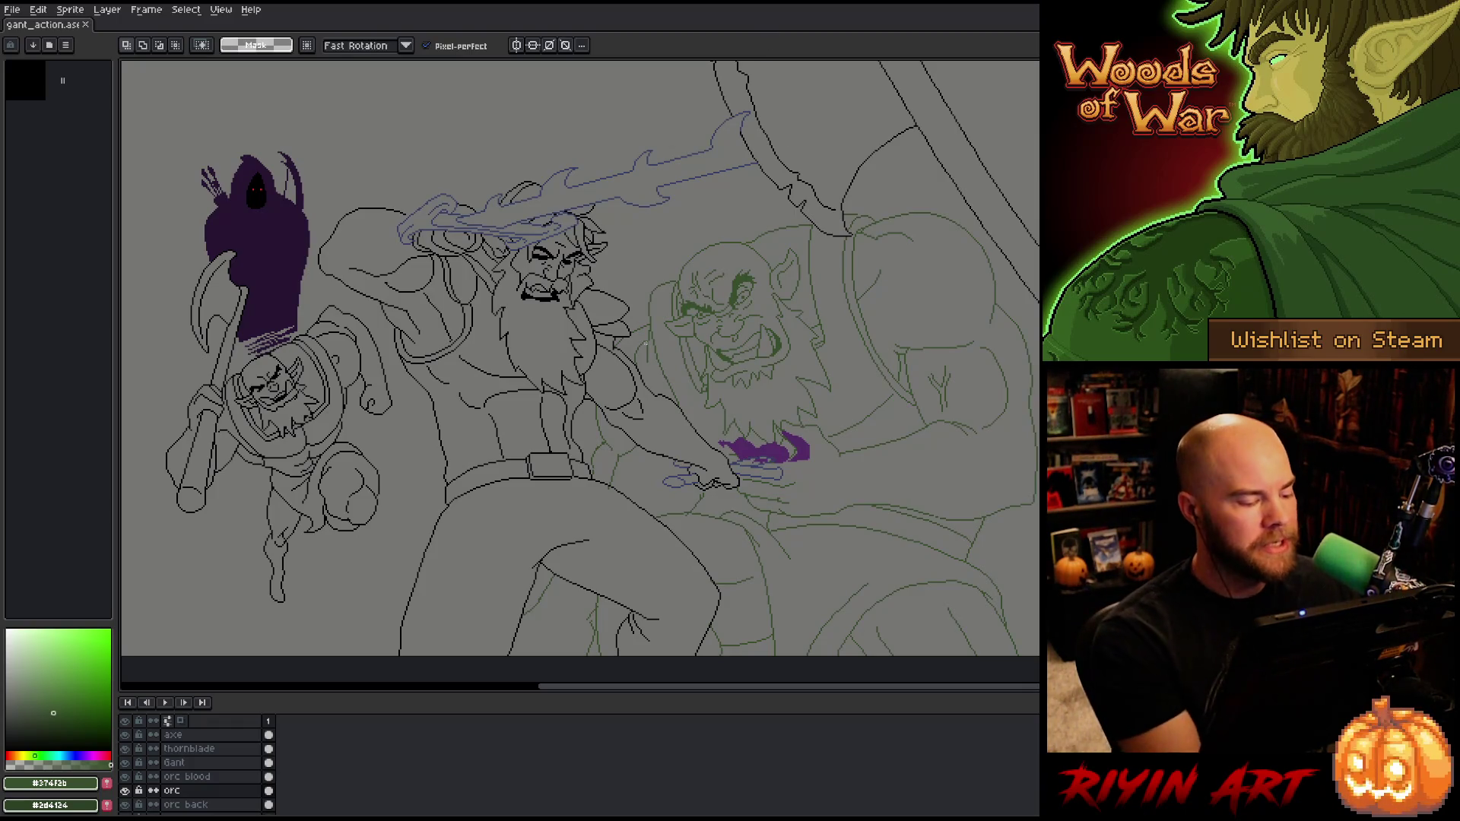
Step: Review Gant's face and the orc's head and blood splash
scroll(689, 502, up, 2)
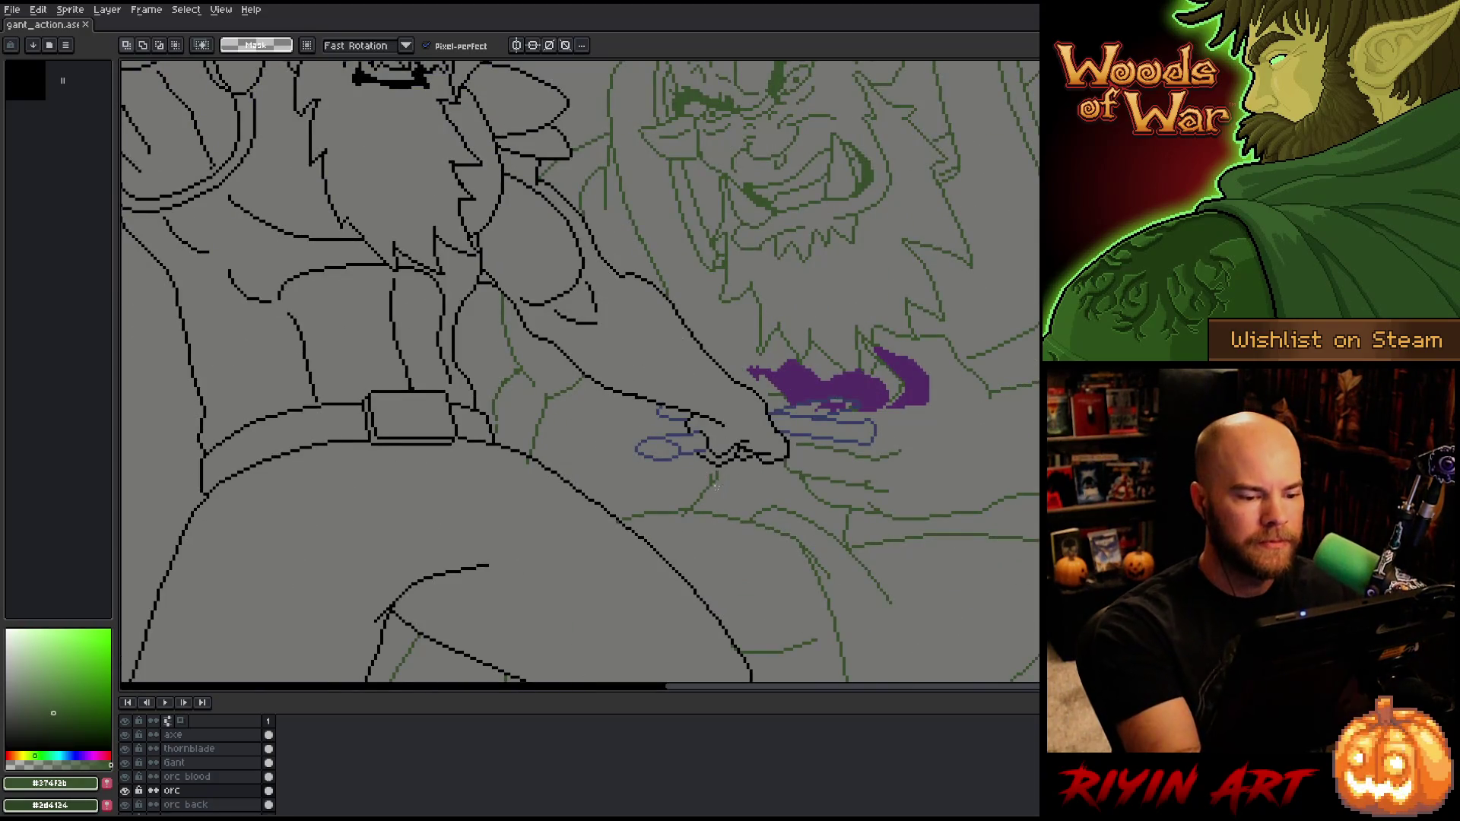
key(b)
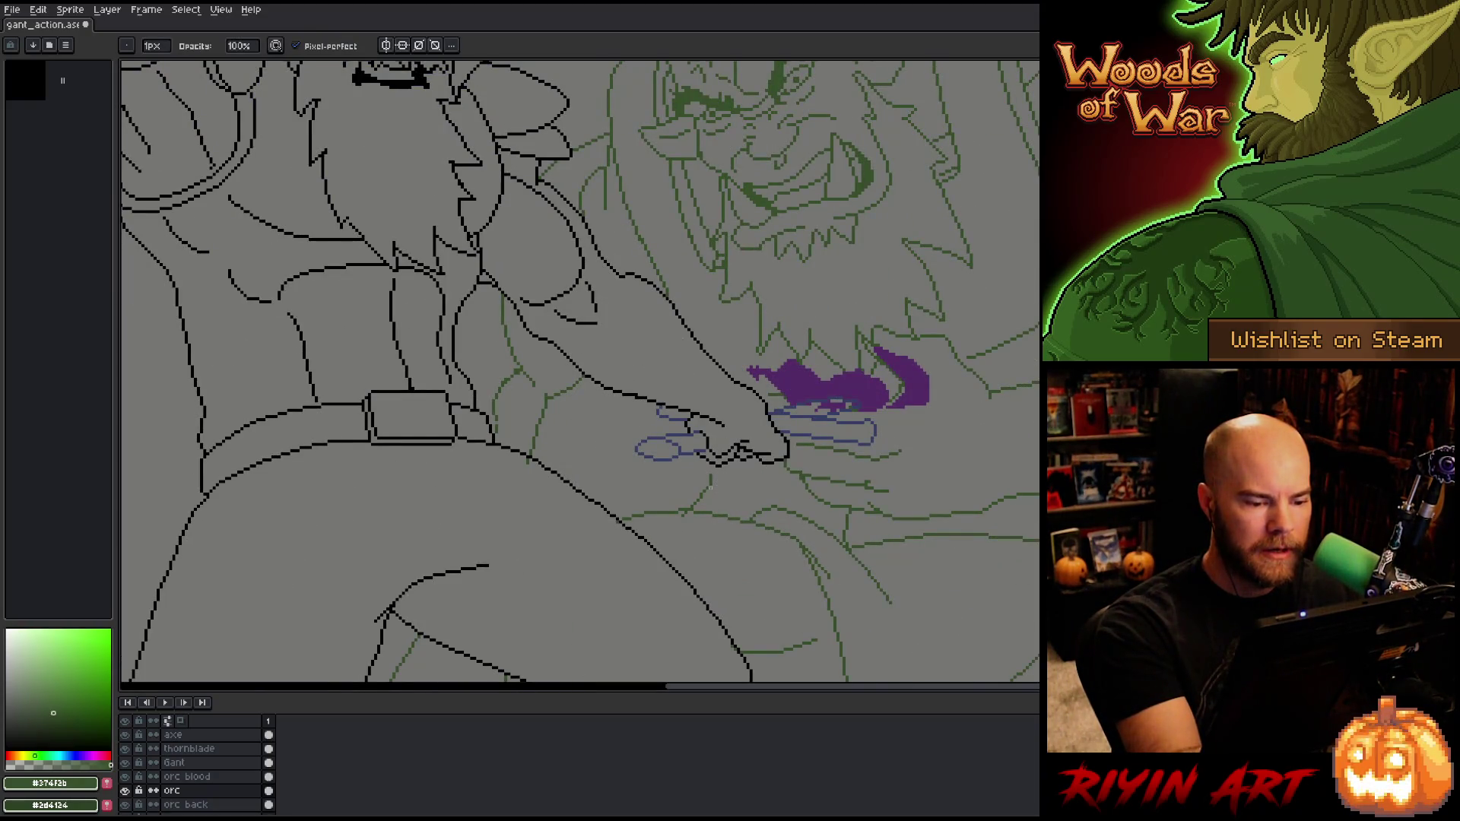
key(e)
key(b)
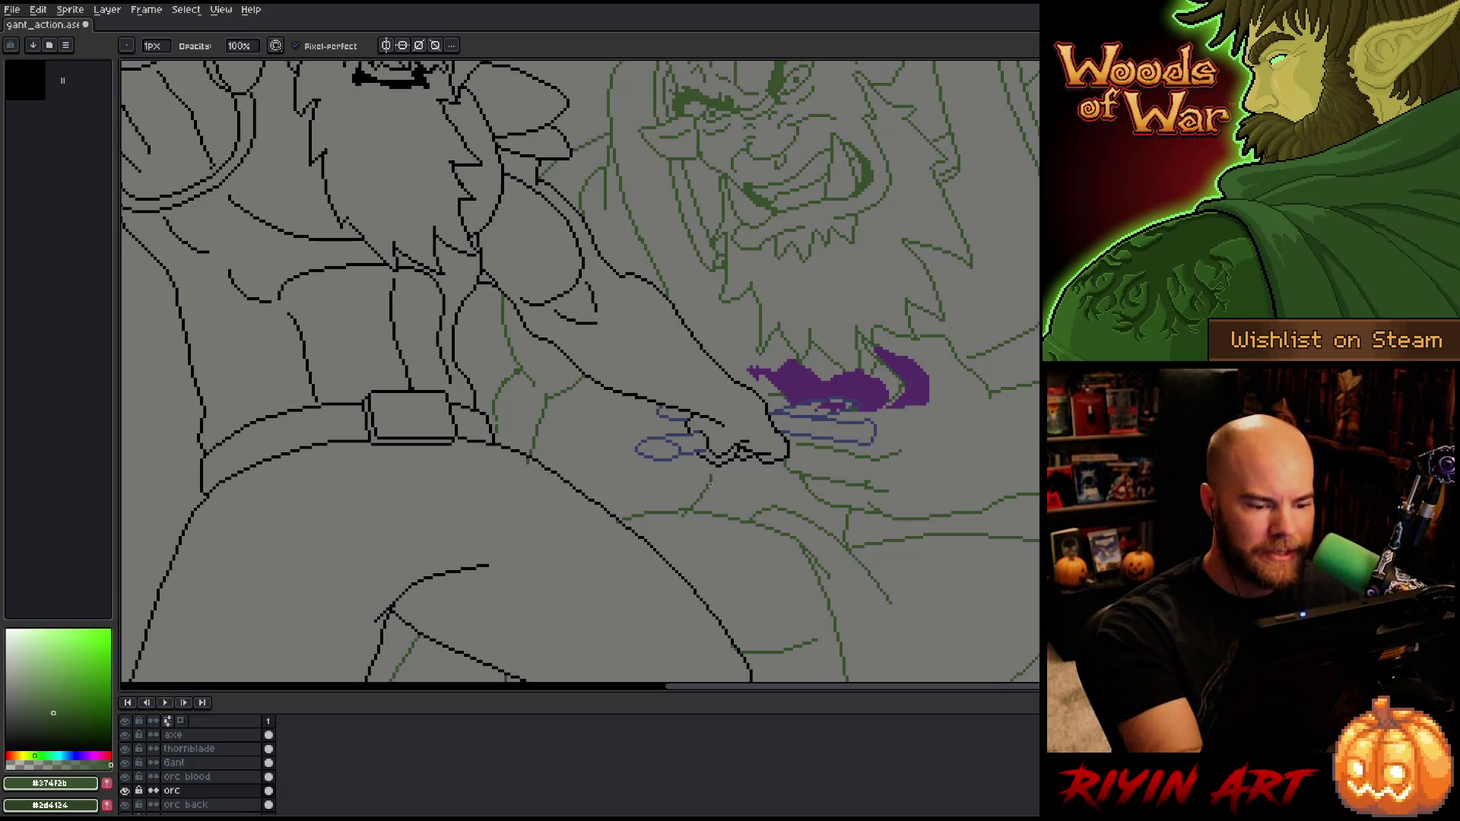
key(e)
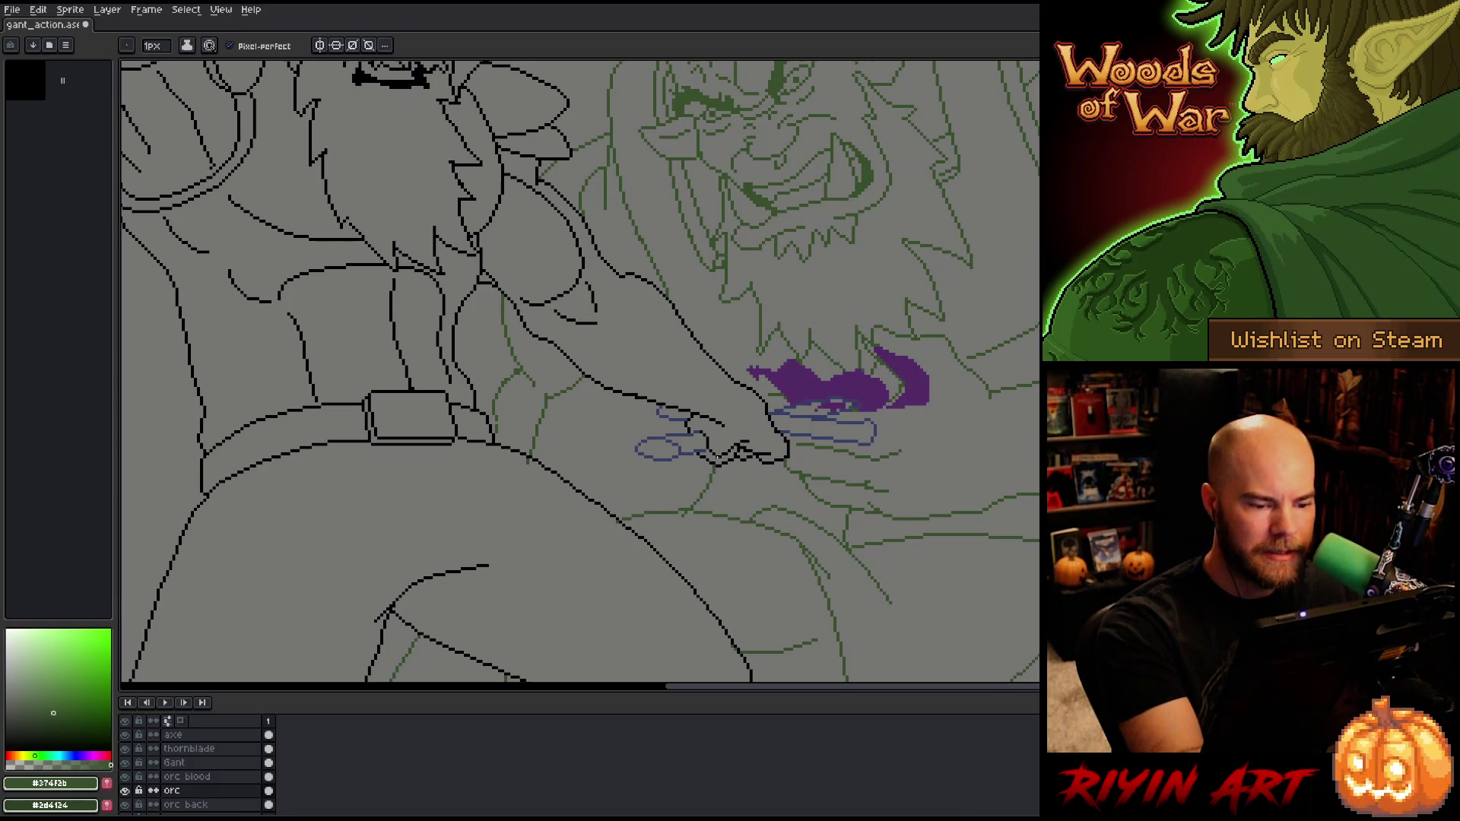
key(b)
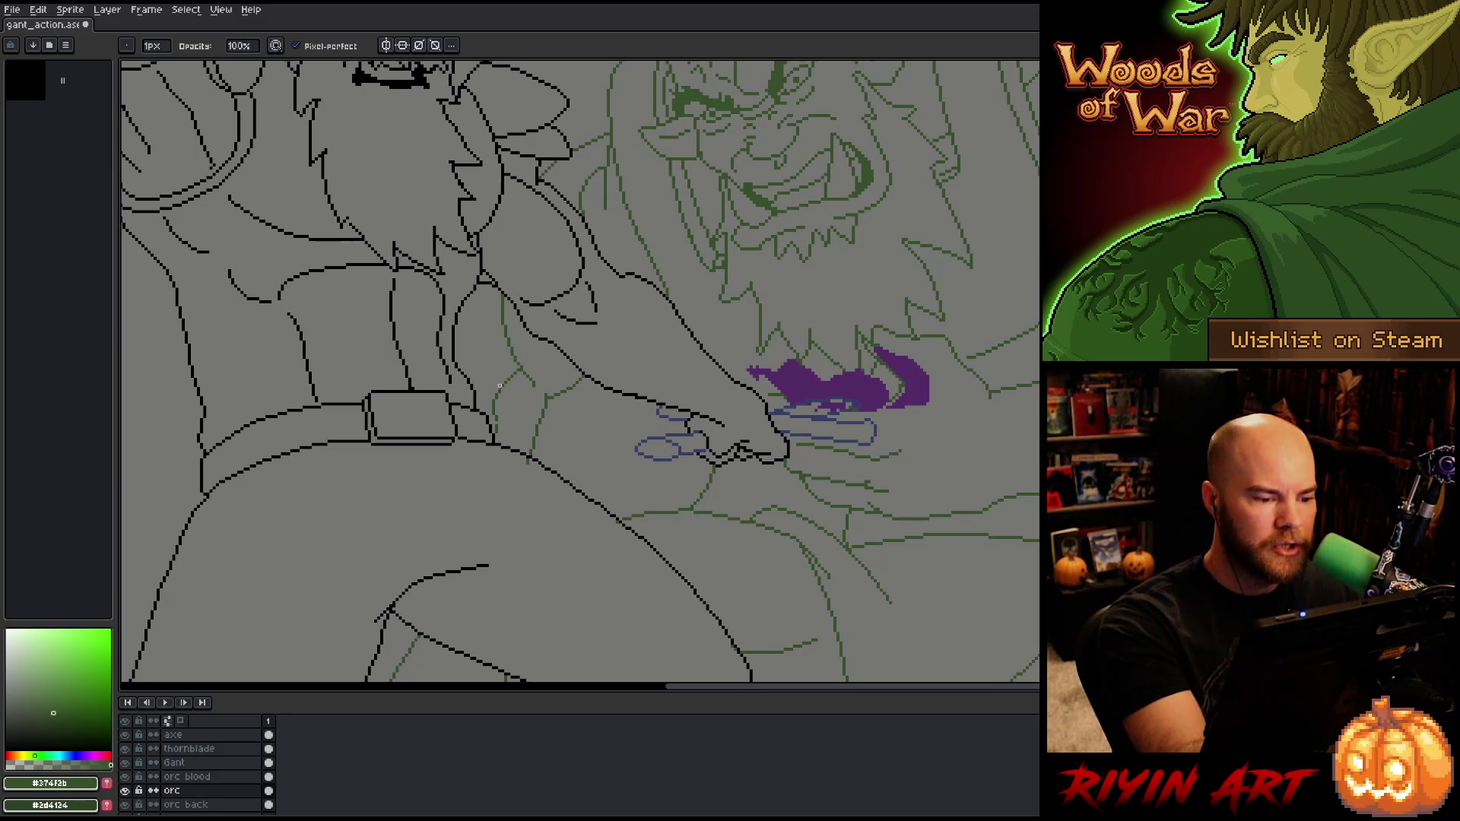
drag(738, 484, 777, 556)
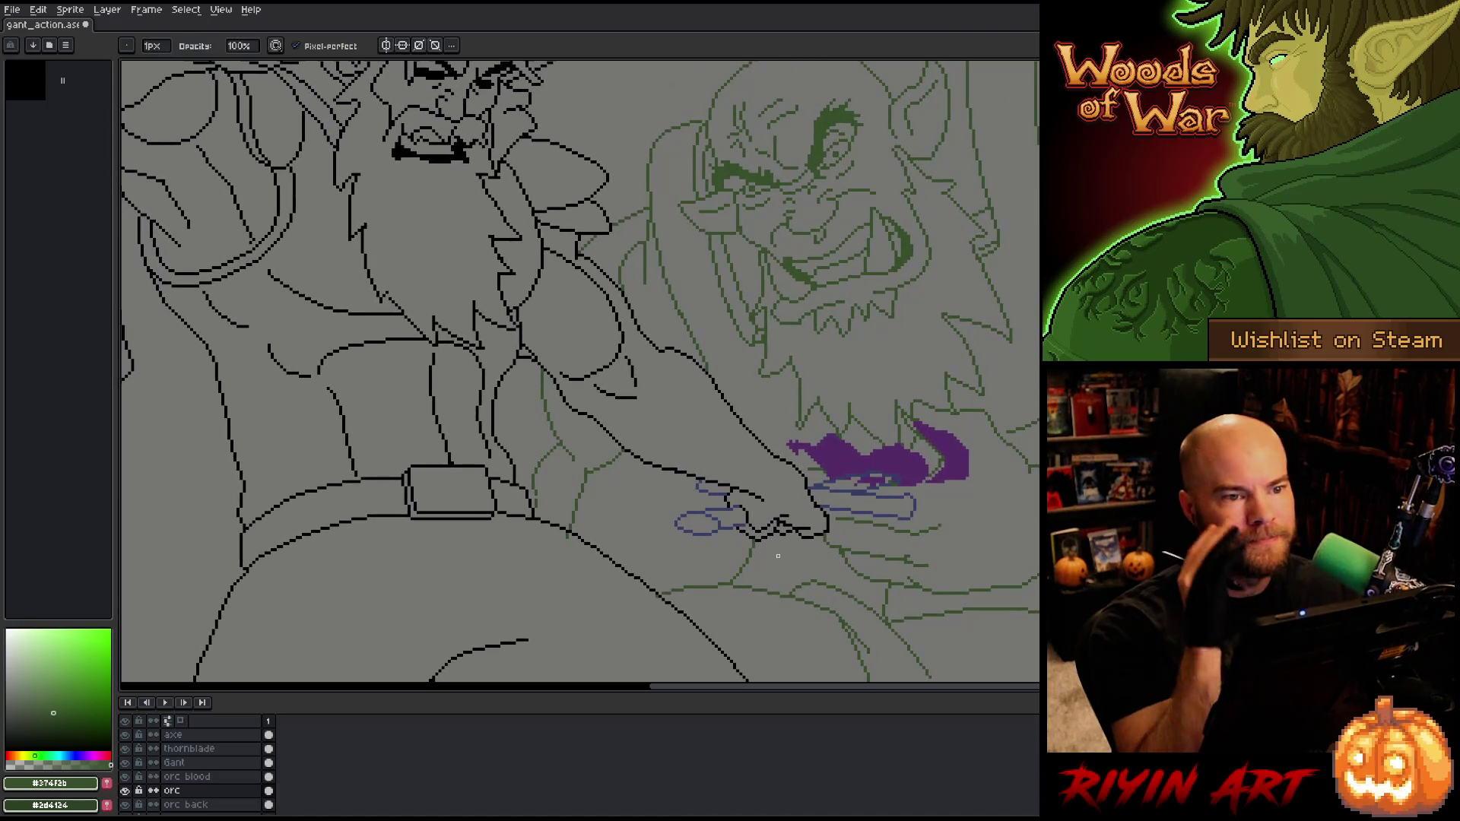
mouse_move(777, 436)
mouse_down()
mouse_move(745, 497)
mouse_move(755, 511)
mouse_up()
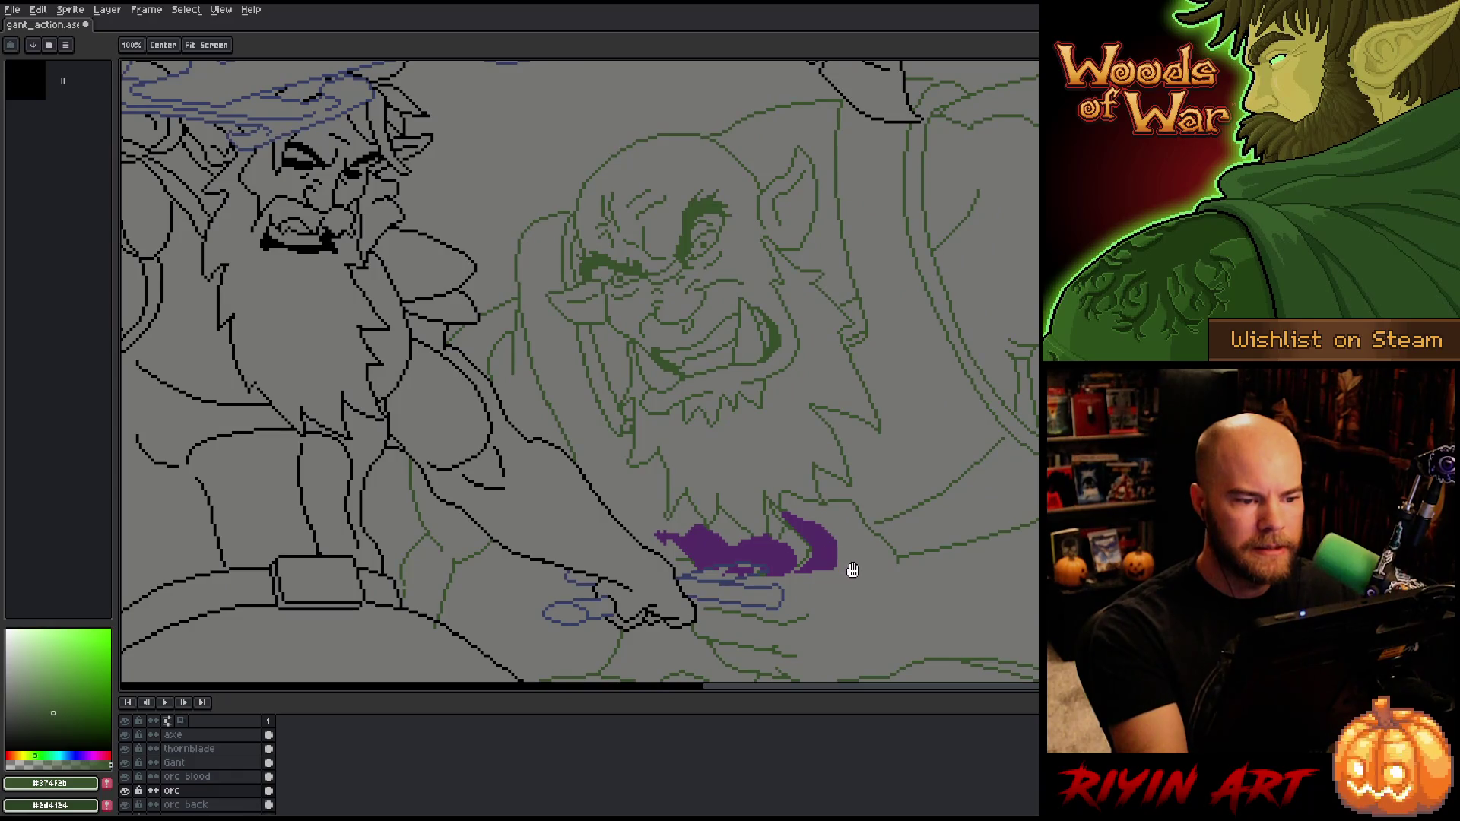
drag(849, 570, 862, 535)
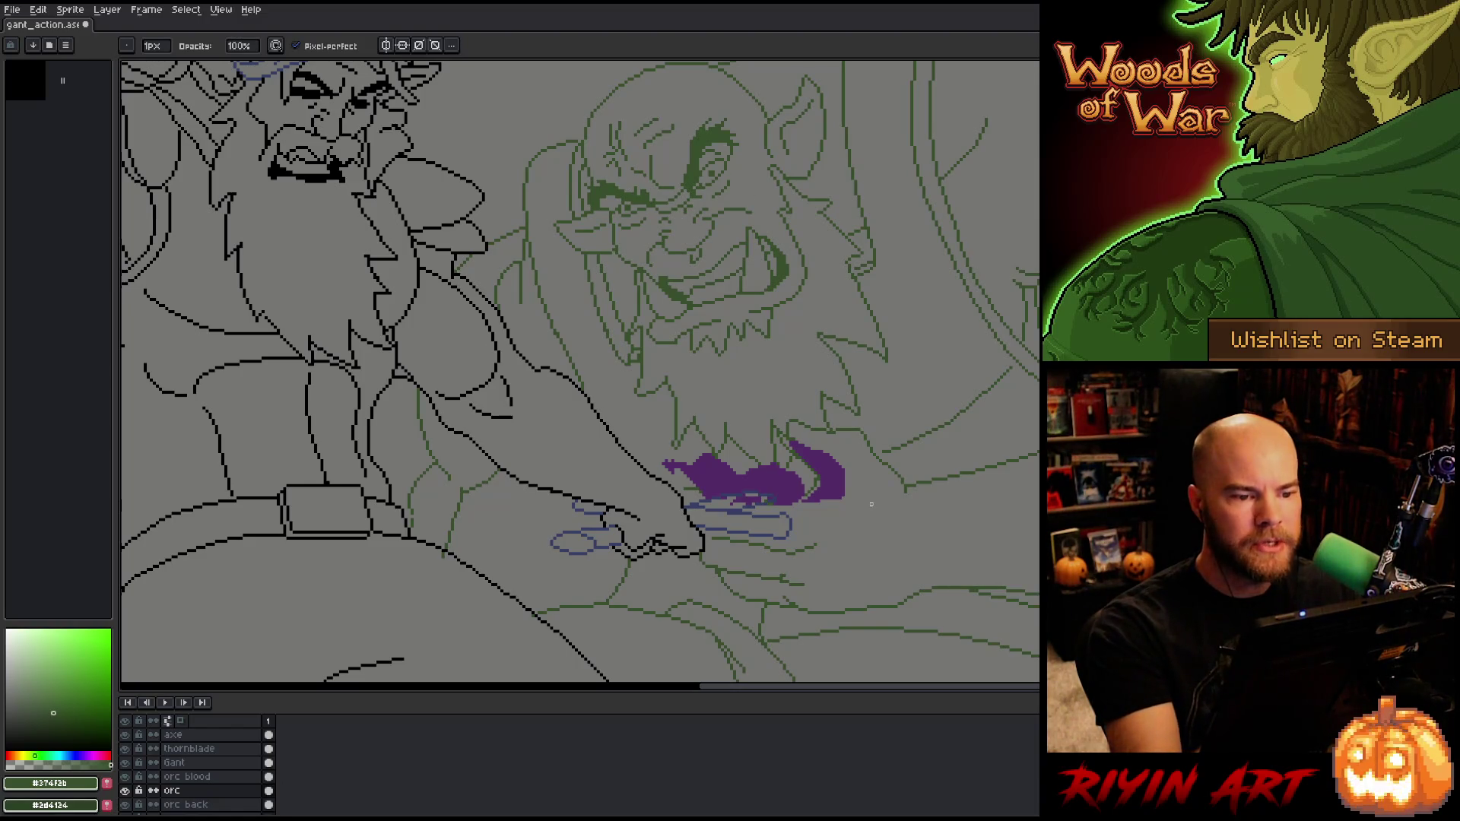
Step: Save the gant_action file with Ctrl+S, re-saving after a few tool toggles
key(ctrl+s)
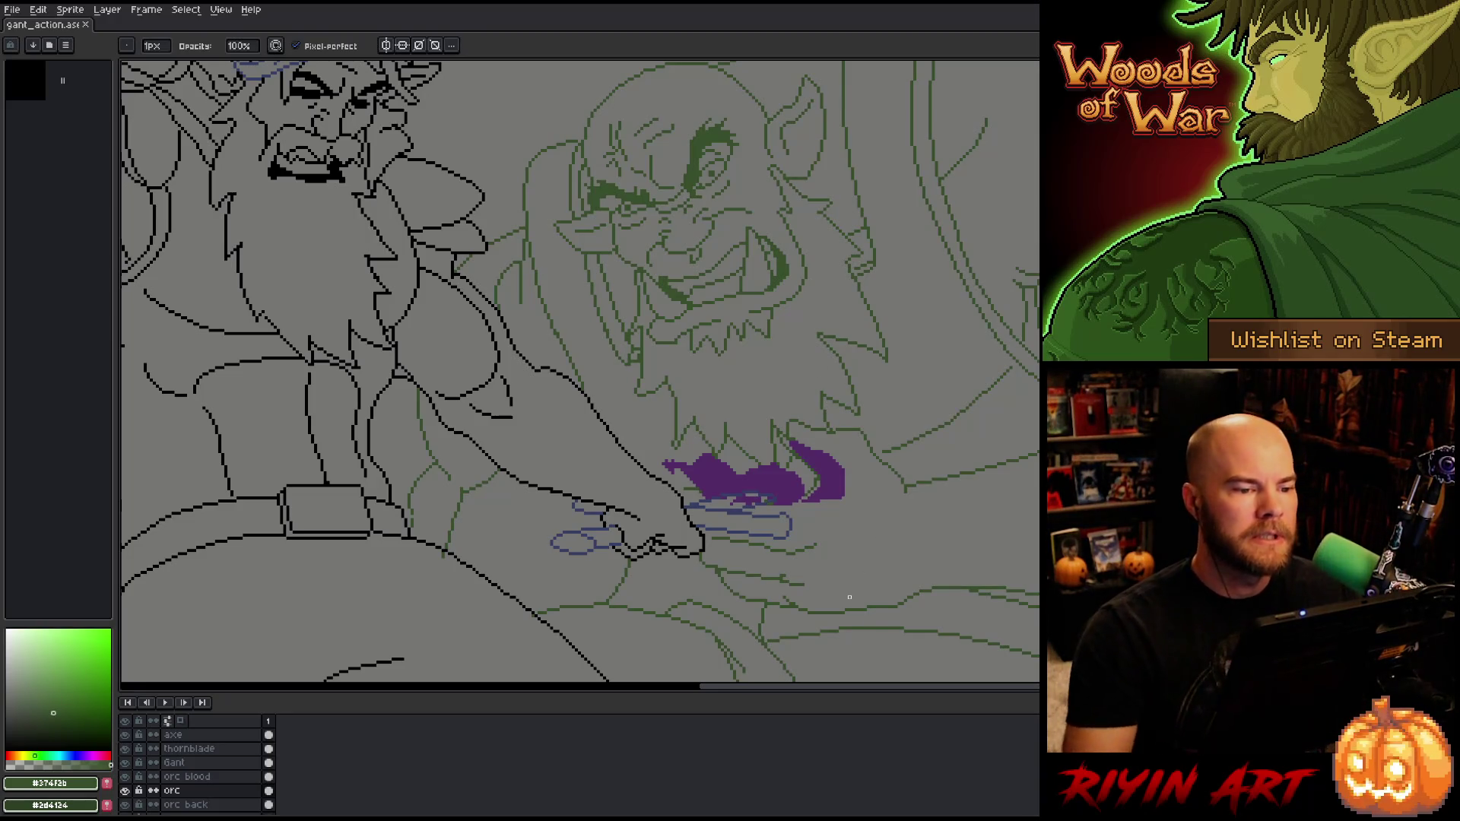
scroll(849, 597, down, 3)
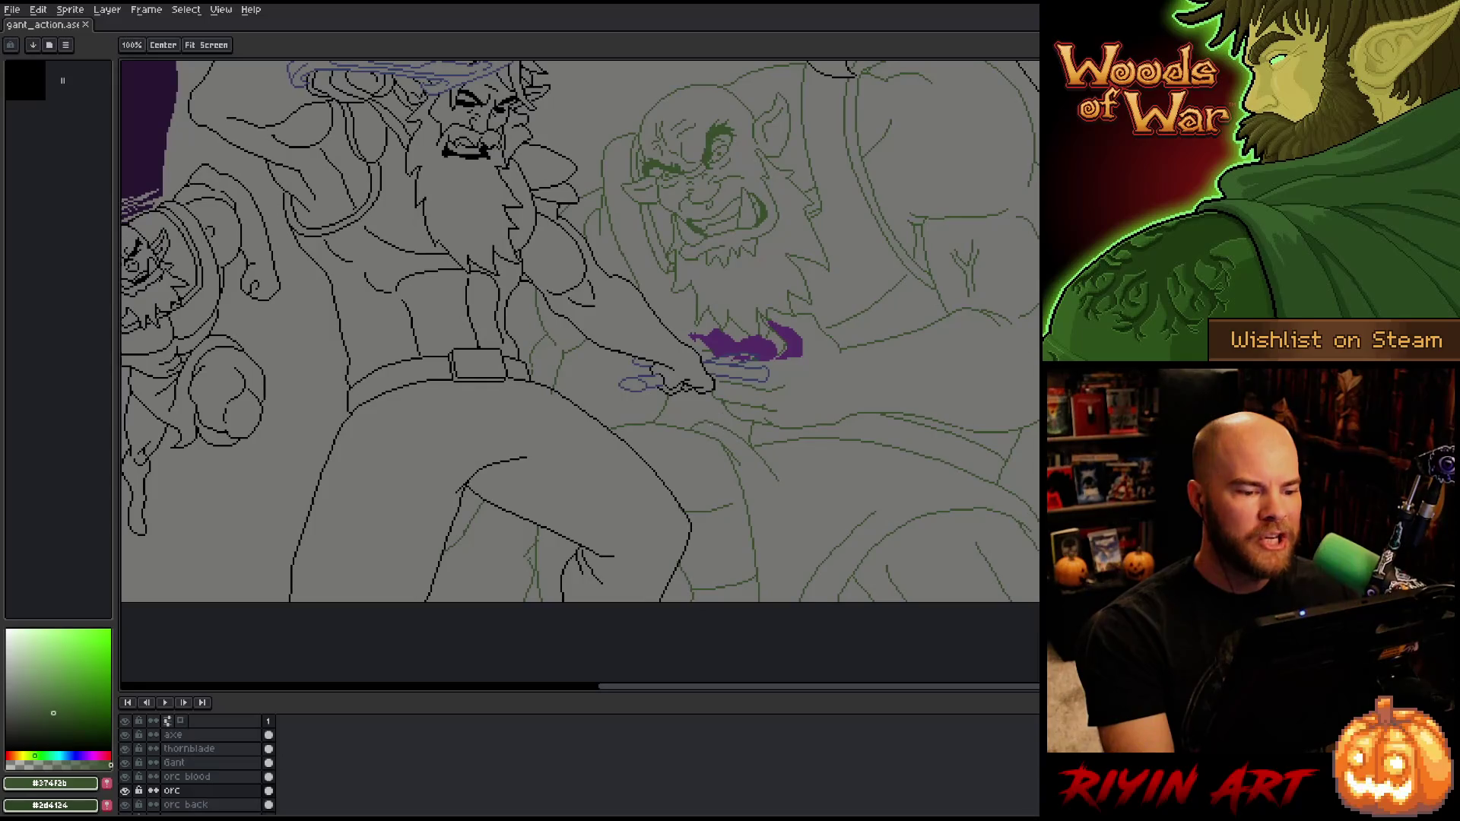
key(b)
scroll(518, 554, up, 2)
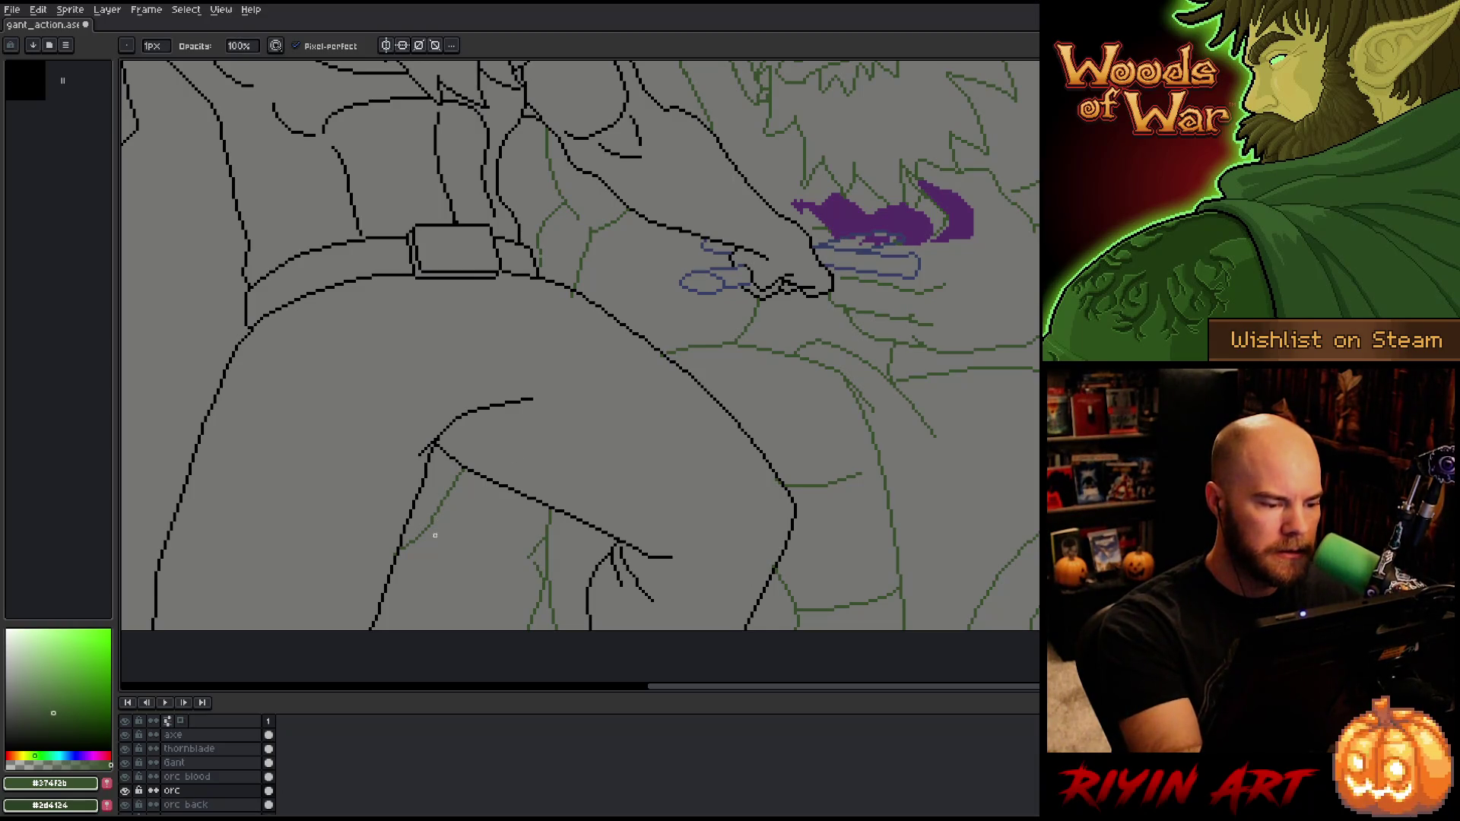
key(ctrl+s)
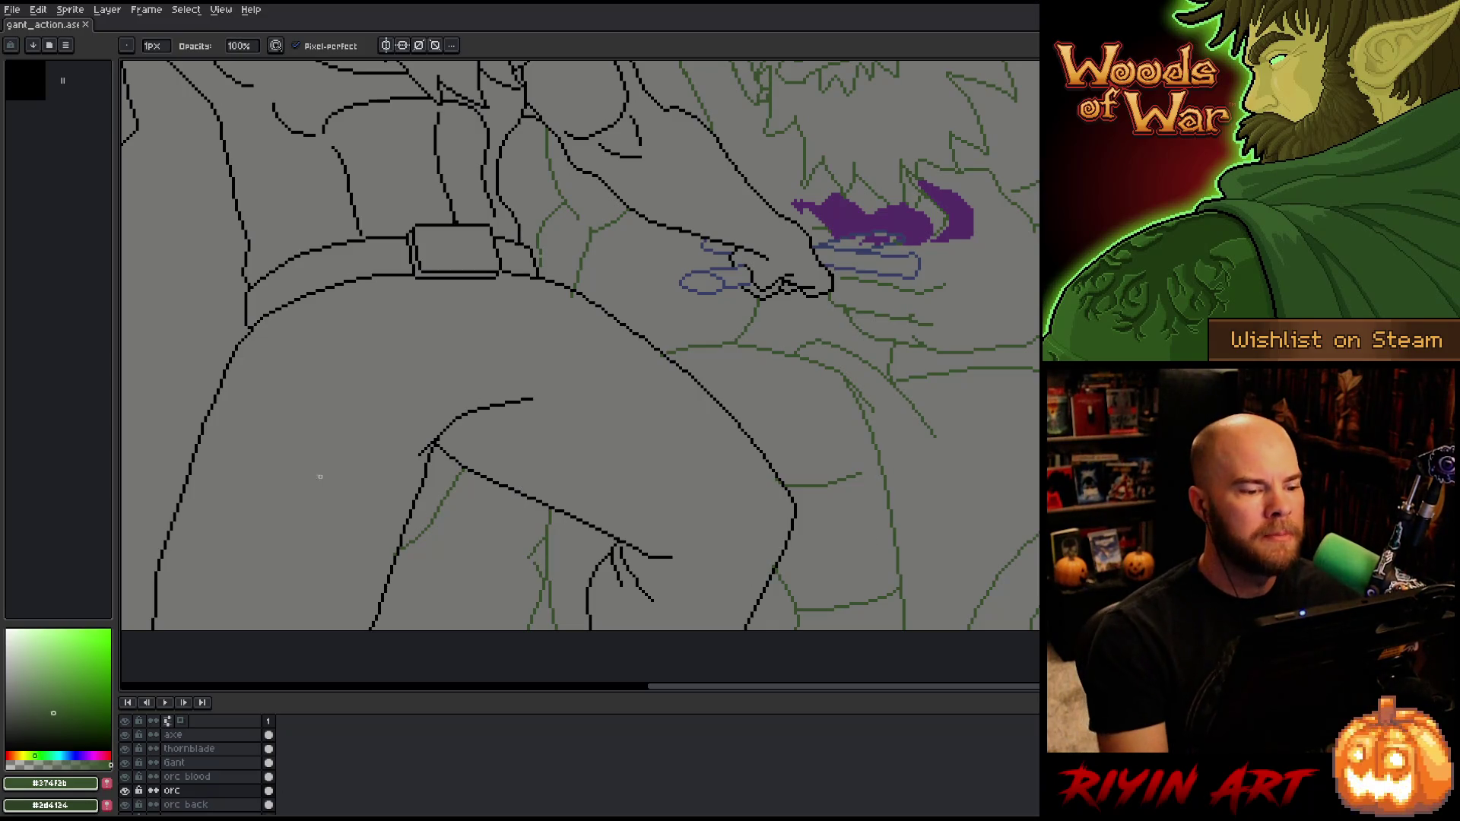
scroll(320, 476, down, 3)
scroll(440, 398, up, 5)
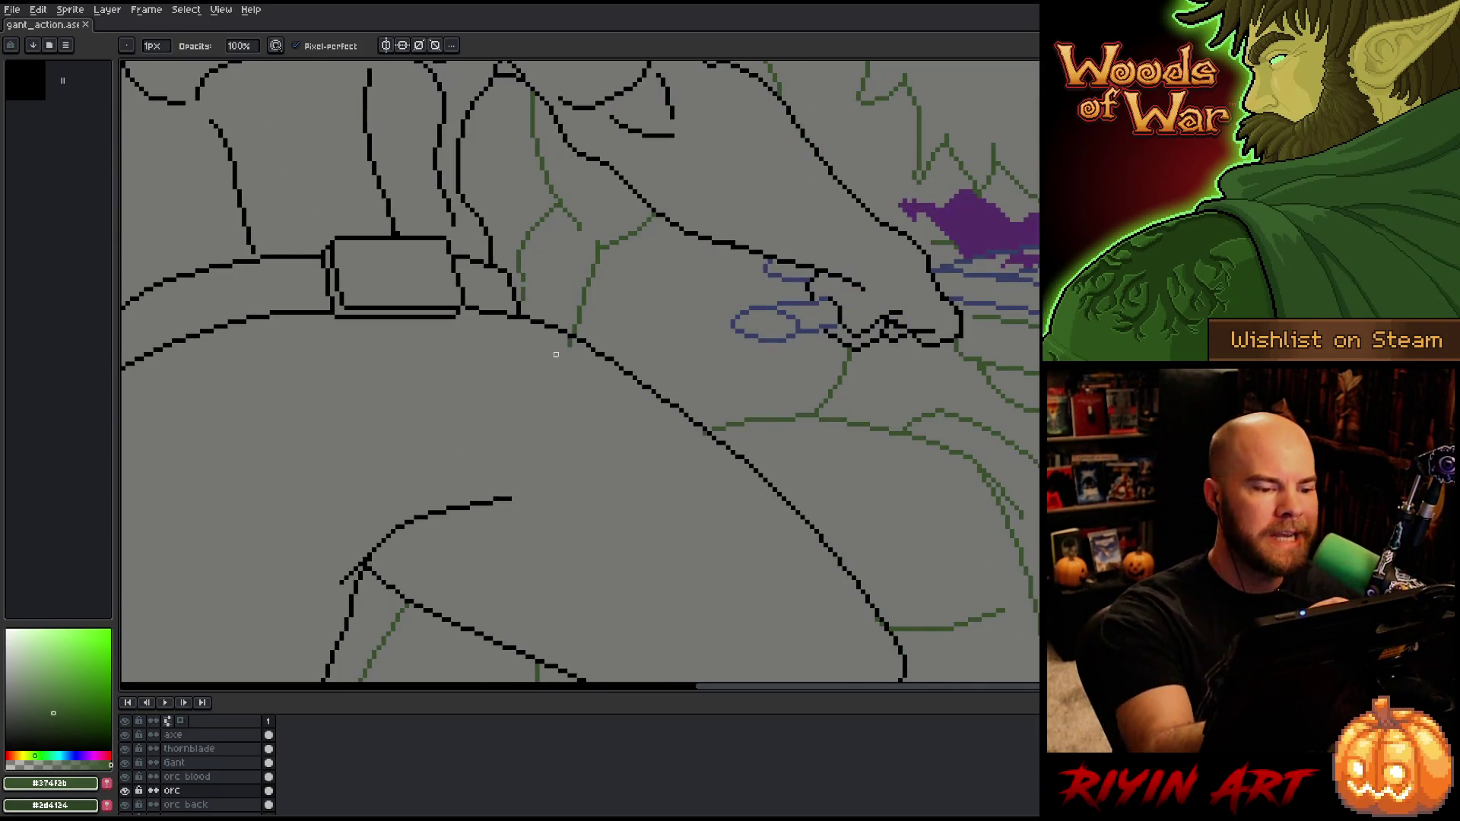
key(e)
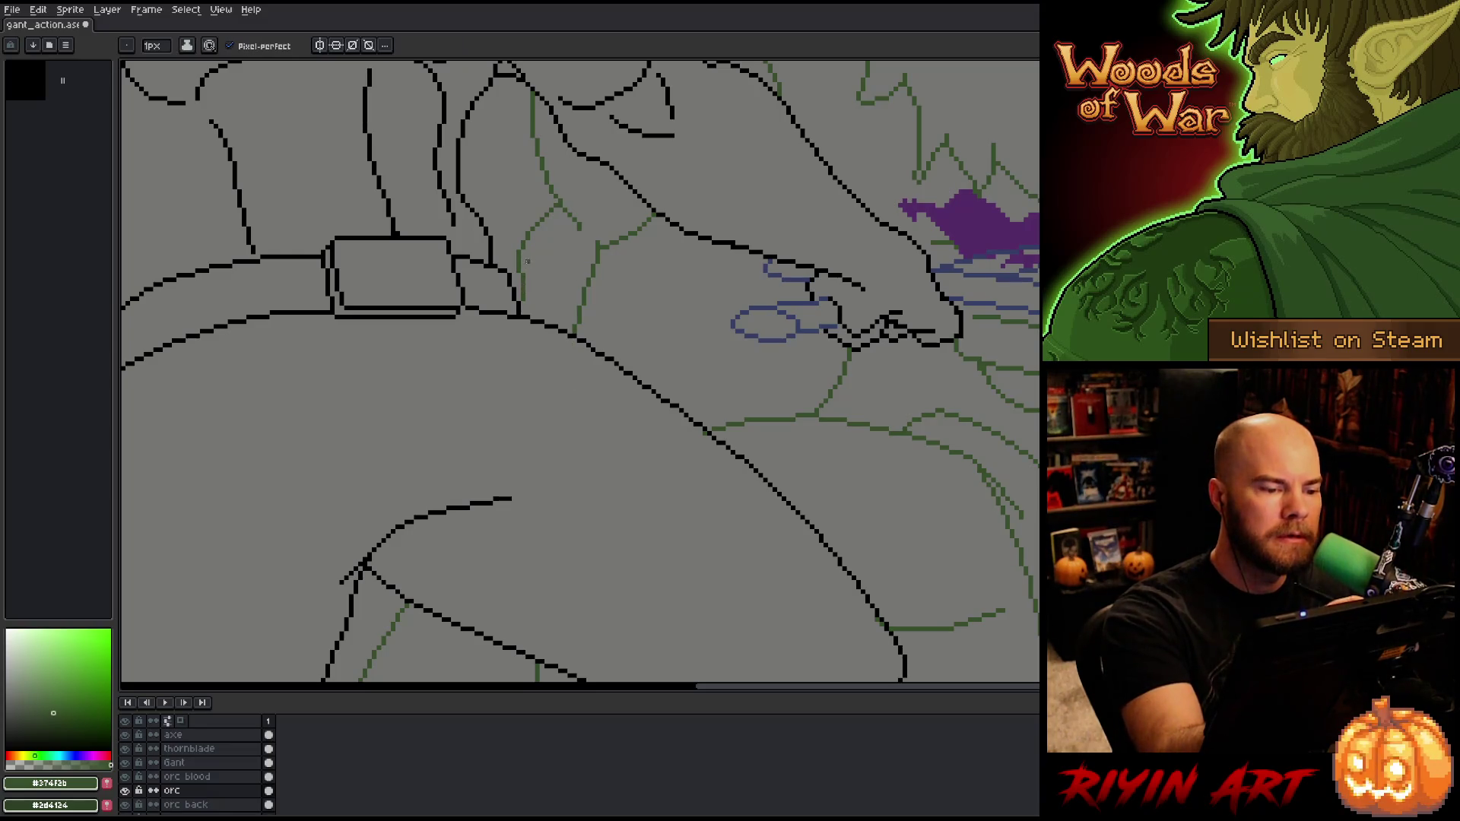
key(b)
scroll(579, 220, down, 1)
key(ctrl+s)
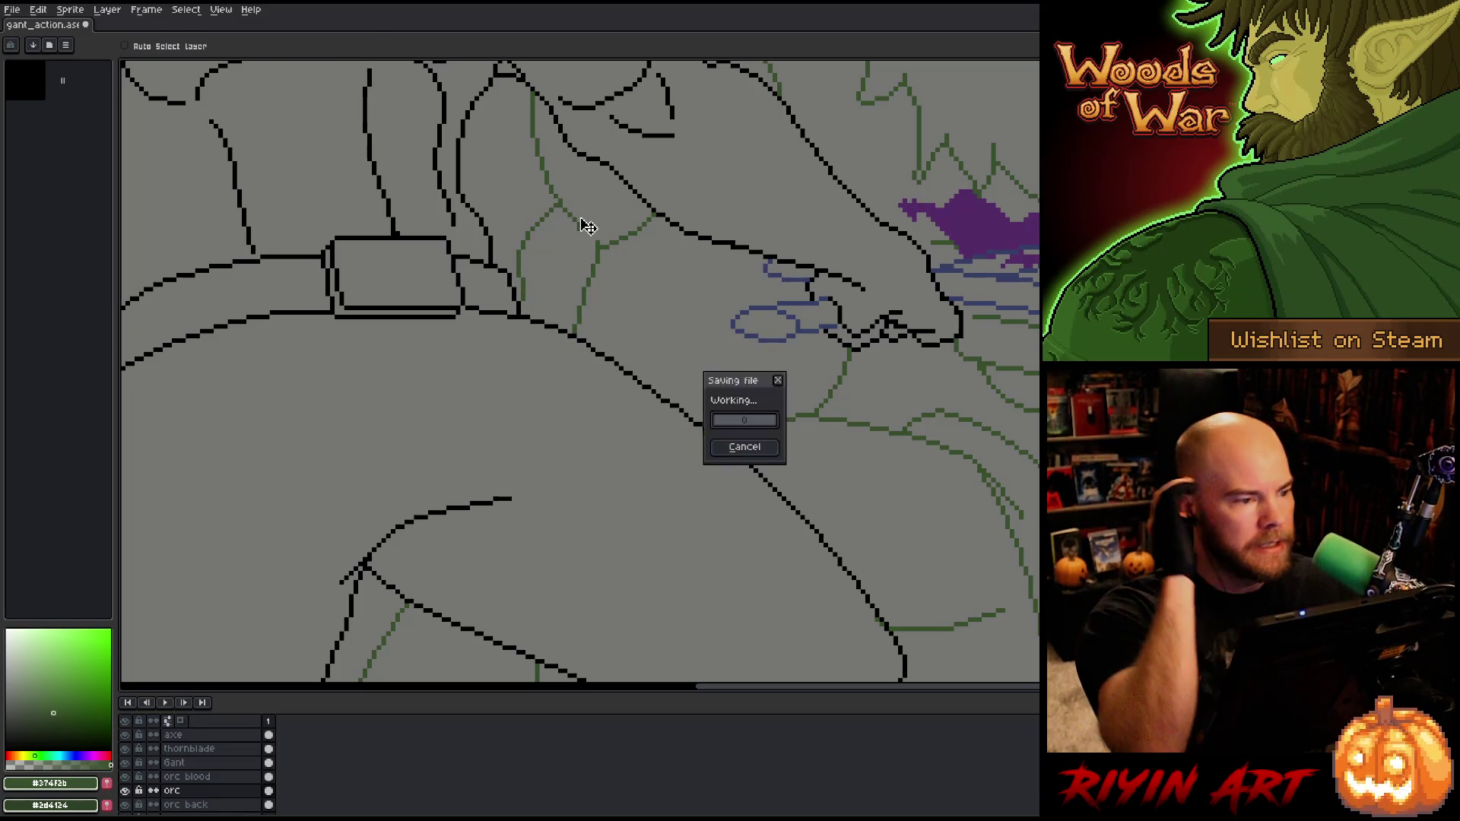
Step: Pan the view out over the whole battle scene
scroll(579, 219, down, 1)
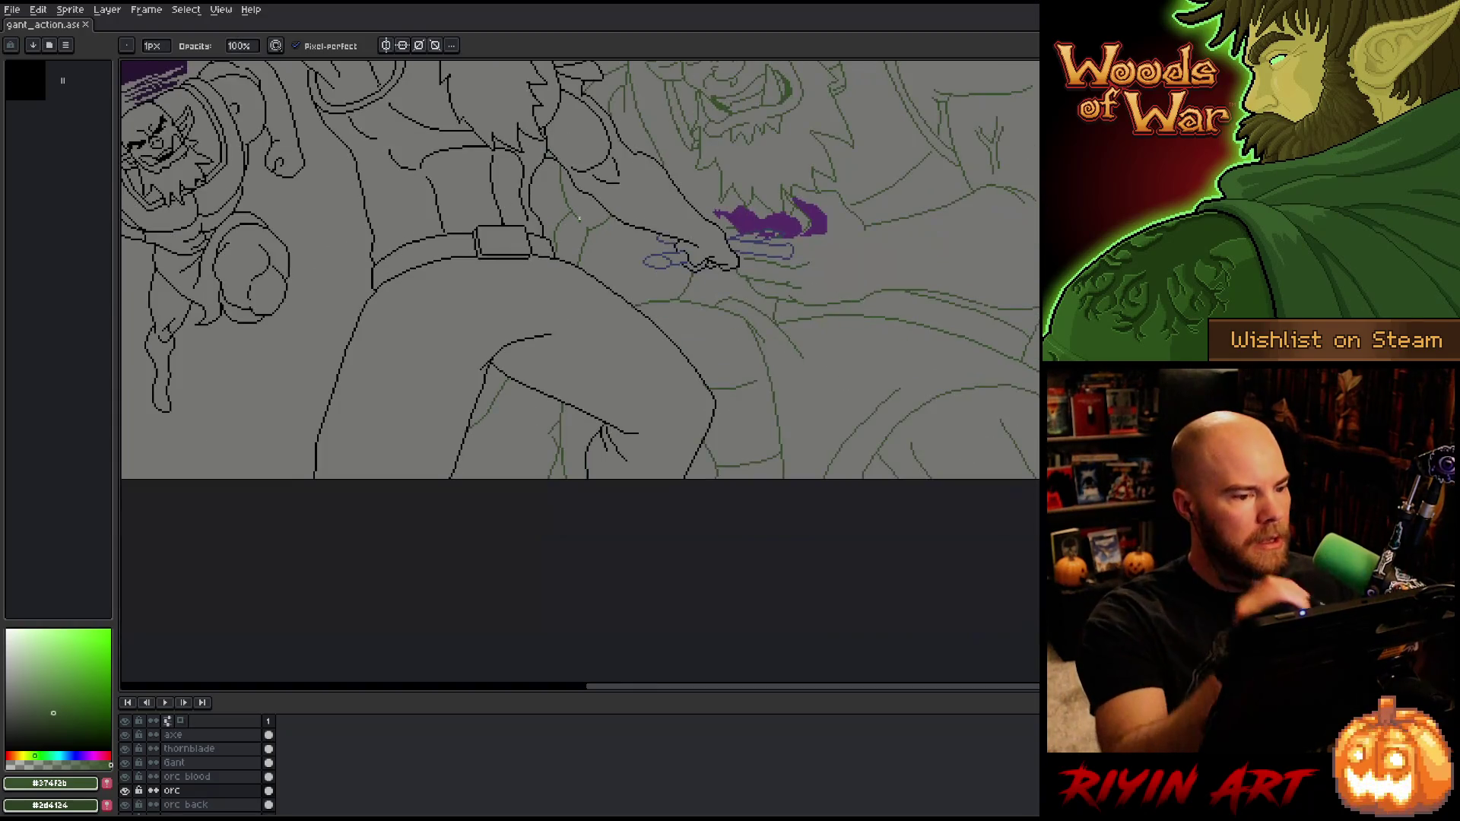
key(space)
mouse_move(677, 307)
mouse_down()
mouse_move(668, 499)
mouse_move(752, 467)
mouse_move(895, 468)
mouse_up()
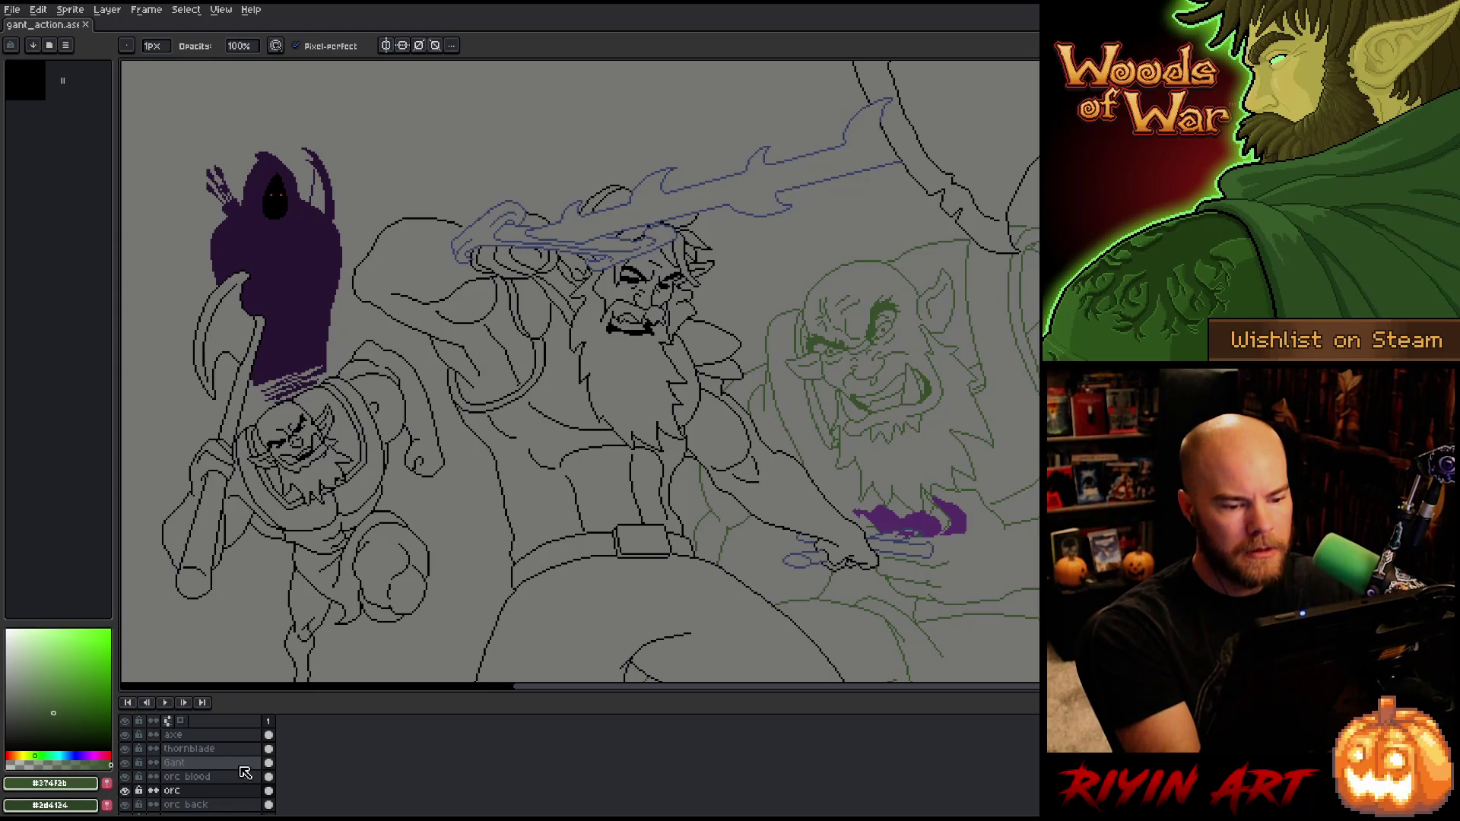
Step: Step through the orc blood and thornblade layers, then return to the Gant layer
click(242, 774)
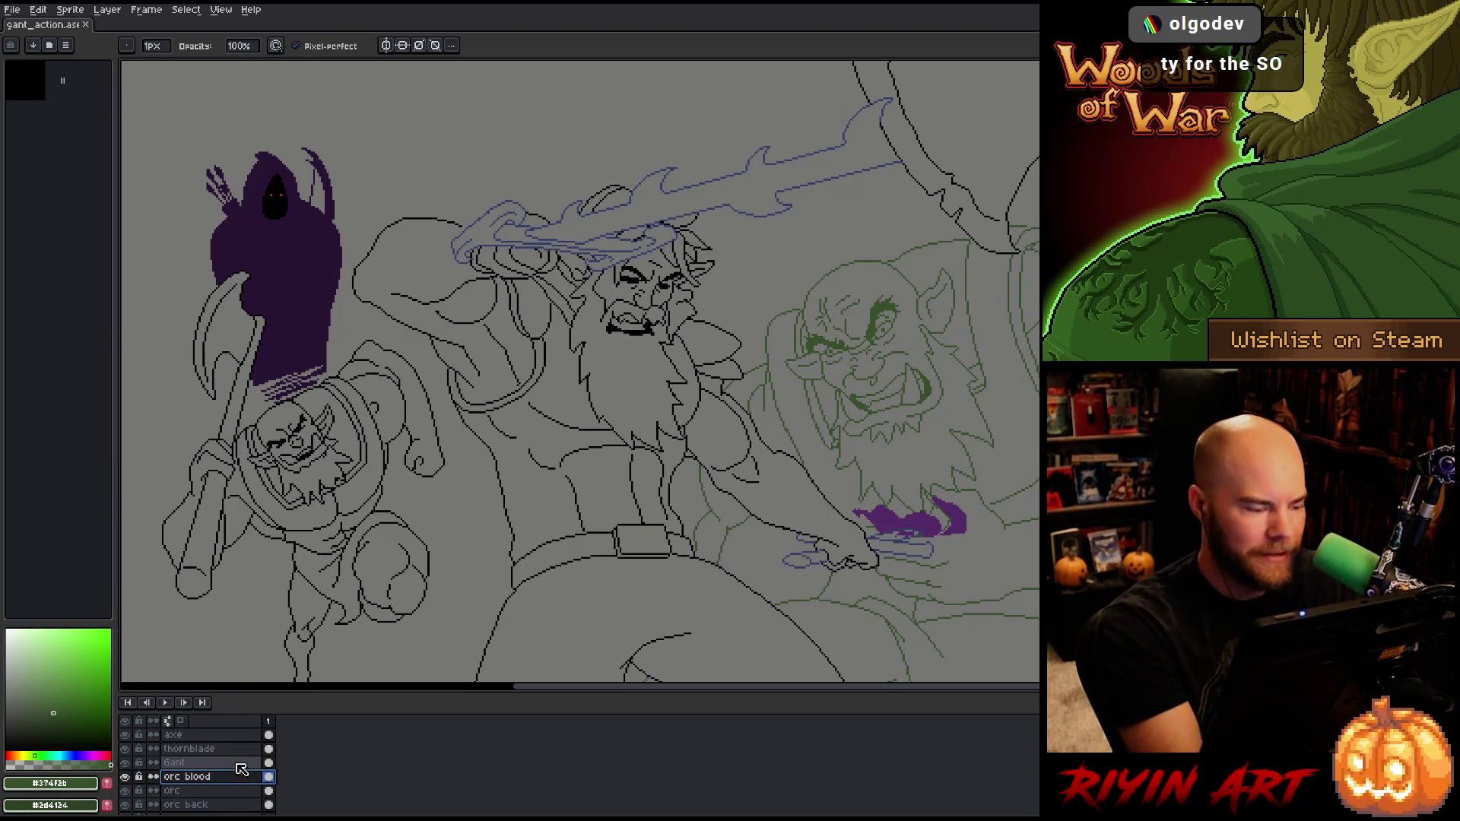
click(227, 766)
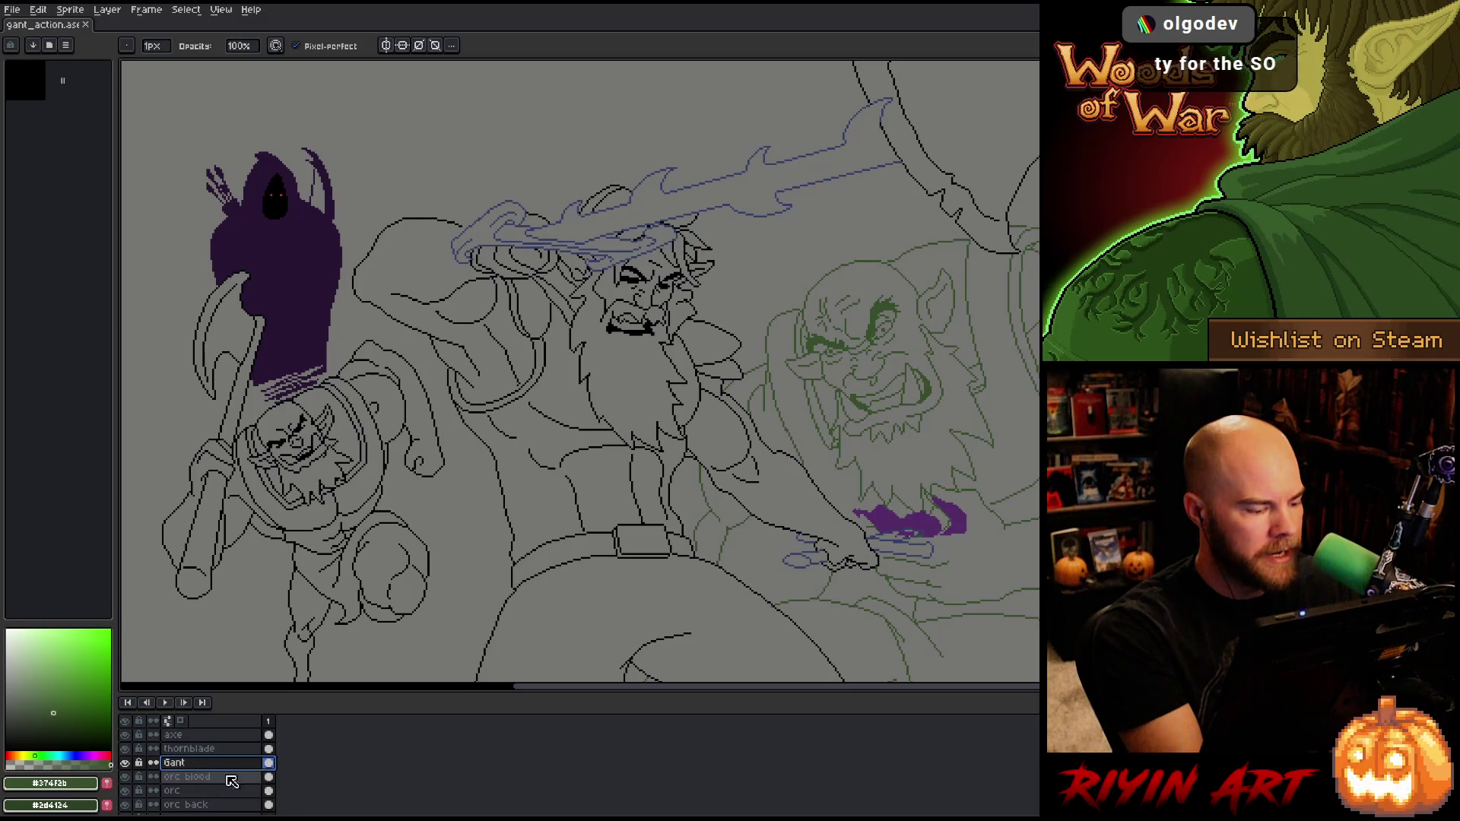
click(233, 776)
key(Up)
key(Up)
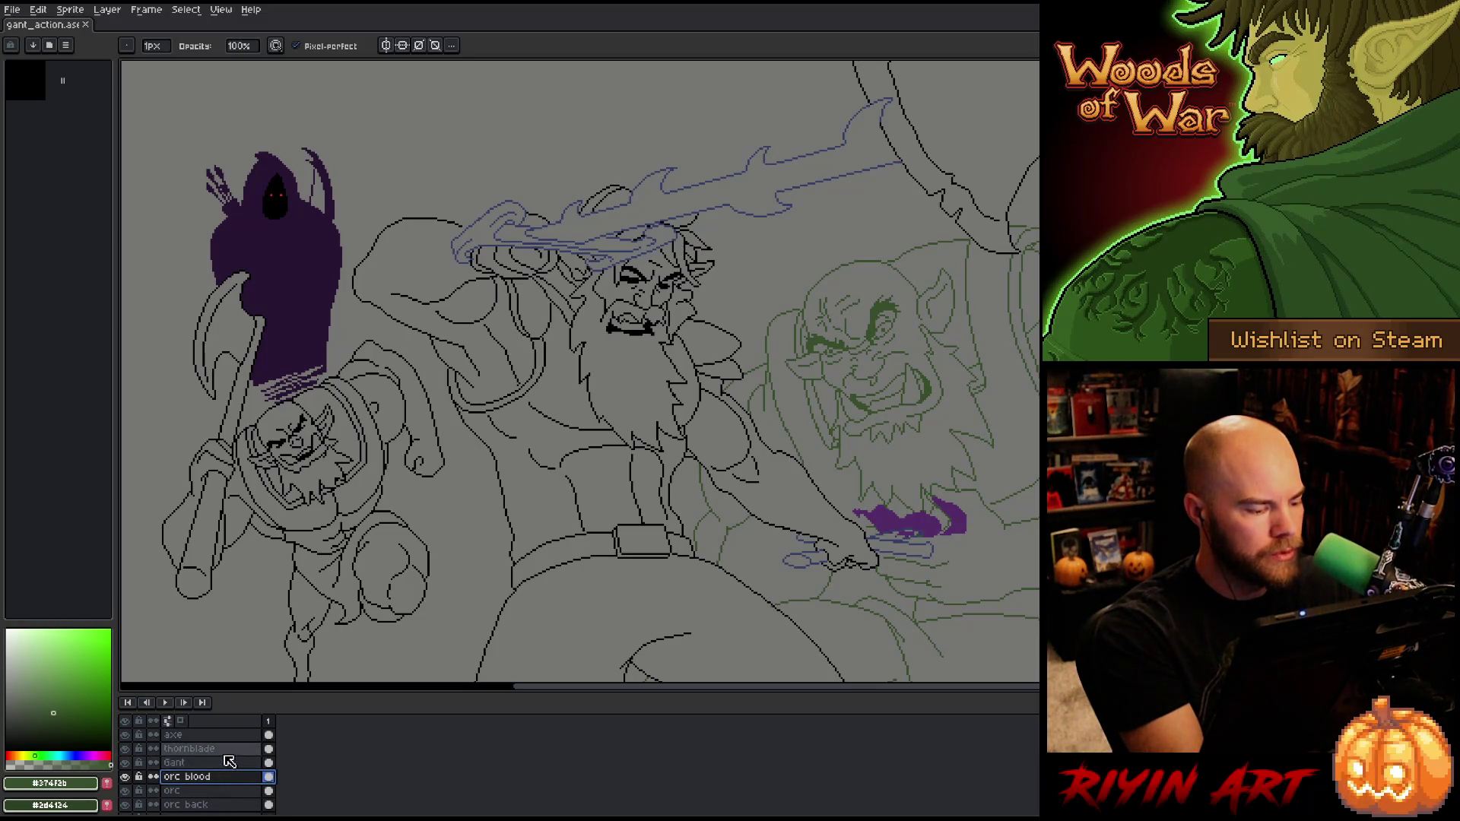
click(228, 766)
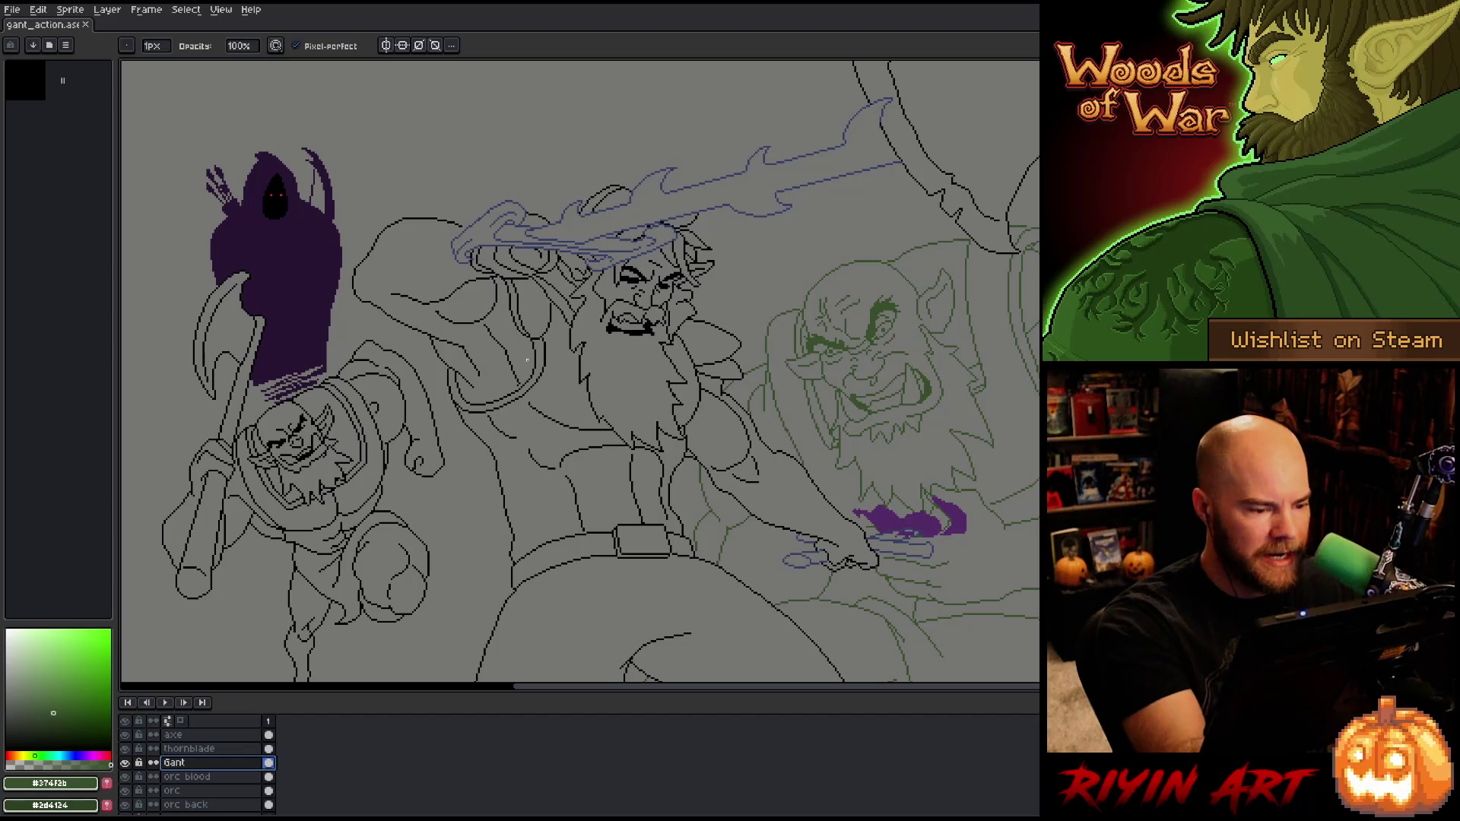
click(525, 363)
scroll(523, 373, up, 3)
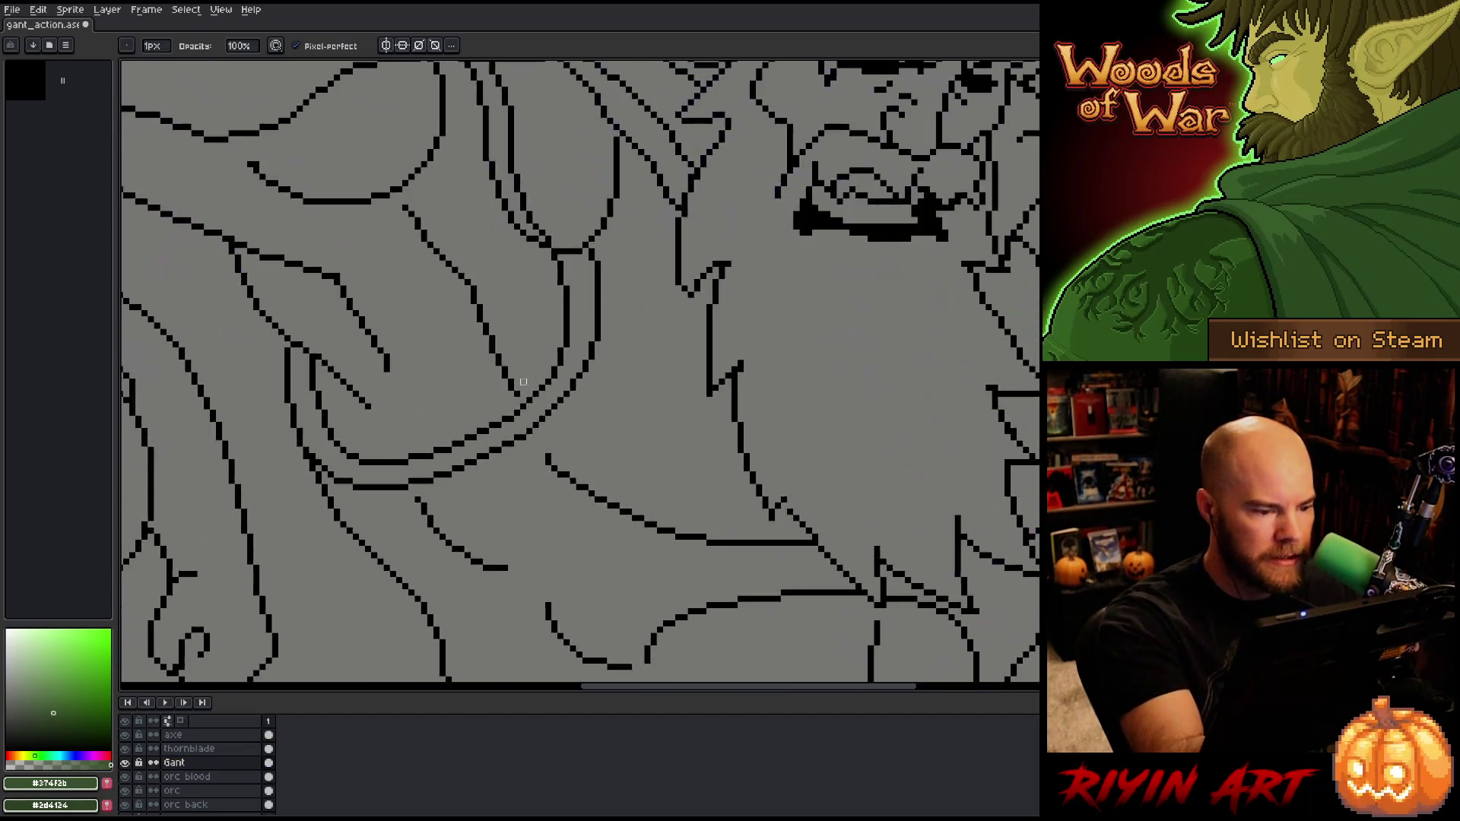
Step: Set the drawing colour to black #000000 and zoom in and out to check the lineart
alt+click(517, 395)
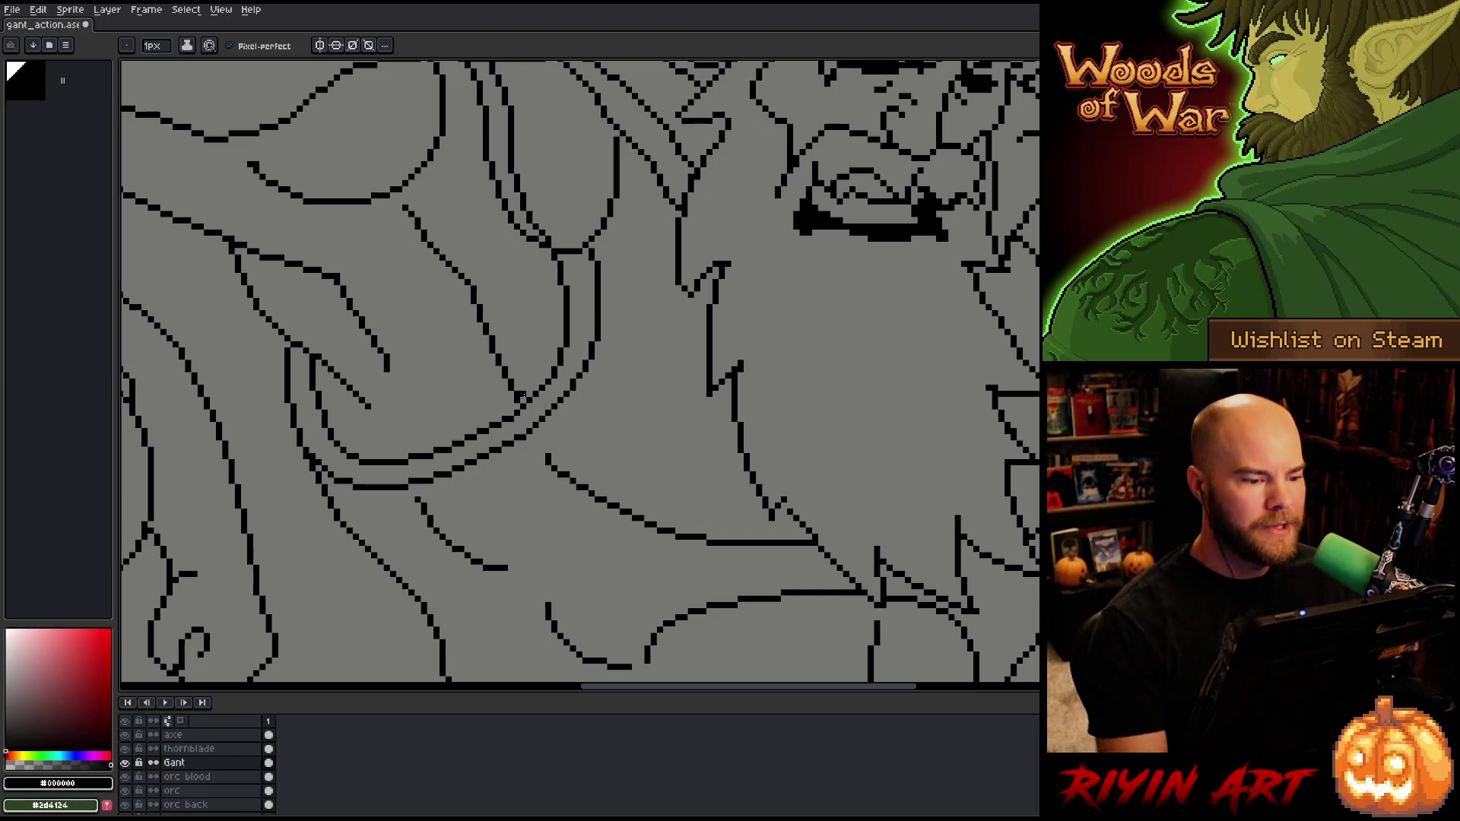
scroll(522, 455, down, 3)
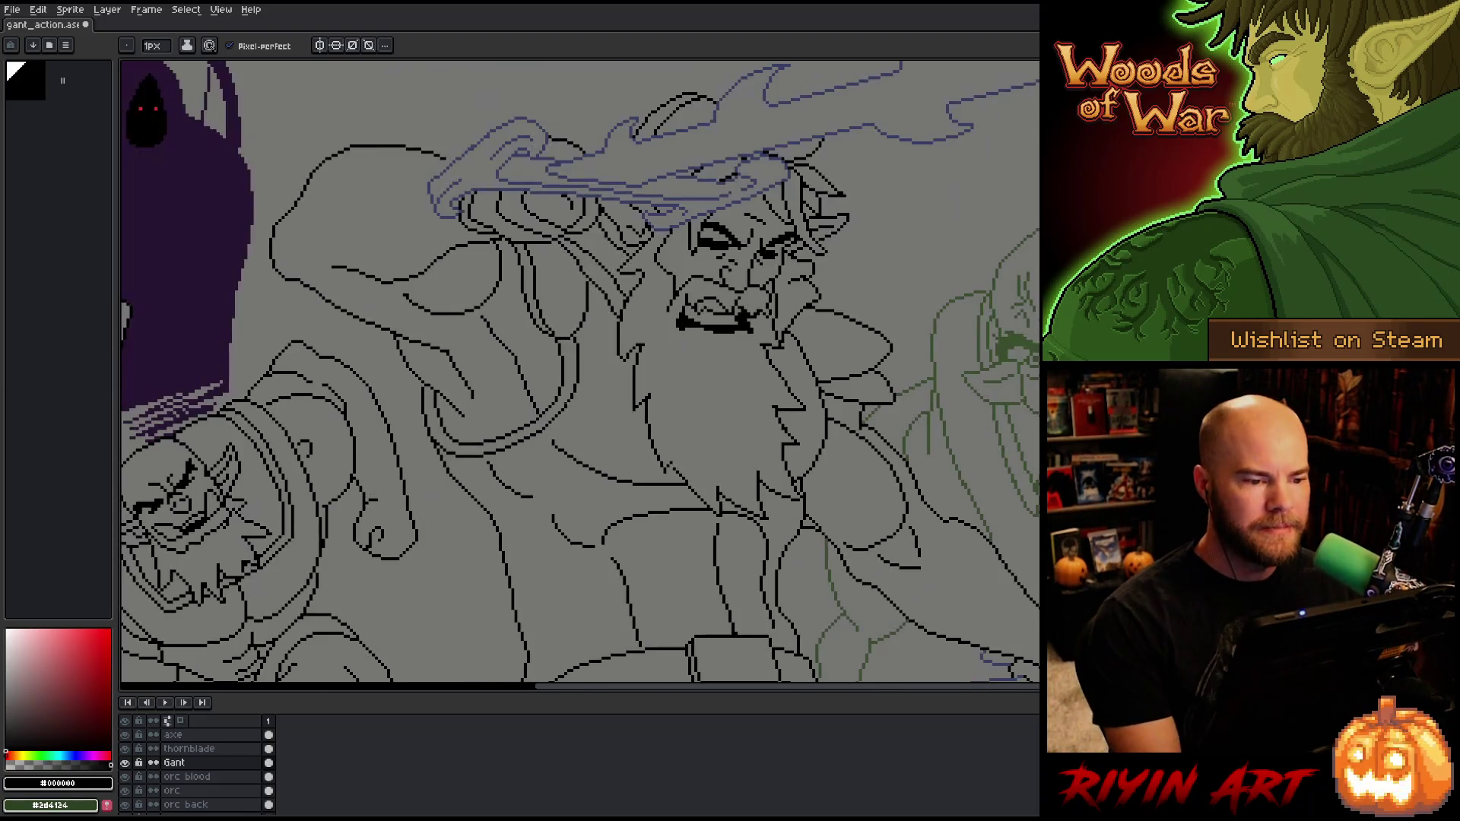
scroll(583, 369, down, 1)
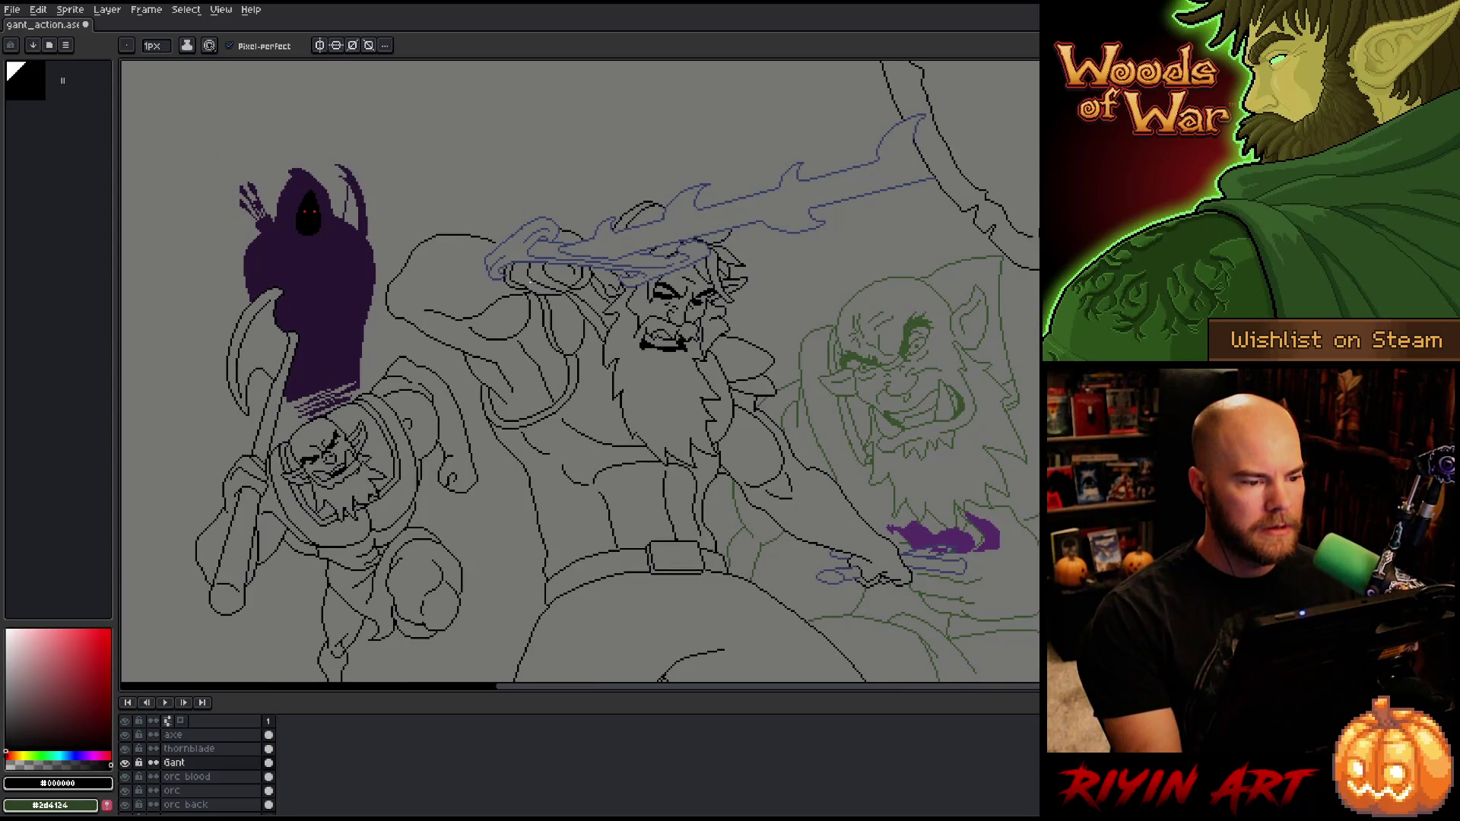
scroll(530, 283, up, 4)
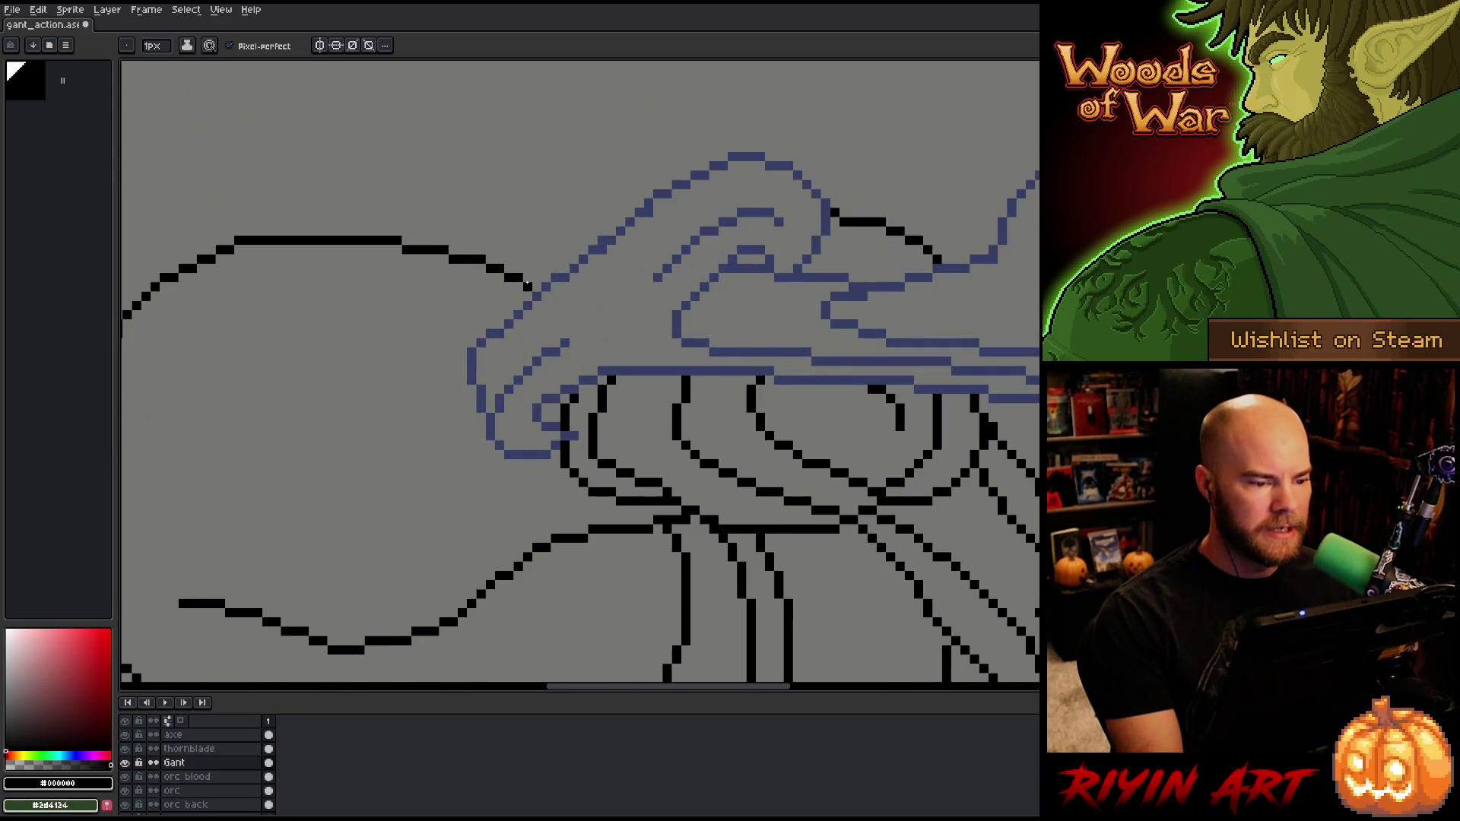
scroll(533, 287, down, 3)
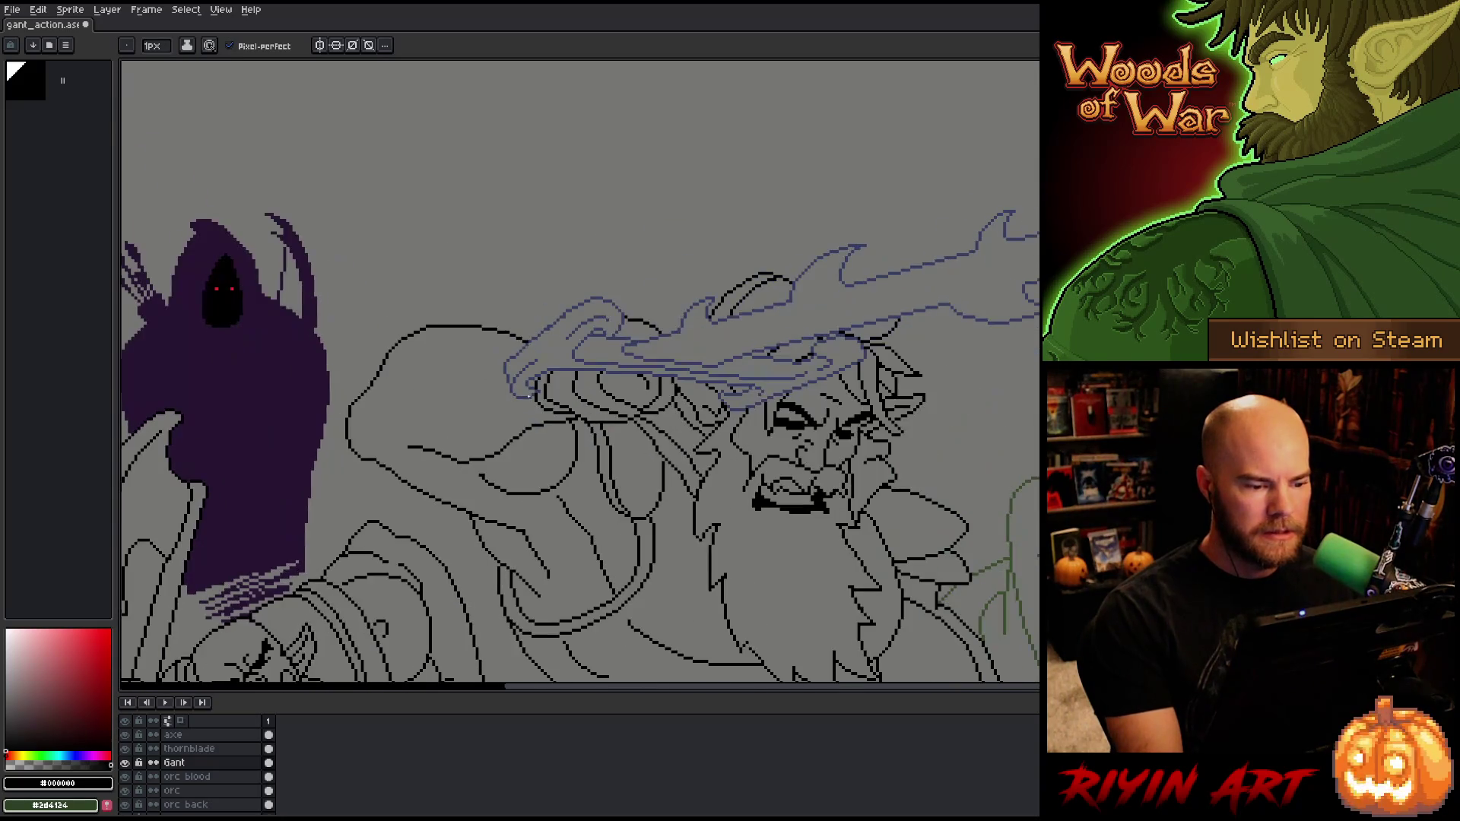
scroll(538, 393, up, 3)
scroll(539, 393, down, 5)
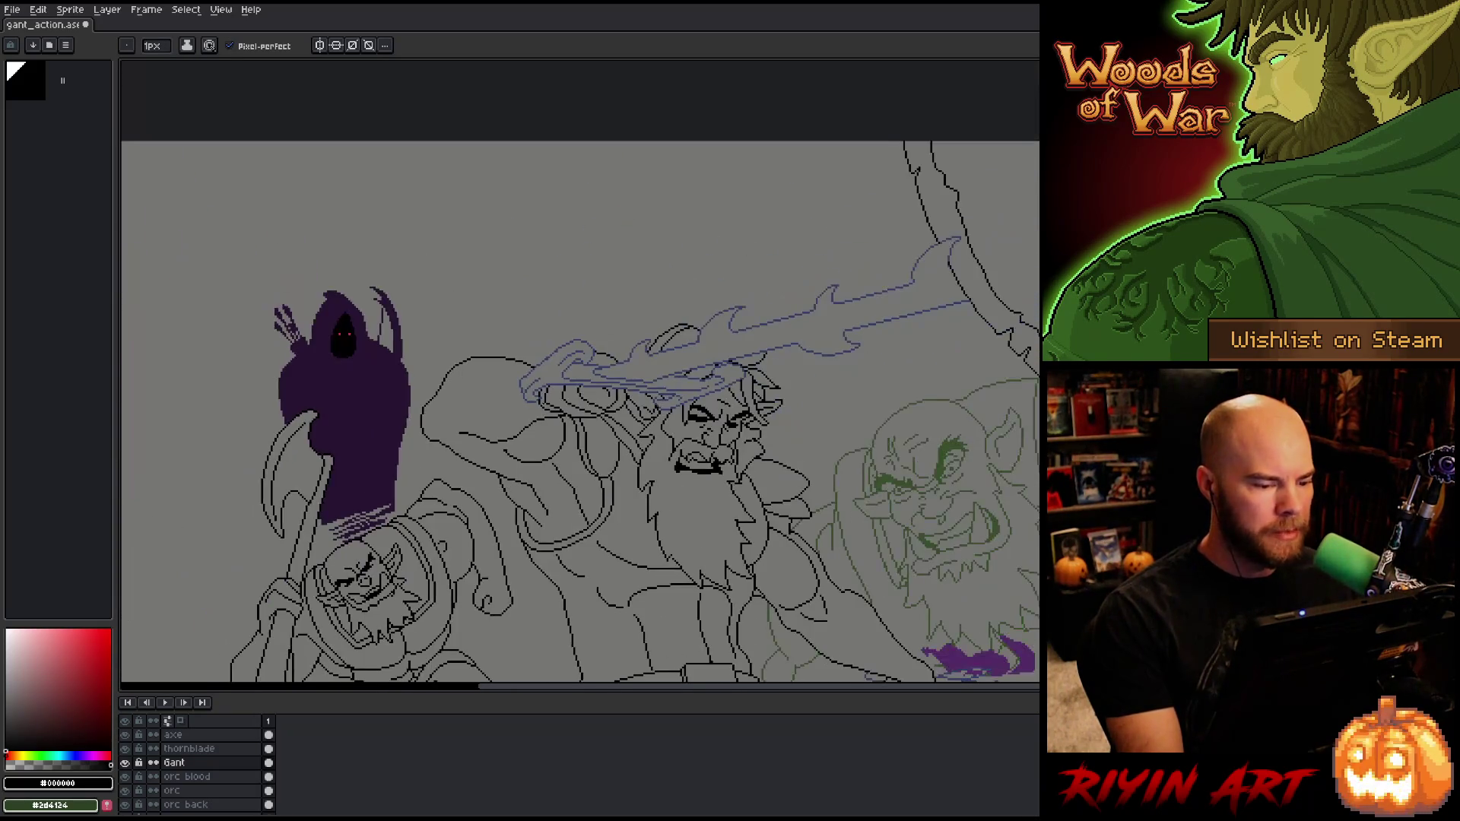
scroll(395, 429, up, 3)
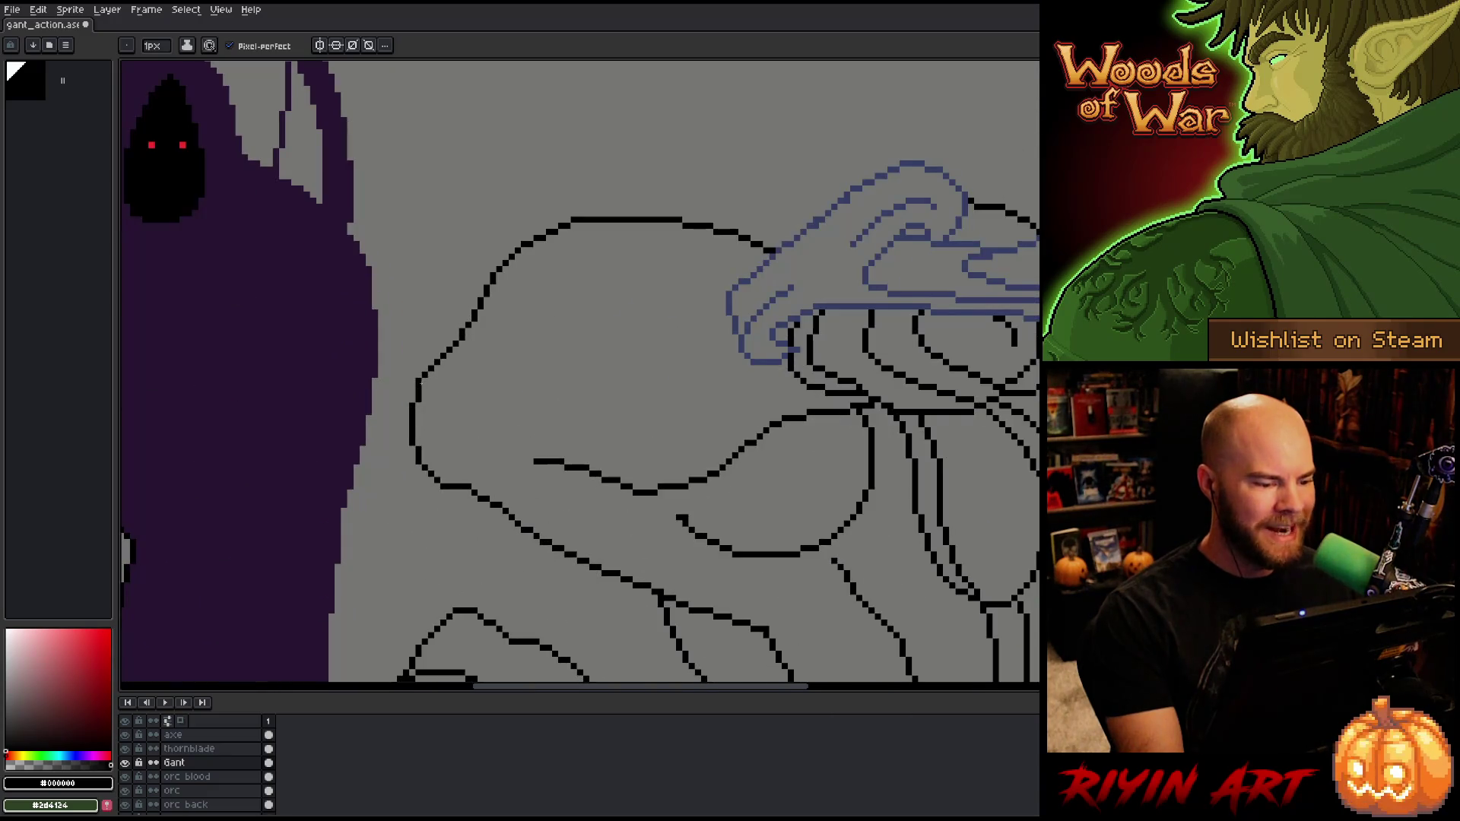
key(b)
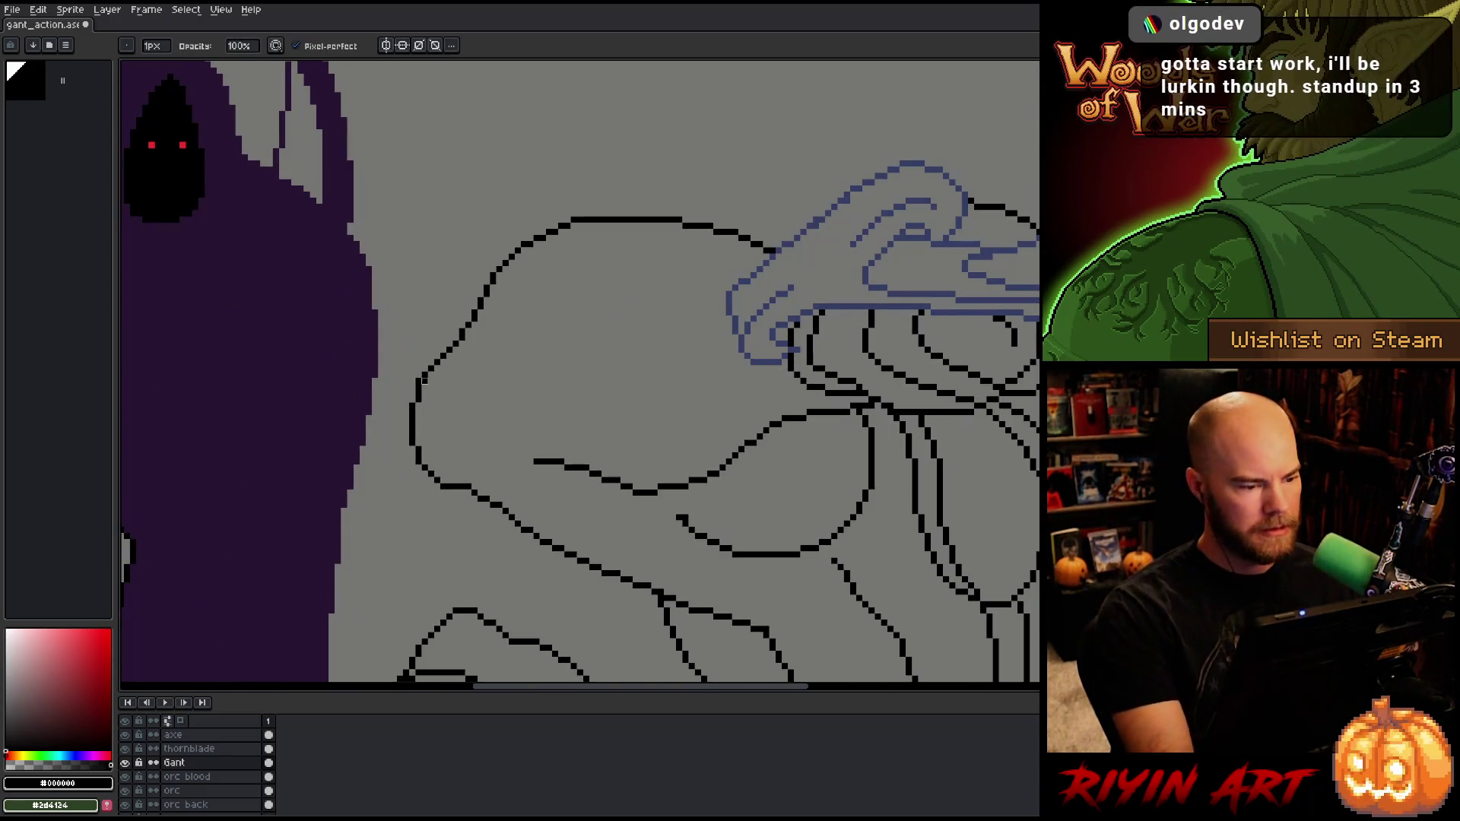
Step: Clean up the doubled pixels on the diagonal line of Gant's shoulder and arm
scroll(542, 405, down, 5)
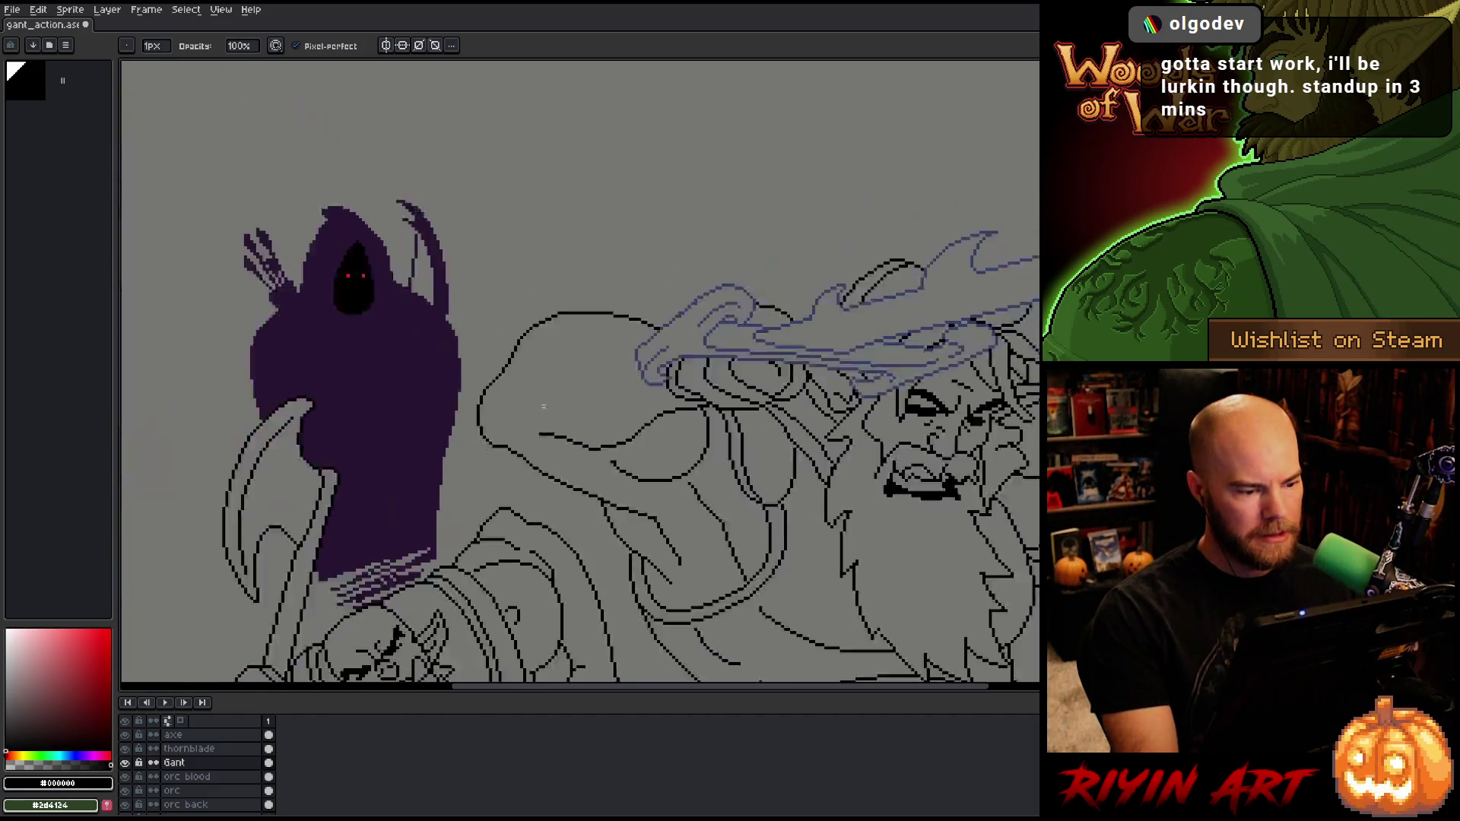
drag(656, 420, 482, 328)
scroll(464, 319, up, 3)
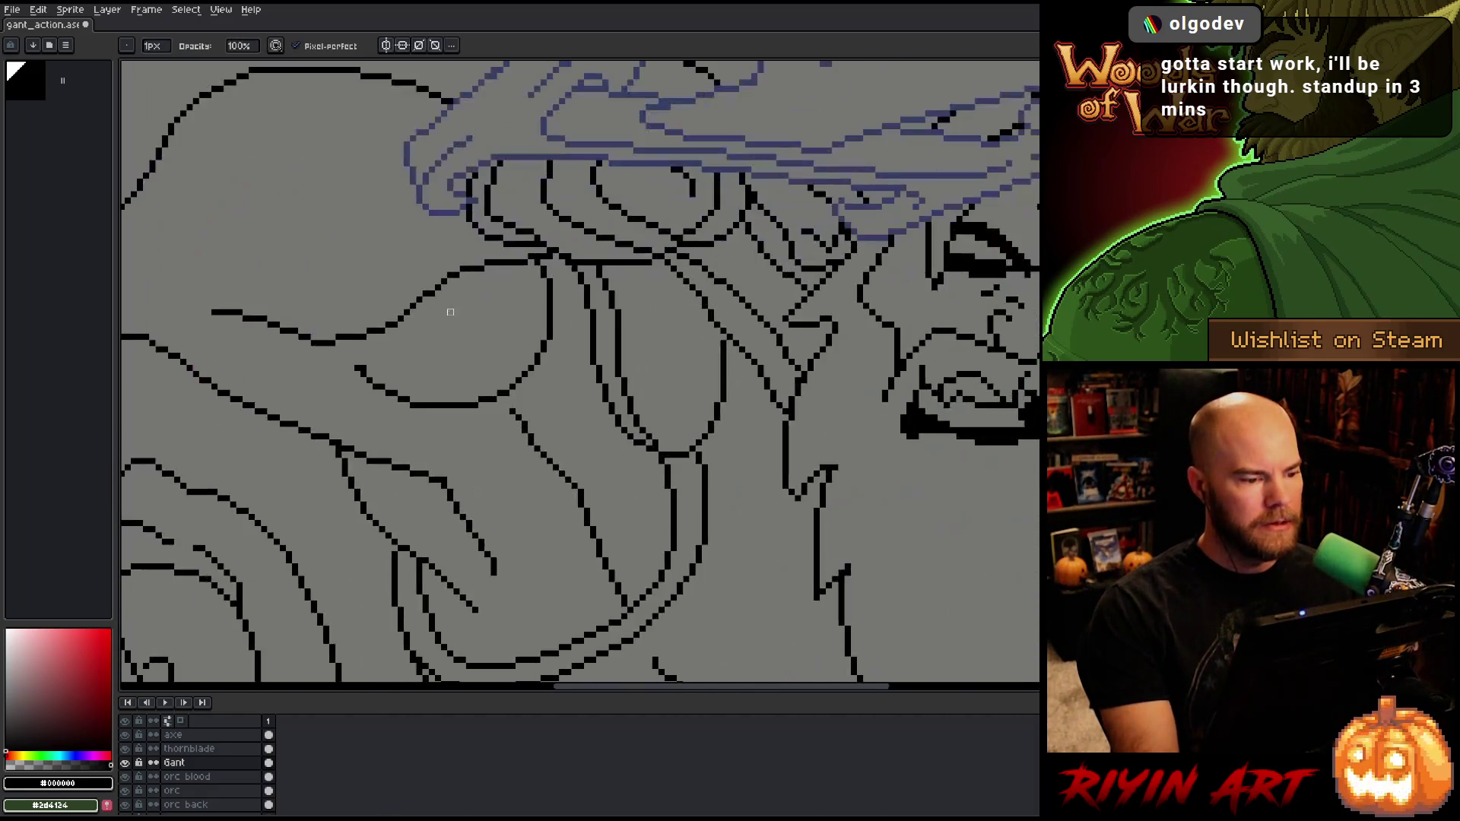
scroll(413, 300, up, 2)
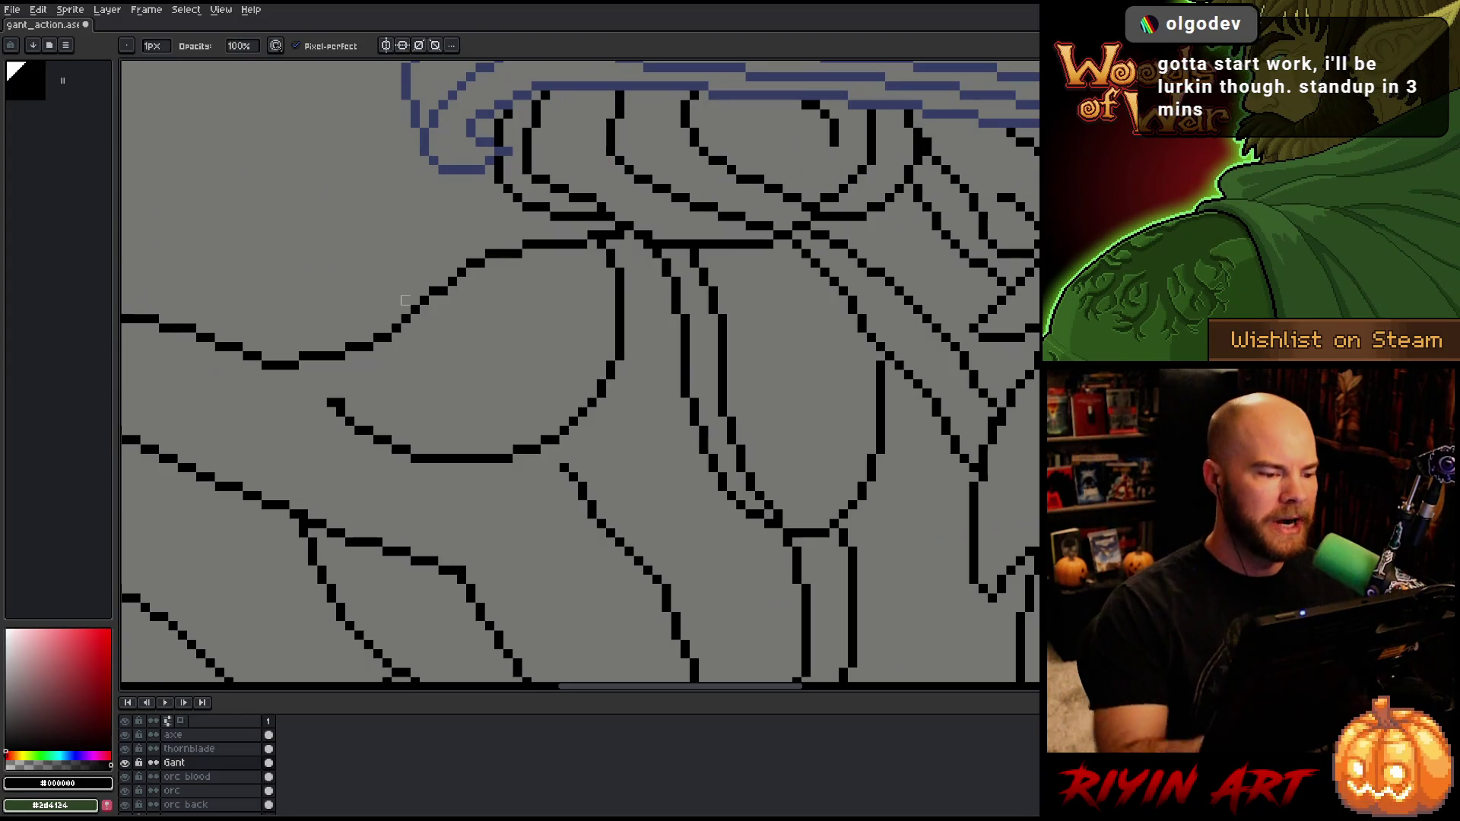
scroll(402, 317, up, 2)
key(e)
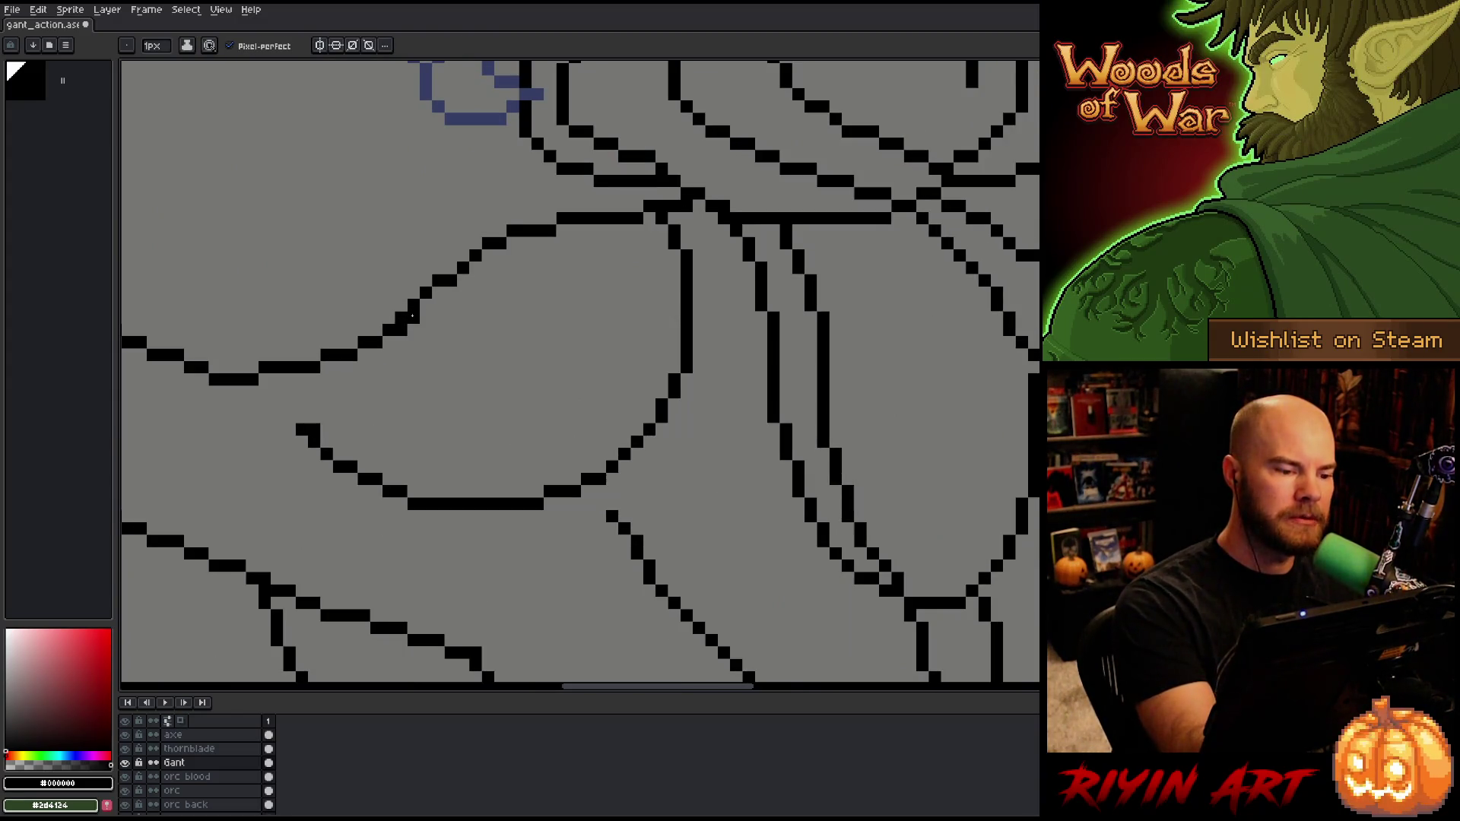
key(e)
drag(422, 307, 451, 267)
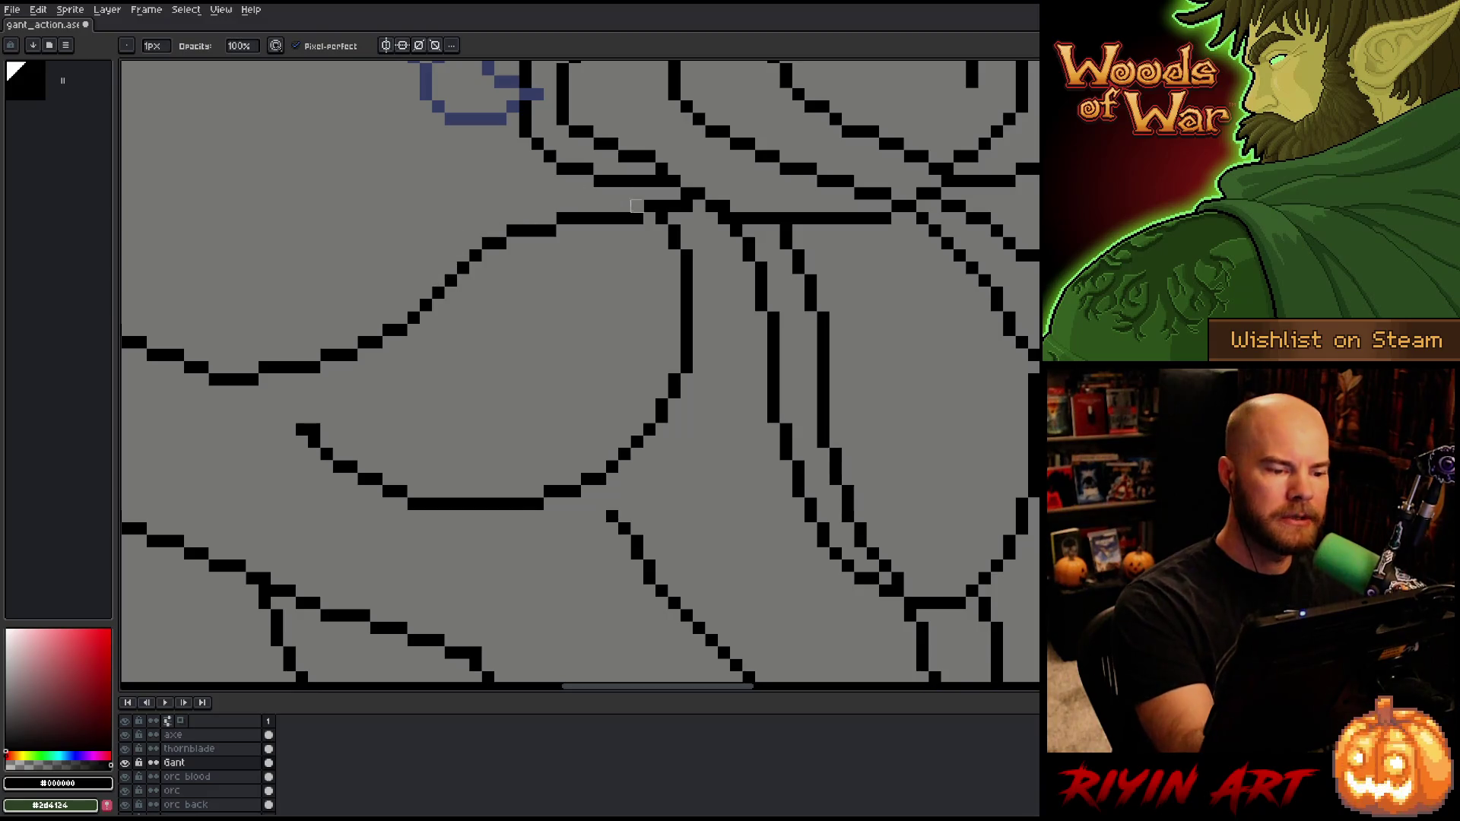
Step: Inspect Gant's upper body lineart at different zoom levels
scroll(673, 405, down, 6)
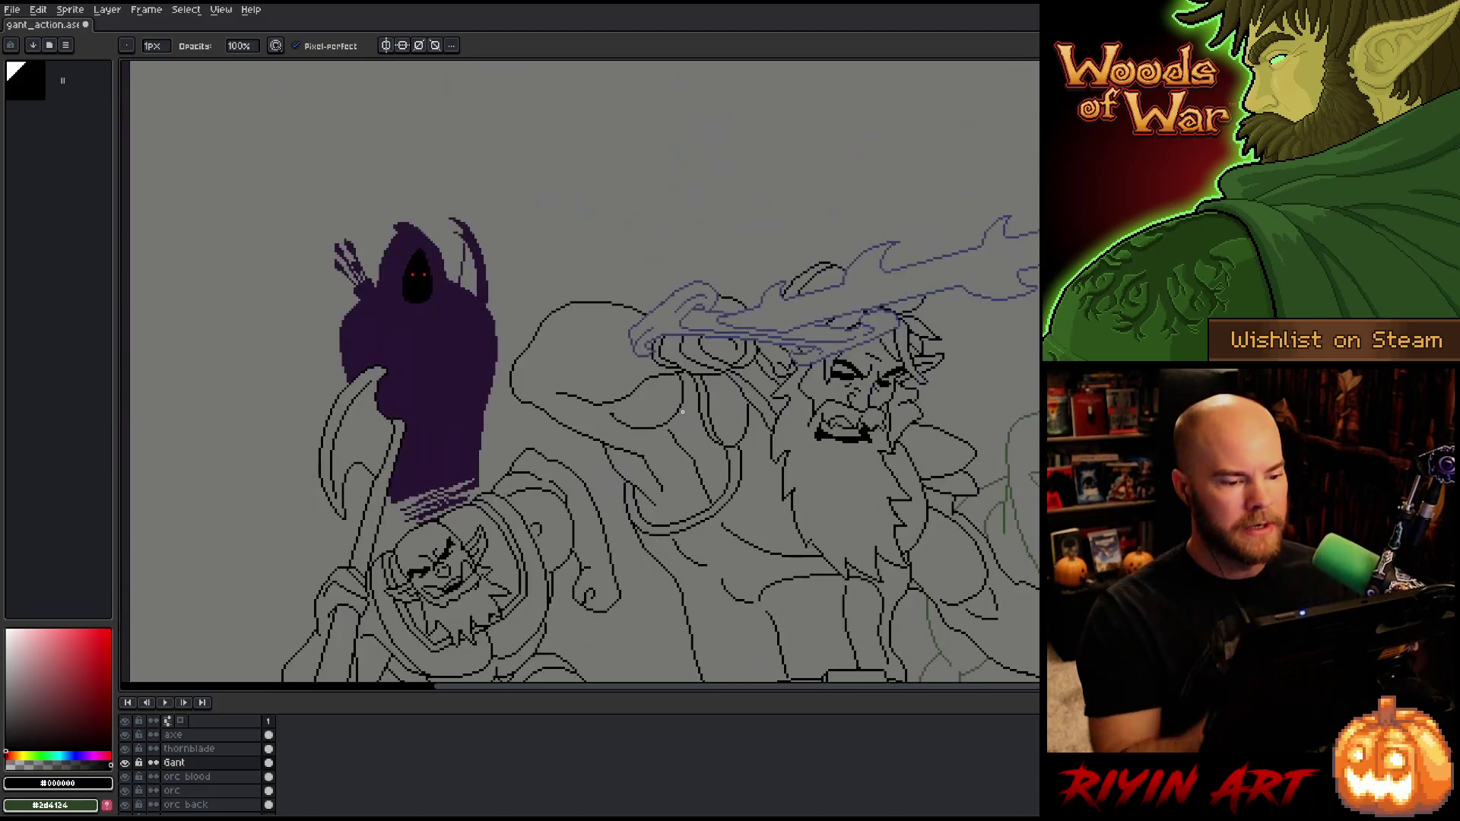
drag(772, 482, 522, 394)
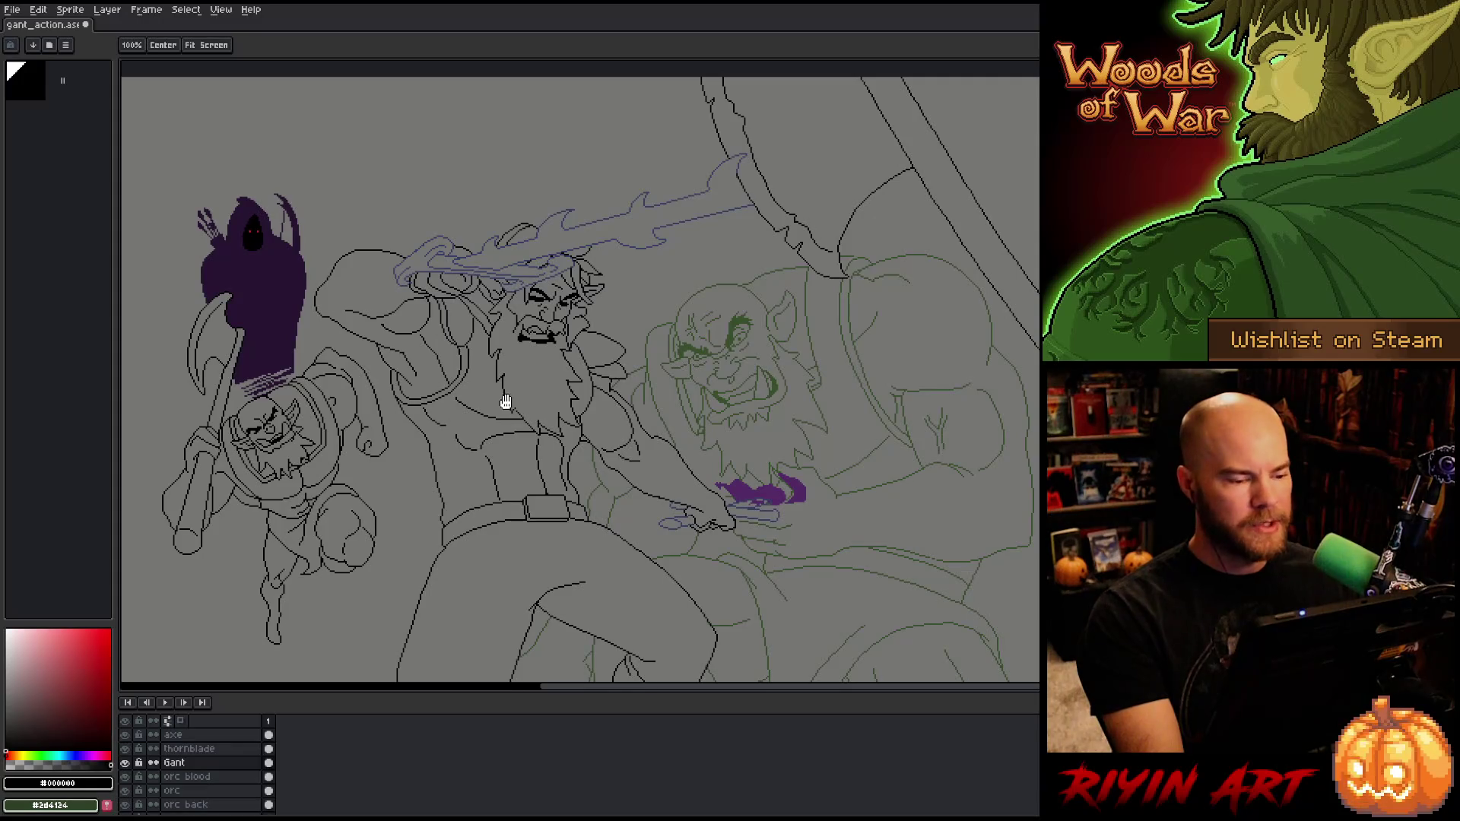
key(e)
scroll(512, 325, up, 5)
scroll(510, 324, up, 2)
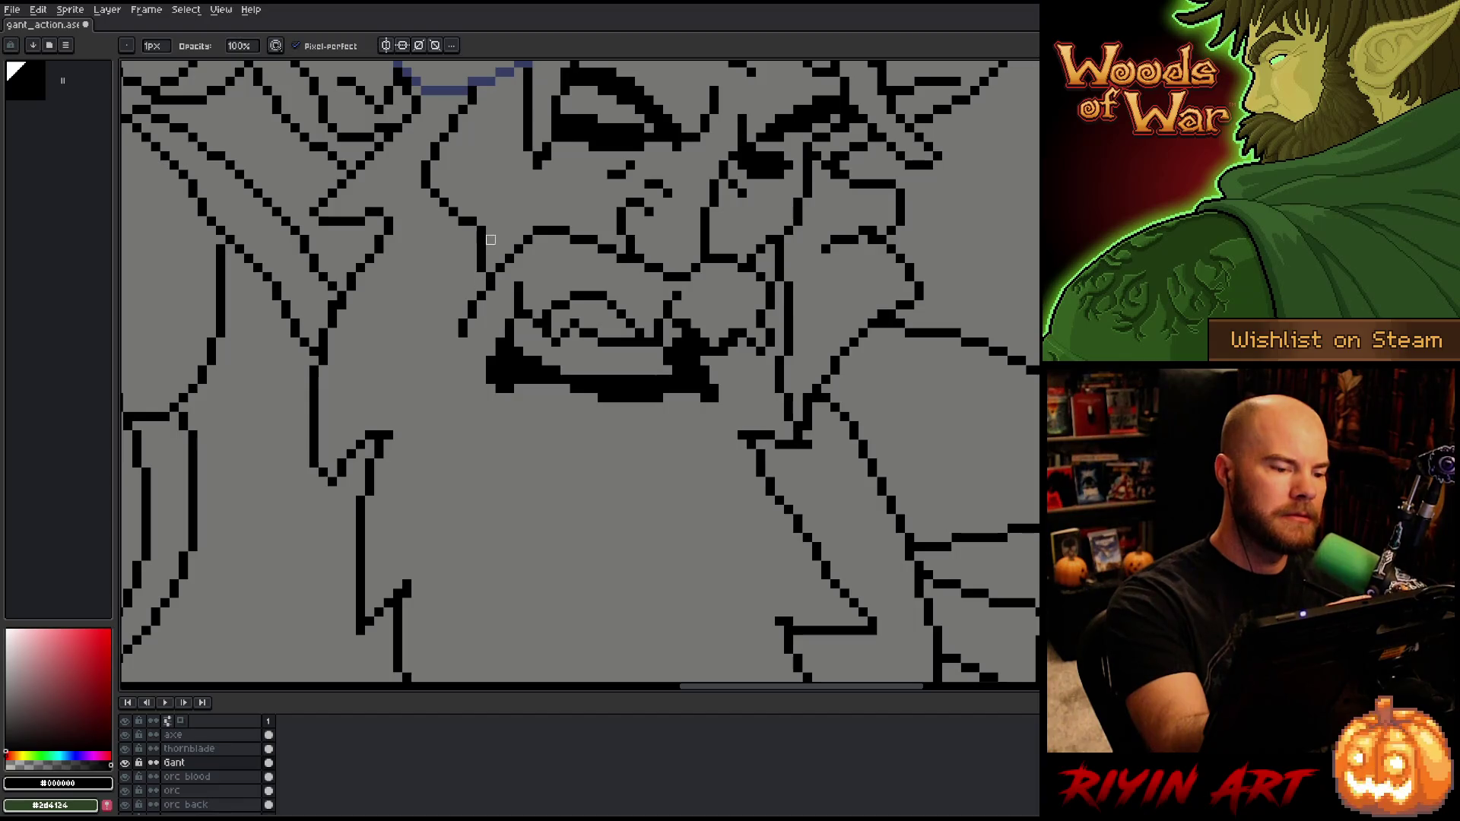
scroll(612, 492, down, 2)
scroll(574, 491, down, 3)
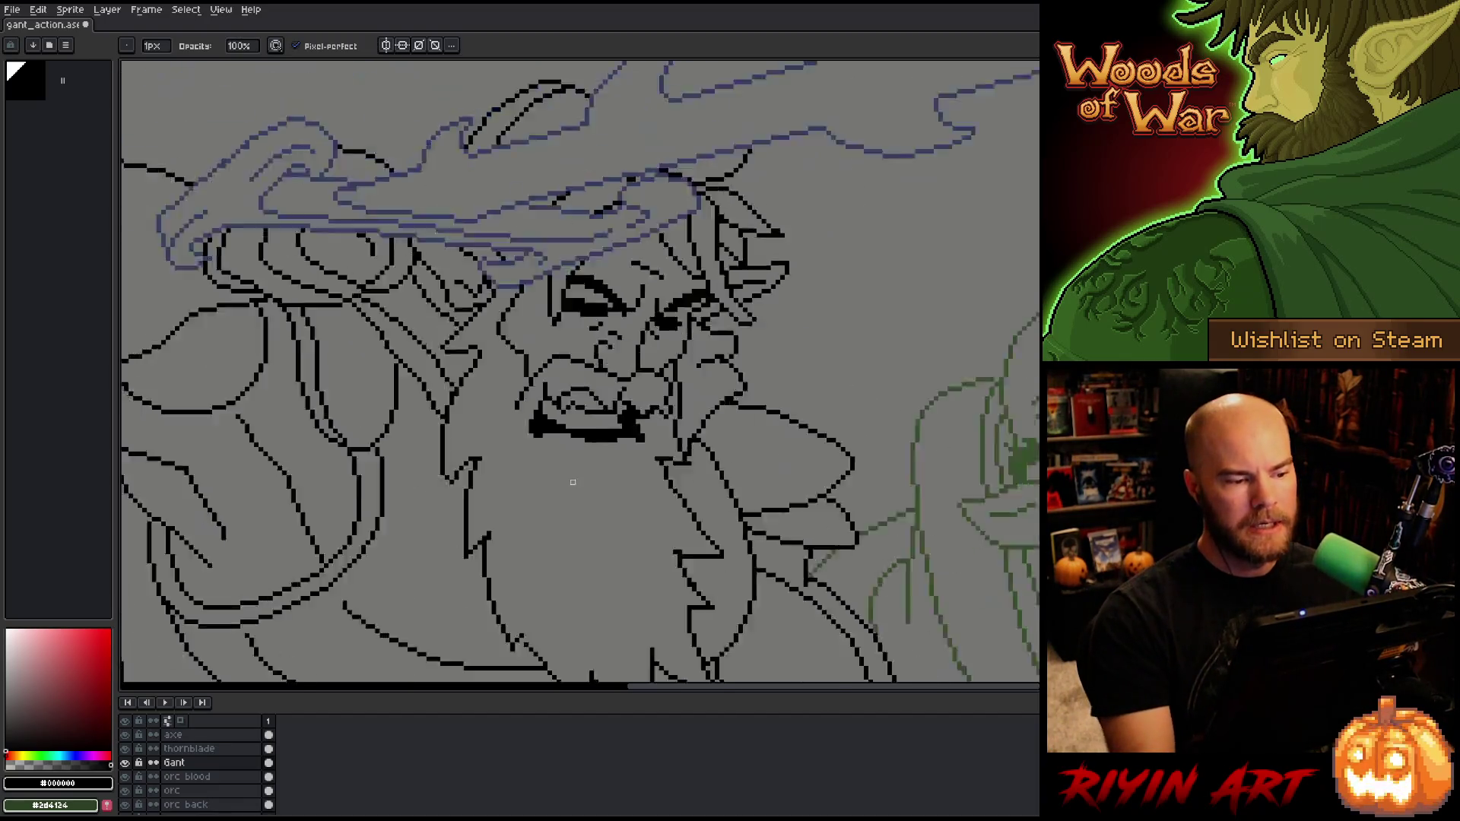
Step: Bring Gant's face and beard into view and ready the 1px Pencil for inking
drag(669, 634, 660, 504)
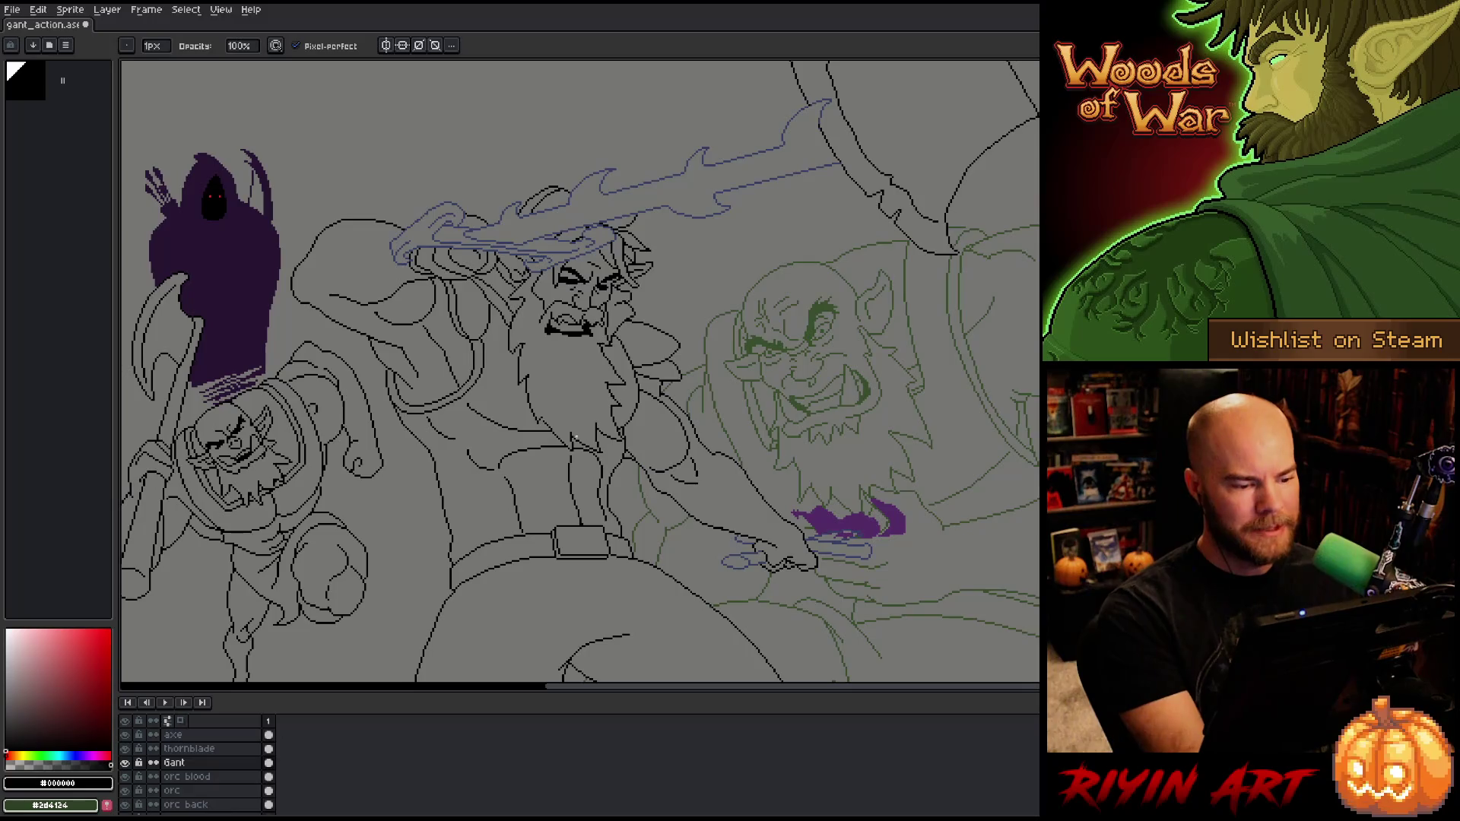
scroll(575, 438, up, 3)
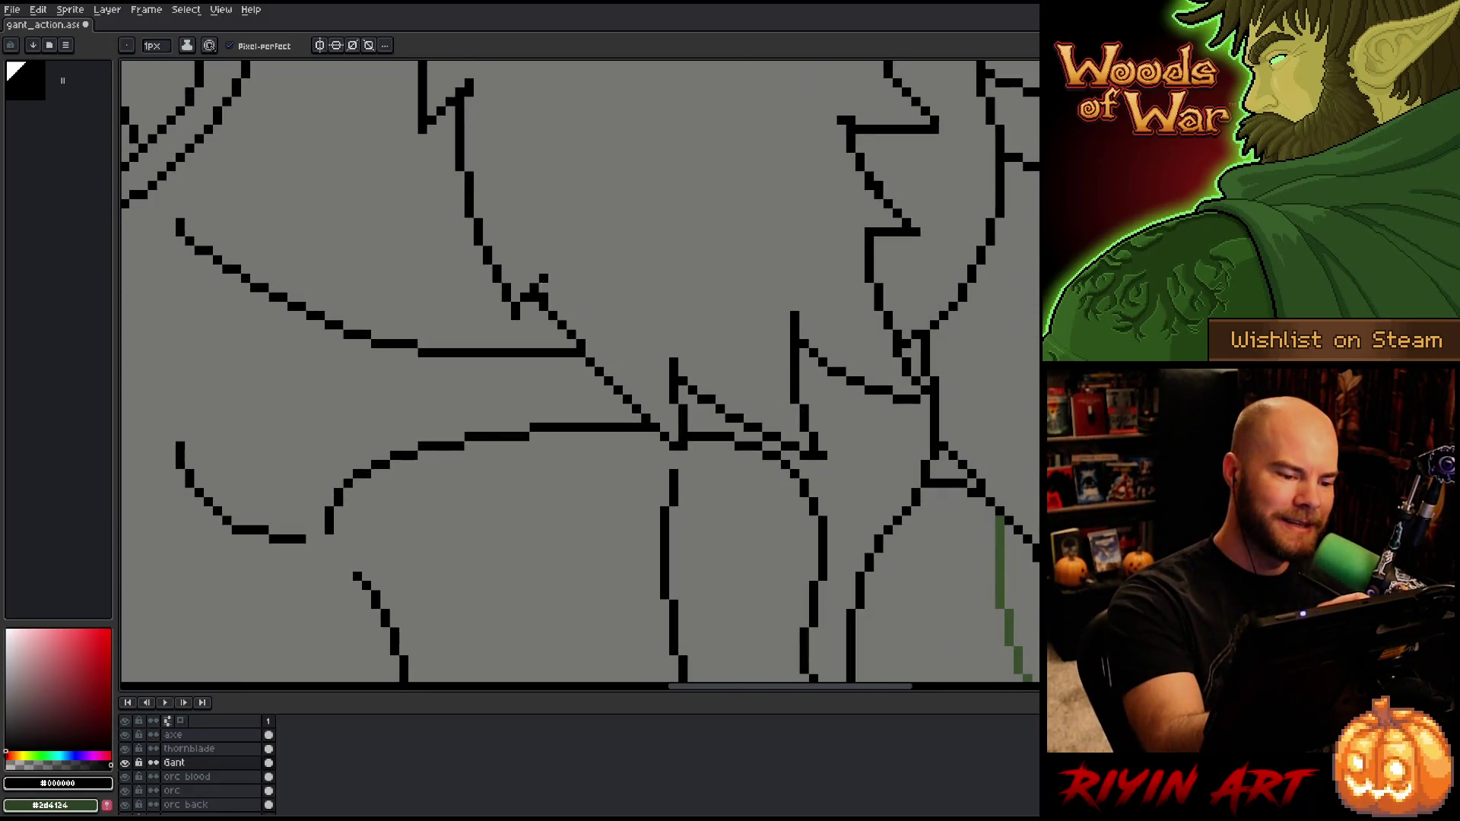
key(v)
key(b)
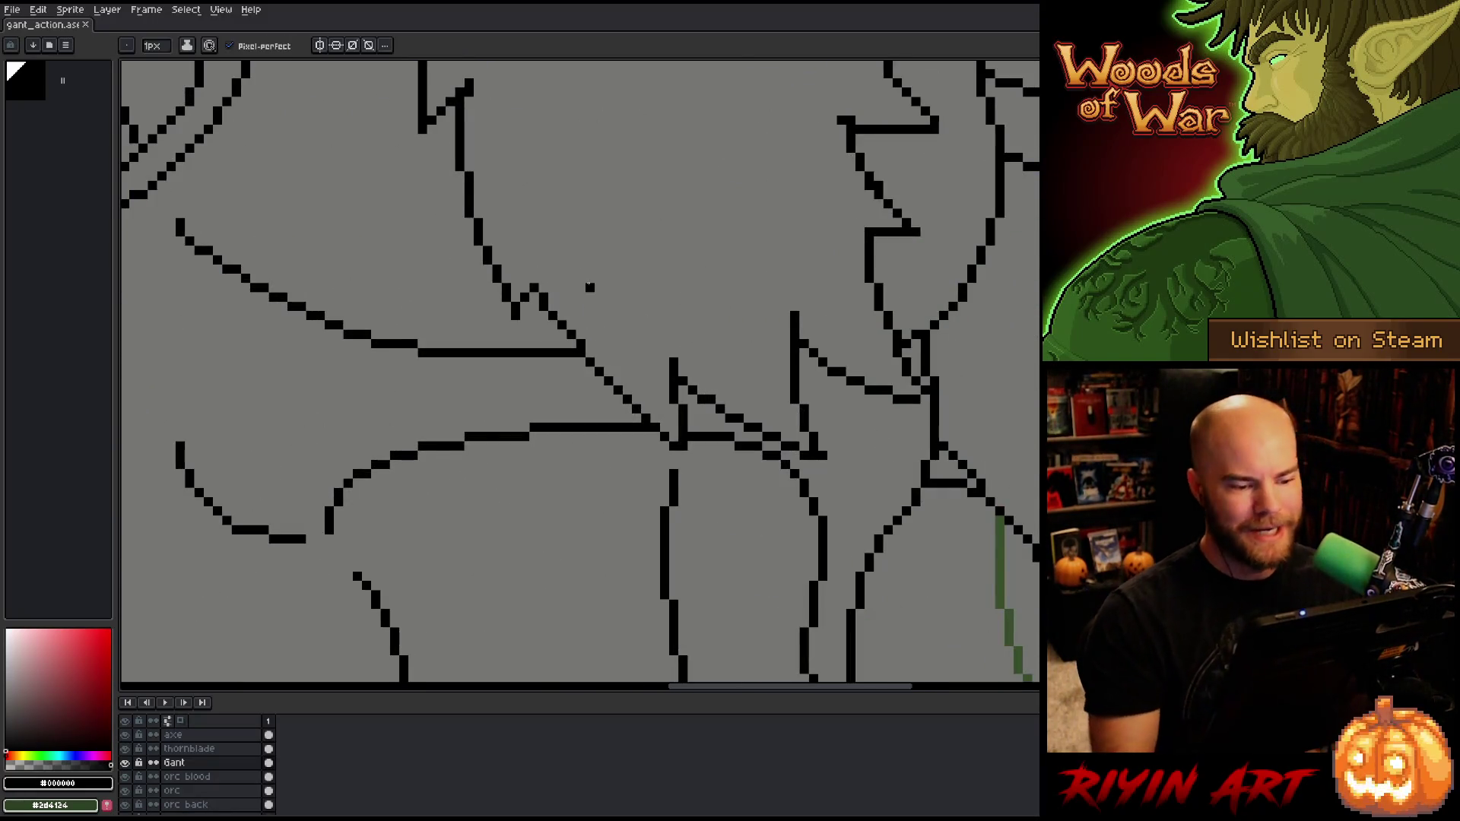
scroll(646, 279, down, 5)
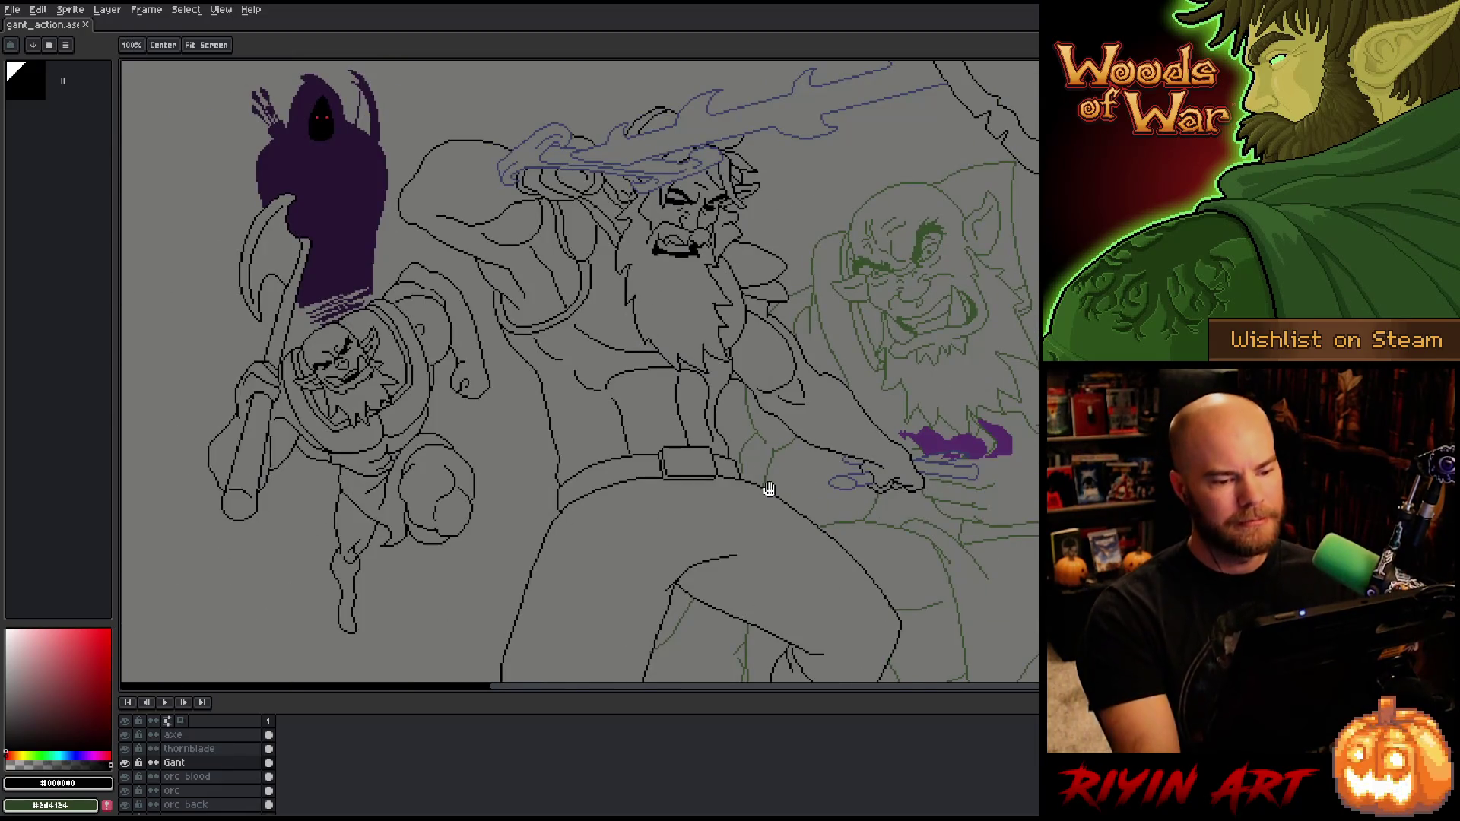
scroll(776, 437, up, 3)
scroll(695, 397, up, 2)
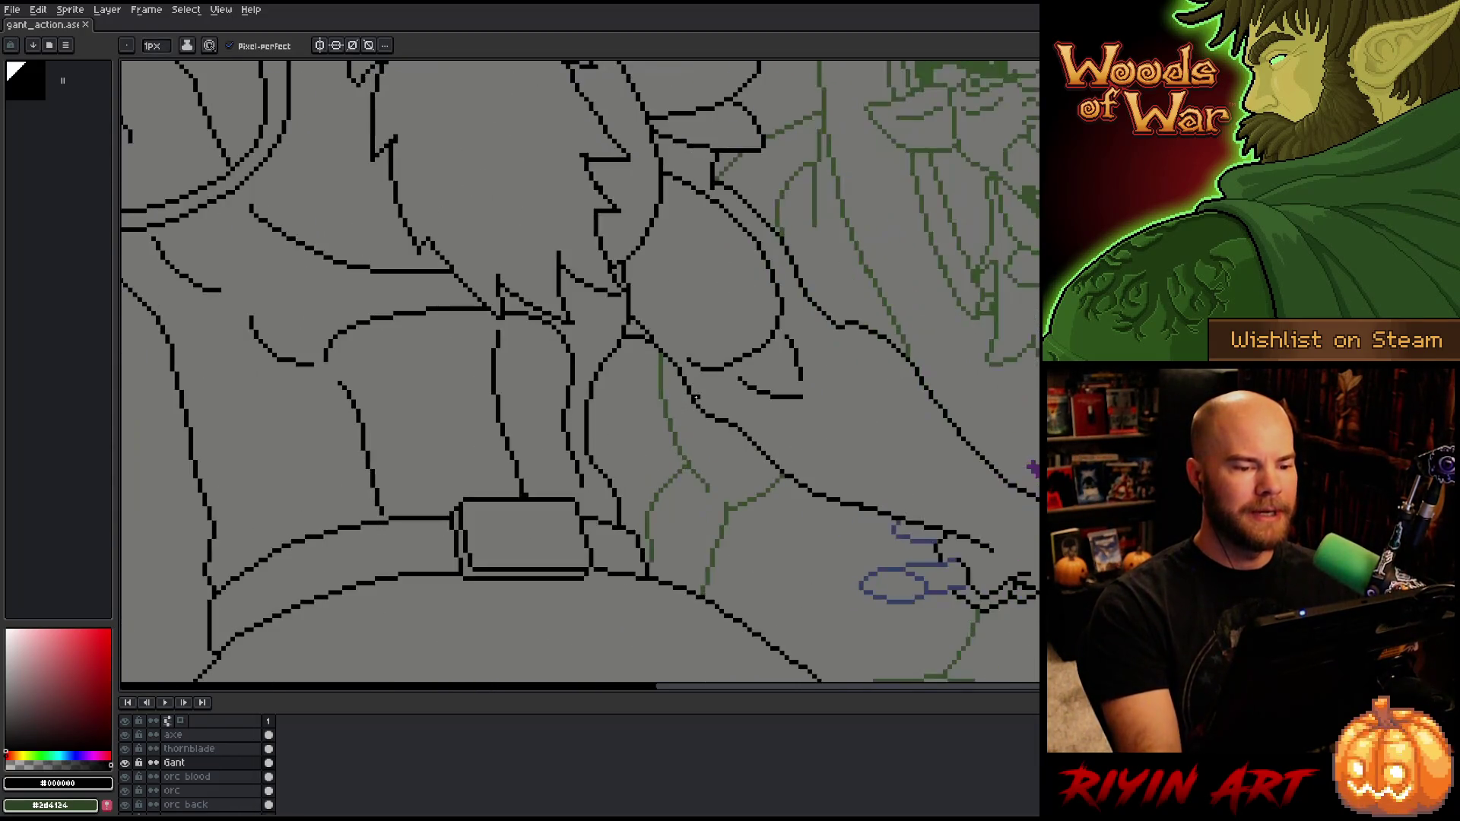
Step: Shift a small patch of lineart near the beard and shoulder into place with a rectangular selection
key(m)
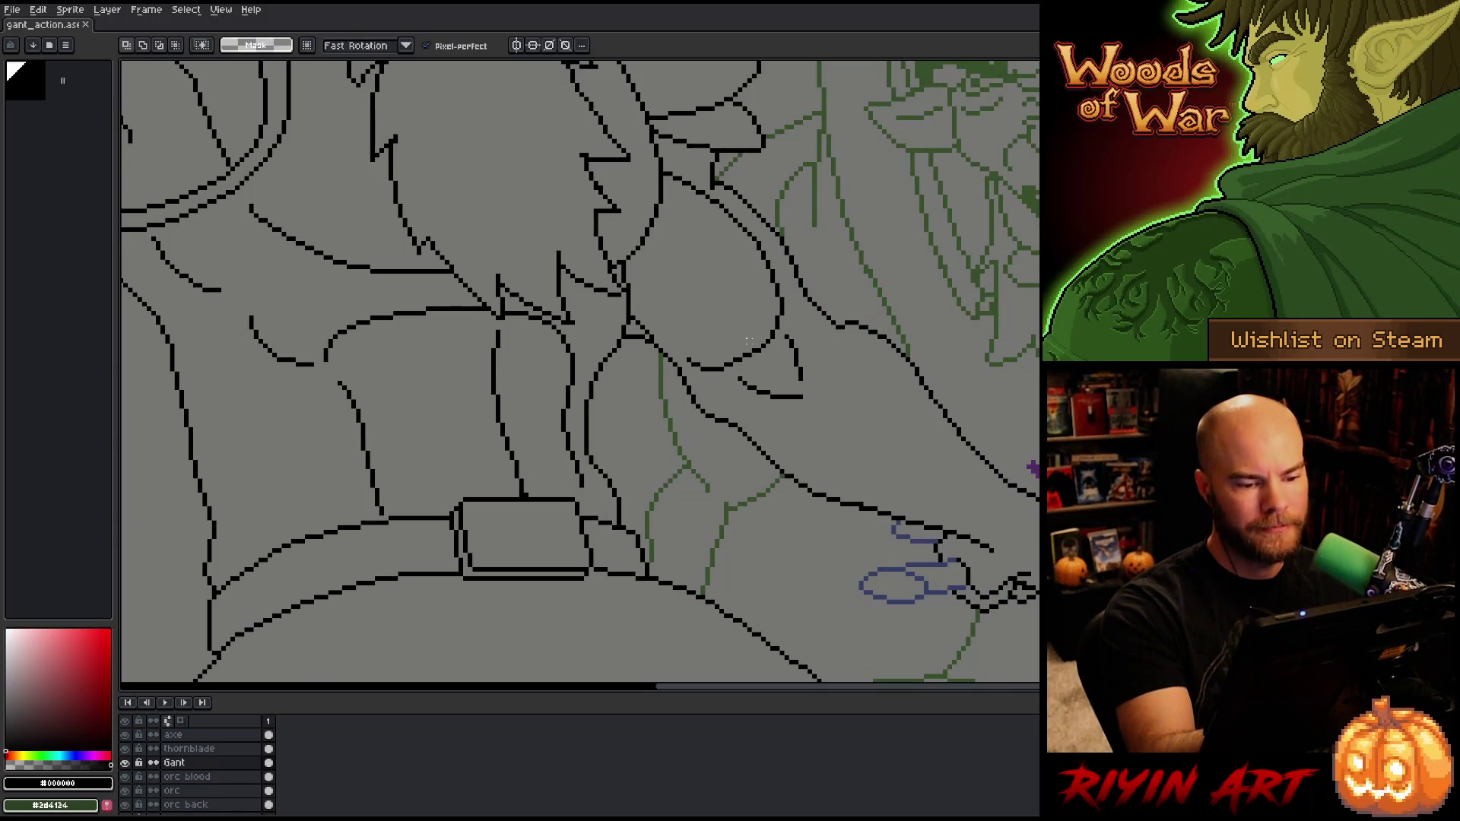
mouse_move(746, 349)
mouse_down()
mouse_move(742, 365)
mouse_move(688, 327)
mouse_move(726, 373)
mouse_up()
click(859, 372)
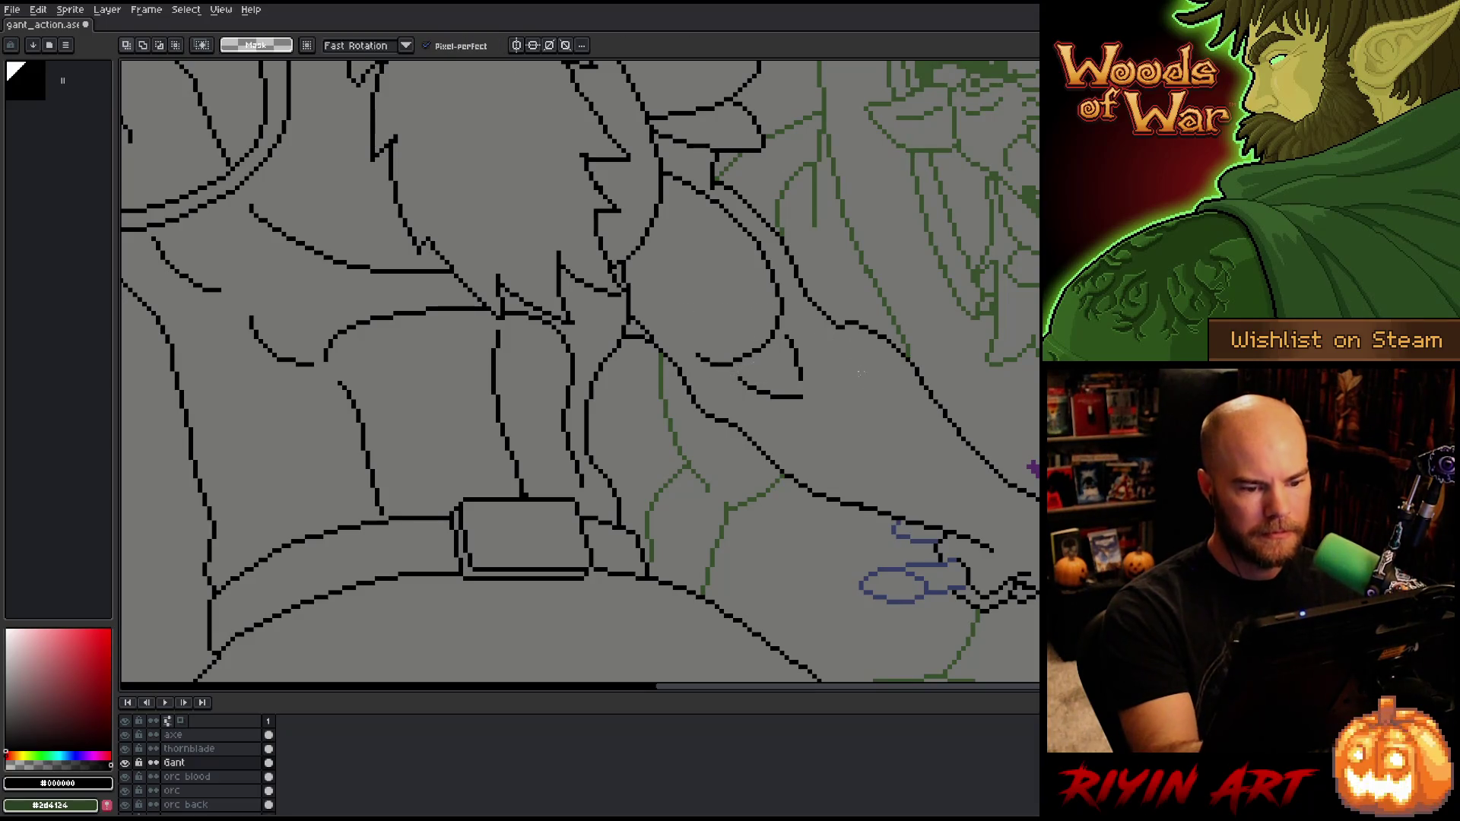
scroll(856, 382, down, 5)
scroll(811, 375, up, 2)
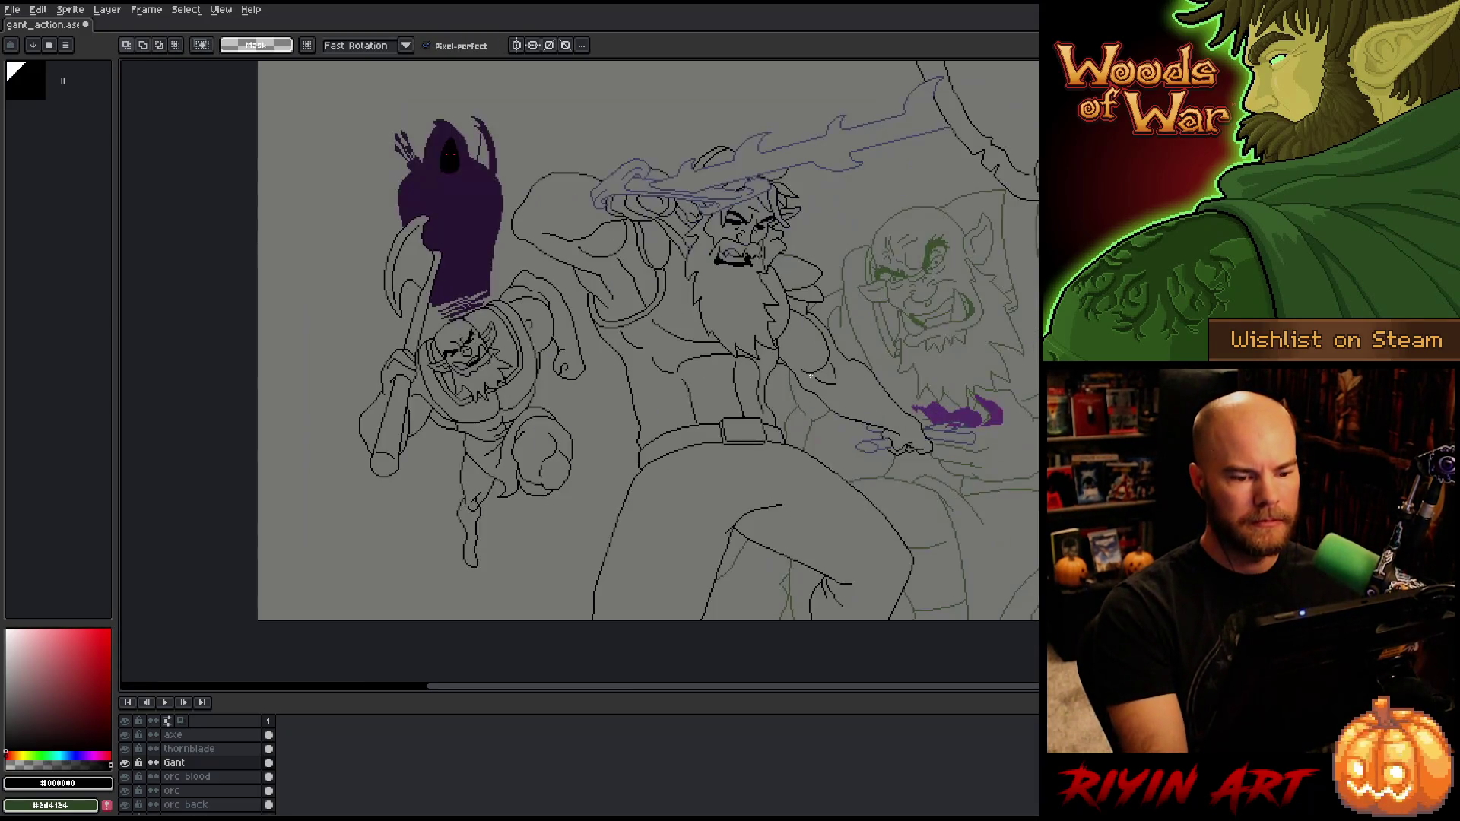
scroll(827, 327, up, 3)
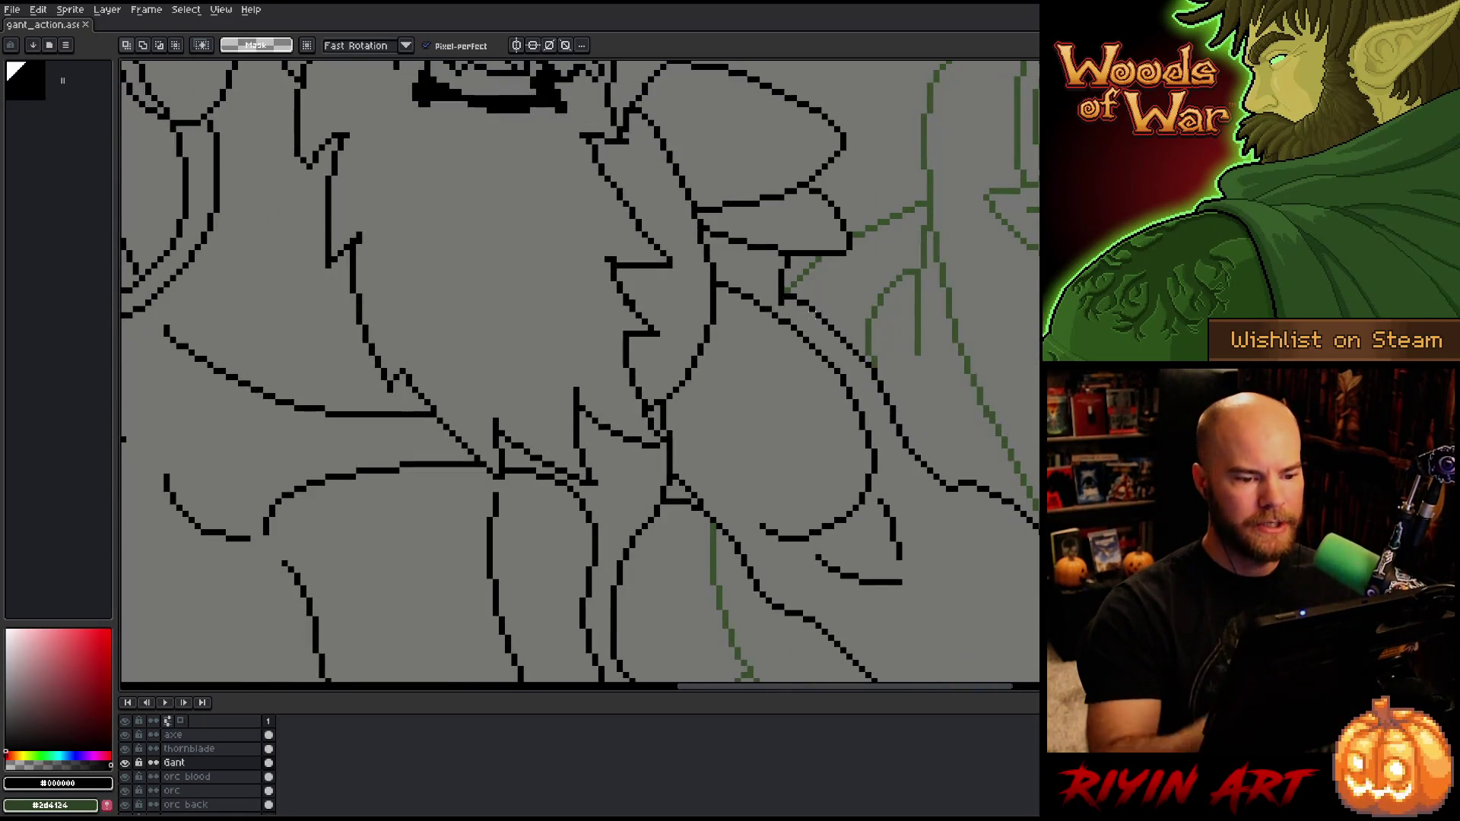
Step: Touch up the shifted lines with Pencil and Eraser, then save the file
key(b)
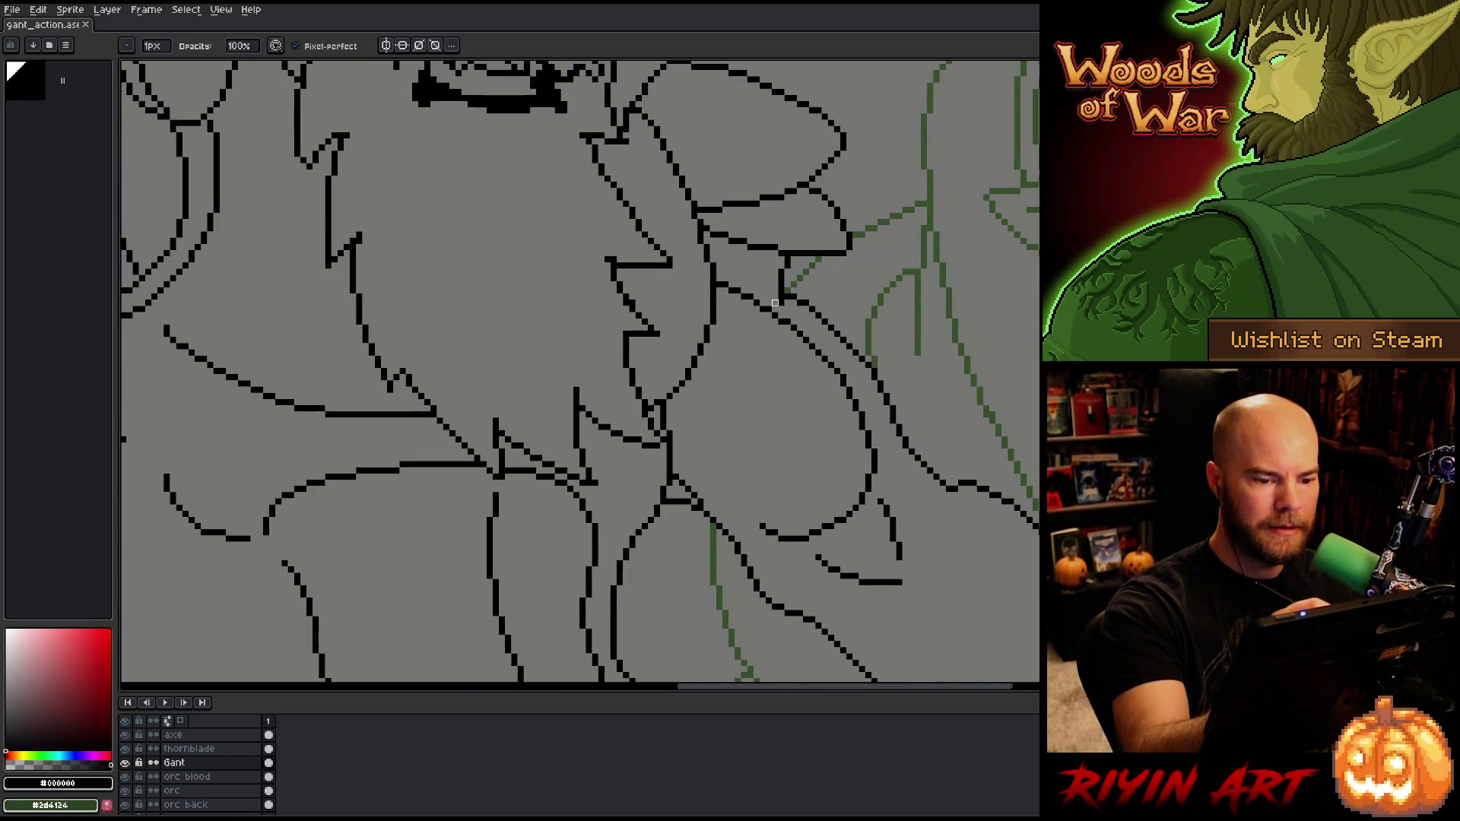
key(e)
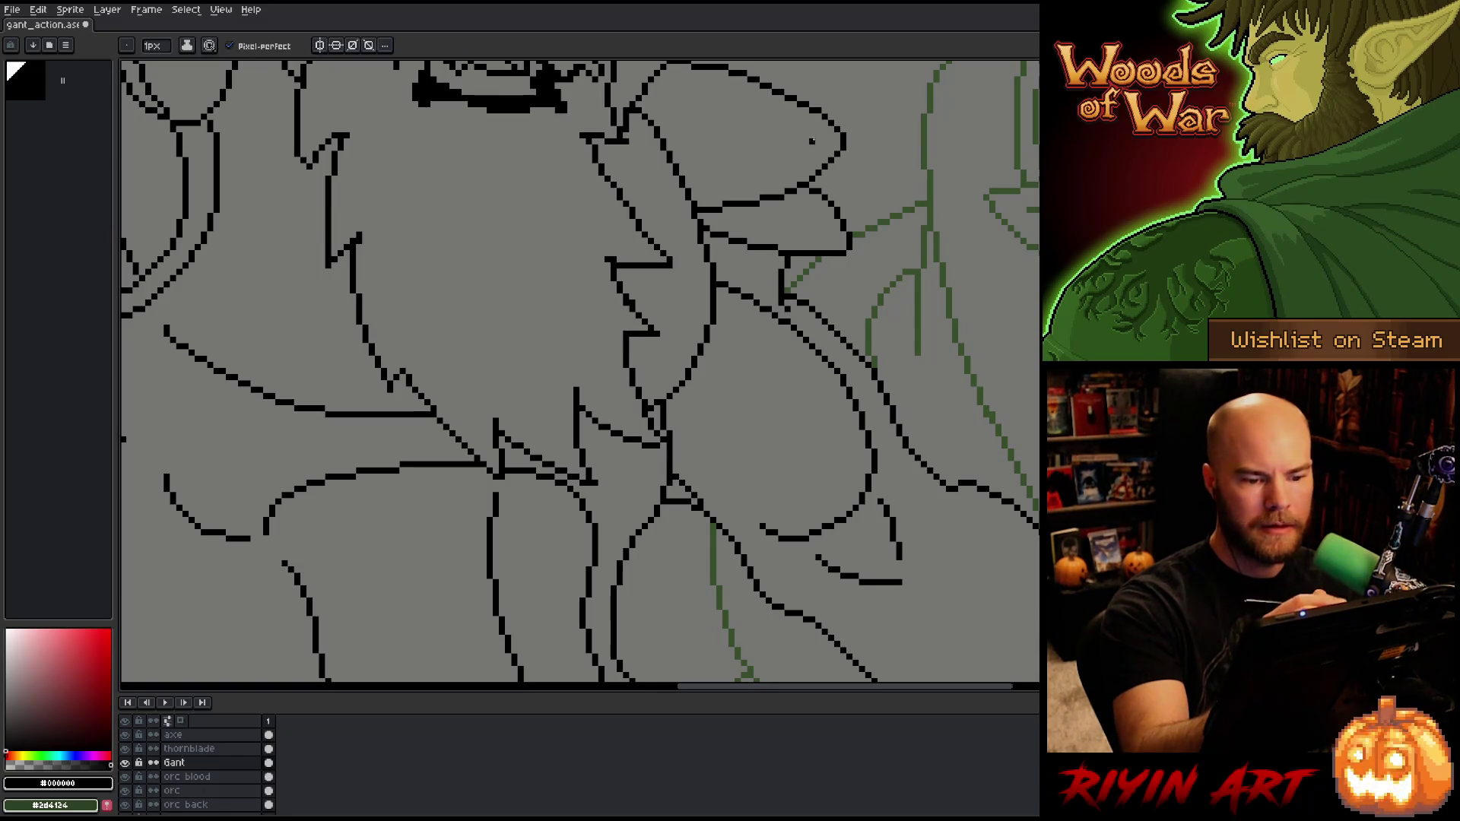
key(b)
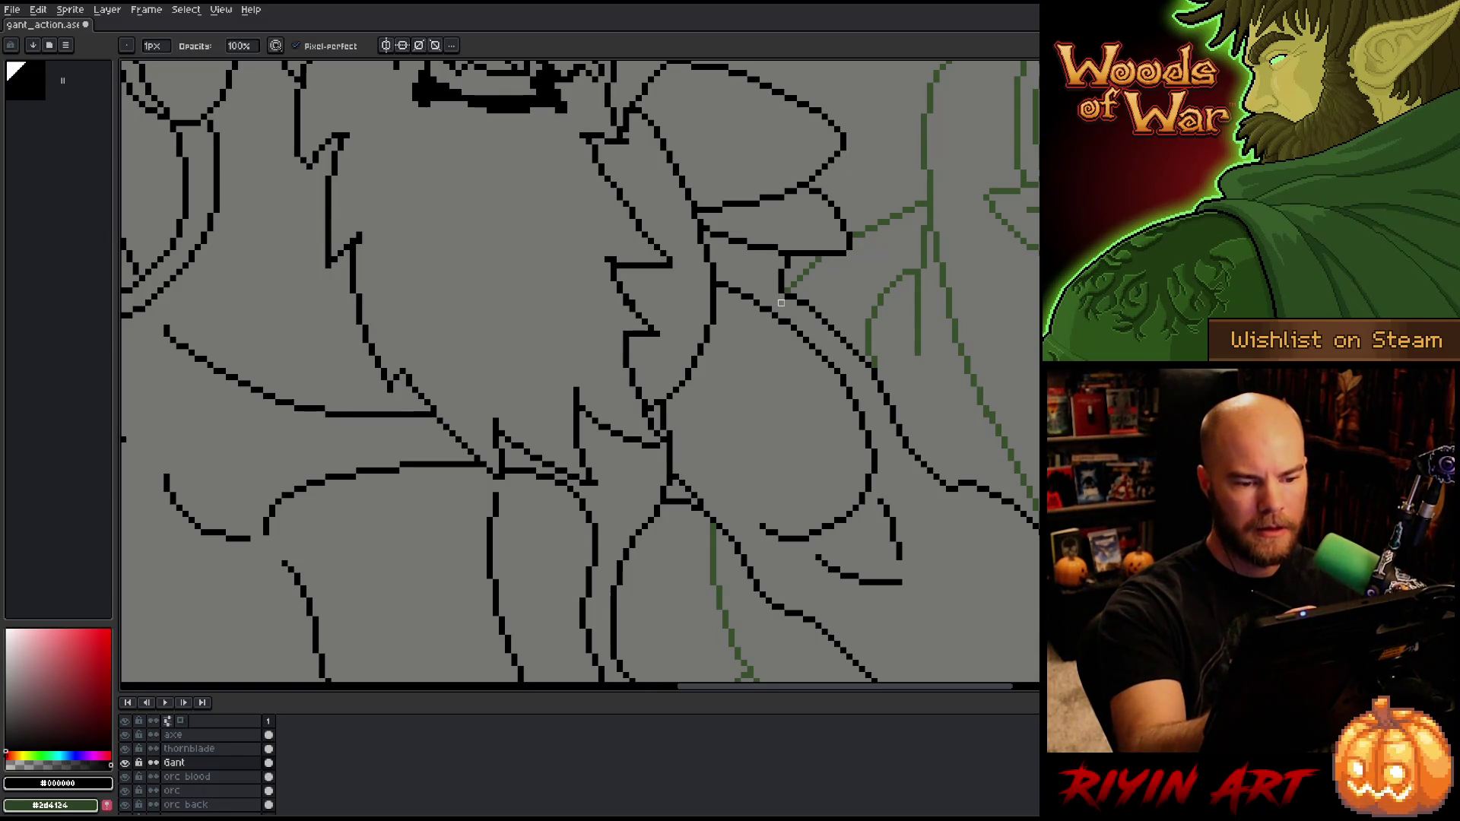
key(ctrl+s)
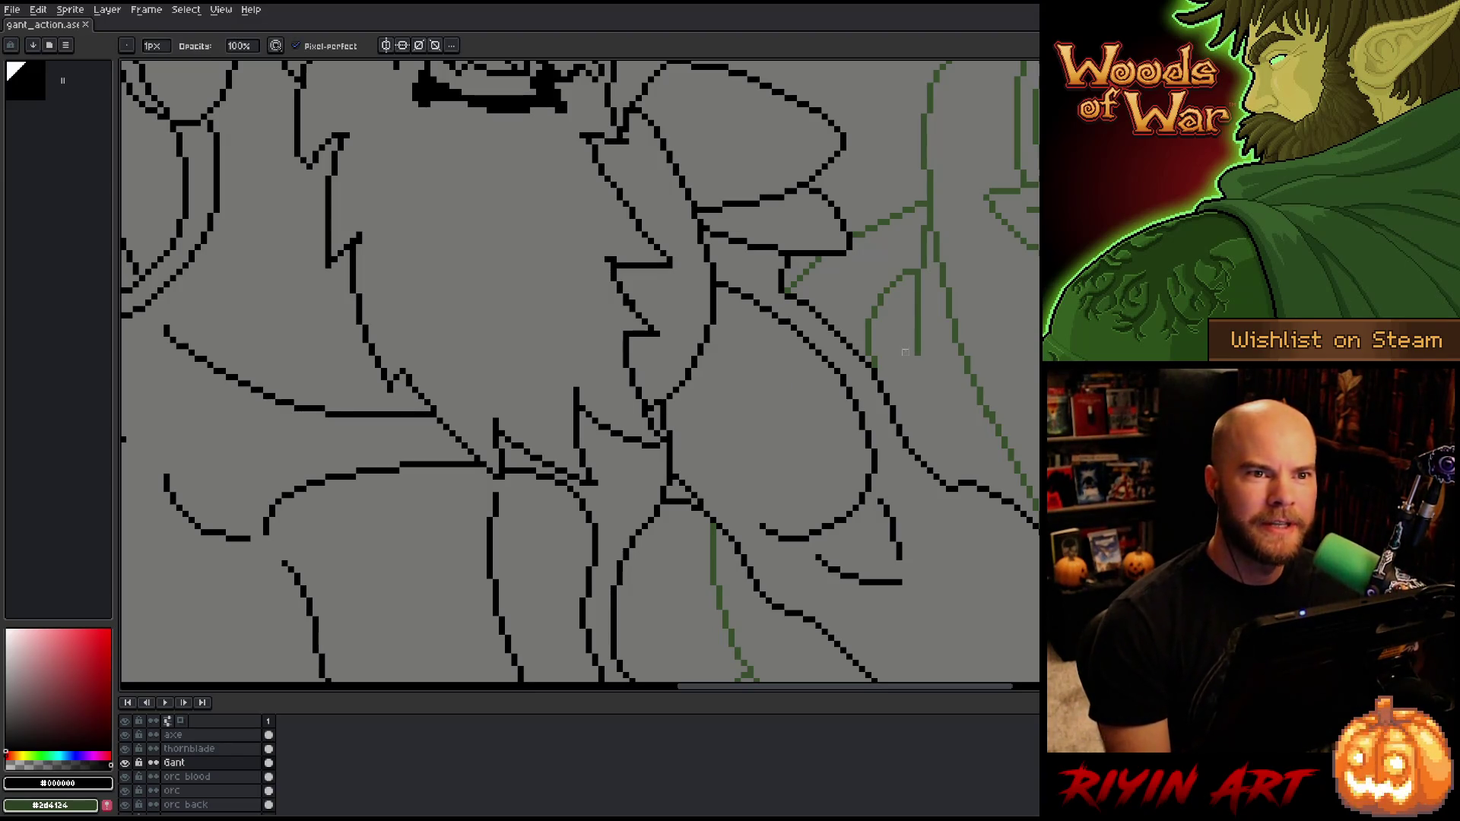
scroll(867, 402, down, 1)
Step: Zoom in and out to locate the junction where two of Gant's arm lines meet
scroll(644, 333, down, 2)
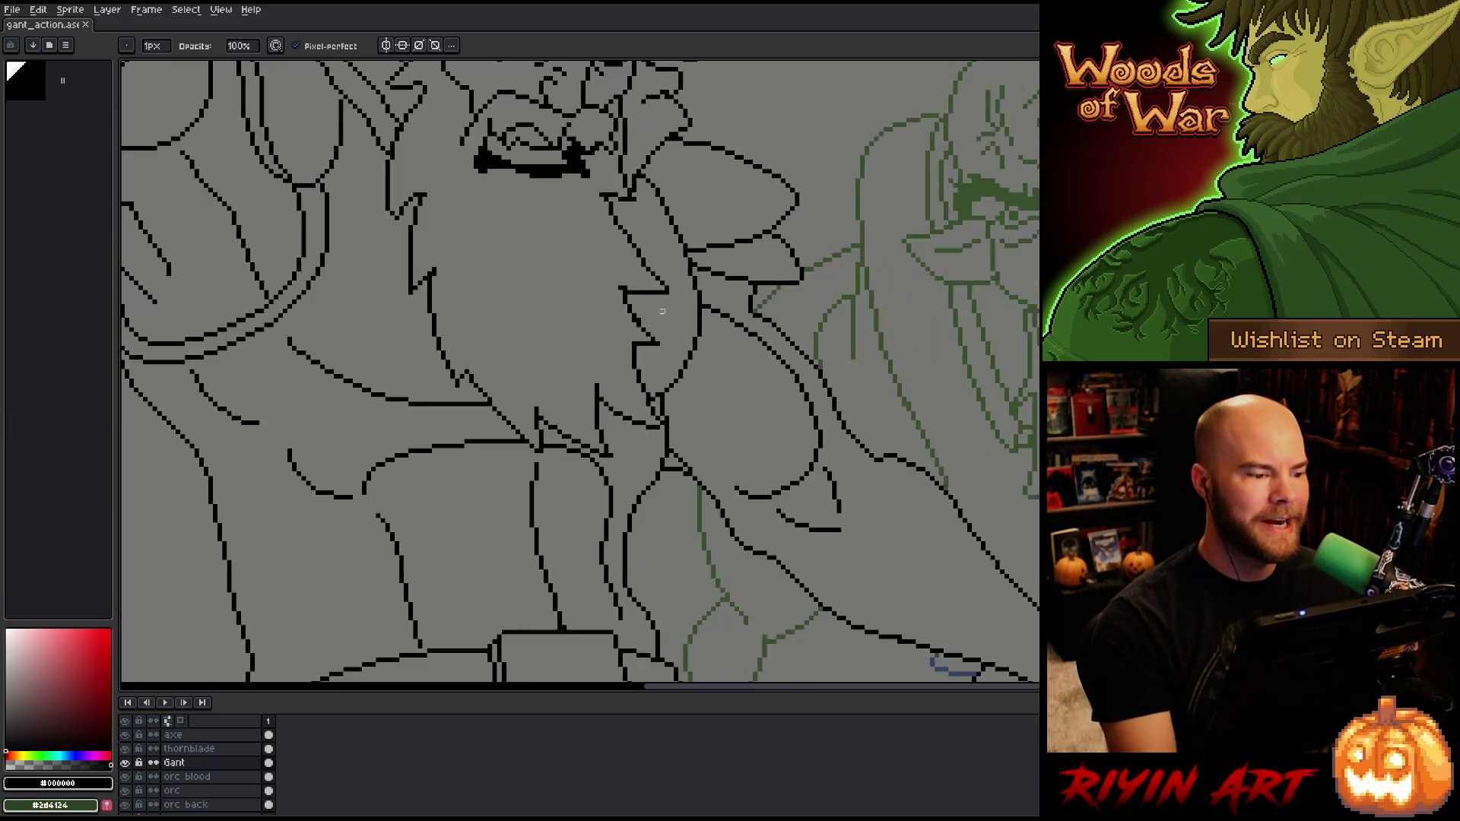
scroll(645, 333, up, 5)
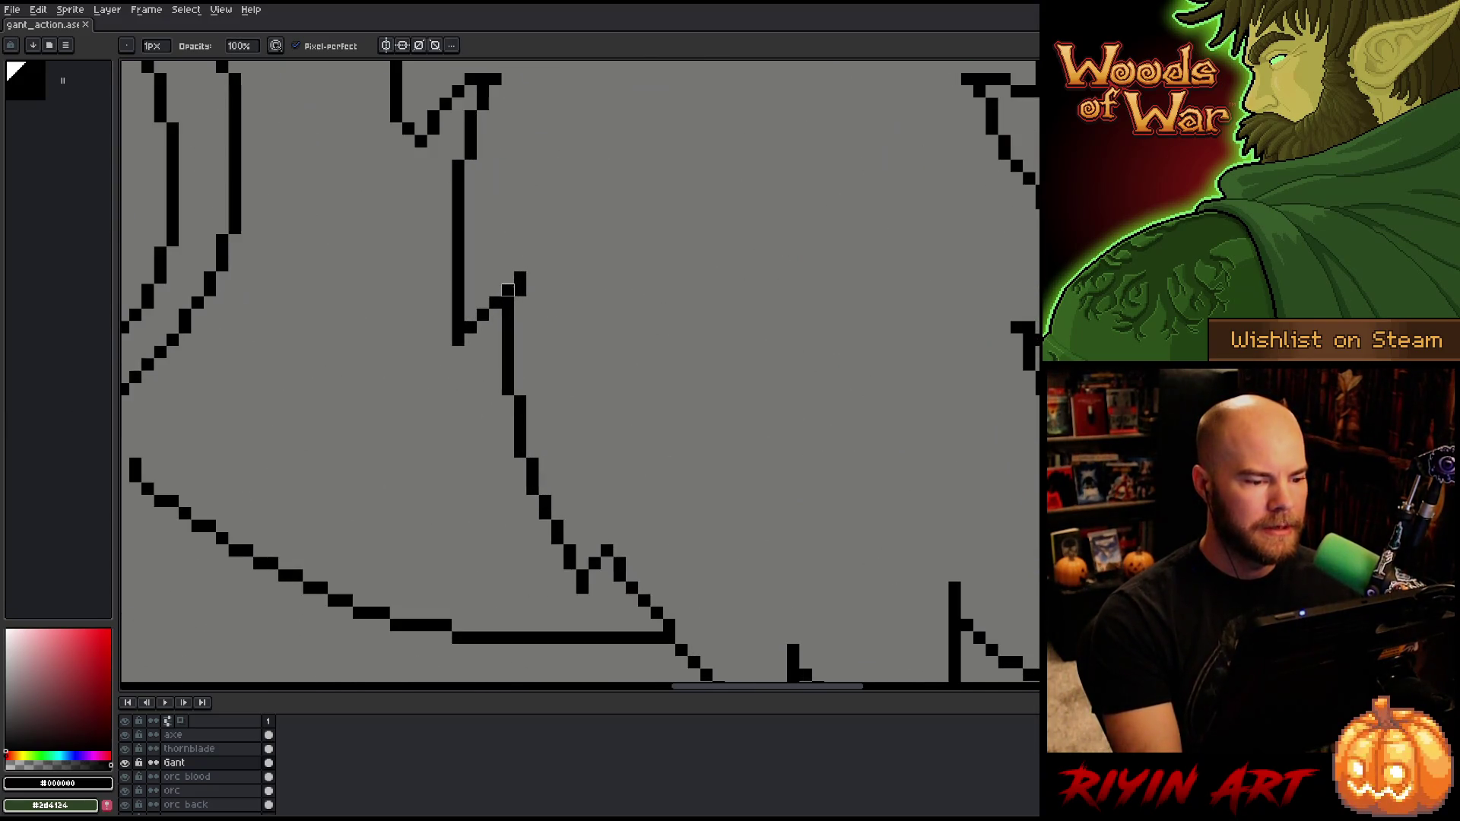
scroll(604, 352, down, 5)
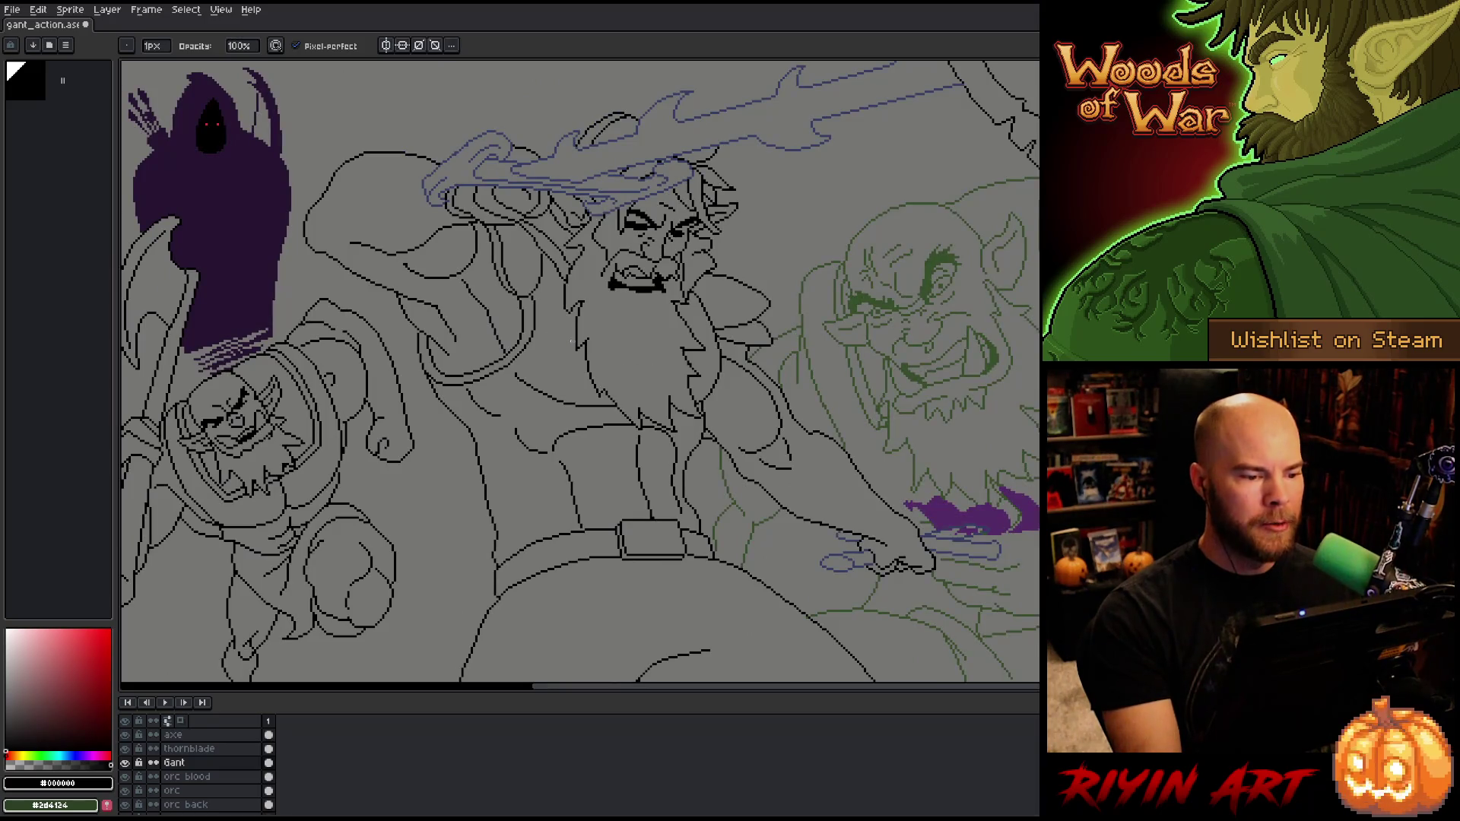
scroll(564, 289, up, 5)
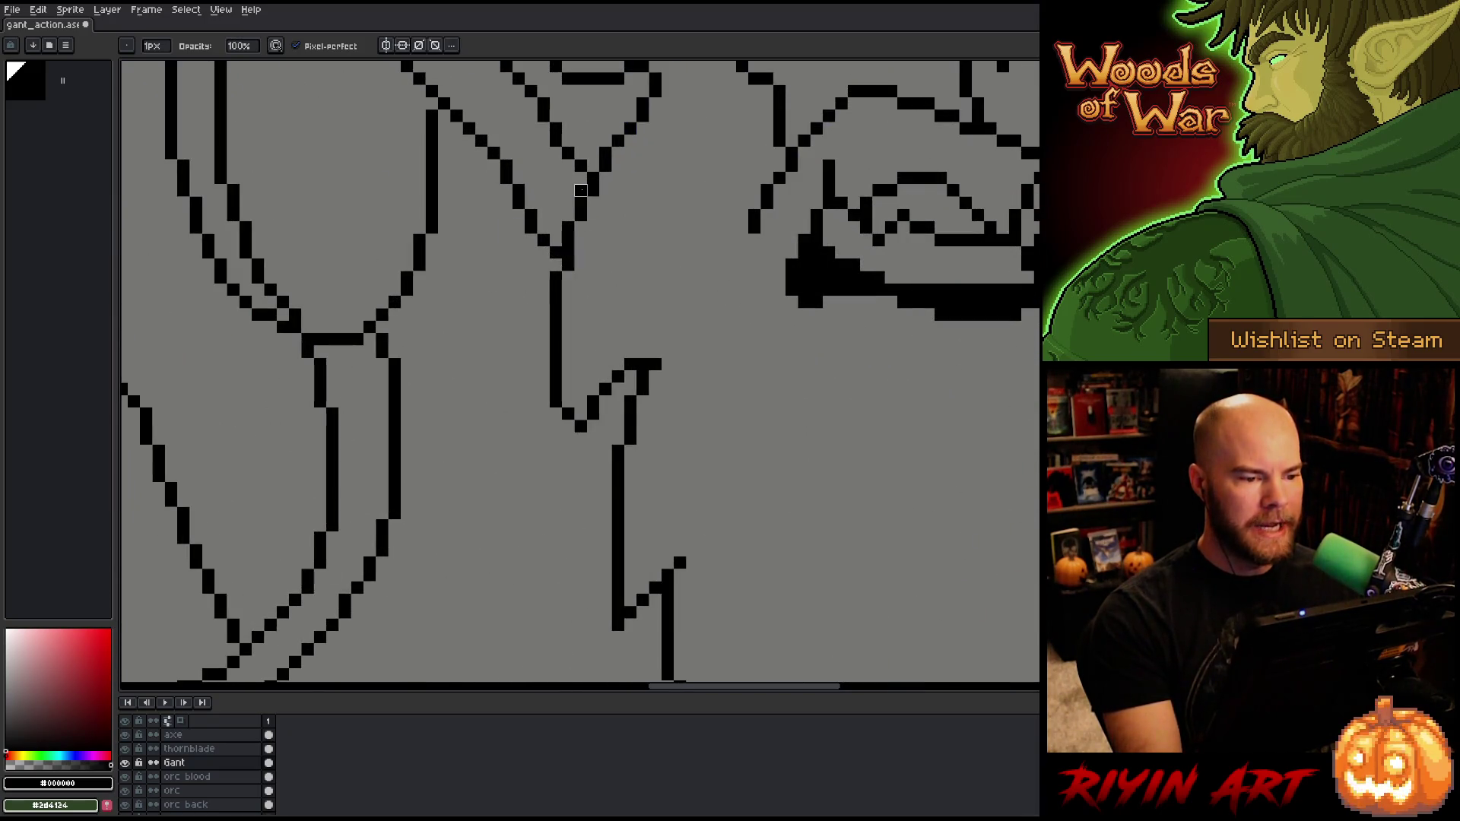
scroll(624, 305, down, 4)
scroll(627, 304, down, 3)
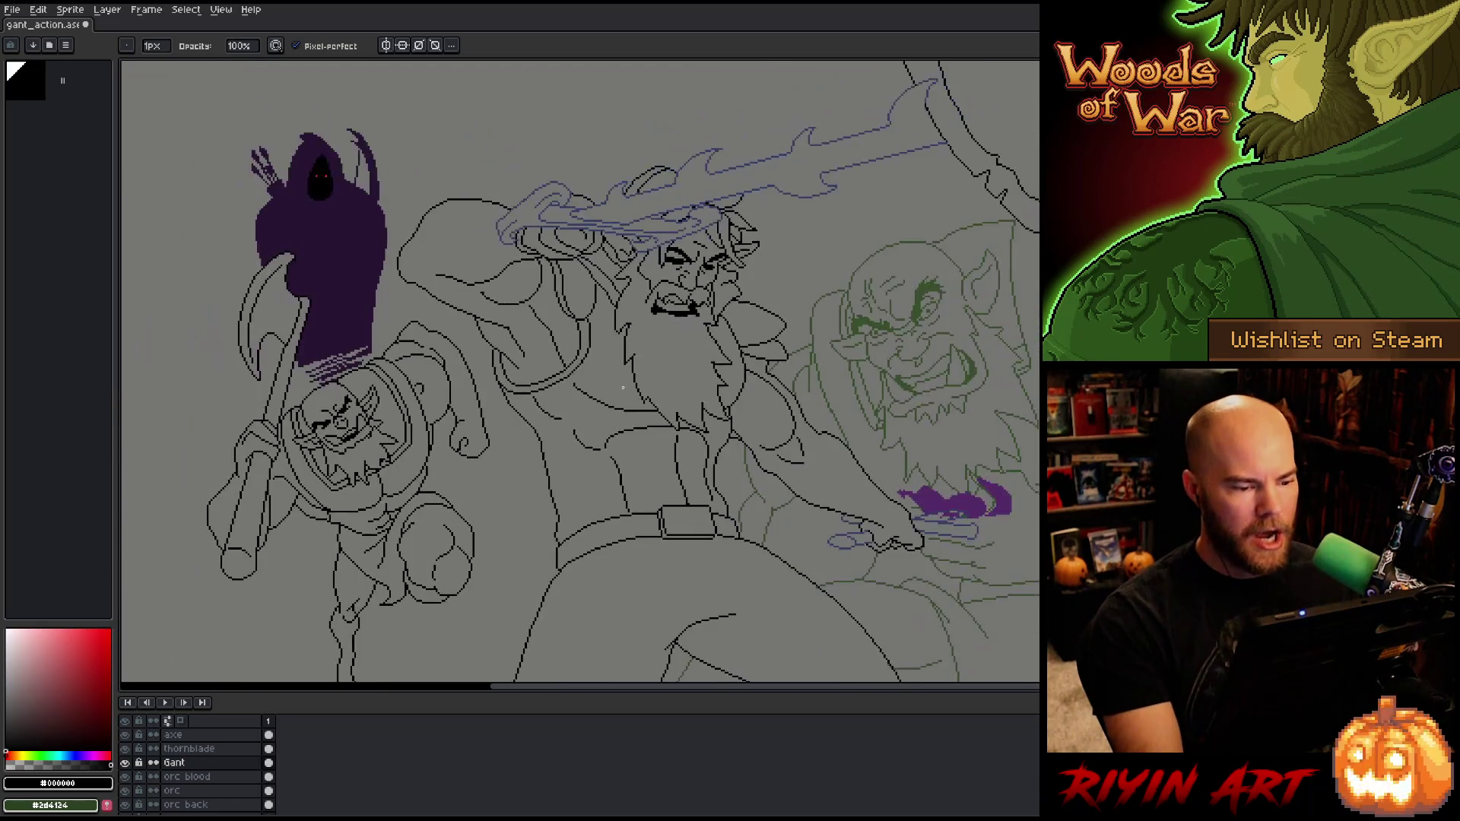
scroll(600, 388, up, 3)
scroll(609, 380, down, 1)
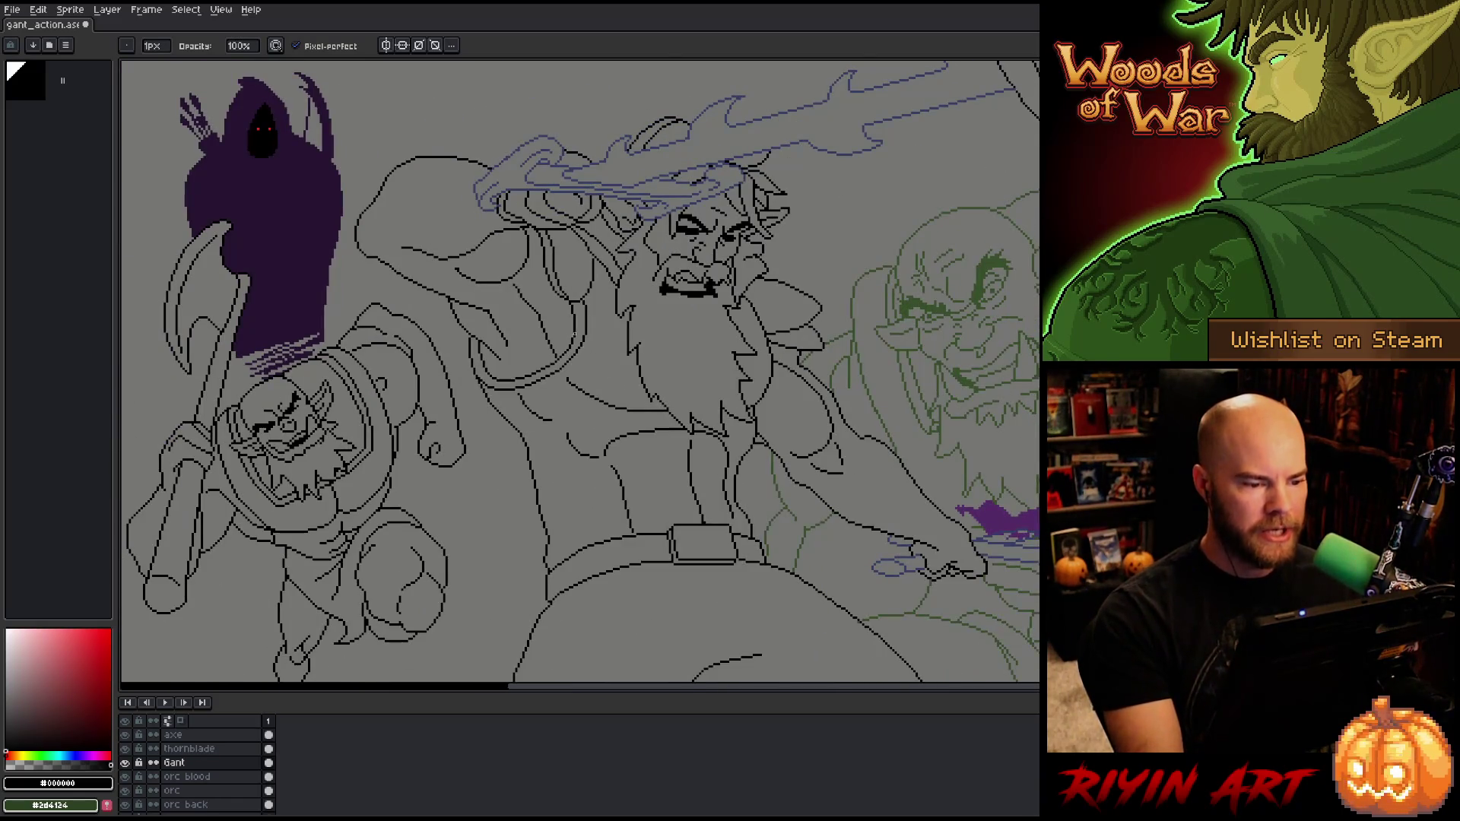
scroll(574, 324, up, 3)
scroll(574, 324, down, 2)
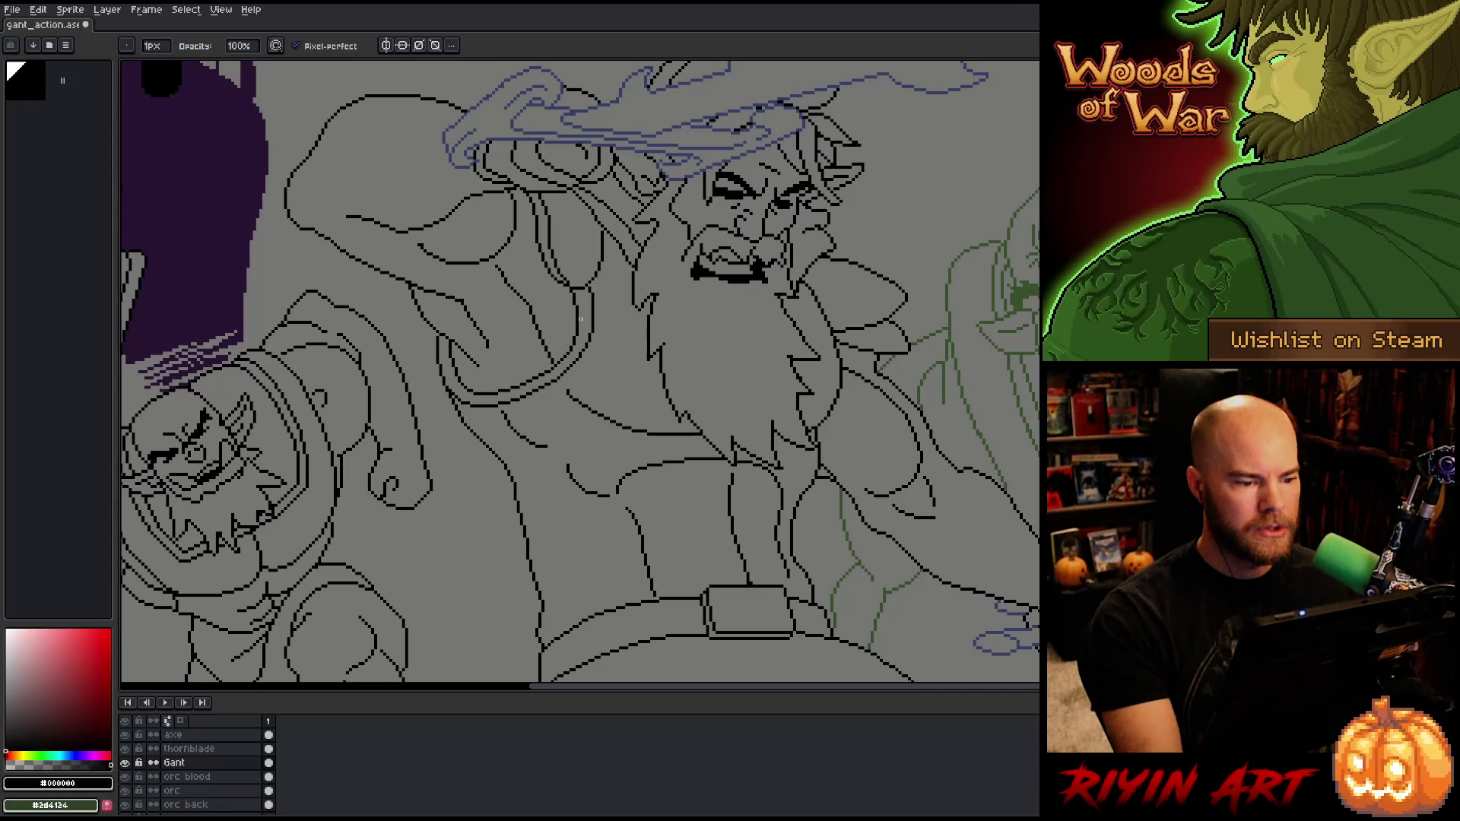
scroll(591, 333, up, 3)
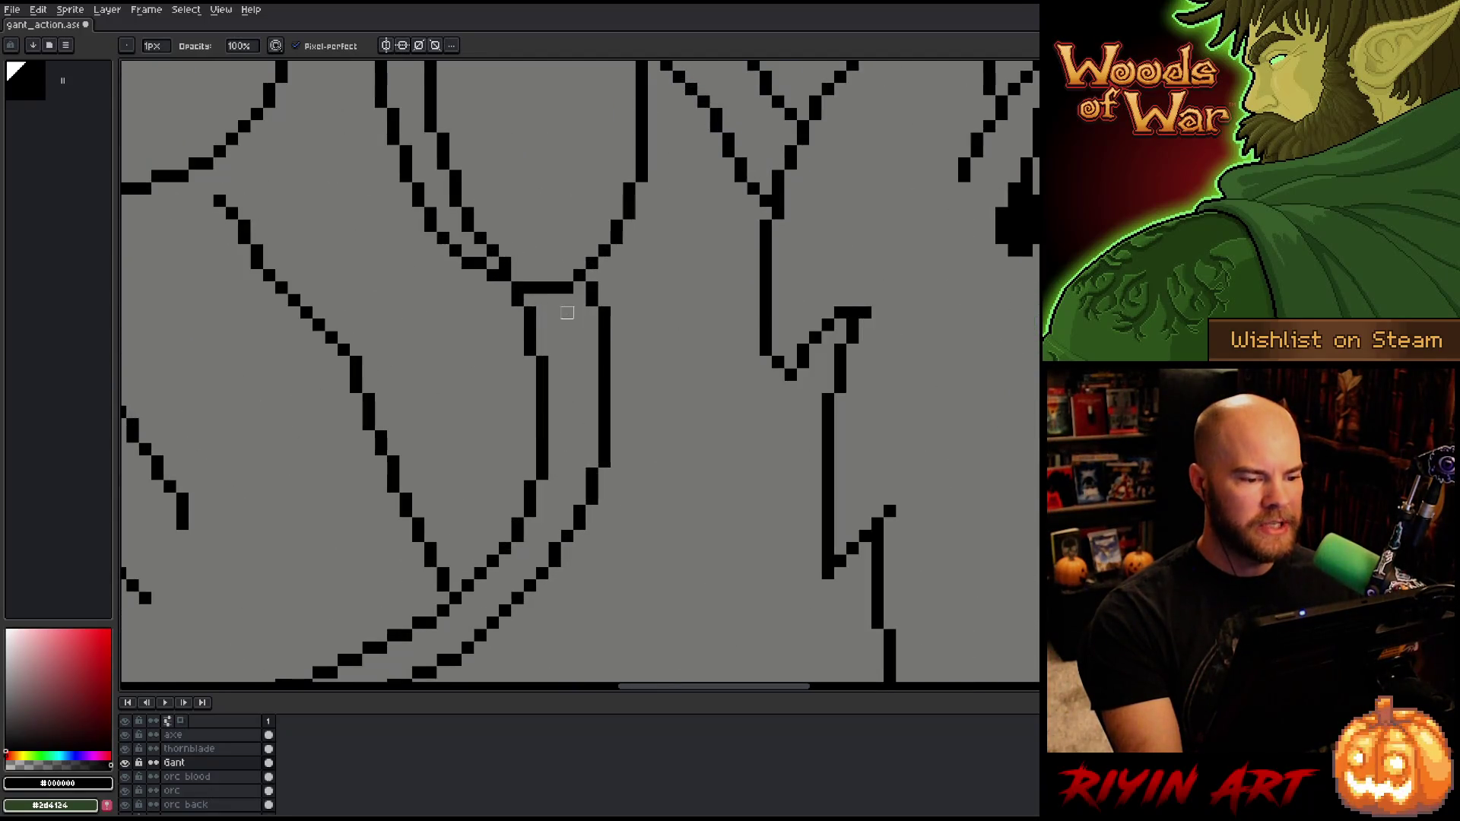
mouse_move(532, 350)
mouse_down()
mouse_move(622, 372)
mouse_move(613, 397)
mouse_up()
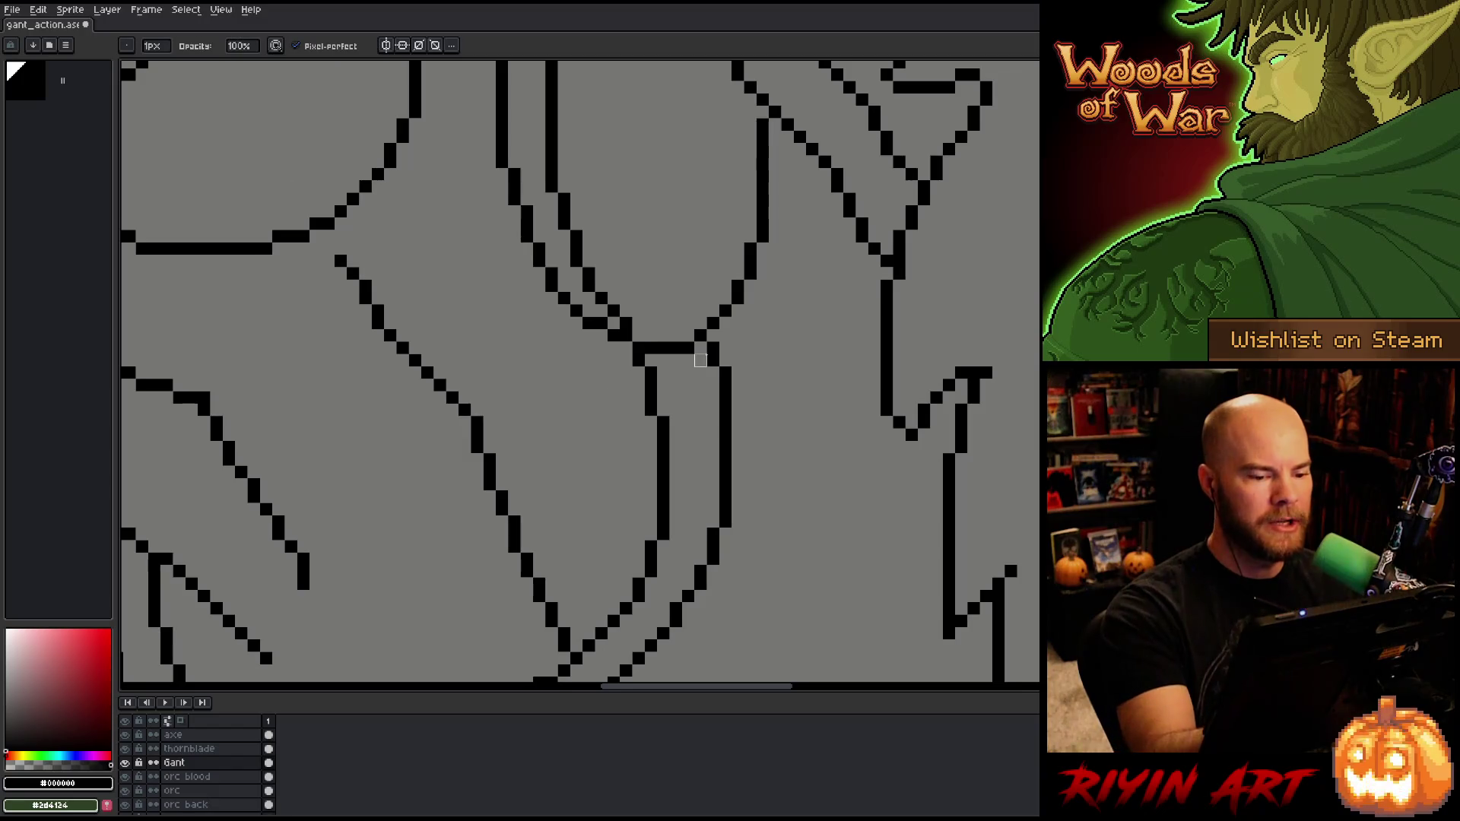
Step: Add black pixels at the arm-line junction, remove a stray pixel, and save
key(e)
drag(722, 348, 720, 365)
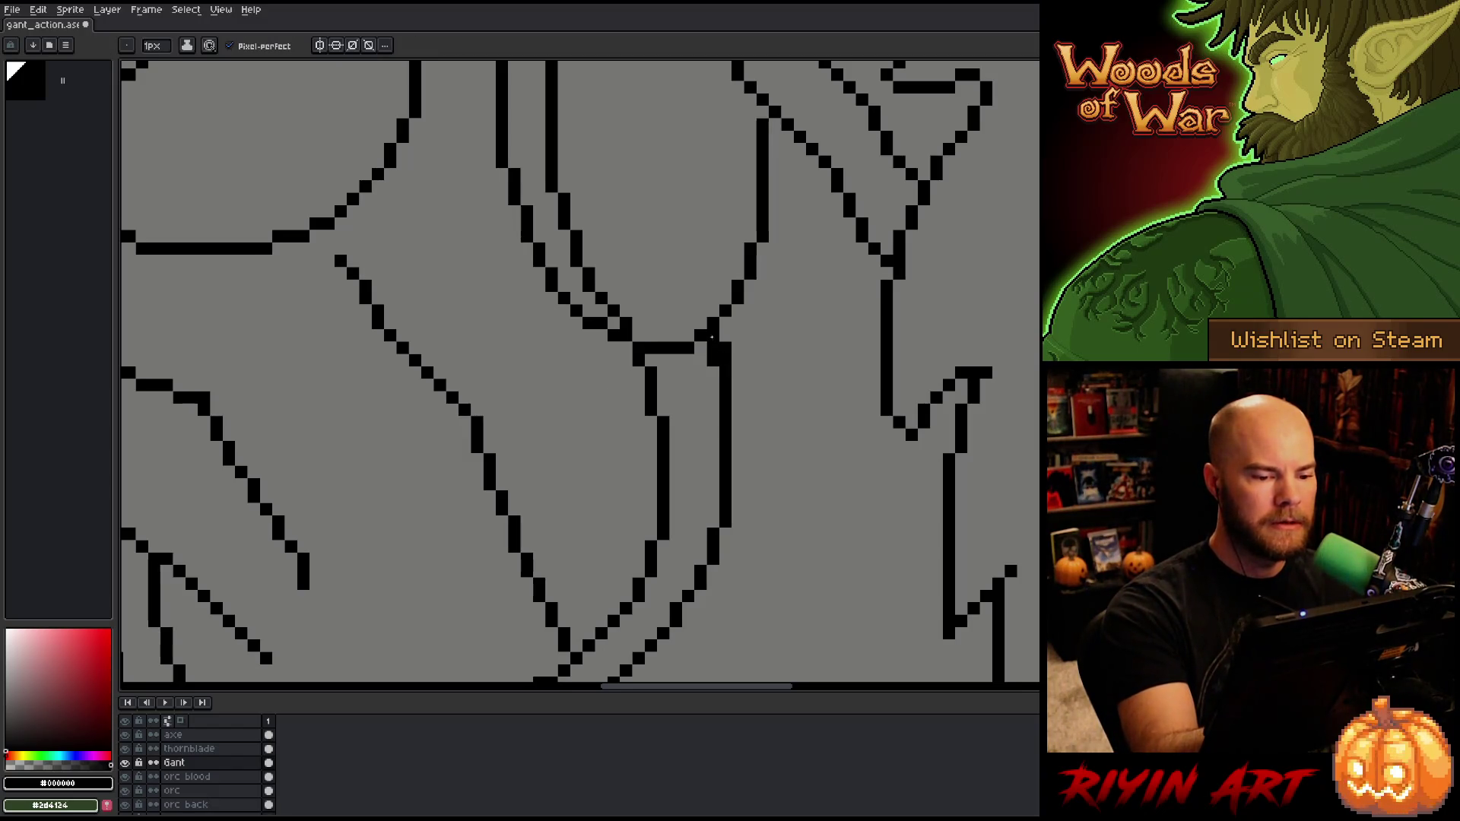
key(b)
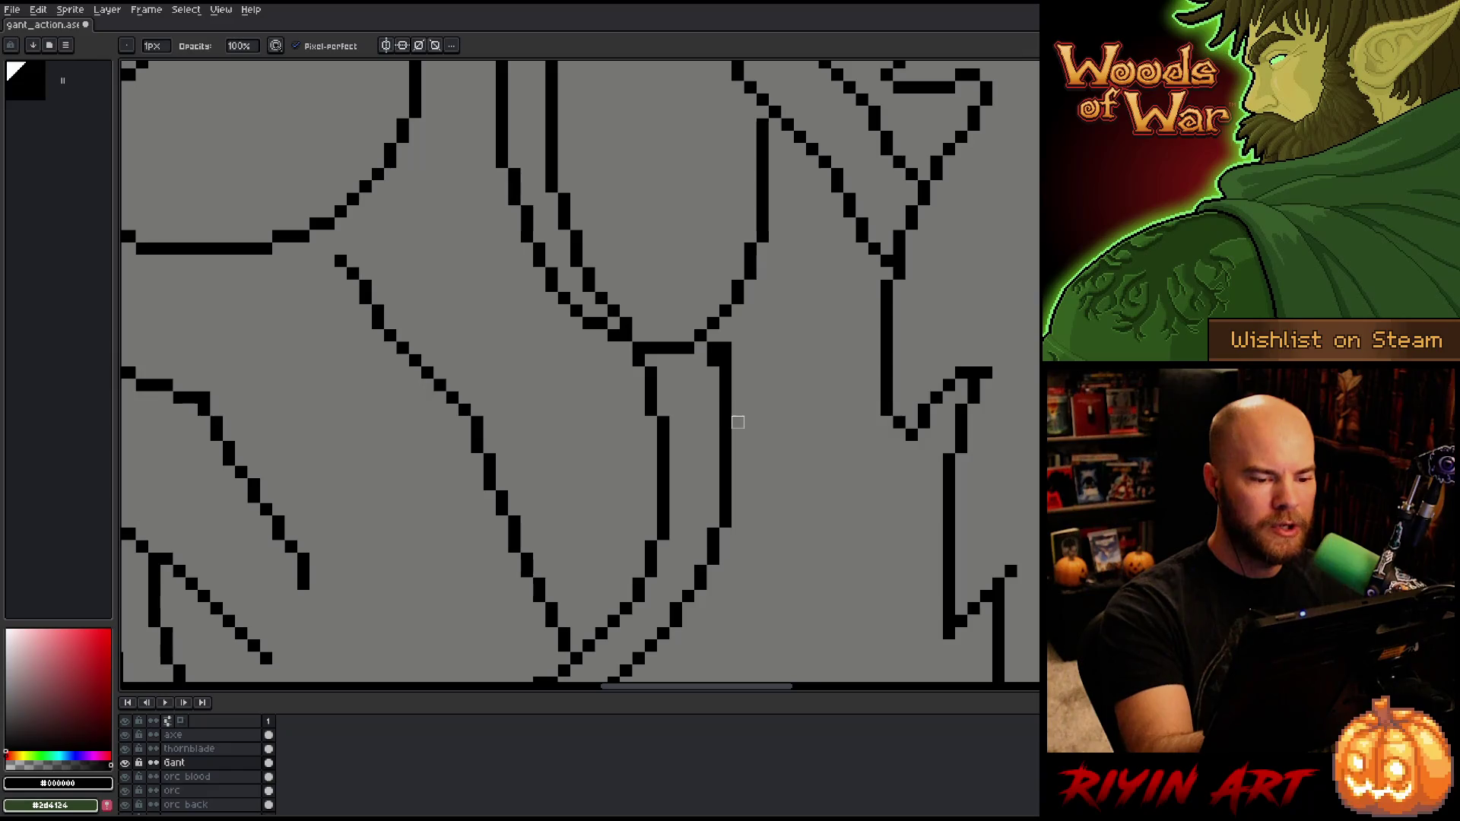
right_click(725, 348)
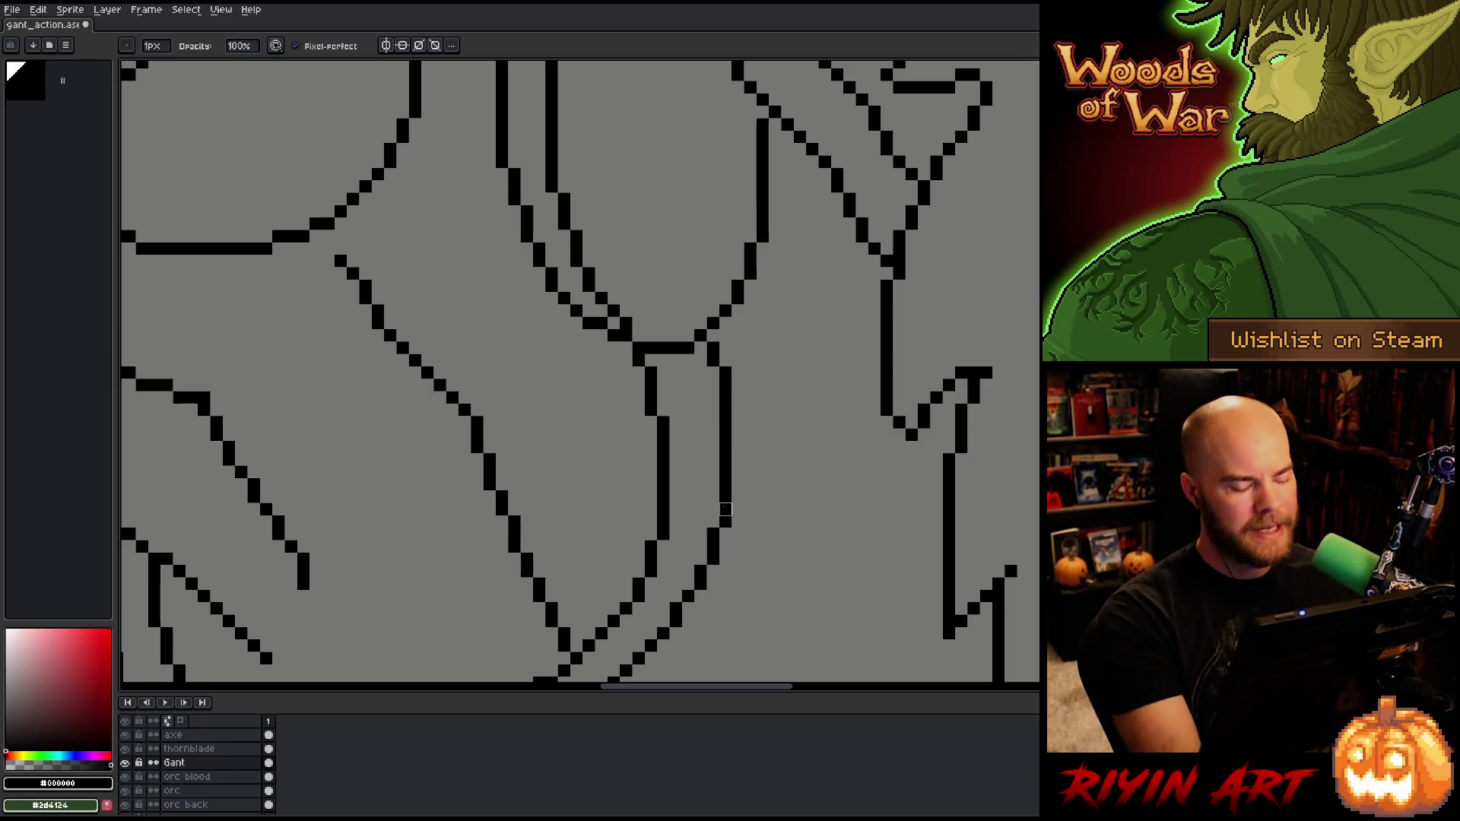
key(ctrl+s)
scroll(725, 508, down, 5)
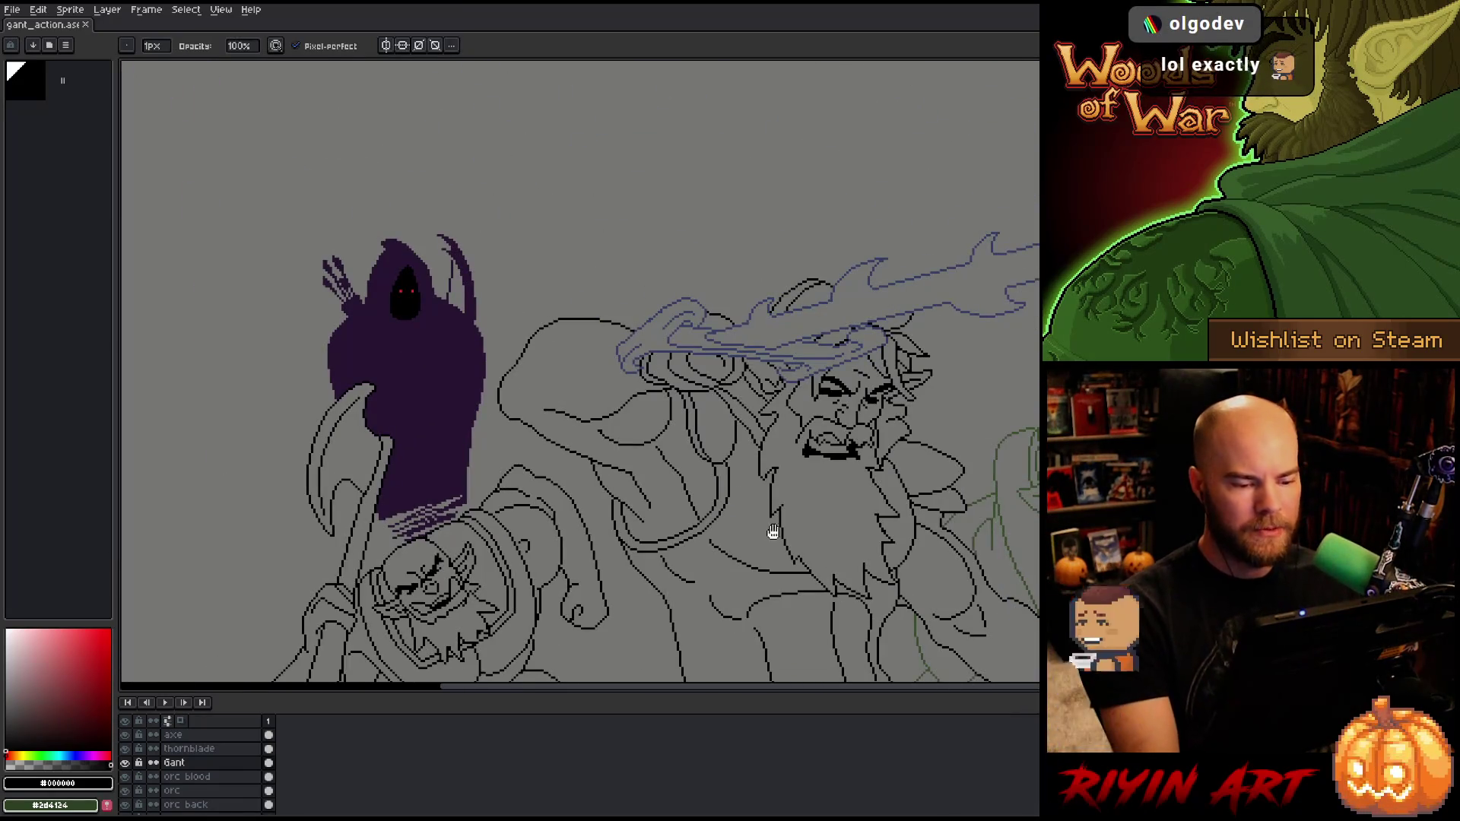
Step: Zoom in on Gant's face to inspect it, then zoom out to frame the whole battle scene
scroll(622, 457, up, 1)
mouse_move(726, 471)
mouse_down()
mouse_move(675, 466)
mouse_move(603, 489)
mouse_up()
scroll(758, 409, up, 5)
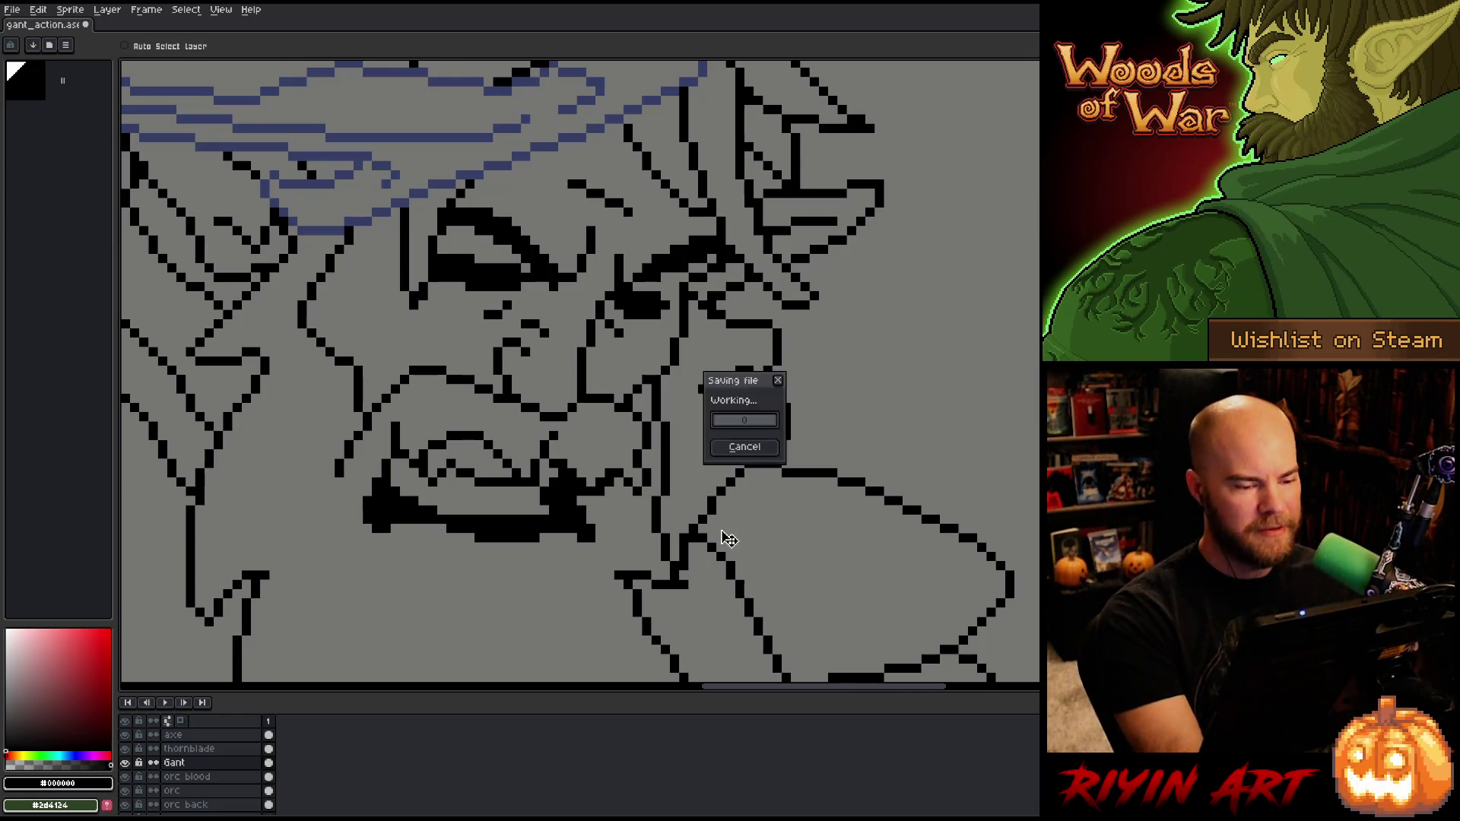
scroll(720, 529, down, 5)
drag(758, 567, 609, 317)
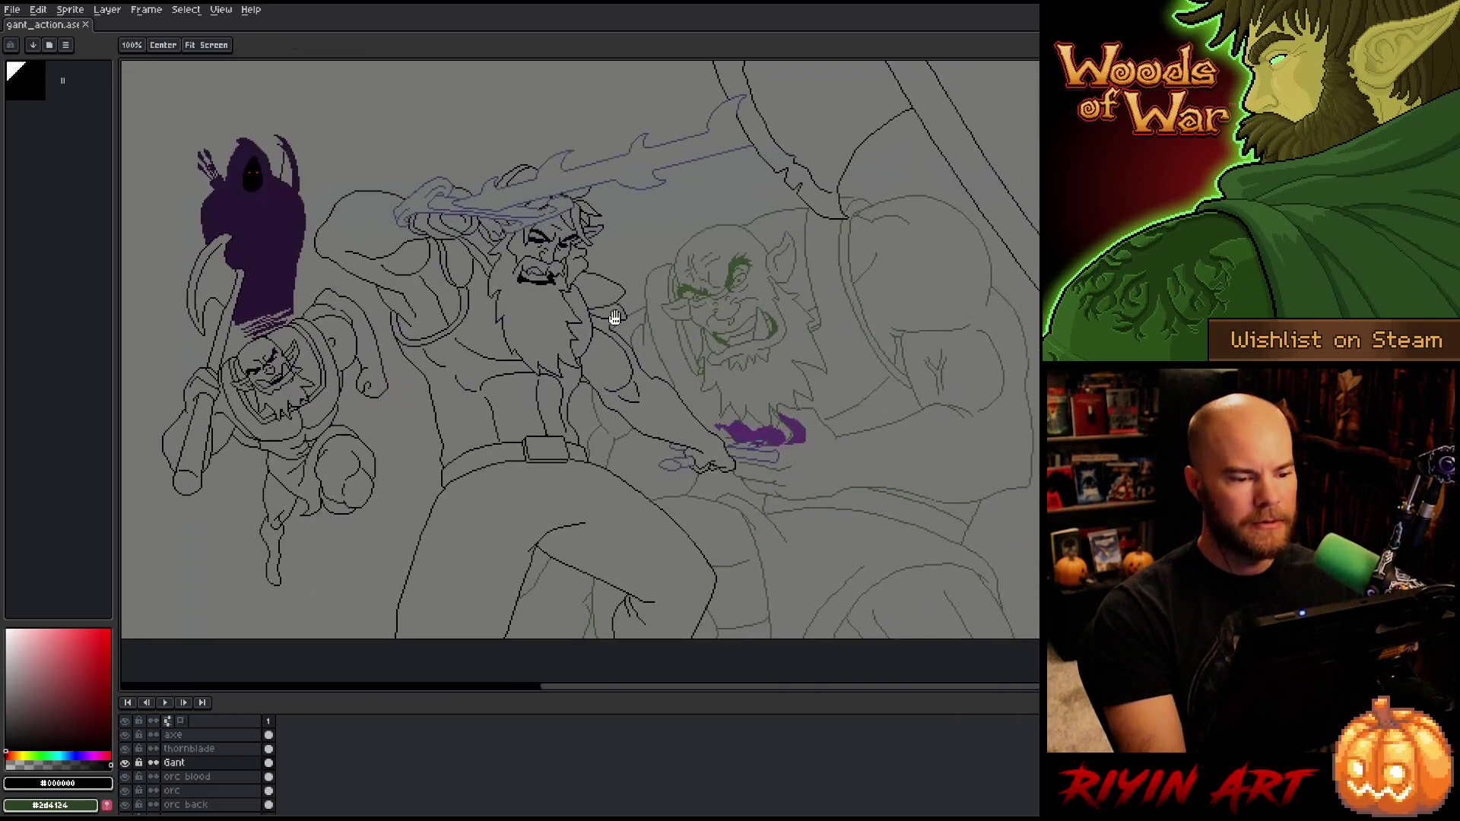
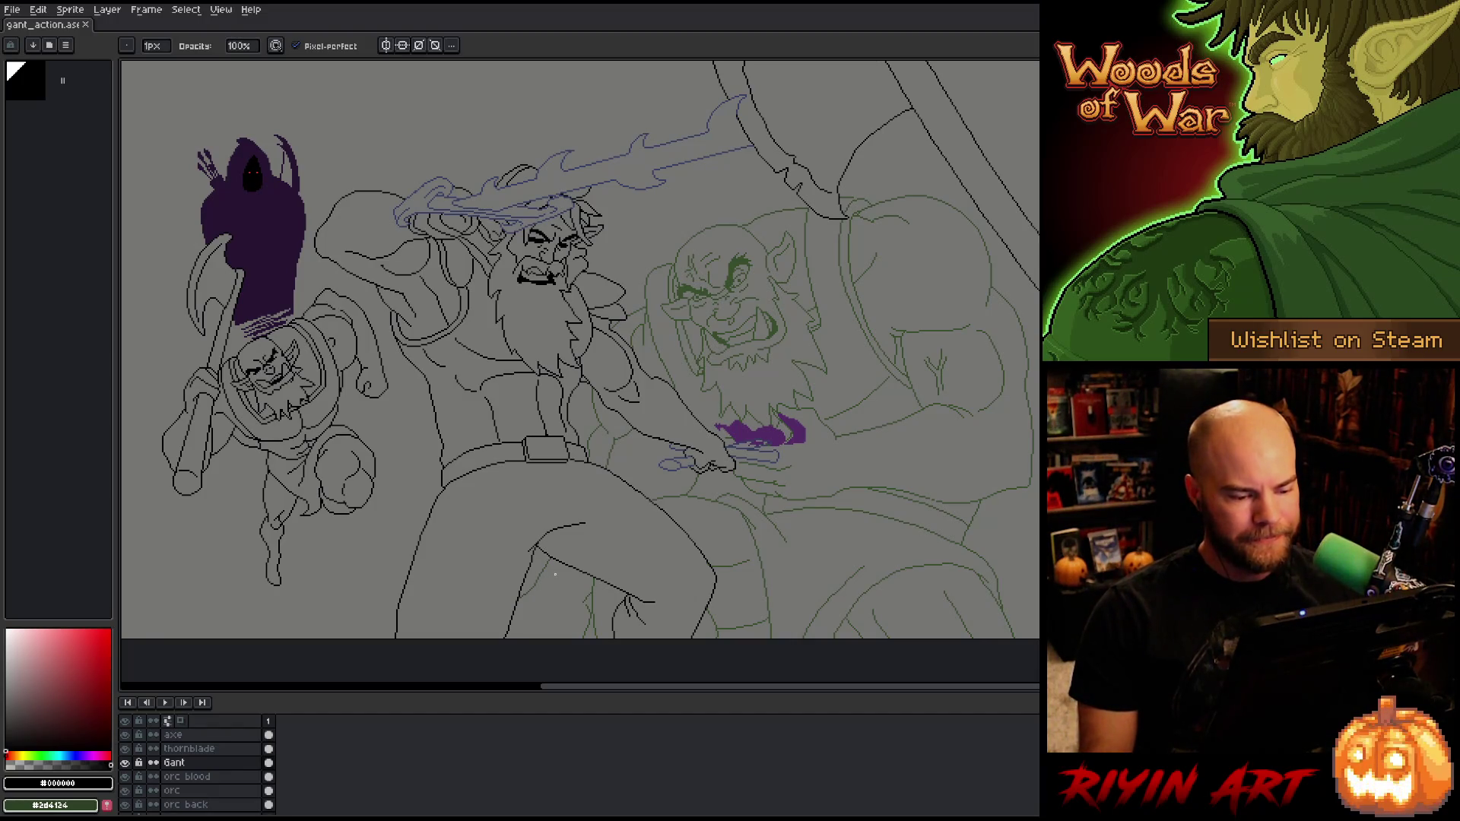
Step: Zoom and pan until the full battle-scene line art is back in view
scroll(555, 574, up, 5)
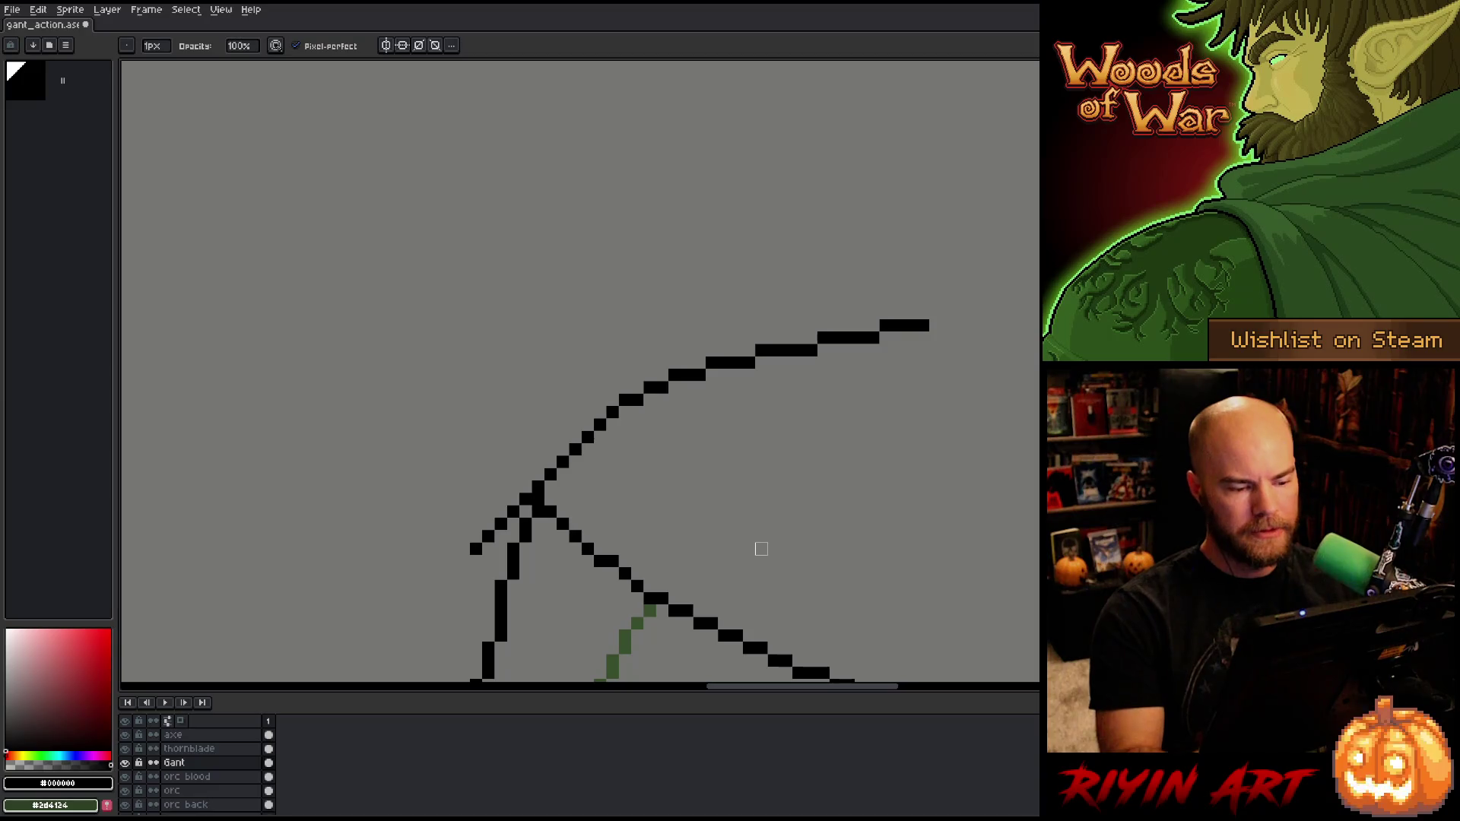
key(v)
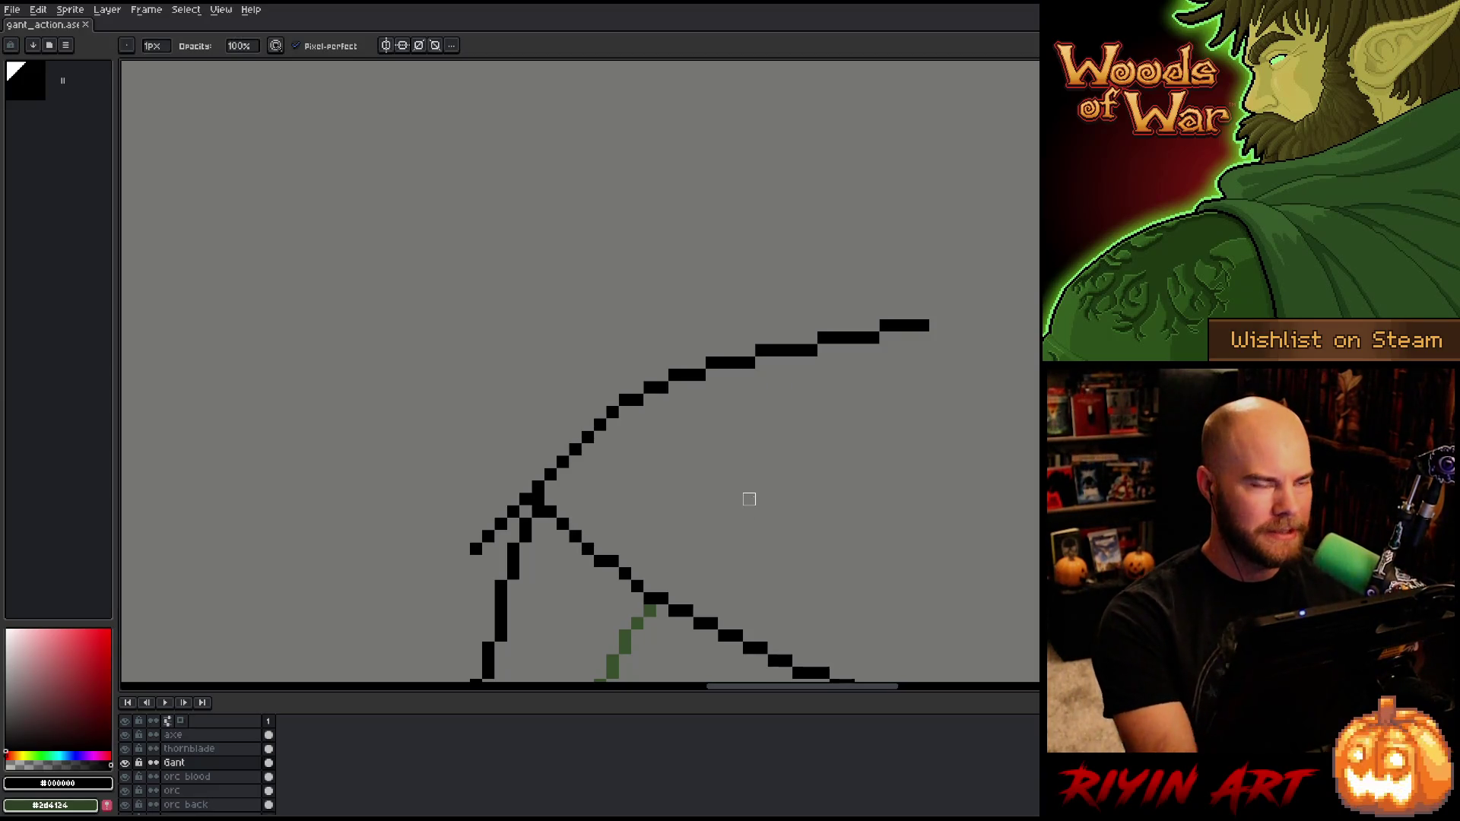
scroll(749, 499, down, 5)
mouse_move(753, 466)
mouse_down()
mouse_move(609, 413)
mouse_move(635, 479)
mouse_up()
scroll(608, 413, down, 4)
key(b)
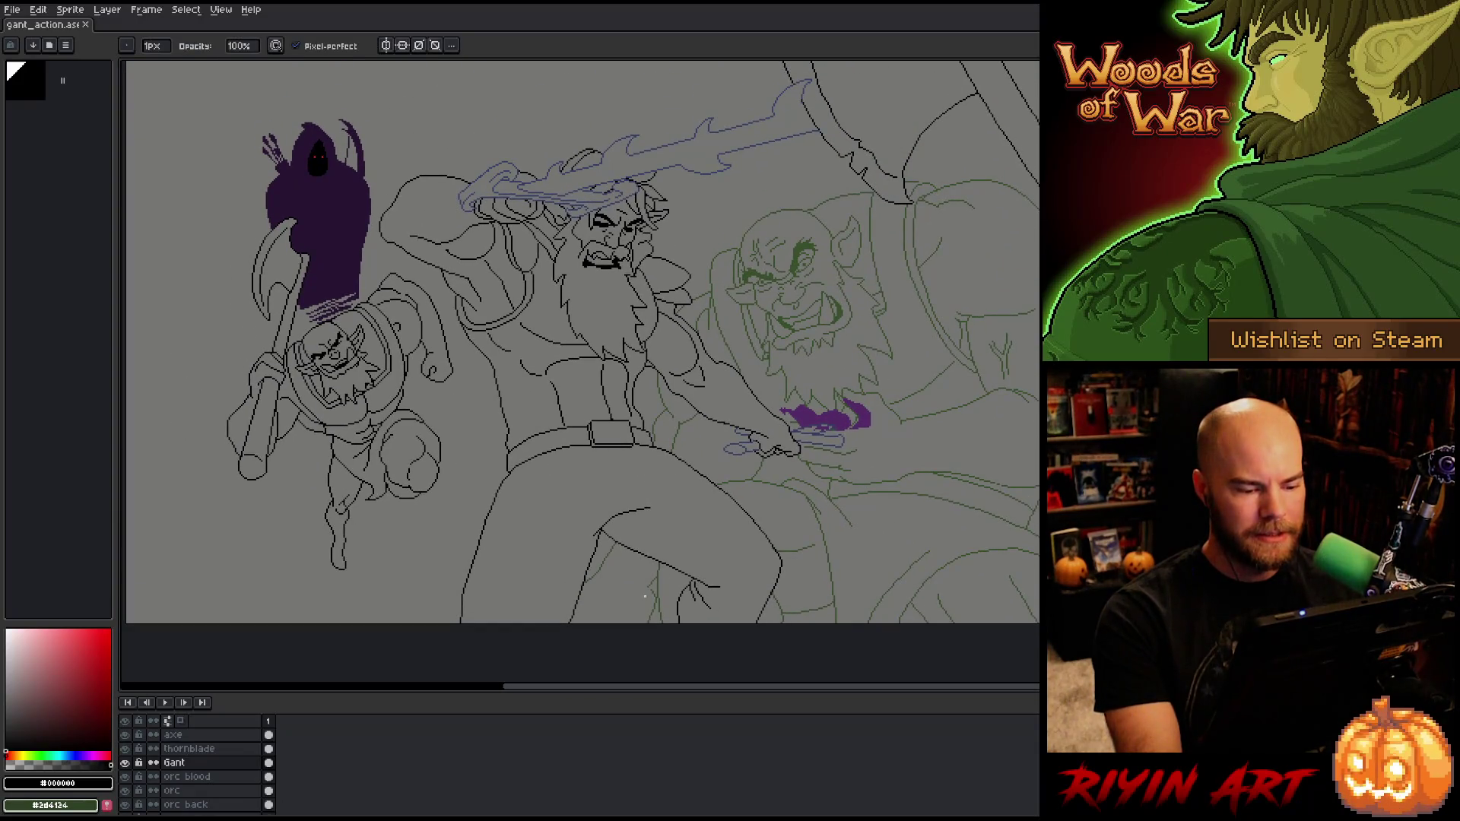
Step: Make the orc layer active, reposition the view, and bring up File > Open Recent
click(213, 793)
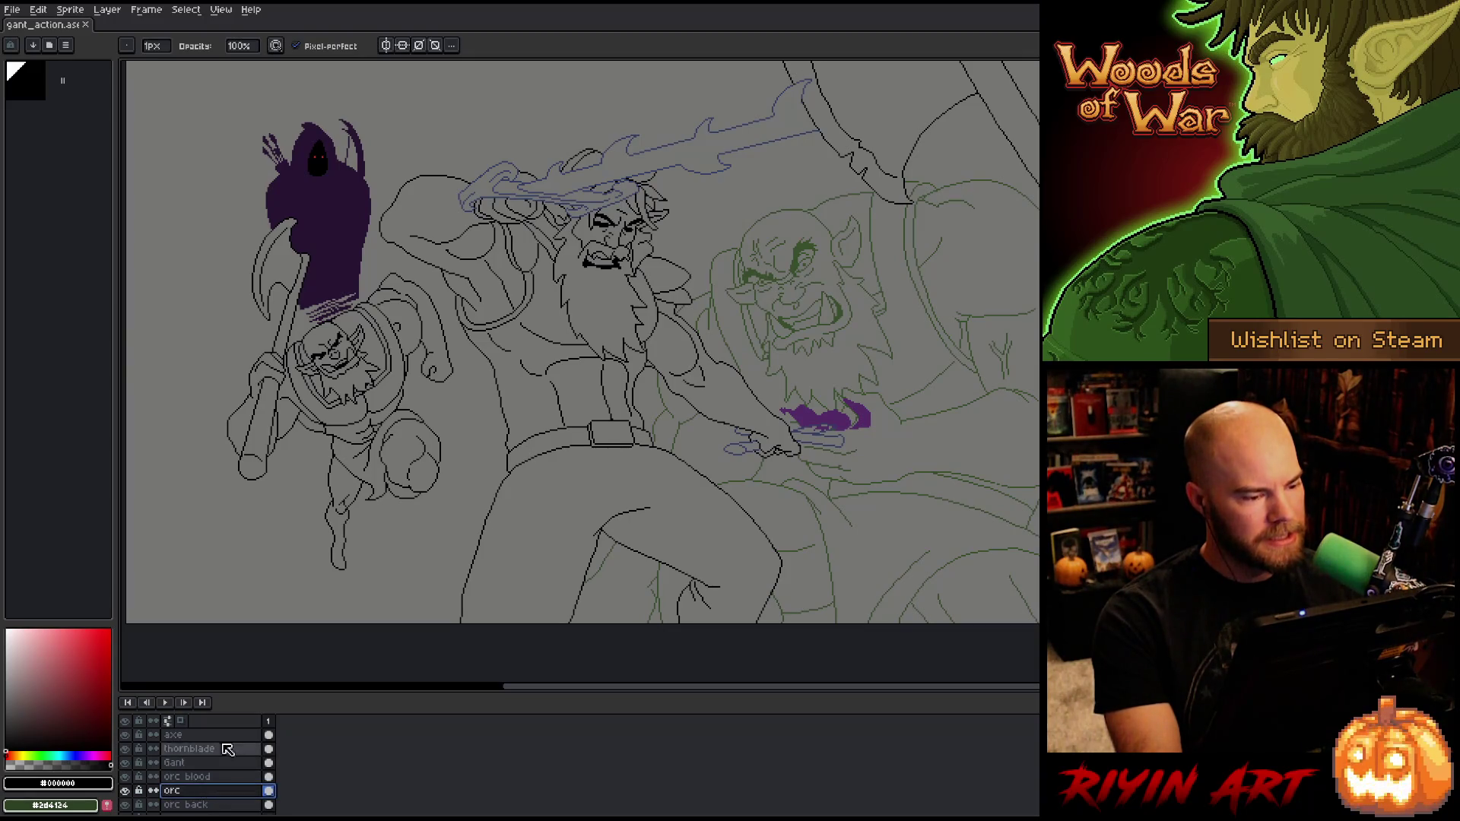
scroll(597, 325, down, 1)
scroll(597, 326, up, 1)
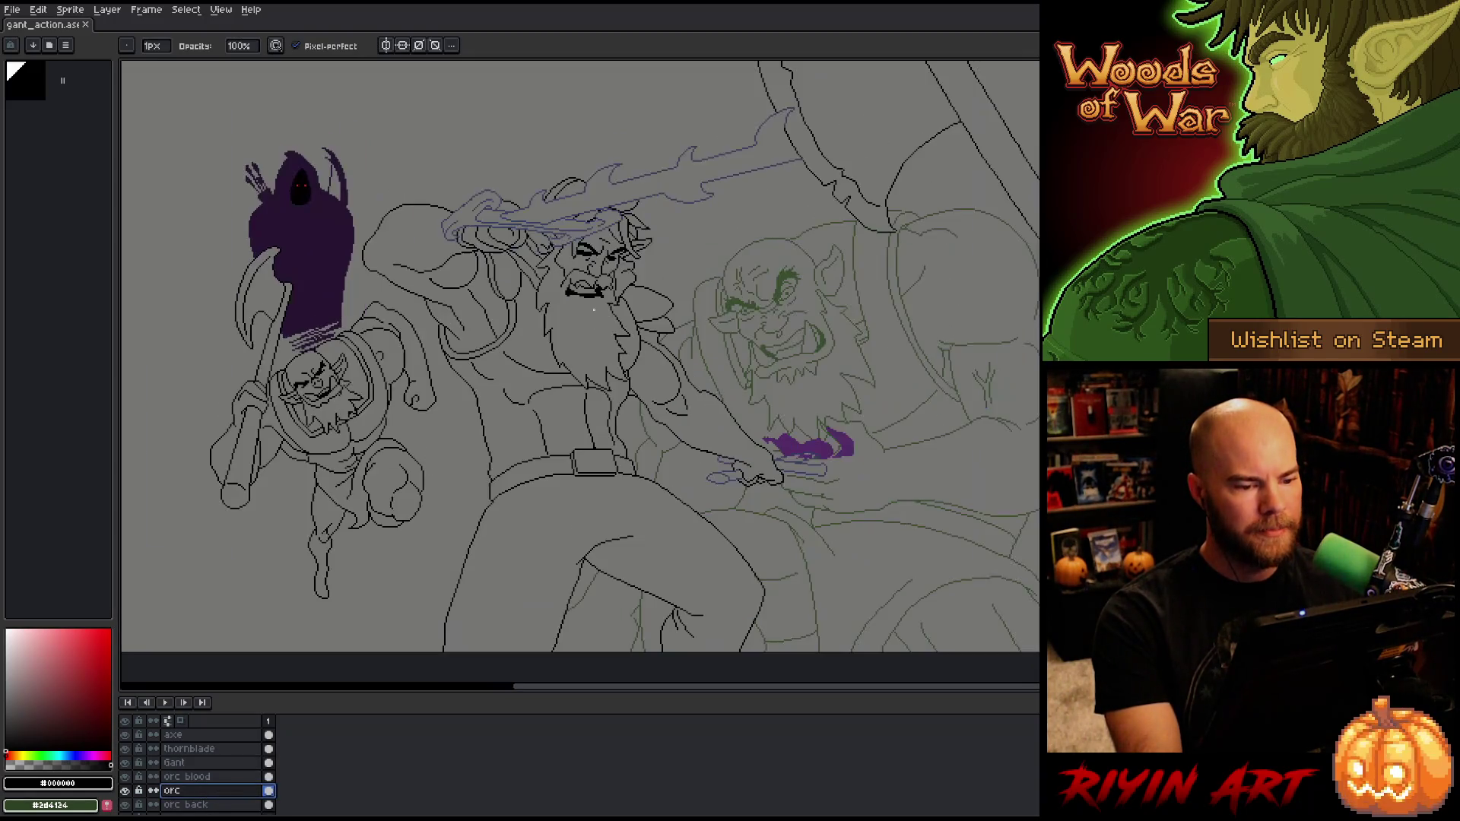
mouse_move(596, 316)
mouse_down()
mouse_move(571, 381)
mouse_move(573, 357)
mouse_up()
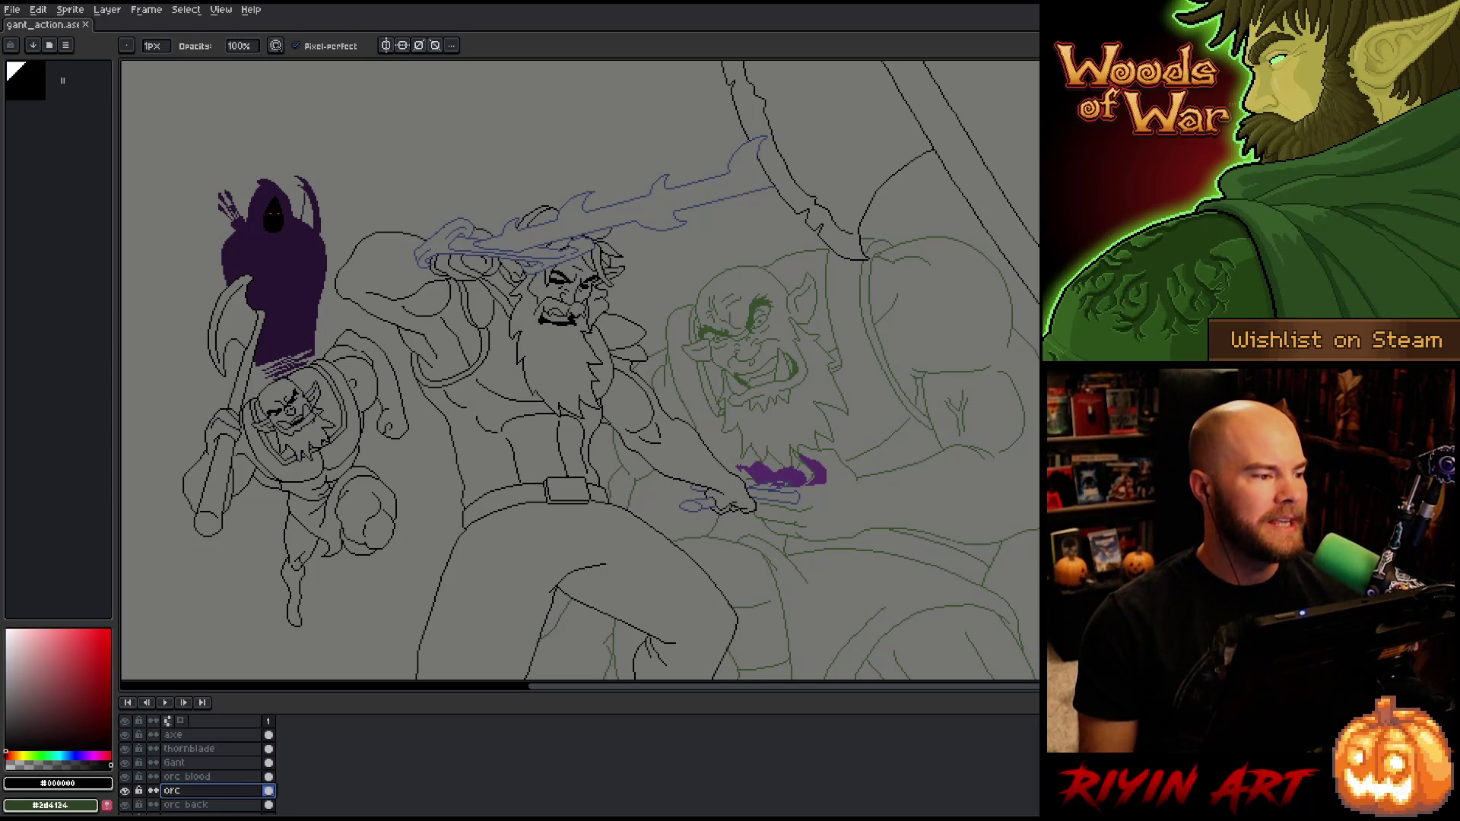
click(12, 9)
mouse_move(29, 53)
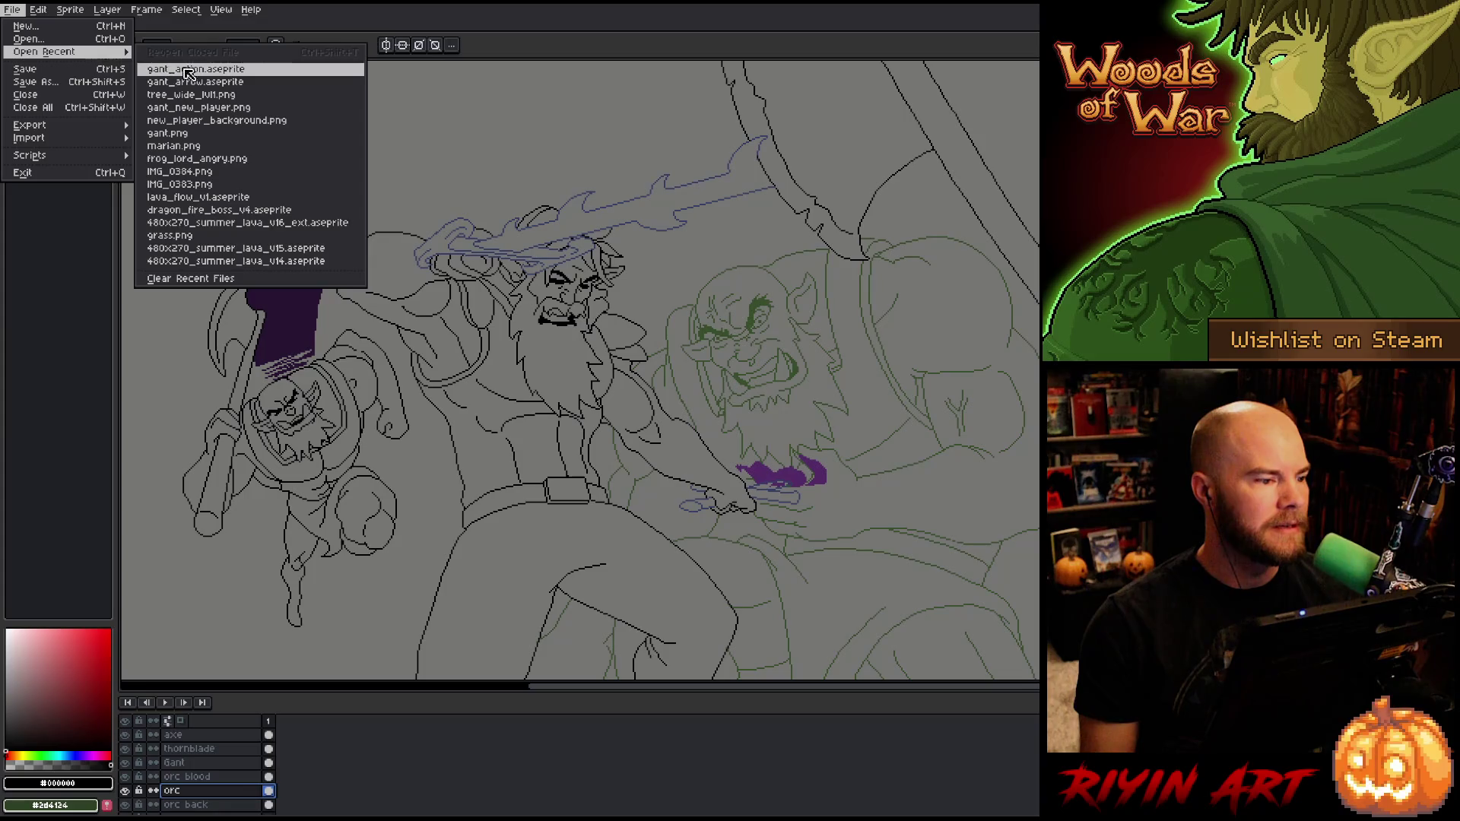
click(216, 81)
scroll(806, 373, up, 3)
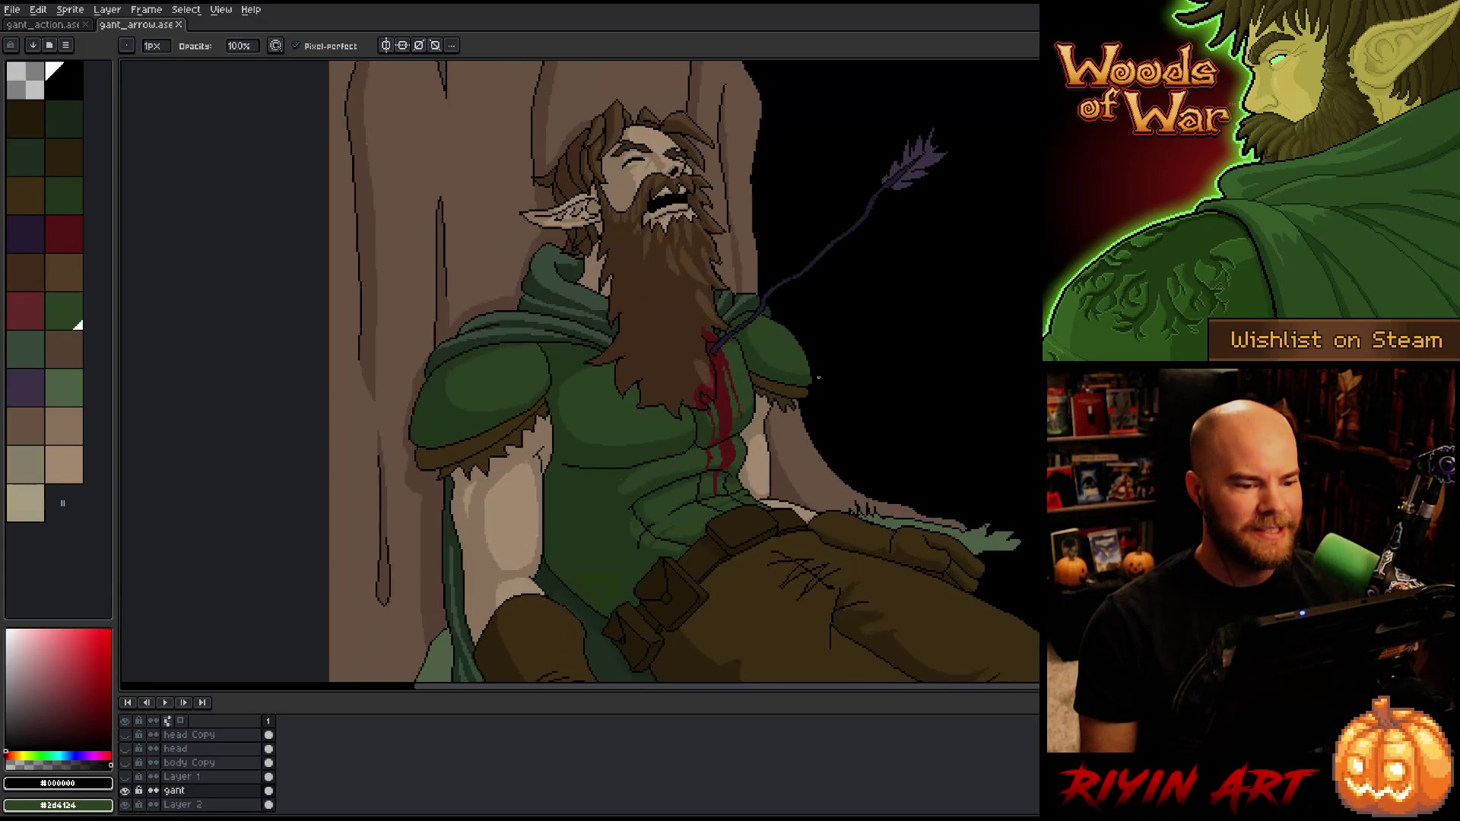
scroll(836, 383, down, 2)
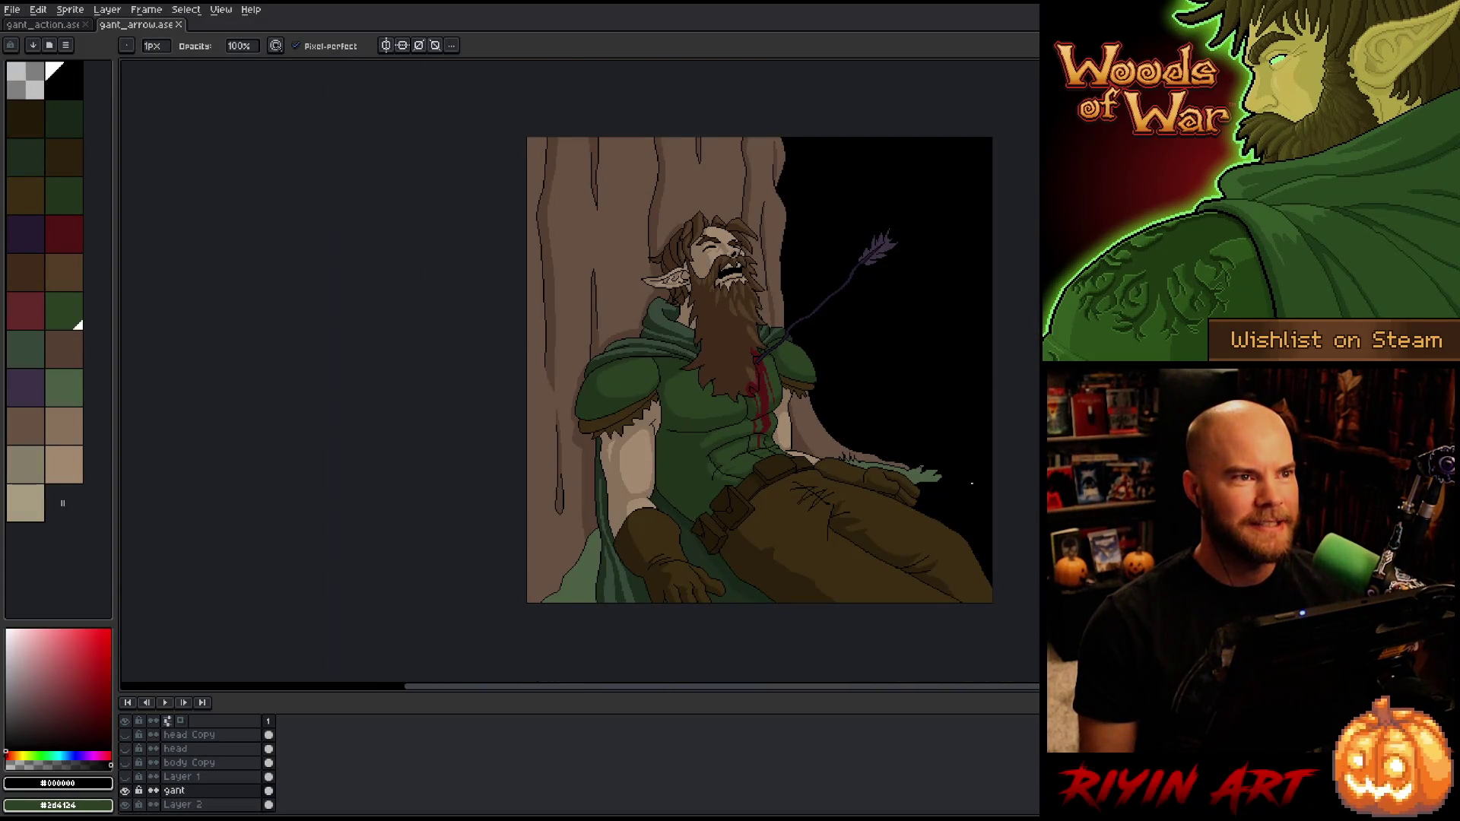
scroll(971, 483, up, 1)
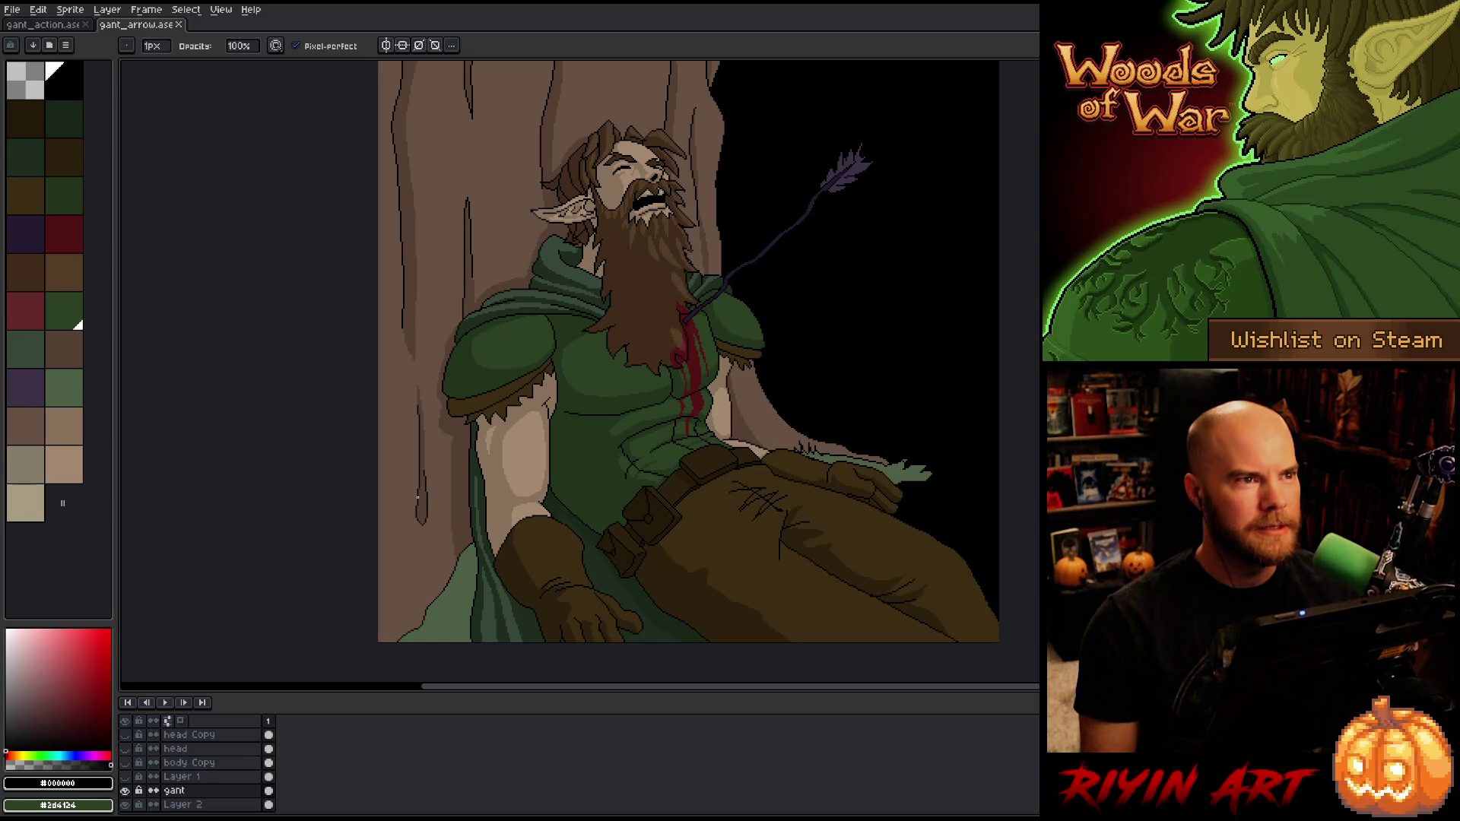
click(44, 29)
scroll(787, 392, down, 1)
scroll(298, 167, up, 1)
scroll(298, 167, down, 1)
key(space)
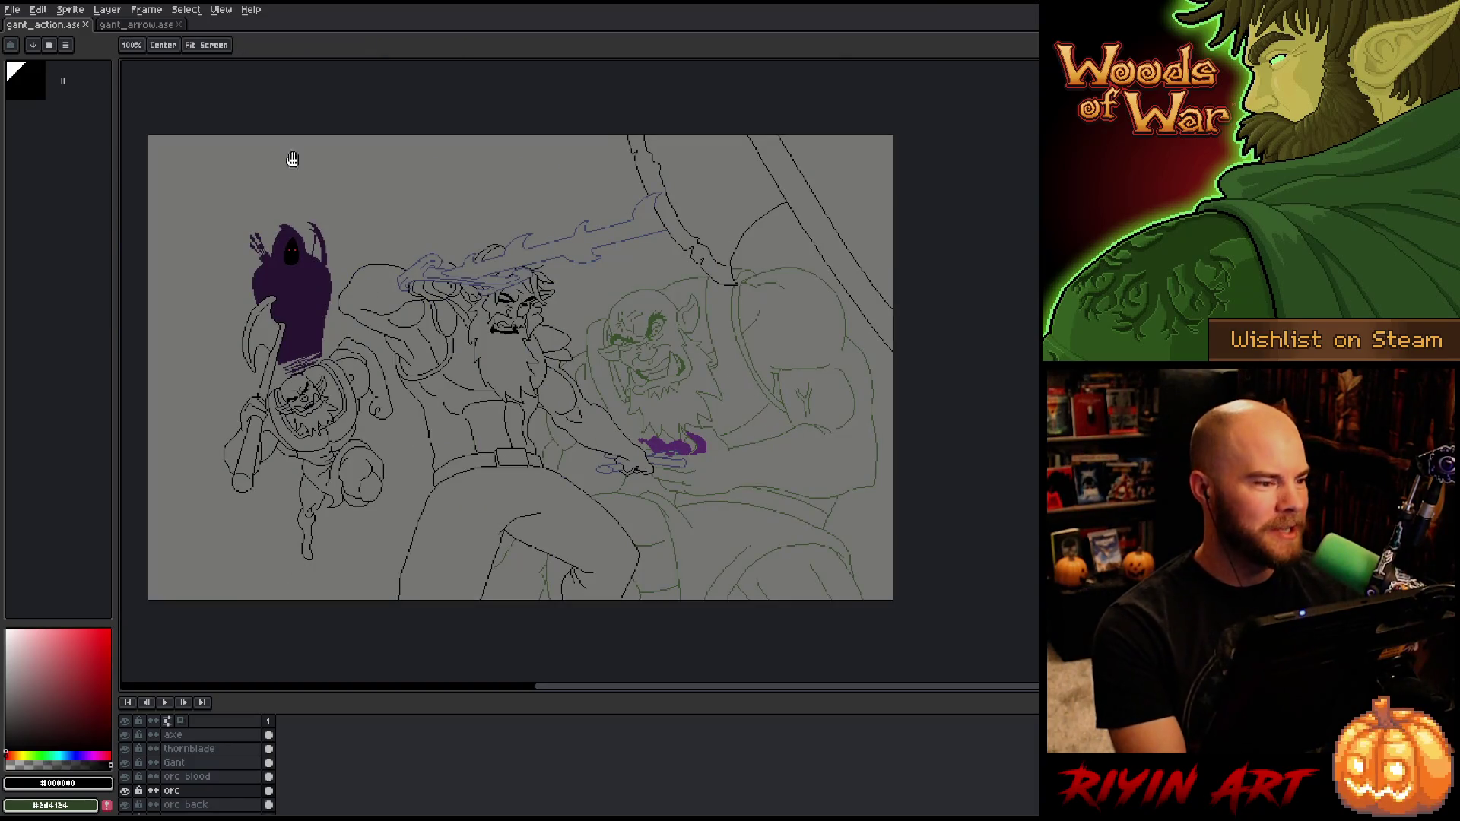
click(165, 31)
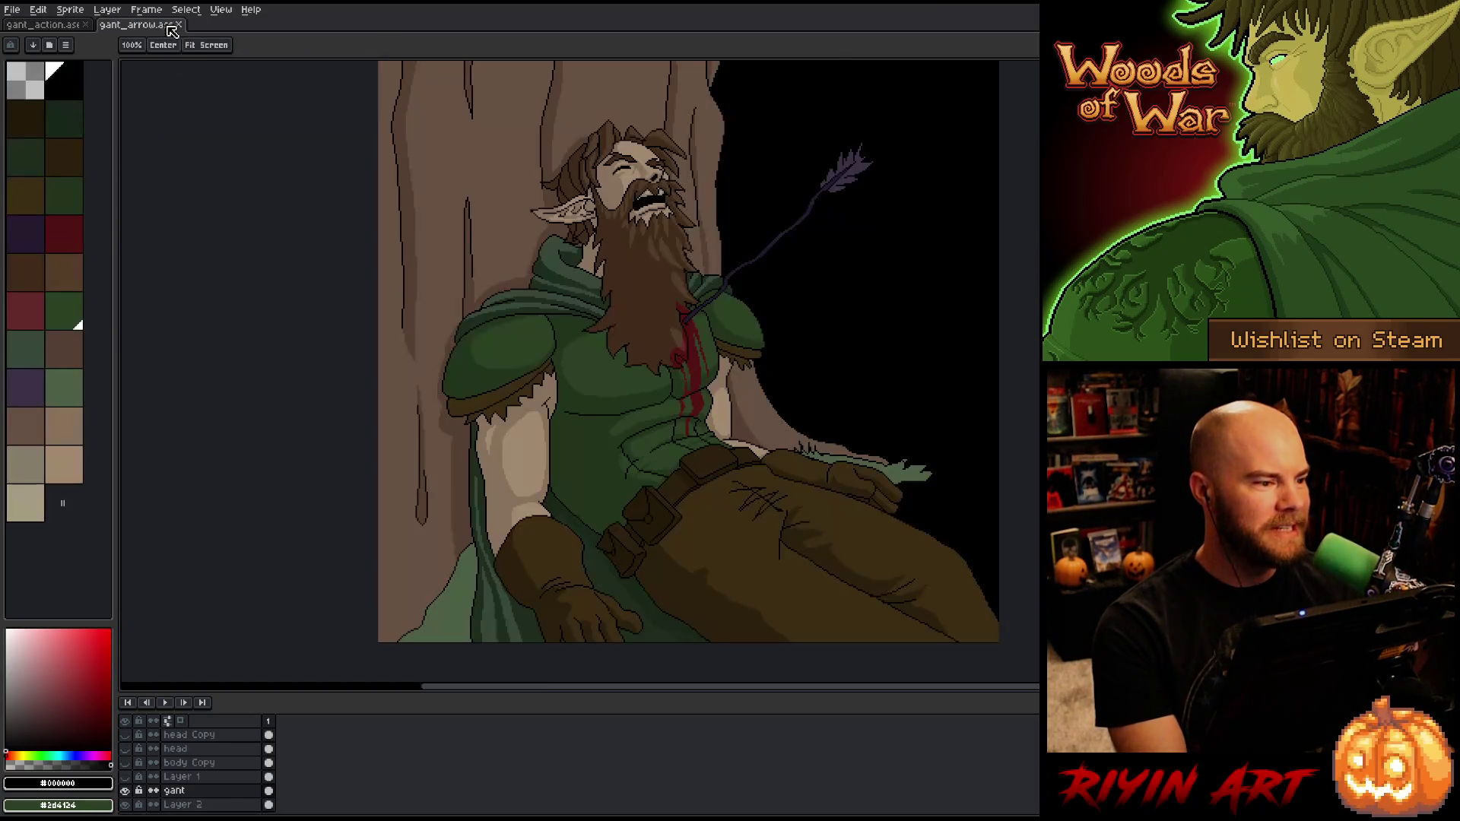
click(180, 26)
mouse_move(375, 427)
mouse_down()
mouse_move(475, 482)
mouse_move(498, 462)
mouse_move(472, 446)
mouse_up()
scroll(436, 449, up, 1)
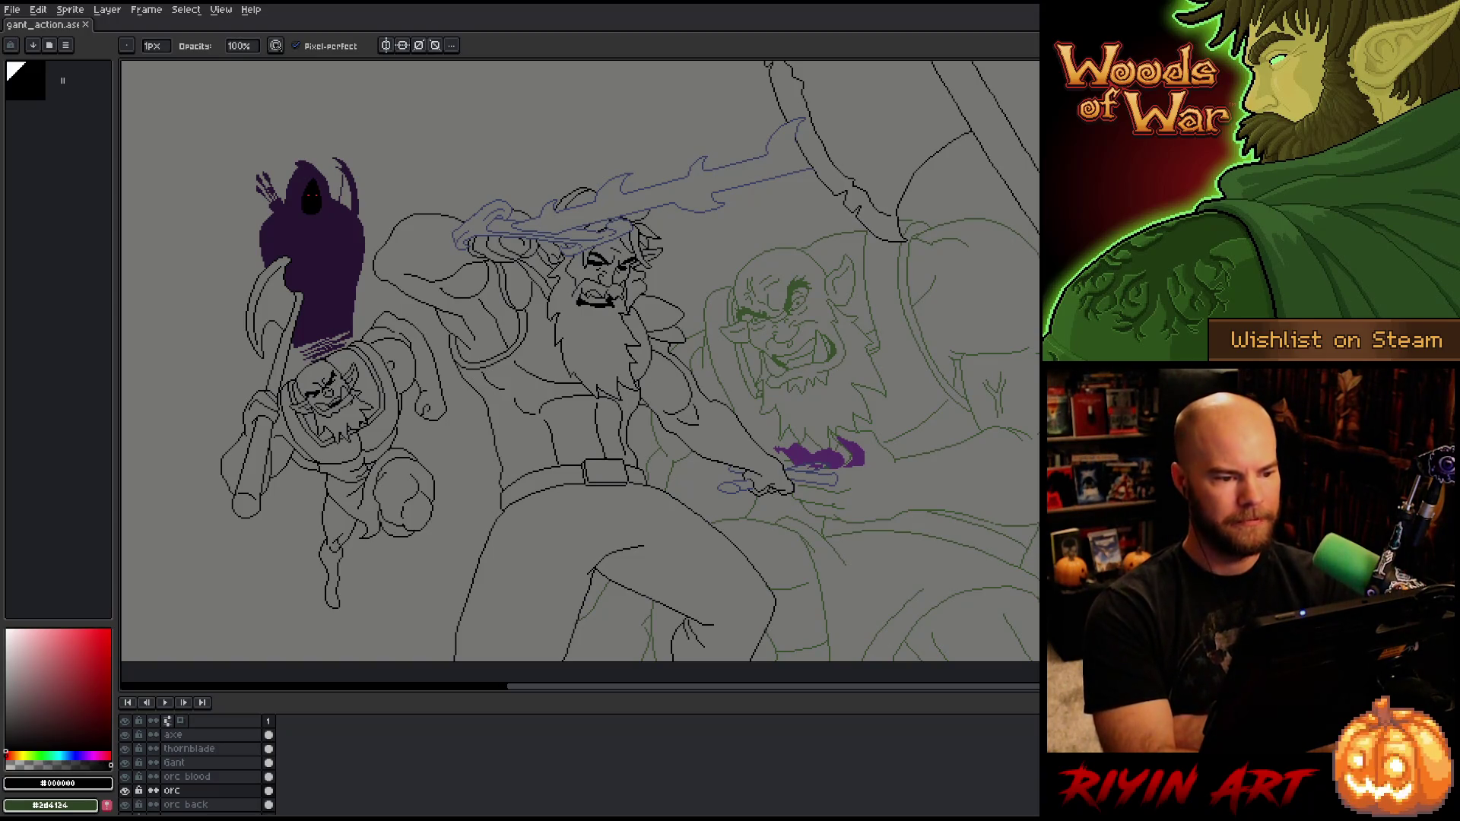
Step: On the Gant layer, undo stray pixels and redraw a short line atop the warrior's head
click(183, 761)
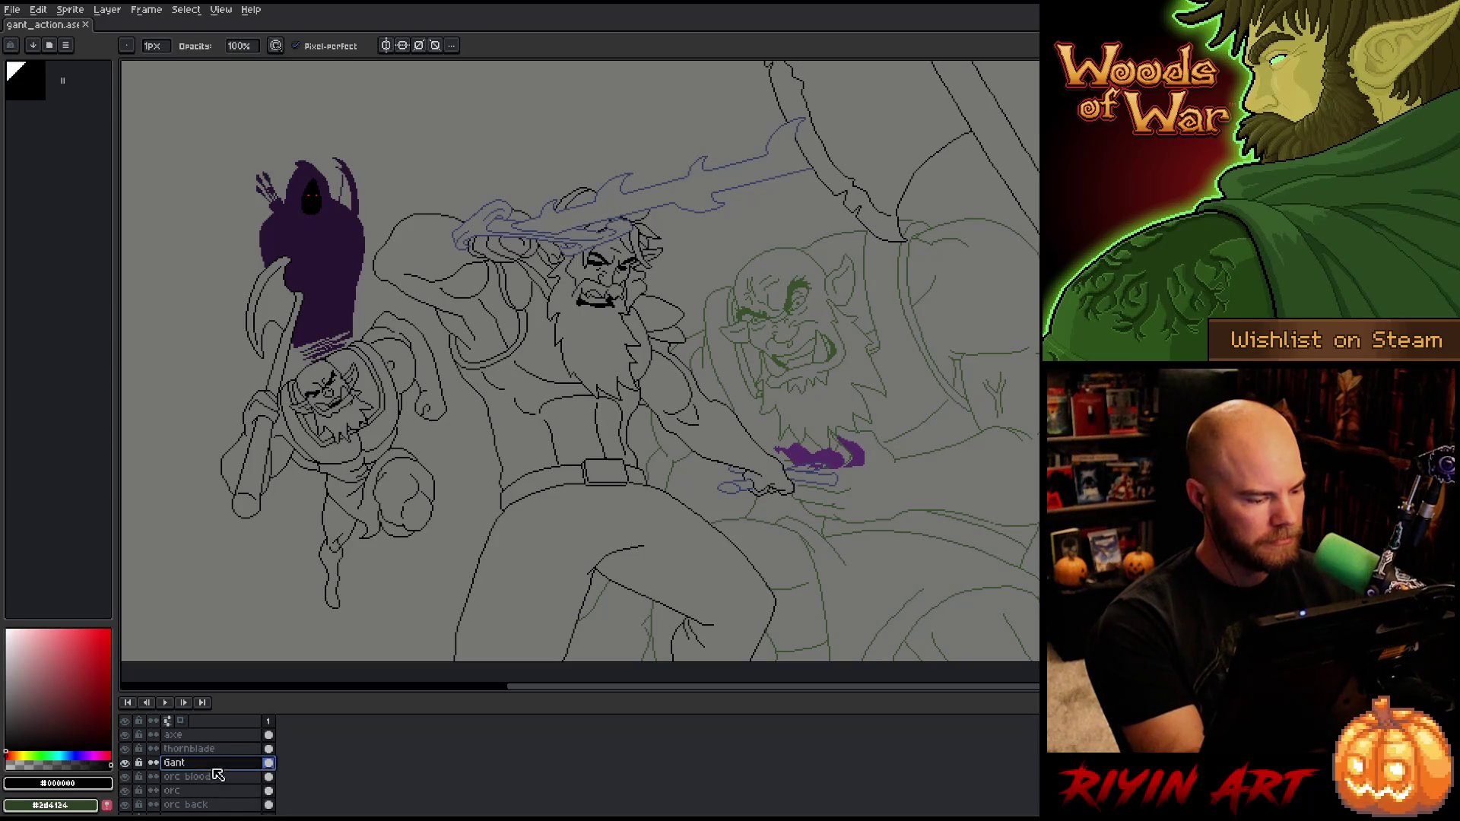
key(i)
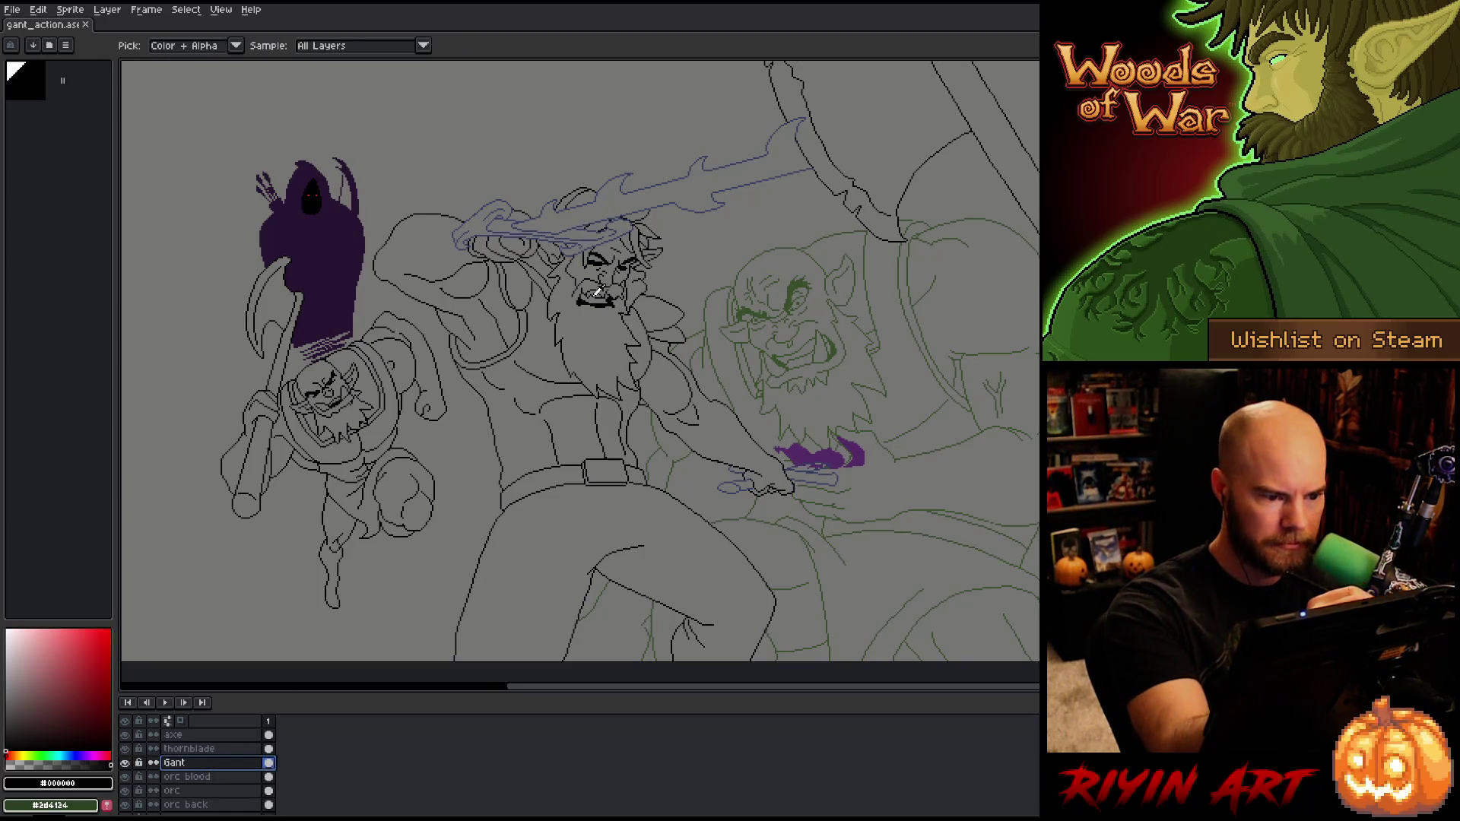
key(b)
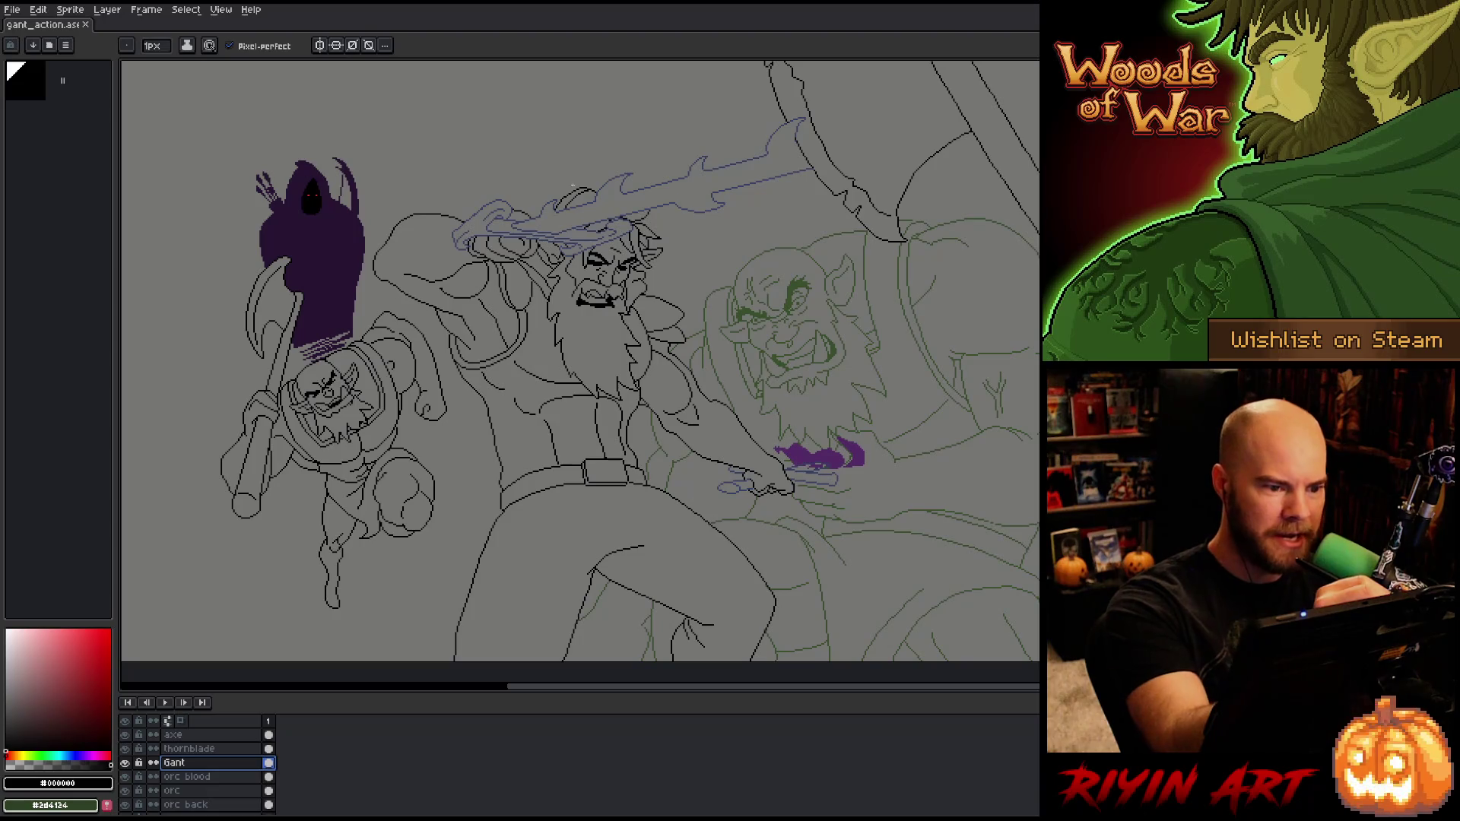
scroll(577, 175, up, 1)
scroll(577, 178, up, 1)
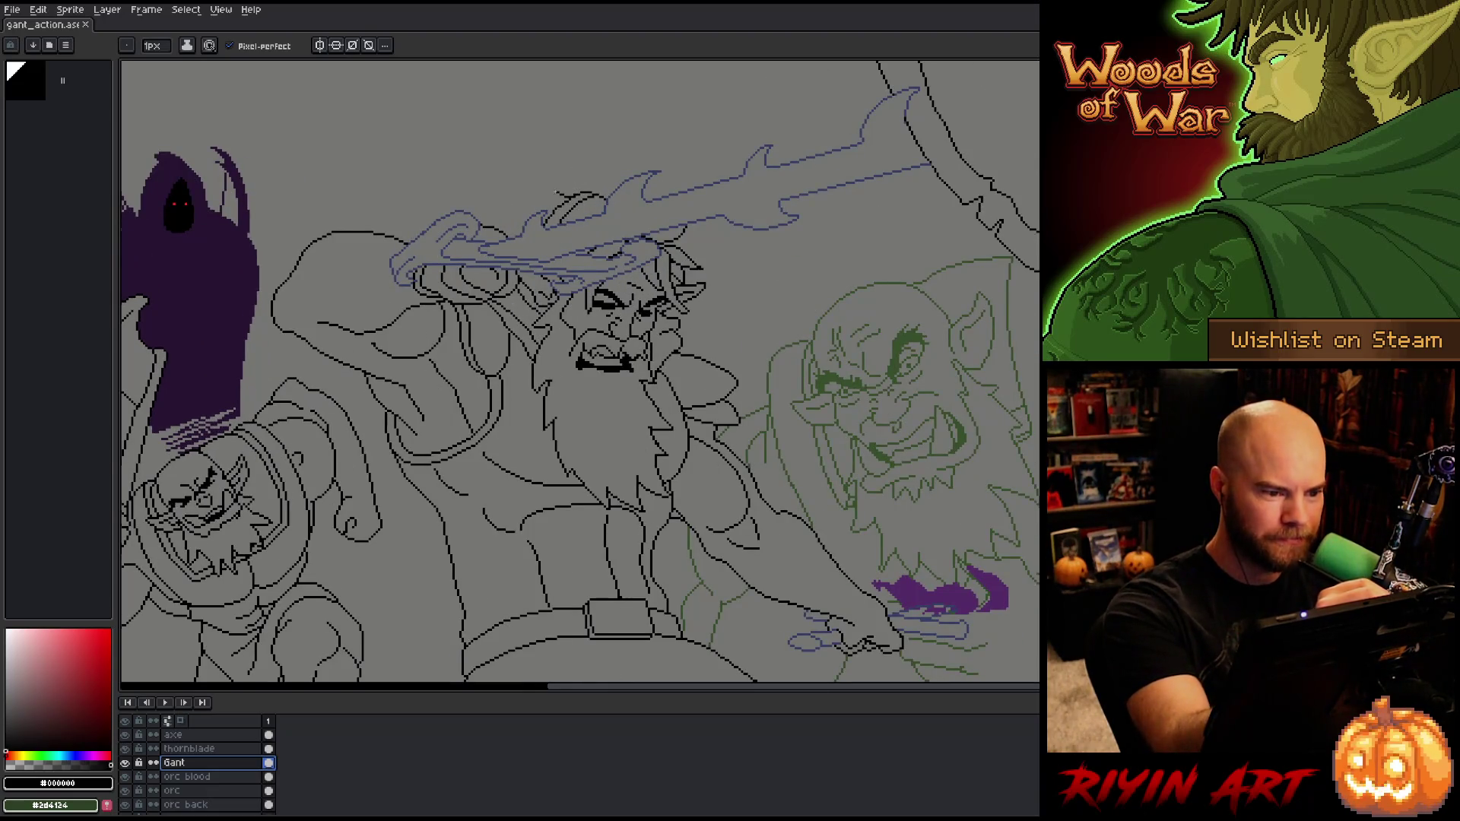
key(ctrl+z)
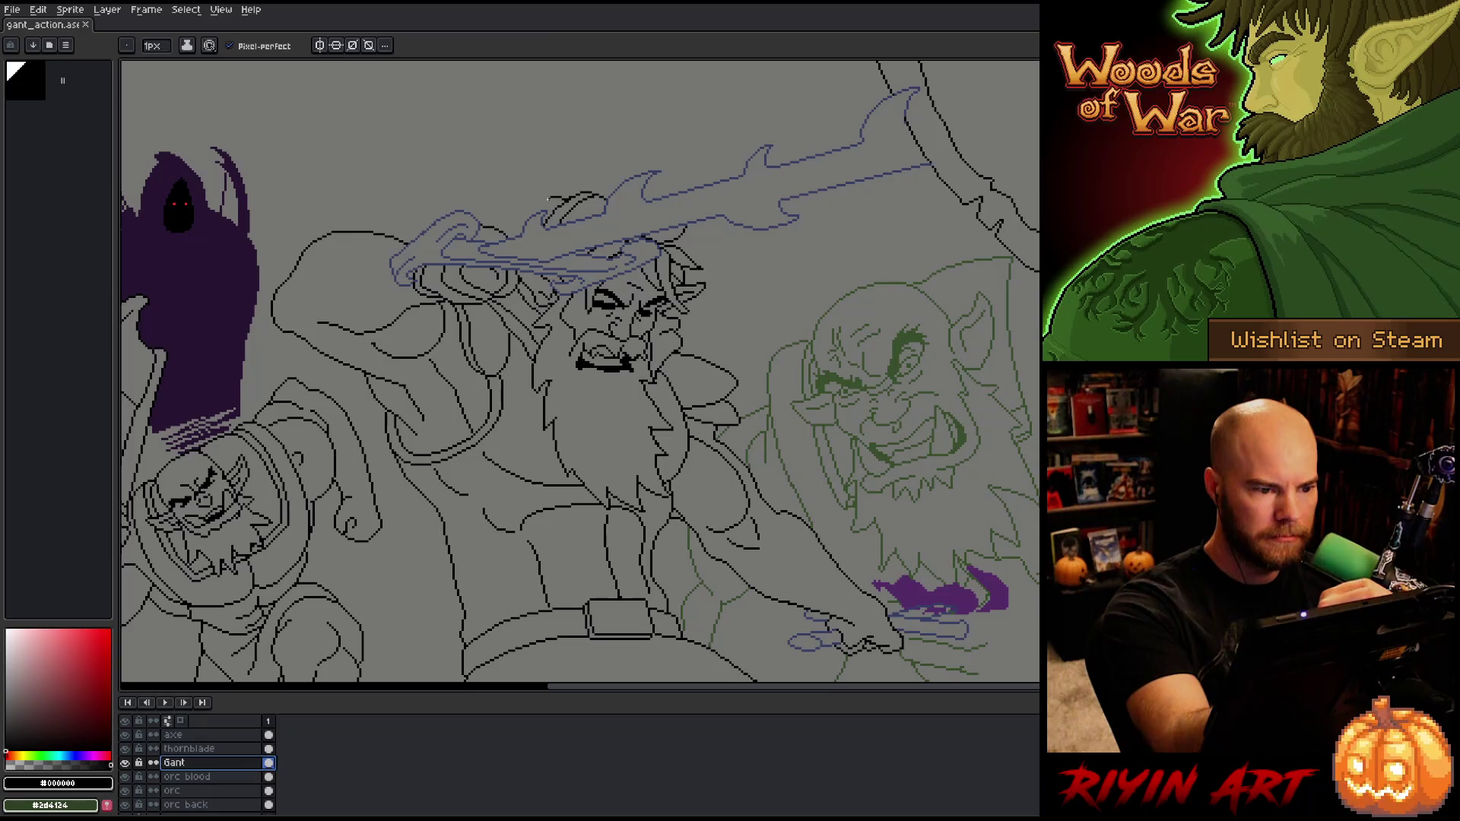
drag(550, 197, 567, 193)
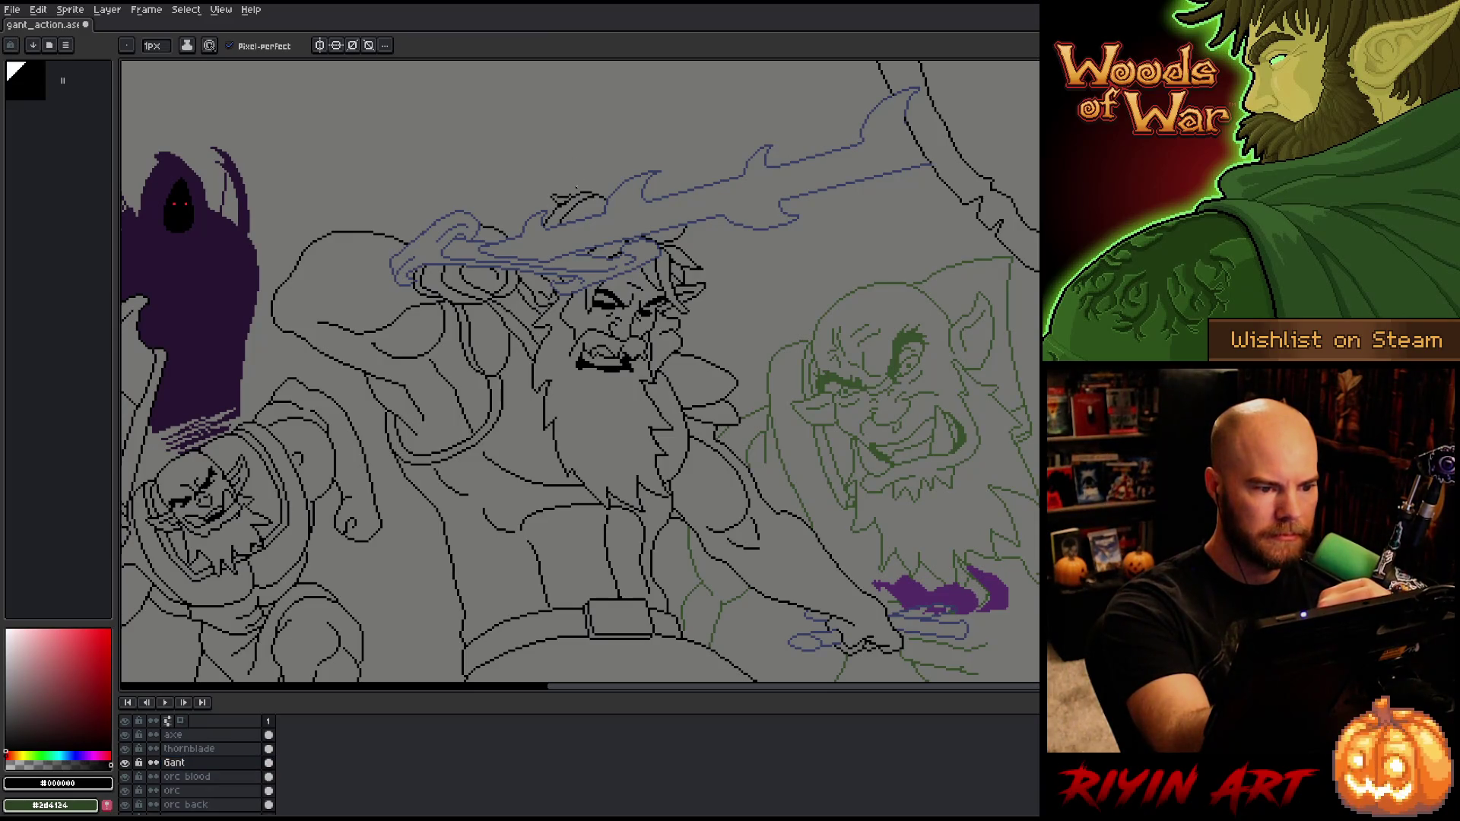
key(e)
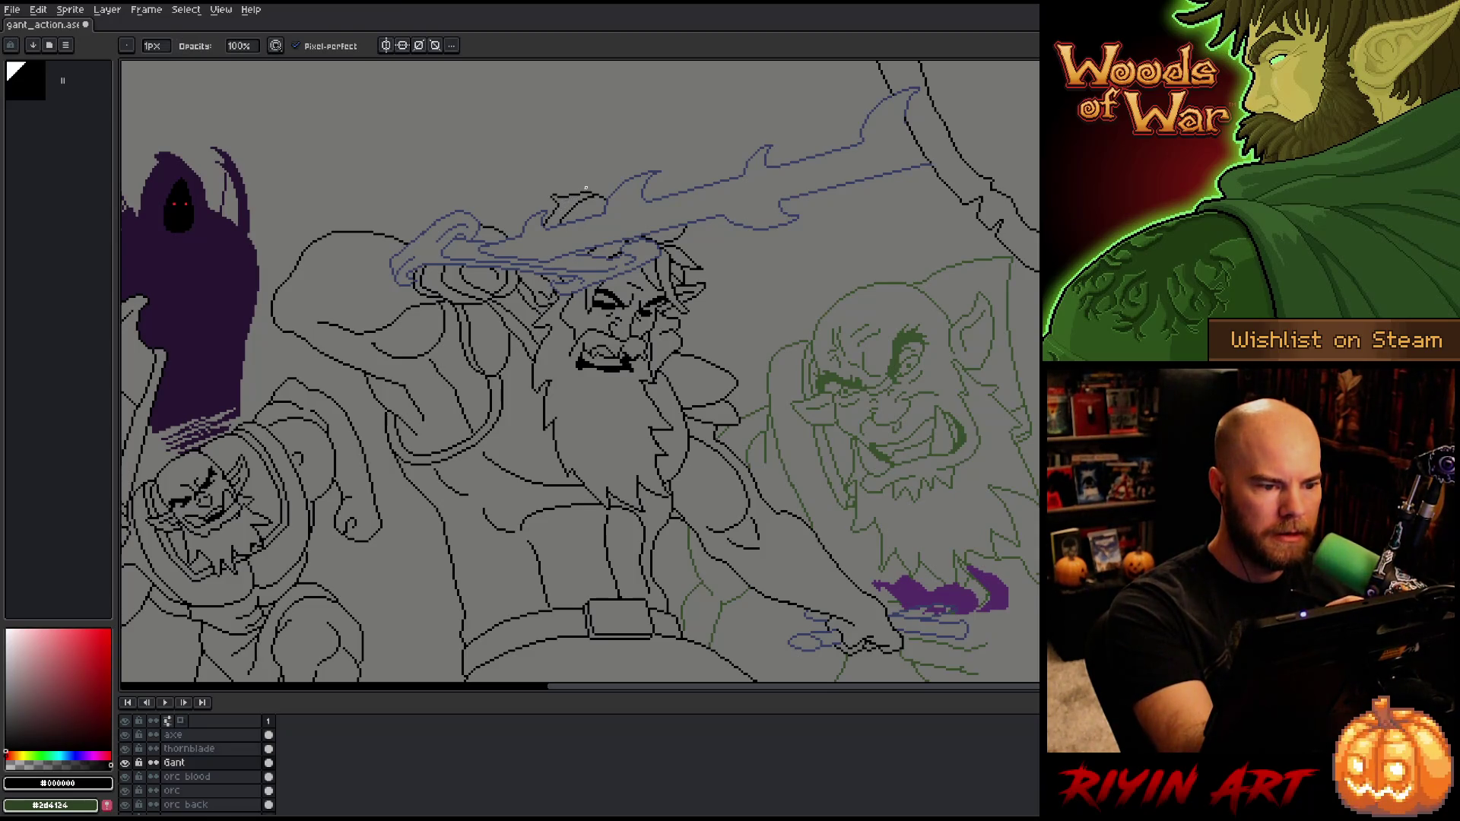
key(b)
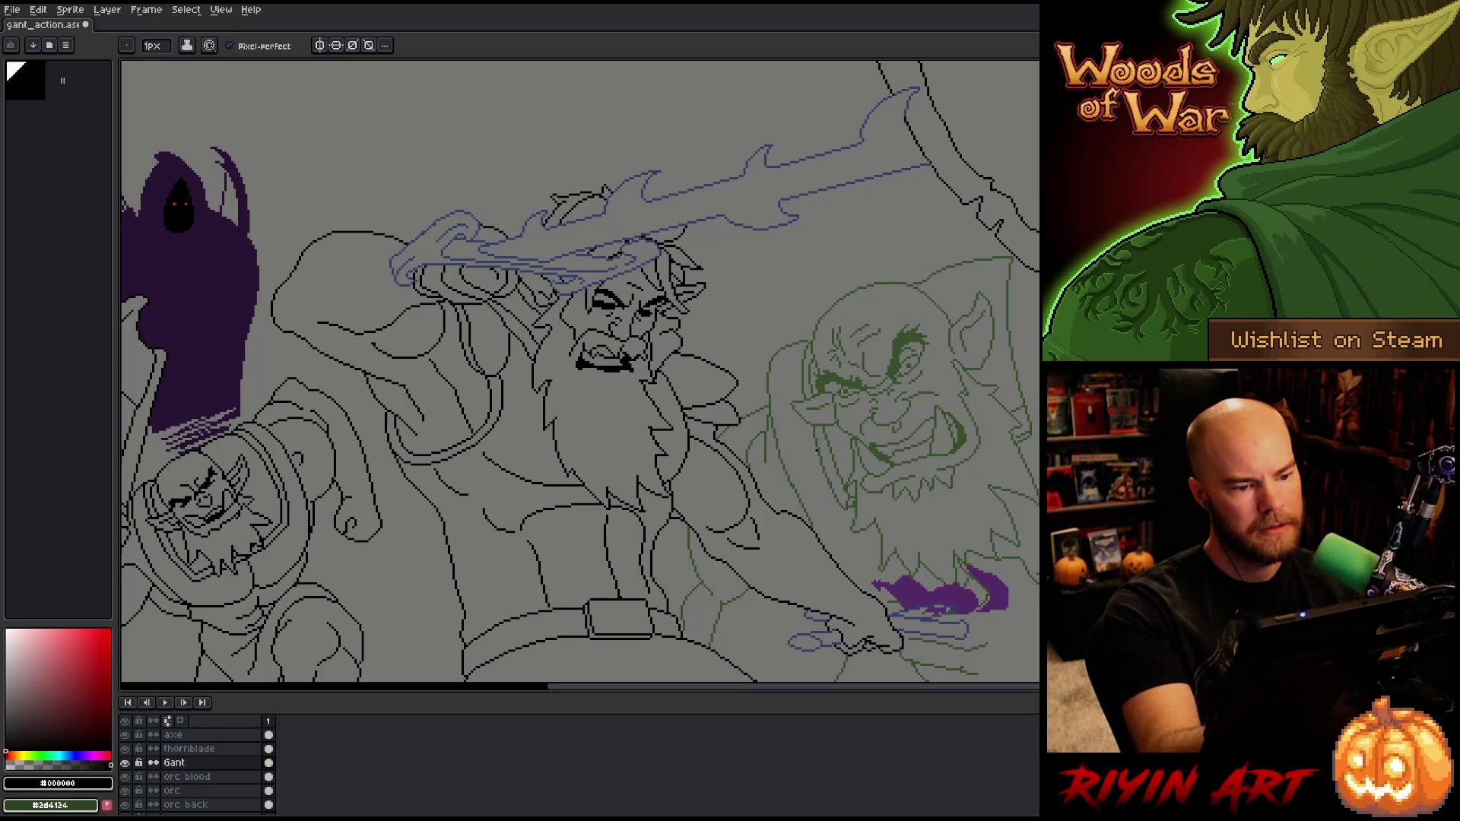
Step: Refine the warrior's buckled belt with the Pencil and Eraser
drag(787, 507, 766, 424)
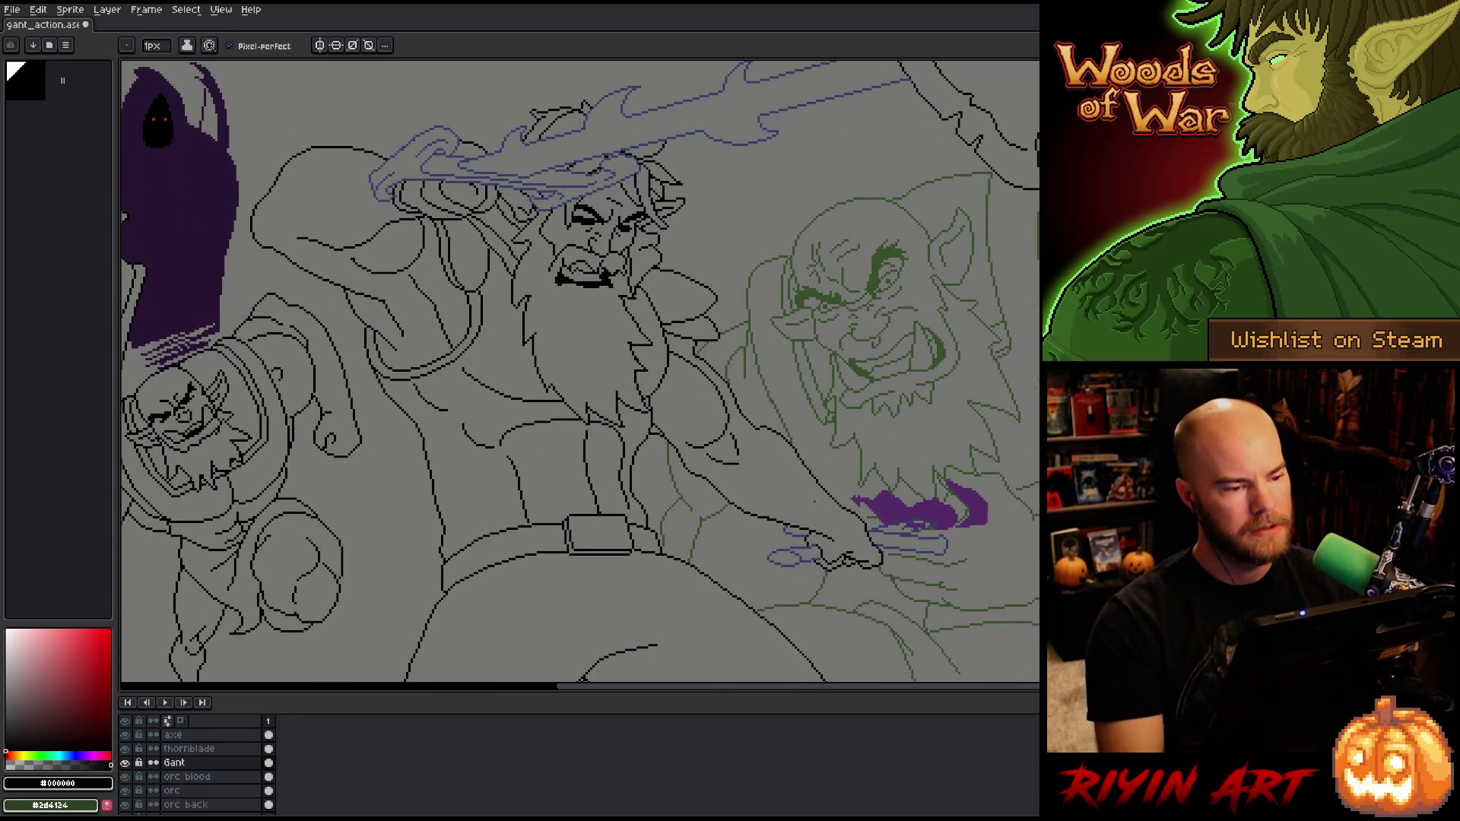
scroll(814, 492, down, 2)
drag(690, 558, 648, 511)
scroll(557, 288, up, 2)
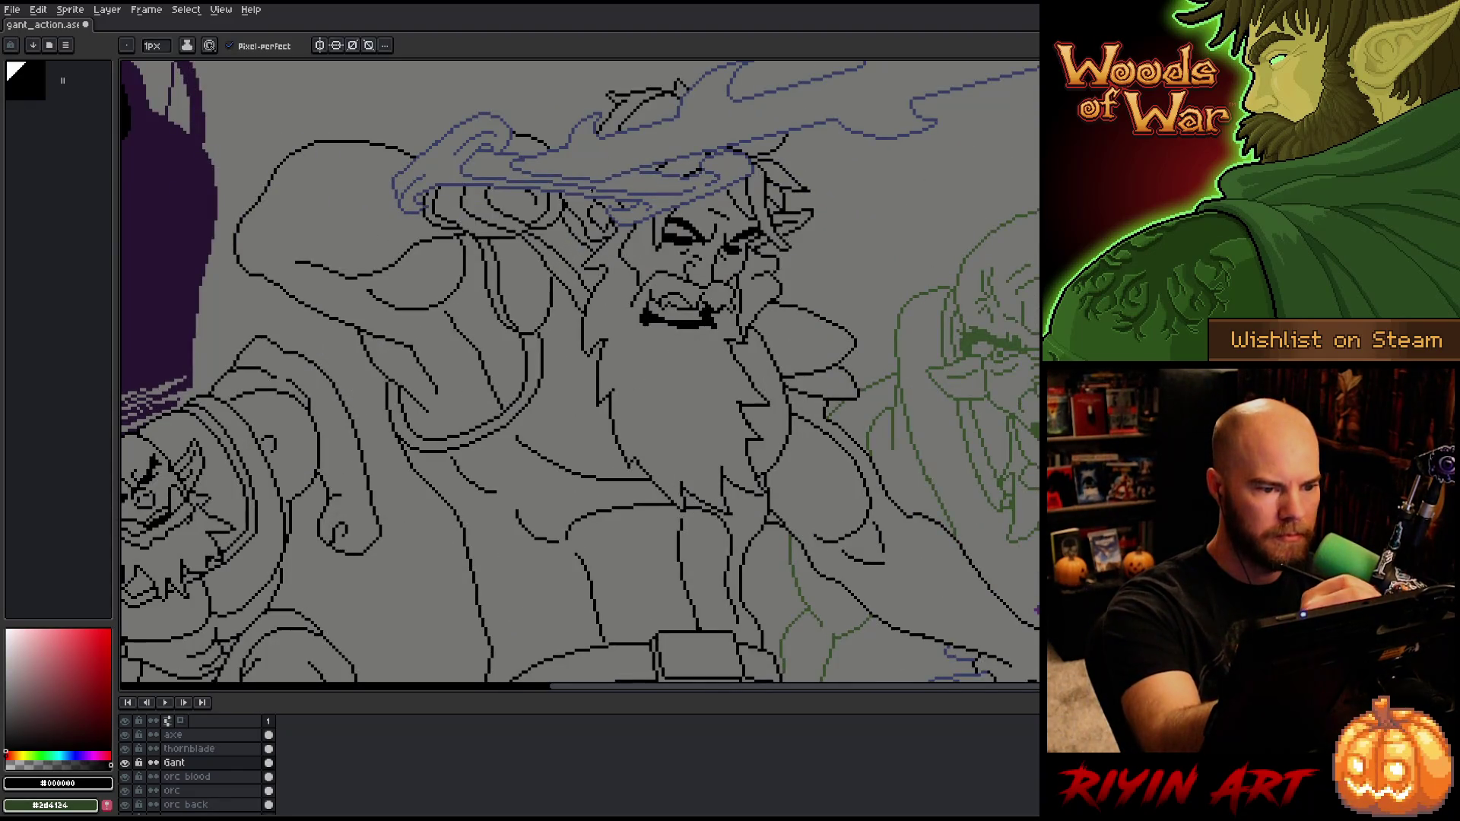
key(e)
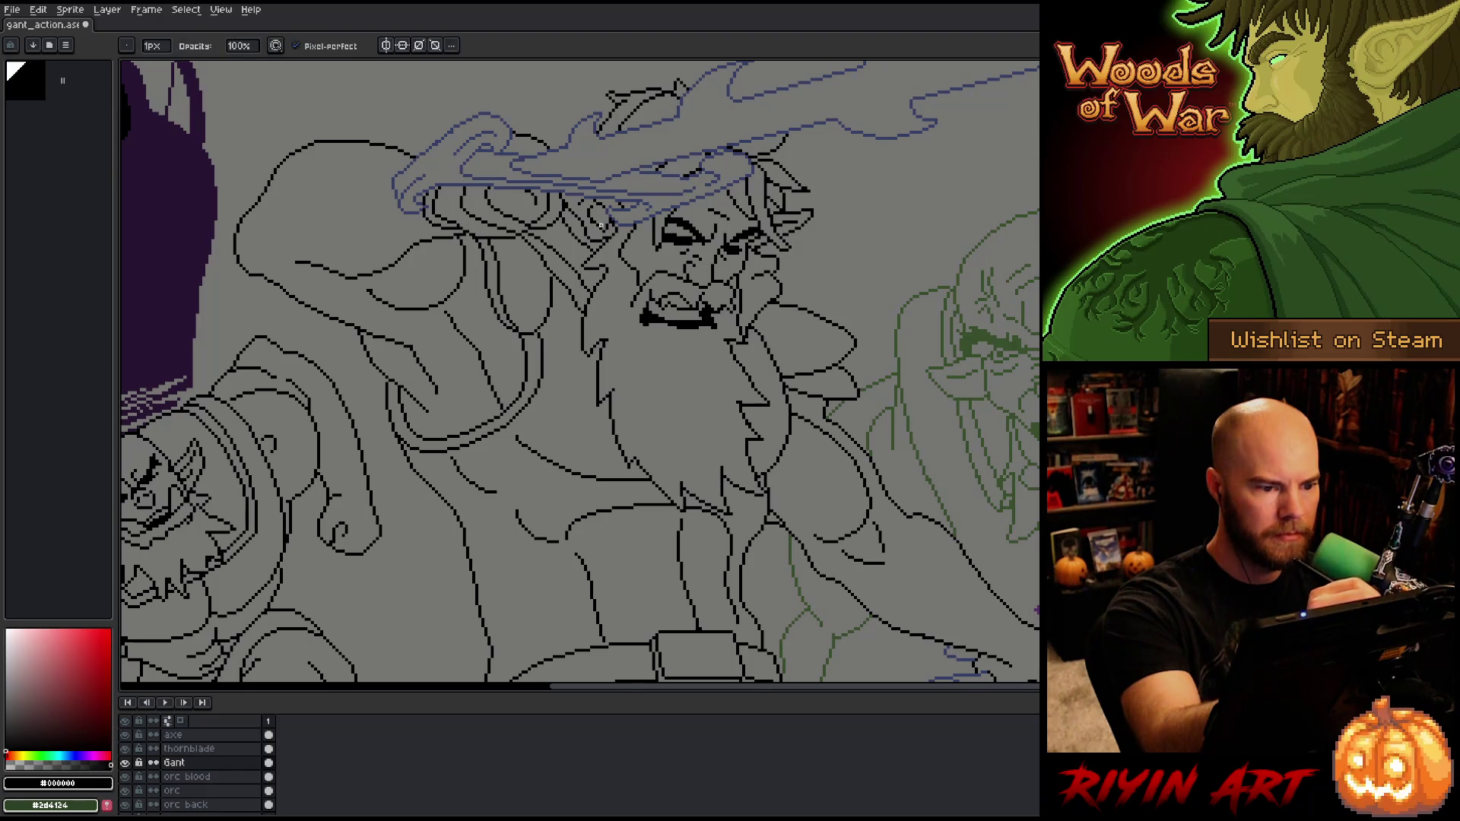
key(b)
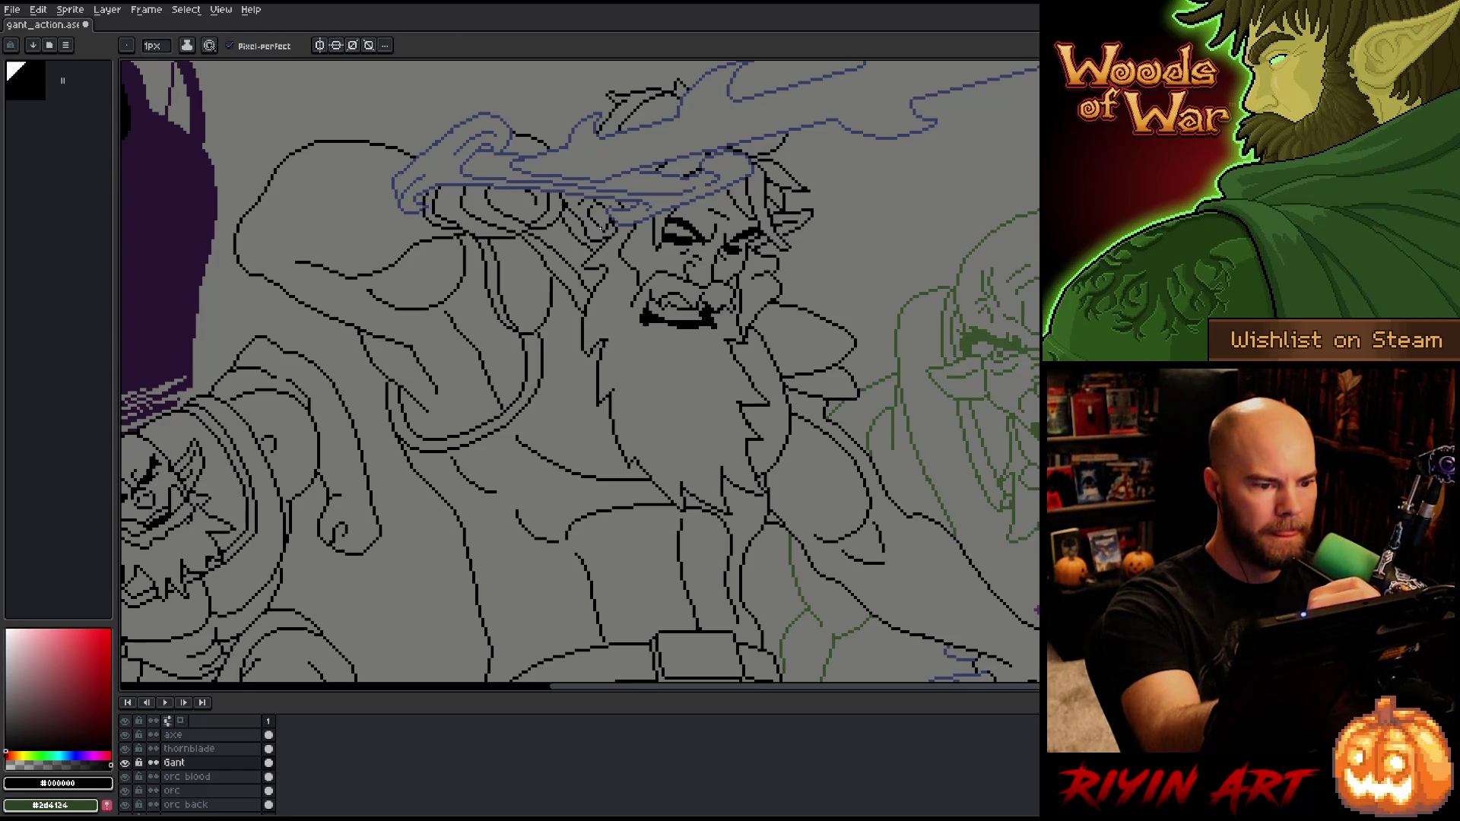
Step: Zoom out and re-centre to review the whole battle-scene line art
key(minus)
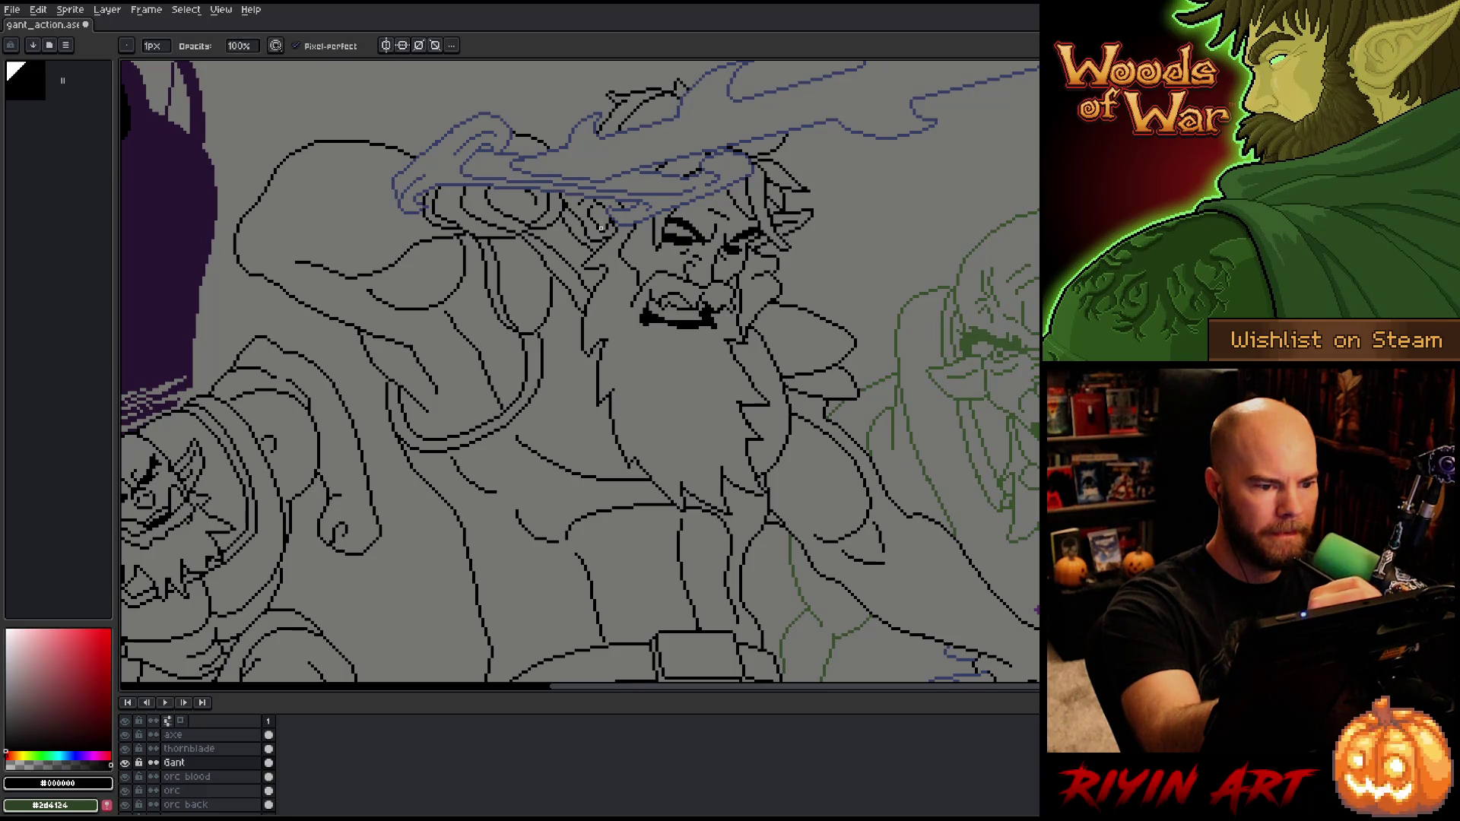
scroll(637, 377, down, 2)
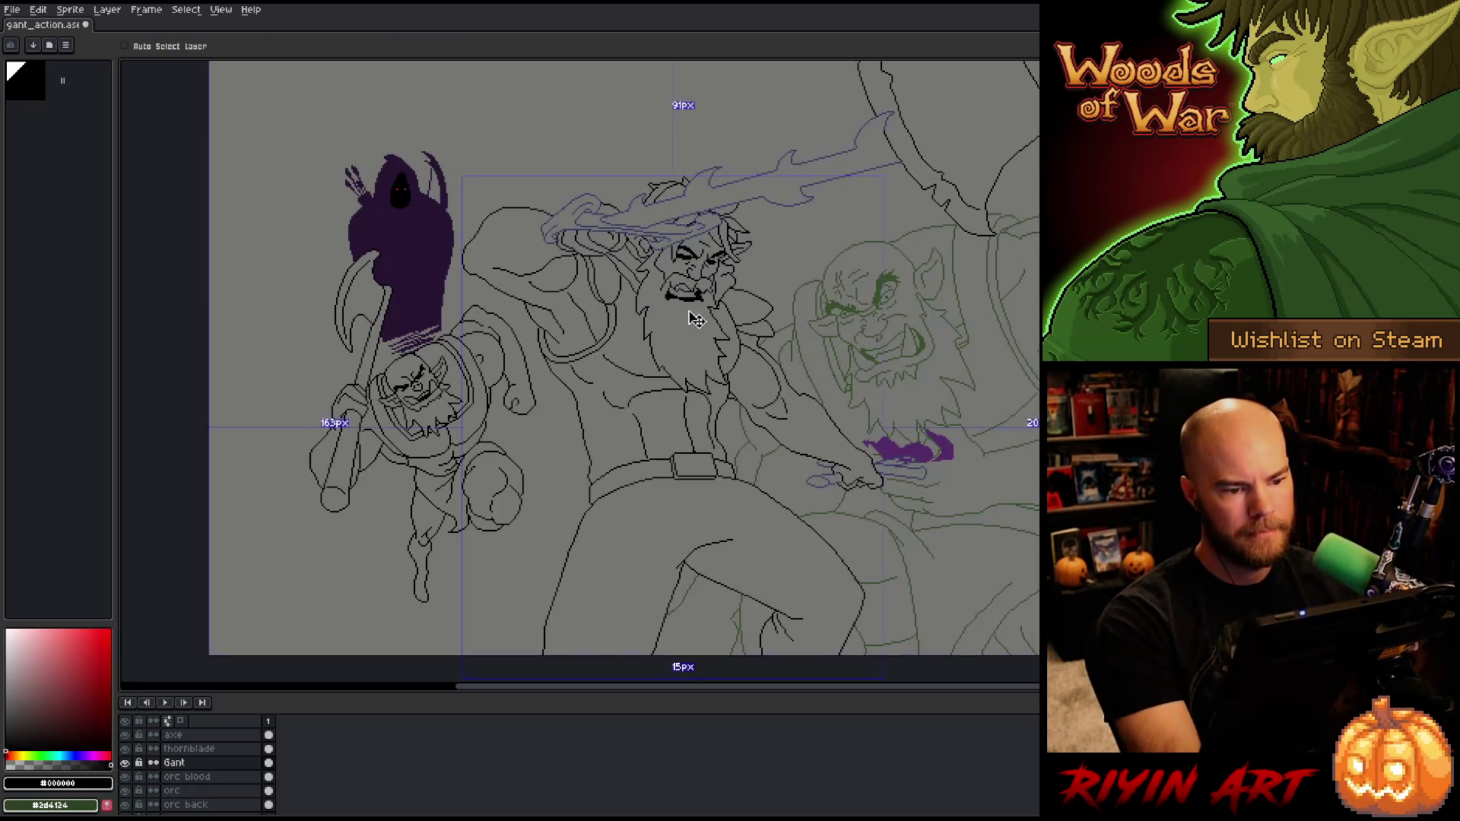
drag(638, 377, 628, 375)
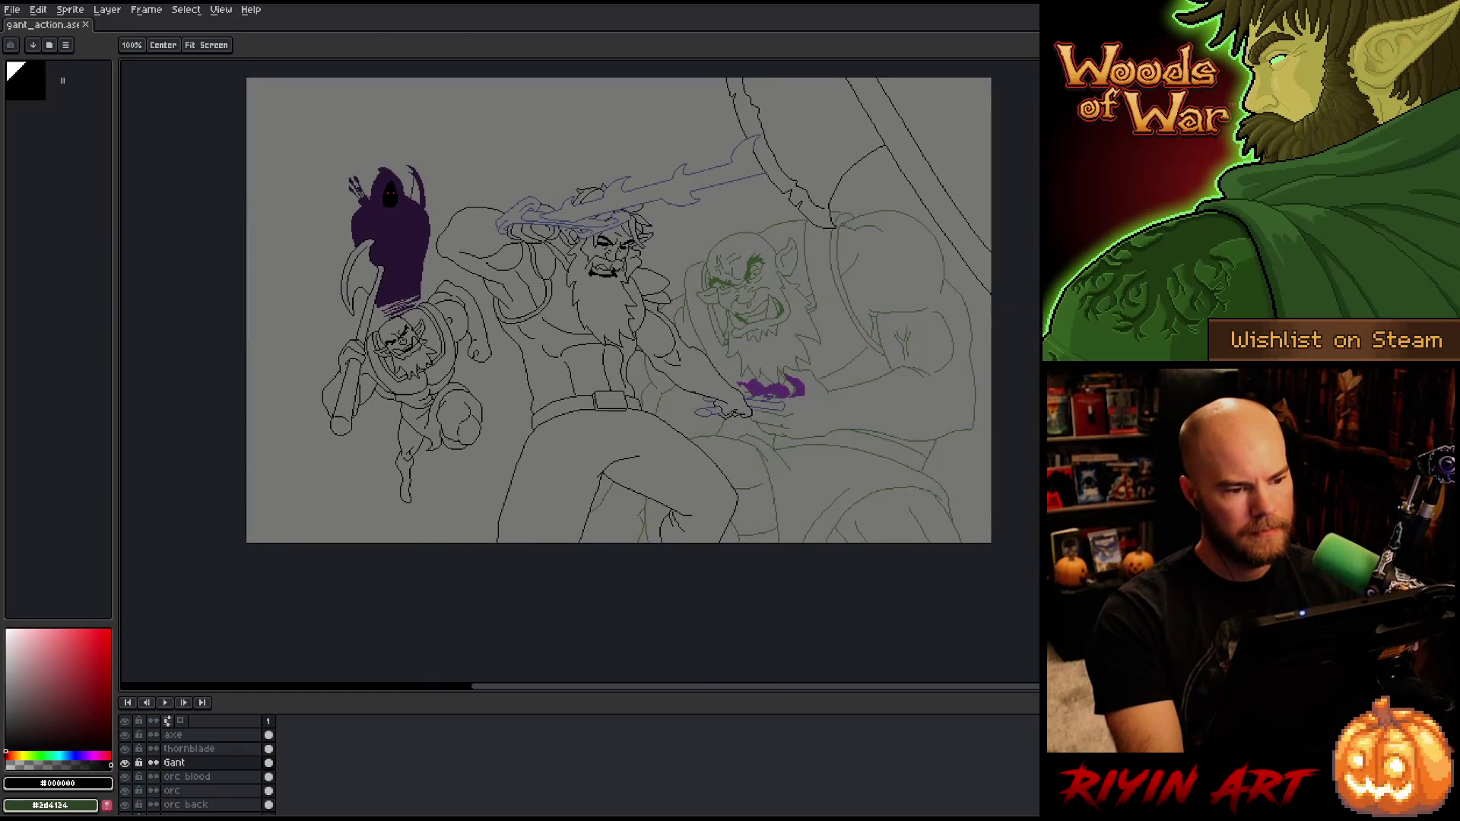
scroll(685, 411, up, 2)
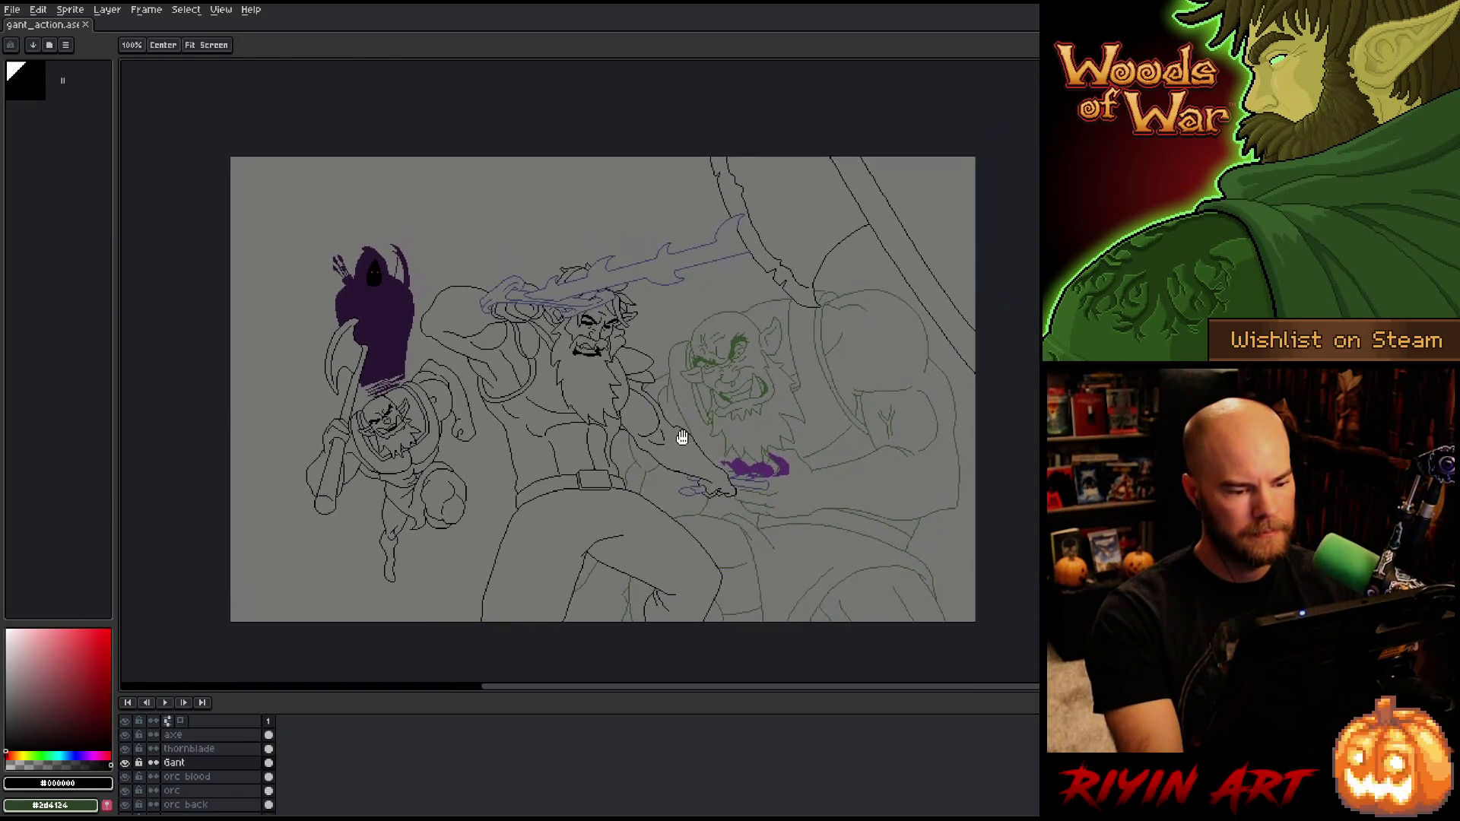
scroll(647, 408, up, 4)
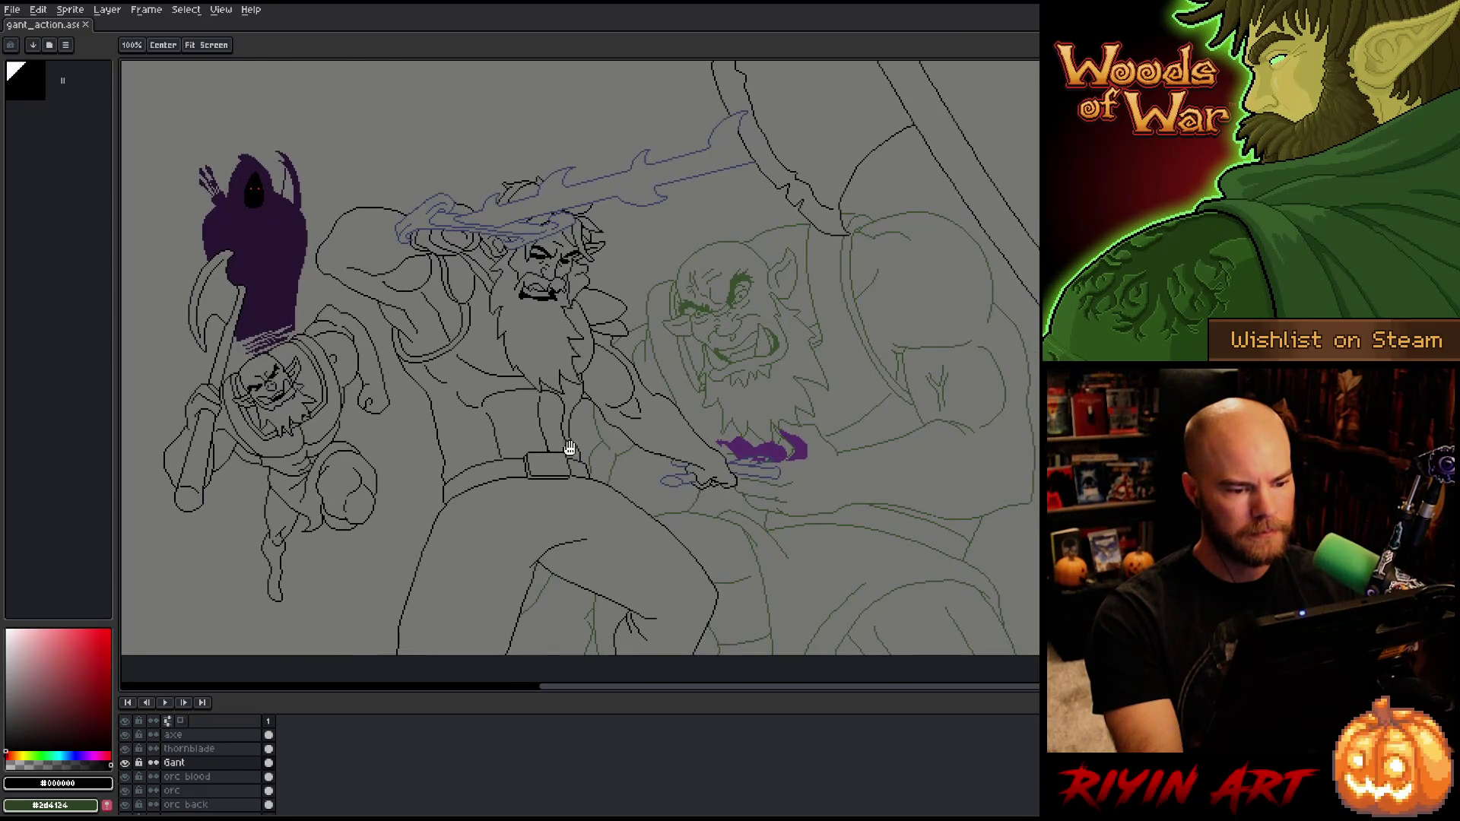
Step: On the orc layer, pick the orc's green line colour and touch up an orc line
key(alt+Down)
key(alt+Down)
click(623, 388)
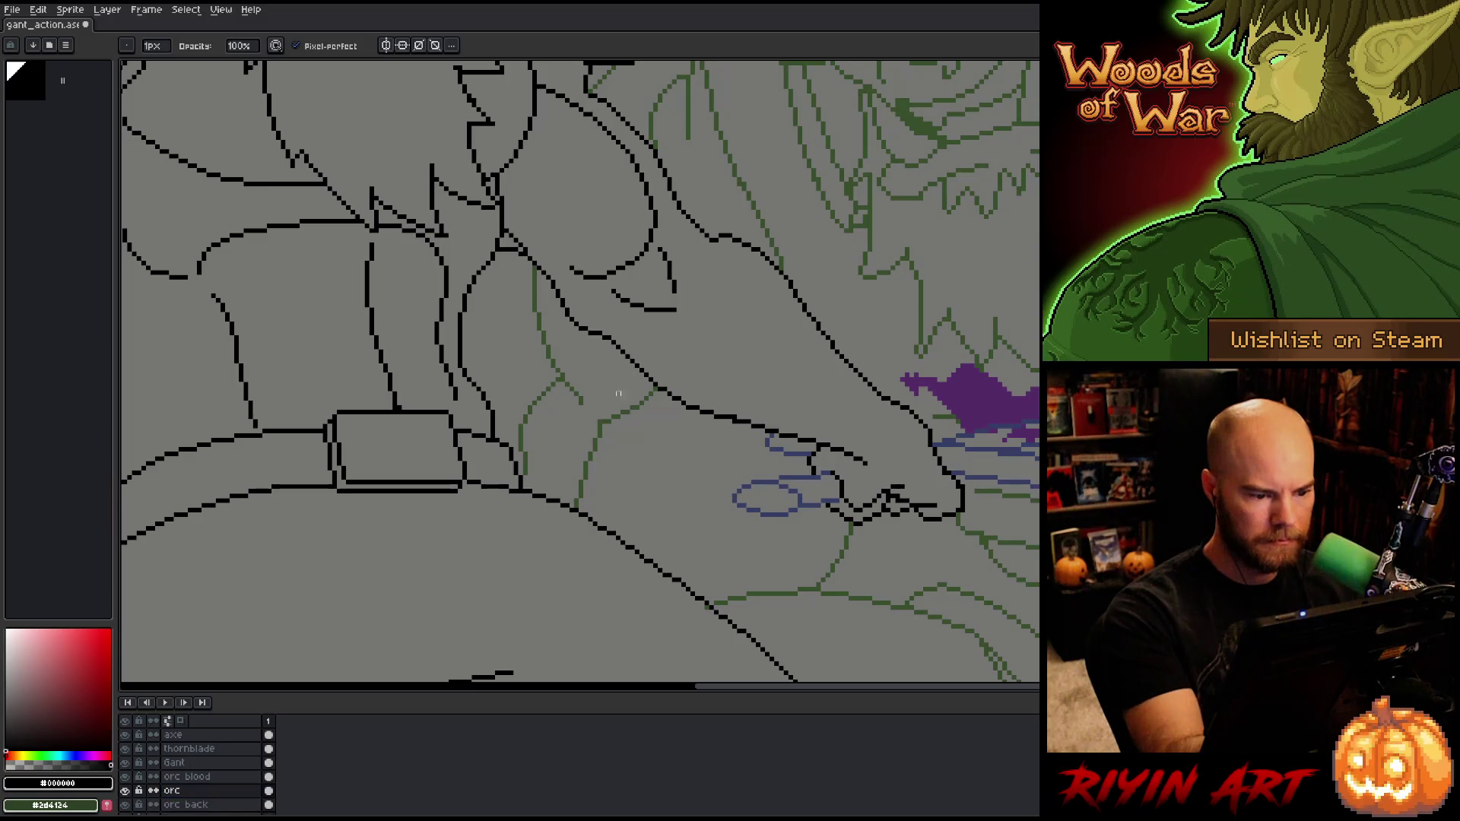
key(e)
alt+click(605, 423)
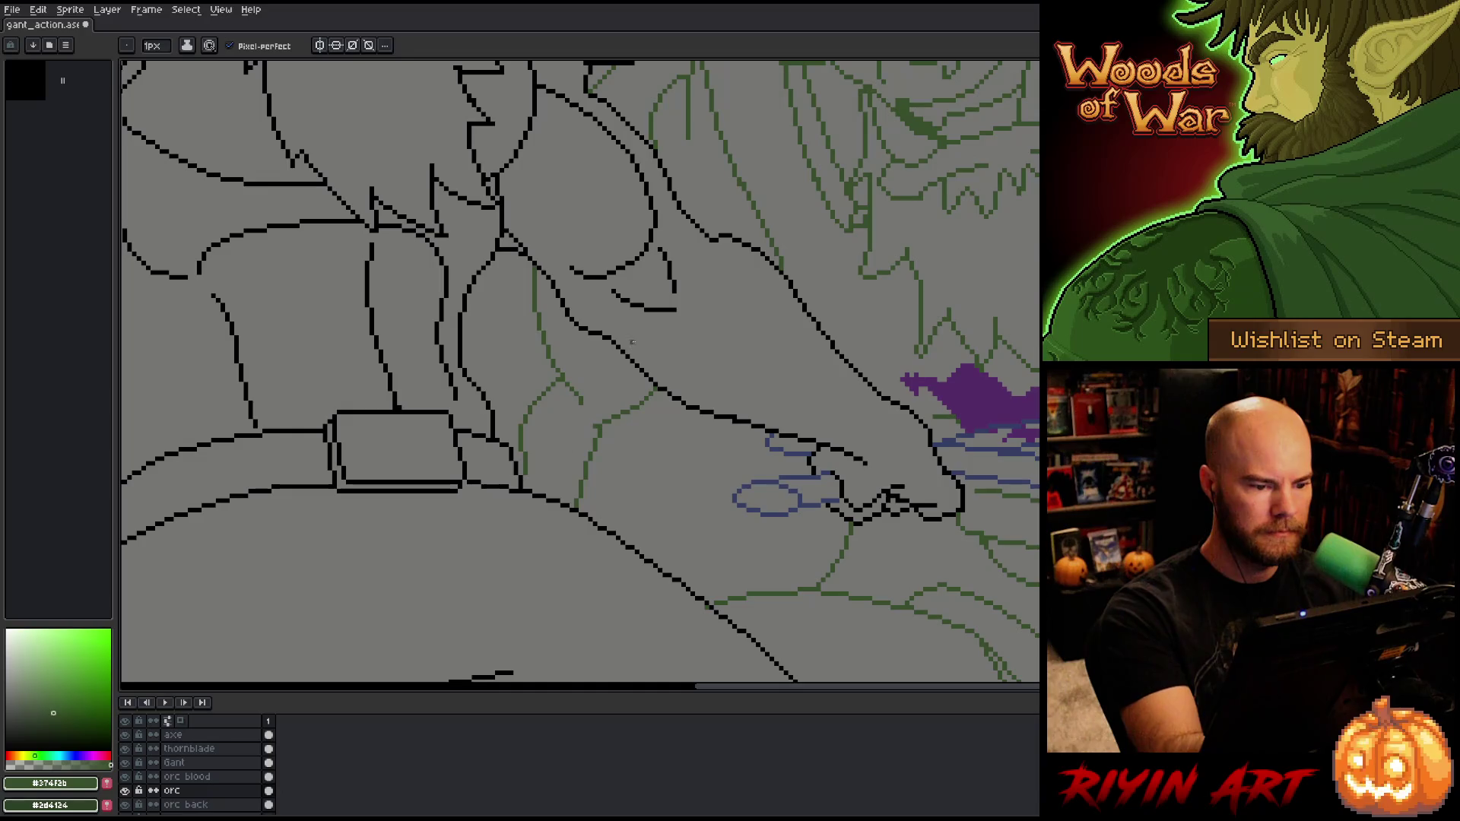
key(b)
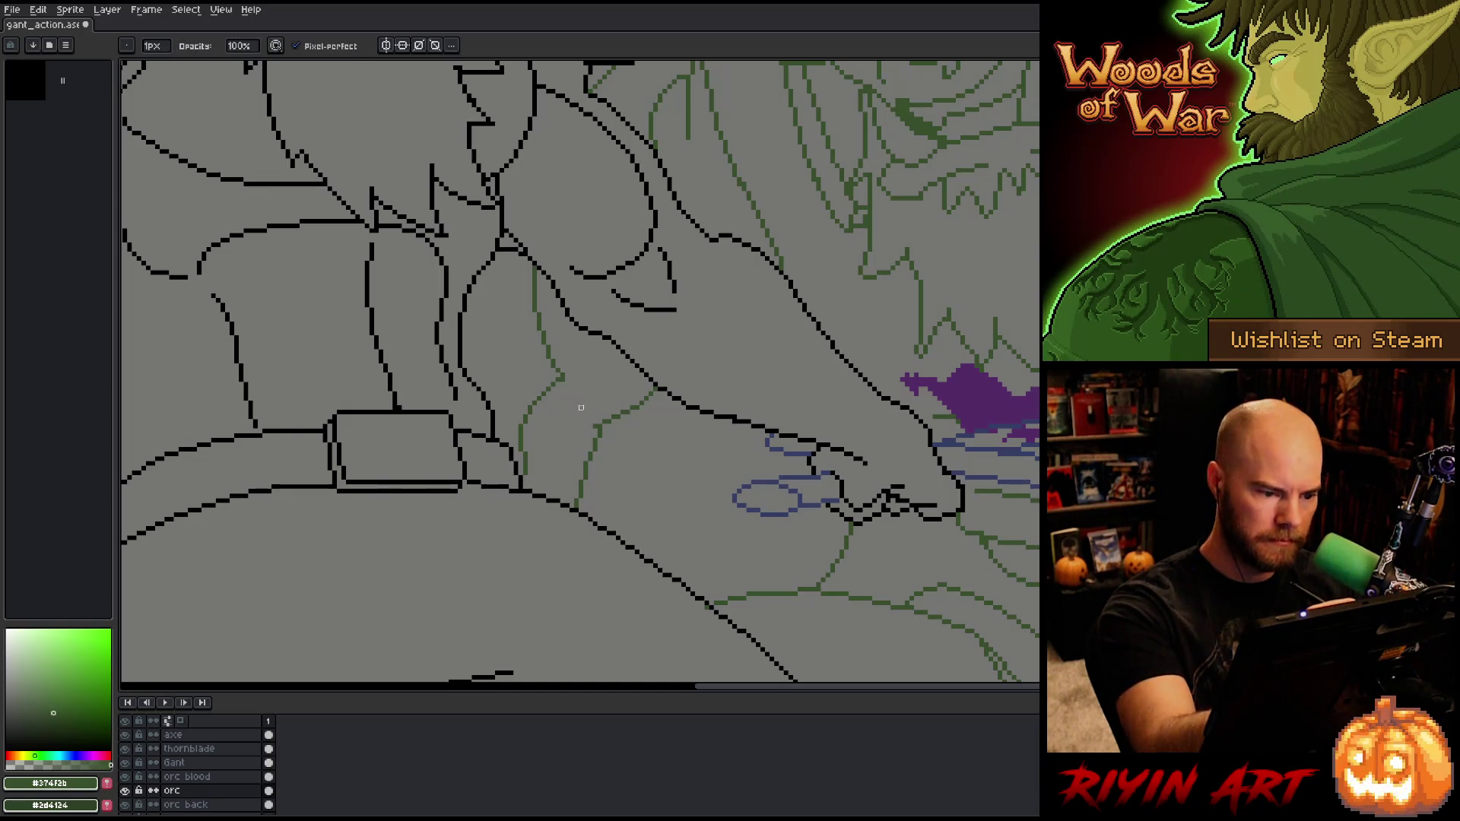
key(e)
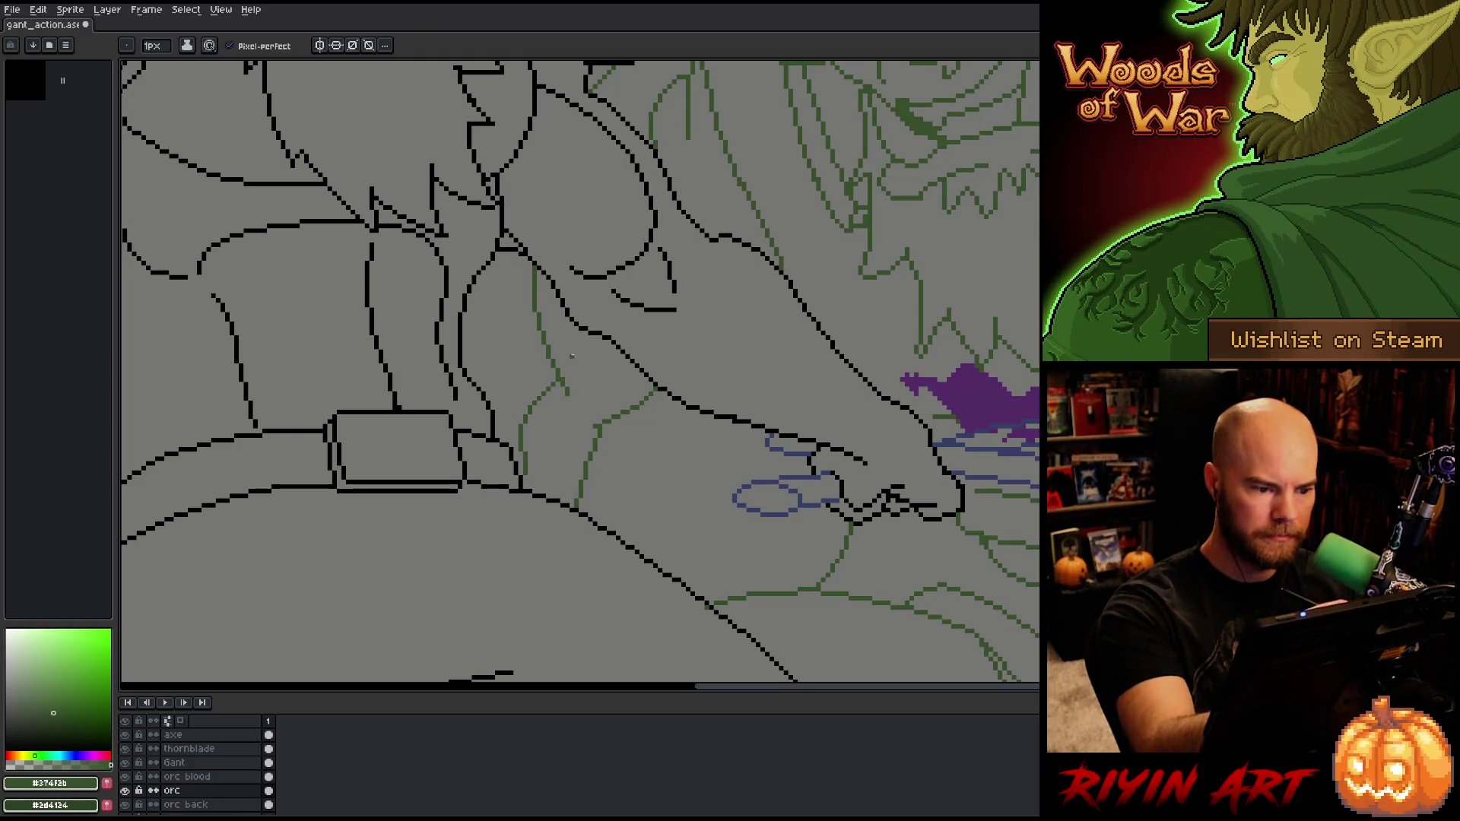
key(b)
Step: Touch up the green outlines on the orc's face and hand
drag(789, 377, 694, 570)
key(e)
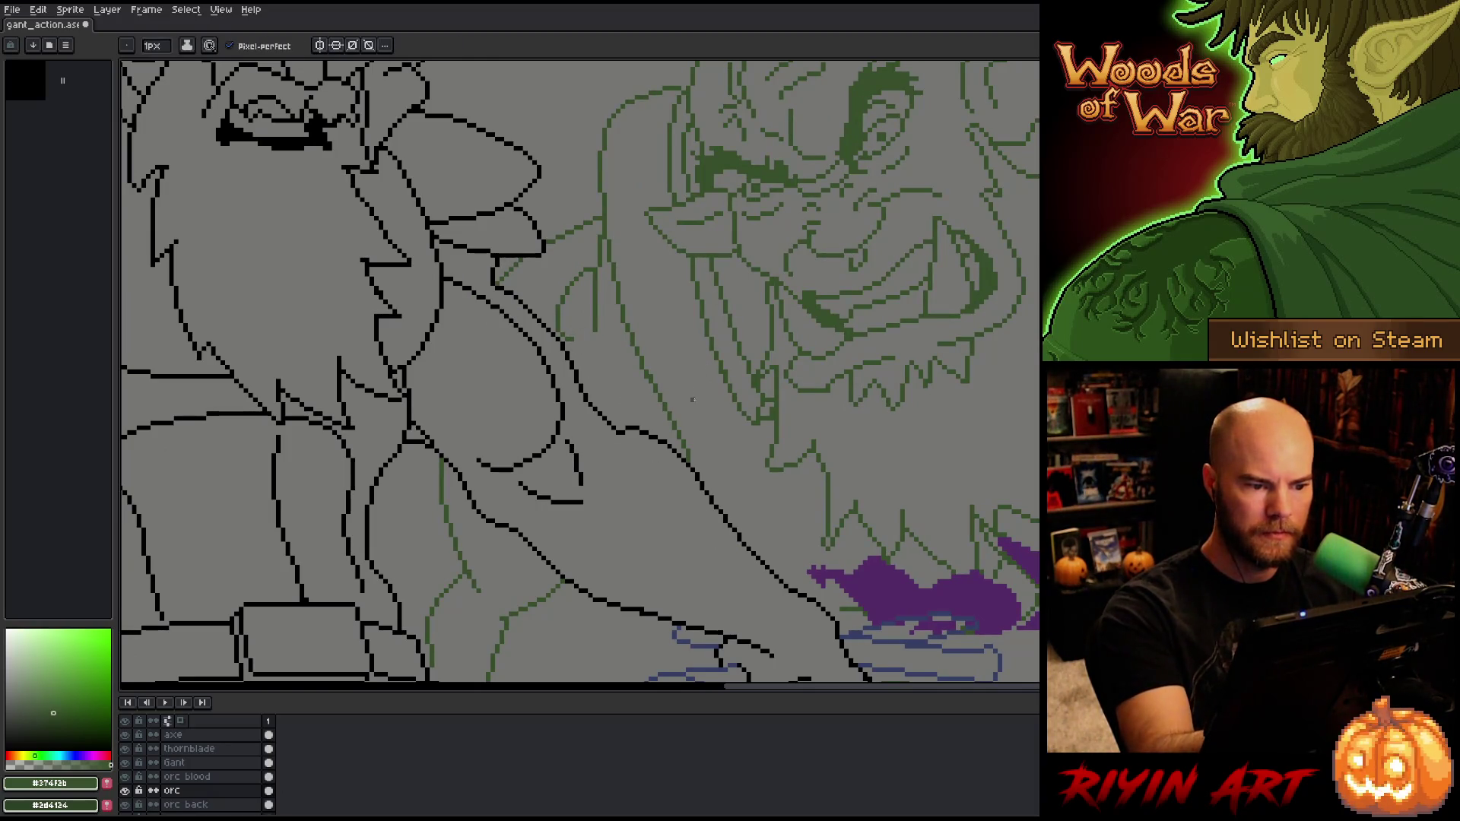
key(b)
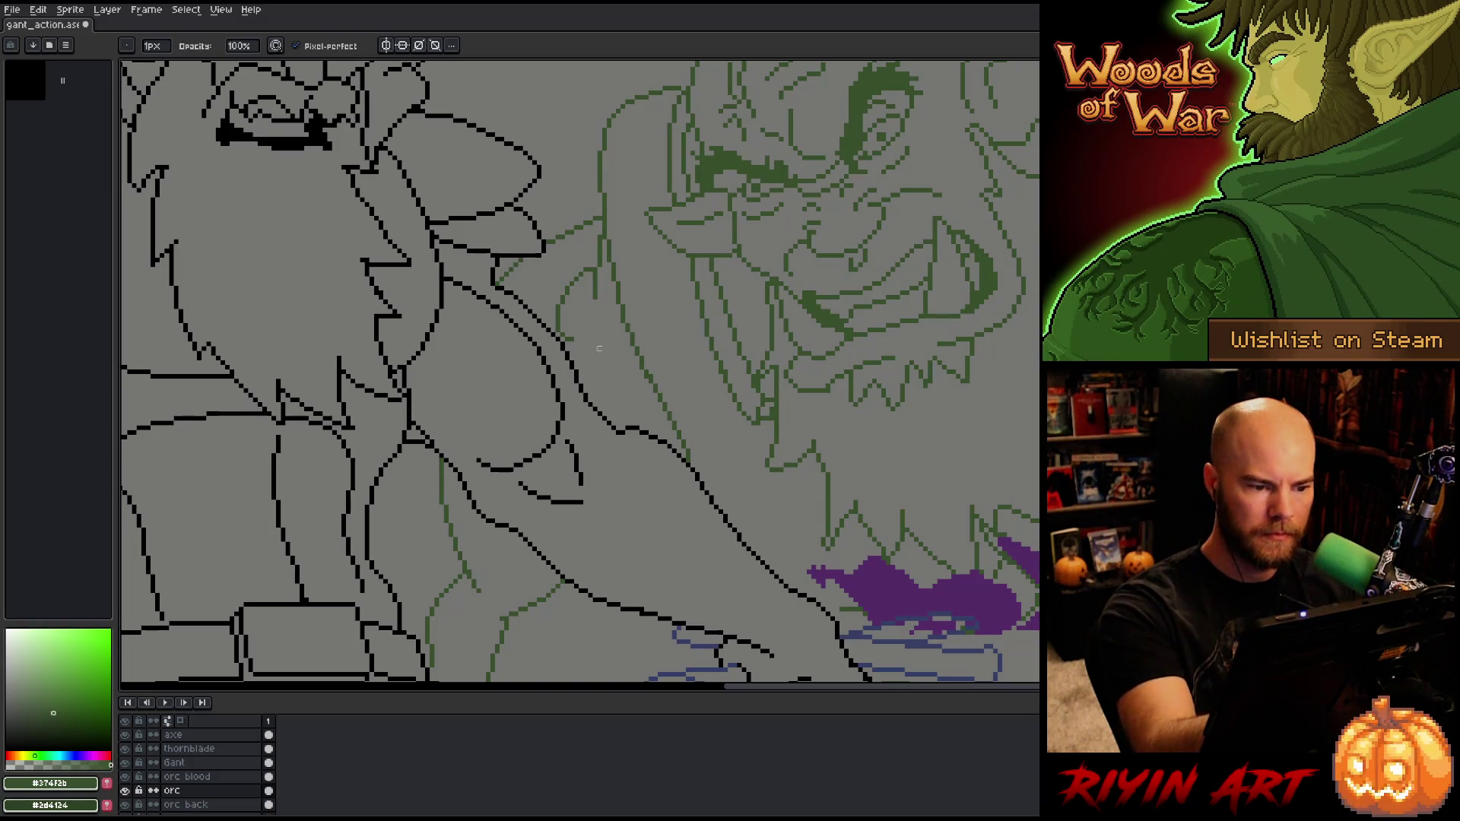
drag(785, 463, 771, 434)
key(e)
key(b)
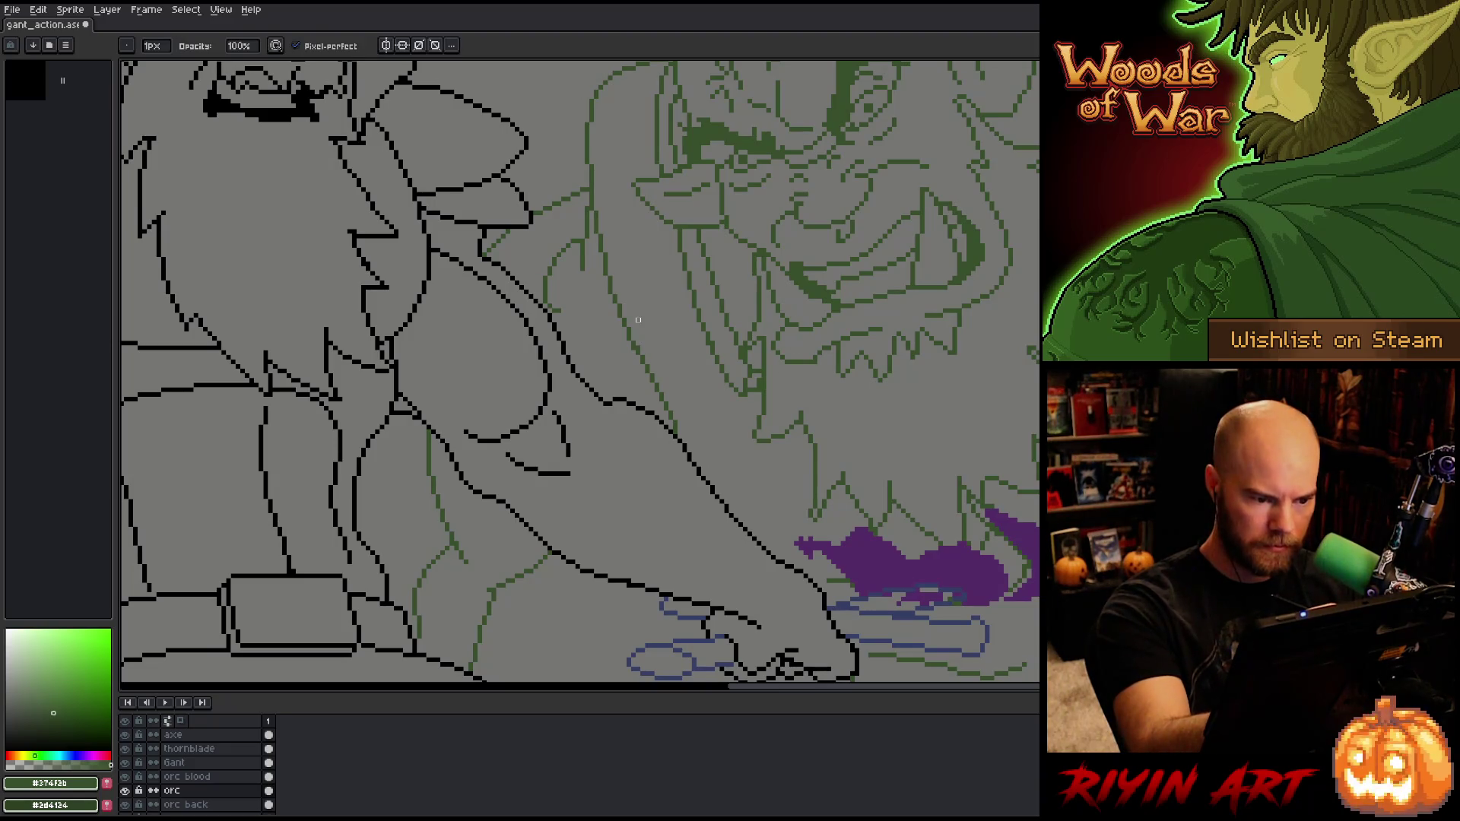
Step: Lasso and rework the green line beside the warrior's arm
key(q)
mouse_move(686, 430)
mouse_down()
mouse_move(650, 392)
mouse_move(638, 332)
mouse_move(688, 425)
mouse_up()
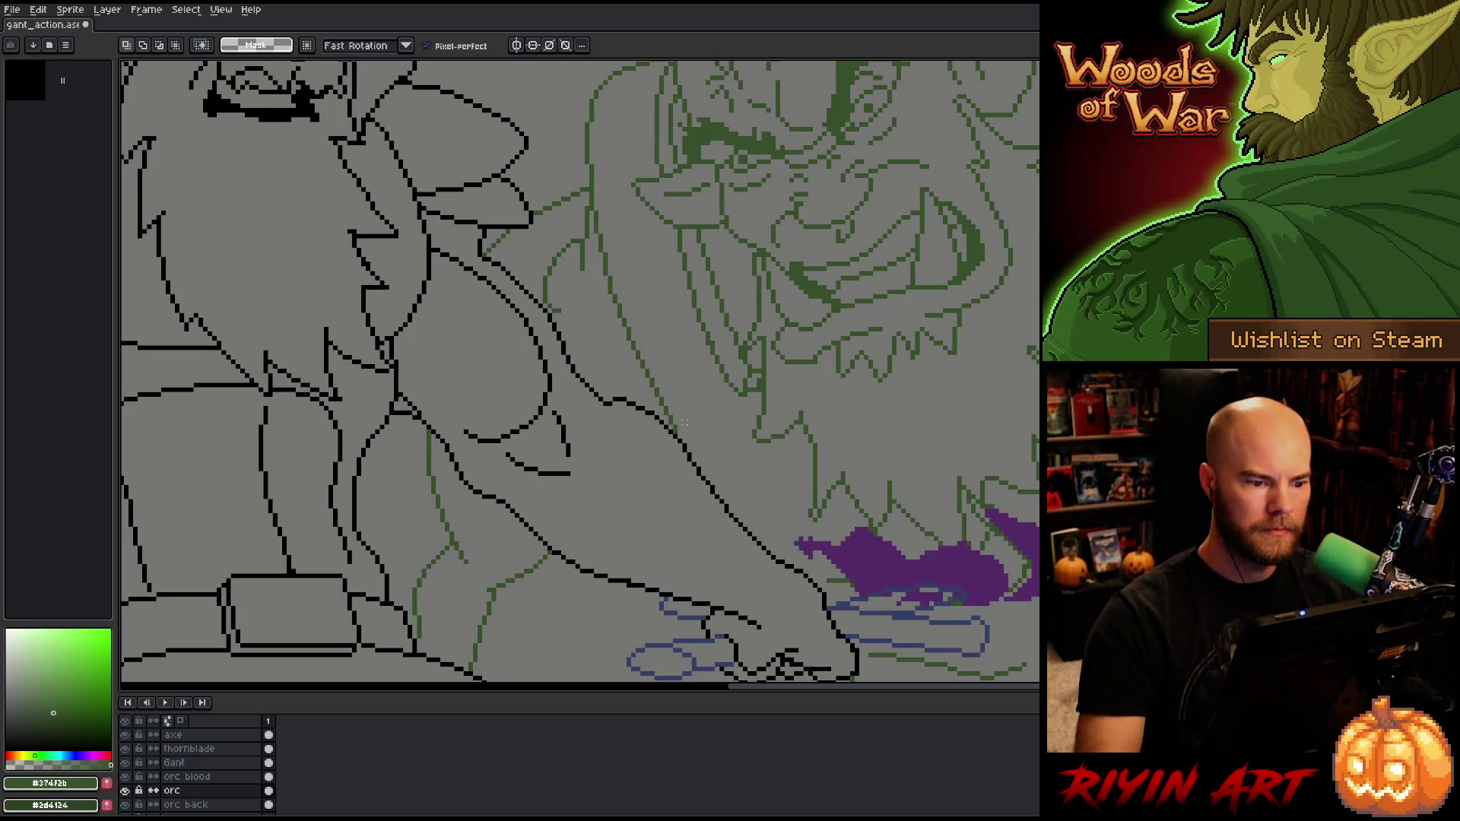
key(e)
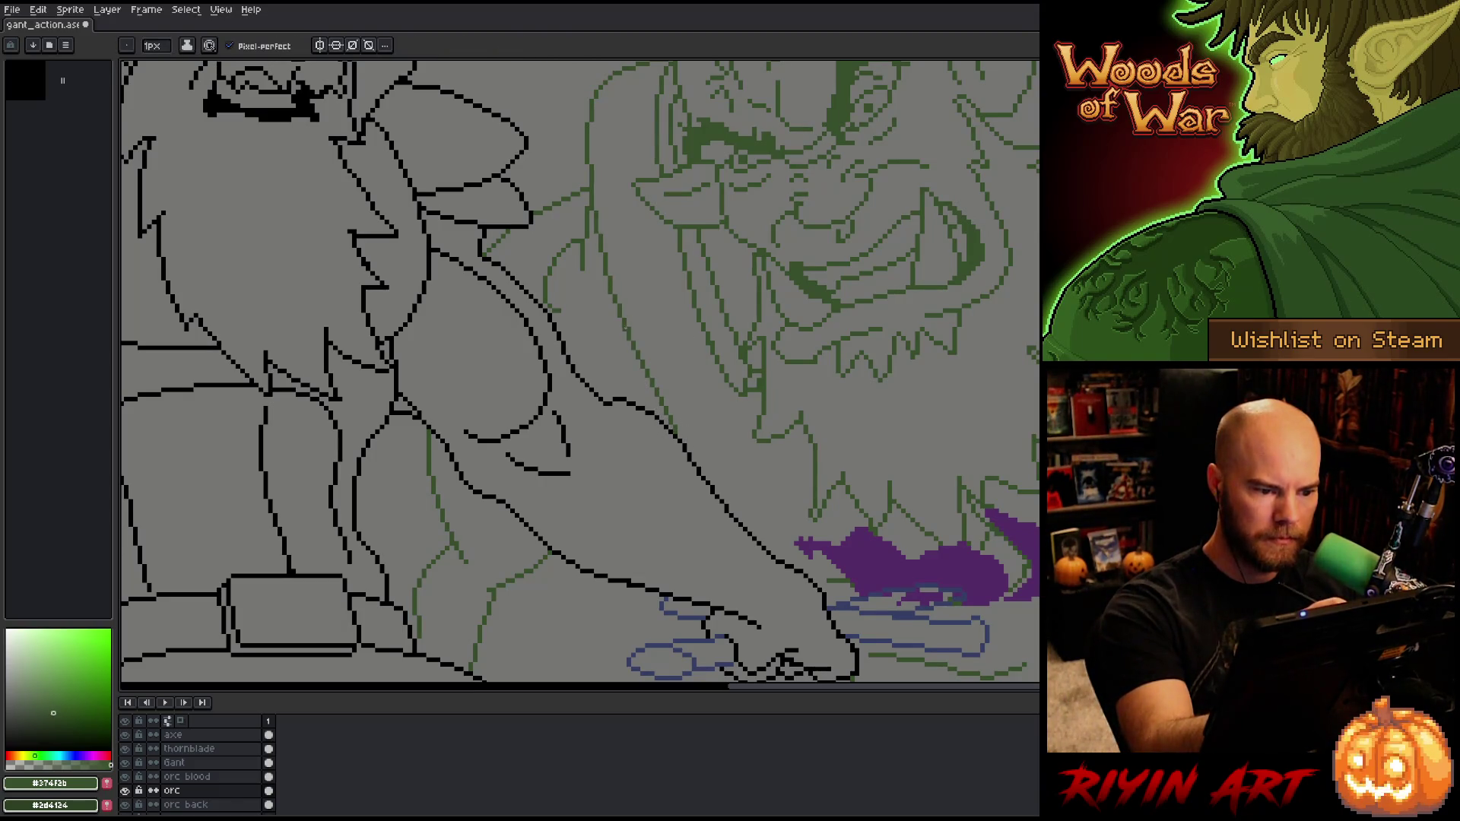
key(b)
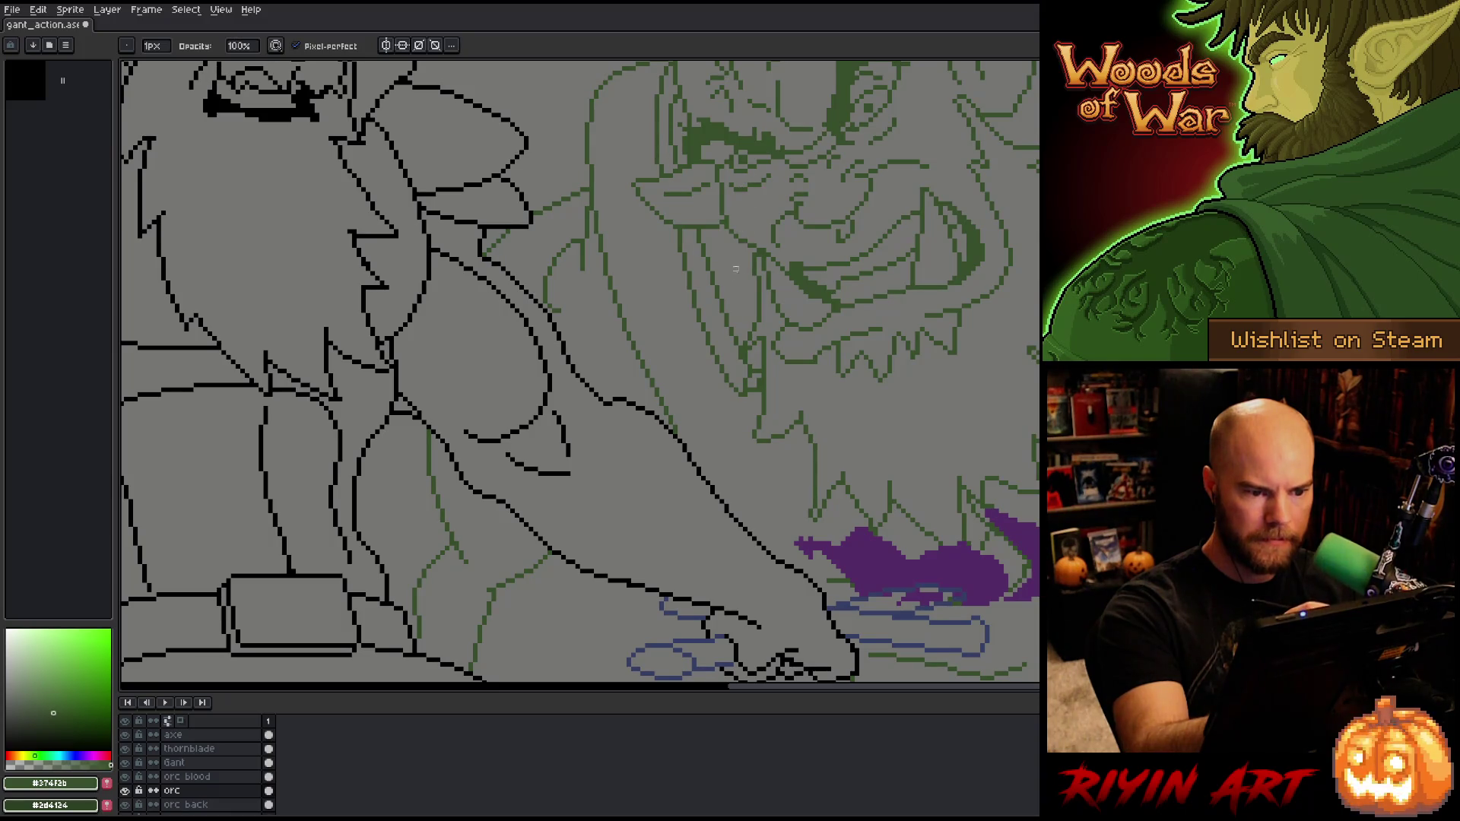
drag(739, 256, 736, 355)
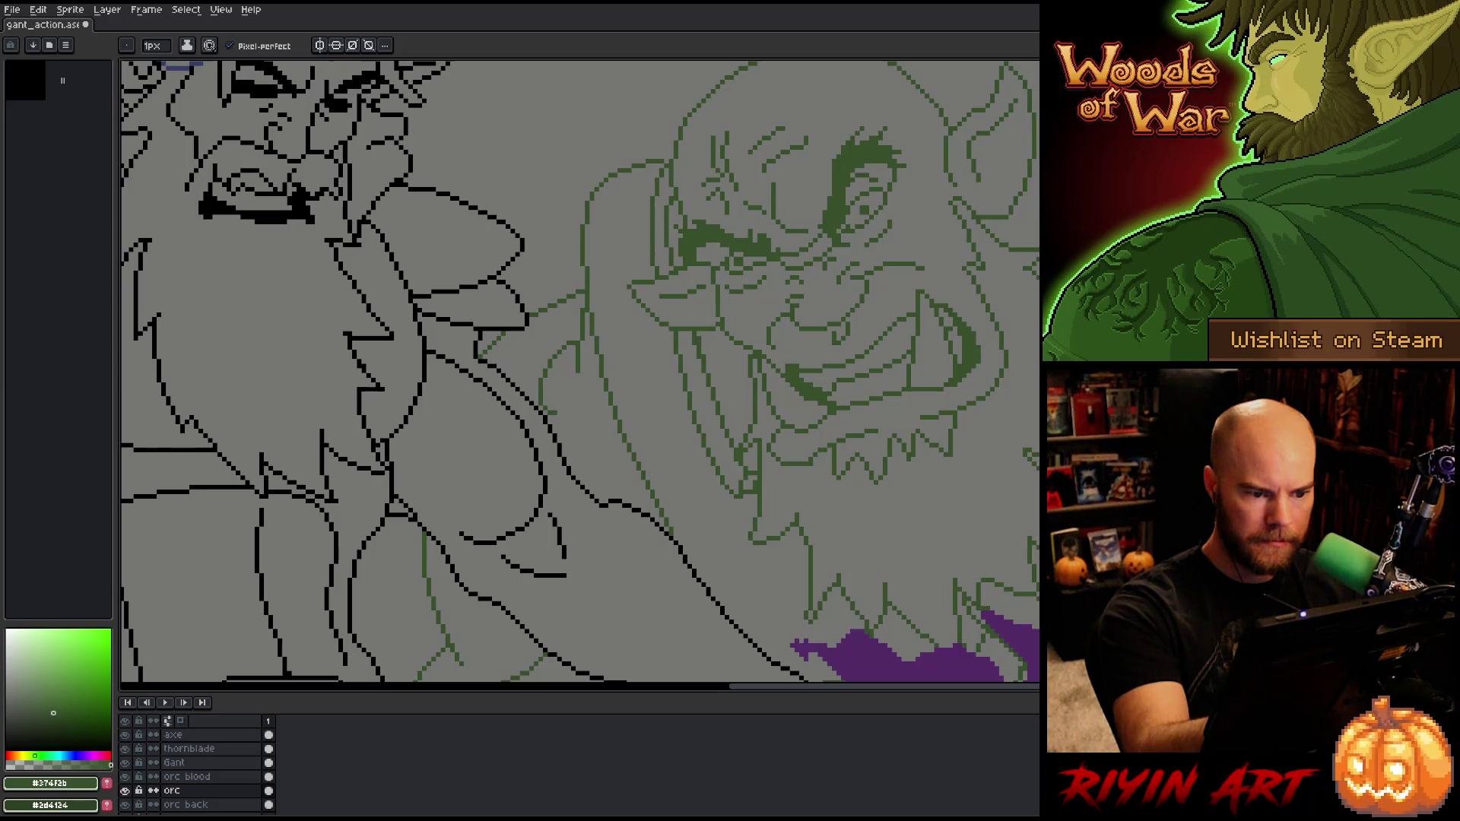
Step: Save the drawing with Ctrl+S
key(b)
key(e)
key(b)
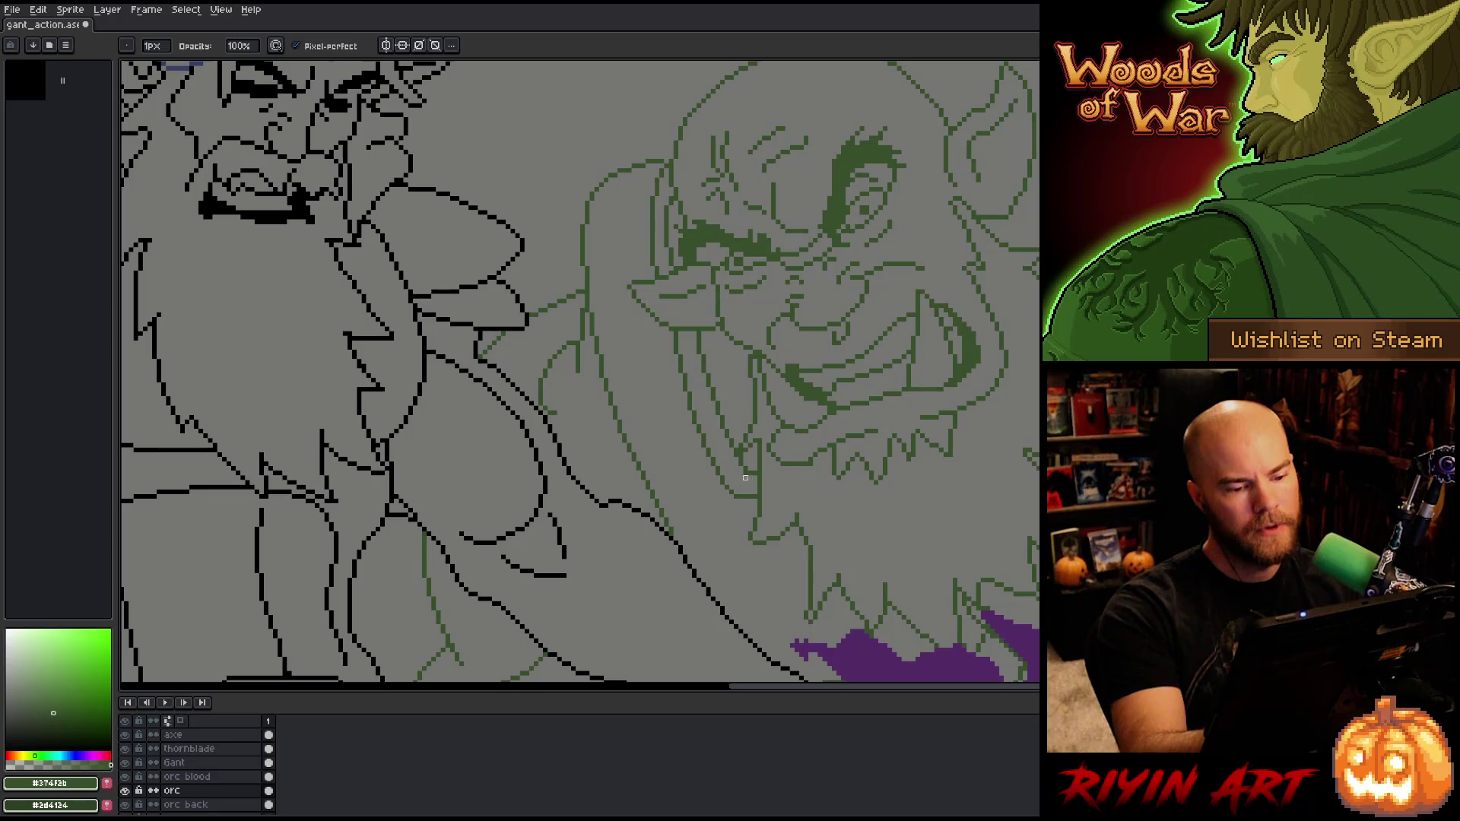
key(ctrl+s)
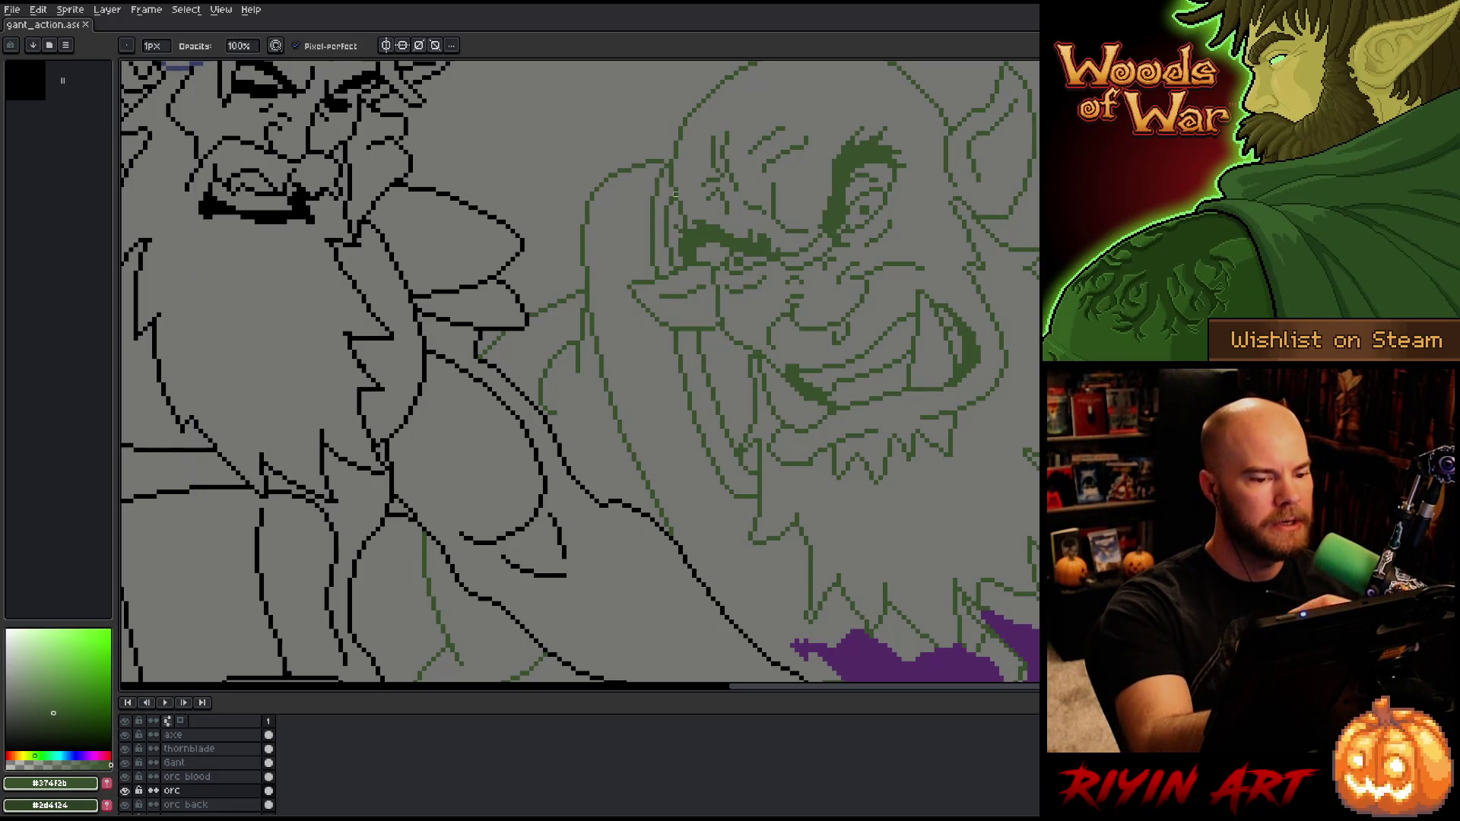
Step: Select the orc's long tusk and shift it one pixel left
key(m)
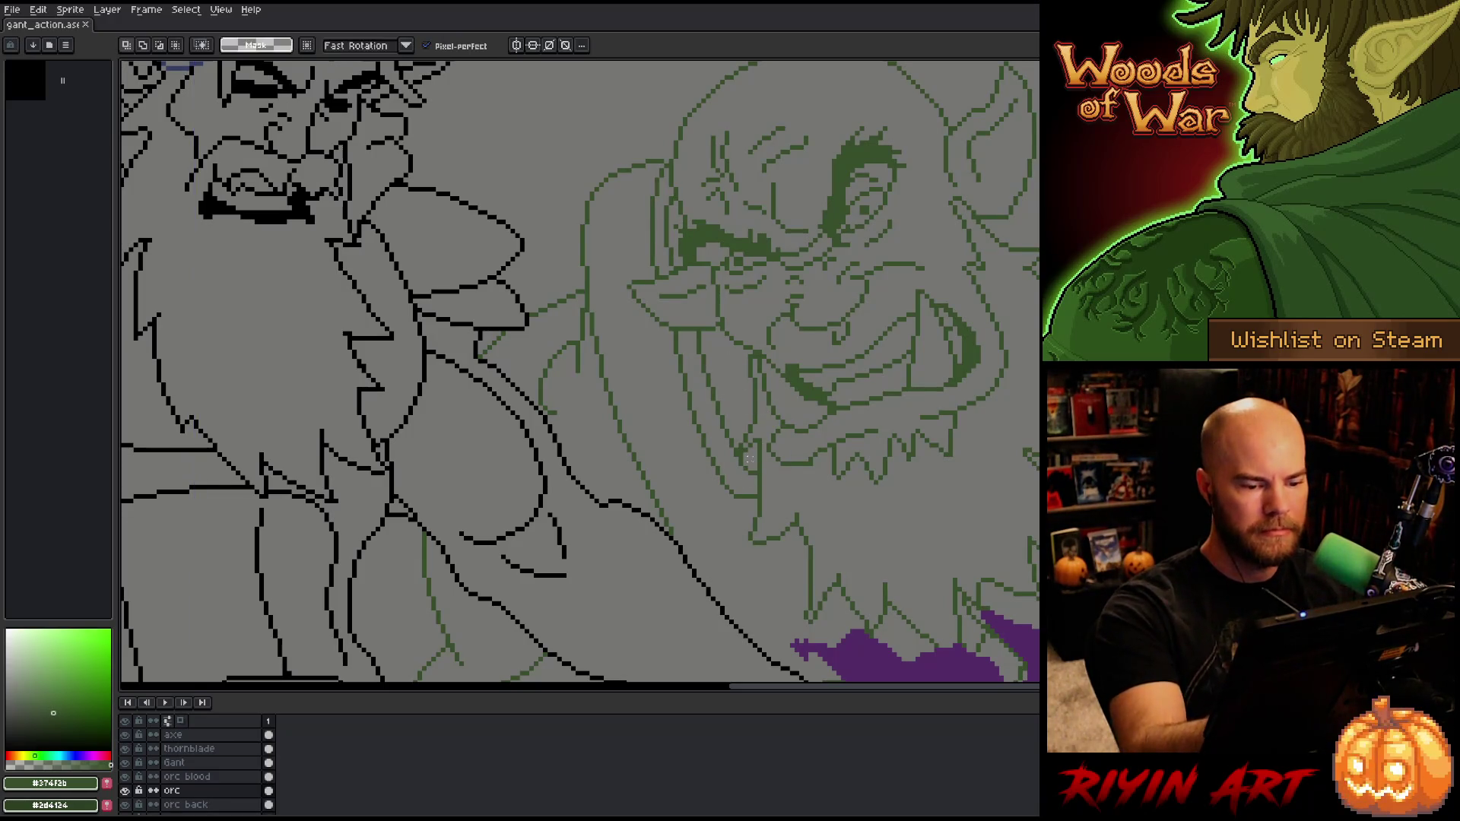
mouse_move(747, 467)
mouse_down()
mouse_move(696, 335)
mouse_move(750, 469)
mouse_up()
key(Left)
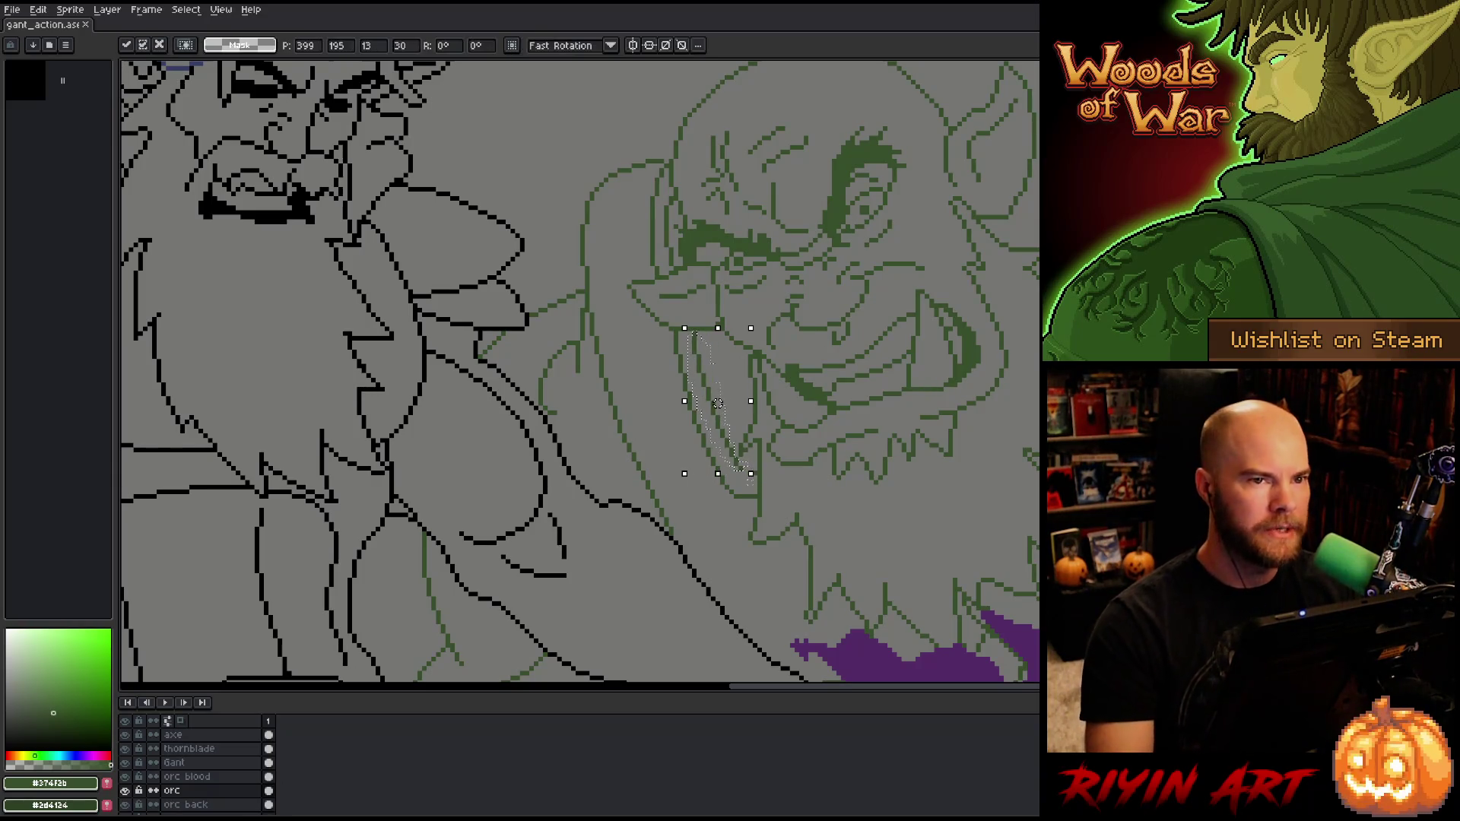
key(ctrl+d)
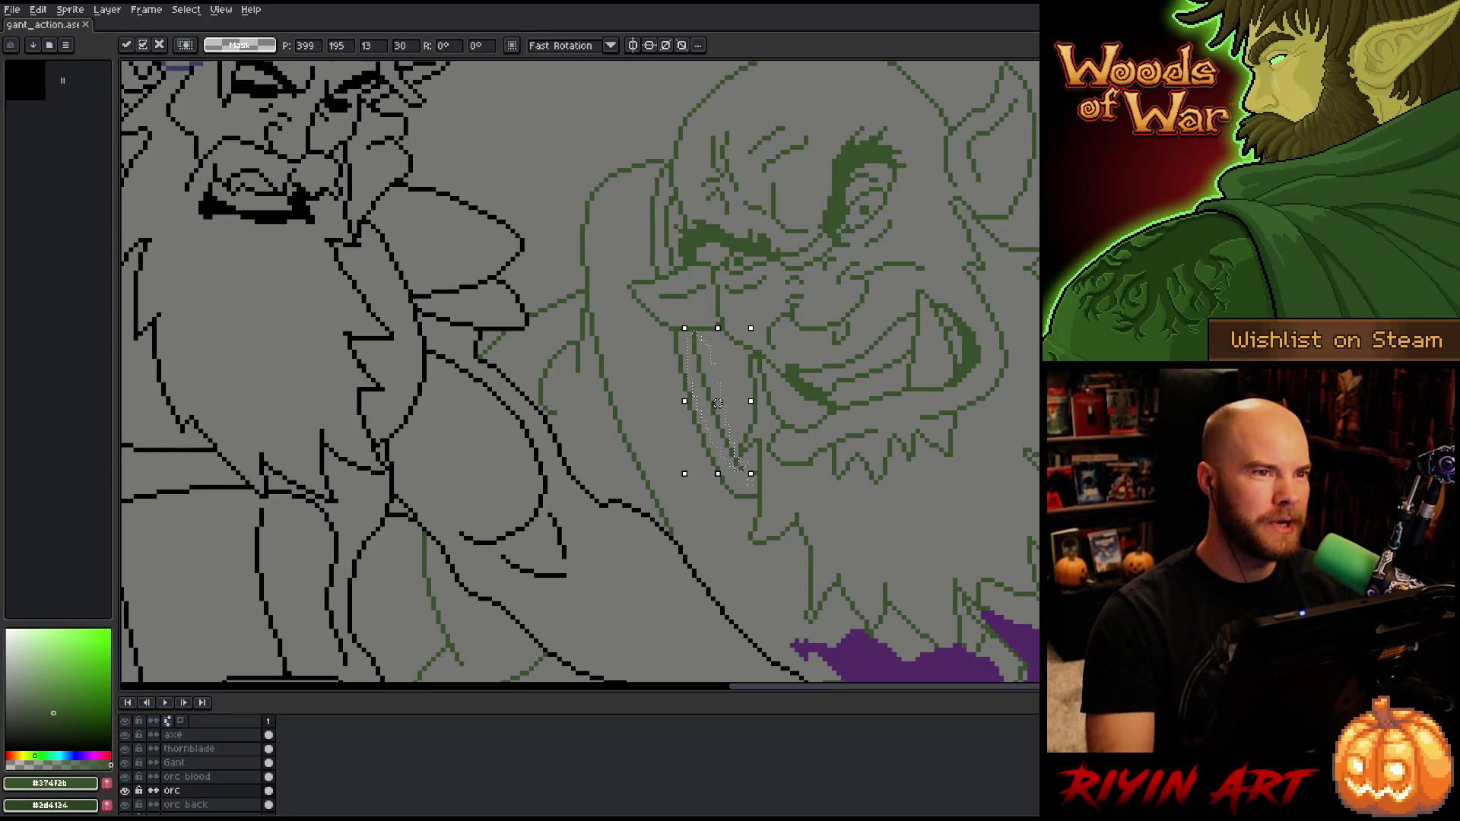
key(b)
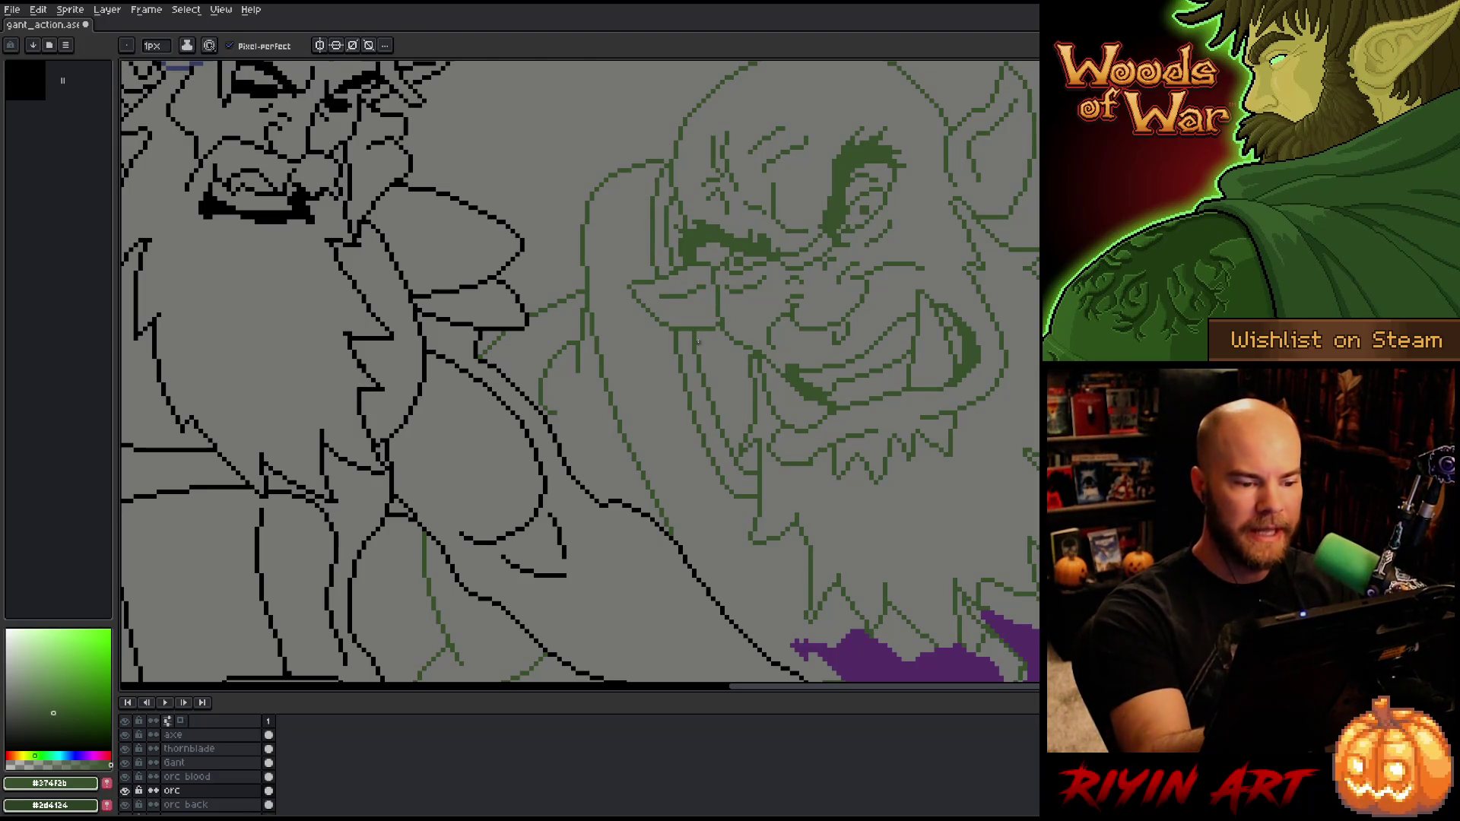
Step: Select and tidy the area around the tusk tip
key(m)
drag(666, 328, 719, 352)
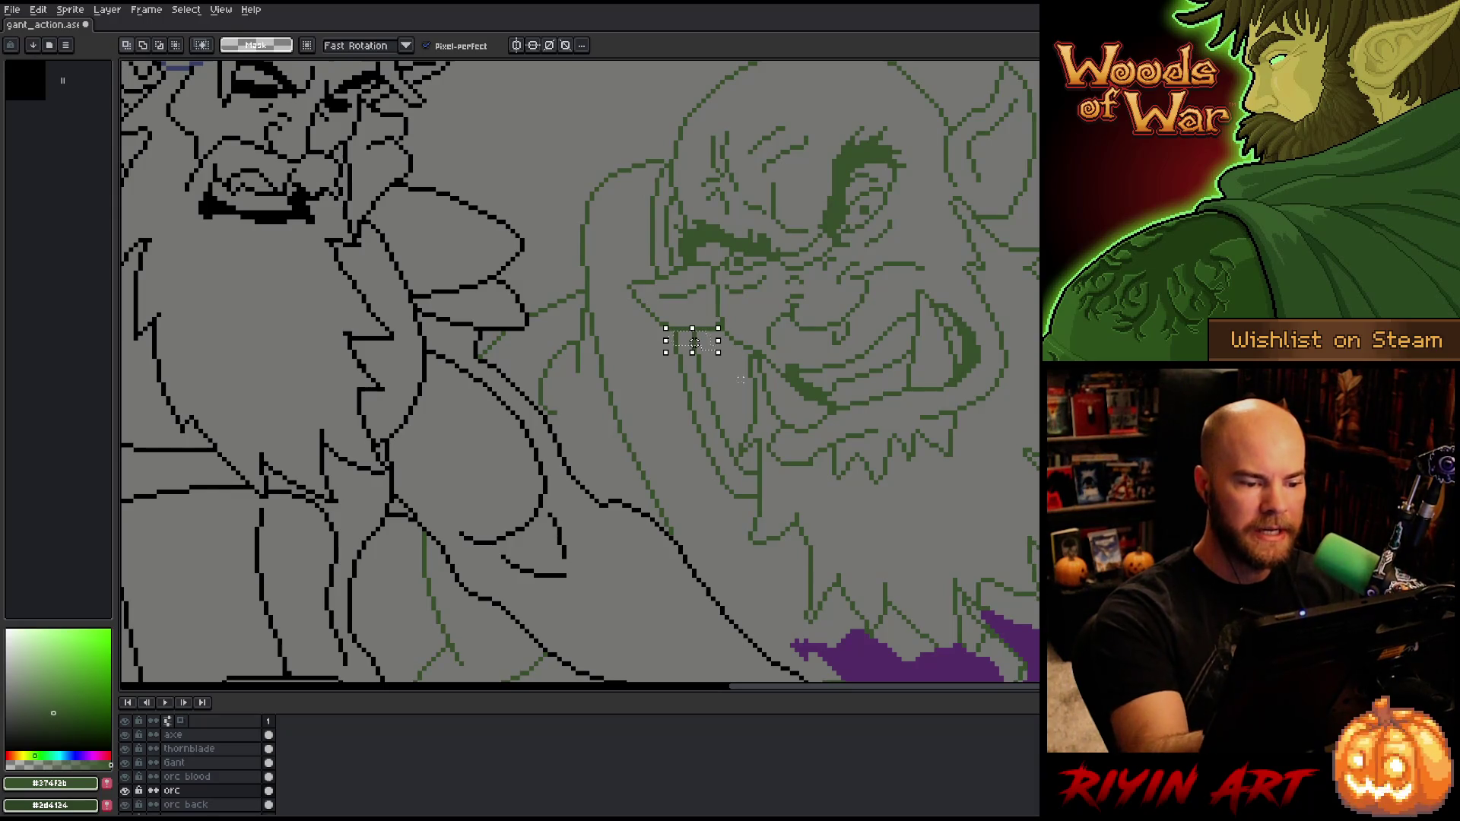
key(ctrl+d)
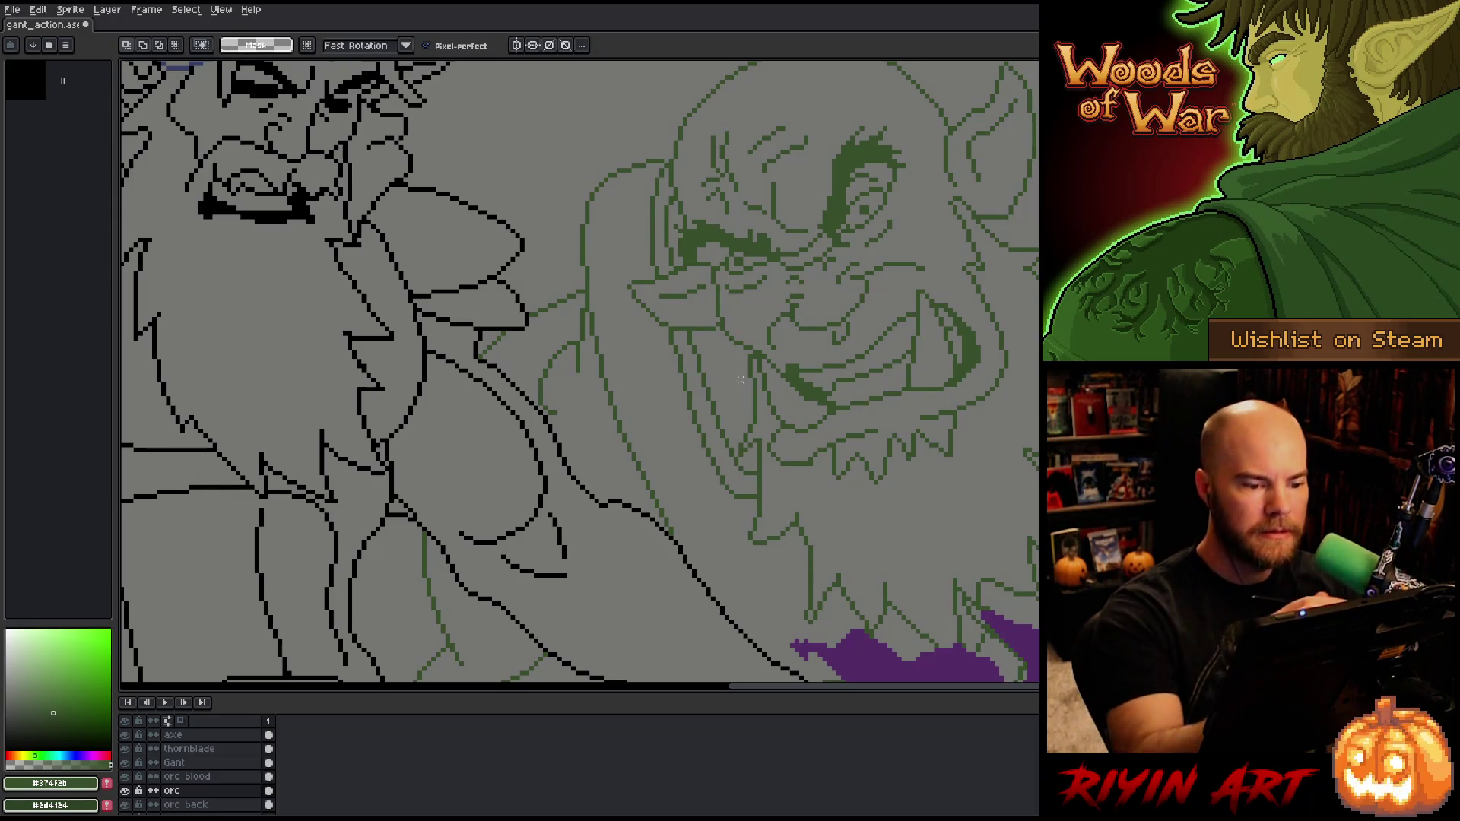
key(b)
key(e)
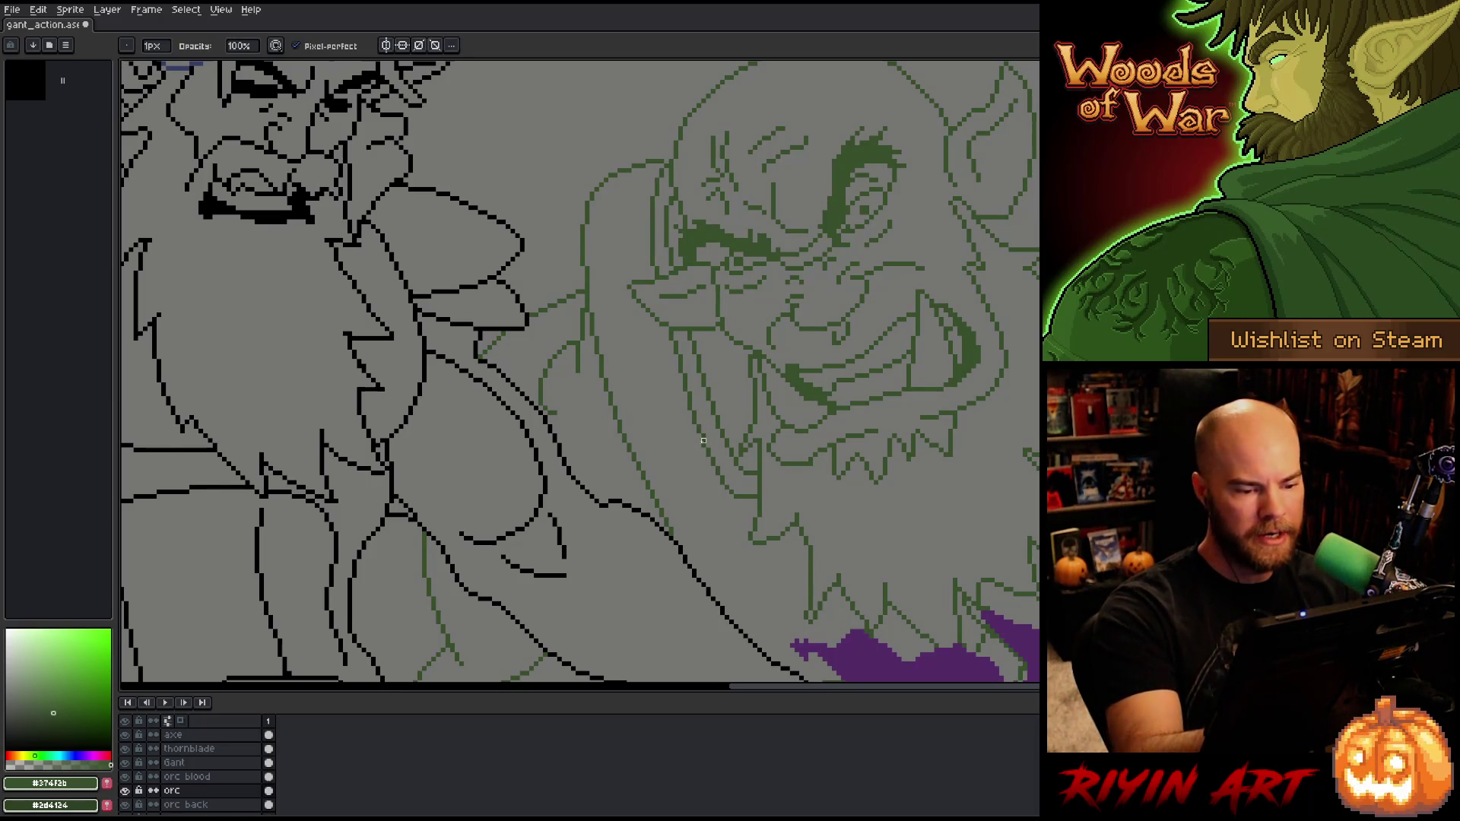
key(e)
key(b)
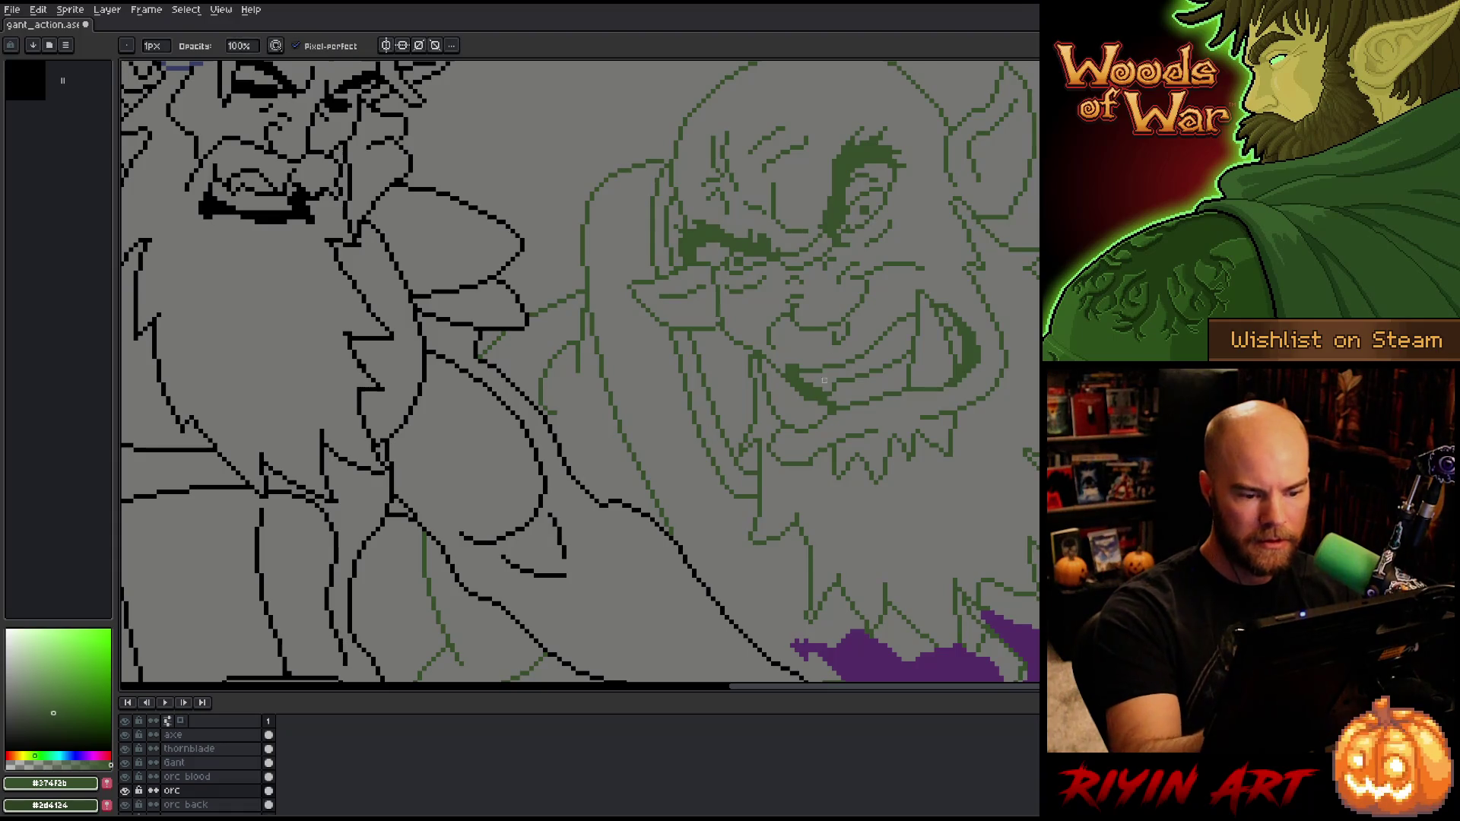
Step: Tidy the orc's face lines with Pencil and Eraser, then centre on the face
scroll(777, 347, down, 1)
scroll(743, 459, up, 1)
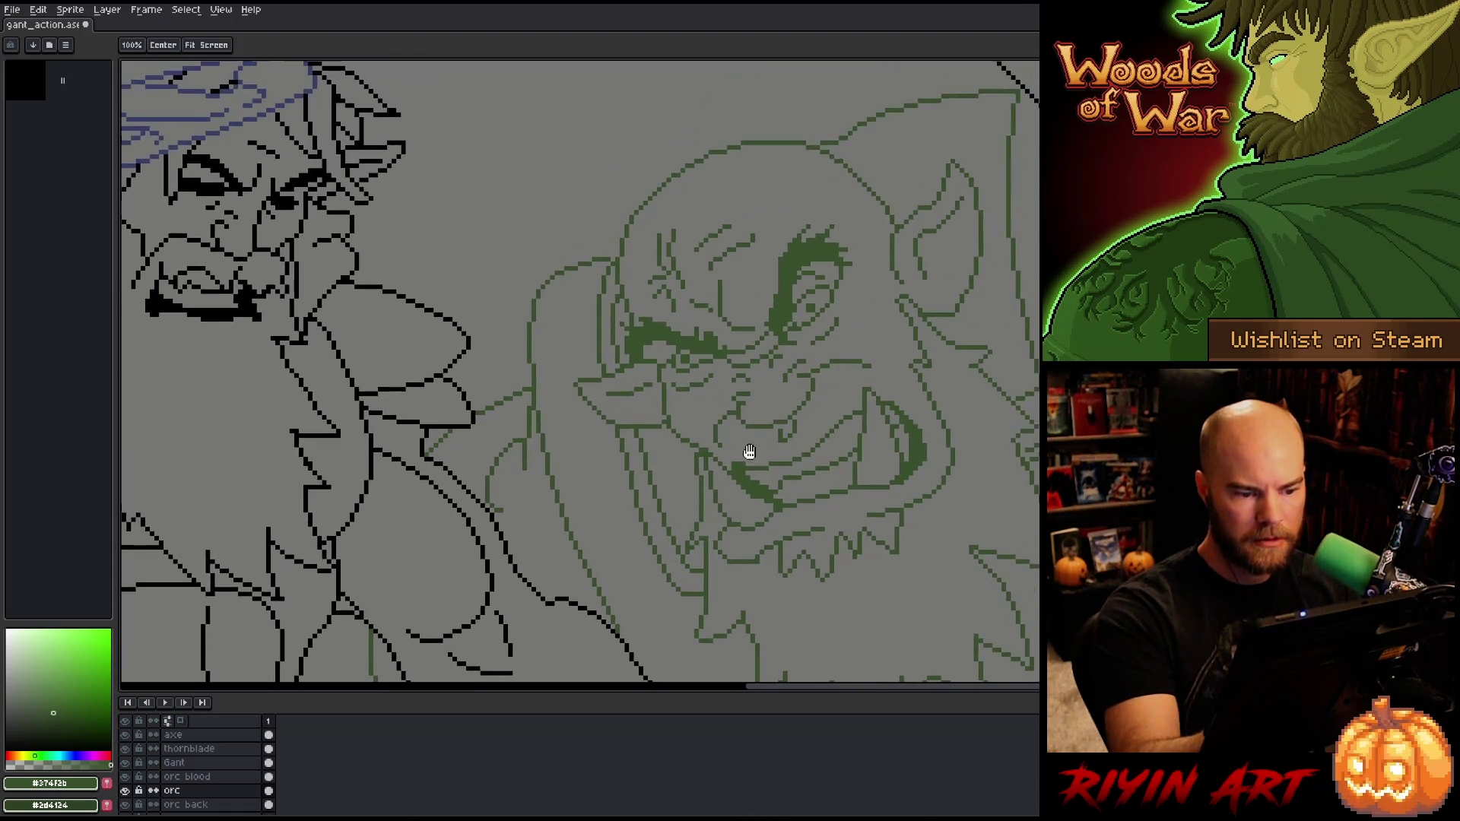
key(e)
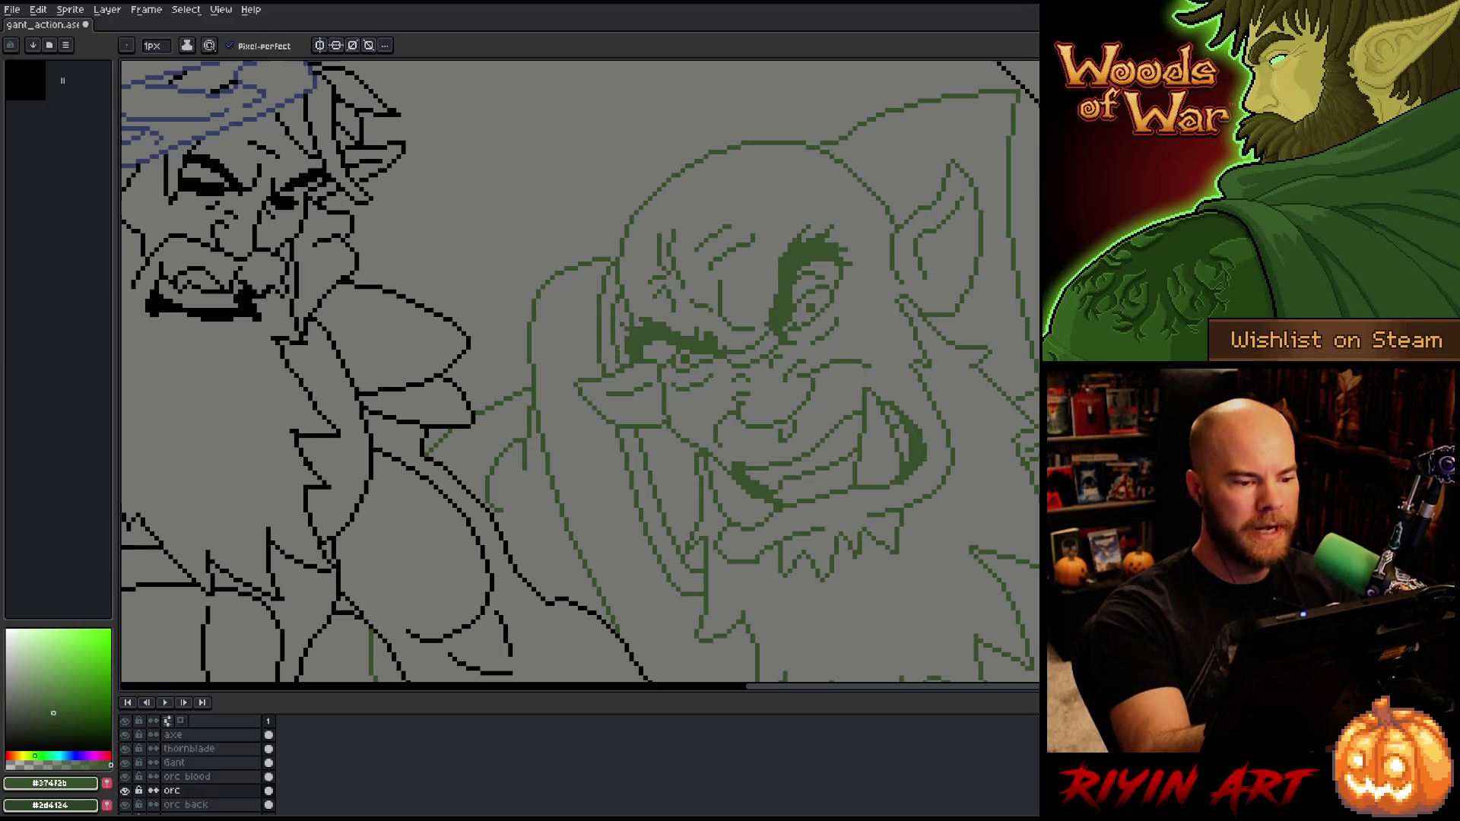
key(b)
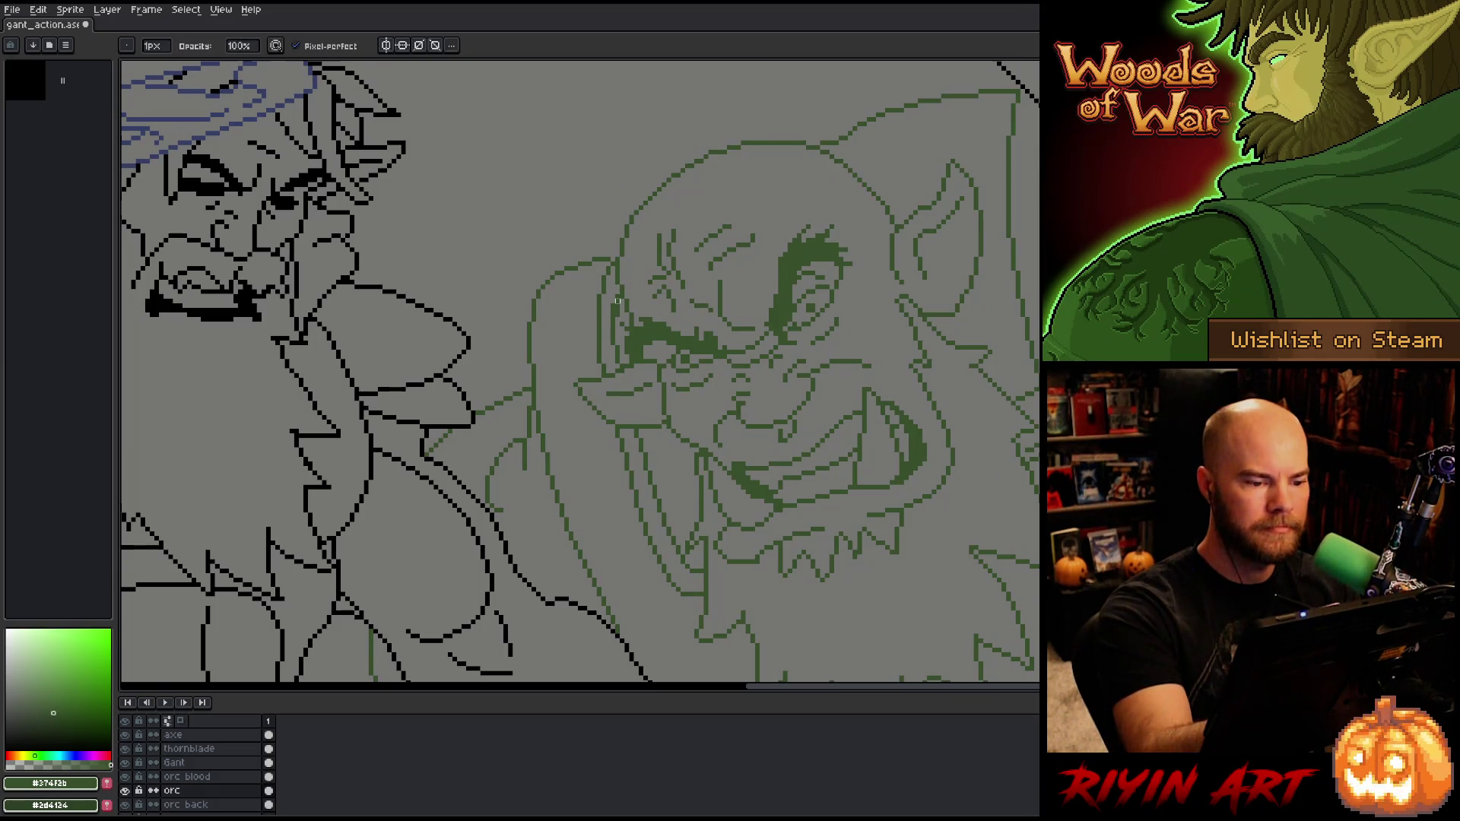
key(e)
key(b)
key(e)
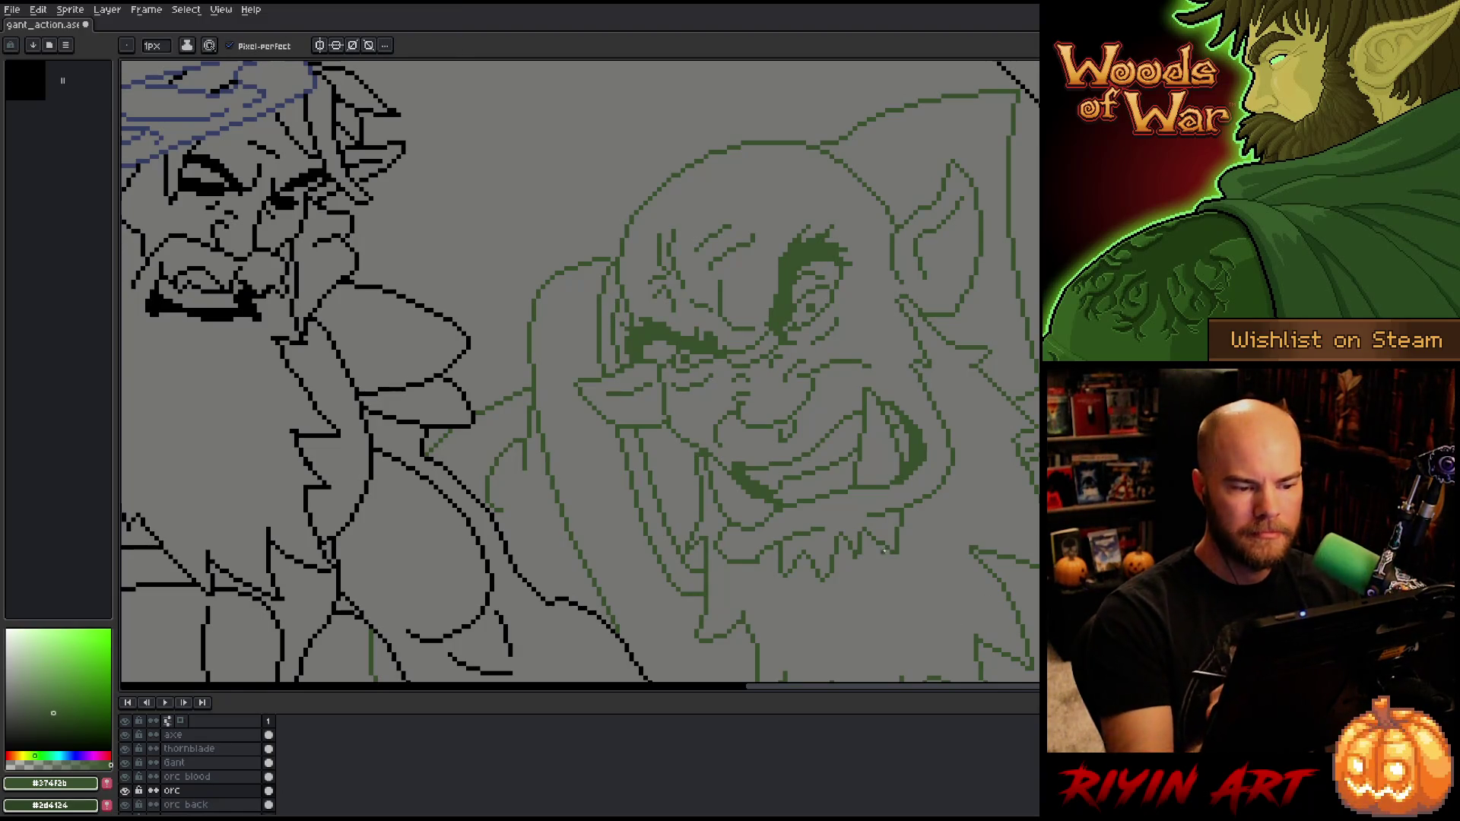
key(b)
key(e)
key(b)
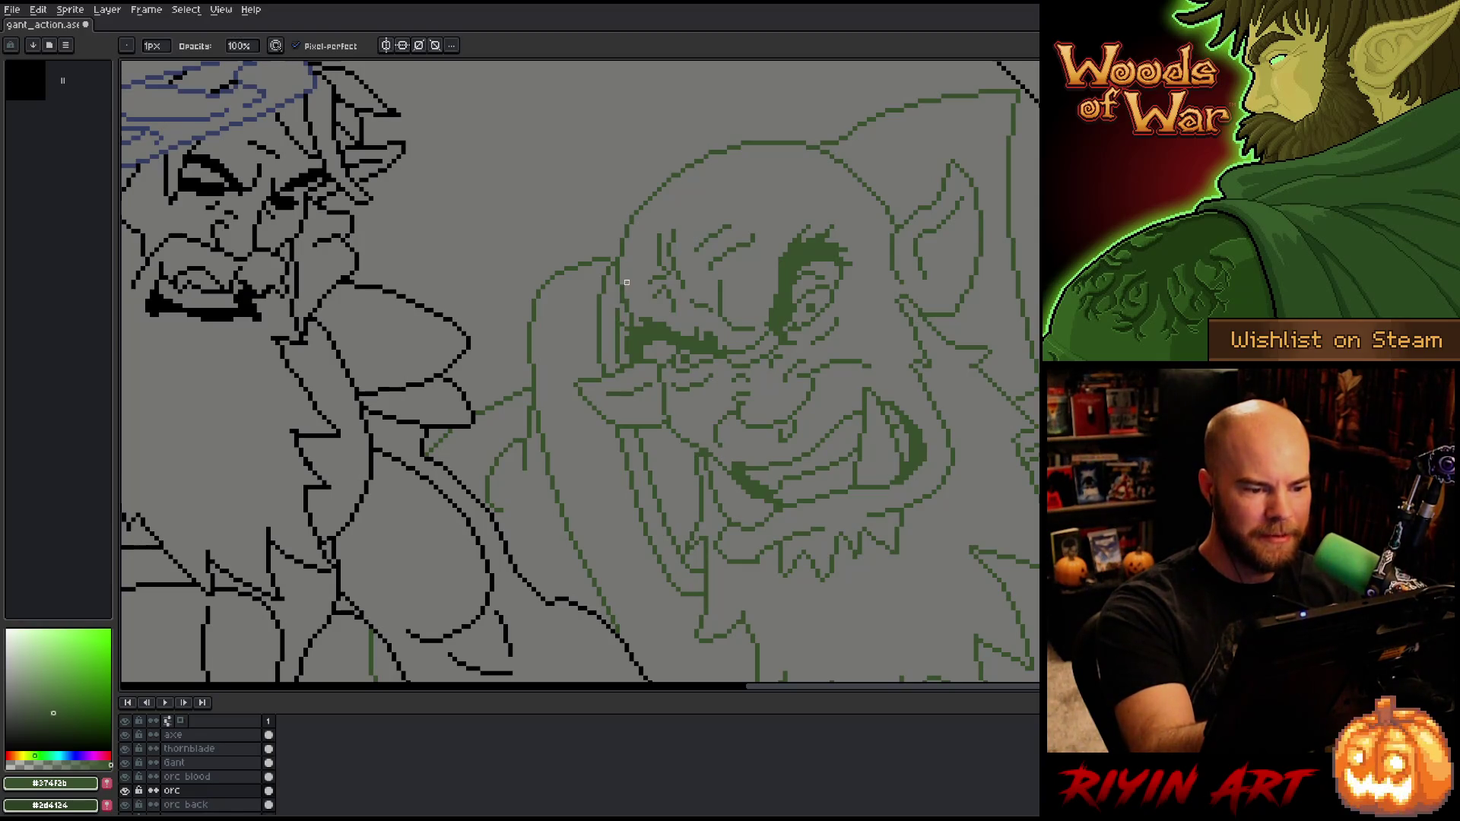
drag(935, 536, 798, 475)
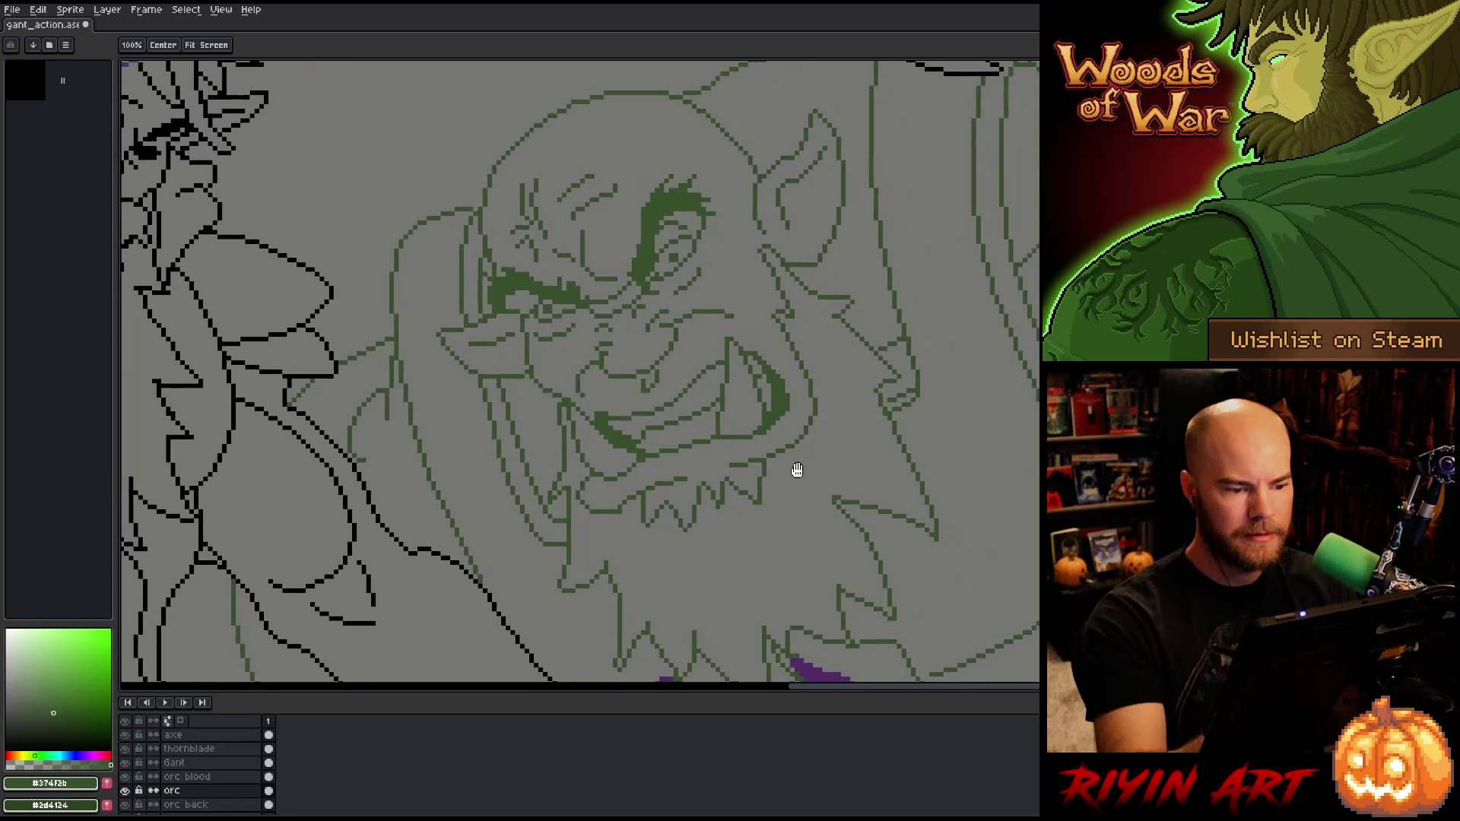
Step: Pan over the top of the orc's head and face, touching up lines
key(b)
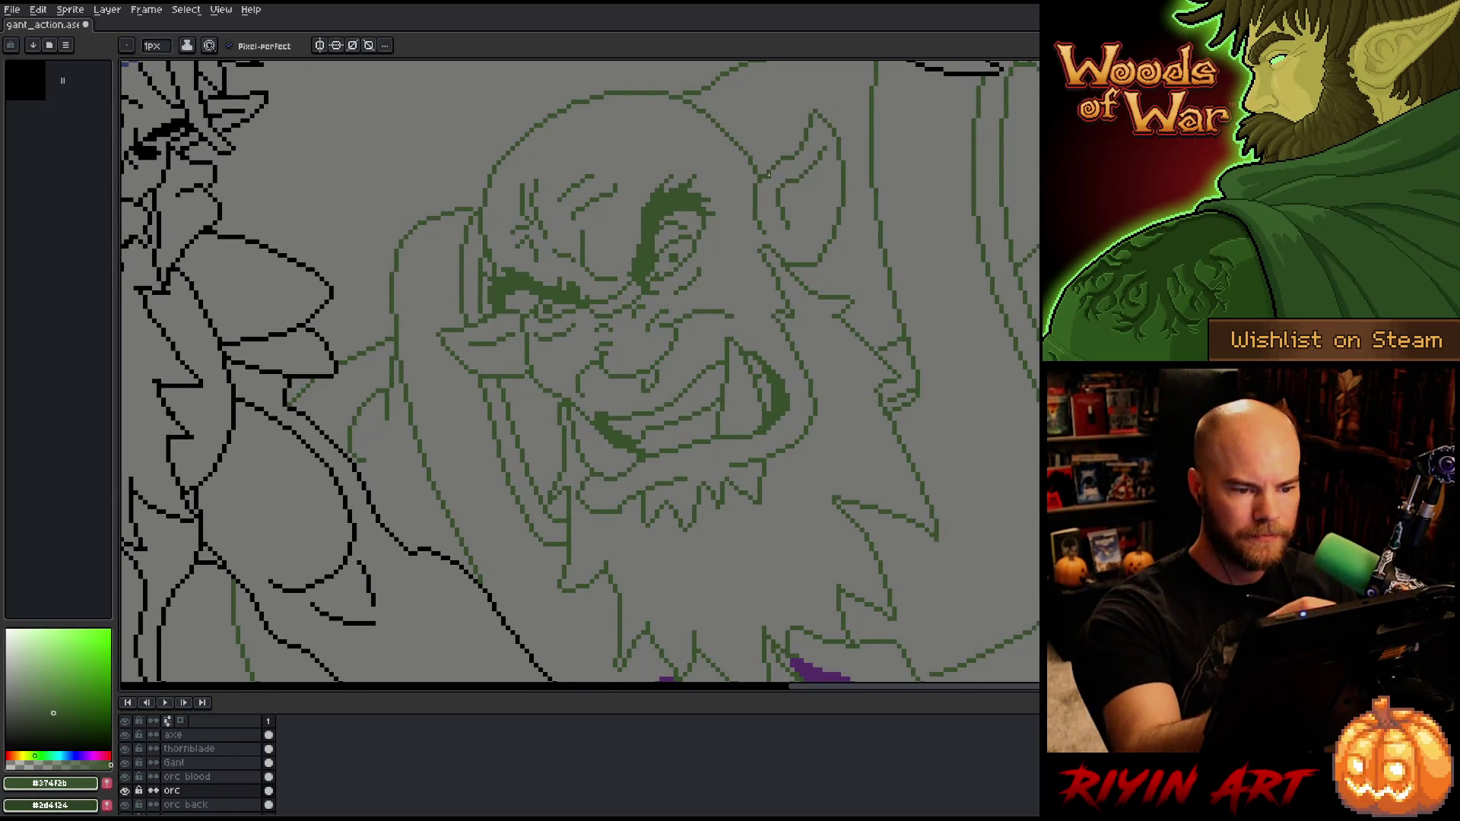
key(space)
drag(791, 349, 760, 414)
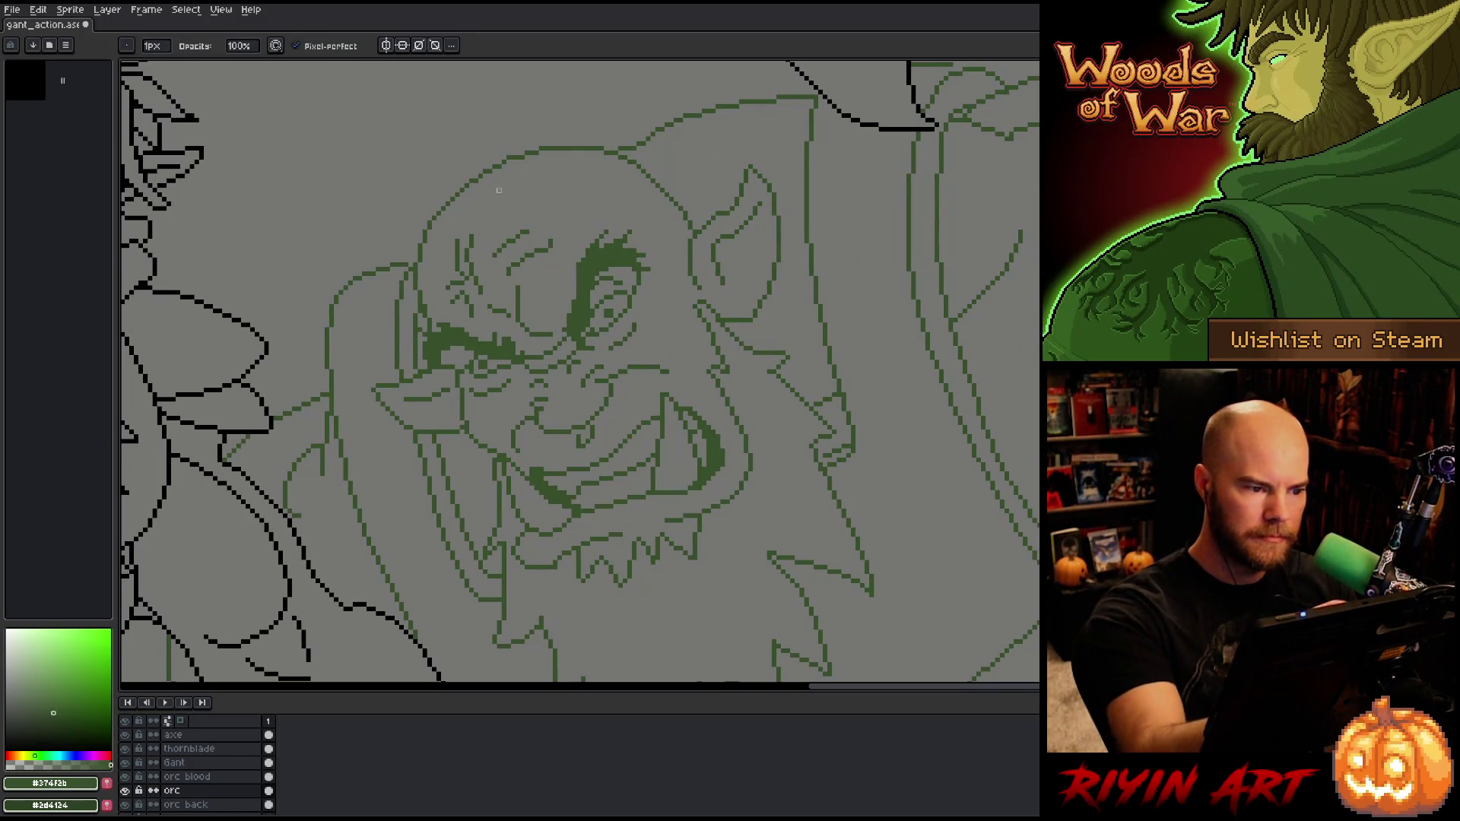
key(e)
key(b)
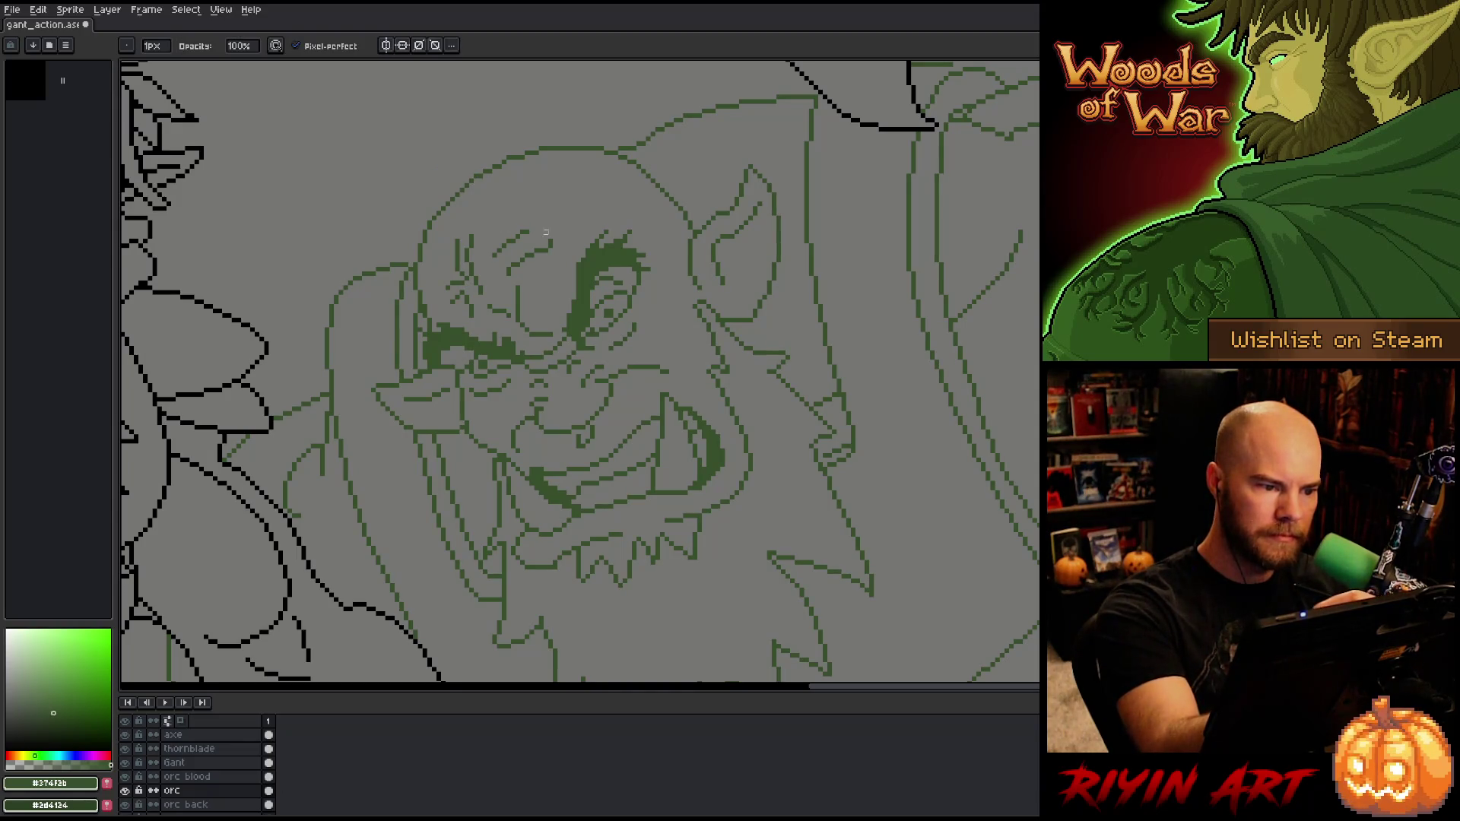
key(e)
key(b)
key(e)
key(space)
drag(775, 449, 879, 384)
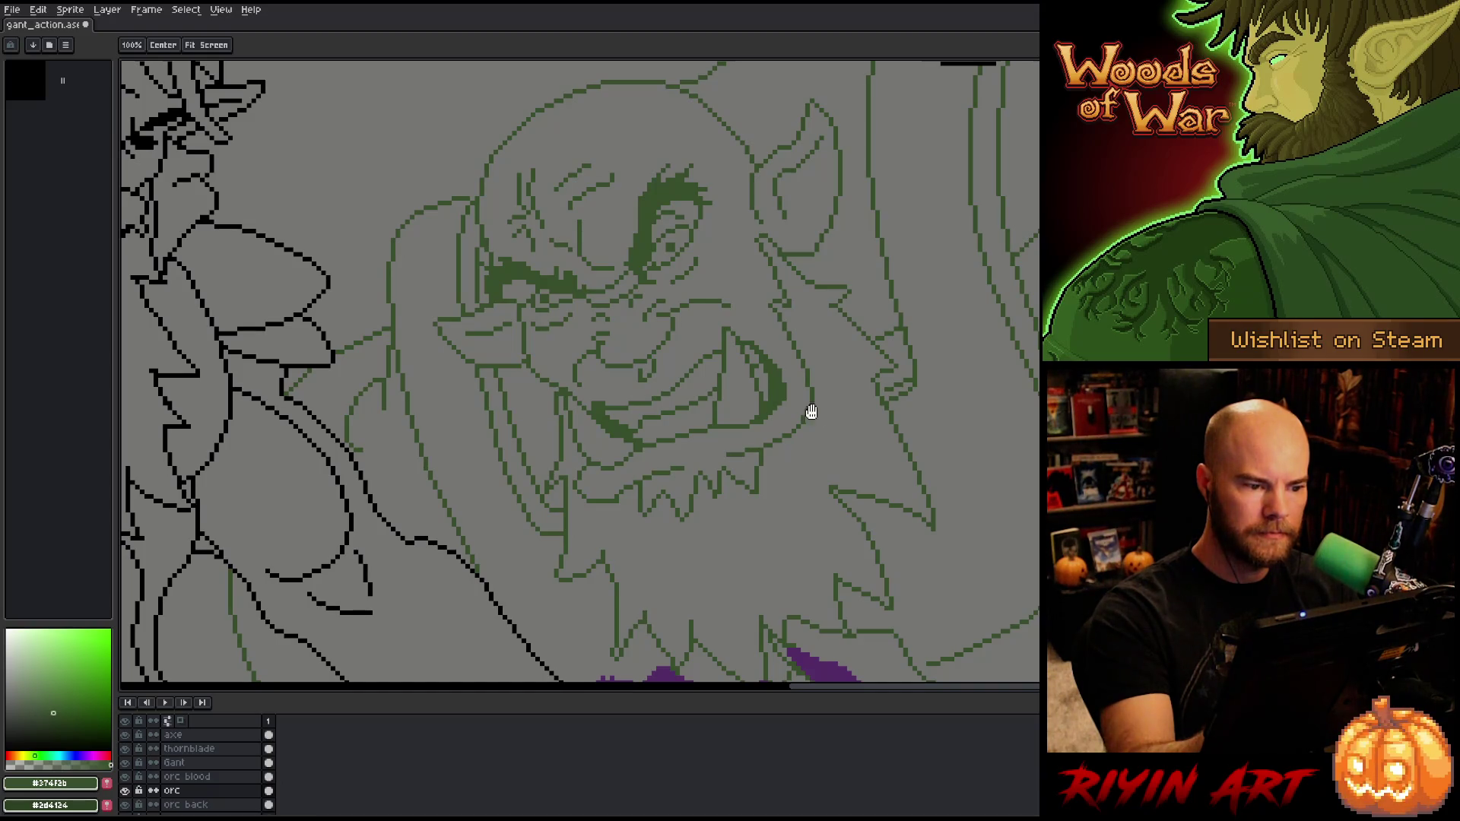
key(b)
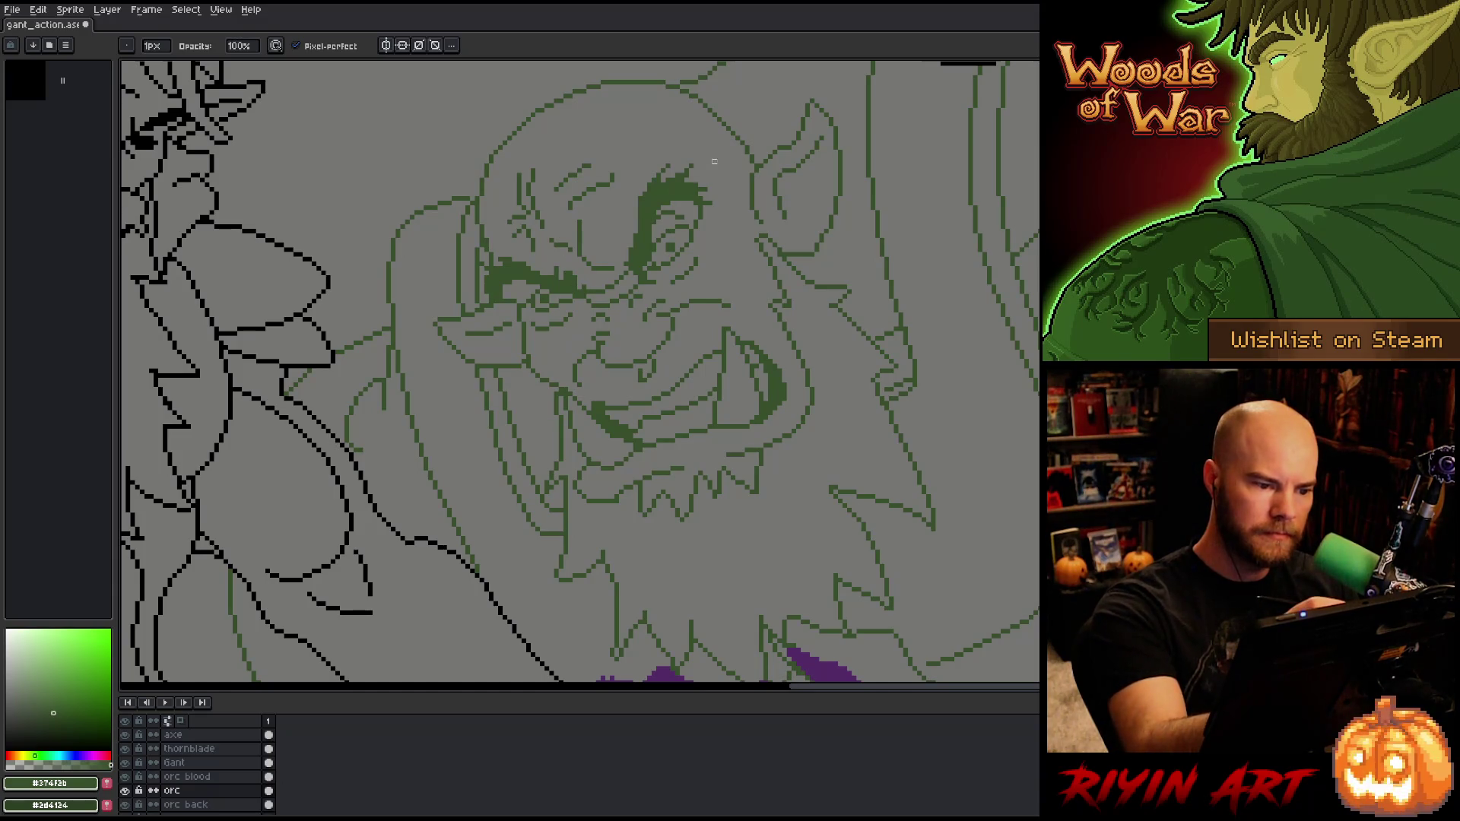
Step: Add dark-green pixels to the orc's brow and save
key(e)
drag(515, 291, 525, 297)
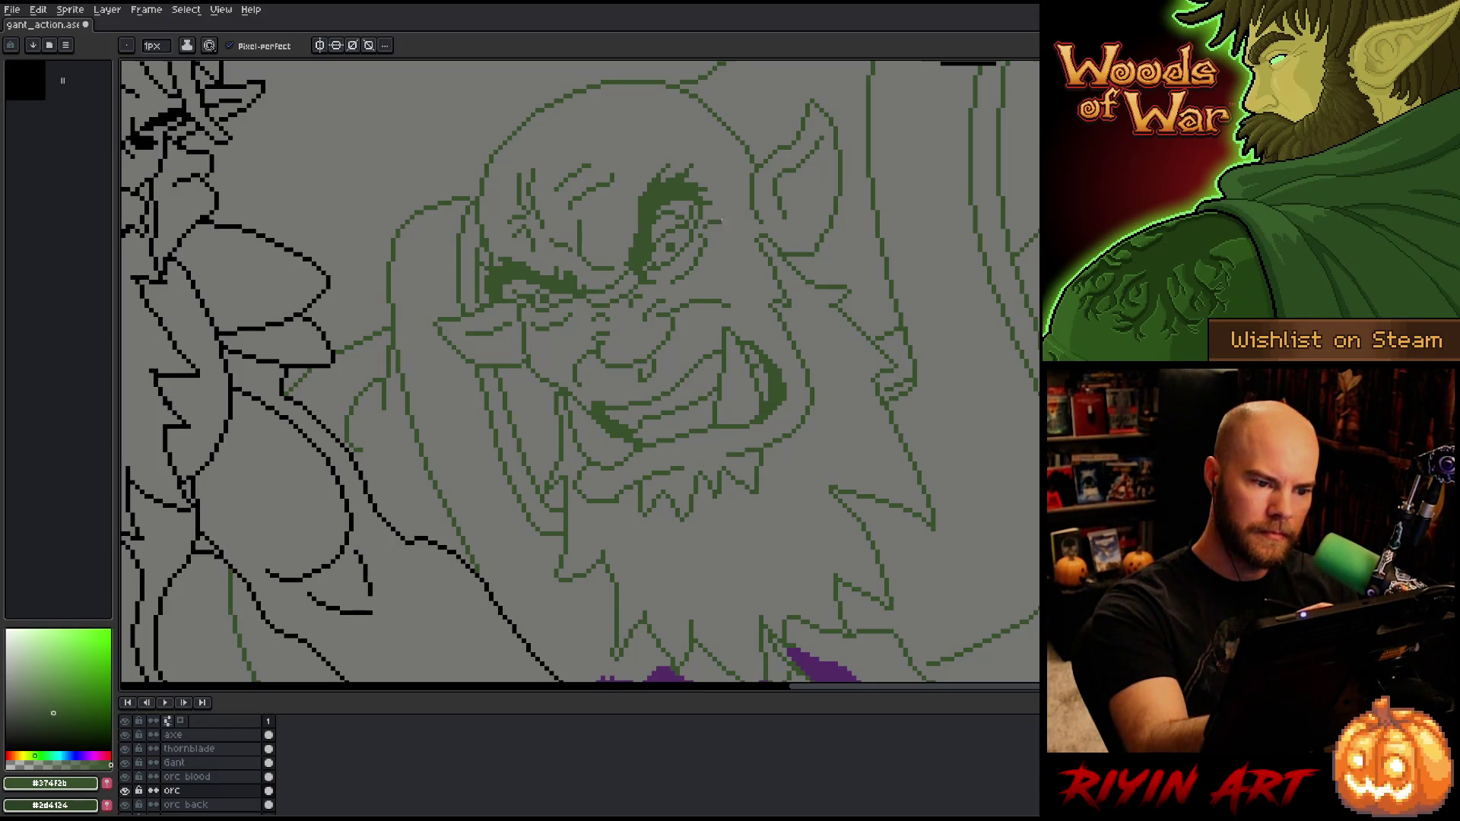
key(b)
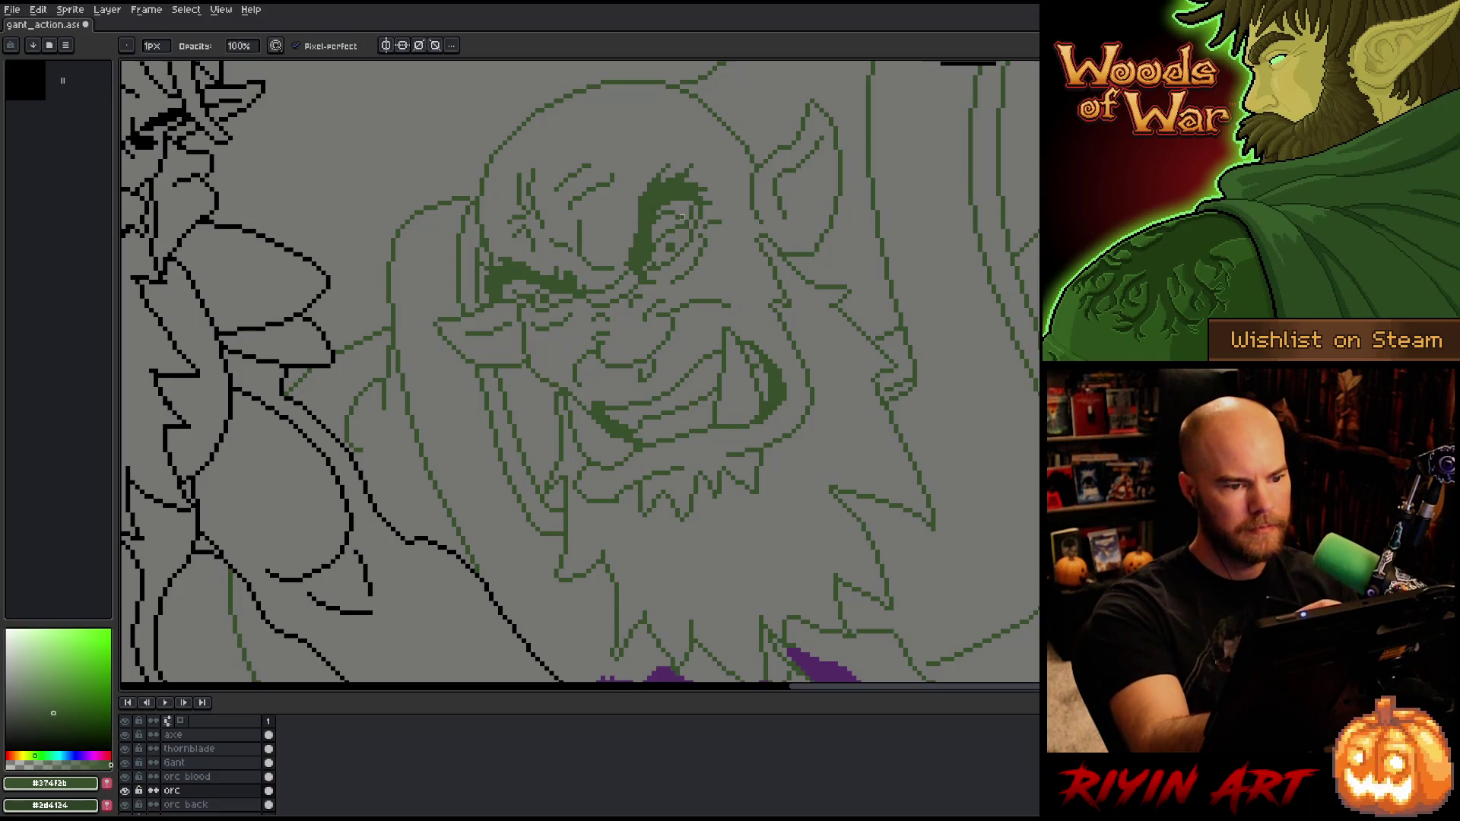
key(e)
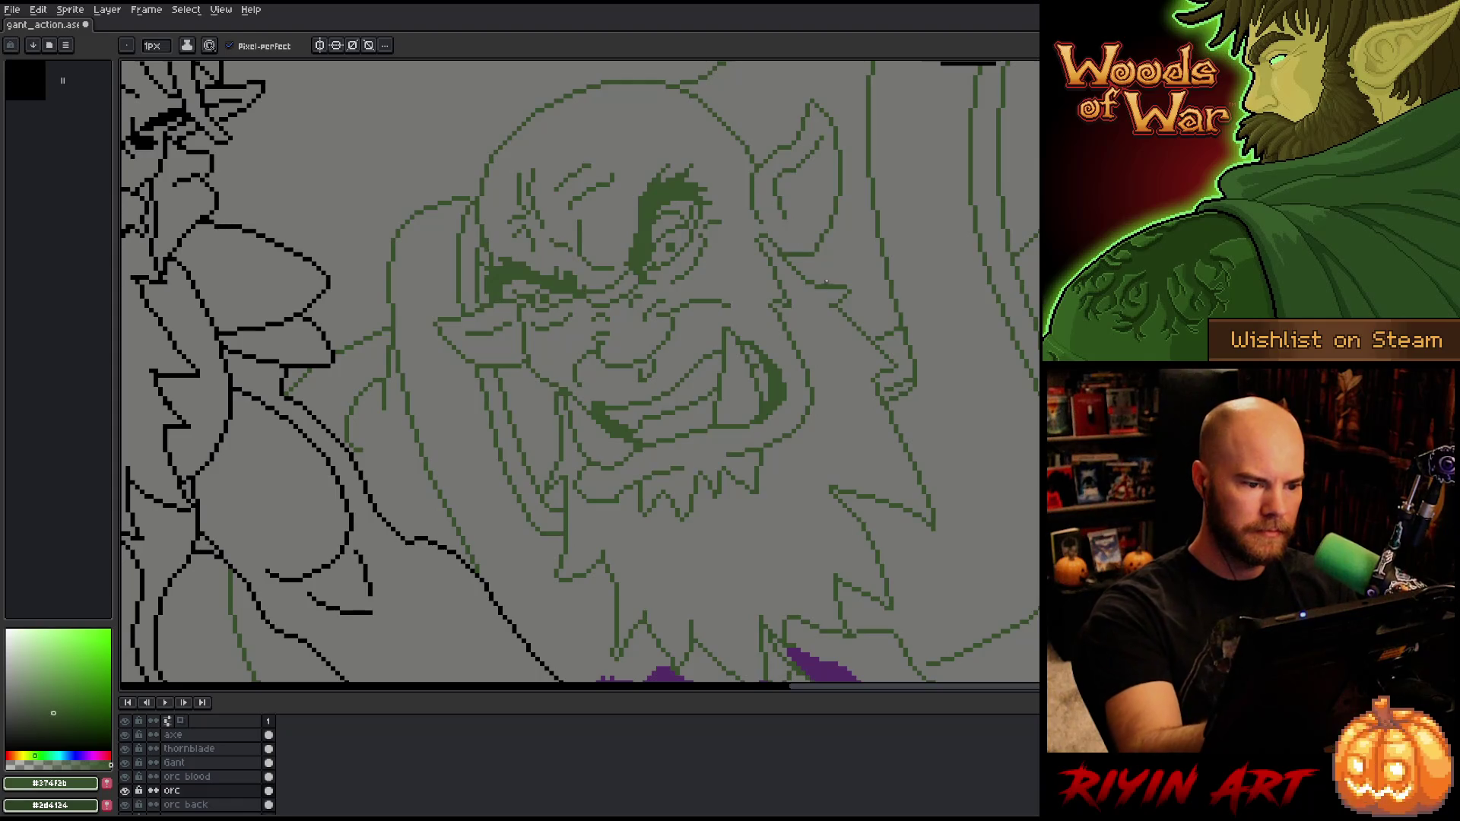
key(b)
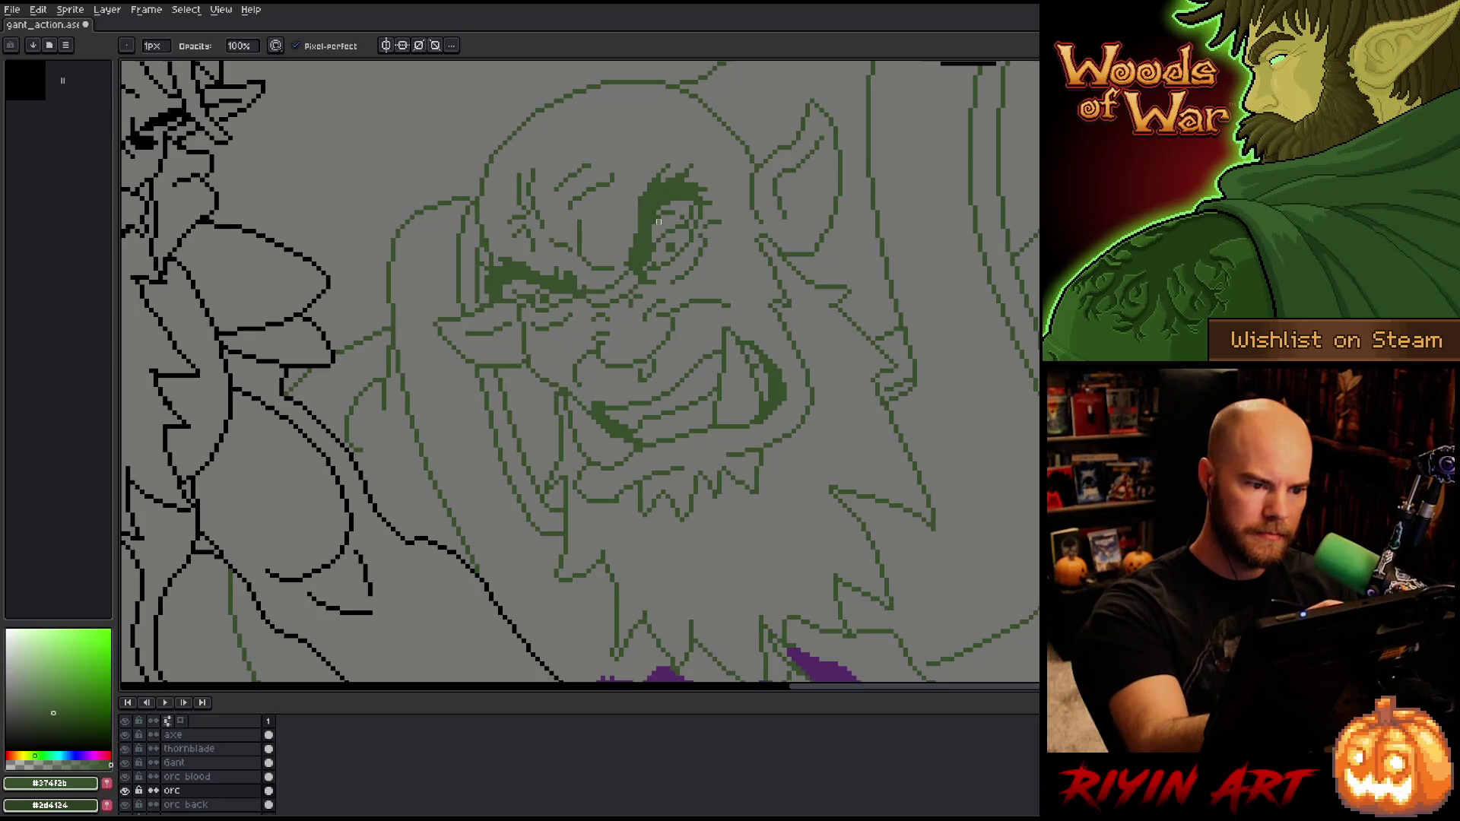
key(v)
key(ctrl+s)
key(b)
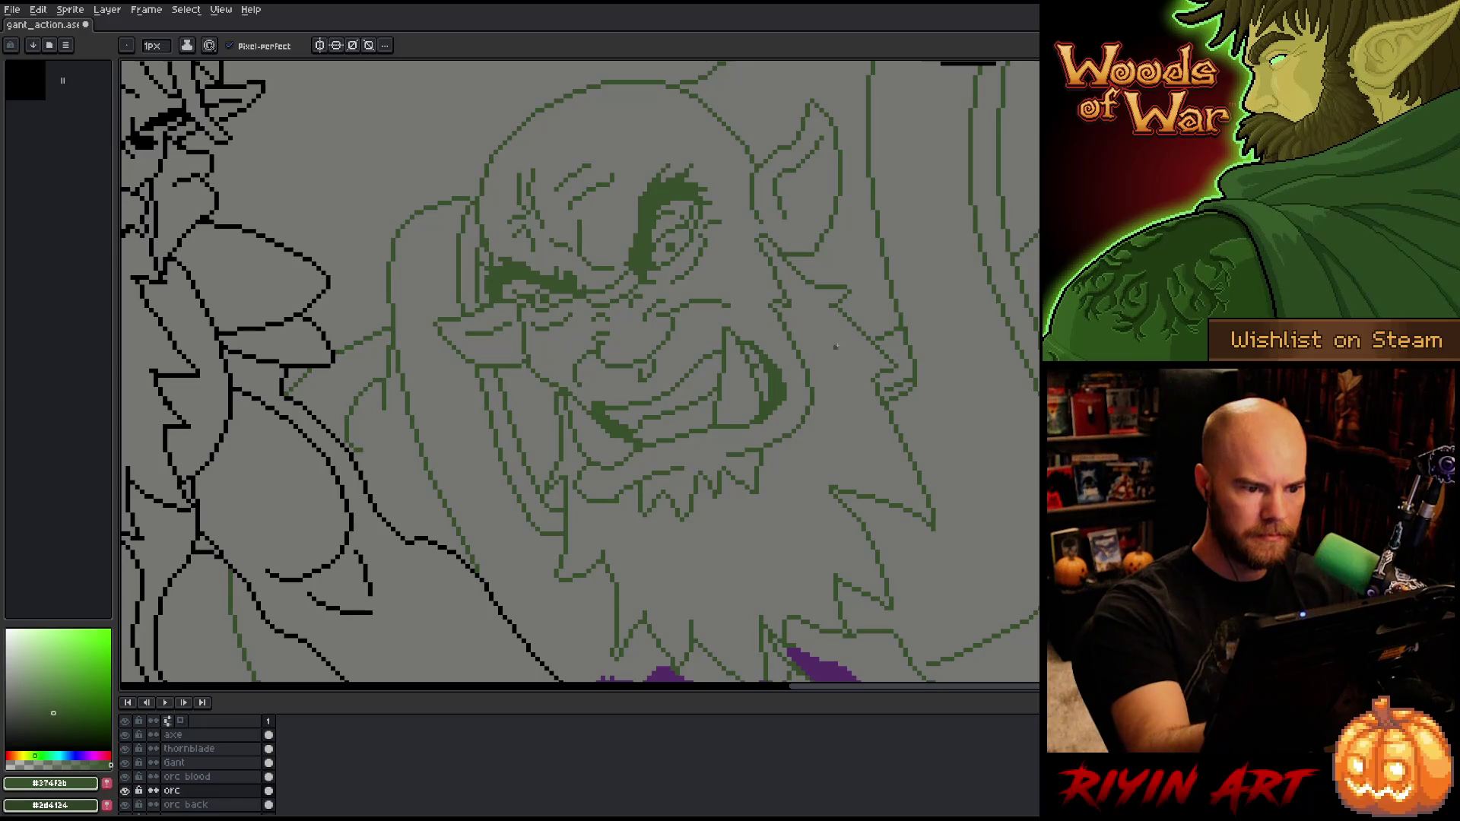
Step: Touch up the orc's eye outline and save the drawing again
key(e)
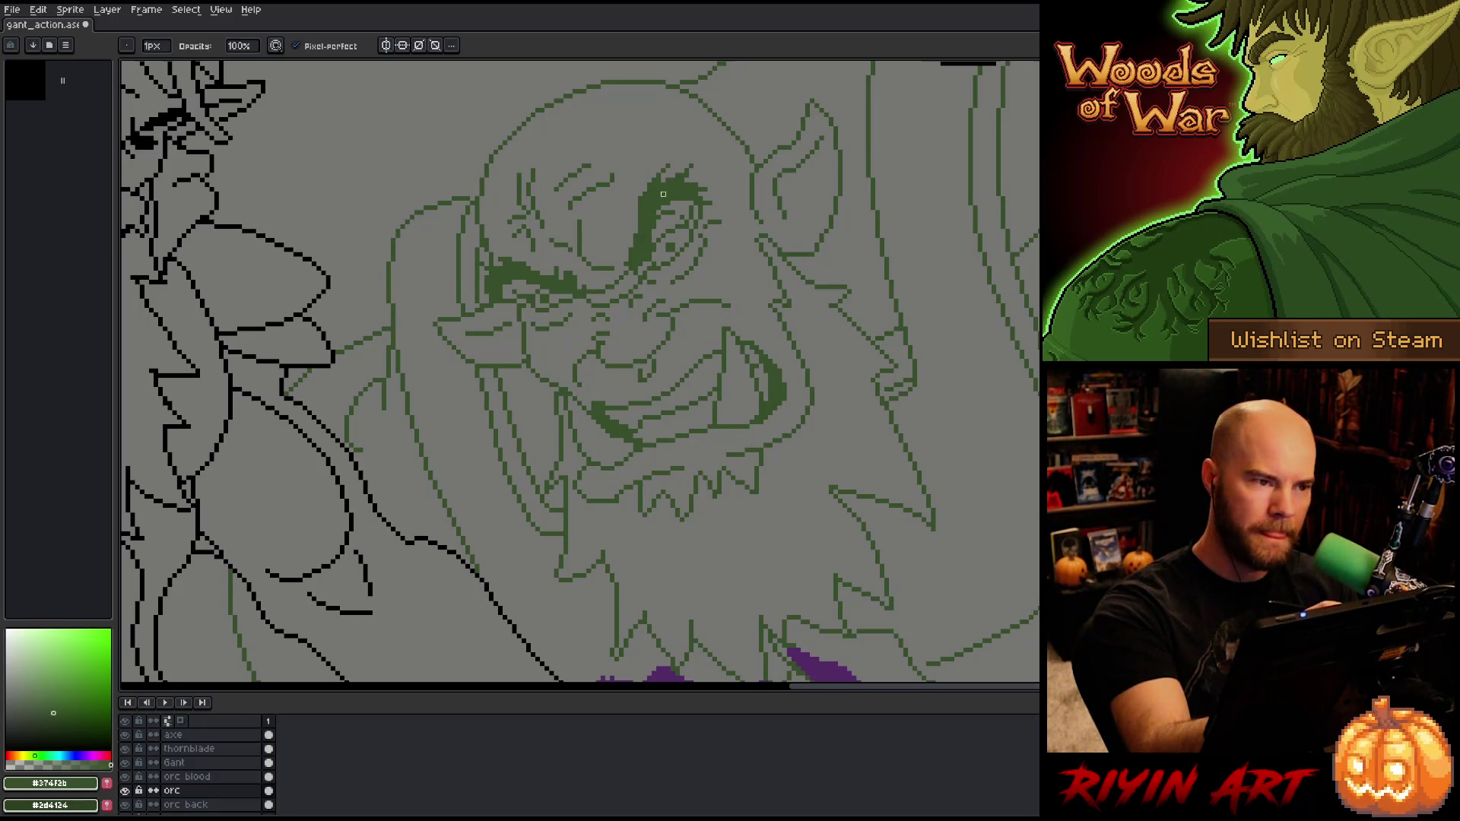
key(ctrl+s)
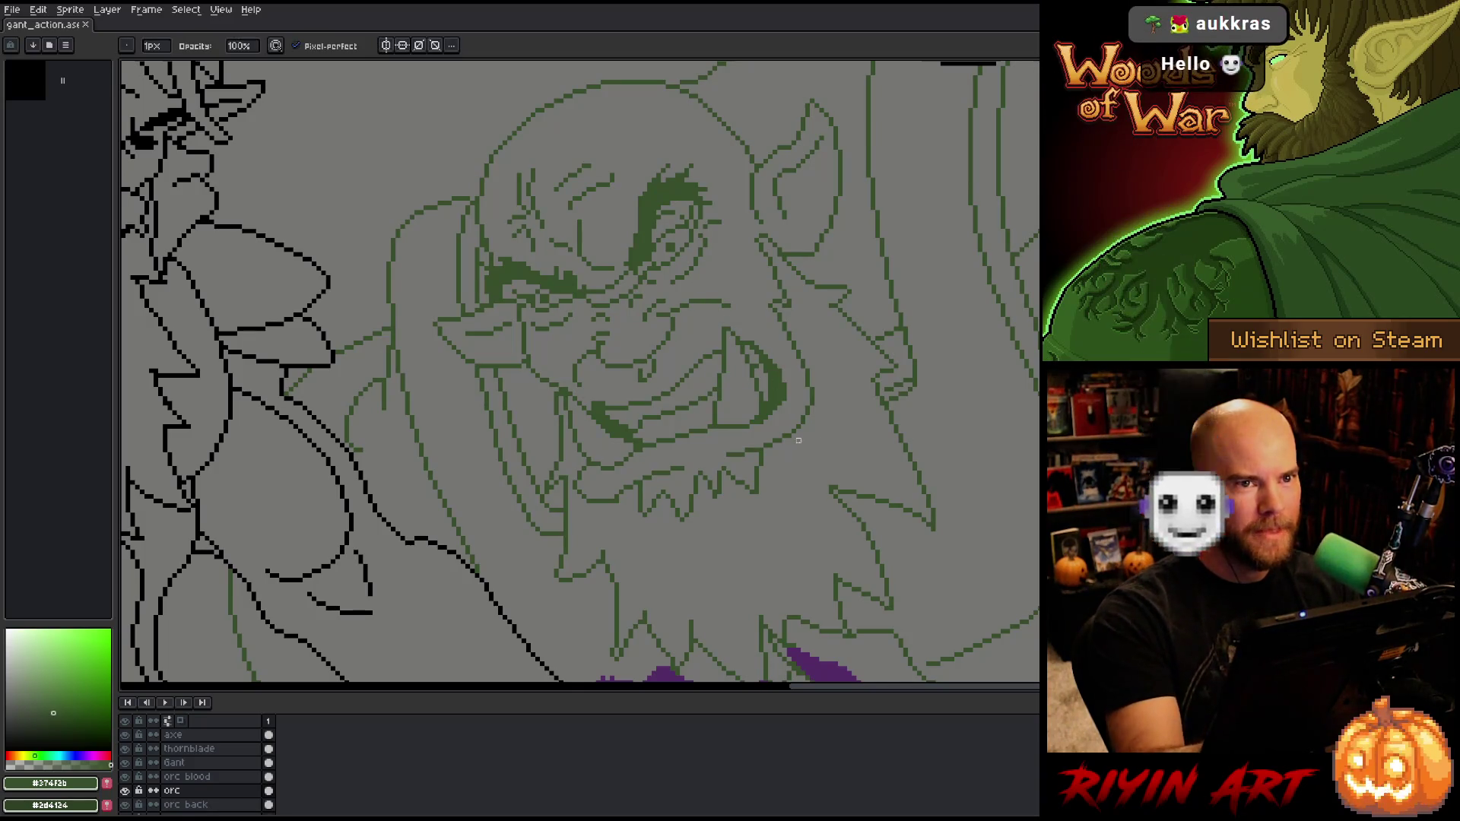
mouse_move(818, 430)
mouse_down()
mouse_move(854, 404)
mouse_move(837, 463)
mouse_up()
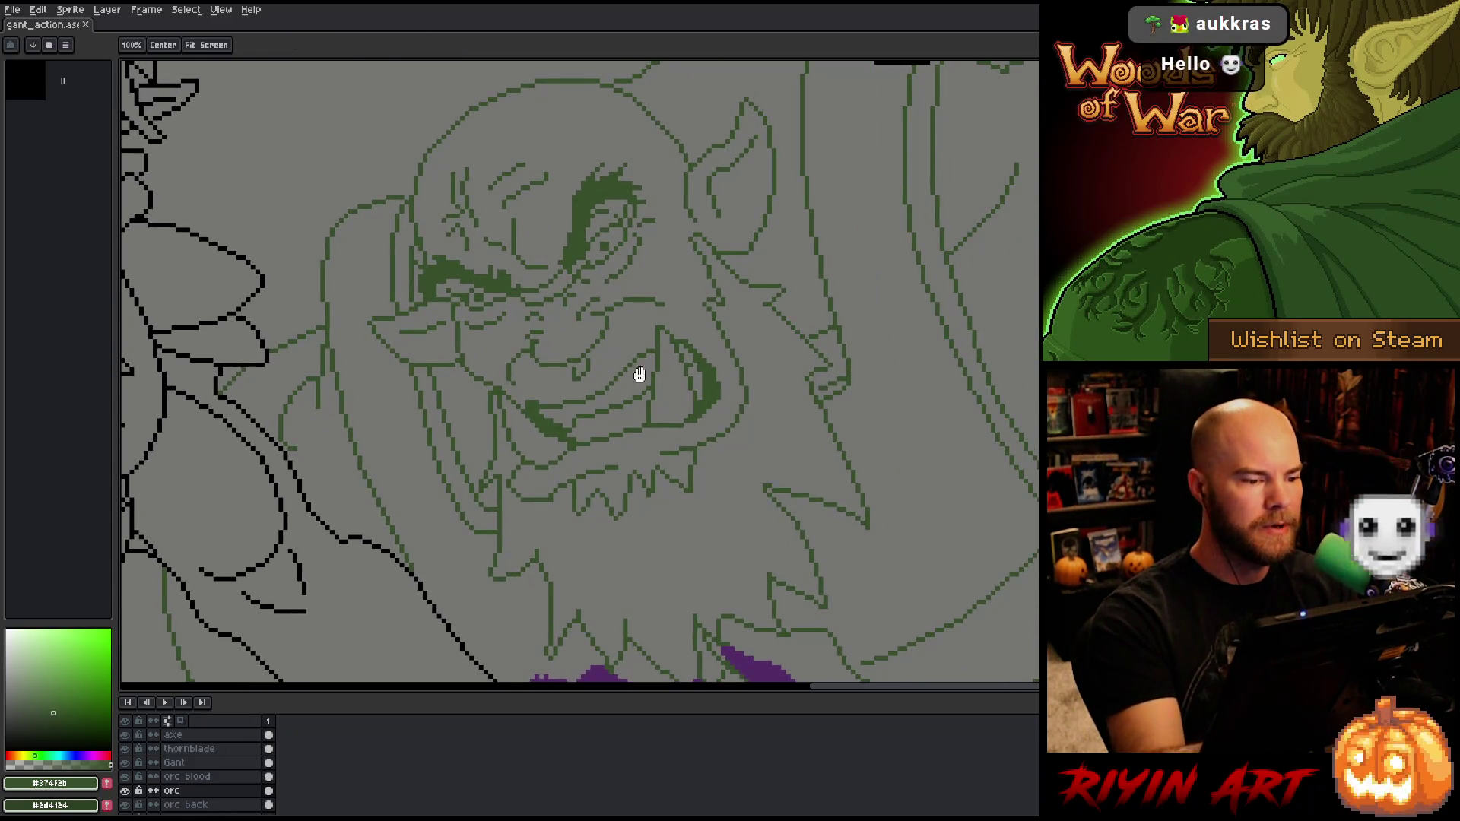
click(518, 264)
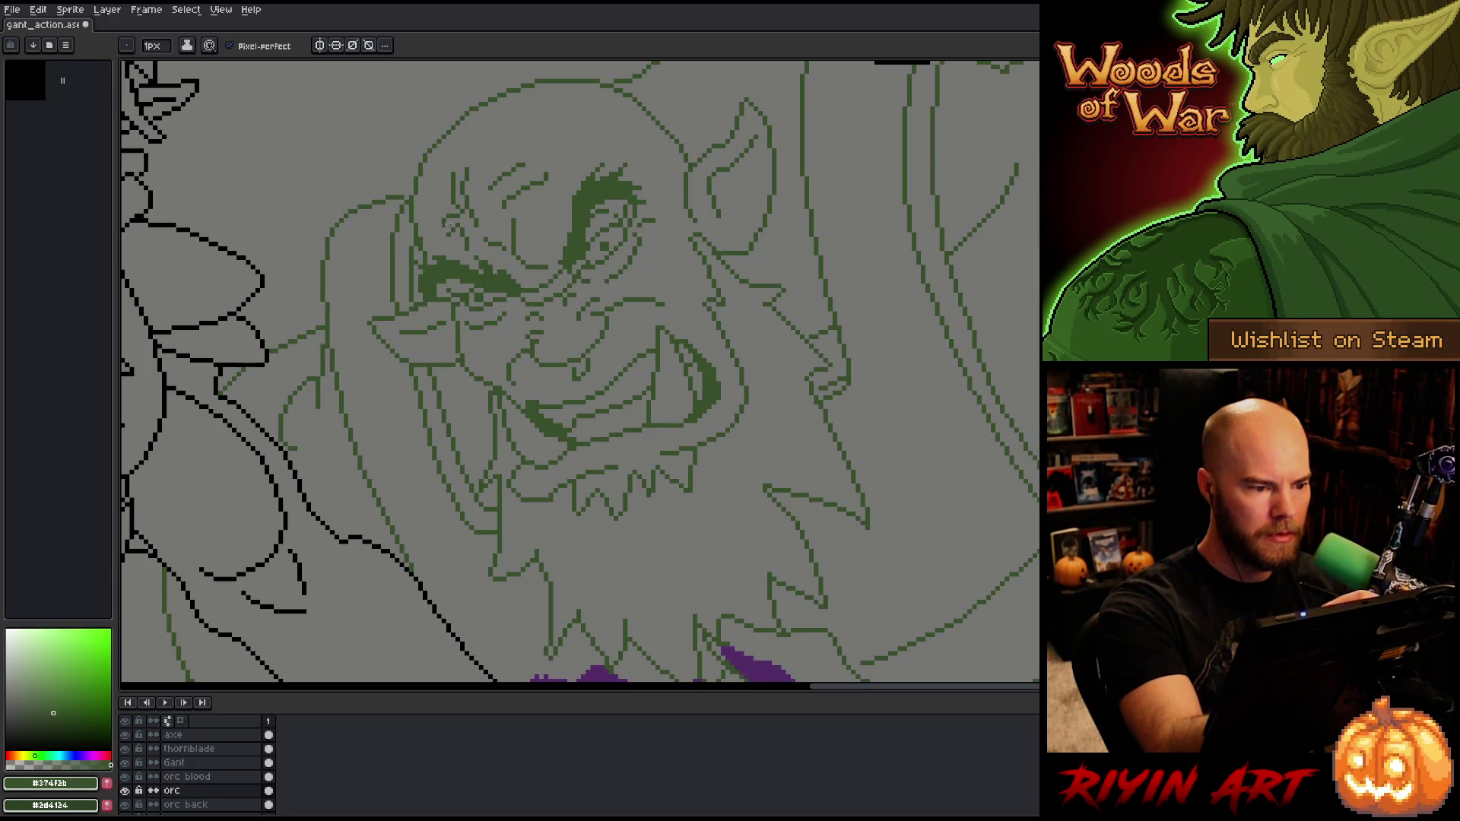
key(ctrl+s)
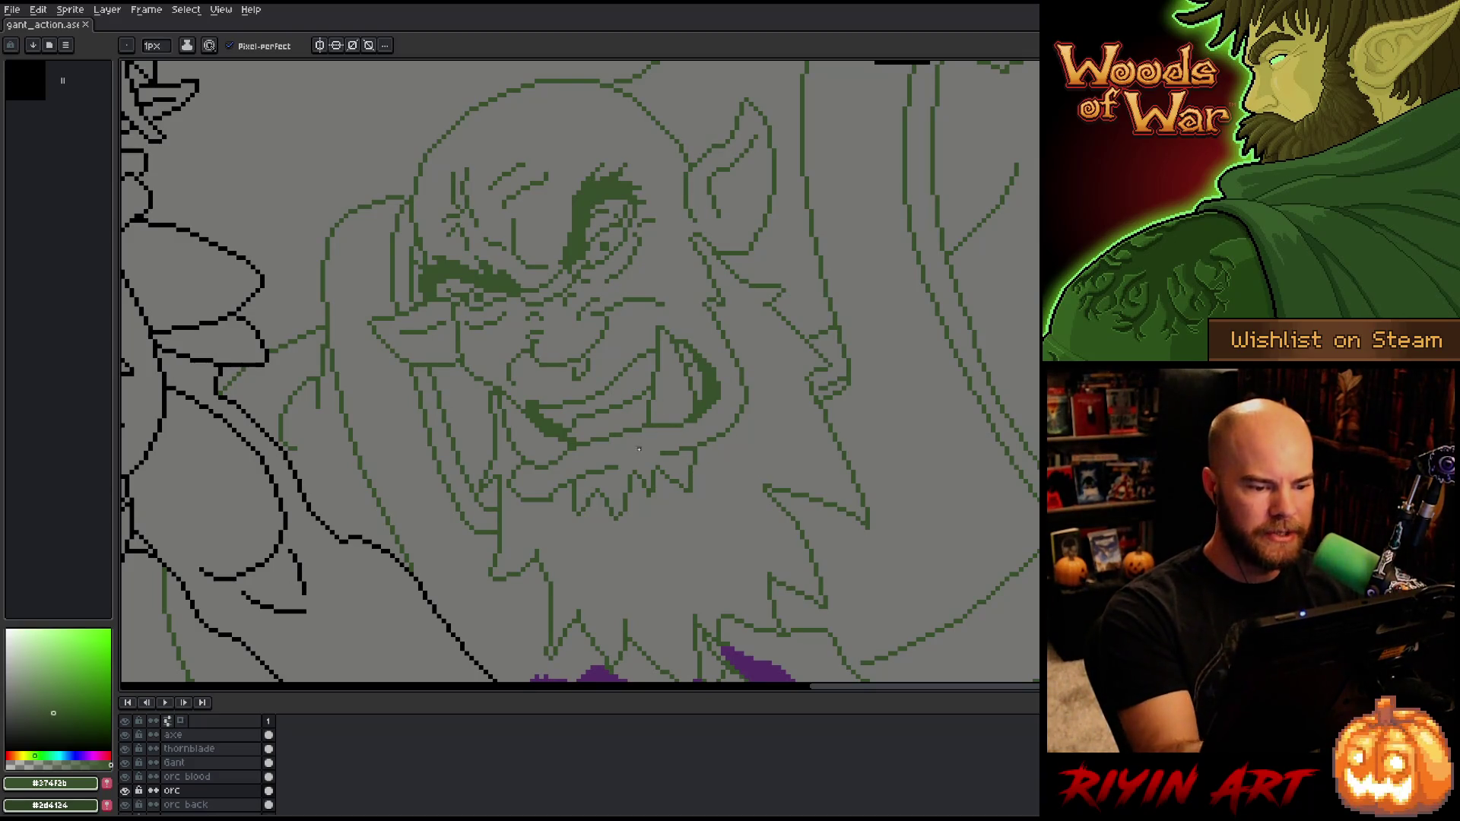
mouse_move(885, 560)
mouse_down()
mouse_move(880, 540)
mouse_move(797, 538)
mouse_up()
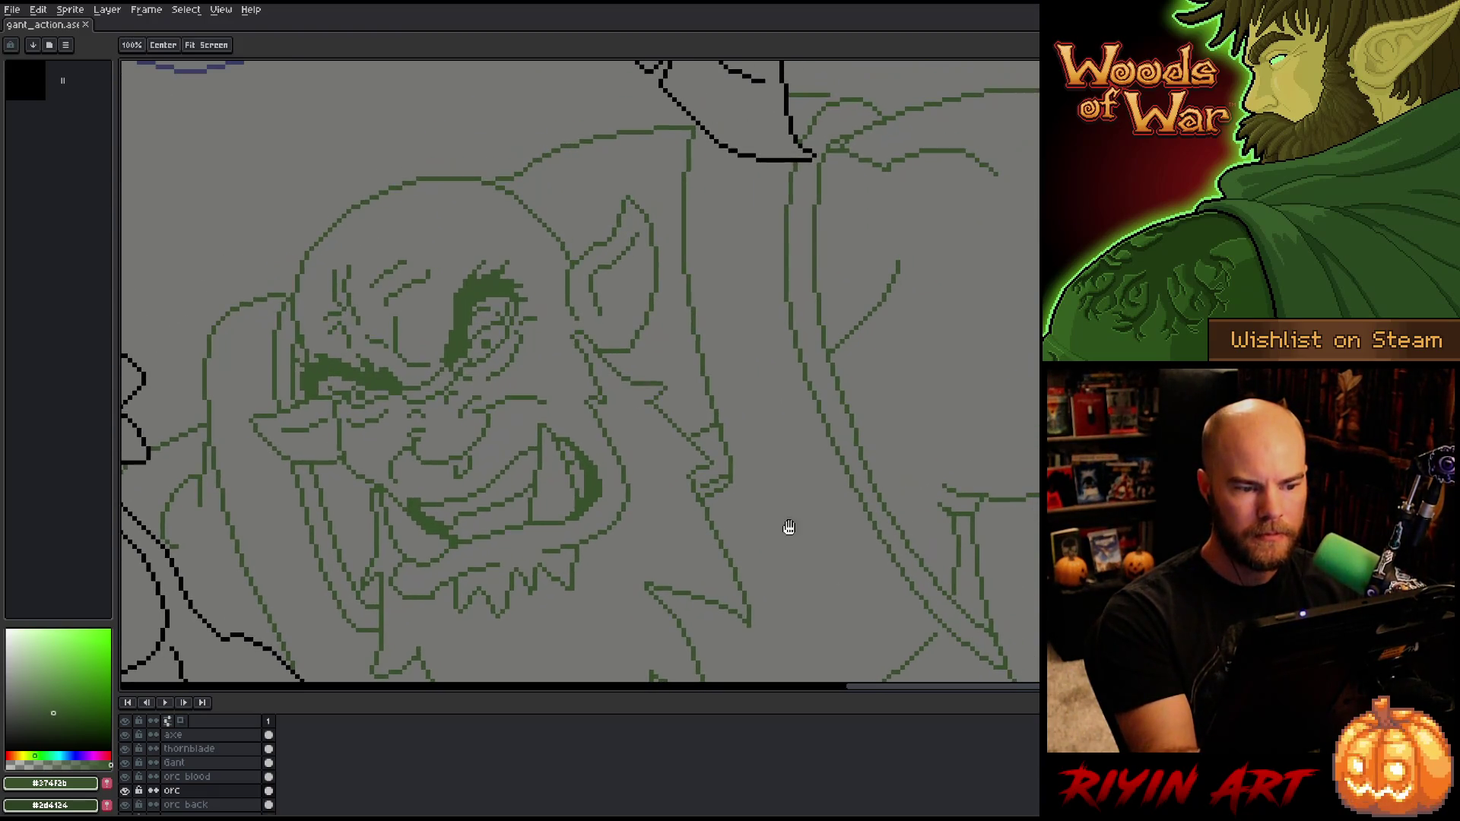
Step: Redraw short strokes of the orc's outline below the axe blade, undoing a bad stroke
key(b)
mouse_move(609, 383)
mouse_down()
mouse_move(762, 446)
mouse_move(747, 596)
mouse_up()
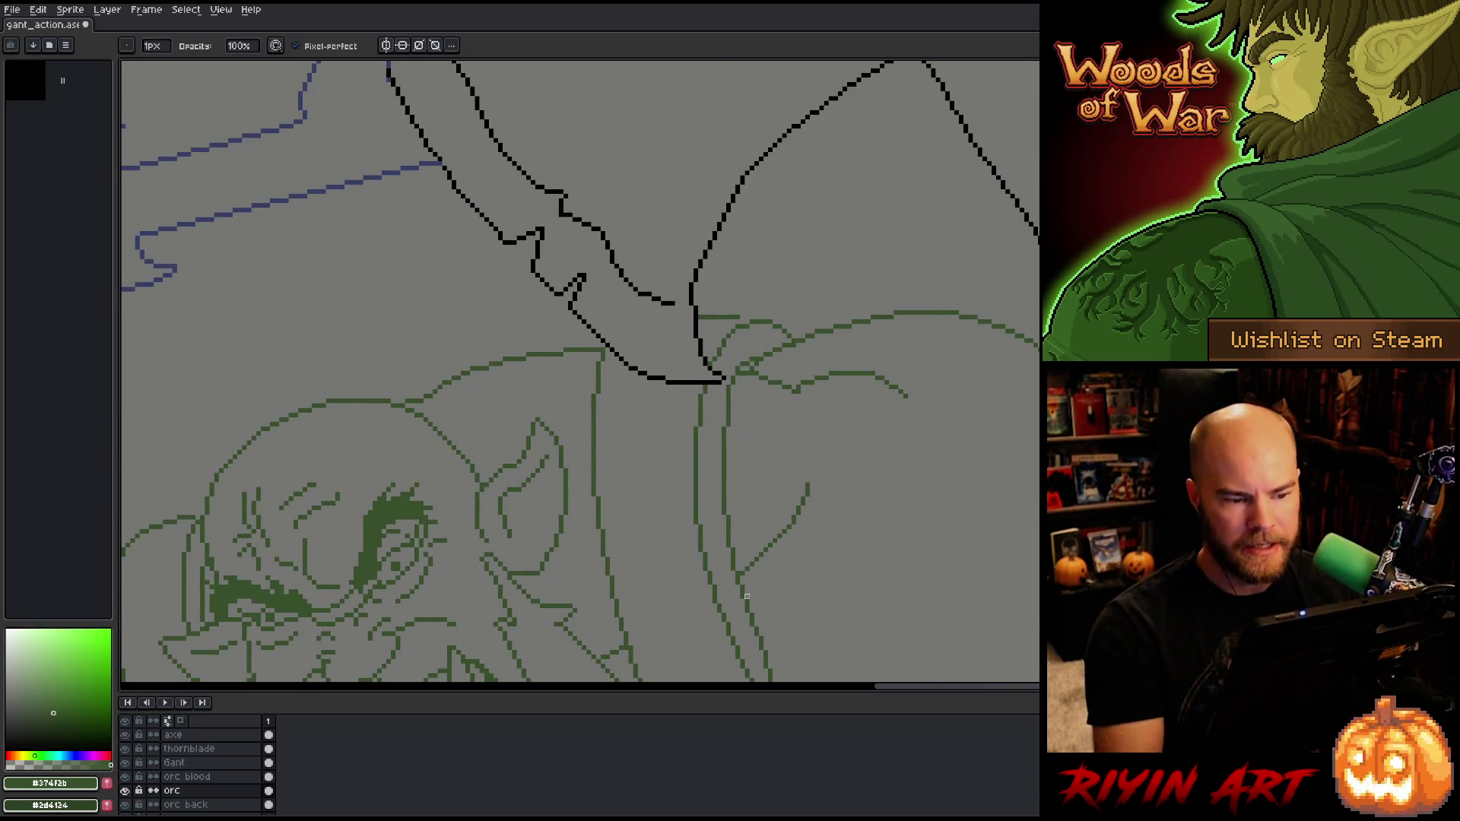
key(e)
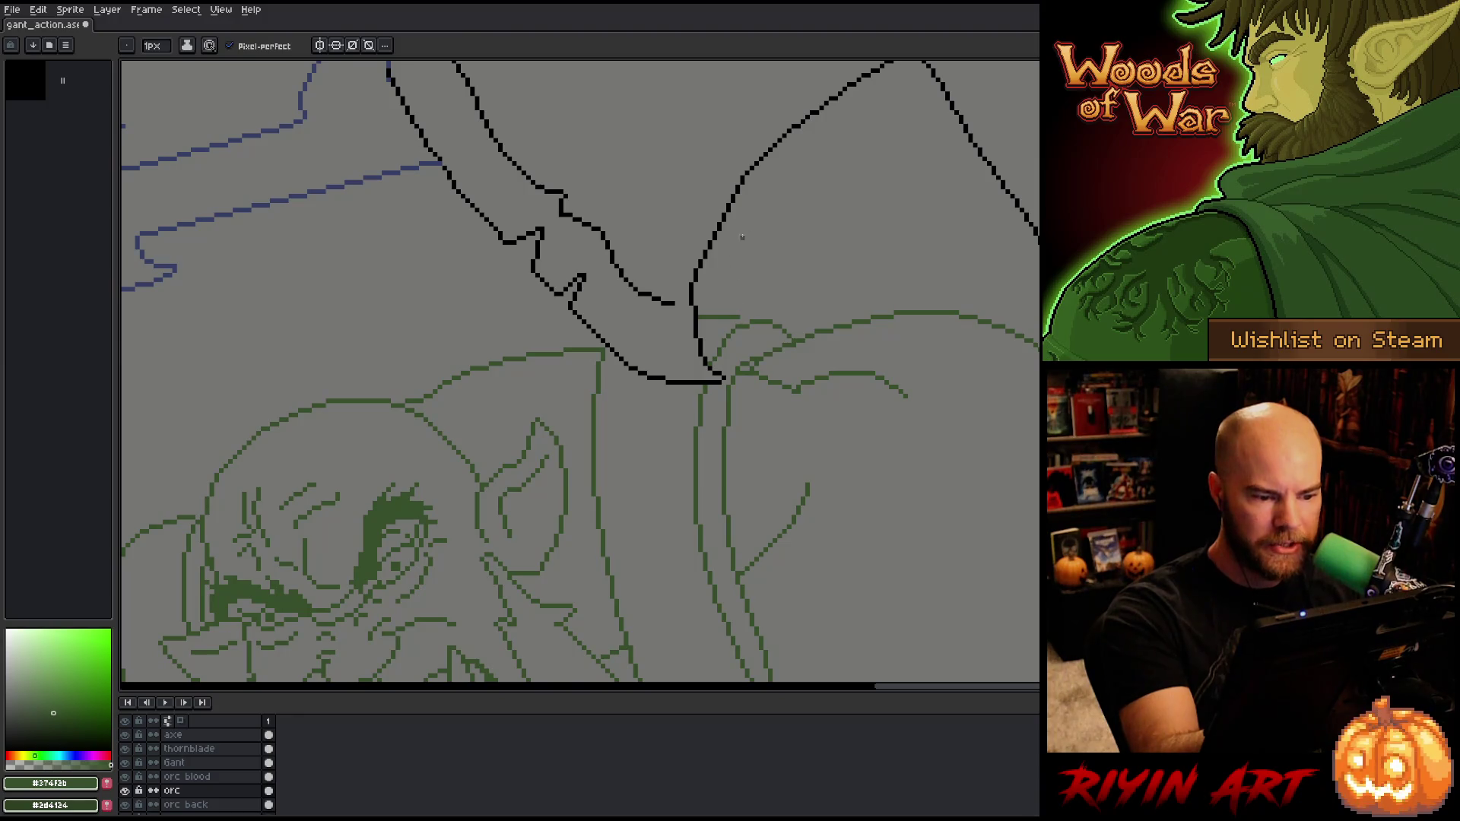
drag(613, 355, 600, 383)
drag(590, 455, 590, 428)
key(ctrl+z)
drag(612, 354, 595, 451)
key(b)
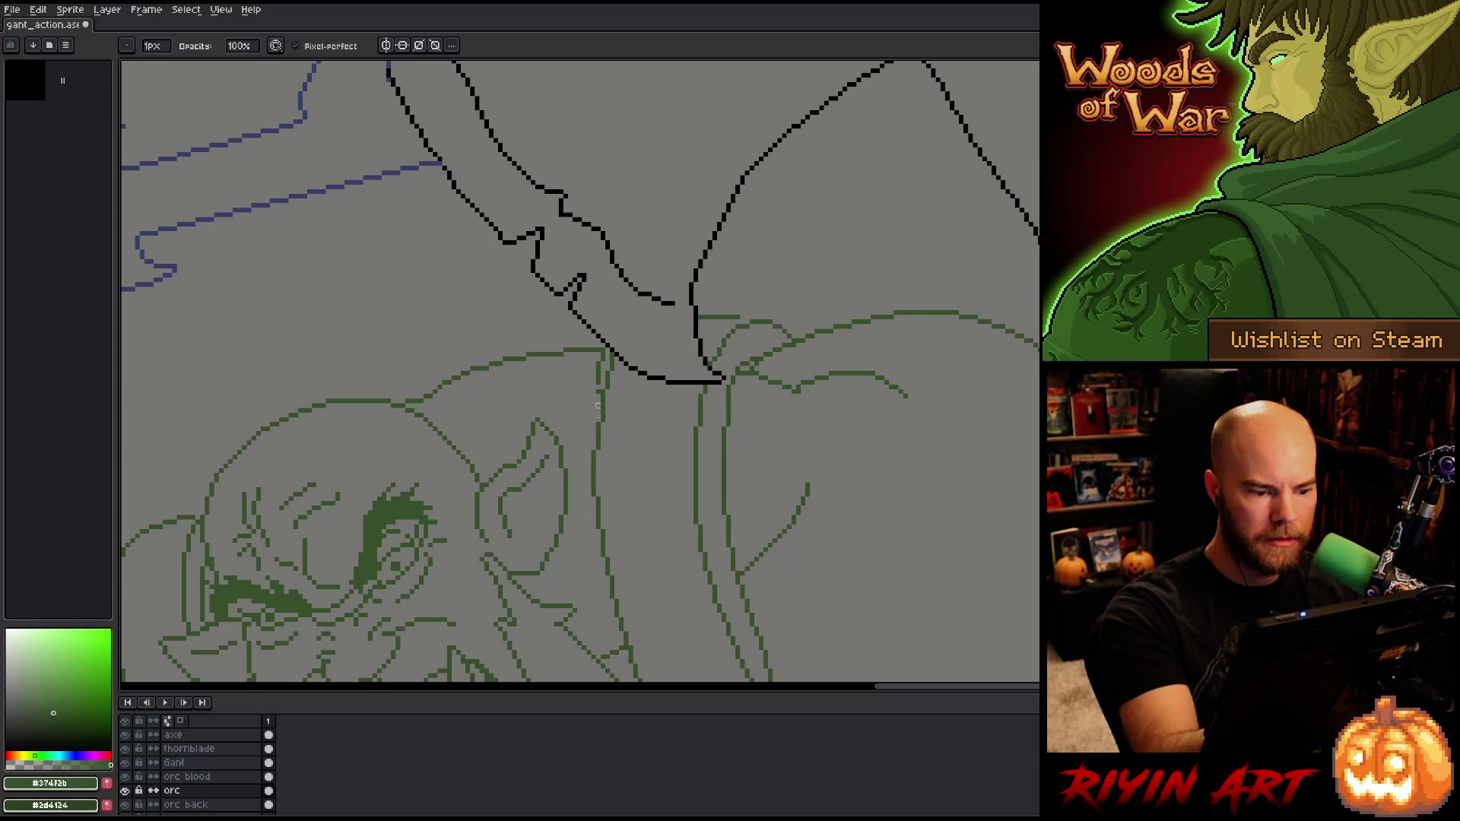
key(ctrl+z)
Step: Erase leftover outline pixels and return the view to the orc's face
key(e)
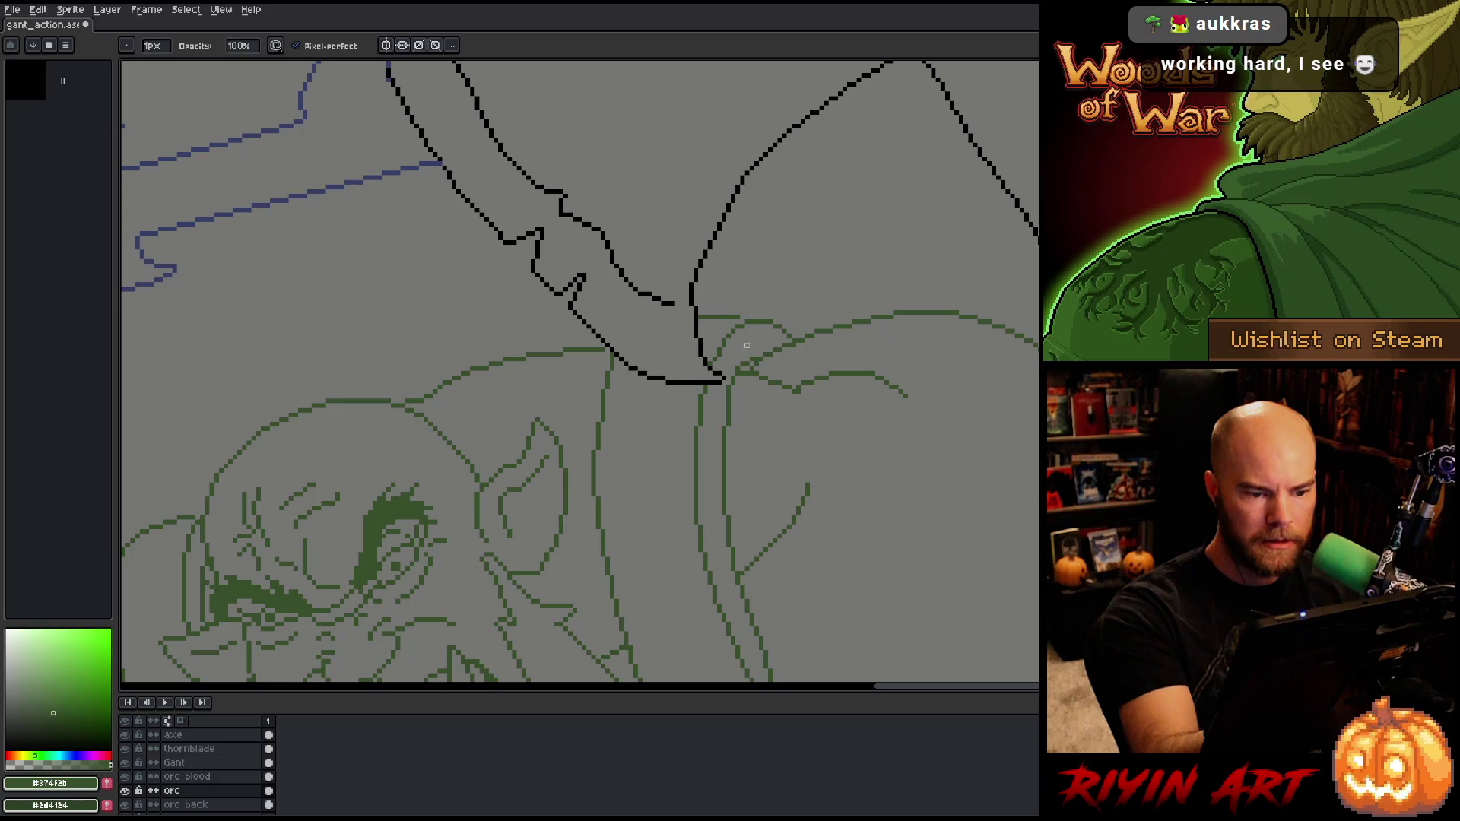
key(b)
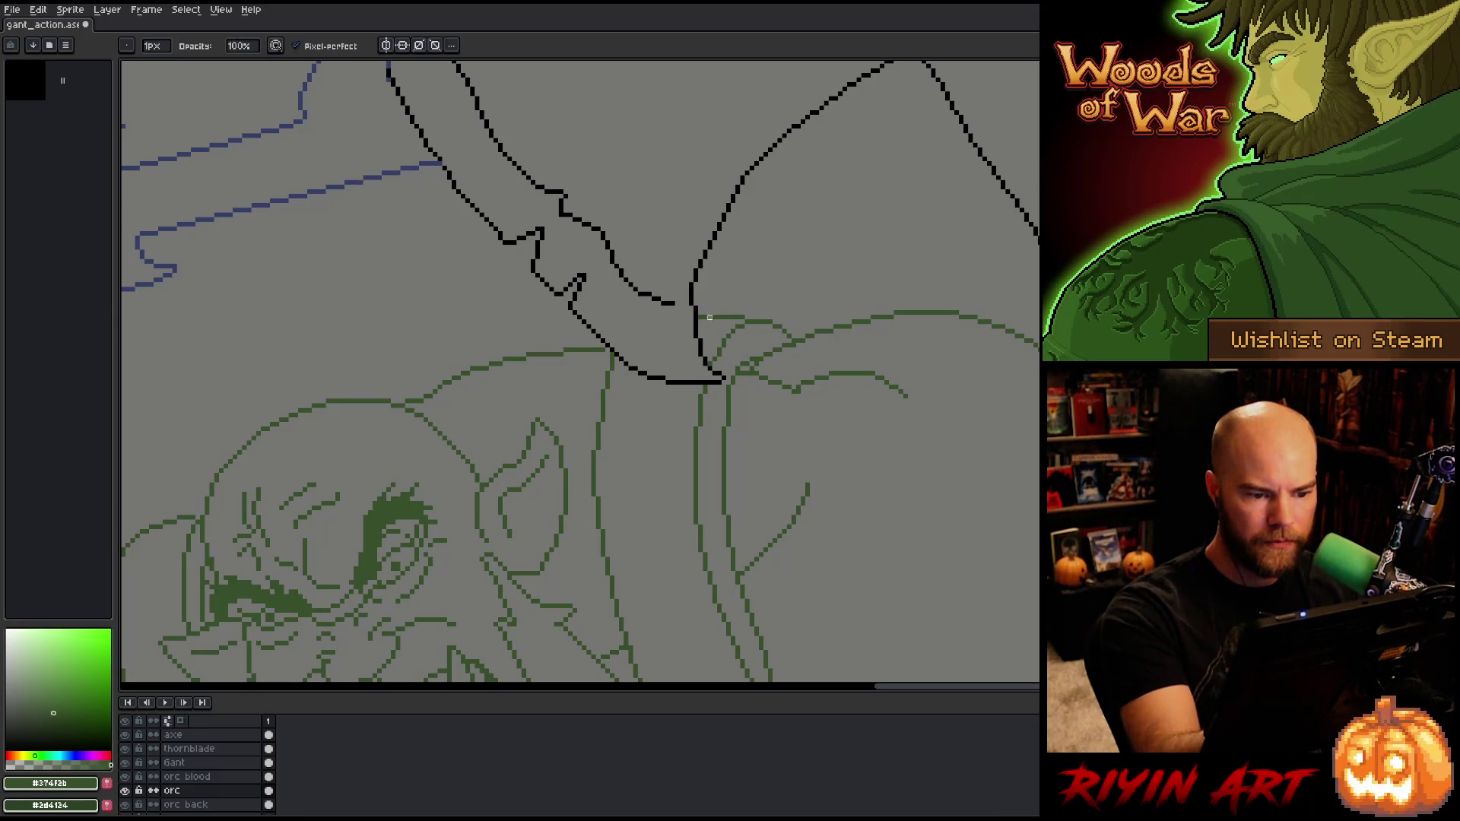
key(e)
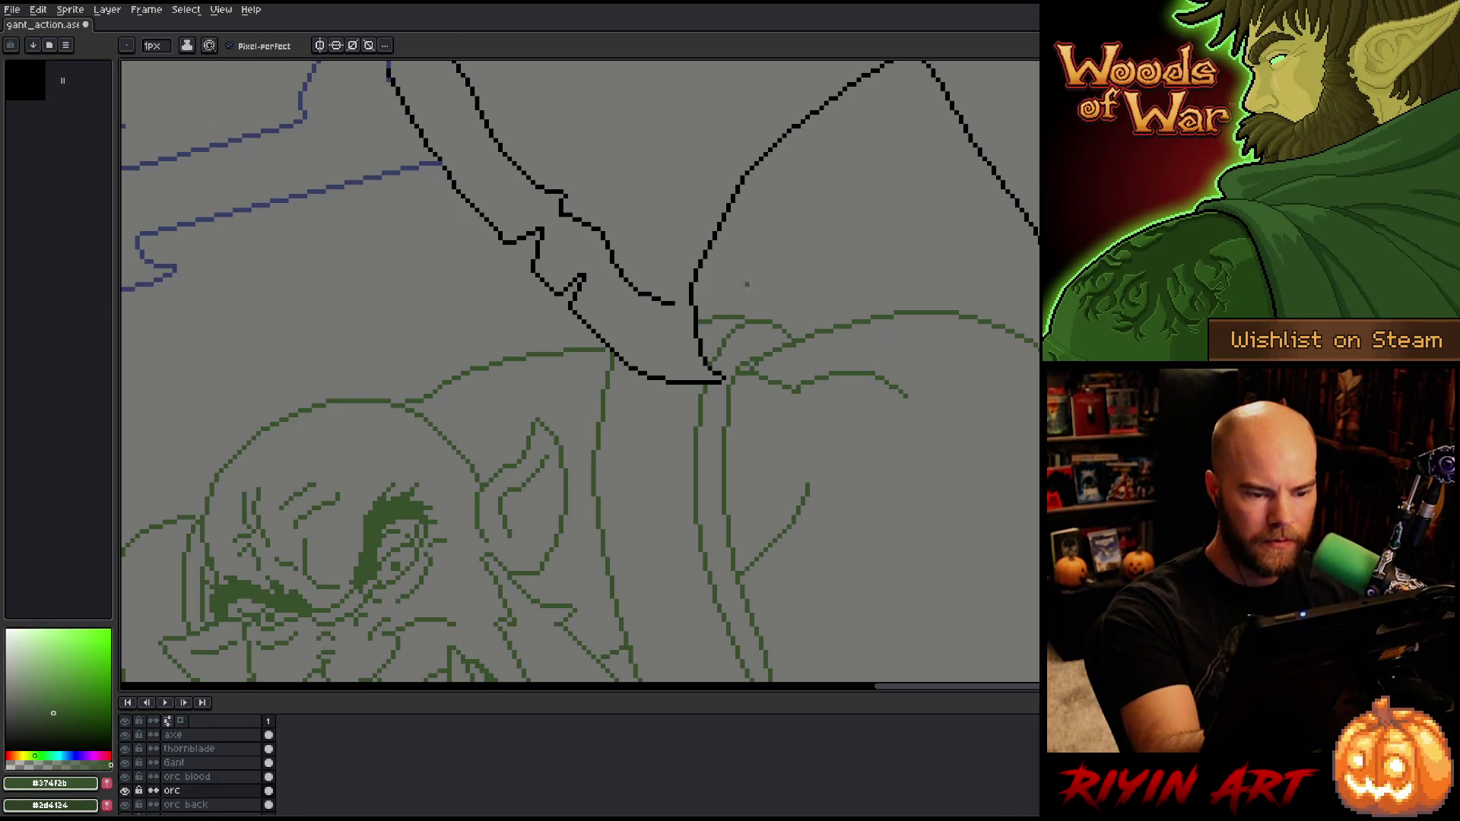
drag(928, 482, 958, 299)
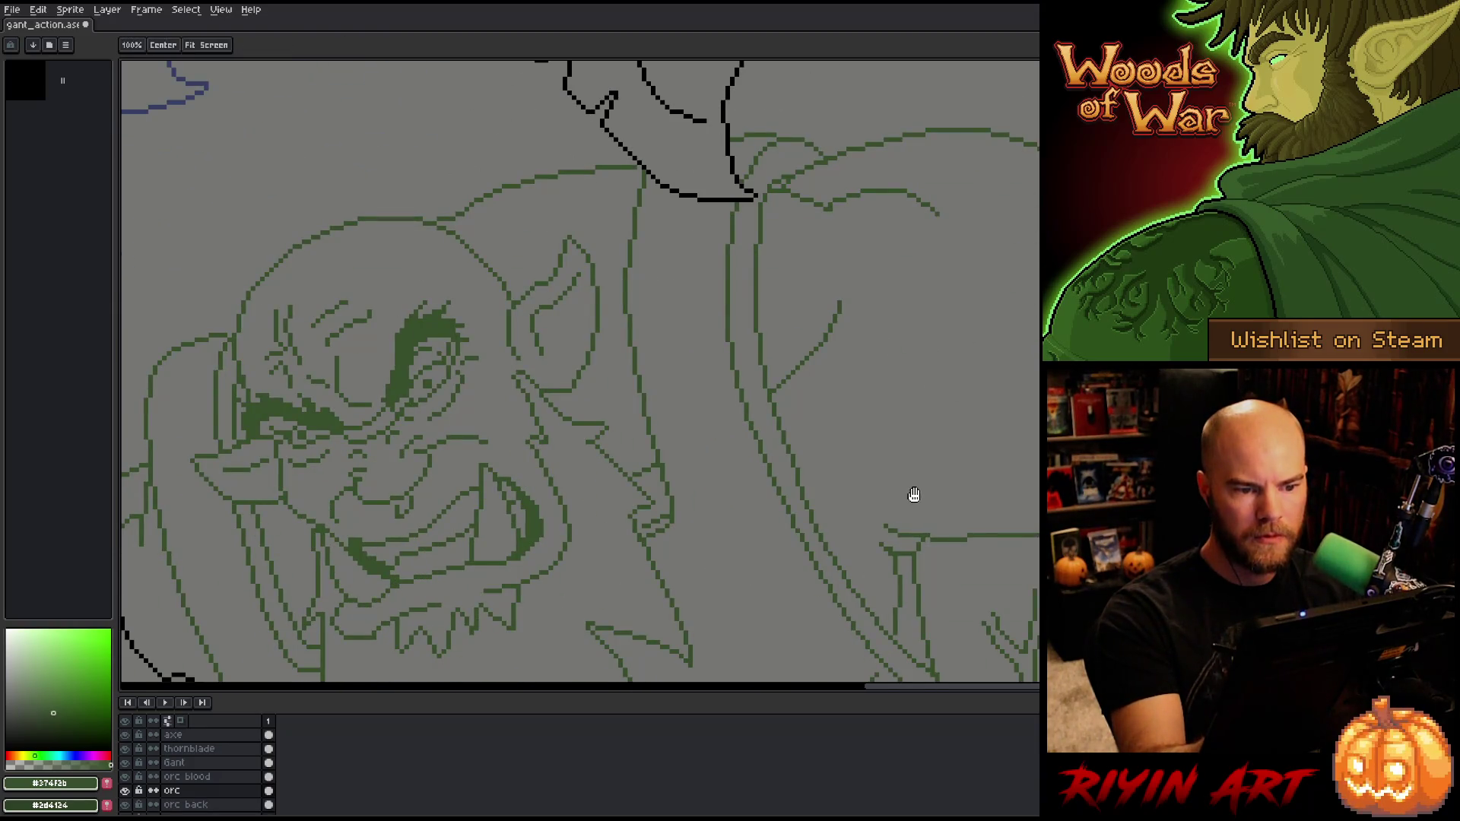
scroll(901, 463, down, 3)
drag(818, 425, 868, 231)
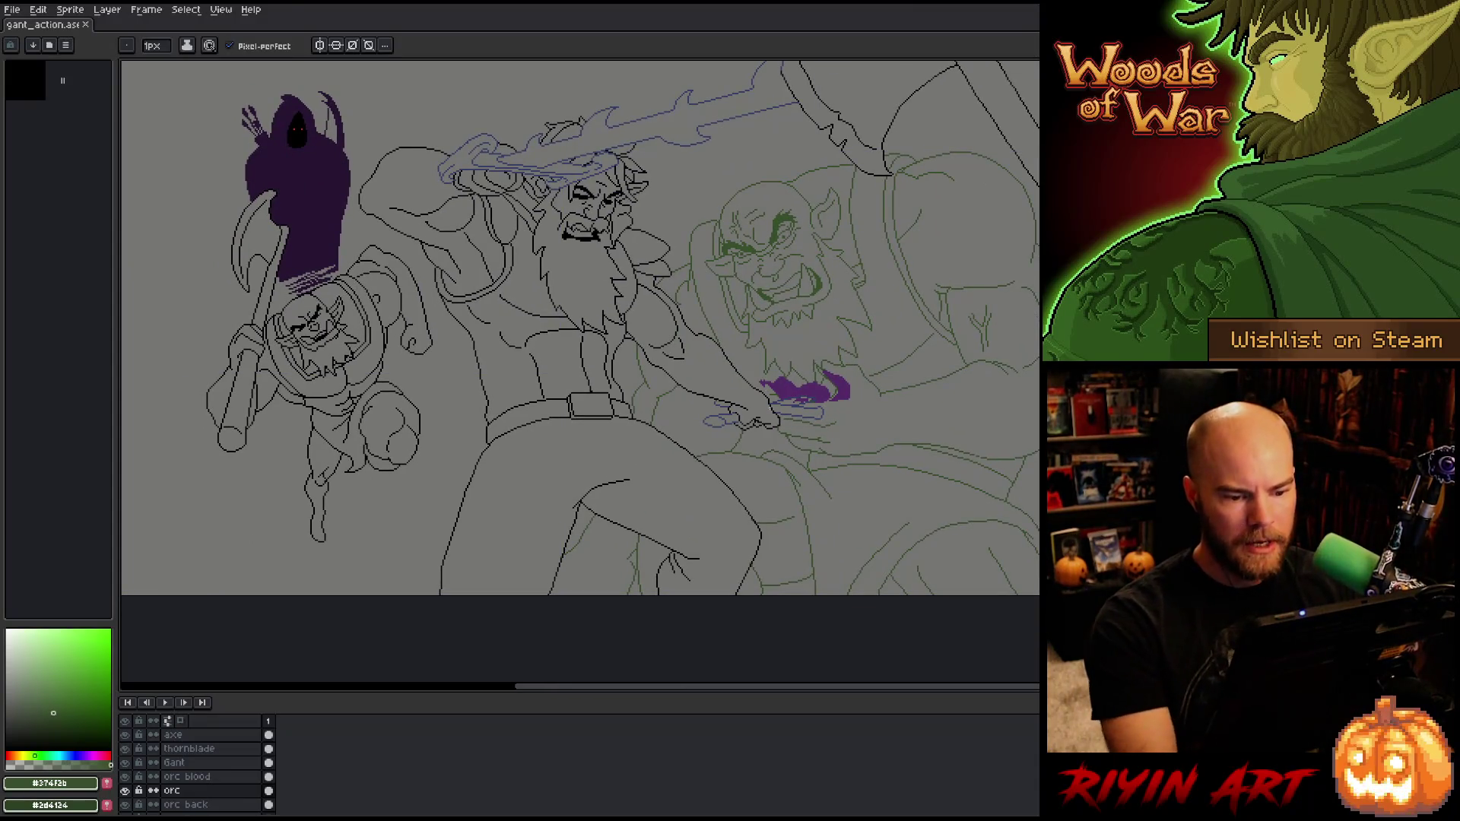
scroll(786, 479, up, 3)
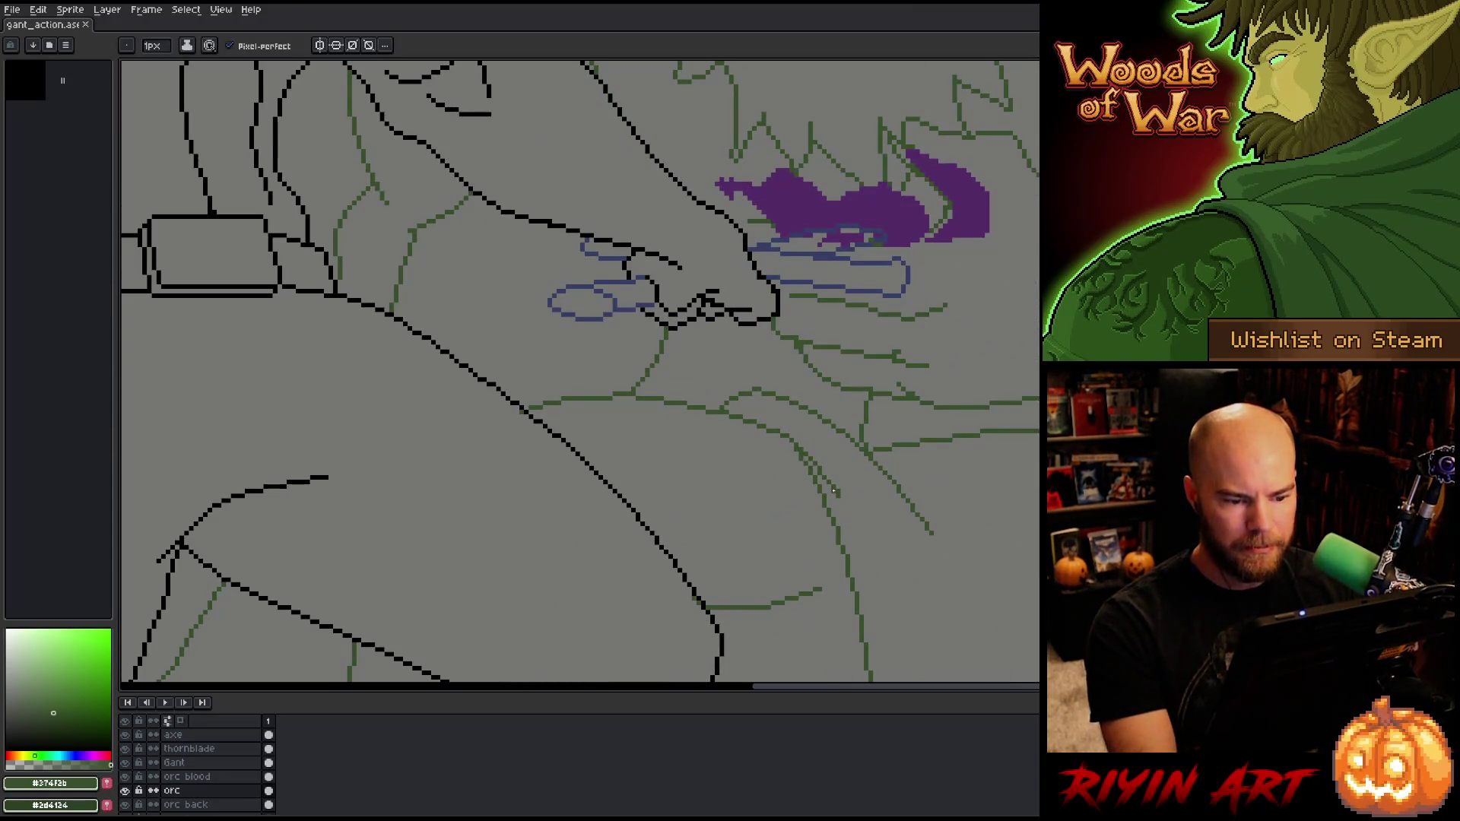
scroll(834, 491, down, 2)
scroll(838, 498, up, 1)
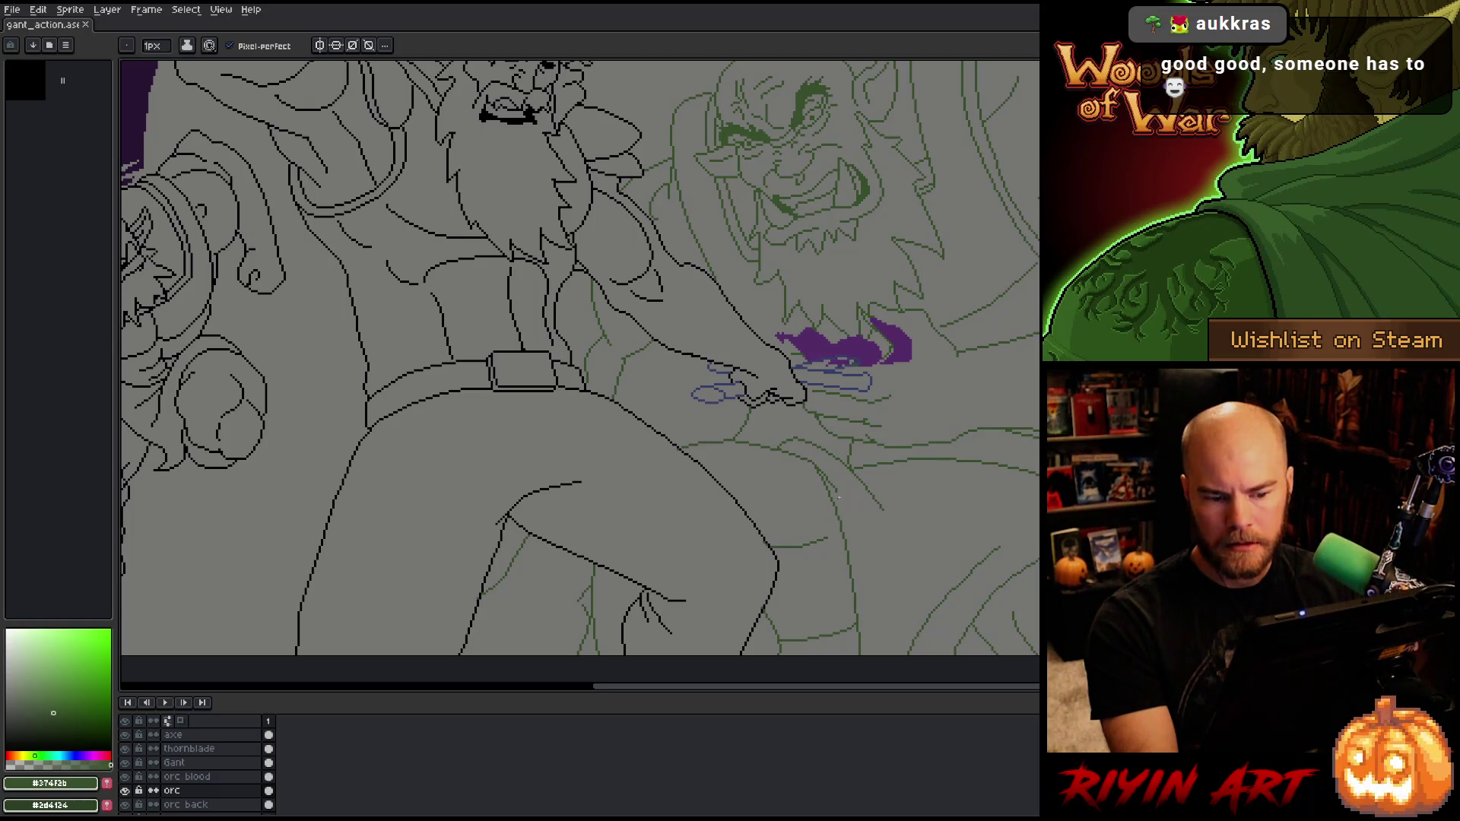
key(space)
drag(668, 494, 857, 531)
drag(764, 497, 850, 605)
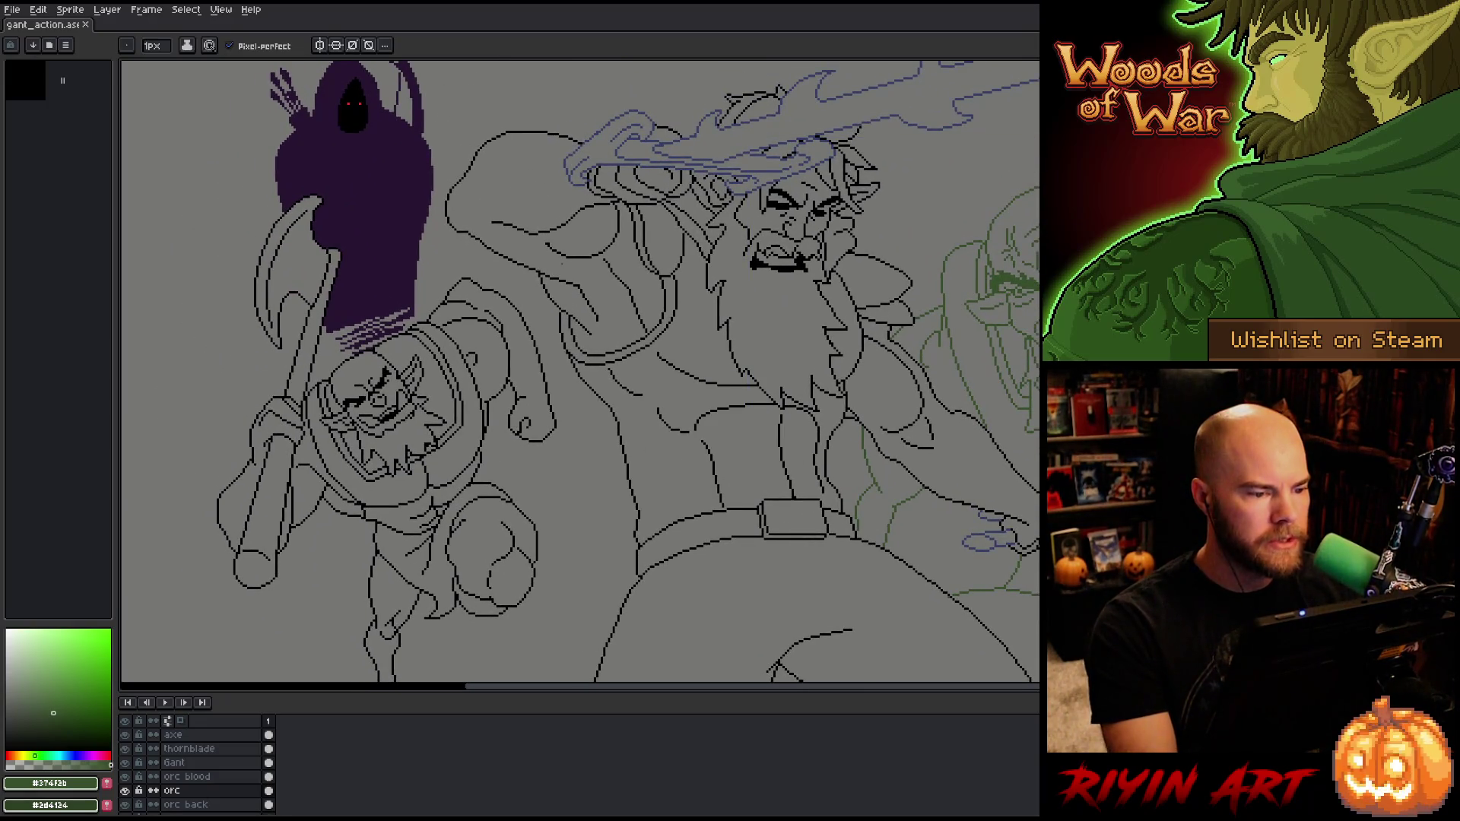
scroll(553, 247, up, 3)
drag(552, 246, 571, 421)
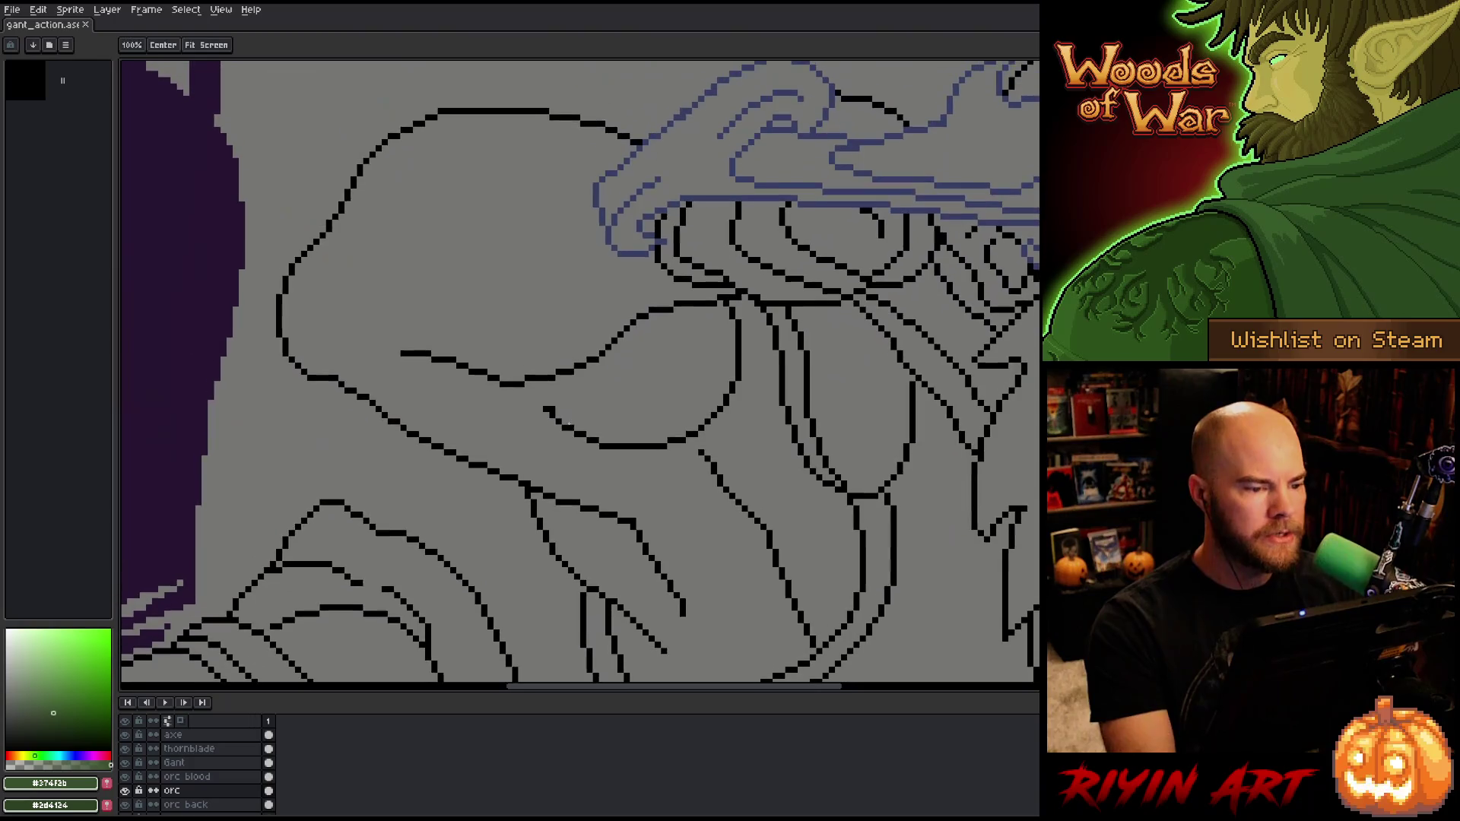
click(216, 763)
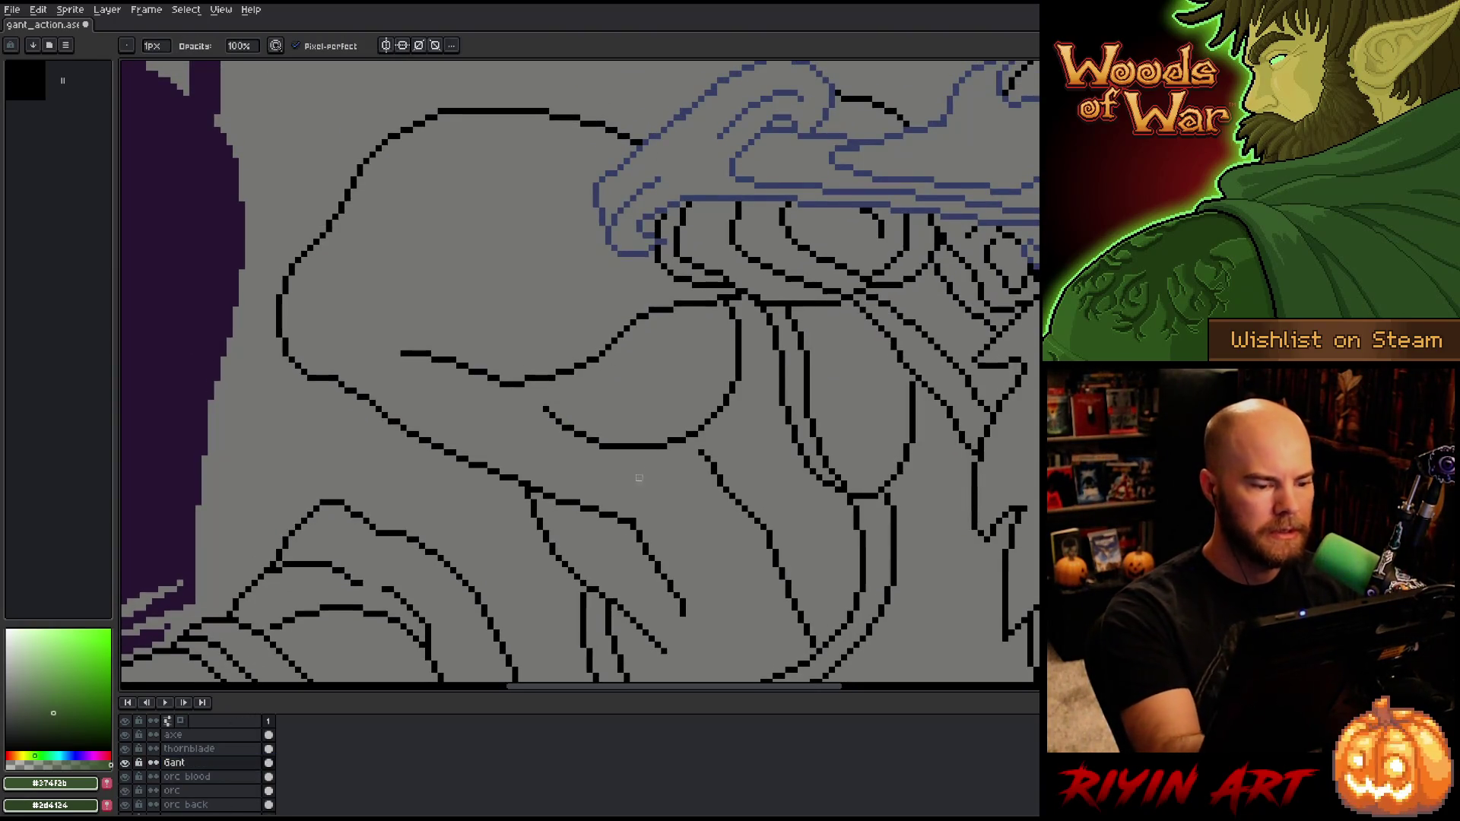
Step: Pan over to the green orc and save the line-art progress
scroll(620, 539, down, 3)
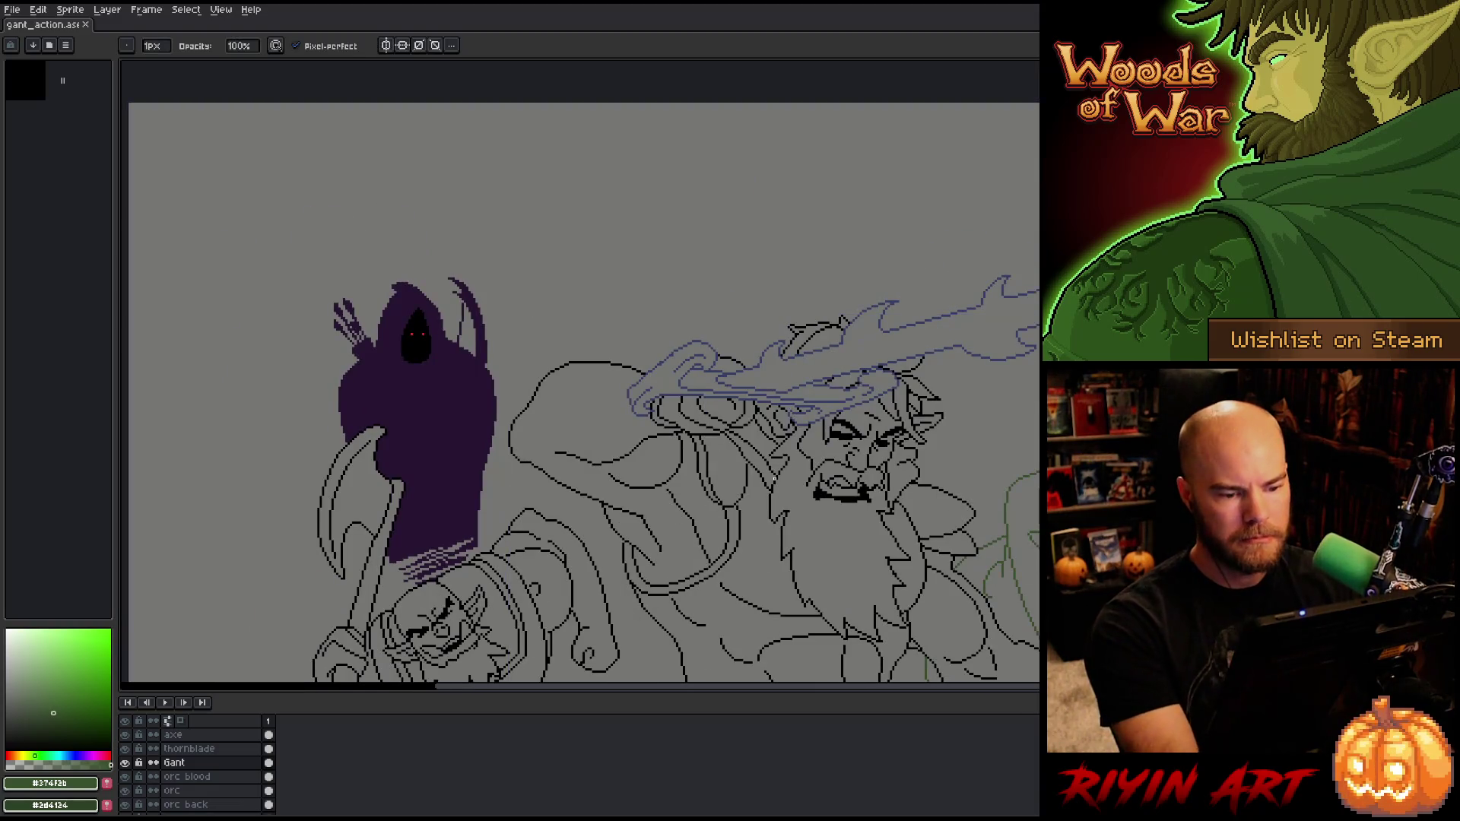
mouse_move(838, 495)
mouse_down()
mouse_move(661, 403)
mouse_move(673, 349)
mouse_up()
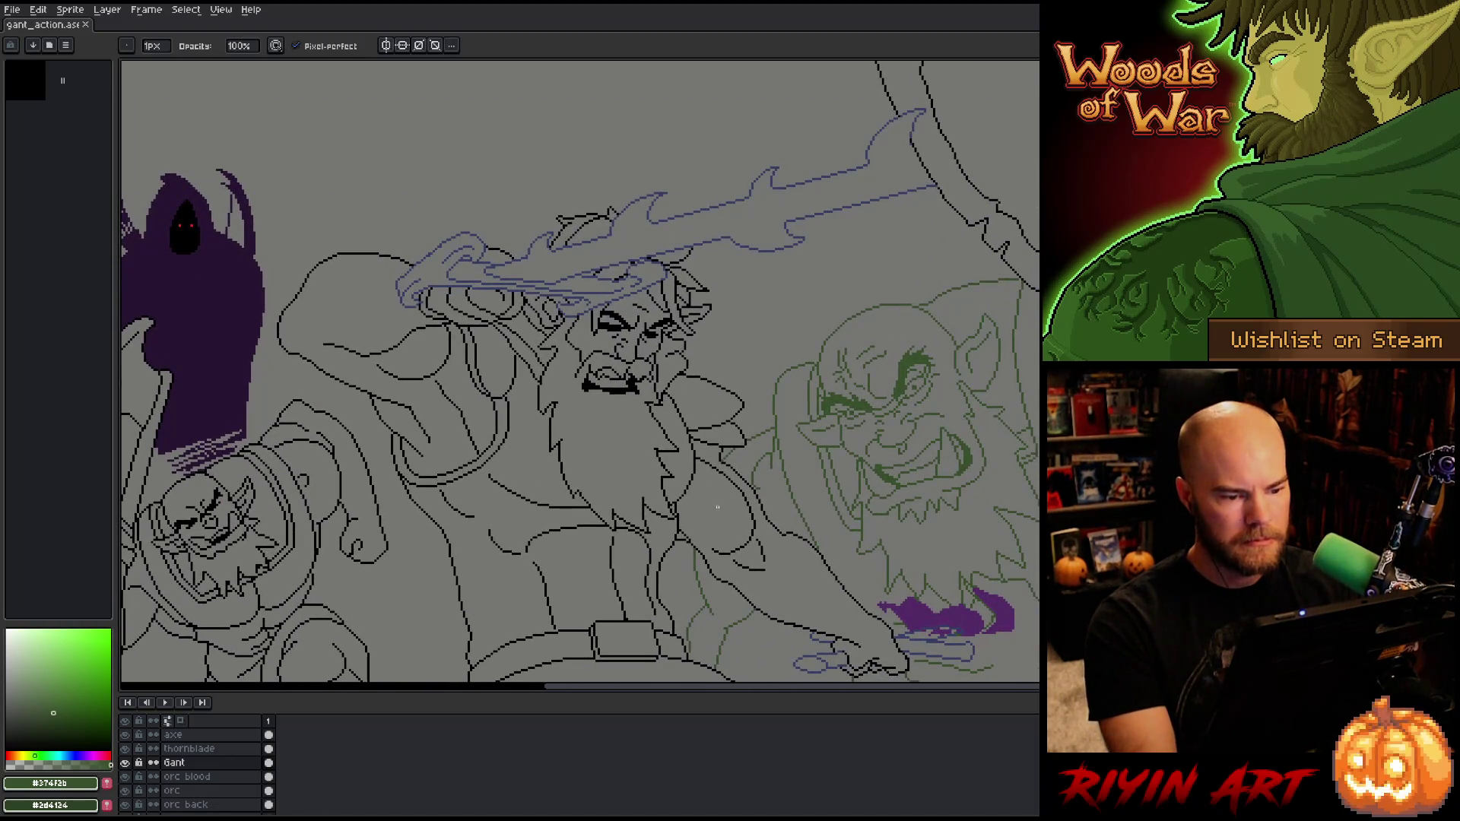
scroll(686, 389, up, 3)
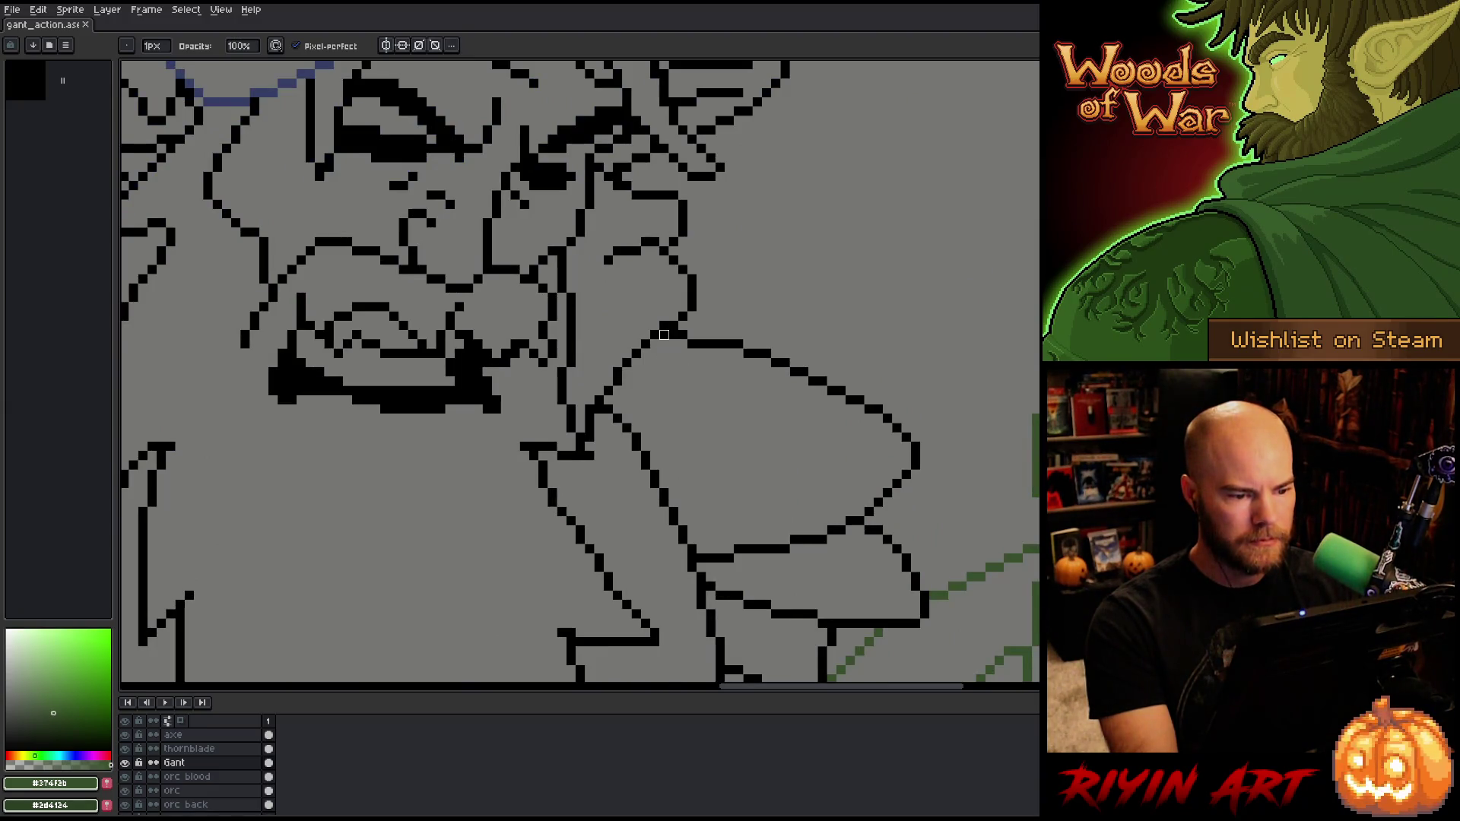
key(ctrl+s)
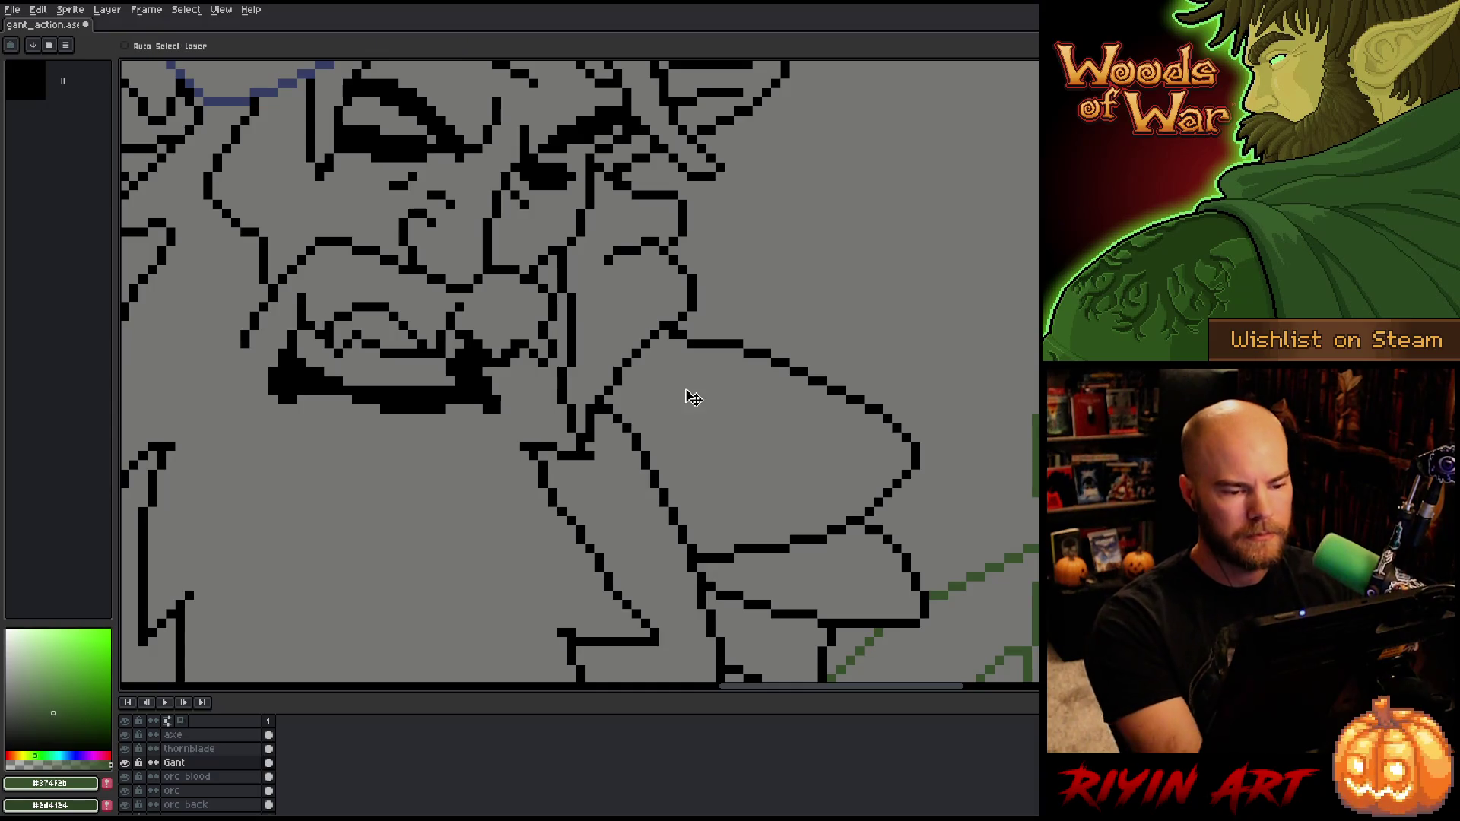
Step: Redraw black line pixels along the beard edge with the pencil and save
key(e)
key(b)
alt+click(683, 335)
drag(701, 323, 691, 344)
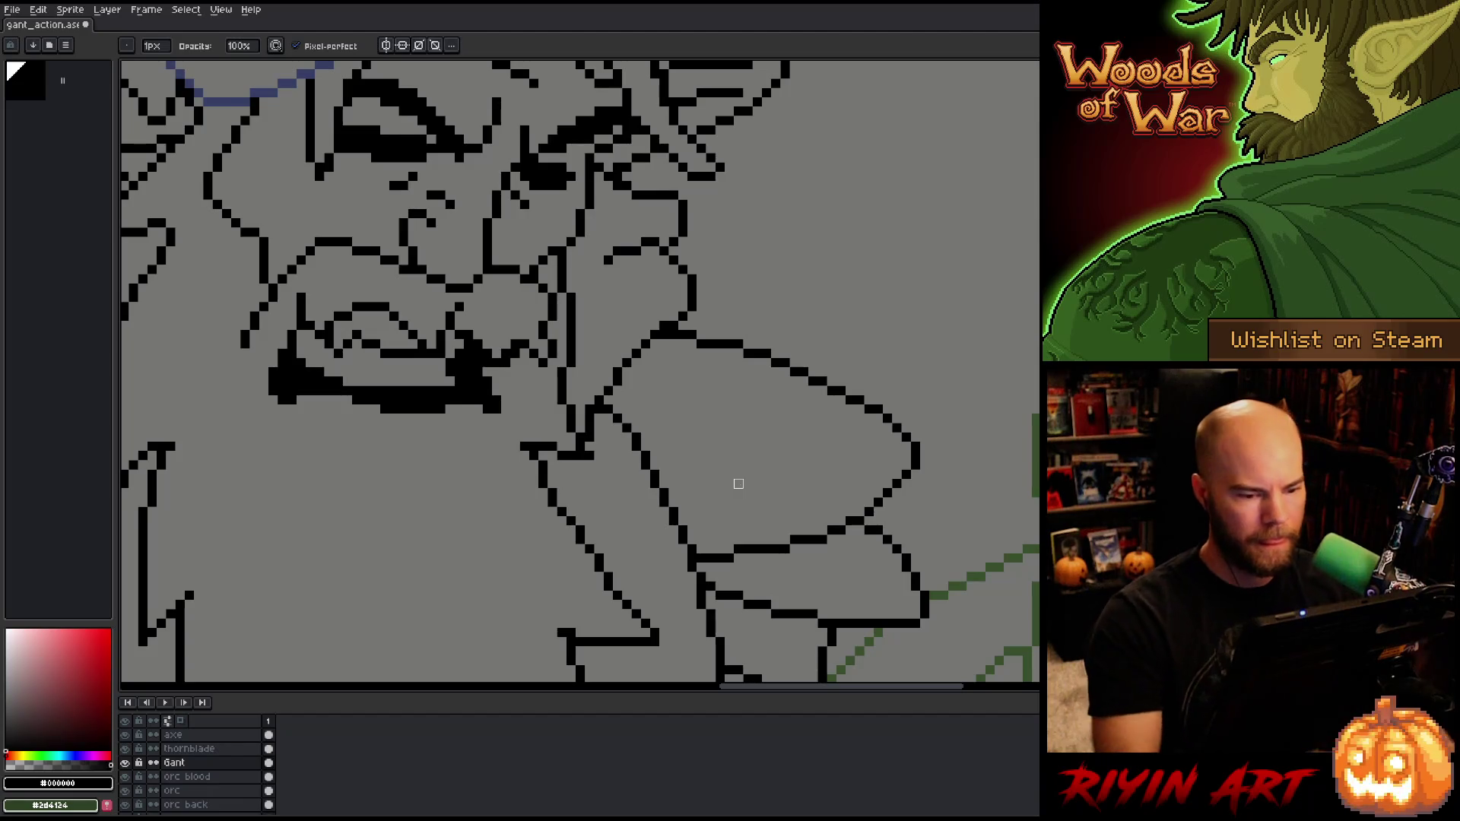
key(ctrl+s)
Step: Inspect the beard while alternating between pencil and eraser, then save
scroll(738, 484, down, 4)
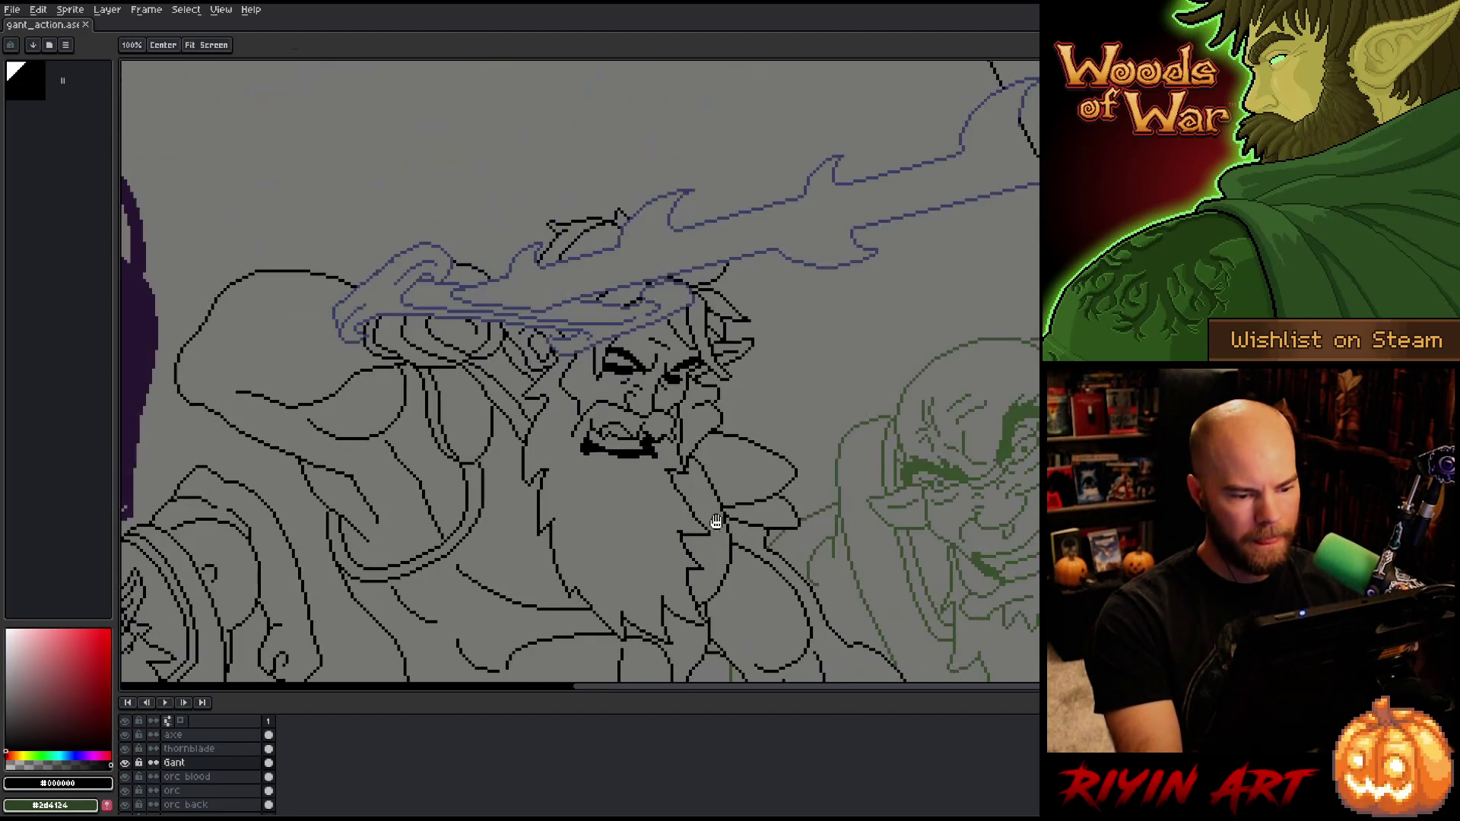
scroll(674, 452, up, 4)
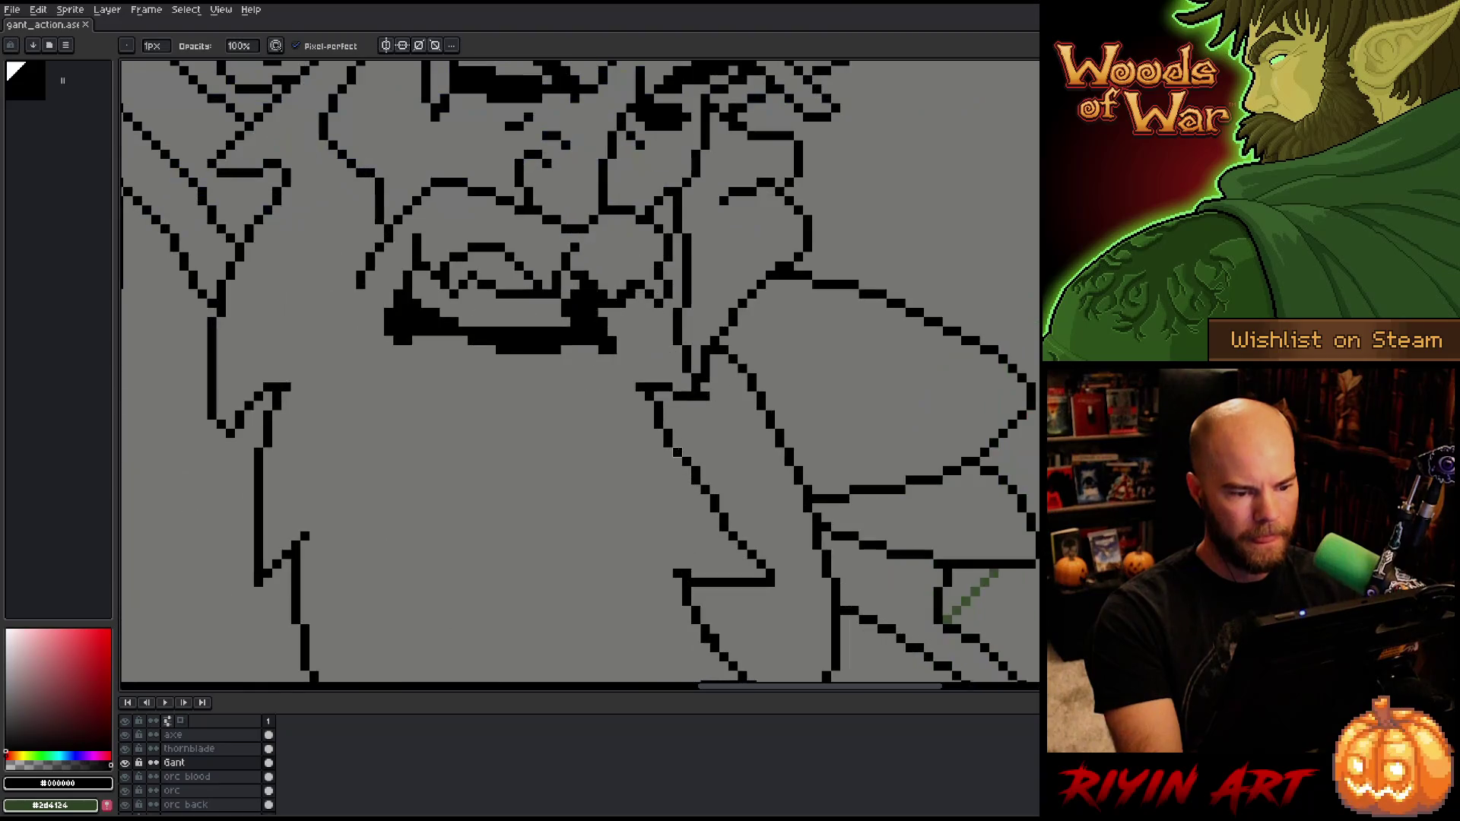
key(e)
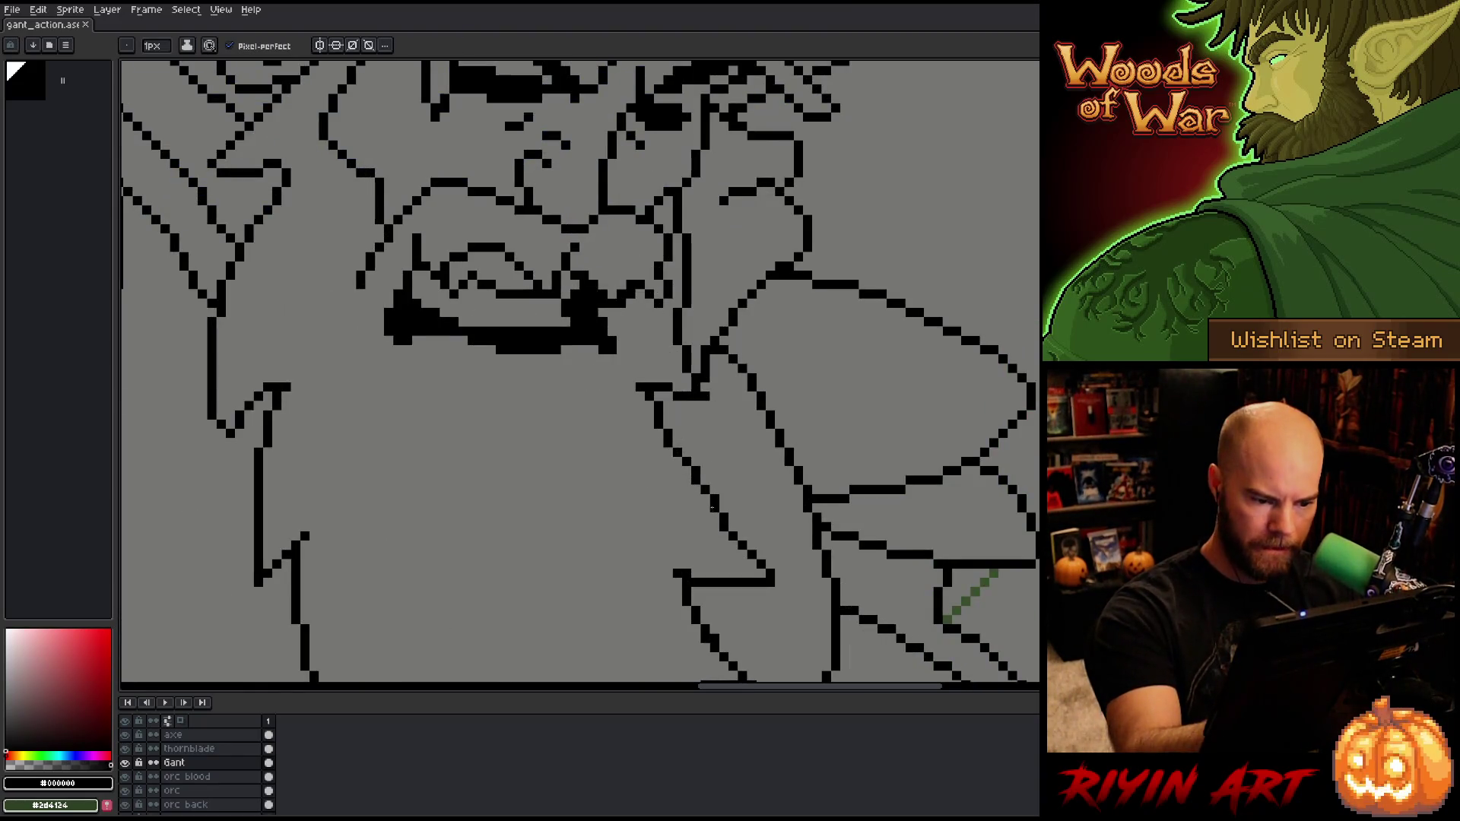
key(b)
key(e)
key(b)
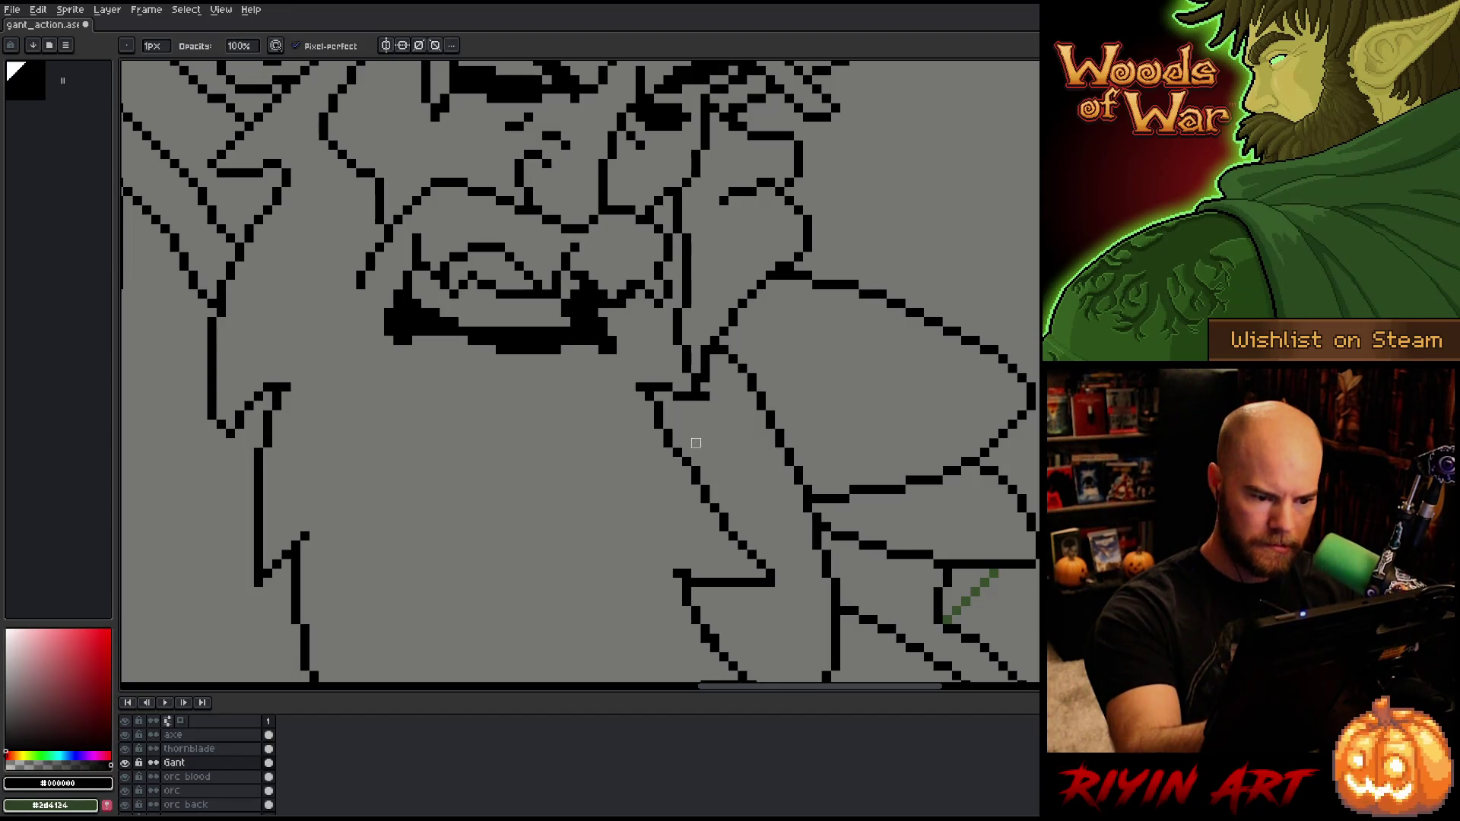
key(e)
key(ctrl+s)
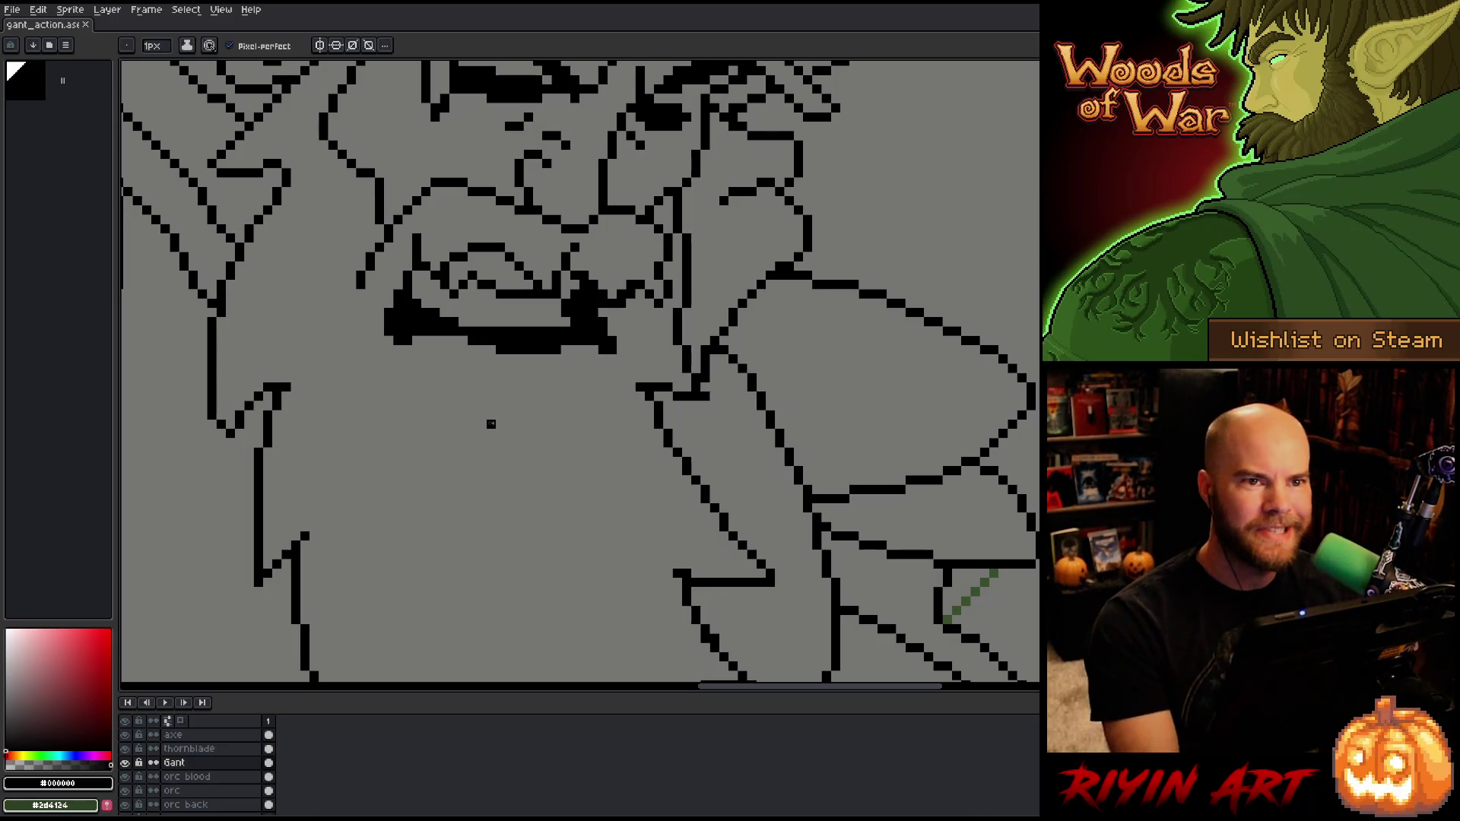
Step: Zoom in on the beard, test a single black pixel, erase it again and save
scroll(499, 424, down, 4)
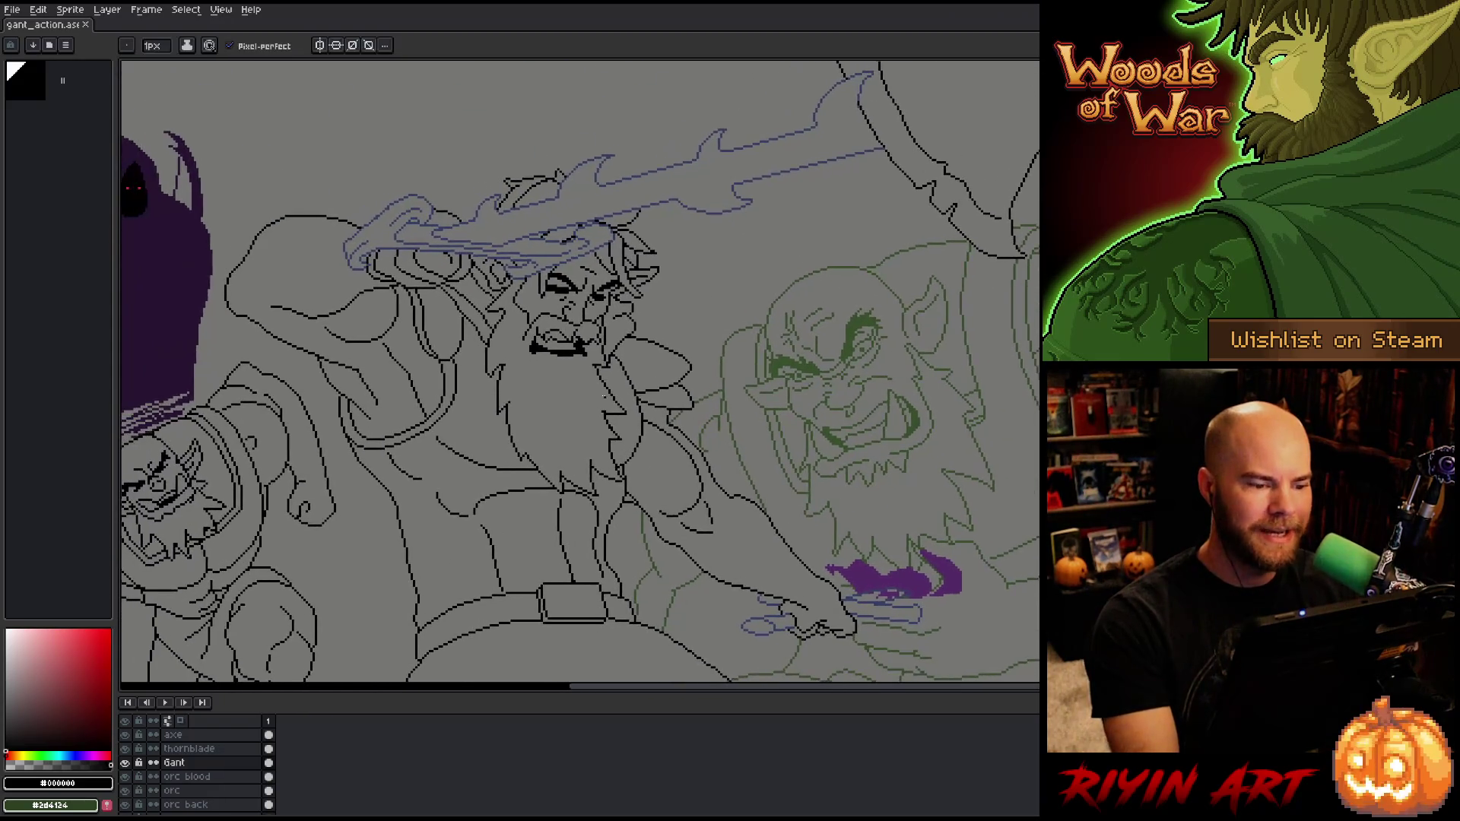
scroll(604, 400, up, 1)
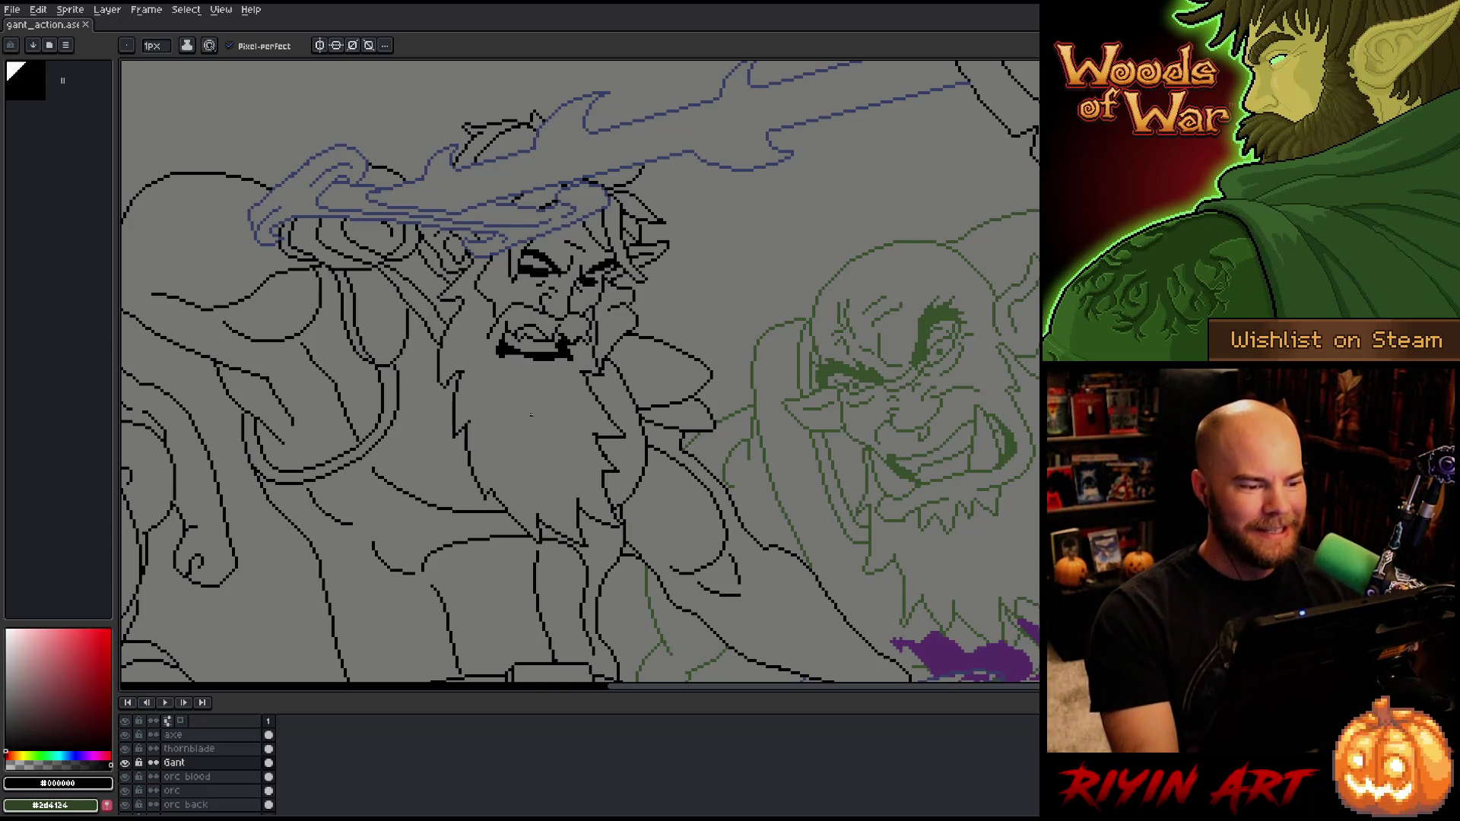
scroll(459, 344, up, 2)
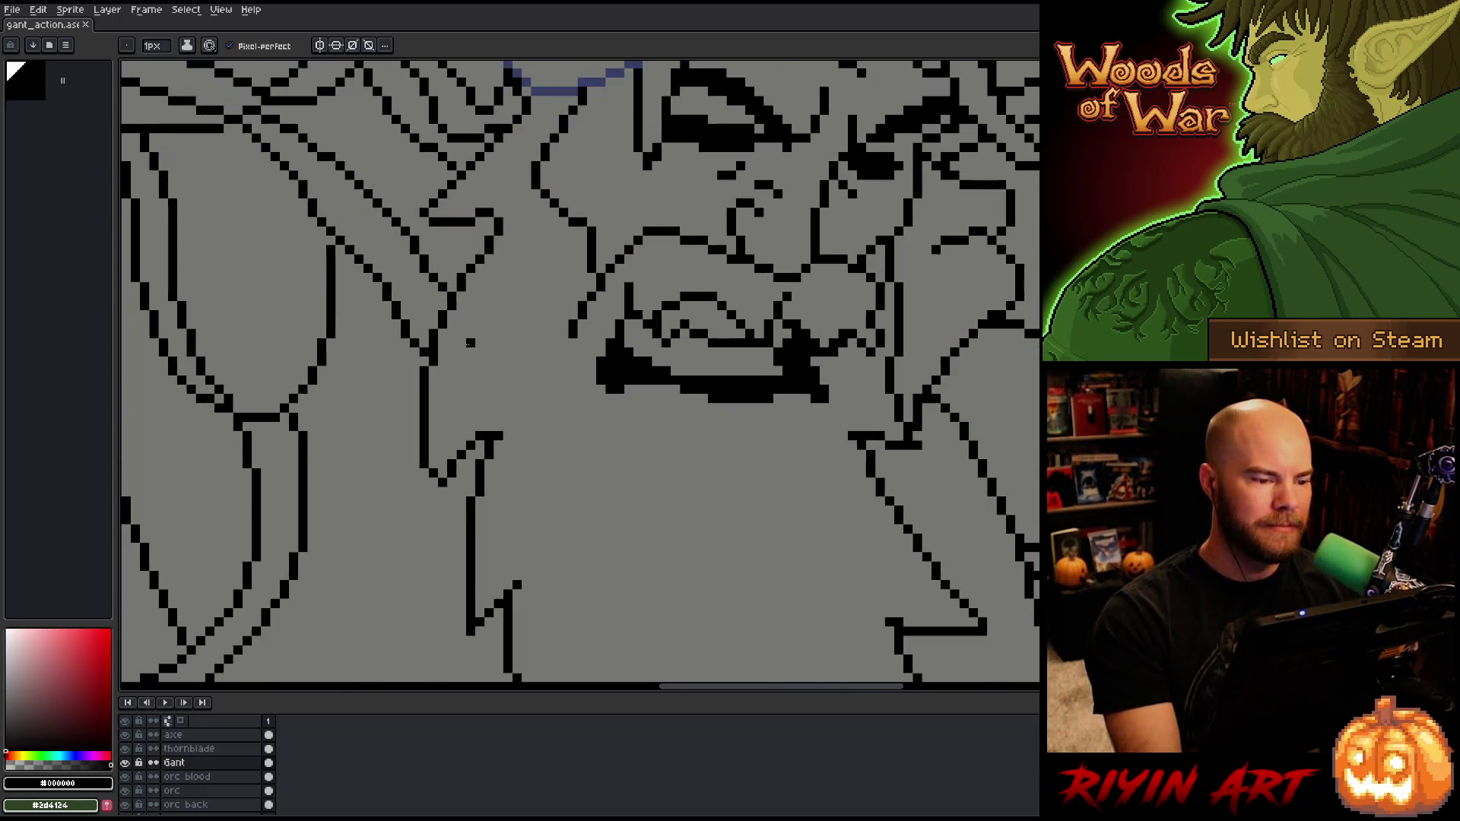
scroll(477, 295, down, 4)
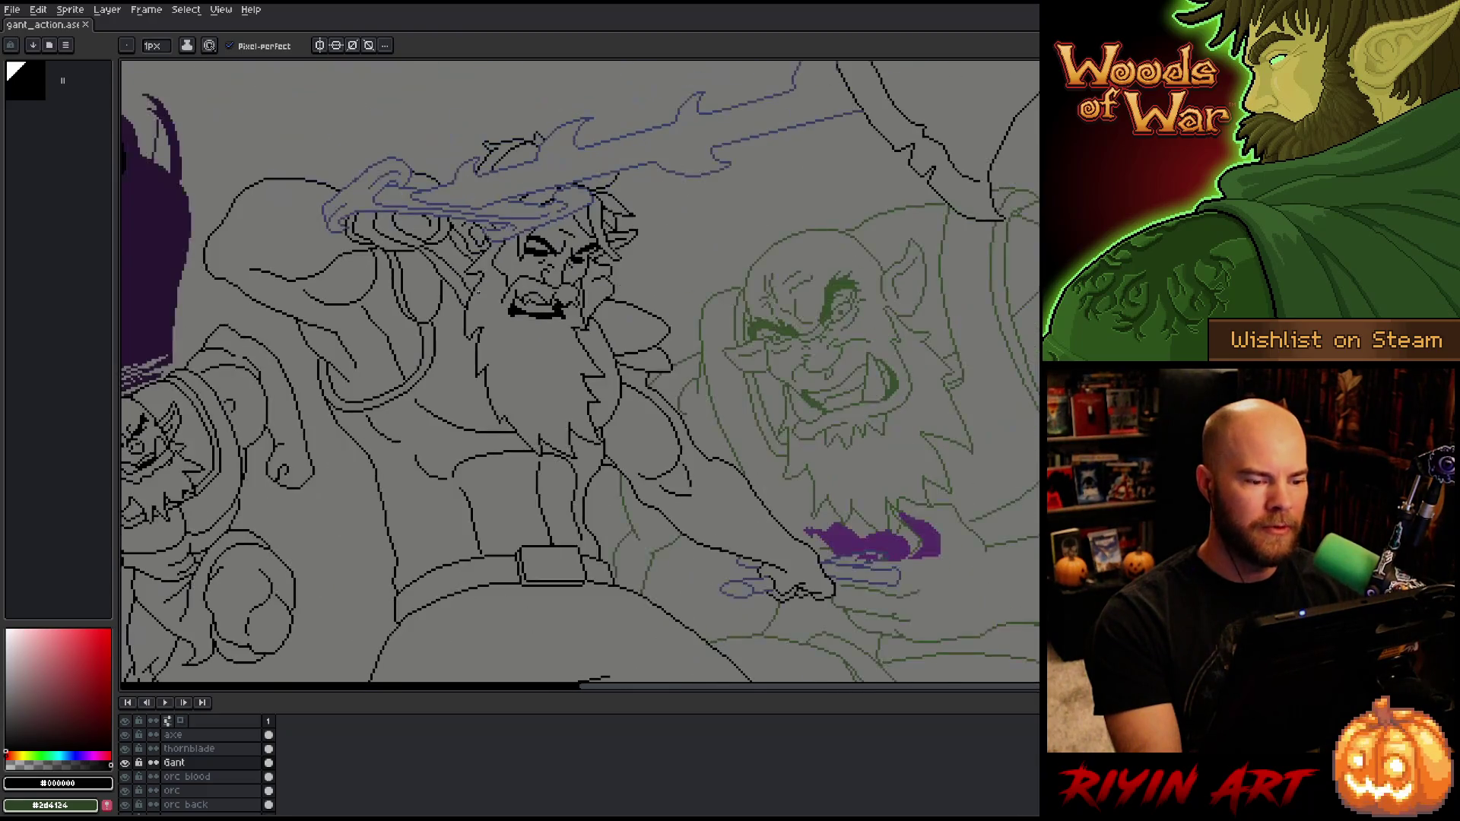
scroll(608, 449, up, 2)
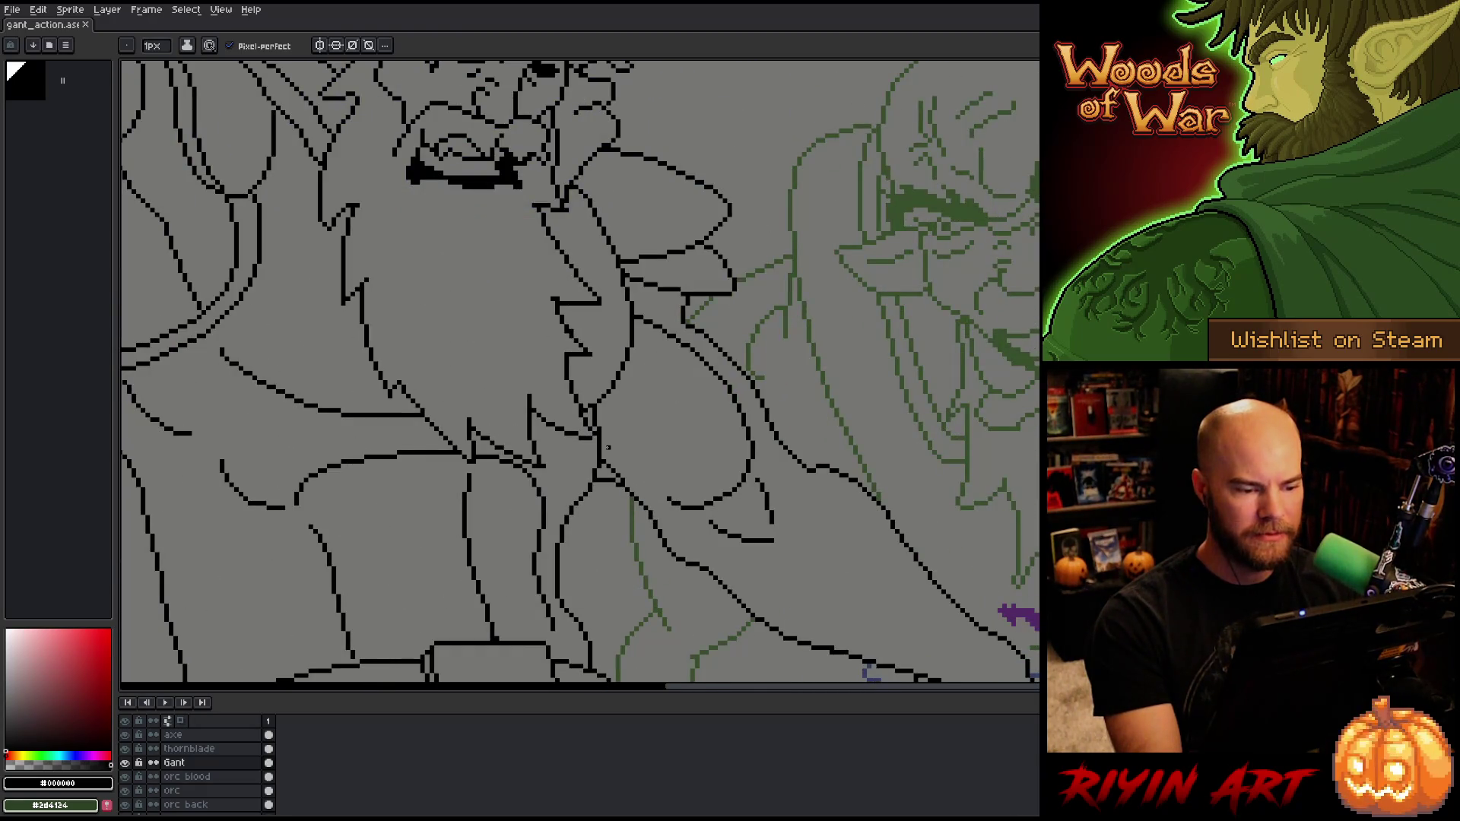
scroll(580, 411, up, 3)
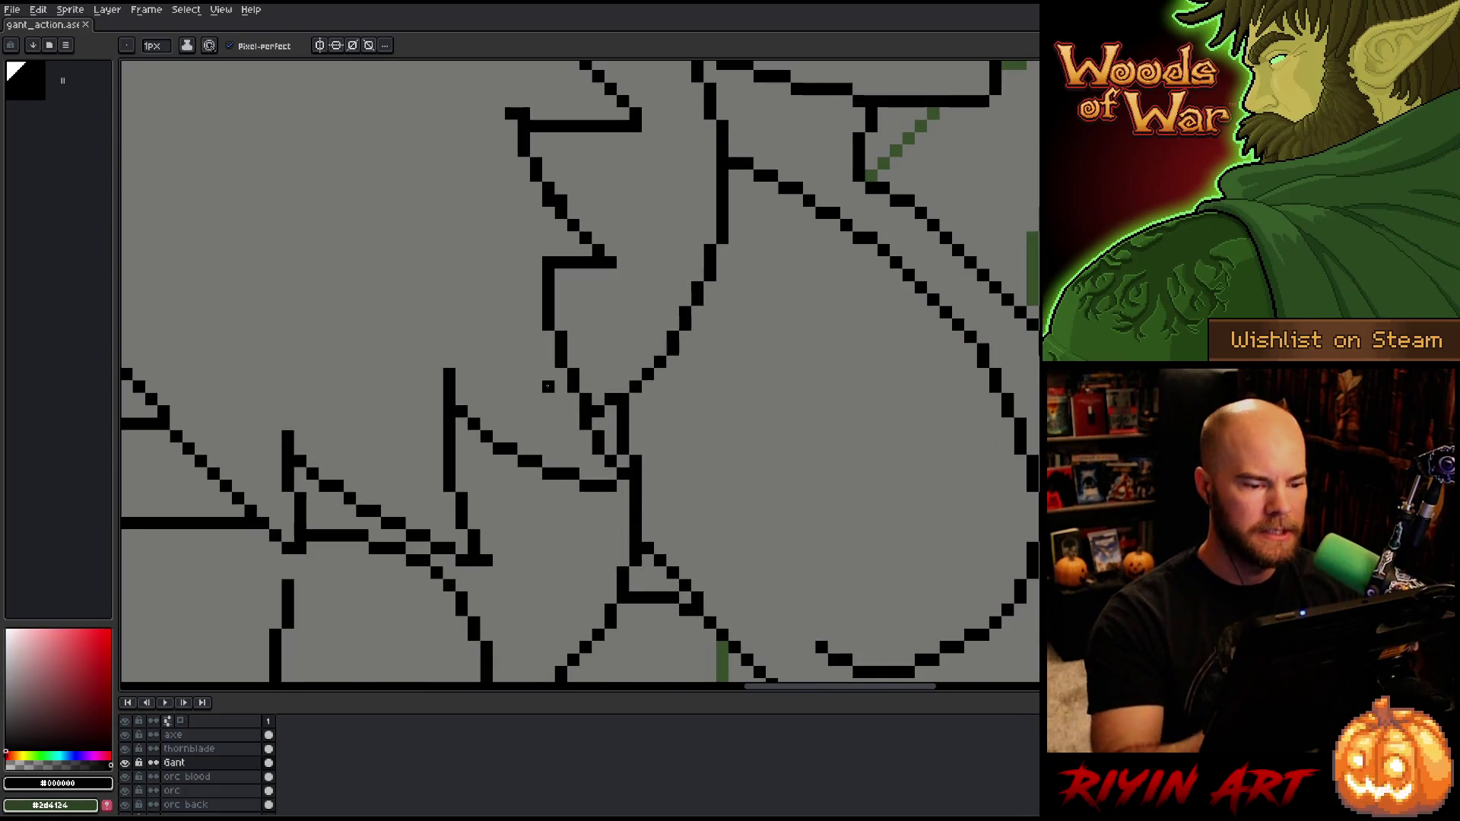
click(584, 313)
key(e)
click(584, 314)
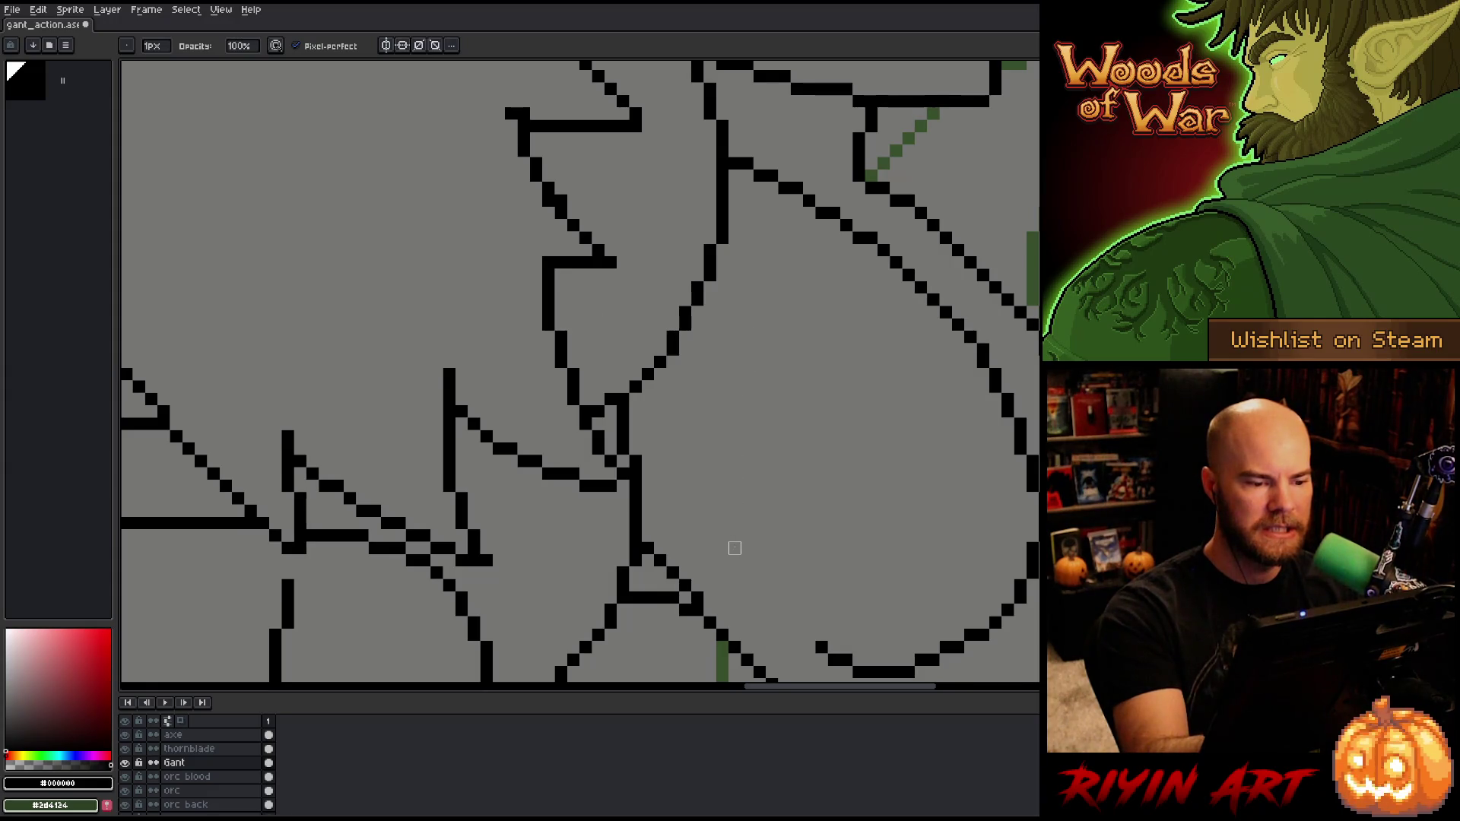
key(ctrl+s)
Step: Erase a stray pixel at the outline's corner and save
click(523, 114)
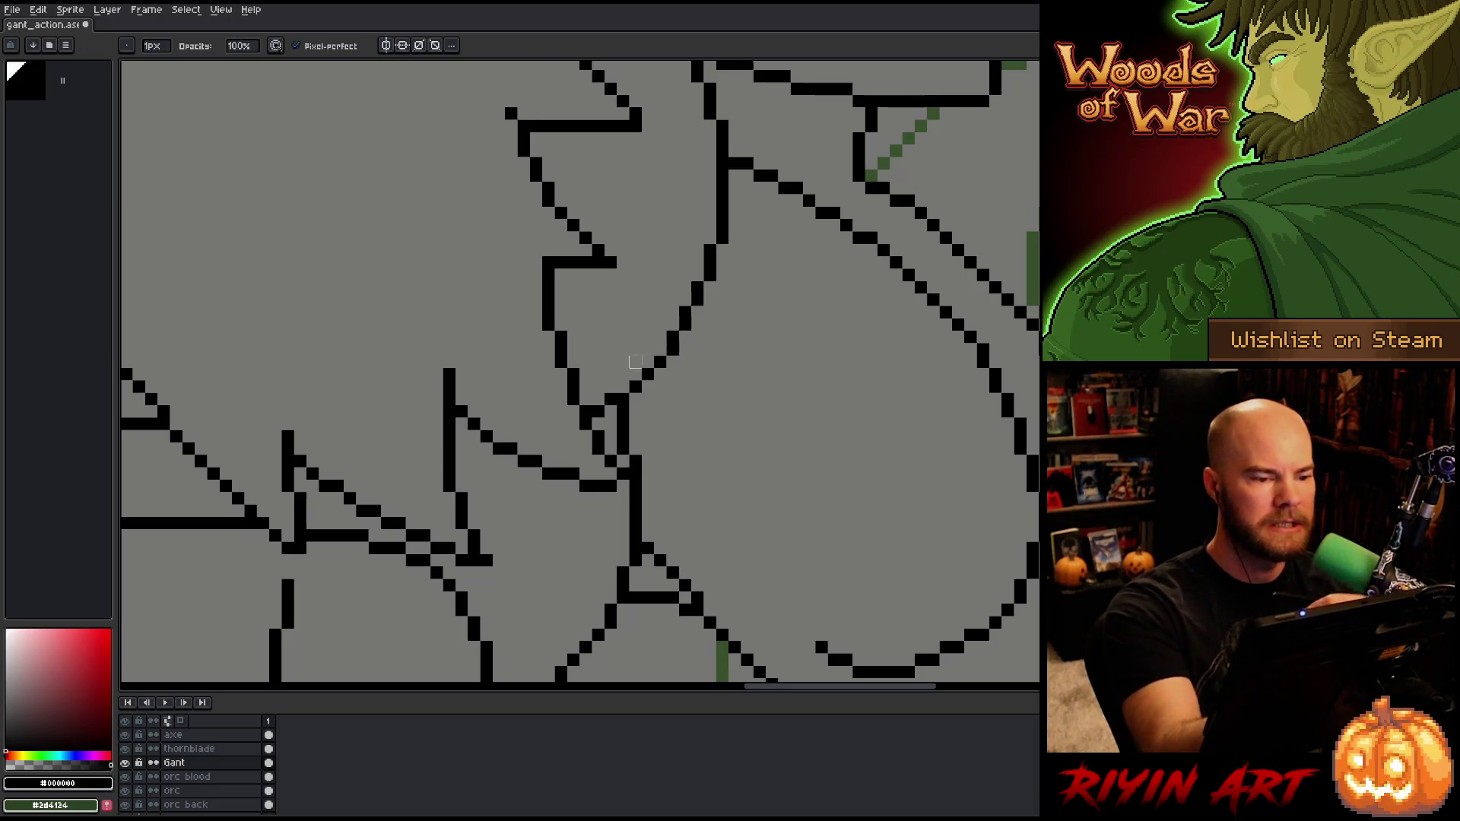
scroll(623, 374, down, 3)
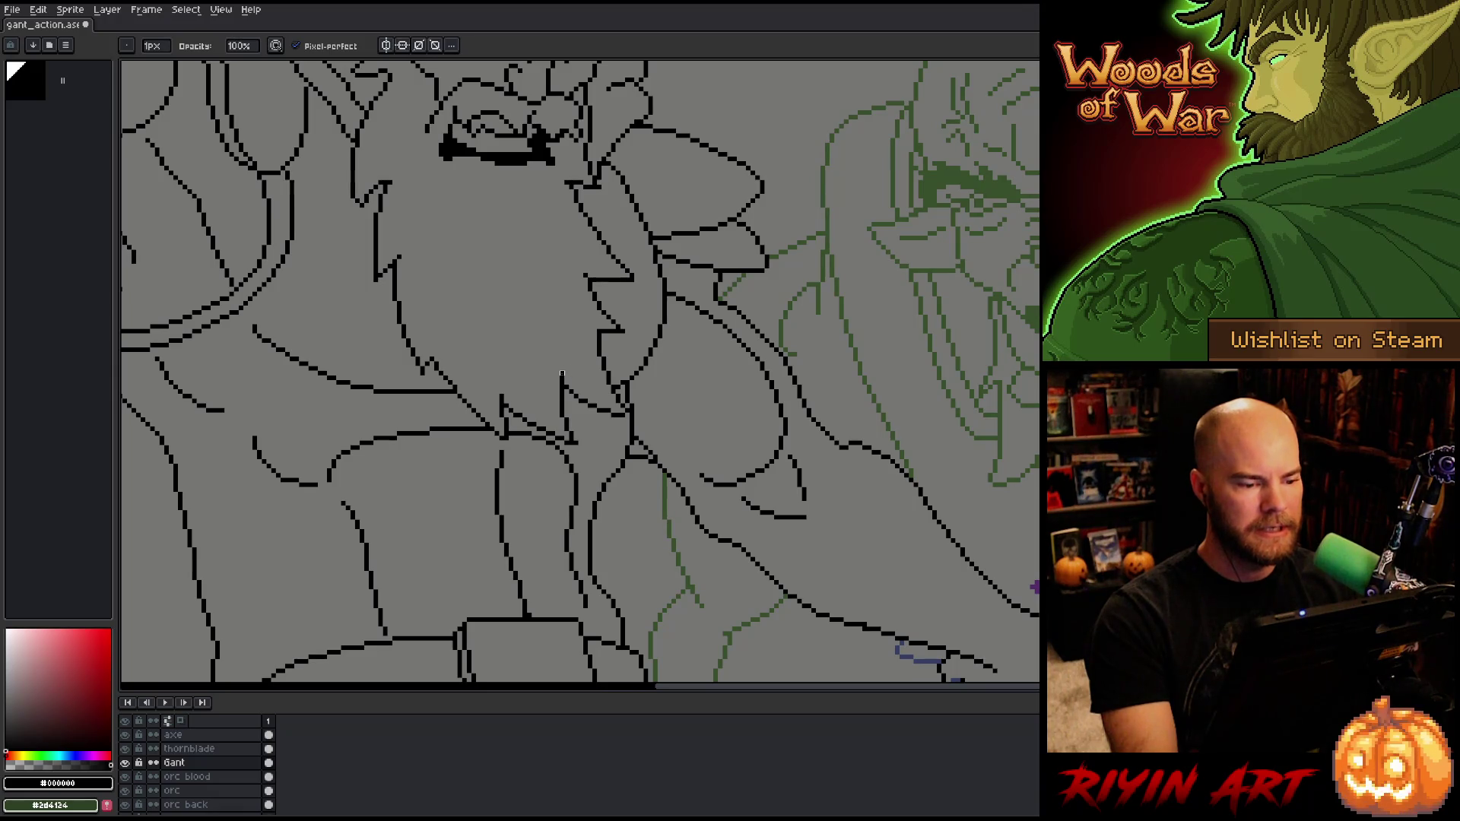
scroll(525, 411, down, 2)
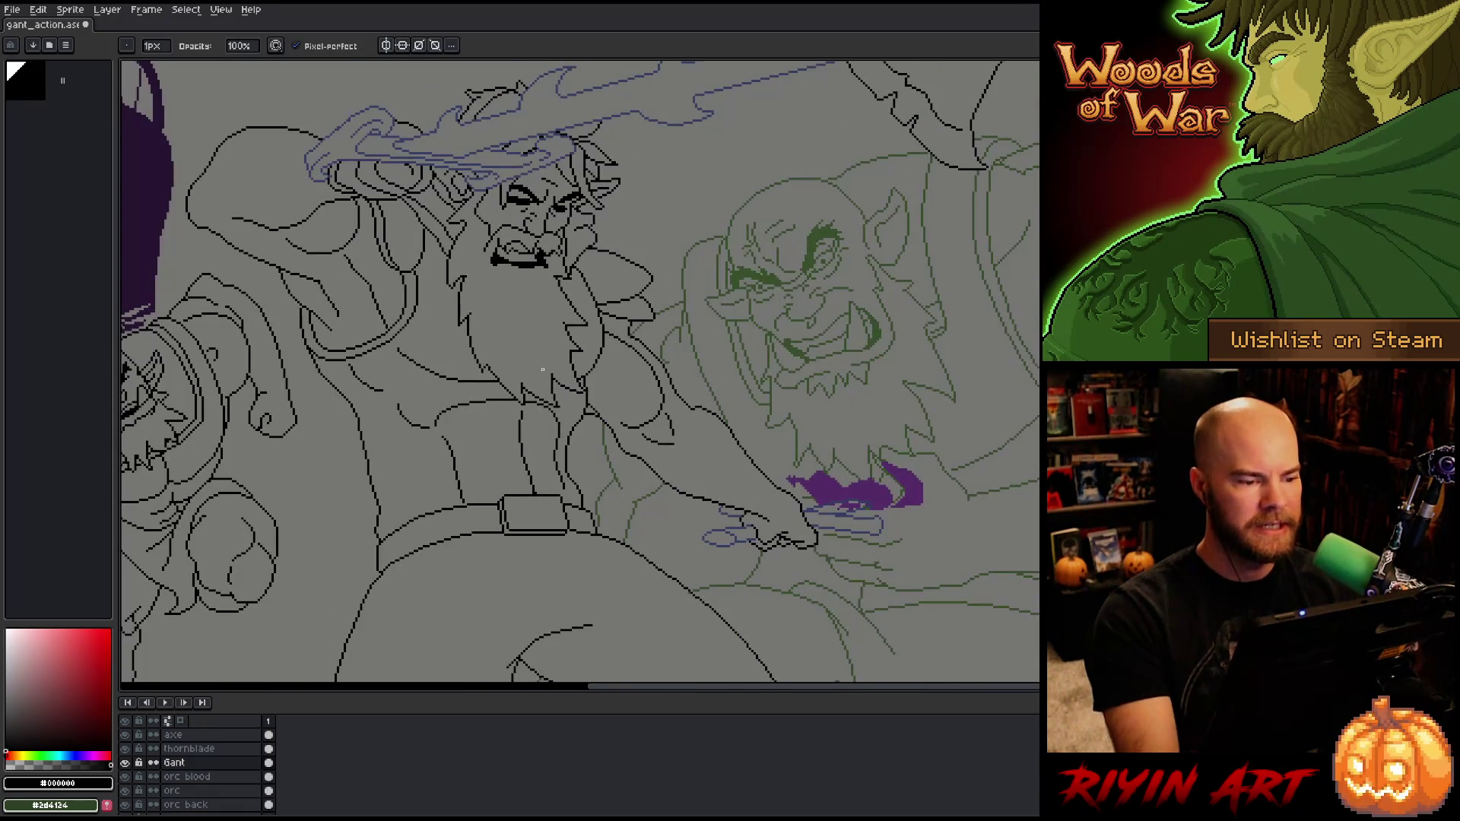
key(ctrl+s)
Step: Add a few black pixels to the beard outline with the pencil and save
scroll(471, 357, up, 4)
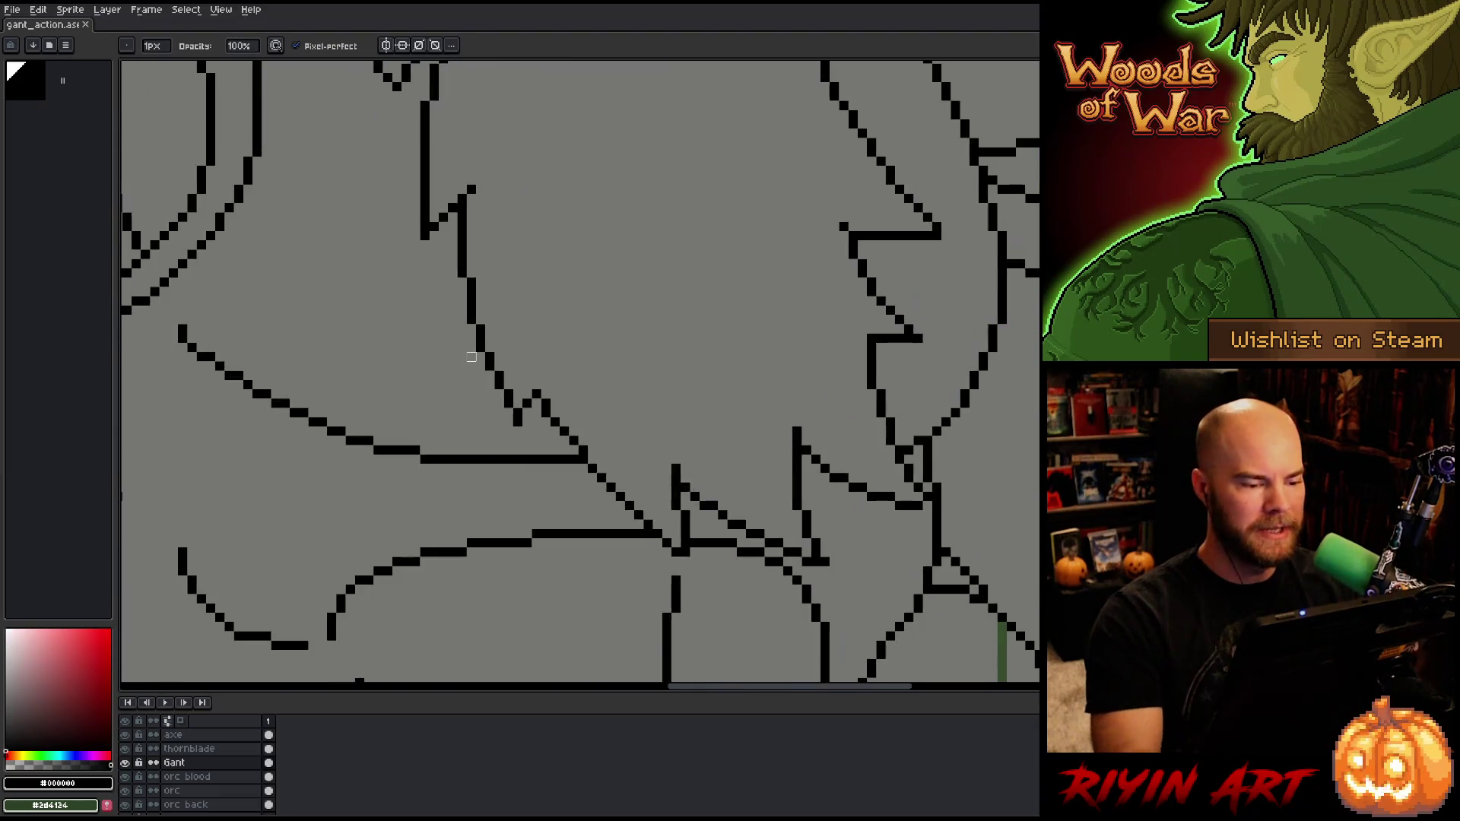
key(b)
drag(545, 383, 546, 393)
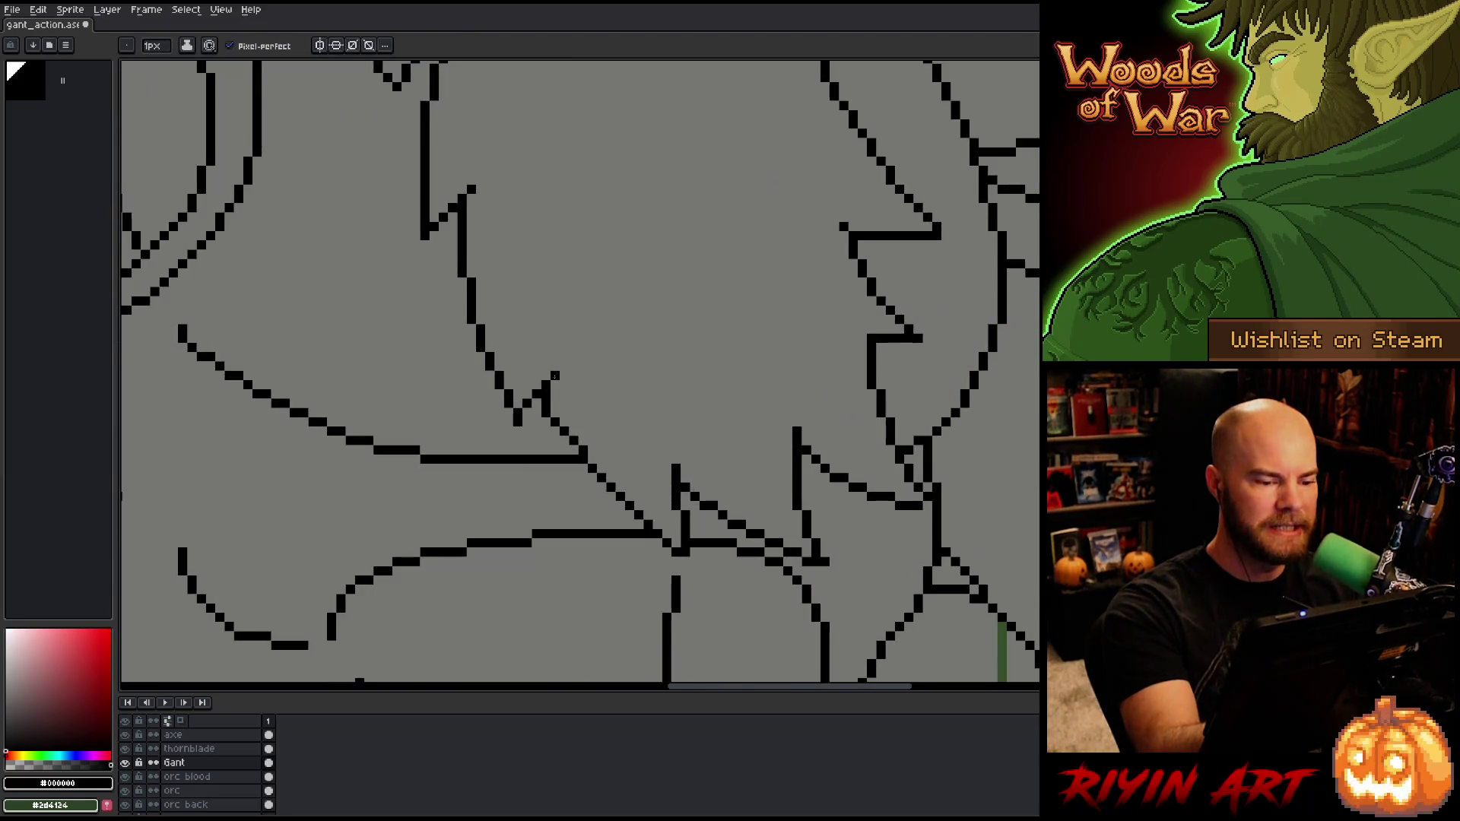
key(ctrl+s)
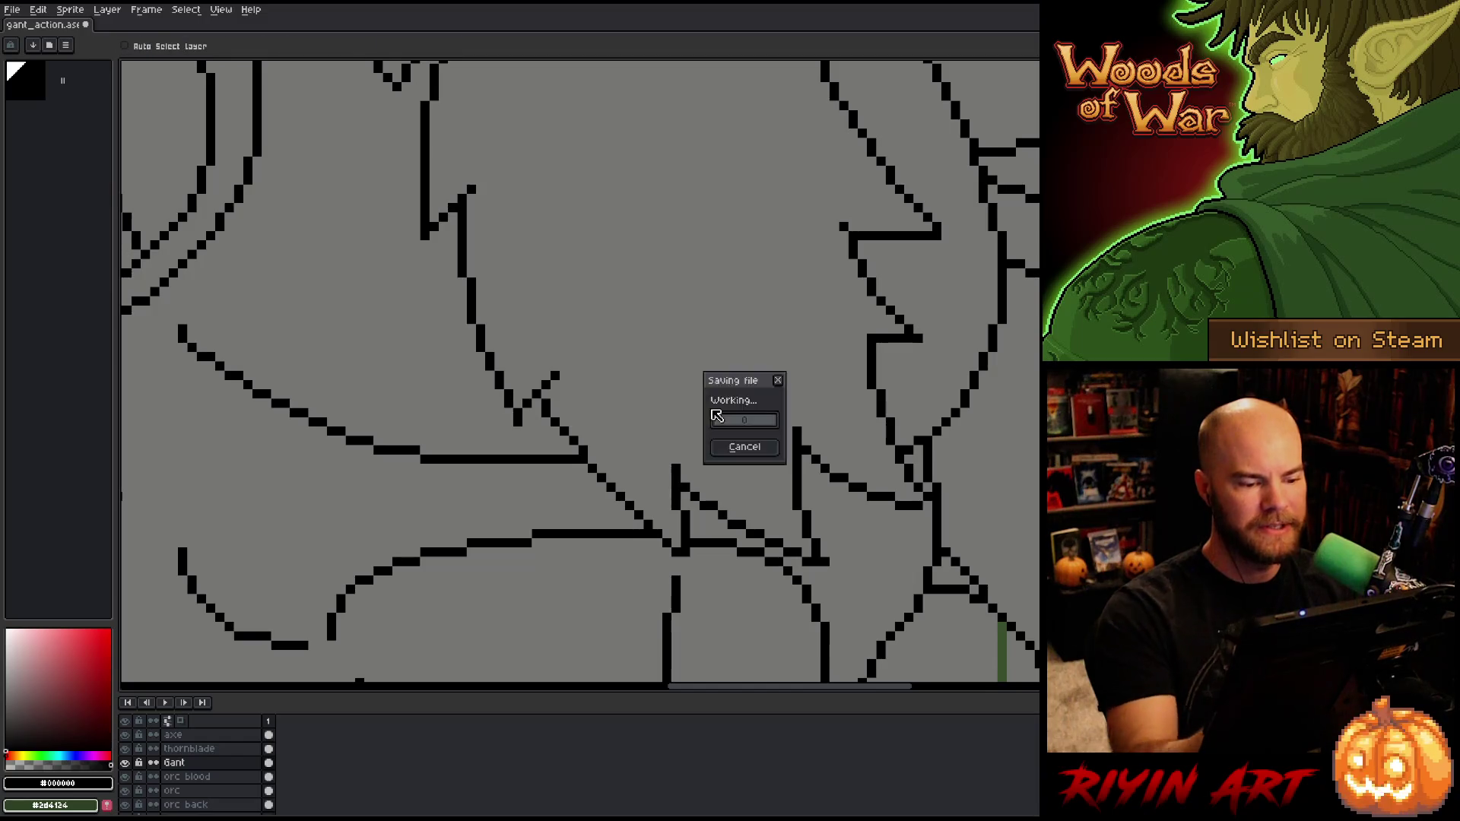
Step: Zoom out over the battle scene and add the empty Layer 1 above Gant
scroll(711, 411, down, 5)
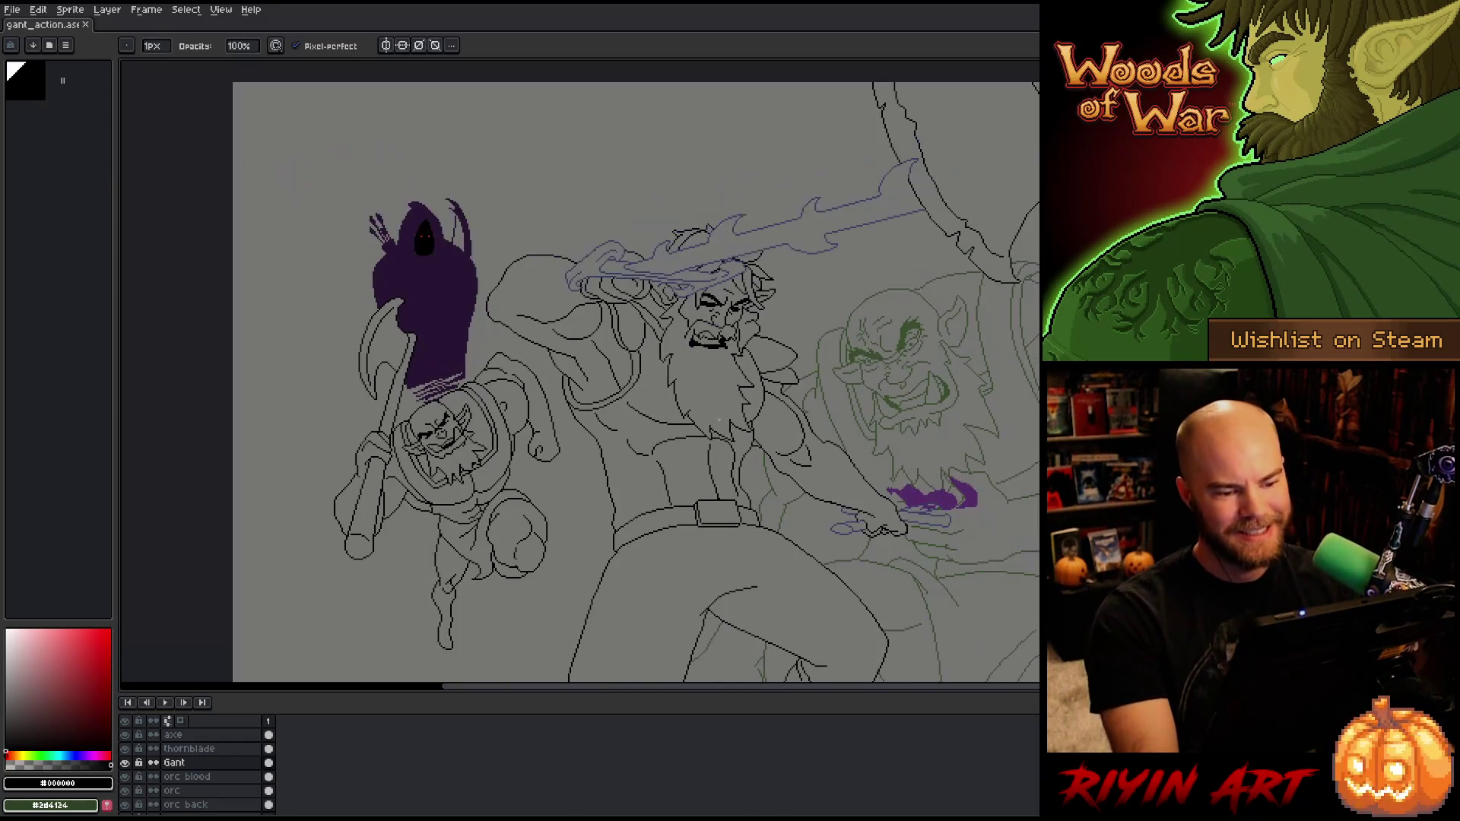
scroll(743, 446, down, 1)
scroll(635, 403, up, 2)
mouse_move(637, 400)
mouse_down()
mouse_move(586, 417)
mouse_move(618, 434)
mouse_move(619, 462)
mouse_move(624, 431)
mouse_move(630, 444)
mouse_up()
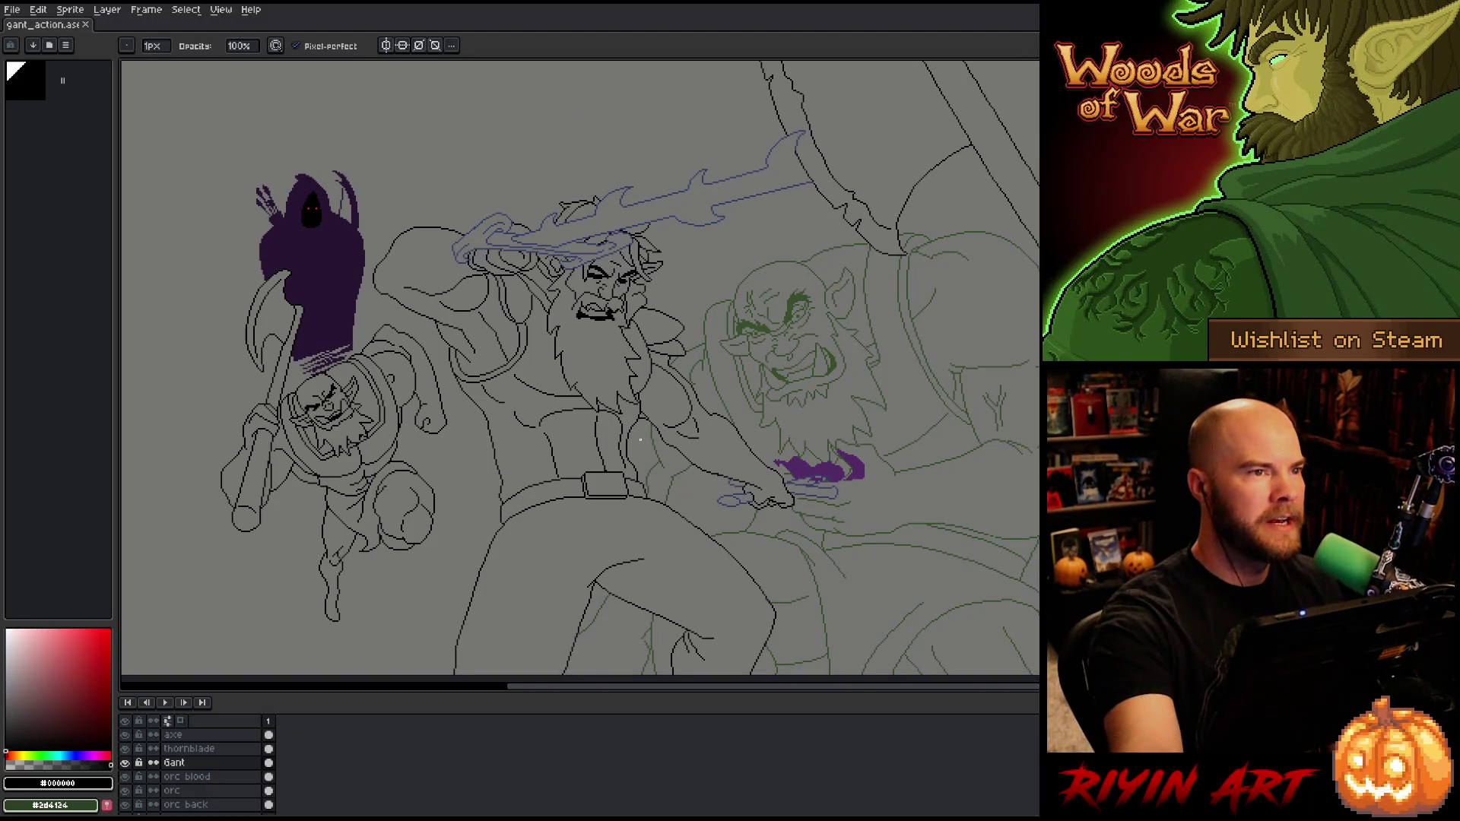
mouse_move(640, 439)
mouse_down()
mouse_move(606, 417)
mouse_move(653, 457)
mouse_move(665, 427)
mouse_move(644, 437)
mouse_up()
key(b)
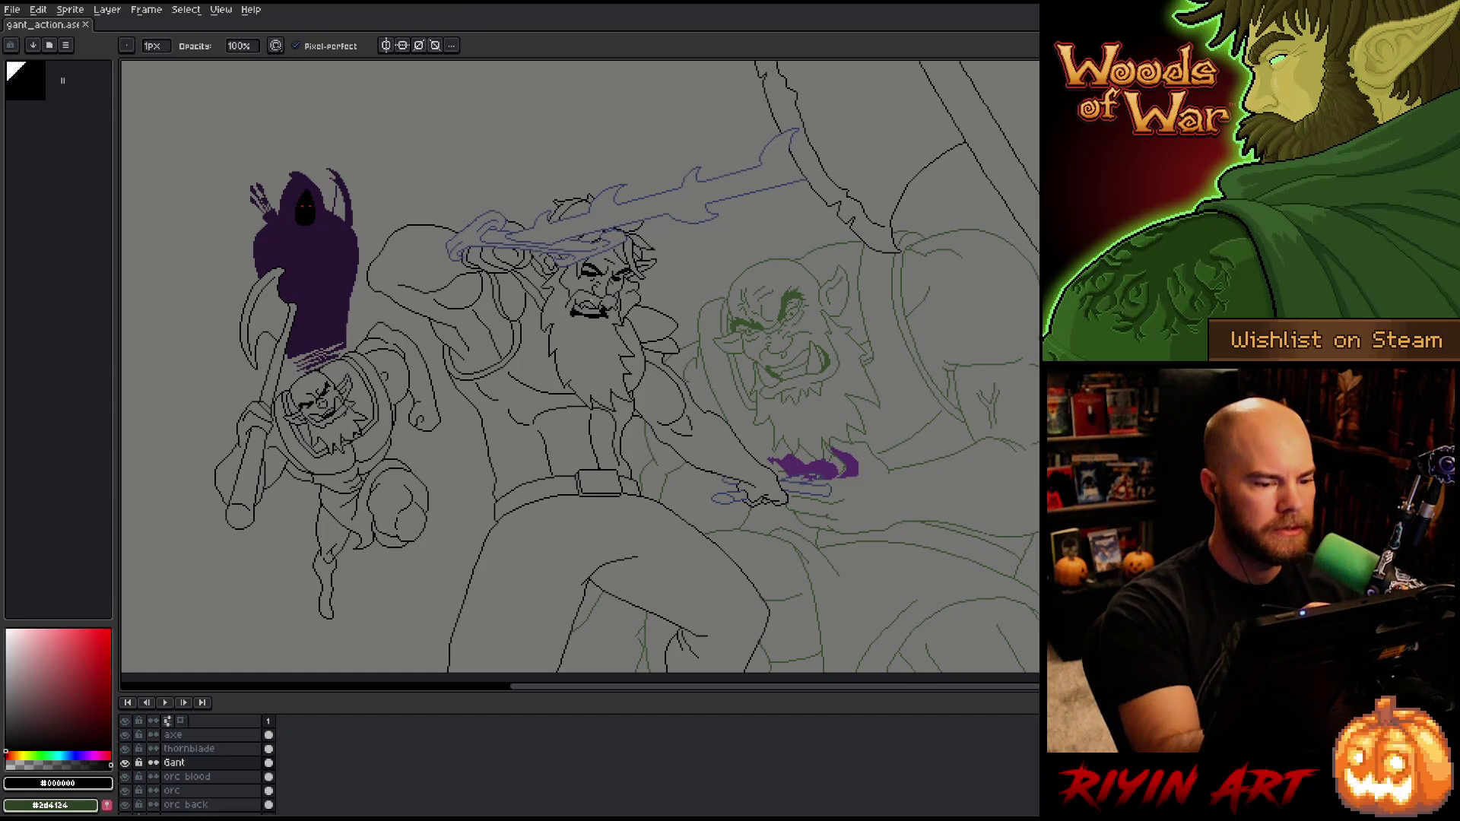
key(g)
key(e)
key(shift+n)
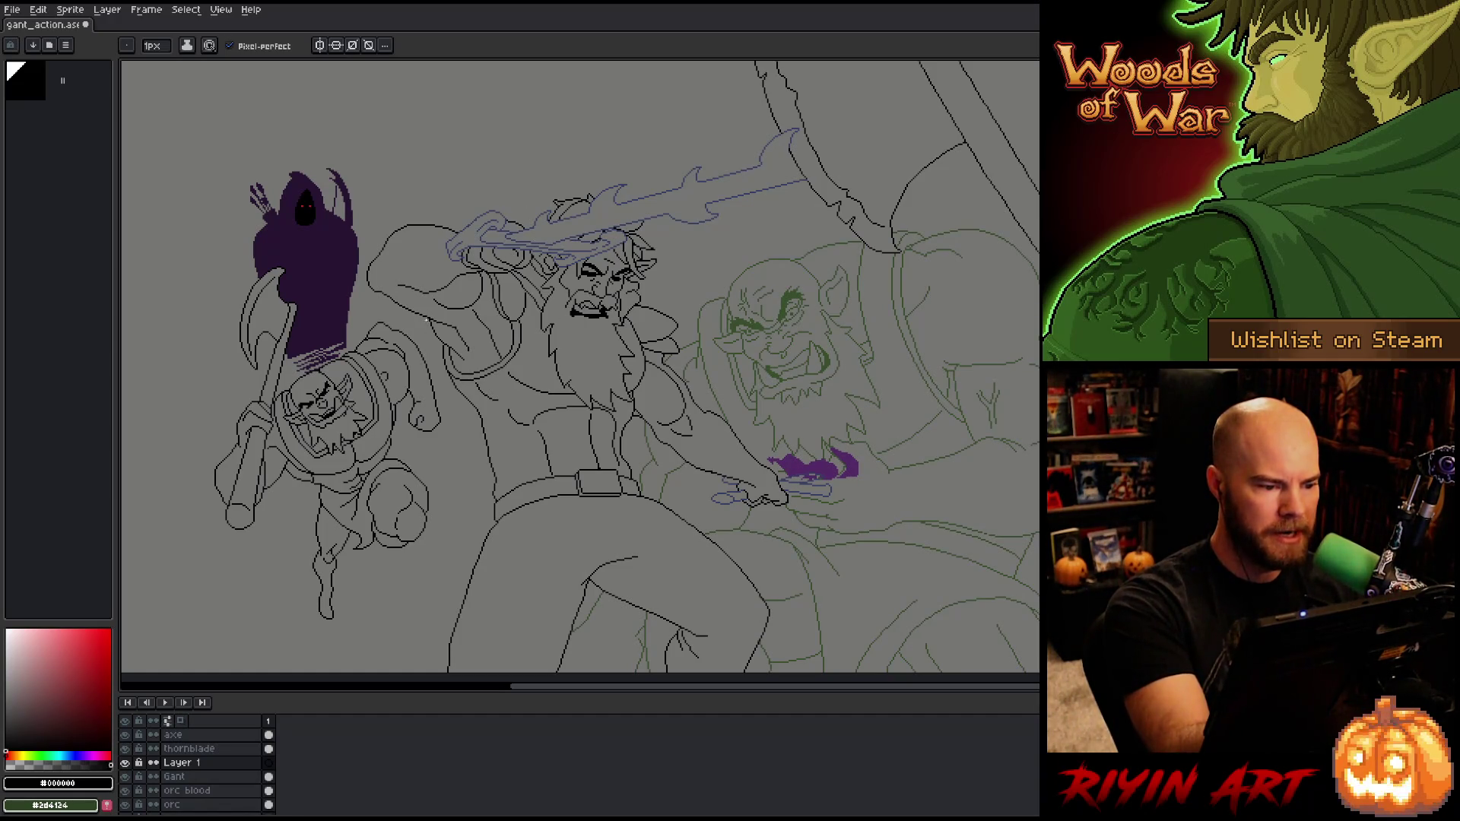
drag(424, 322, 401, 501)
key(ctrl+z)
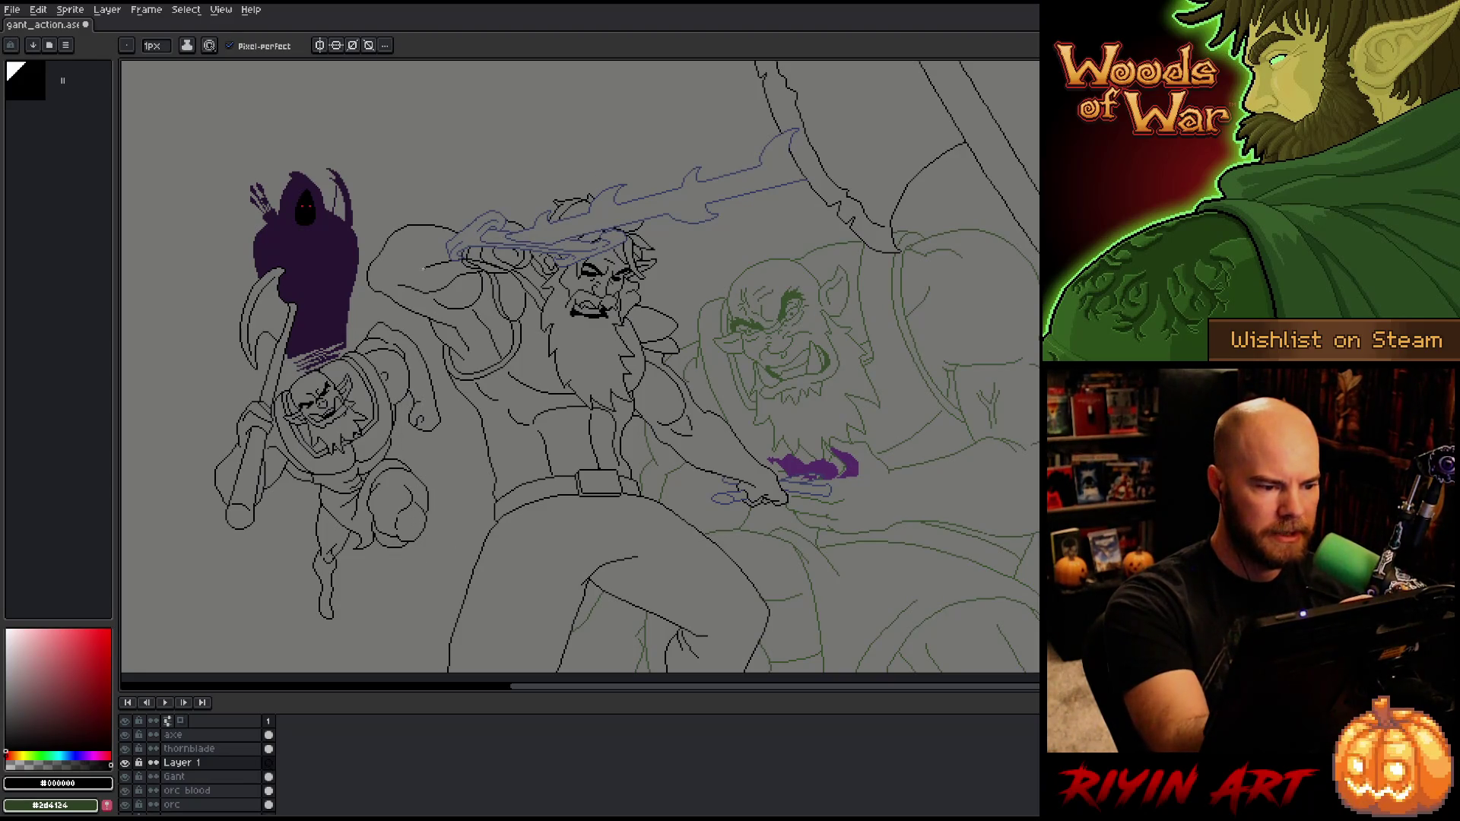
drag(426, 265, 397, 447)
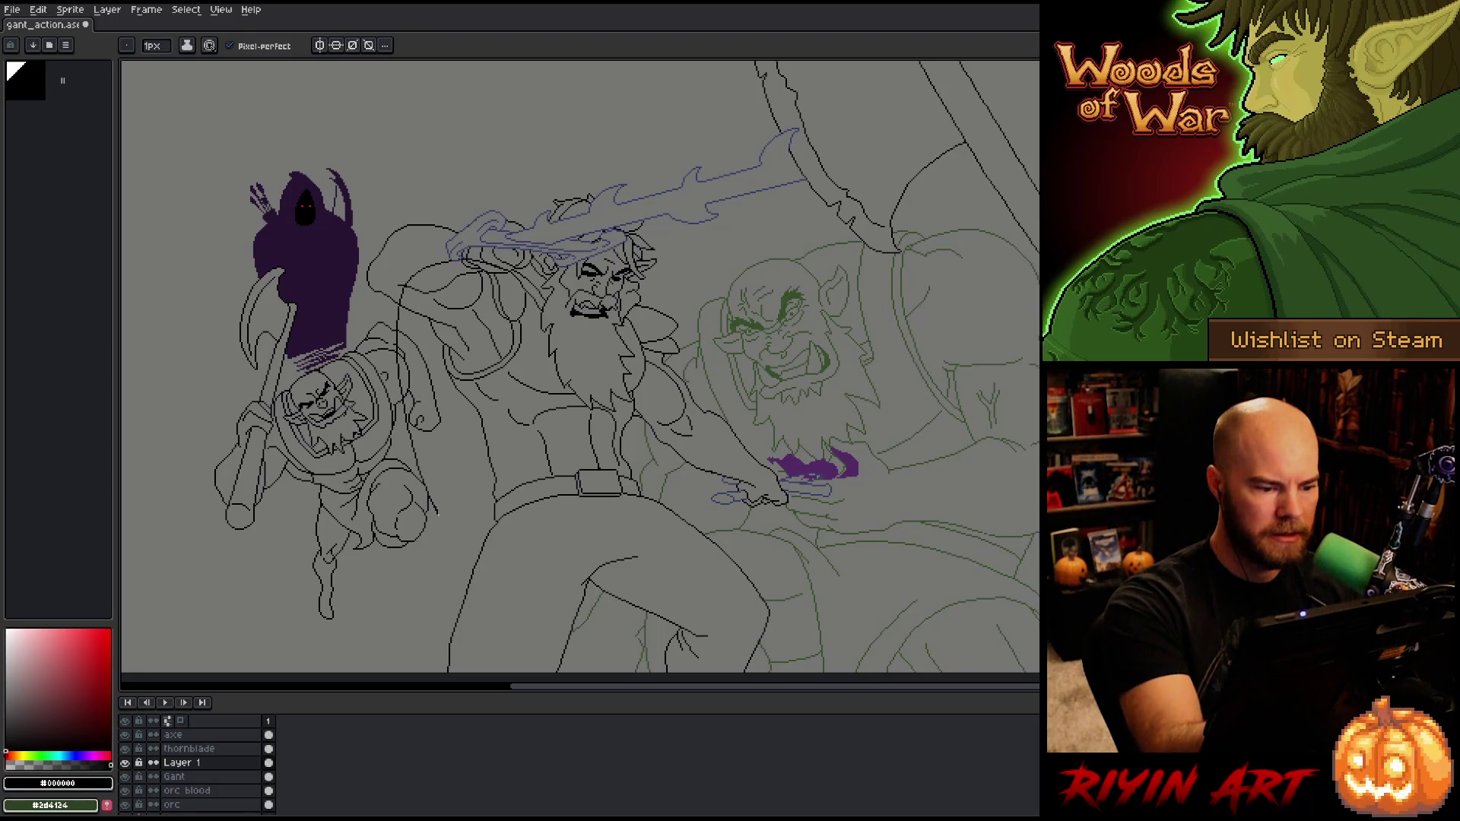
scroll(578, 365, down, 3)
drag(660, 485, 694, 560)
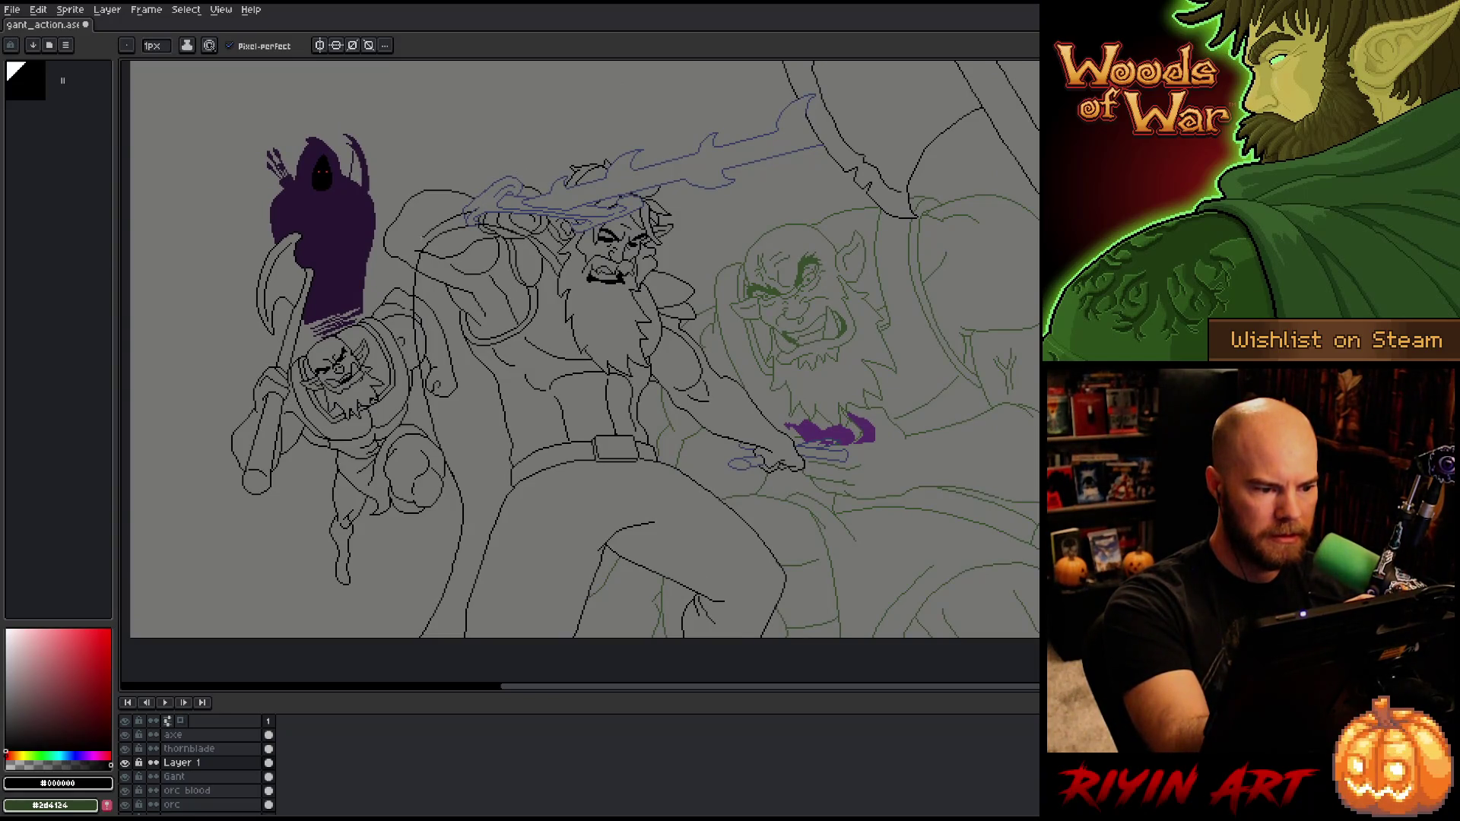
drag(408, 359, 436, 449)
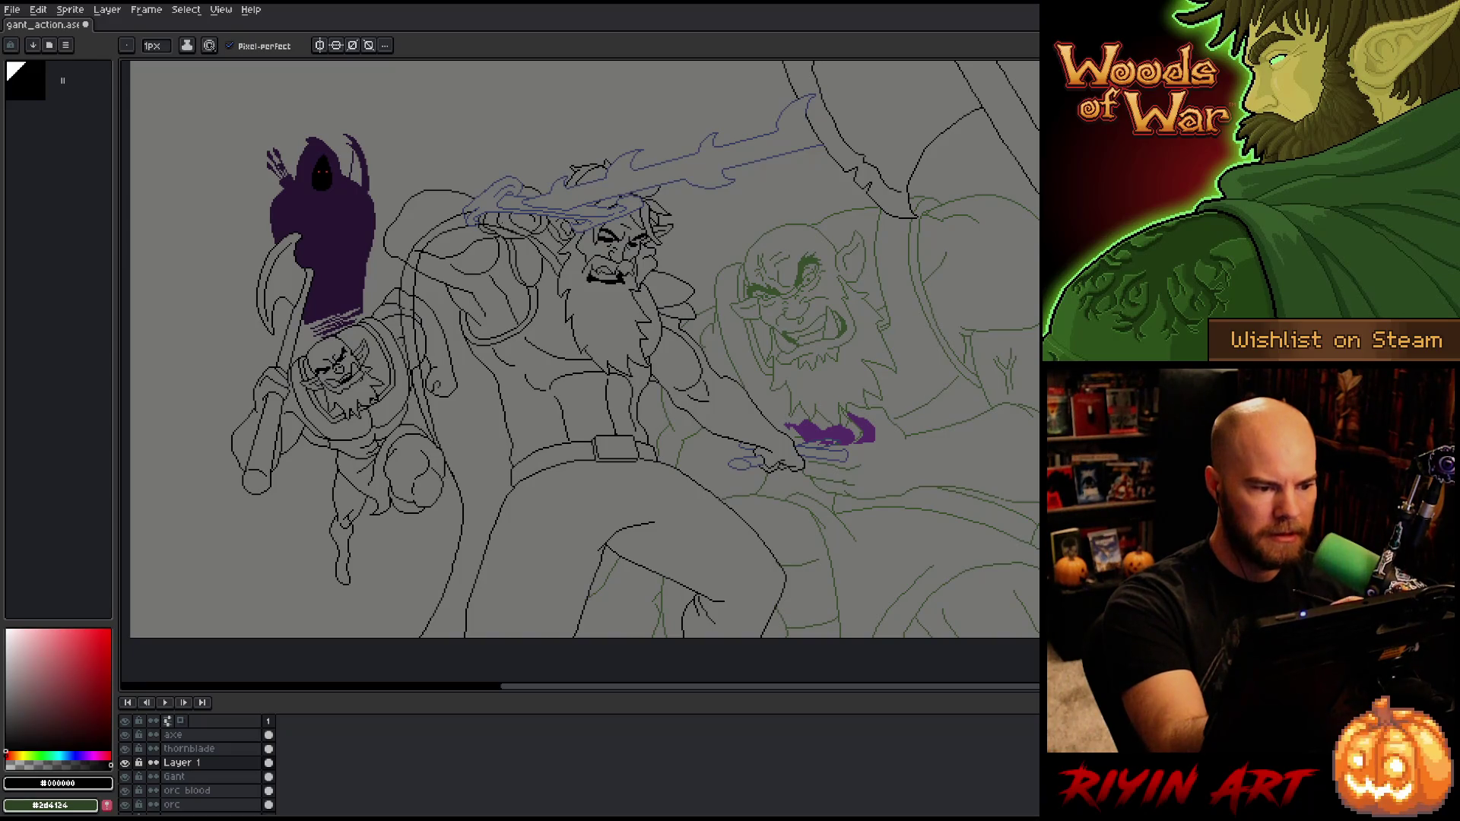
key(ctrl+z)
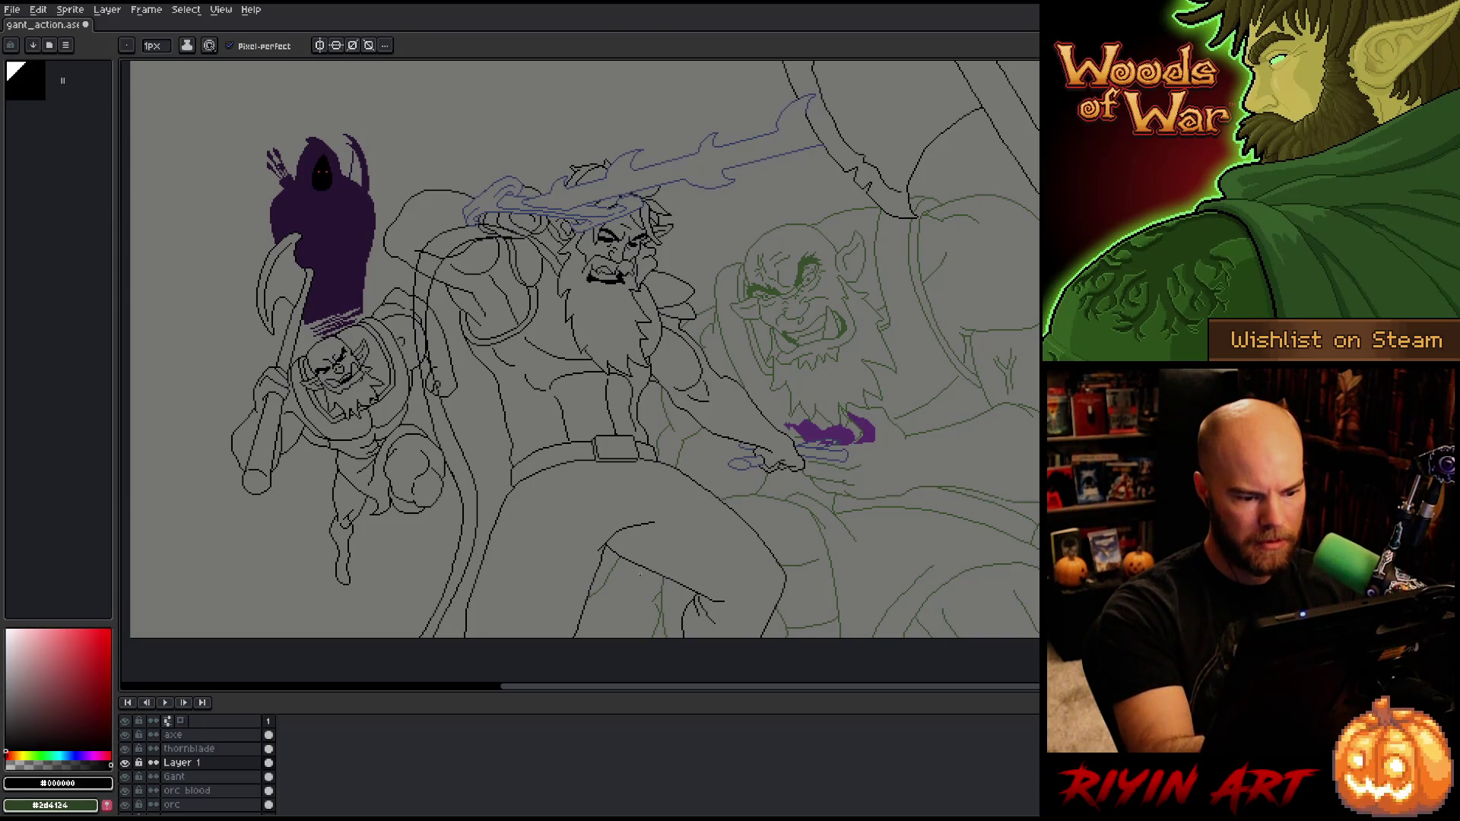
drag(636, 566, 618, 500)
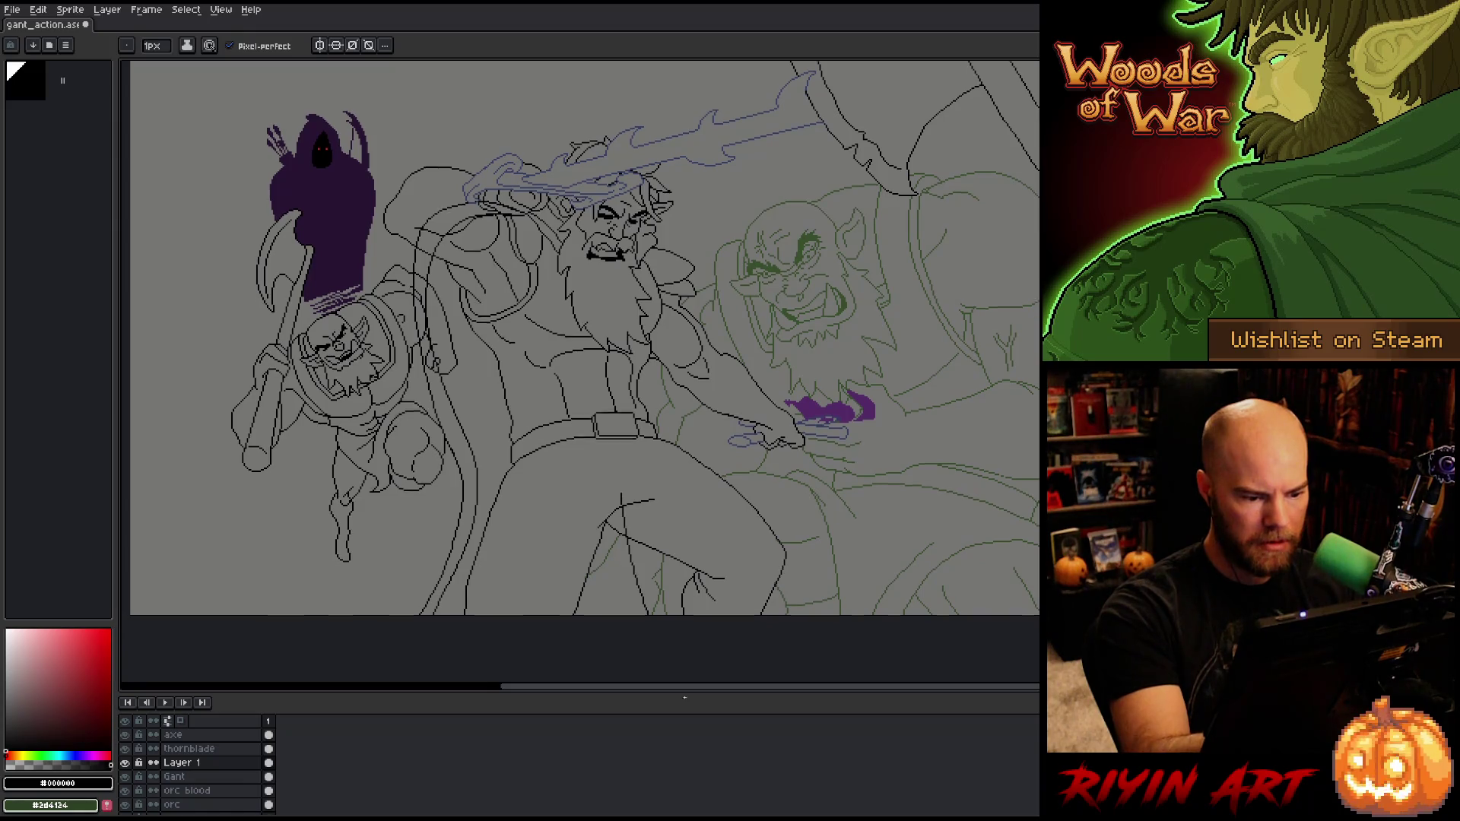
drag(700, 430, 755, 521)
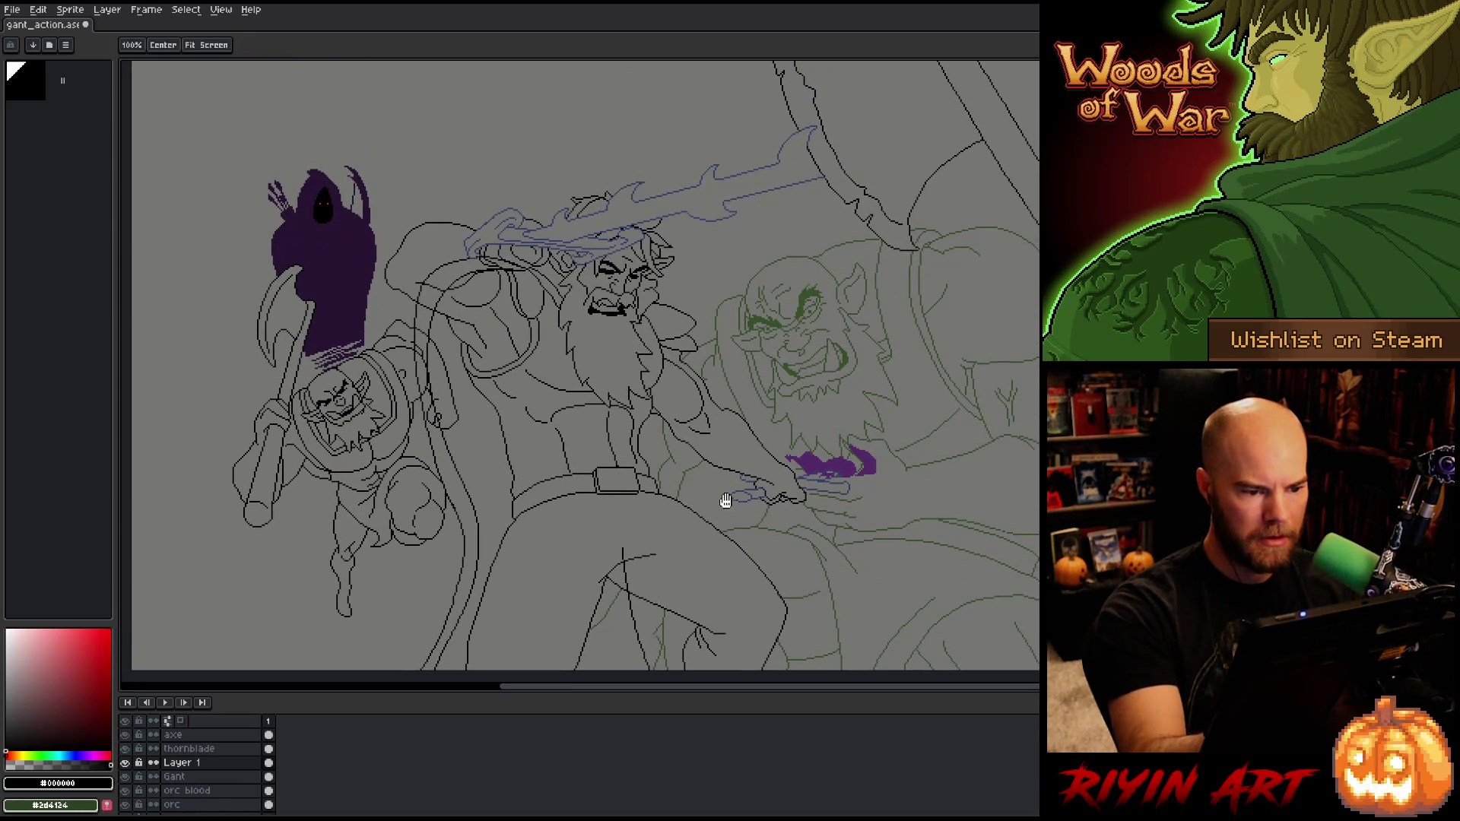
key(b)
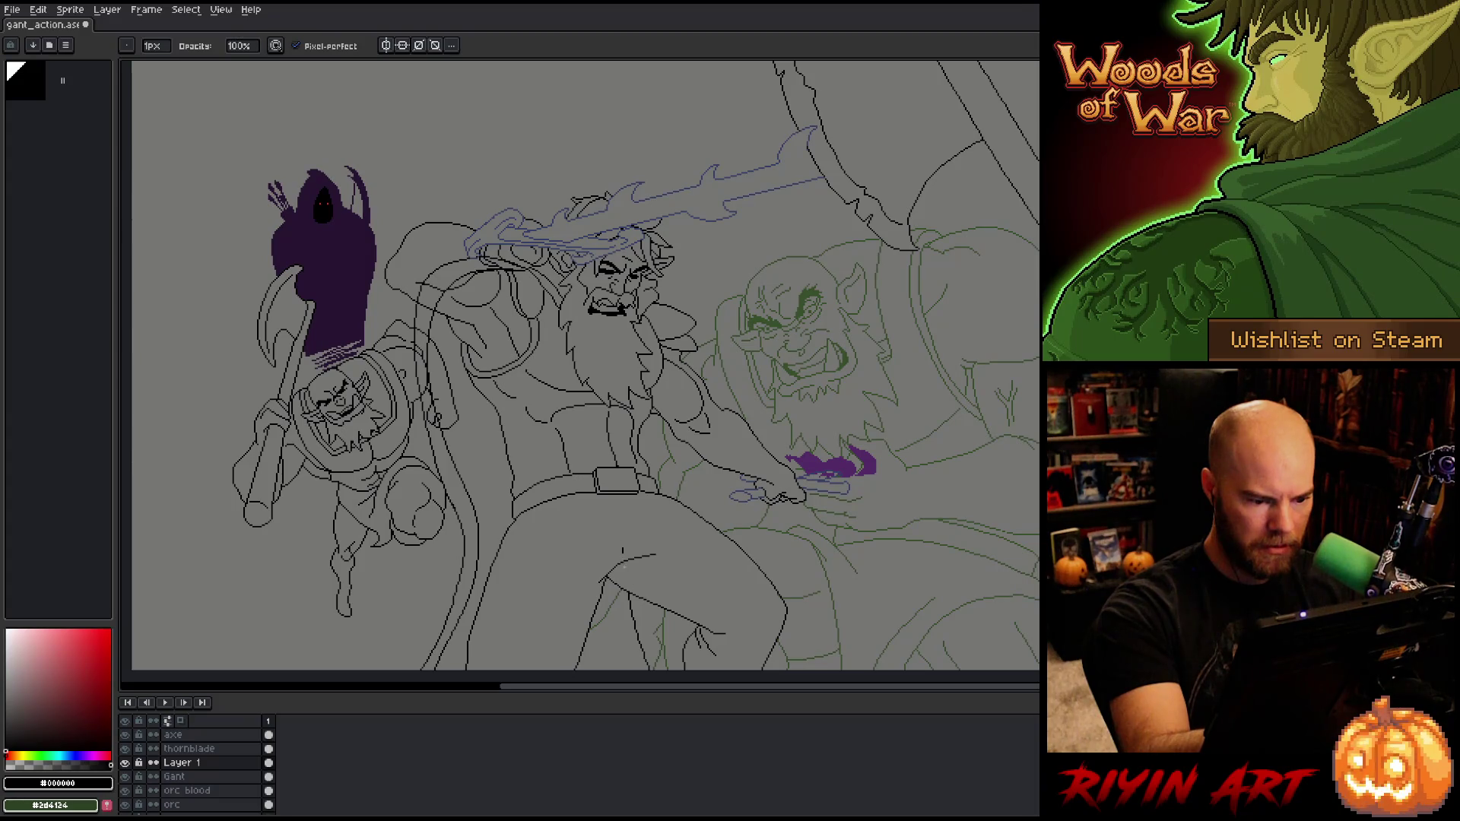
click(153, 46)
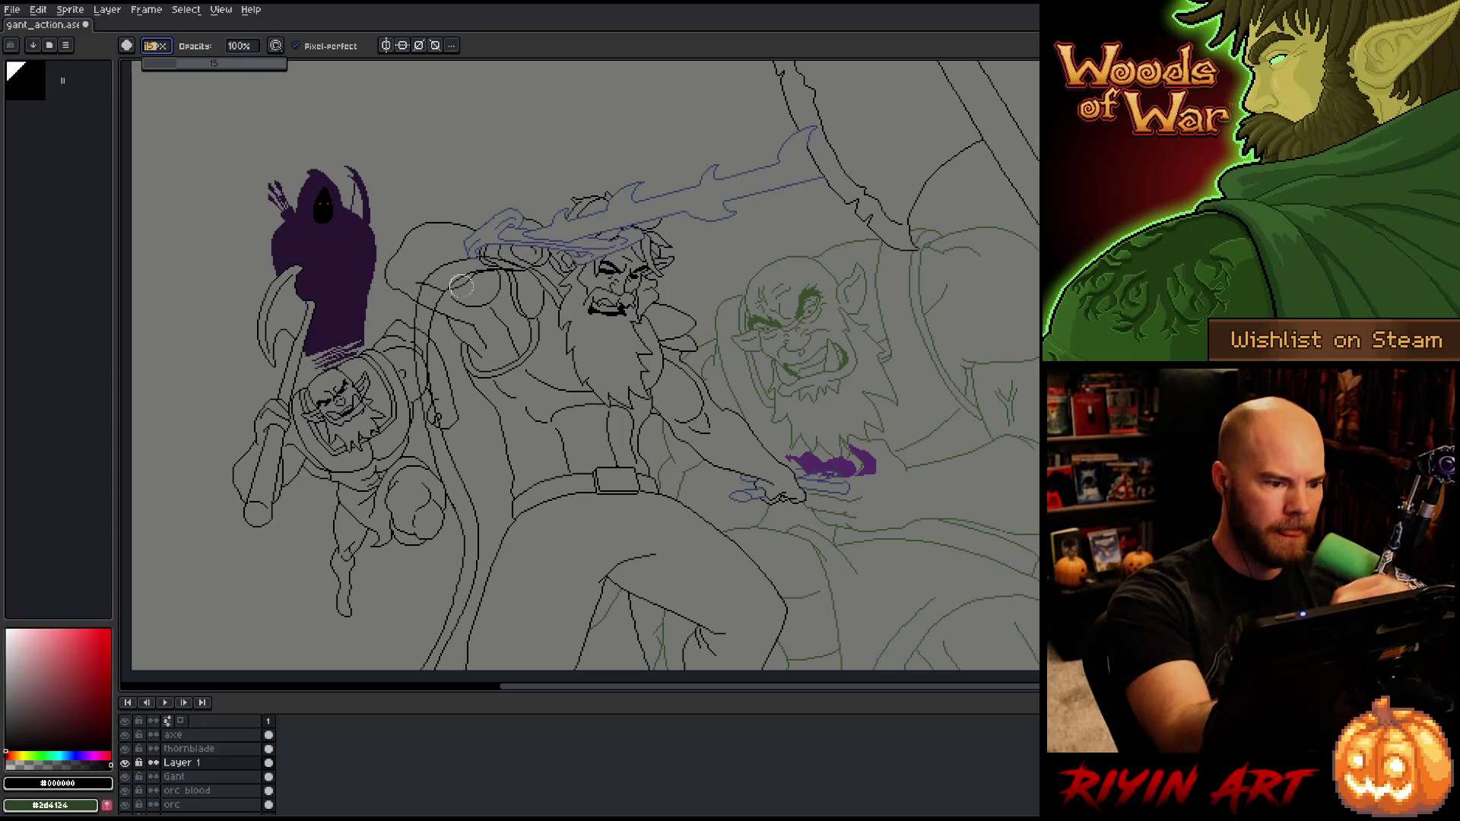
Step: Set the brush size to 15px and briefly view Layer 1 on its own
text(15)
key(Return)
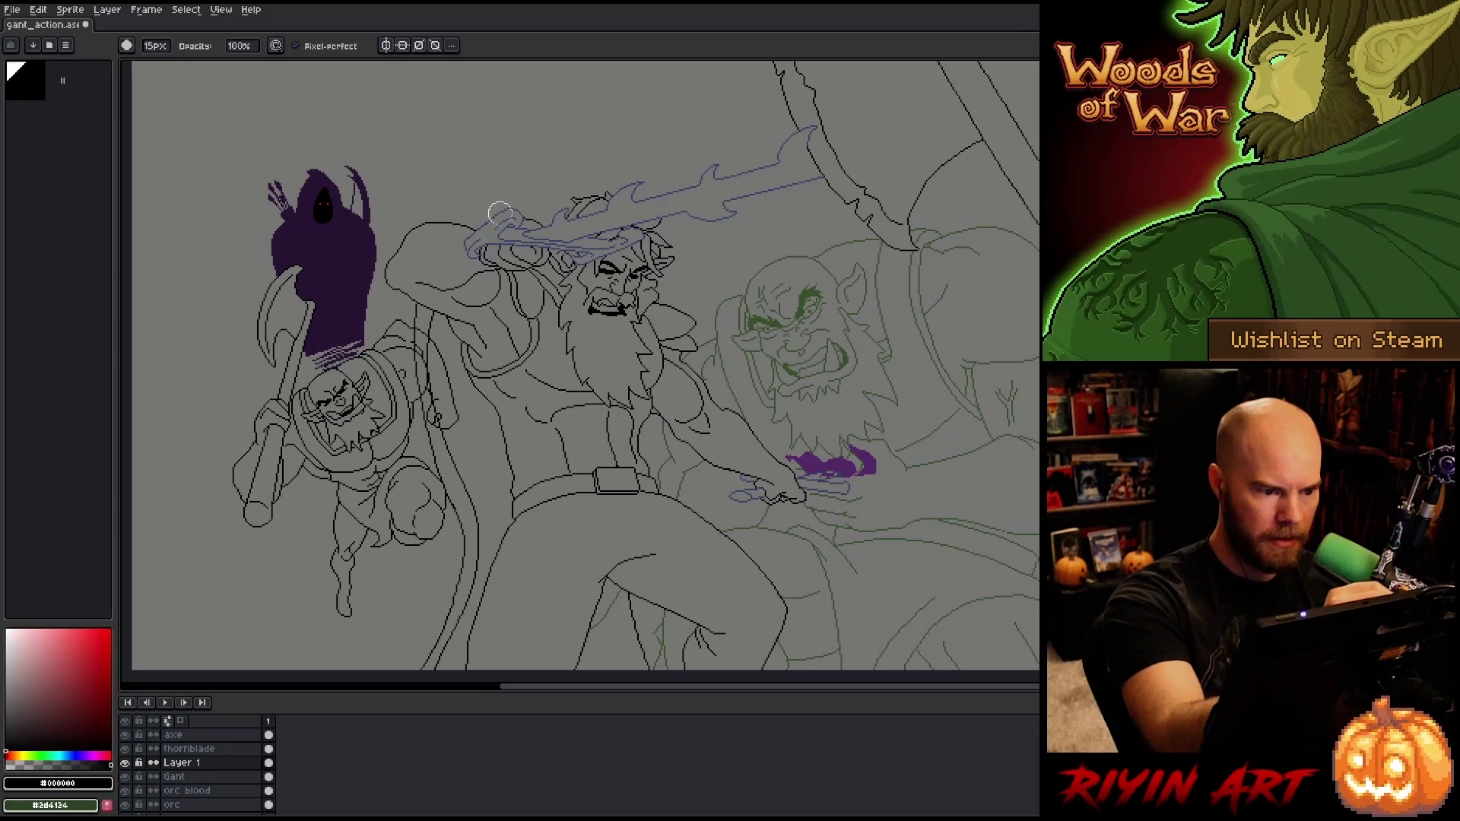
alt+click(124, 763)
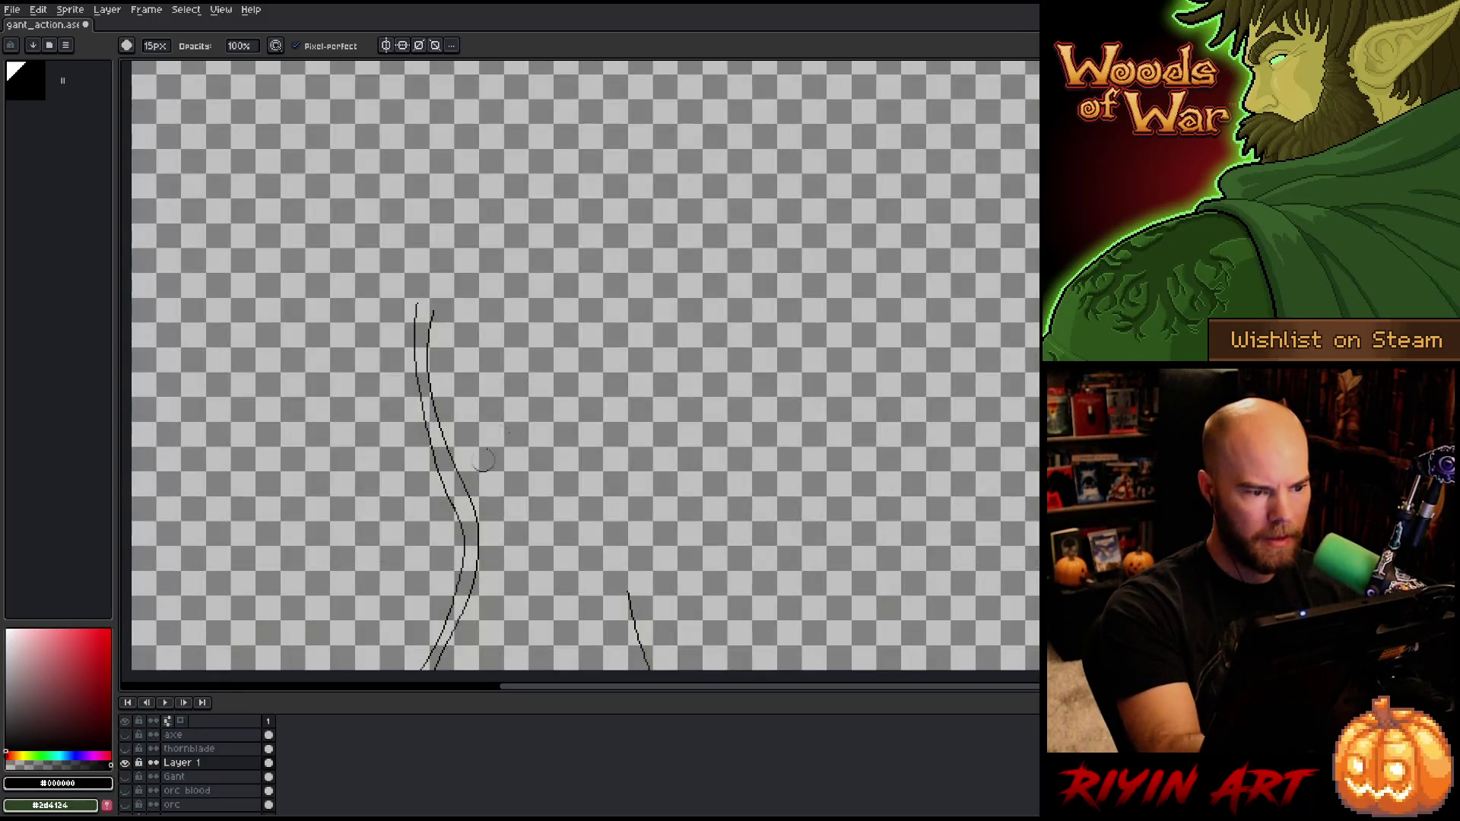
alt+click(124, 763)
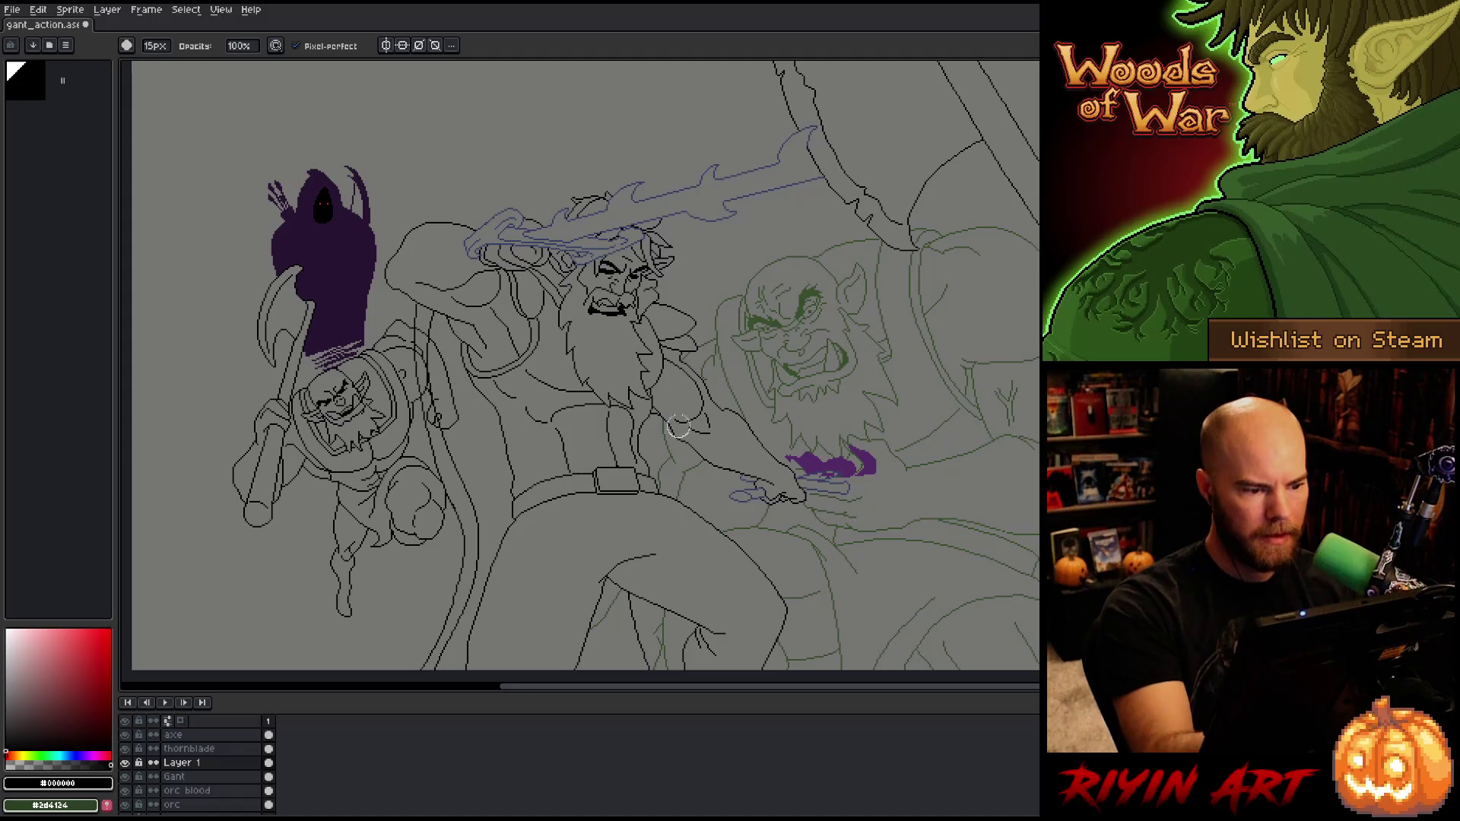
Step: Step through the orc, orc blood and orc back layers
drag(776, 386, 784, 327)
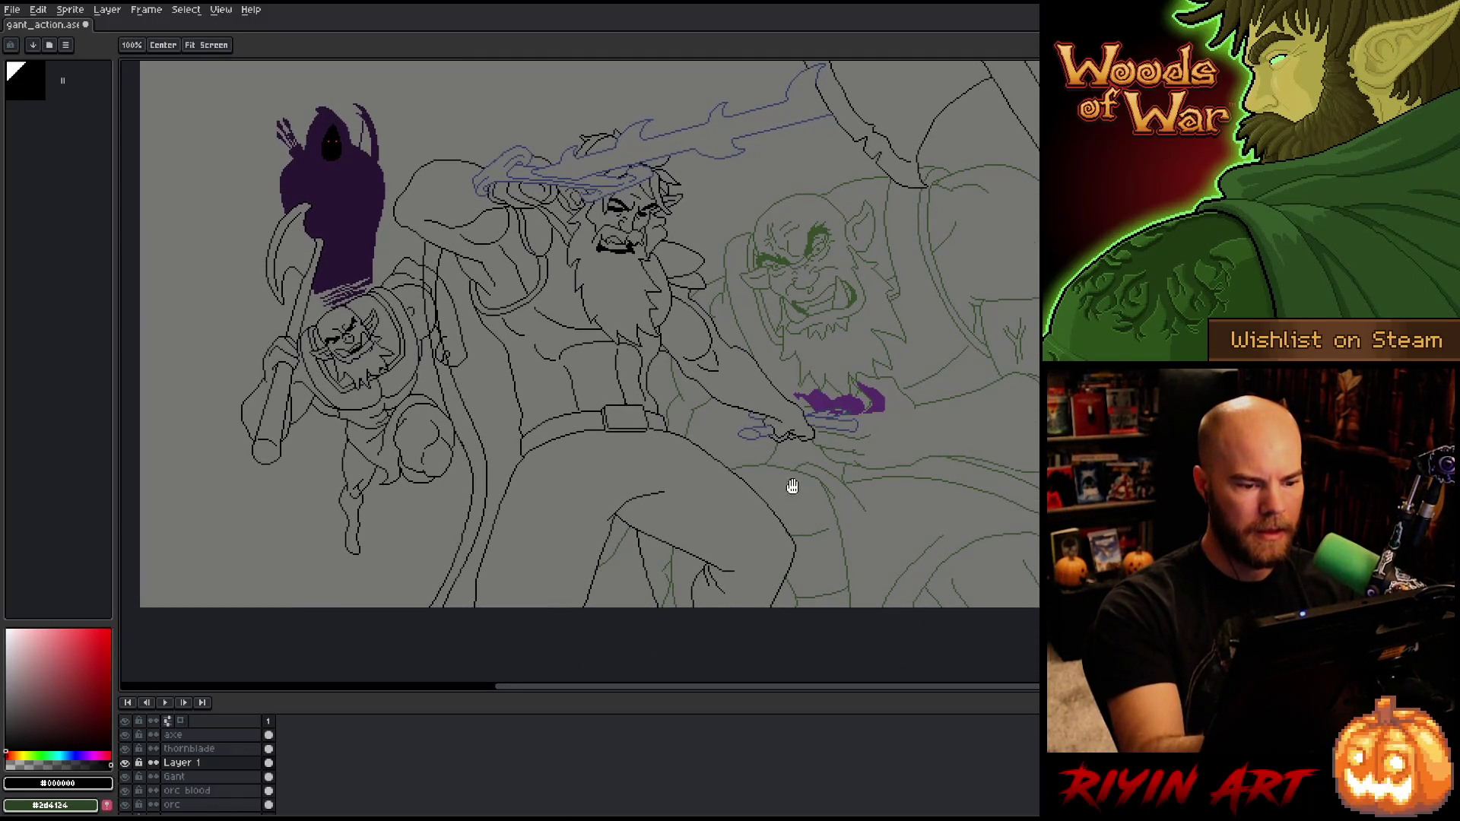
drag(840, 452, 833, 432)
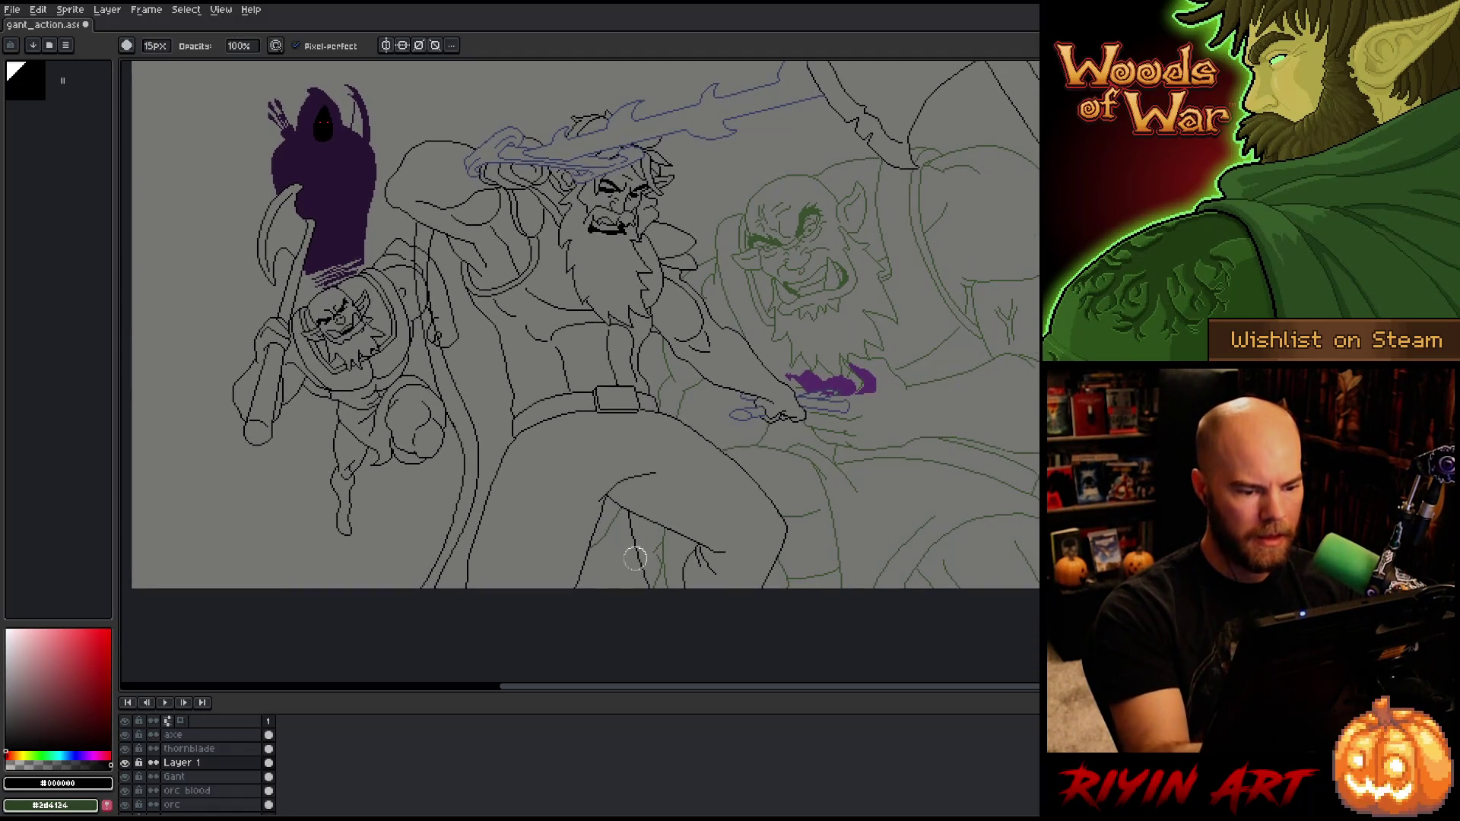
click(183, 804)
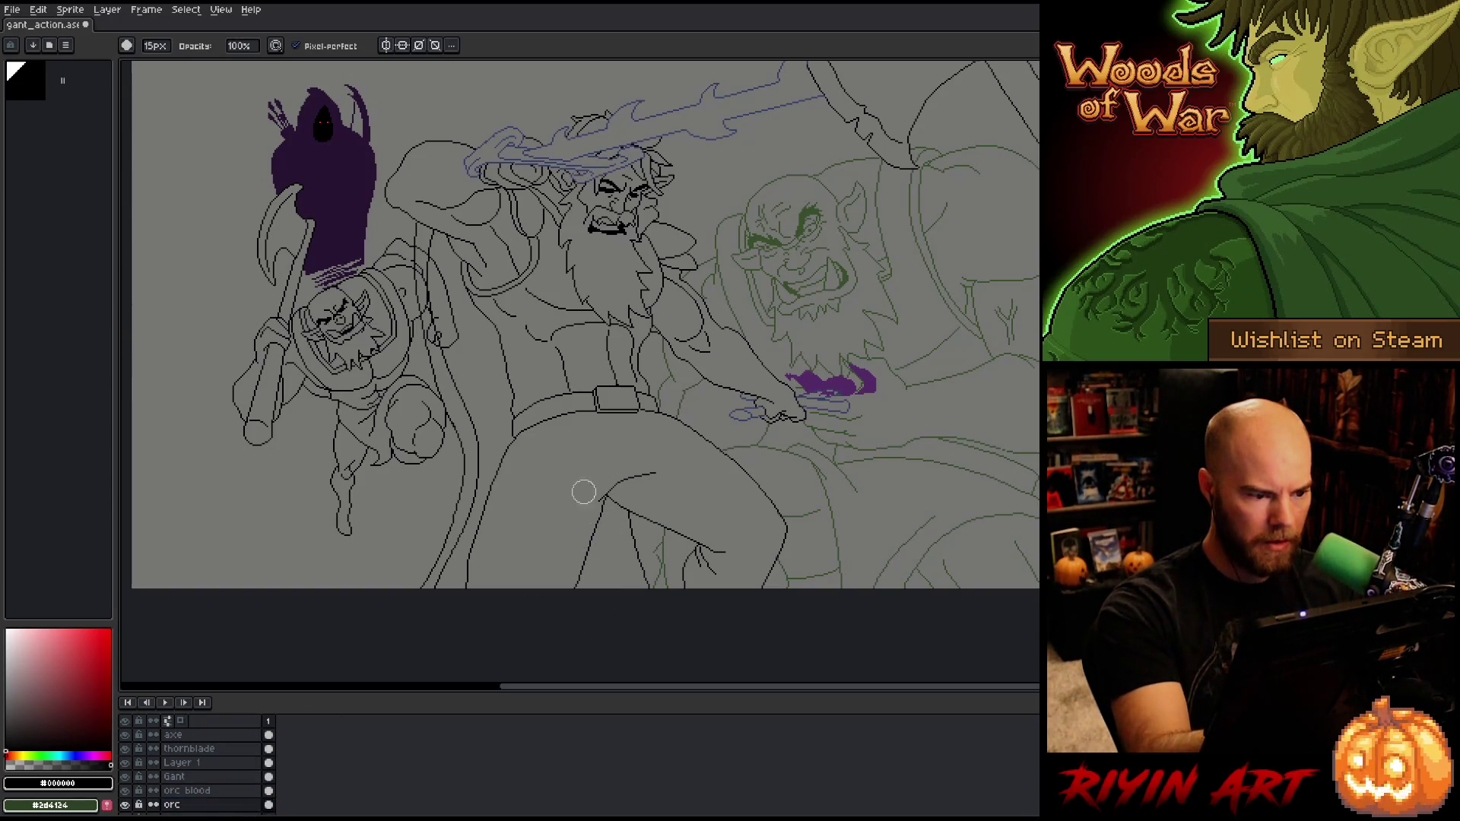
click(187, 791)
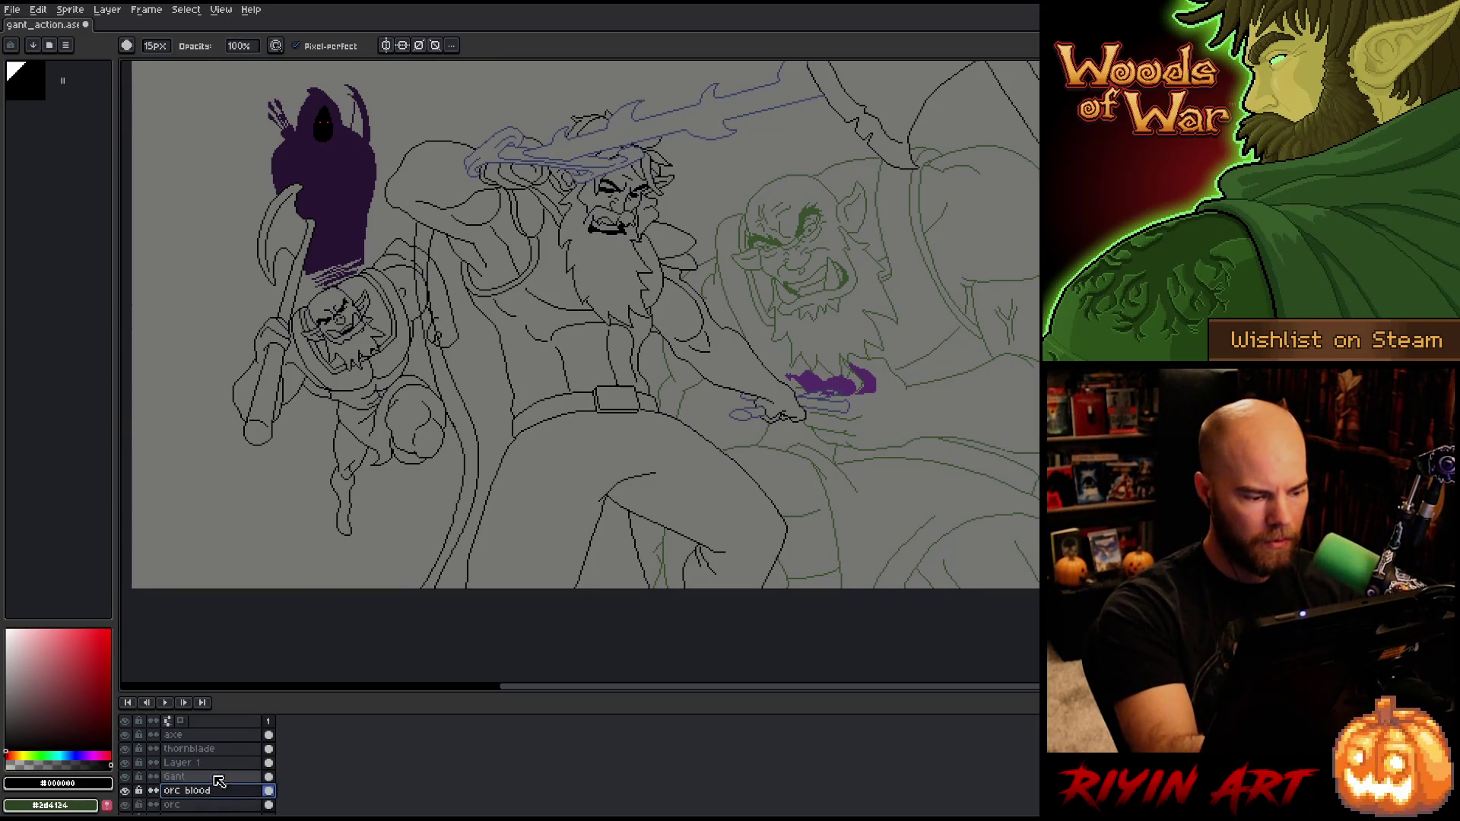
scroll(213, 776, down, 2)
click(223, 776)
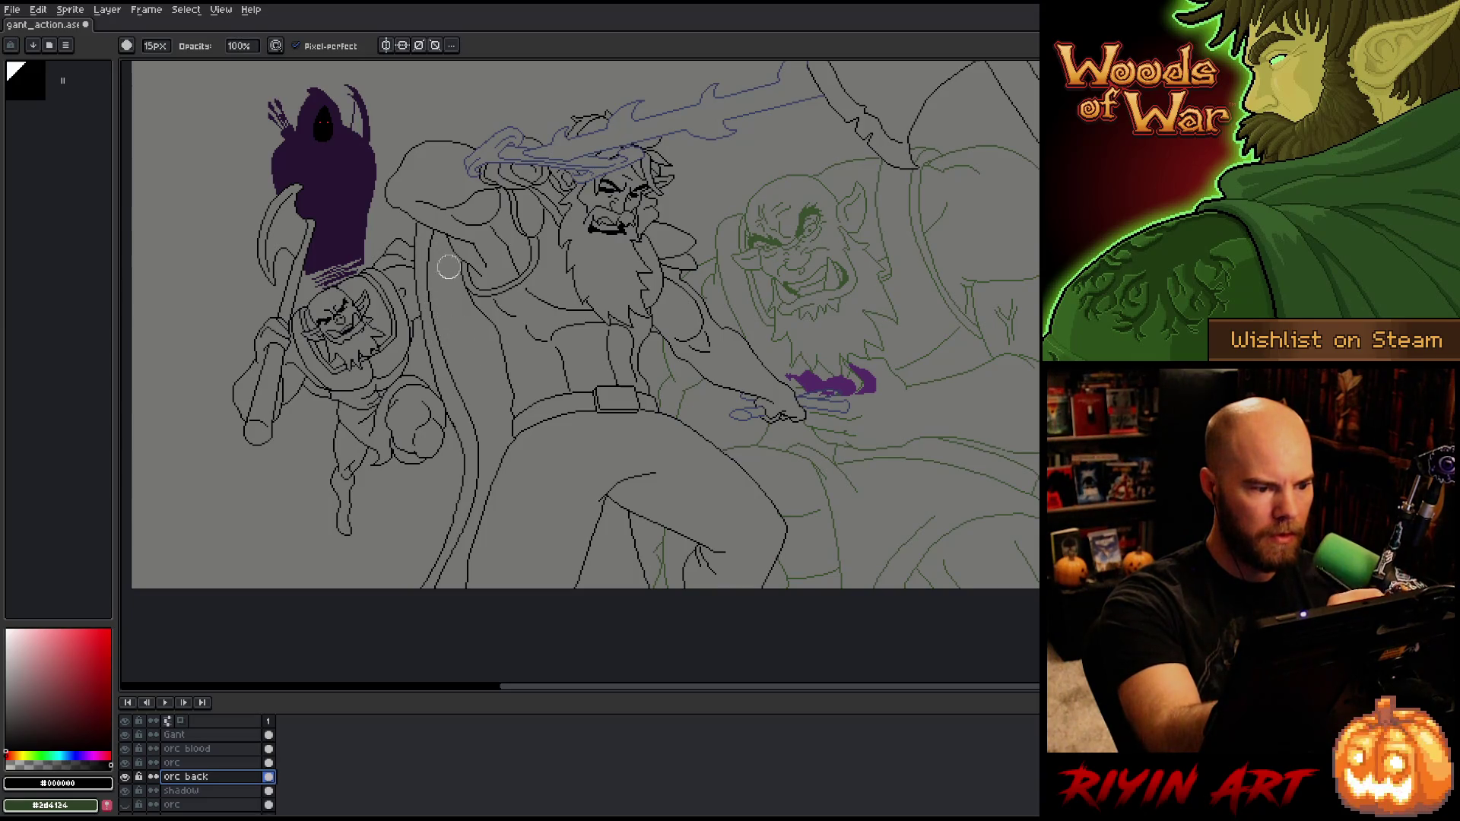
Step: Pan across the artwork, check the current layer's bounds and save the sprite
drag(708, 484, 802, 495)
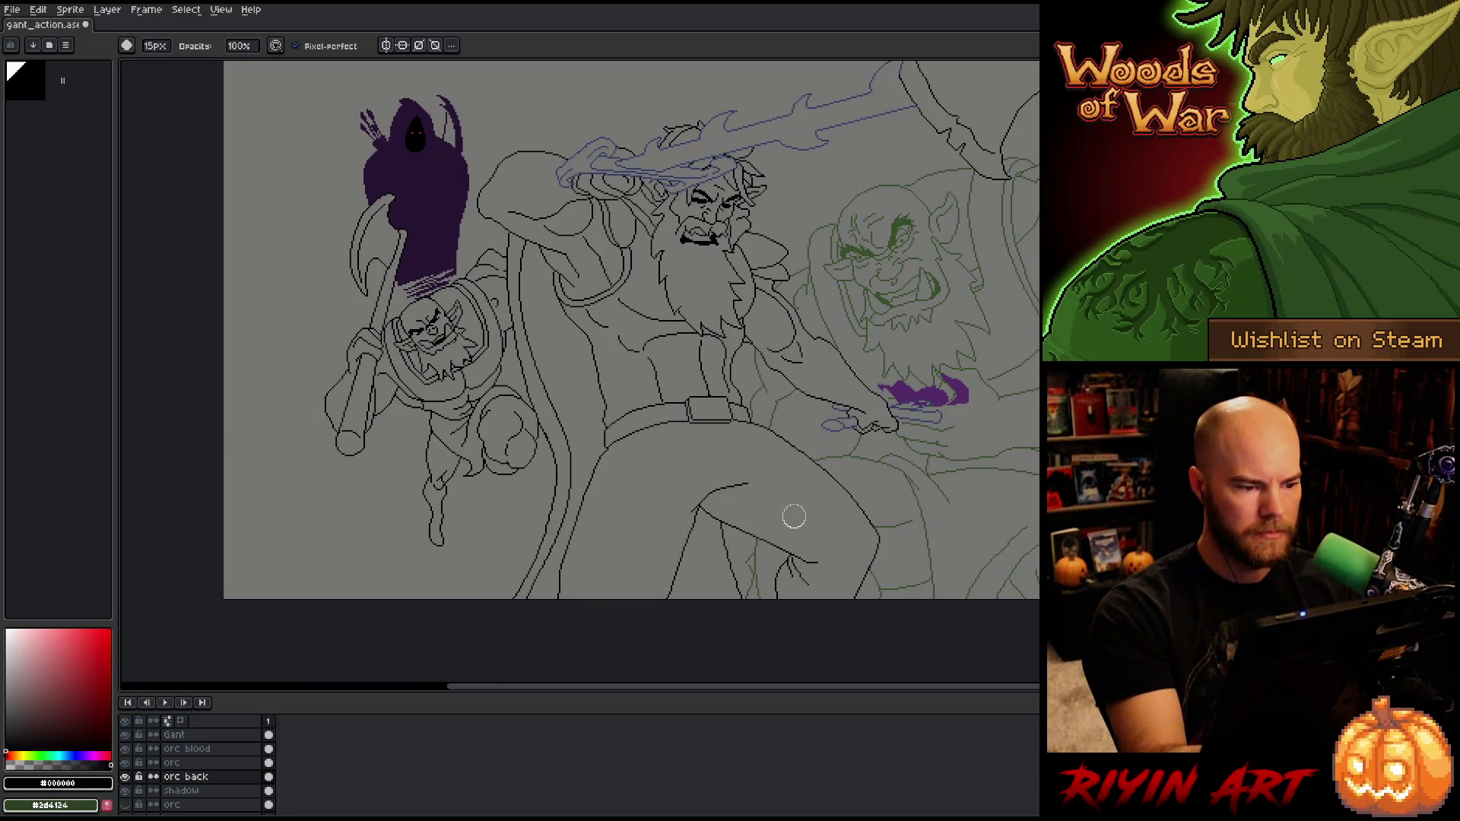
drag(834, 456, 723, 495)
key(ctrl)
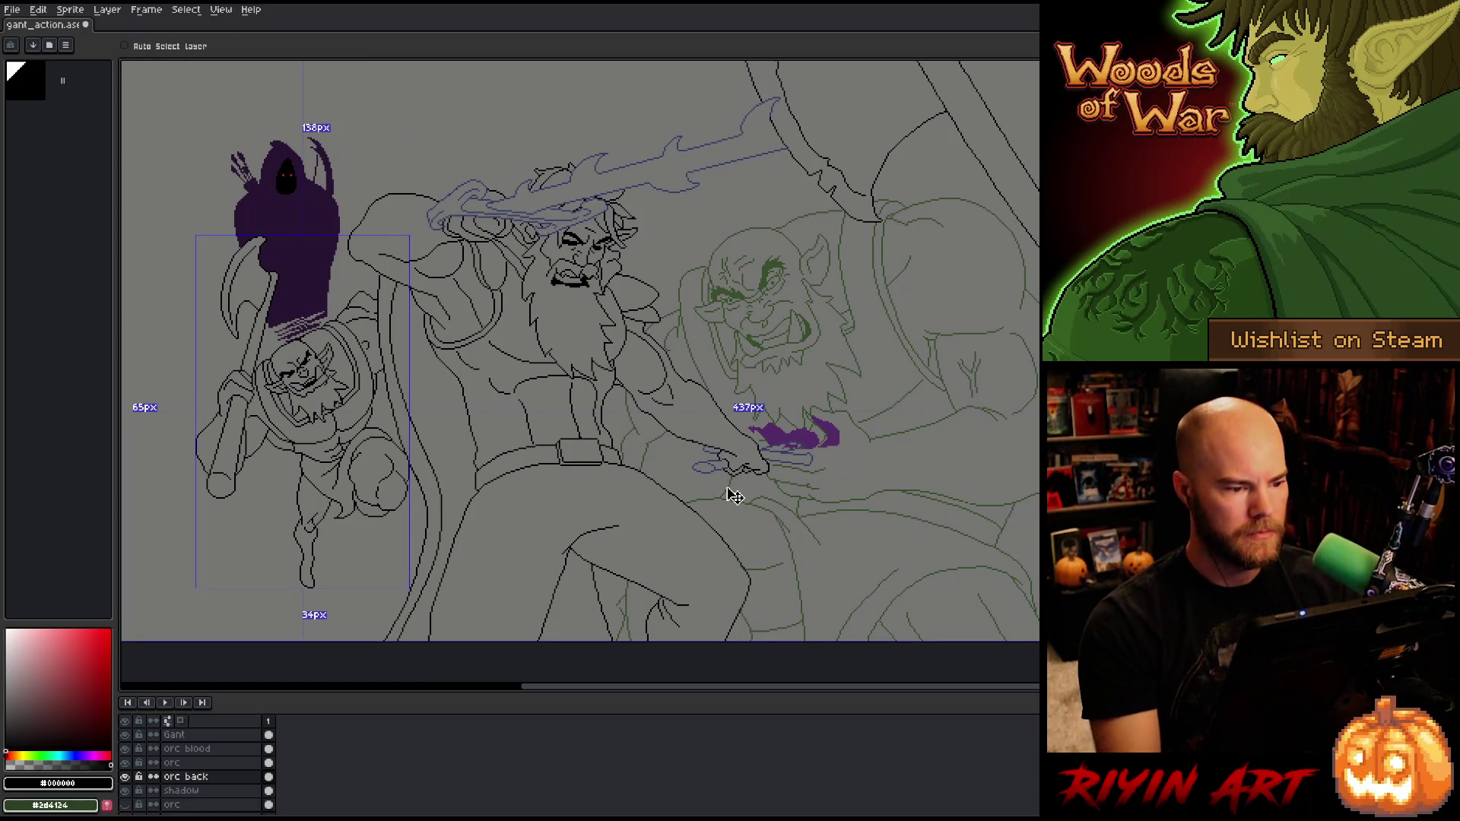
key(ctrl+s)
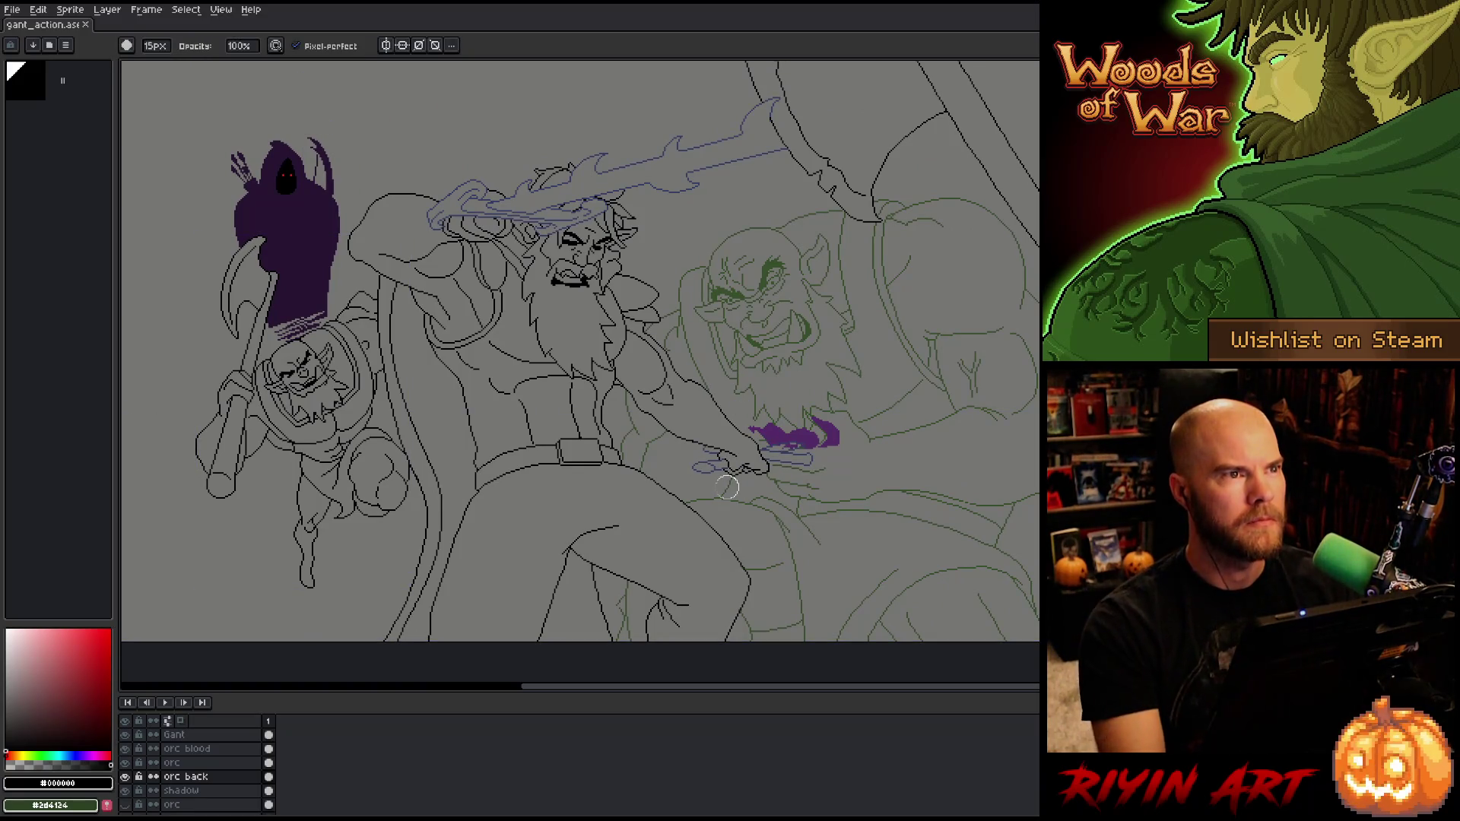
scroll(705, 445, down, 1)
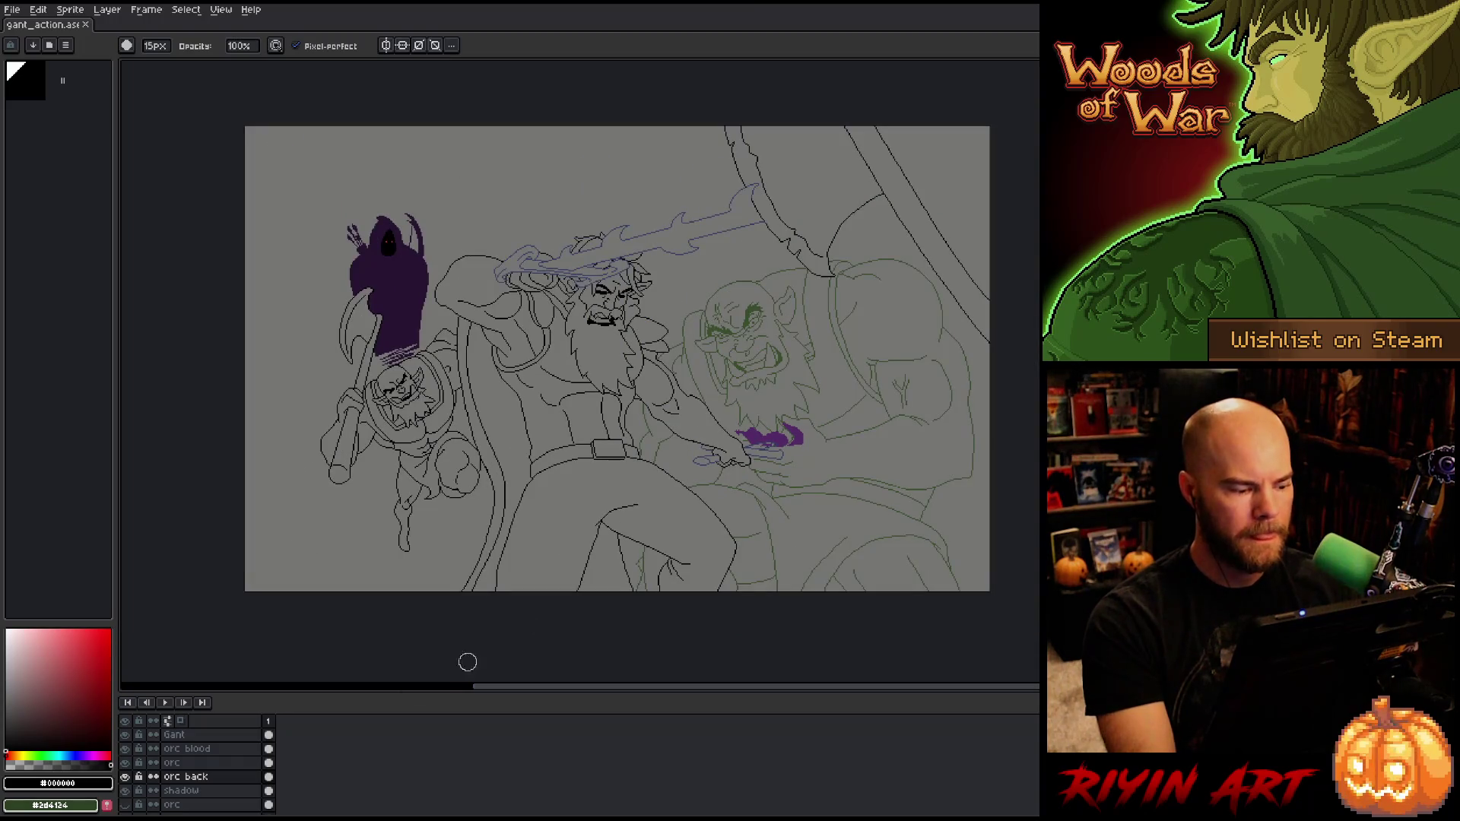
Step: Delete Layer 1, clear the selection and save the sprite
scroll(205, 760, up, 3)
click(204, 764)
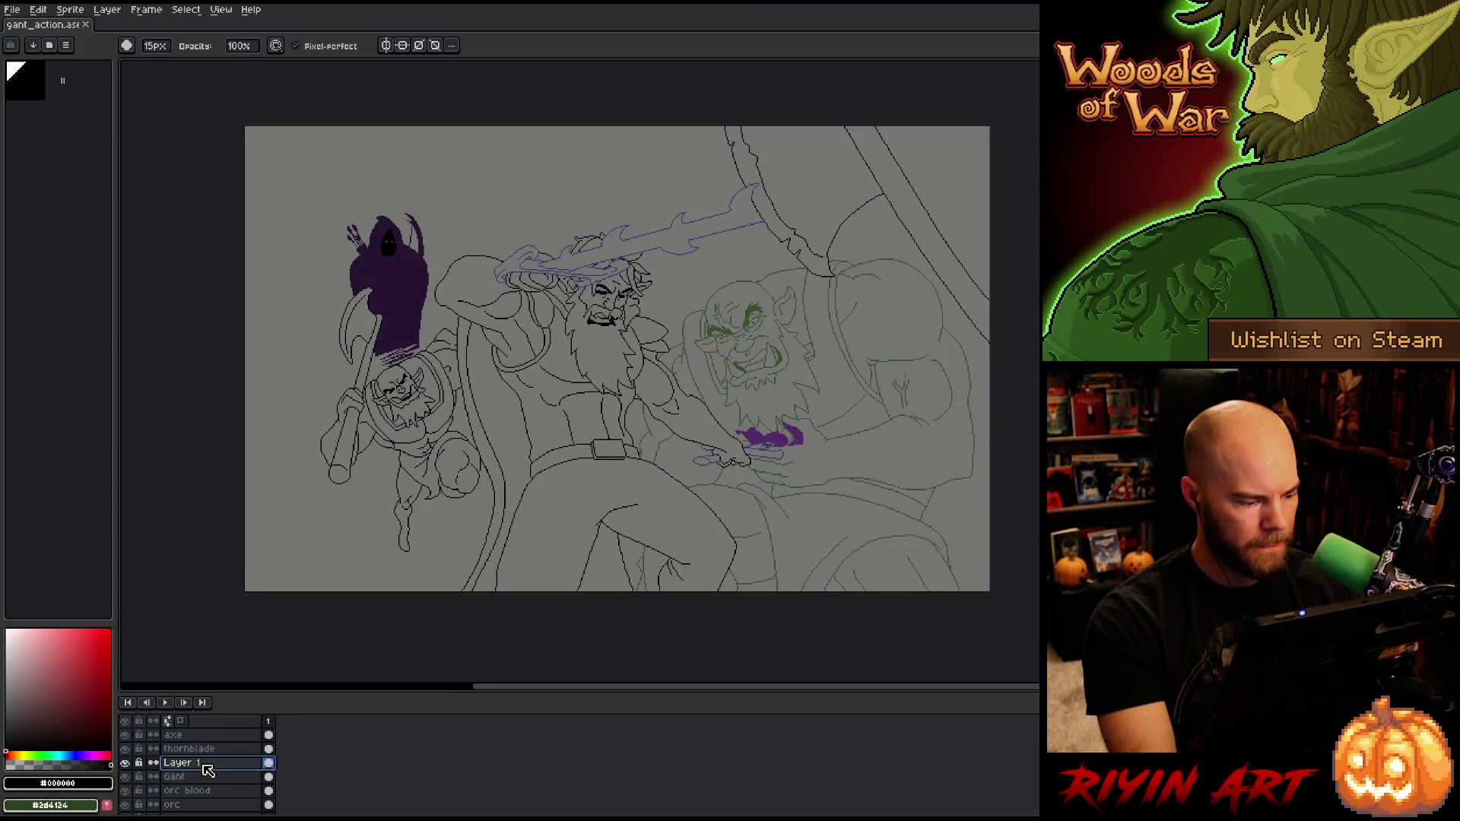
key(Delete)
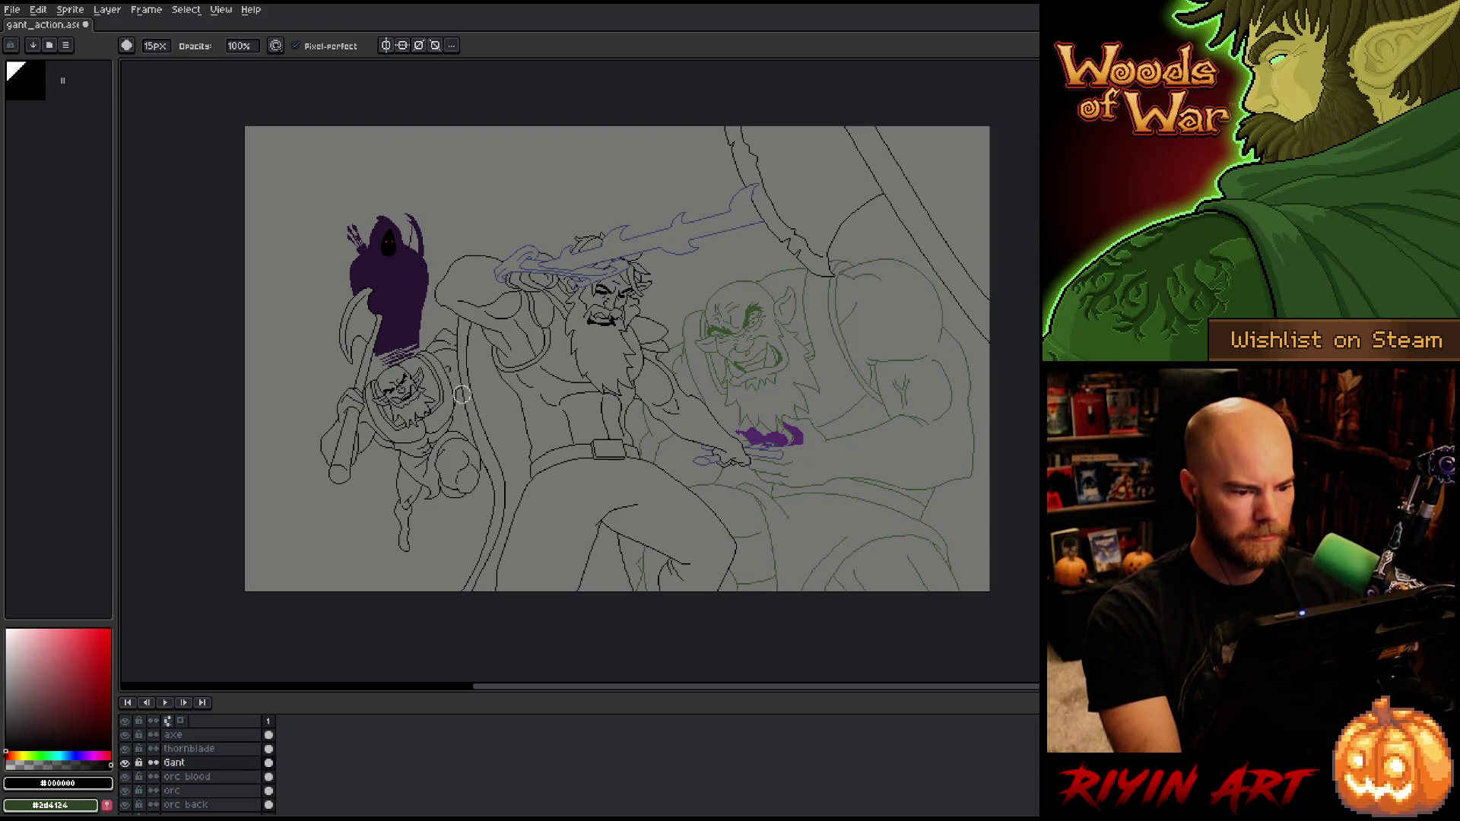
scroll(489, 384, down, 1)
scroll(567, 363, up, 1)
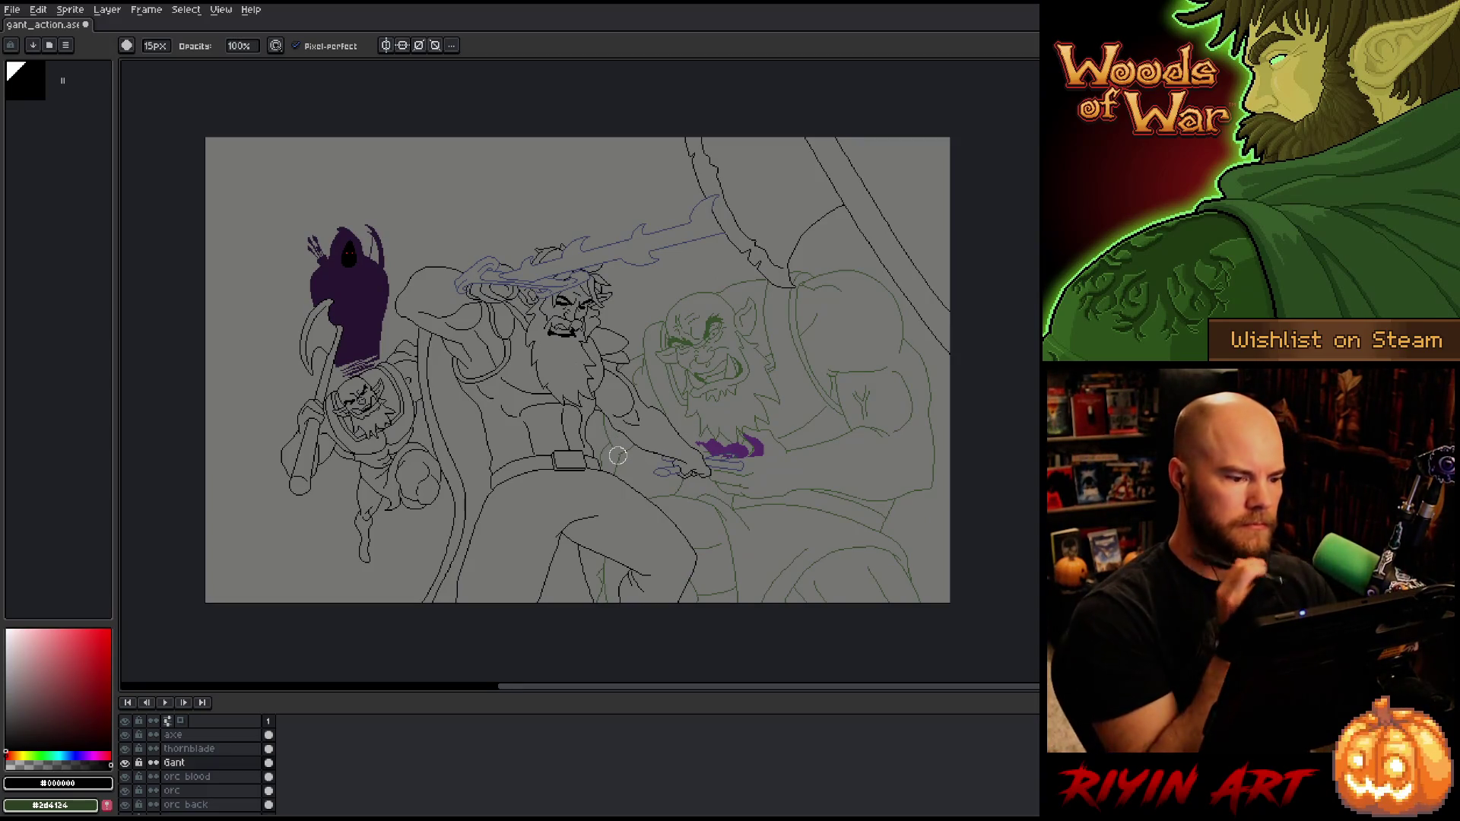
key(ctrl+a)
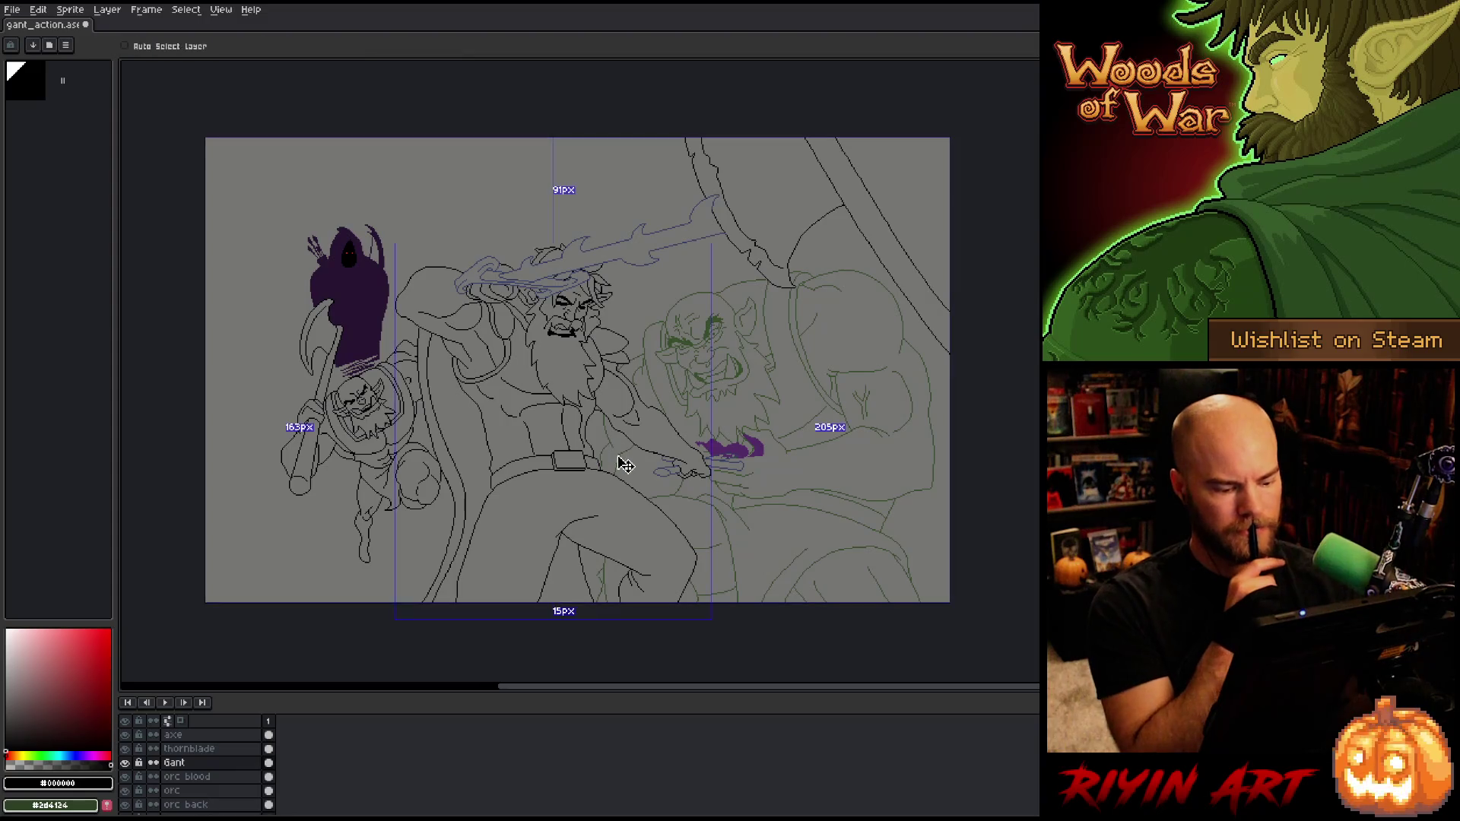
key(ctrl+d)
key(ctrl+s)
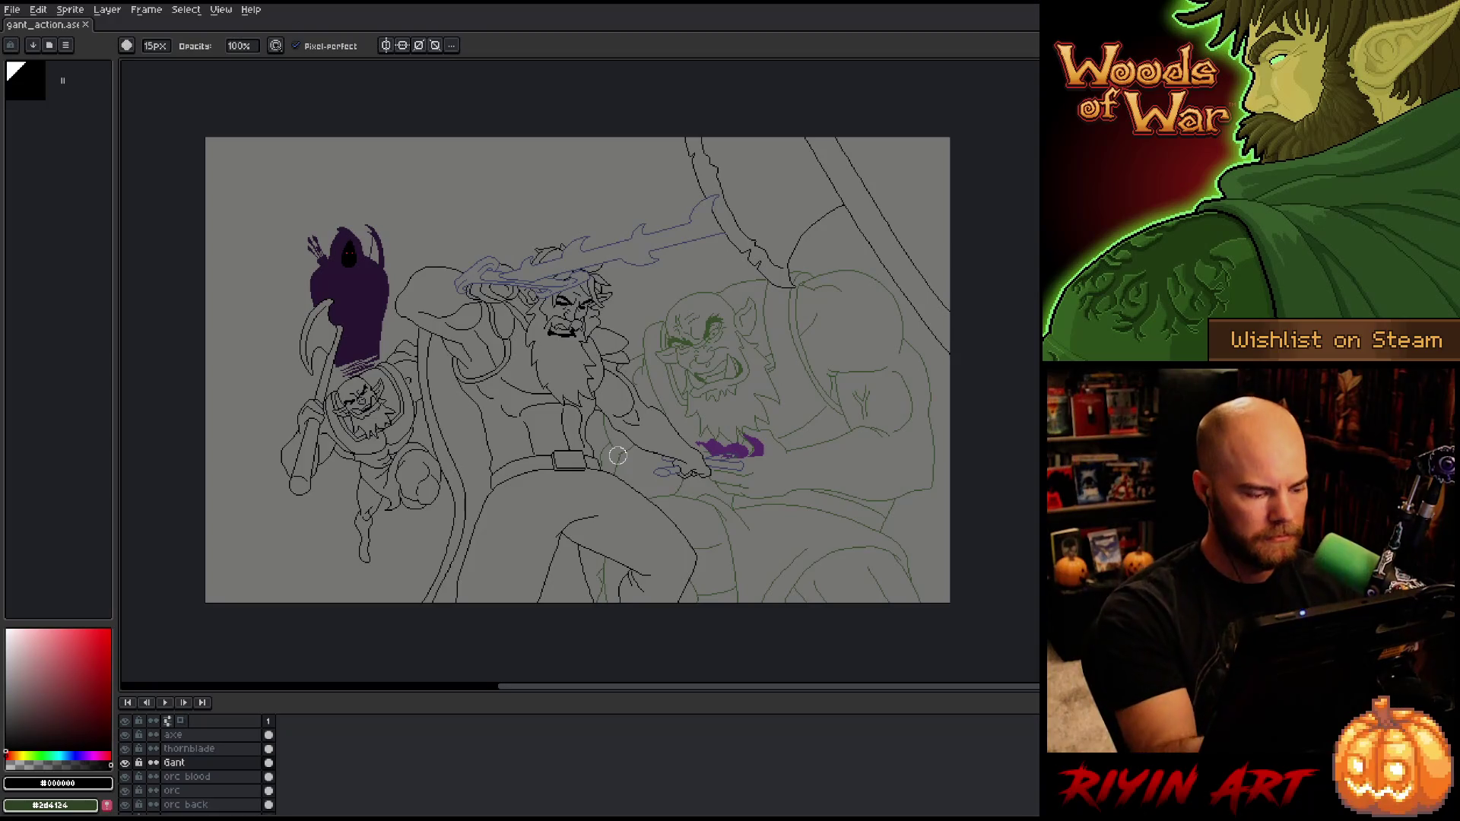
Step: Add a new layer above Gant and sketch pouch-side strokes at the belt's left end
scroll(524, 479, up, 2)
key(shift+n)
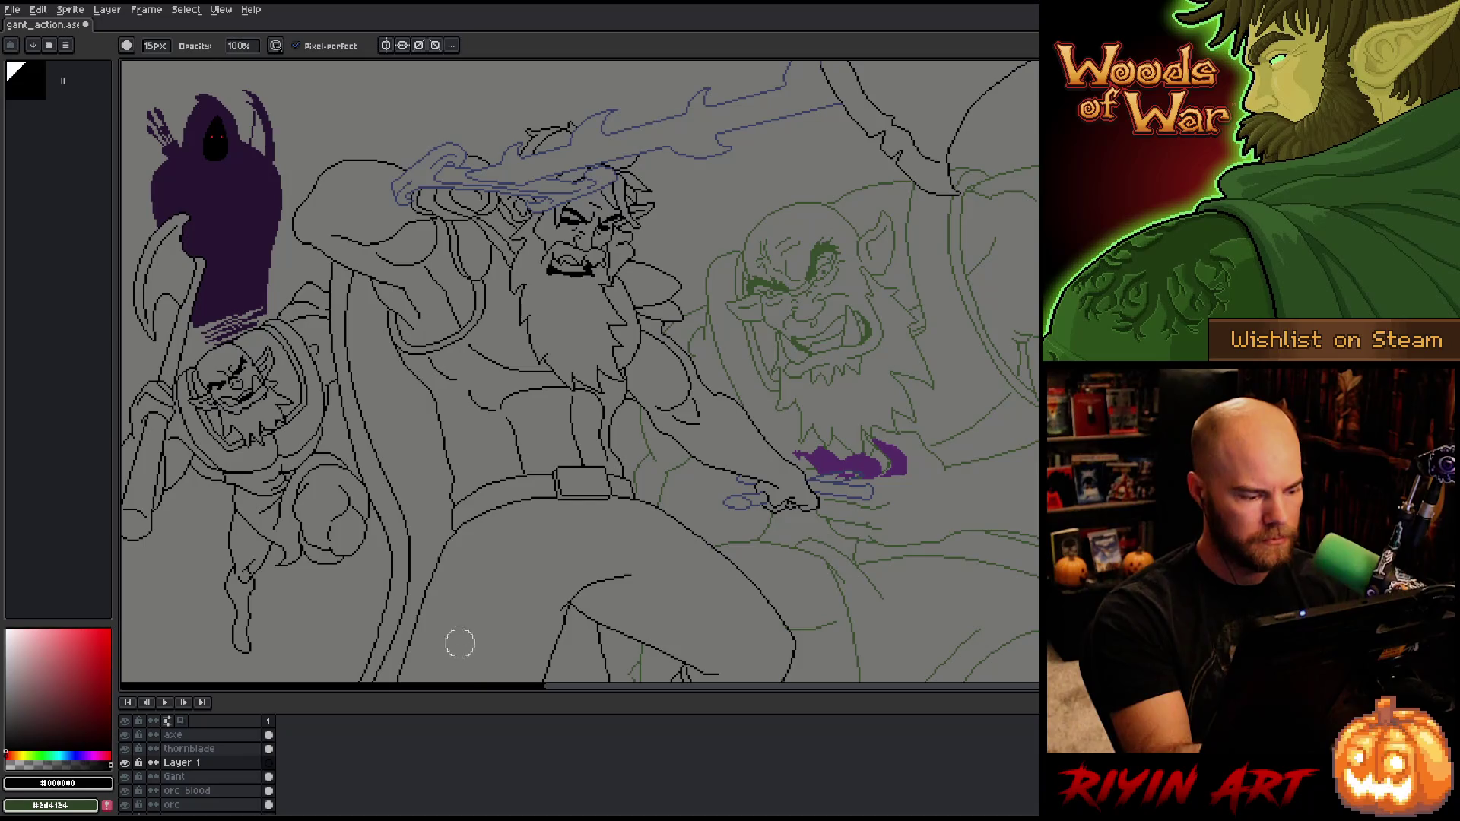
key(b)
drag(529, 456, 534, 522)
key(ctrl+z)
drag(528, 459, 515, 517)
key(ctrl+z)
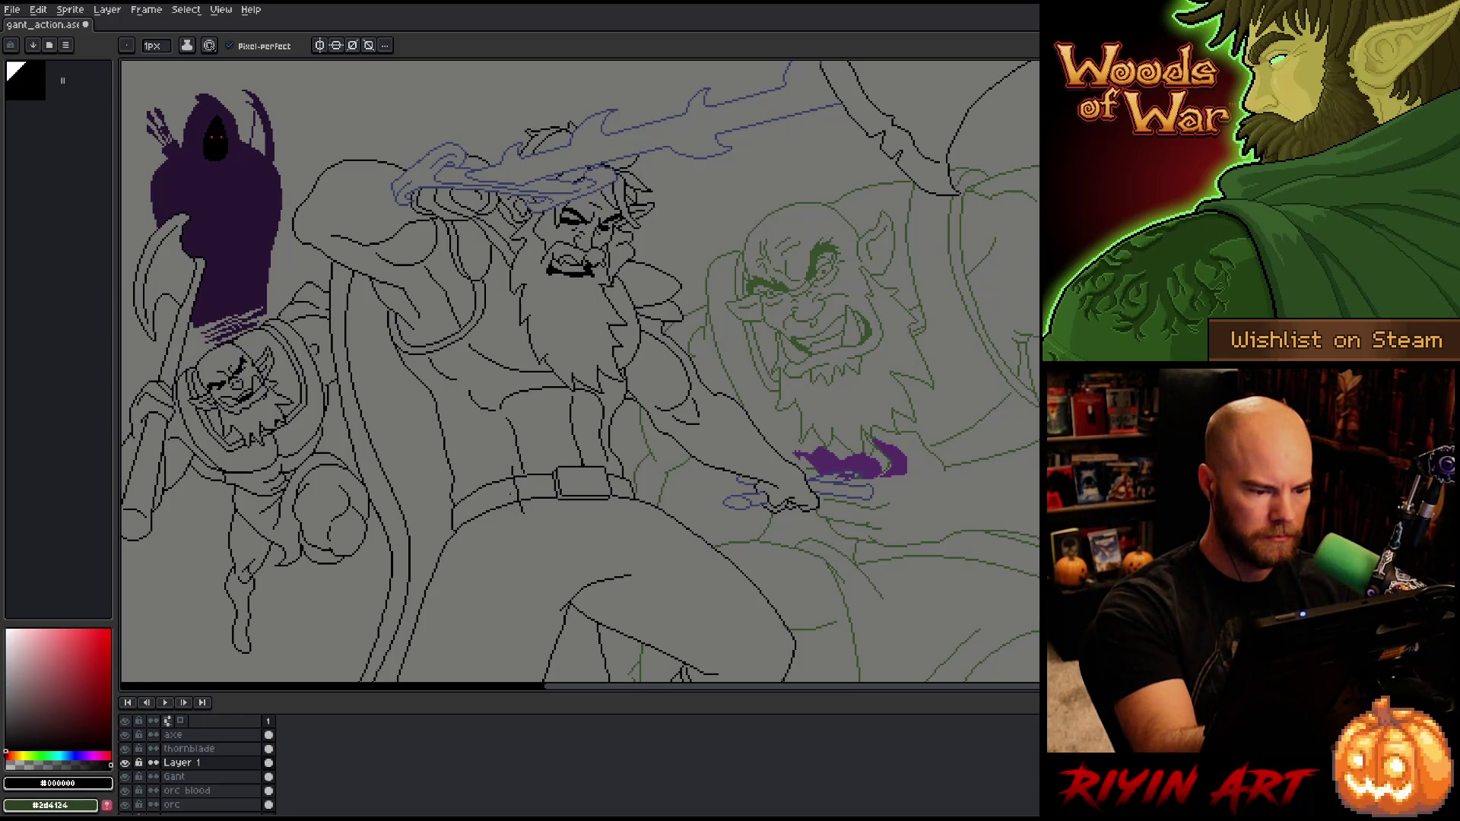
drag(517, 467, 522, 514)
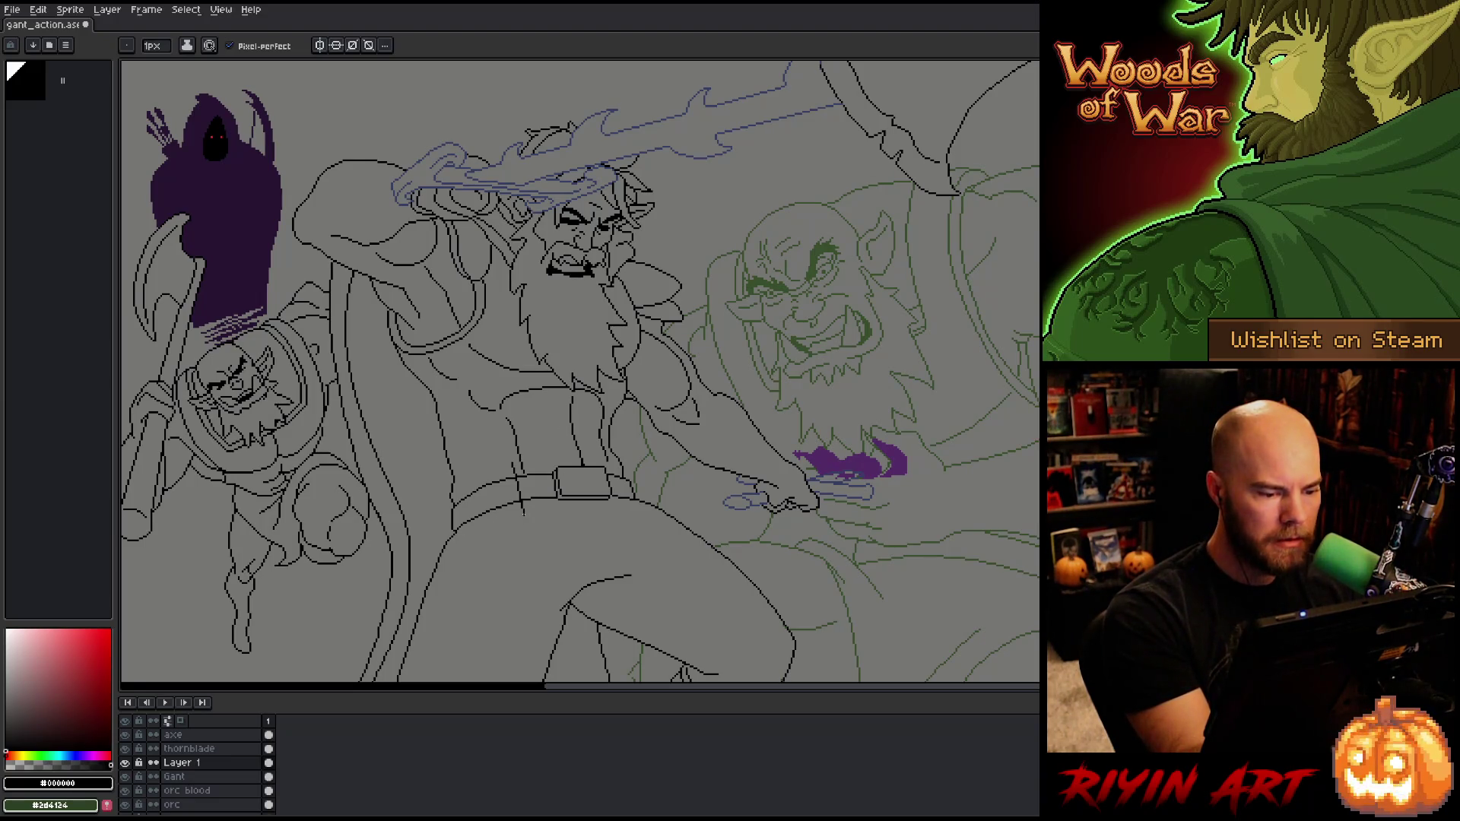
mouse_move(524, 513)
mouse_down()
mouse_move(485, 528)
mouse_move(471, 473)
mouse_move(511, 461)
mouse_up()
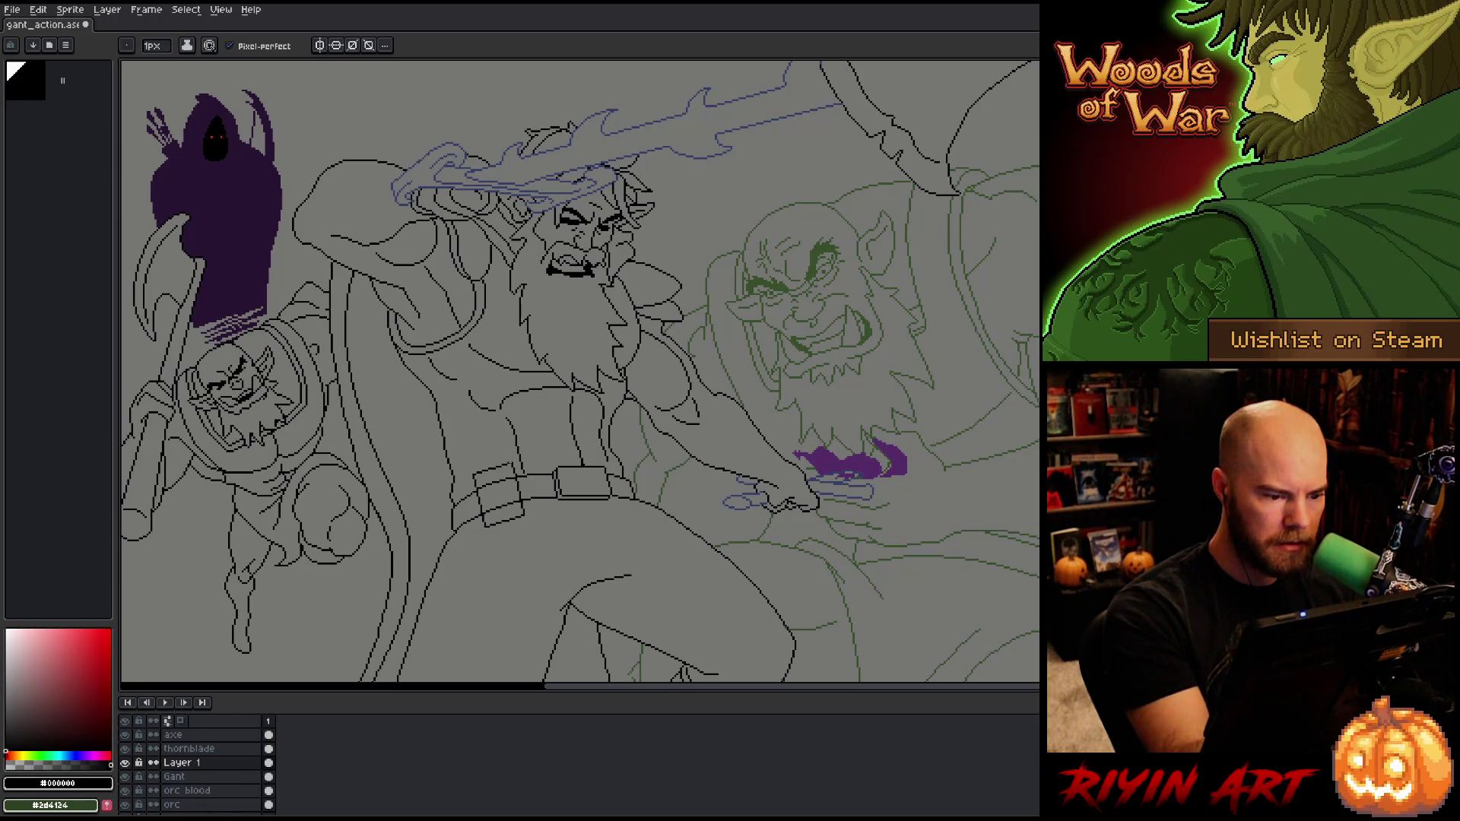
key(ctrl+z)
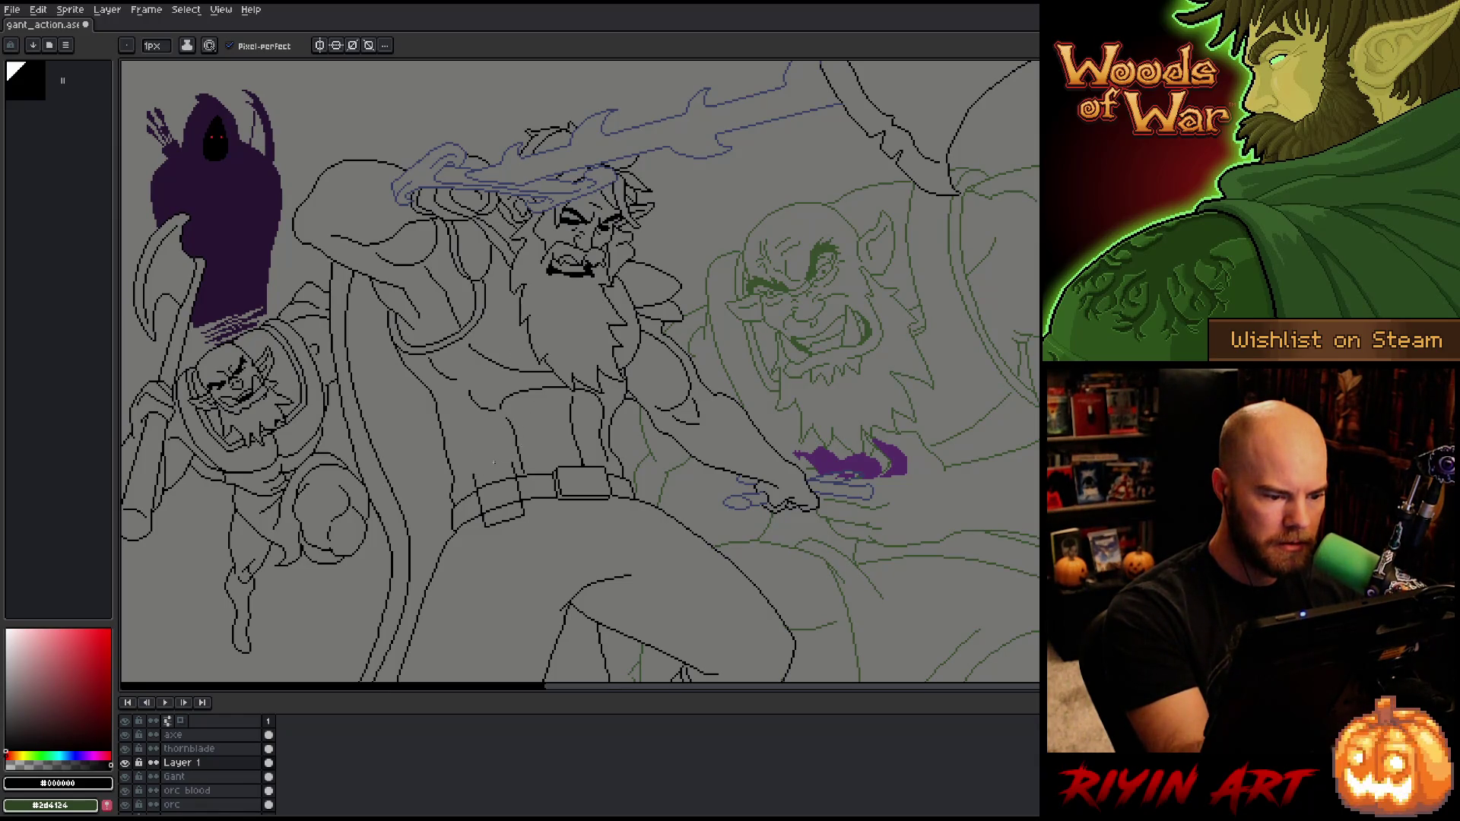
Step: Lasso the belt section by the buckle and transform it
key(e)
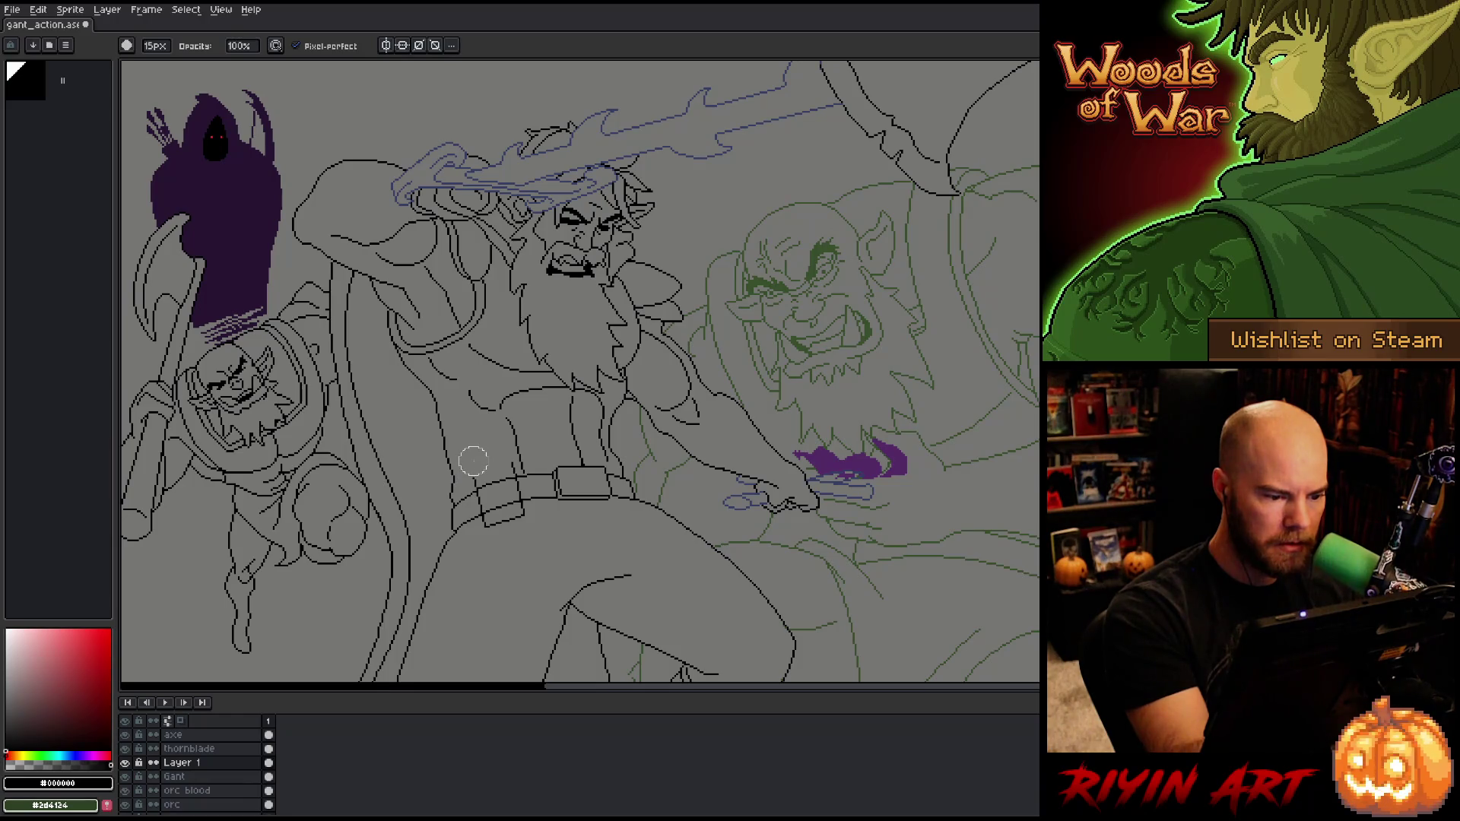
key(b)
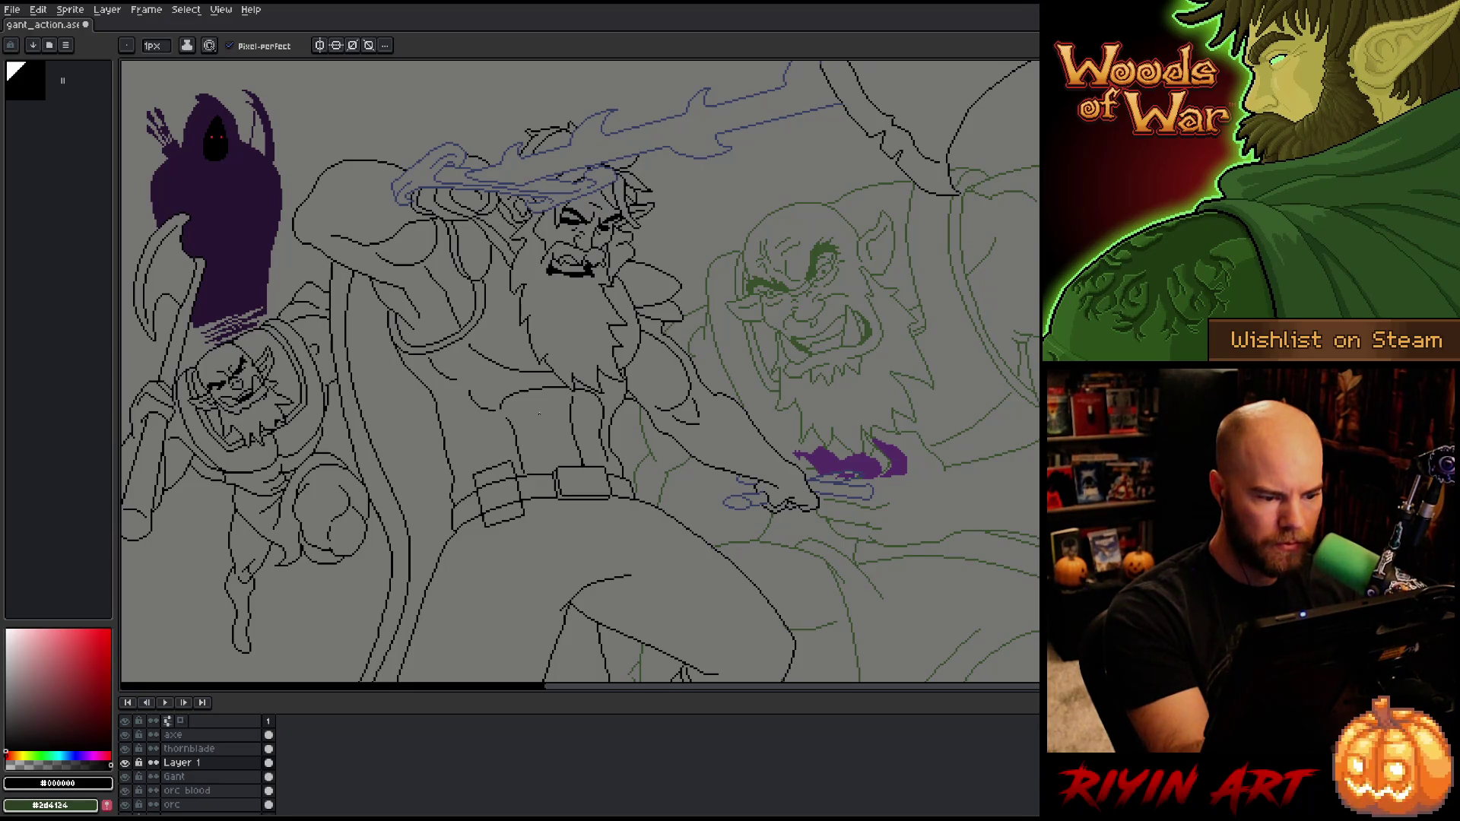
key(q)
mouse_move(529, 541)
mouse_down()
mouse_move(528, 479)
mouse_move(487, 571)
mouse_move(533, 544)
mouse_up()
drag(538, 451, 518, 518)
key(ctrl+t)
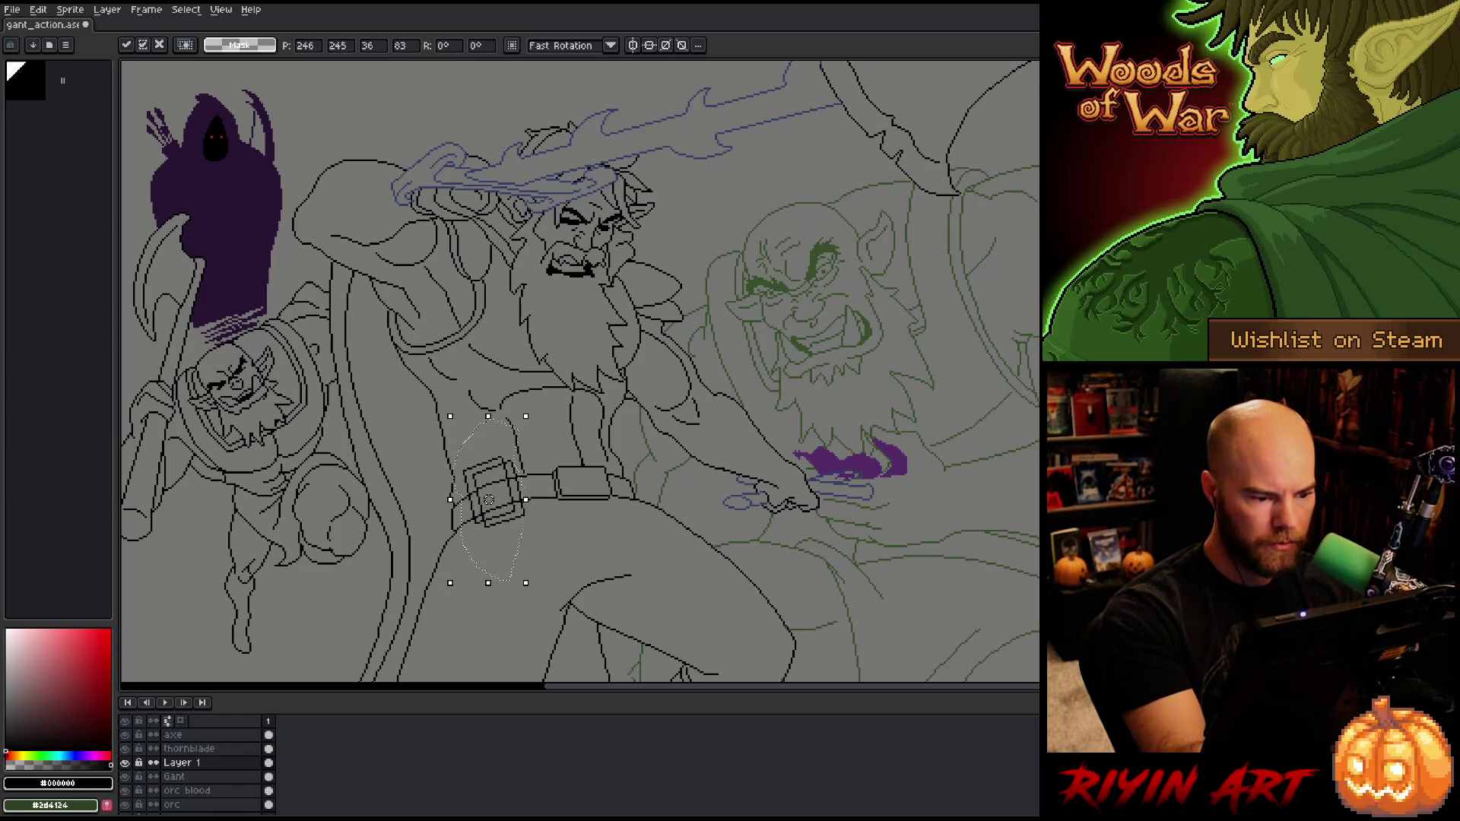
key(ctrl+d)
key(b)
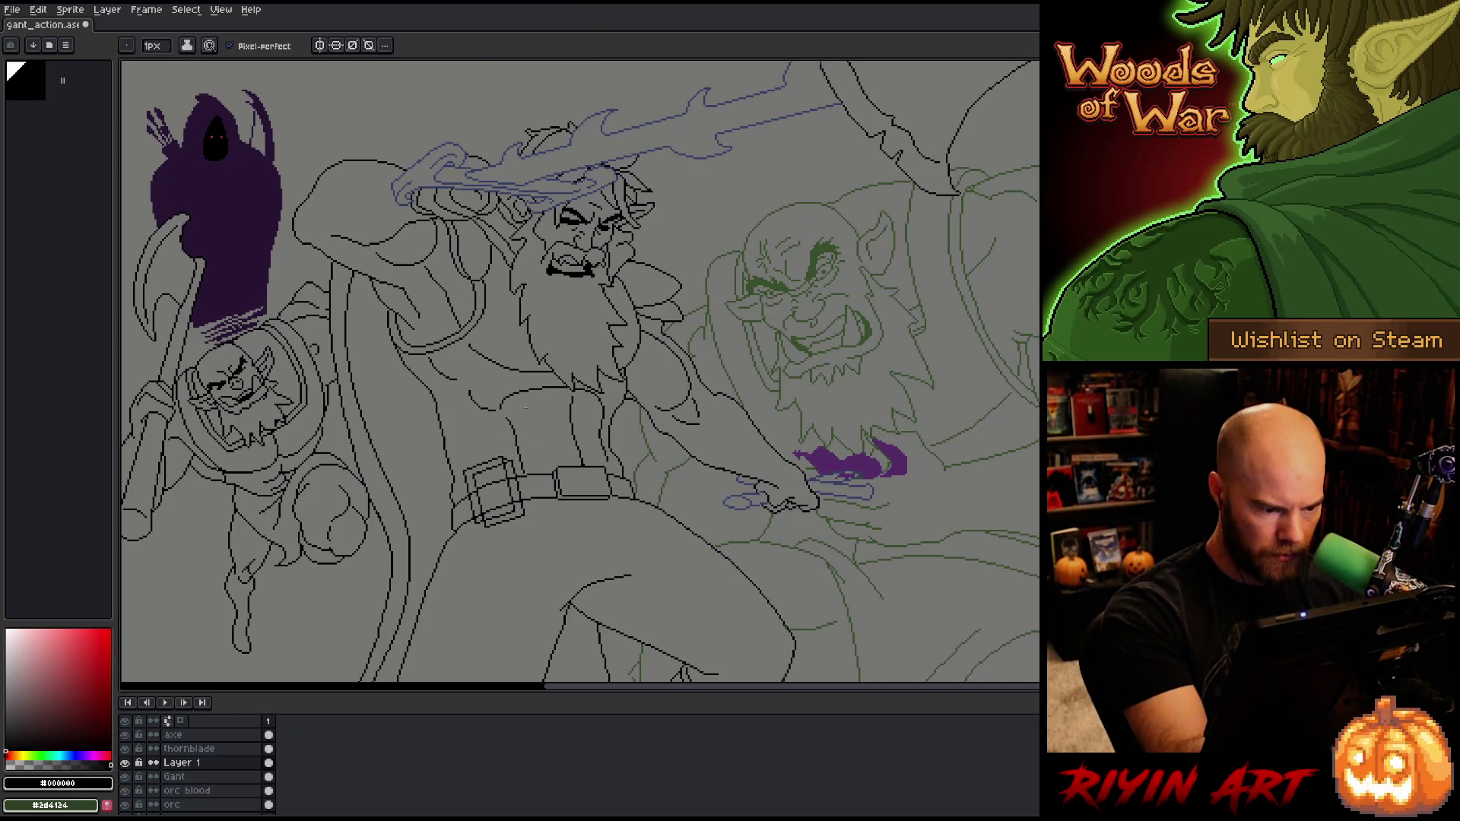
Step: Adjust the eraser size and touch up belt pixels with pencil and eraser
key(e)
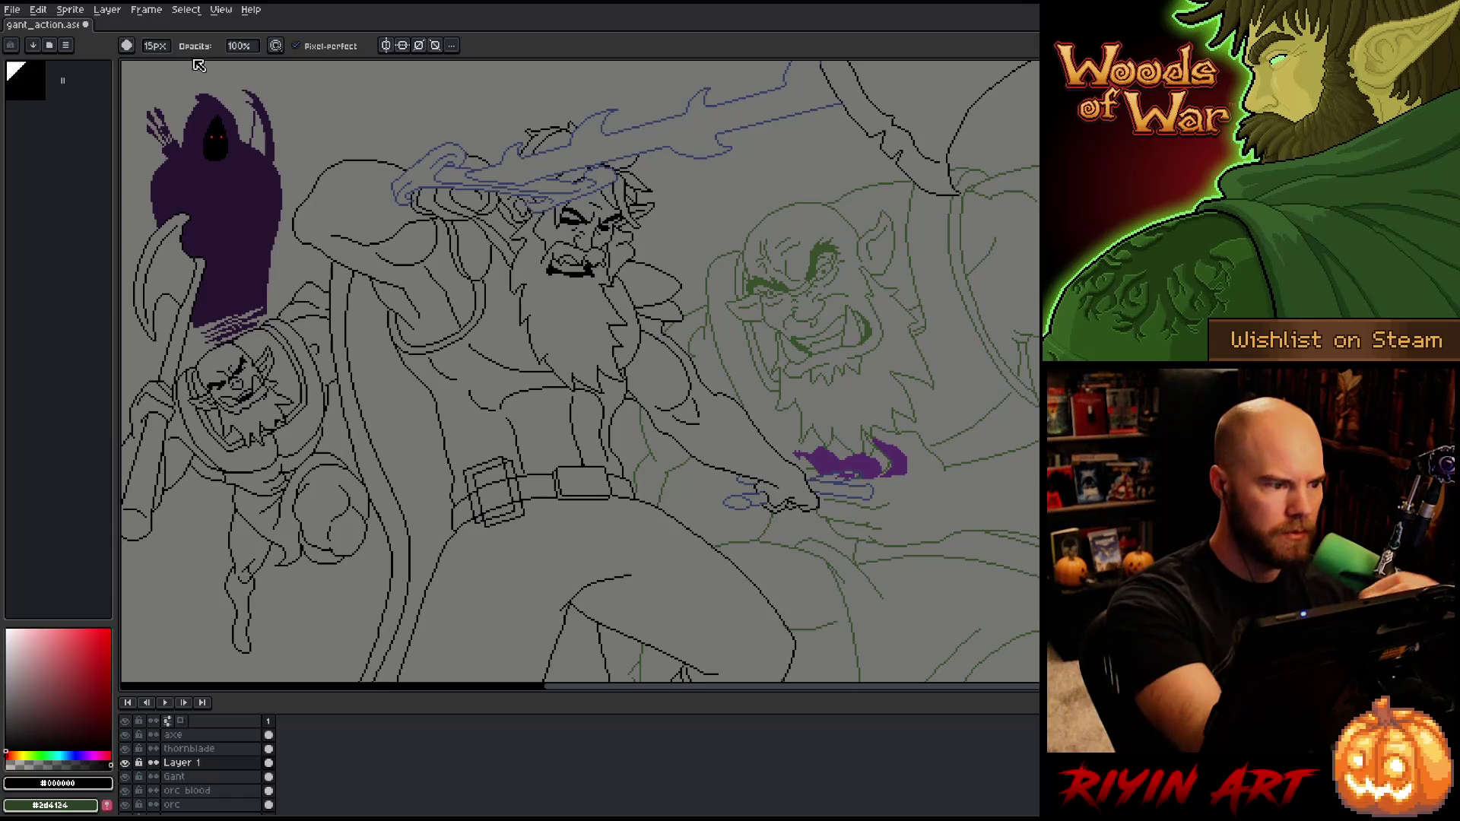
click(155, 46)
key(b)
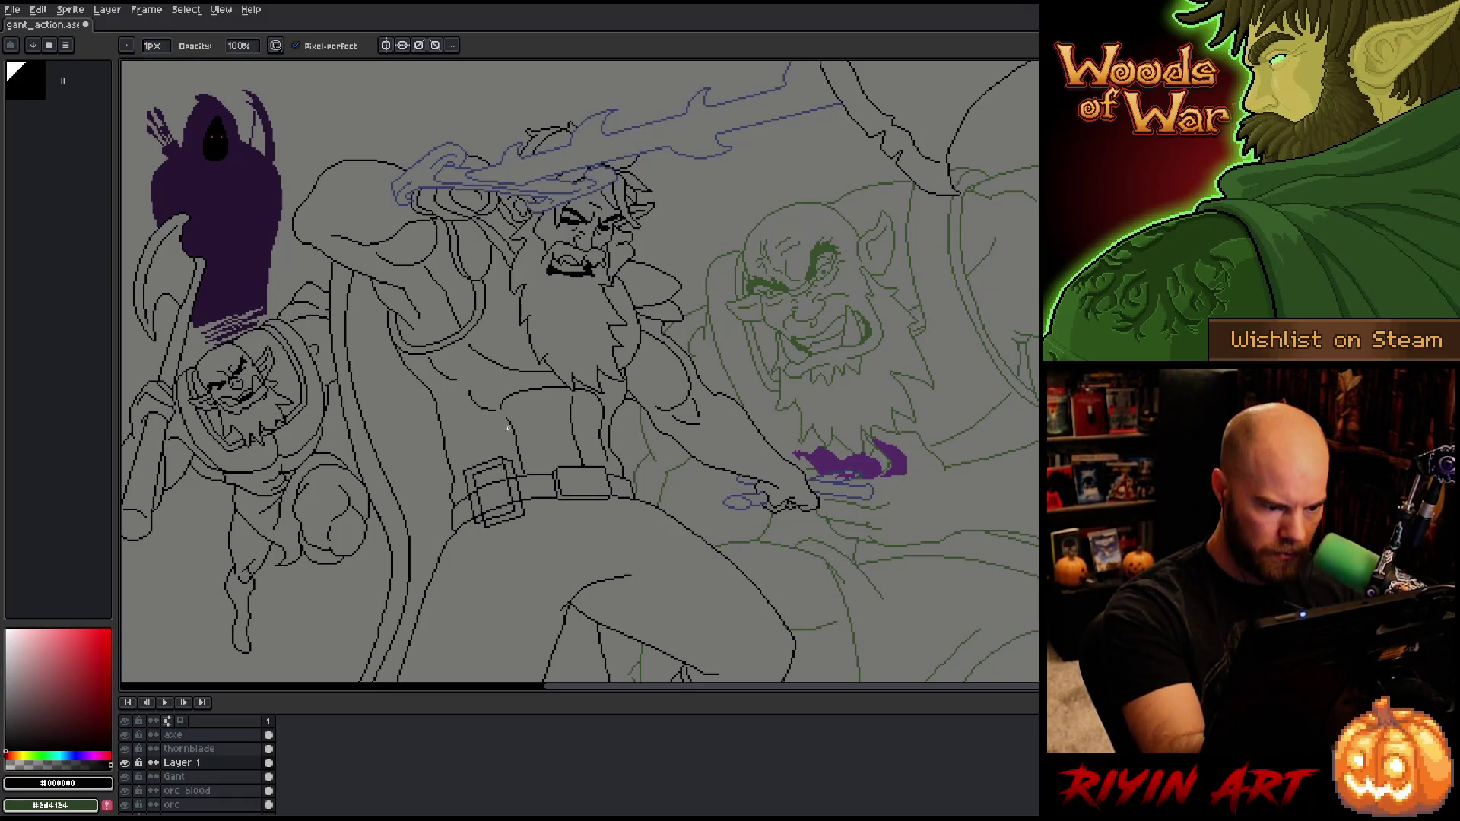
key(b)
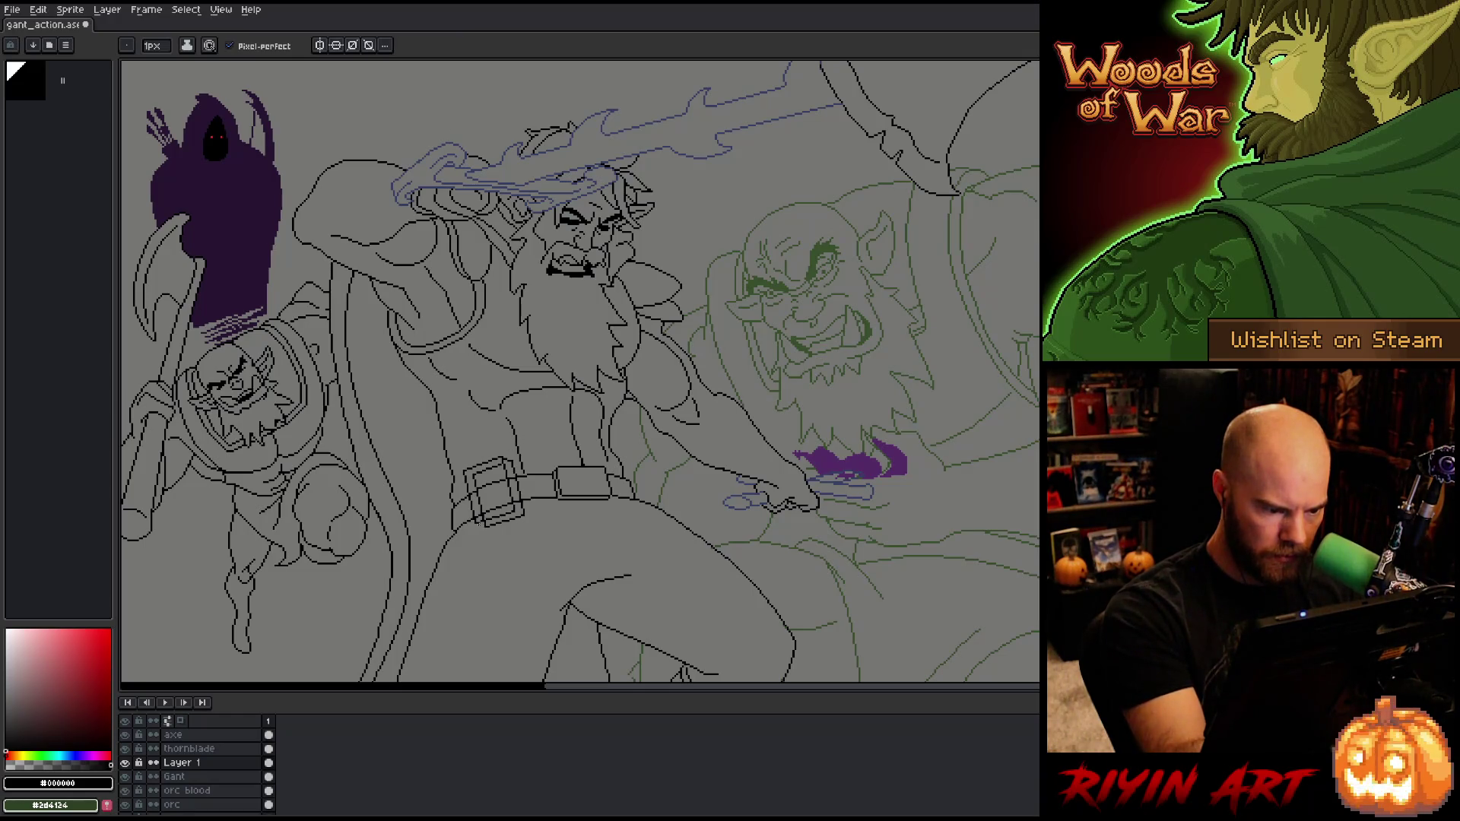
key(e)
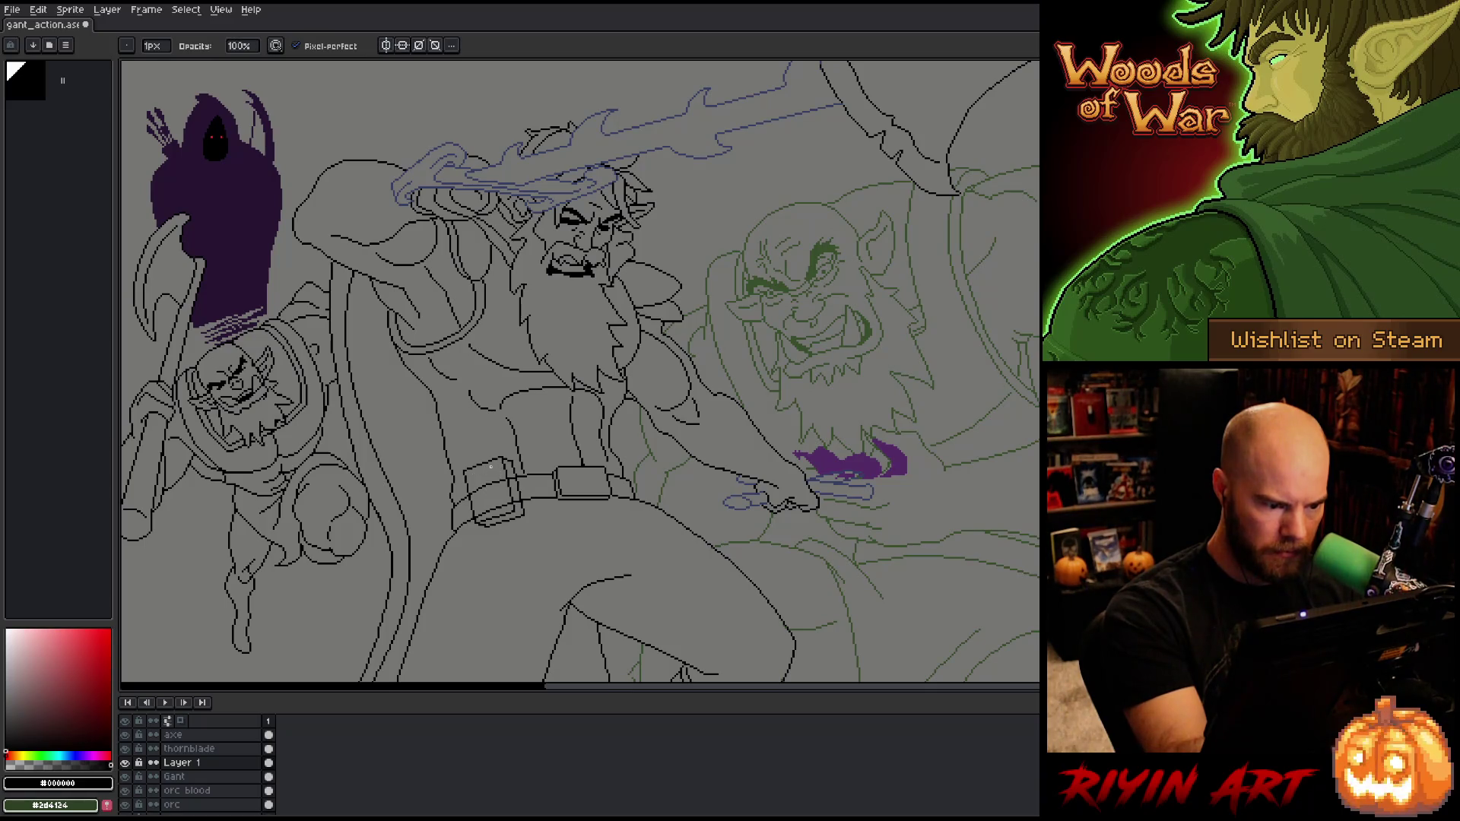
key(b)
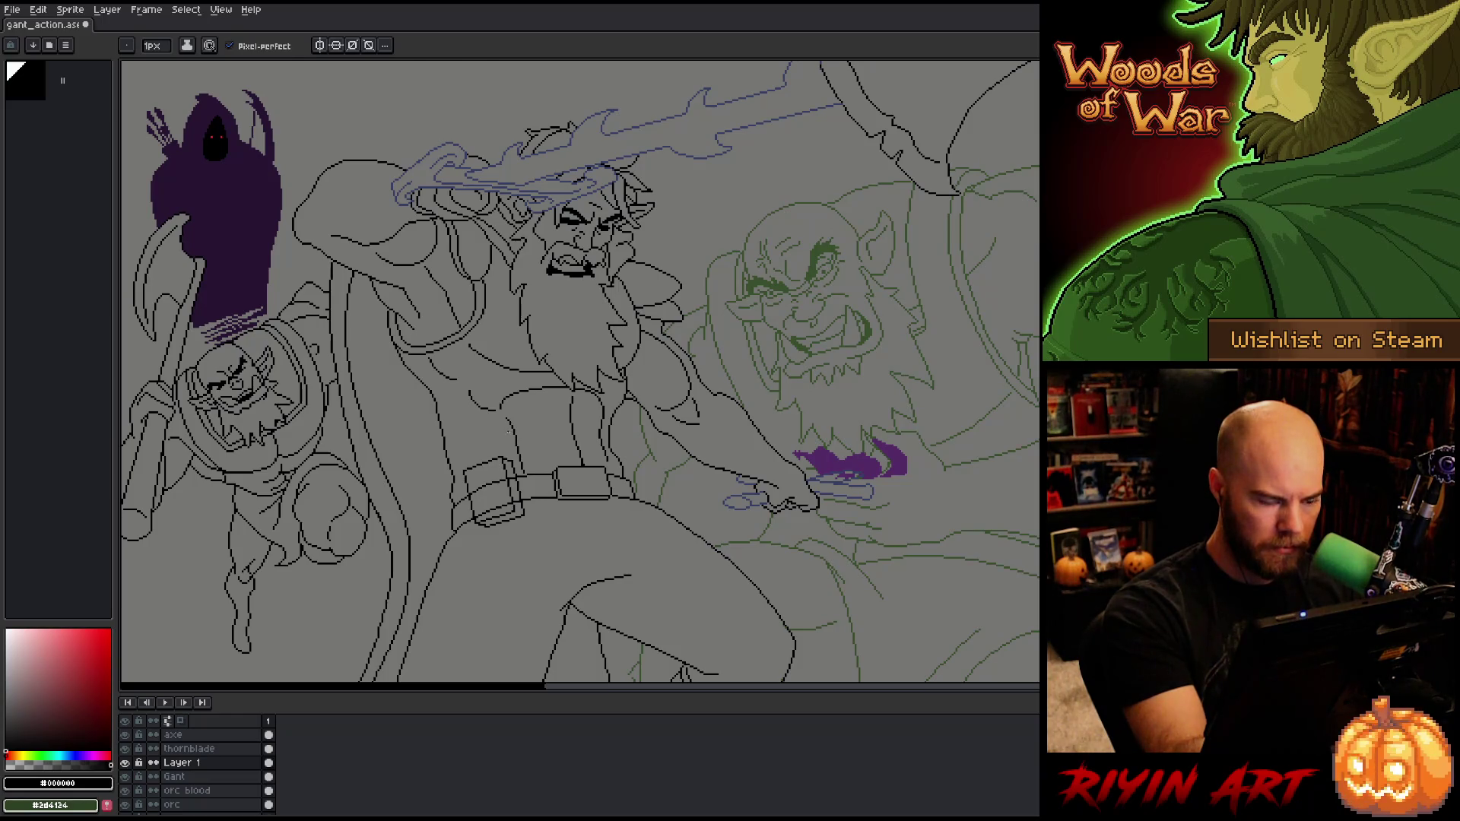
key(m)
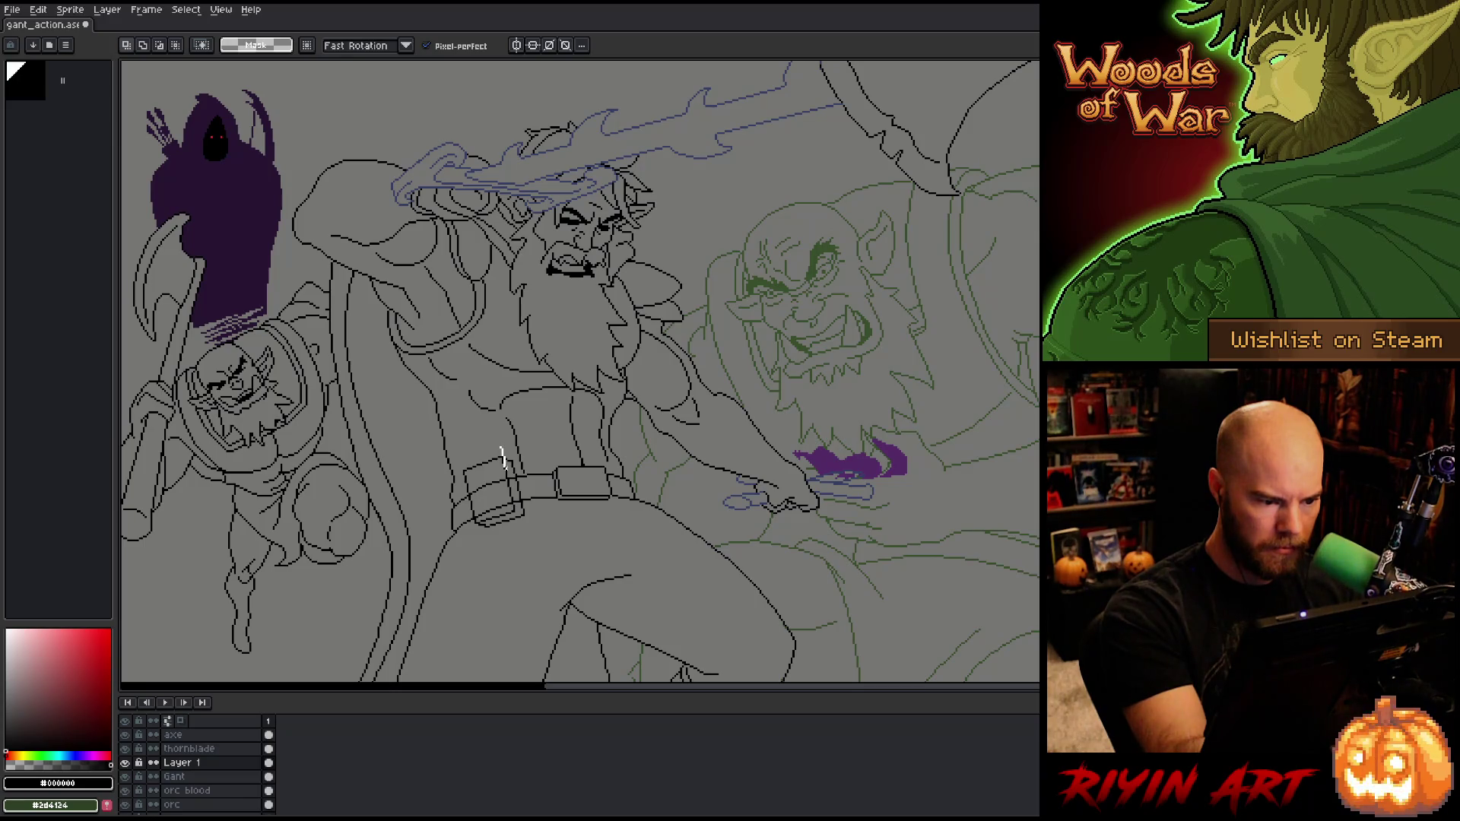
Step: Lasso the belt buckle area, transform it and drop the selection
drag(464, 488, 458, 473)
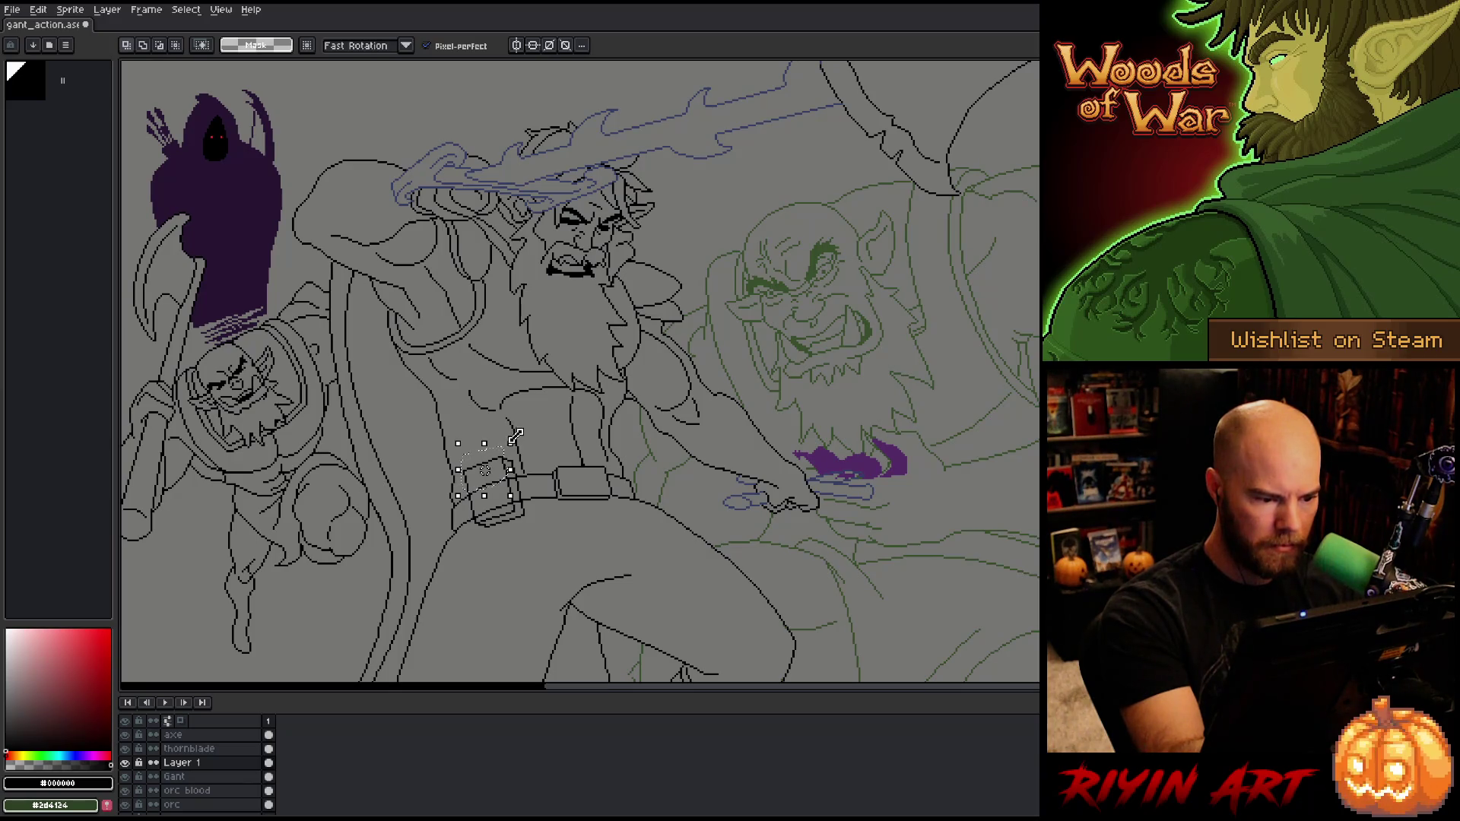
click(533, 378)
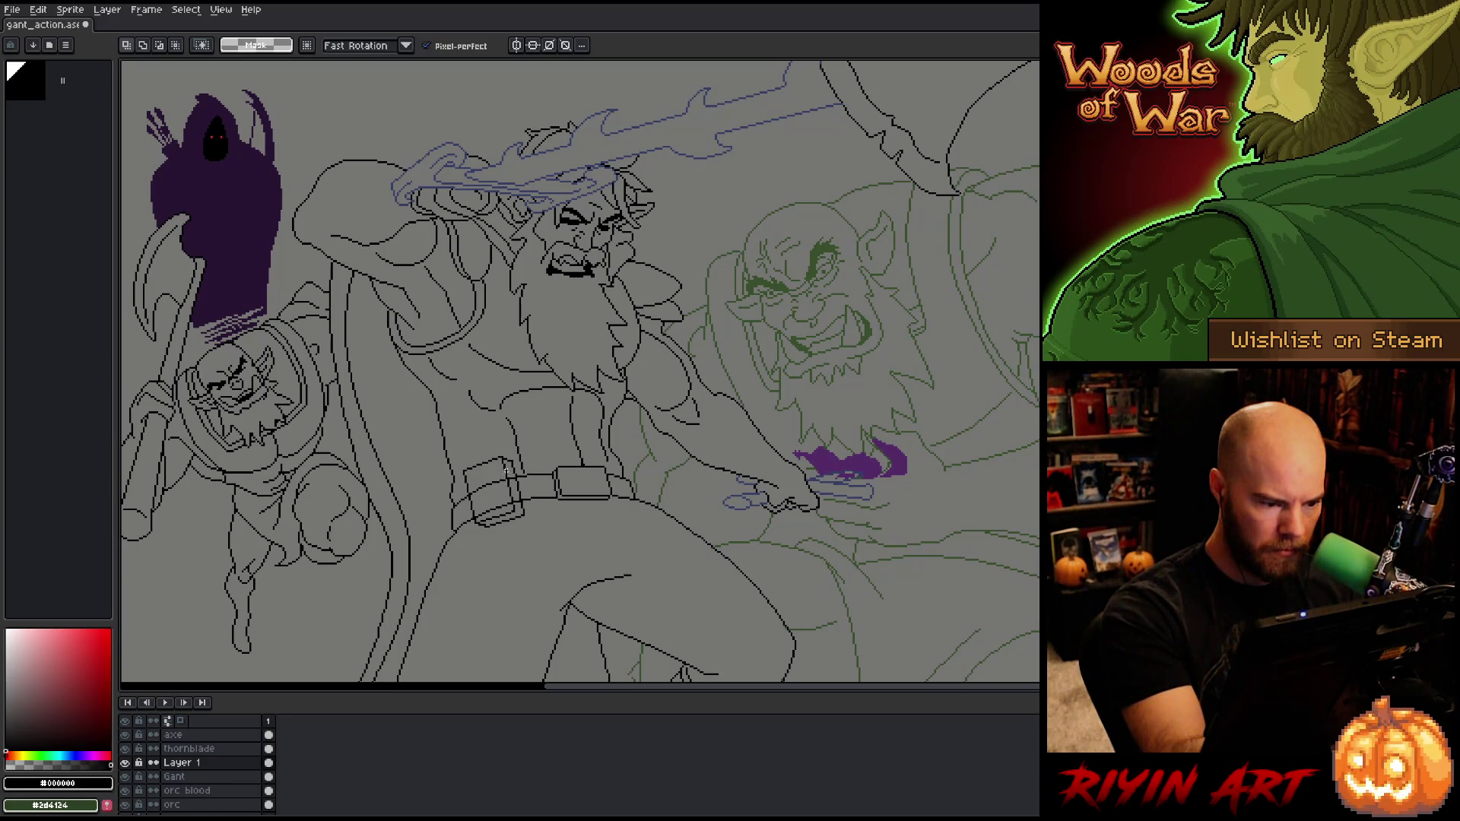
drag(503, 445, 459, 473)
key(ctrl+d)
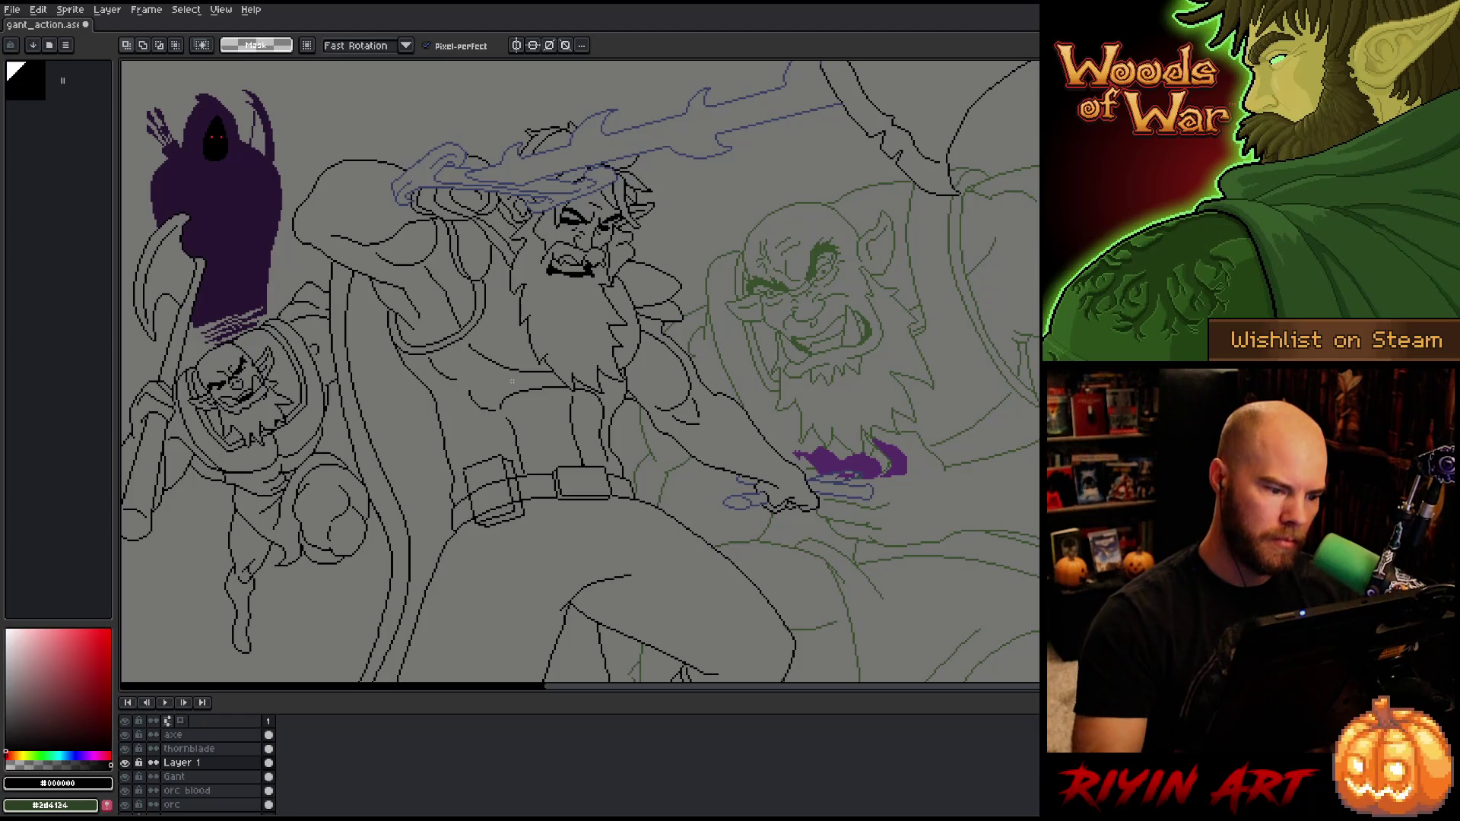
Step: Redraw the buckle as a hanging pouch with pencil and eraser on Layer 1 and Gant
key(b)
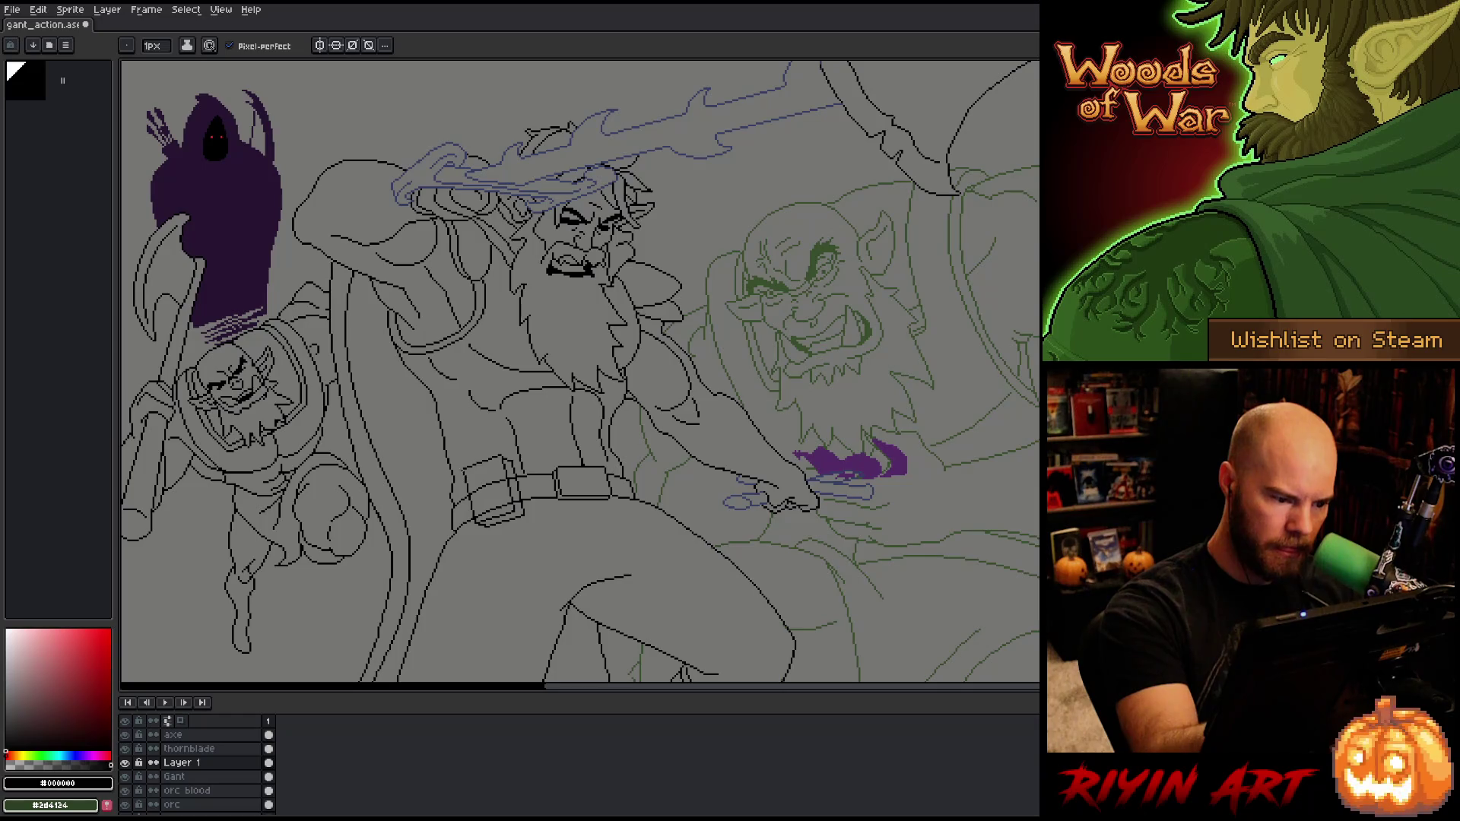
key(e)
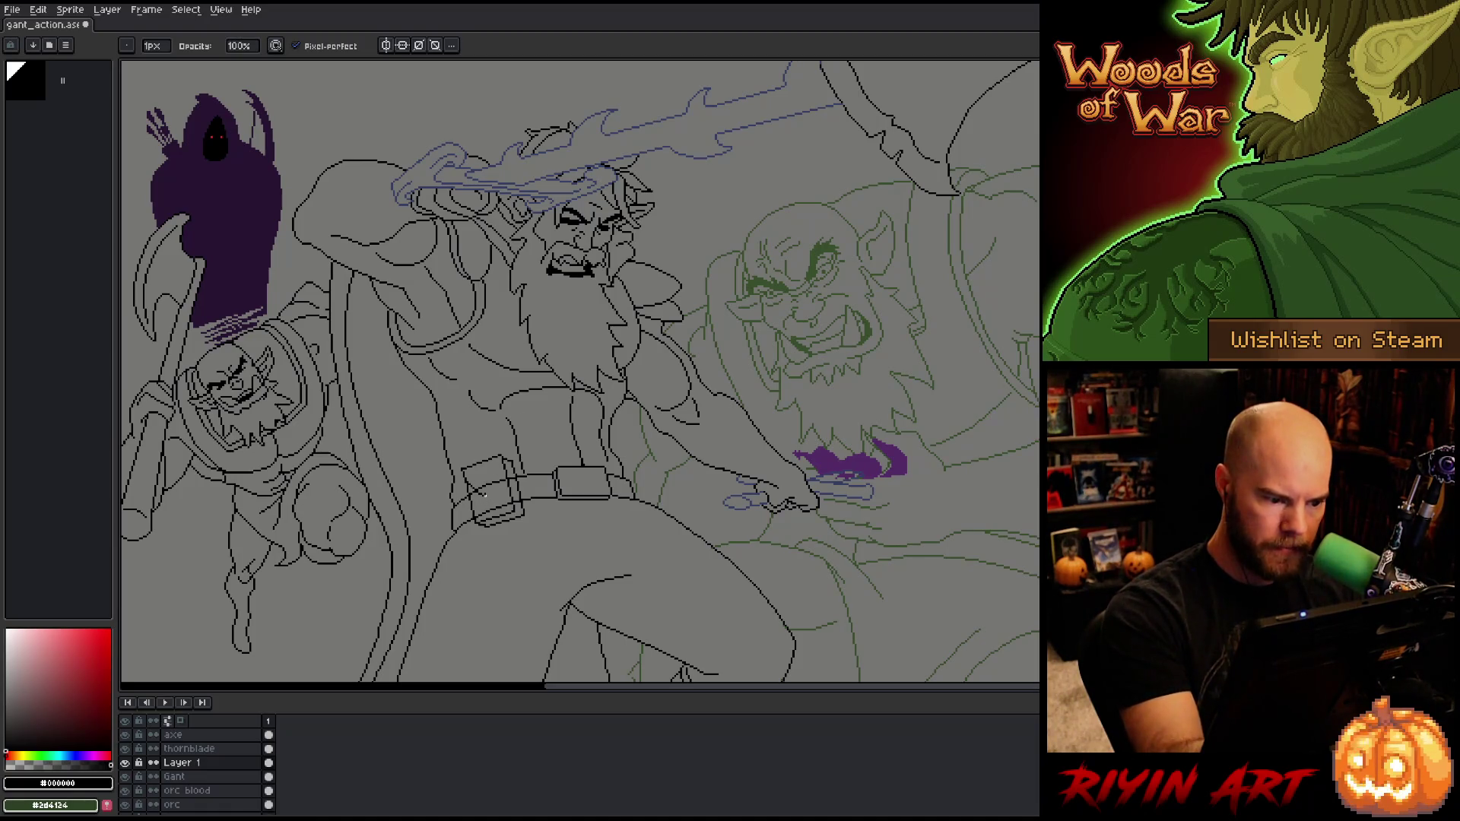
key(b)
key(e)
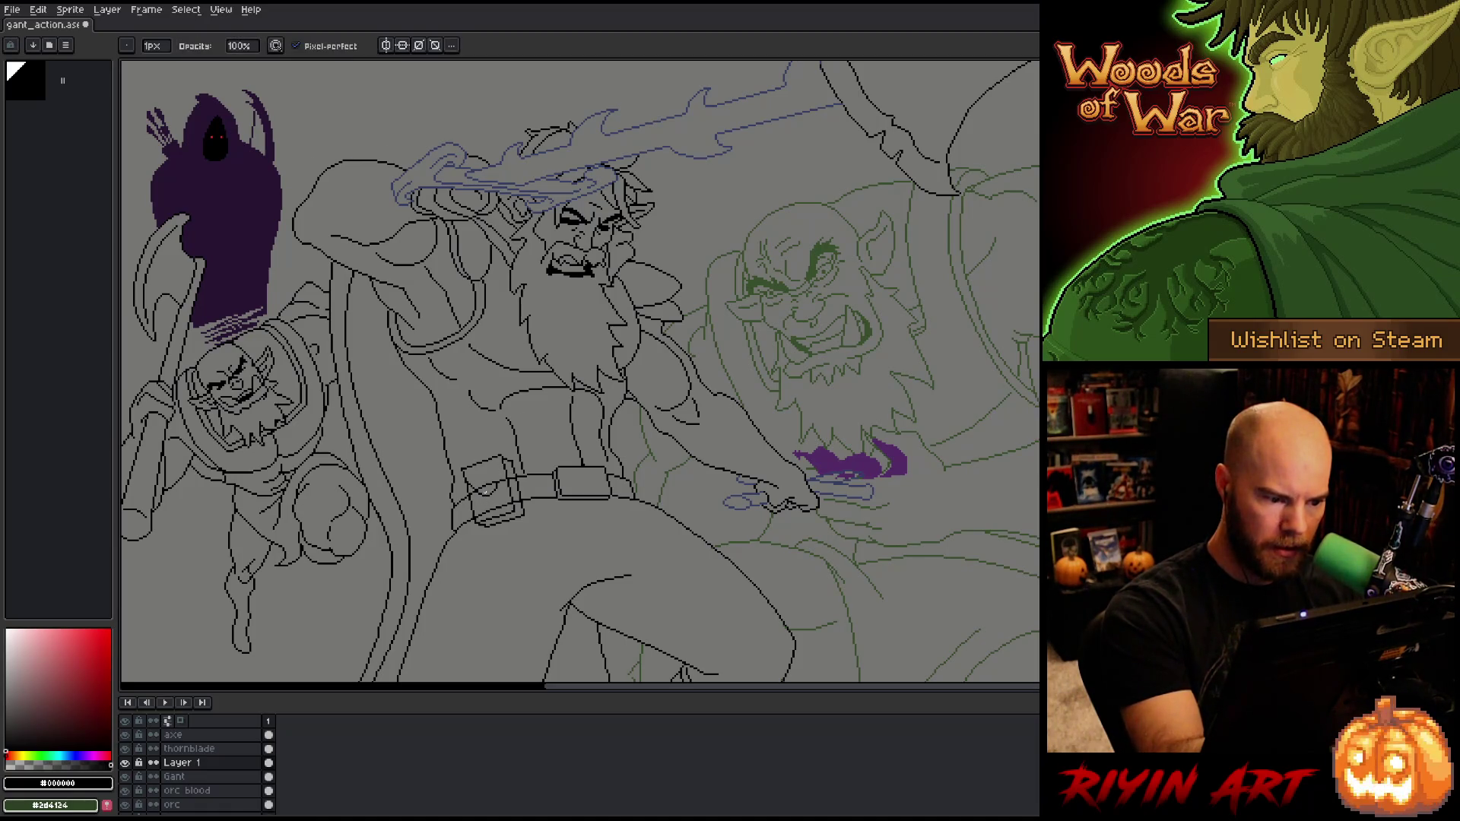
key(b)
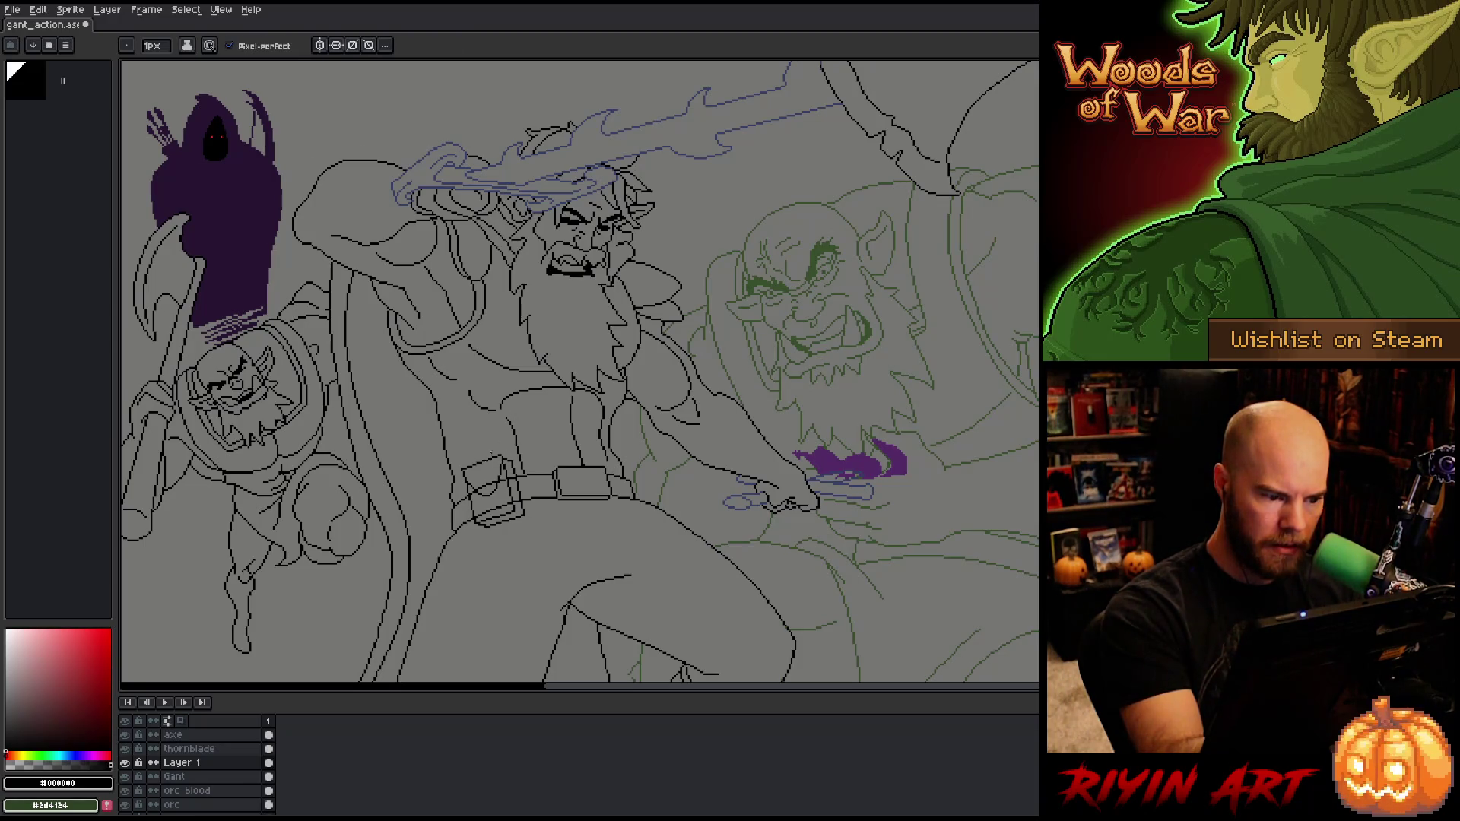
click(183, 777)
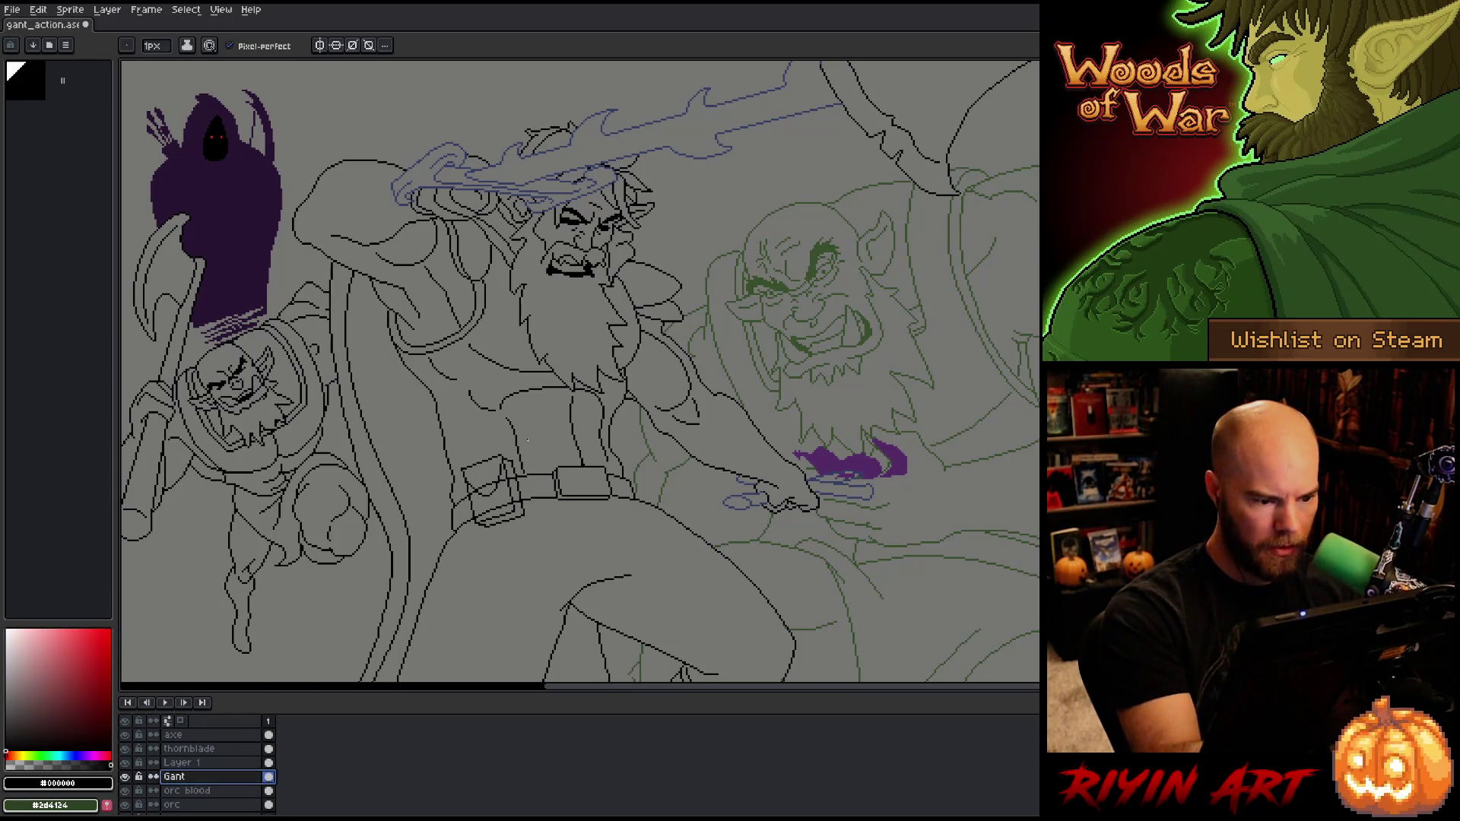
key(e)
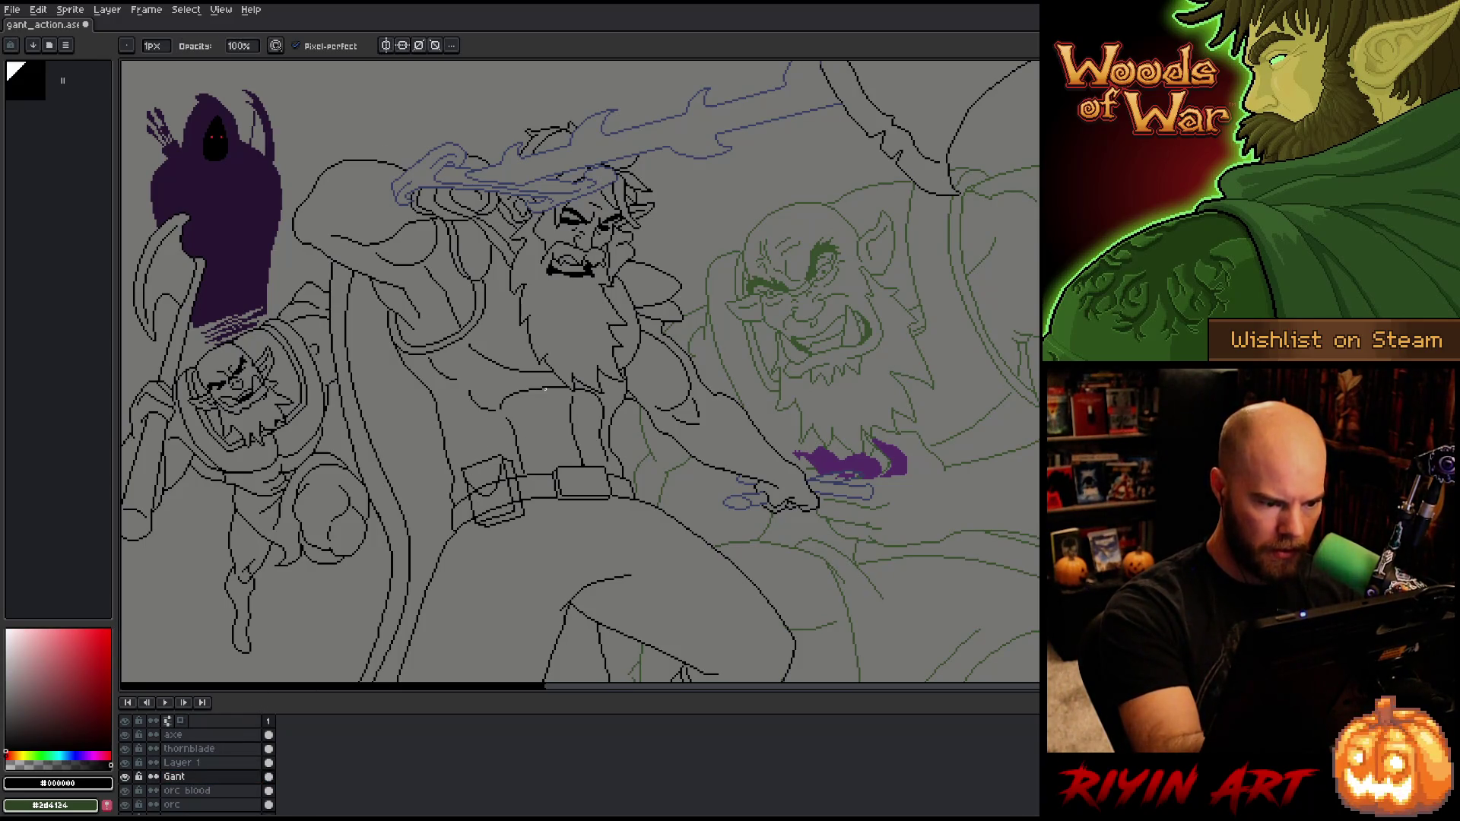
click(182, 763)
key(v)
click(520, 509)
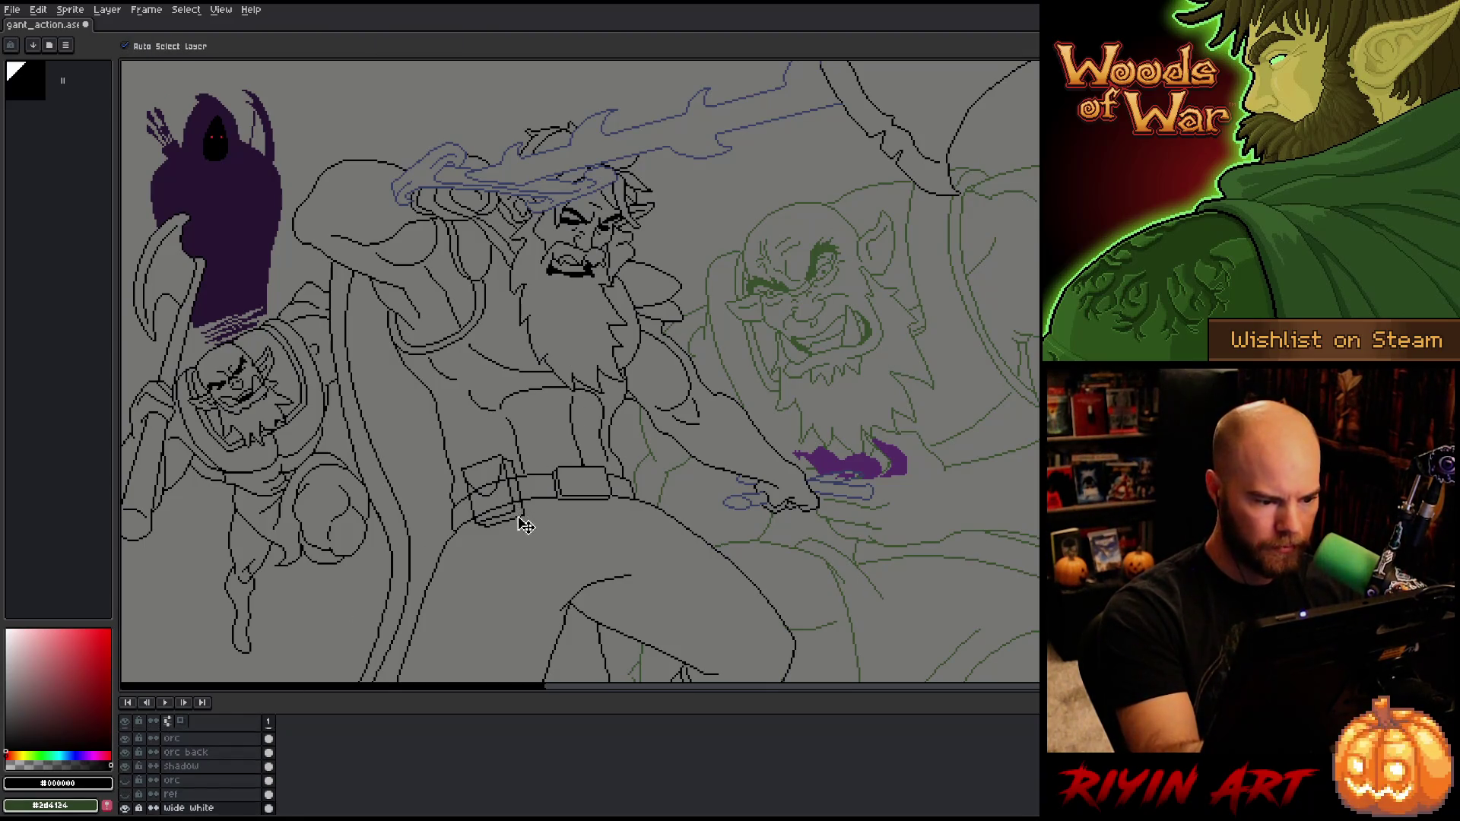
Step: Nudge the belt pouch on Layer 1 slightly down and right
click(472, 554)
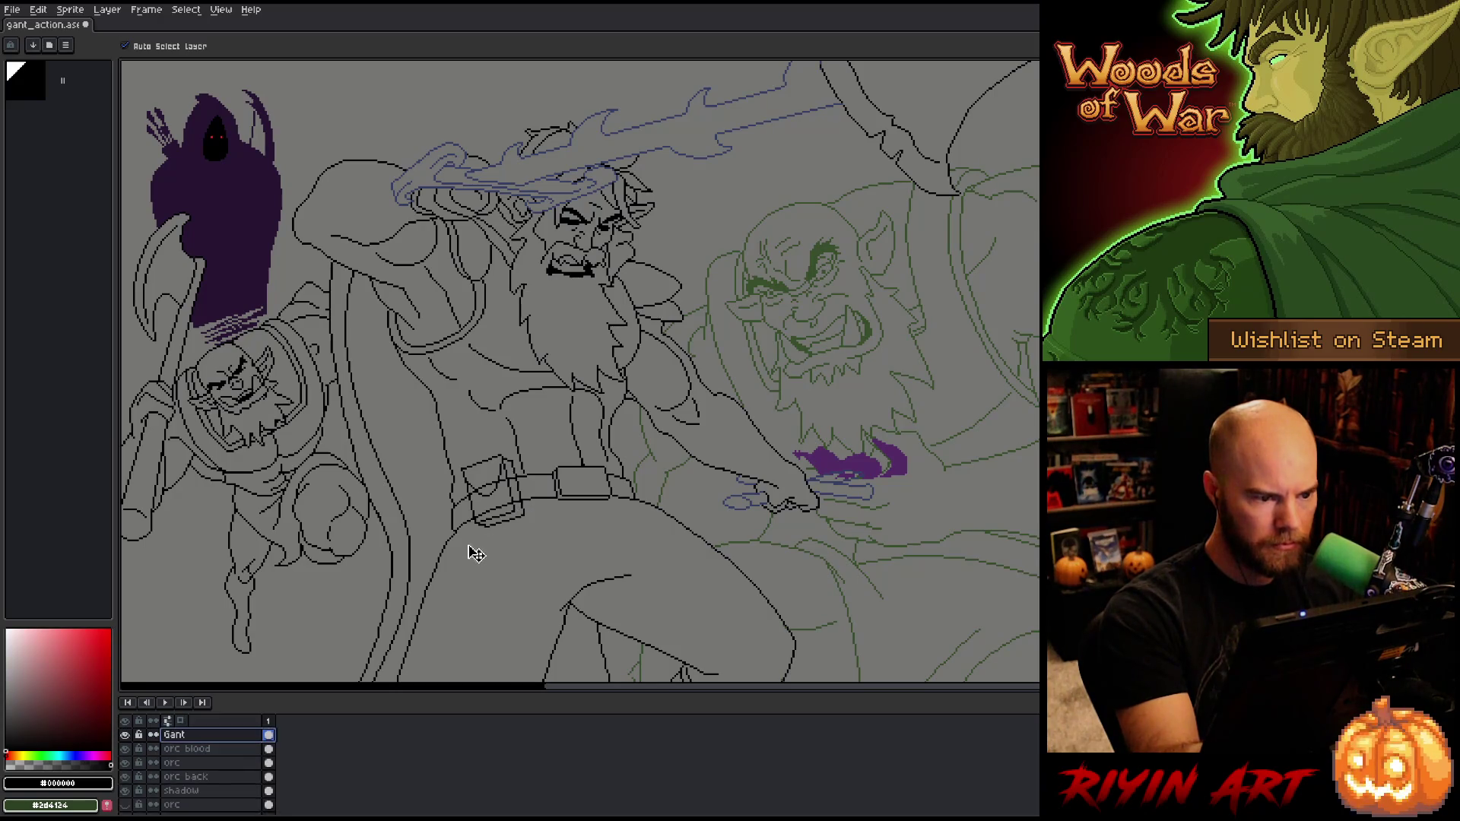
scroll(217, 751, up, 2)
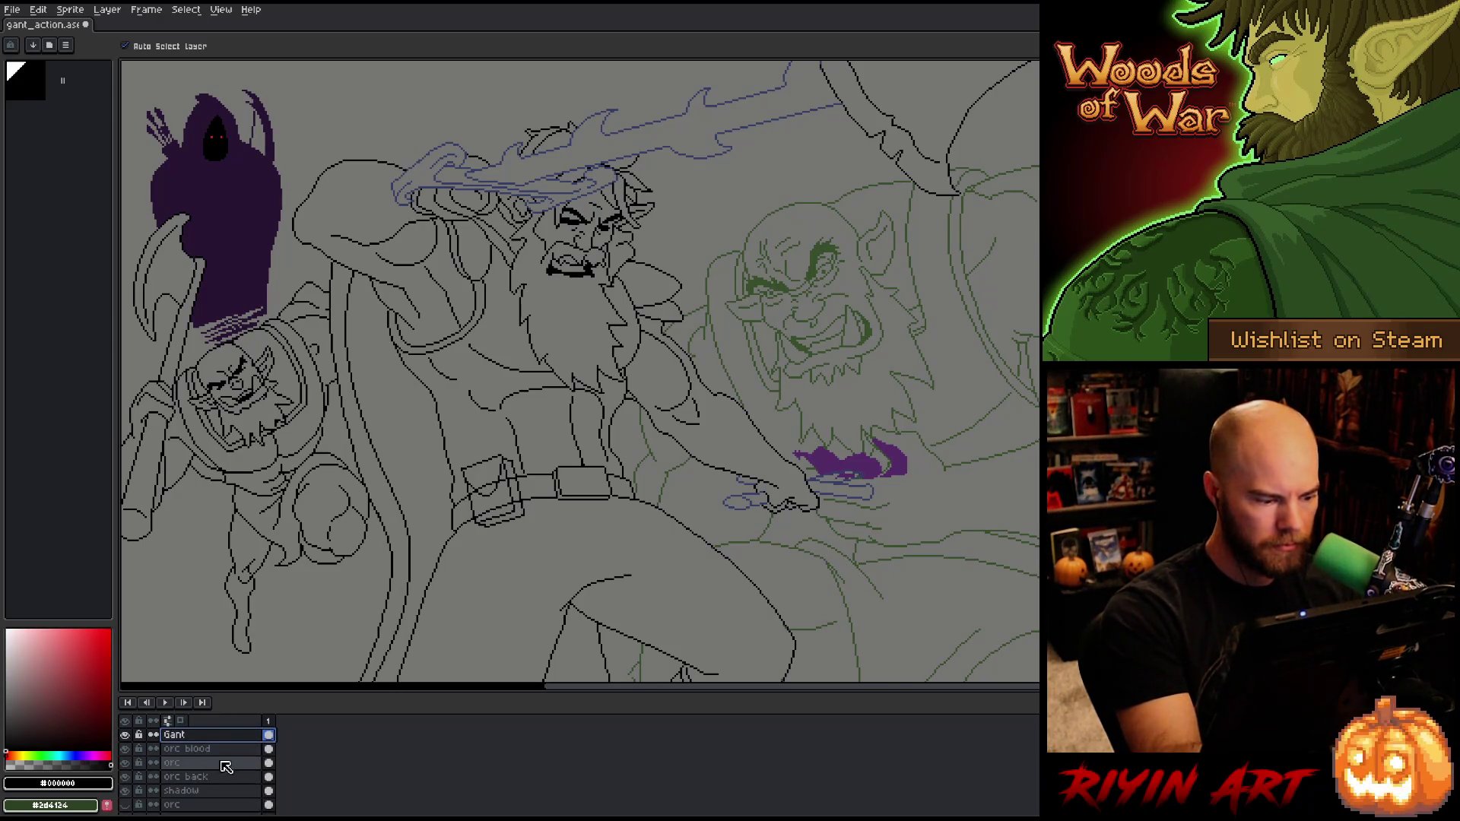
click(182, 748)
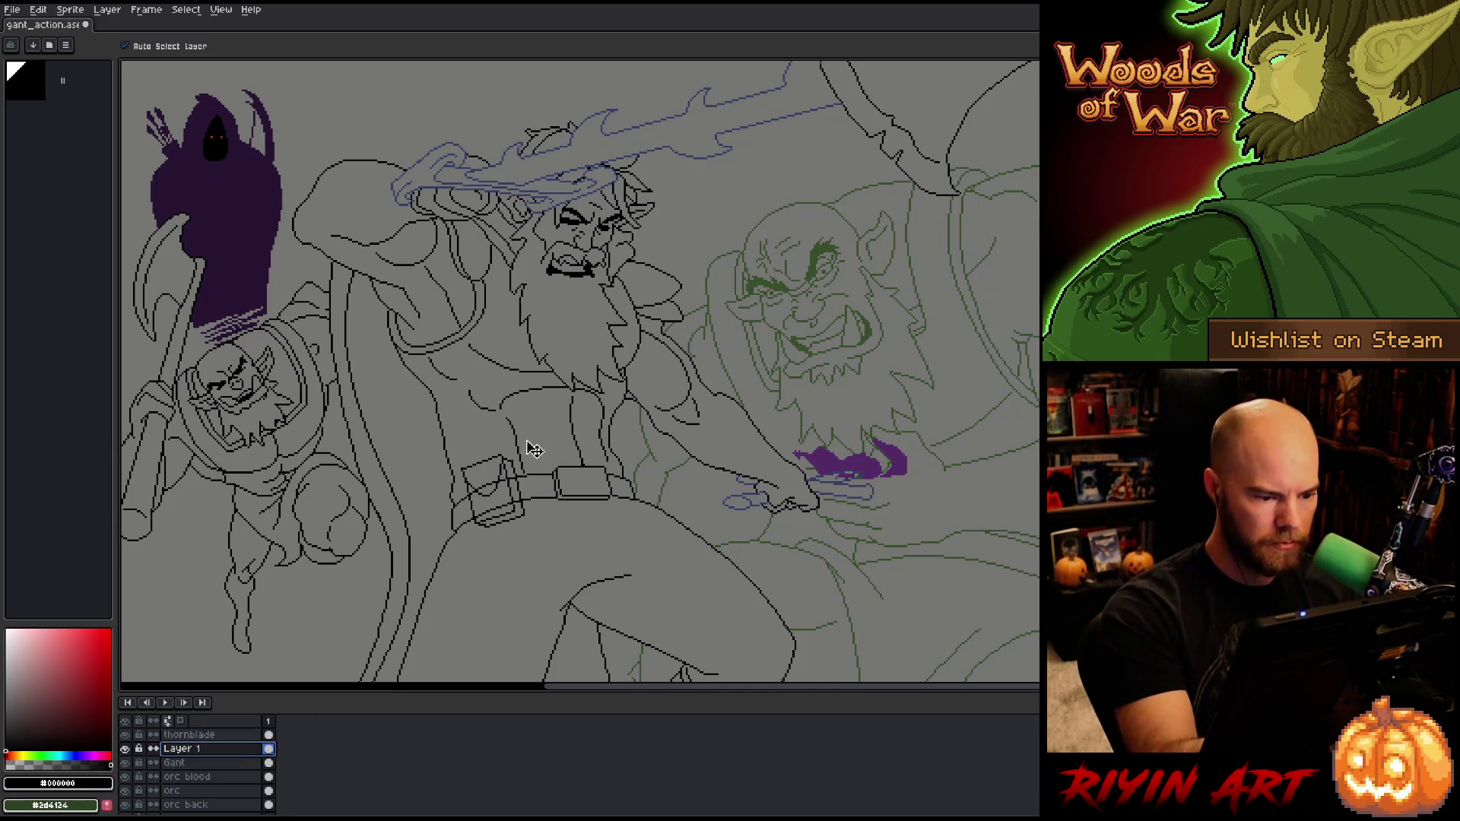
drag(600, 414, 606, 421)
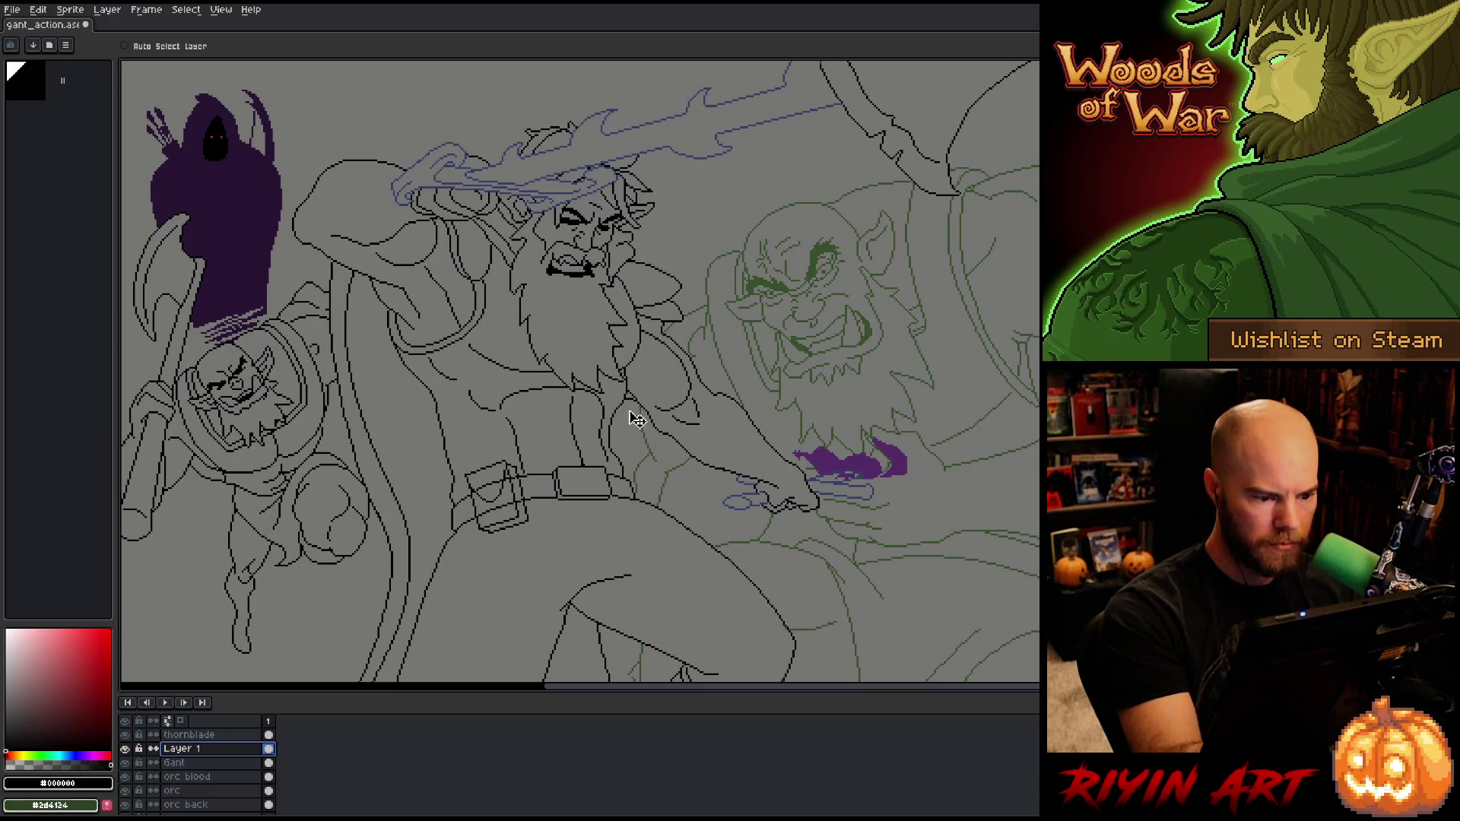
drag(514, 519, 516, 521)
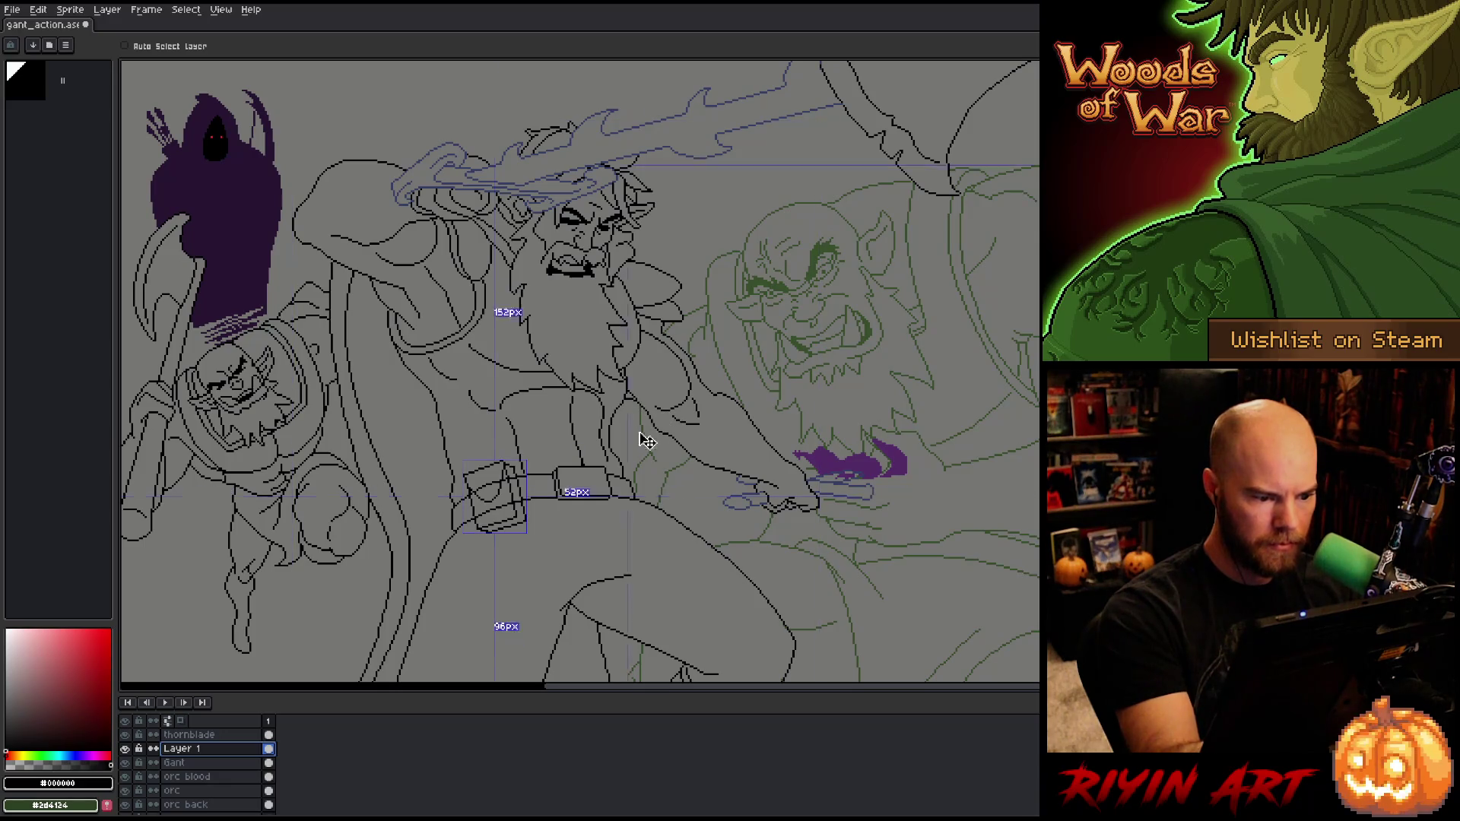
Step: Lasso and transform the pouch, then refine its outline with pencil and eraser
key(ctrl+d)
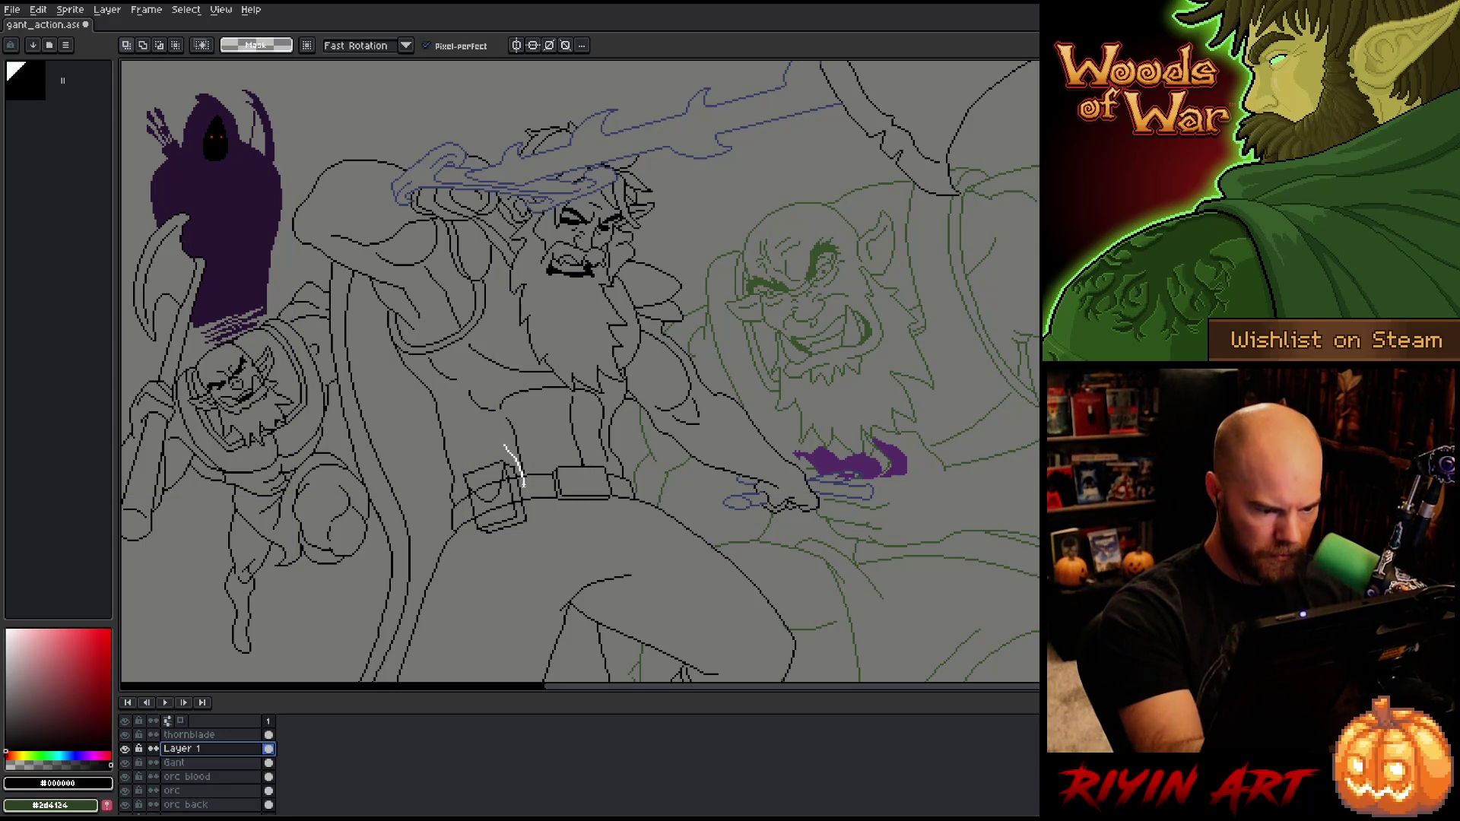
drag(472, 513, 453, 474)
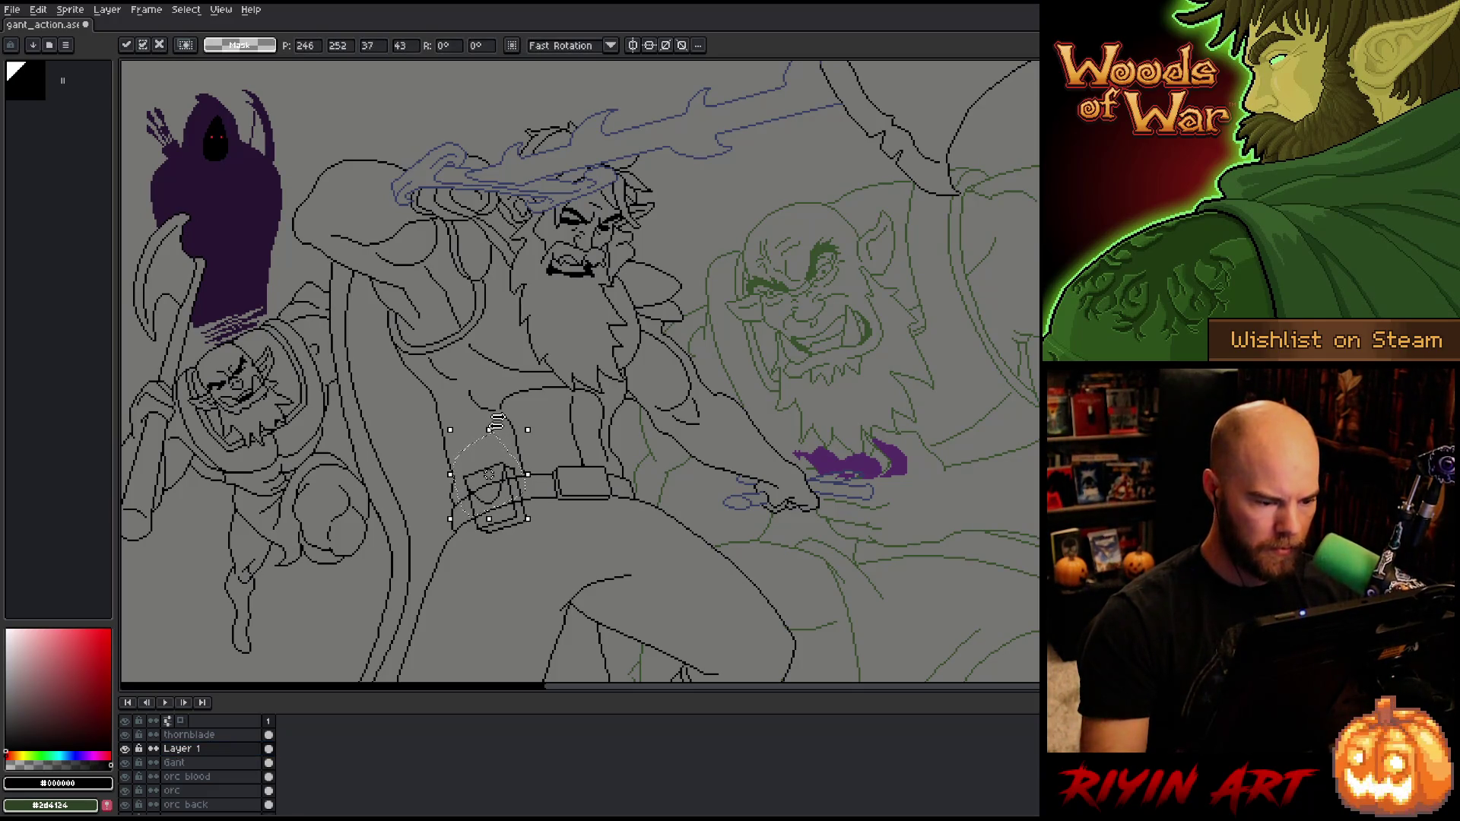
key(ctrl+d)
key(b)
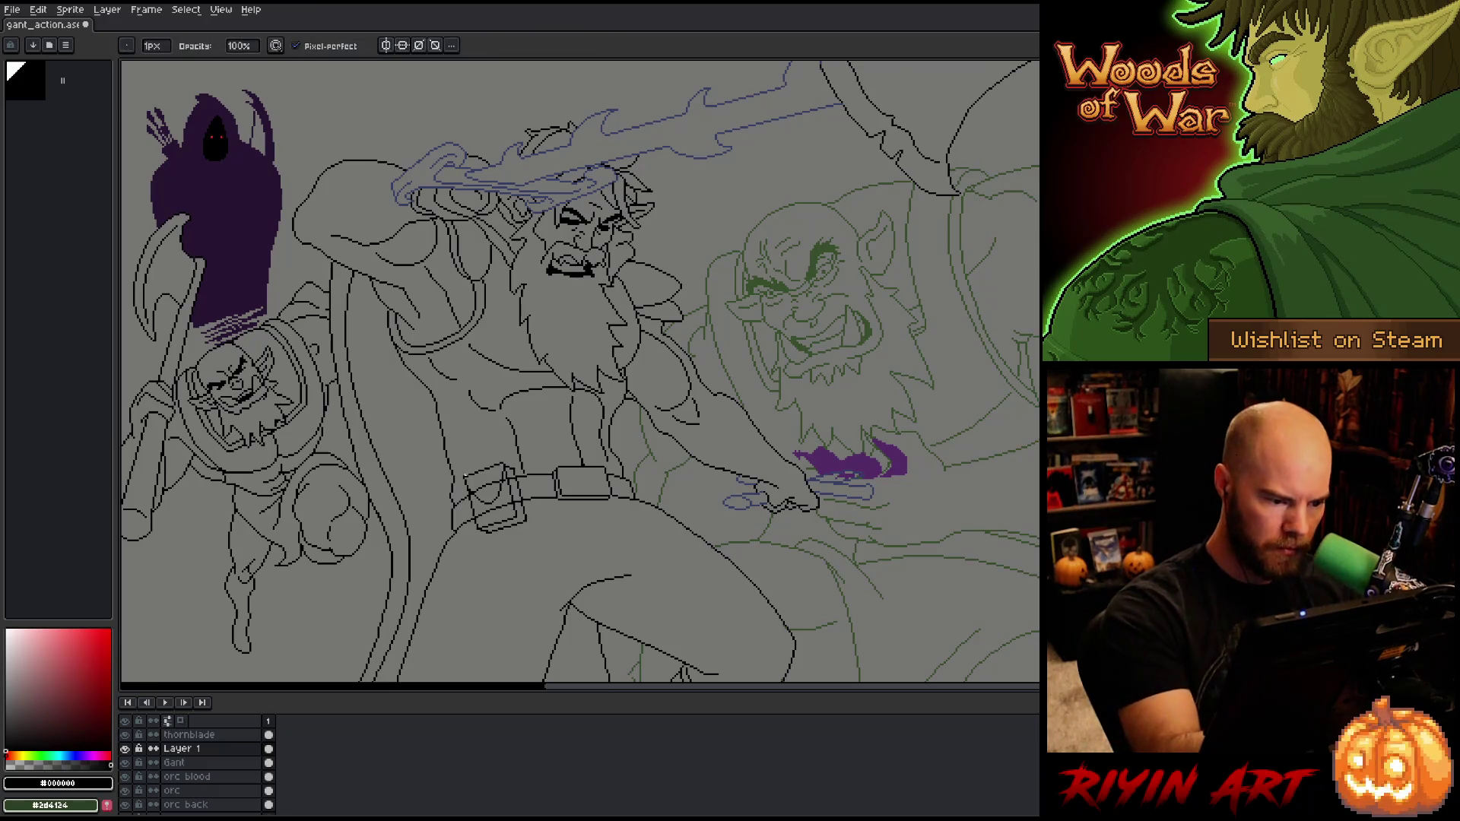
key(e)
key(b)
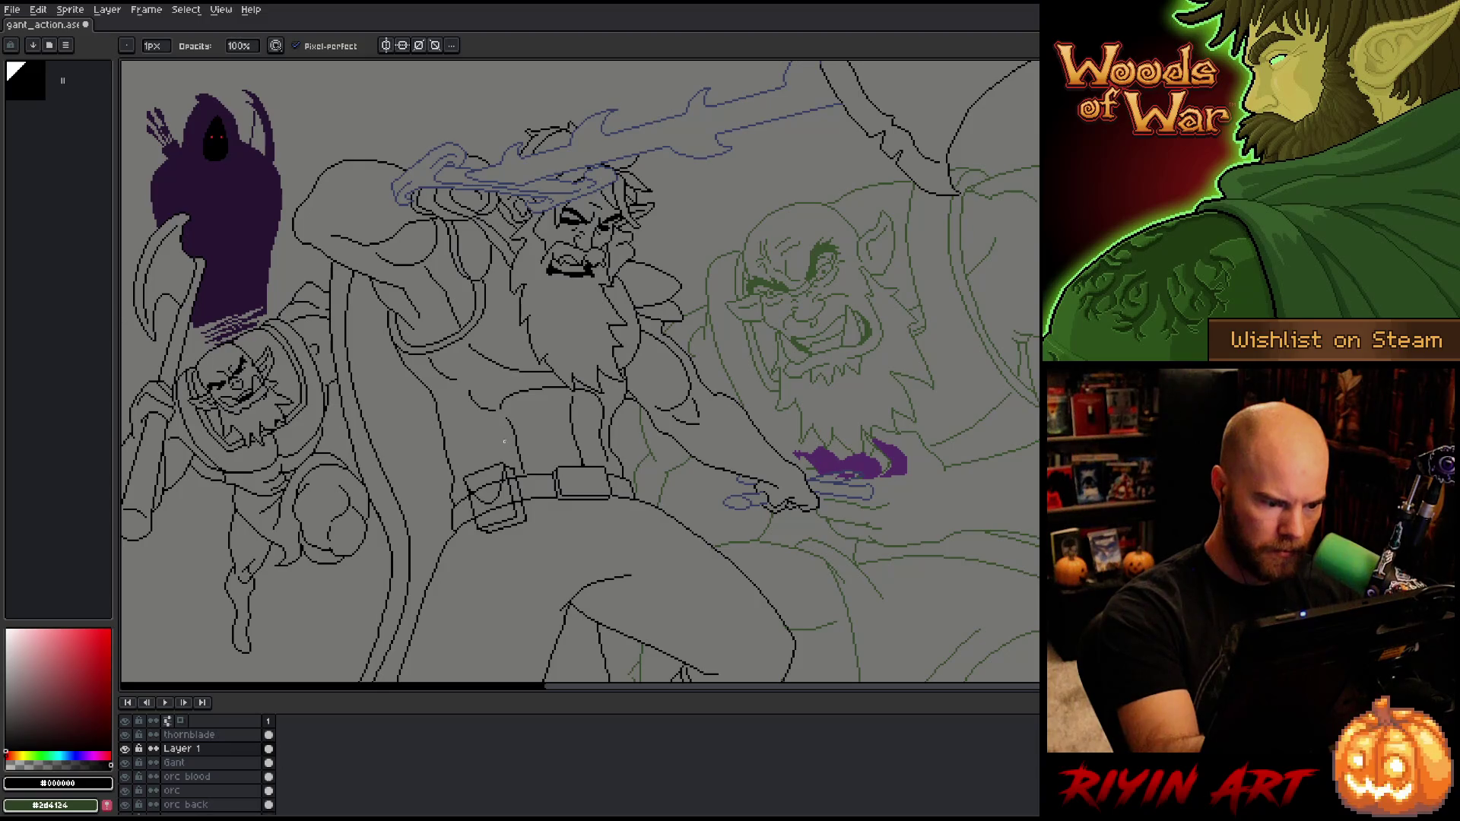
Step: Select a small piece of the pouch strap where it meets the belt on Layer 1
click(214, 761)
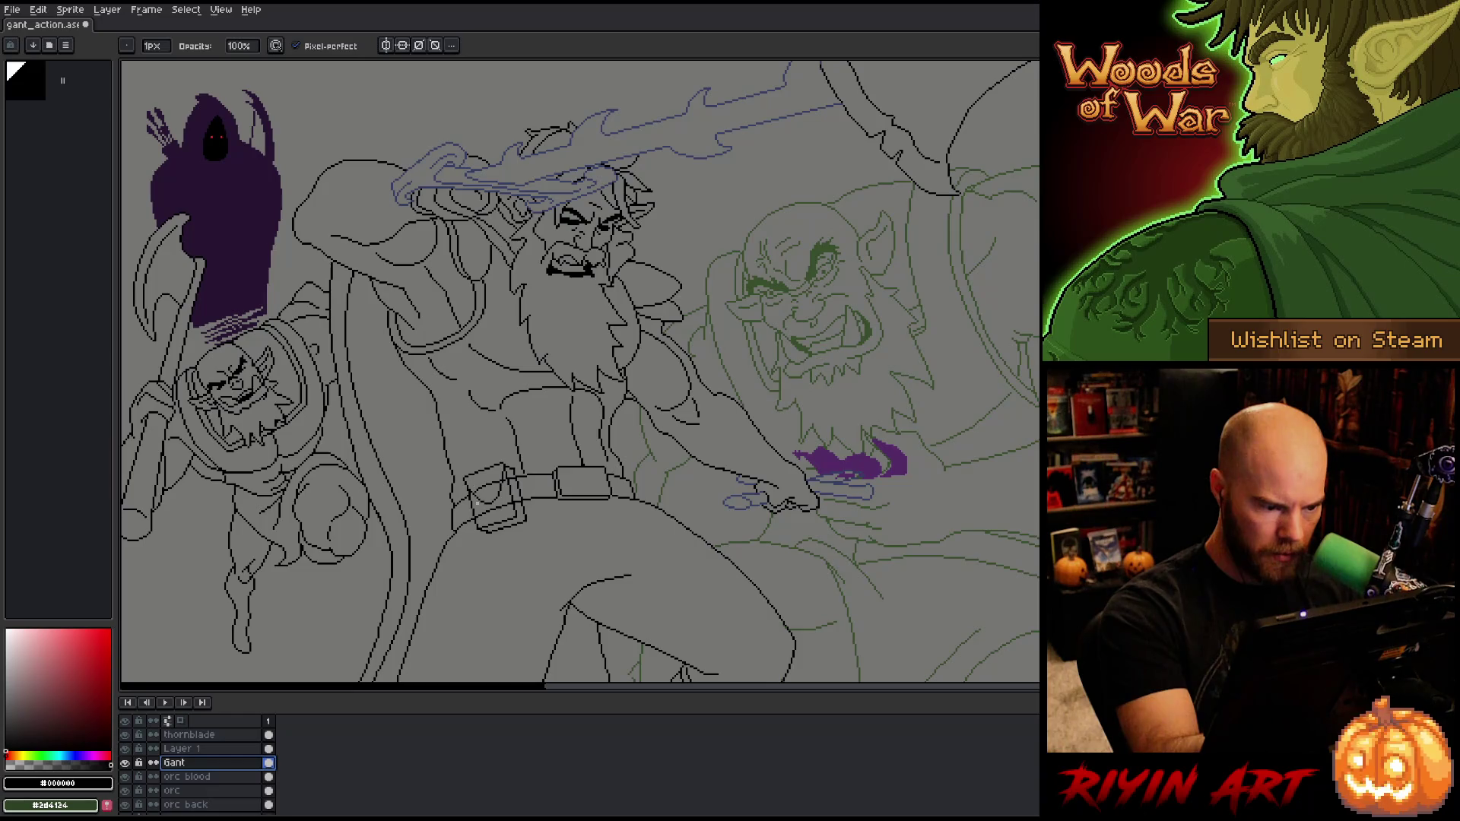
click(480, 490)
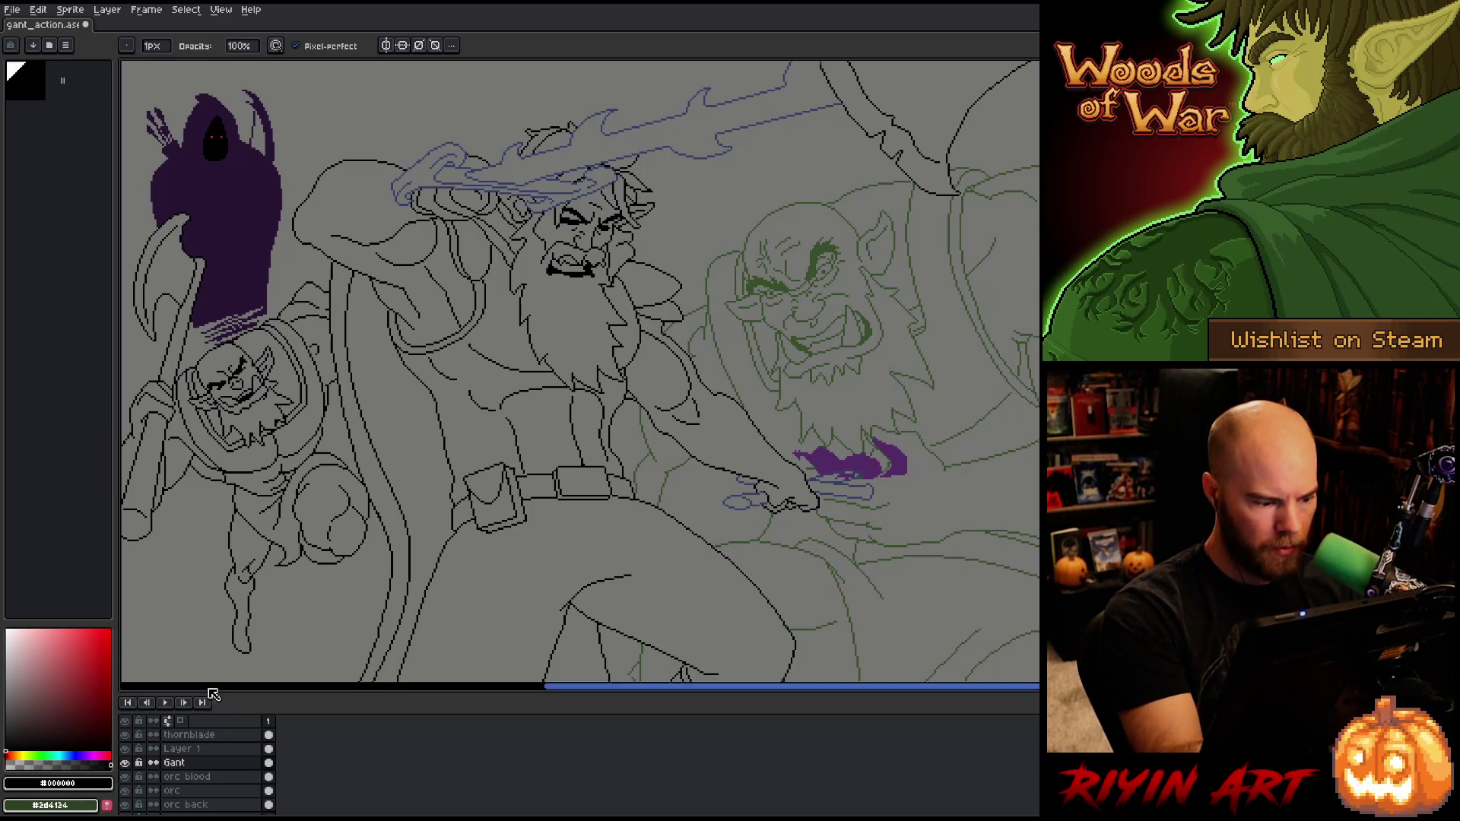
click(205, 748)
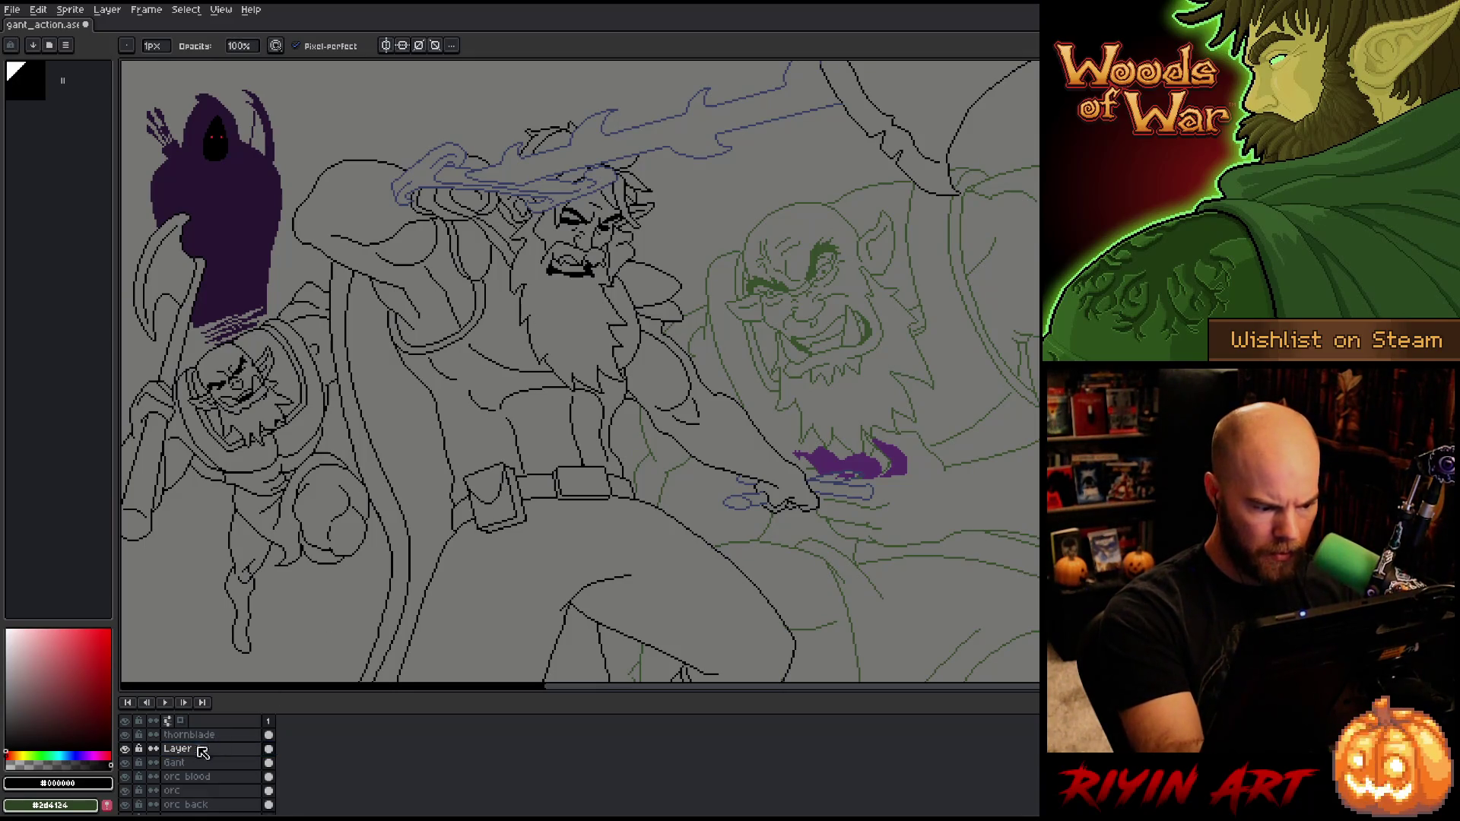
click(175, 763)
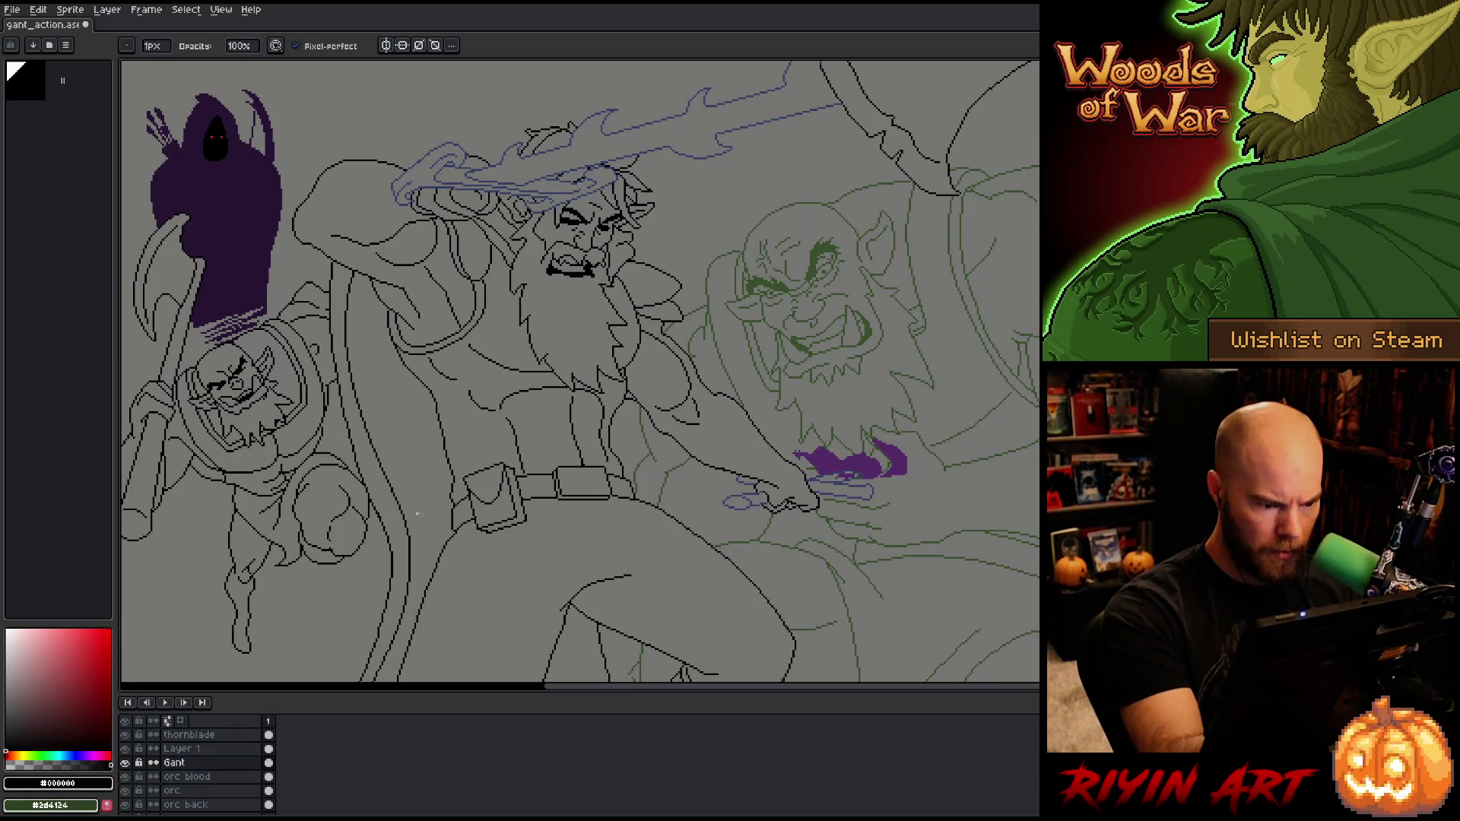
click(182, 749)
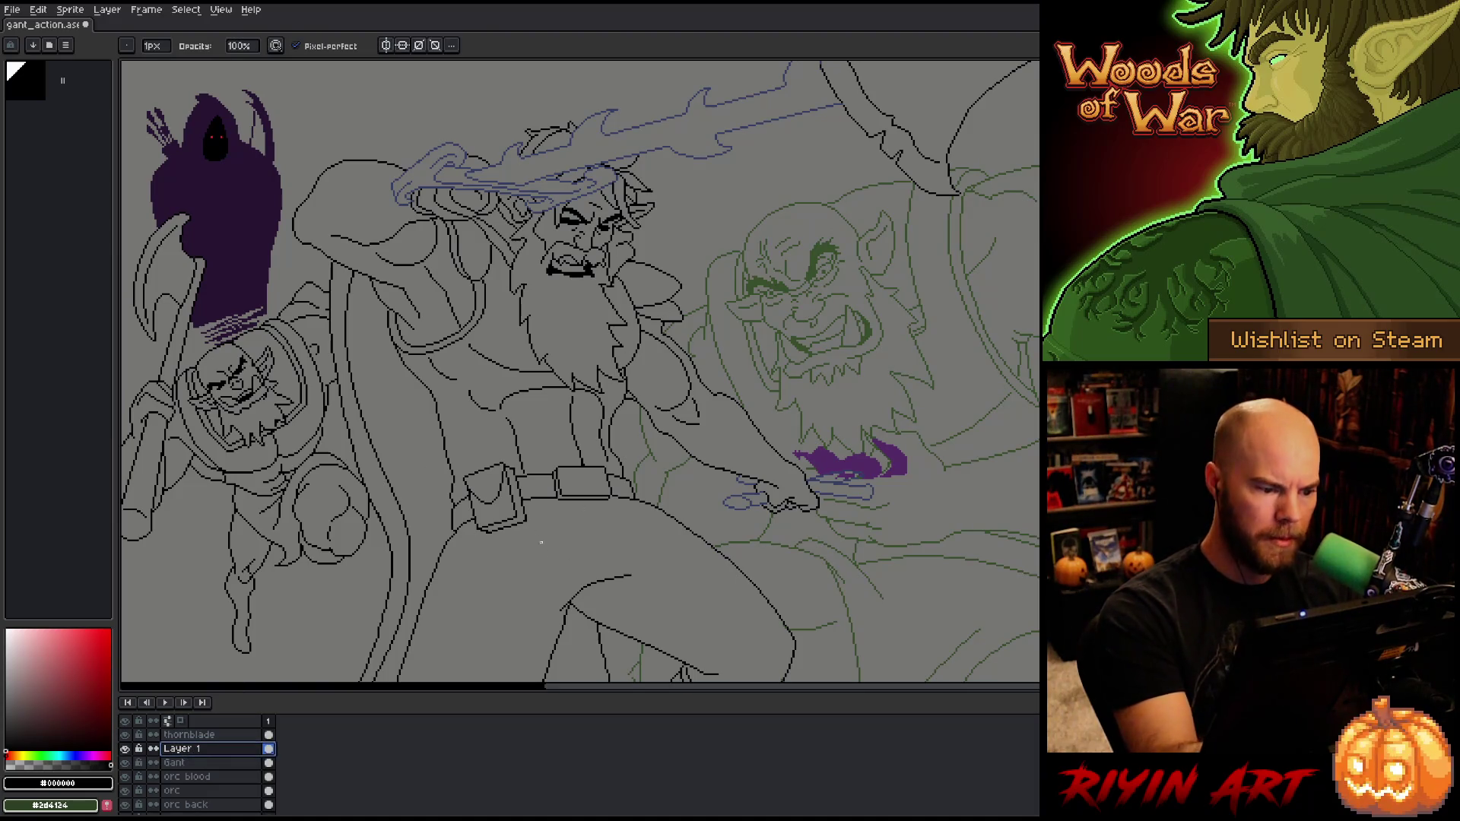
key(m)
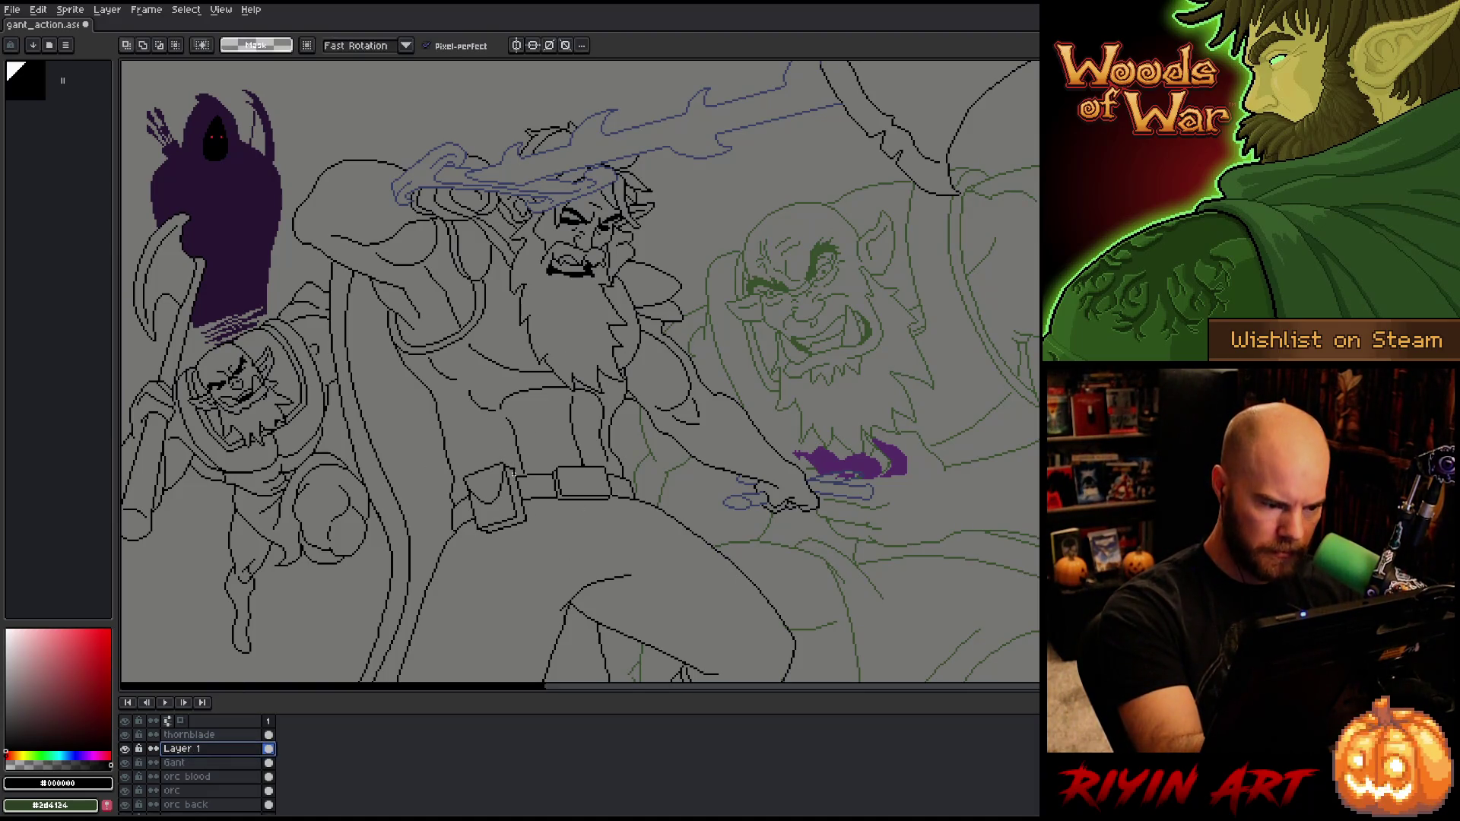
mouse_move(507, 465)
mouse_down()
mouse_move(520, 476)
mouse_move(469, 458)
mouse_up()
scroll(513, 471, up, 3)
Step: Drop the belt pixels after nudging them up-left, back on the one-pixel pencil
key(ctrl+d)
key(b)
click(459, 437)
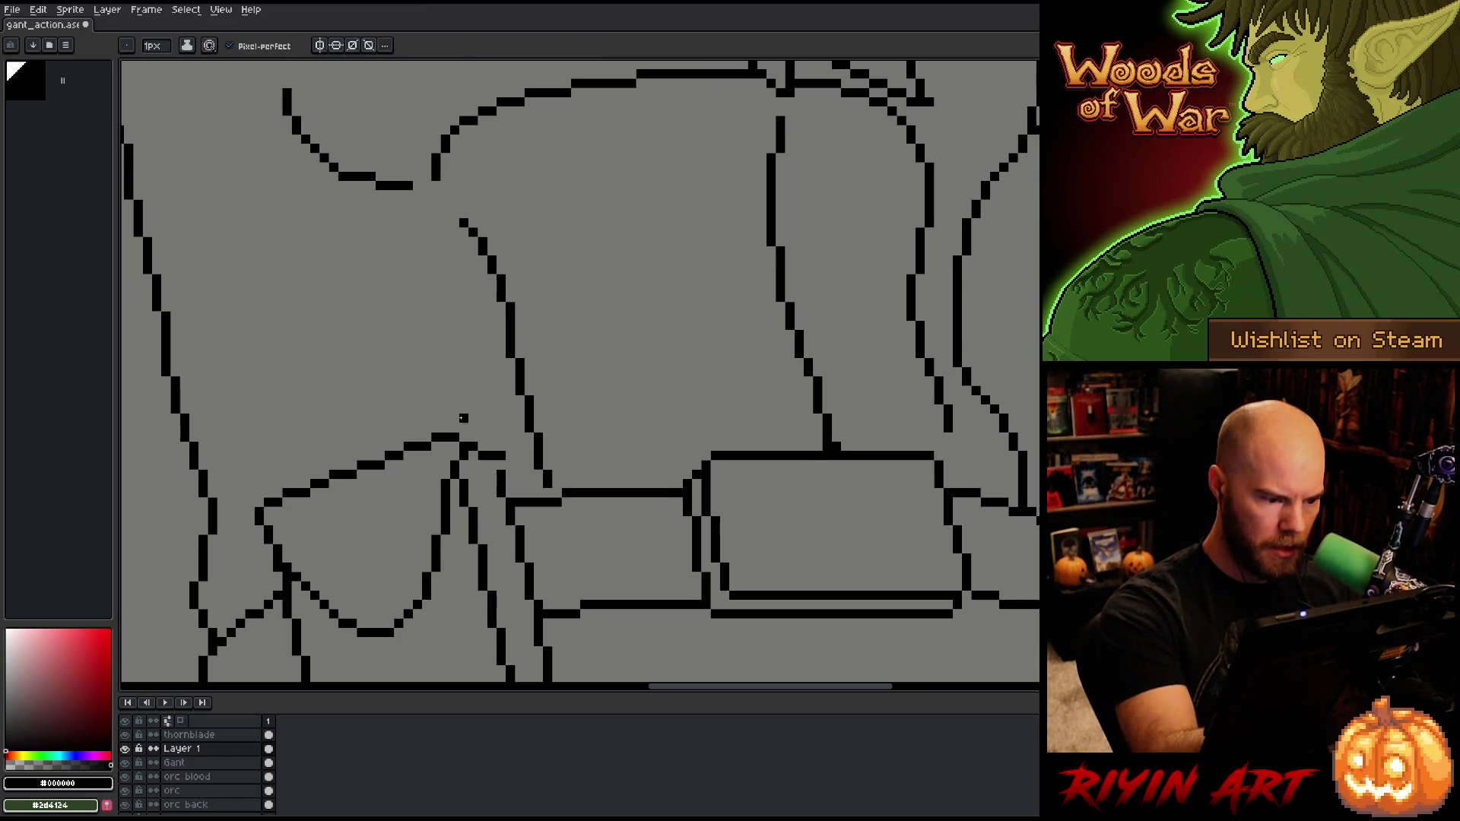
key(e)
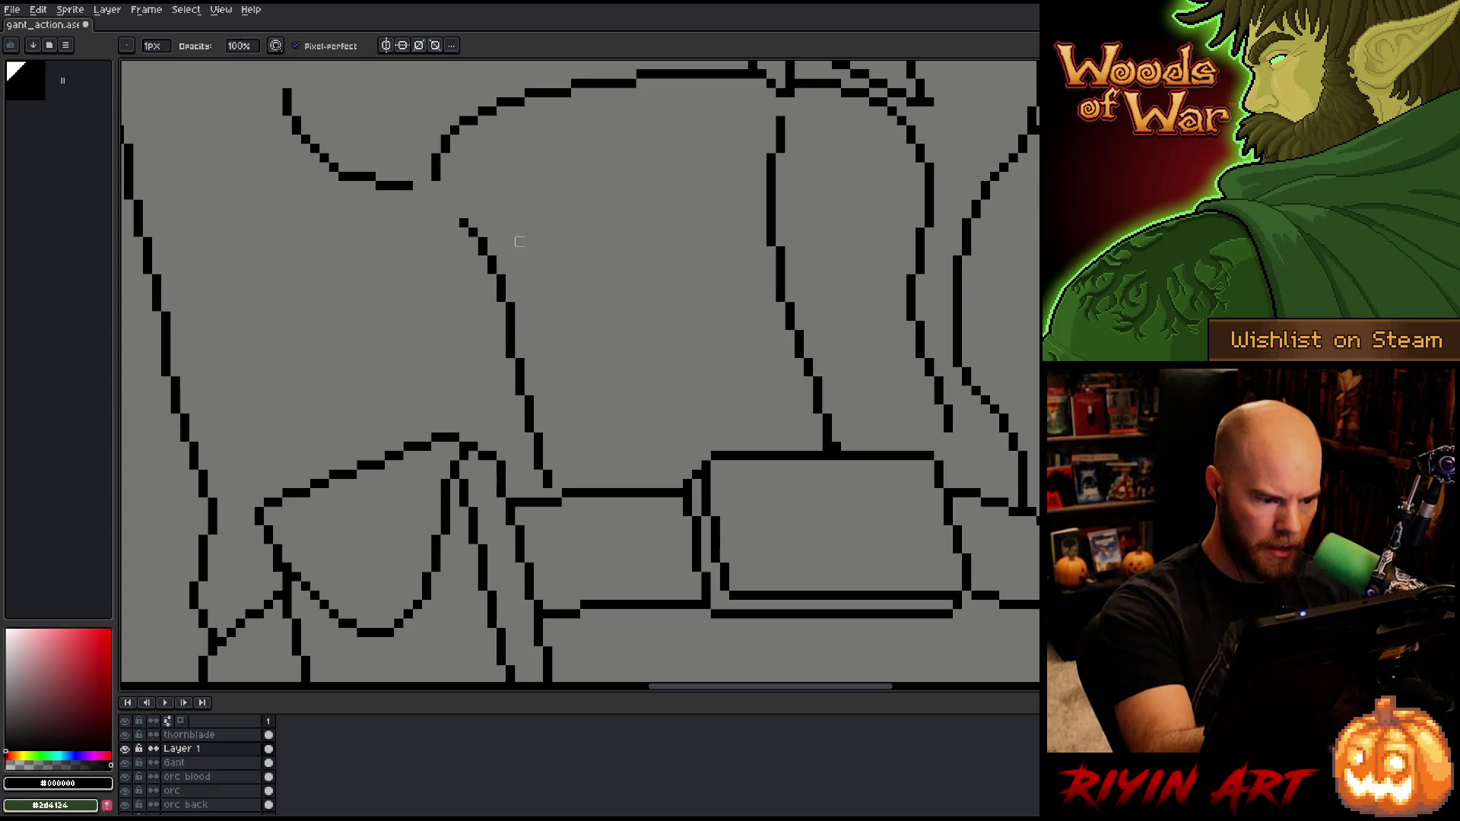
key(b)
key(e)
key(b)
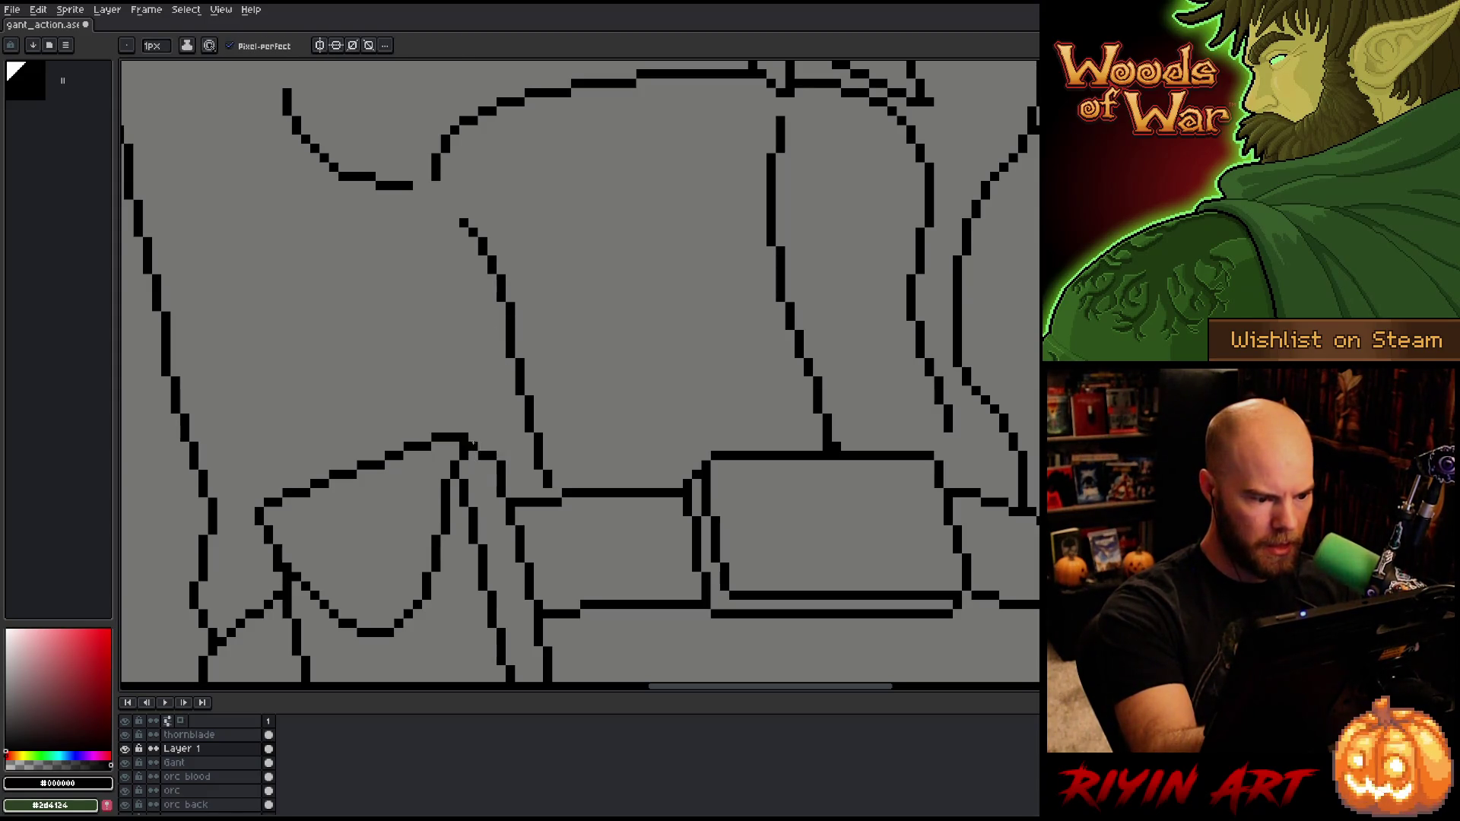
Step: Center the view on the belt pouch and erase stray pixels at the flap's top corner
mouse_move(484, 447)
mouse_down()
mouse_move(567, 426)
mouse_move(543, 393)
mouse_up()
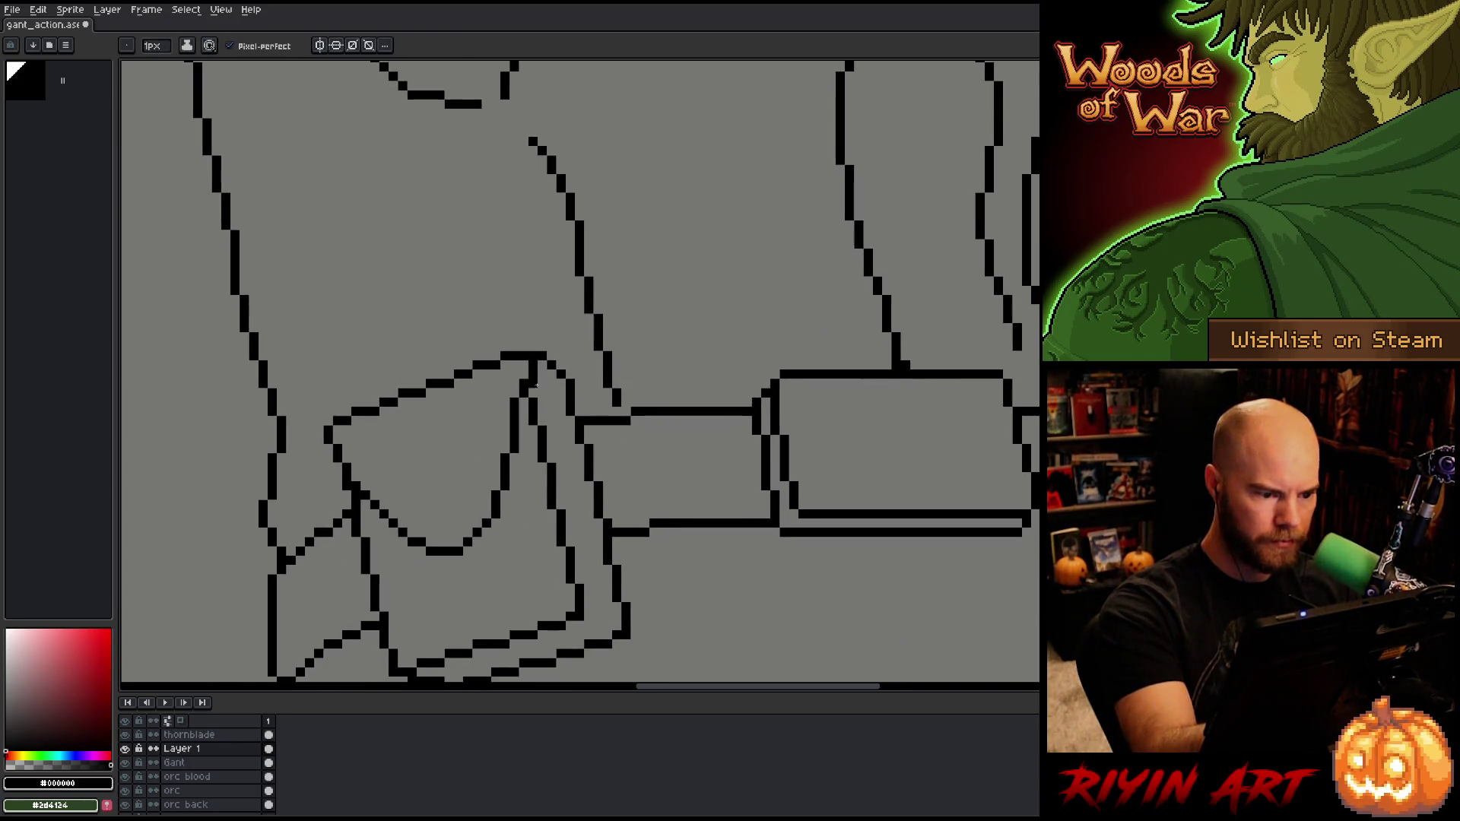
mouse_move(540, 364)
mouse_down()
mouse_move(624, 340)
mouse_move(633, 319)
mouse_up()
key(b)
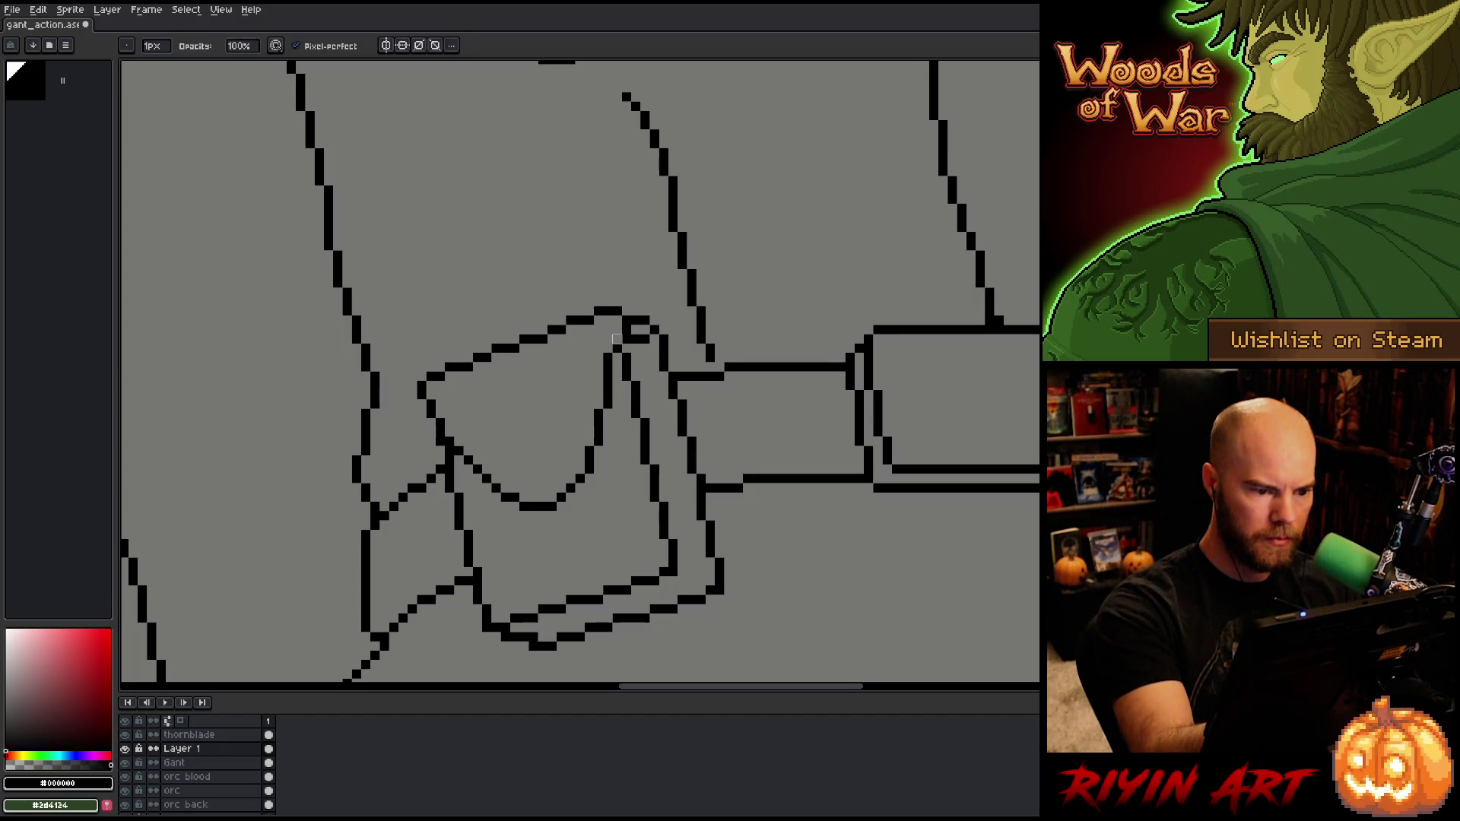
key(e)
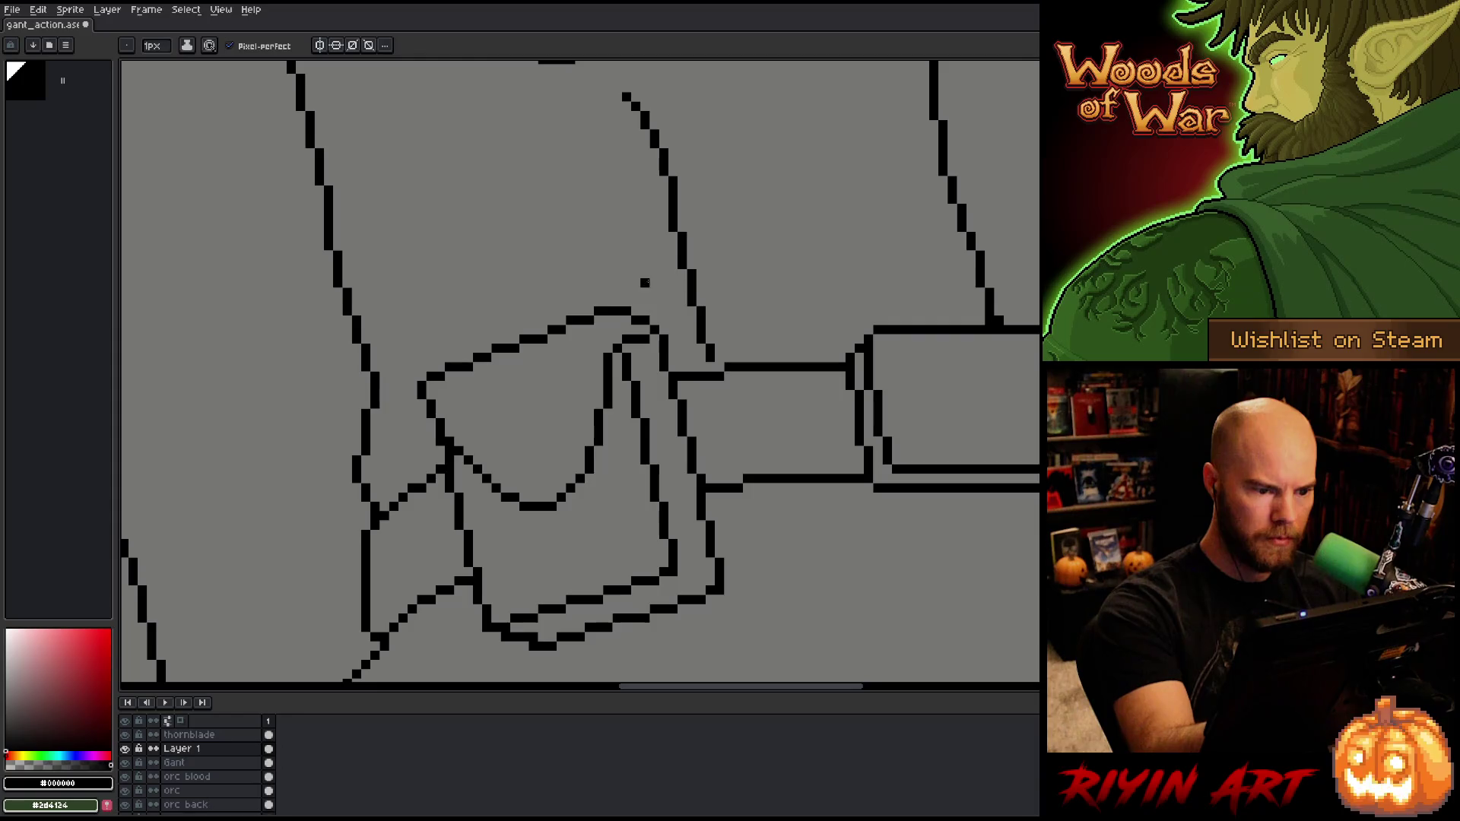
click(636, 328)
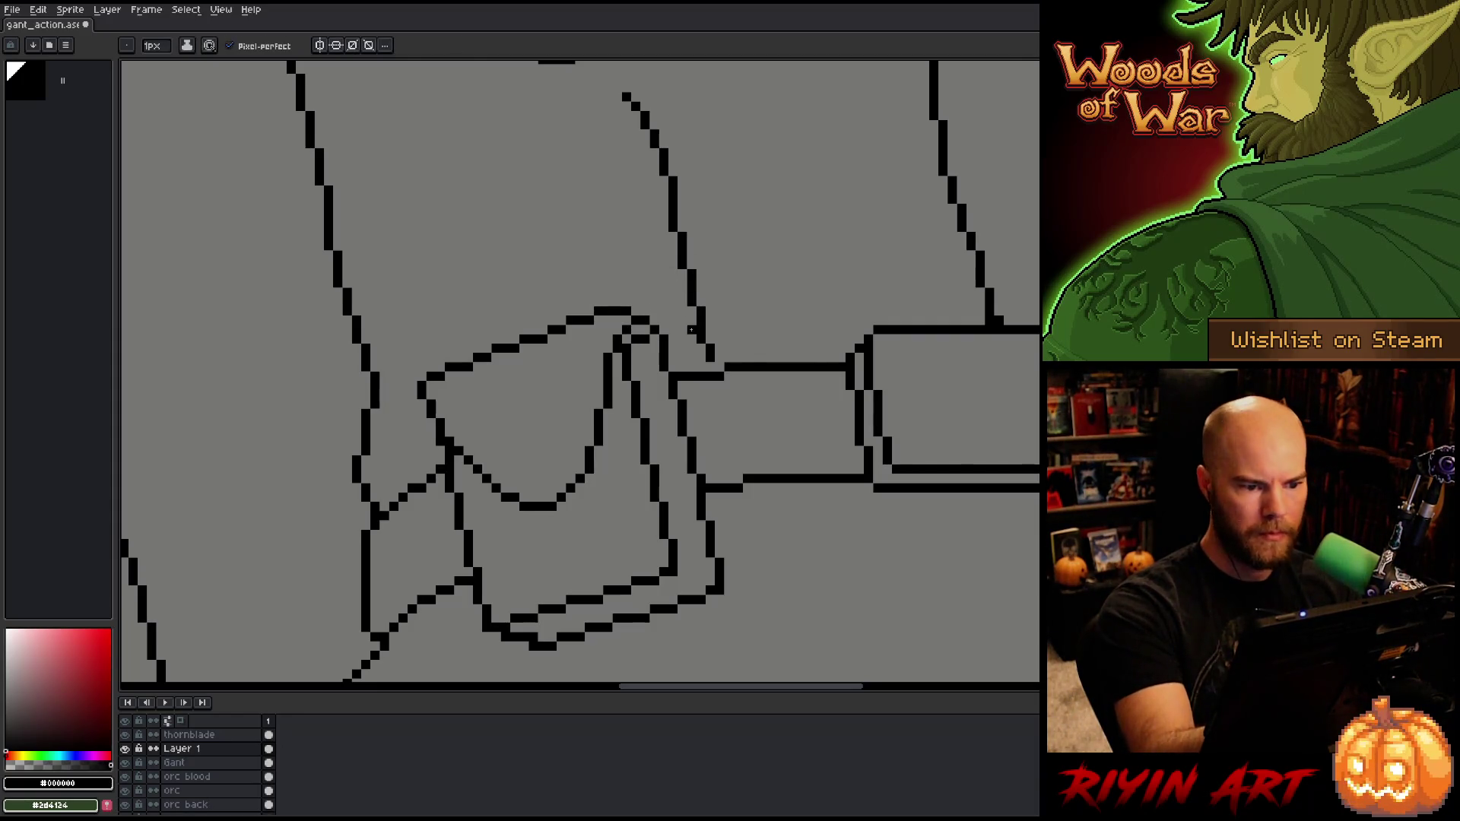
Step: Add a small round clasp to the pouch flap and save the drawing
scroll(753, 440, left, 2)
key(b)
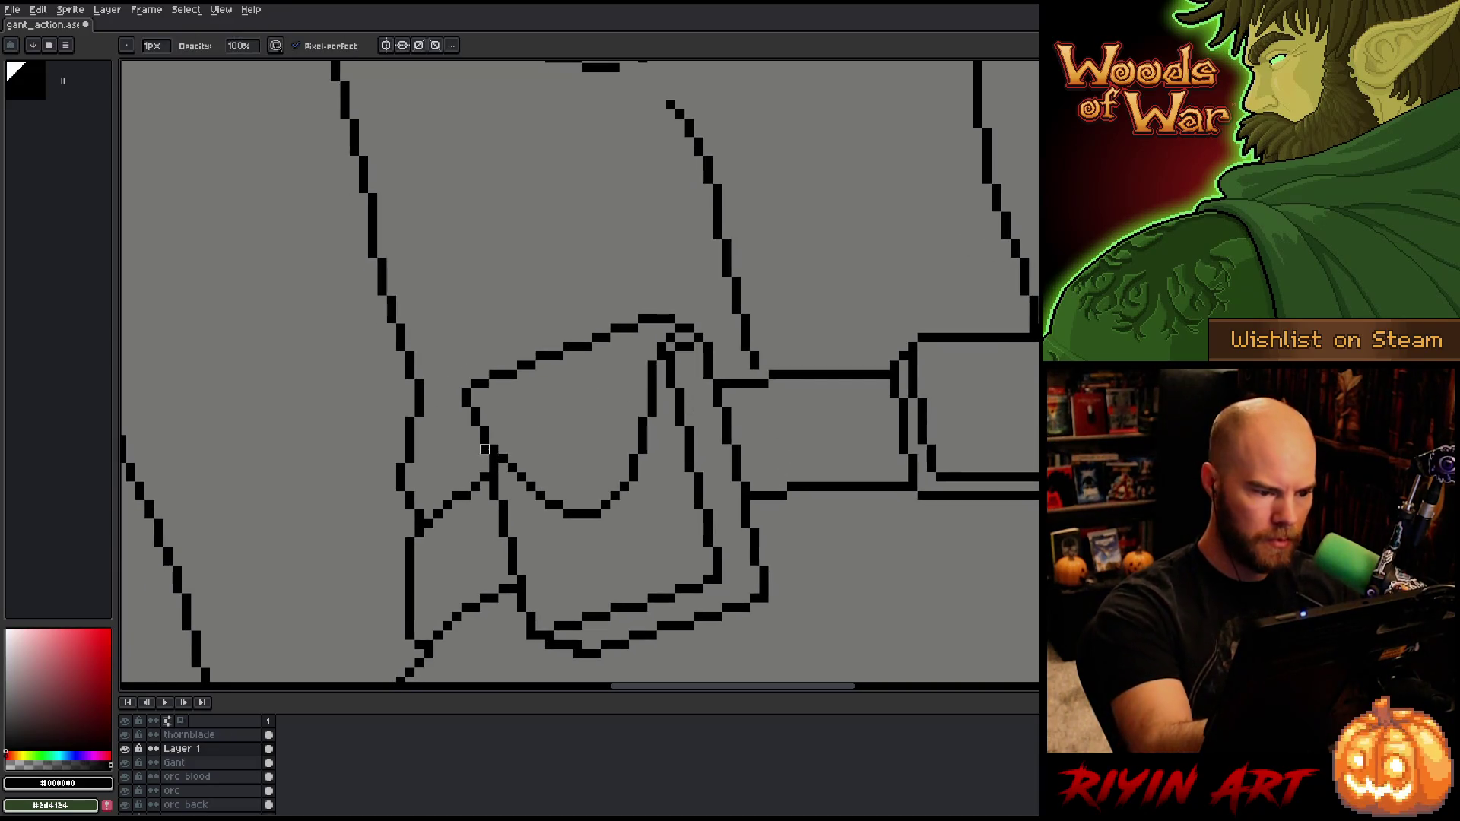
key(e)
mouse_move(559, 466)
mouse_down()
mouse_move(578, 485)
mouse_move(595, 470)
mouse_move(590, 444)
mouse_move(559, 460)
mouse_up()
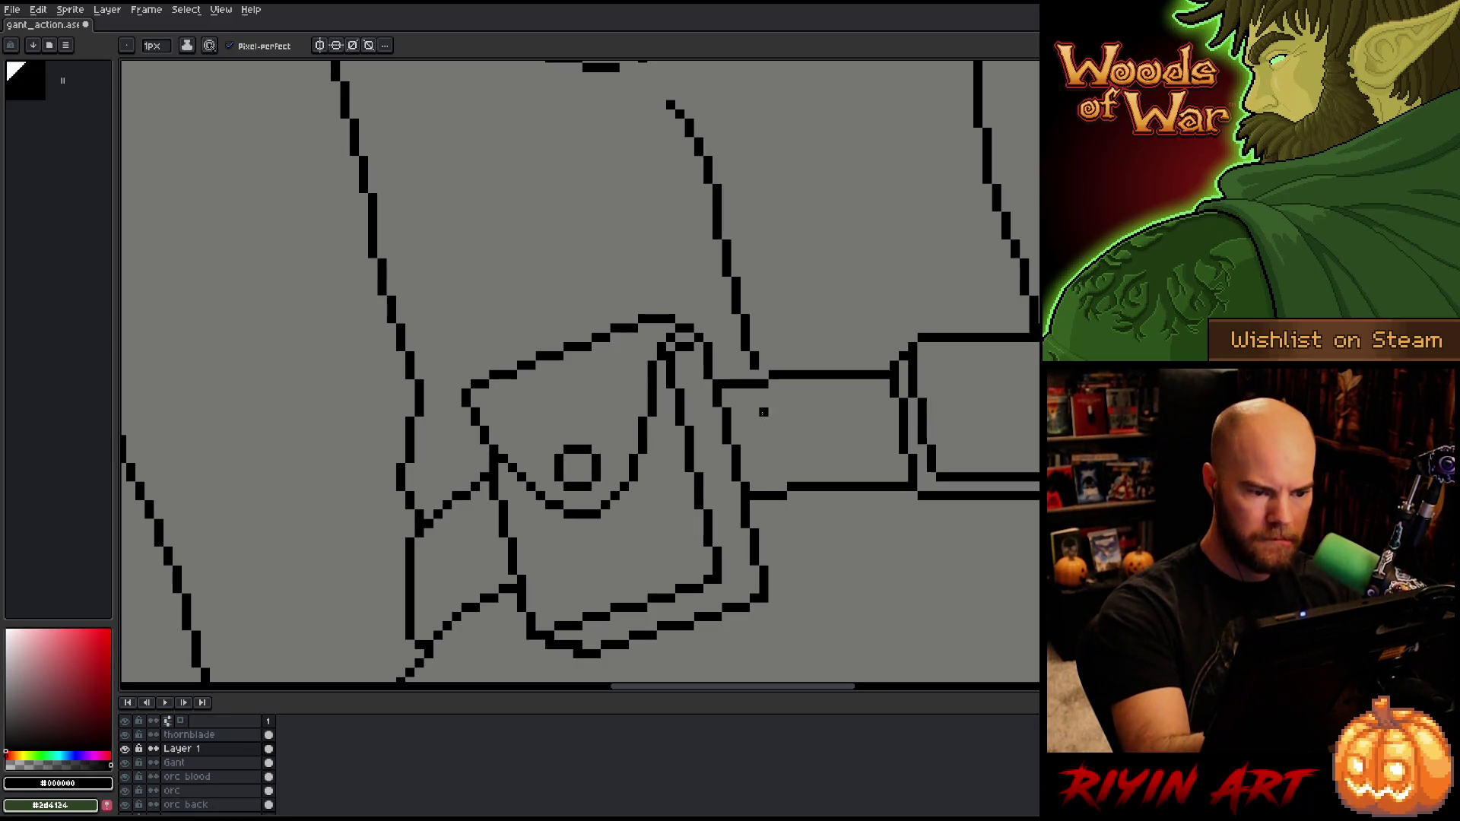
scroll(769, 395, down, 3)
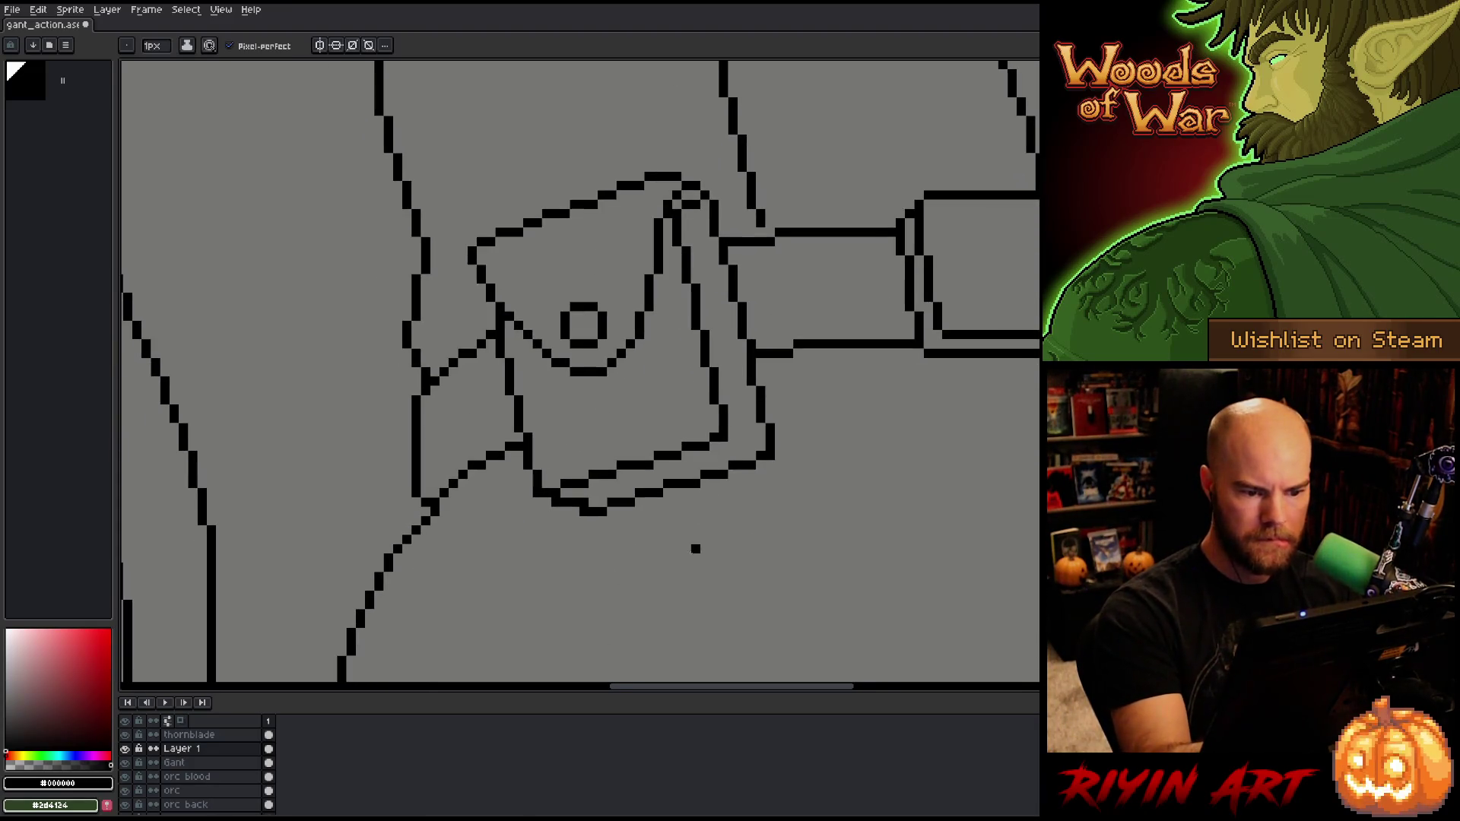
key(ctrl+s)
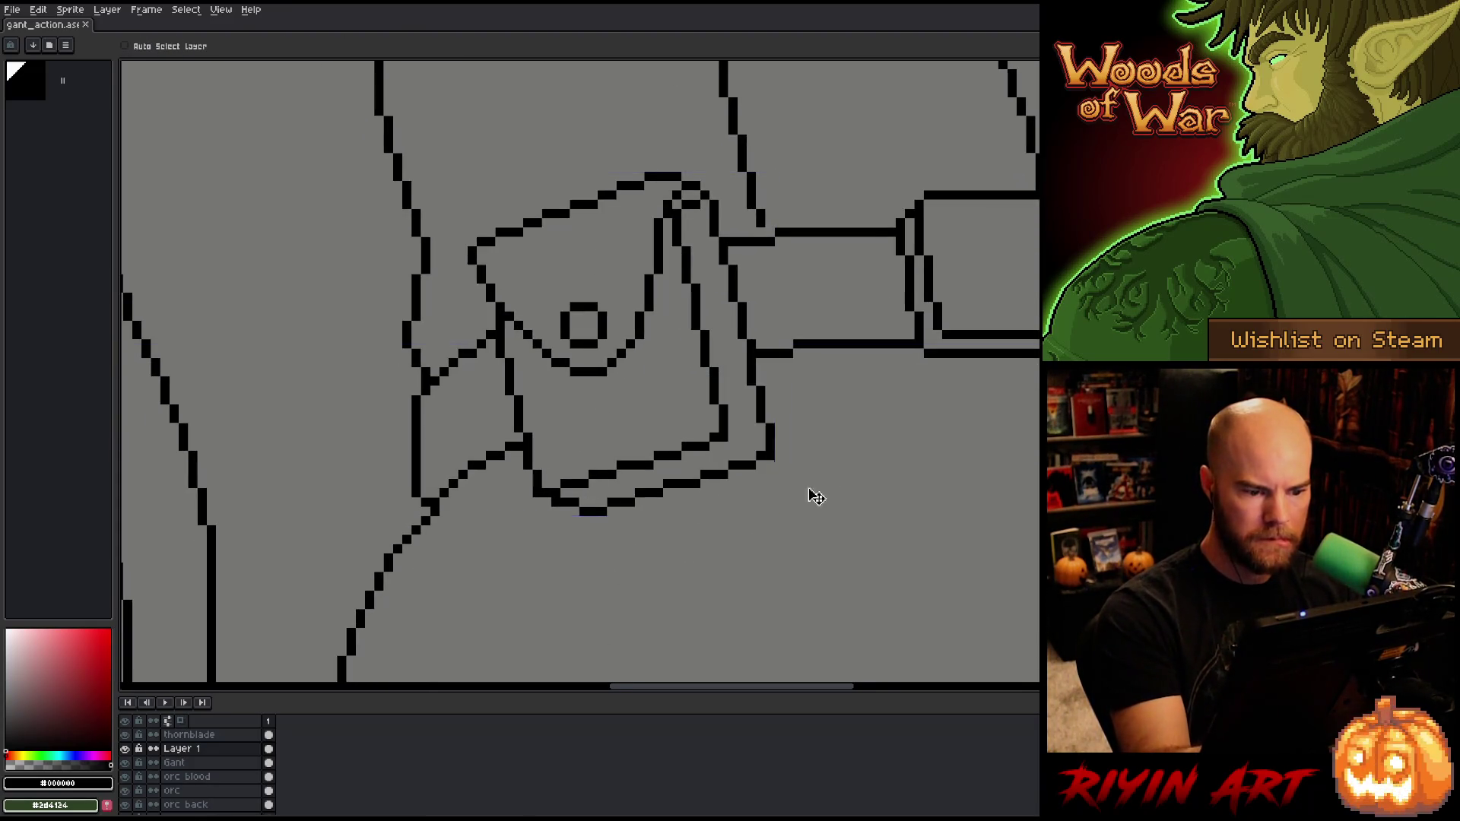
Step: Fix a pixel so the pouch outline joins up cleanly
scroll(816, 401, down, 1)
scroll(837, 433, down, 3)
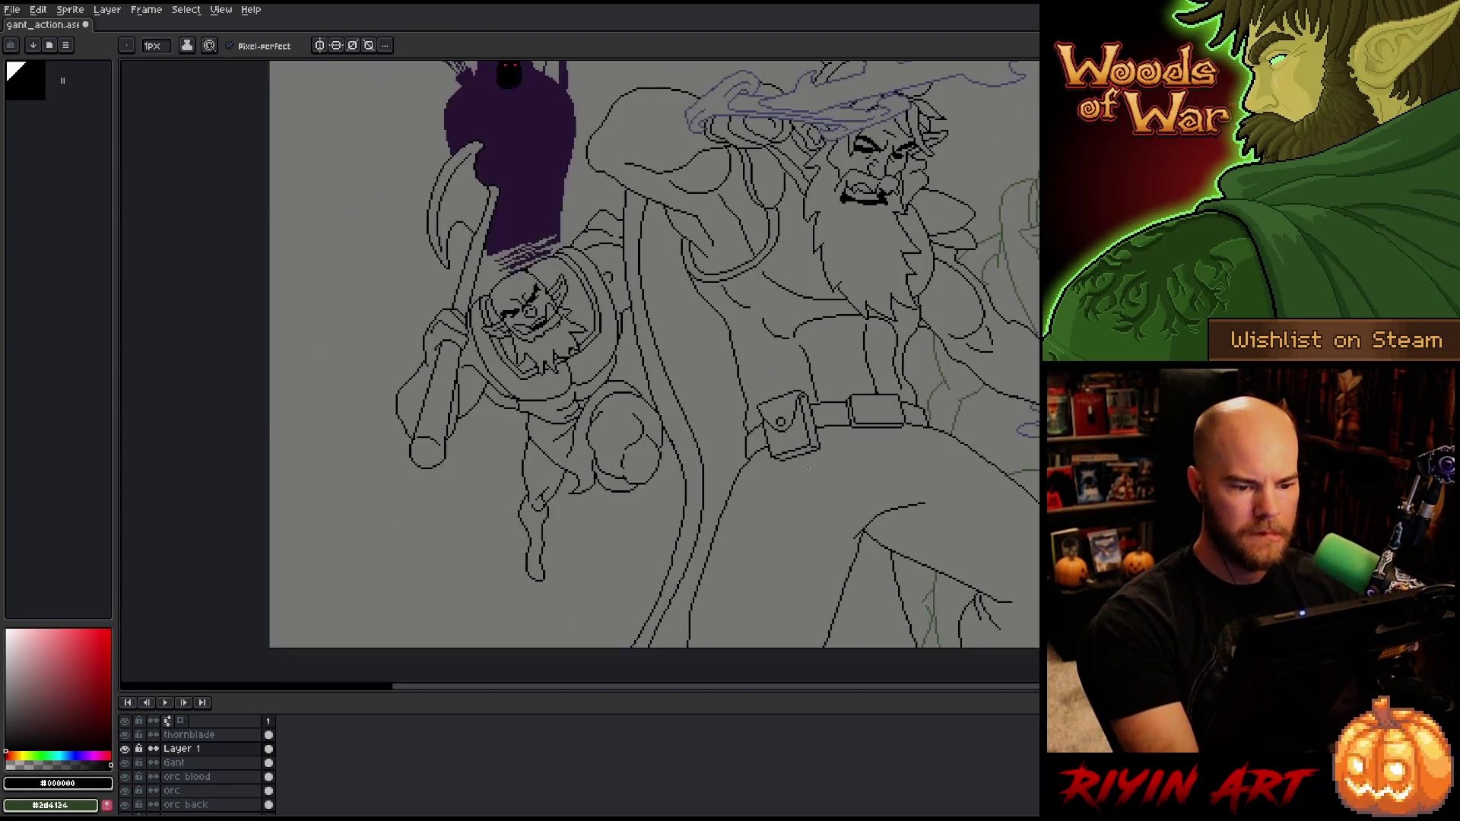
scroll(809, 464, up, 4)
click(810, 469)
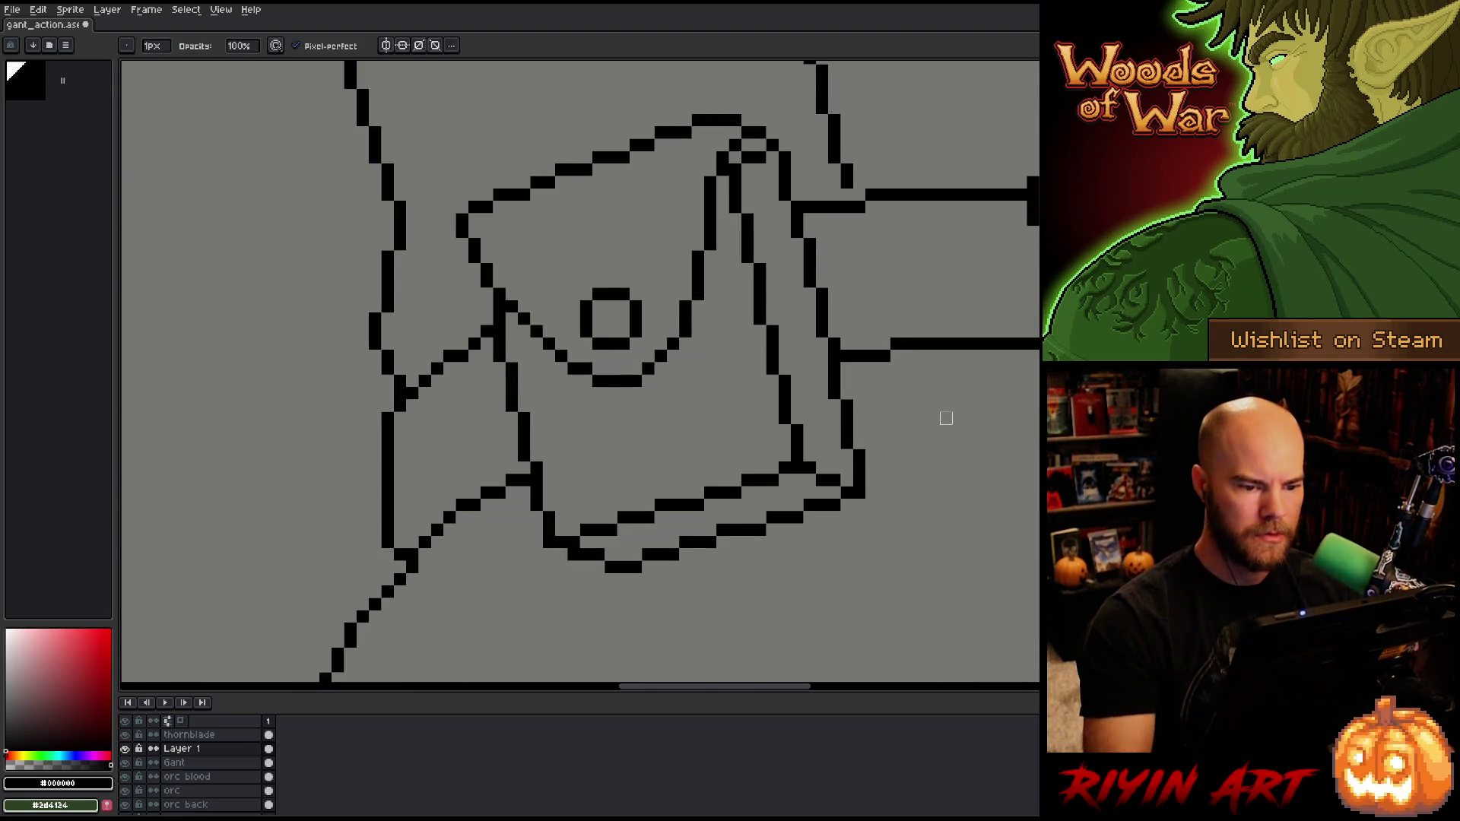
scroll(945, 419, down, 4)
scroll(619, 366, up, 3)
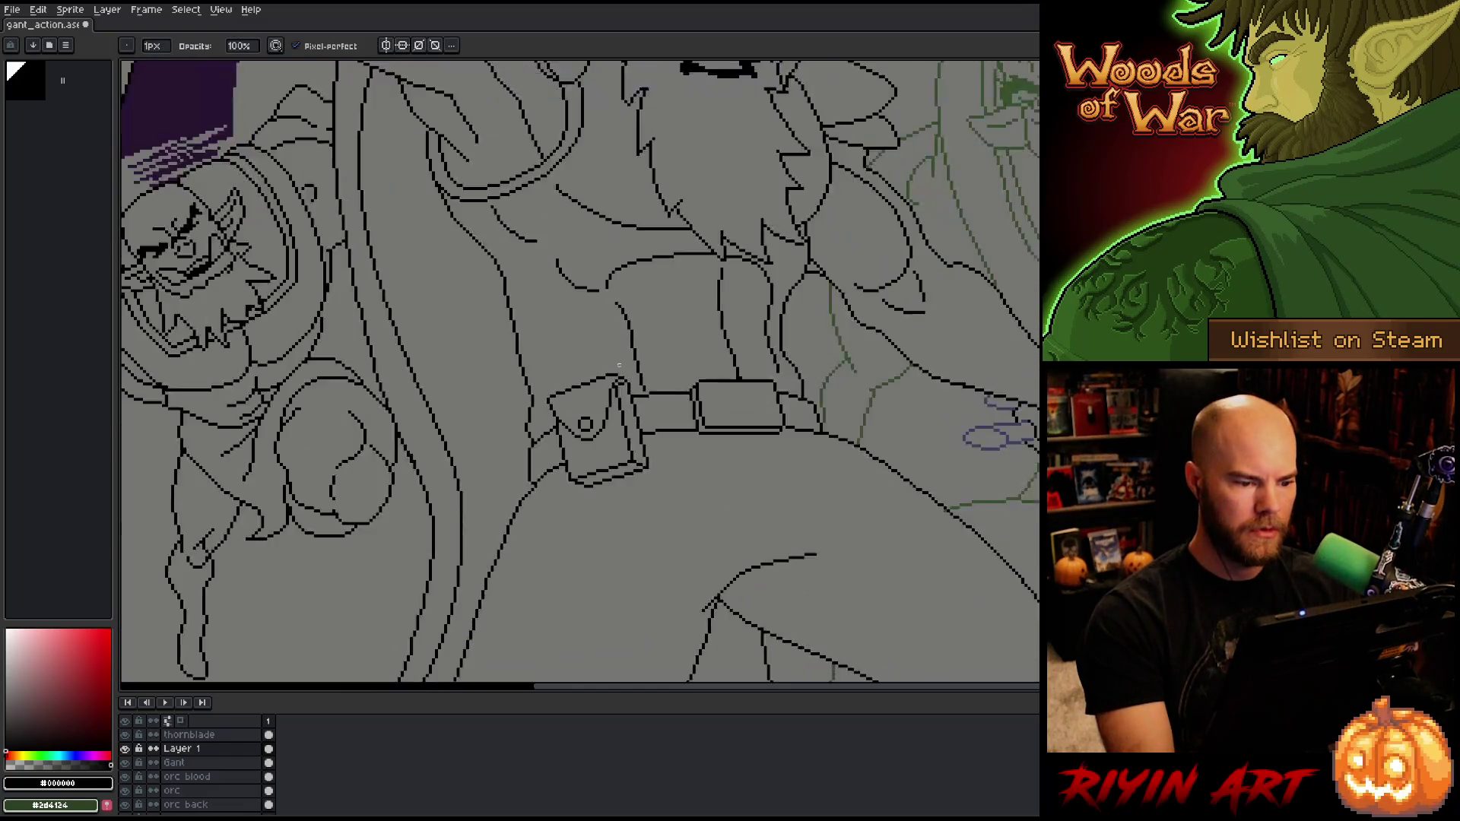
scroll(619, 366, up, 1)
Step: Lasso-select a small patch left of the pouch, then pan across the belt
key(m)
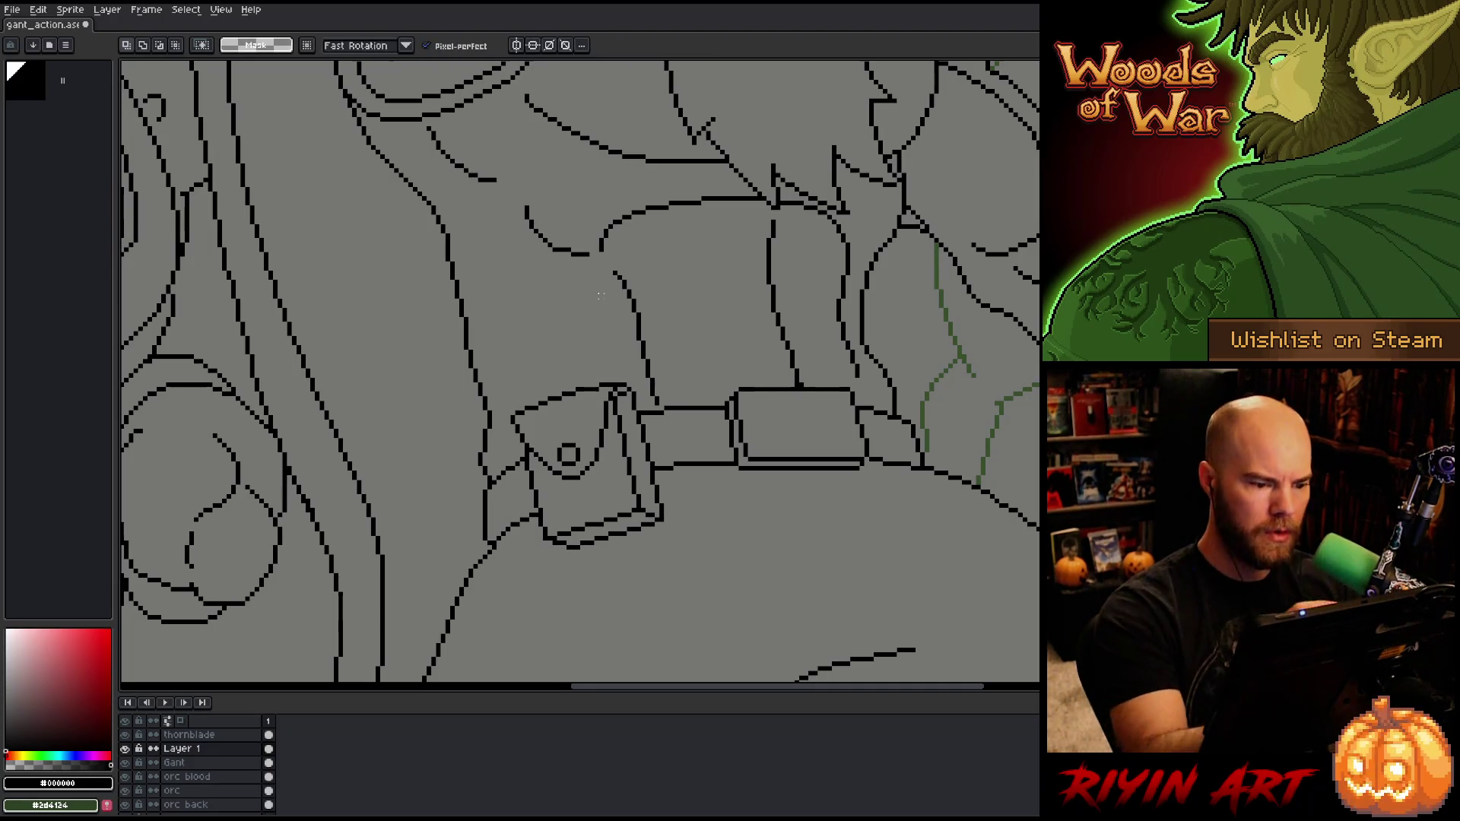
drag(532, 395, 514, 420)
key(b)
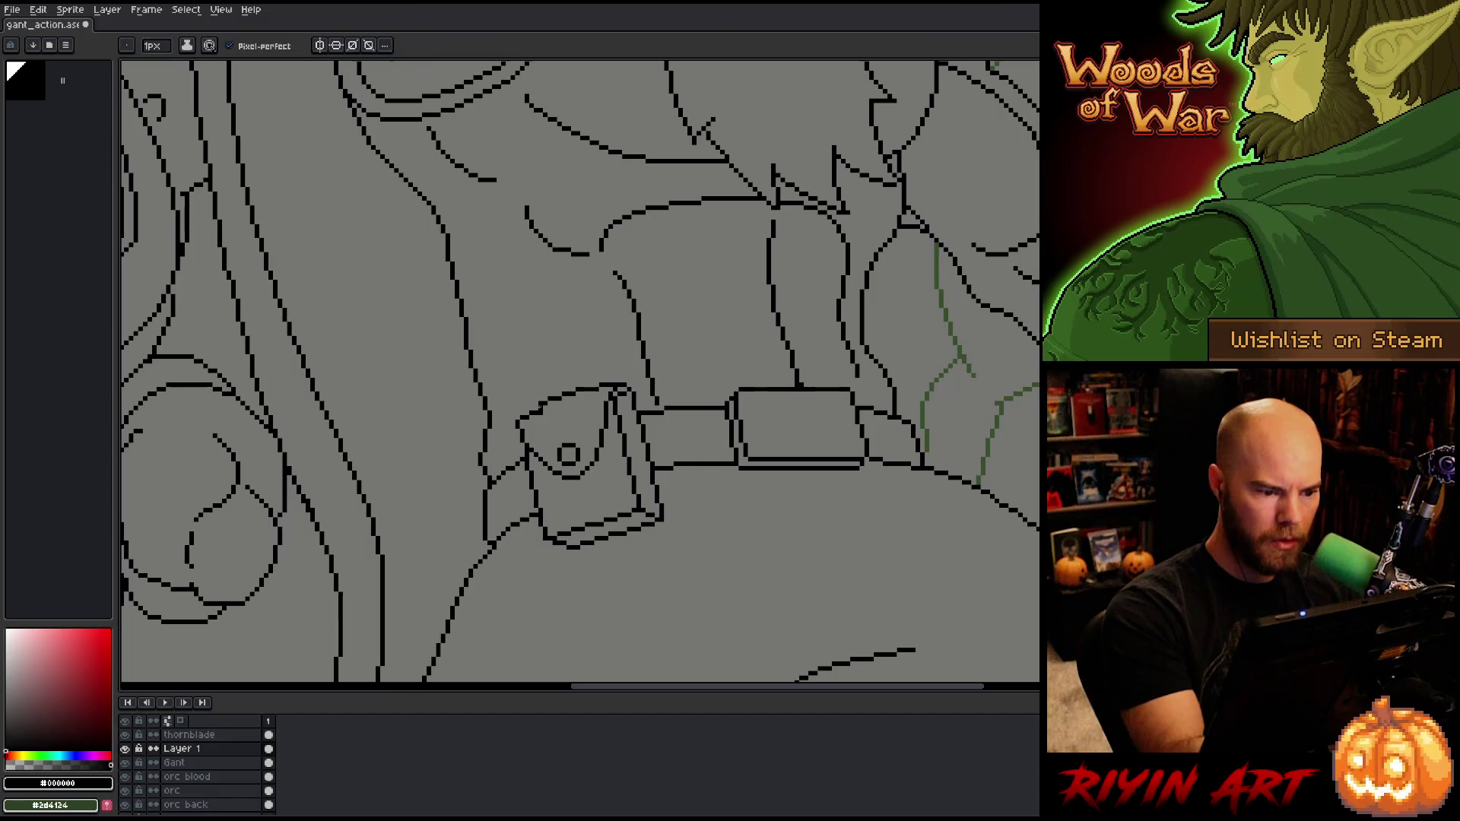
key(e)
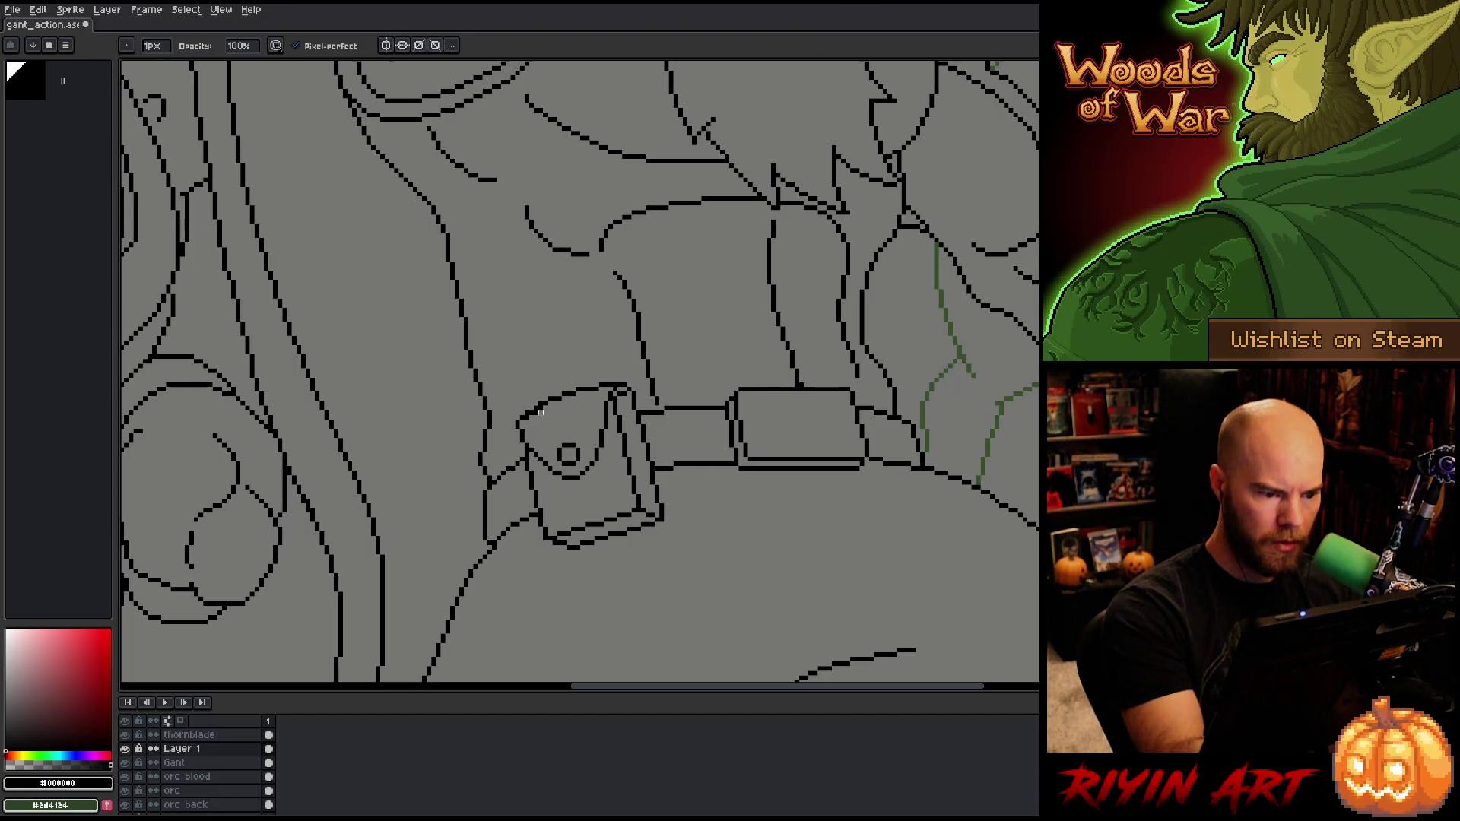
key(b)
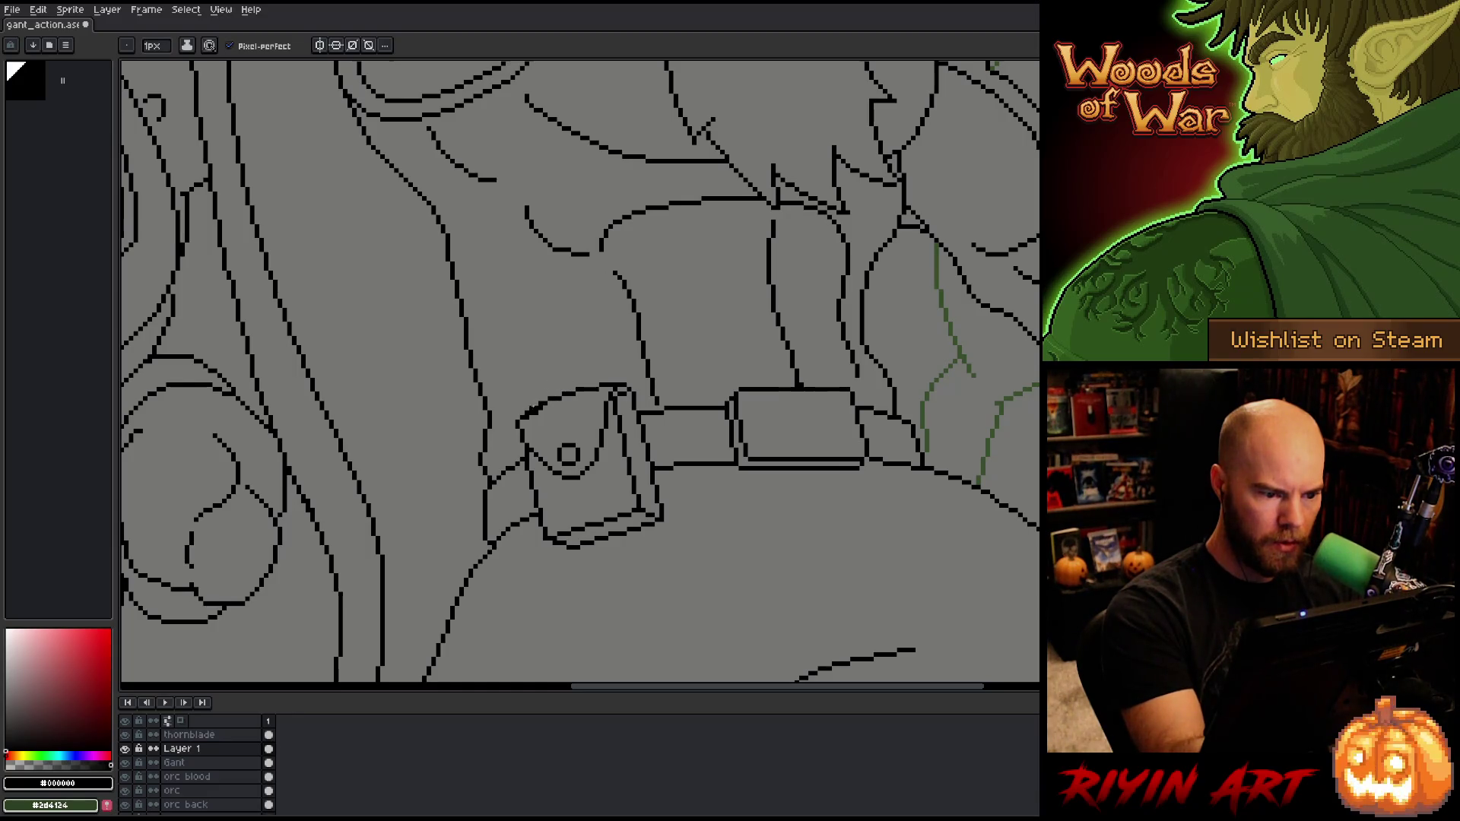
key(e)
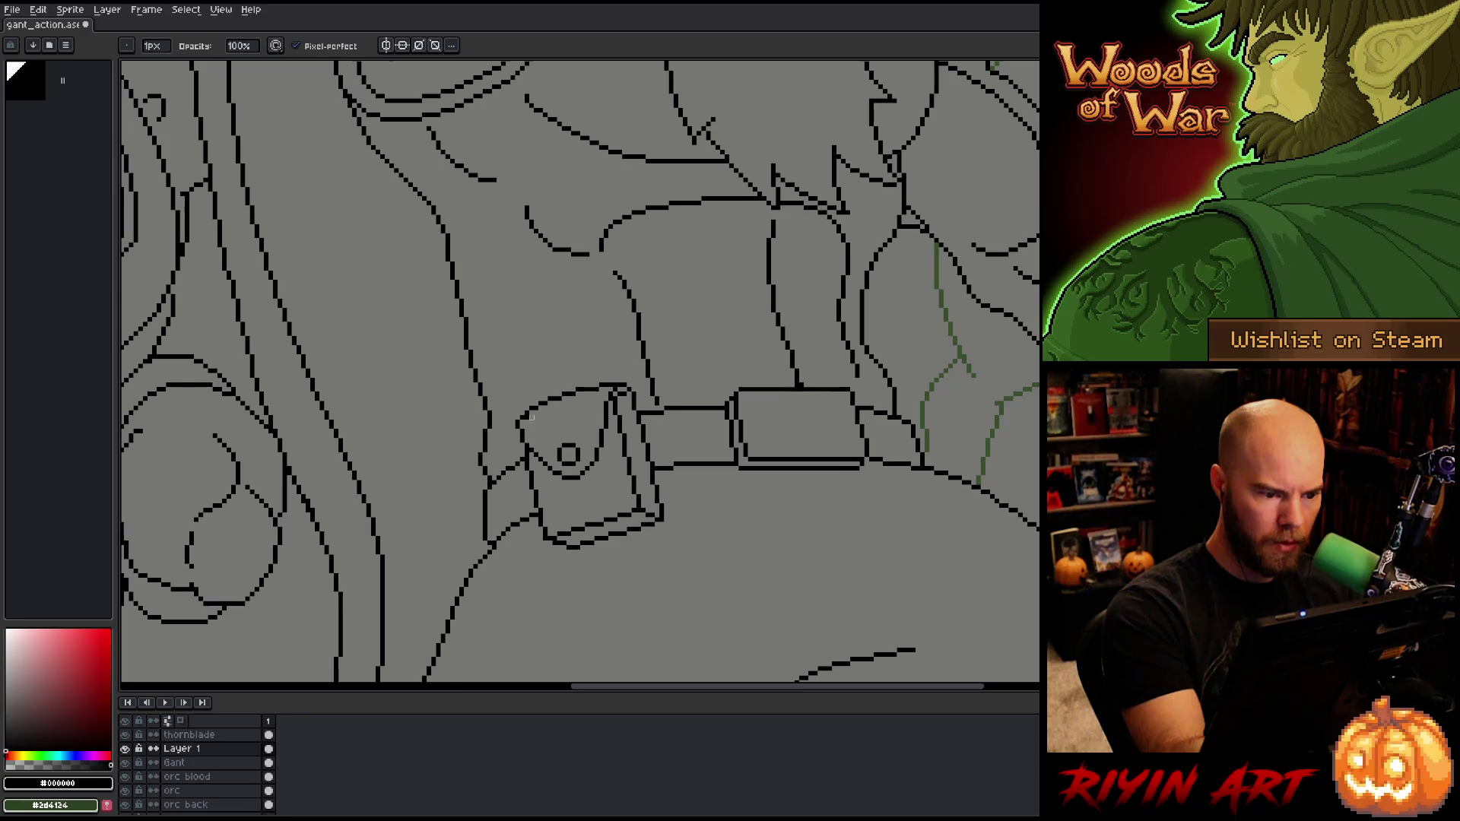
key(b)
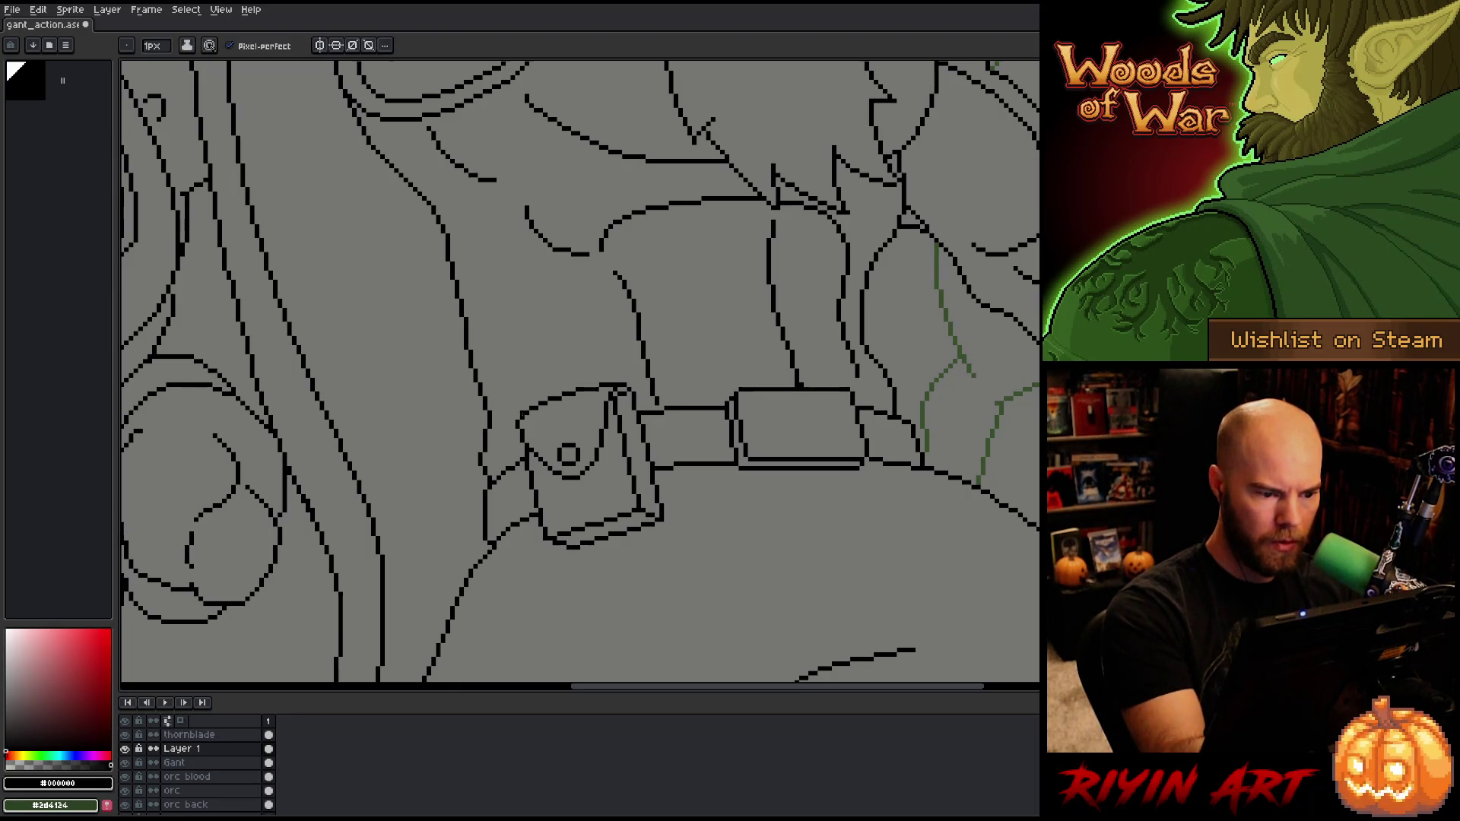
key(e)
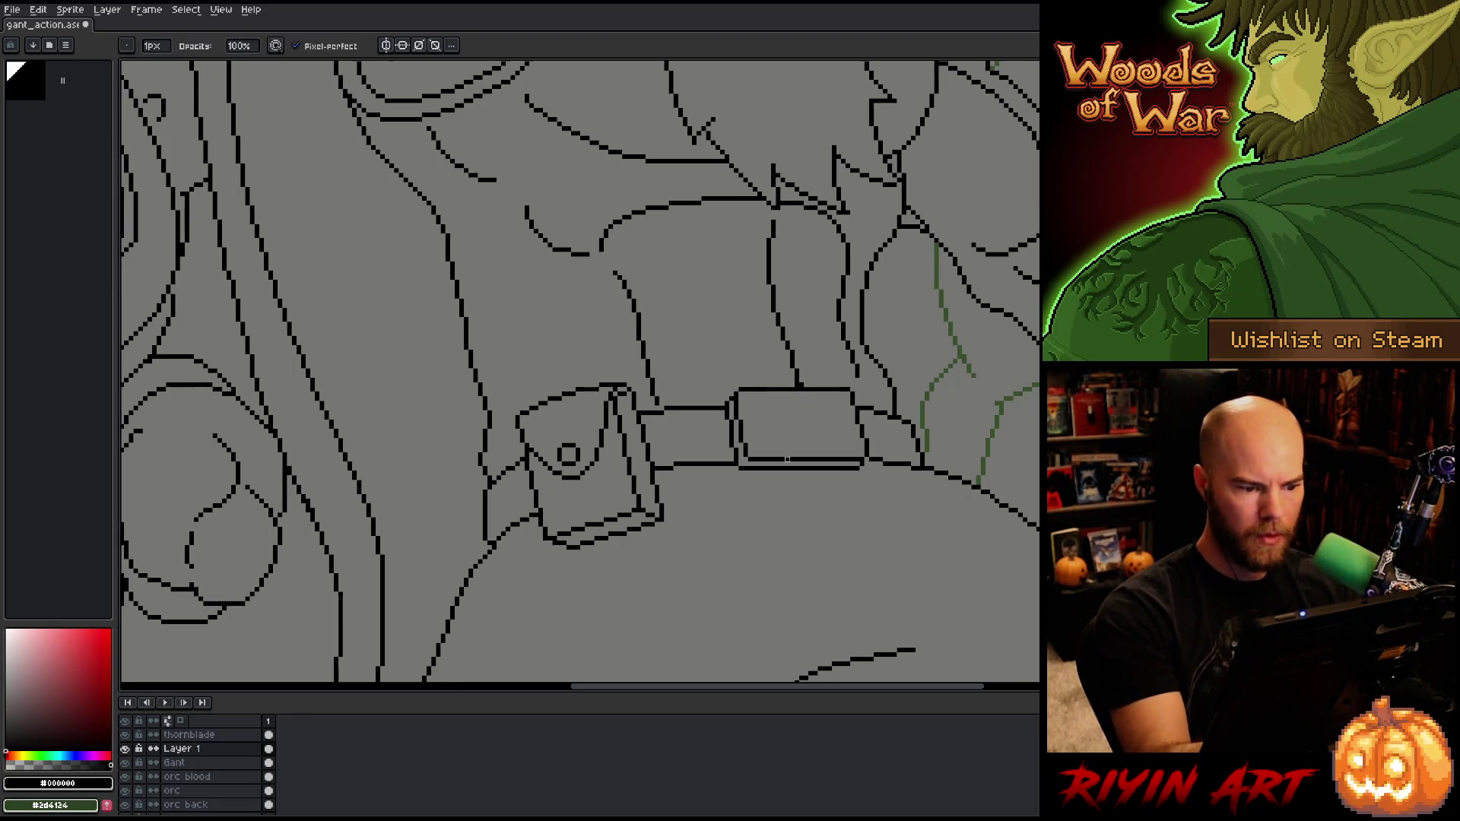
key(b)
key(e)
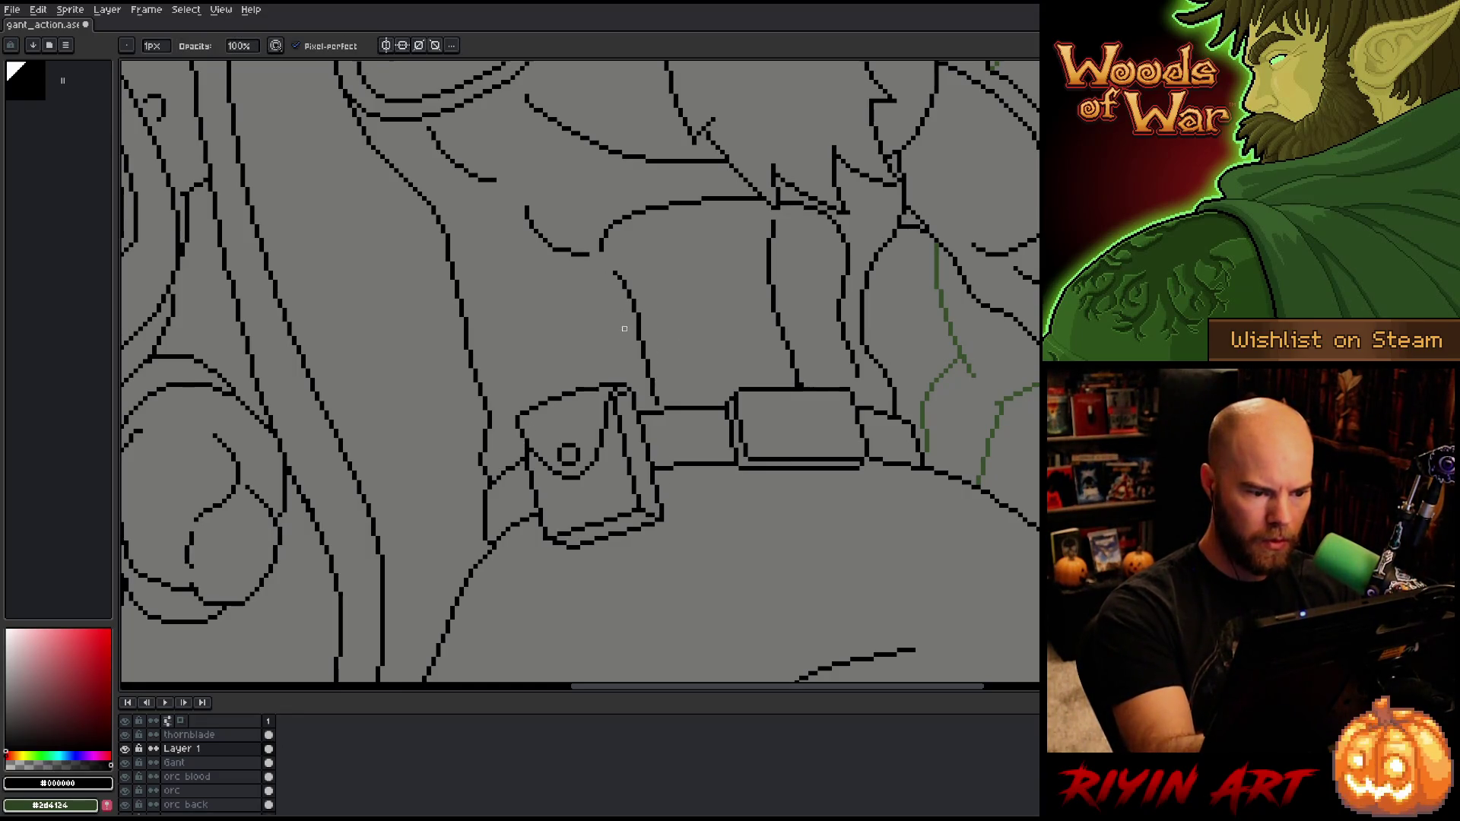
key(b)
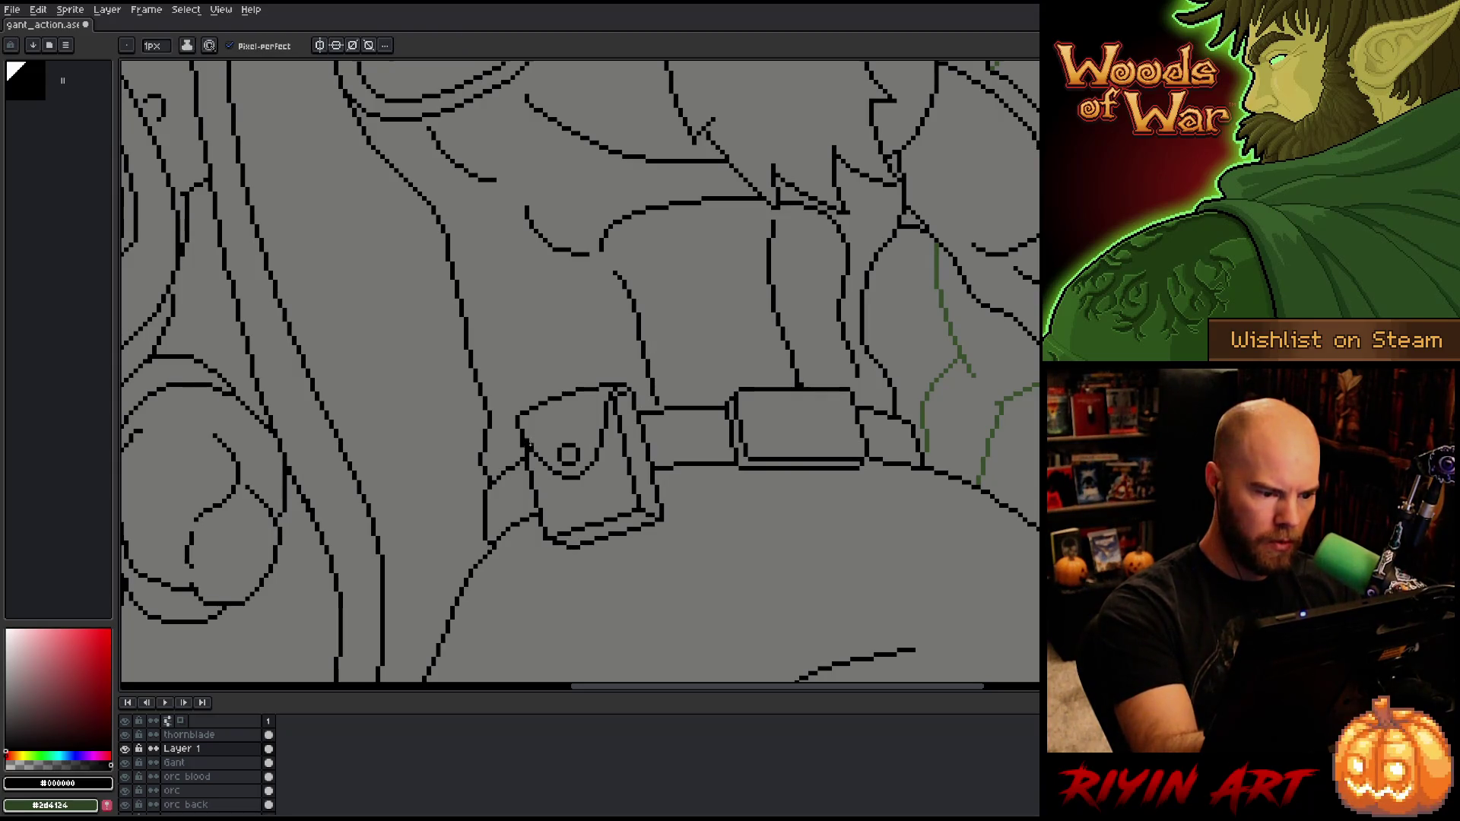
key(e)
key(b)
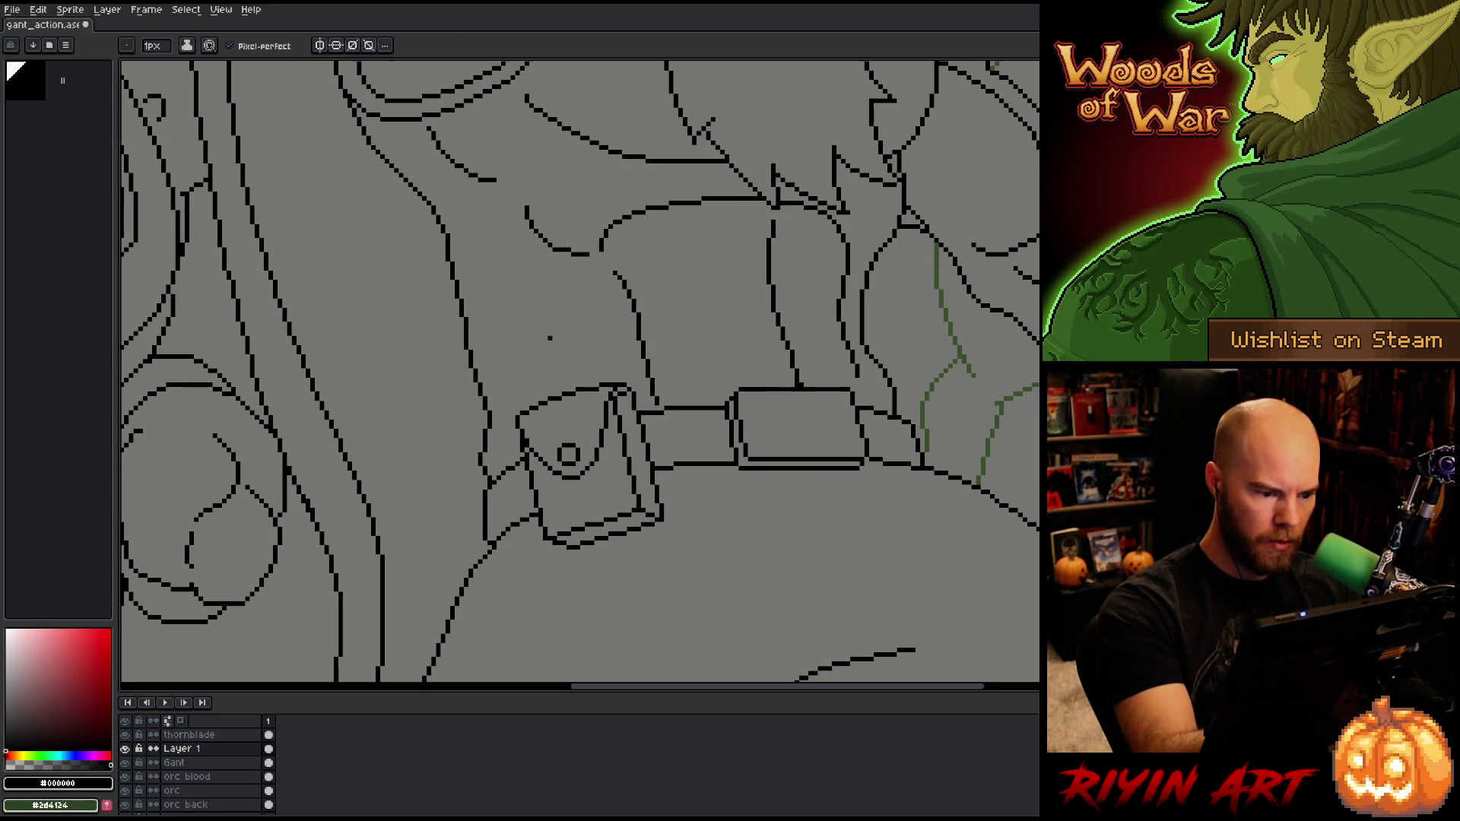
drag(638, 436, 722, 405)
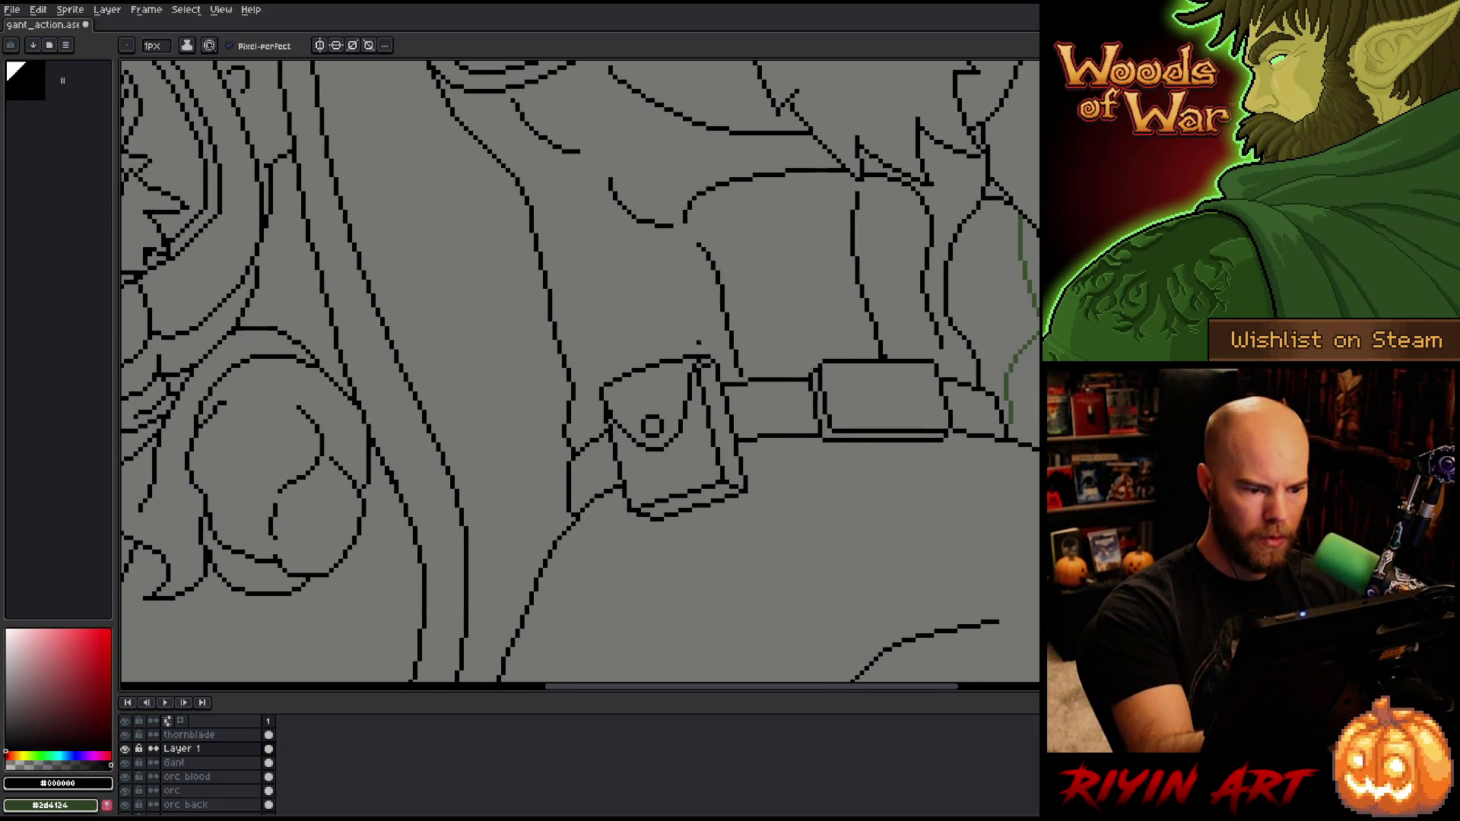
key(space)
key(space)
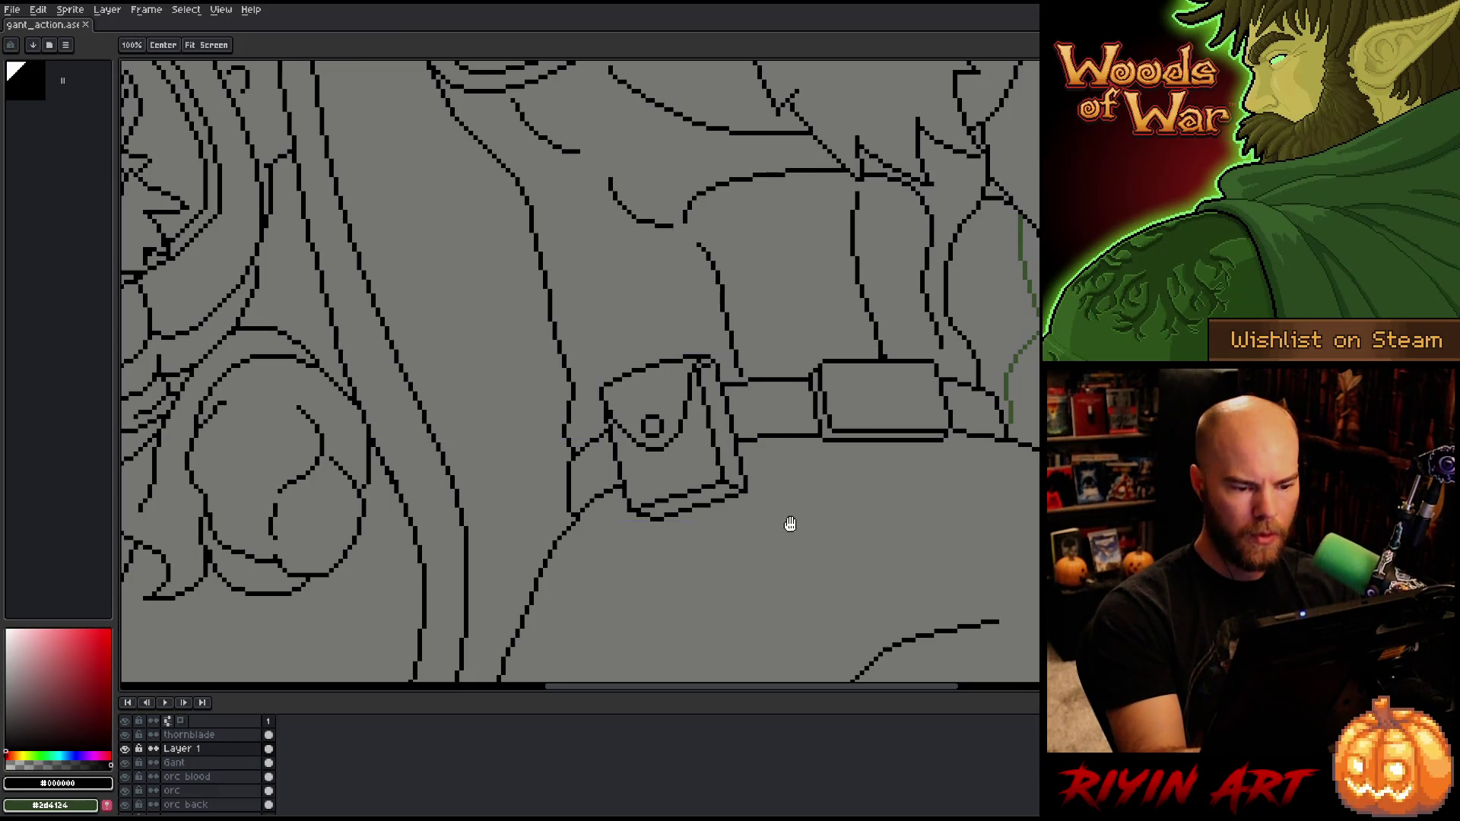
drag(790, 524, 732, 528)
scroll(750, 488, down, 3)
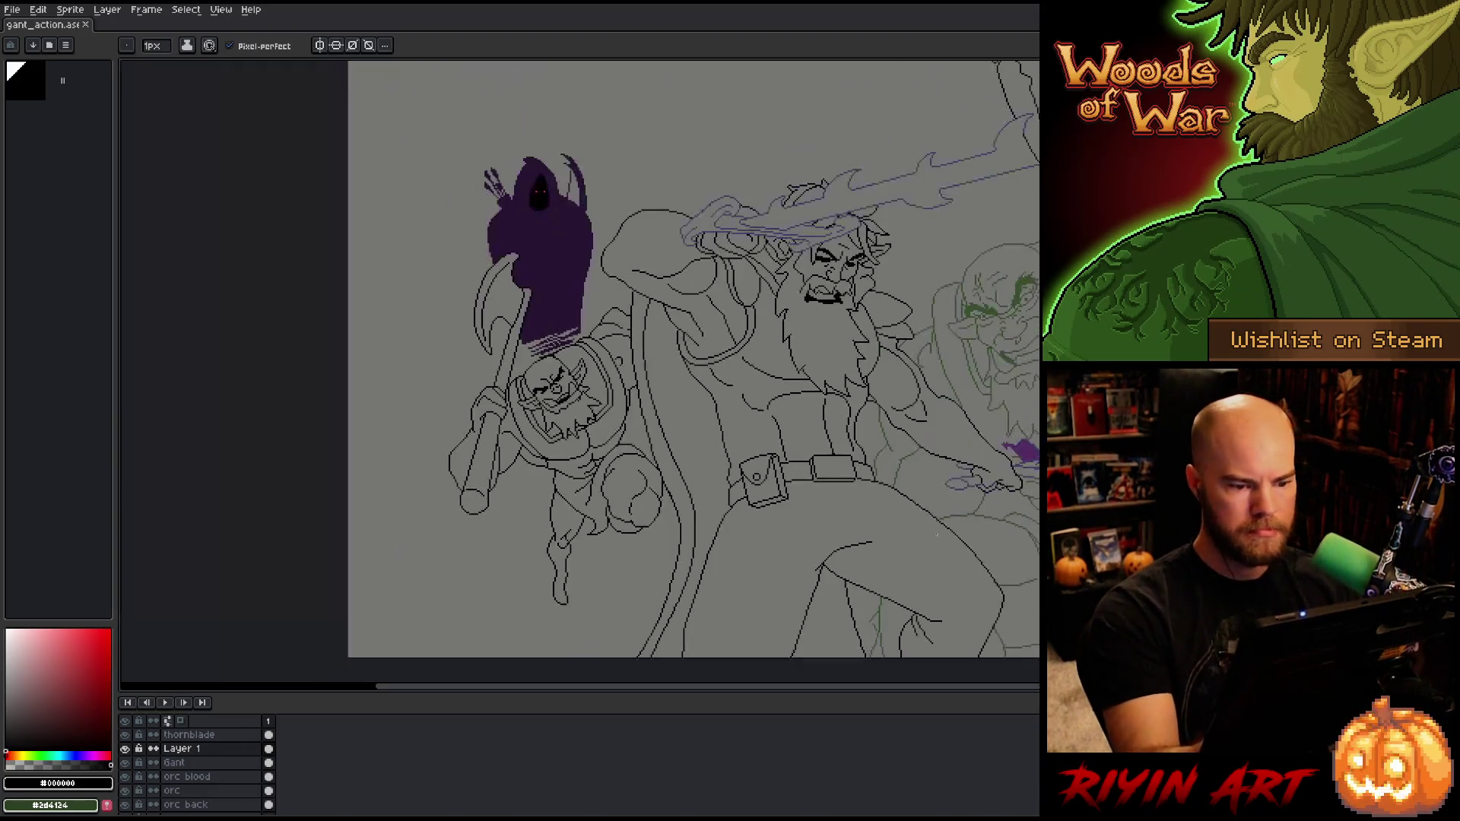
drag(945, 548, 703, 543)
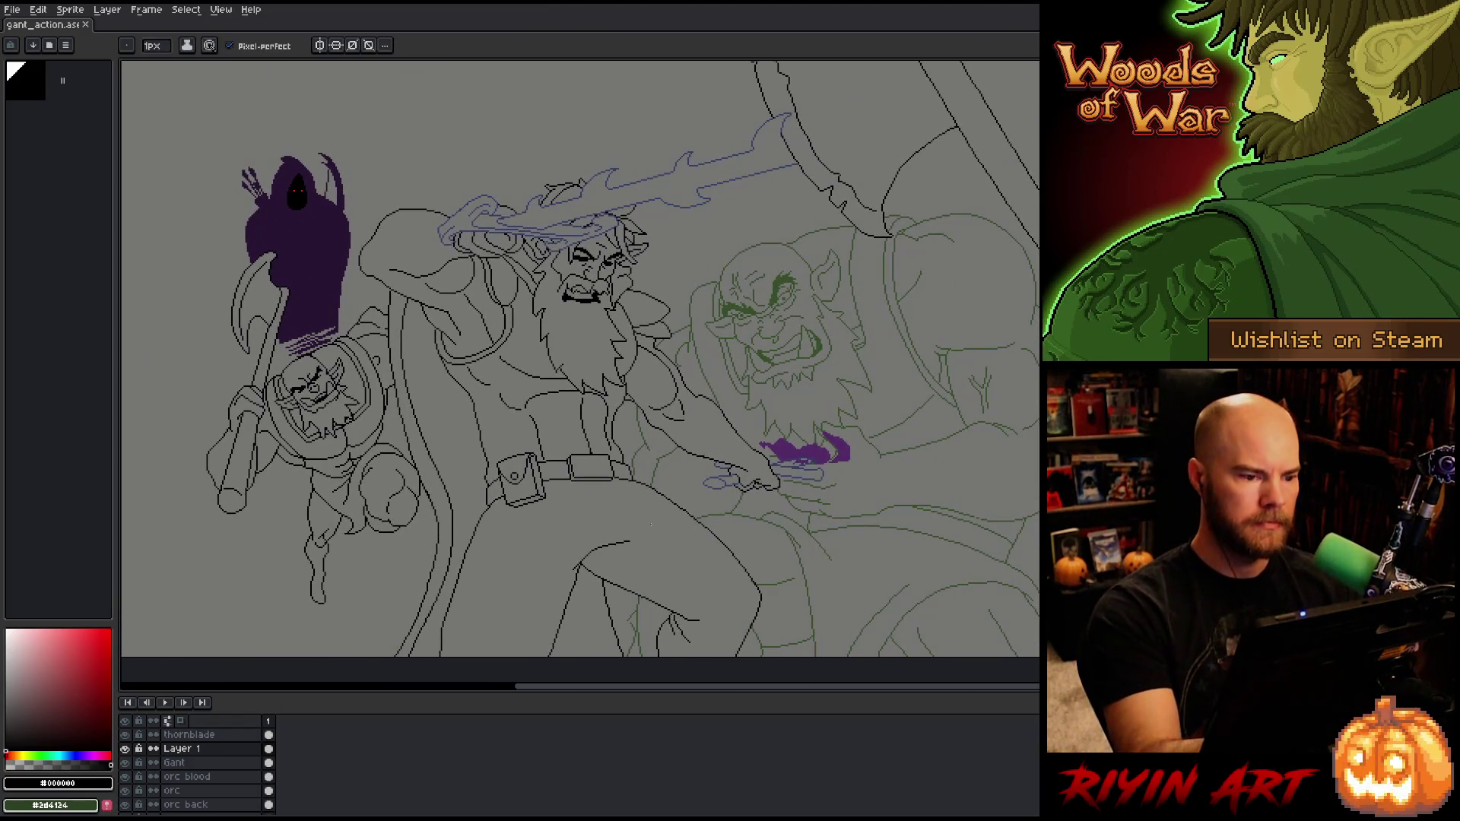
drag(648, 398, 648, 450)
scroll(586, 456, up, 1)
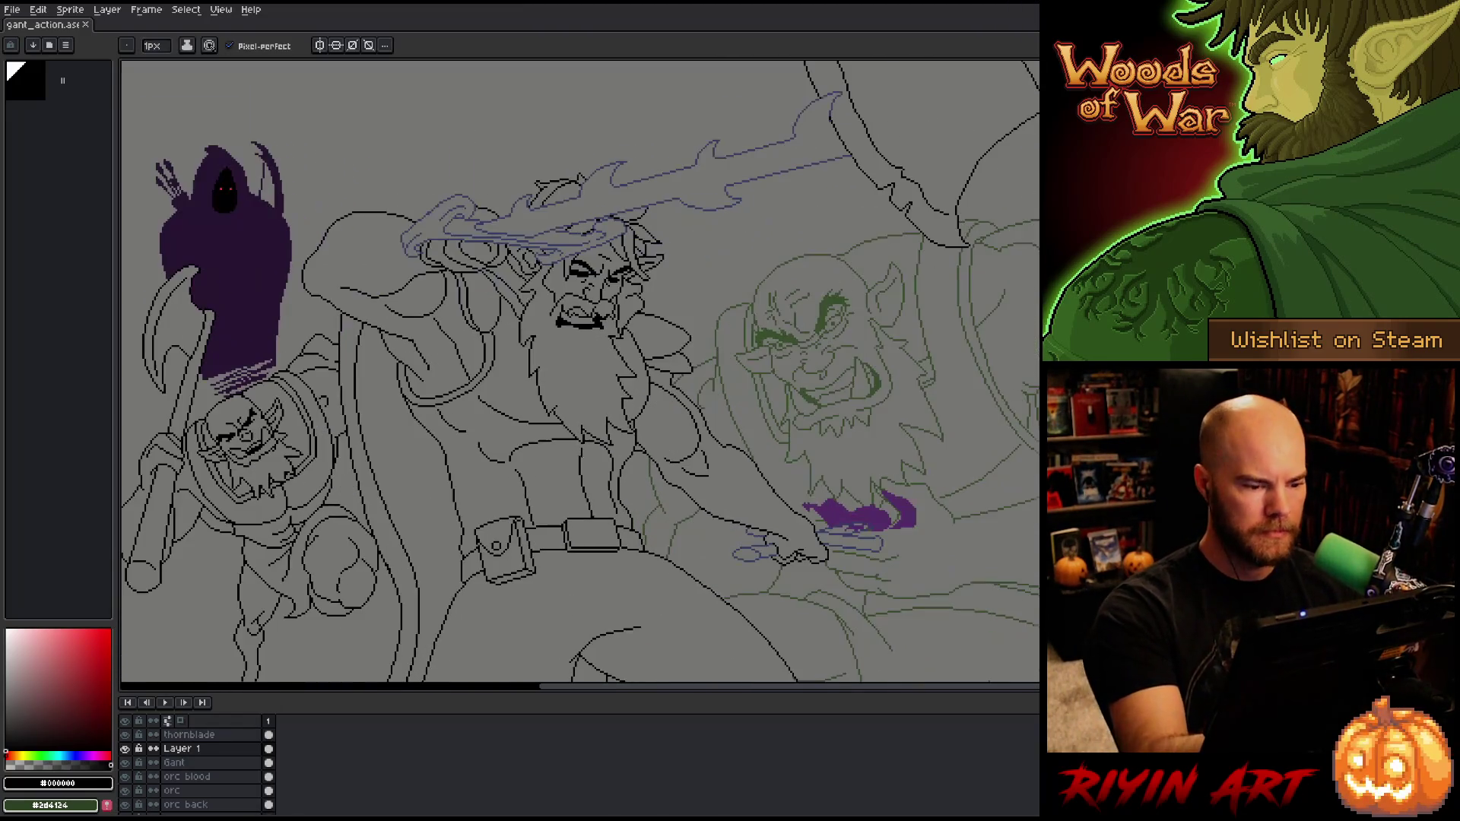
key(e)
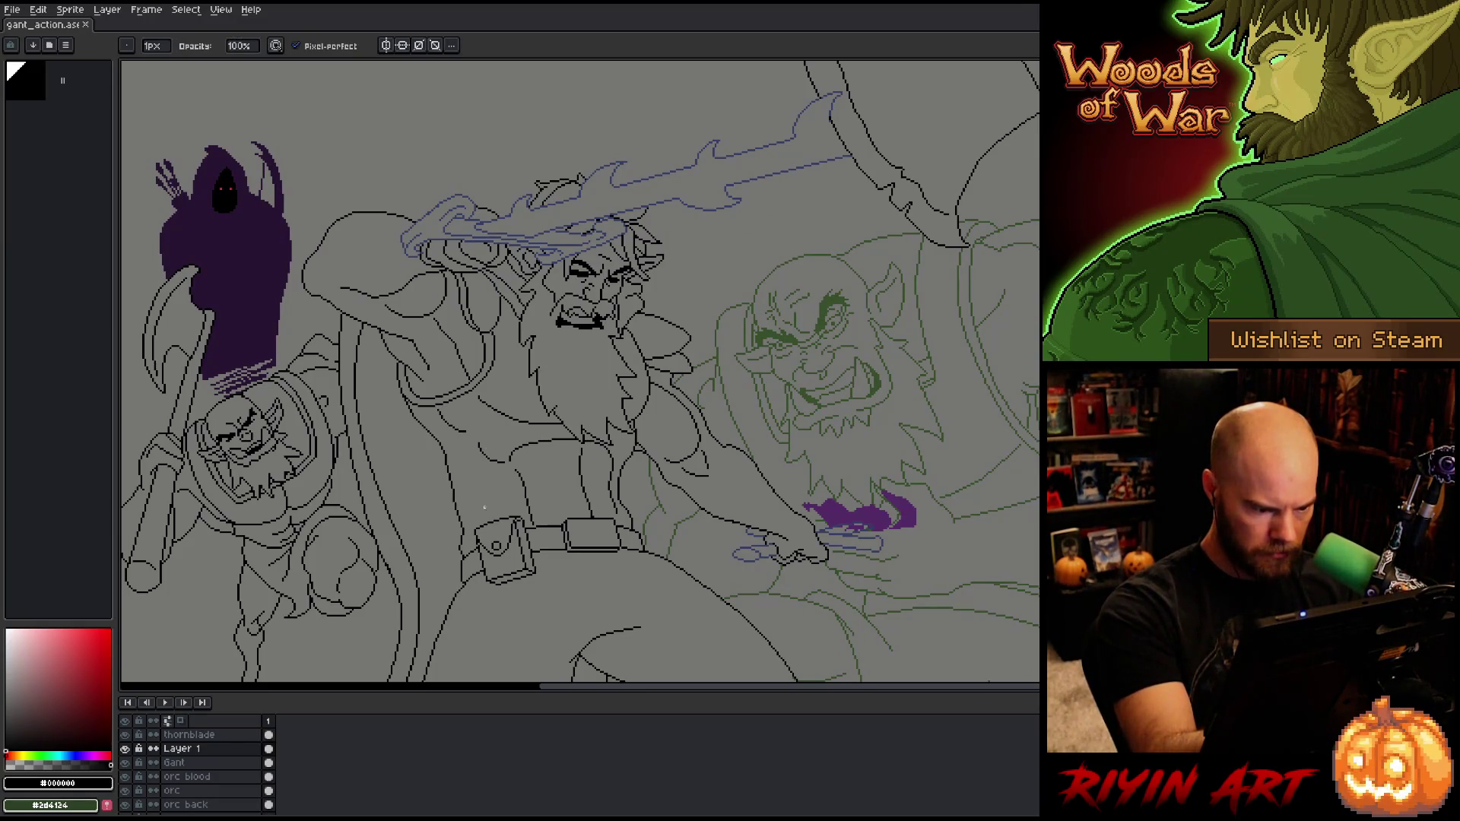
scroll(483, 558, up, 2)
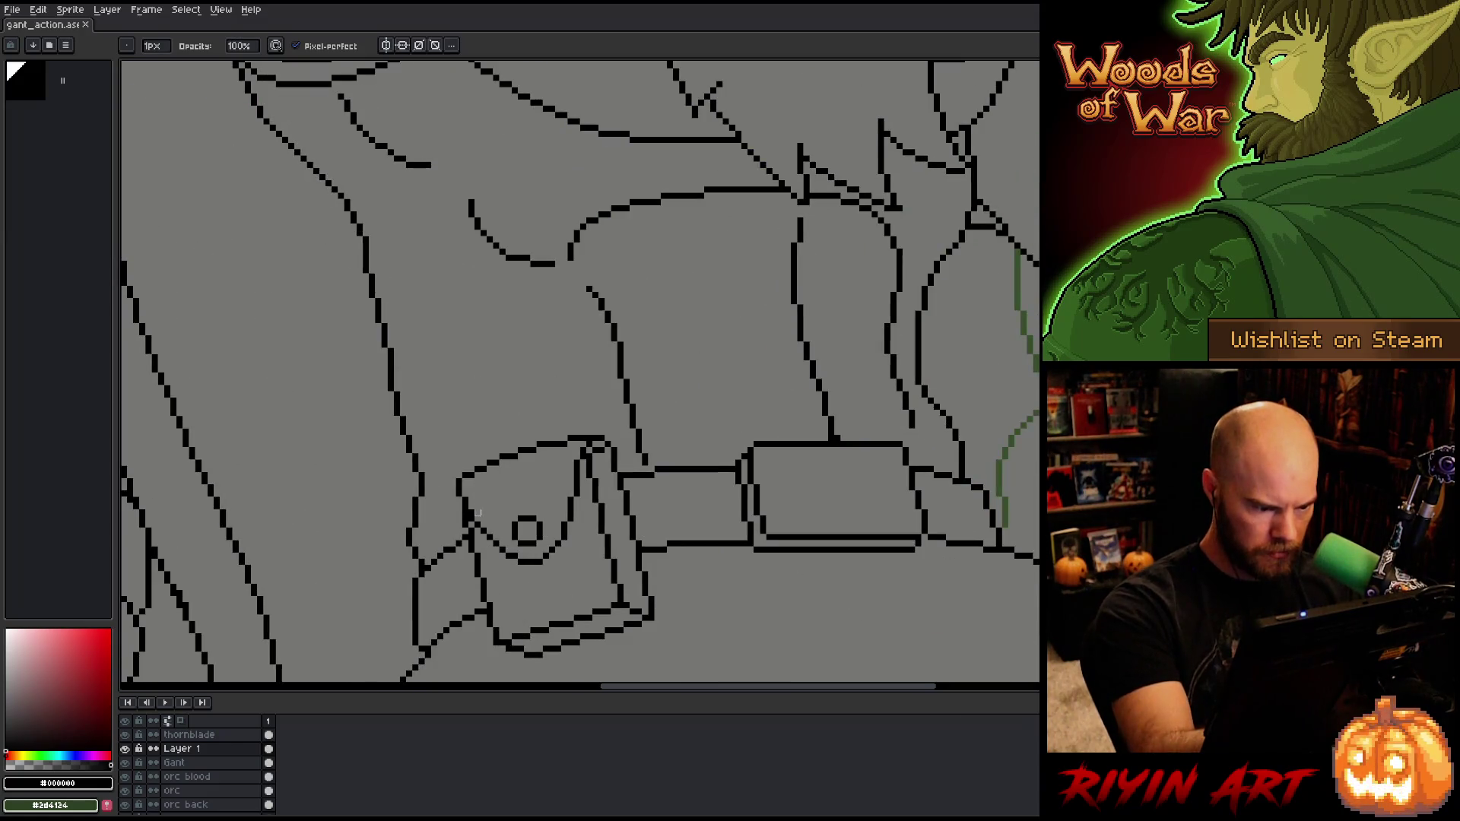
key(b)
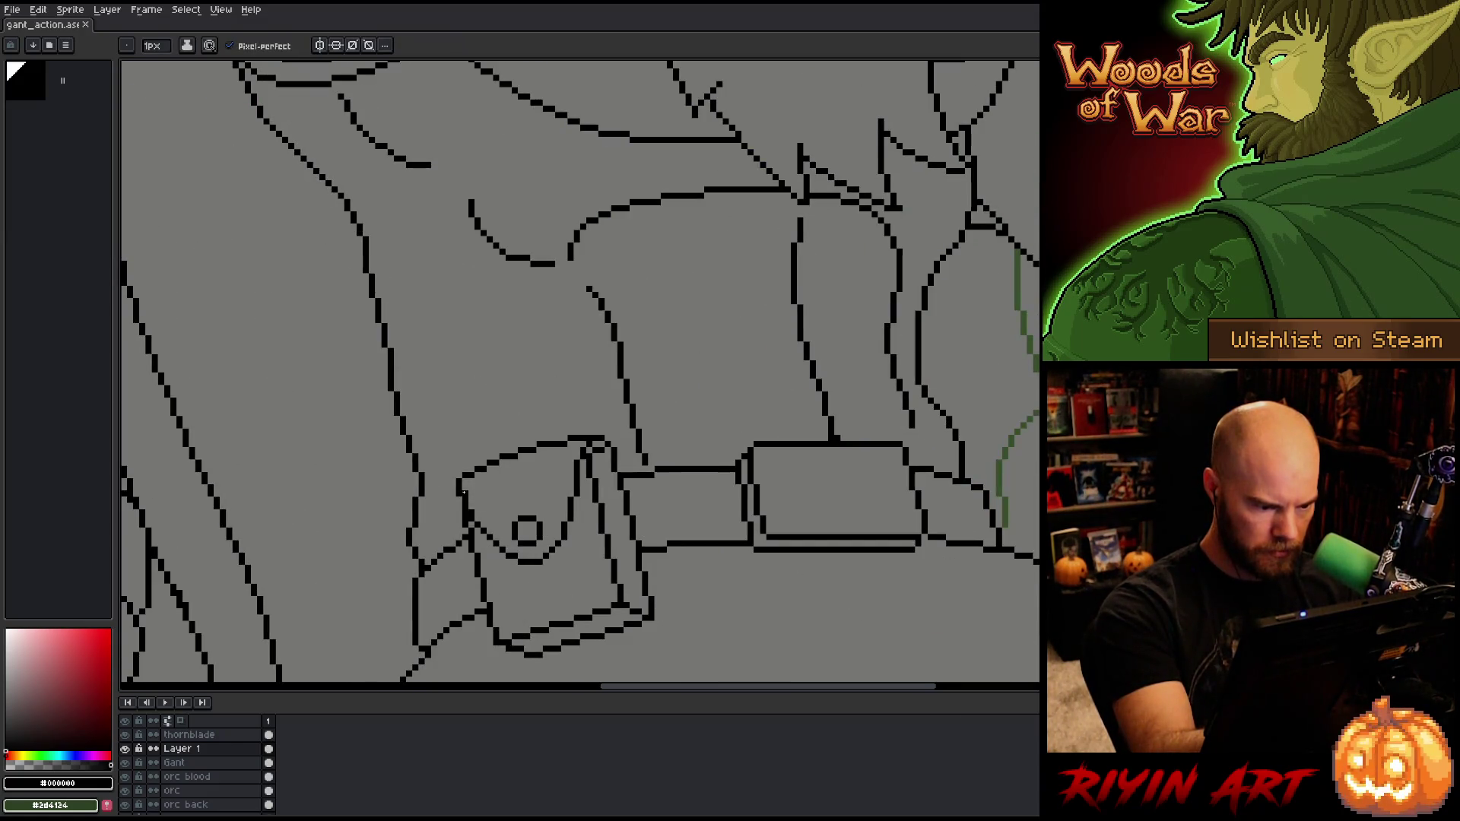
key(e)
key(b)
scroll(477, 512, down, 1)
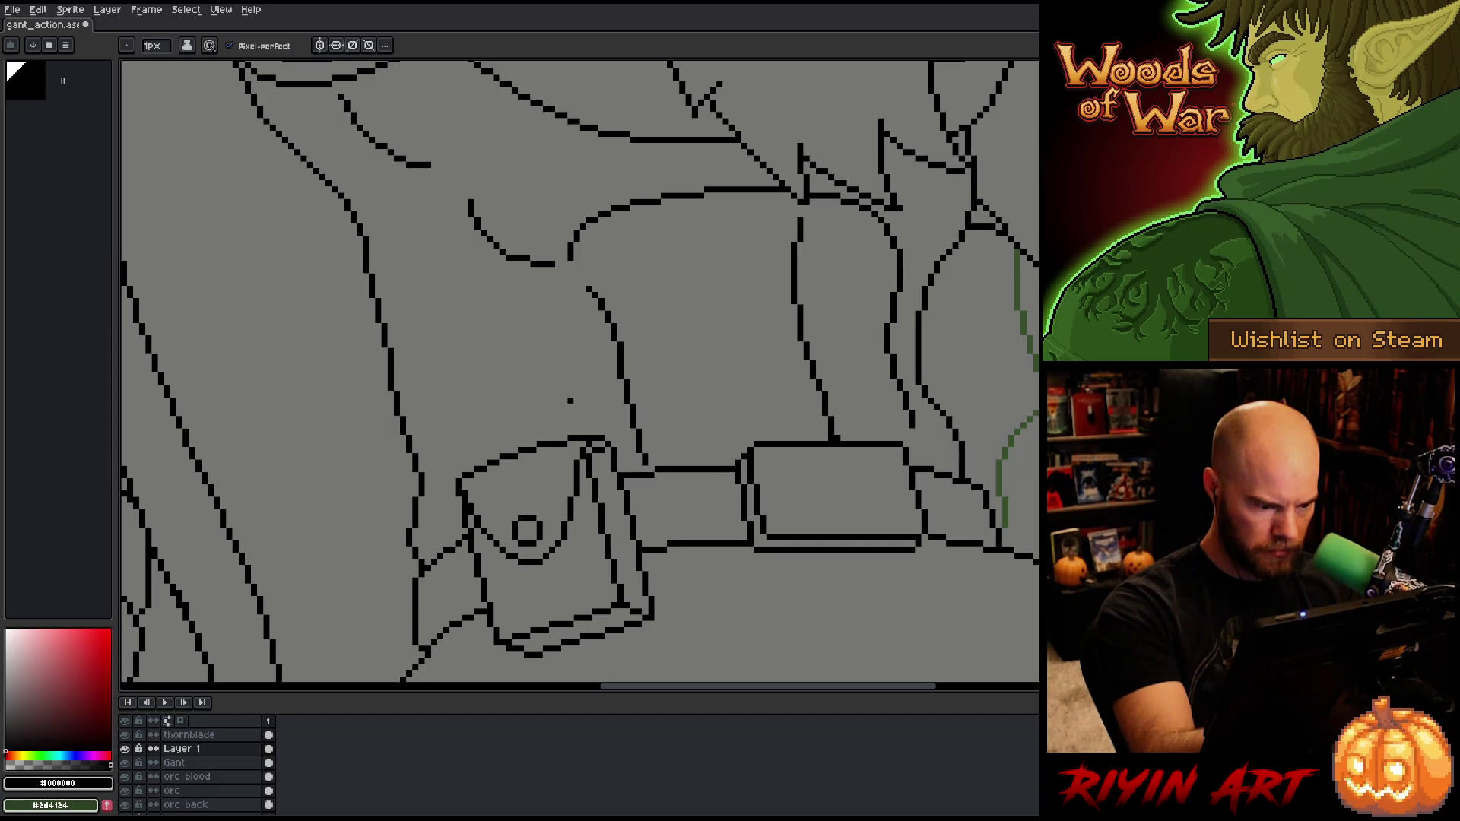
scroll(673, 585, down, 2)
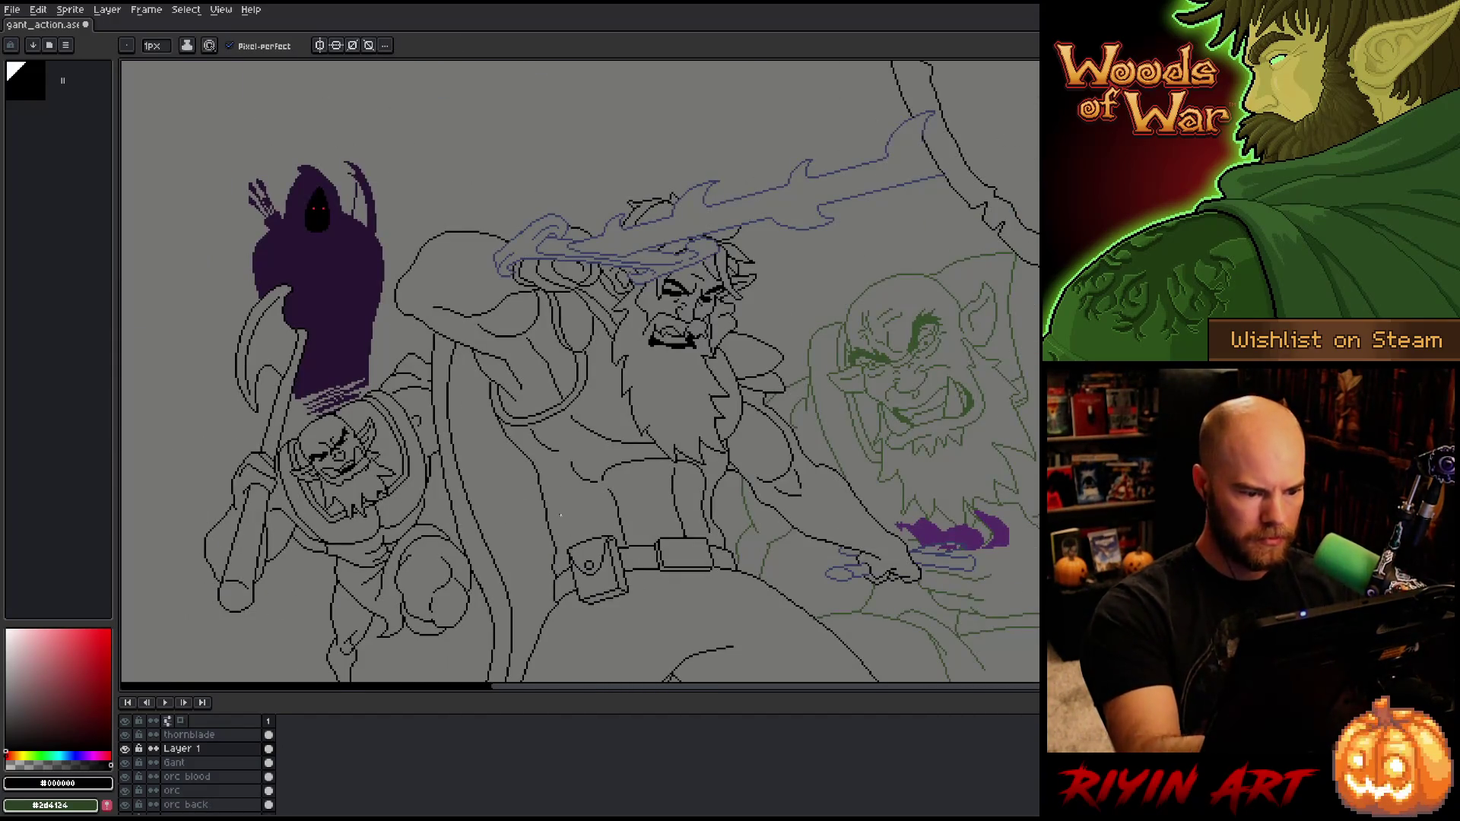
scroll(561, 596, up, 2)
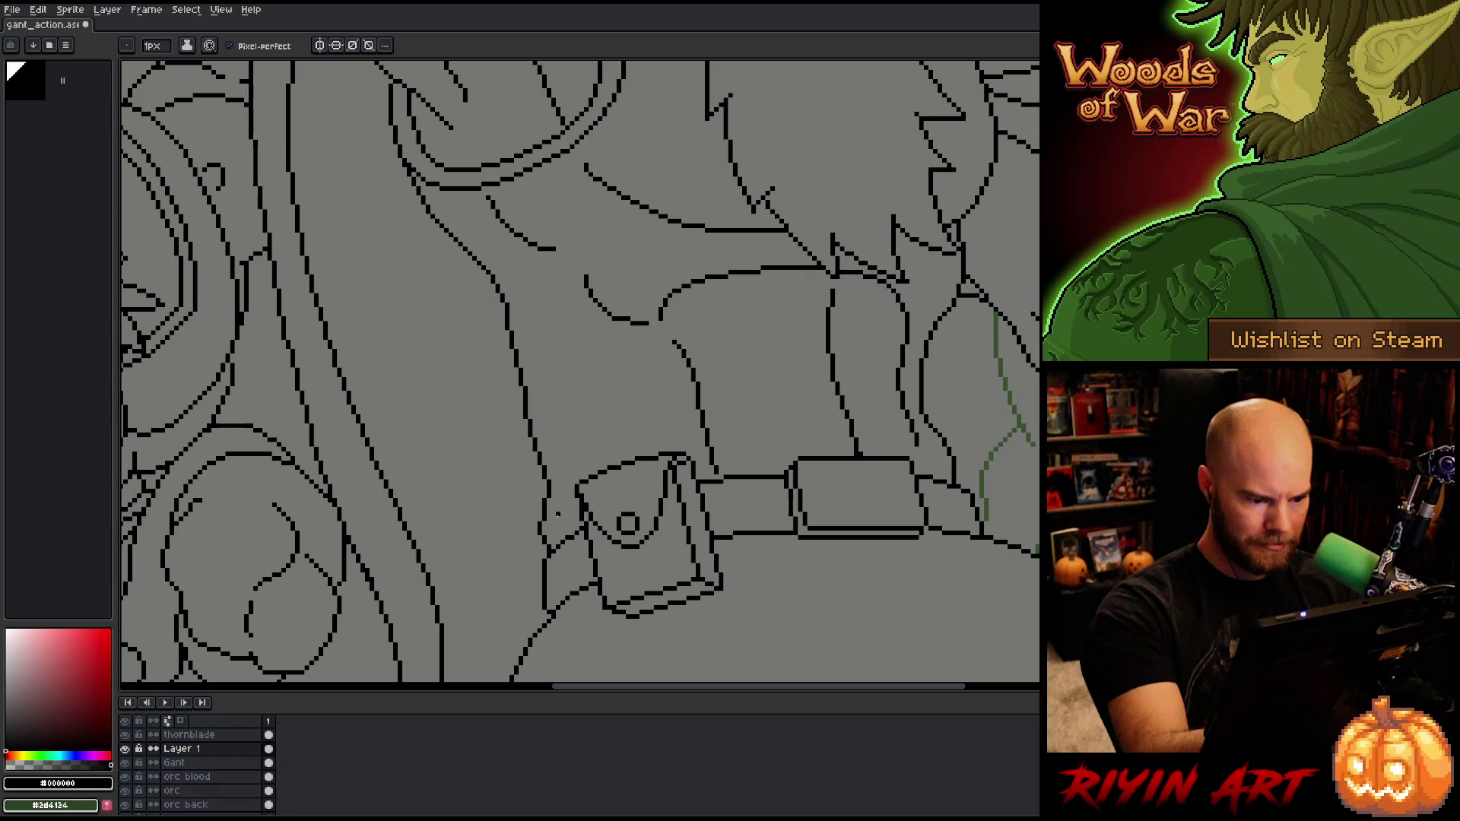
Step: Draw a new strip beside the belt pouch, trial-move it down-left, then undo the move
mouse_move(572, 625)
mouse_down()
mouse_move(561, 545)
mouse_move(575, 628)
mouse_up()
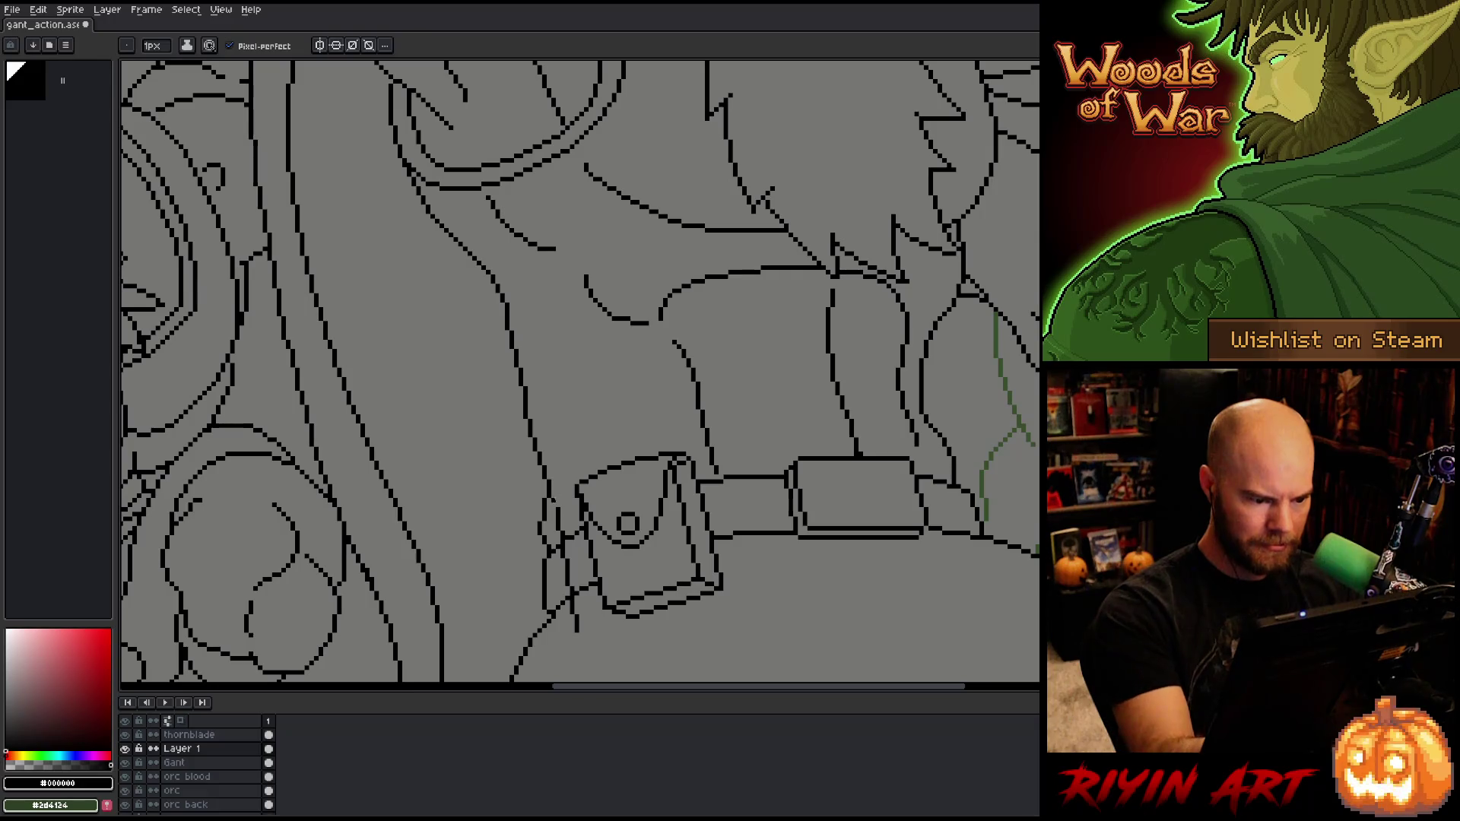
drag(542, 515, 640, 409)
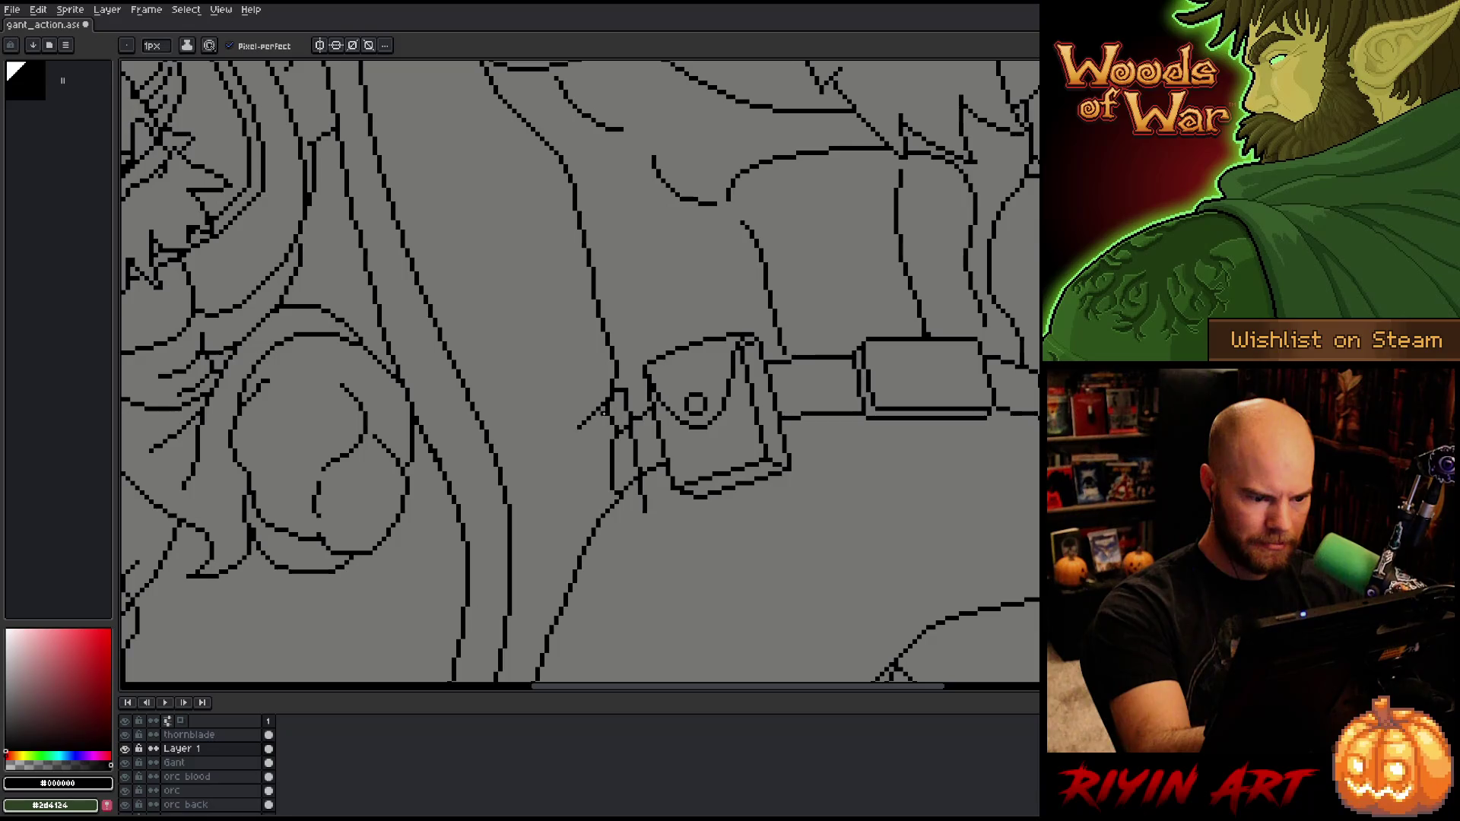
key(q)
mouse_move(655, 518)
mouse_down()
mouse_move(624, 380)
mouse_move(642, 563)
mouse_up()
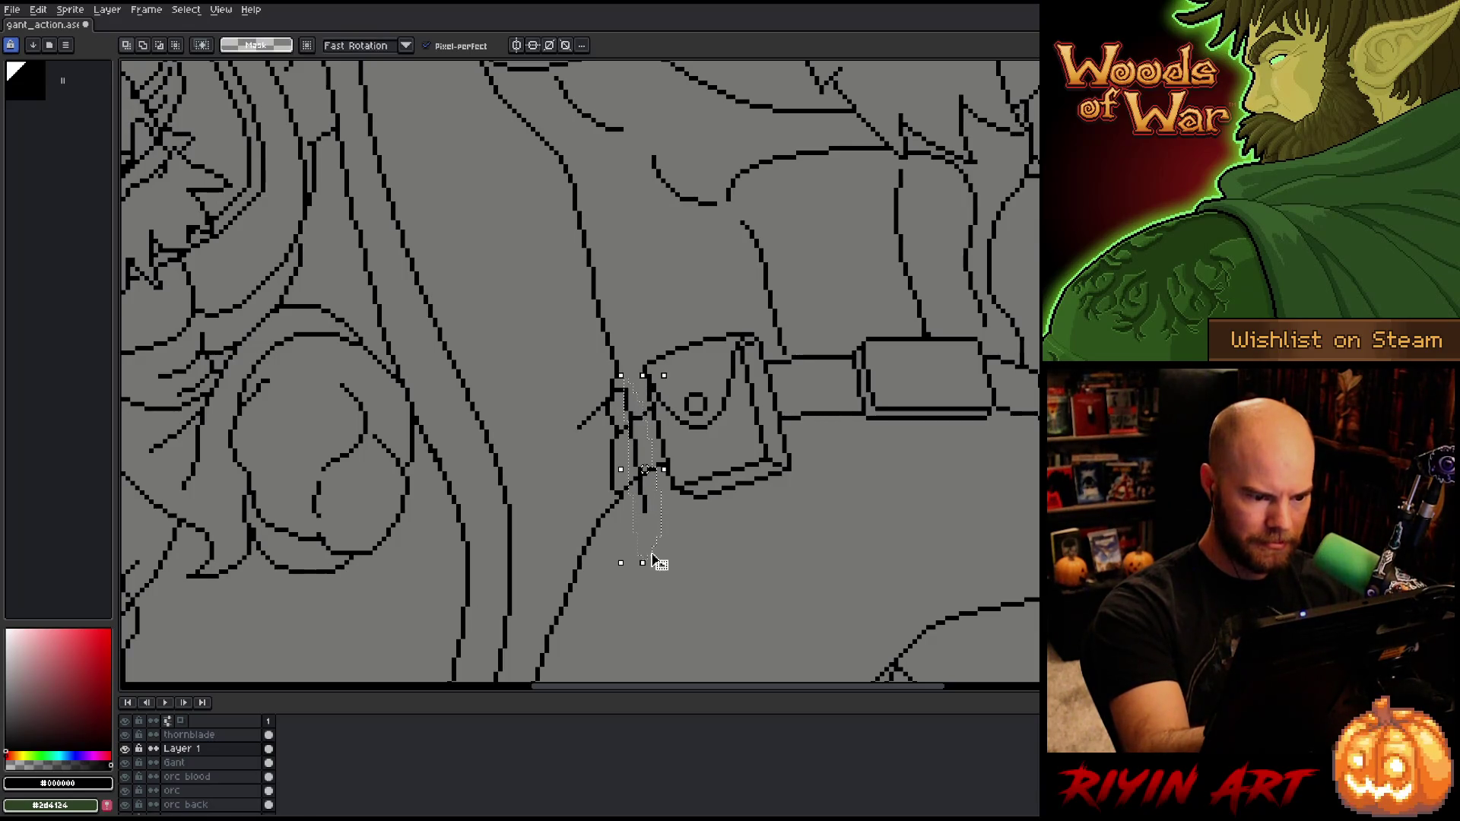
drag(651, 511, 601, 548)
key(ctrl+d)
key(b)
key(ctrl+z)
key(ctrl+z)
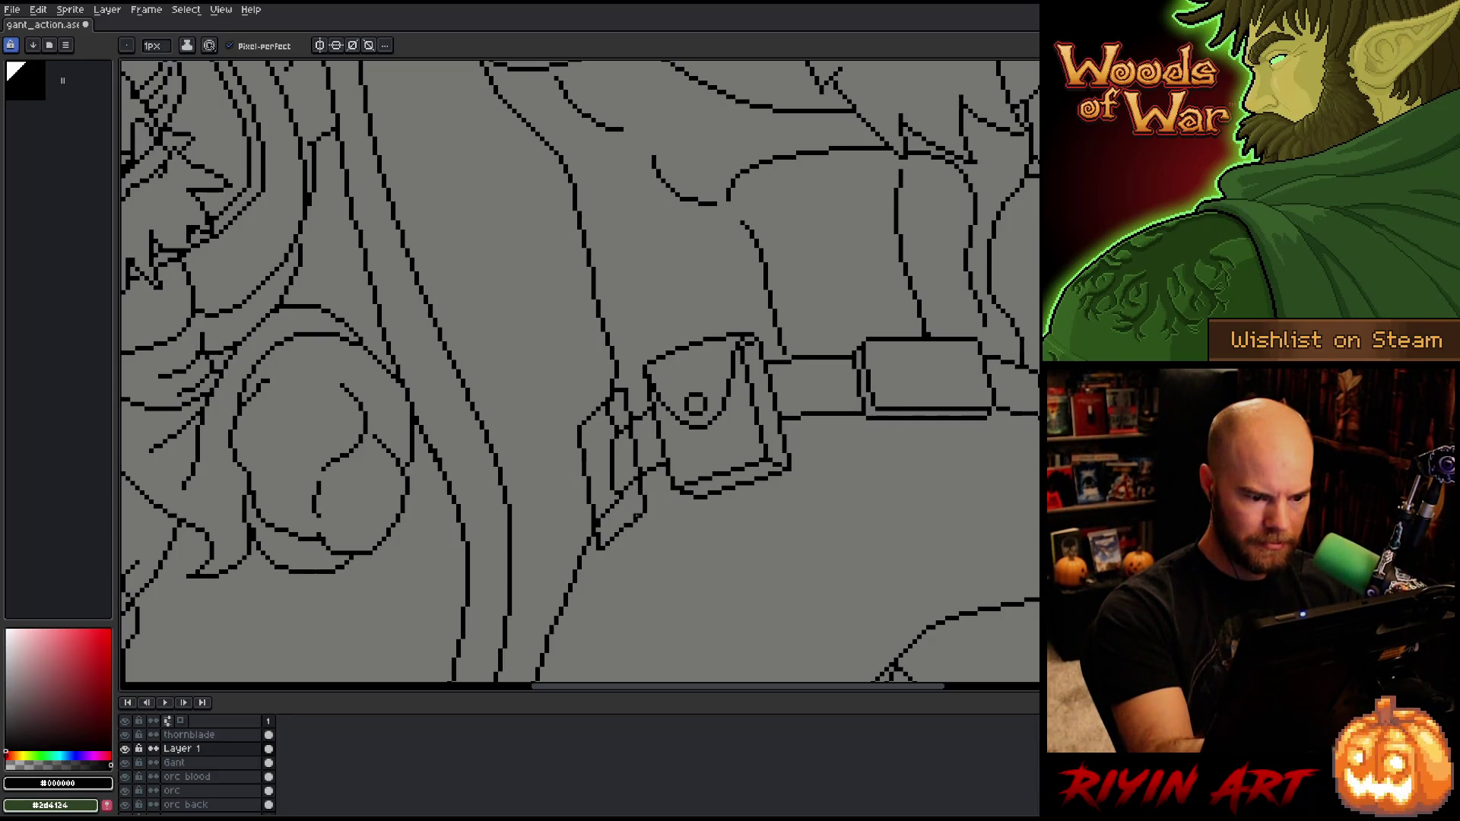
key(b)
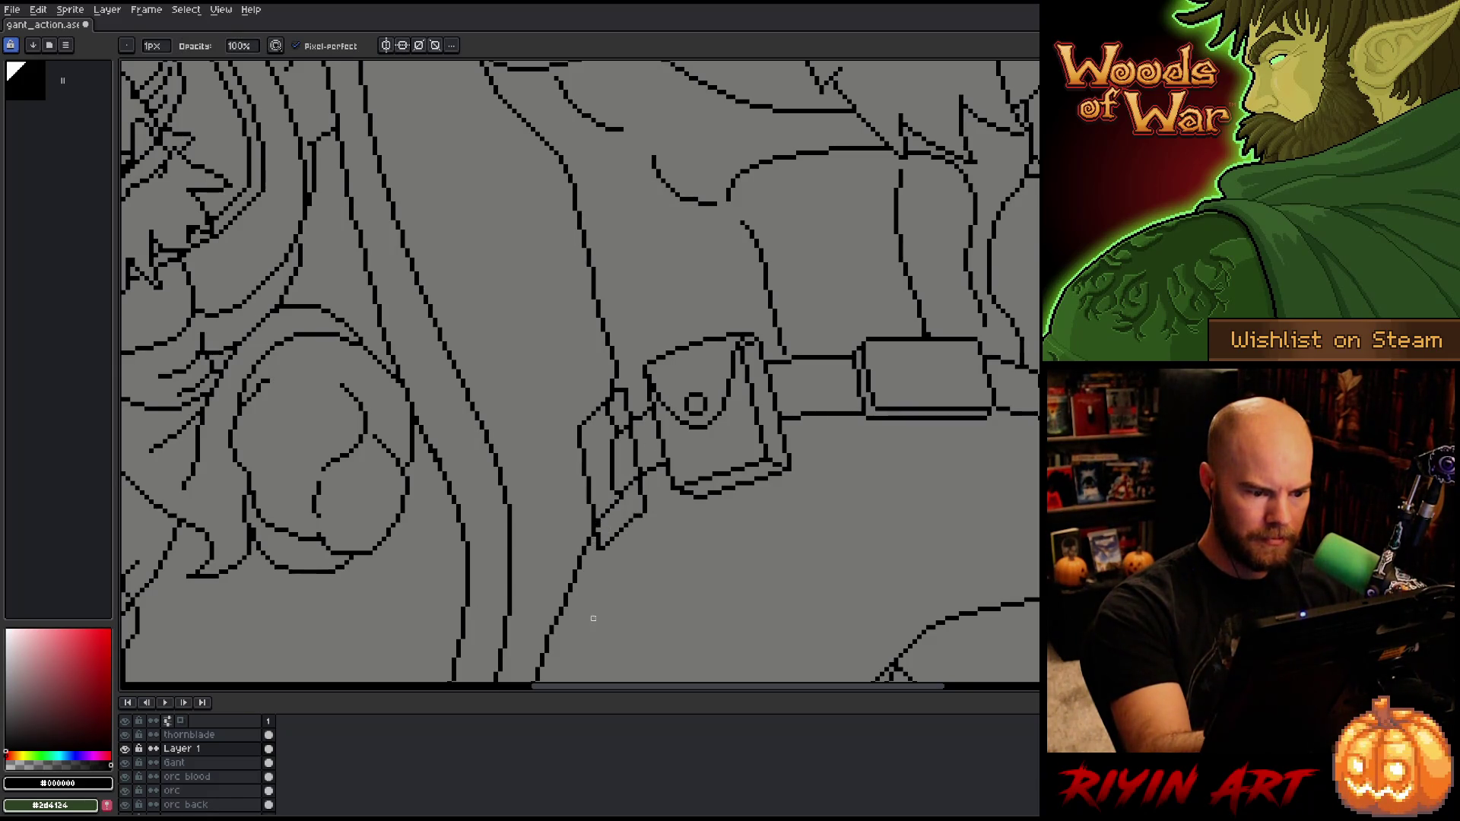
Step: Lasso the new side pouch, shift it slightly left, commit it, and hide other layers
key(q)
mouse_move(650, 563)
mouse_down()
mouse_move(648, 445)
mouse_move(568, 440)
mouse_move(627, 604)
mouse_up()
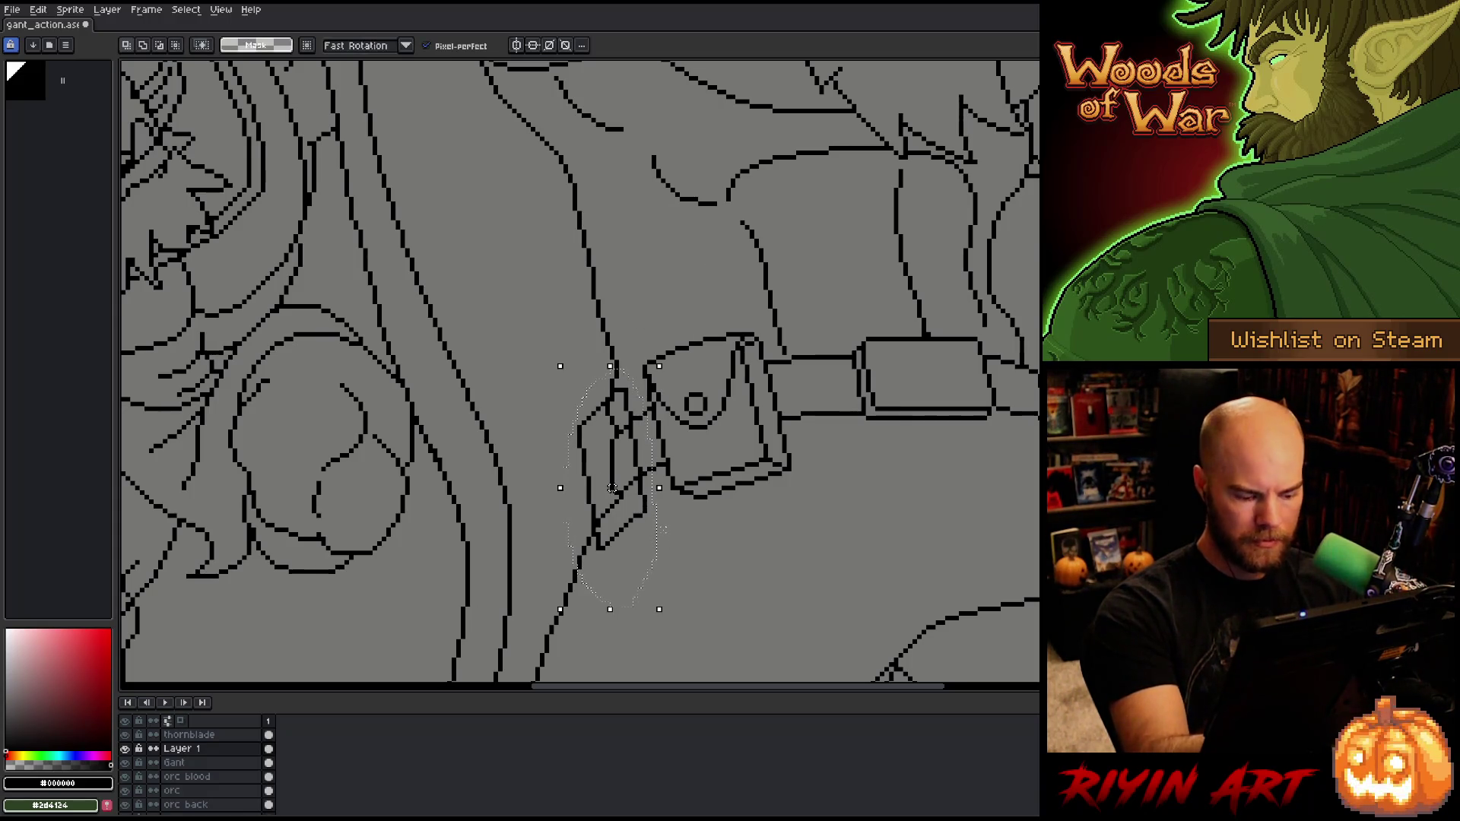
click(651, 515)
drag(651, 515, 623, 514)
key(ctrl+d)
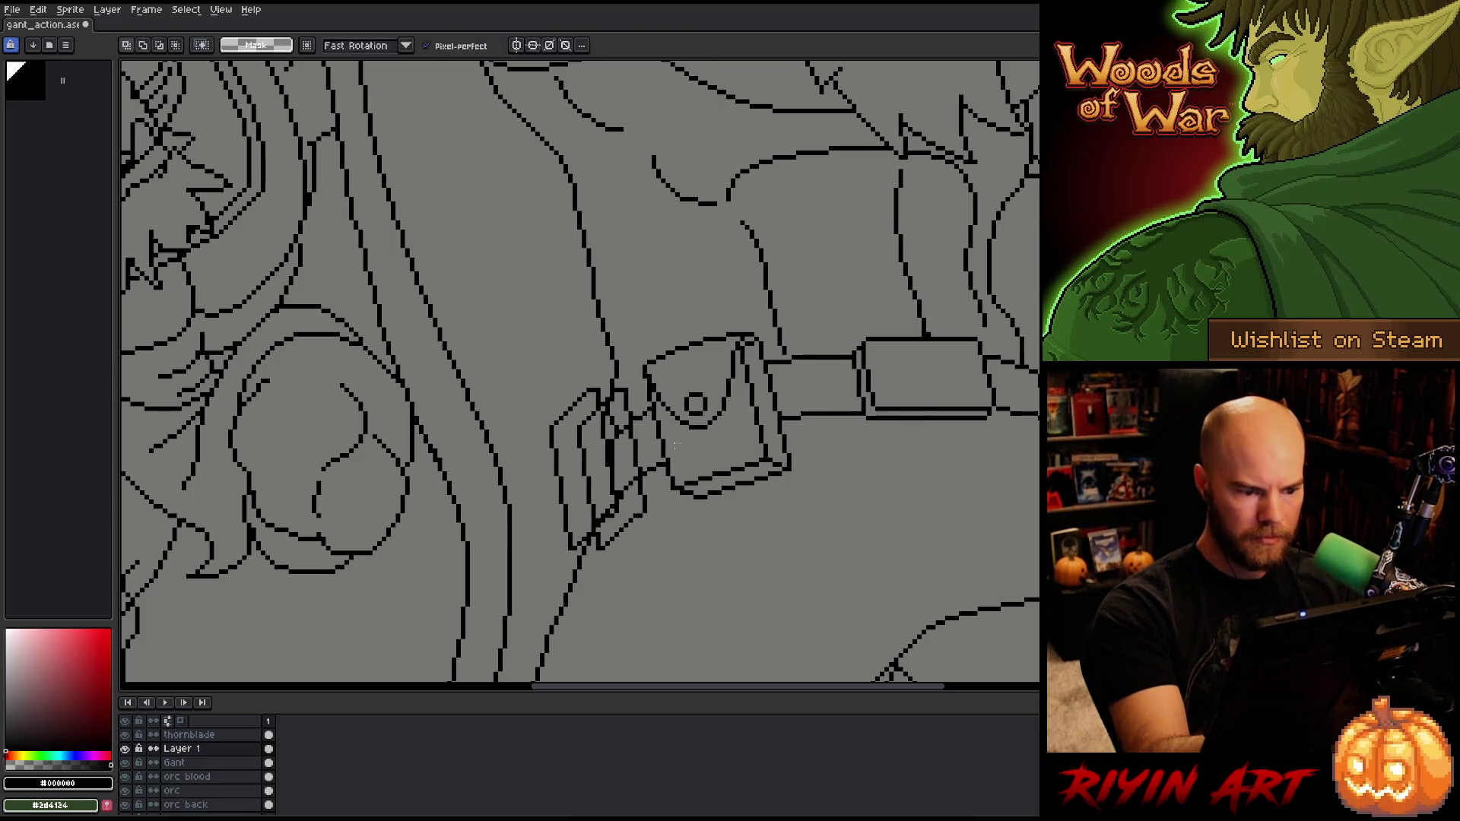
key(b)
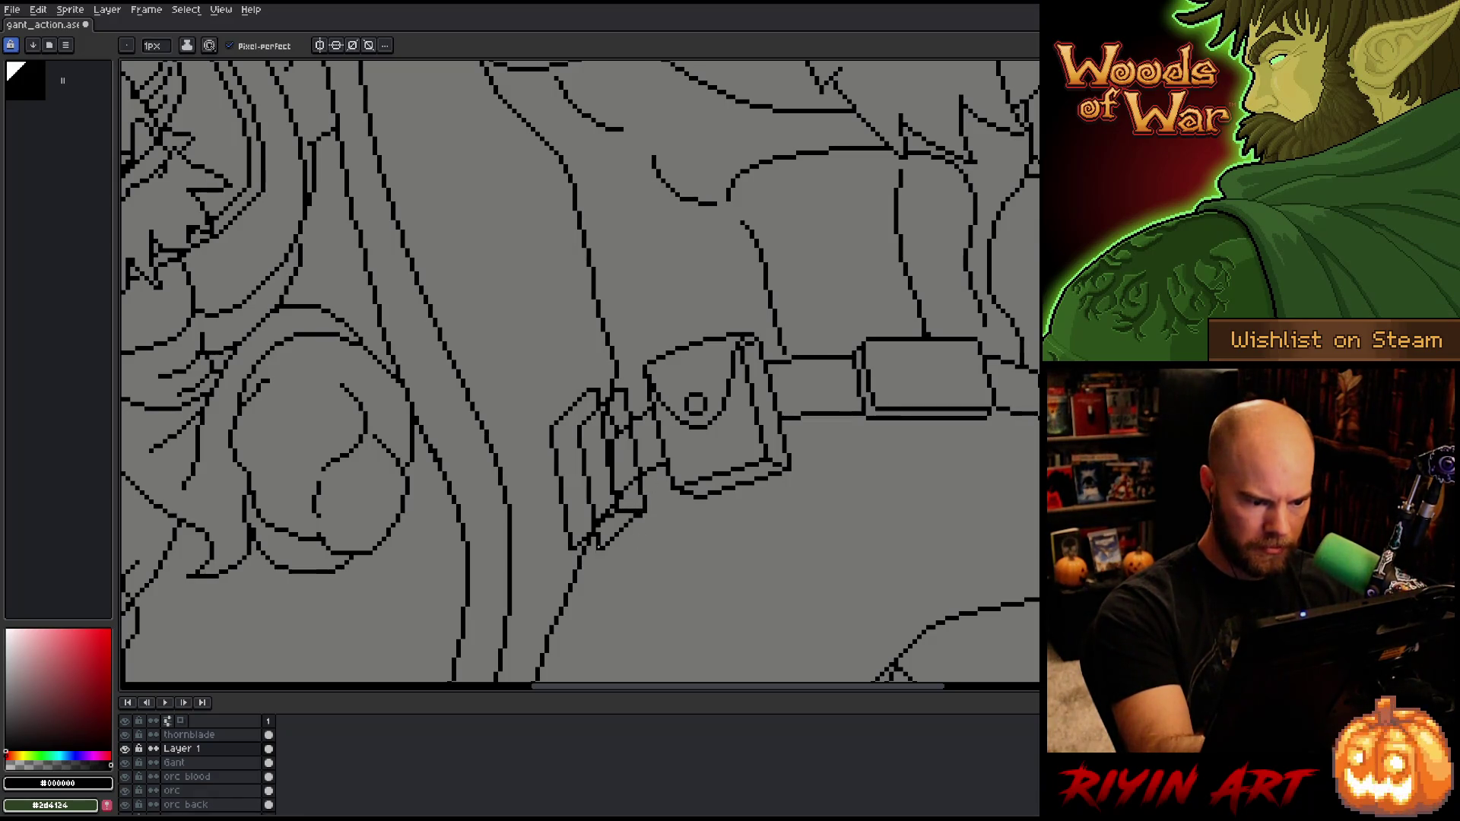
key(e)
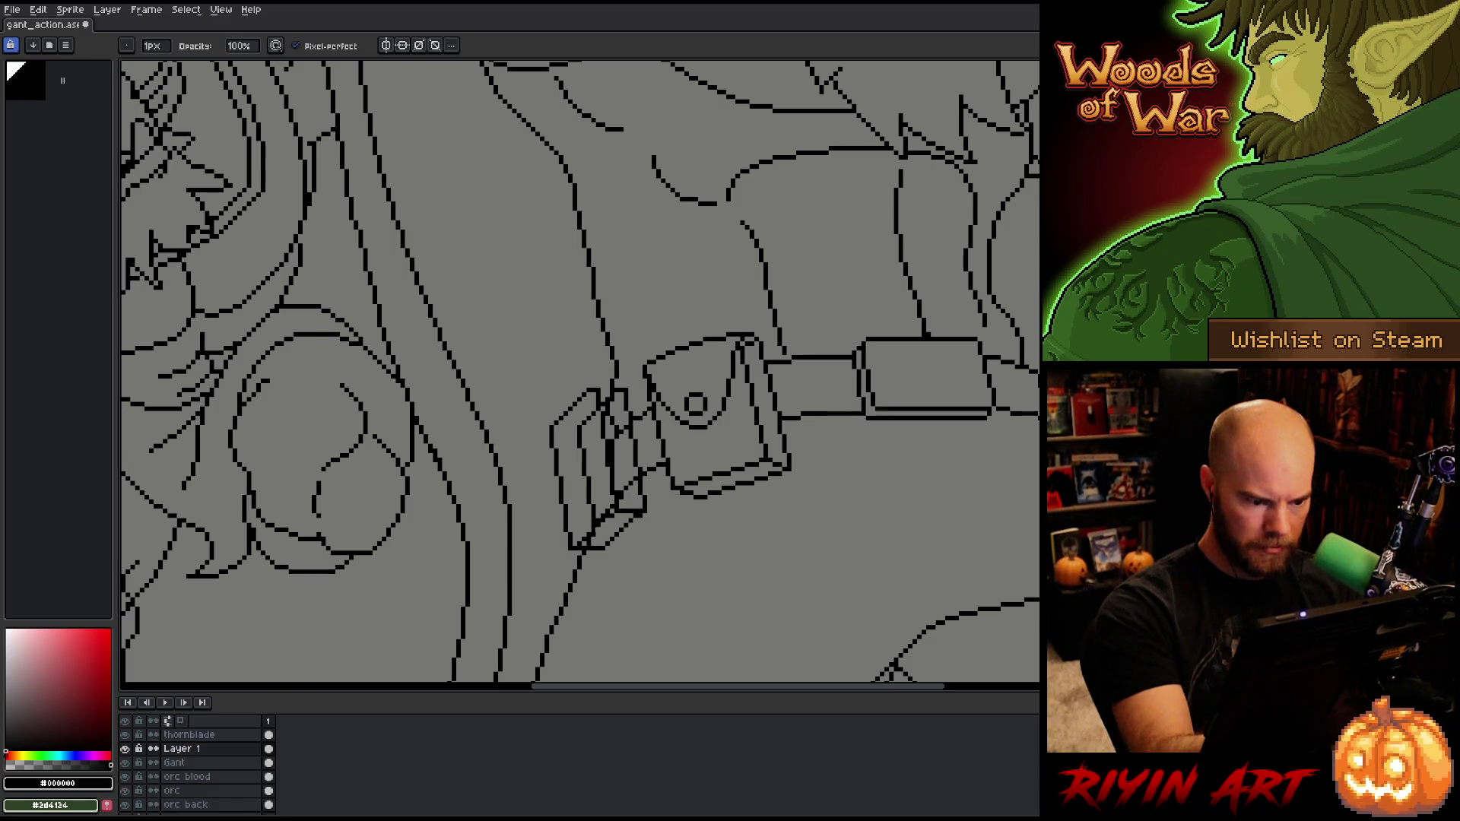
key(alt+h)
Step: Erase the left pouch's inner vertical line and try two undone edge strokes
mouse_move(587, 511)
mouse_down()
mouse_move(586, 468)
mouse_move(589, 502)
mouse_up()
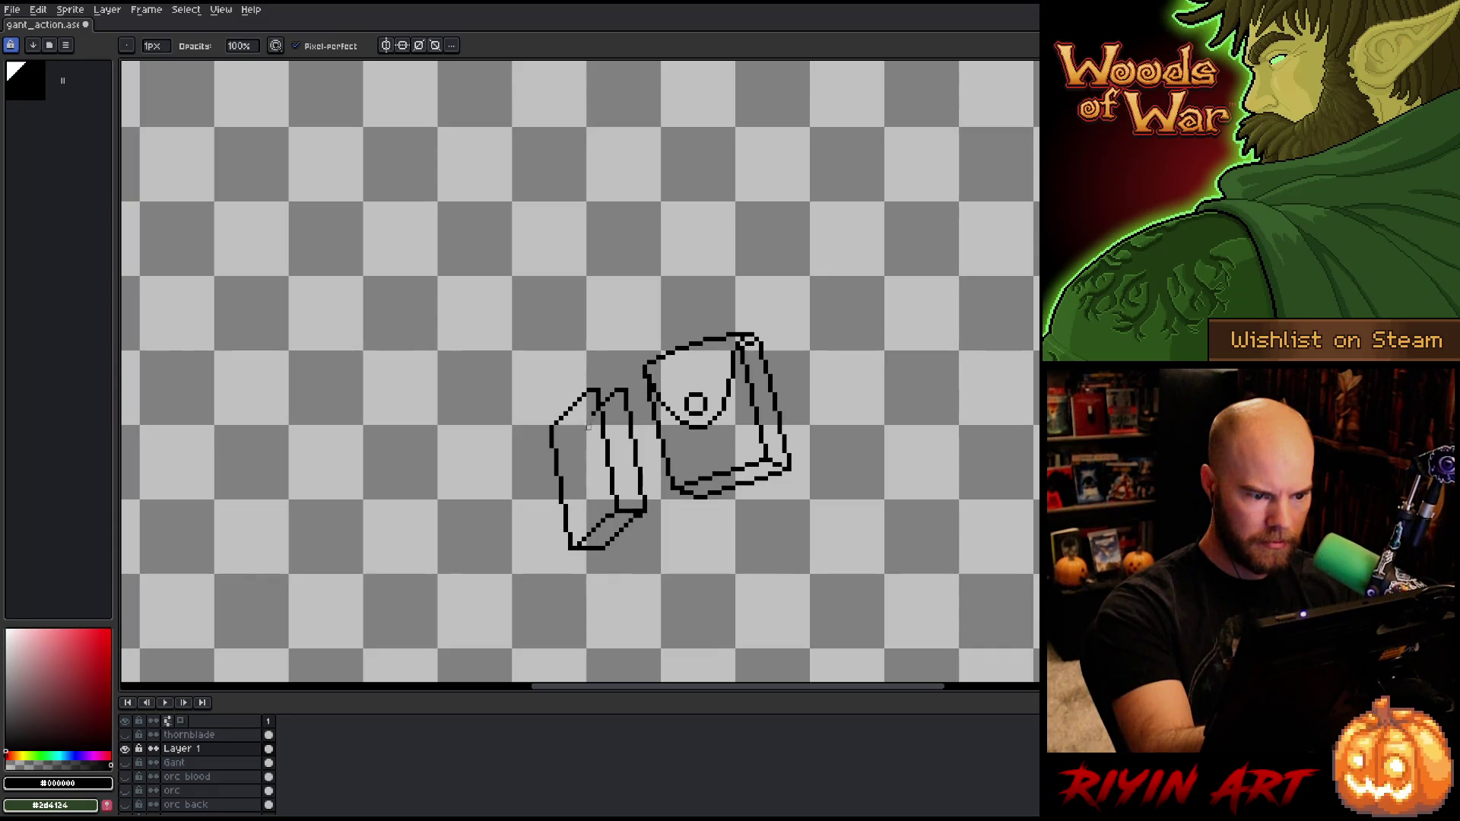
key(b)
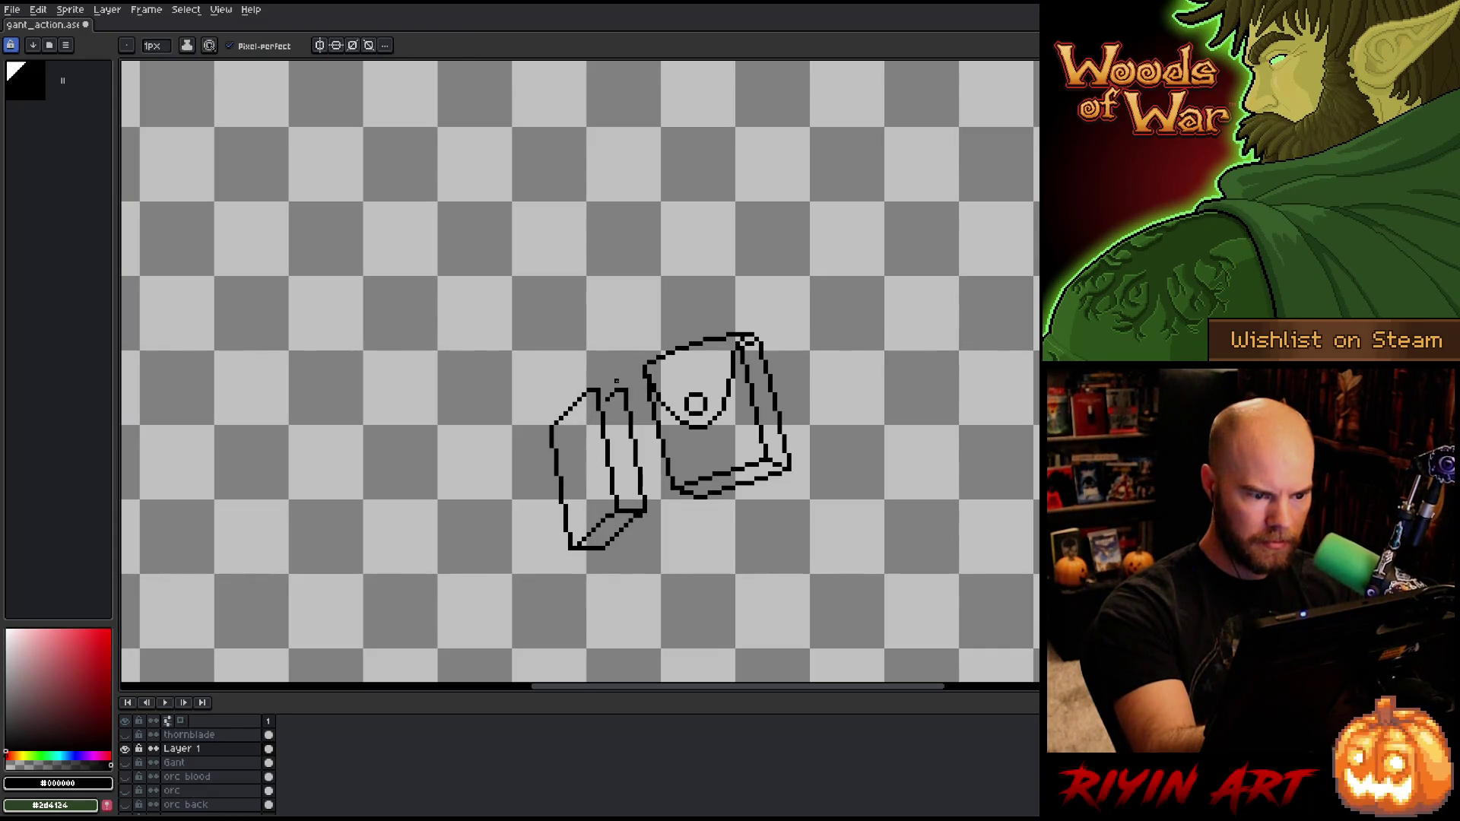
key(e)
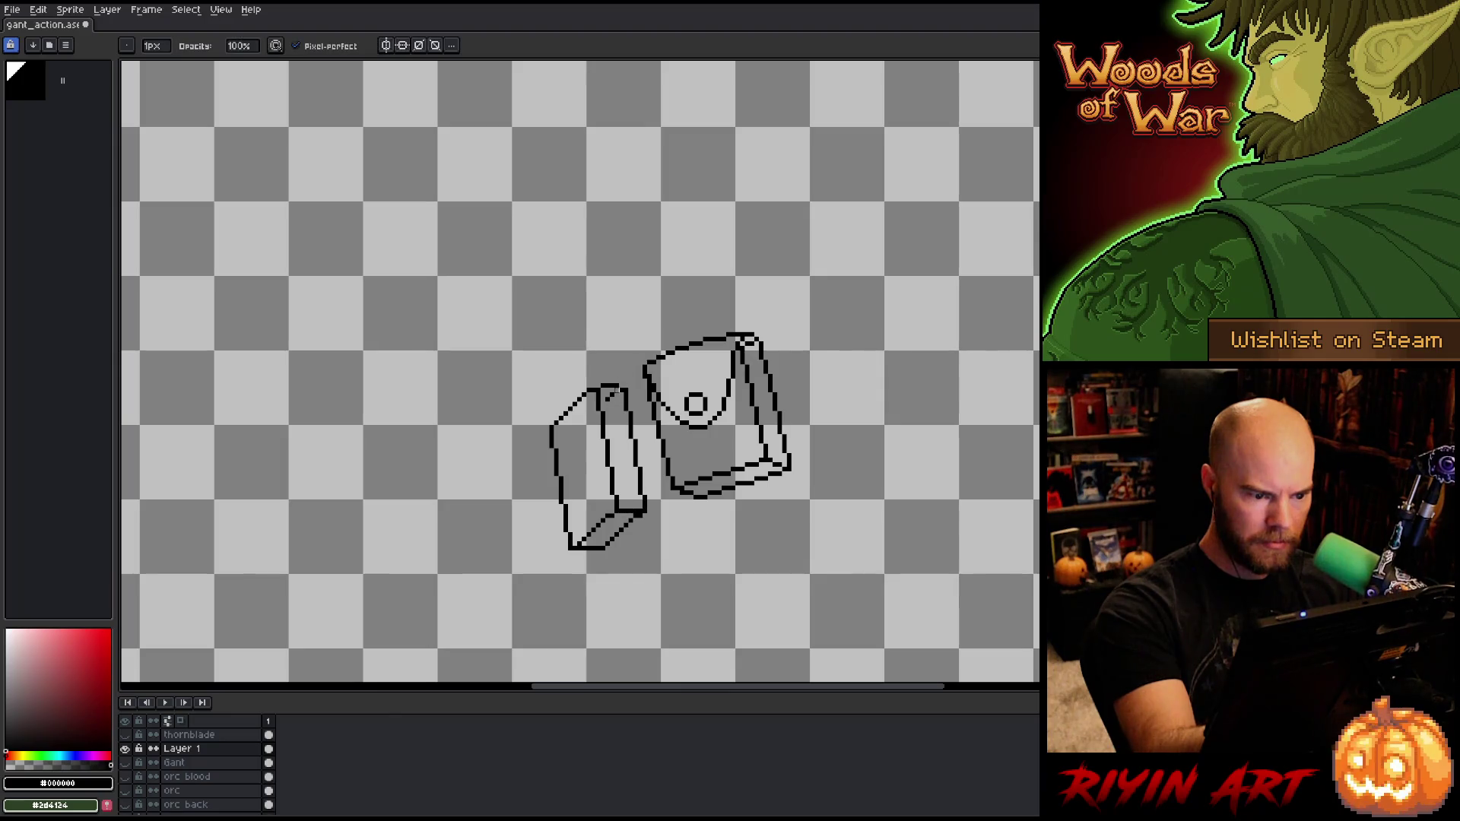
key(b)
key(e)
key(b)
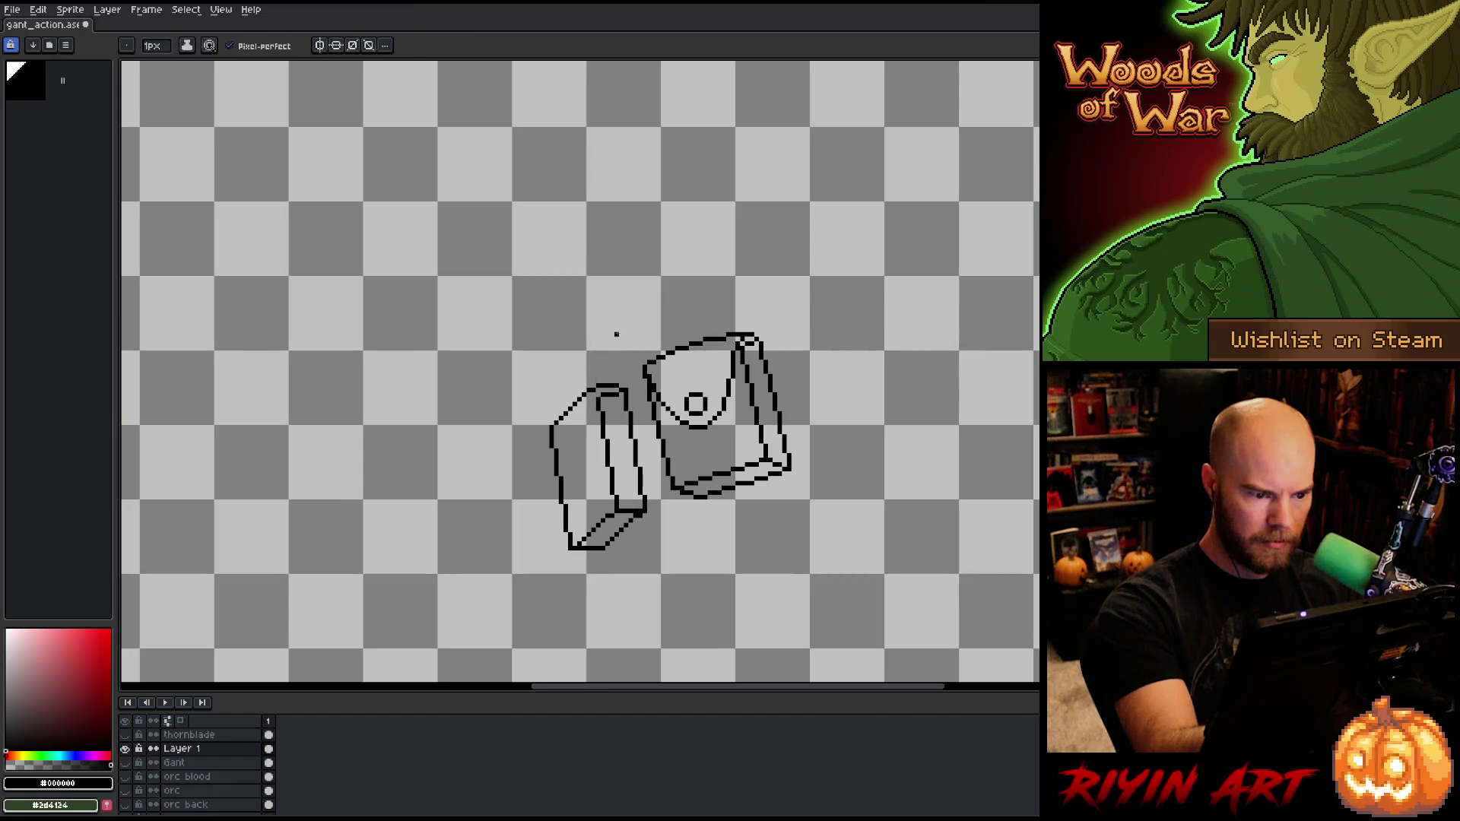
drag(594, 403, 590, 465)
key(ctrl+z)
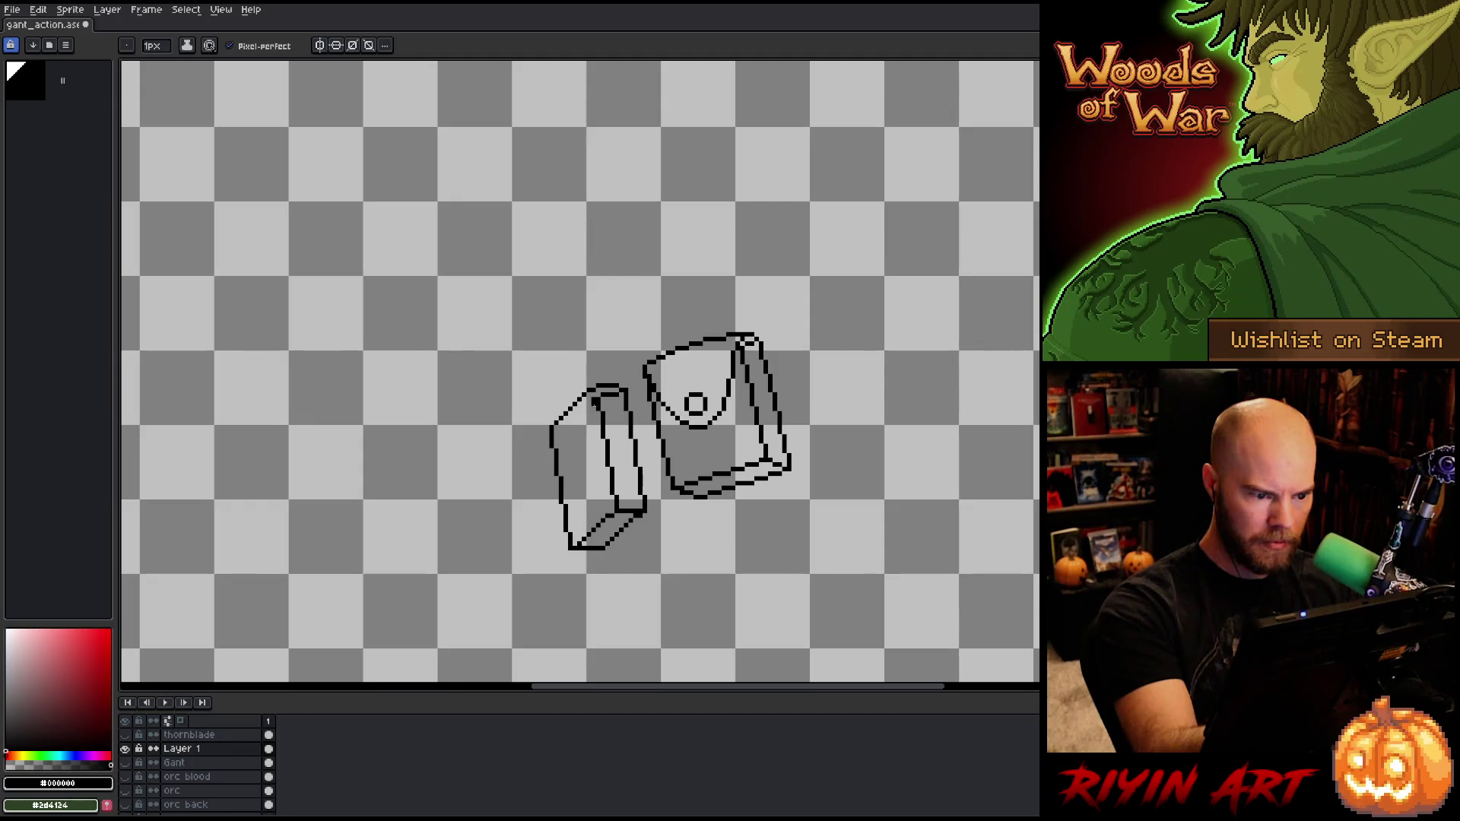
drag(591, 408, 593, 440)
key(ctrl+z)
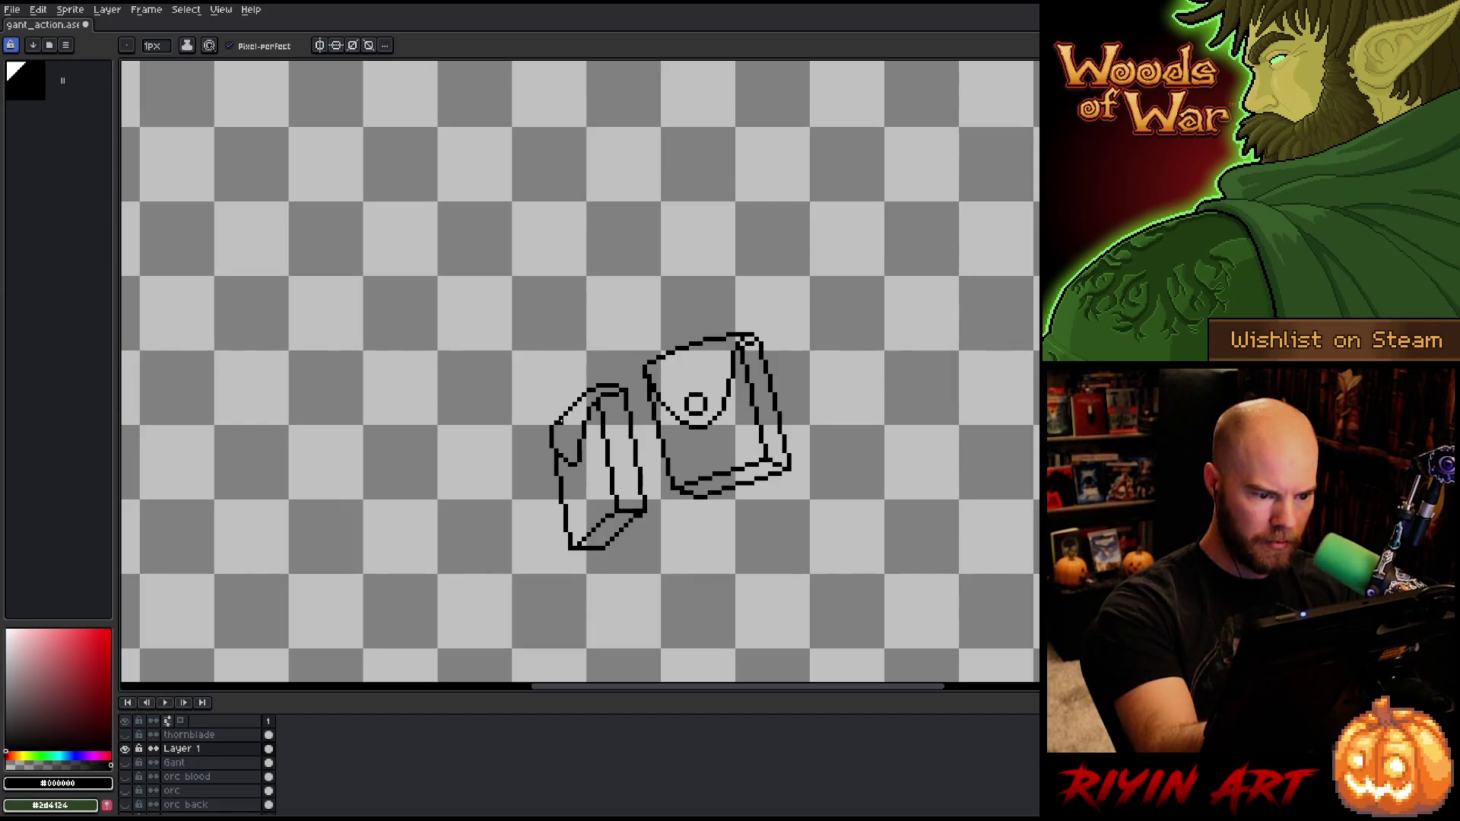
Step: Draw the flap fold line across the upper-left of the narrow pouch
key(e)
key(b)
key(e)
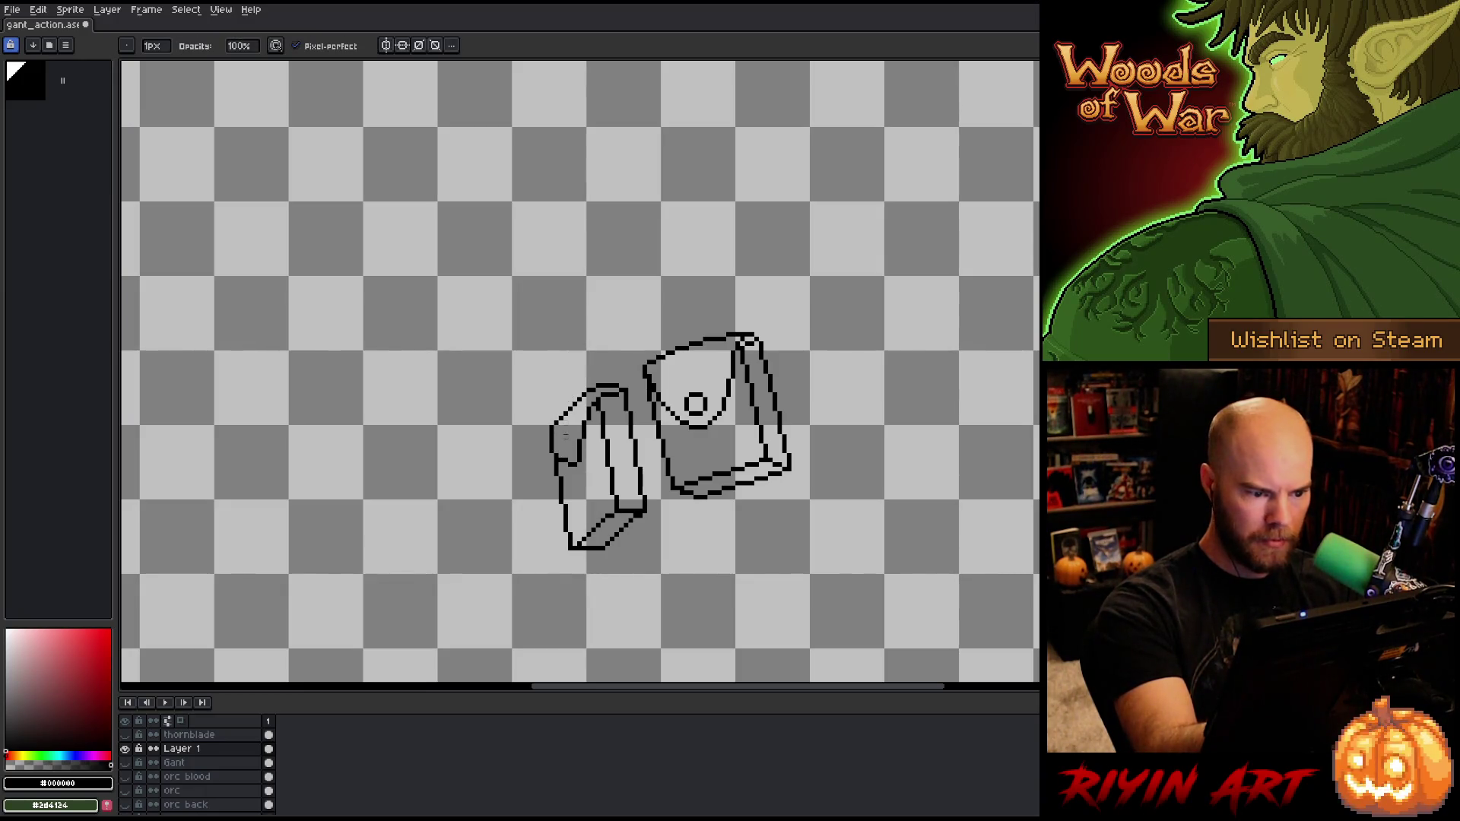
key(b)
key(e)
key(b)
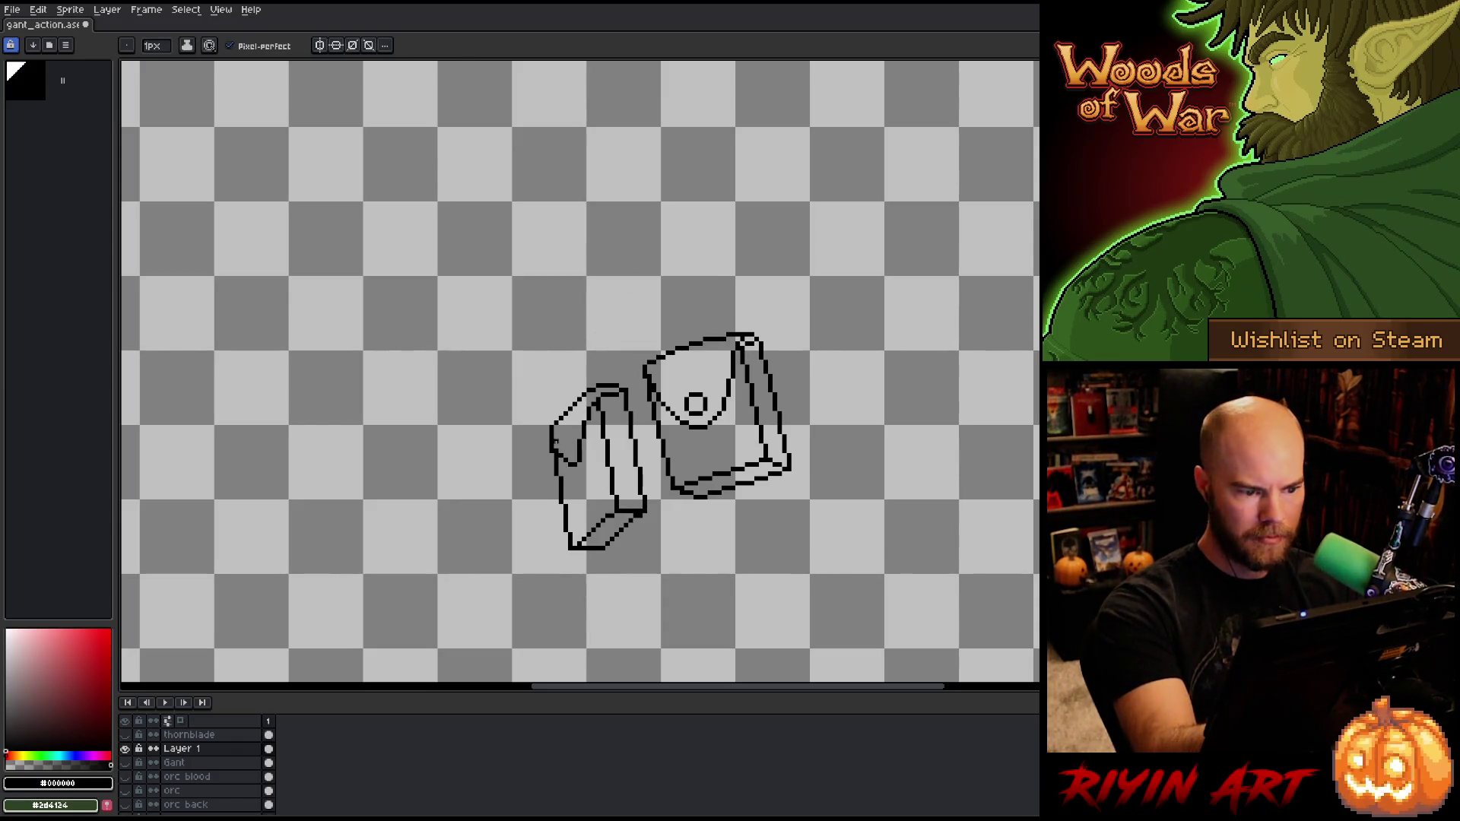
key(e)
key(b)
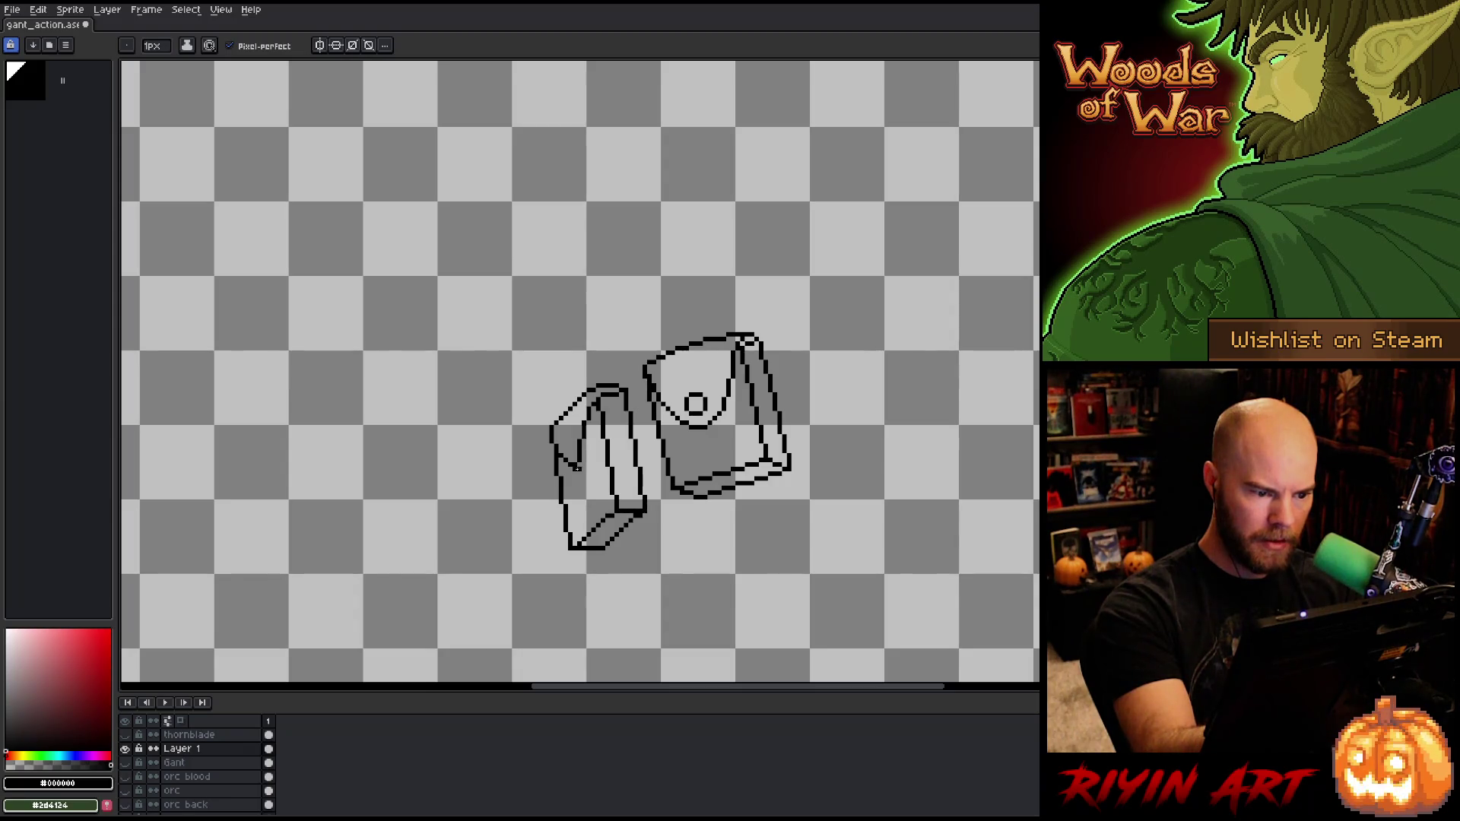
drag(587, 448, 591, 414)
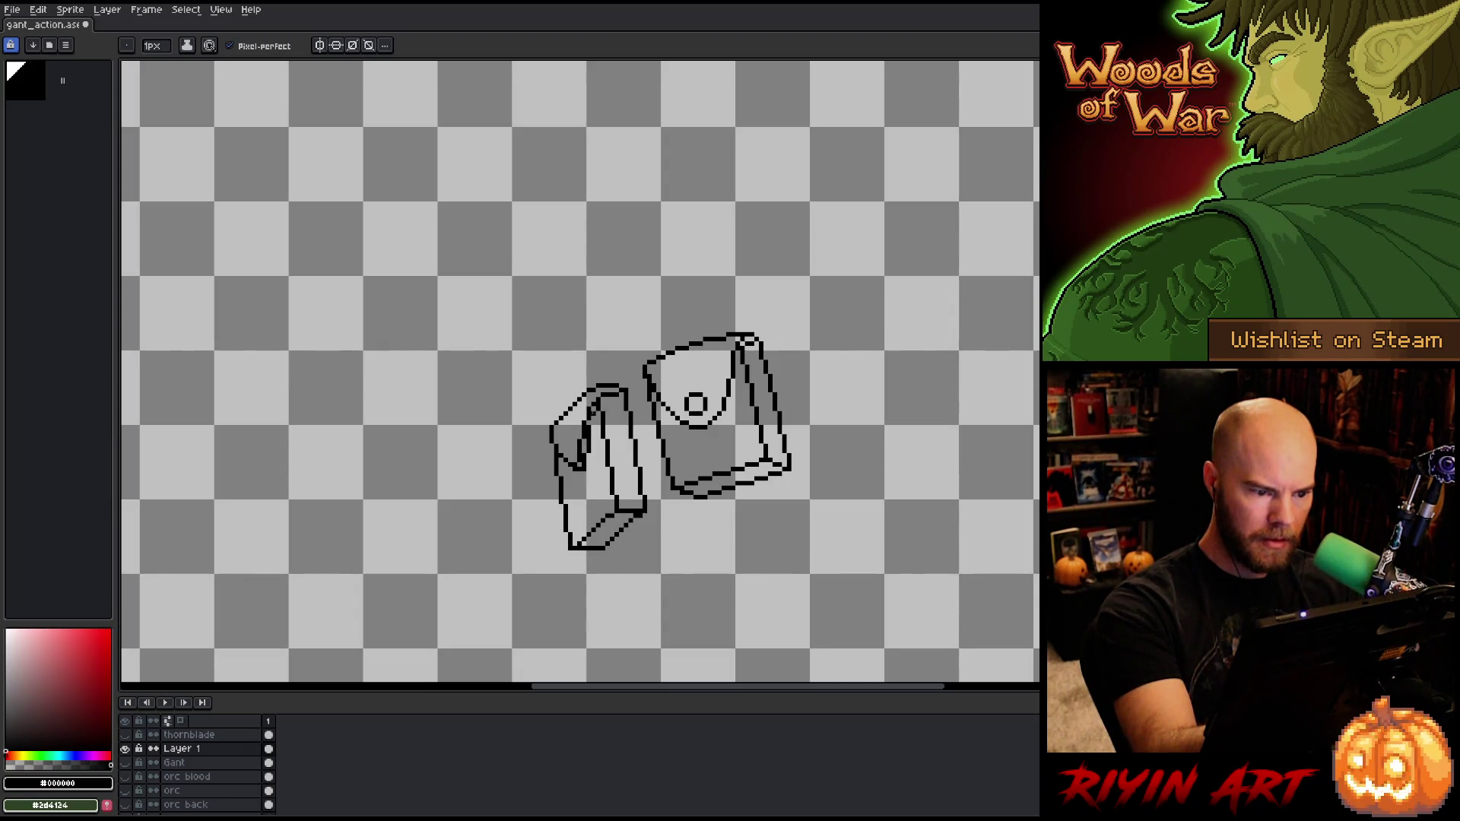
key(e)
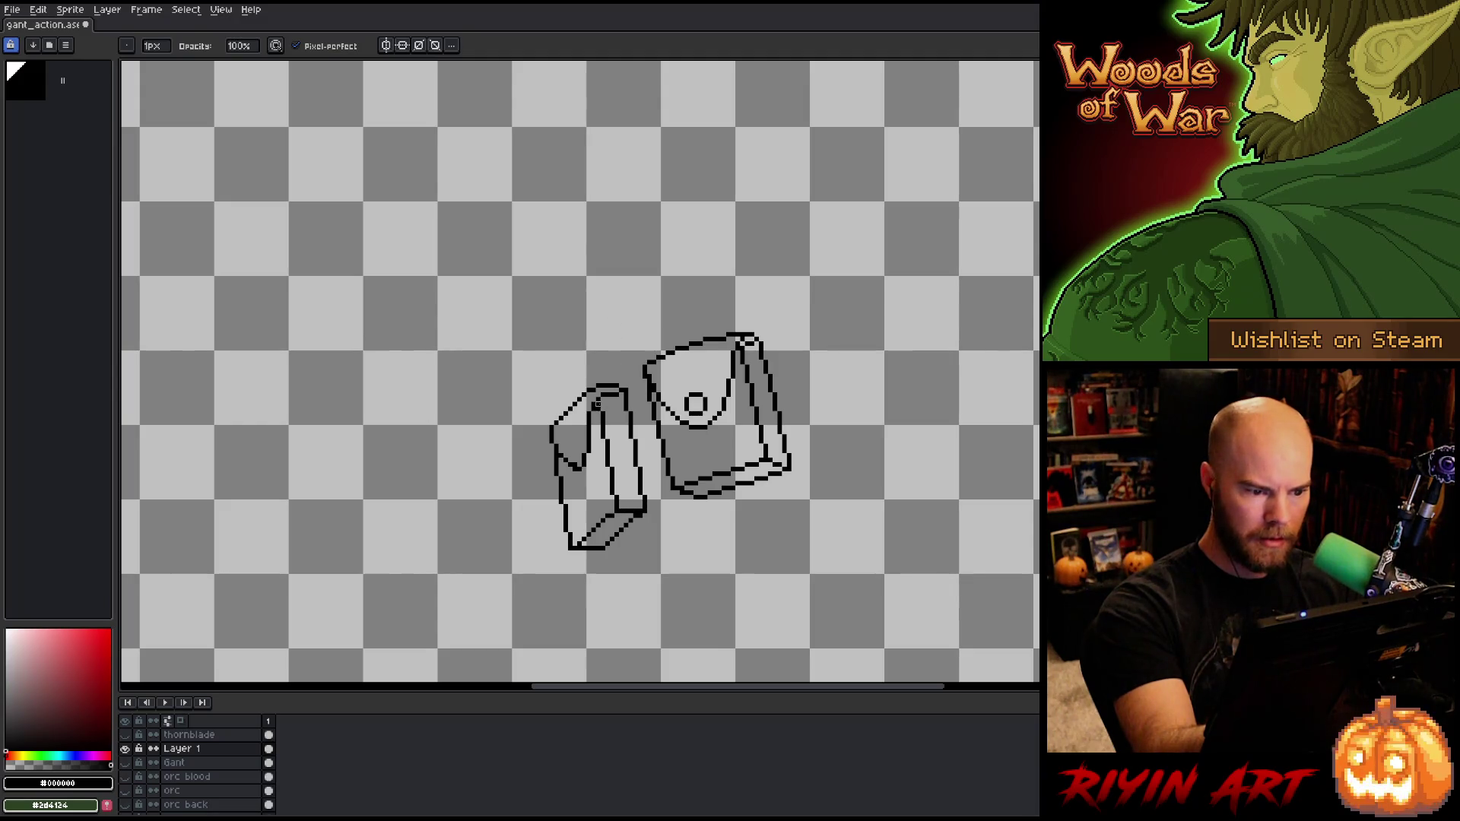
key(b)
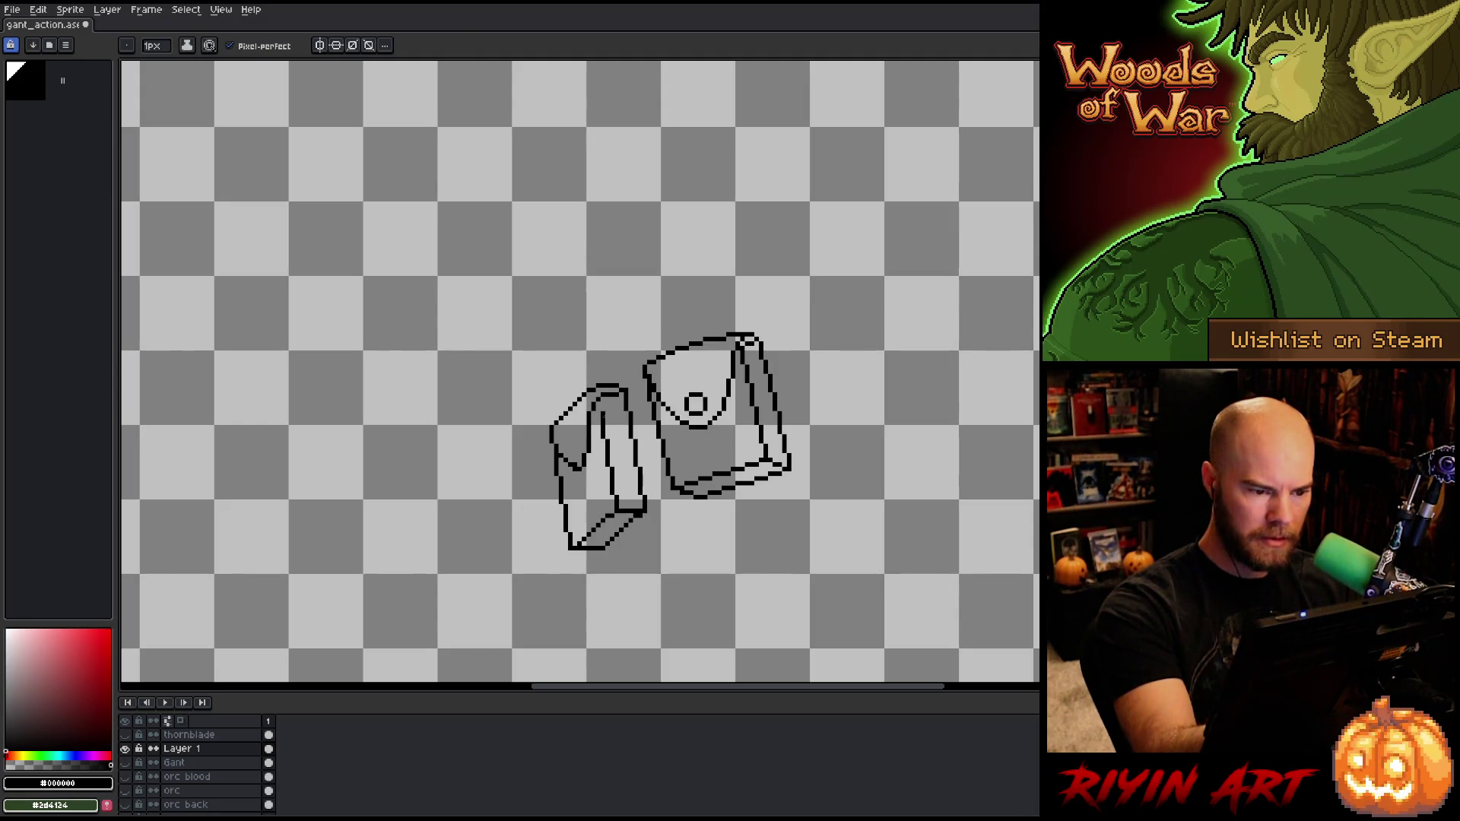
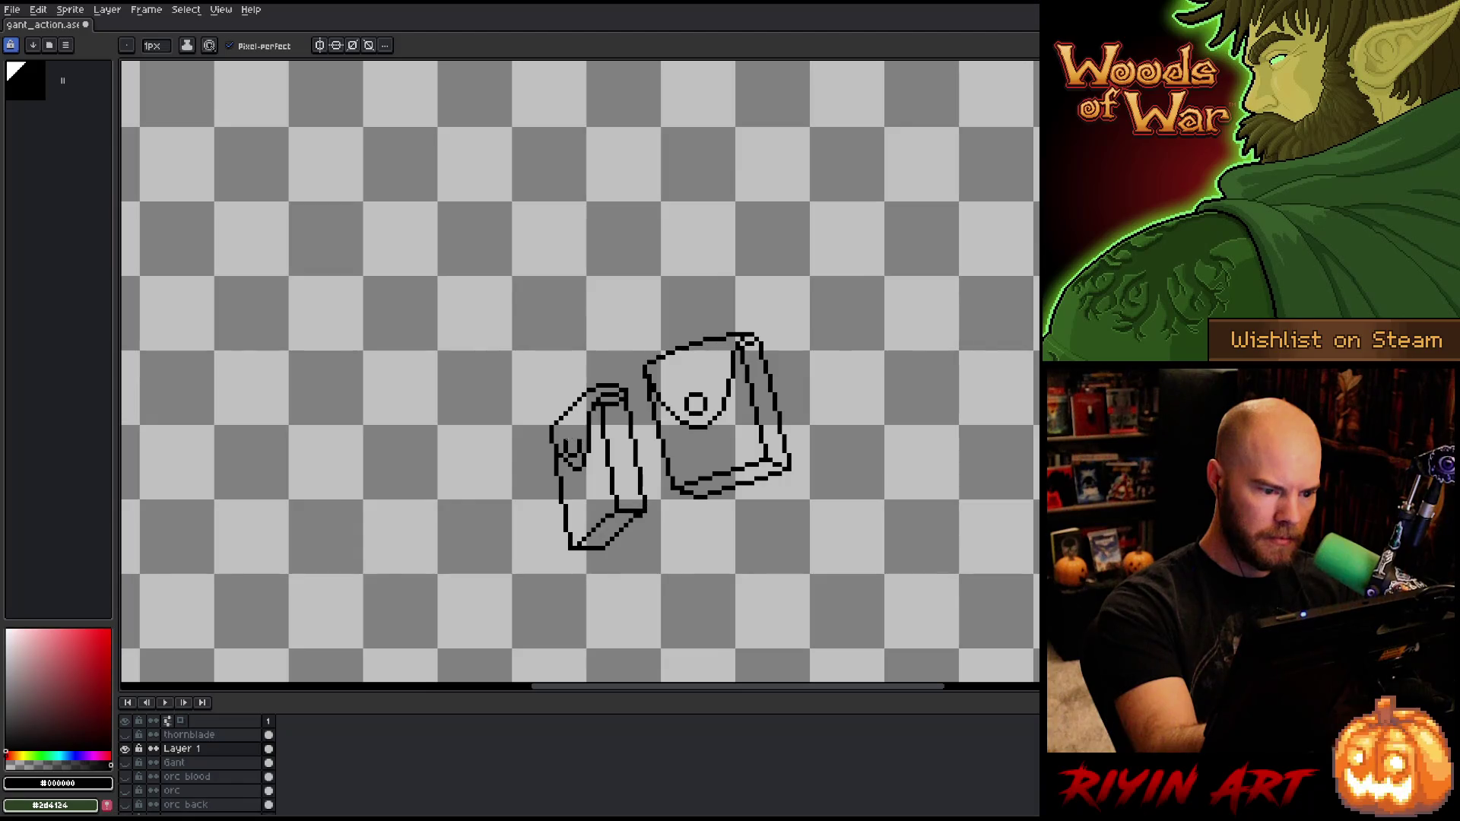
Step: Touch up the pouch's bottom corner with pencil and eraser, then save the sprite
key(e)
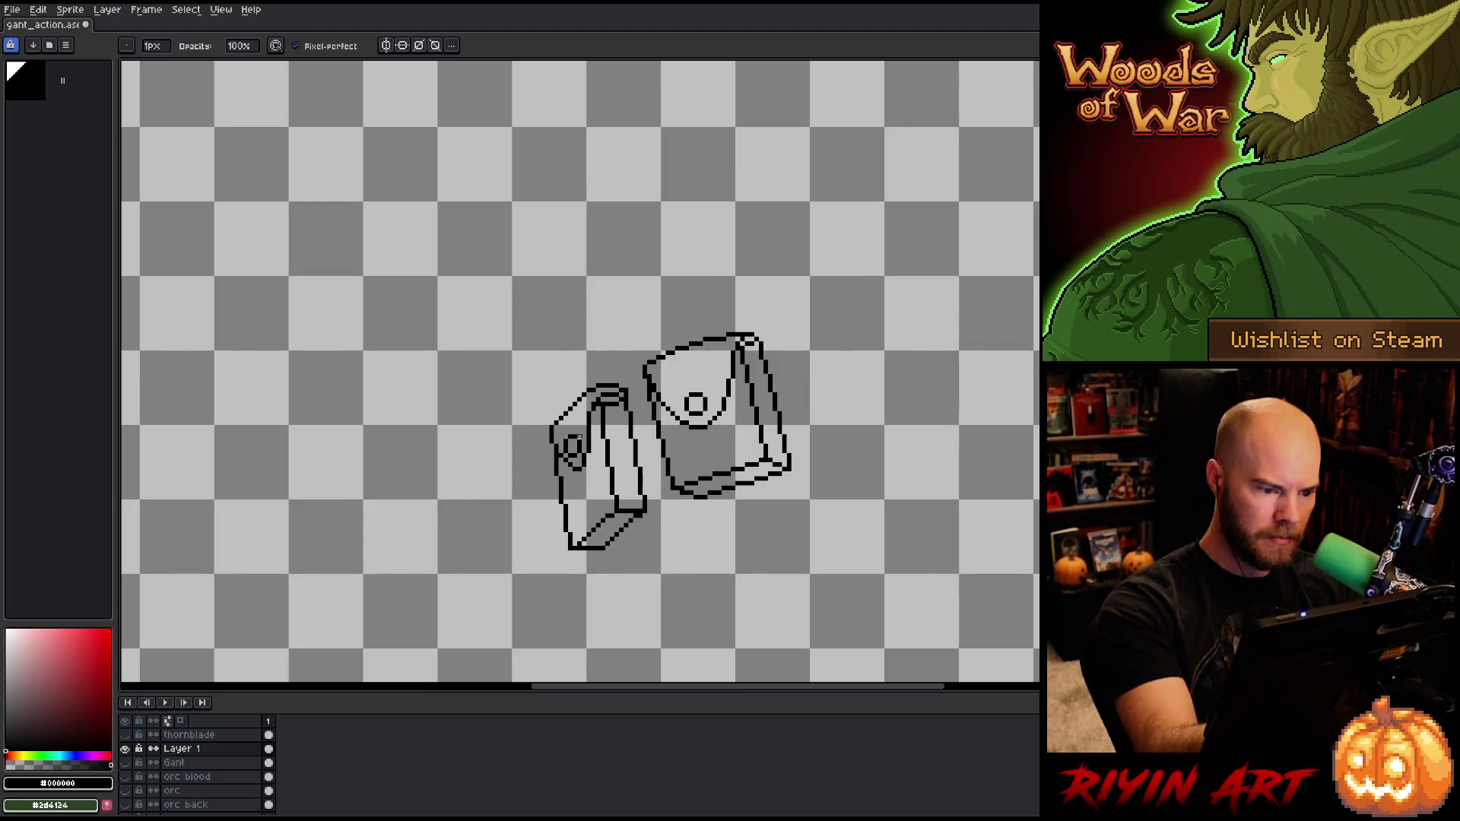
key(m)
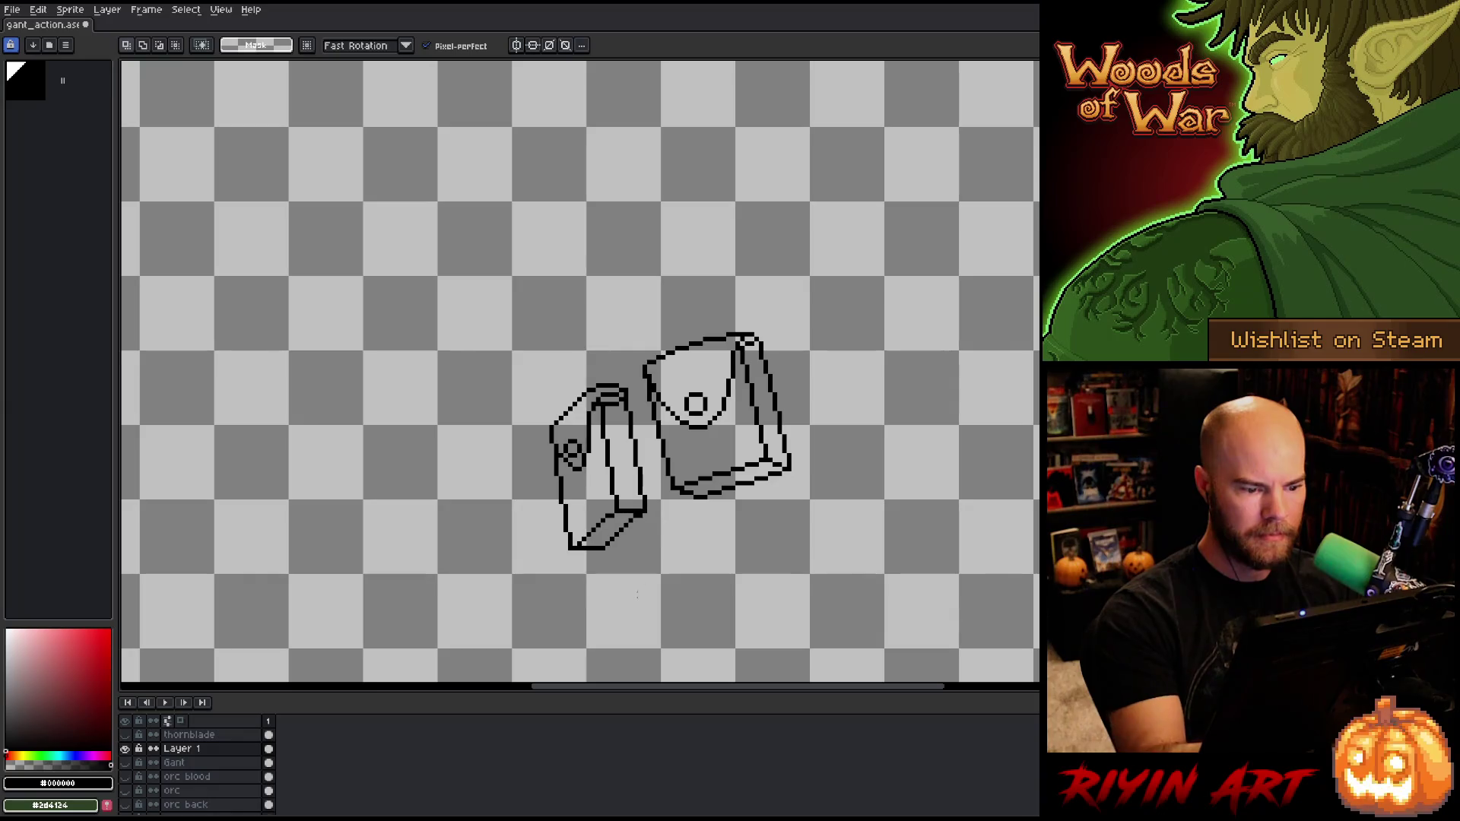
key(b)
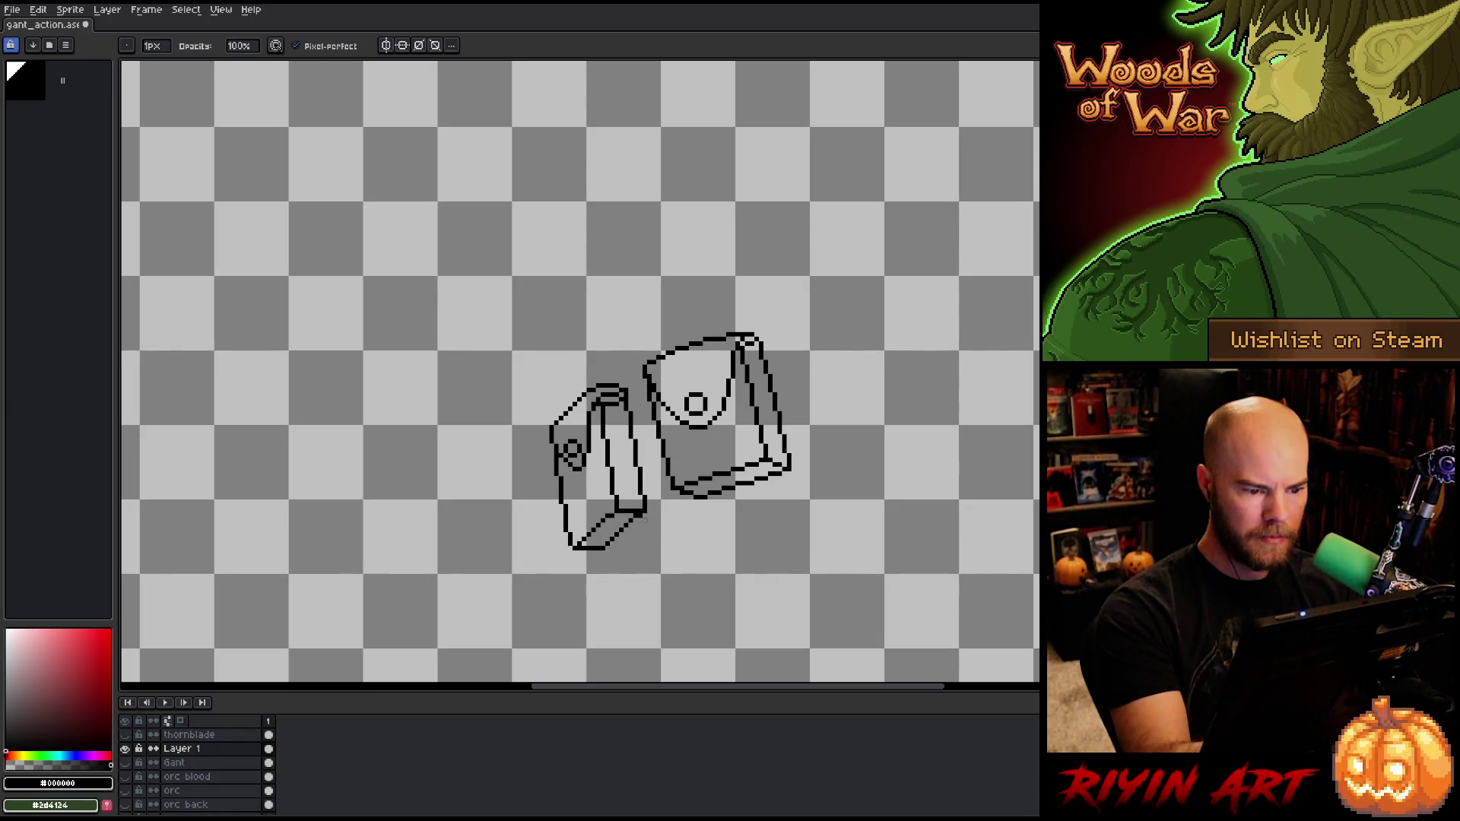
key(m)
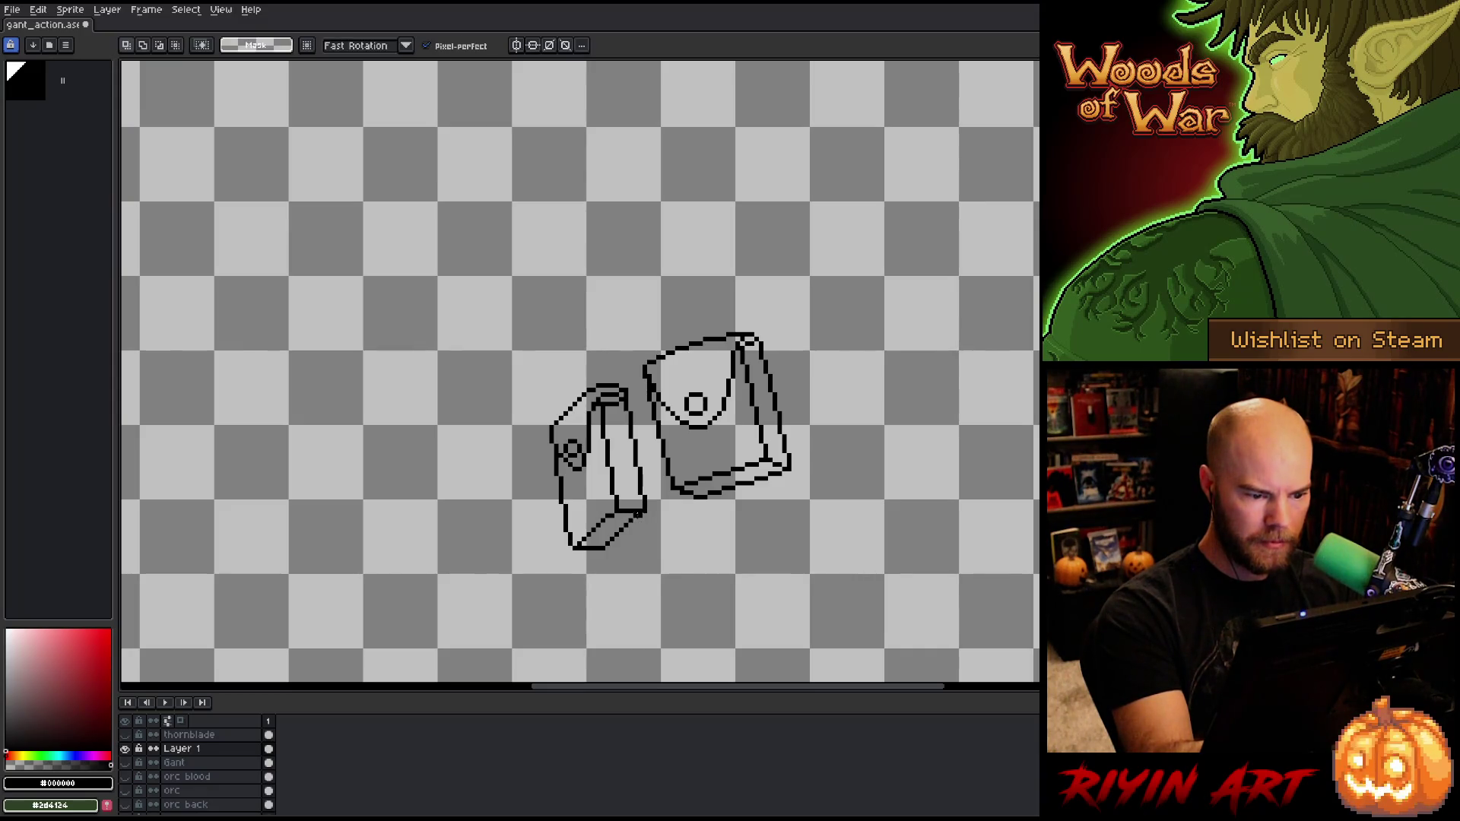
drag(598, 552, 640, 511)
key(ctrl+d)
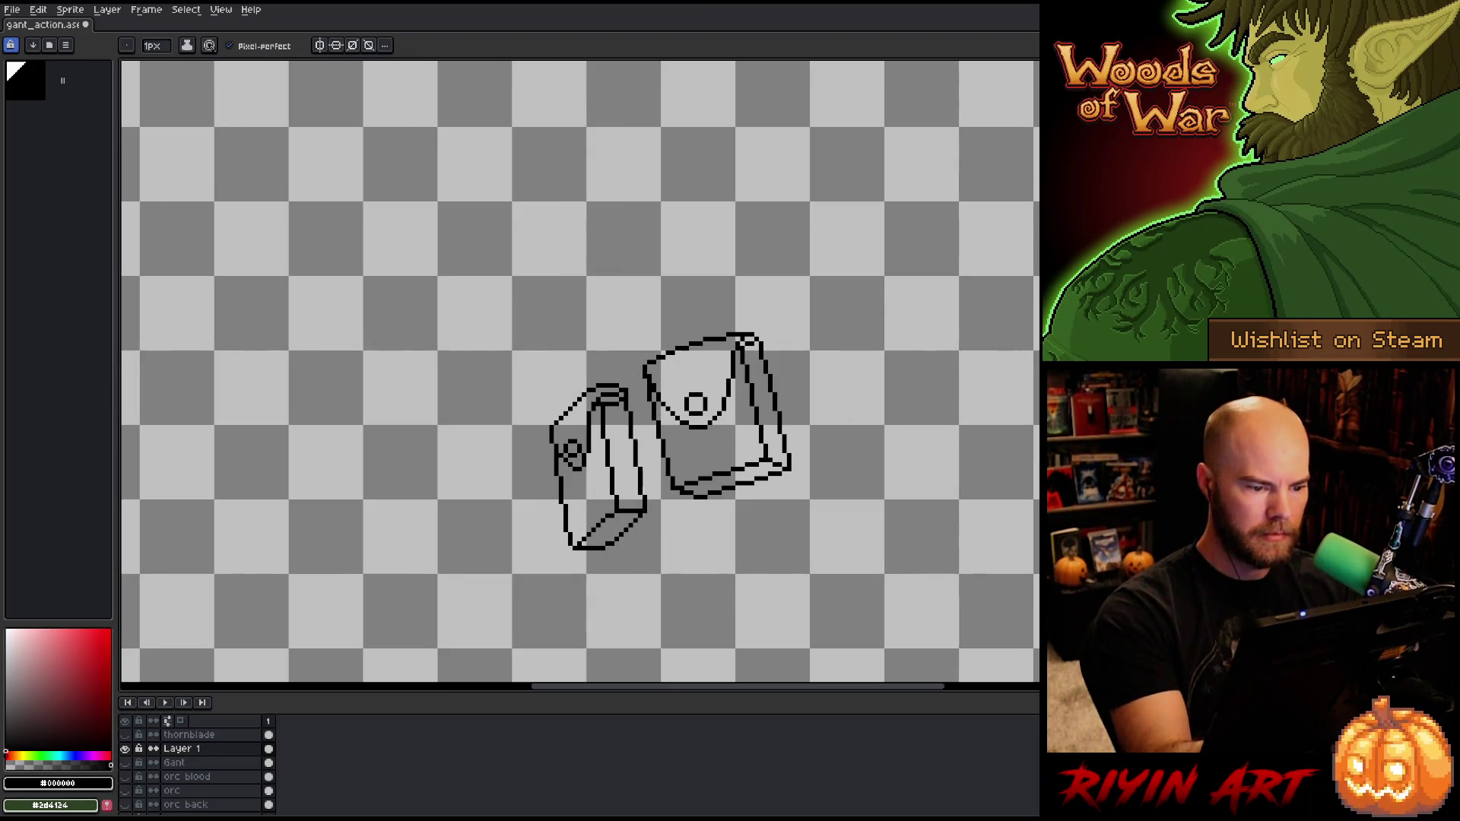
key(e)
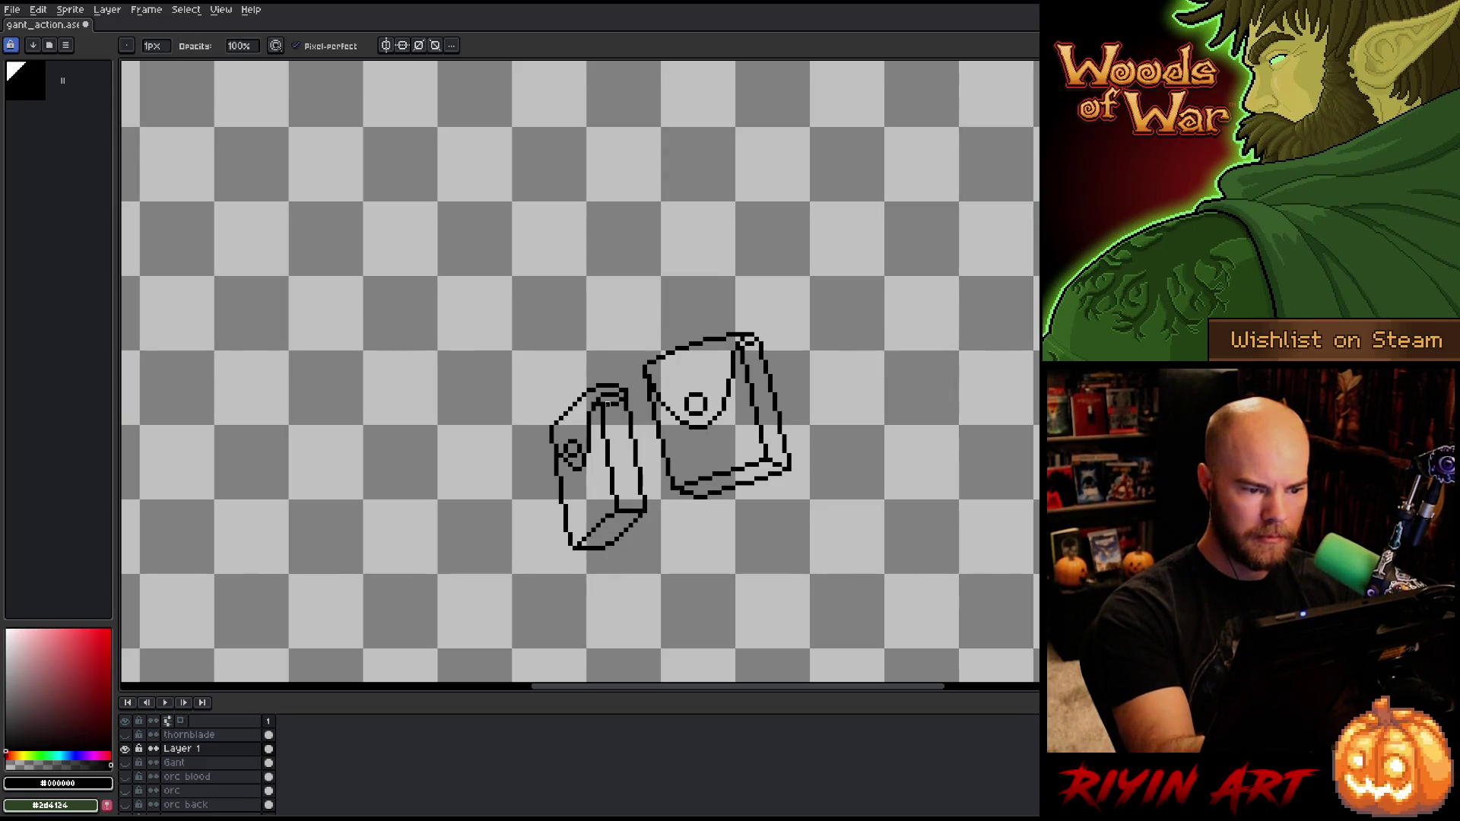
key(b)
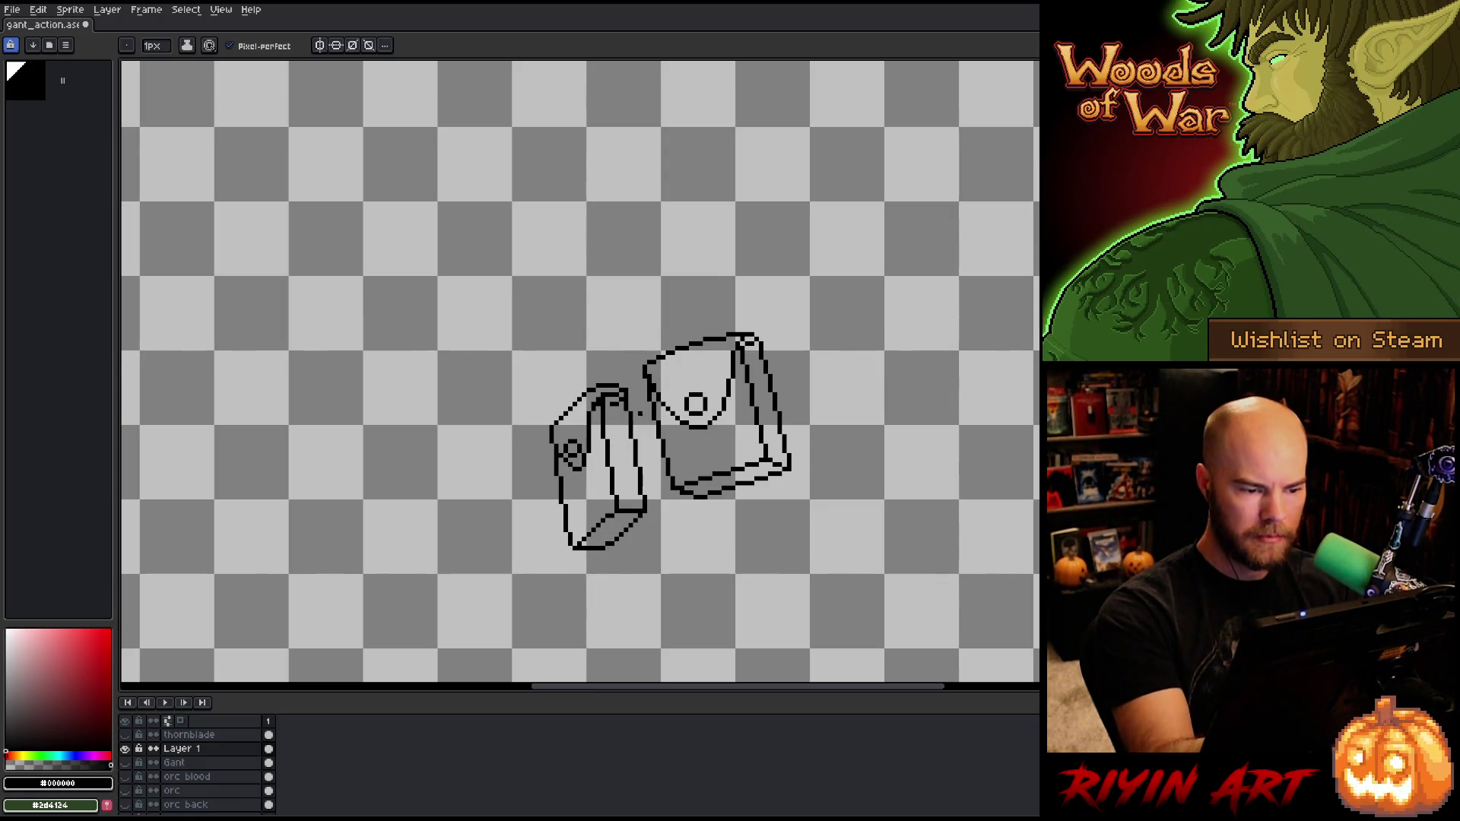
key(ctrl+s)
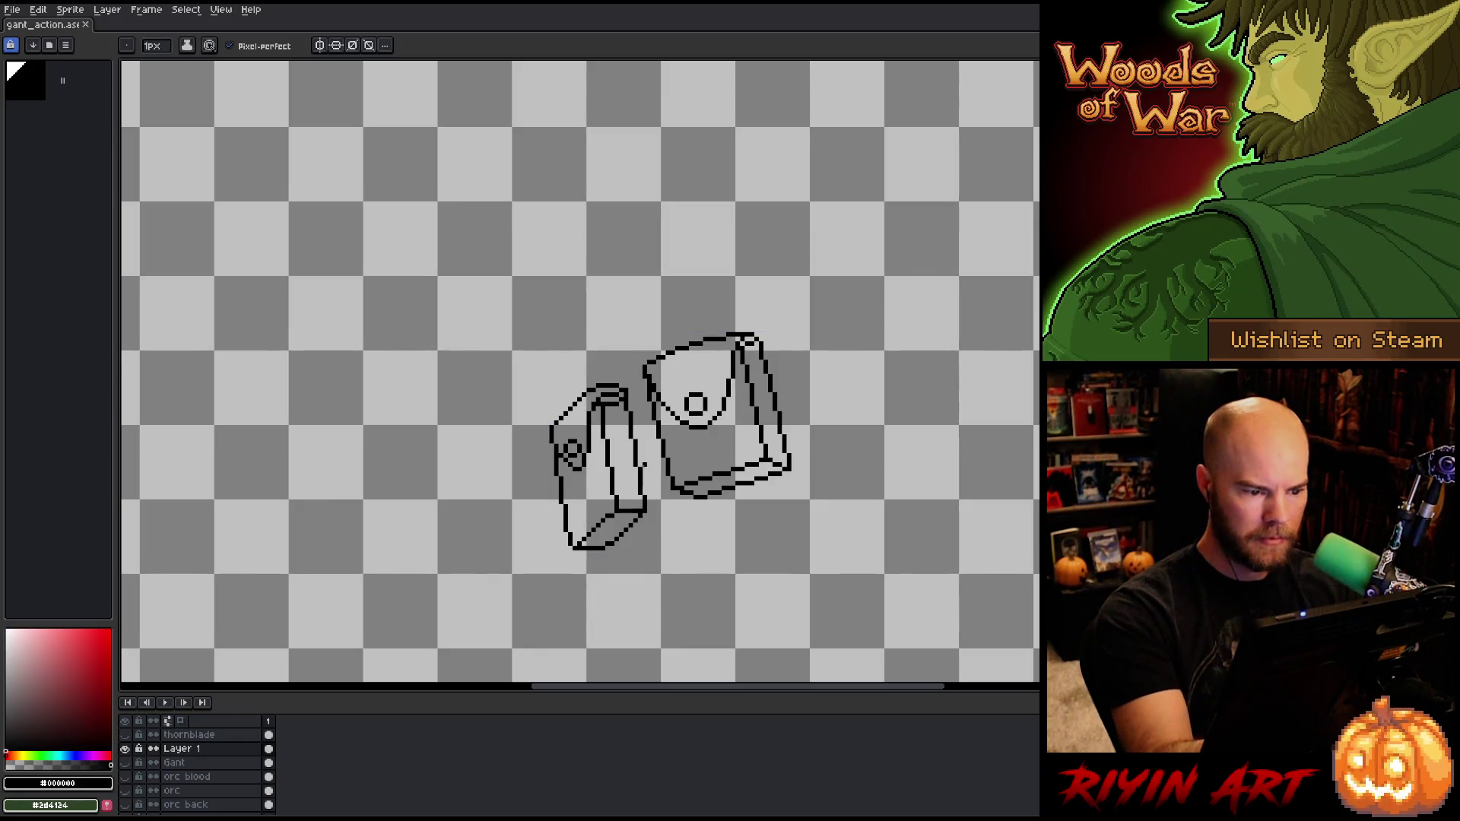
Step: Erase one stray pixel on the pouch outline and show the layers behind the pouches
key(e)
click(644, 472)
key(b)
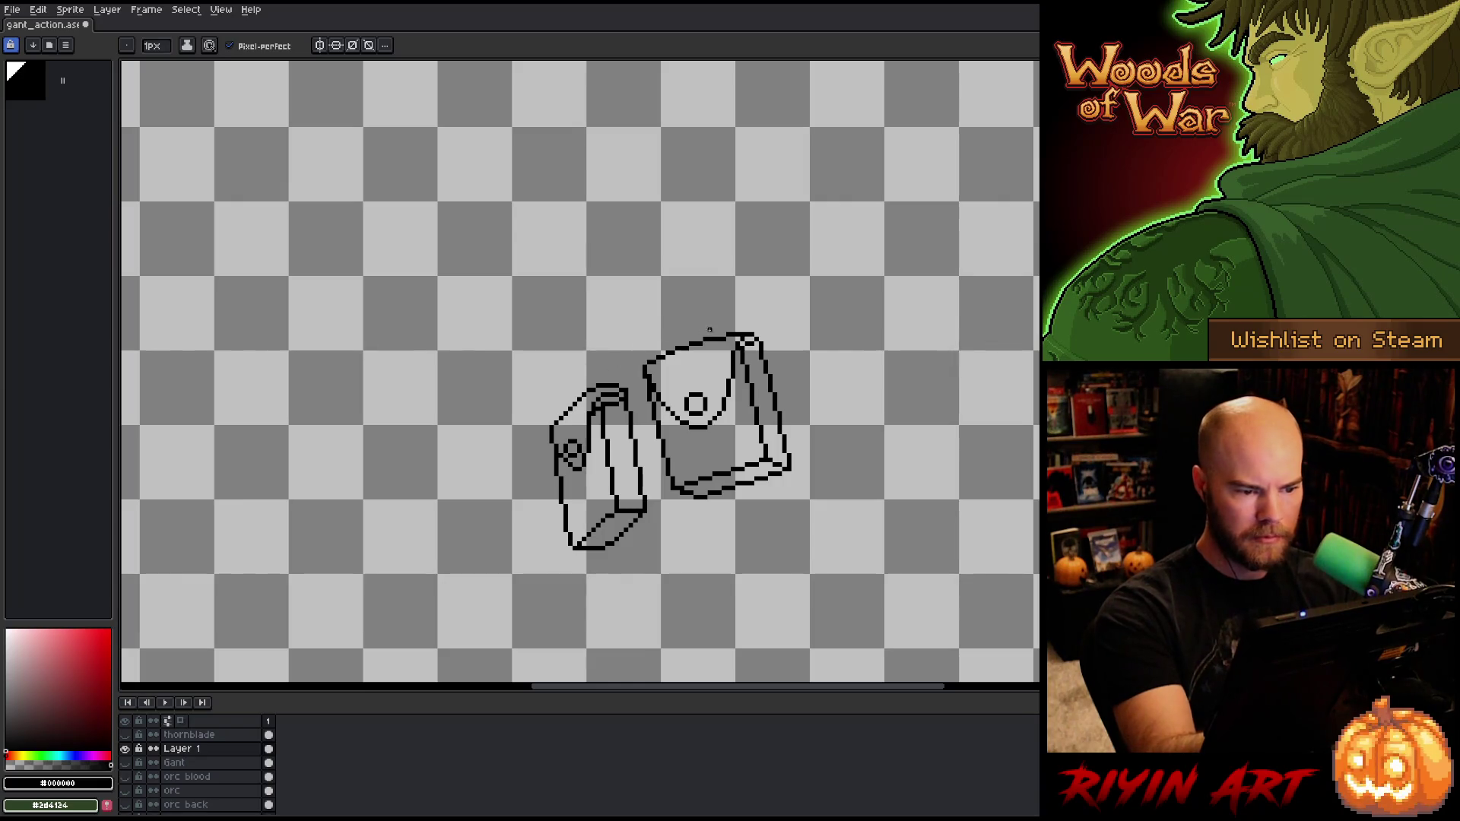
alt+click(124, 748)
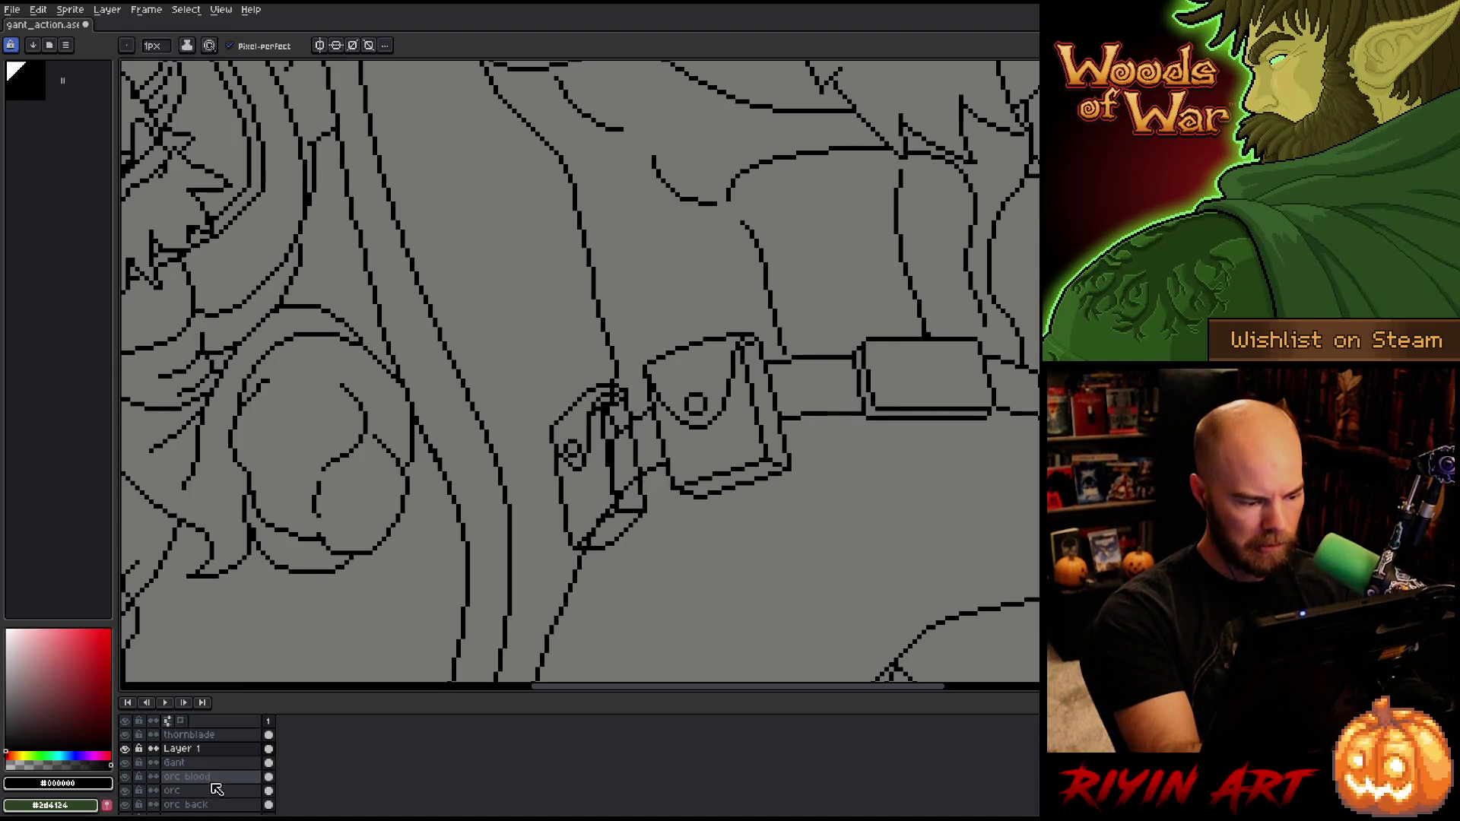
Step: On the Gant layer, clear the old buckle lines under the left pouch and save
click(183, 761)
key(m)
drag(609, 386, 625, 409)
mouse_move(635, 472)
mouse_down()
mouse_move(631, 508)
mouse_move(591, 543)
mouse_move(579, 429)
mouse_up()
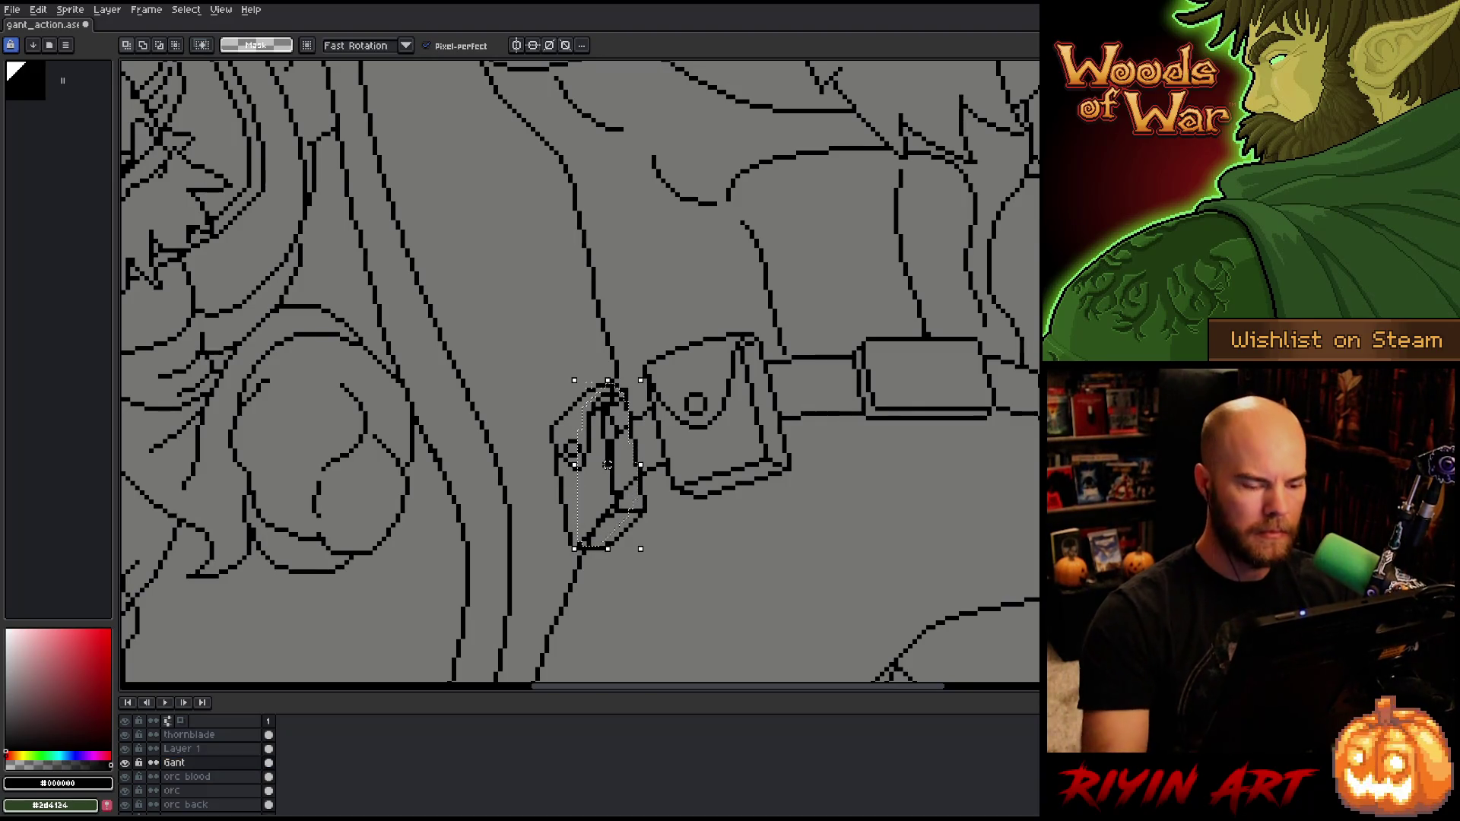
key(ctrl+d)
scroll(589, 385, down, 3)
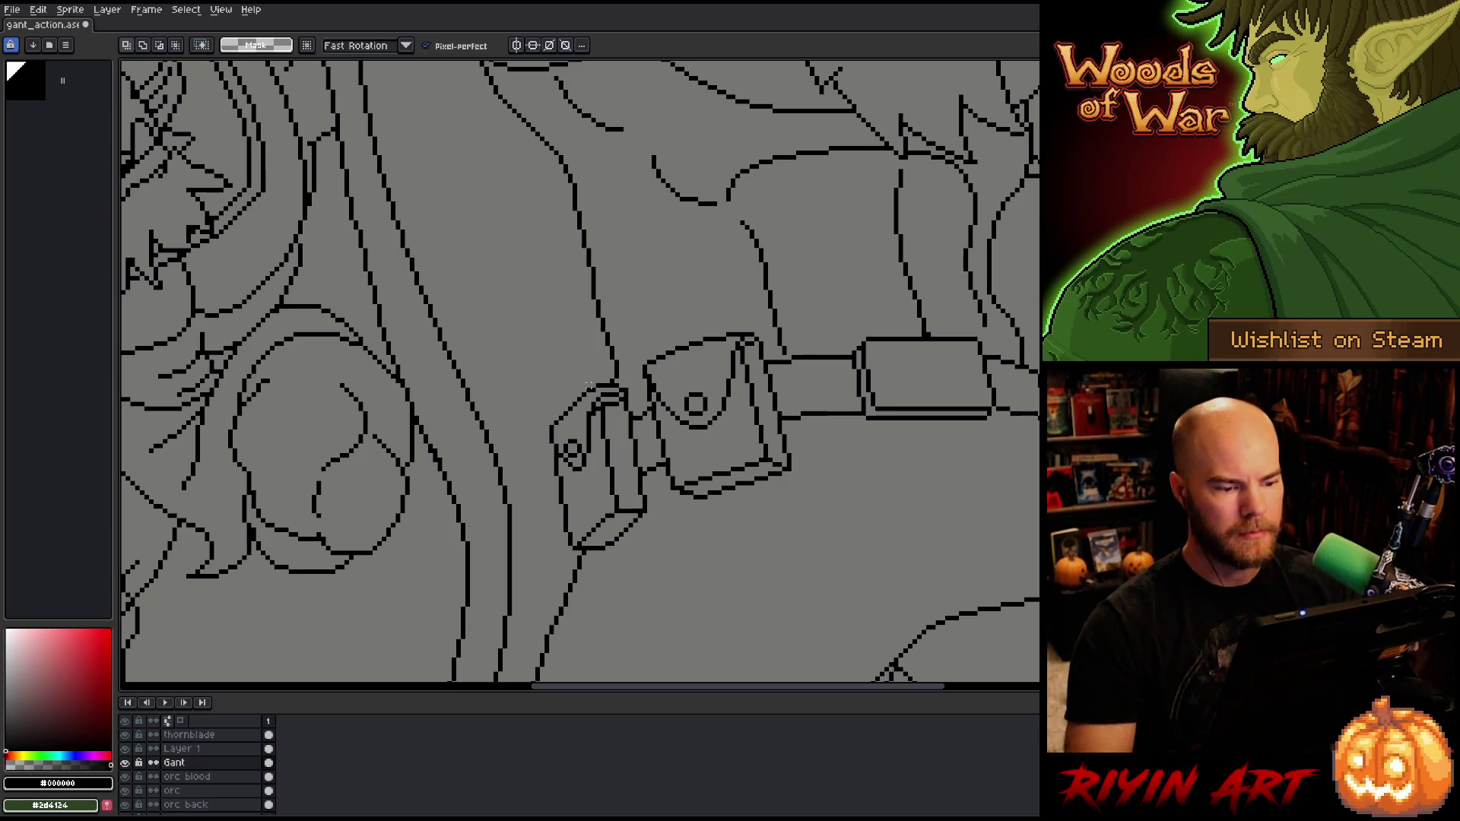
scroll(520, 504, down, 2)
scroll(520, 504, up, 2)
scroll(520, 504, down, 2)
key(ctrl+s)
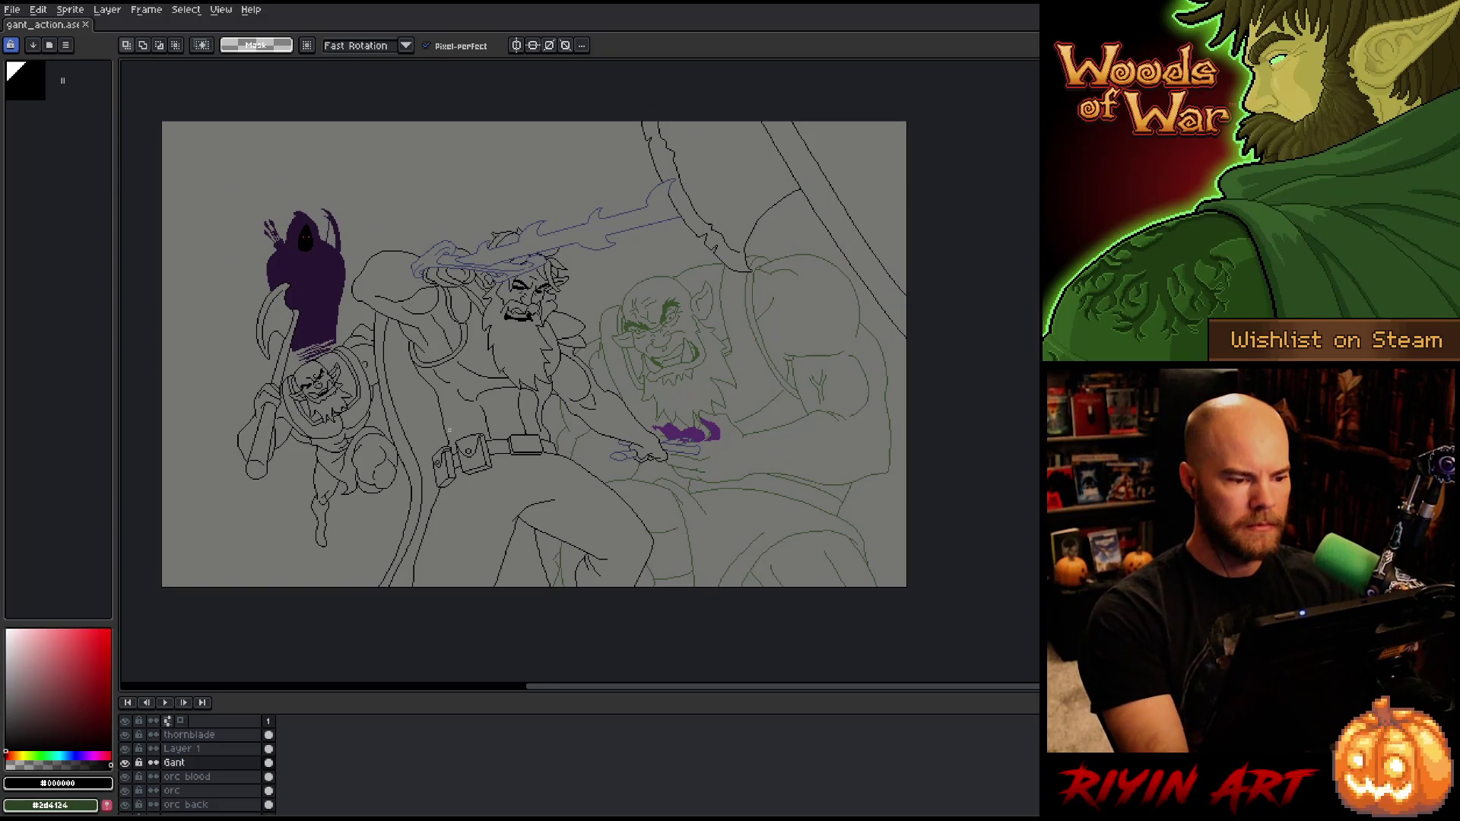
scroll(492, 388, up, 3)
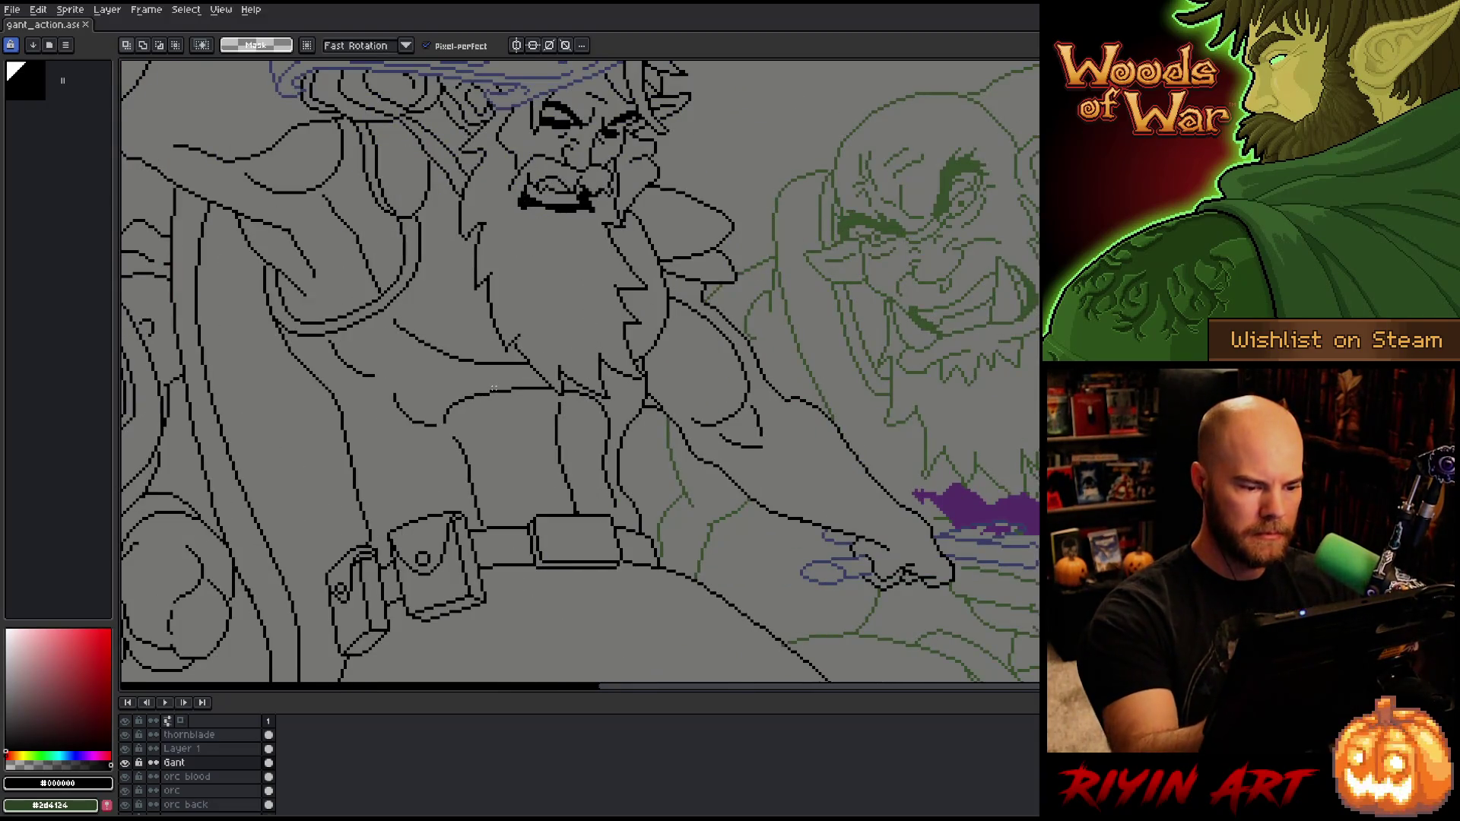
Step: On Layer 1, draw a short strap line at the belt's right end
click(250, 749)
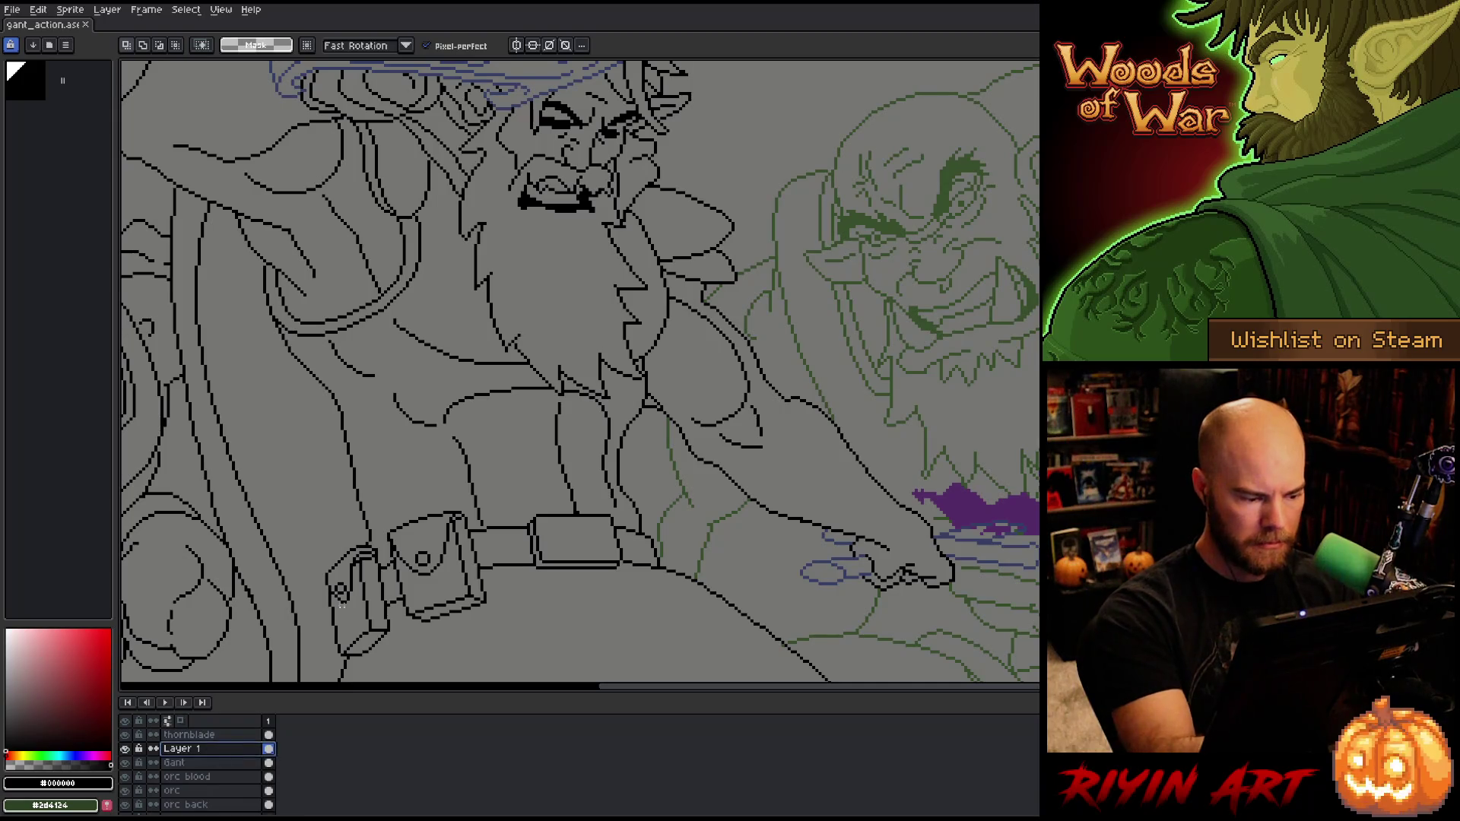
key(b)
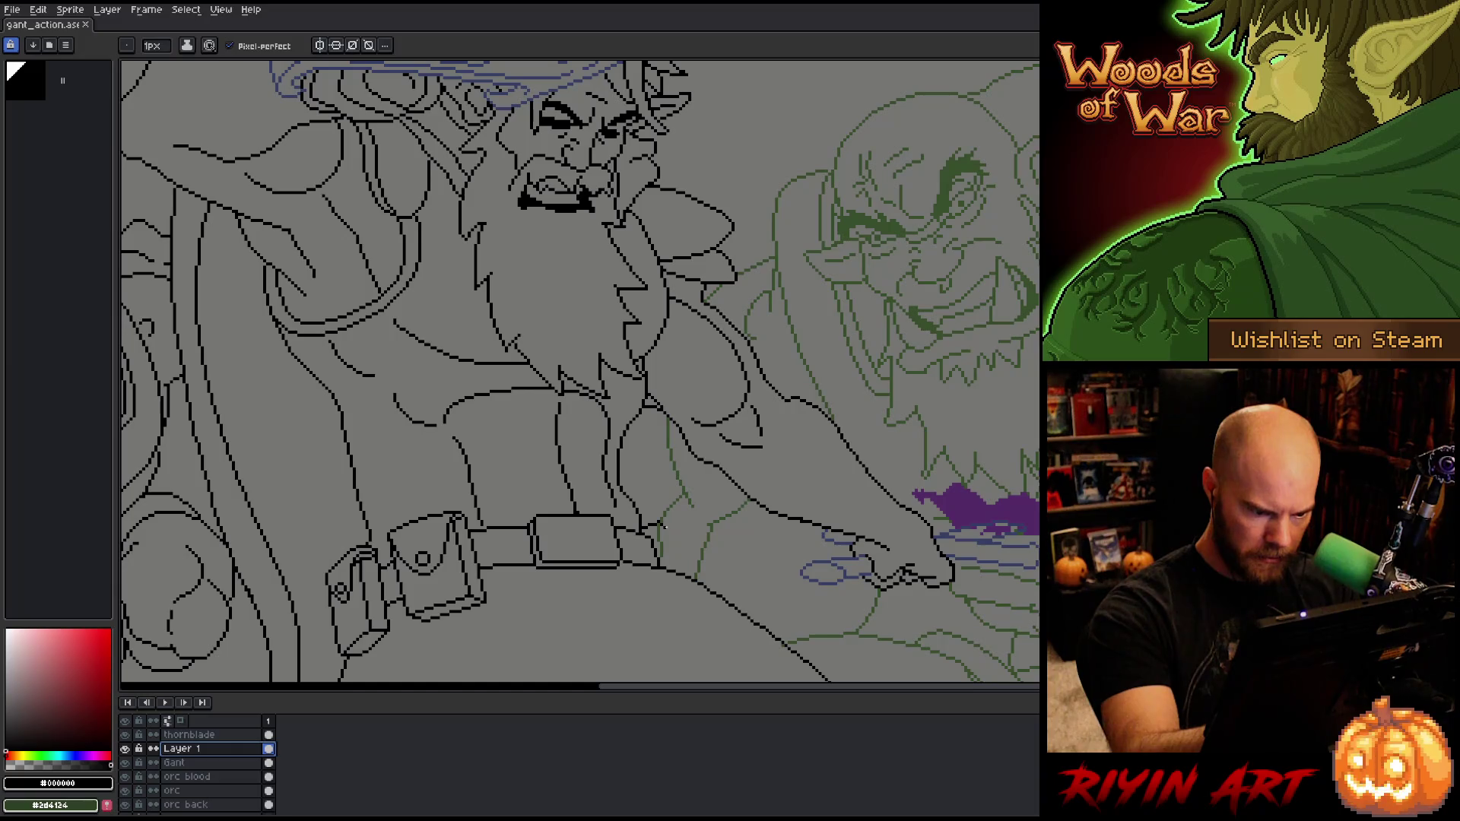
drag(673, 546, 681, 574)
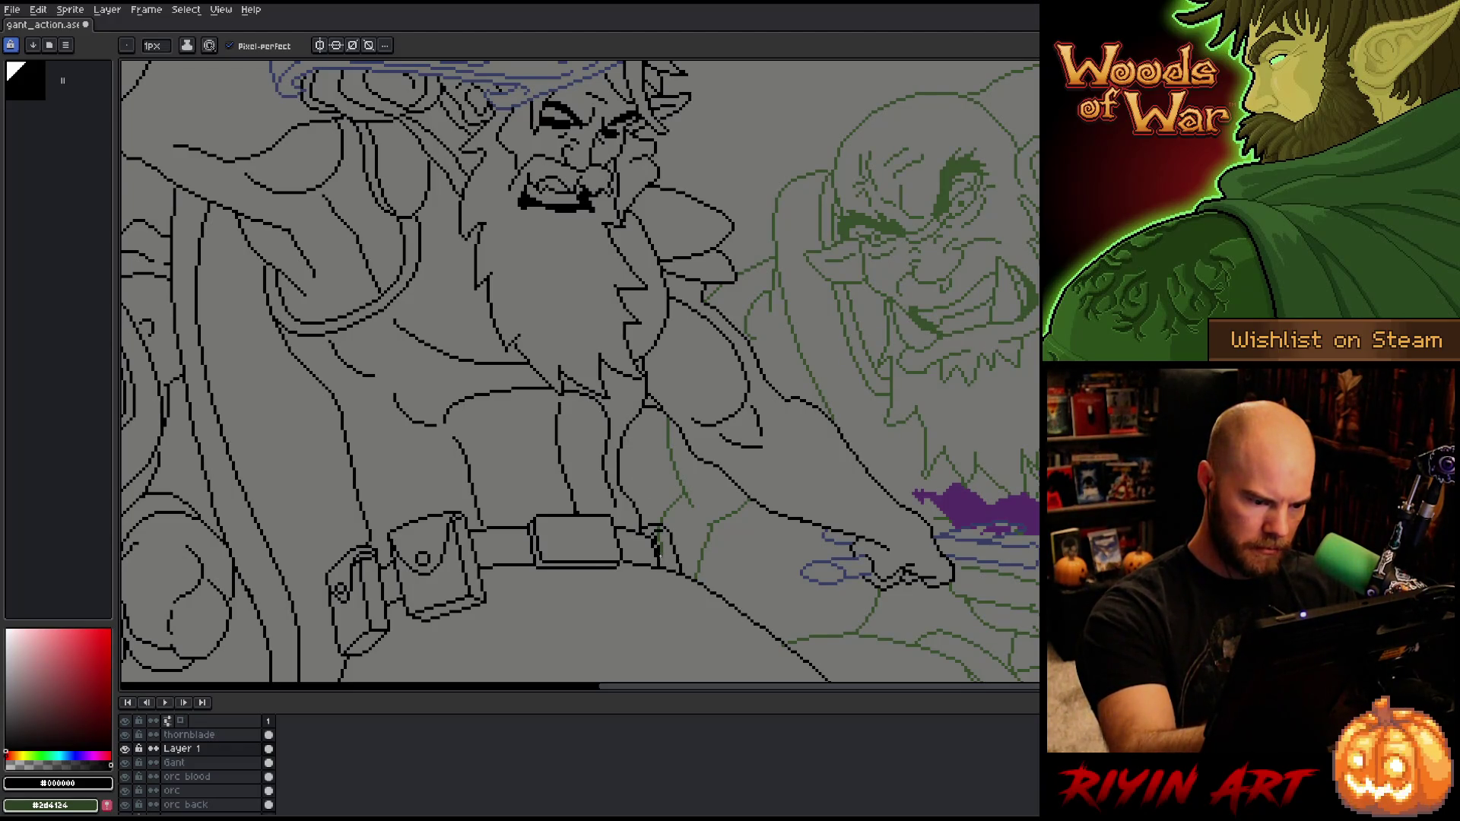
key(ctrl+z)
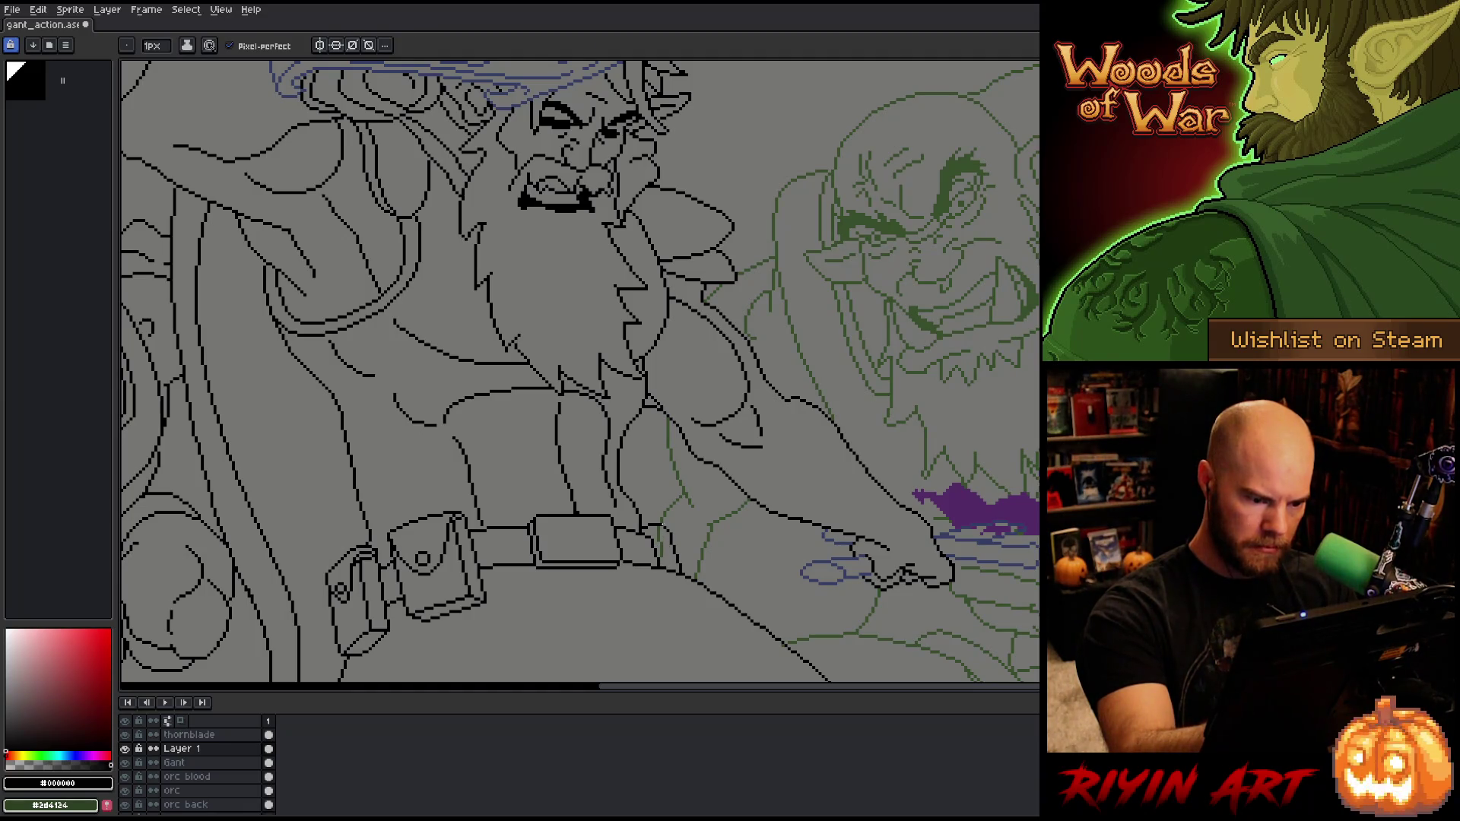
key(m)
drag(632, 479, 707, 600)
key(ctrl+t)
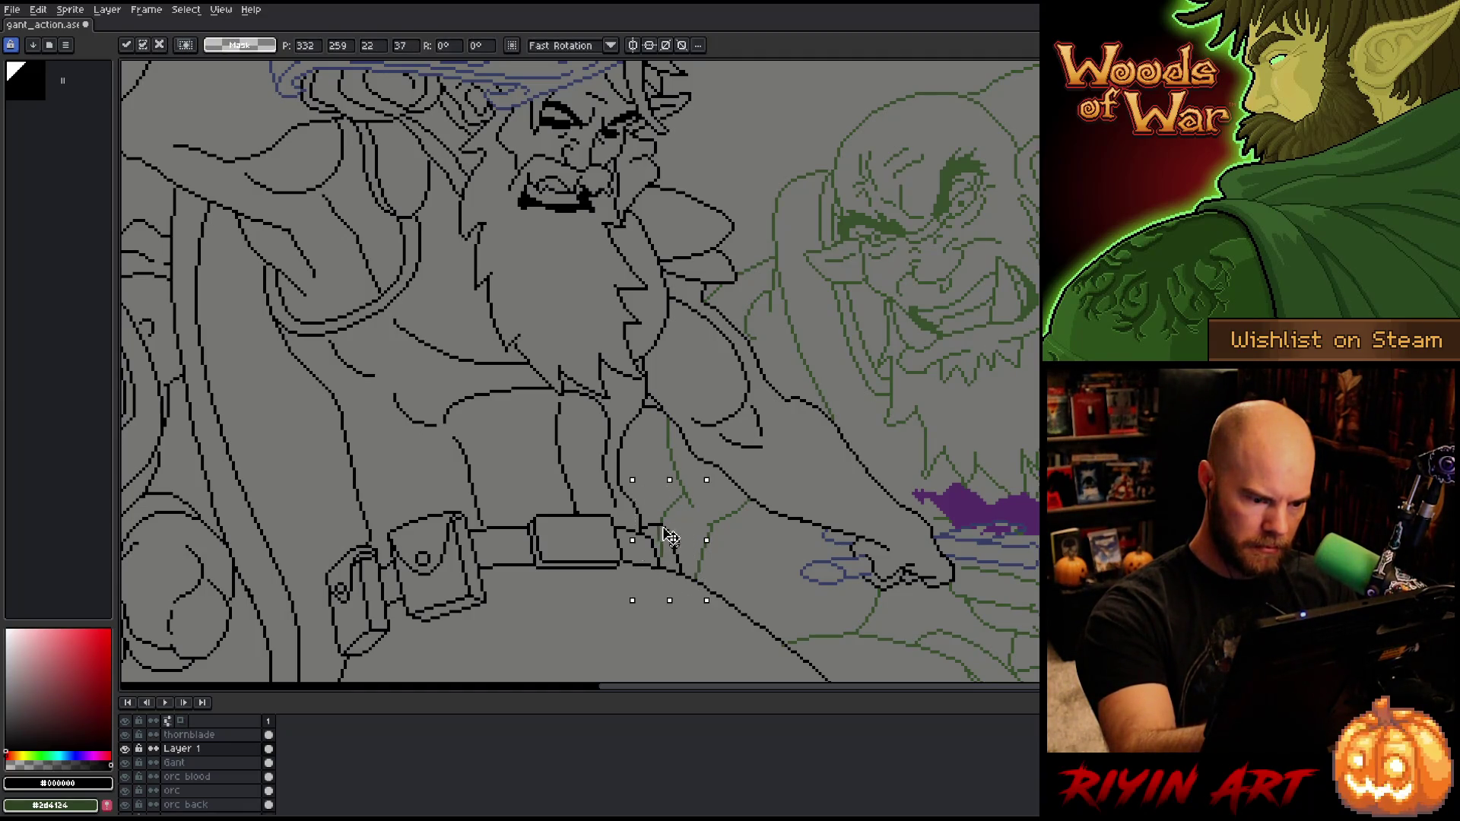
key(b)
drag(658, 535, 673, 573)
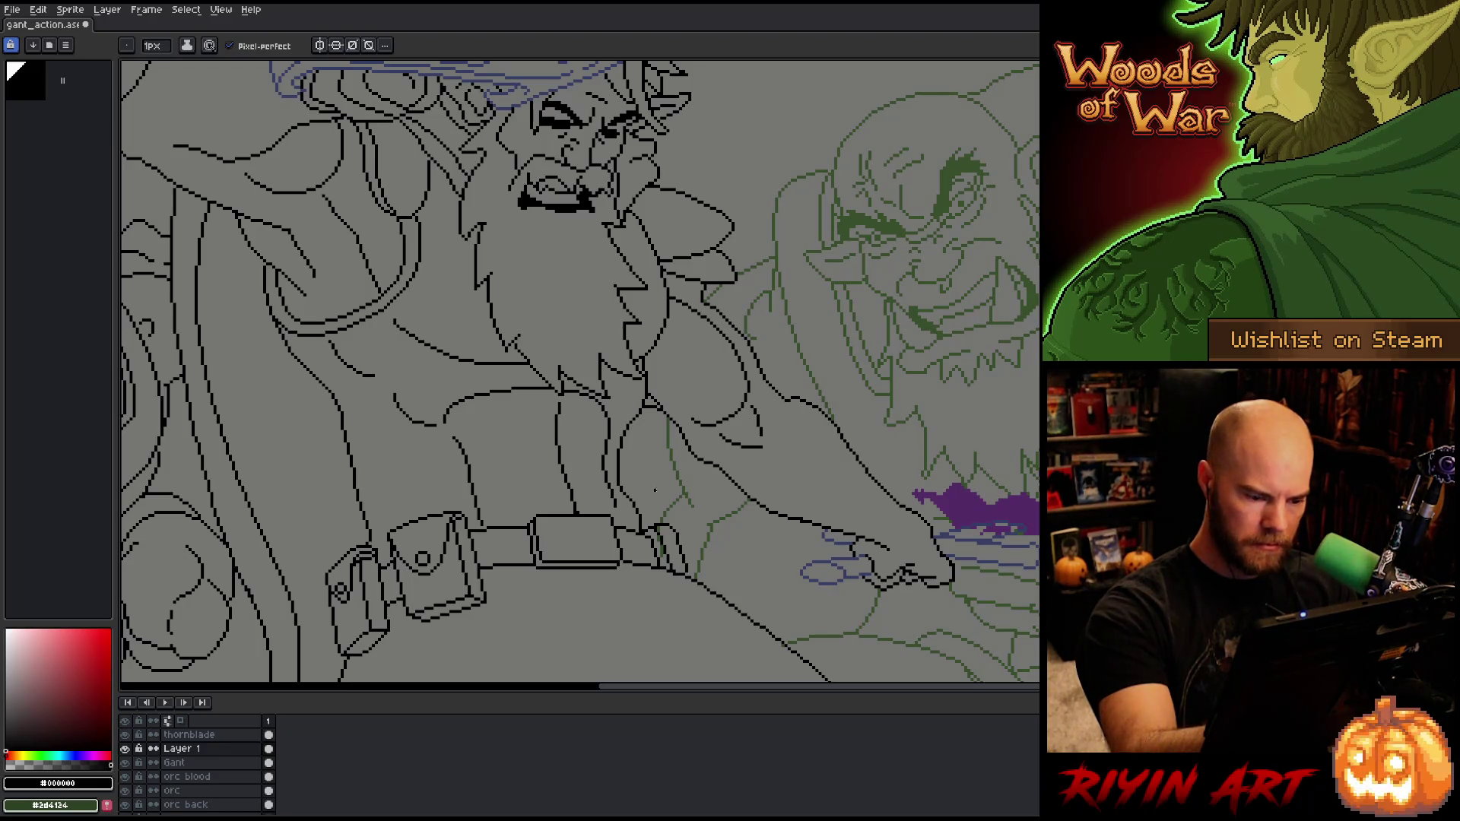
Step: Nudge the strap line down one pixel, tidy it, and save the sprite
key(m)
drag(628, 491, 709, 616)
key(ctrl+t)
drag(684, 556, 687, 559)
key(ctrl+d)
key(b)
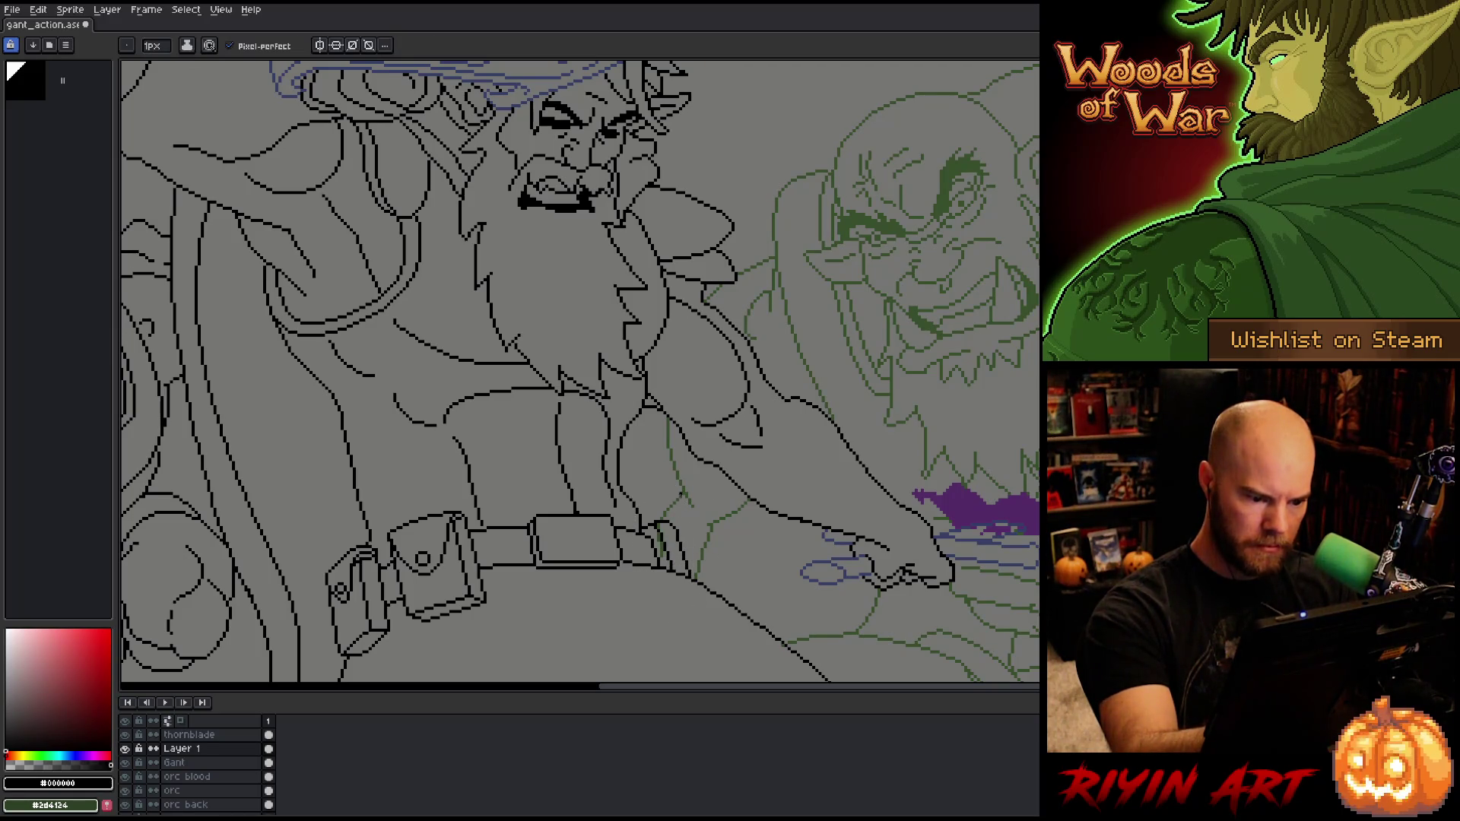
key(e)
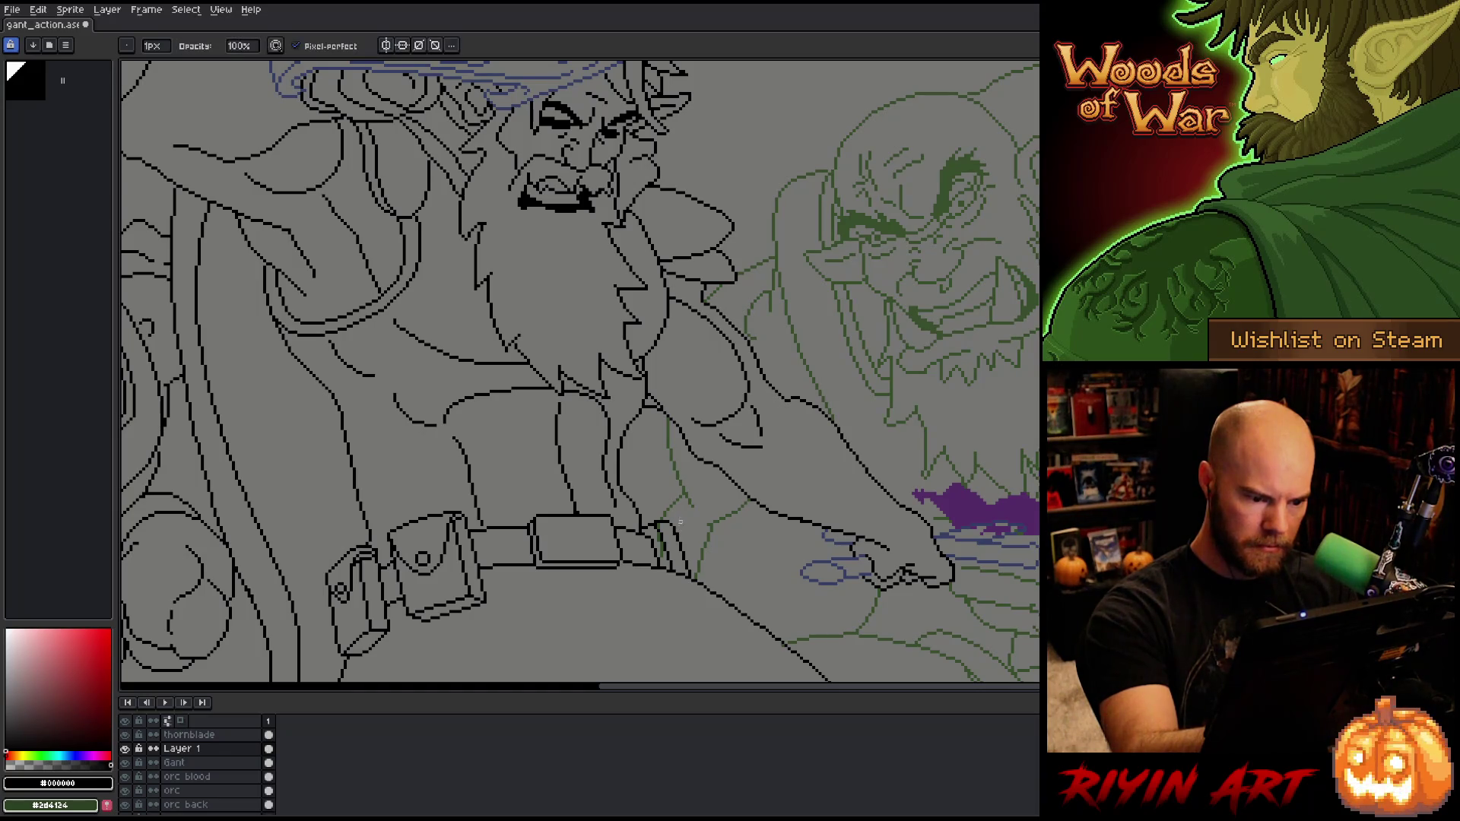
key(b)
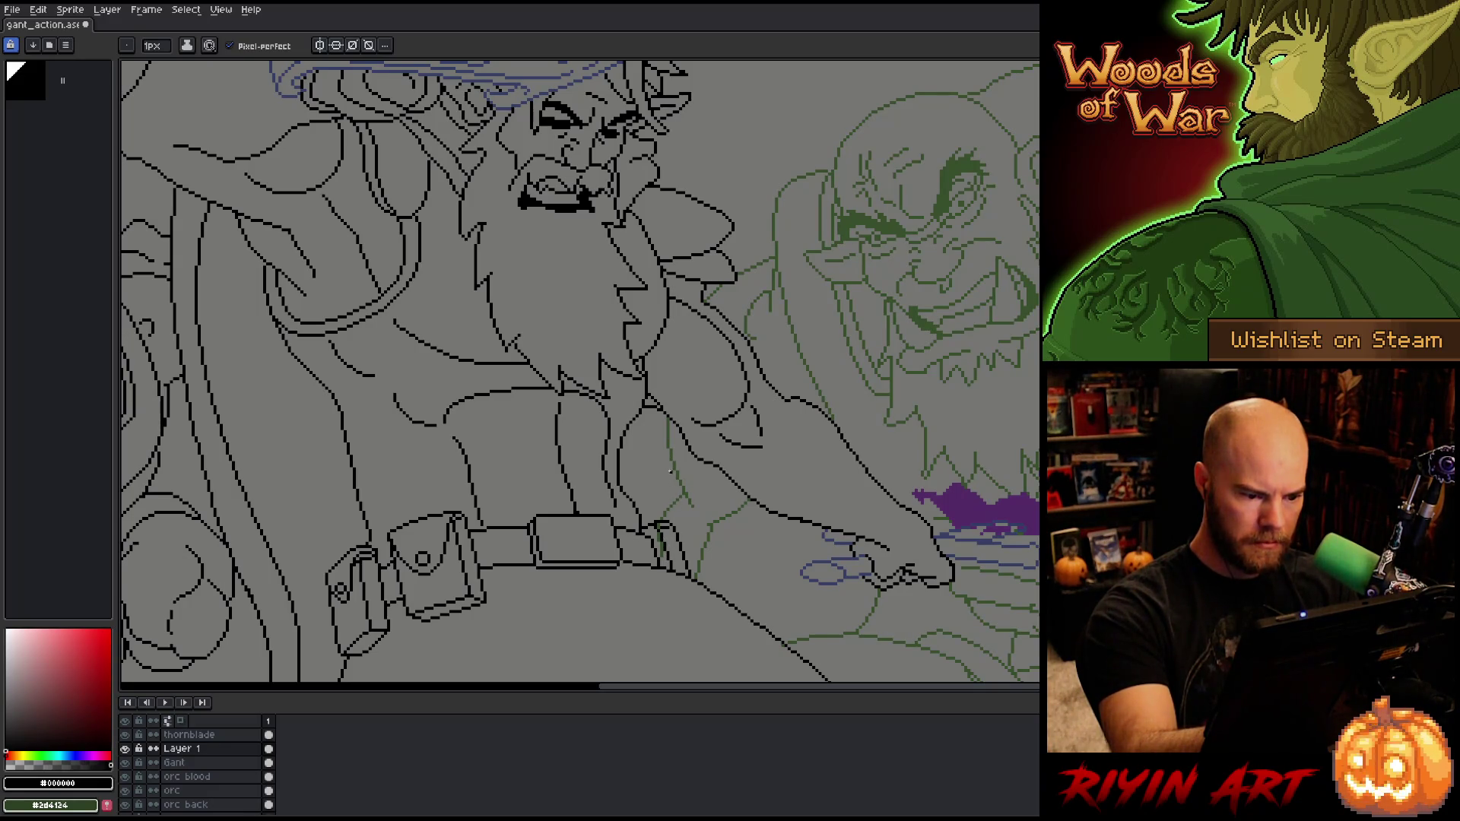
key(ctrl+s)
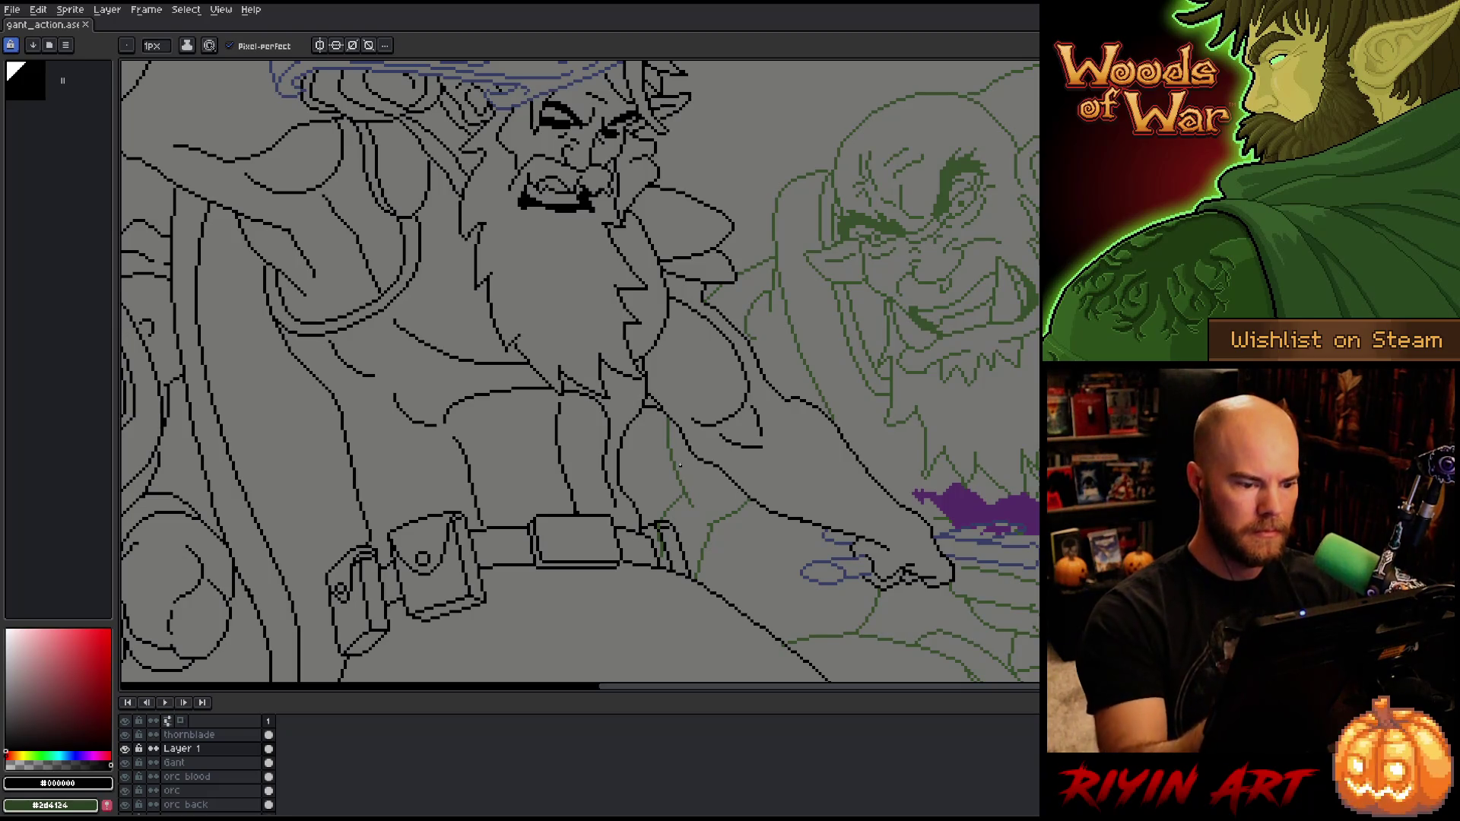
scroll(679, 464, down, 3)
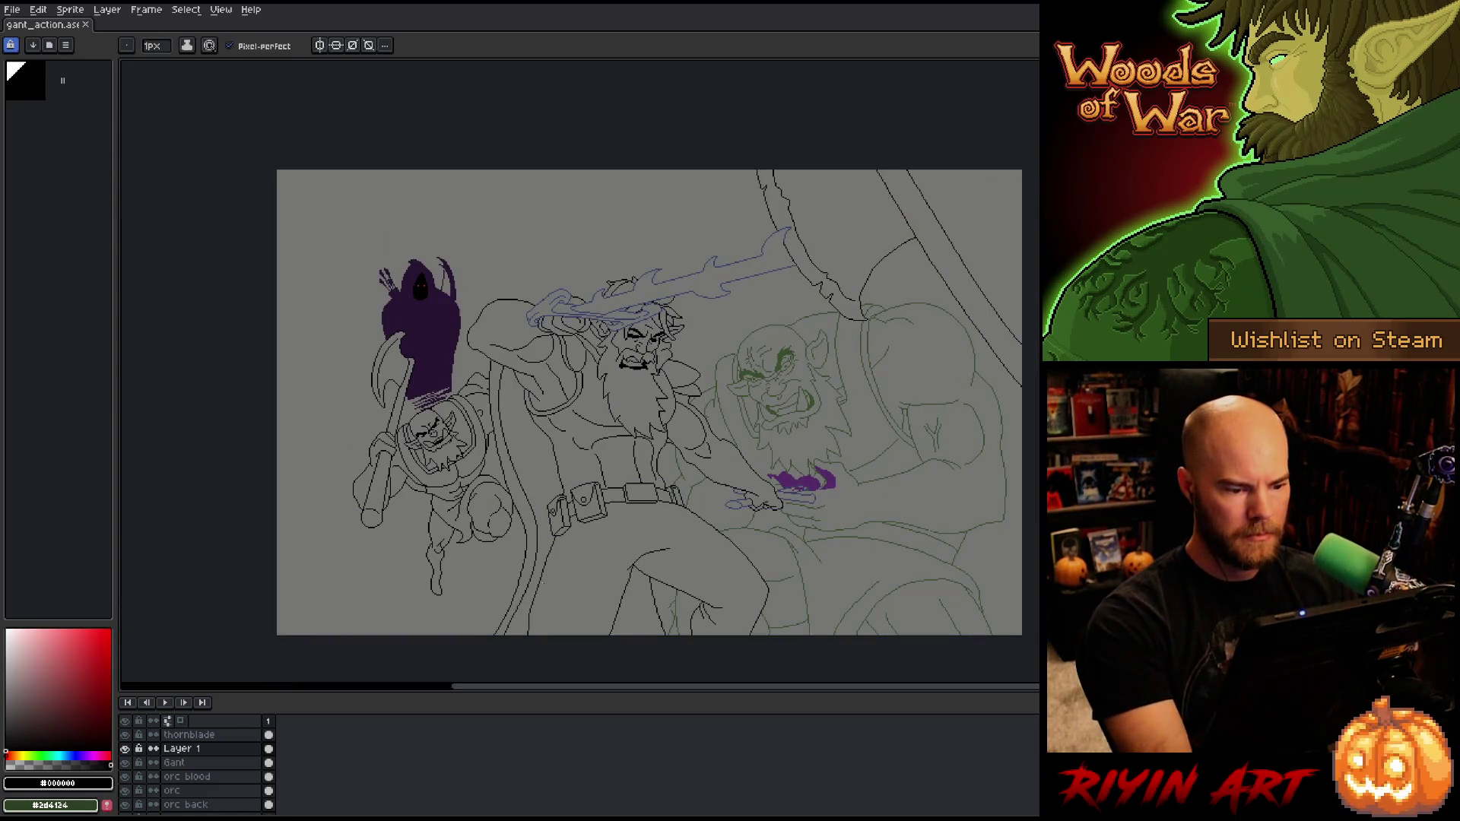
Step: Centre the artwork, merge Layer 1 into Gant, and toggle Gant's visibility to compare
scroll(562, 517, down, 2)
scroll(612, 506, up, 3)
mouse_move(580, 524)
mouse_down()
mouse_move(575, 467)
mouse_move(554, 477)
mouse_up()
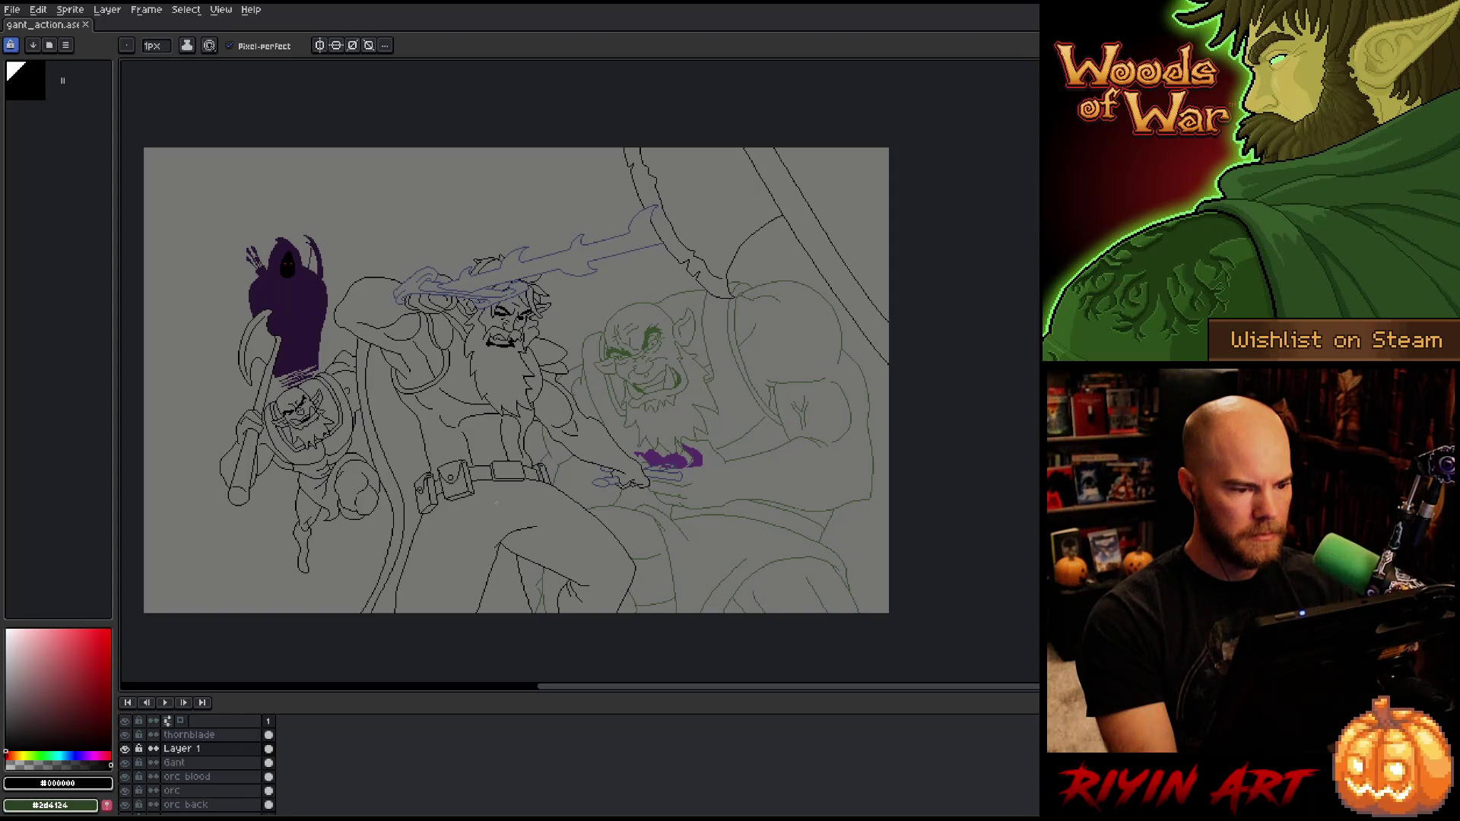
drag(498, 488, 547, 493)
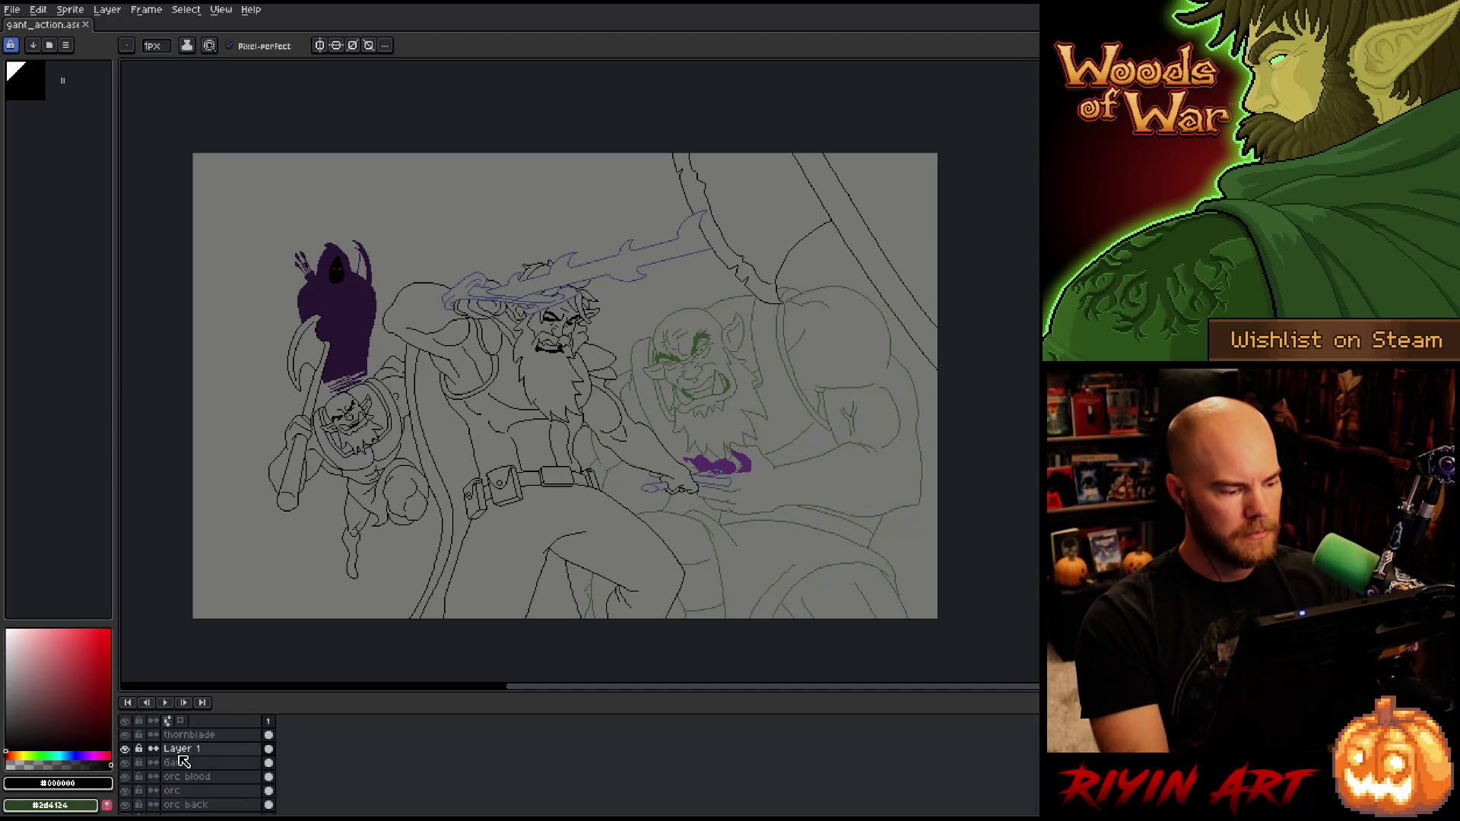
key(ctrl+e)
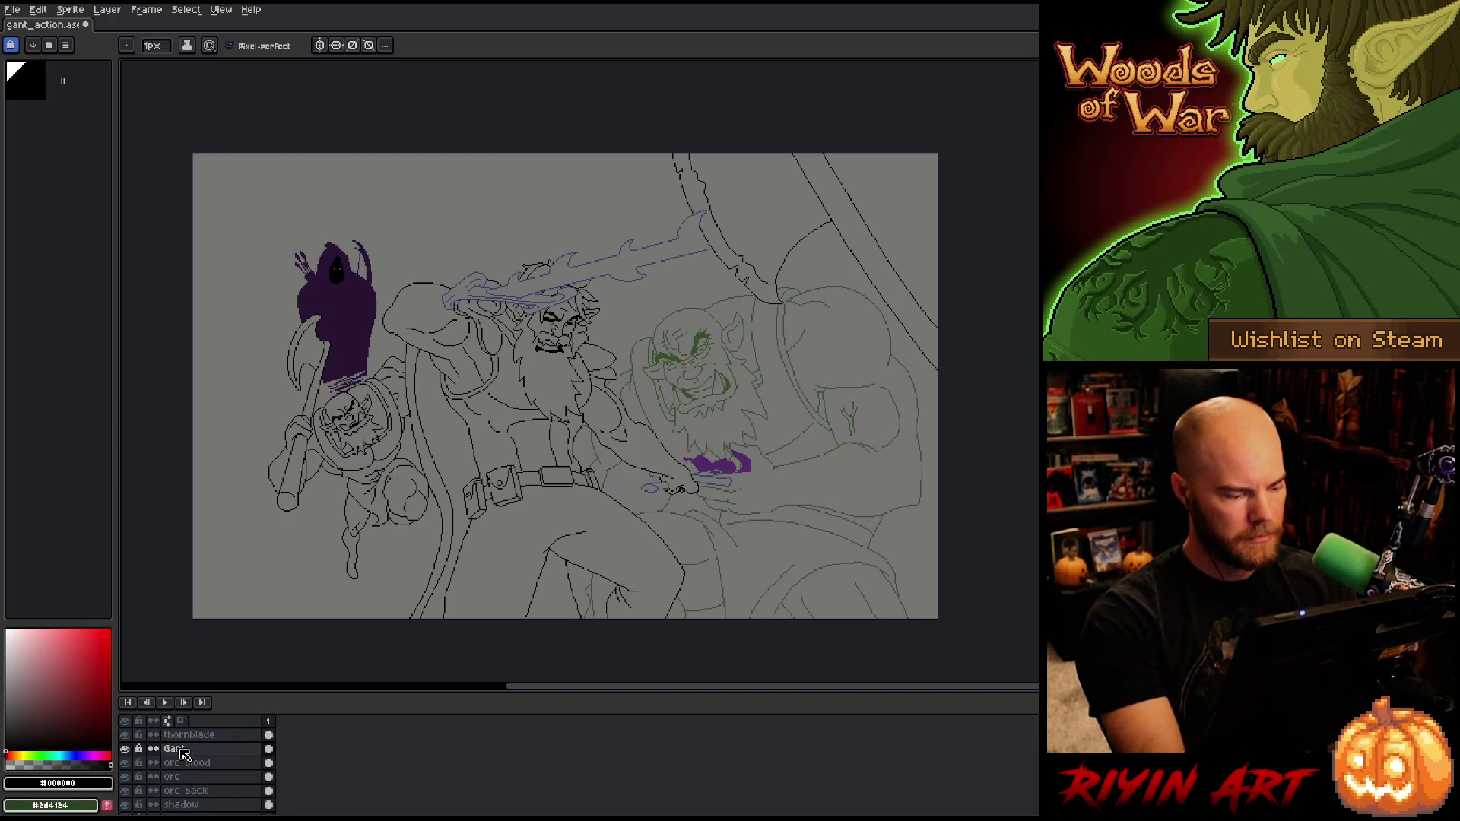
click(128, 749)
click(127, 748)
click(128, 749)
click(128, 749)
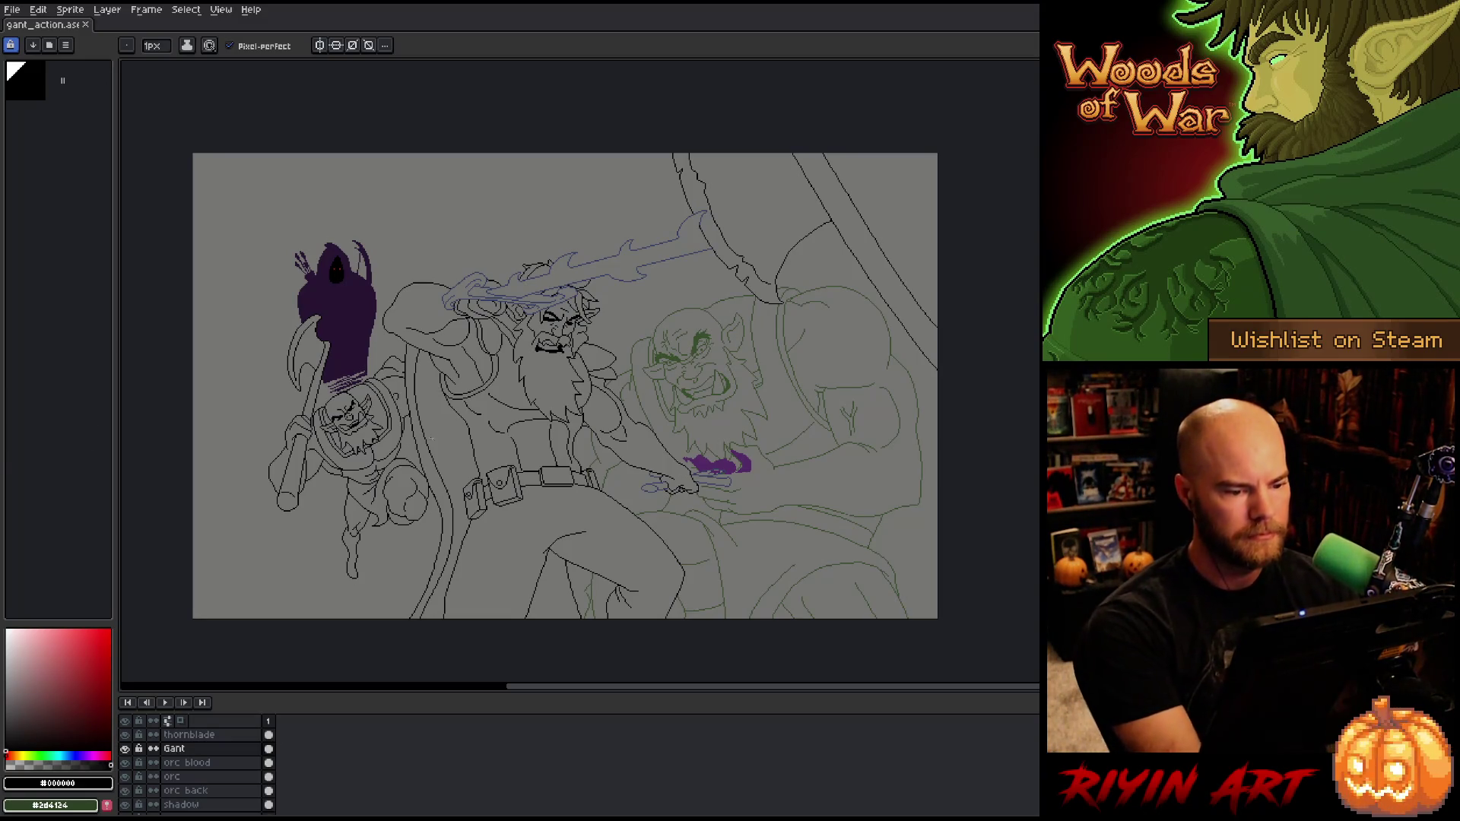
Step: Select the orc layer and sample its green line colour #374f2b
click(223, 777)
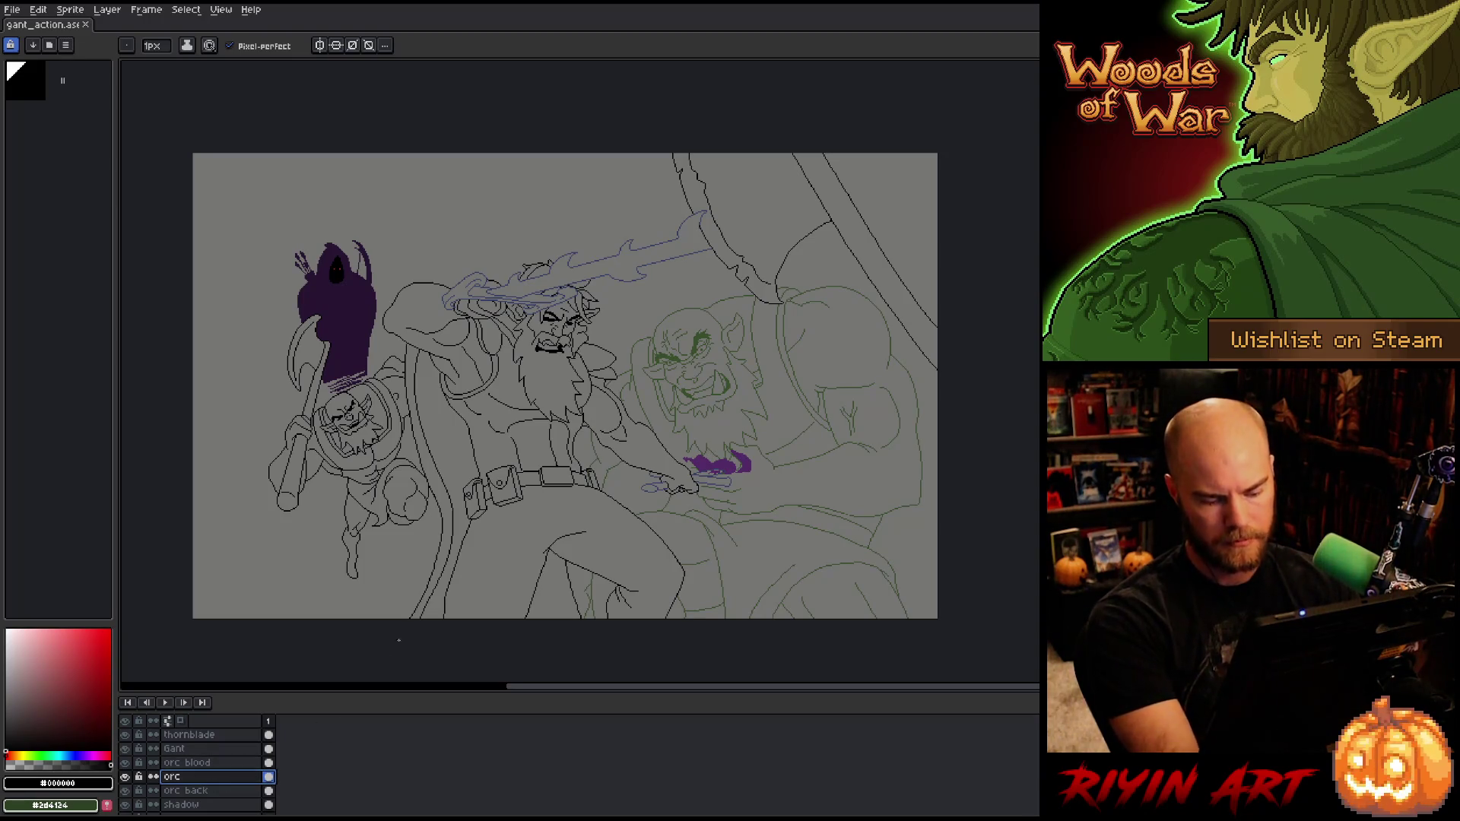
key(i)
click(703, 332)
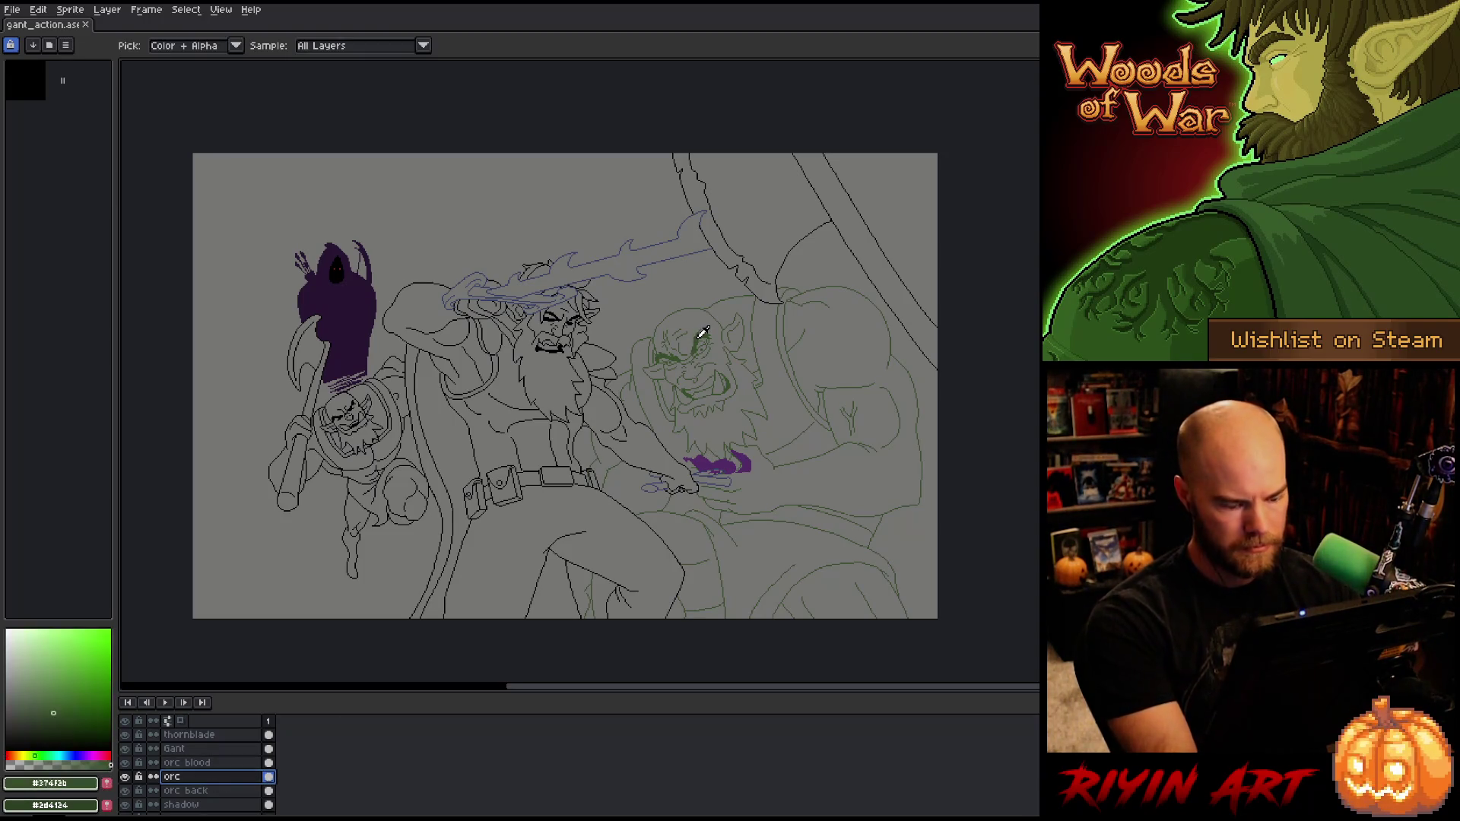
Step: Replace the orc layer's green line colour with black #000000
key(shift+r)
mouse_move(600, 628)
mouse_down()
mouse_move(608, 298)
mouse_move(573, 291)
mouse_move(544, 344)
mouse_up()
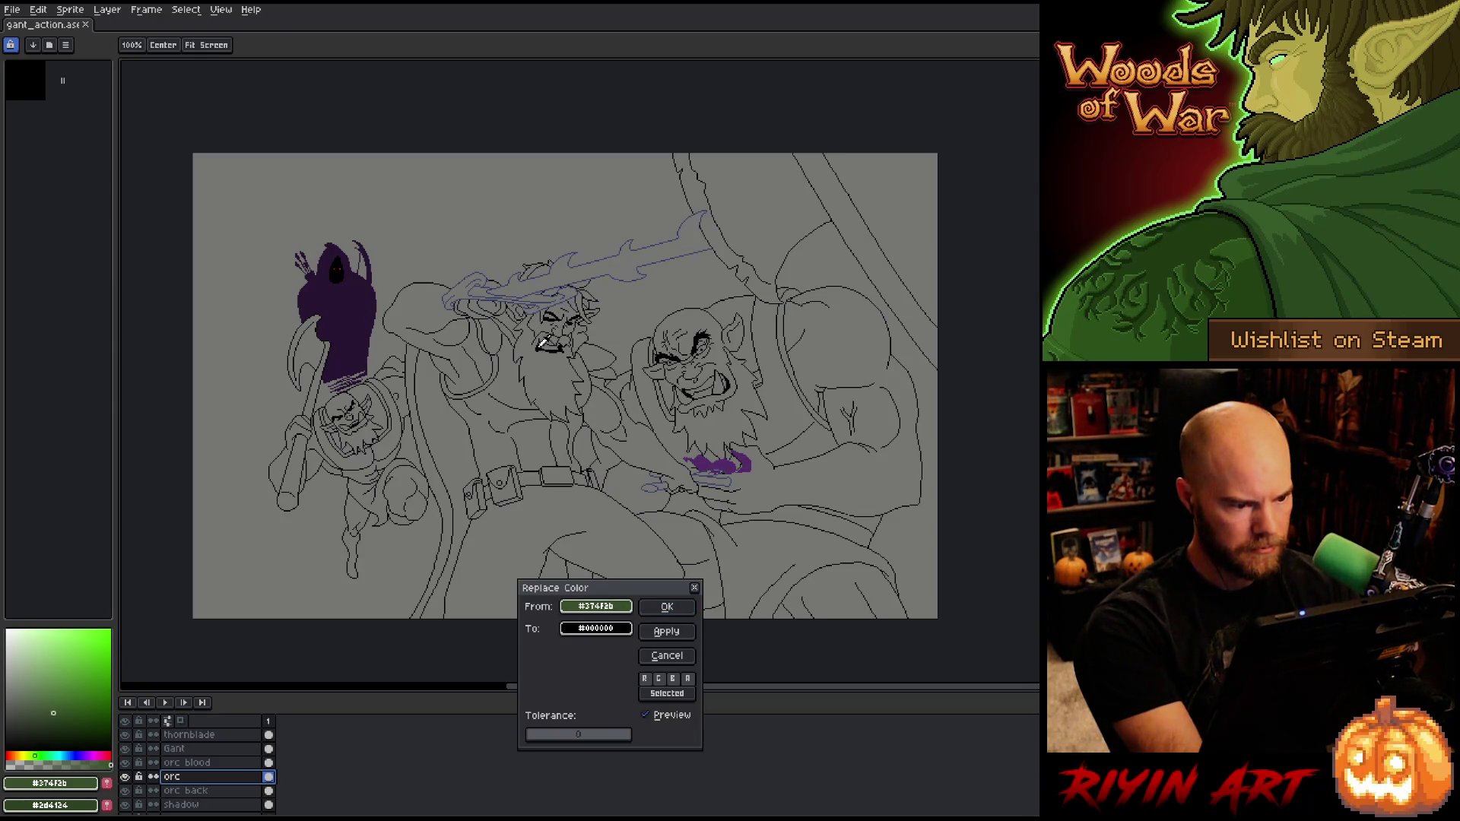
click(667, 606)
key(i)
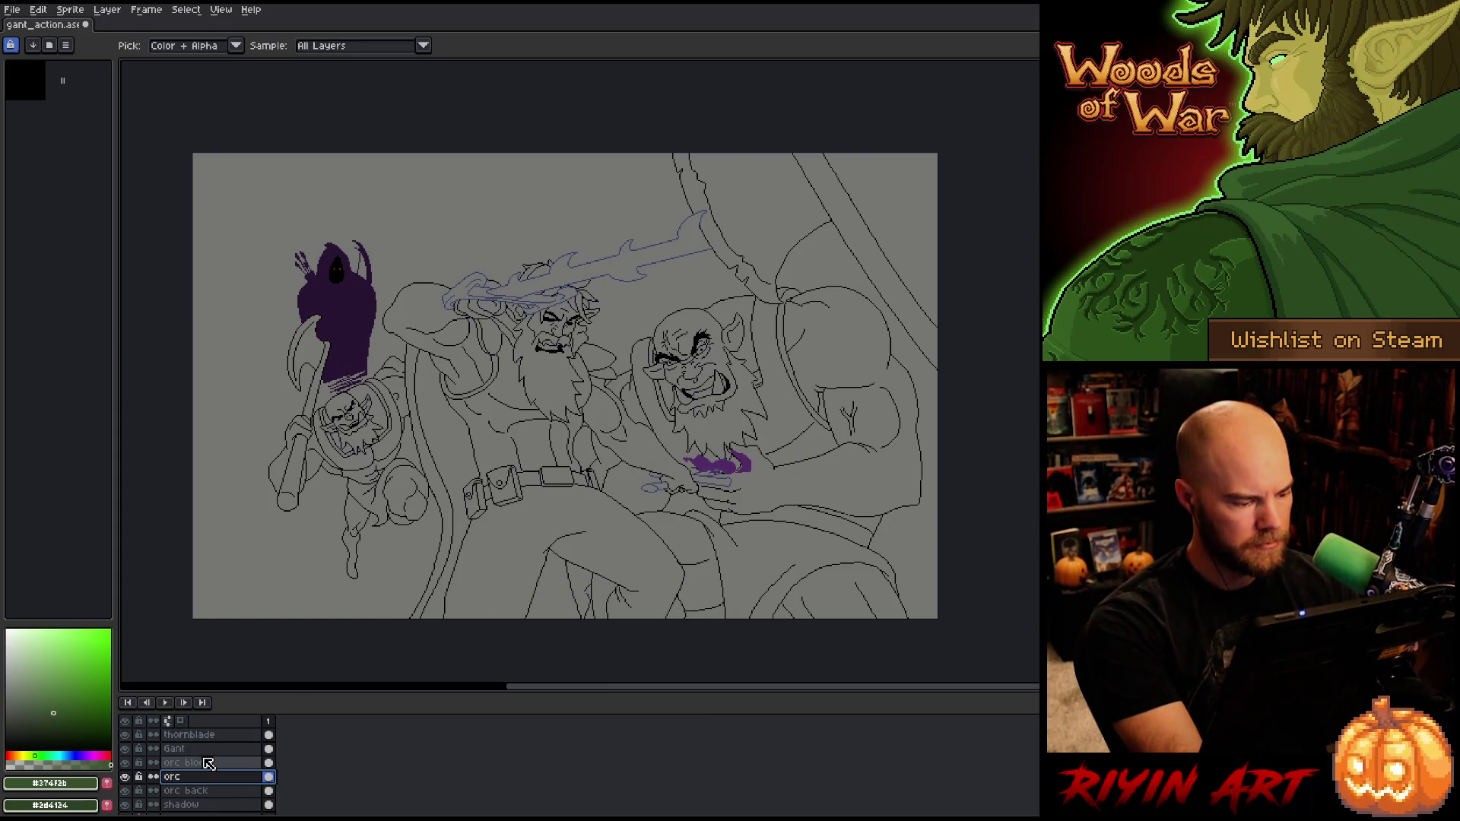
scroll(207, 763, up, 1)
Step: On the thornblade layer, replace the blue #343f65 lines with black
click(188, 748)
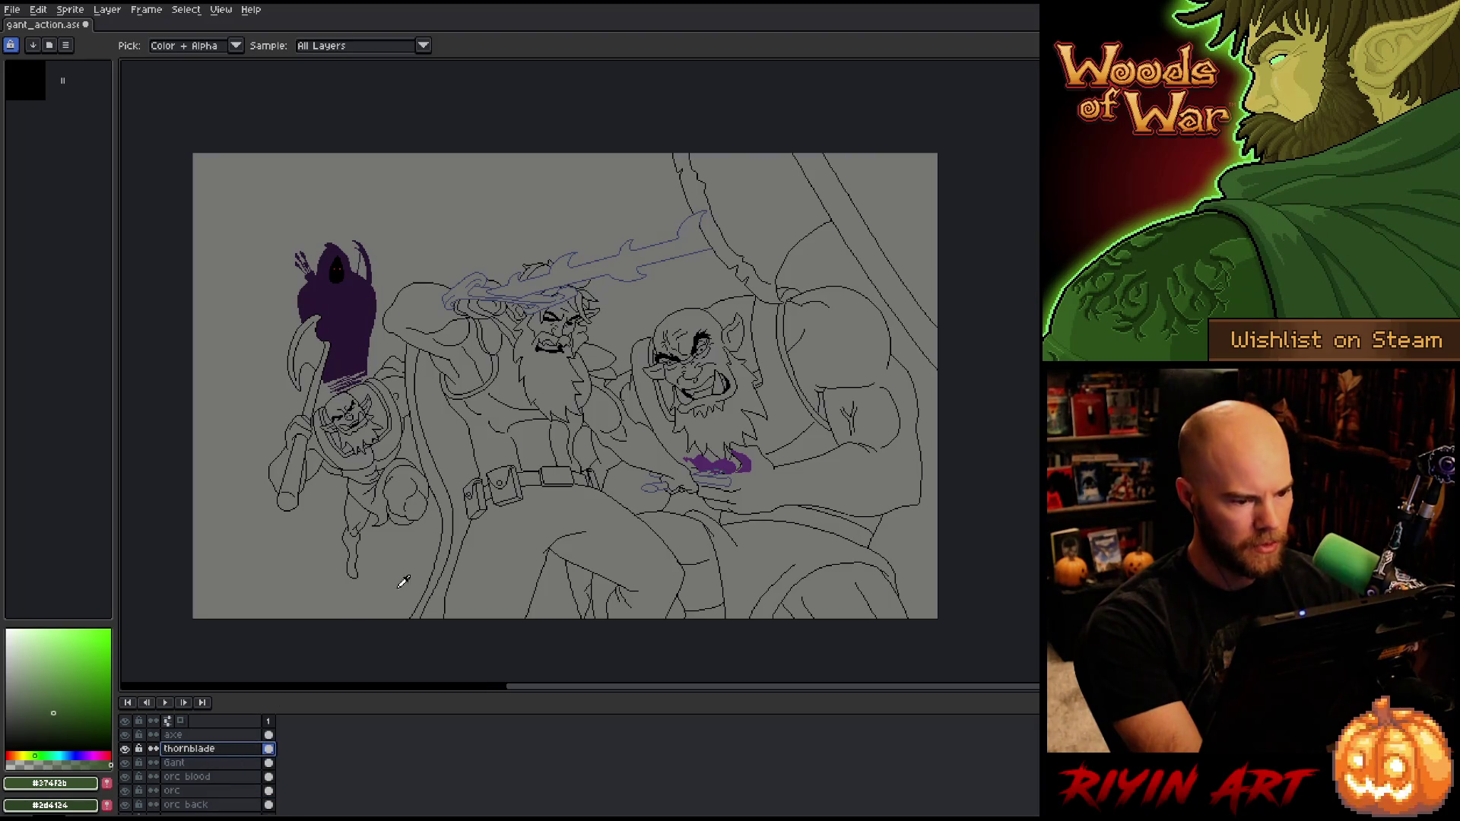
key(shift+r)
click(568, 285)
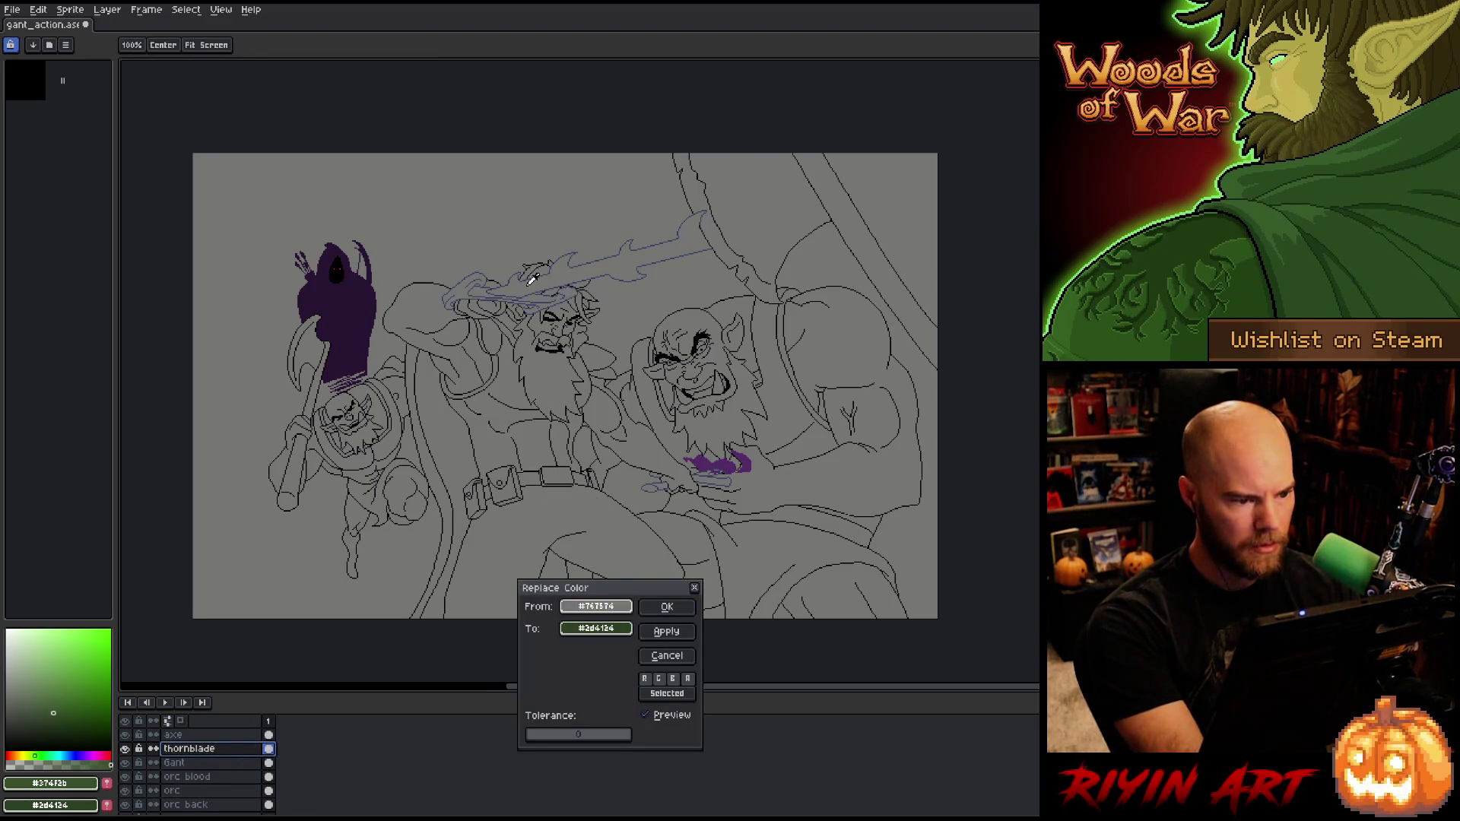
click(525, 289)
right_click(579, 540)
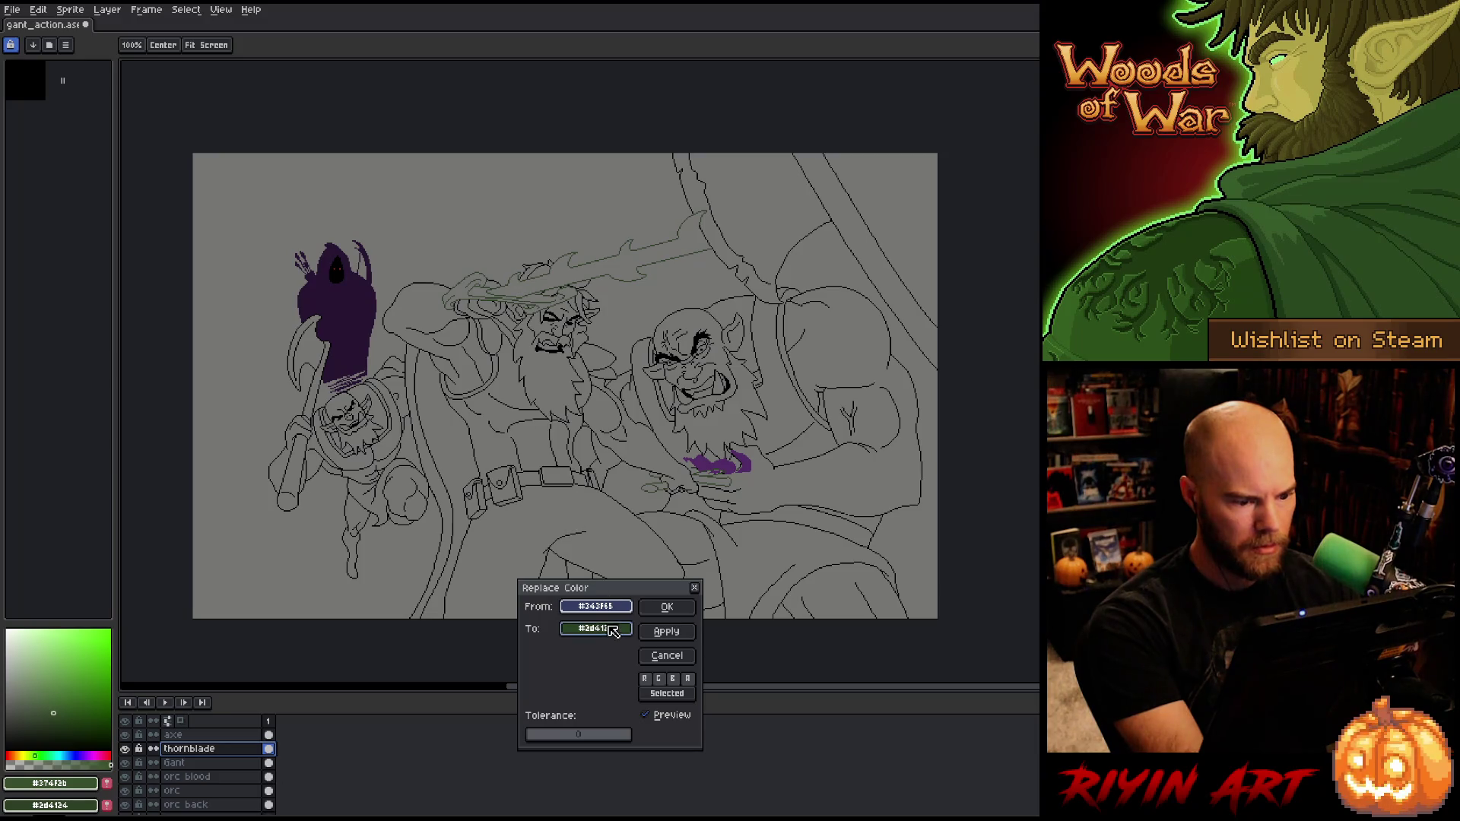
right_click(698, 365)
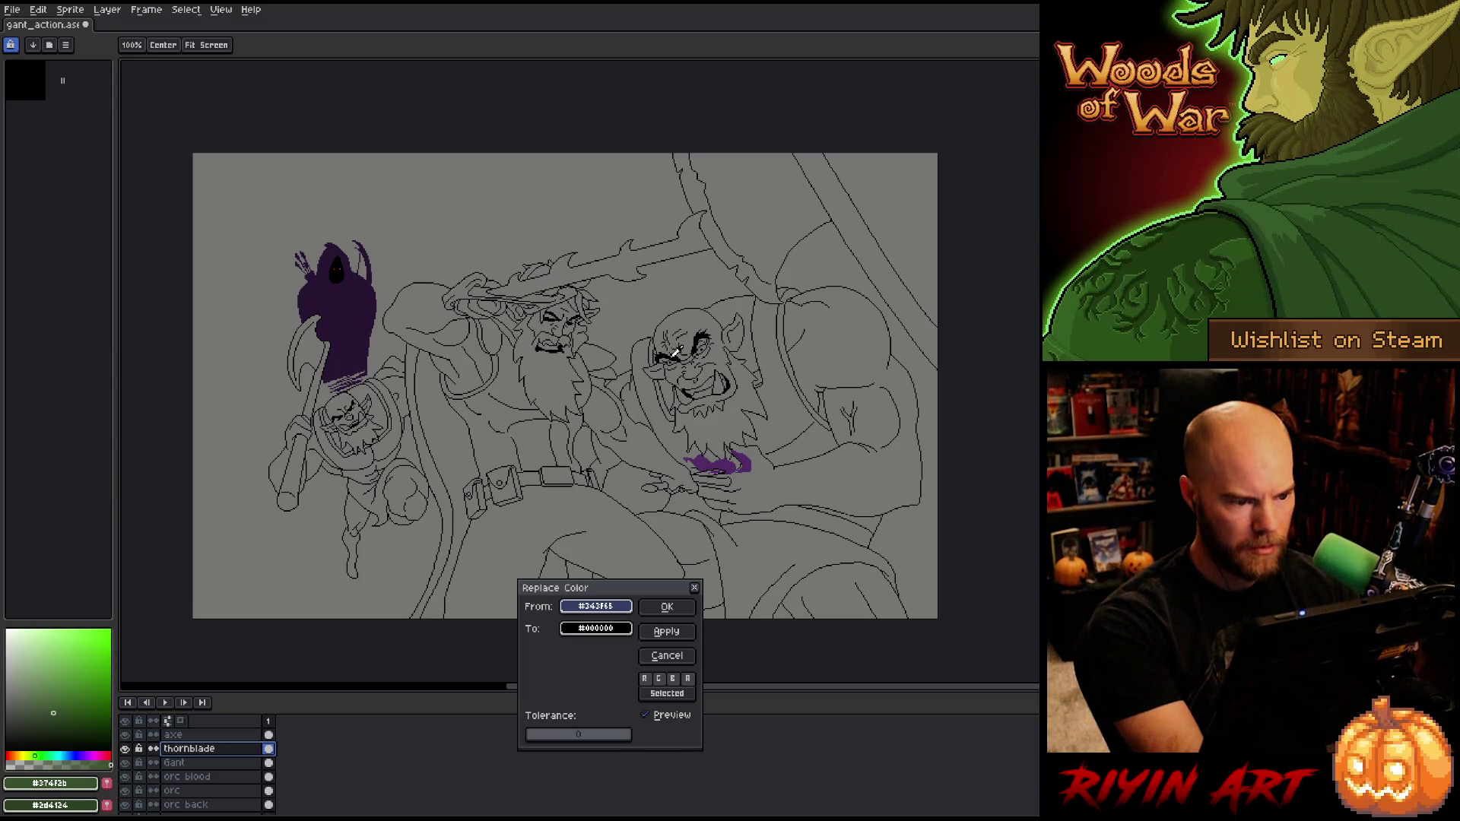
click(672, 608)
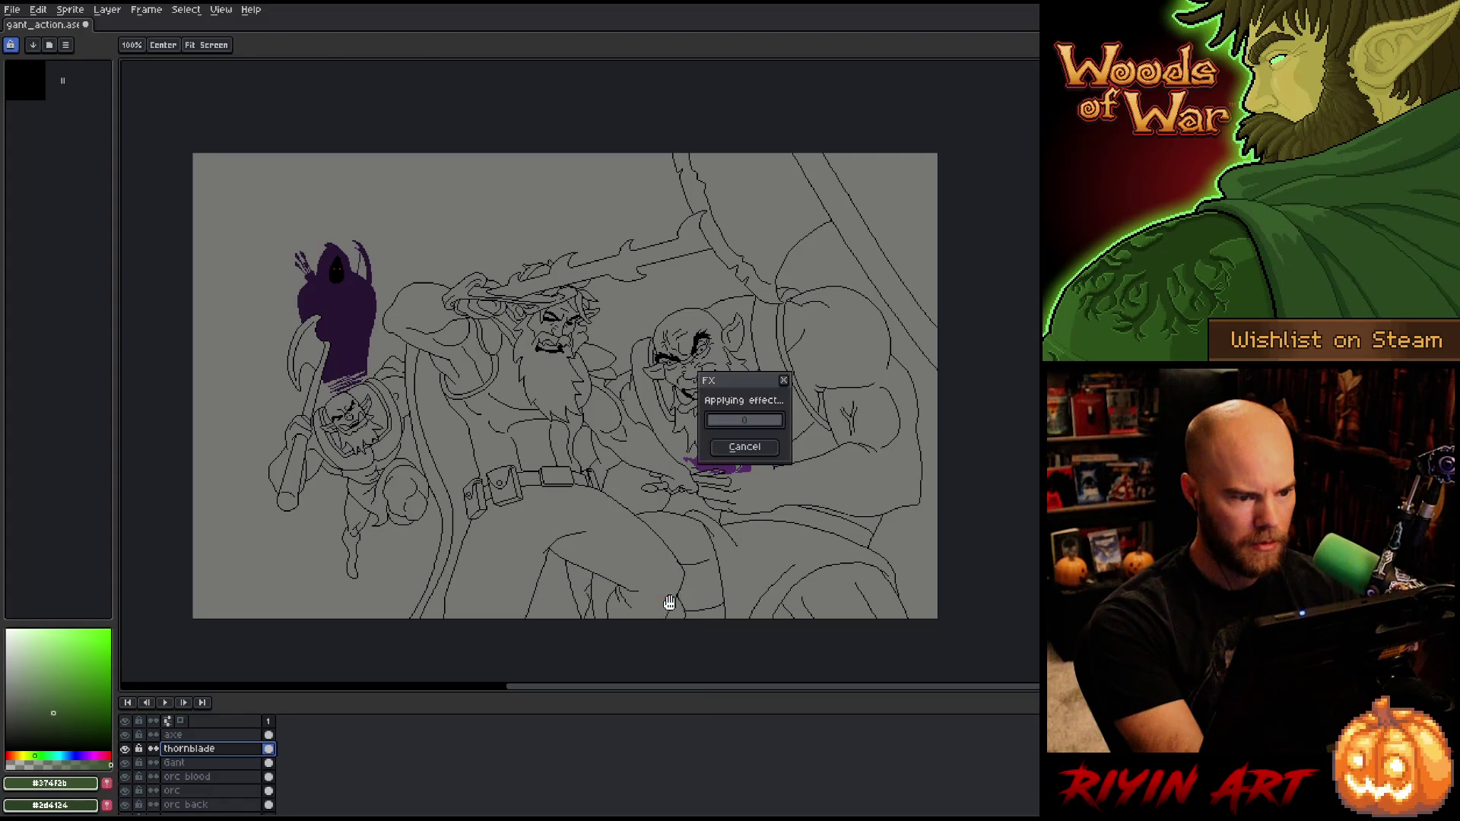
key(space)
drag(395, 555, 545, 520)
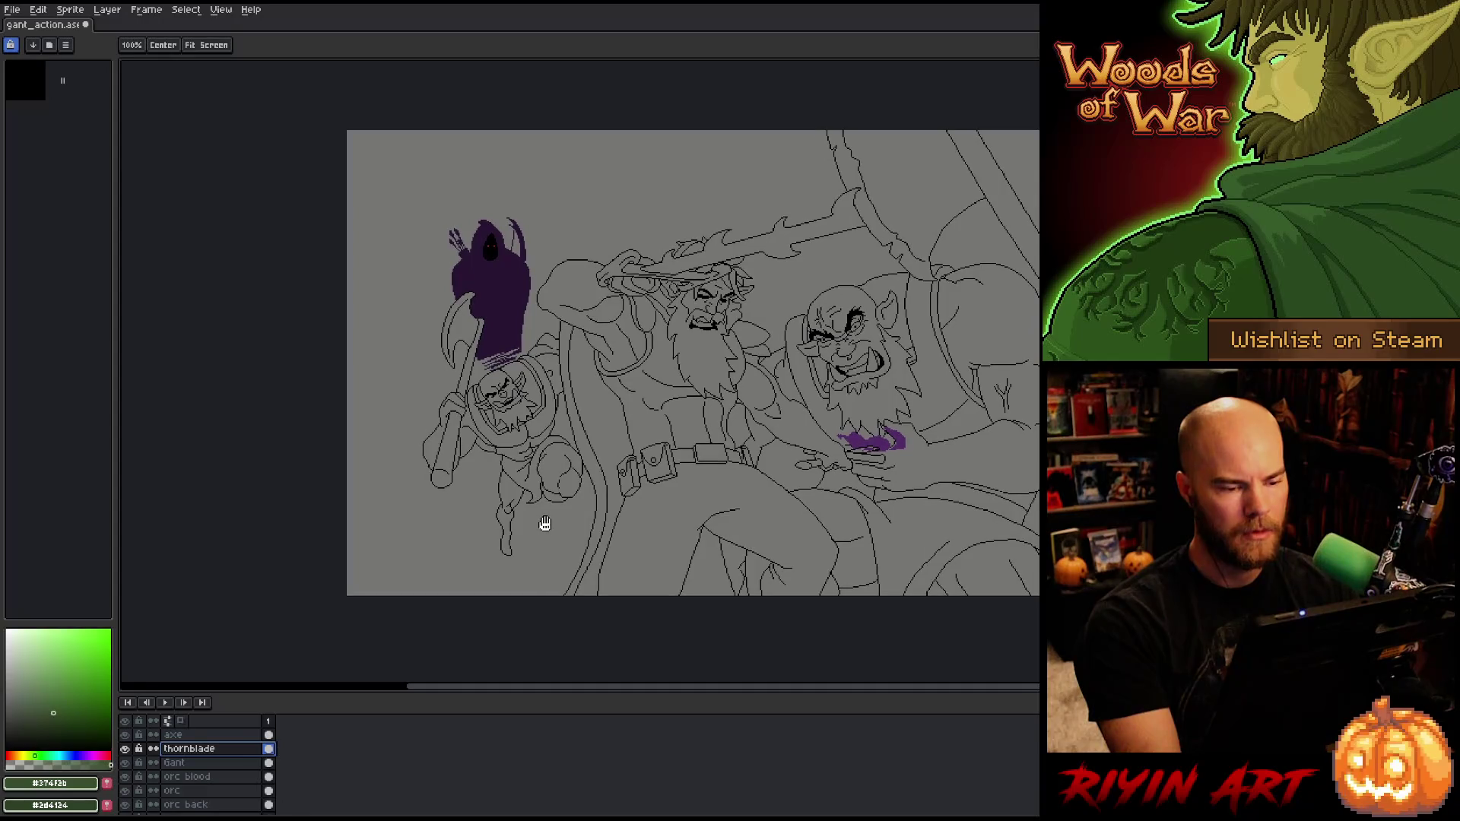
Step: Select the blade tip with a freehand loop and nudge it down one pixel
scroll(645, 270, up, 2)
key(space)
mouse_move(645, 269)
mouse_down()
mouse_move(600, 358)
mouse_move(604, 499)
mouse_up()
scroll(600, 358, up, 1)
key(v)
key(space)
key(i)
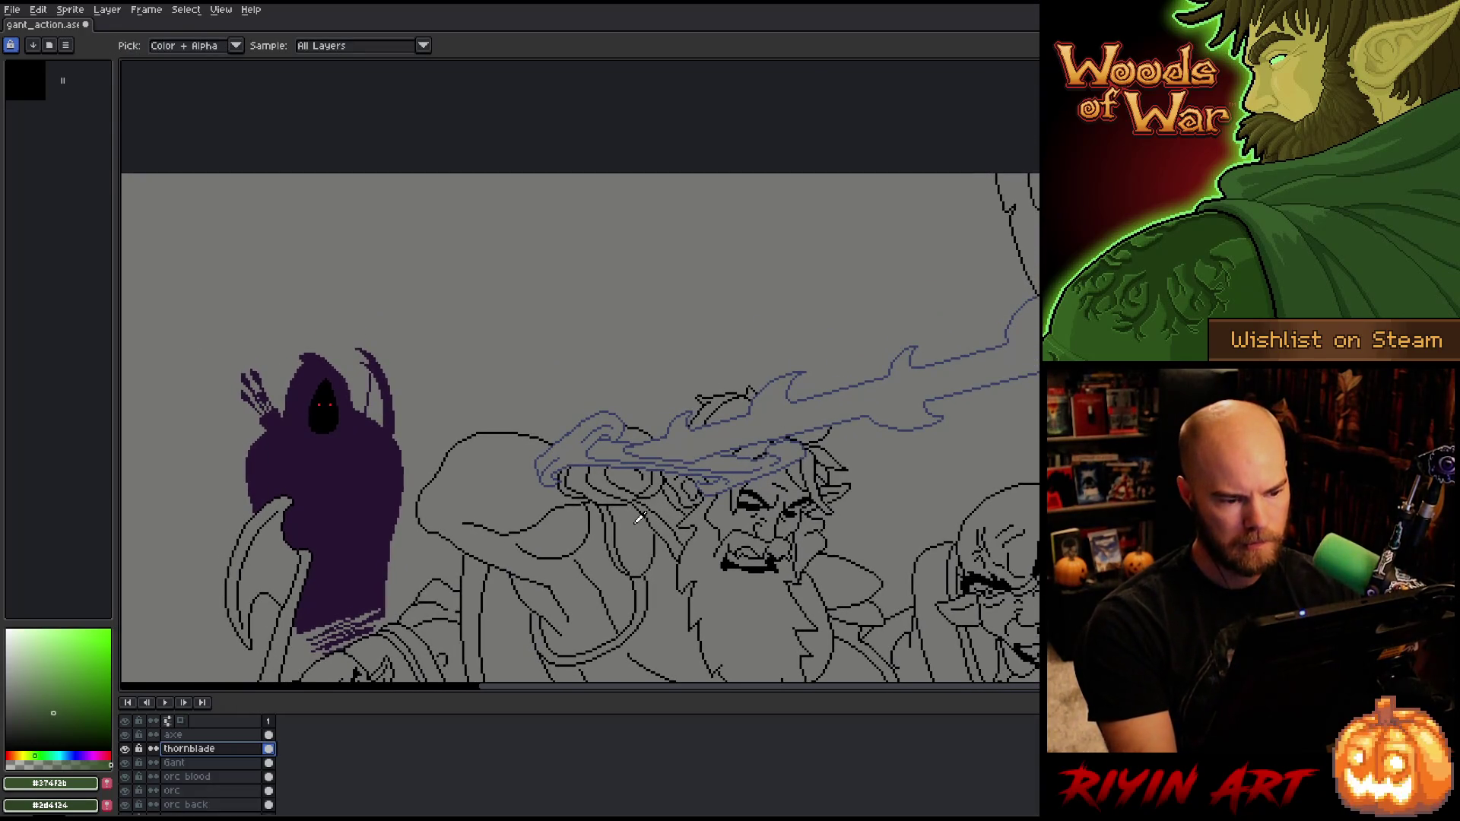
scroll(635, 479, up, 1)
key(space)
drag(742, 415, 709, 441)
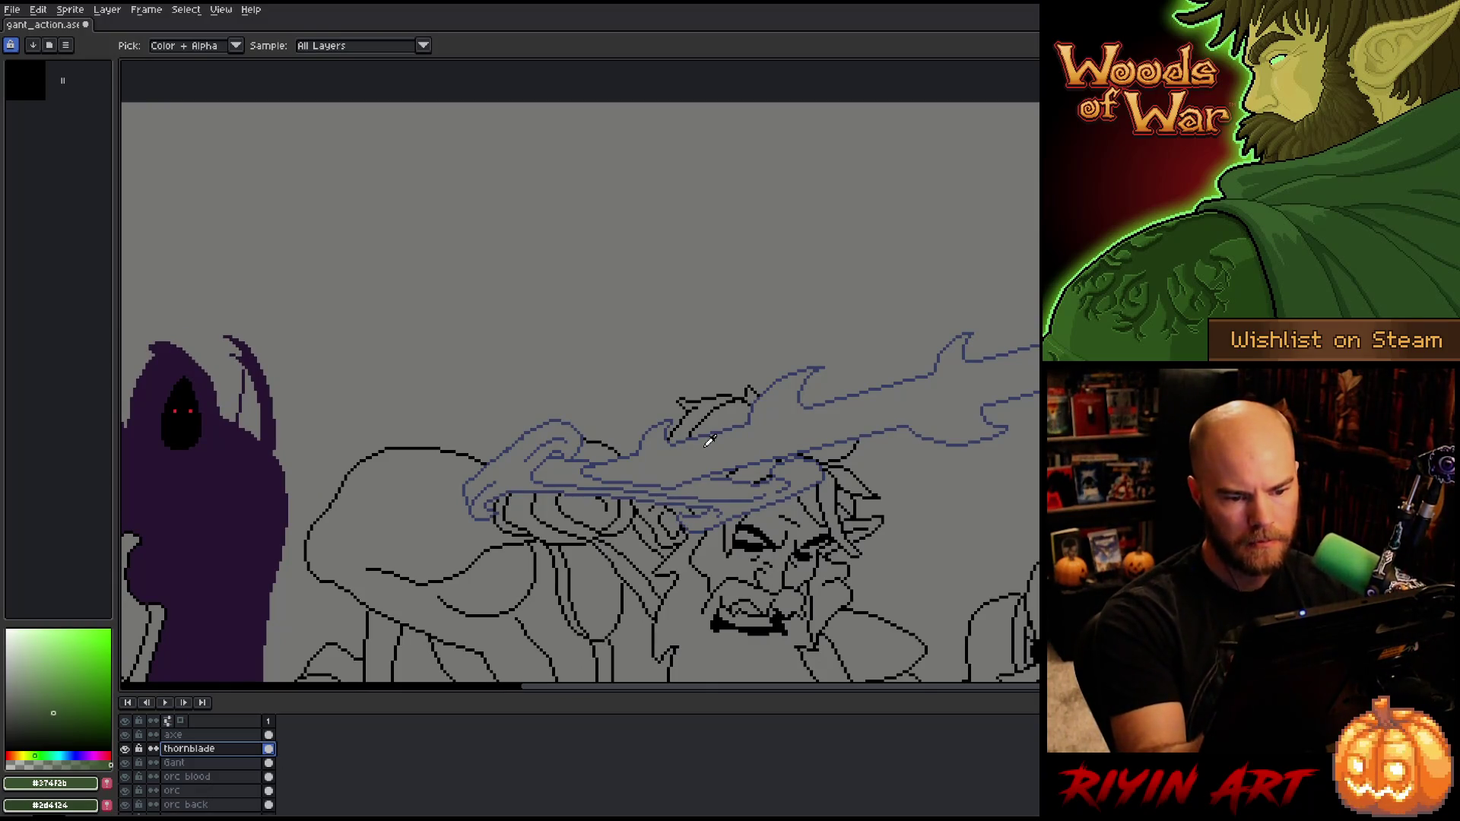
key(q)
mouse_move(925, 355)
mouse_down()
mouse_move(855, 421)
mouse_move(923, 350)
mouse_move(871, 385)
mouse_move(494, 427)
mouse_up()
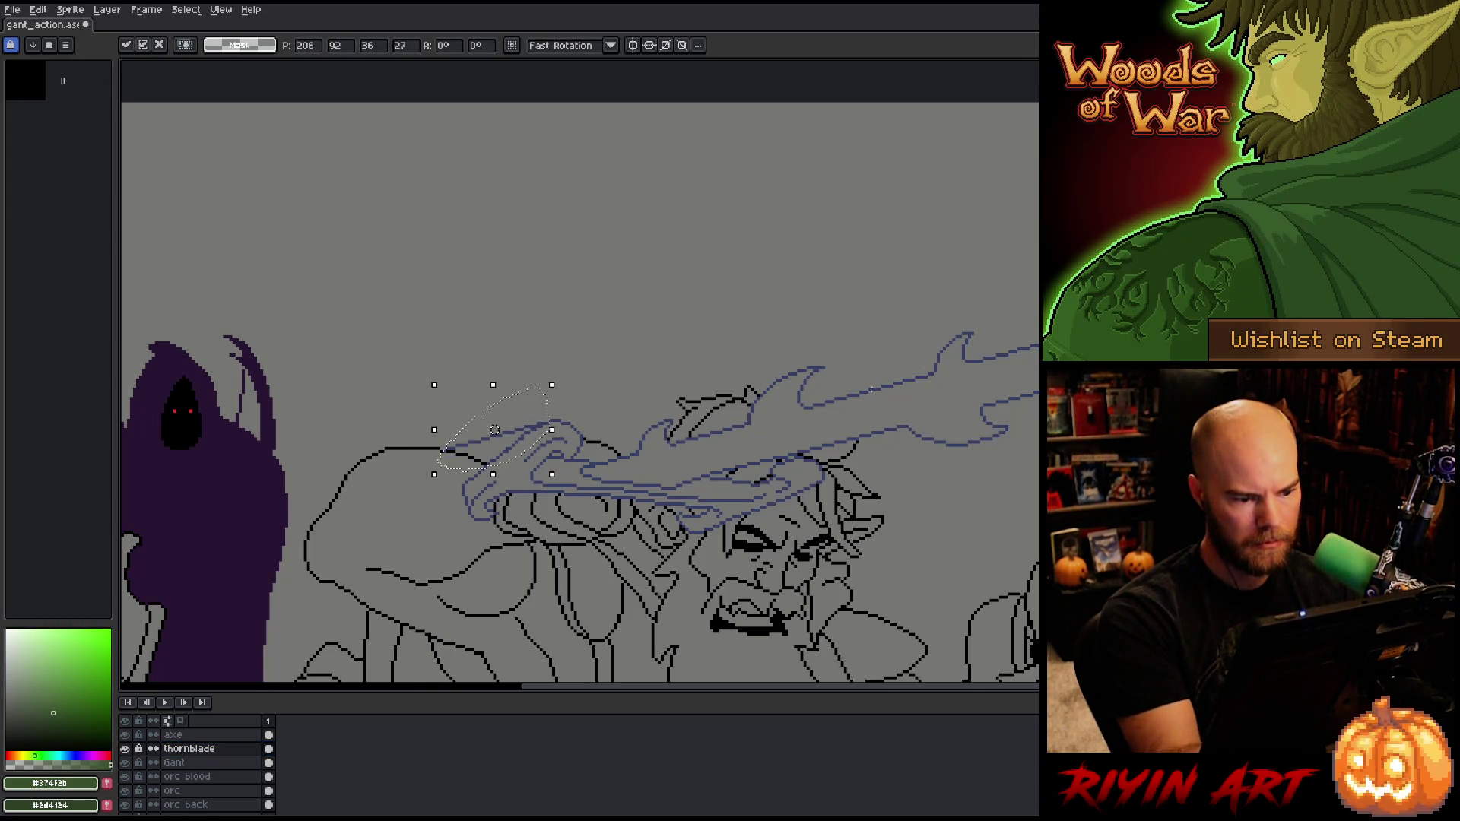
key(Down)
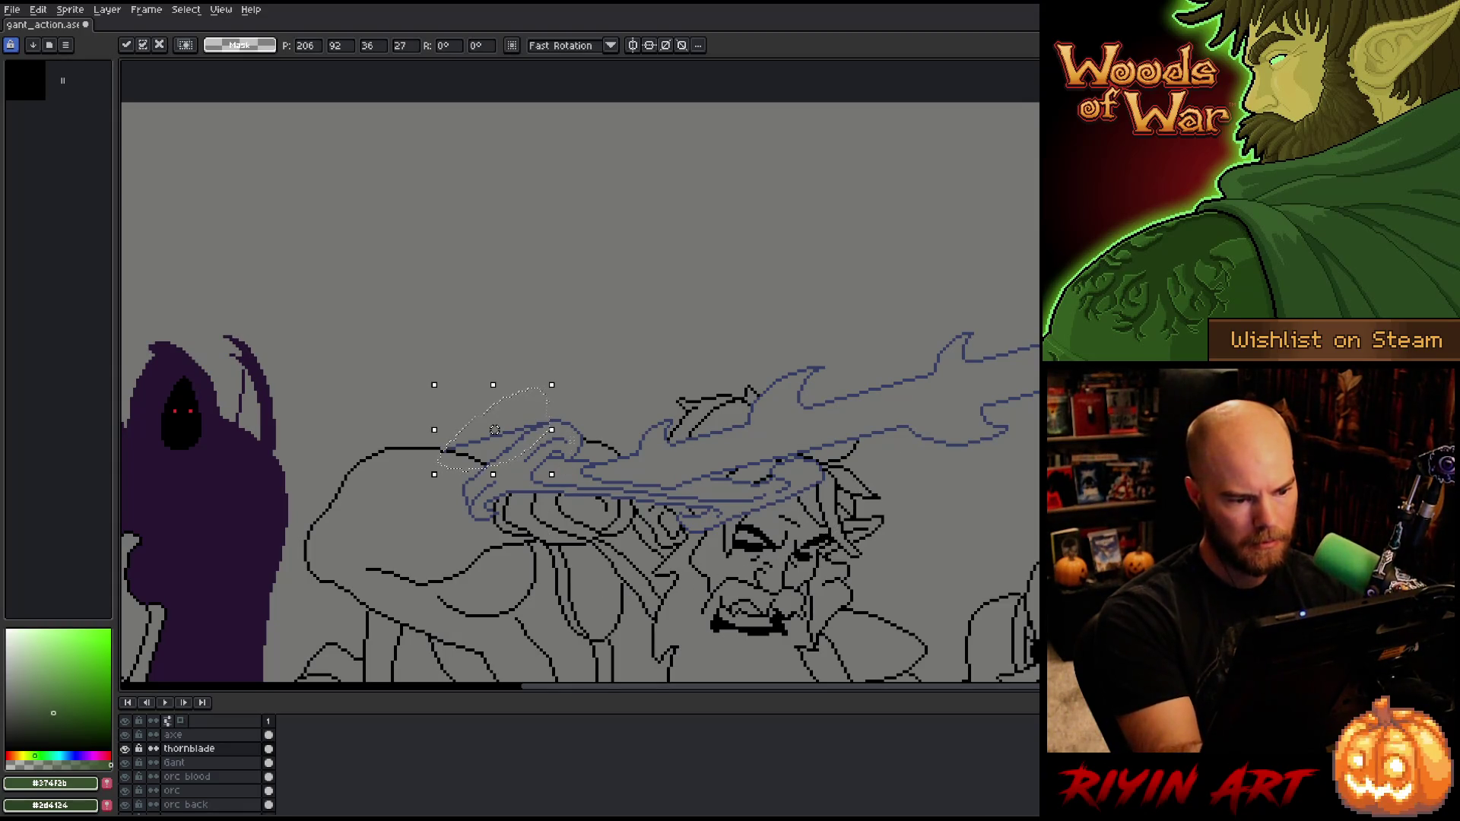
key(ctrl+d)
Step: Try freehand selections around the blade tip, base, and the stroke near the tip
mouse_move(553, 455)
mouse_down()
mouse_move(479, 538)
mouse_move(490, 450)
mouse_move(566, 432)
mouse_up()
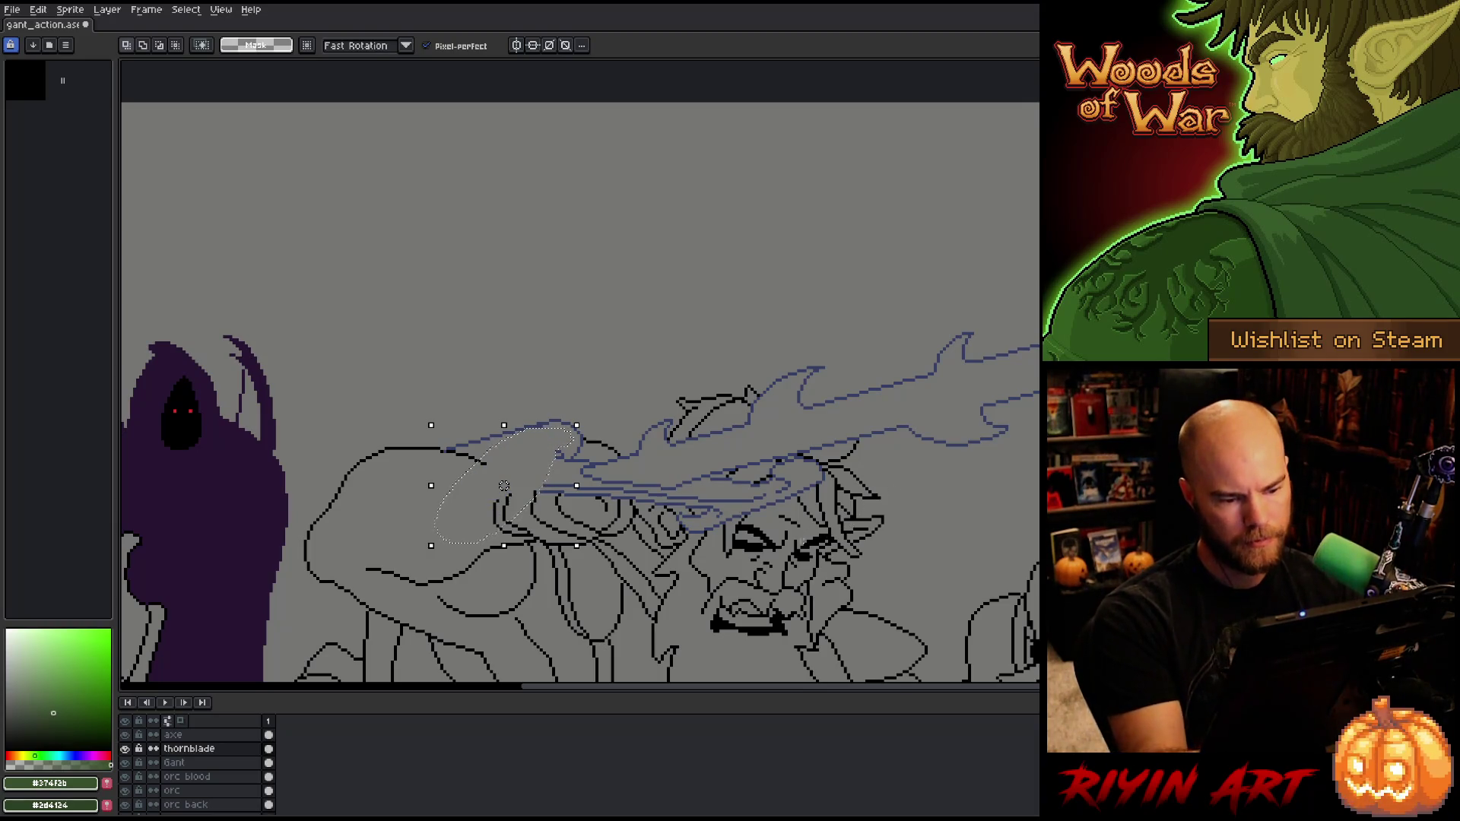
mouse_move(788, 537)
mouse_down()
mouse_move(830, 494)
mouse_move(816, 483)
mouse_move(676, 525)
mouse_move(660, 569)
mouse_up()
key(ctrl+d)
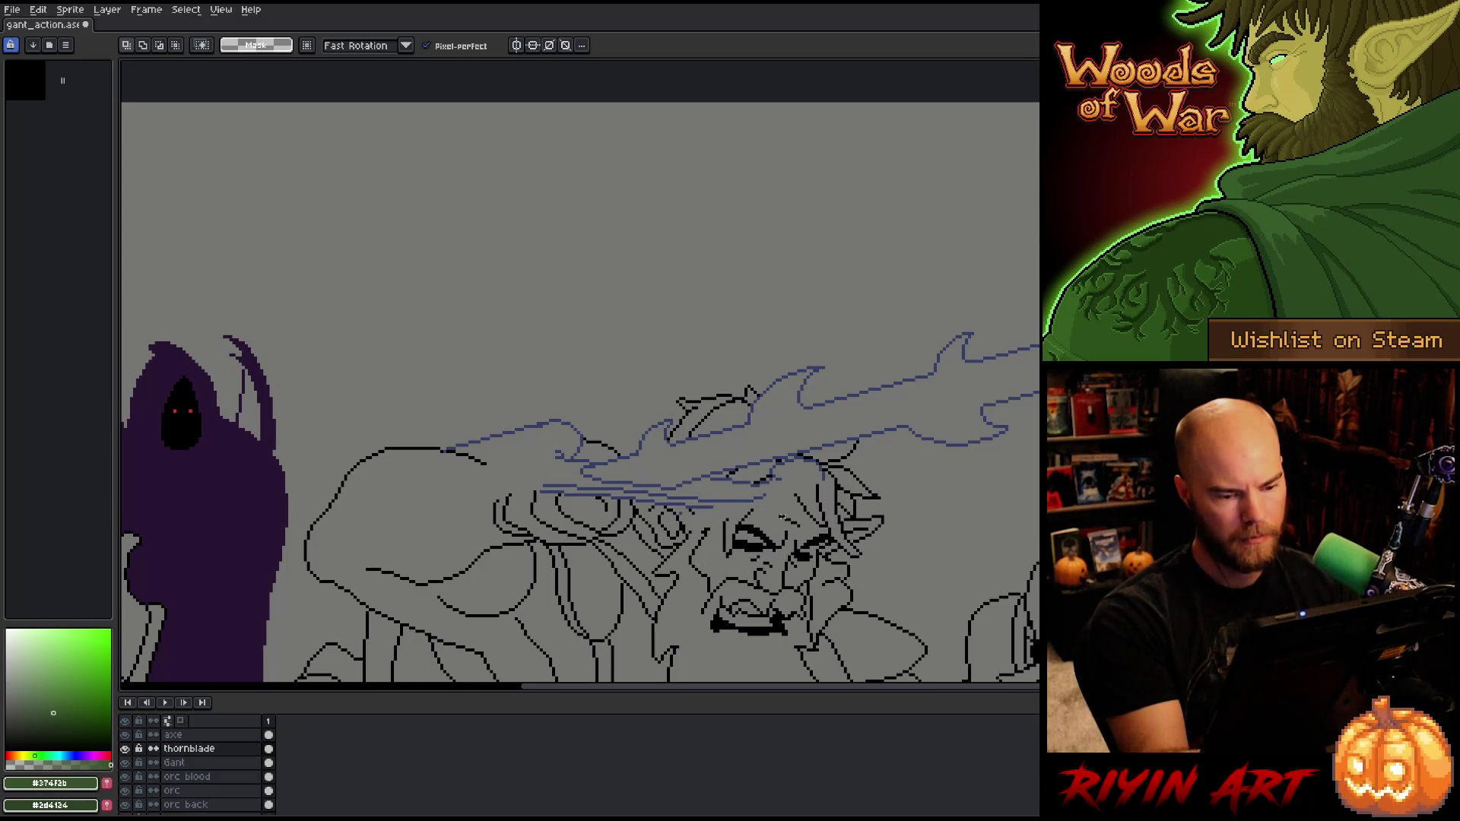
key(b)
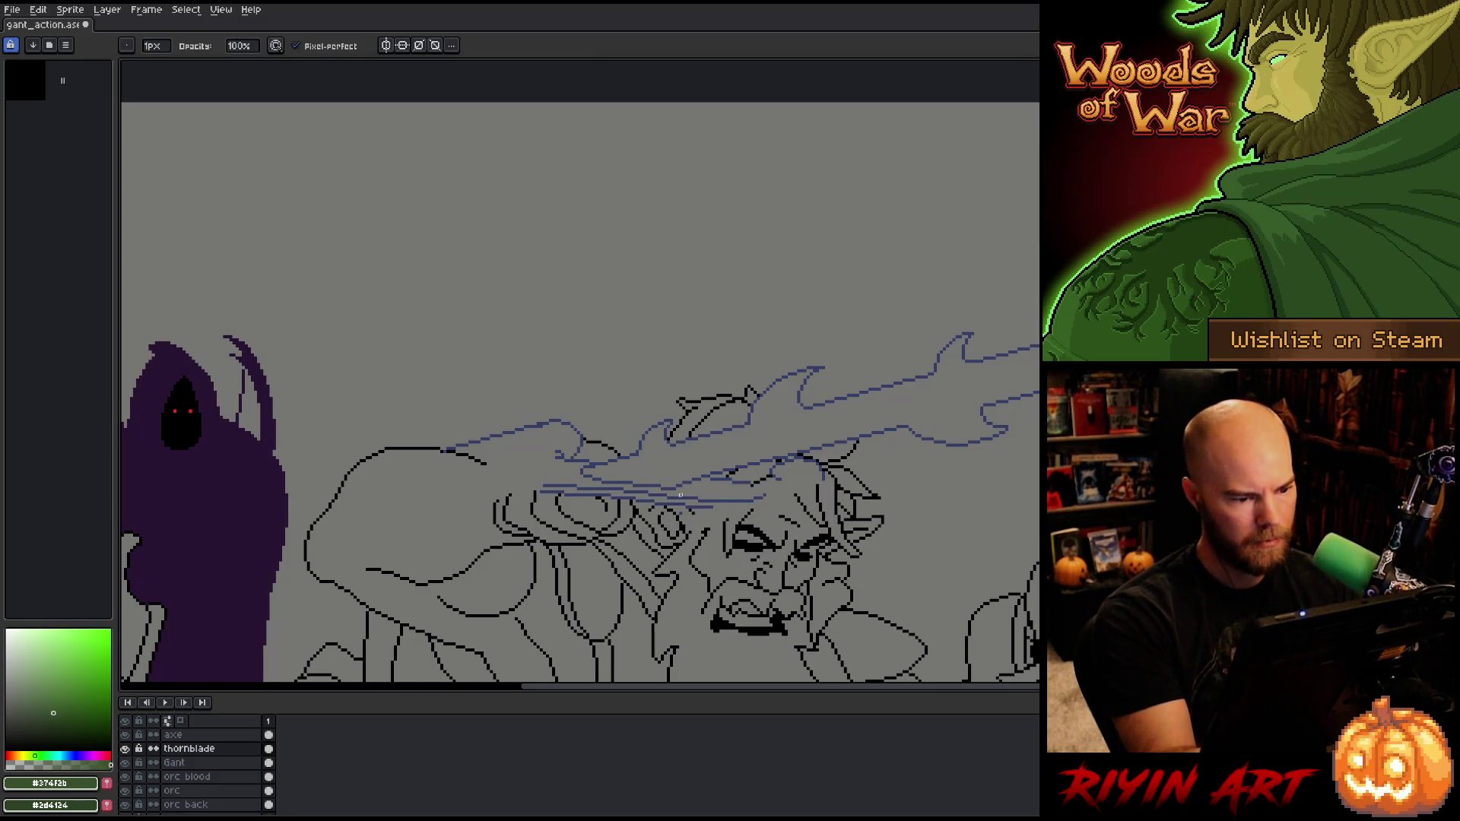
key(q)
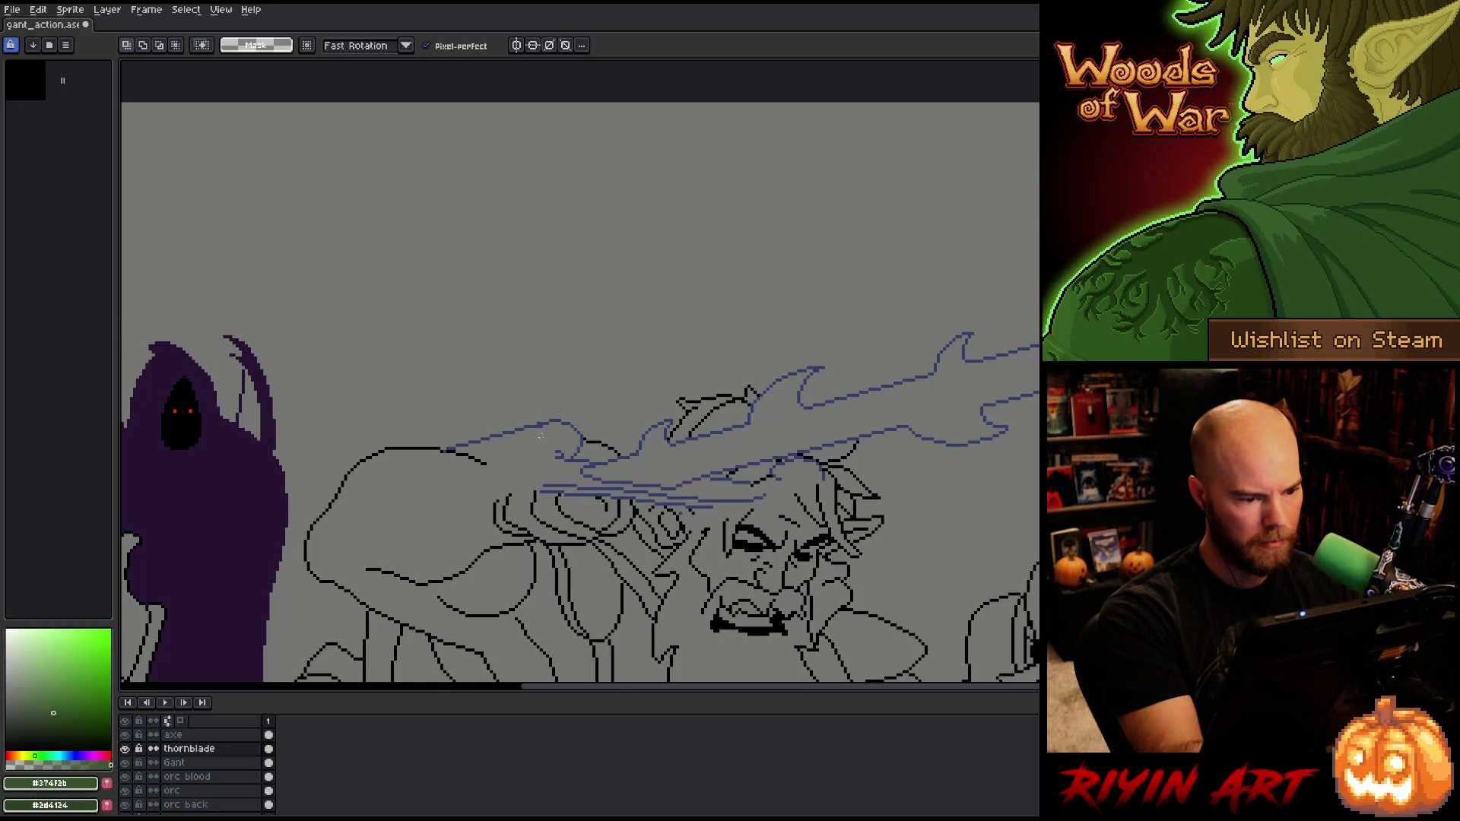
mouse_move(544, 427)
mouse_down()
mouse_move(423, 489)
mouse_move(422, 507)
mouse_up()
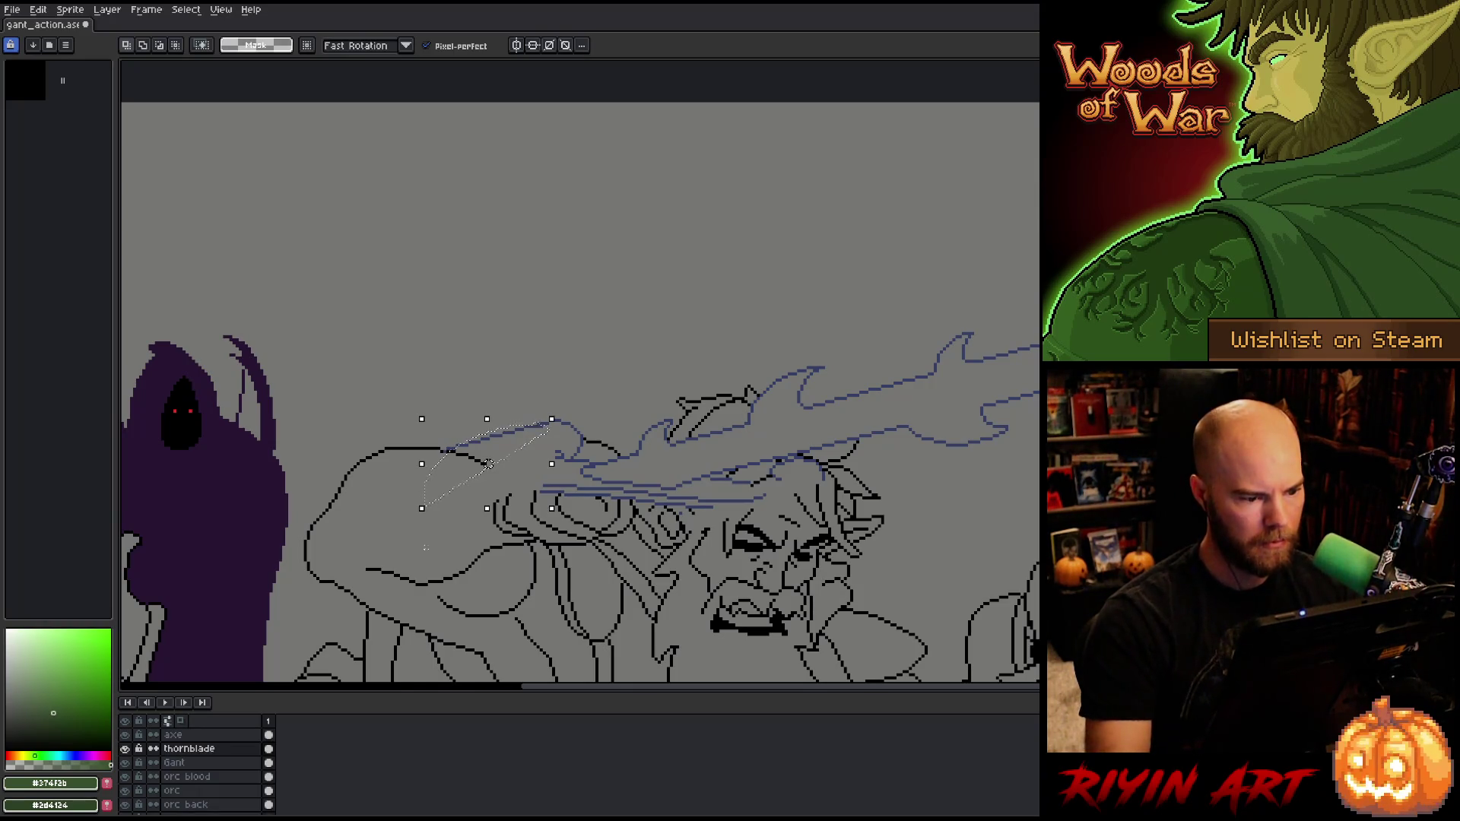
key(ctrl+d)
key(b)
key(b)
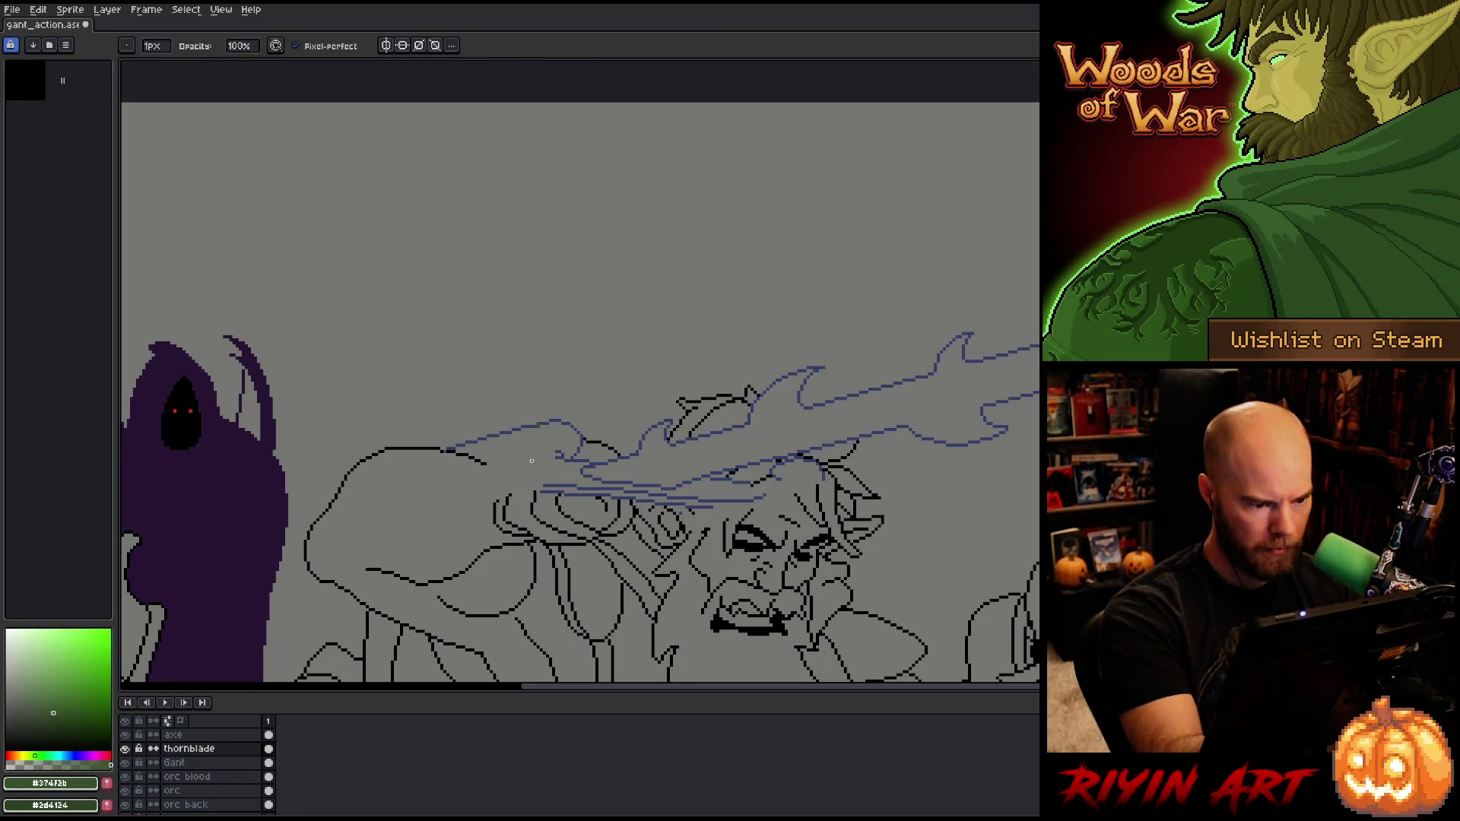
key(e)
key(b)
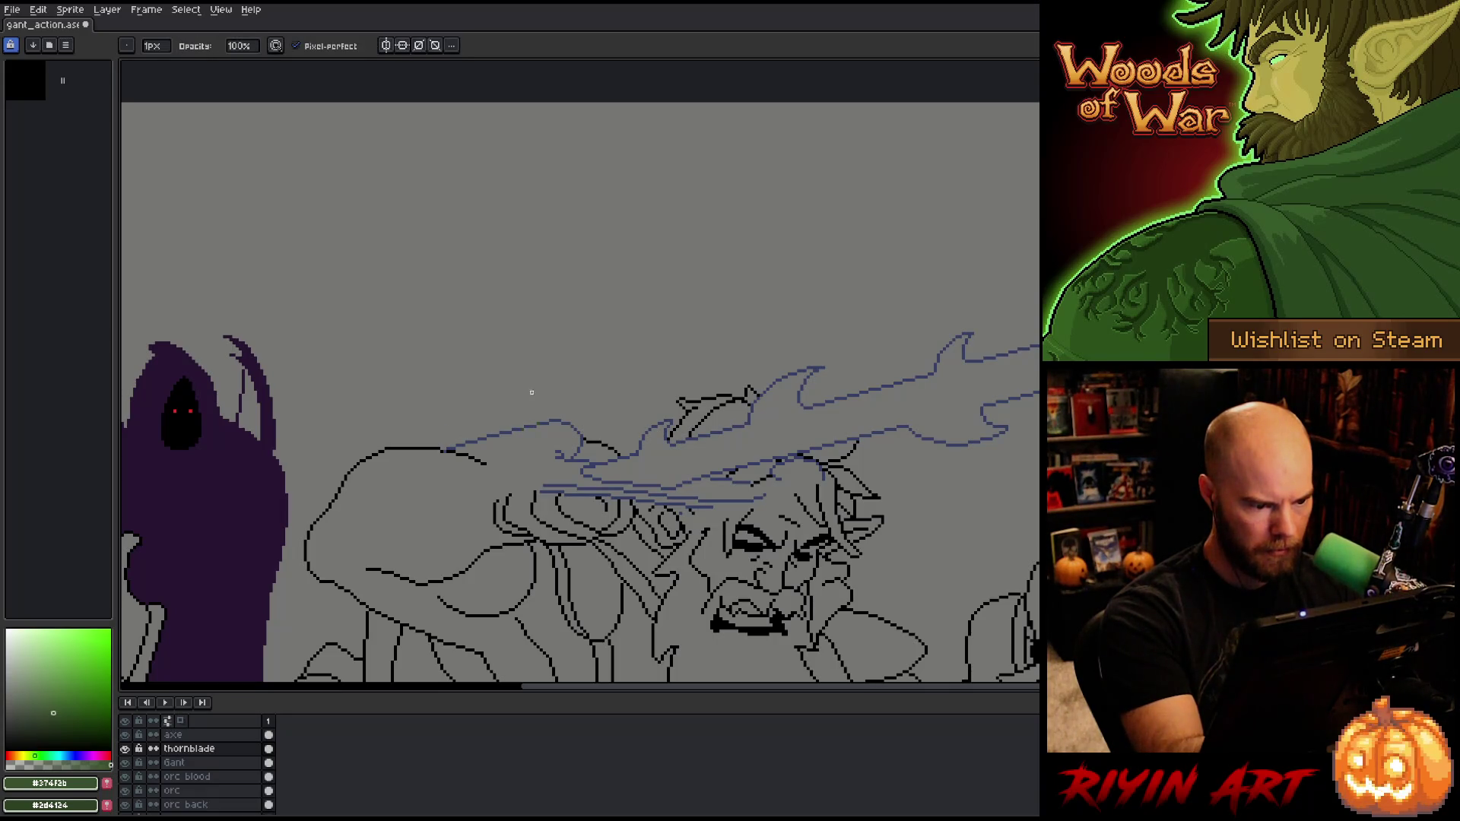
Step: Paint a stray green pixel in the blade's blue and erase the outline's left end
key(m)
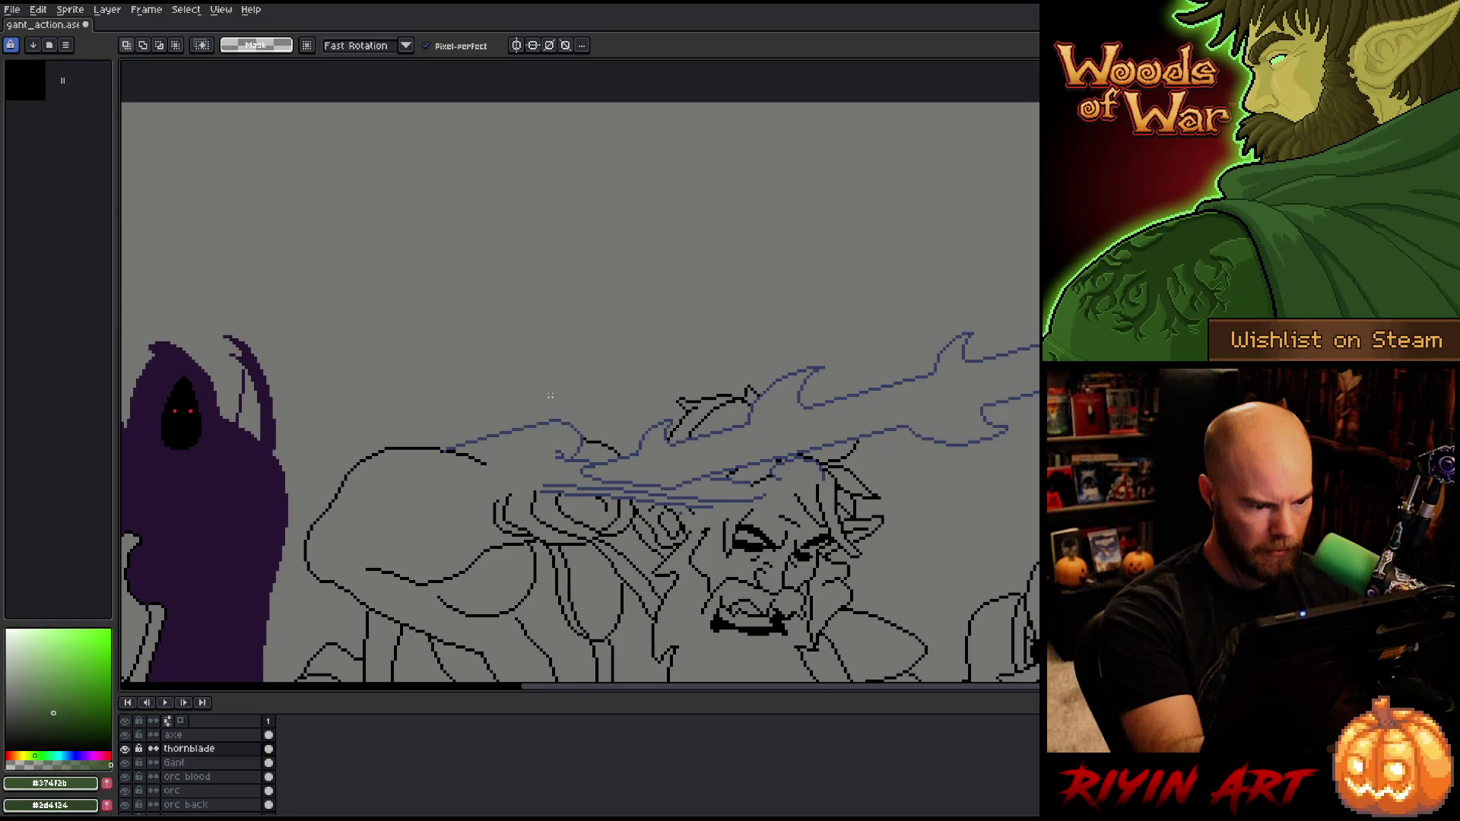
scroll(553, 396, up, 5)
key(b)
alt+click(442, 446)
click(329, 494)
scroll(390, 600, down, 3)
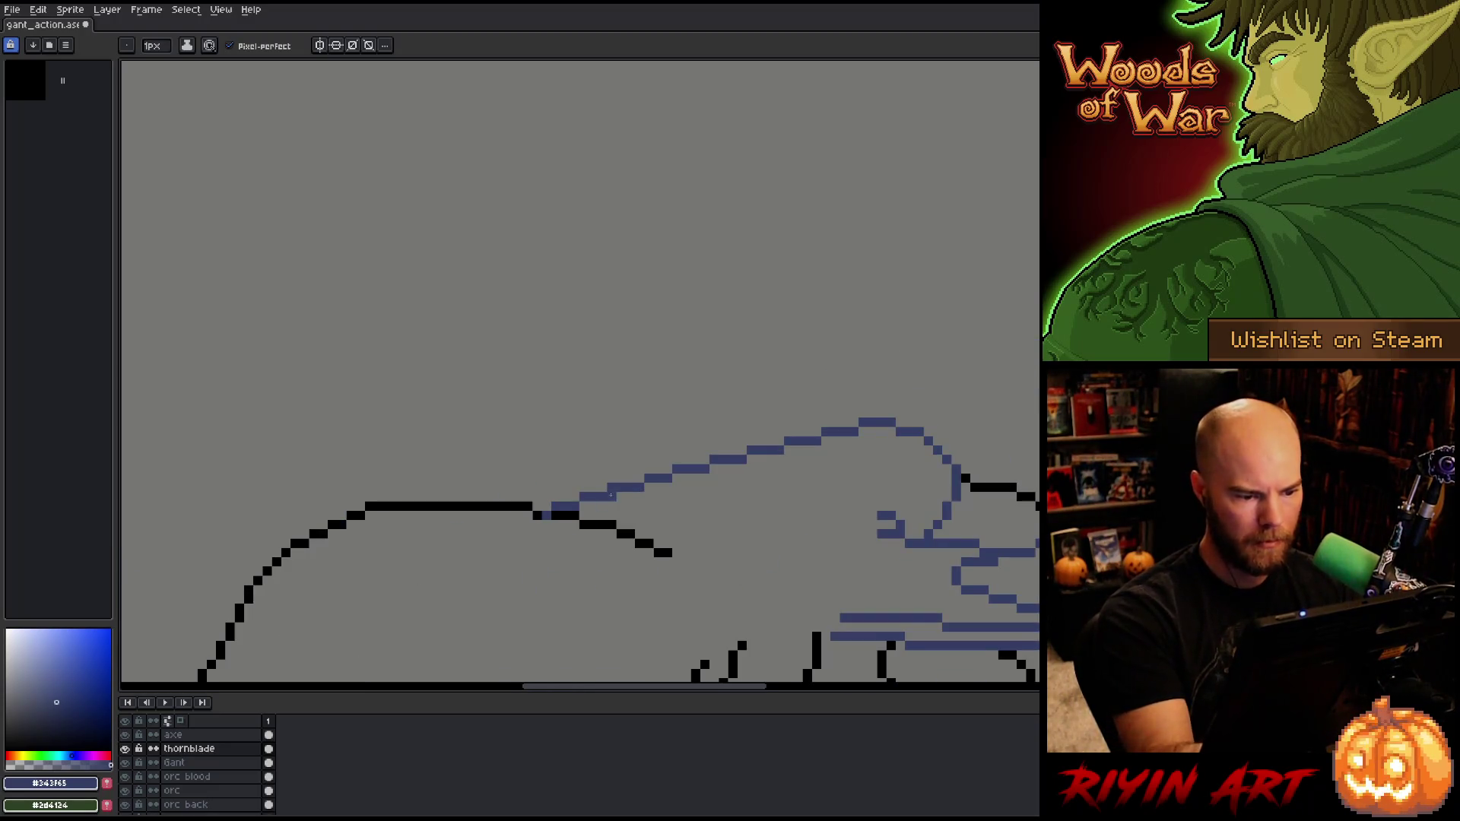
key(e)
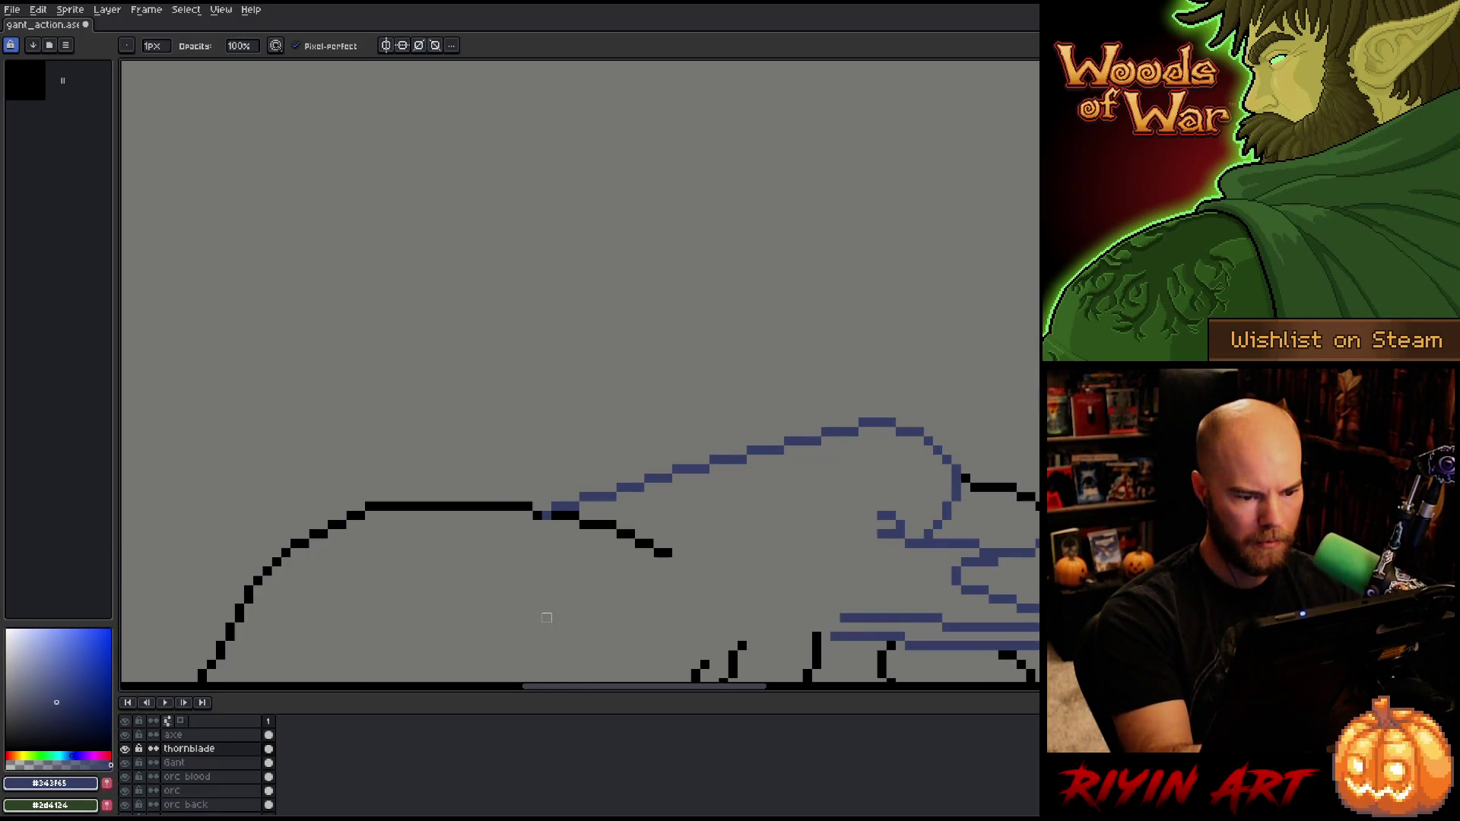
drag(608, 491, 571, 503)
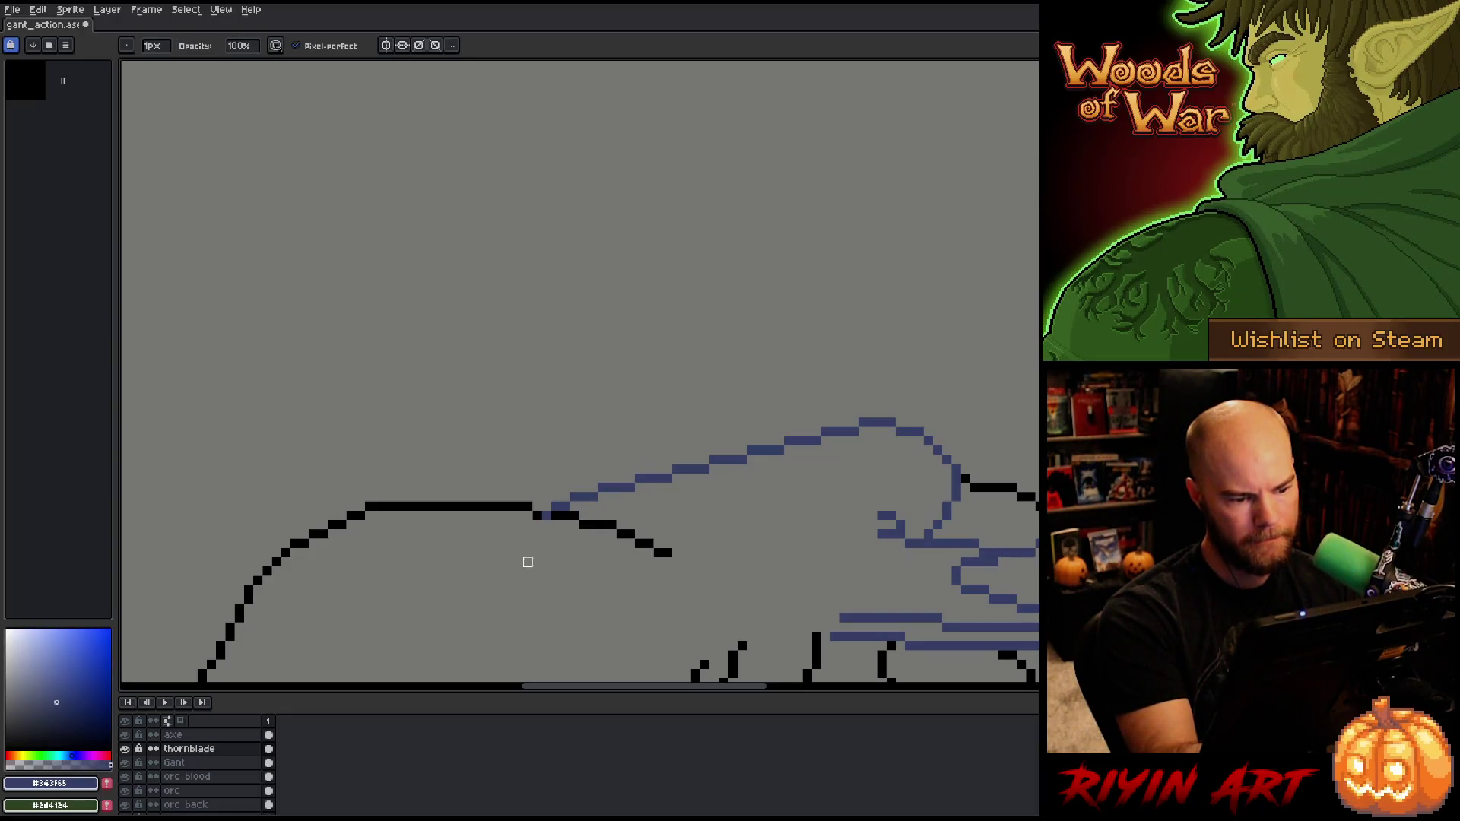
Step: Select a blade section and move it left and up over Gant's head, committing the move
key(q)
mouse_move(619, 580)
mouse_down()
mouse_move(847, 476)
mouse_move(860, 428)
mouse_move(711, 422)
mouse_move(466, 558)
mouse_up()
drag(806, 471, 905, 406)
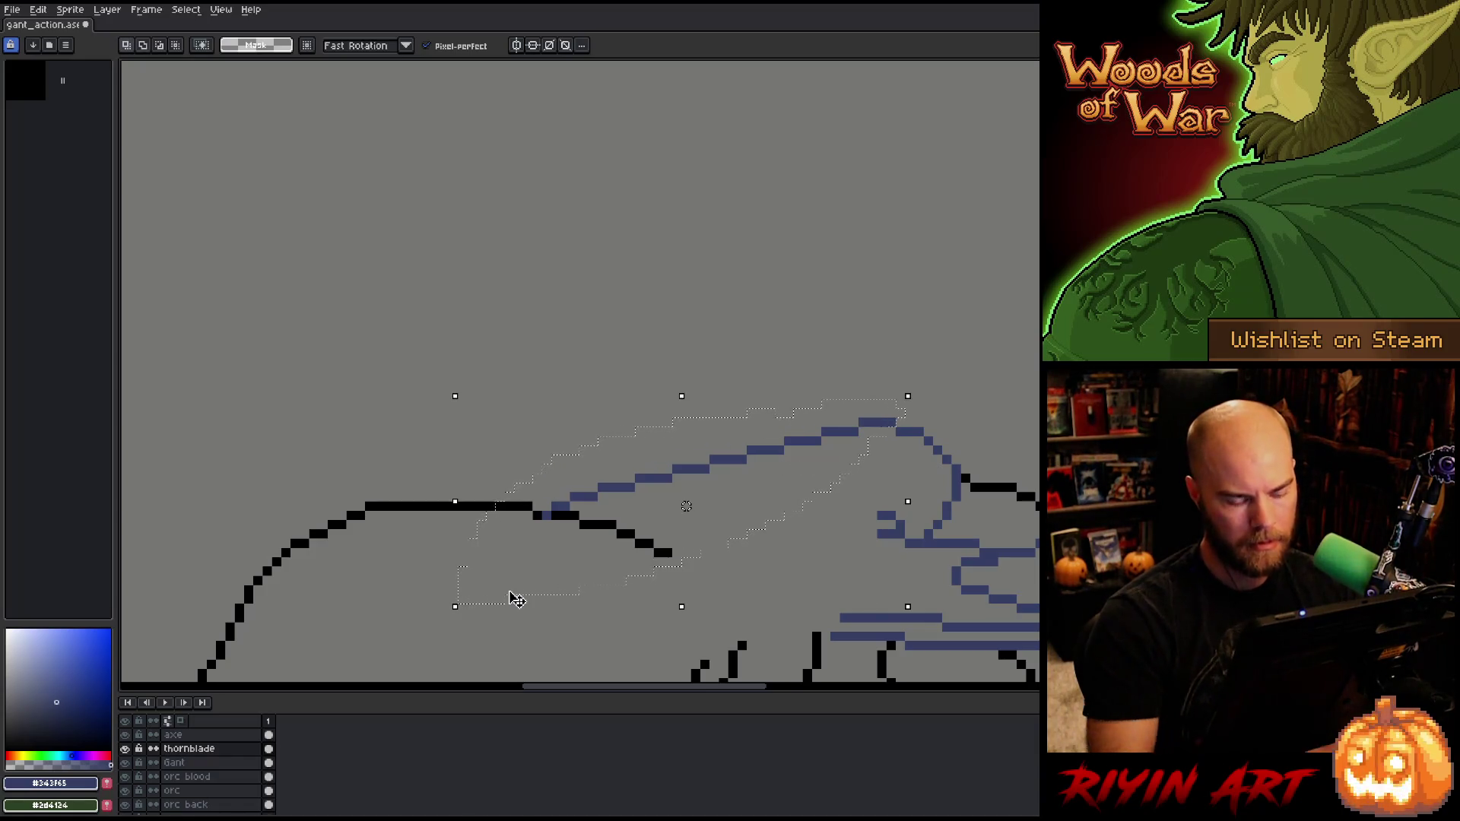
click(511, 596)
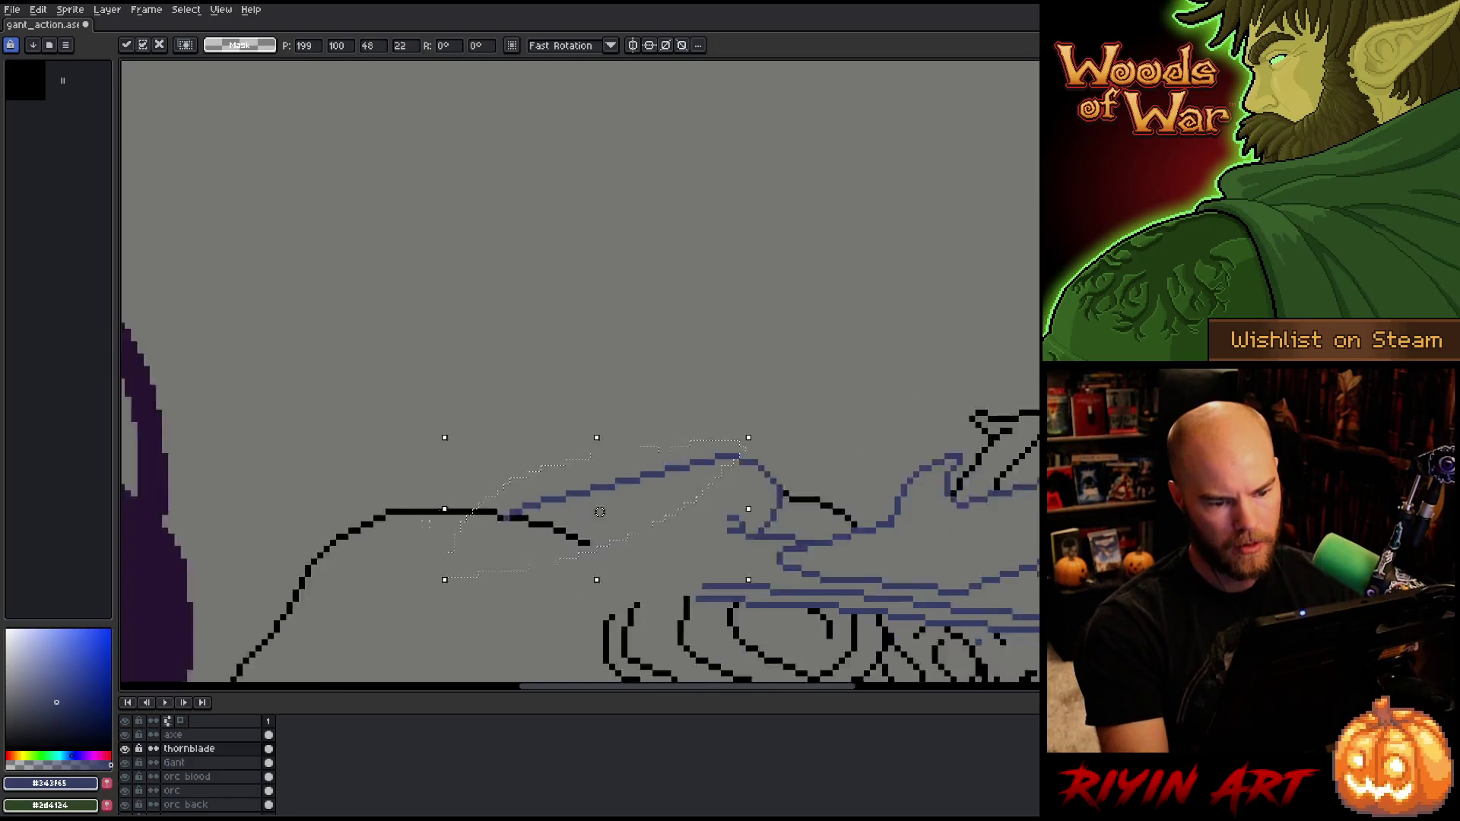
scroll(685, 506, down, 4)
drag(428, 423, 430, 443)
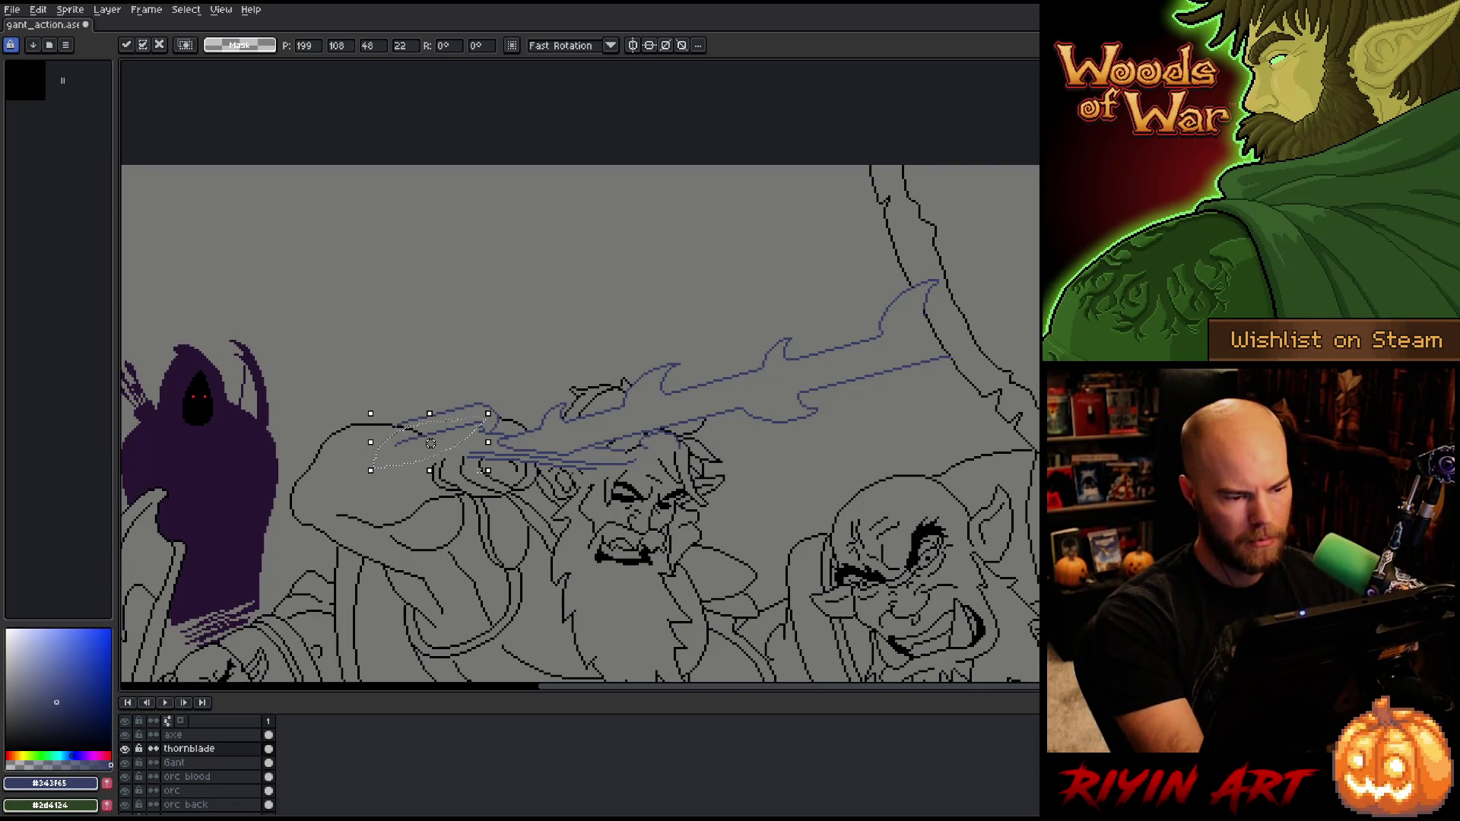
drag(456, 437, 652, 478)
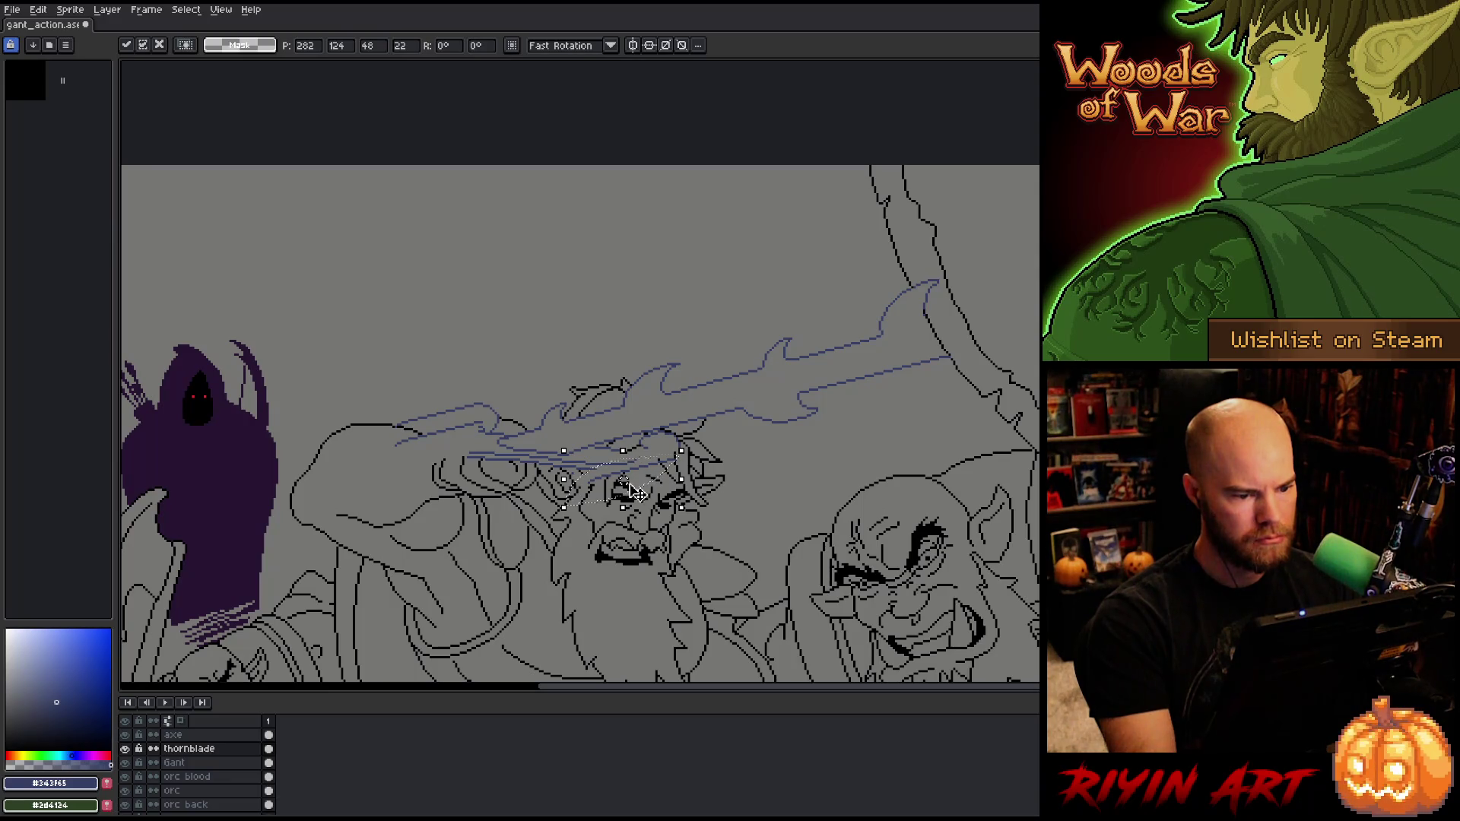
mouse_move(582, 479)
mouse_down()
mouse_move(388, 441)
mouse_move(566, 435)
mouse_move(601, 445)
mouse_move(598, 462)
mouse_up()
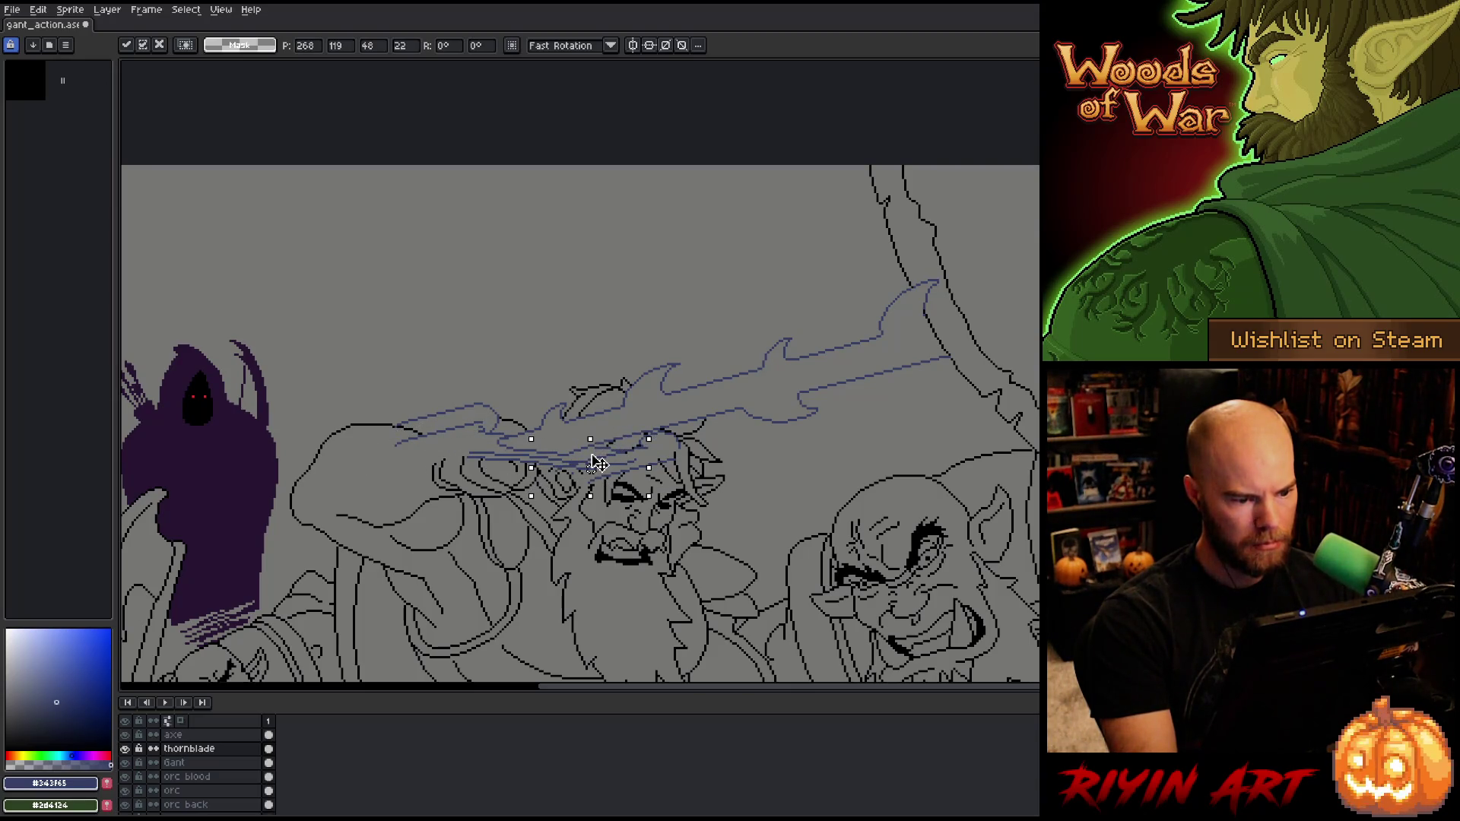
key(Return)
scroll(525, 525, up, 3)
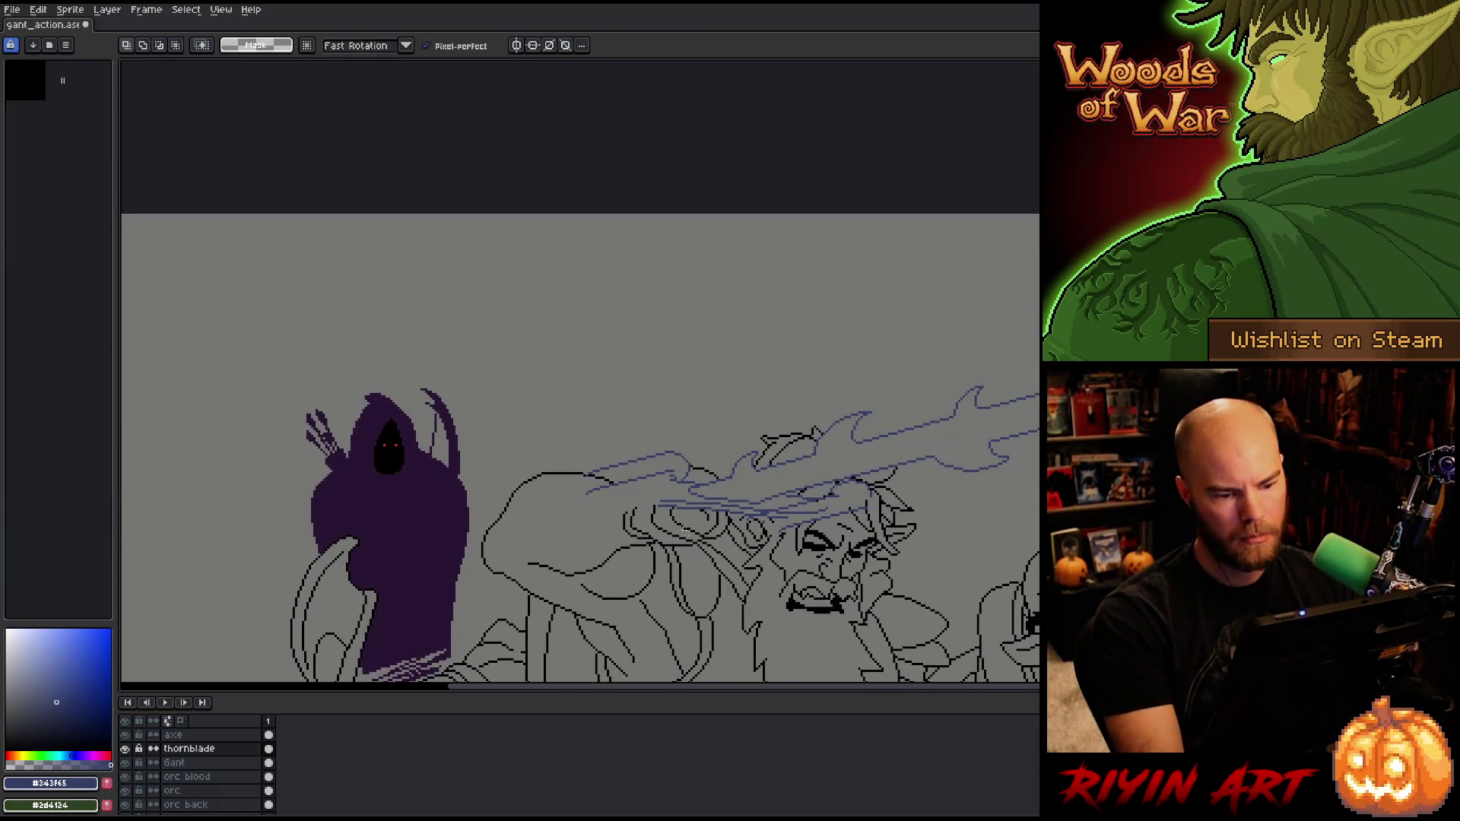
Step: Draw a curl under the existing loop at the blade's left end, adjust it, and save
key(b)
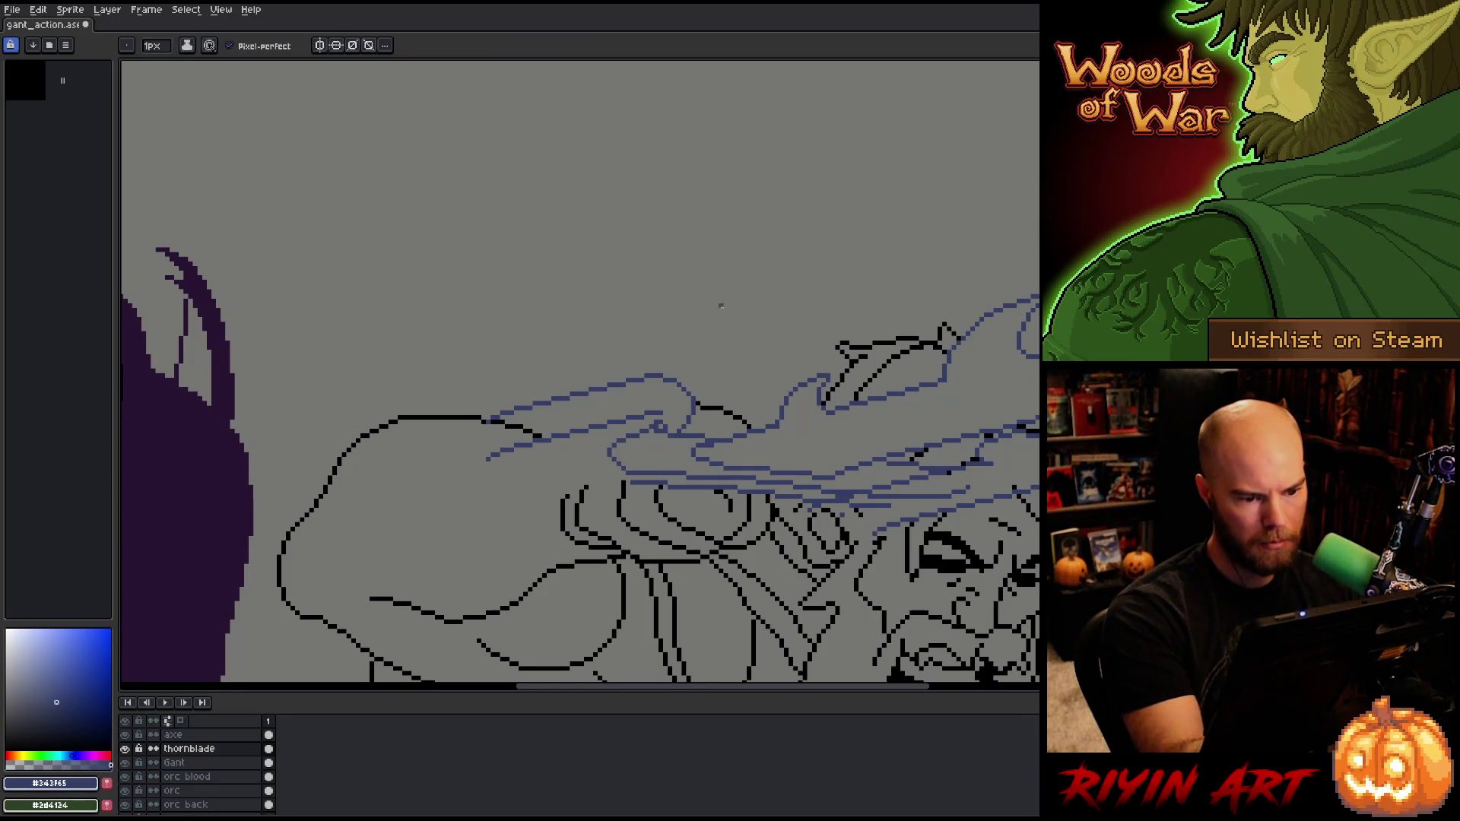
mouse_move(635, 472)
mouse_down()
mouse_move(570, 457)
mouse_move(655, 426)
mouse_up()
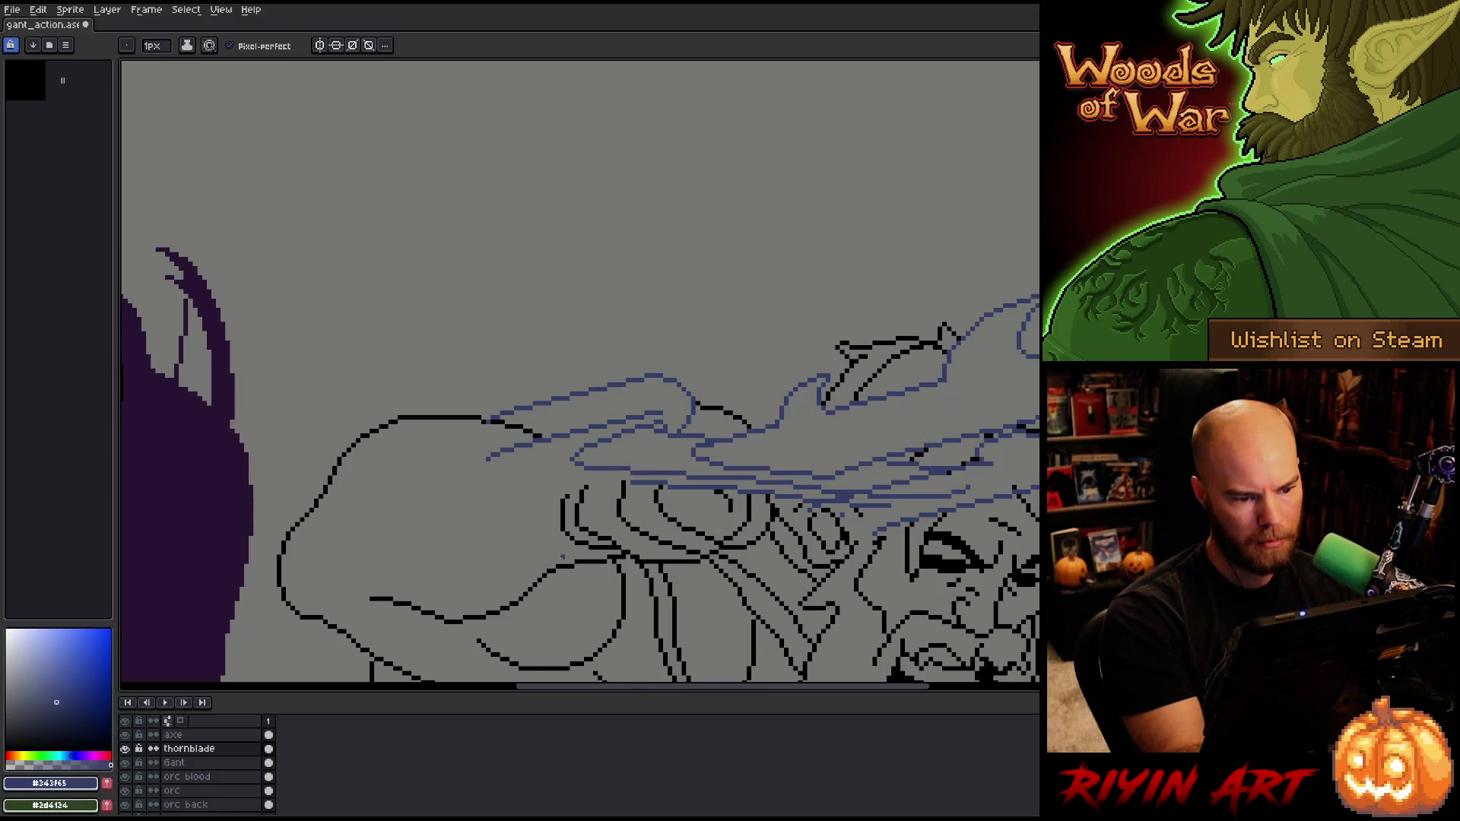
key(ctrl+z)
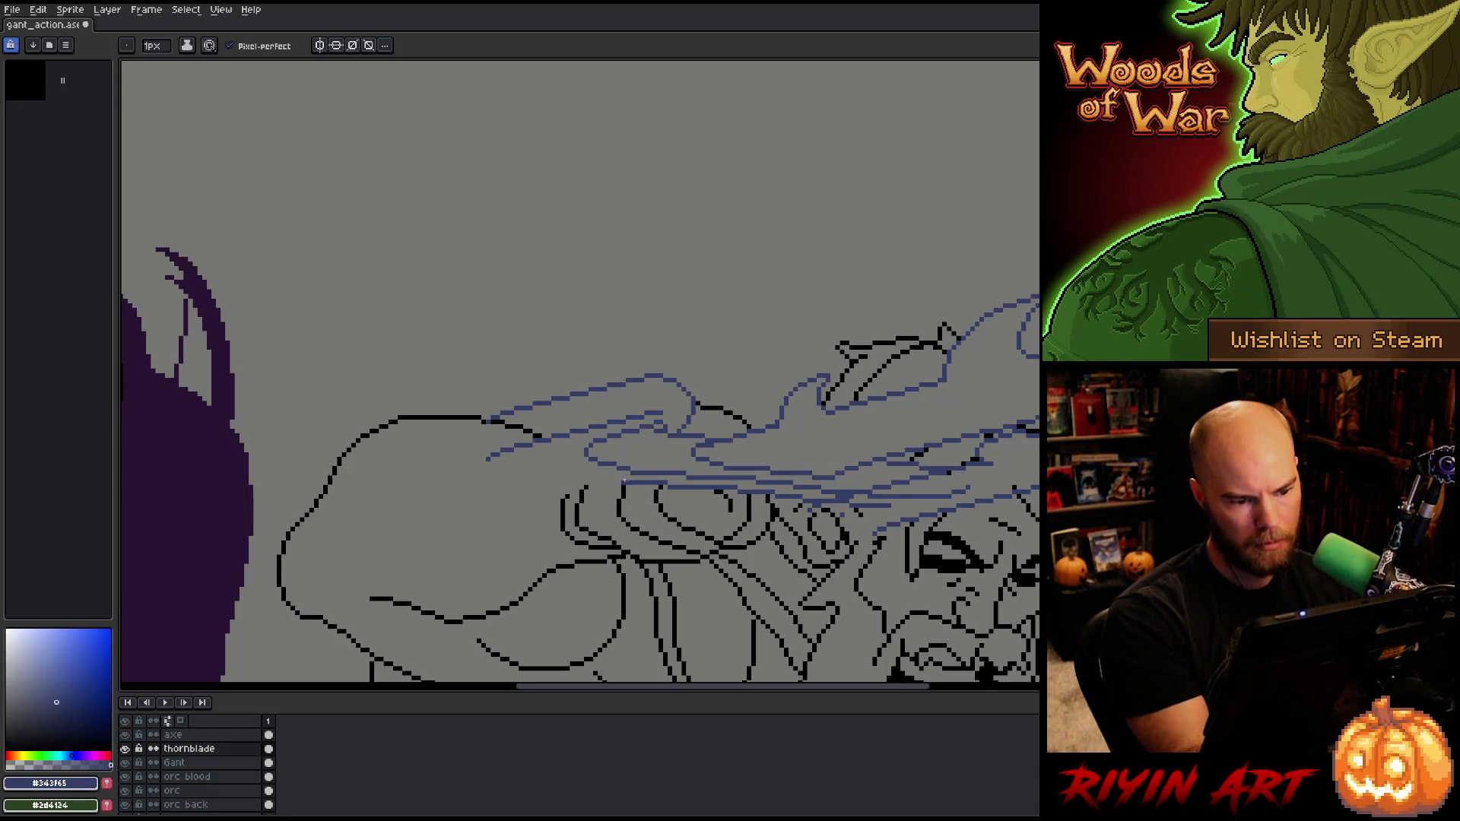
mouse_move(539, 495)
mouse_down()
mouse_move(497, 487)
mouse_move(536, 469)
mouse_move(541, 492)
mouse_move(554, 487)
mouse_up()
key(ctrl+z)
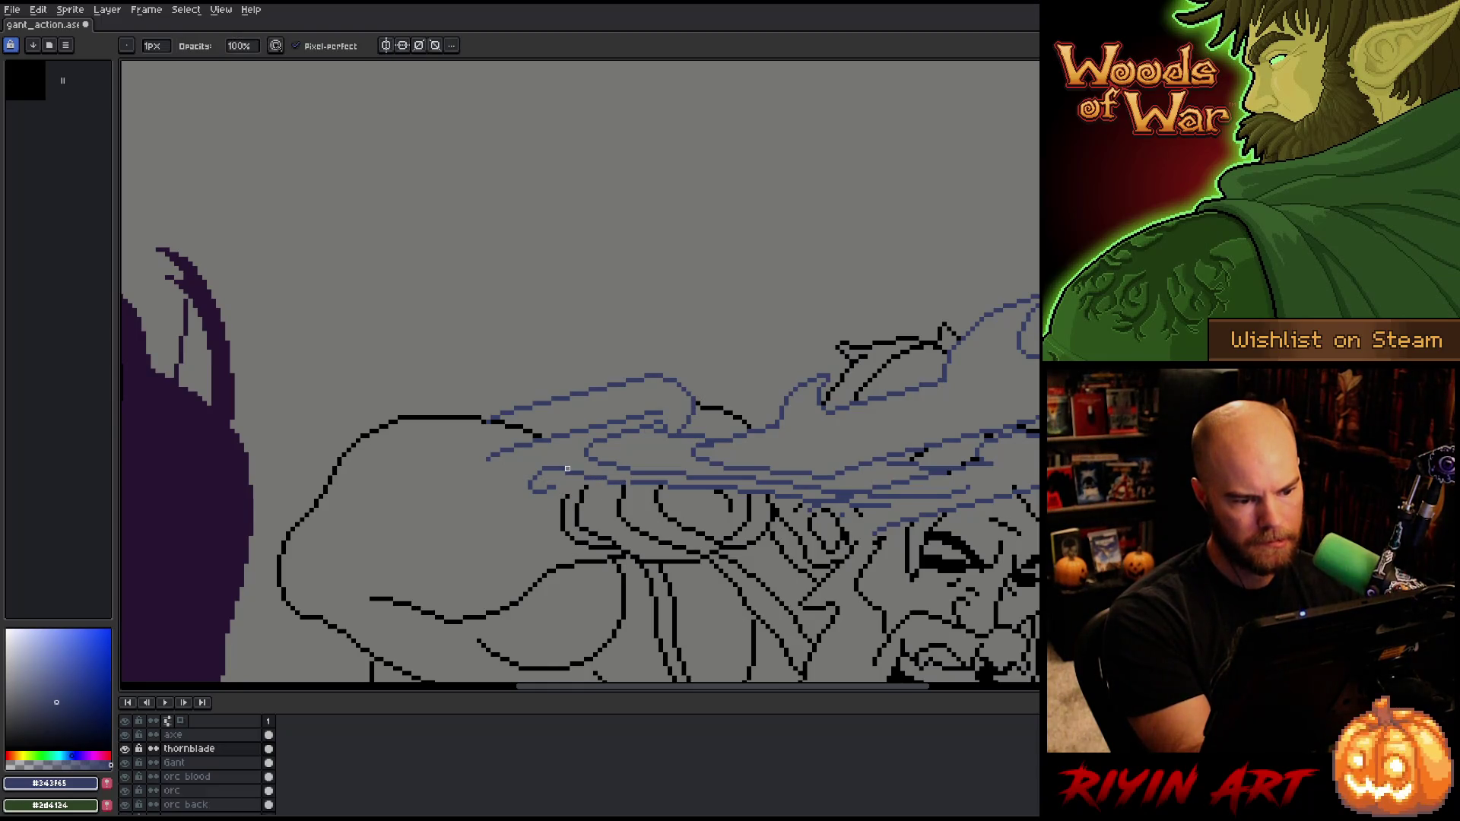
drag(536, 499, 486, 486)
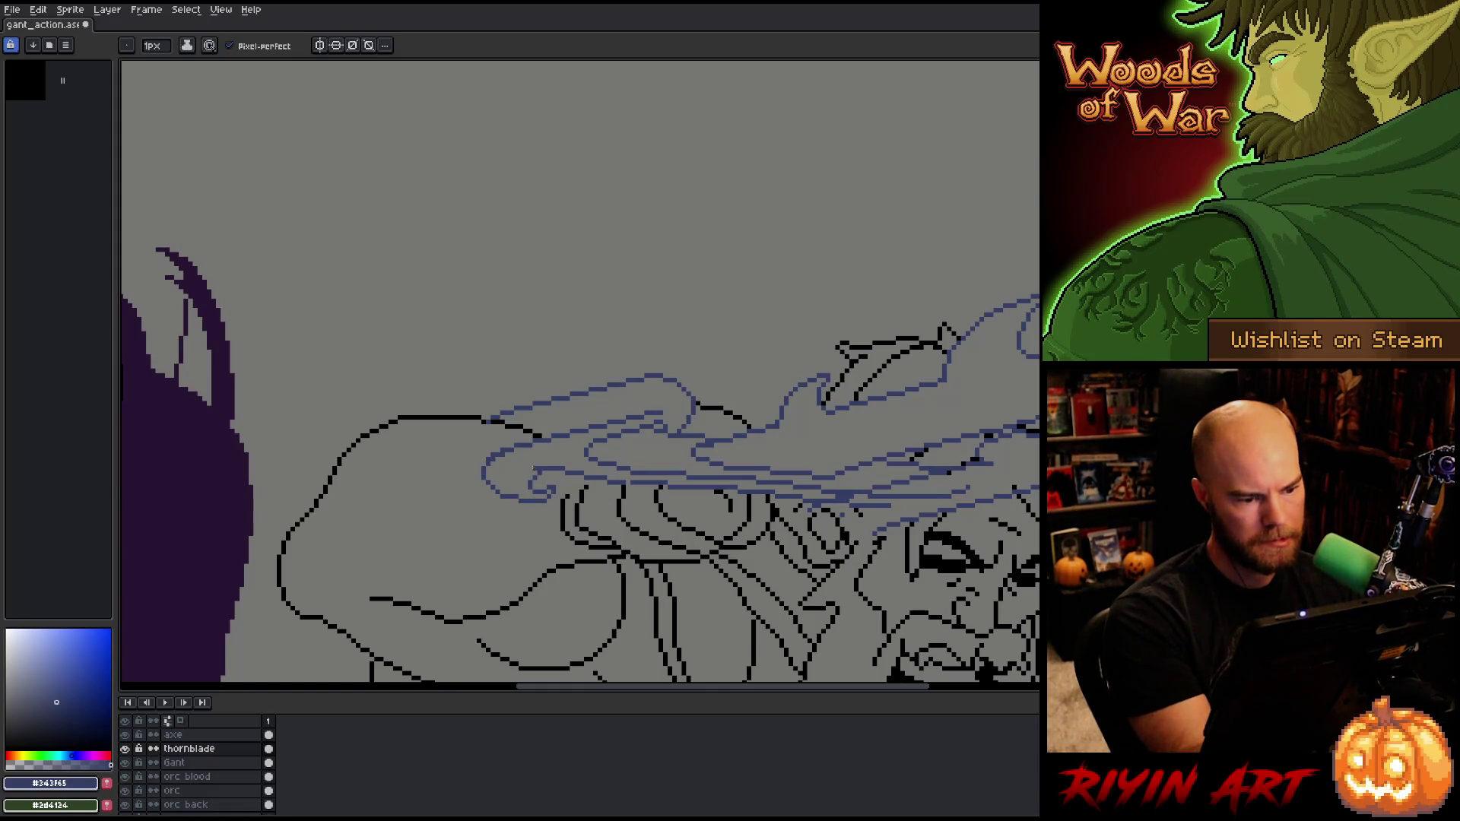
key(e)
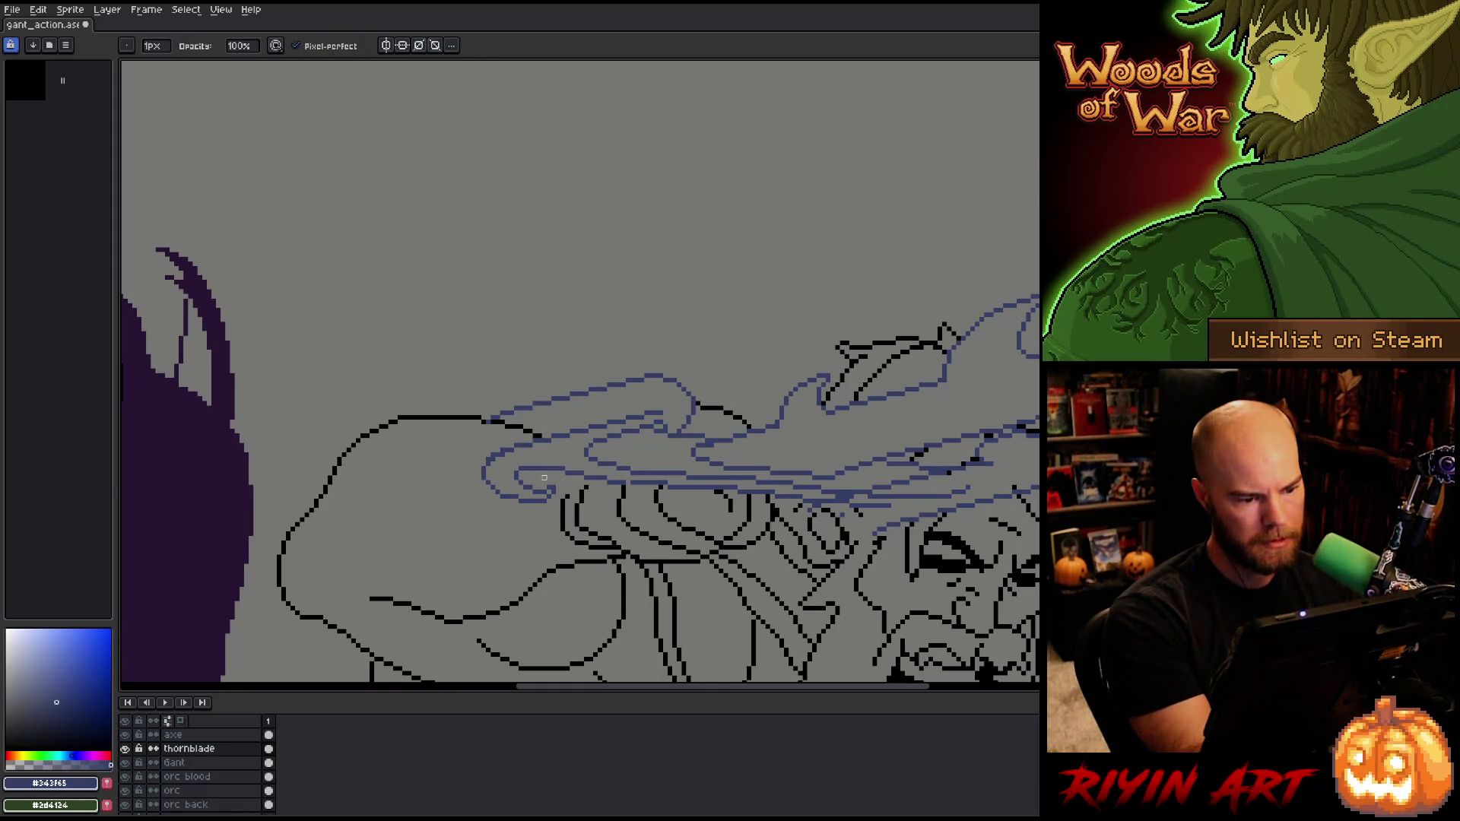
key(m)
mouse_move(520, 472)
mouse_down()
mouse_move(563, 515)
mouse_move(540, 488)
mouse_up()
key(ctrl+d)
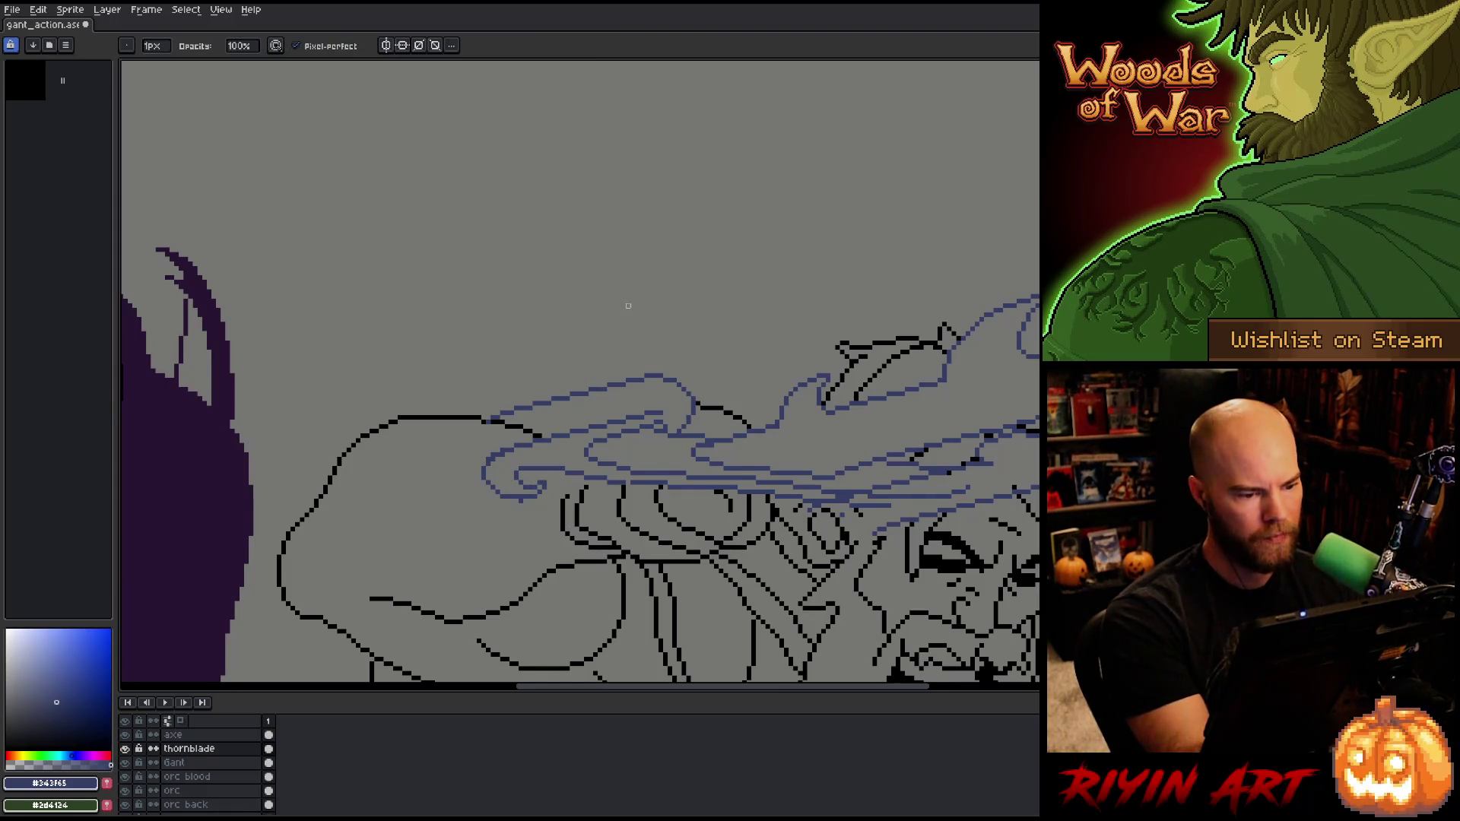
key(ctrl+s)
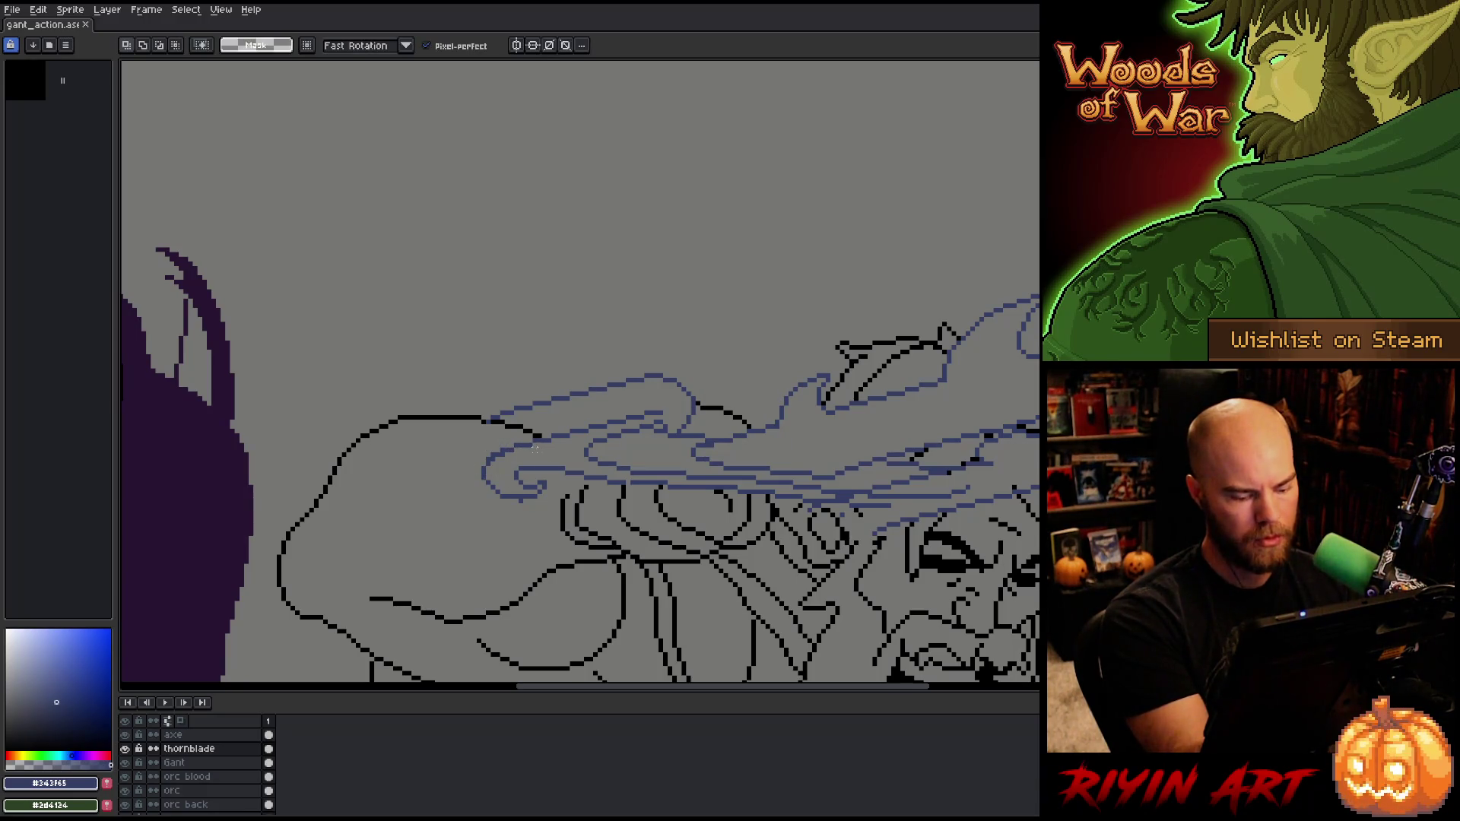
Step: Add a curved flame stroke at the blade's left end and refine it with pencil and eraser
key(b)
key(e)
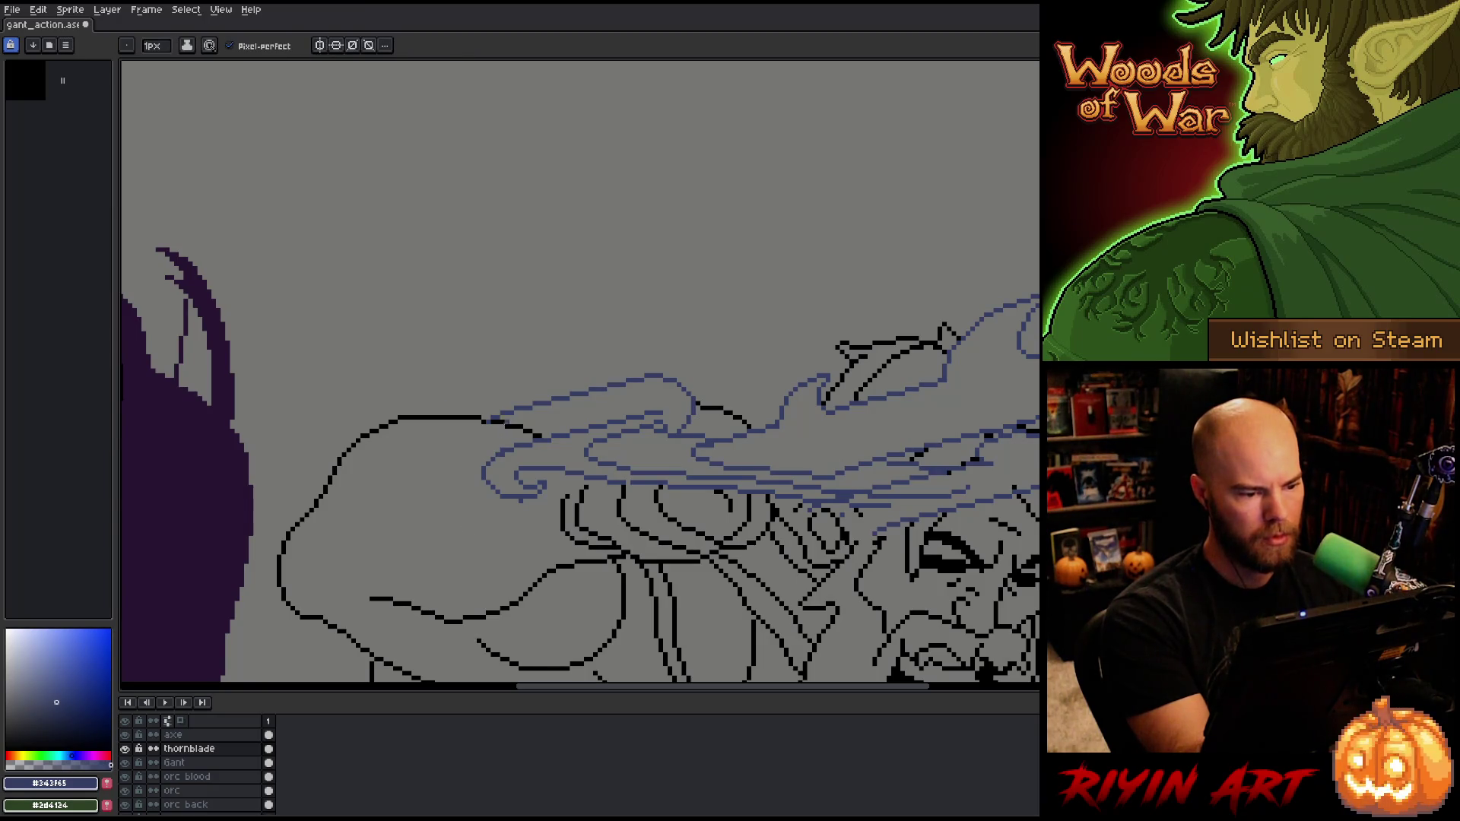
drag(484, 421, 483, 481)
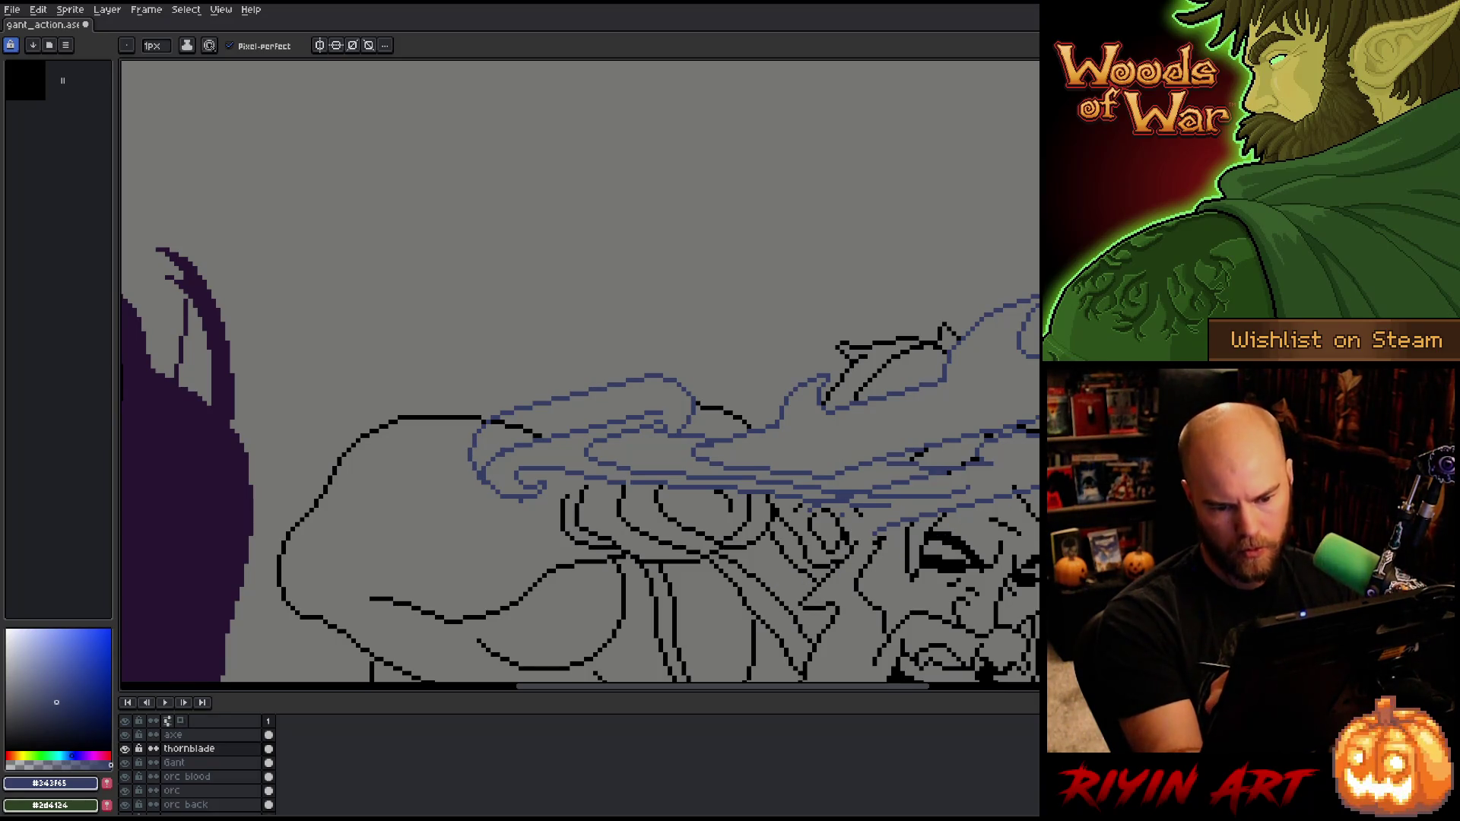
key(e)
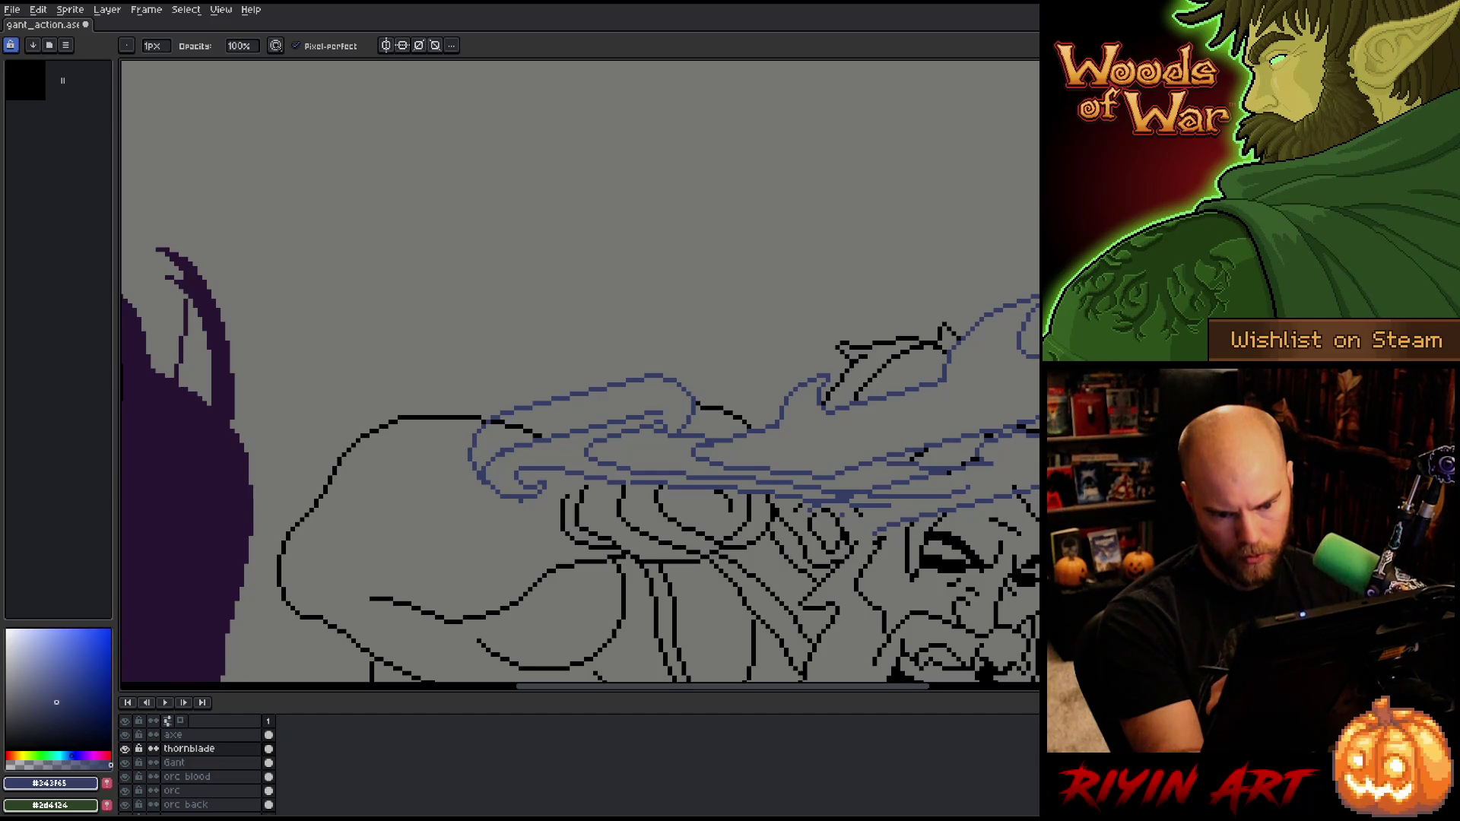
key(b)
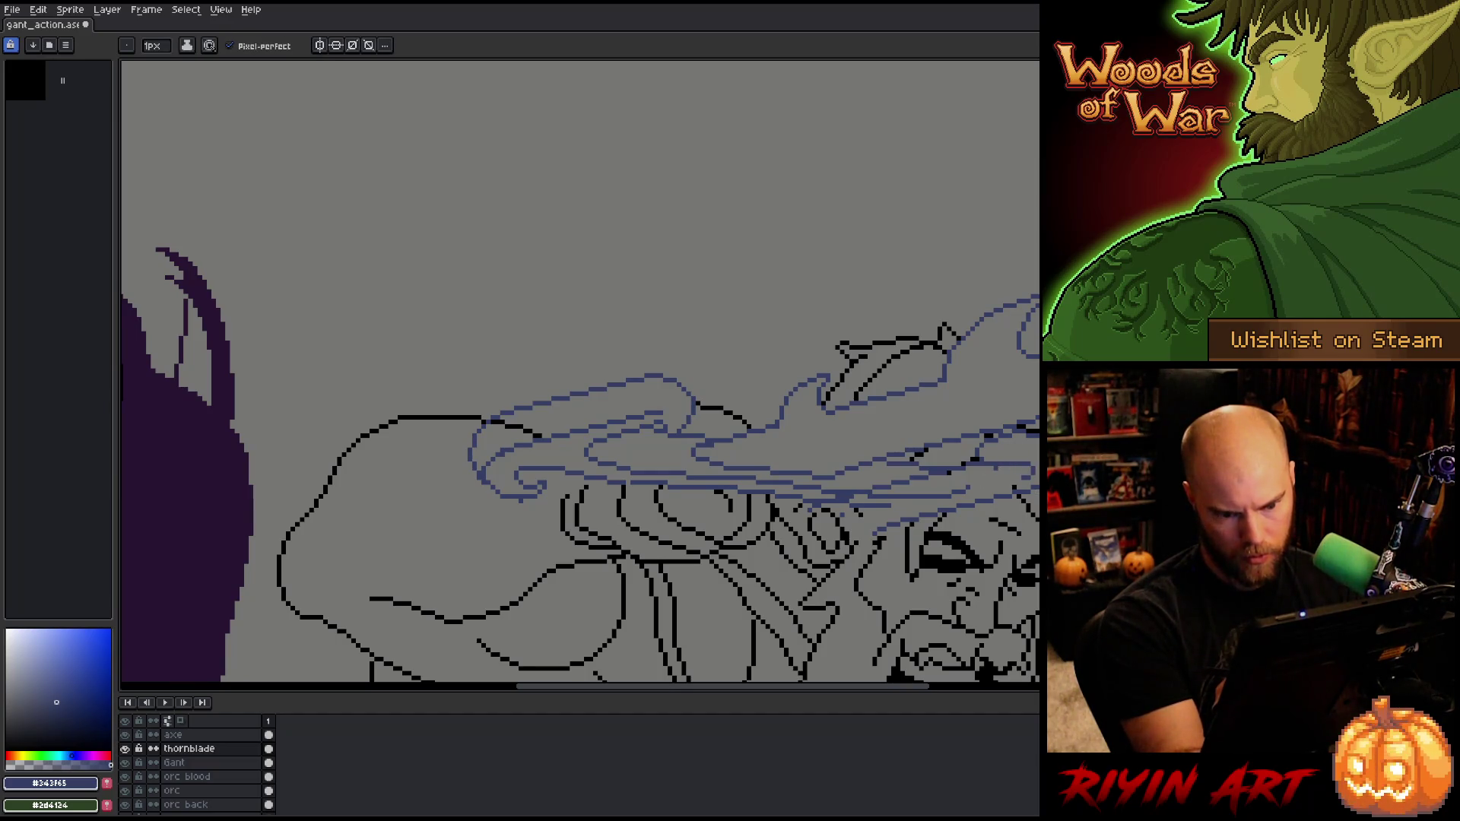
key(e)
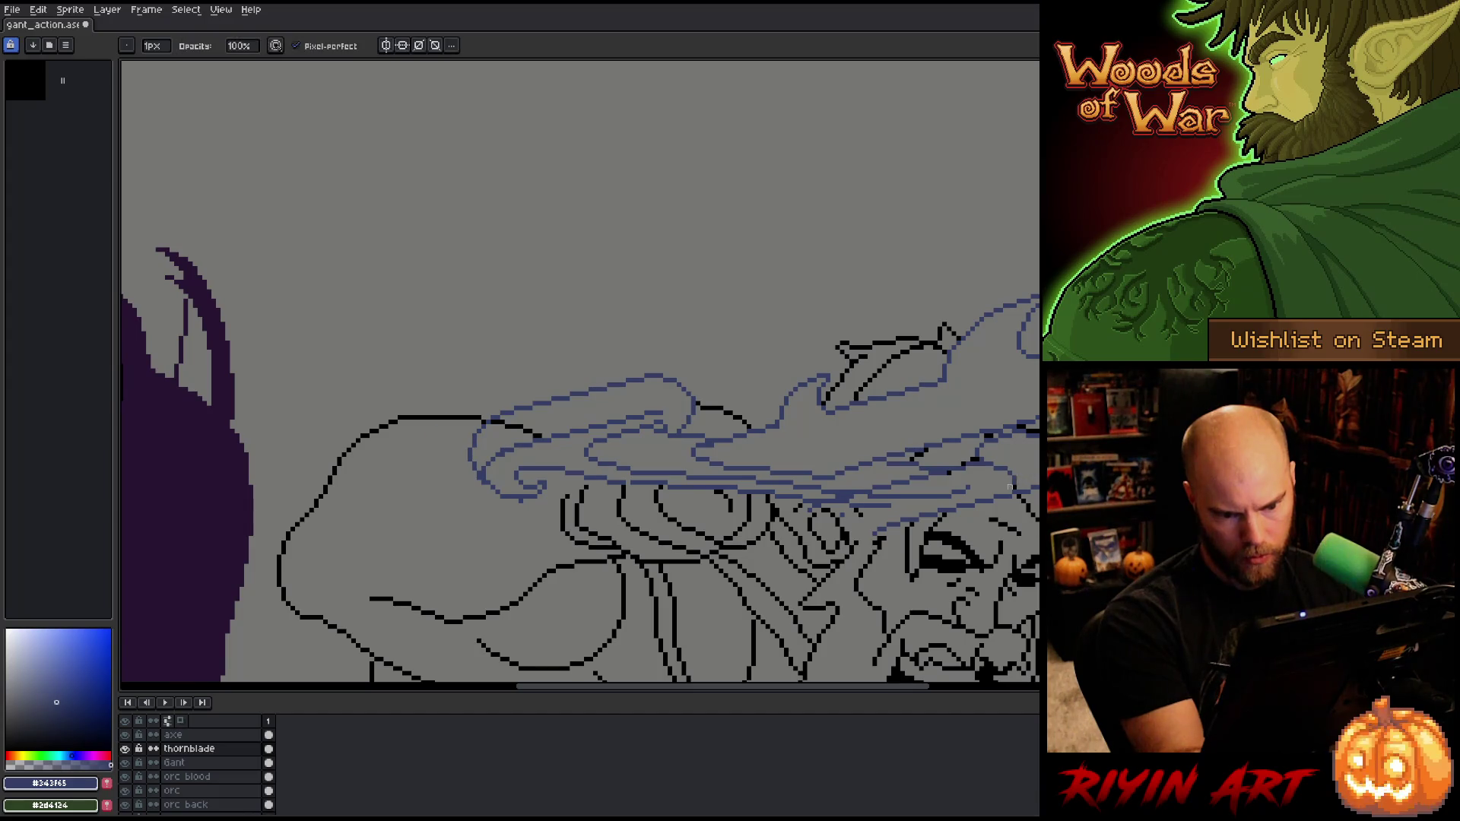
key(b)
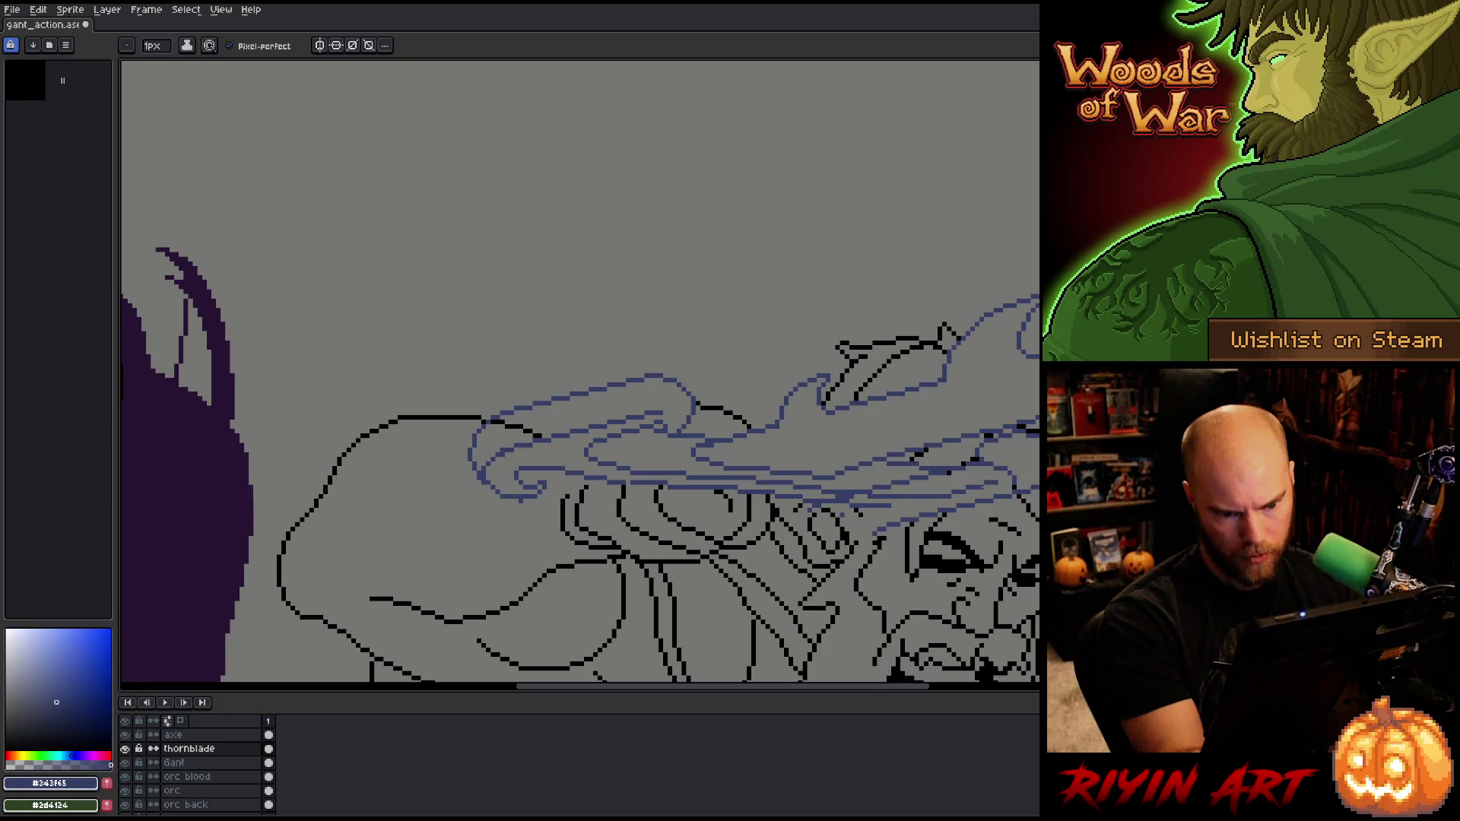
key(e)
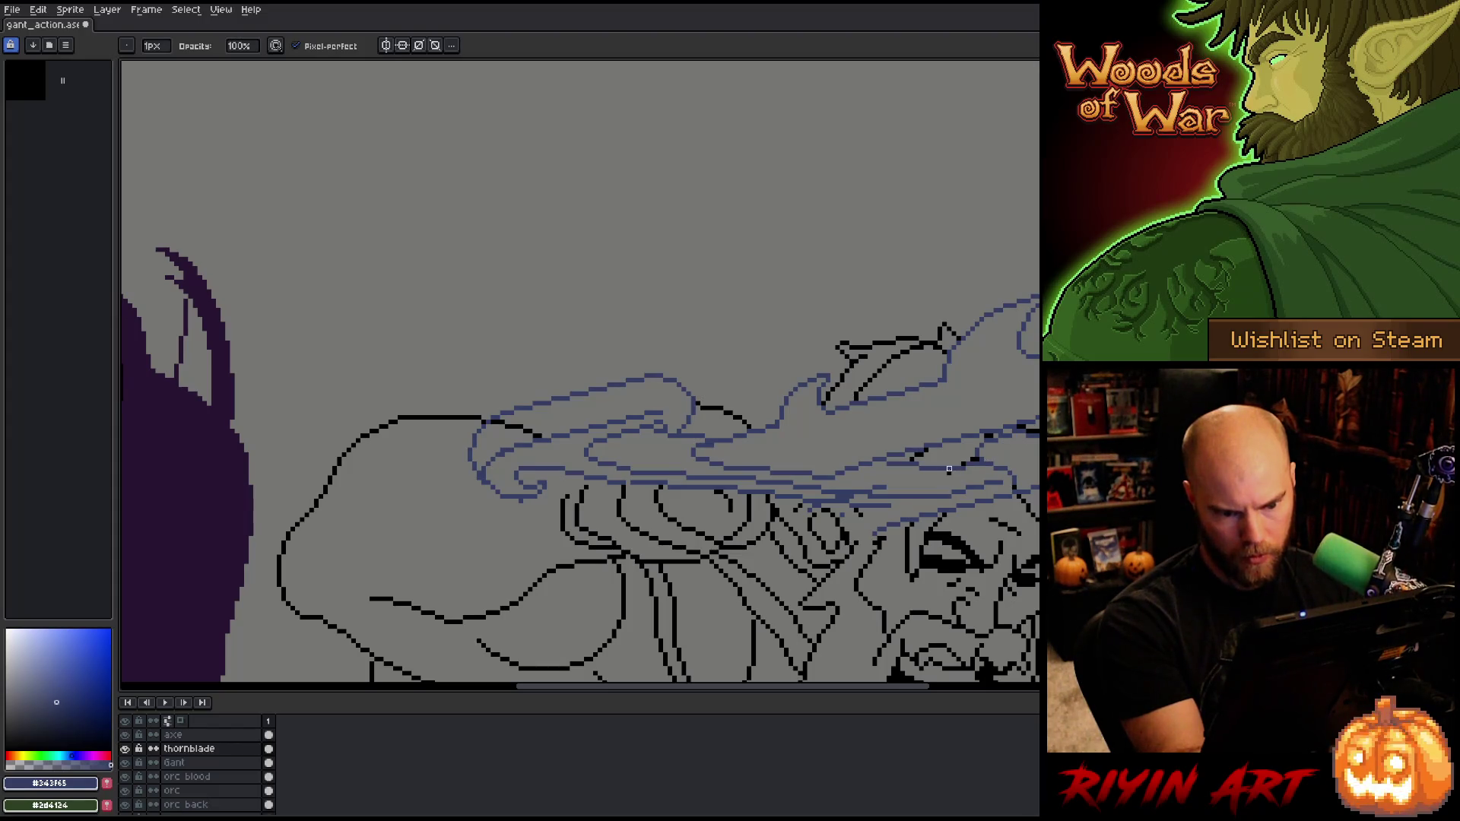
key(b)
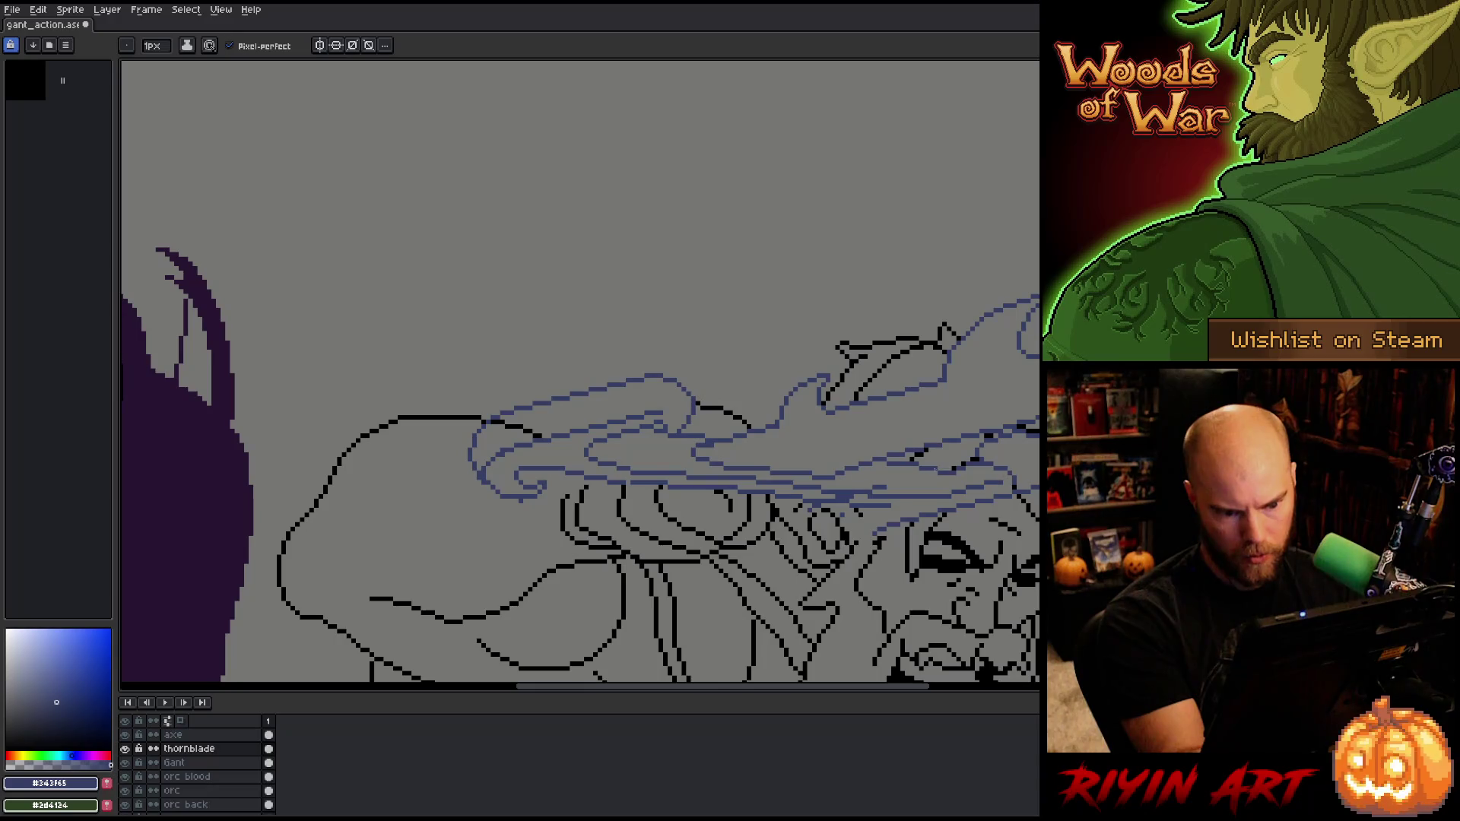
key(e)
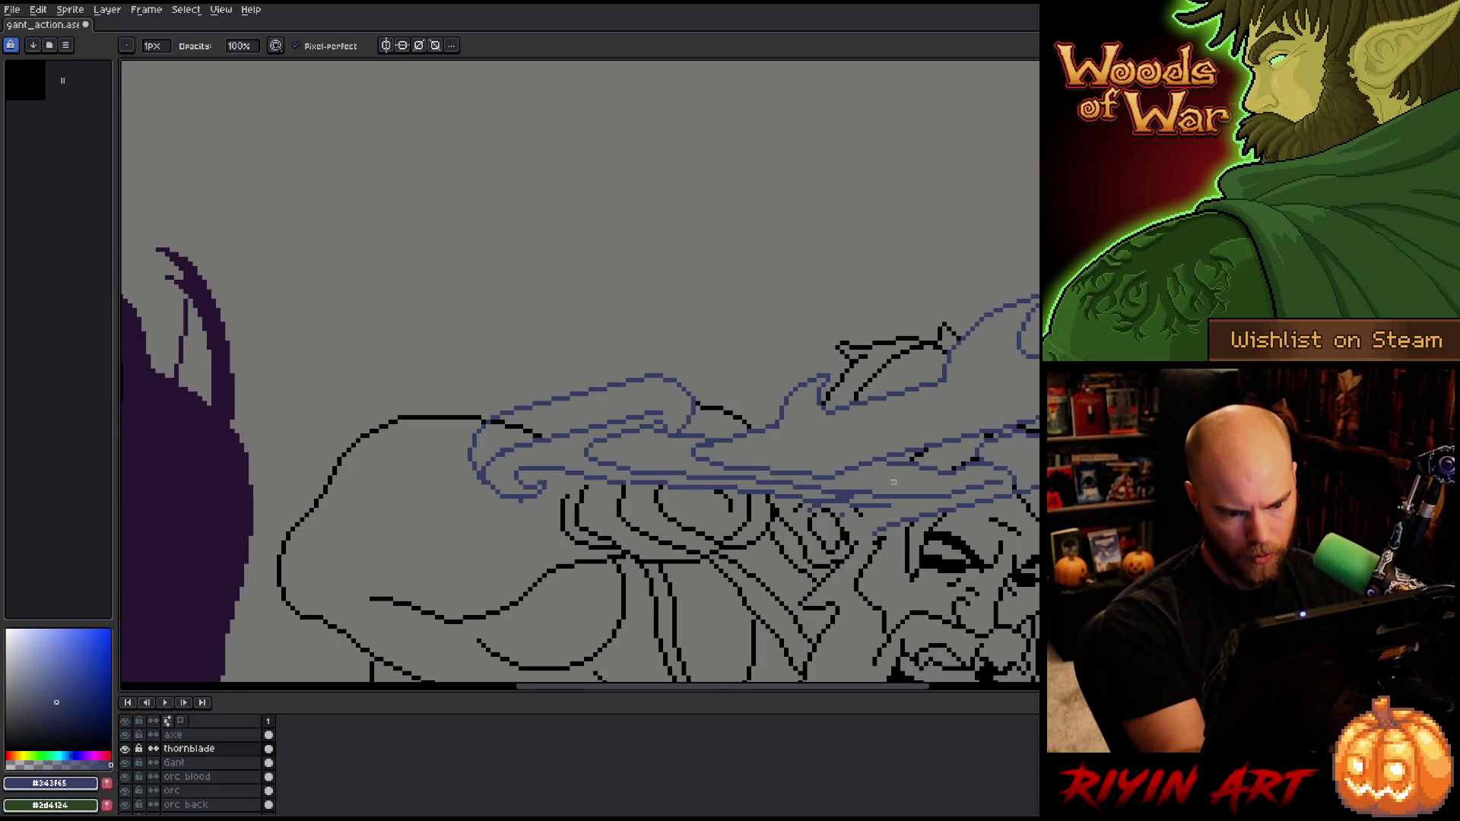
key(b)
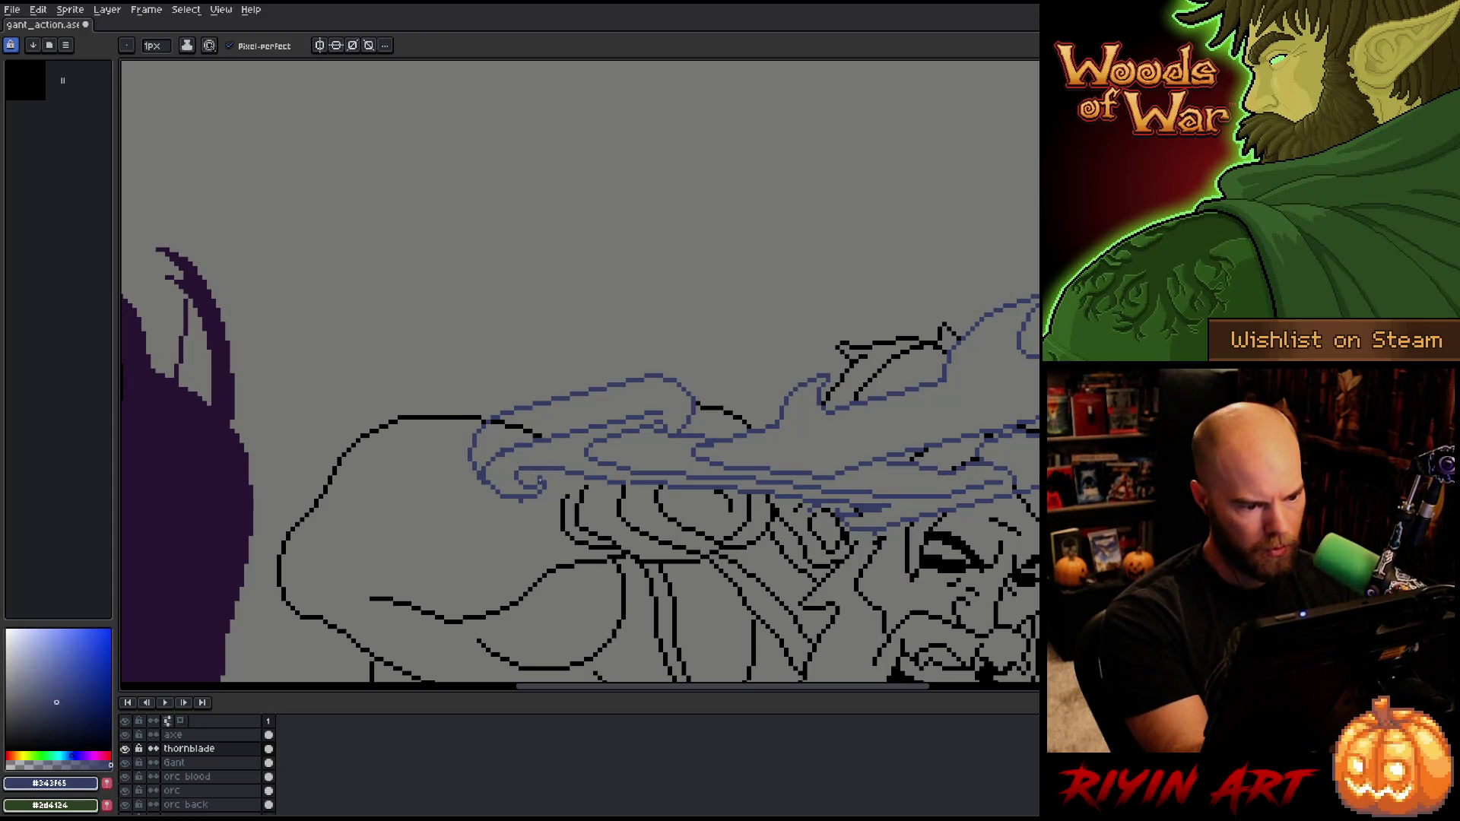
Step: Lasso the upper-left flame stroke of the blue blade and nudge it slightly lower
key(m)
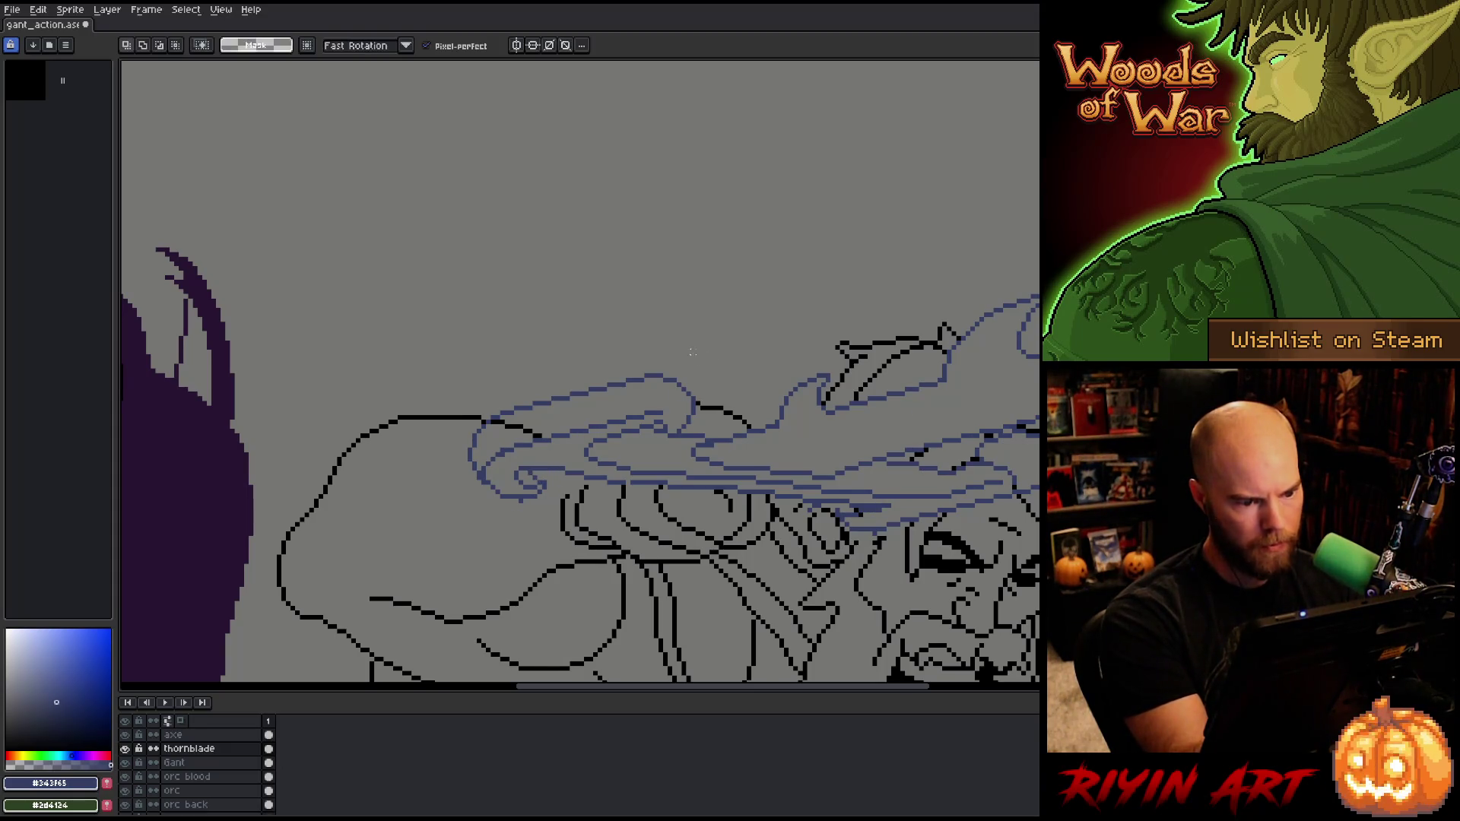
mouse_move(673, 354)
mouse_down()
mouse_move(633, 398)
mouse_move(494, 447)
mouse_move(562, 326)
mouse_up()
drag(563, 403, 562, 412)
key(ctrl+d)
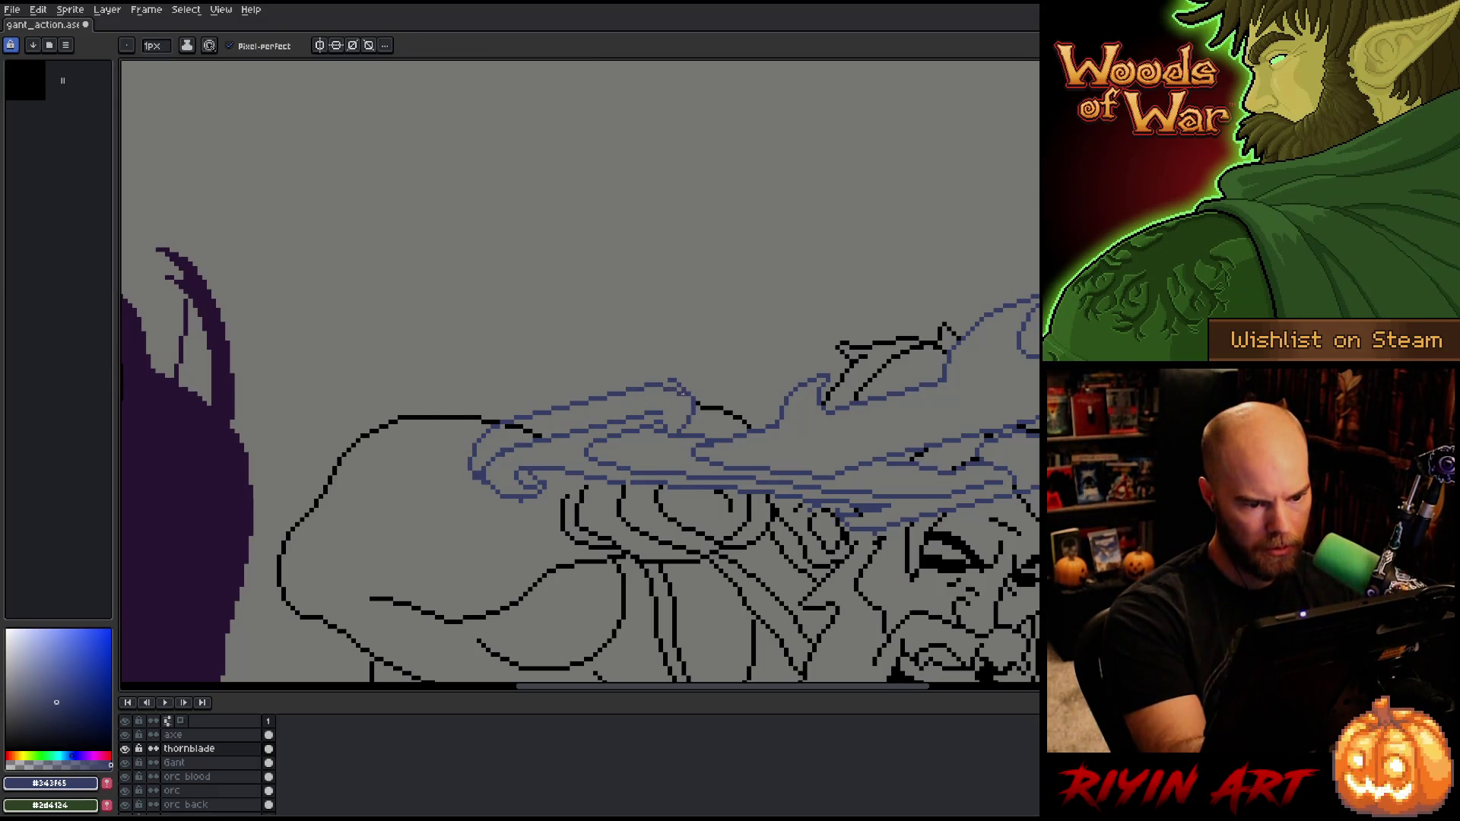
Step: Draw additional curling flame strokes inside the blue blade sketch with the pencil
key(b)
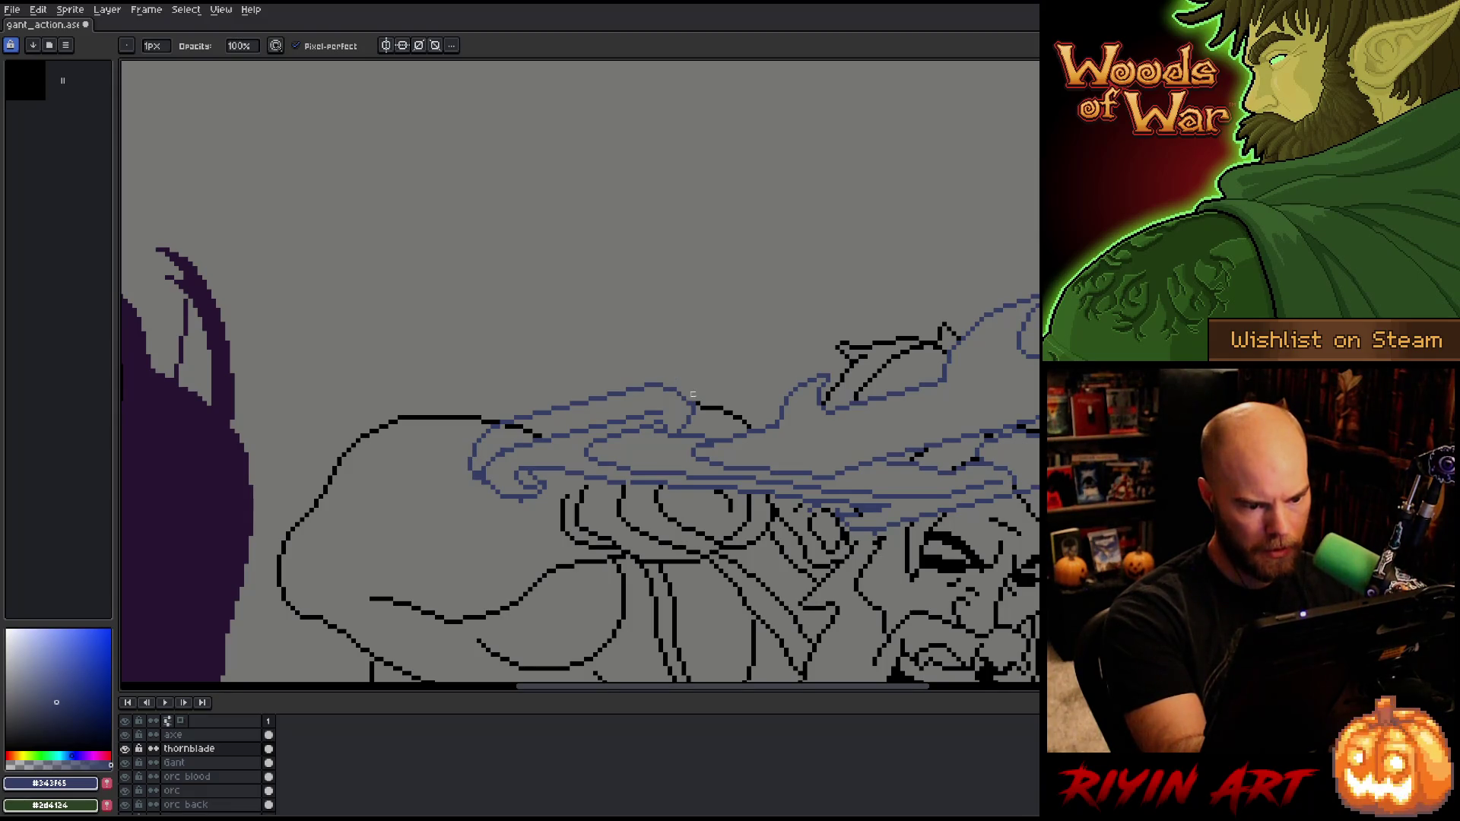
drag(669, 378, 694, 403)
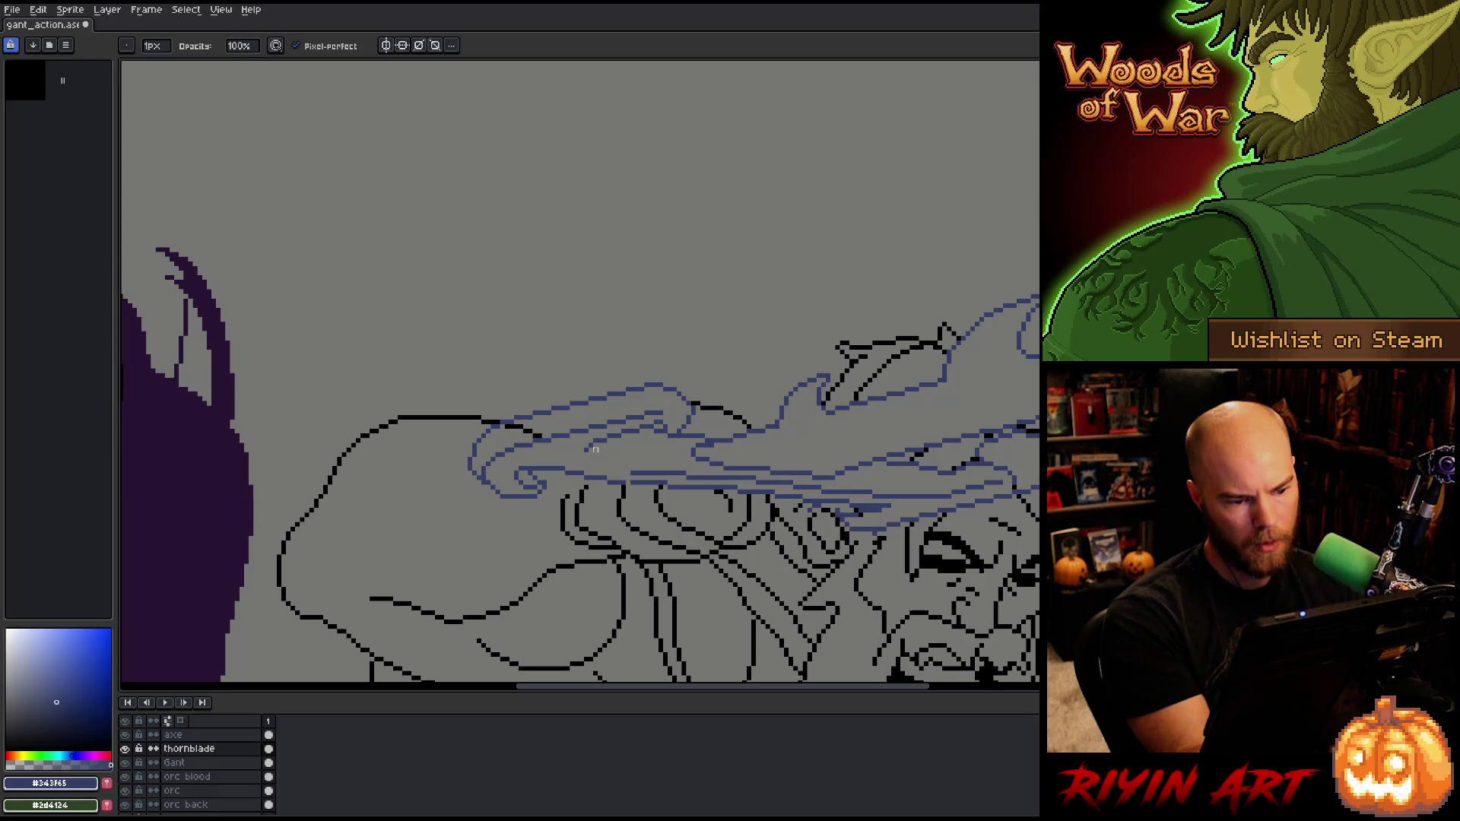
key(e)
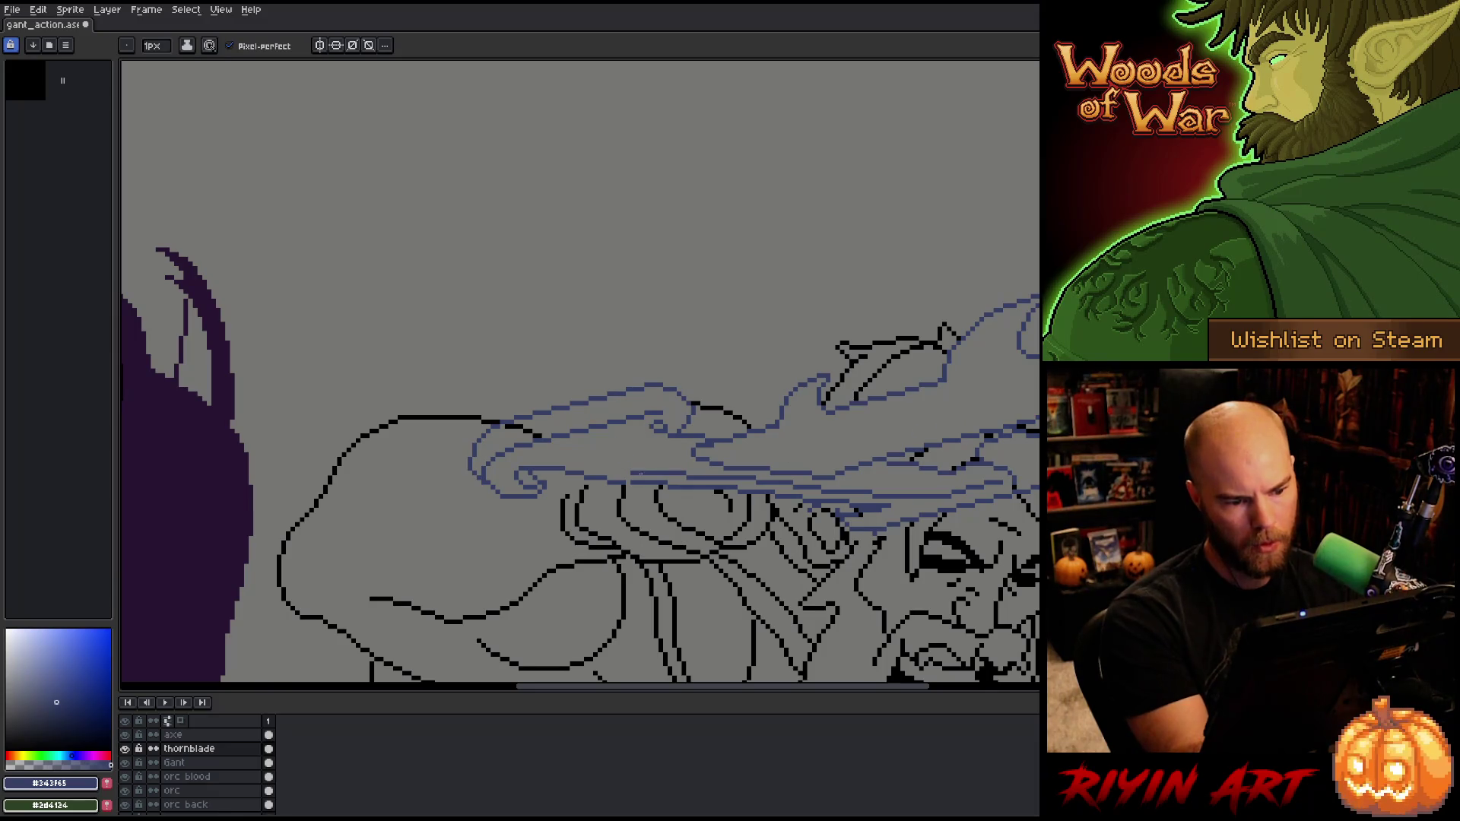
key(b)
key(e)
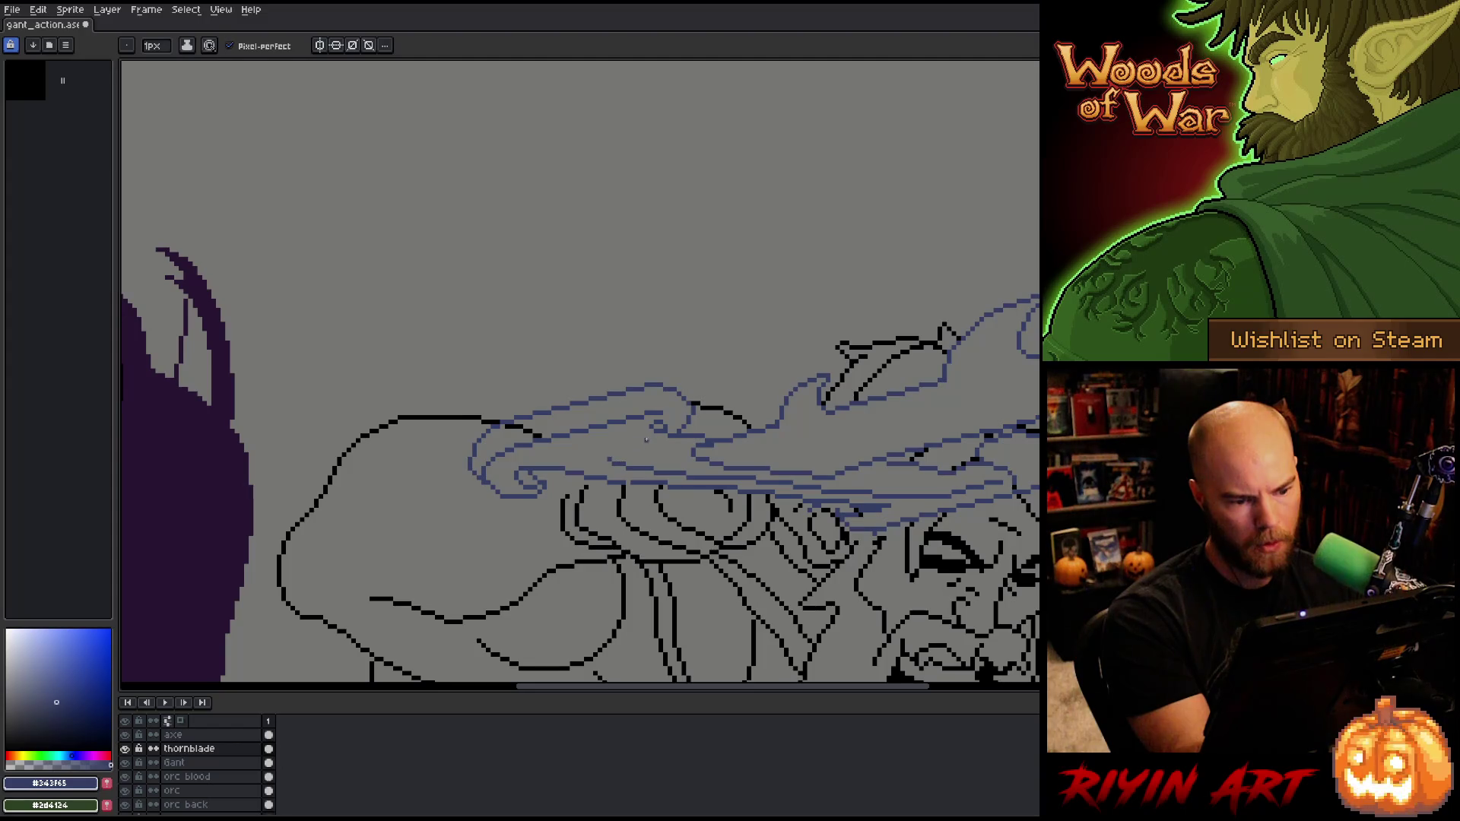
drag(603, 451, 648, 431)
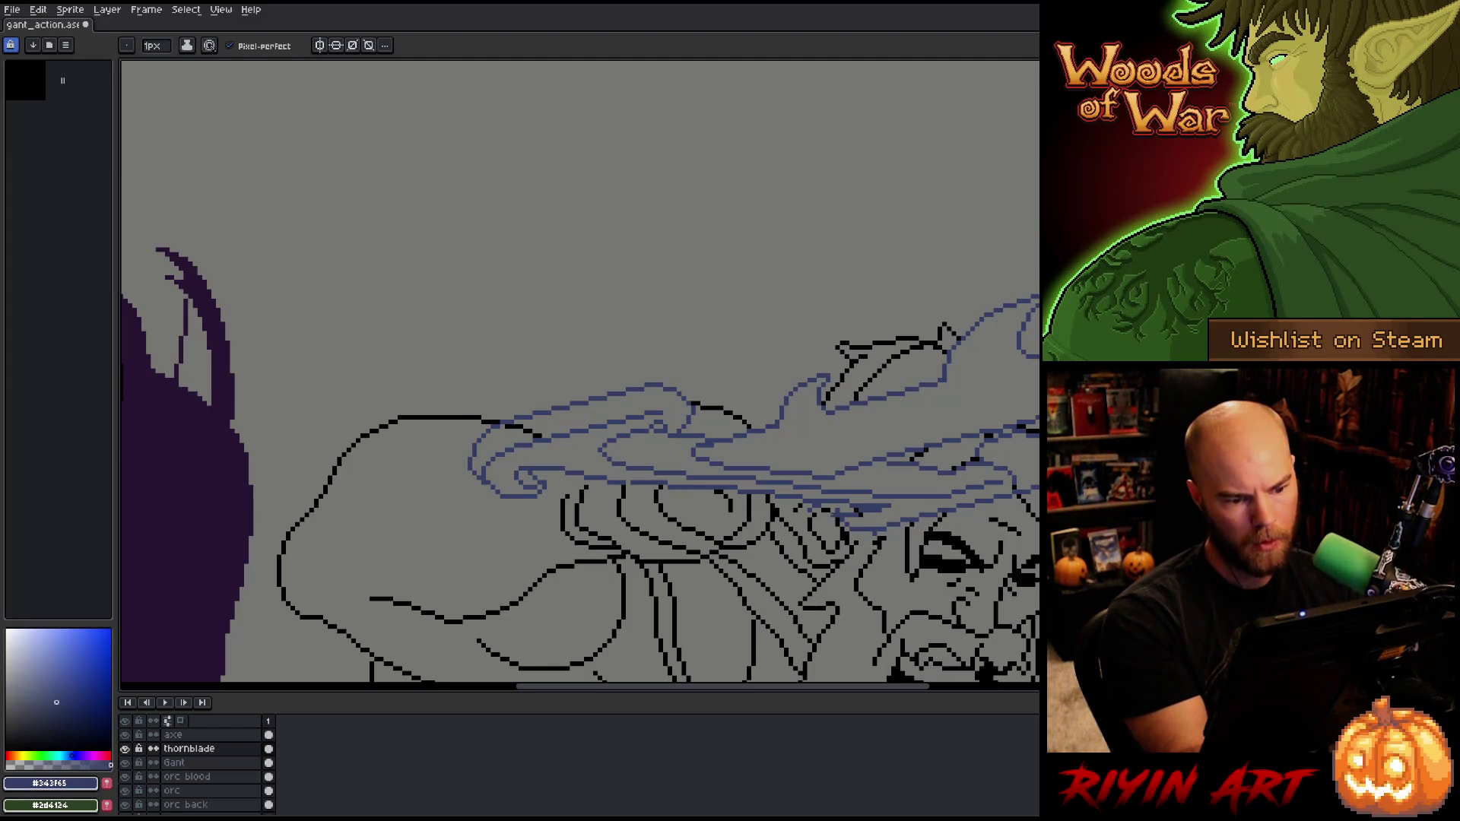
Step: Pan left toward the hooded figure and save the file with Ctrl+S
drag(763, 553, 818, 590)
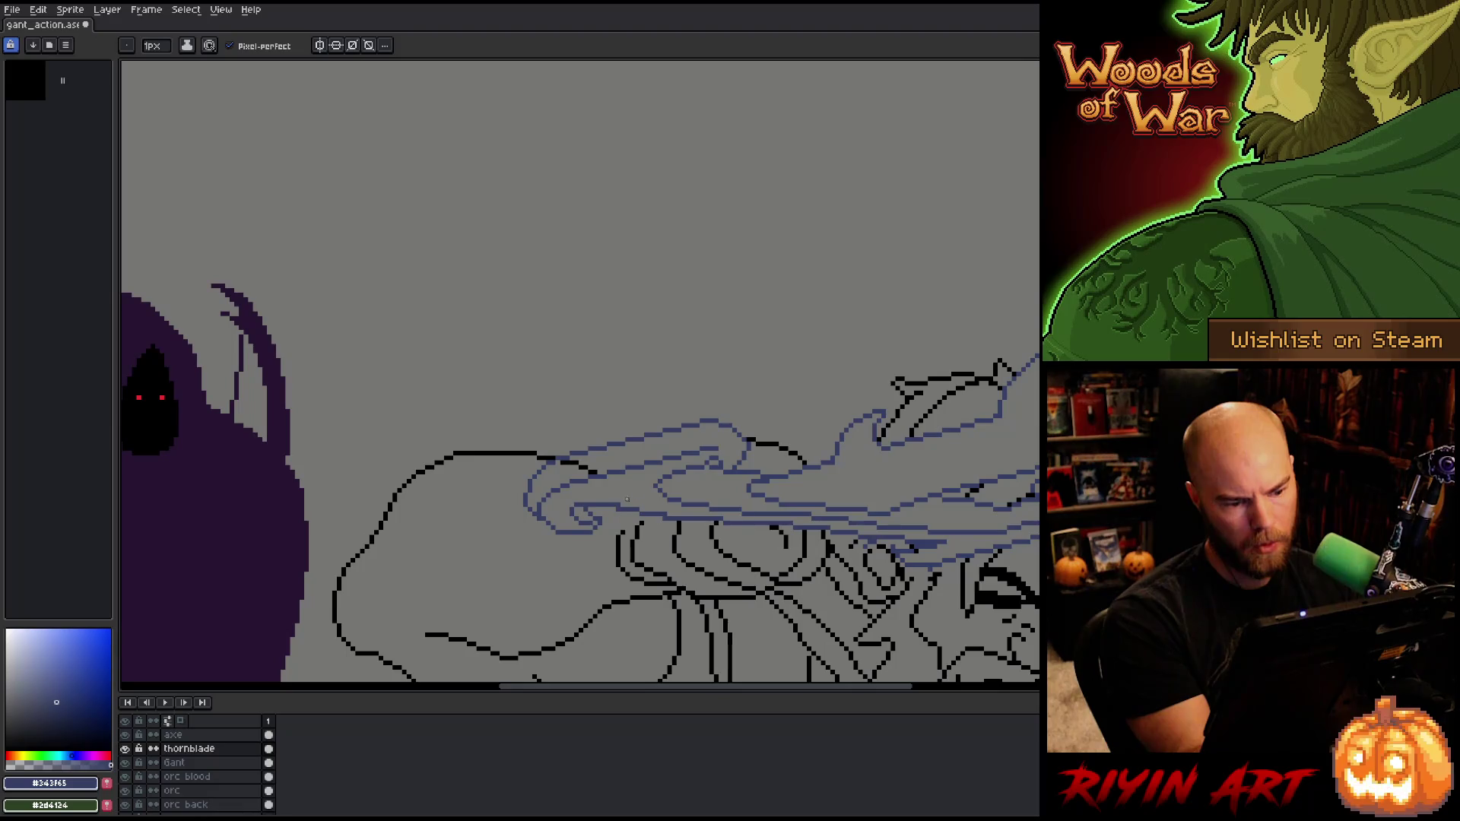
key(b)
key(e)
key(b)
key(ctrl+s)
Step: Zoom in and out over the battle scene, then bring up the Sprite menu
scroll(701, 485, down, 5)
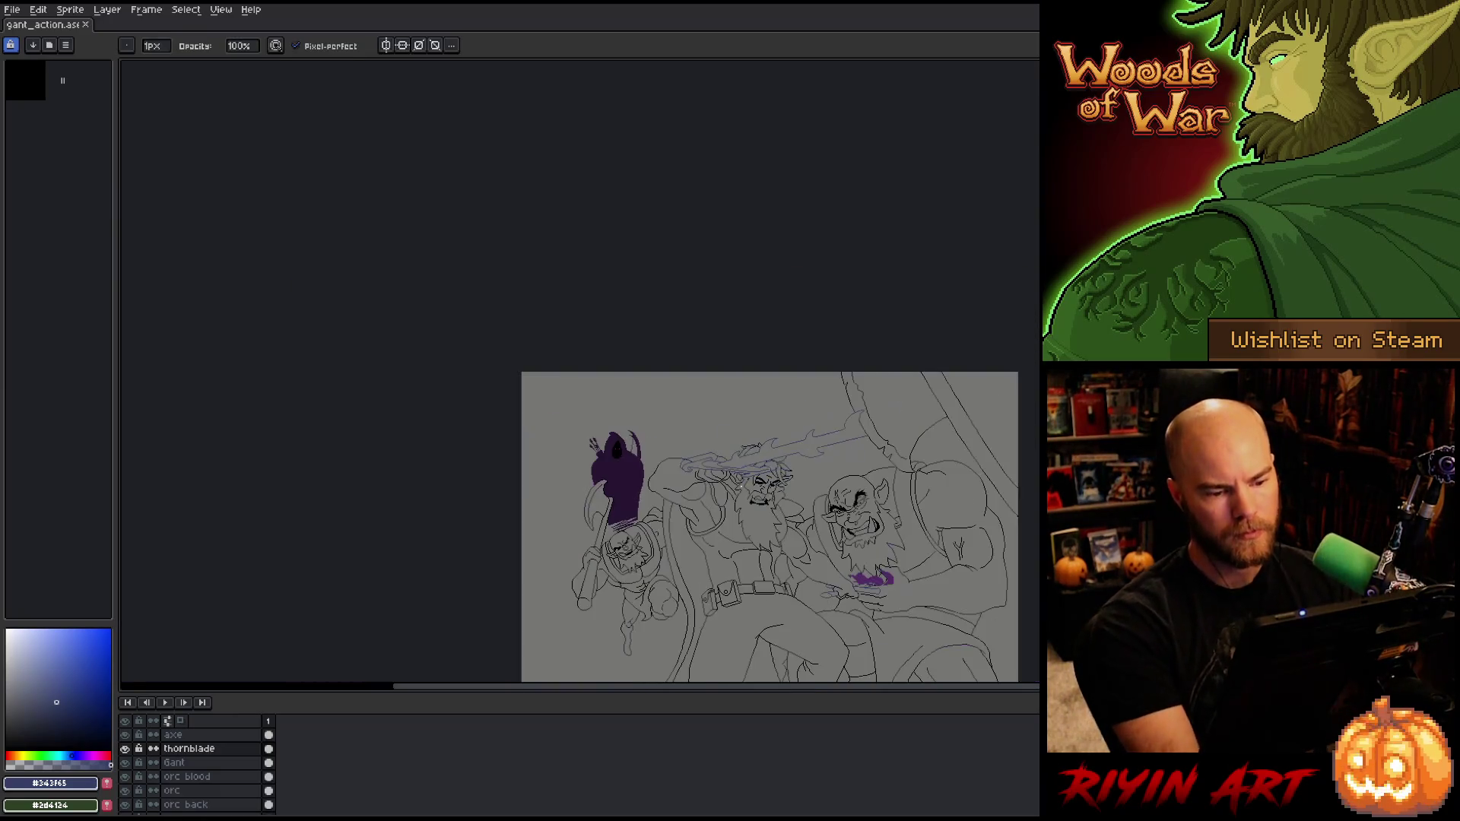
scroll(699, 456, up, 1)
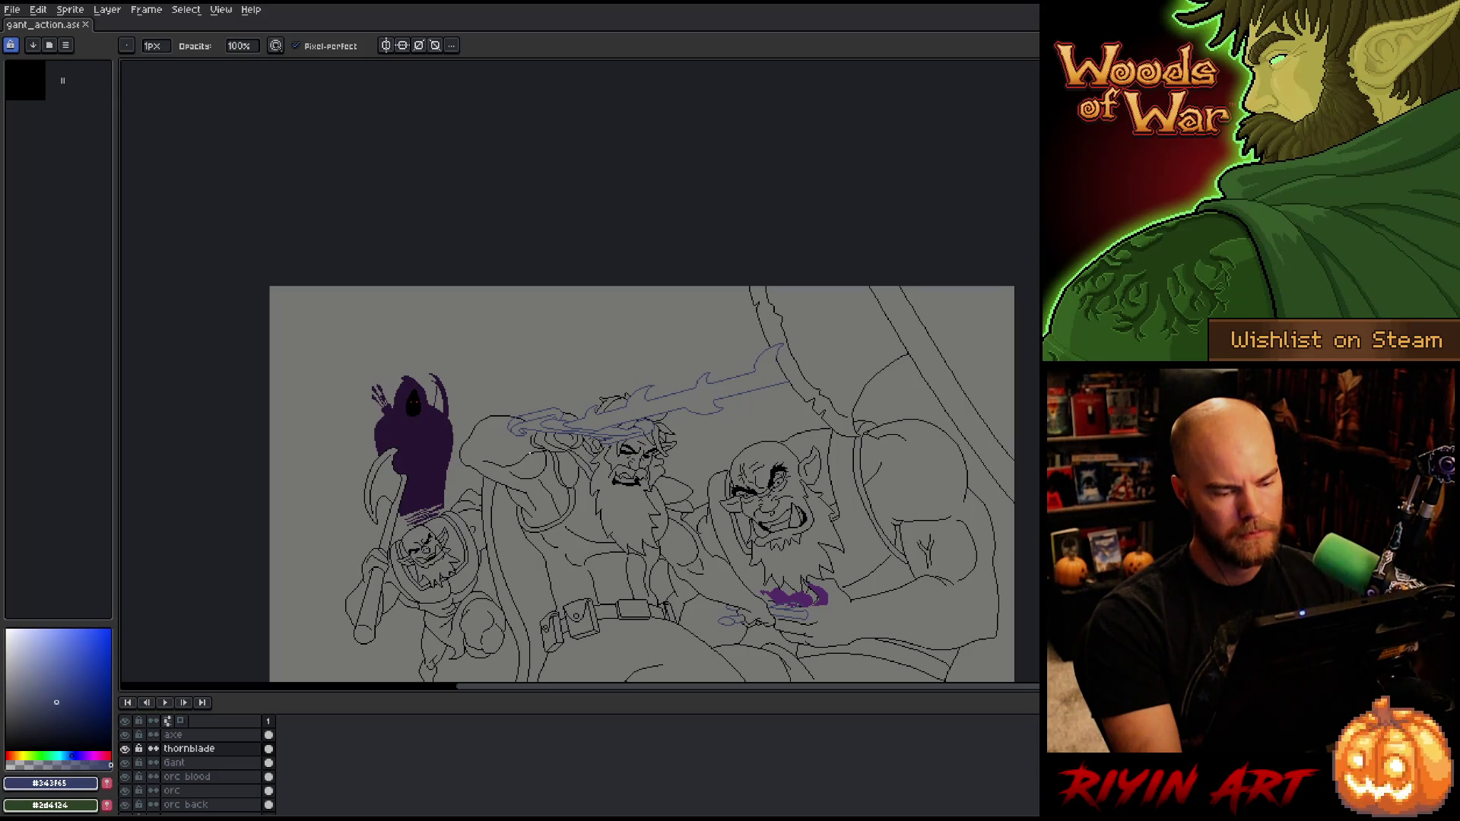
scroll(593, 440, up, 1)
scroll(592, 441, down, 1)
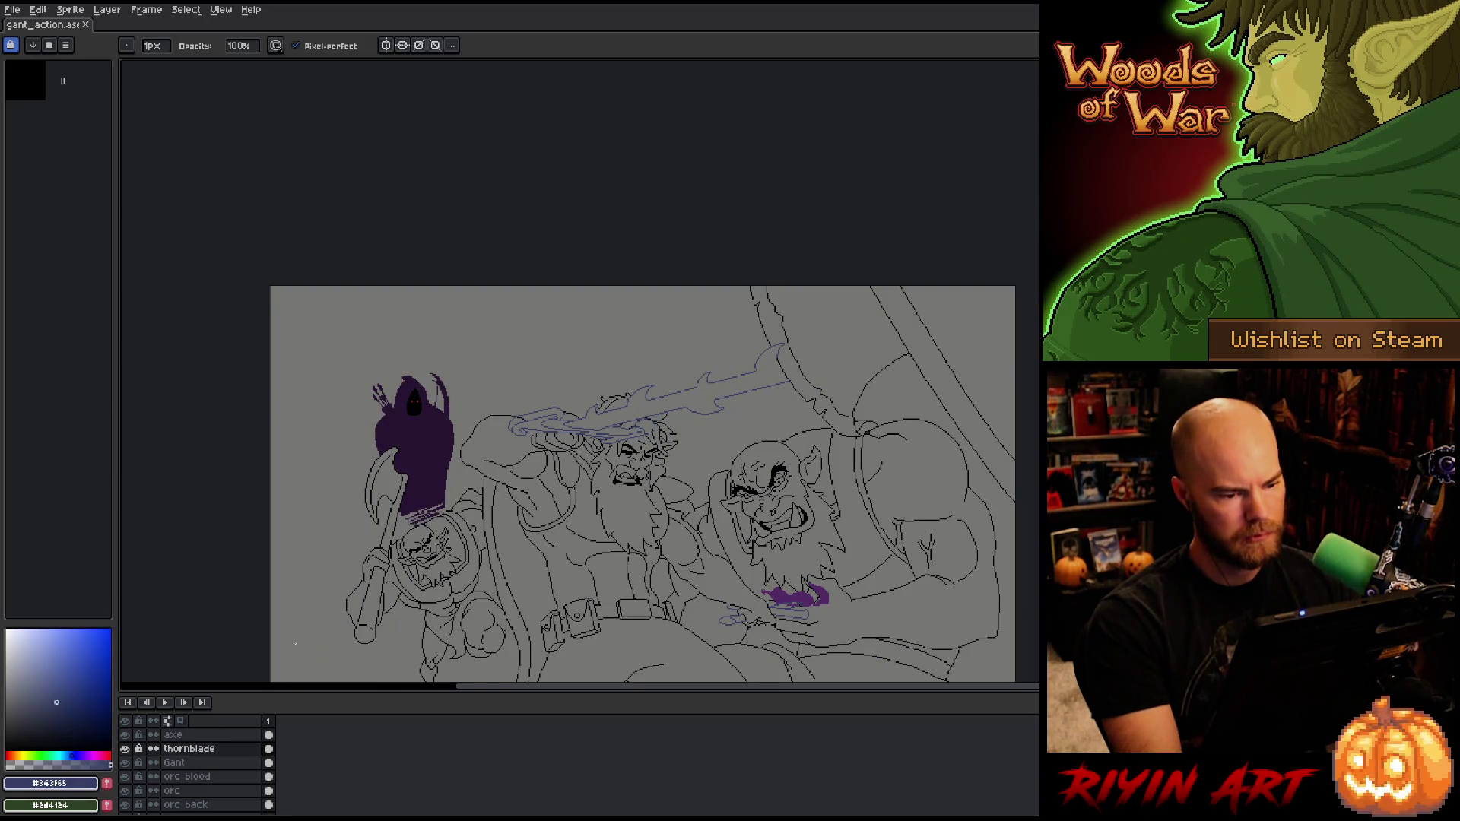
scroll(603, 484, down, 2)
scroll(603, 475, up, 2)
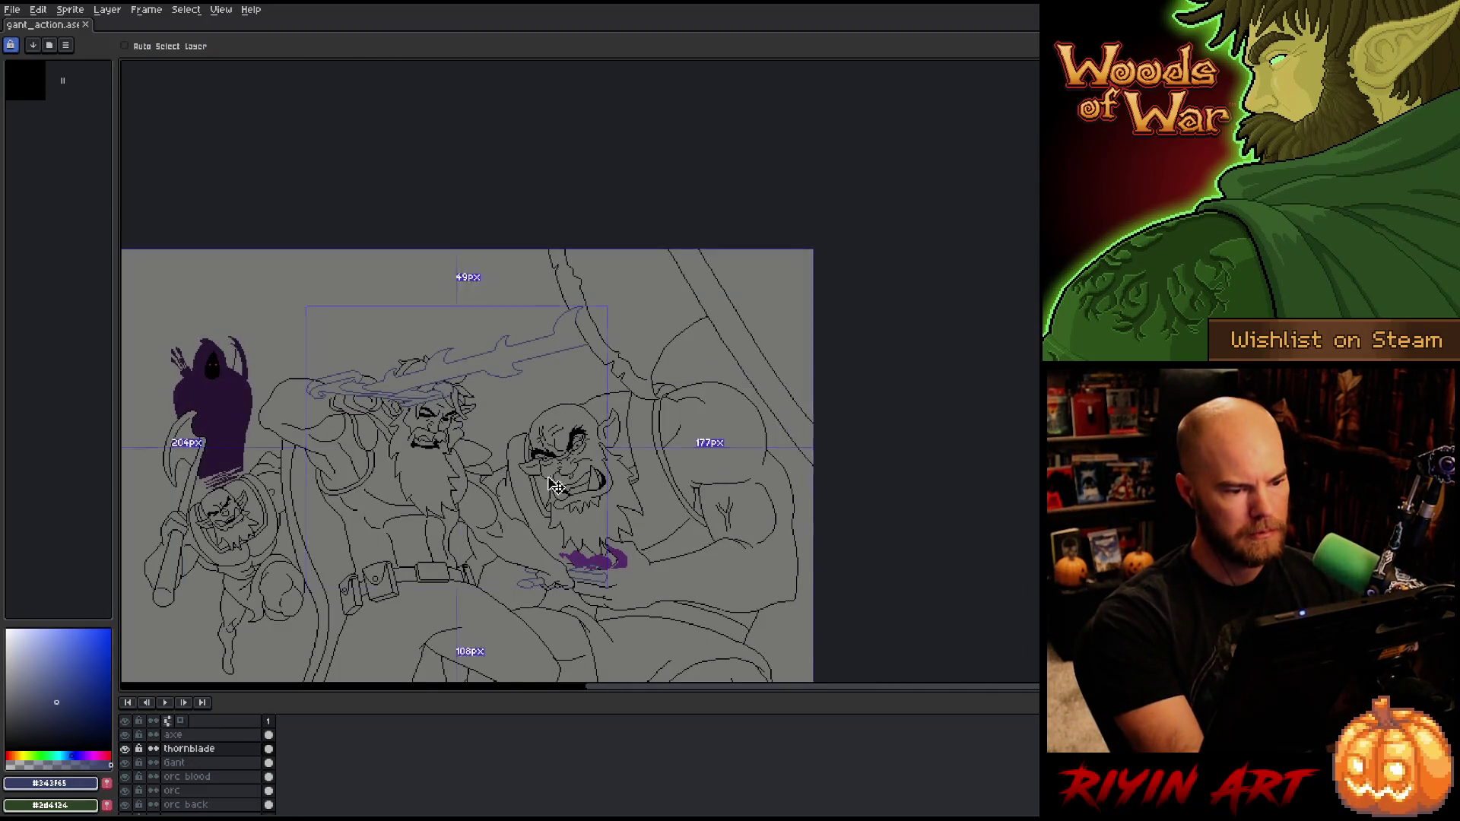
scroll(522, 484, down, 2)
click(69, 10)
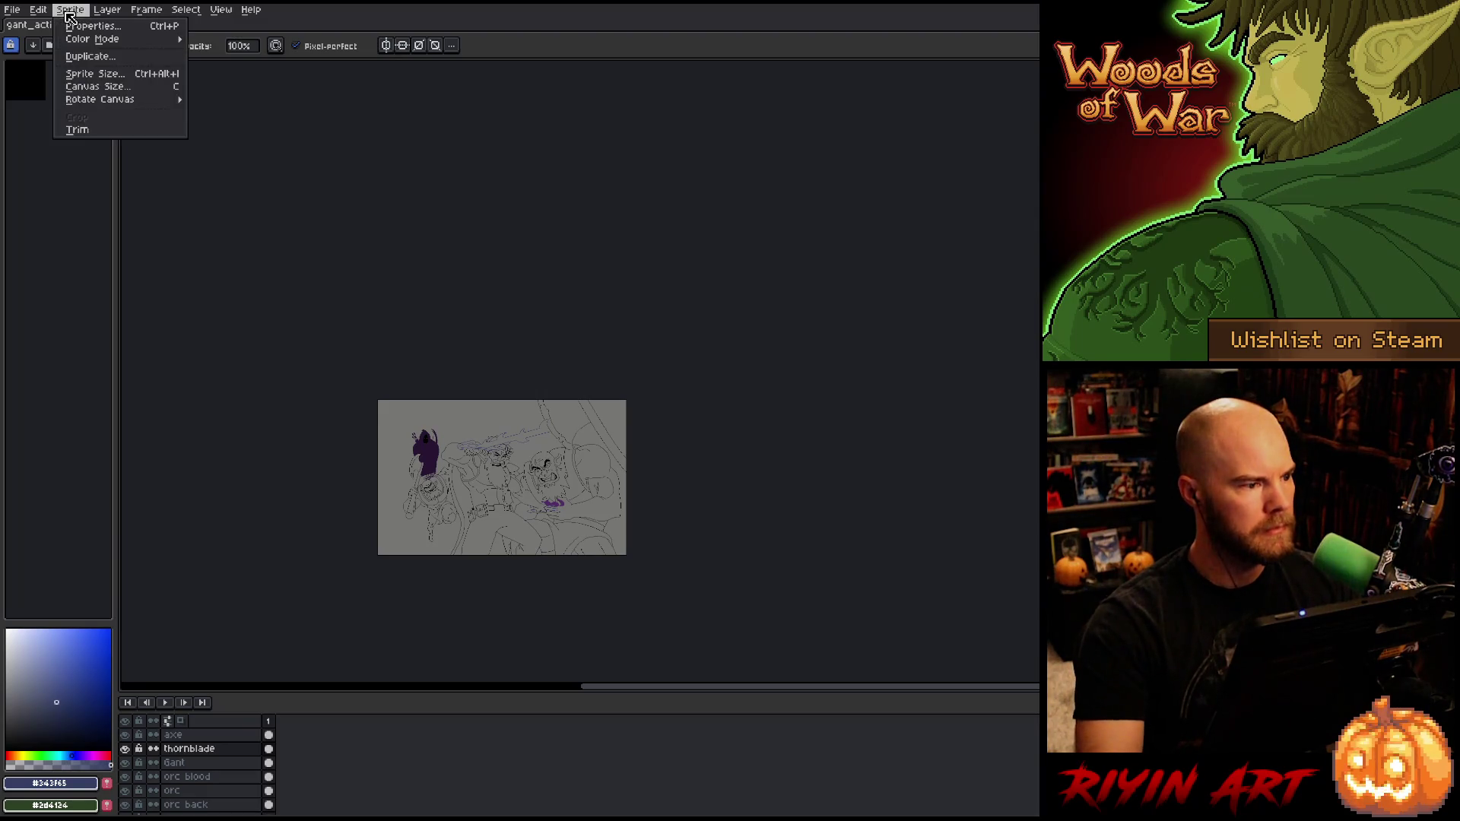
Step: Enlarge the canvas to 4000×2000 px with the existing art anchored bottom-left
click(103, 91)
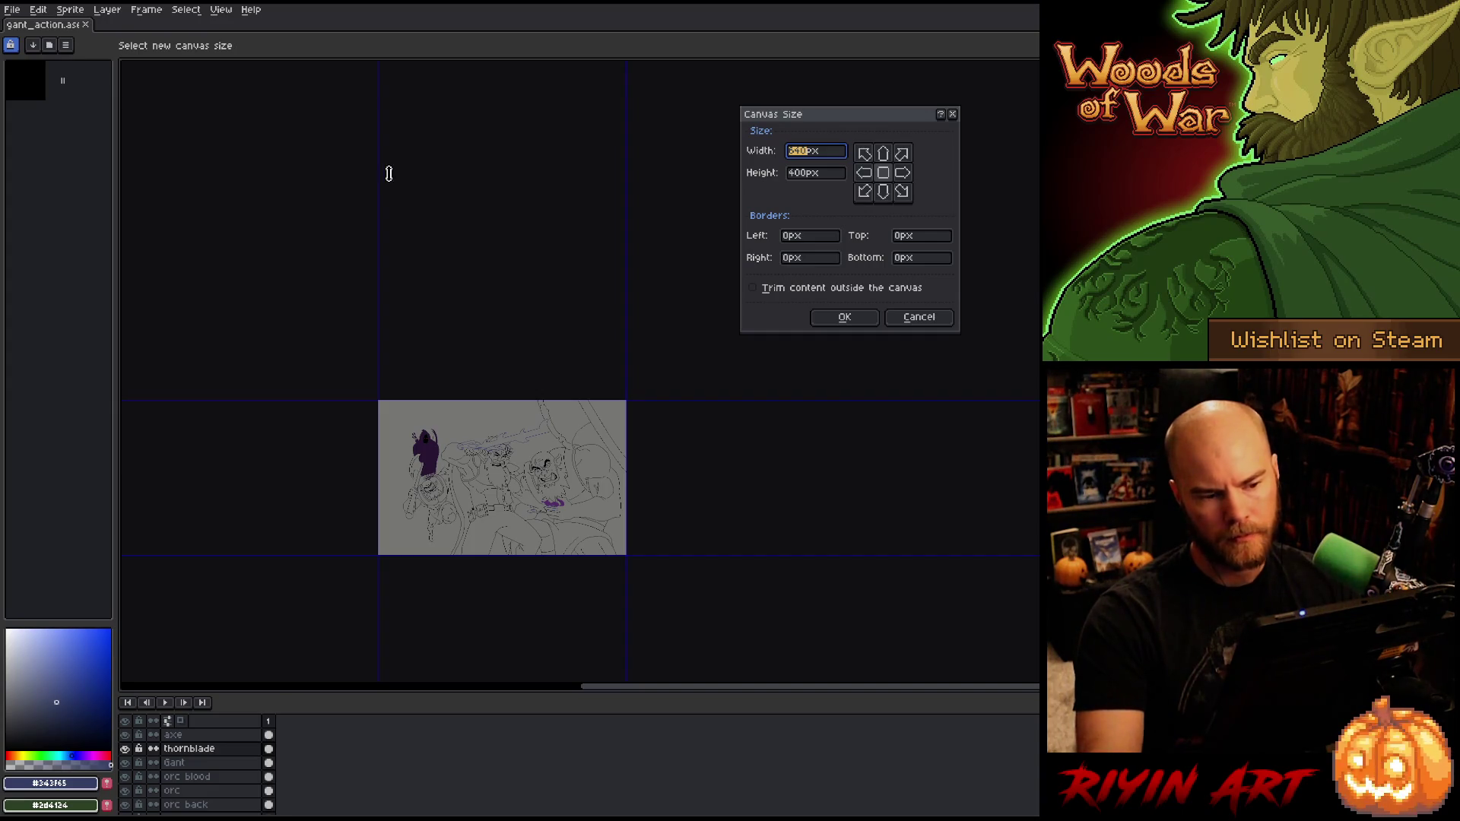
text(4000)
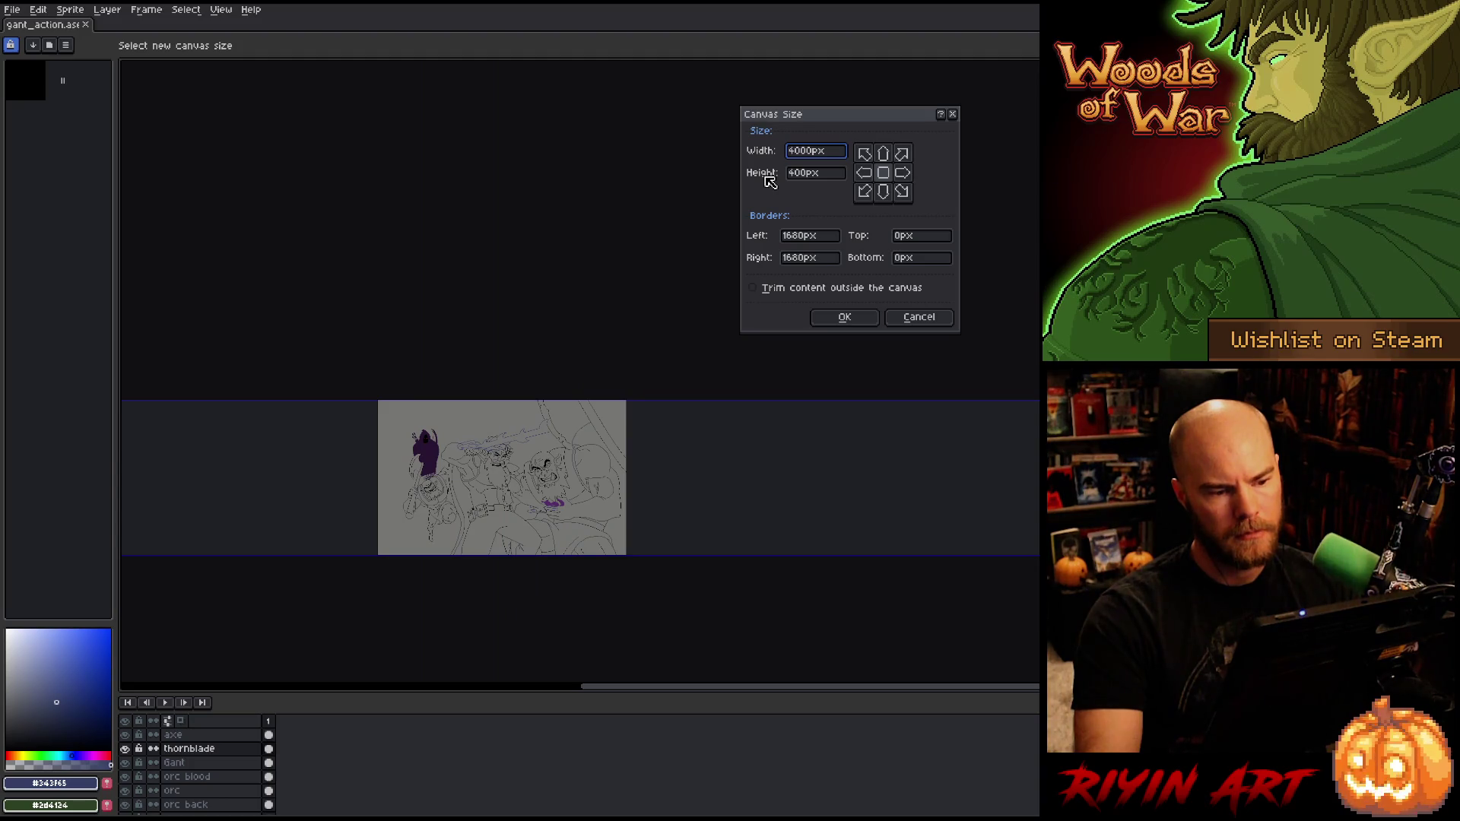
click(866, 173)
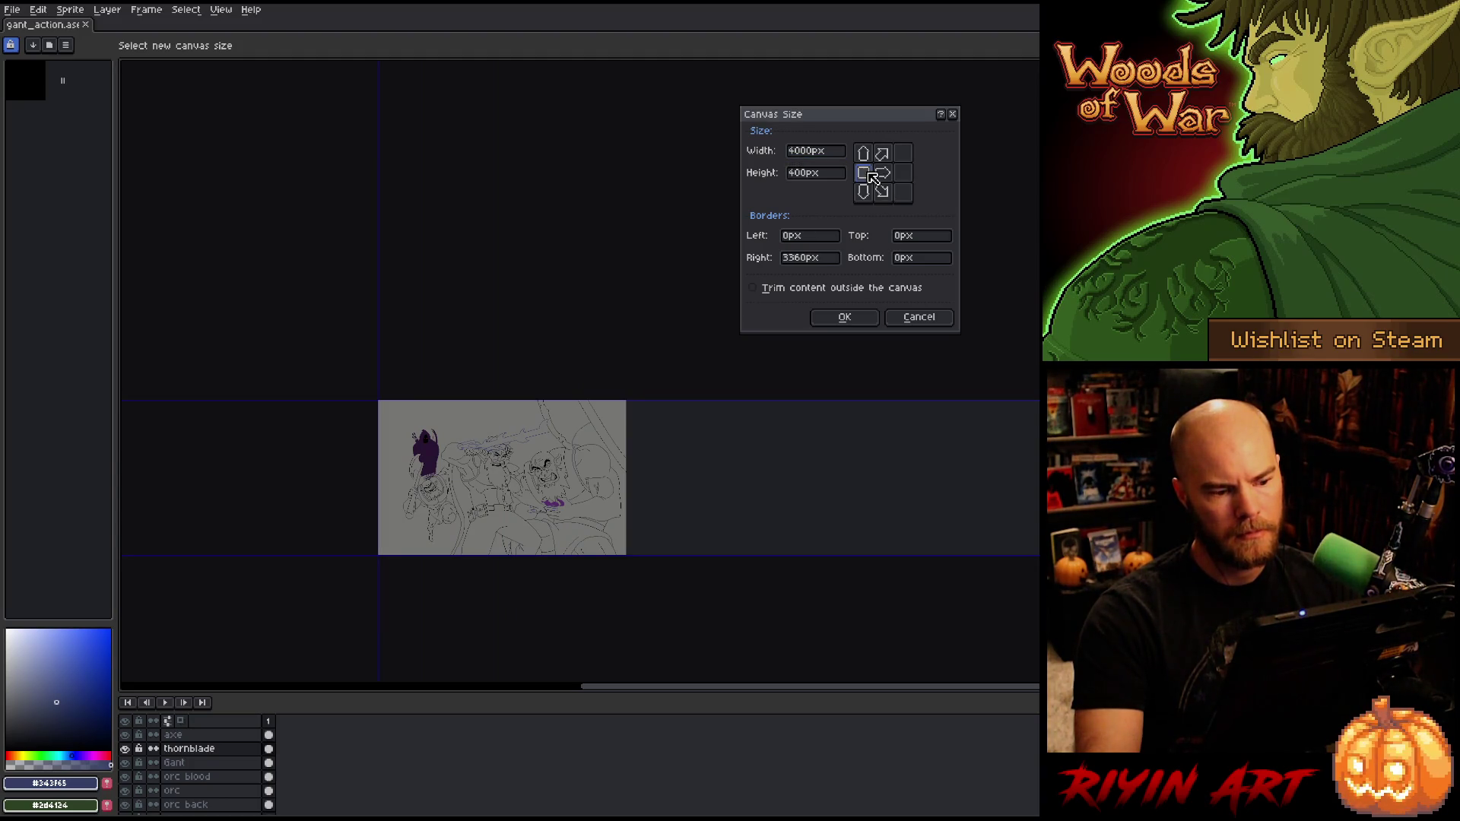
double_click(810, 174)
text(800)
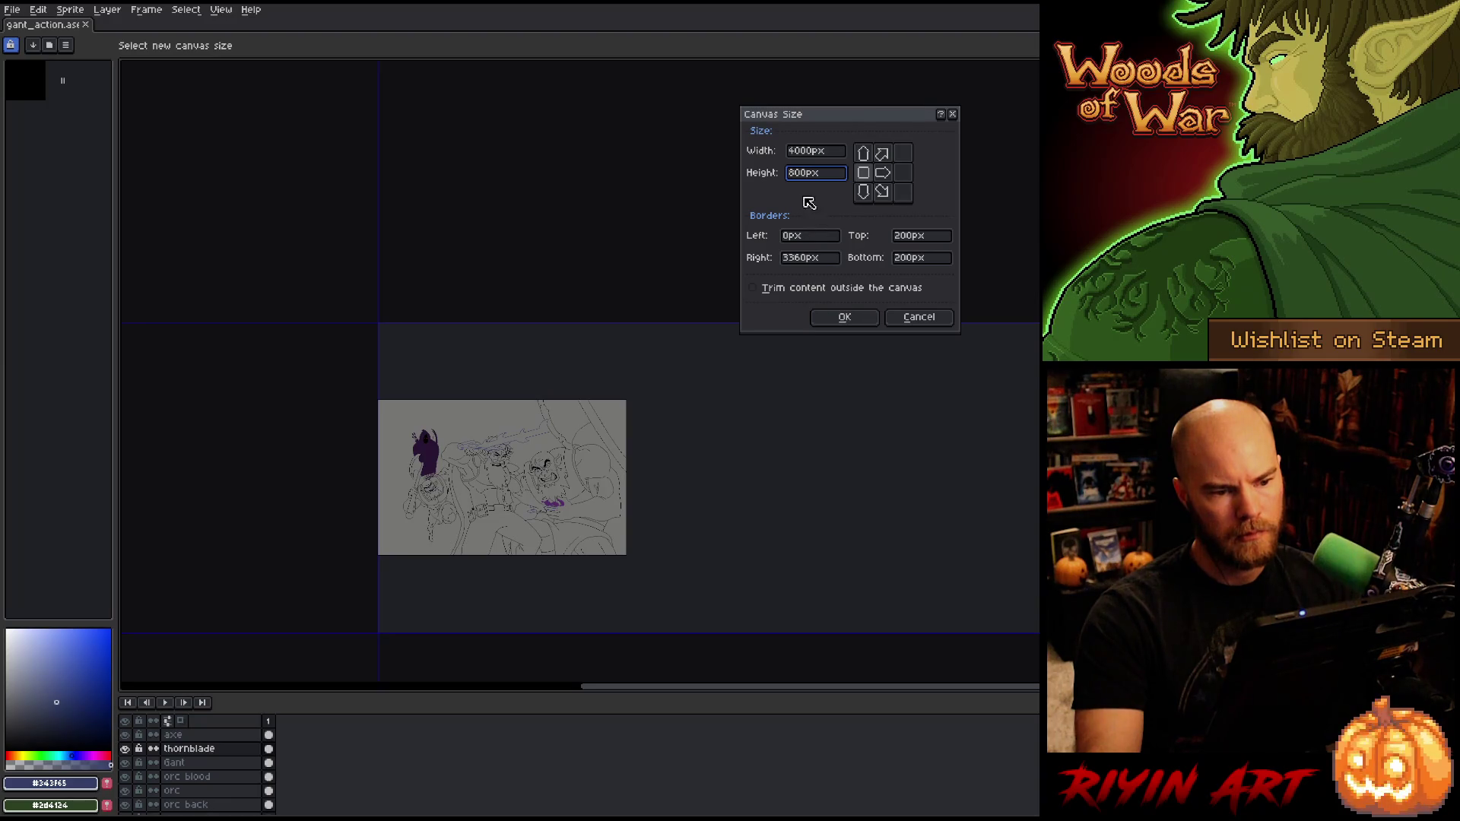
click(795, 174)
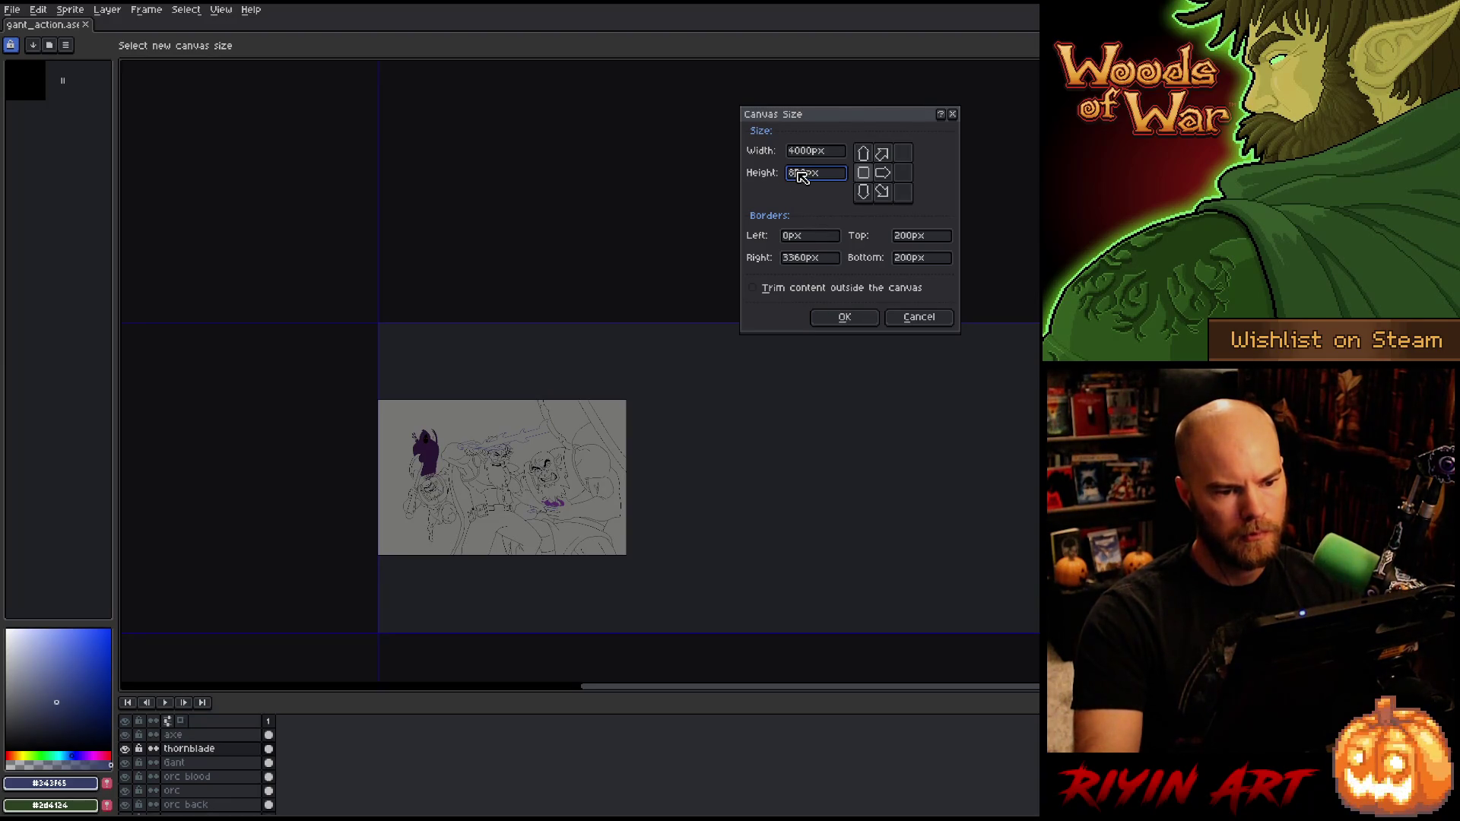
key(BackSpace)
text(20)
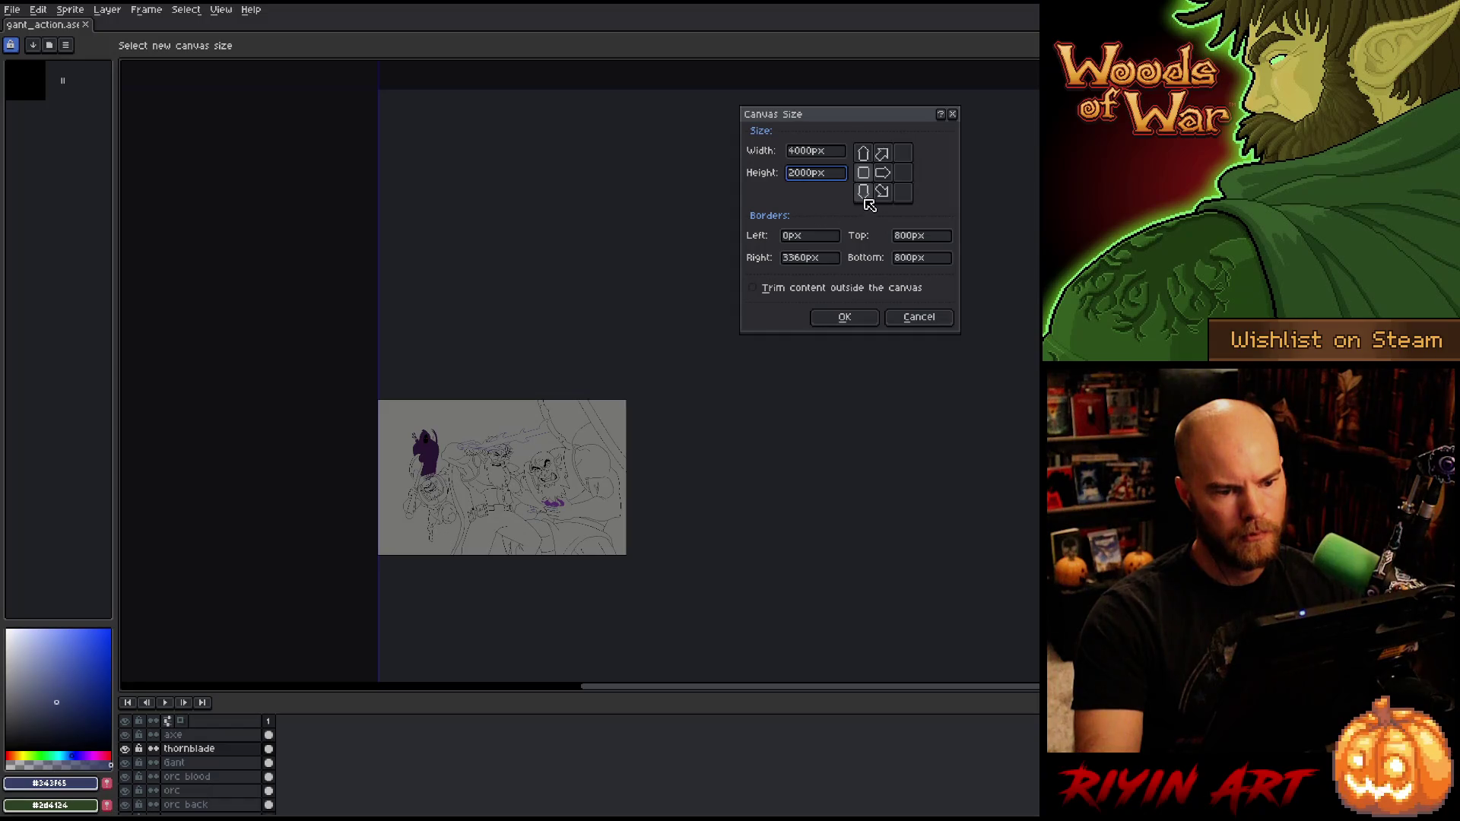
click(876, 197)
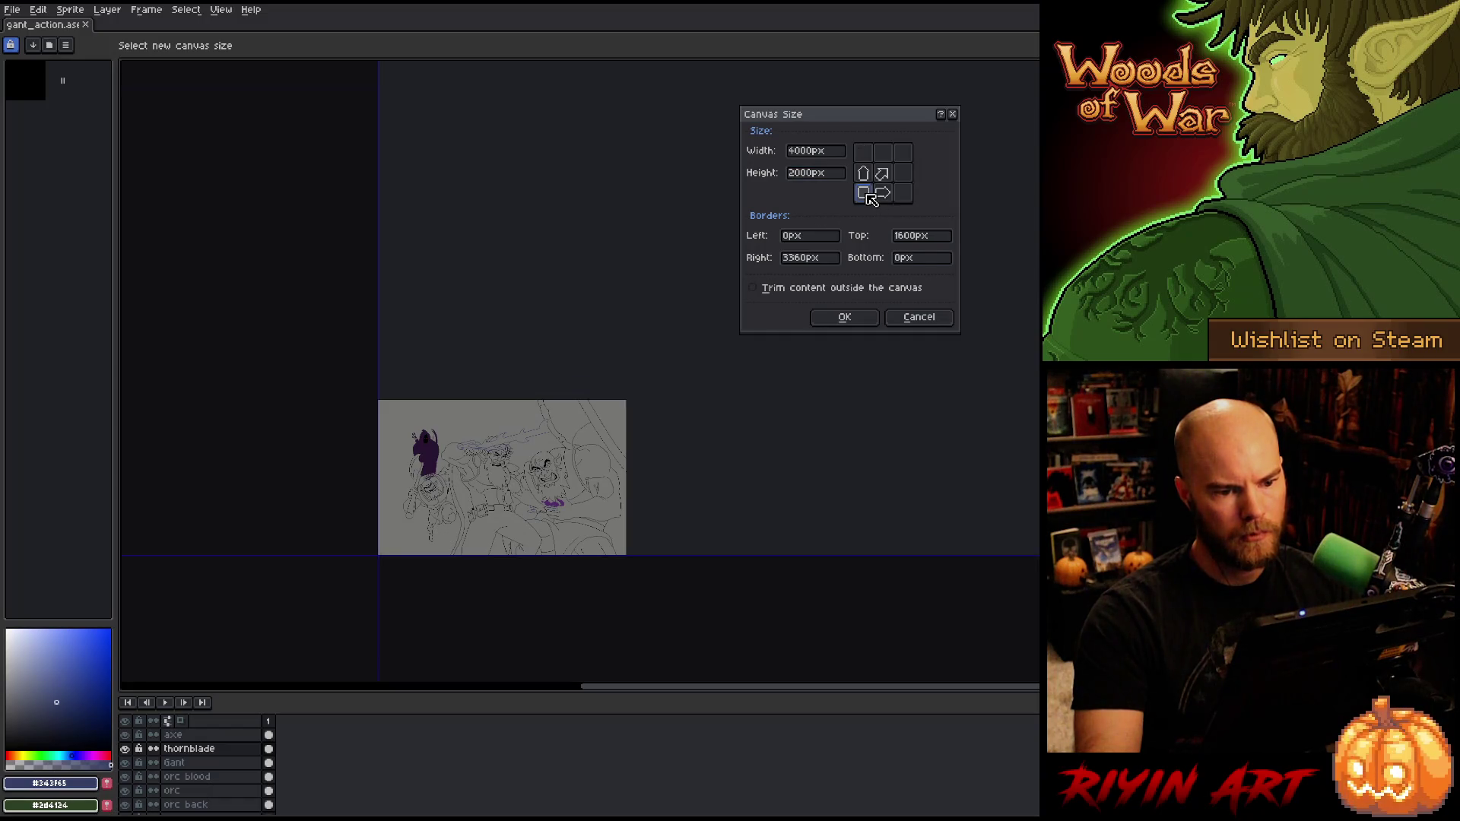
click(844, 318)
scroll(692, 415, down, 7)
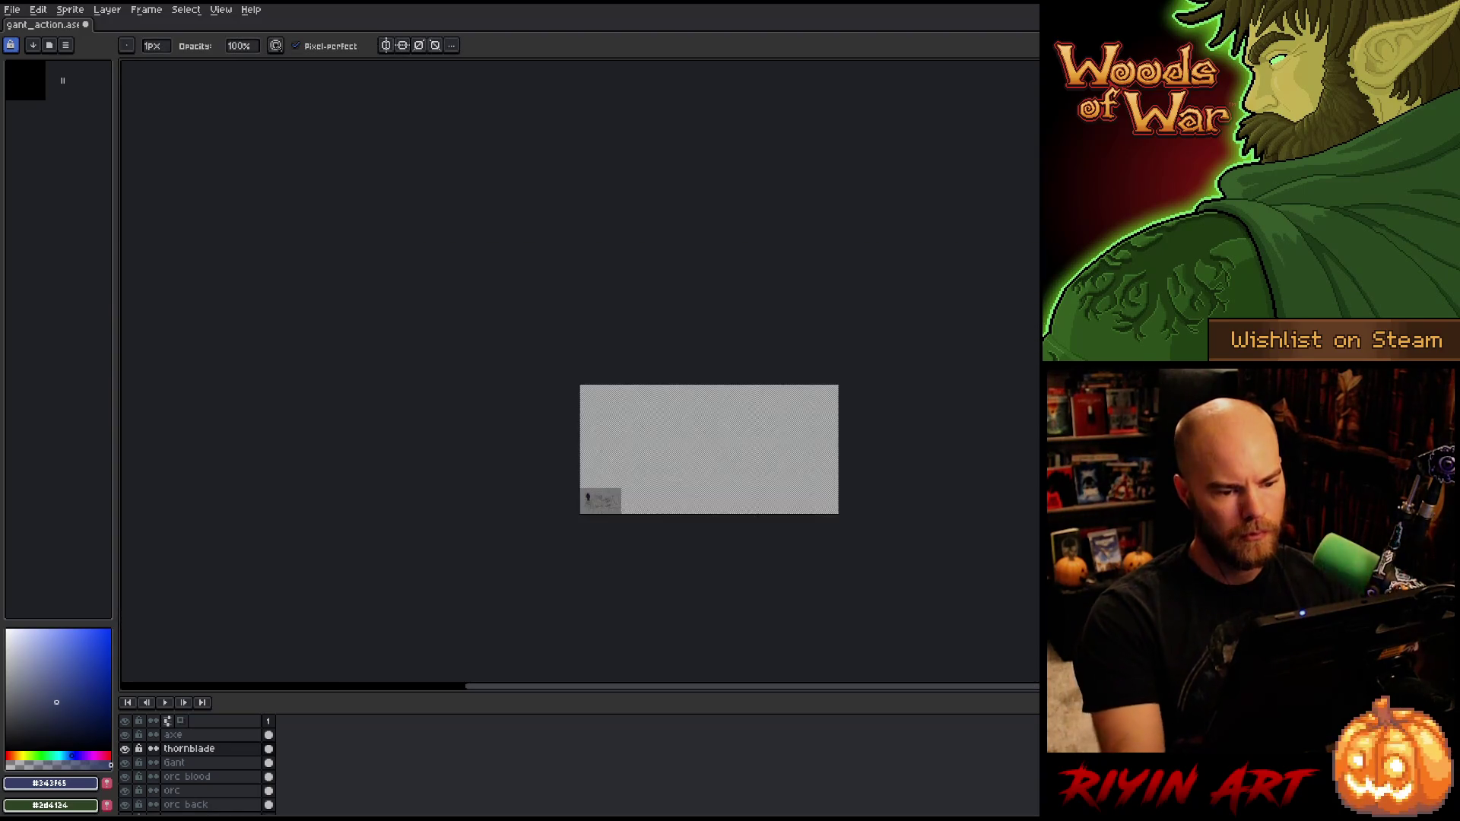
Step: Add a new empty layer above thornblade and save the file
drag(596, 509, 707, 378)
scroll(641, 427, up, 6)
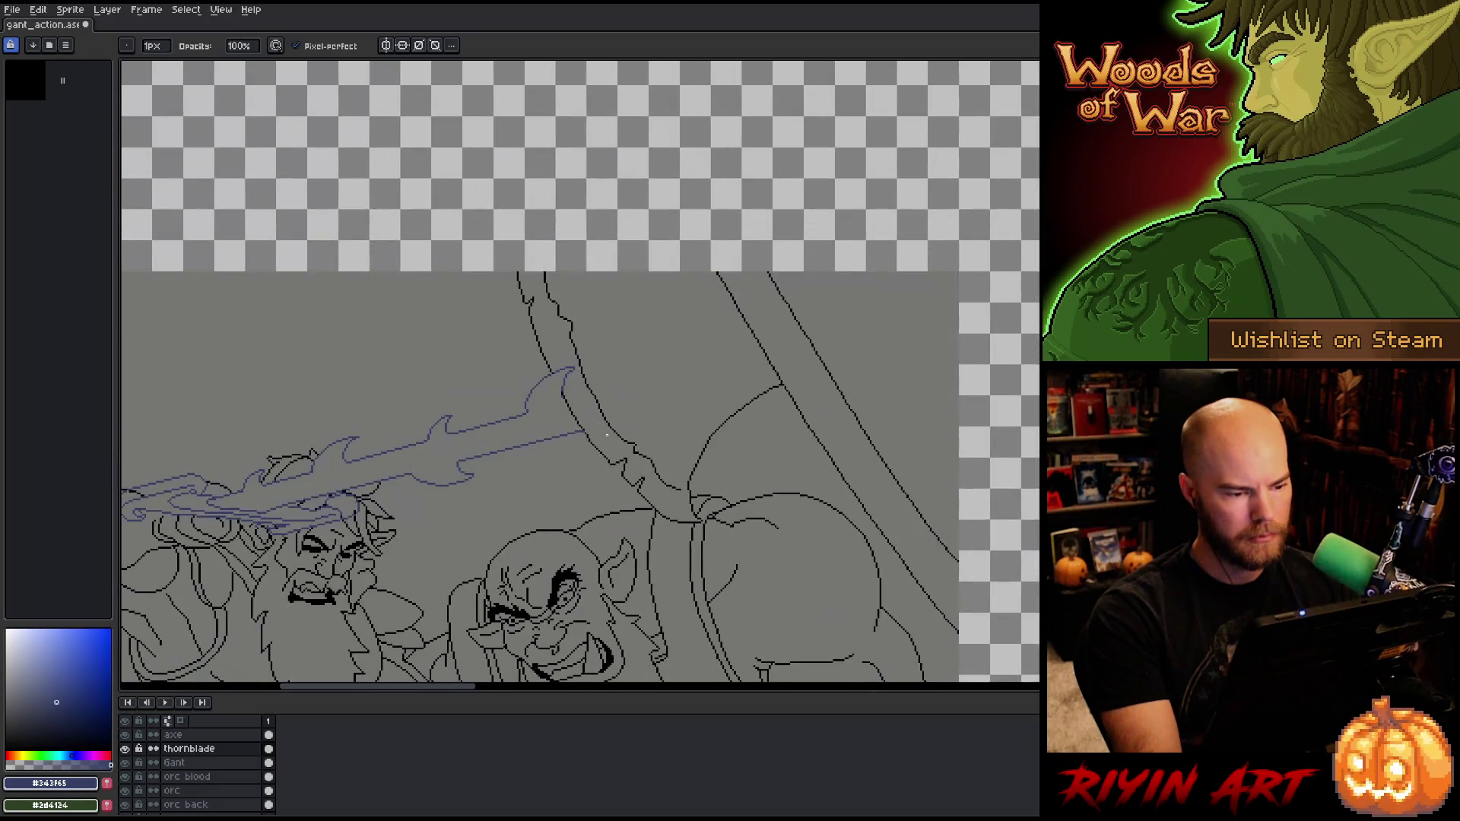
drag(607, 435, 862, 358)
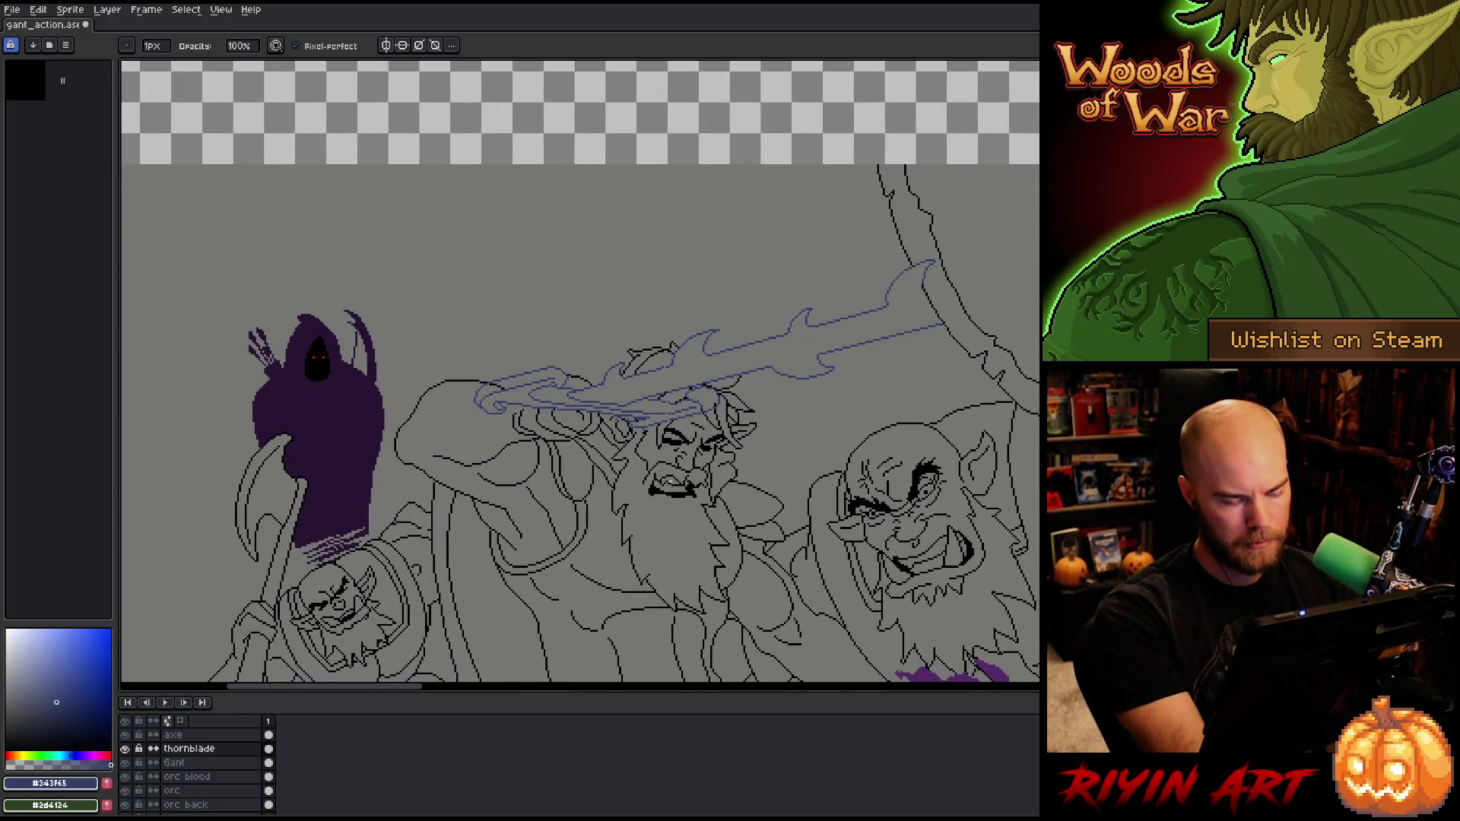
key(shift+b)
key(shift+n)
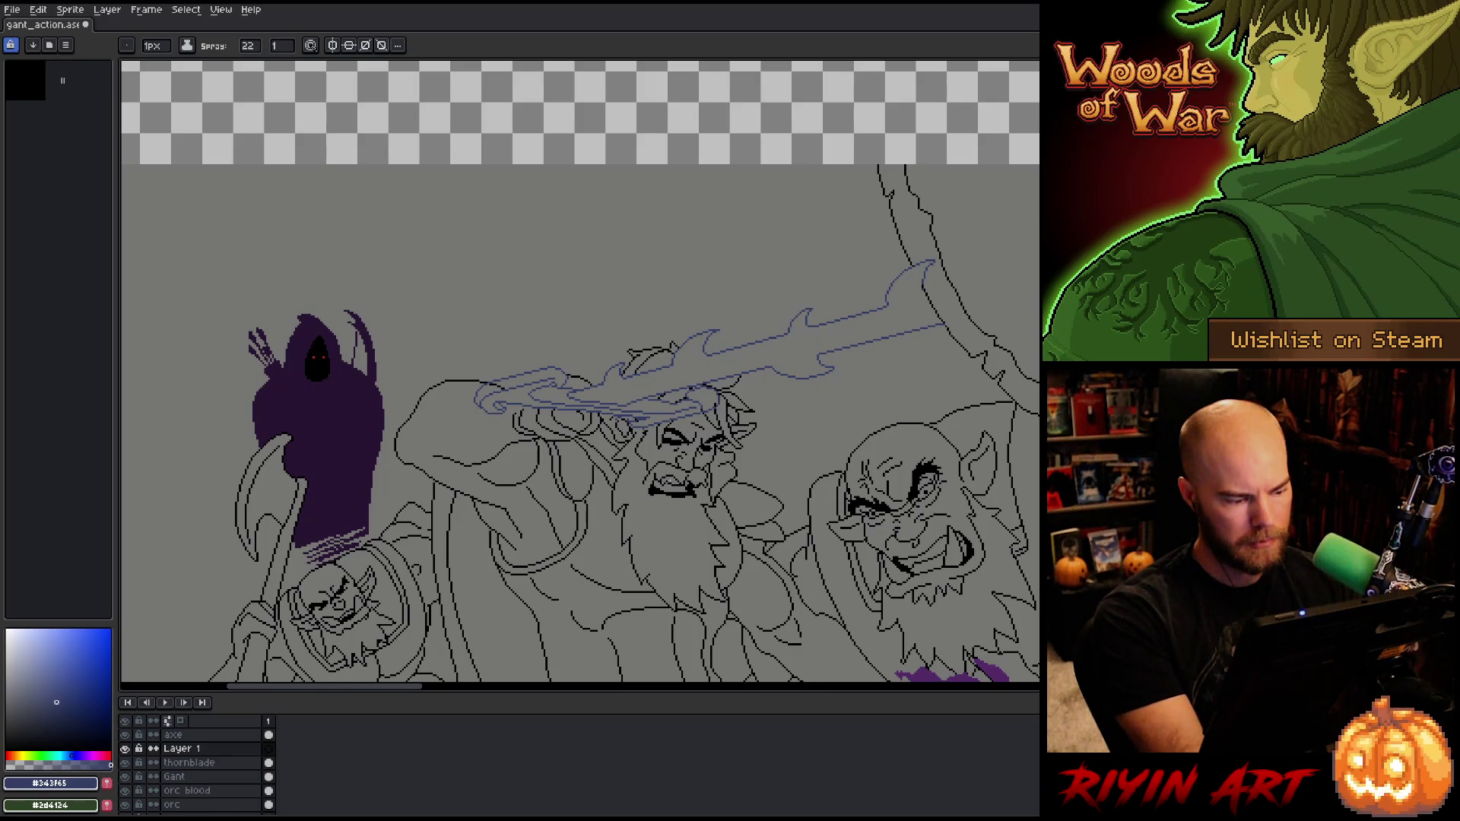
key(ctrl+s)
Step: Pick a yellow shade and draw a straight pencil line along the blade toward the upper right
scroll(654, 375, up, 2)
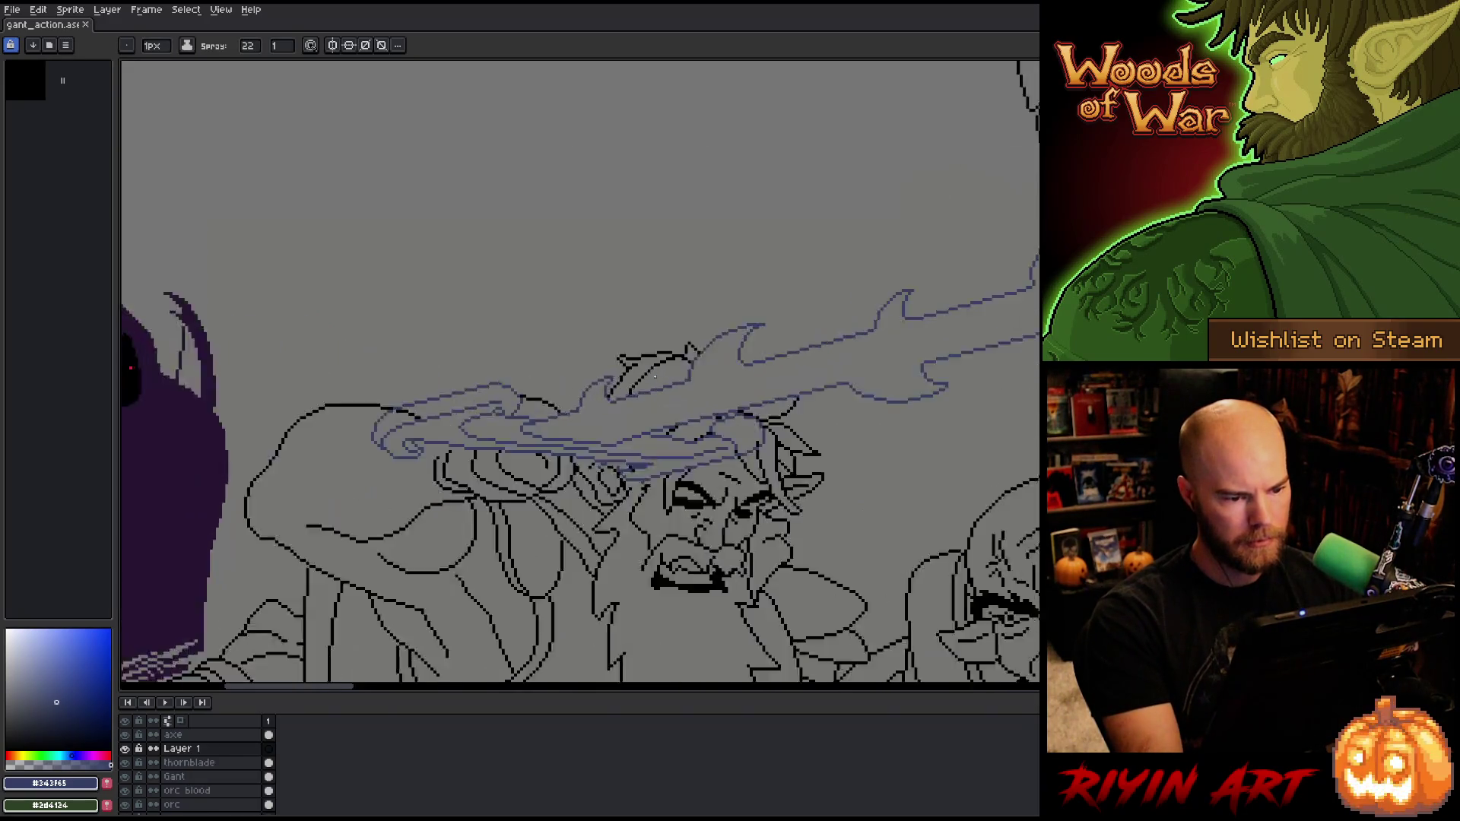
scroll(654, 376, up, 1)
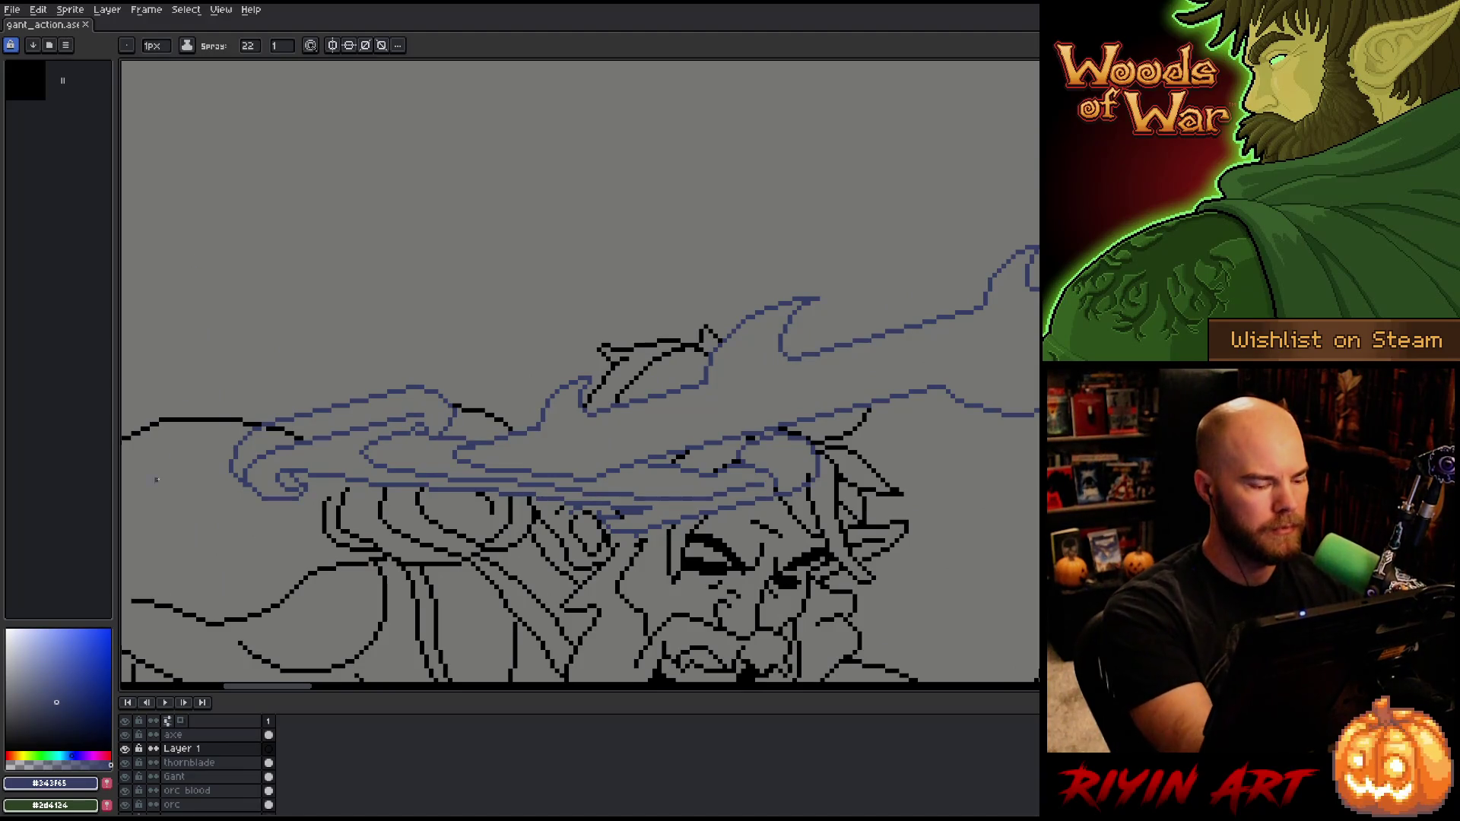
drag(62, 746, 20, 755)
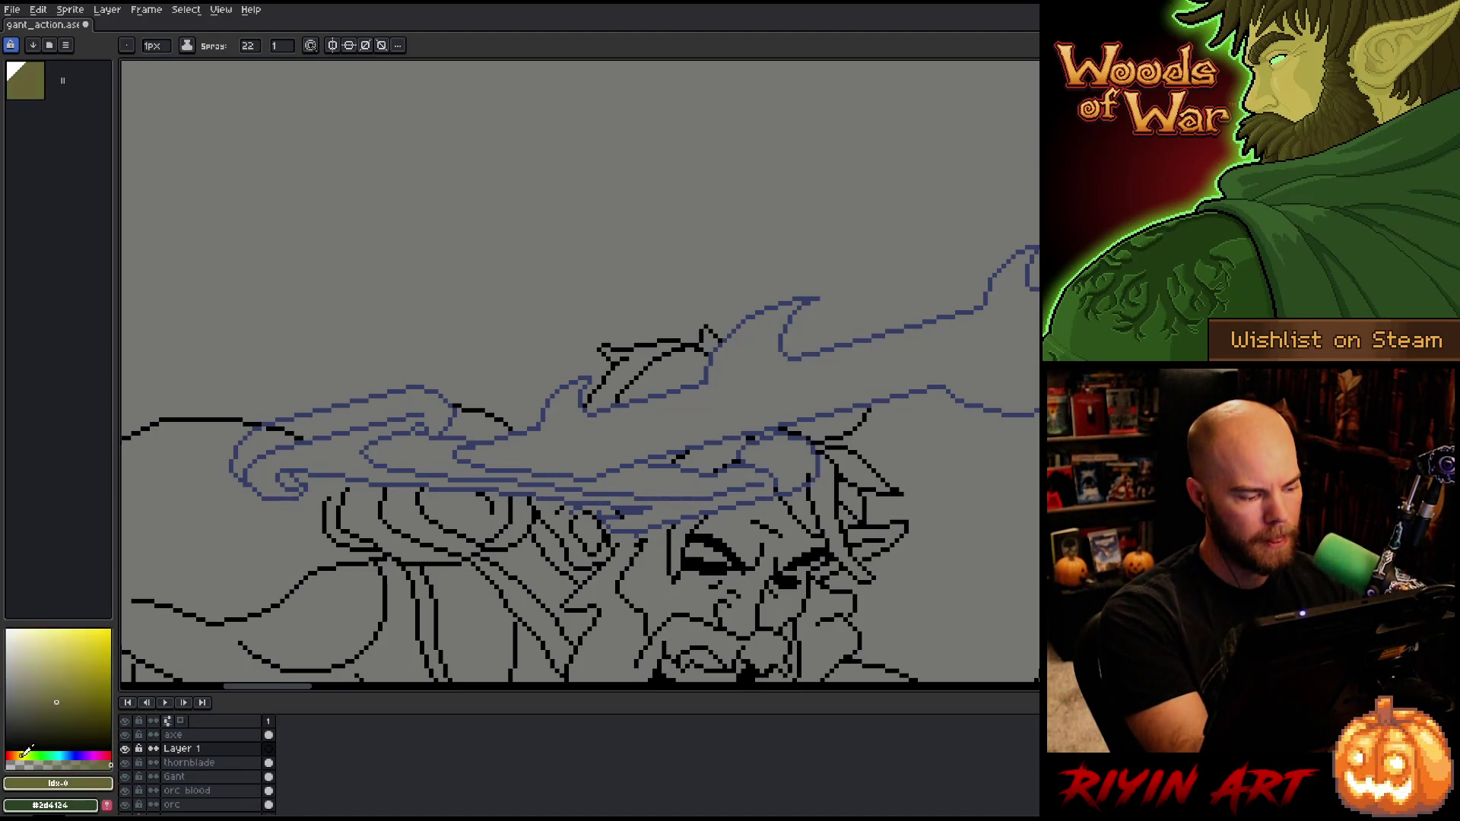
click(81, 670)
key(b)
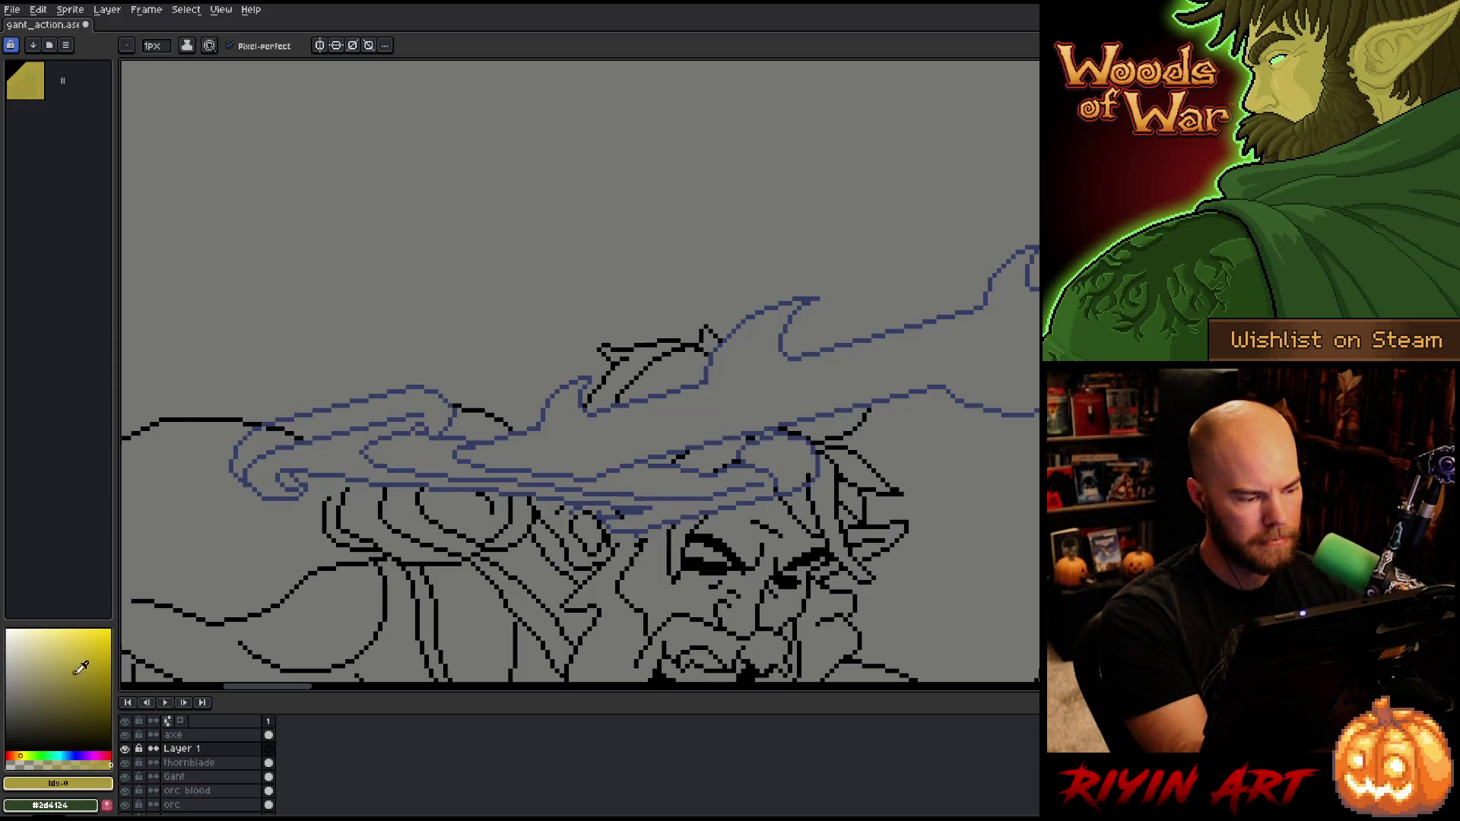
click(66, 679)
drag(450, 395, 600, 316)
key(ctrl+z)
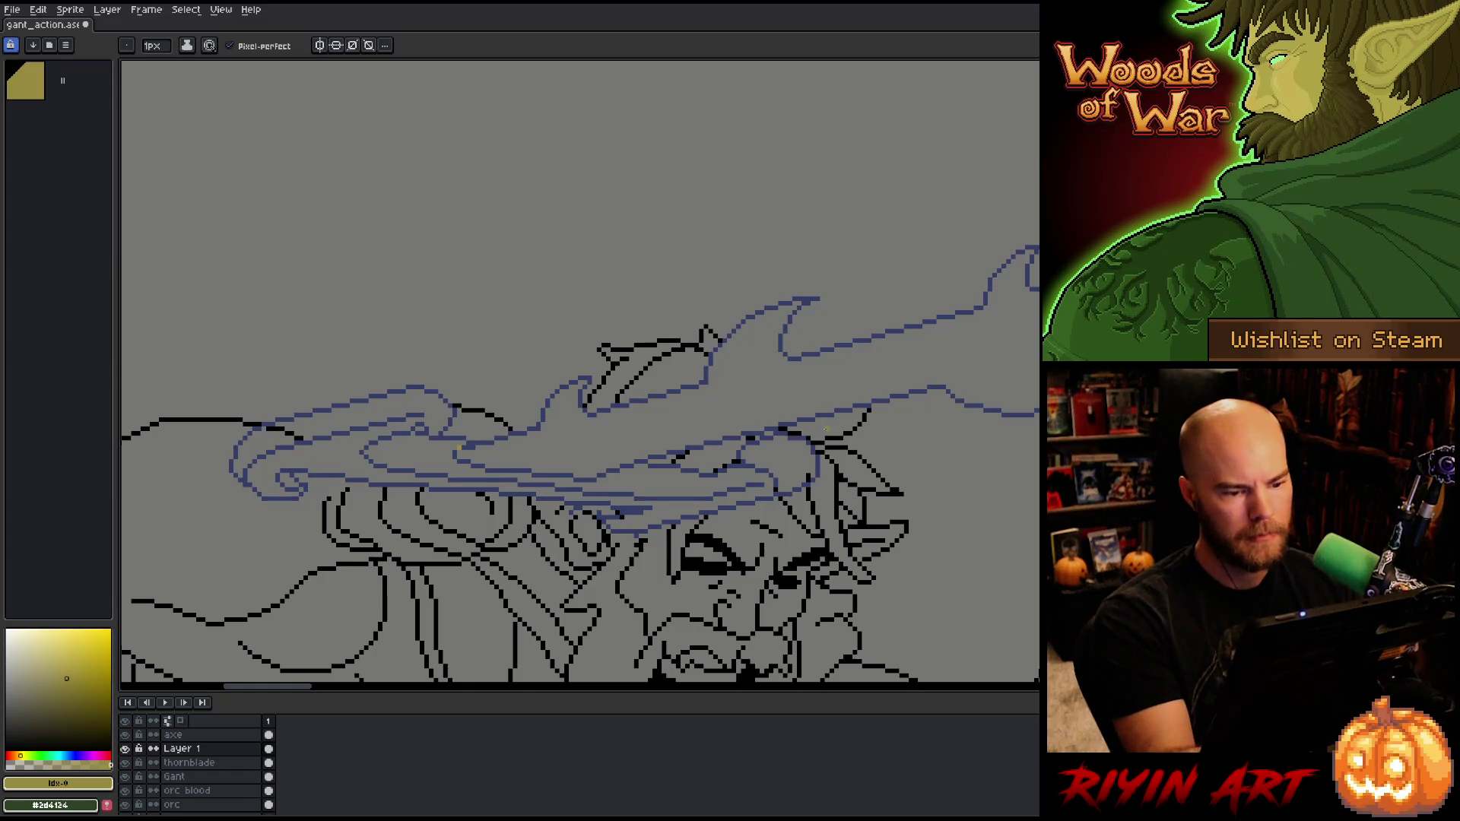
Step: Pan and zoom across the enlarged canvas to review the yellow line over the scene
scroll(934, 441, down, 4)
drag(1005, 447, 550, 482)
scroll(934, 442, down, 6)
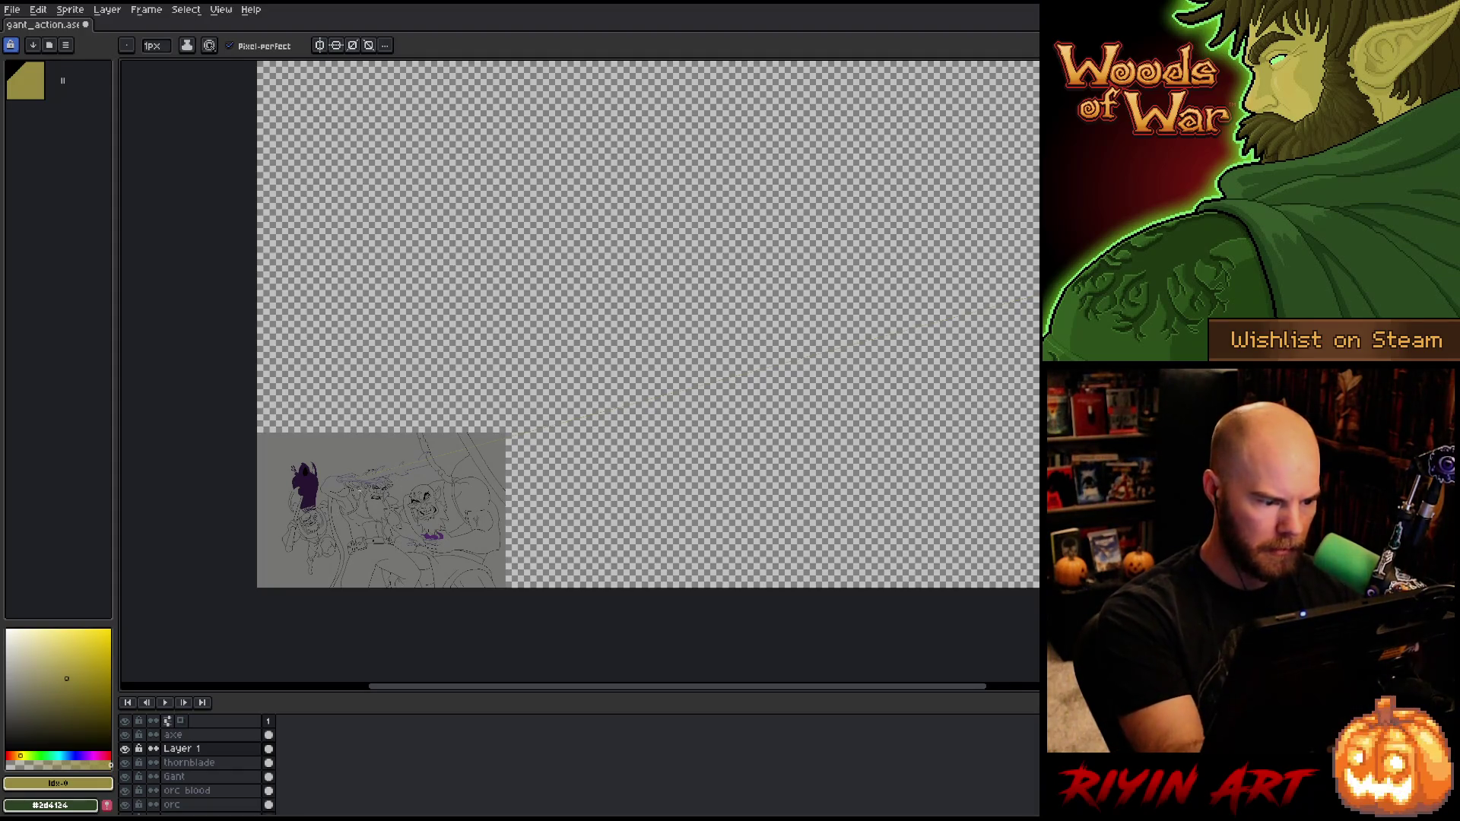
scroll(360, 505, up, 5)
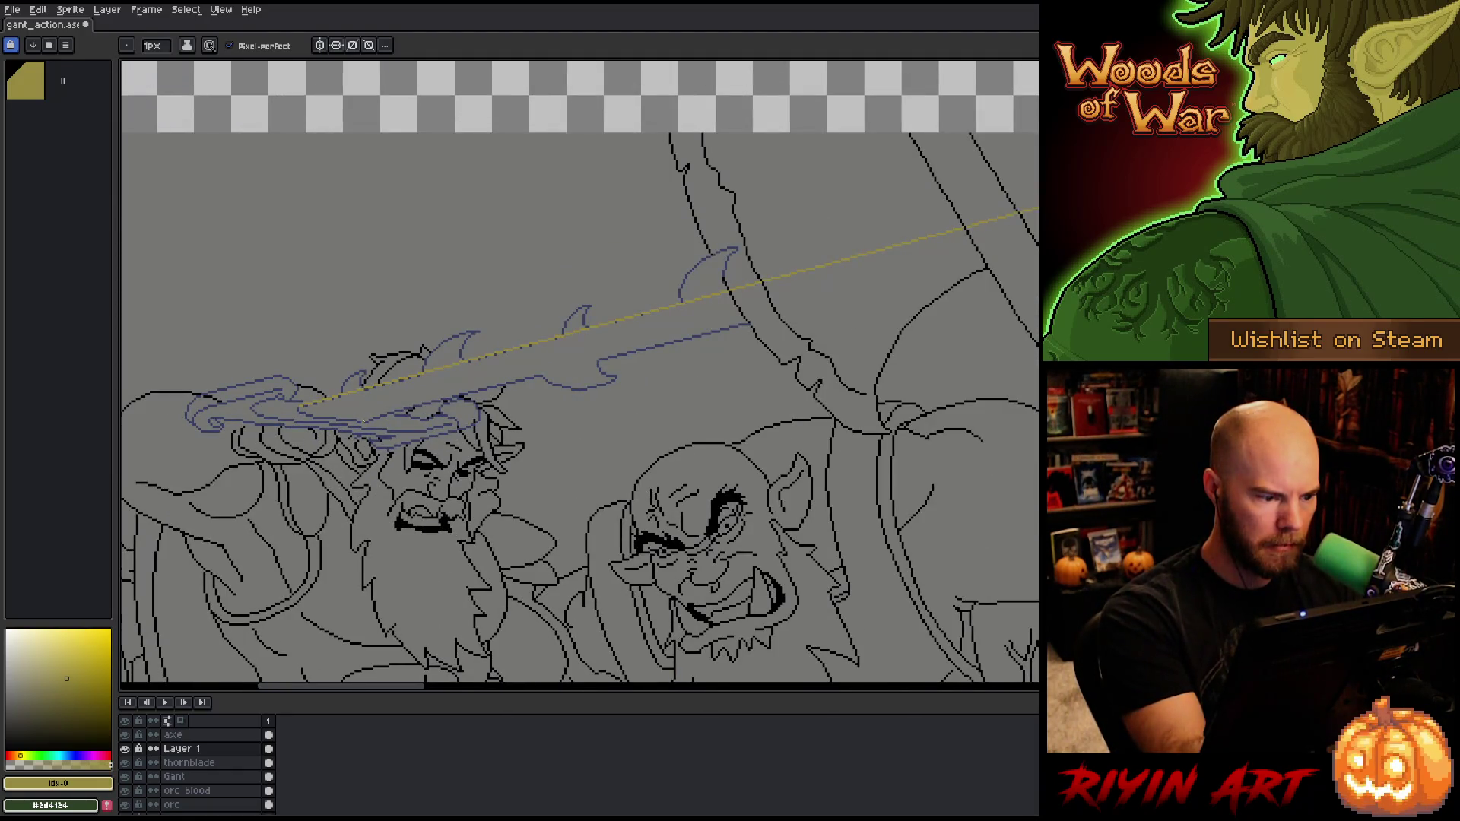
scroll(580, 375, down, 8)
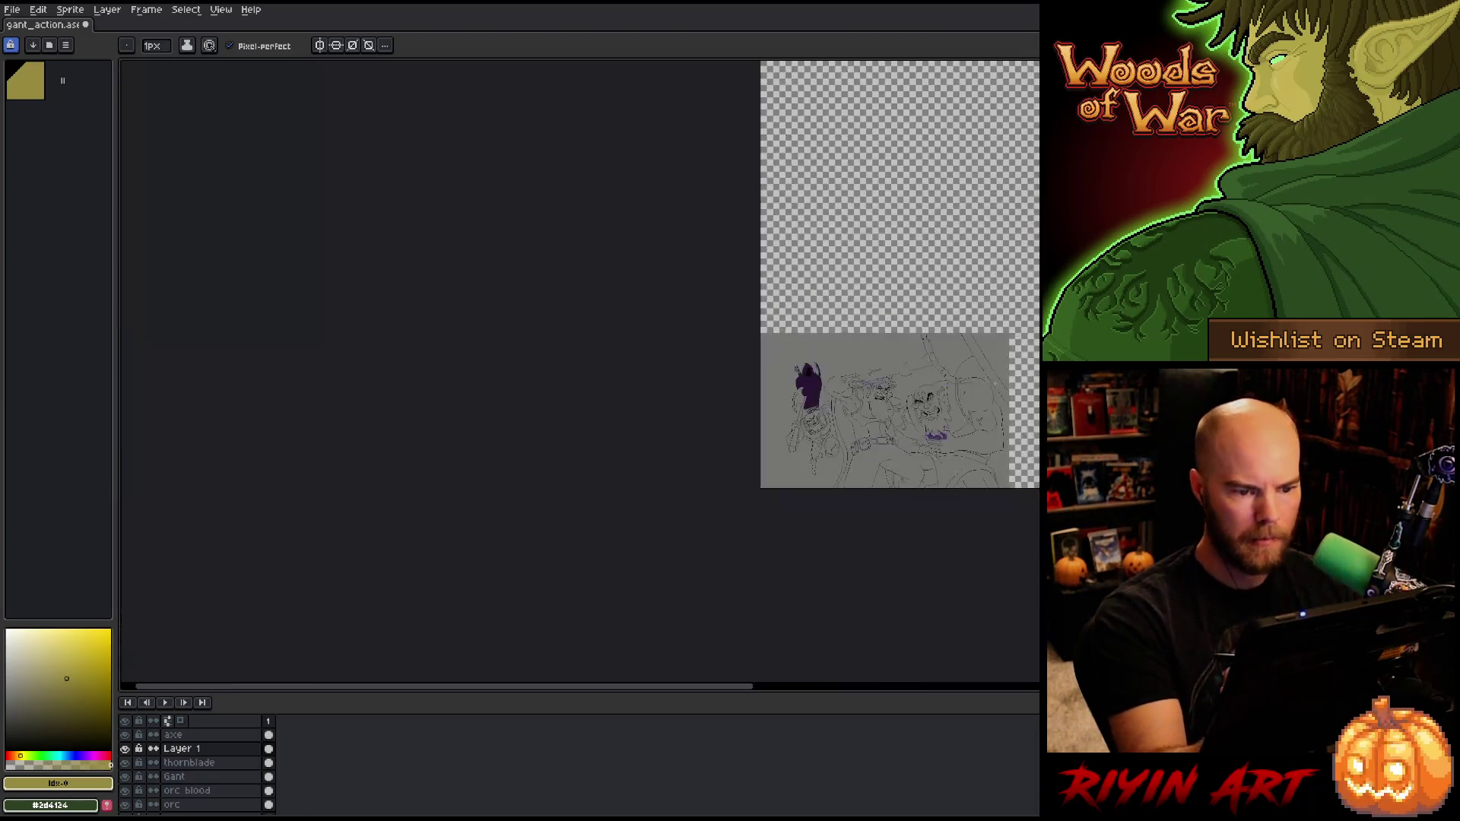
drag(1017, 381, 746, 411)
scroll(745, 410, up, 2)
scroll(746, 410, down, 1)
scroll(596, 440, up, 1)
drag(596, 440, 840, 426)
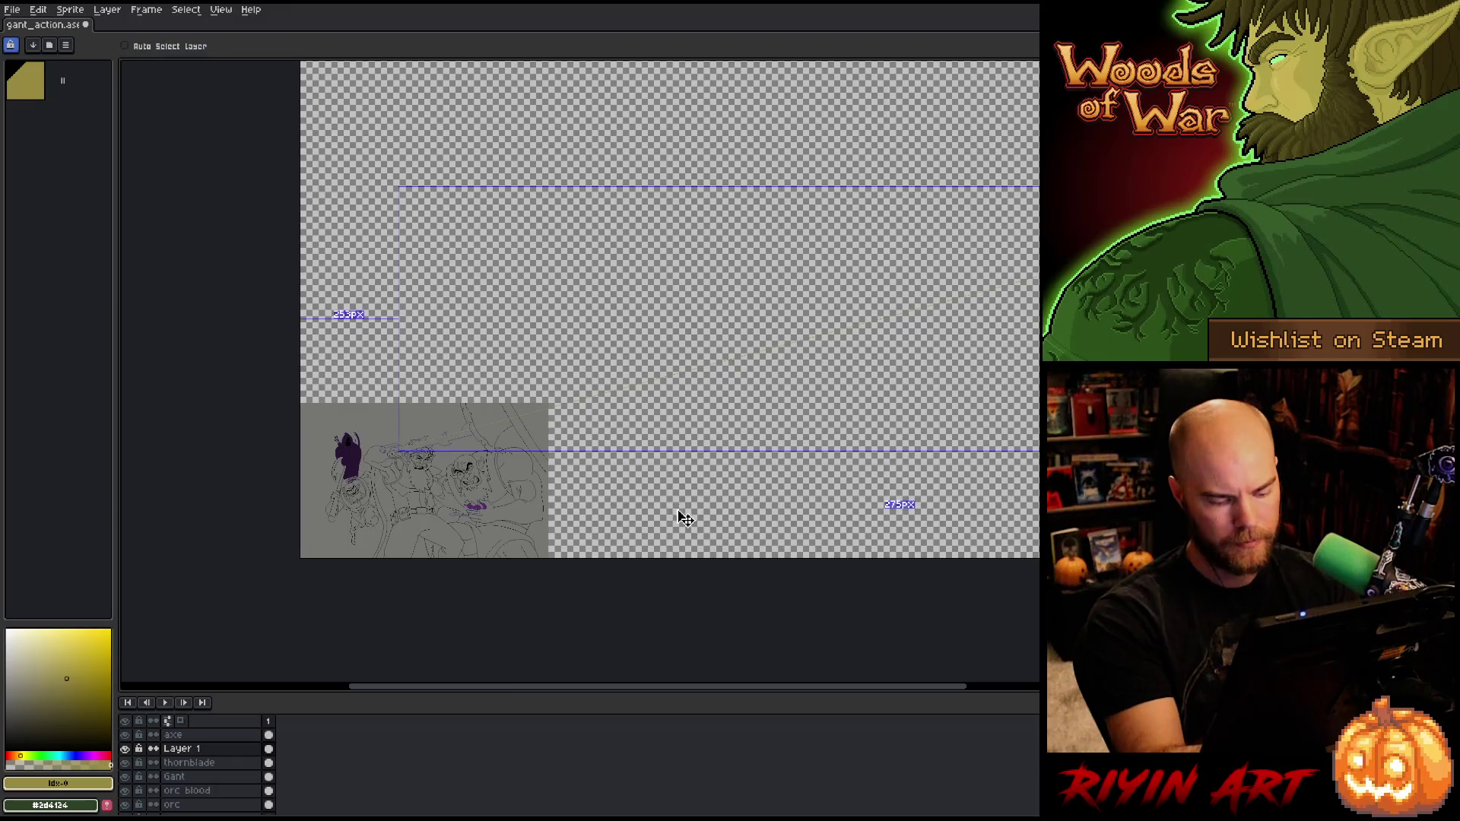
Step: Shift the guide line's hue to pink using Hue/Saturation
key(ctrl+u)
click(628, 667)
mouse_move(628, 667)
mouse_down()
mouse_move(707, 666)
mouse_move(529, 664)
mouse_move(681, 683)
mouse_up()
click(796, 632)
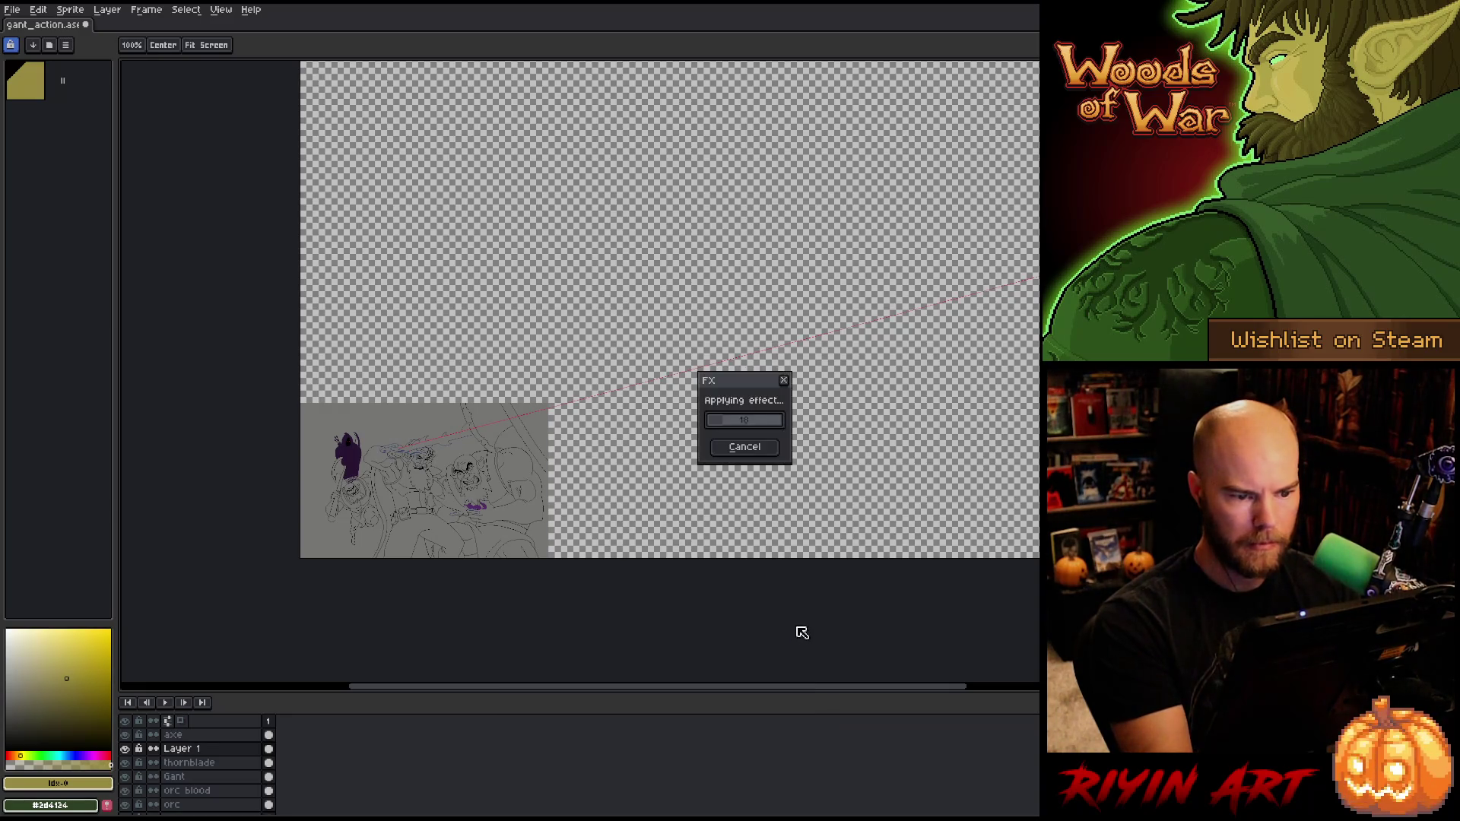
scroll(182, 767, down, 5)
Step: Add a new layer above bg and flood-fill the whole canvas with grey #767574
click(180, 793)
key(i)
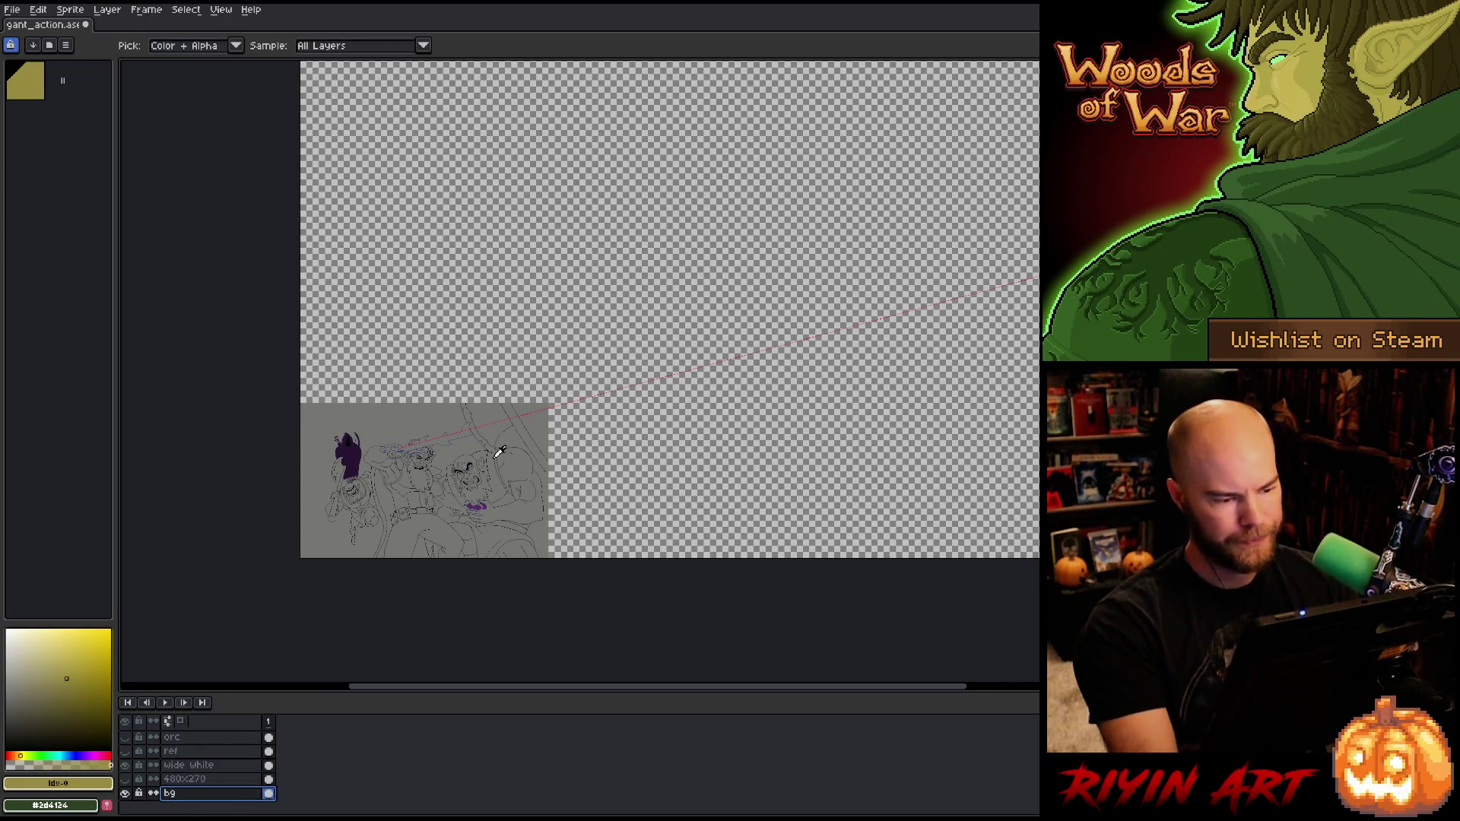
key(shift+n)
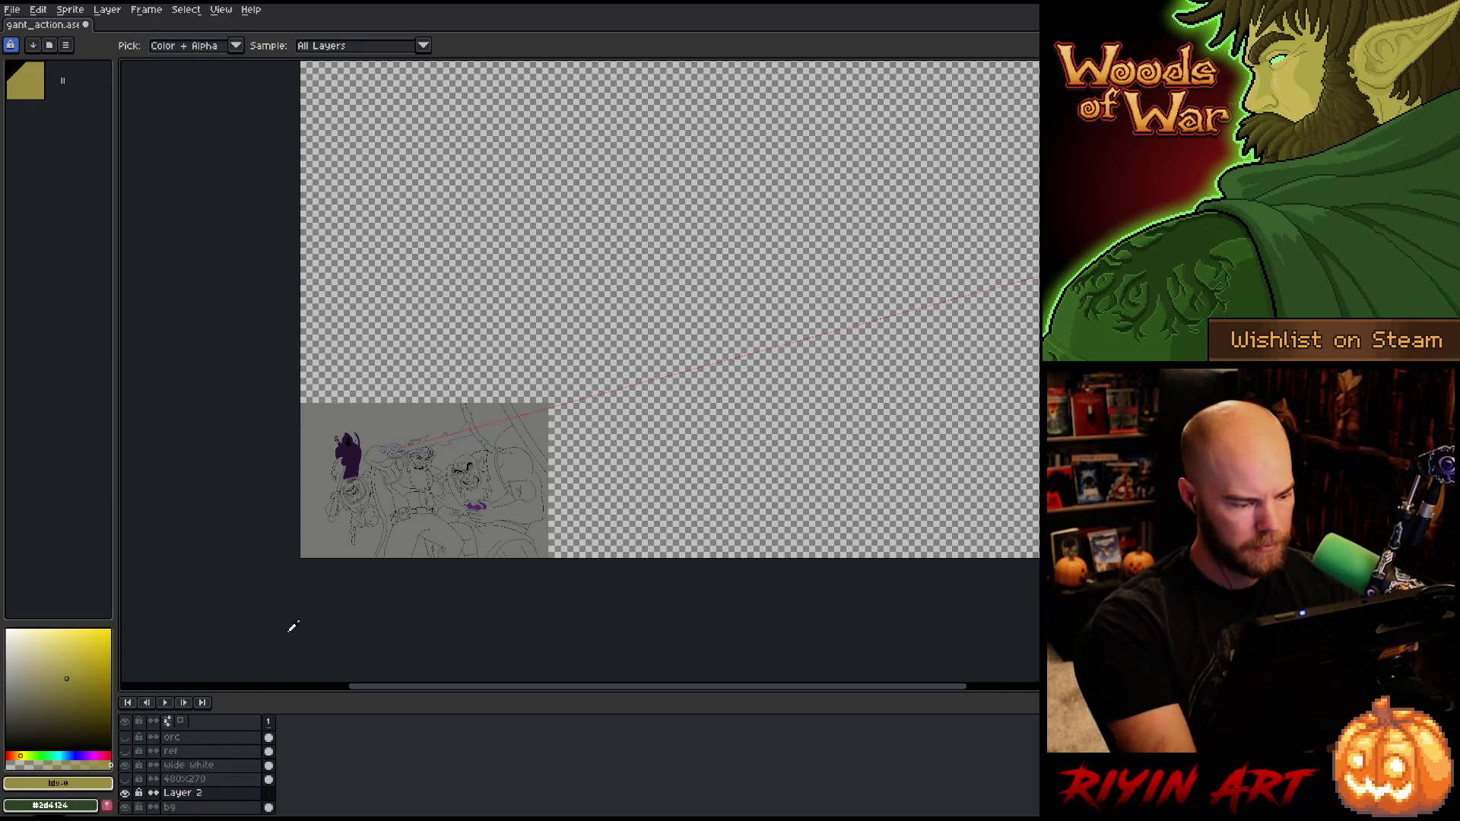
click(396, 410)
key(g)
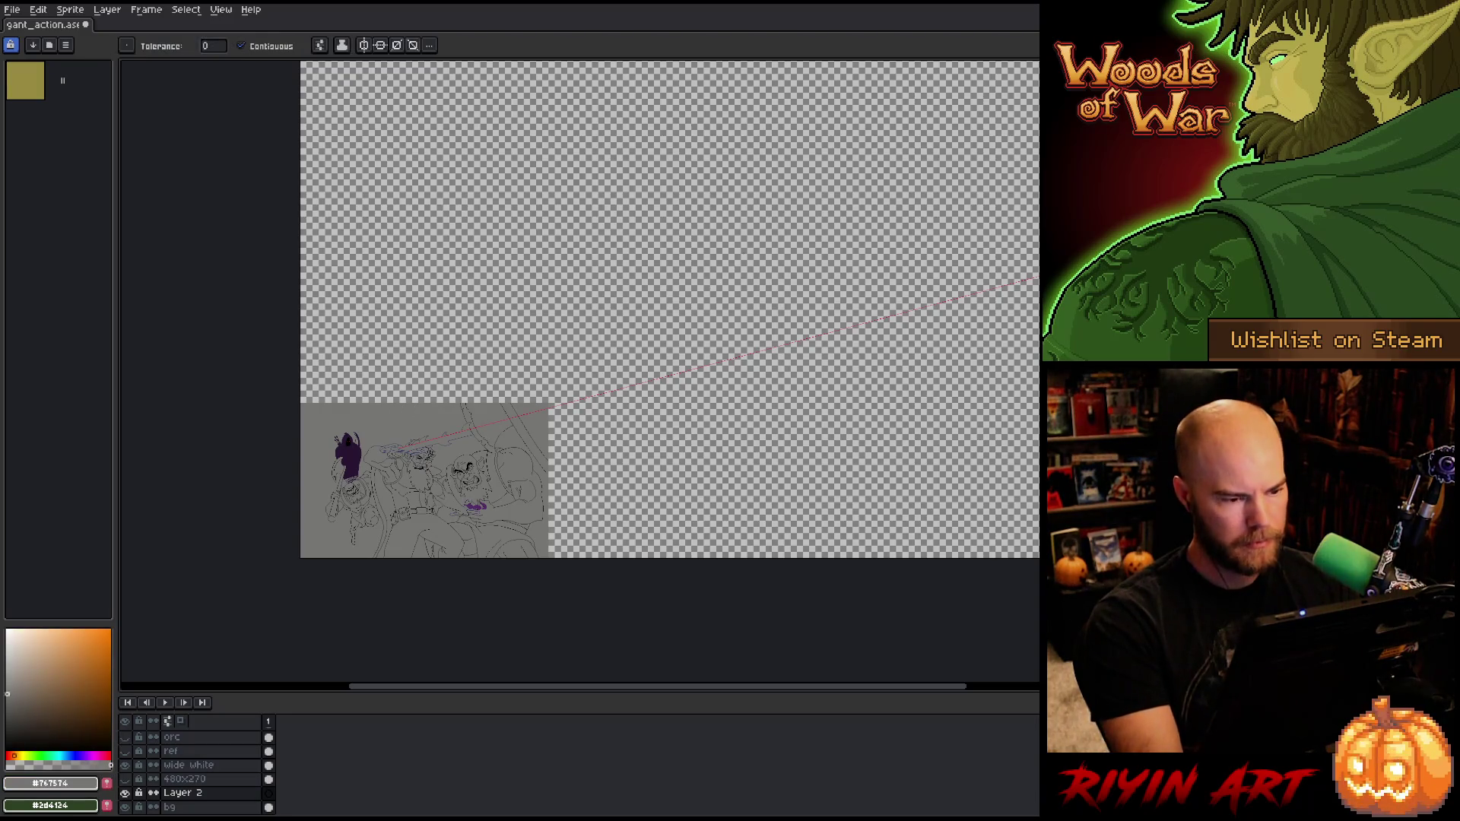
click(743, 253)
scroll(204, 748, up, 5)
click(203, 747)
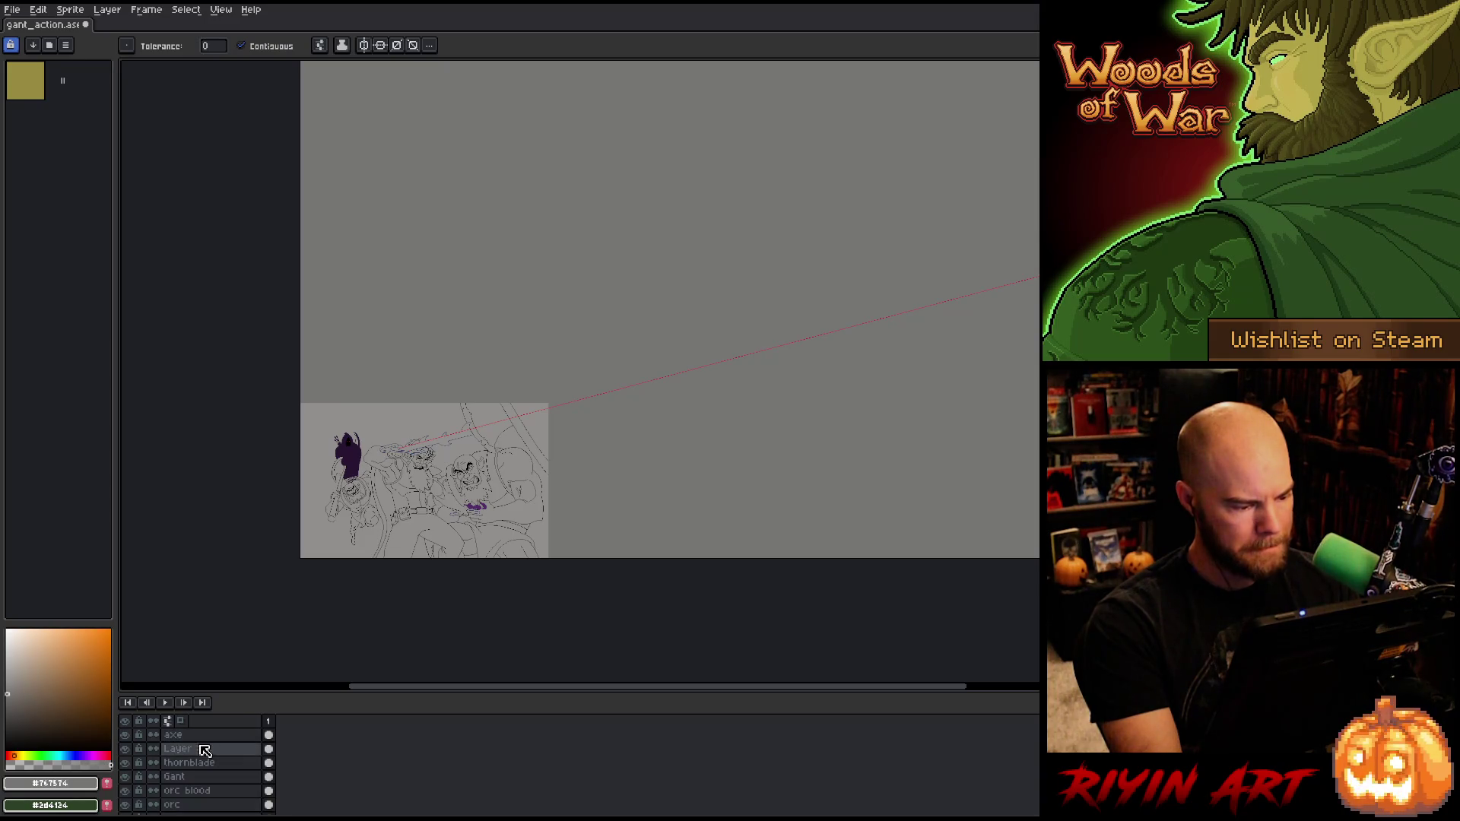
Step: Unhide Layer 1 and sample the guide line's red as the pencil colour
click(124, 748)
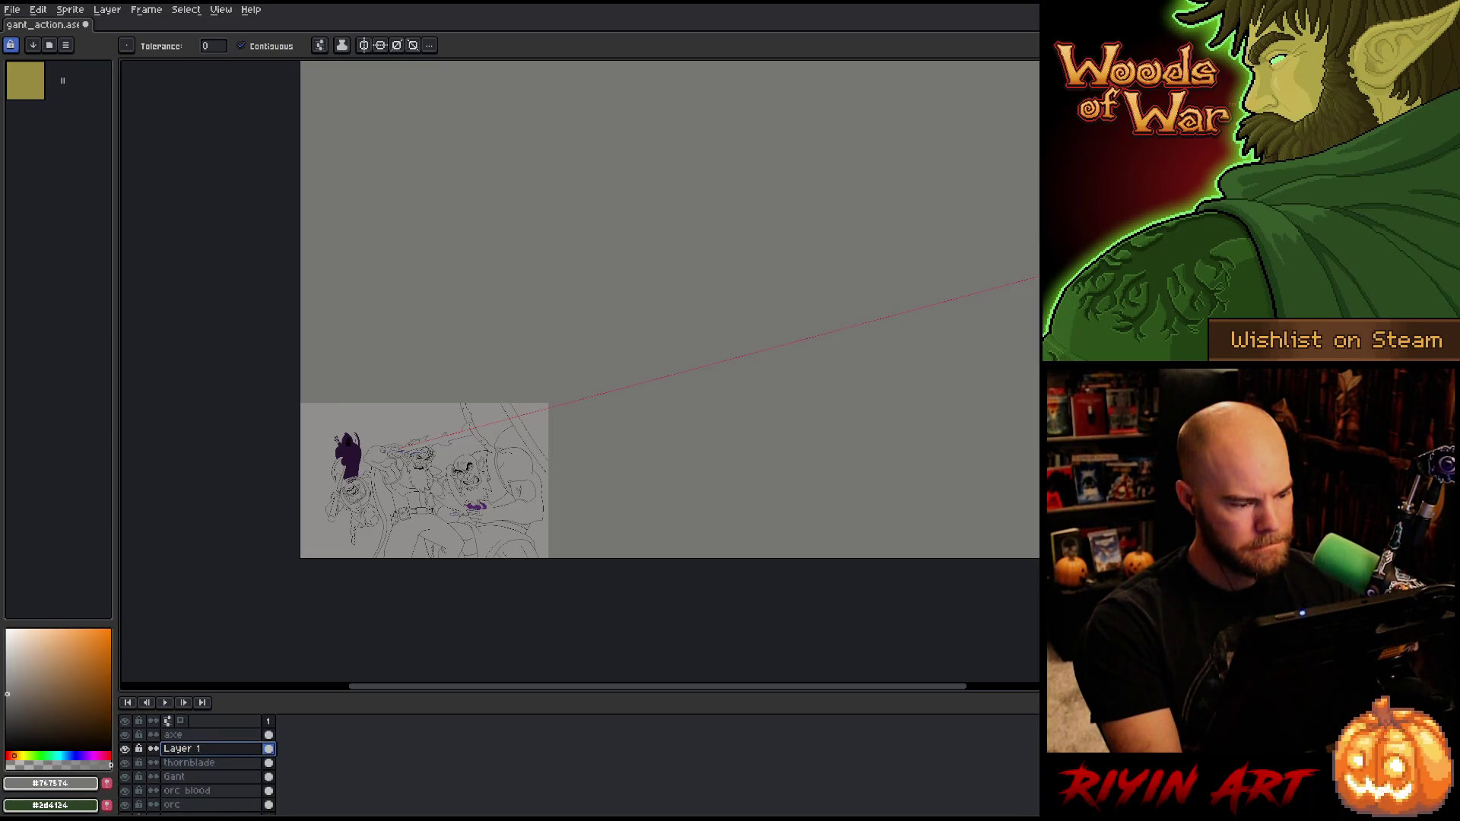
scroll(438, 452, up, 3)
key(b)
alt+click(586, 312)
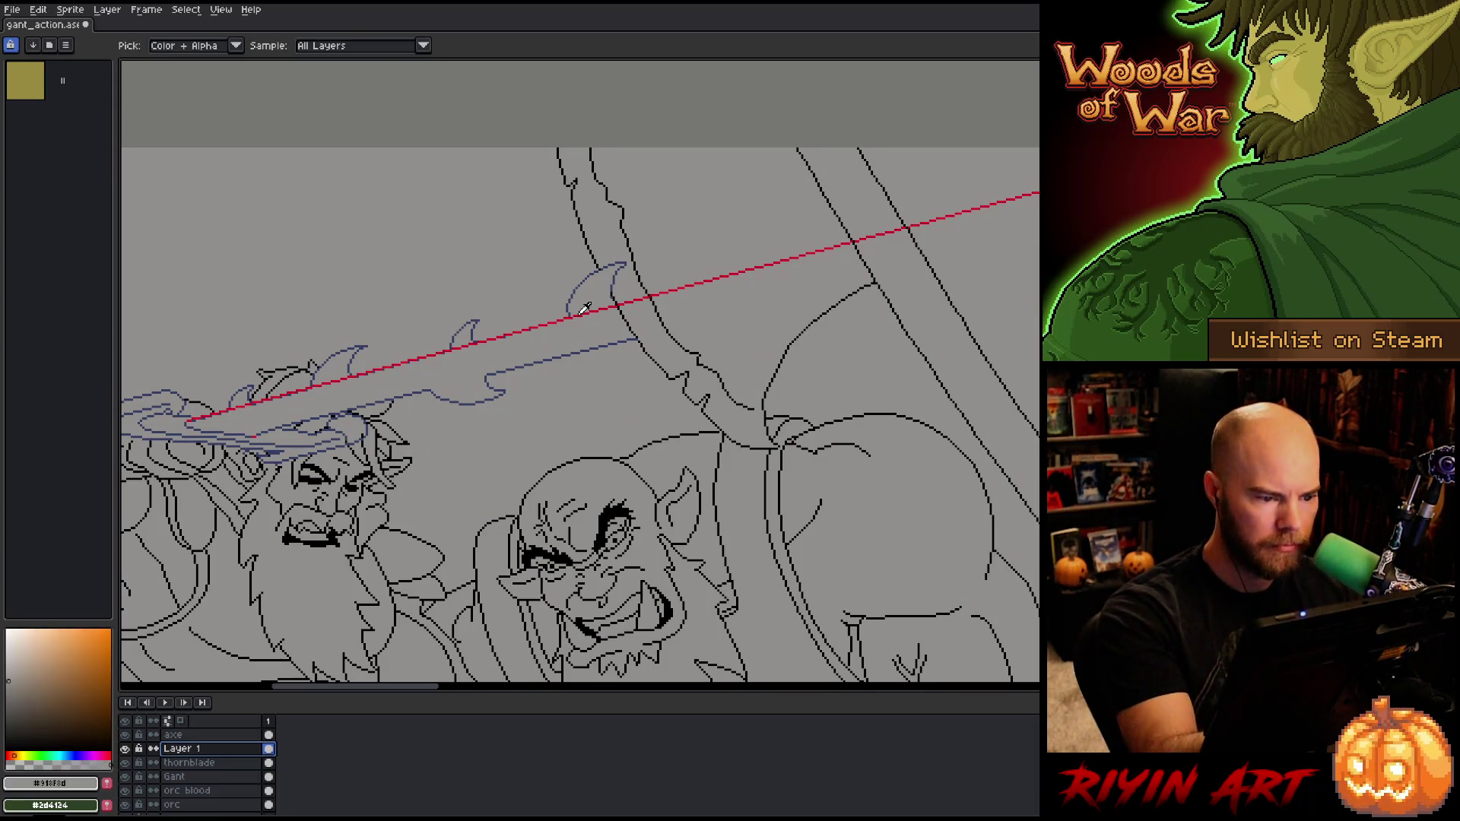
Step: Zoom out and reposition the view so the whole sprite and blade are visible
scroll(896, 526, down, 5)
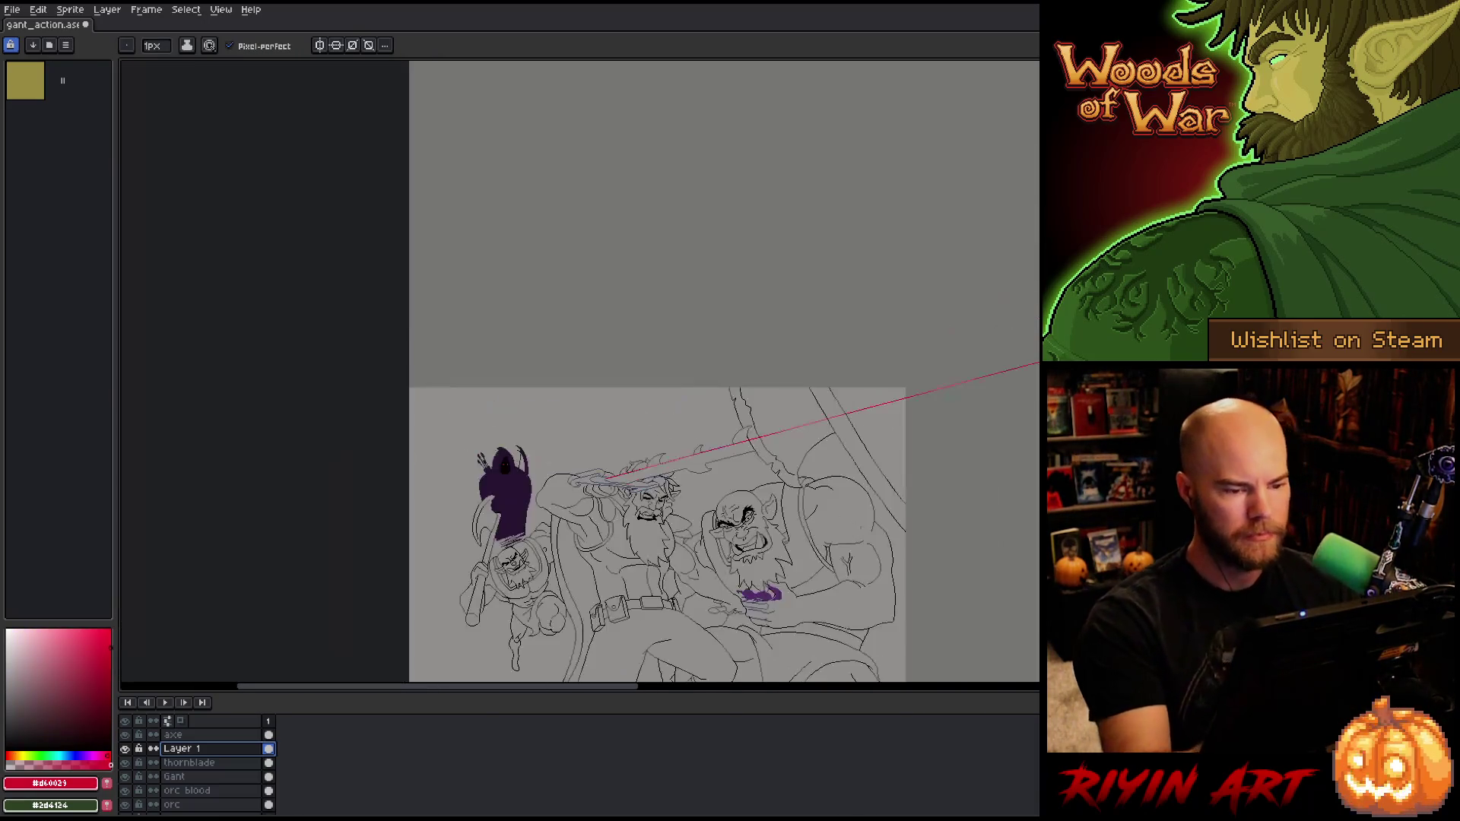
mouse_move(896, 525)
mouse_down()
mouse_move(746, 476)
mouse_move(631, 495)
mouse_up()
drag(453, 531, 418, 530)
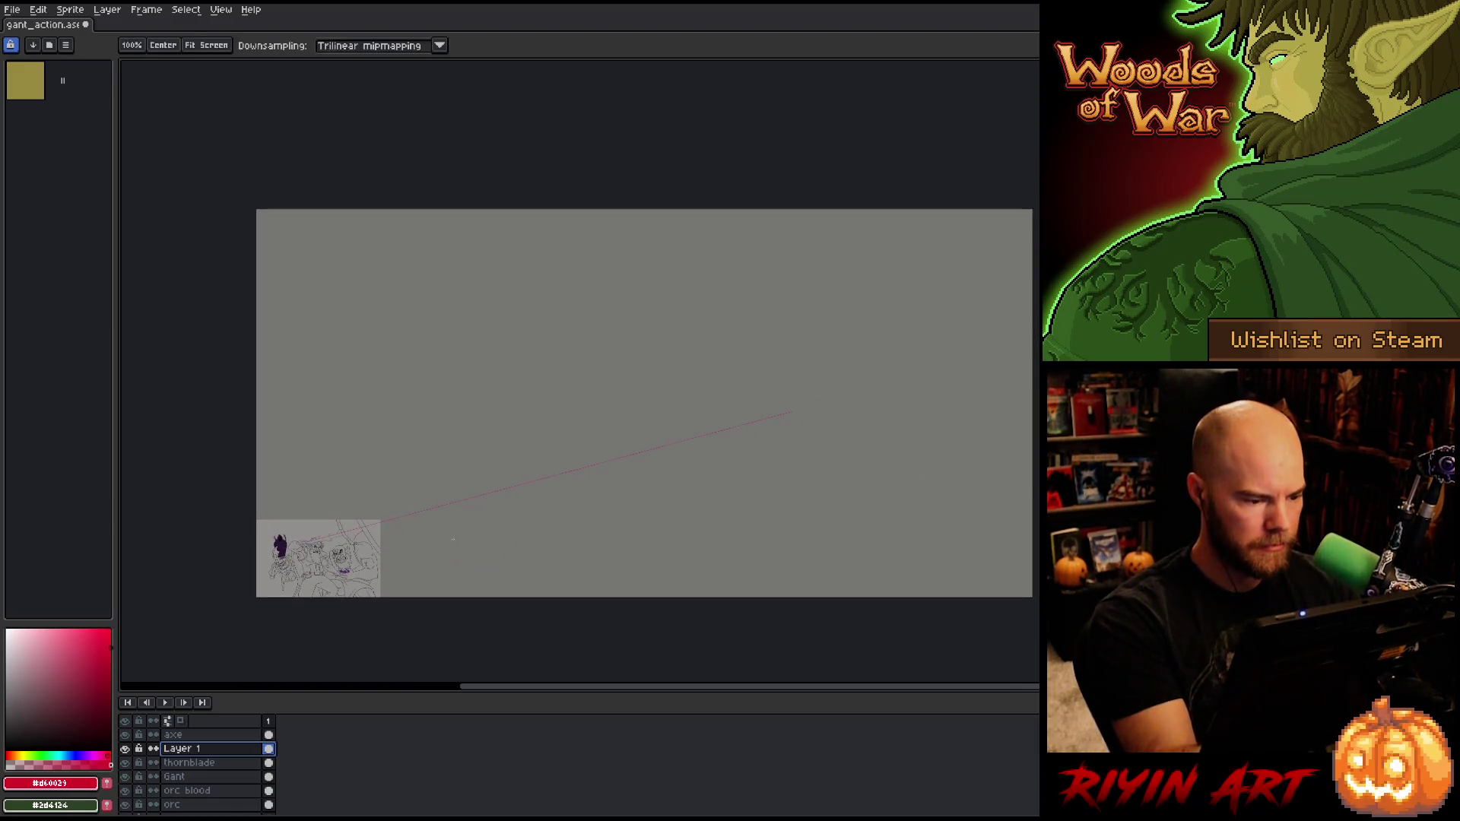
scroll(311, 567, up, 5)
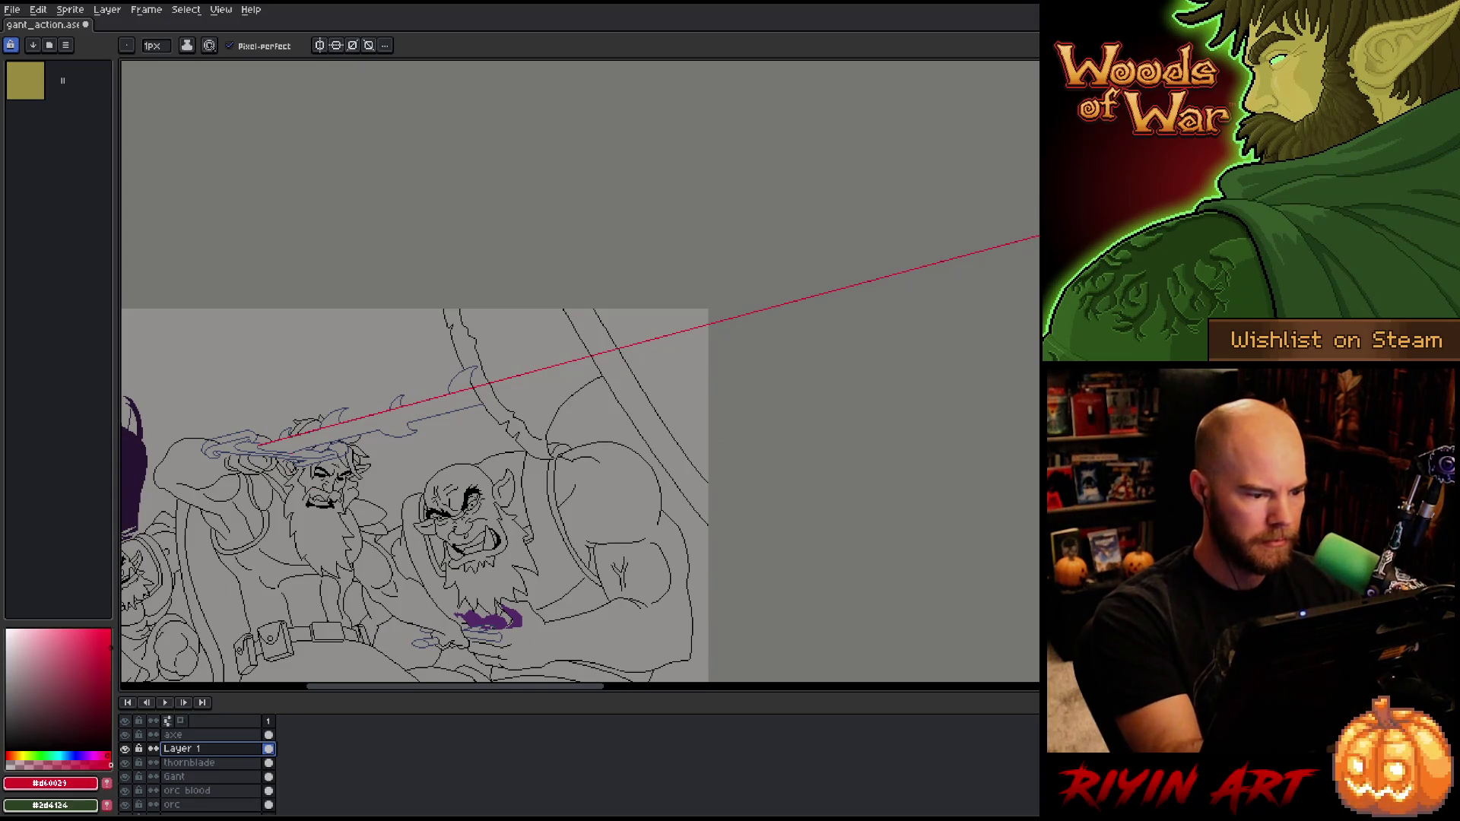
scroll(334, 487, down, 3)
scroll(334, 486, up, 5)
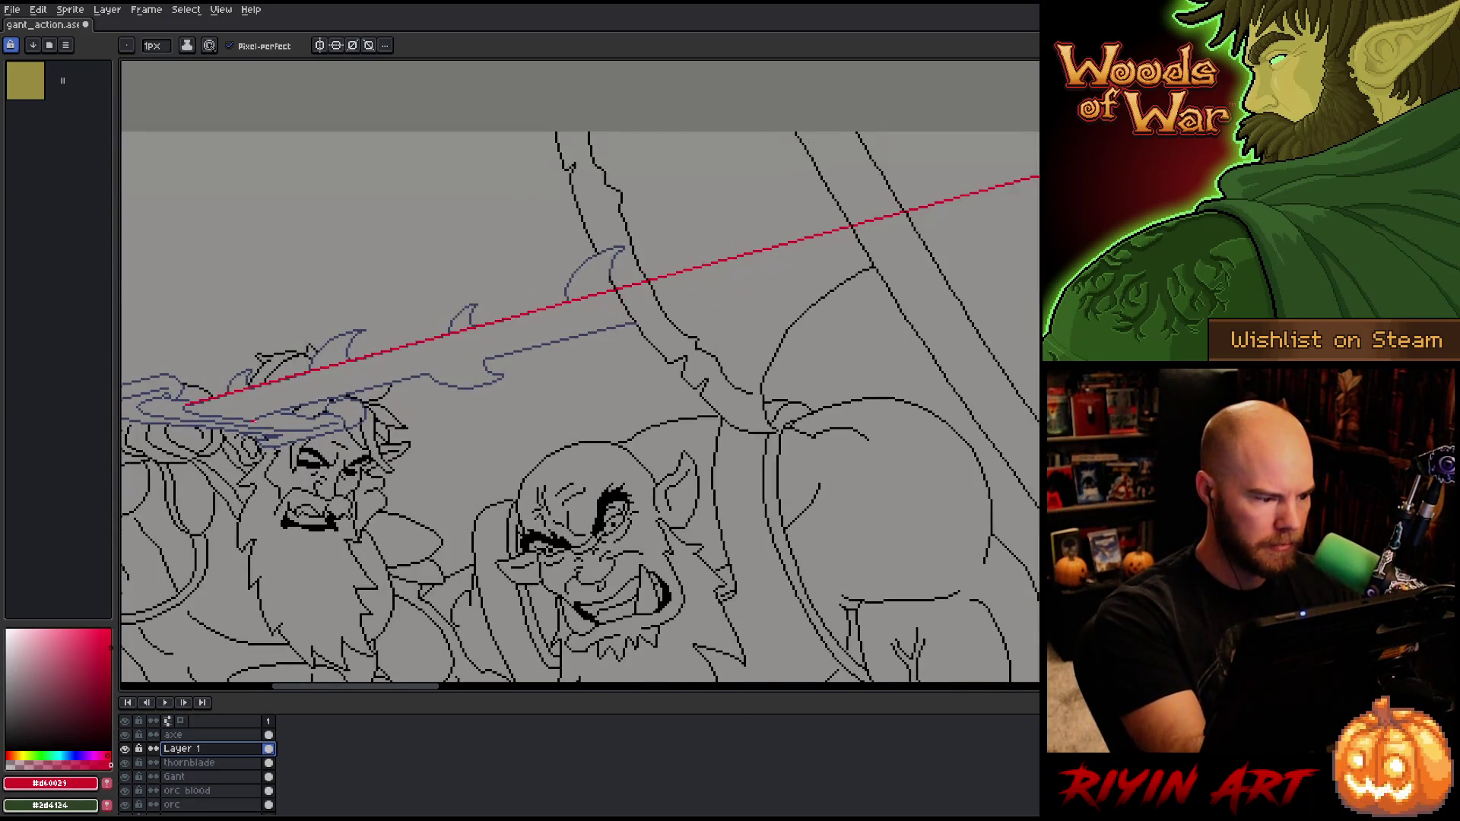
scroll(815, 447, down, 6)
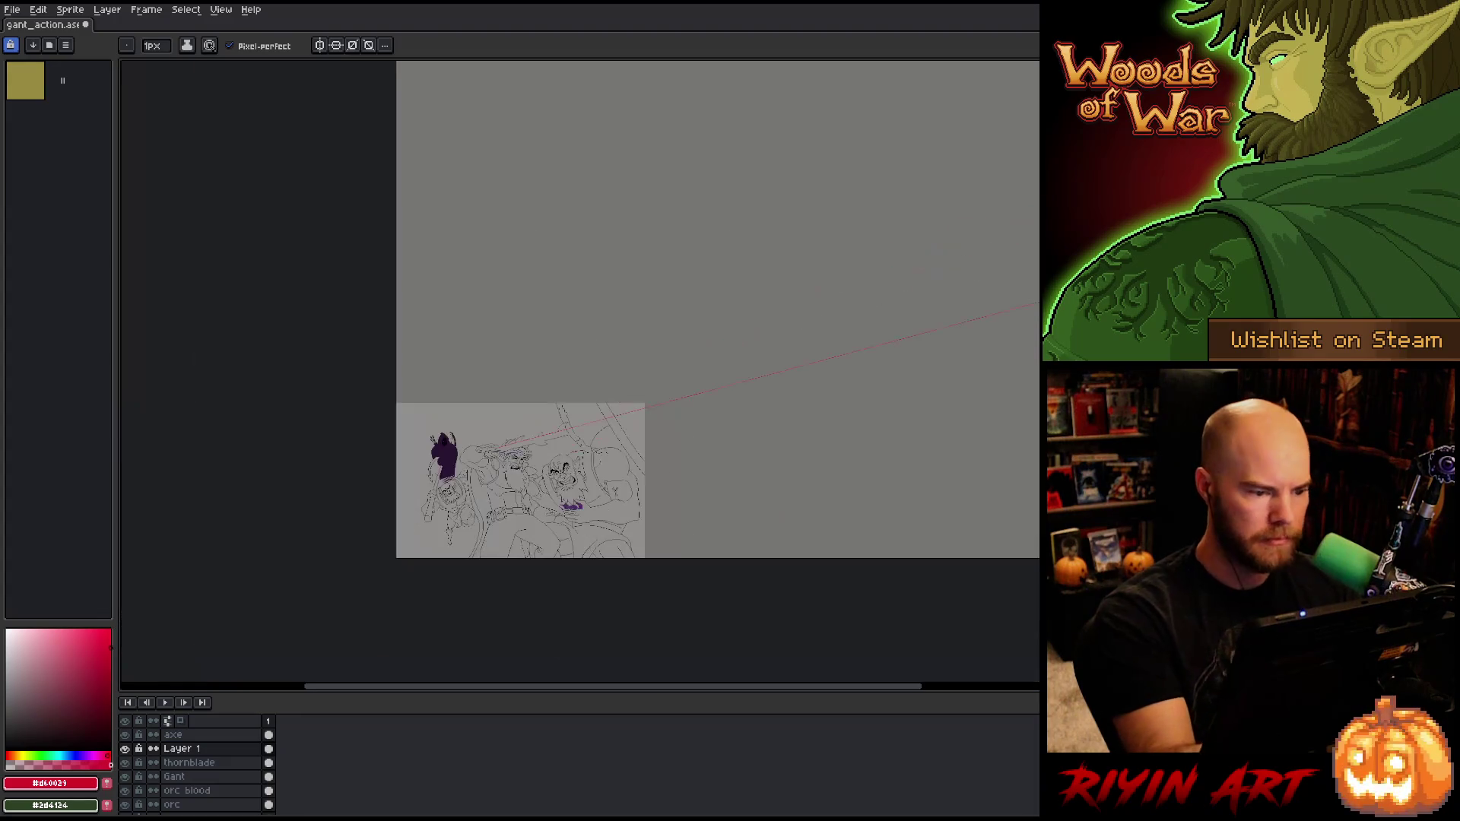
drag(815, 448, 713, 459)
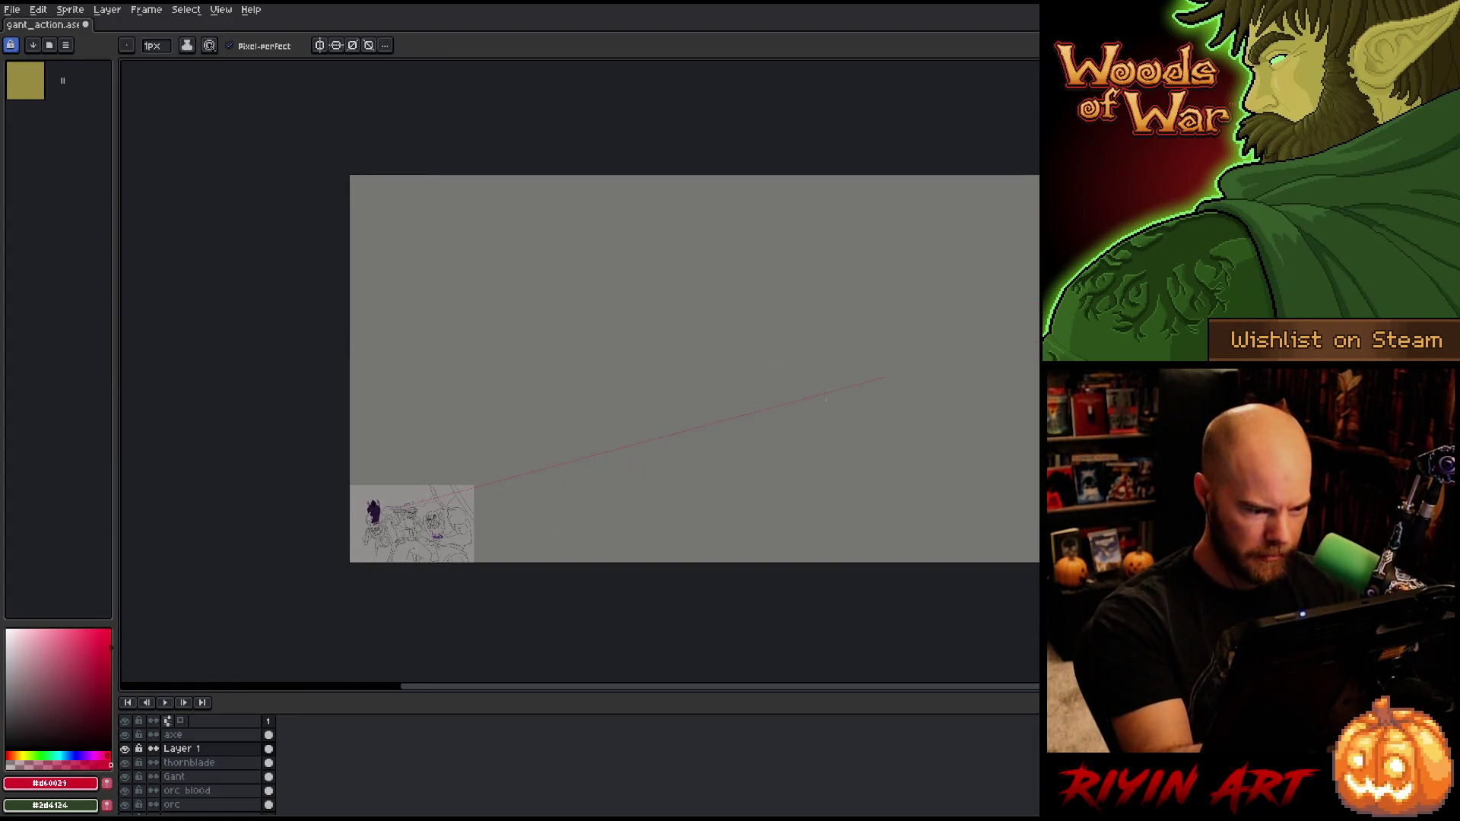
scroll(828, 405, up, 2)
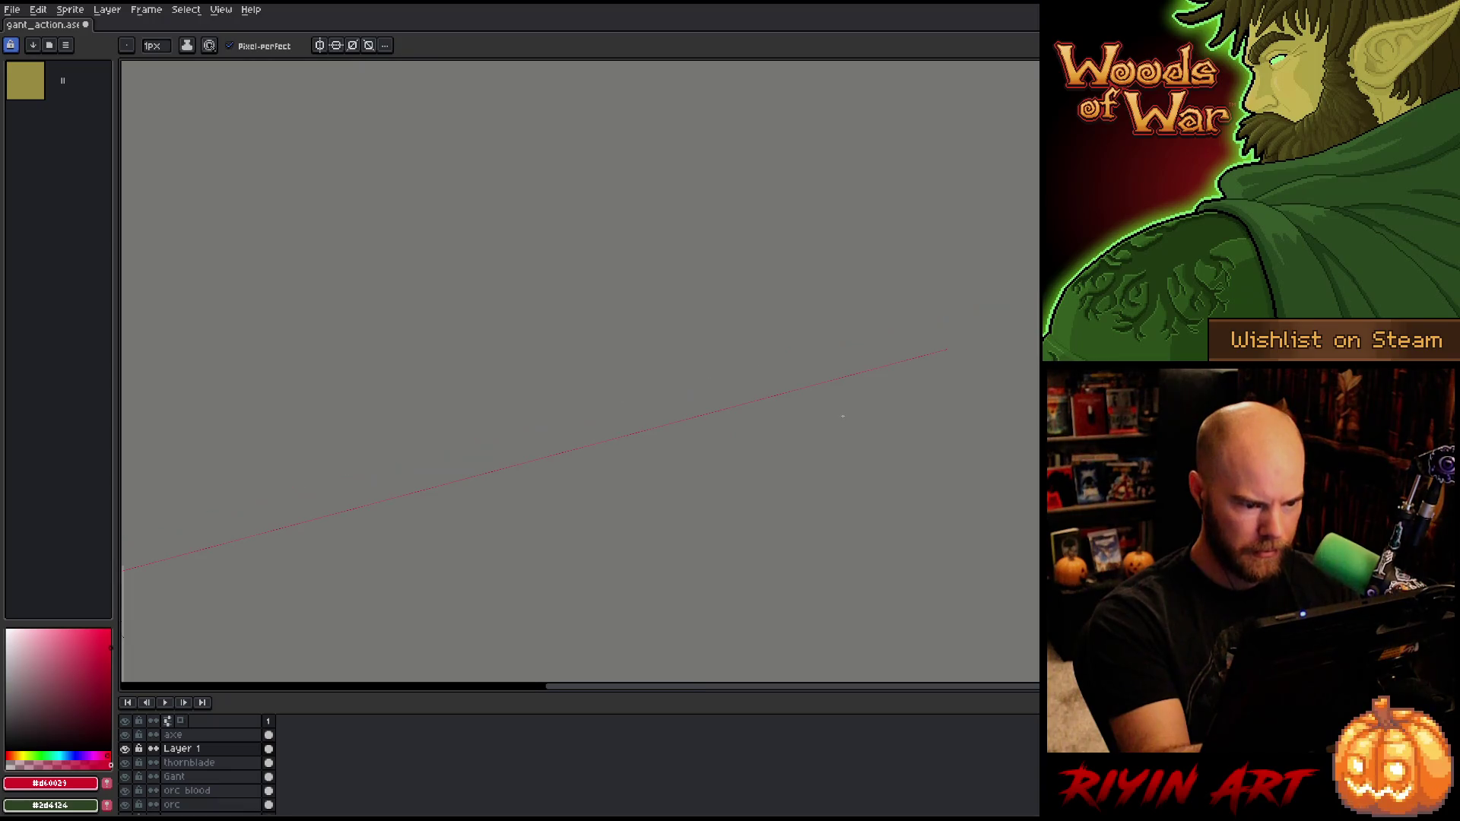
mouse_move(581, 513)
mouse_down()
mouse_move(775, 434)
mouse_move(873, 430)
mouse_up()
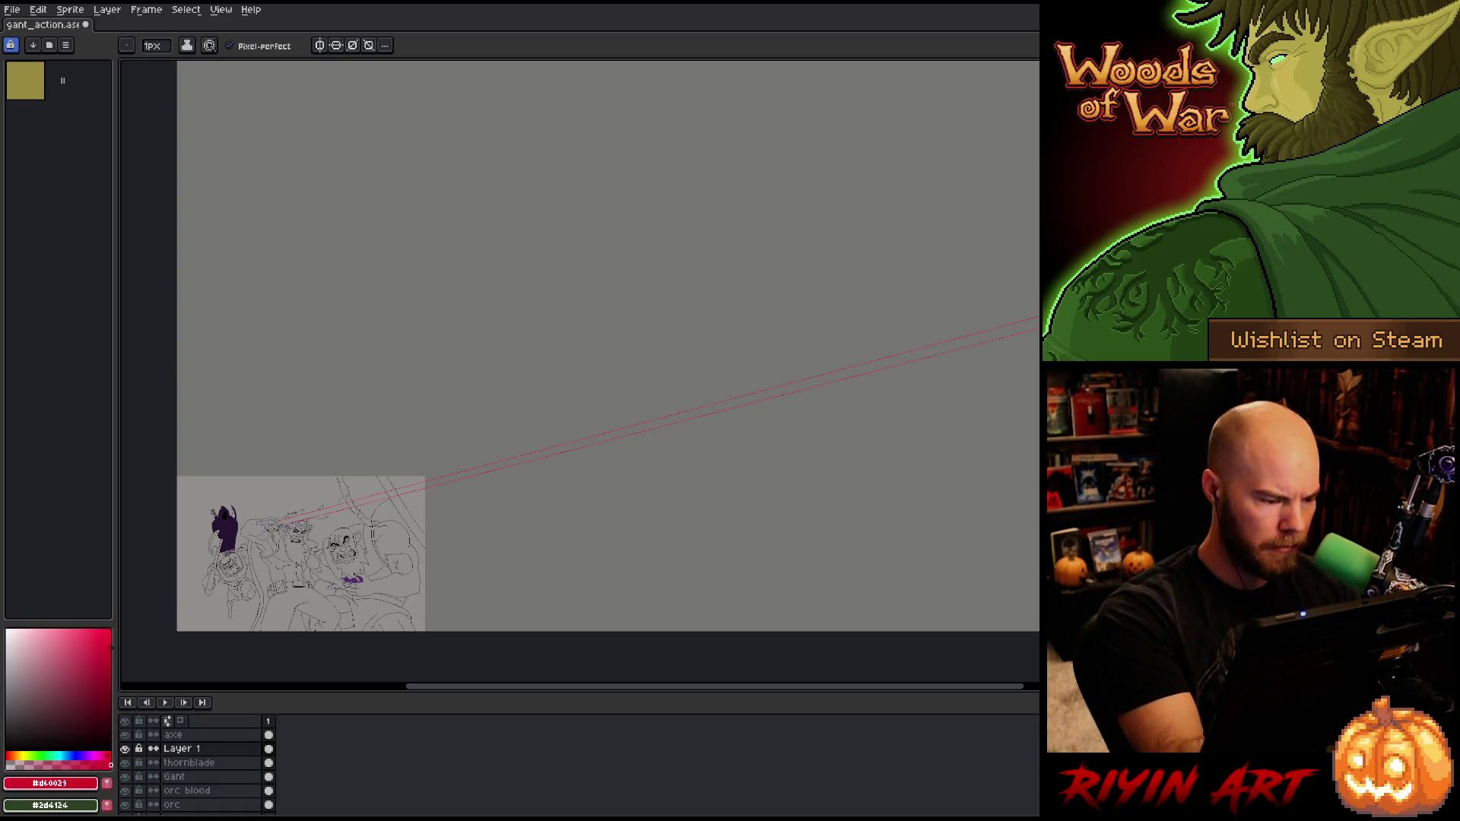
Step: Draw a second red guide beside the first, from the blade to the canvas's right edge
scroll(268, 553, up, 3)
scroll(267, 552, up, 1)
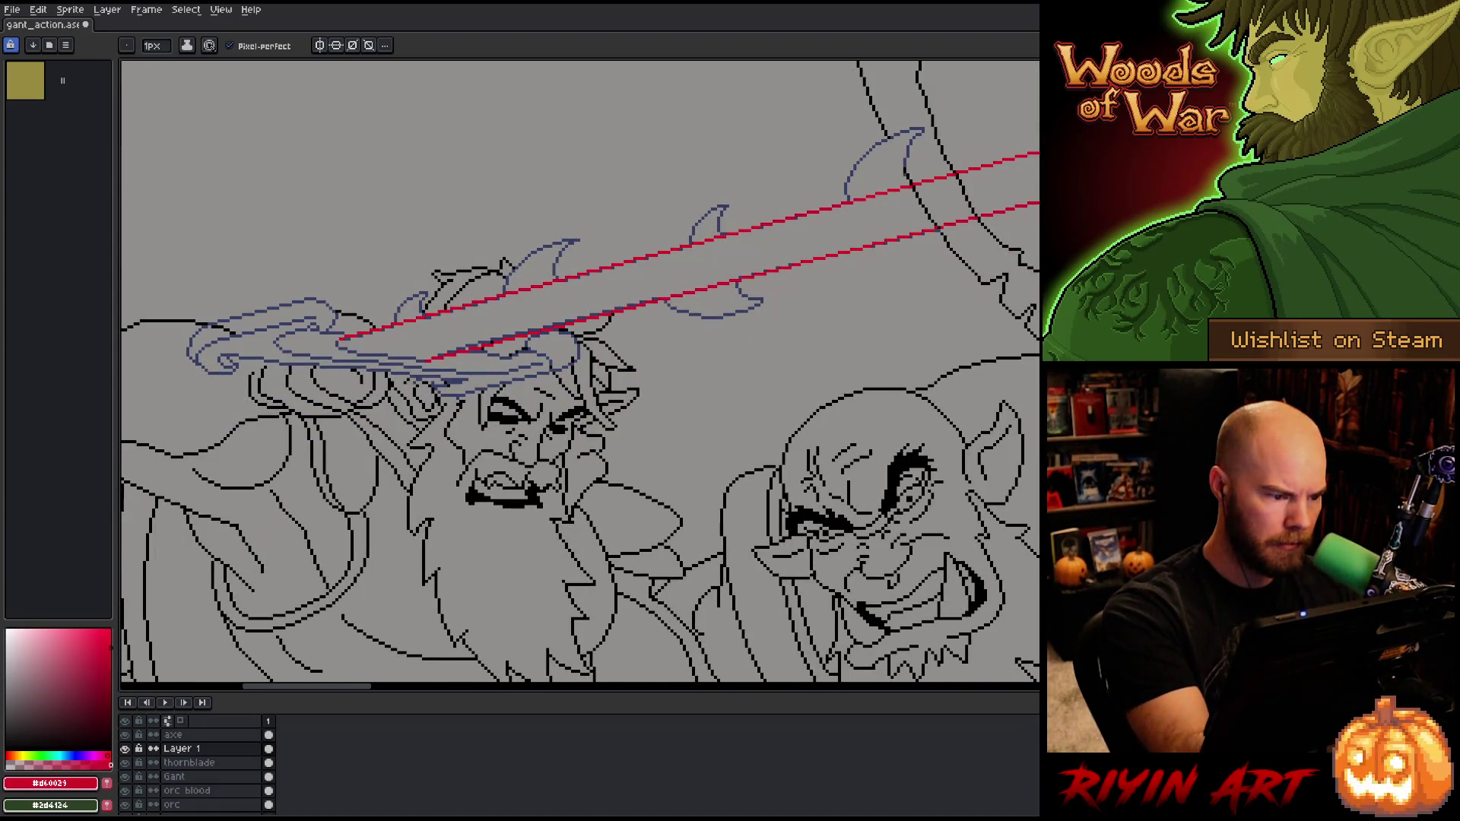
scroll(578, 372, down, 3)
scroll(882, 418, down, 1)
mouse_move(883, 417)
mouse_down()
mouse_move(682, 478)
mouse_move(955, 430)
mouse_up()
scroll(682, 478, up, 4)
scroll(955, 430, down, 1)
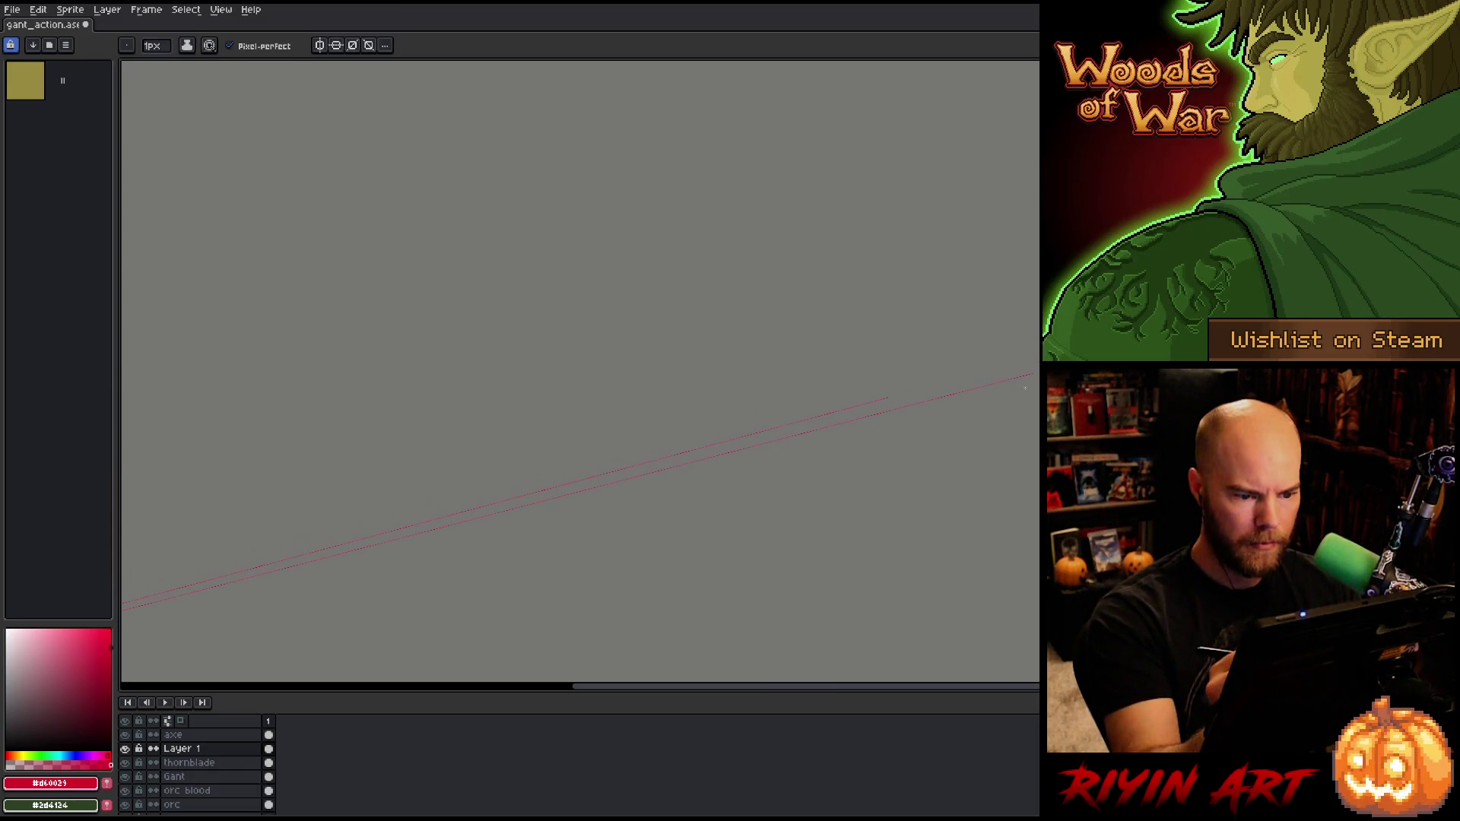
drag(125, 603, 1038, 365)
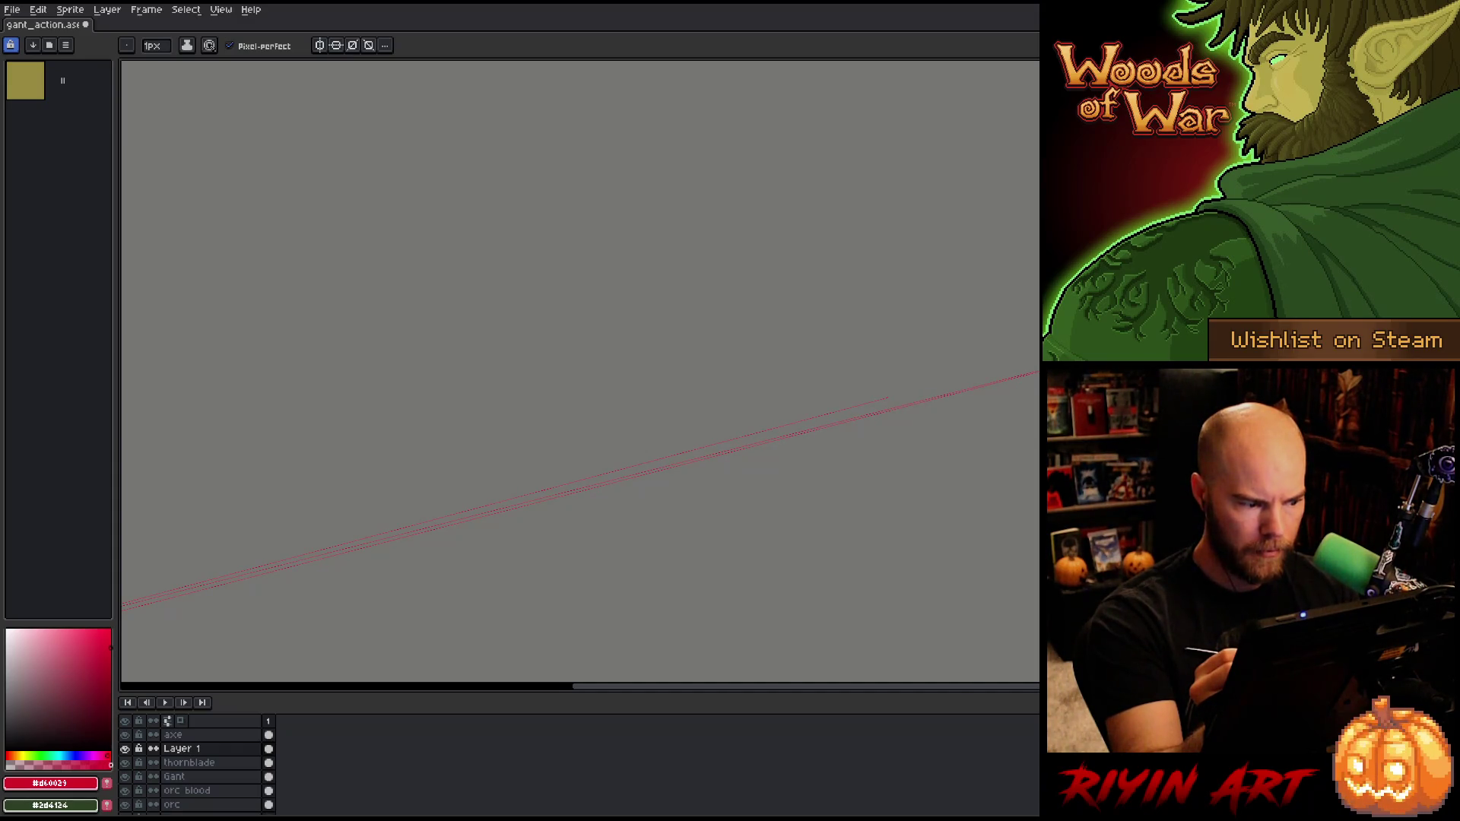
drag(795, 475, 836, 456)
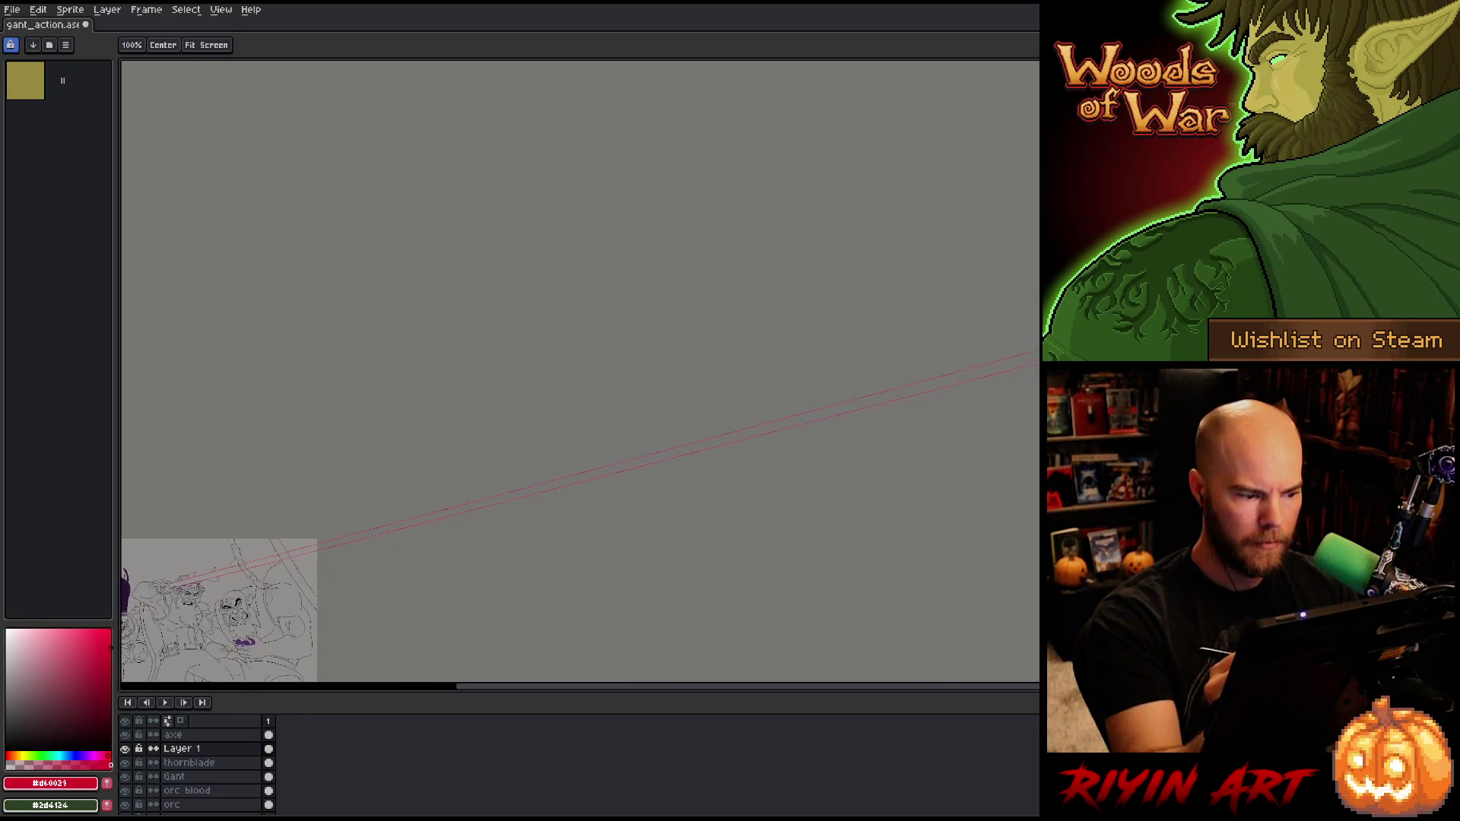
Step: Draw another red perspective guide fanning from the blade toward the canvas's right edge
key(b)
key(minus)
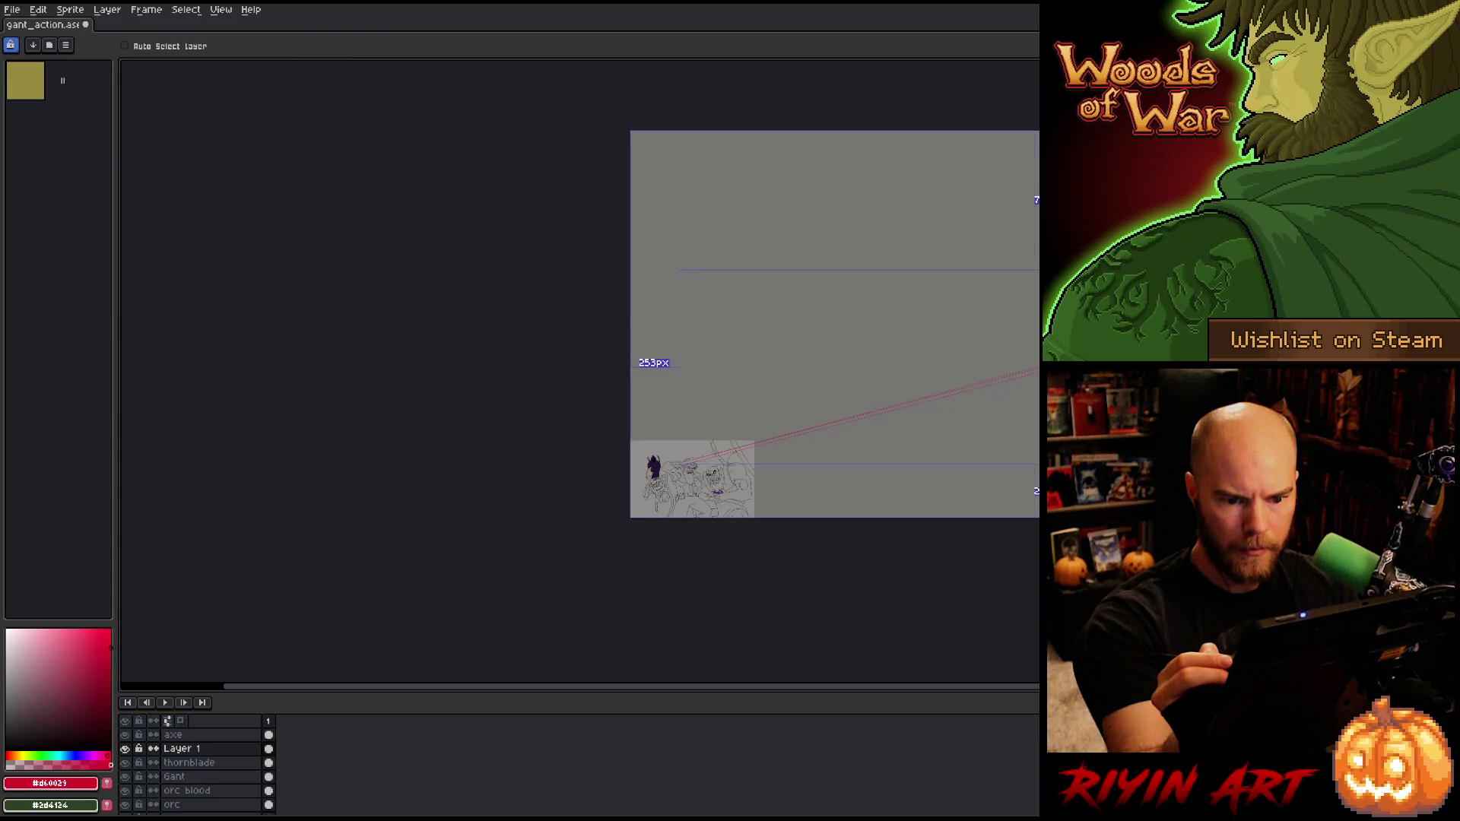
drag(752, 441, 1038, 365)
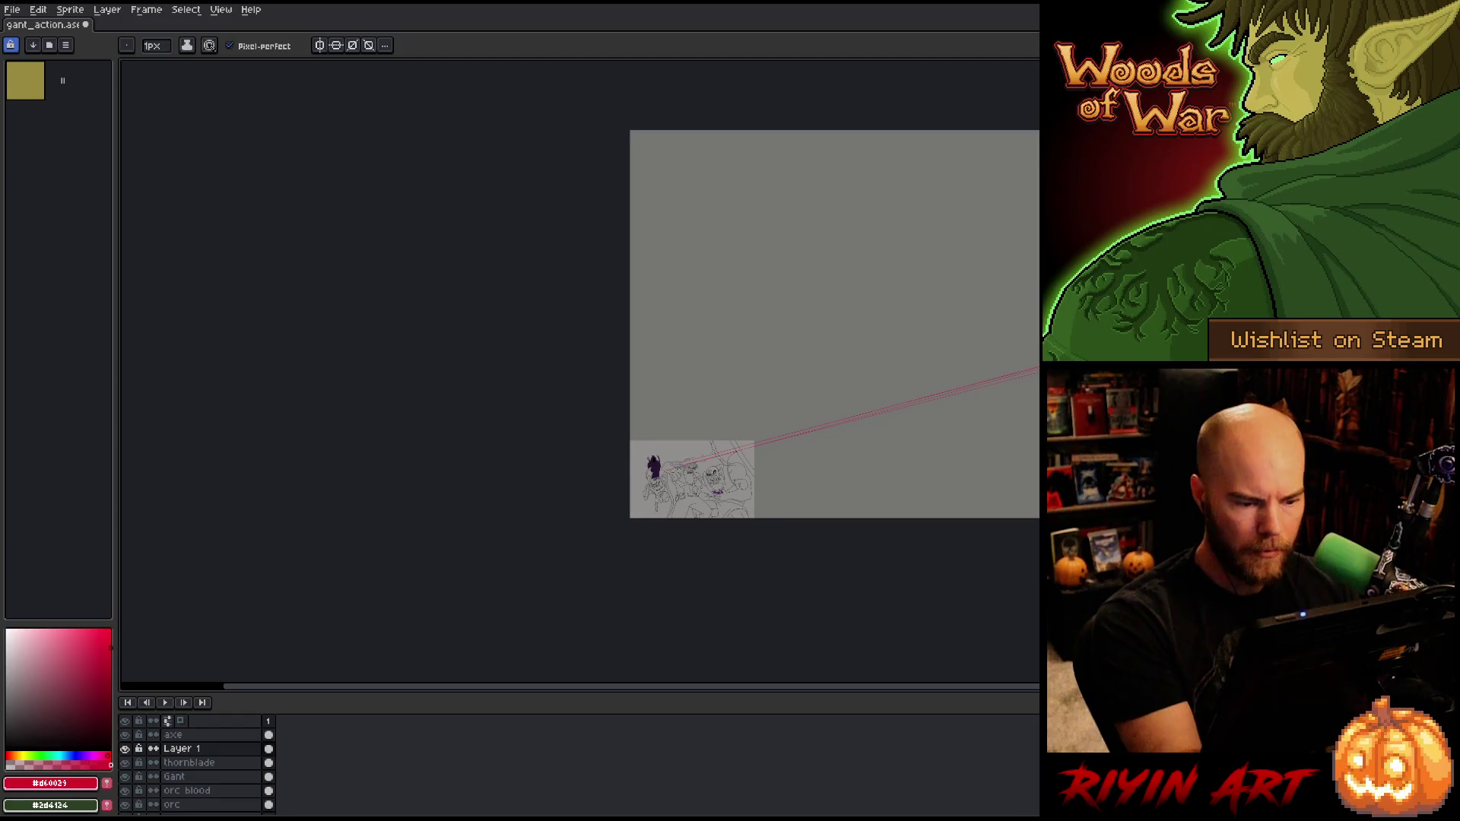
scroll(671, 472, up, 4)
mouse_move(627, 467)
mouse_down()
mouse_move(760, 445)
mouse_move(698, 441)
mouse_up()
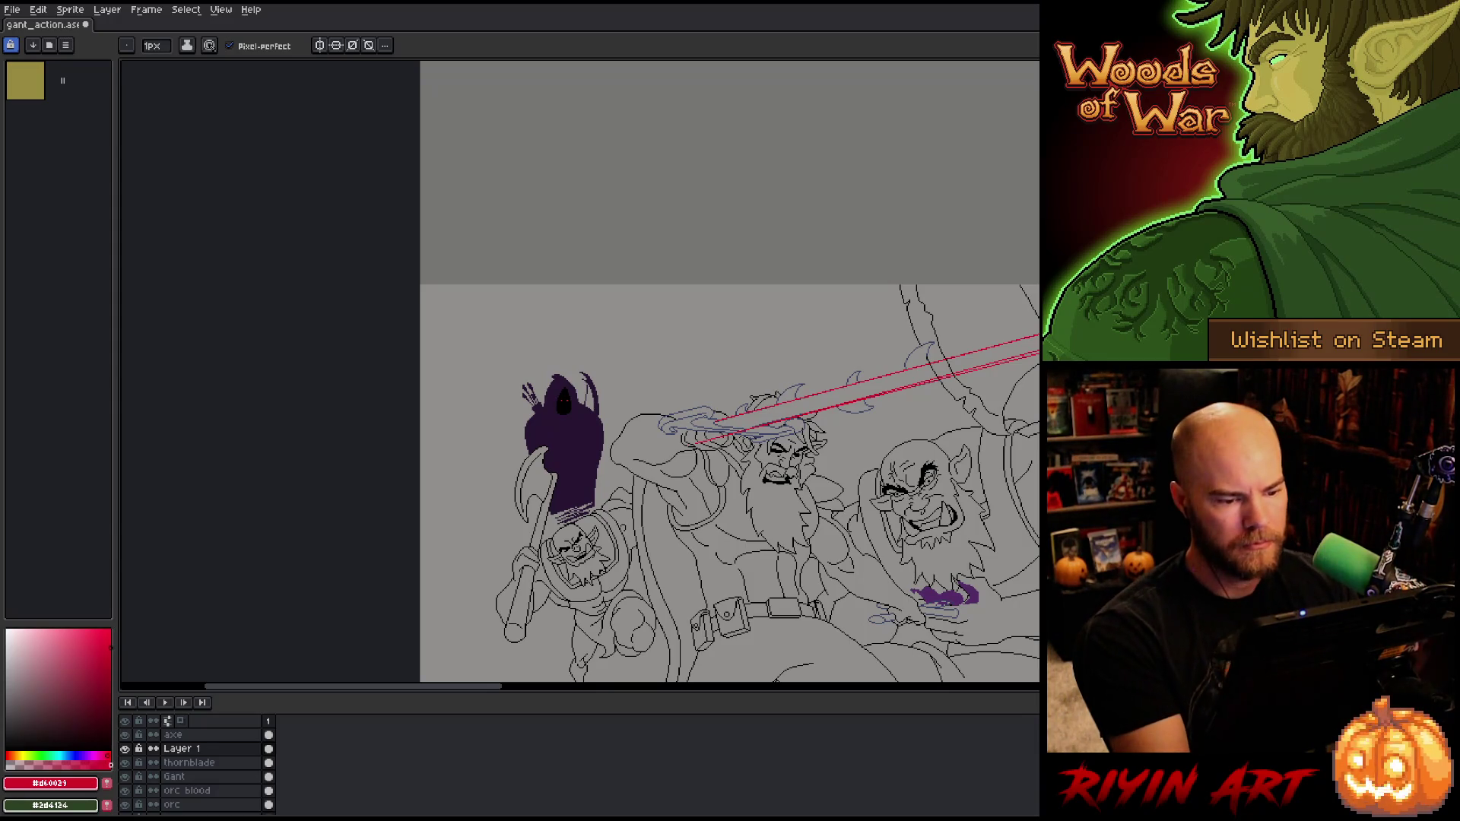
key(minus)
key(minus)
mouse_move(1026, 479)
mouse_down()
mouse_move(778, 479)
mouse_move(815, 482)
mouse_move(613, 515)
mouse_move(942, 451)
mouse_up()
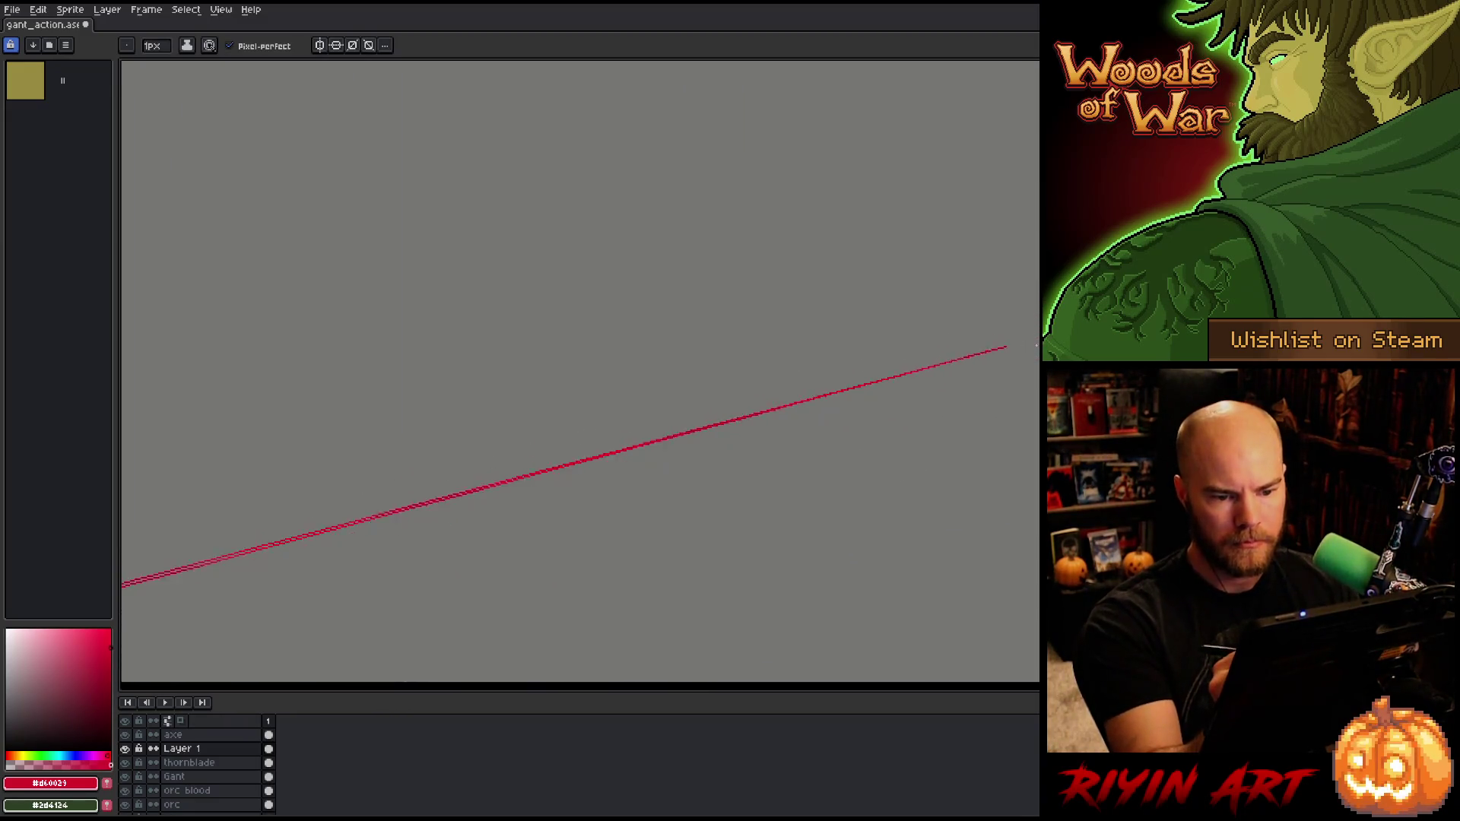
shift+click(979, 344)
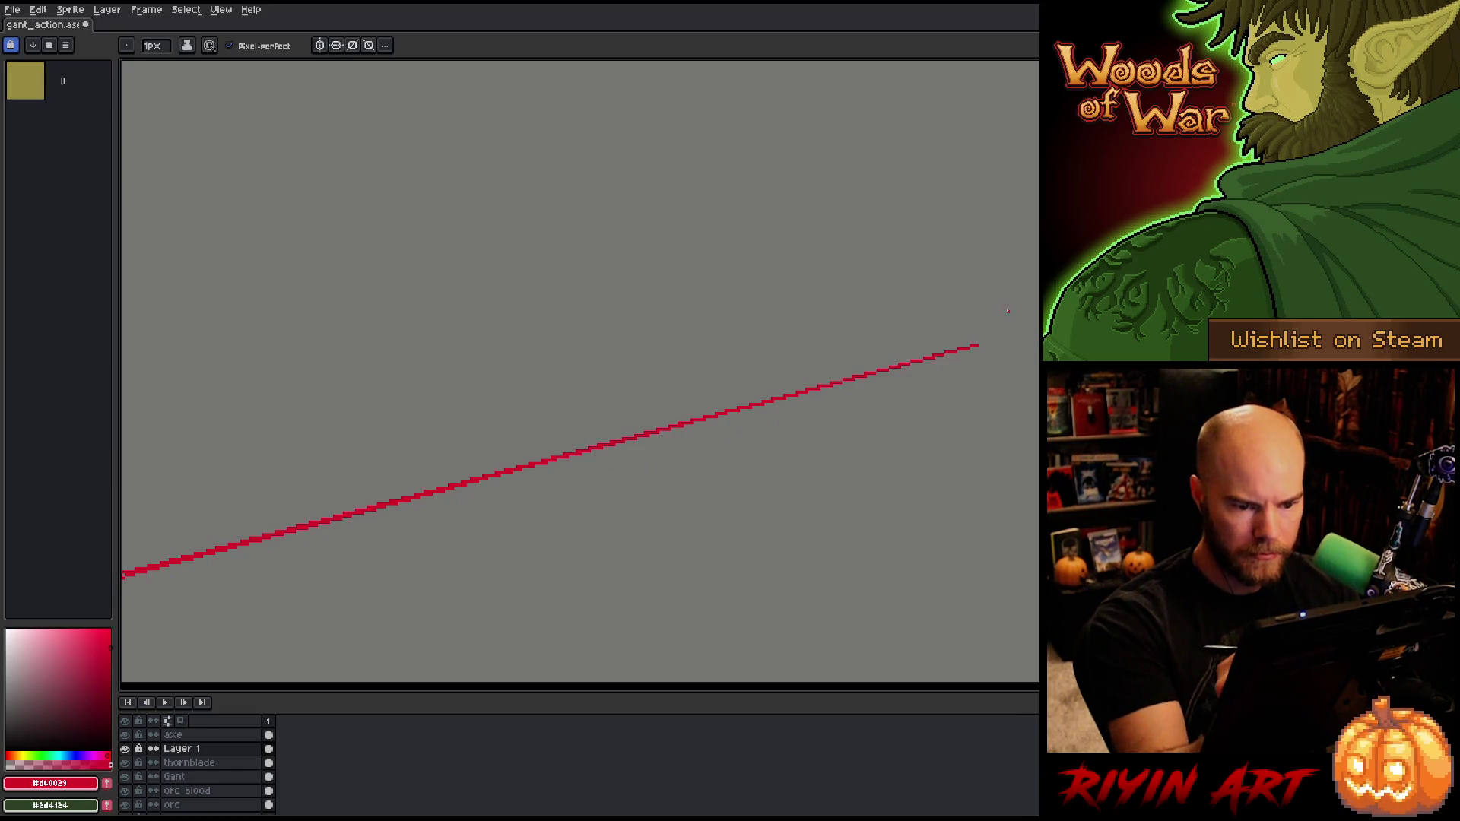
Step: Add a vertical red mark at the guide's end and another guide ending in a vertical mark
scroll(977, 345, up, 3)
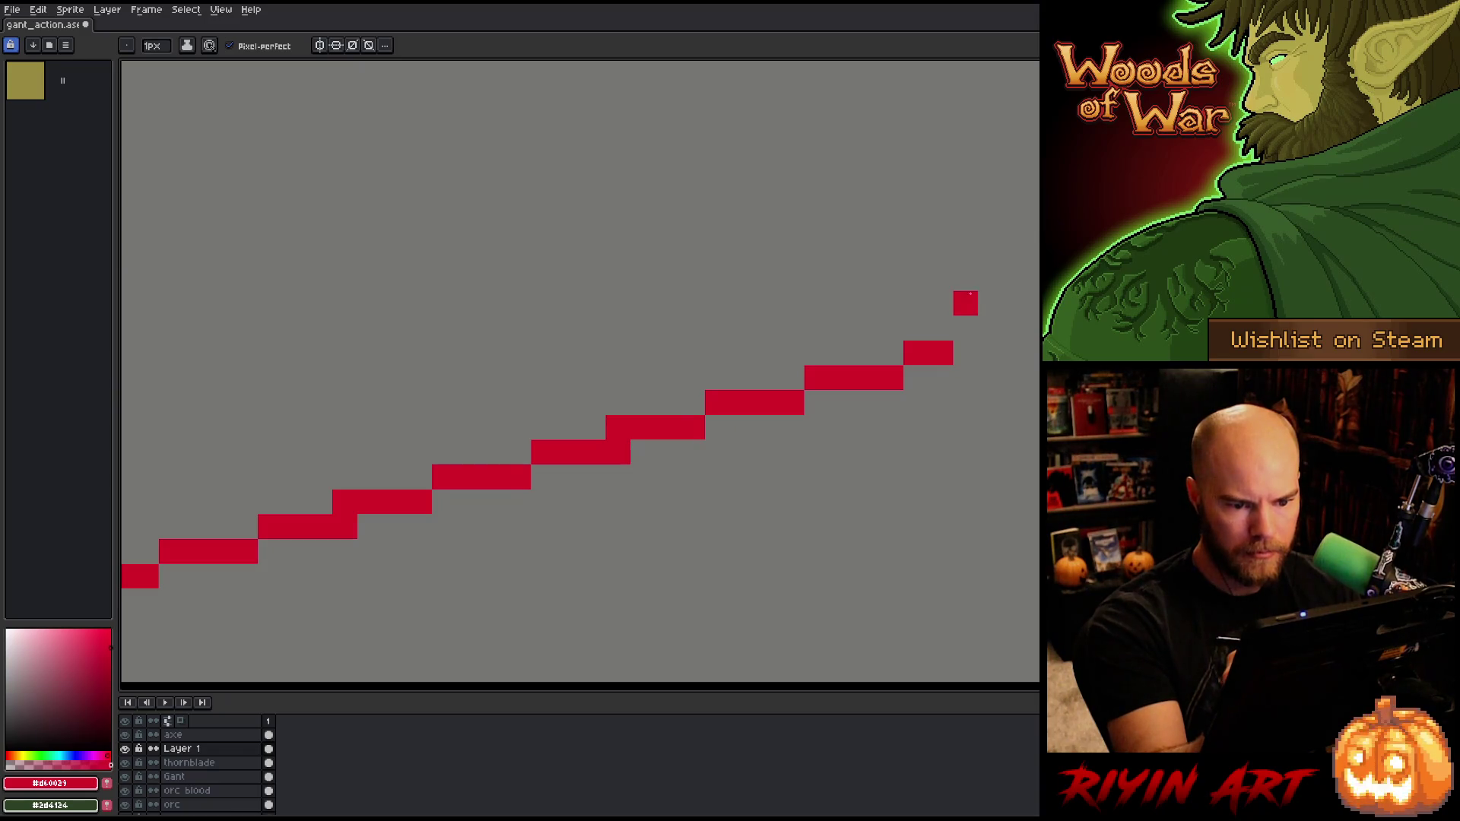
drag(941, 278, 949, 515)
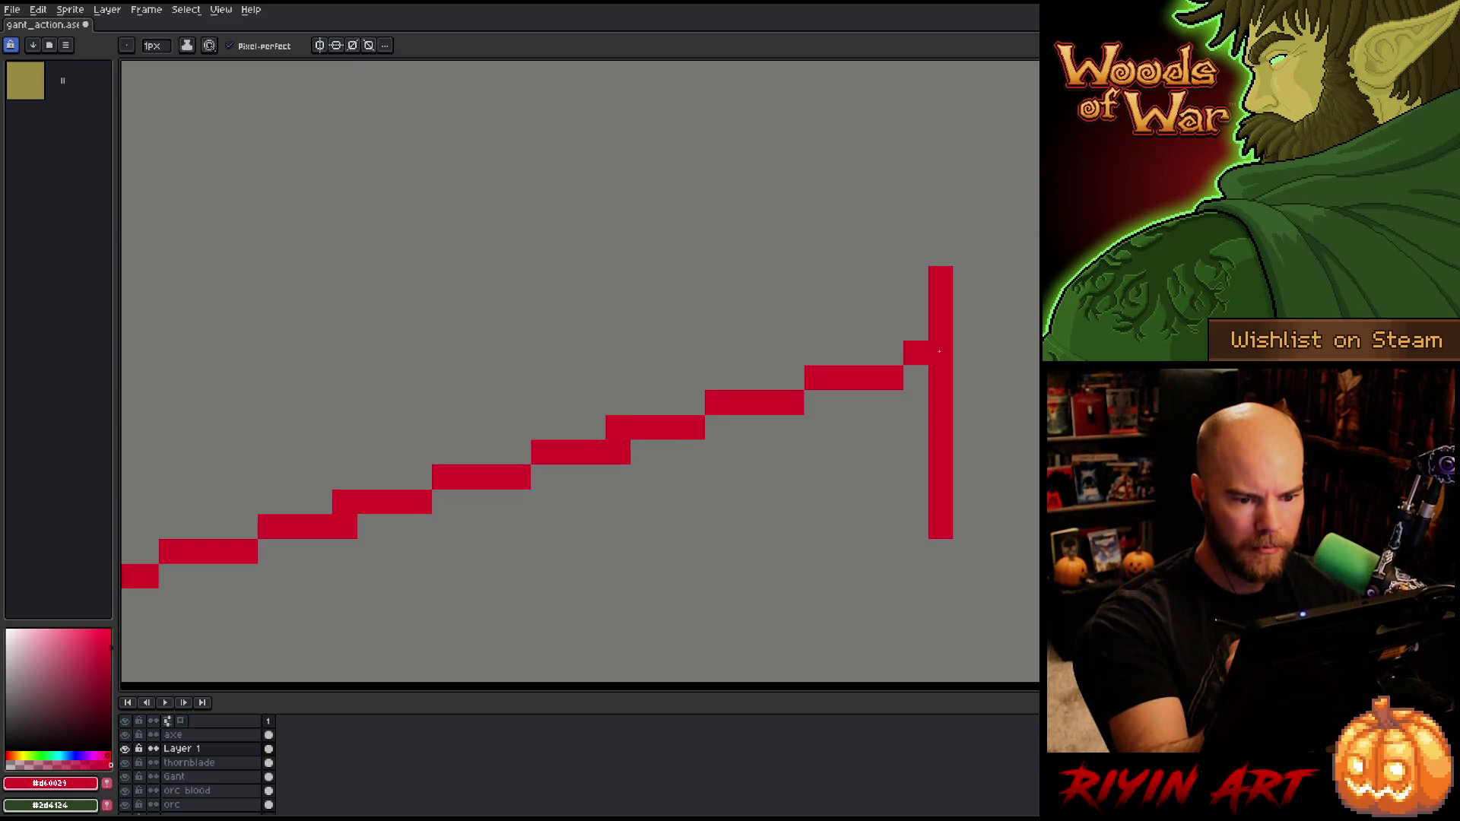
scroll(937, 351, down, 4)
key(space)
scroll(456, 538, up, 3)
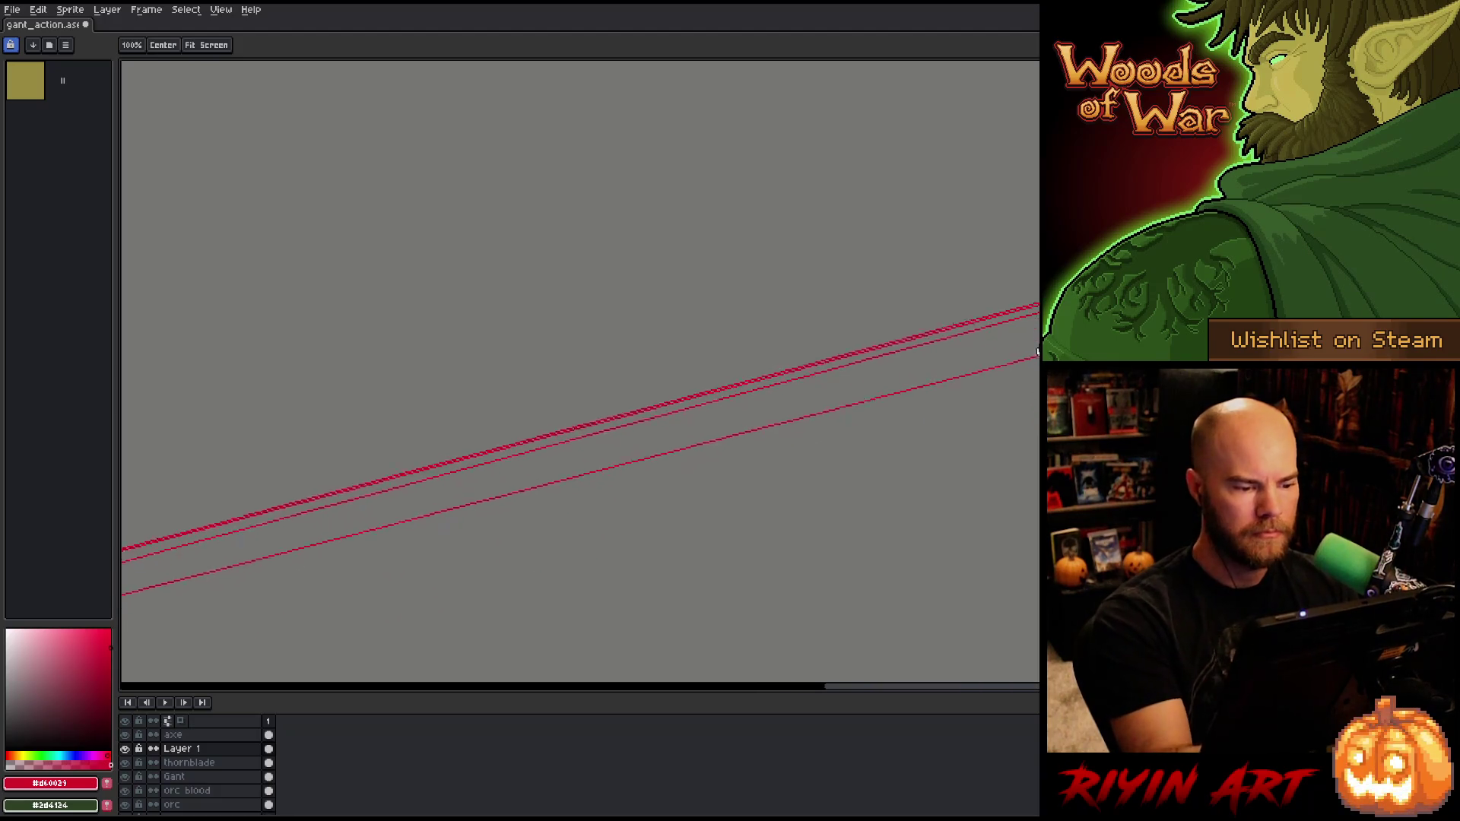
drag(348, 537, 864, 320)
mouse_move(551, 471)
mouse_down()
mouse_move(818, 394)
mouse_move(559, 539)
mouse_up()
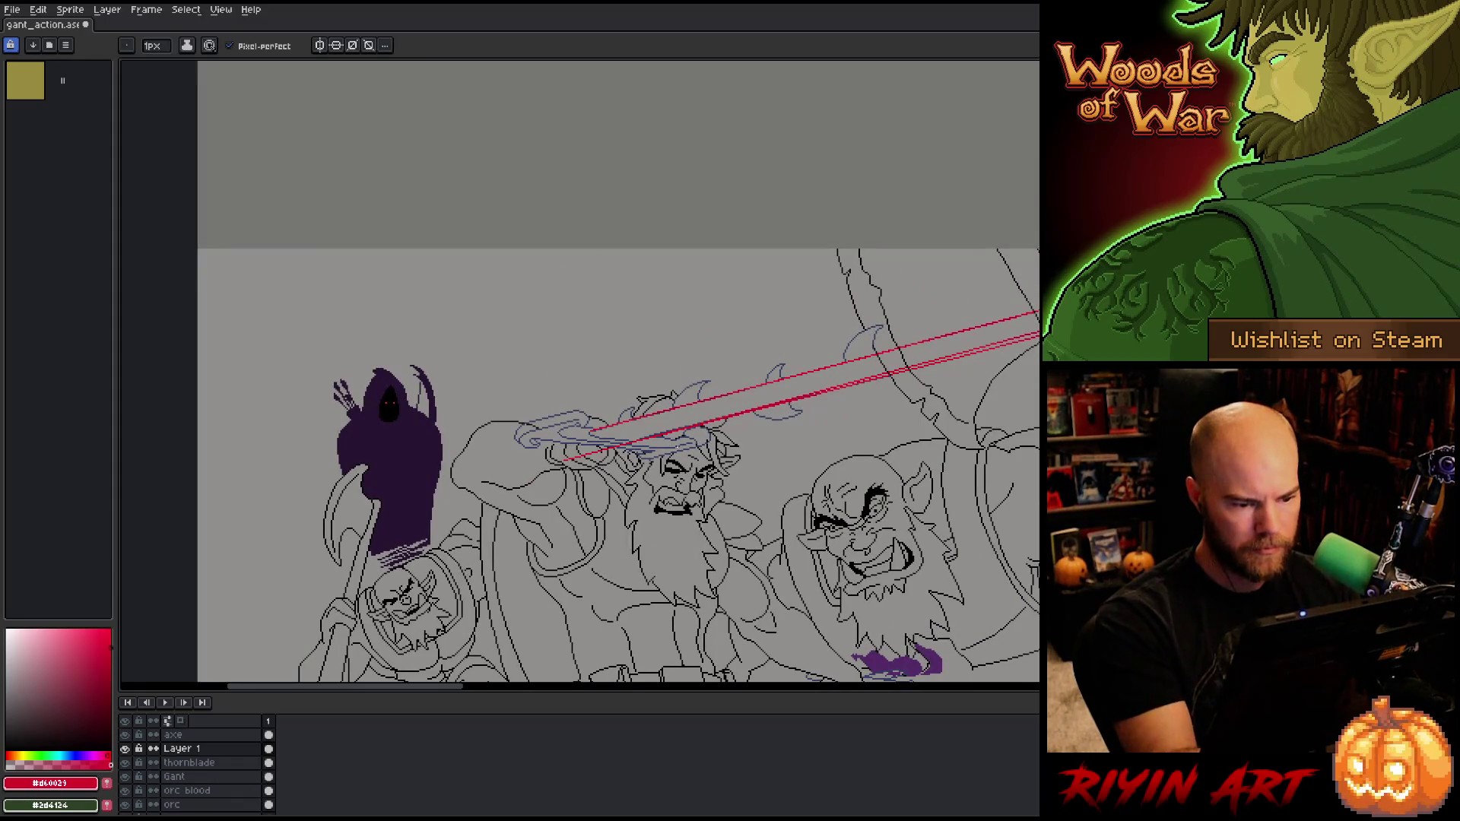
scroll(650, 456, up, 1)
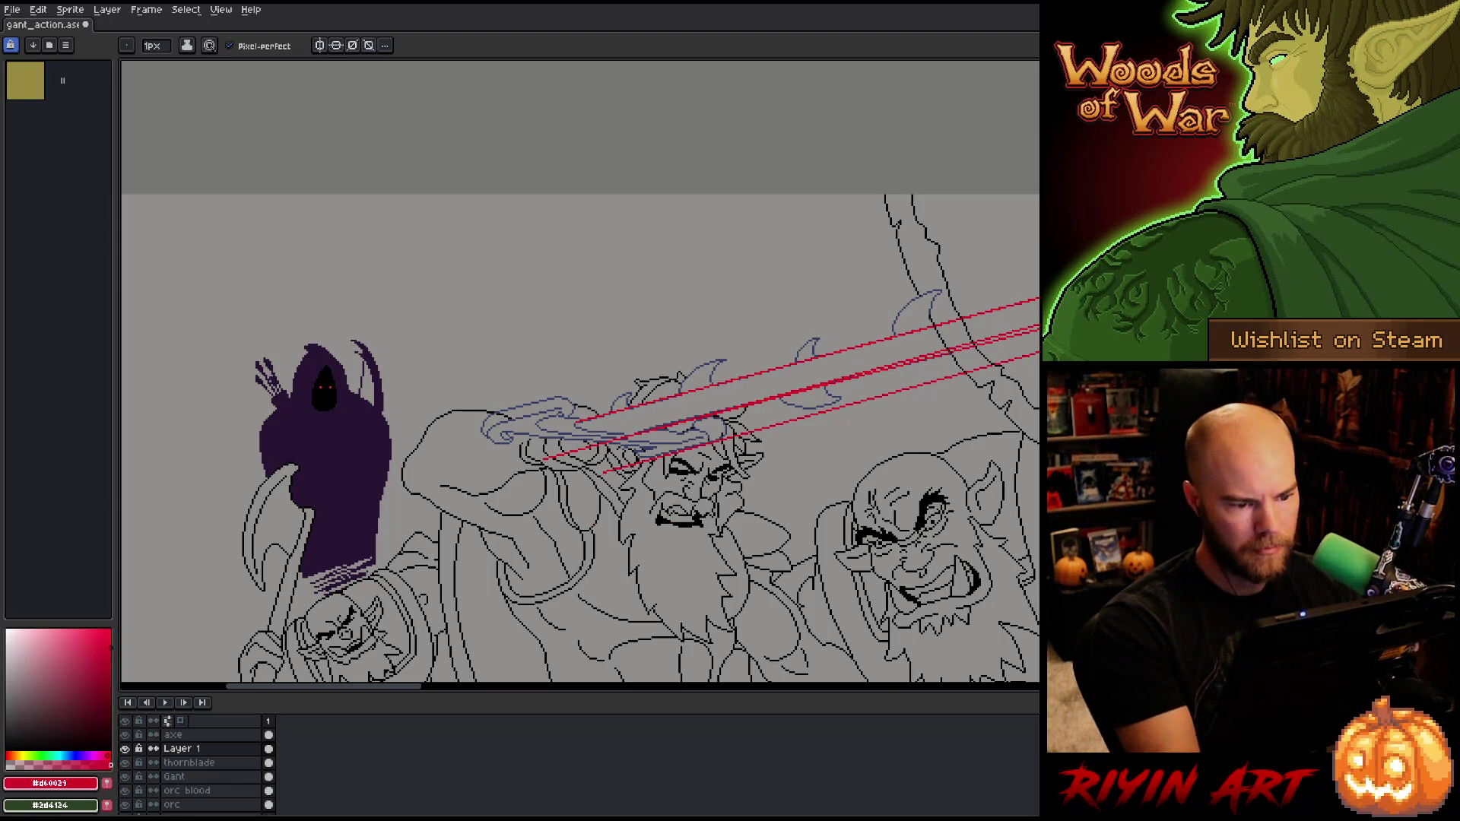
scroll(987, 462, down, 3)
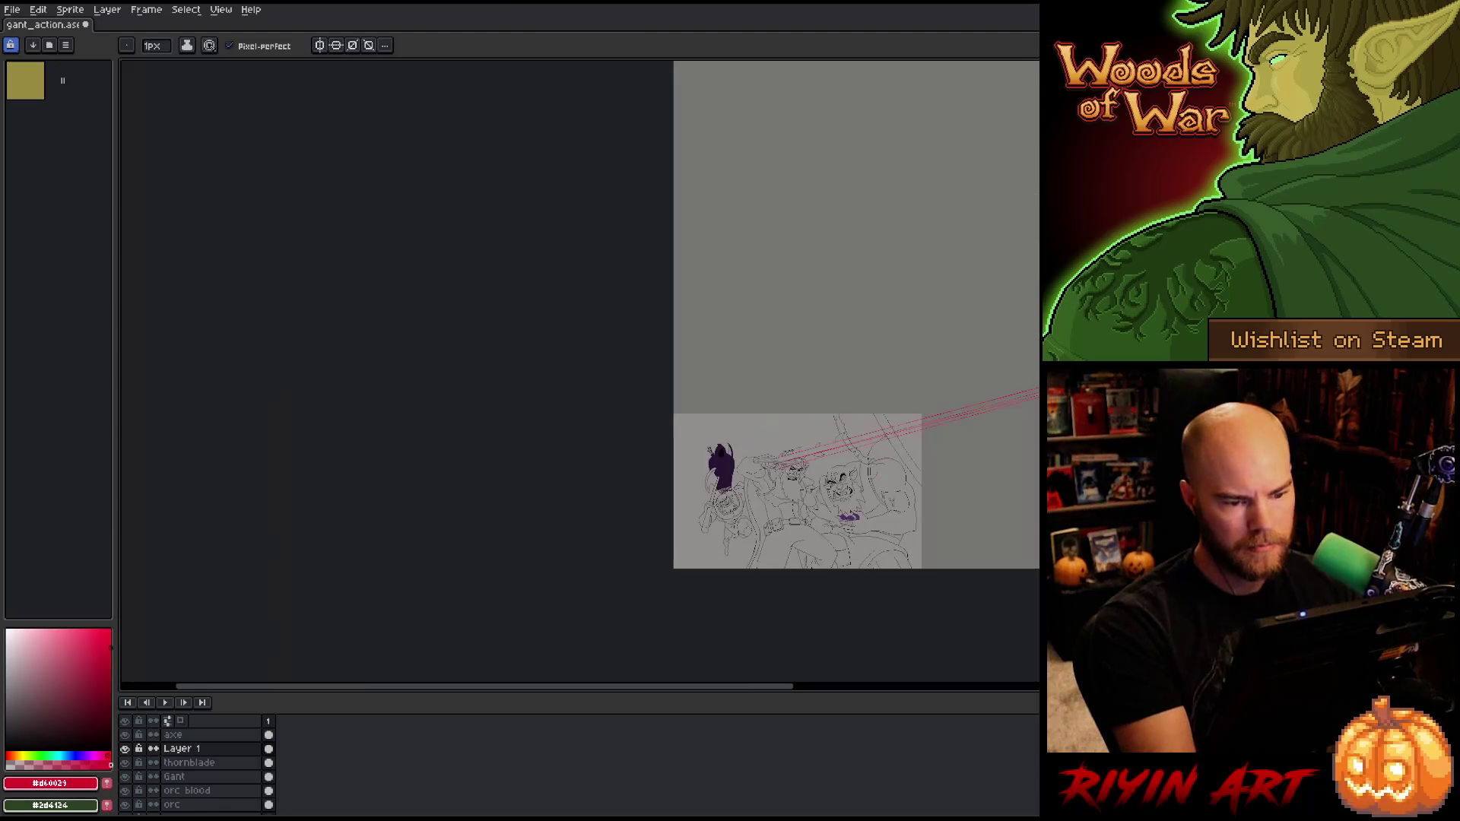
scroll(986, 462, up, 5)
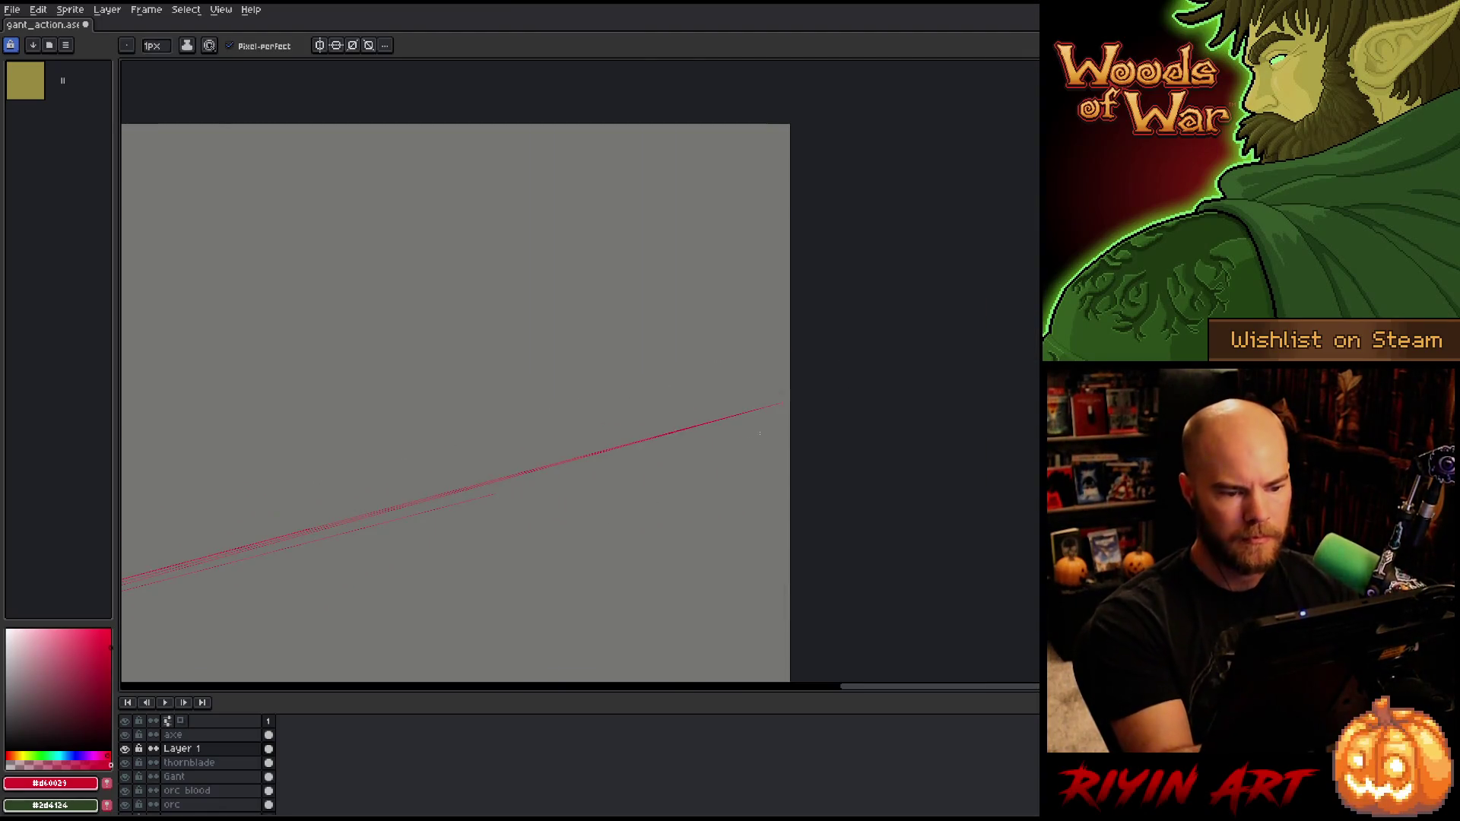
shift+click(603, 495)
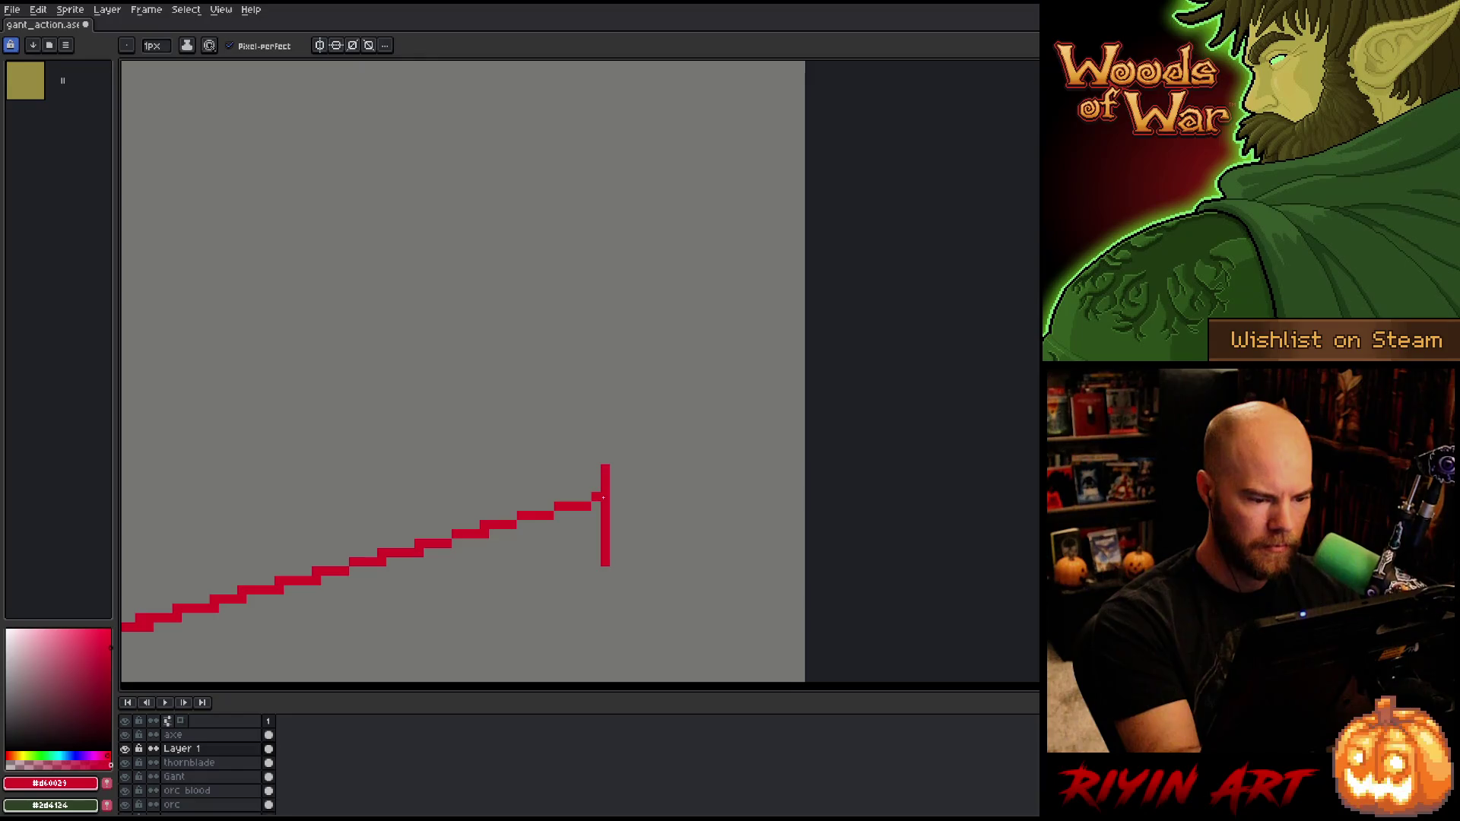
Step: Draw red guide segments along the blade, then add a new Layer 3 with blue selected
scroll(633, 487, down, 3)
scroll(632, 487, up, 10)
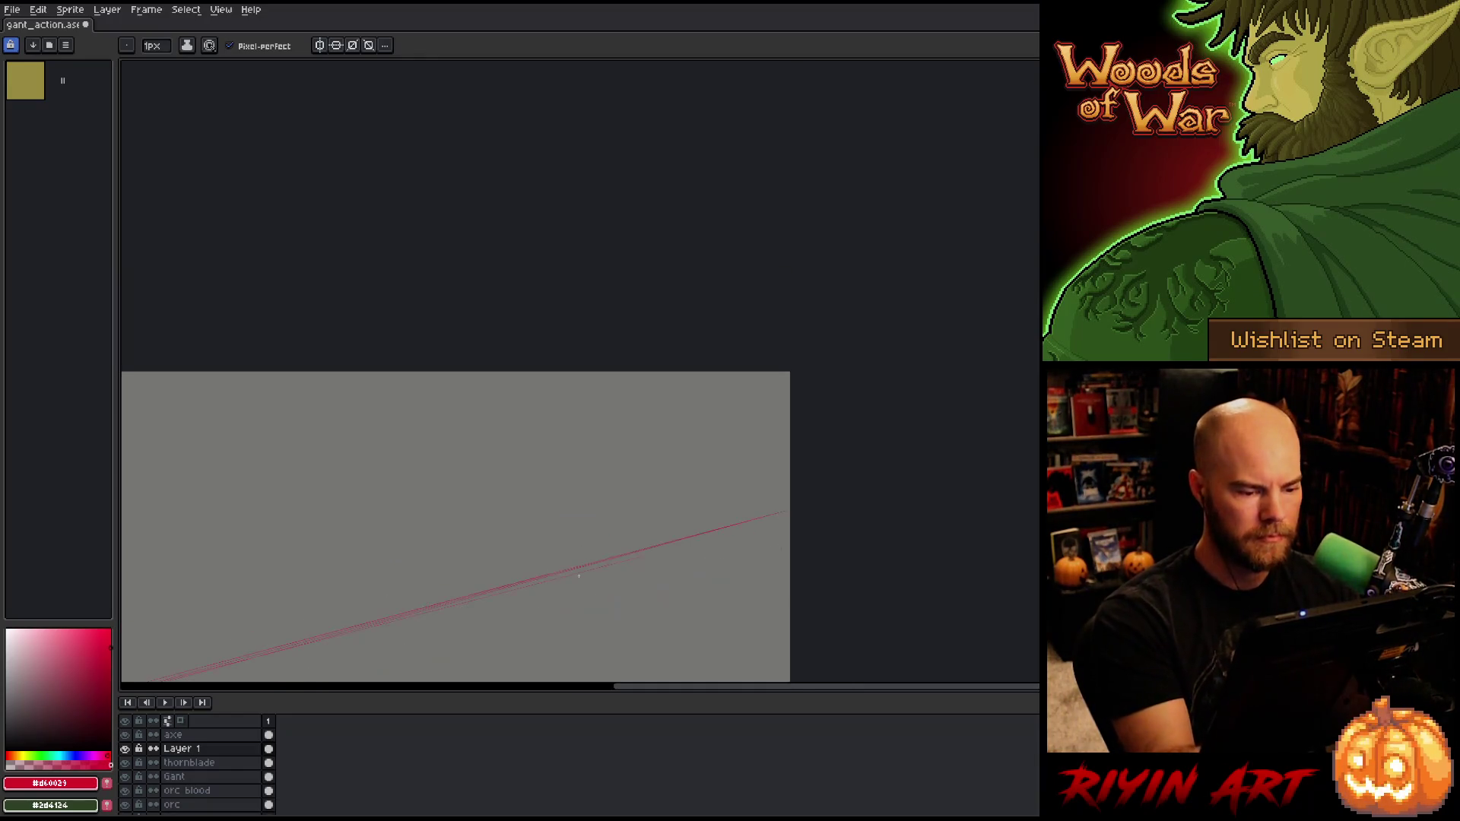
scroll(633, 487, down, 2)
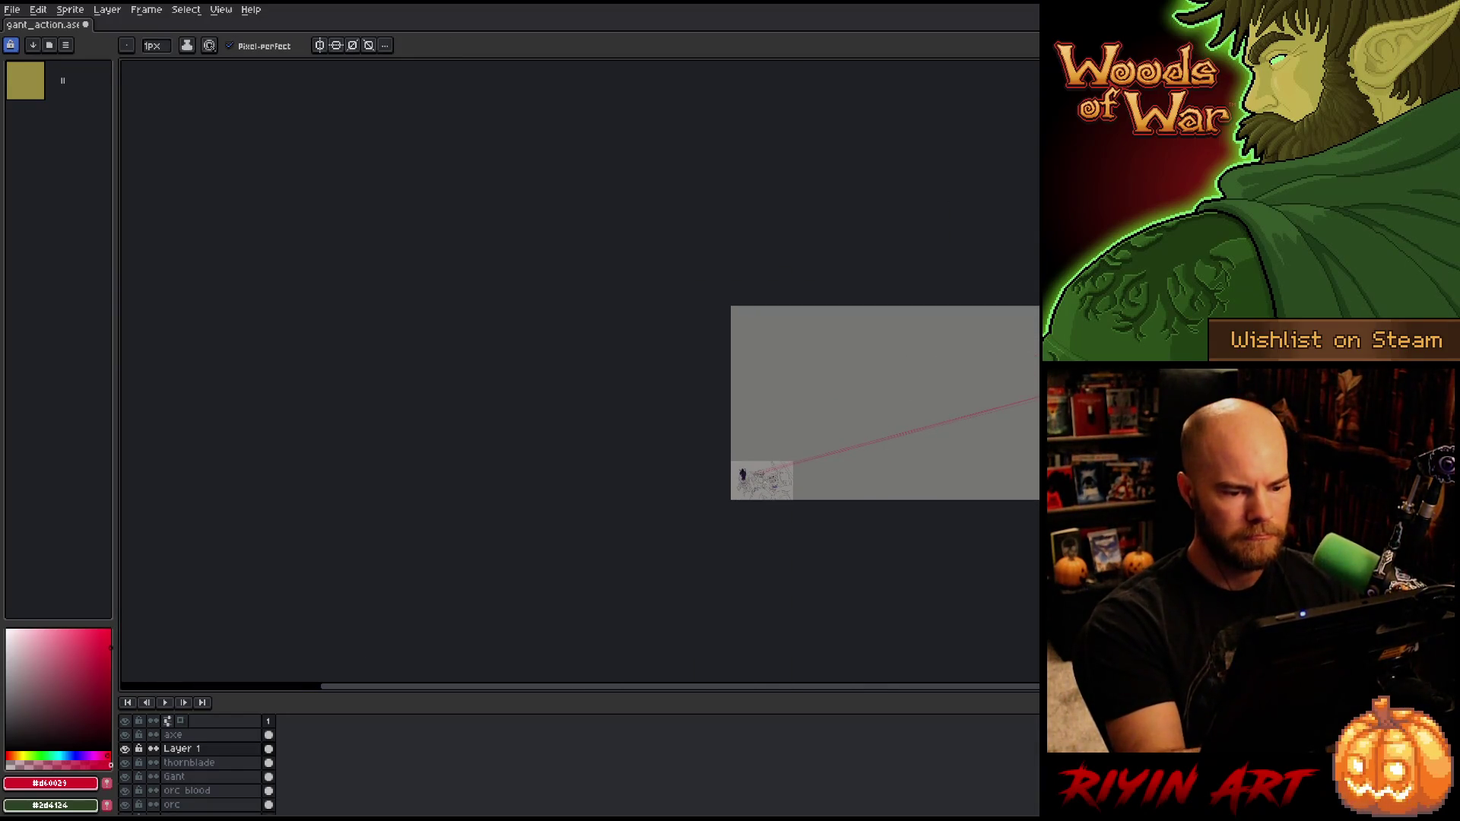
scroll(792, 483, up, 3)
drag(478, 475, 726, 511)
scroll(627, 462, up, 1)
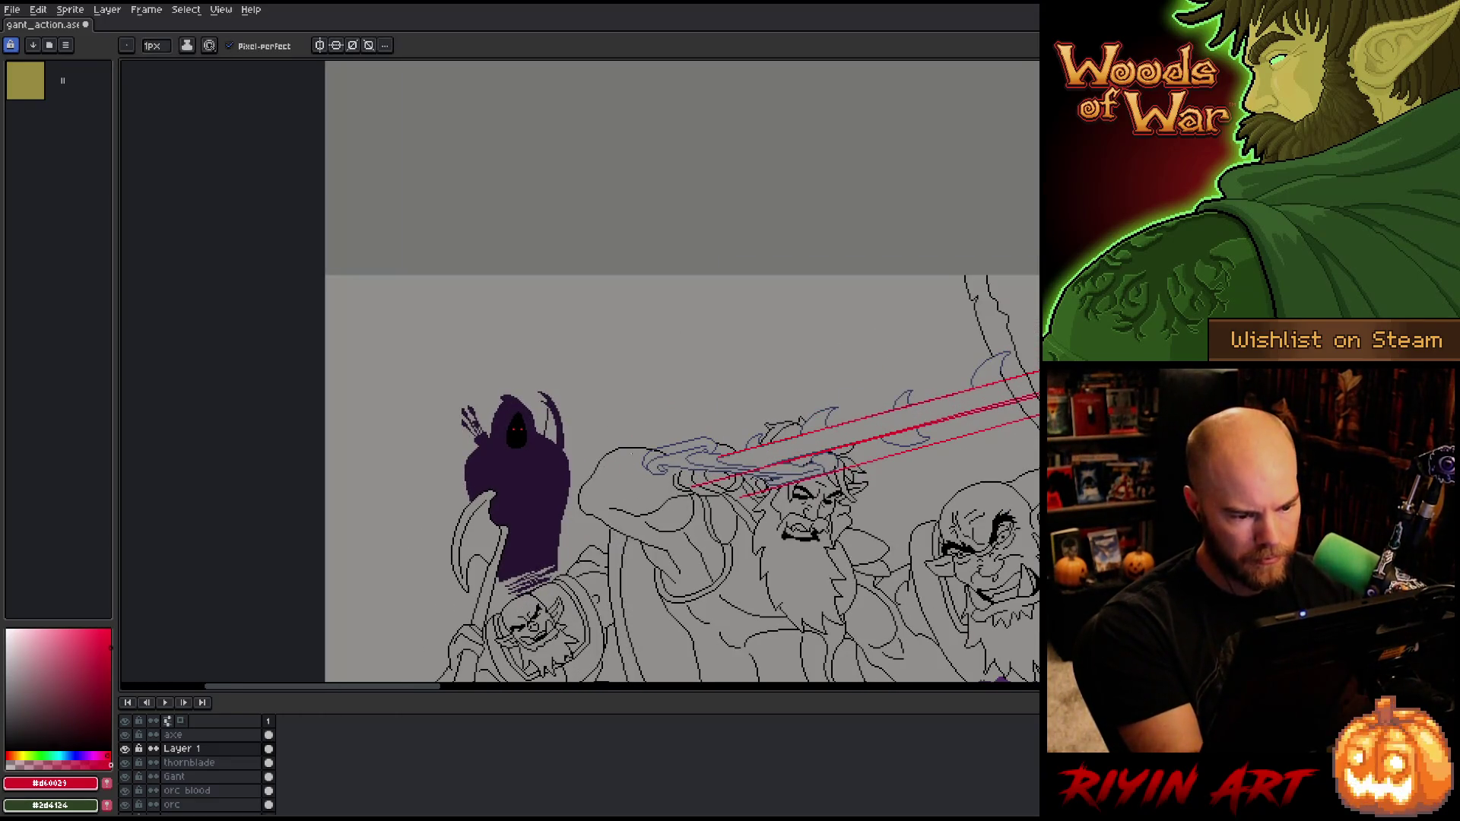
shift+click(627, 464)
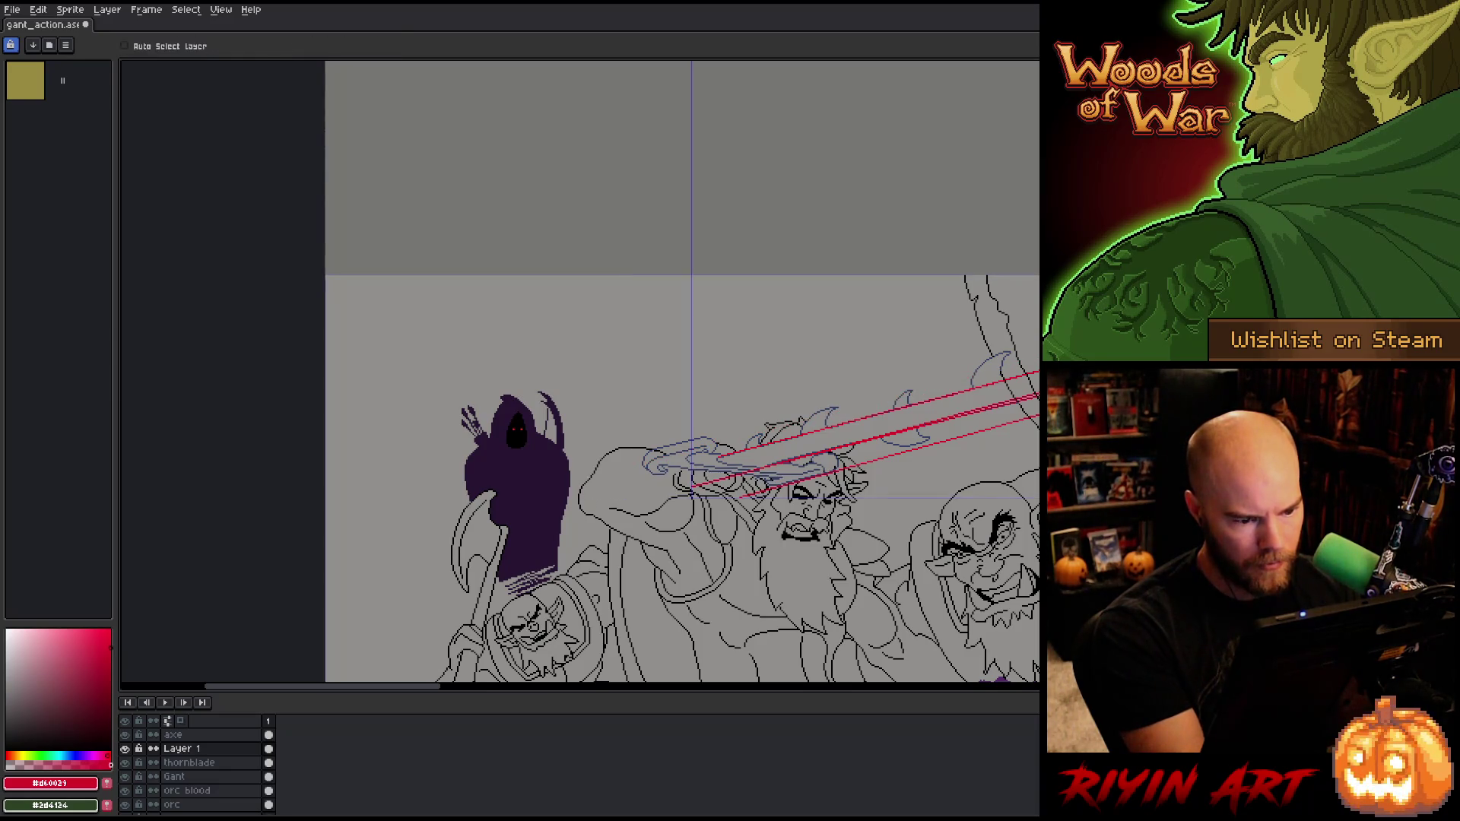
shift+click(593, 475)
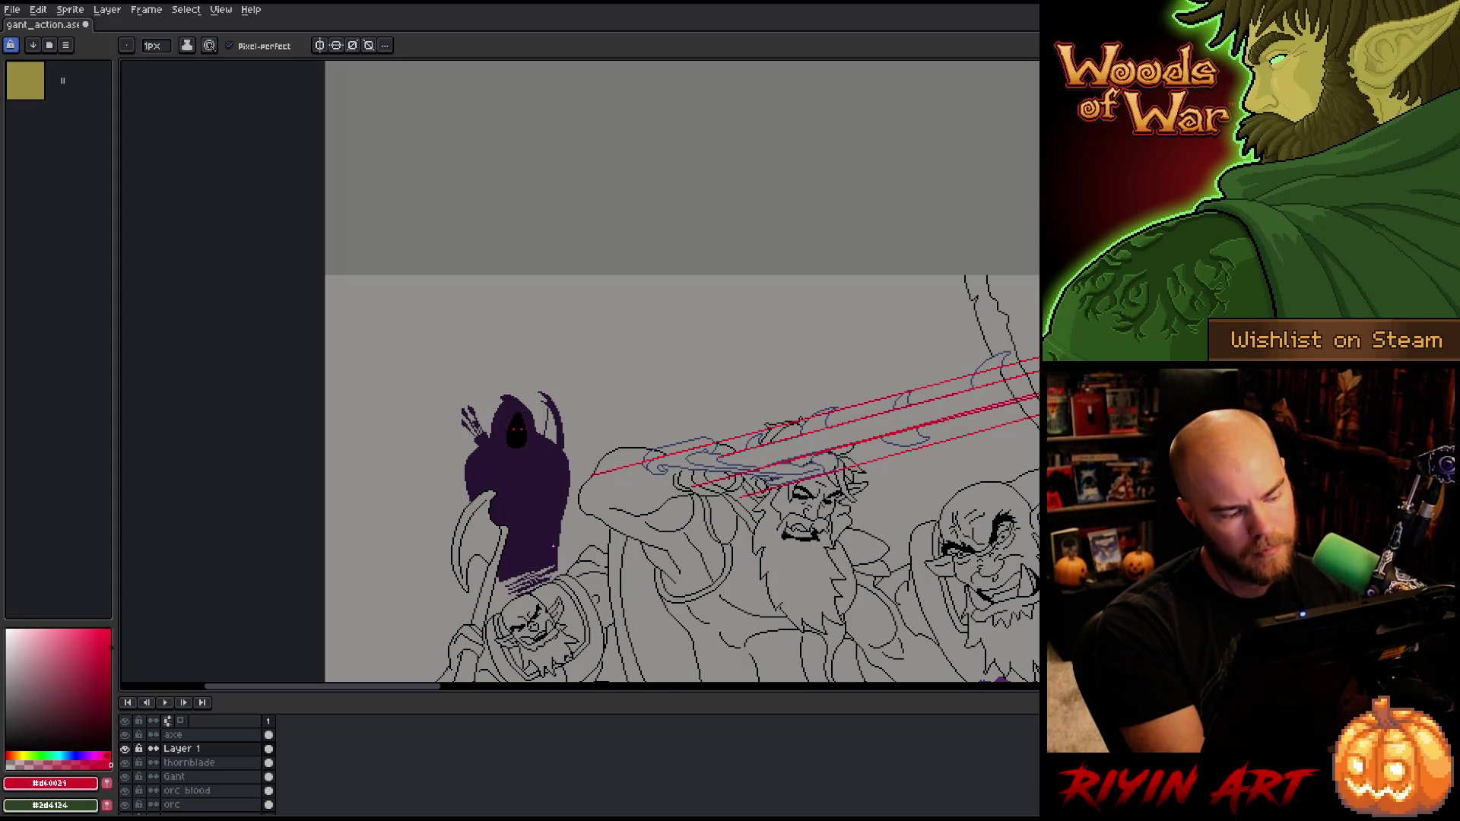
shift+click(557, 542)
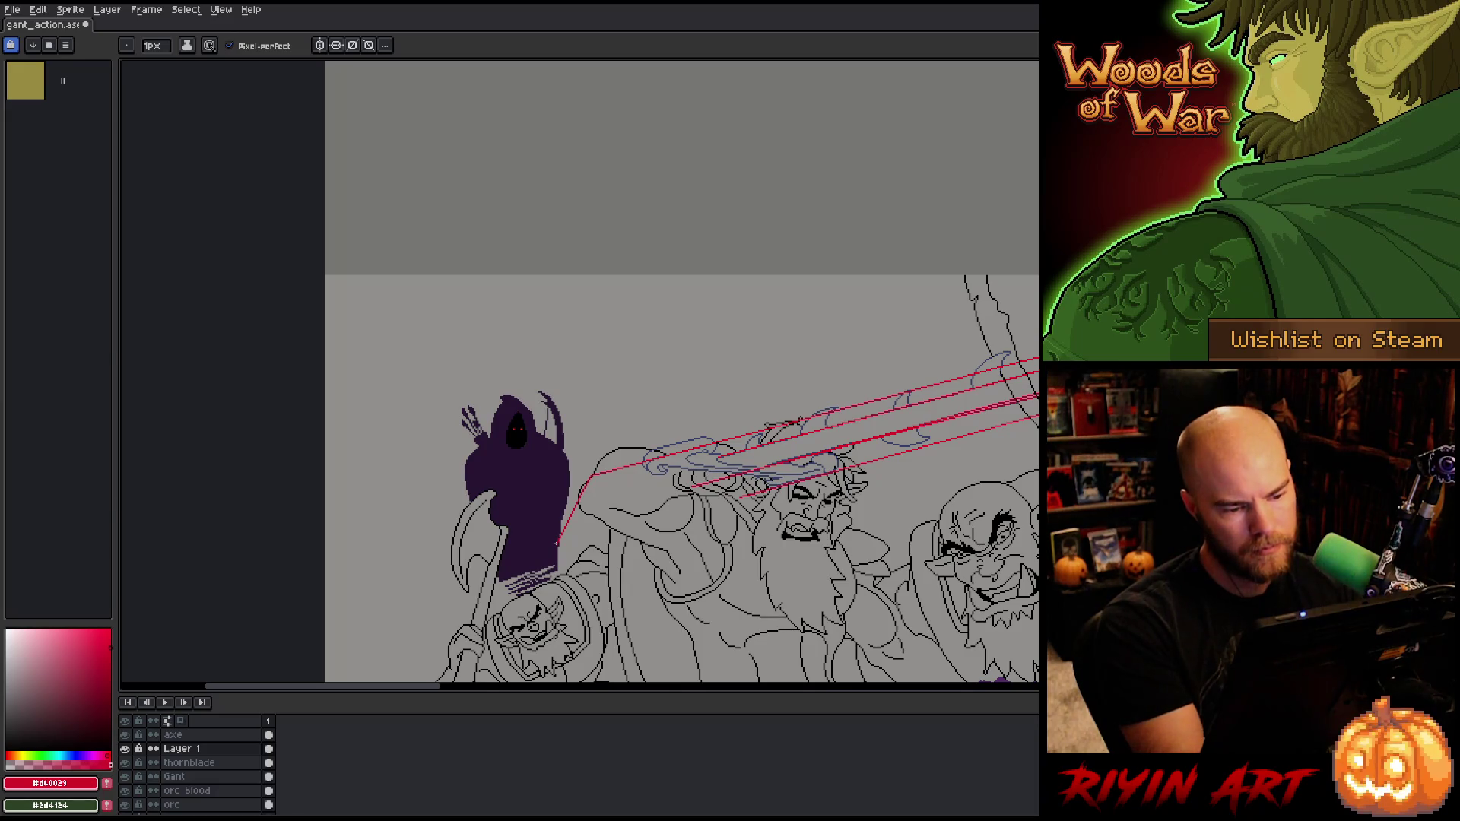
key(ctrl+shift+n)
click(65, 755)
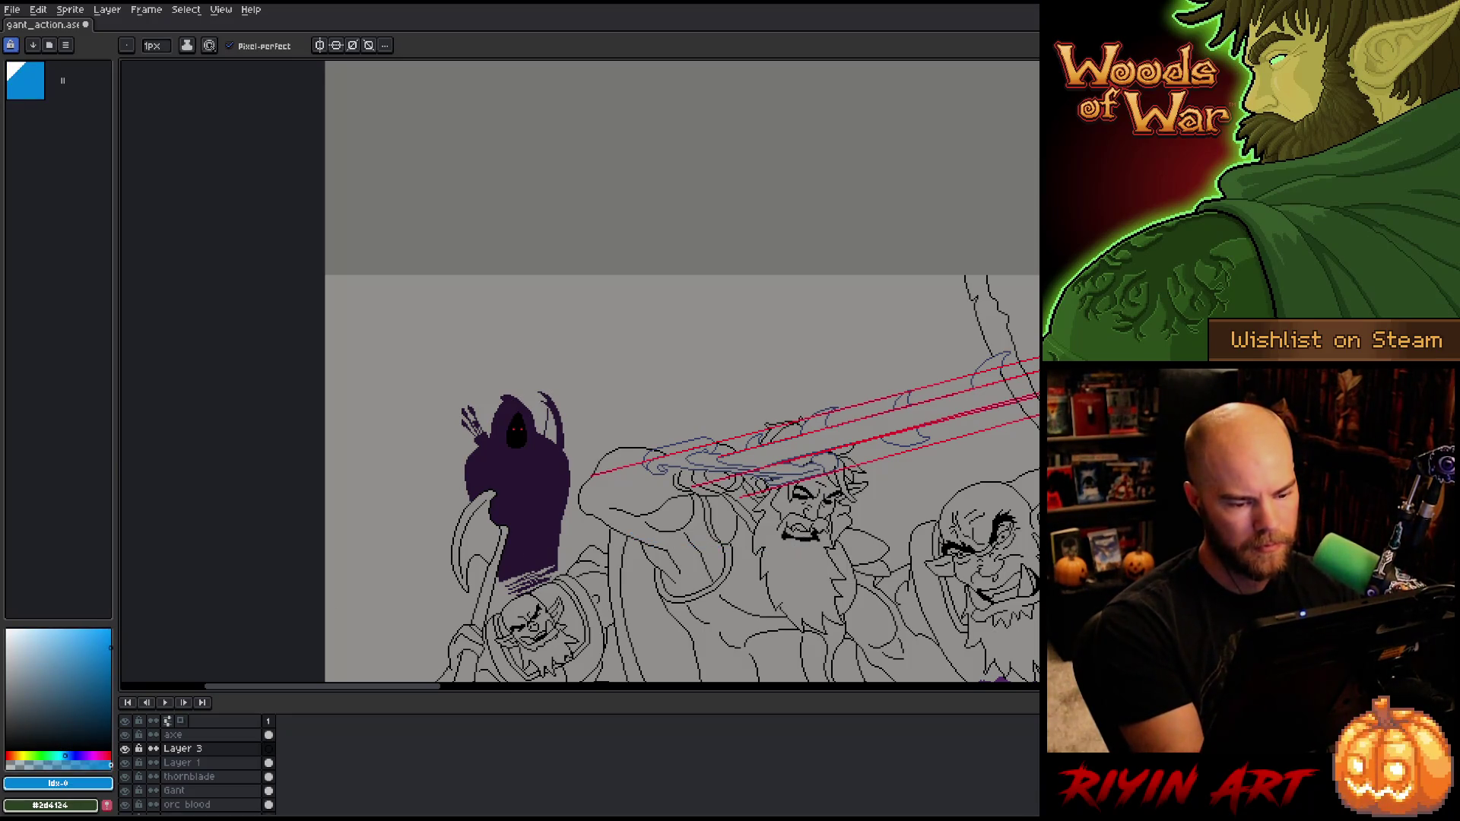
Step: Switch the drawing colour to green and undo a short test stroke
click(77, 756)
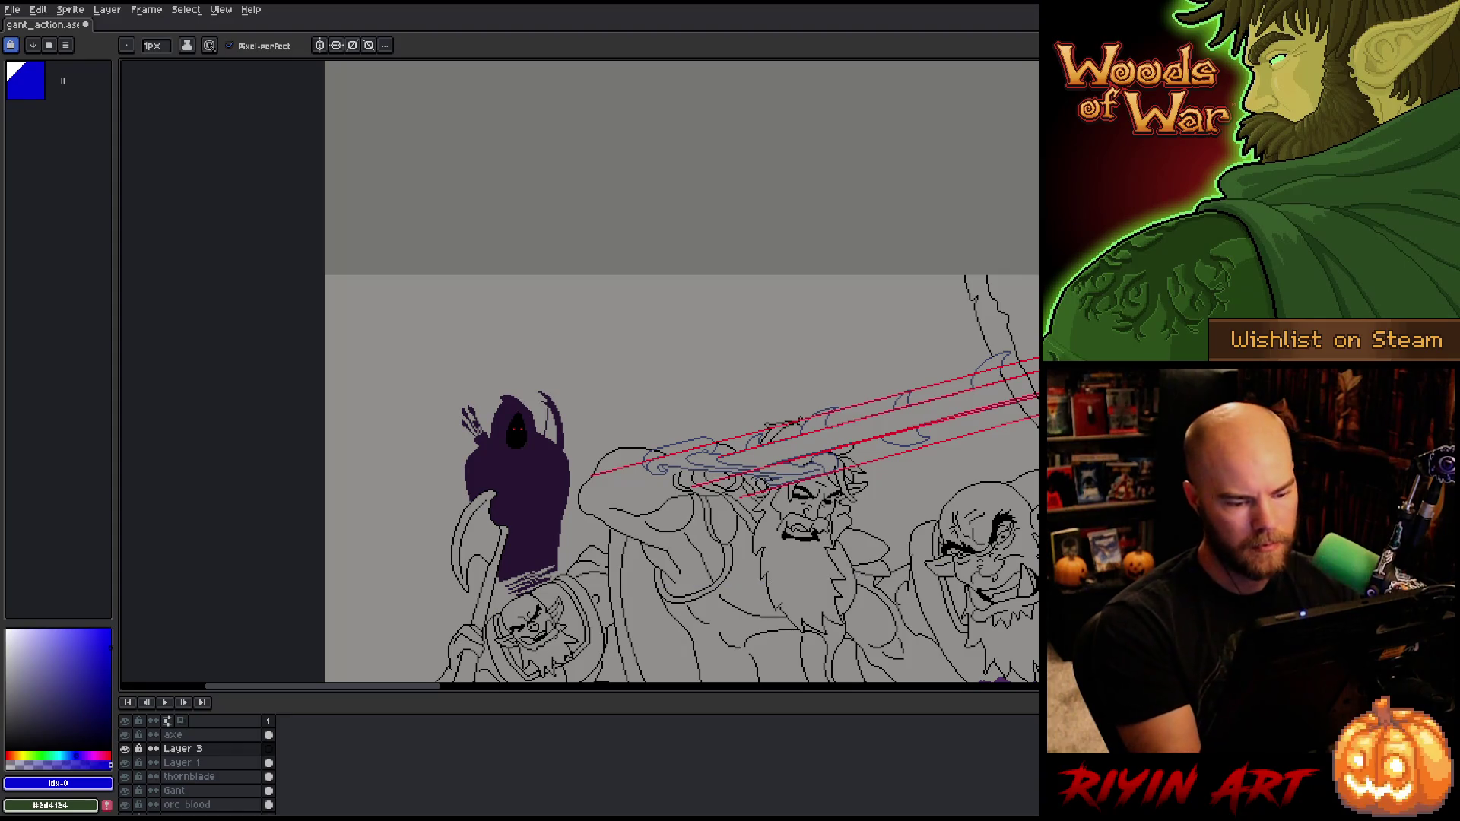
click(44, 756)
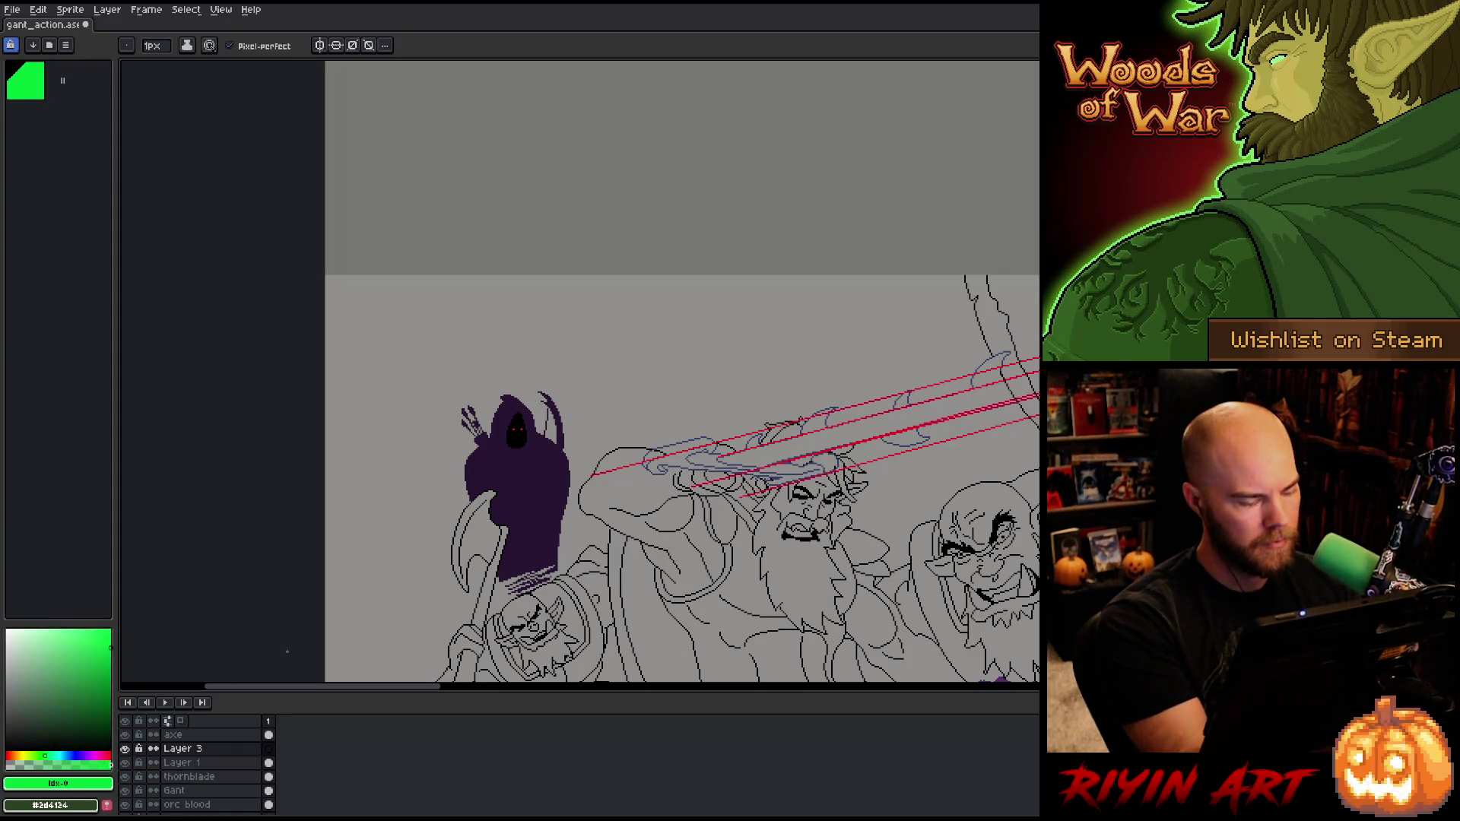
scroll(930, 576, up, 1)
drag(542, 574, 682, 567)
scroll(682, 567, up, 1)
key(ctrl+z)
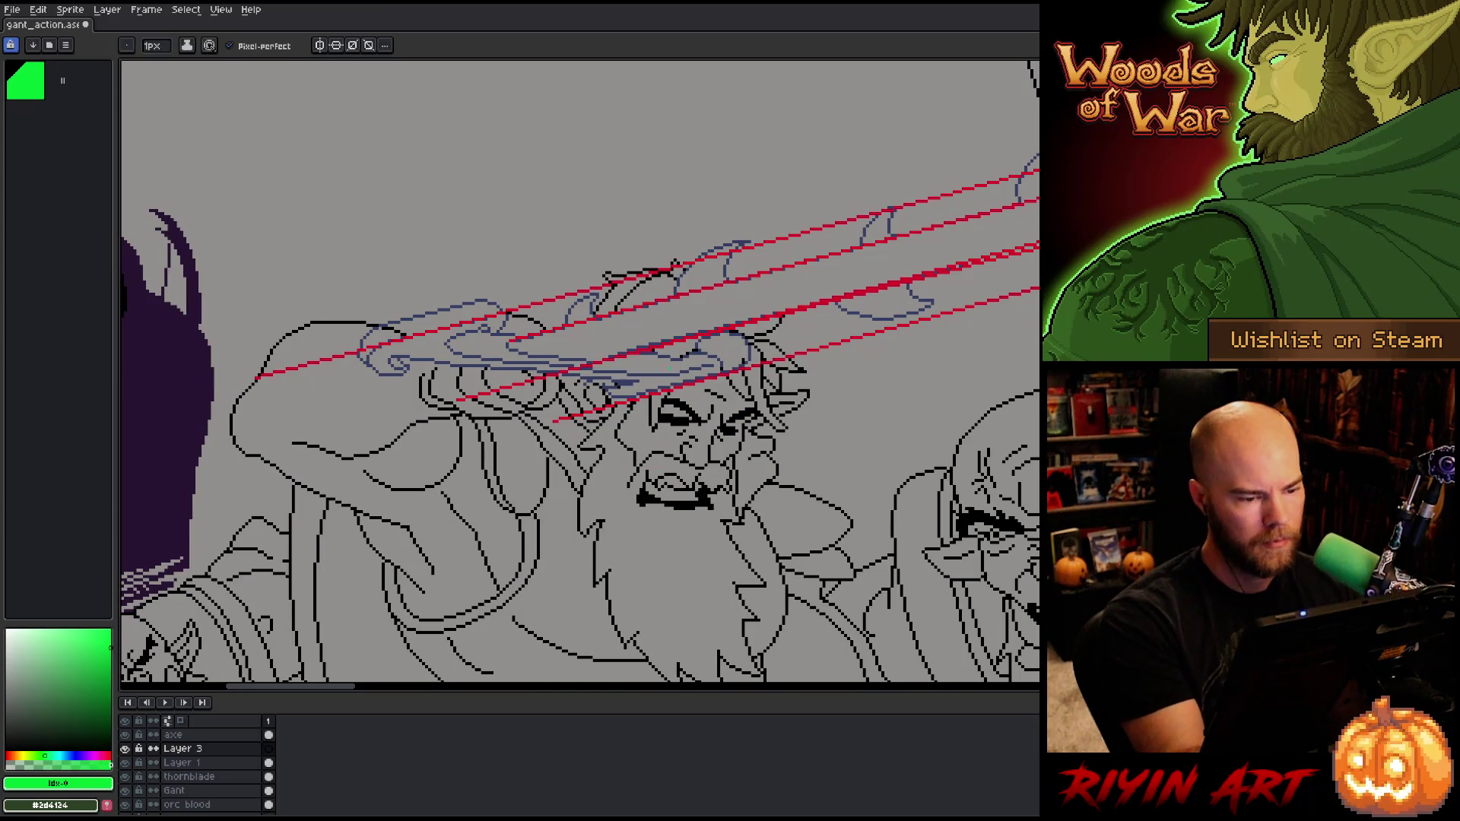
Step: Draw a long green guide along the helmet brim and select the area around it
drag(679, 374, 289, 341)
drag(404, 350, 274, 336)
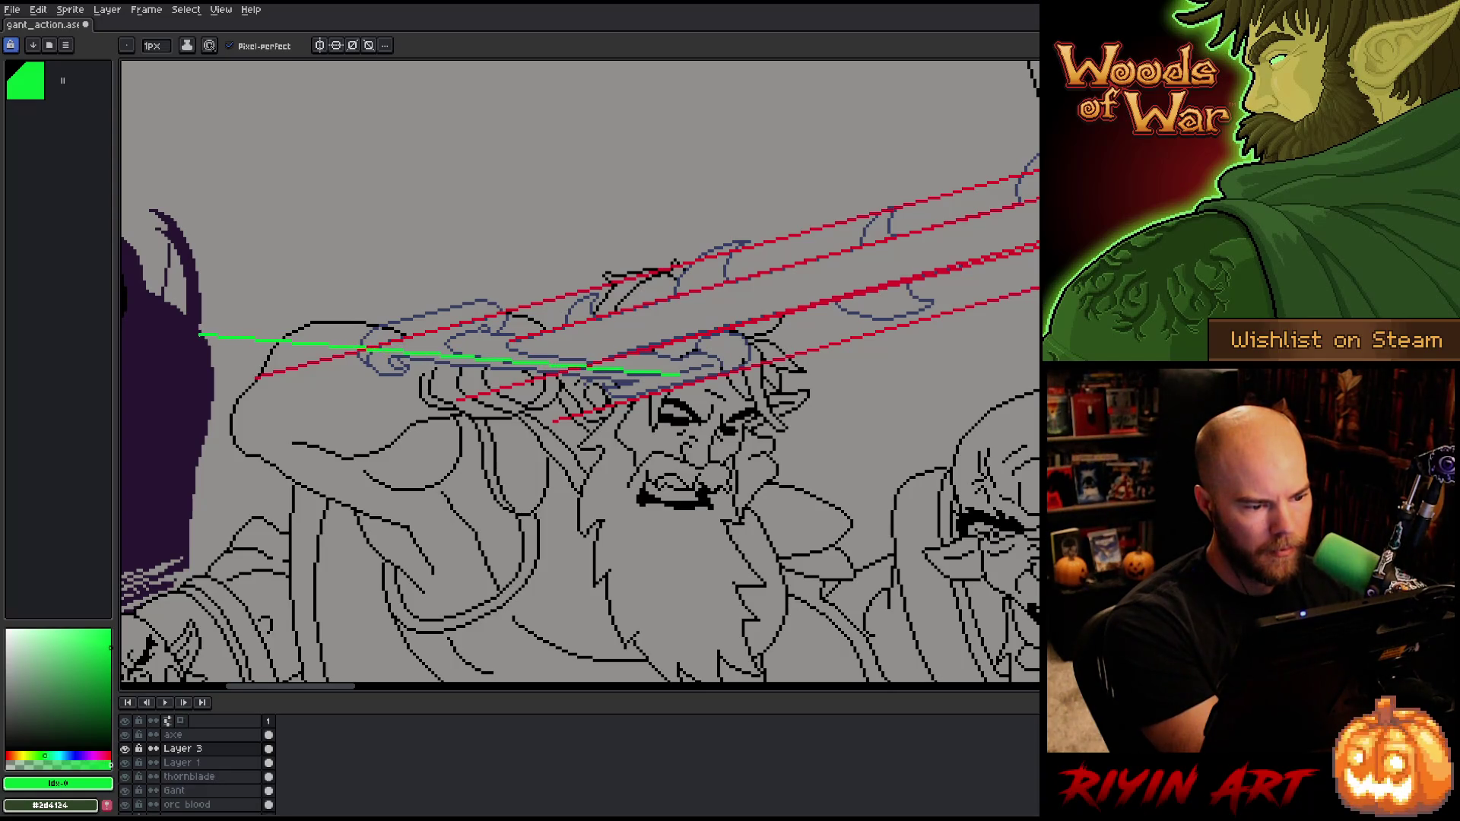
mouse_move(380, 348)
mouse_down()
mouse_move(213, 331)
mouse_move(301, 340)
mouse_up()
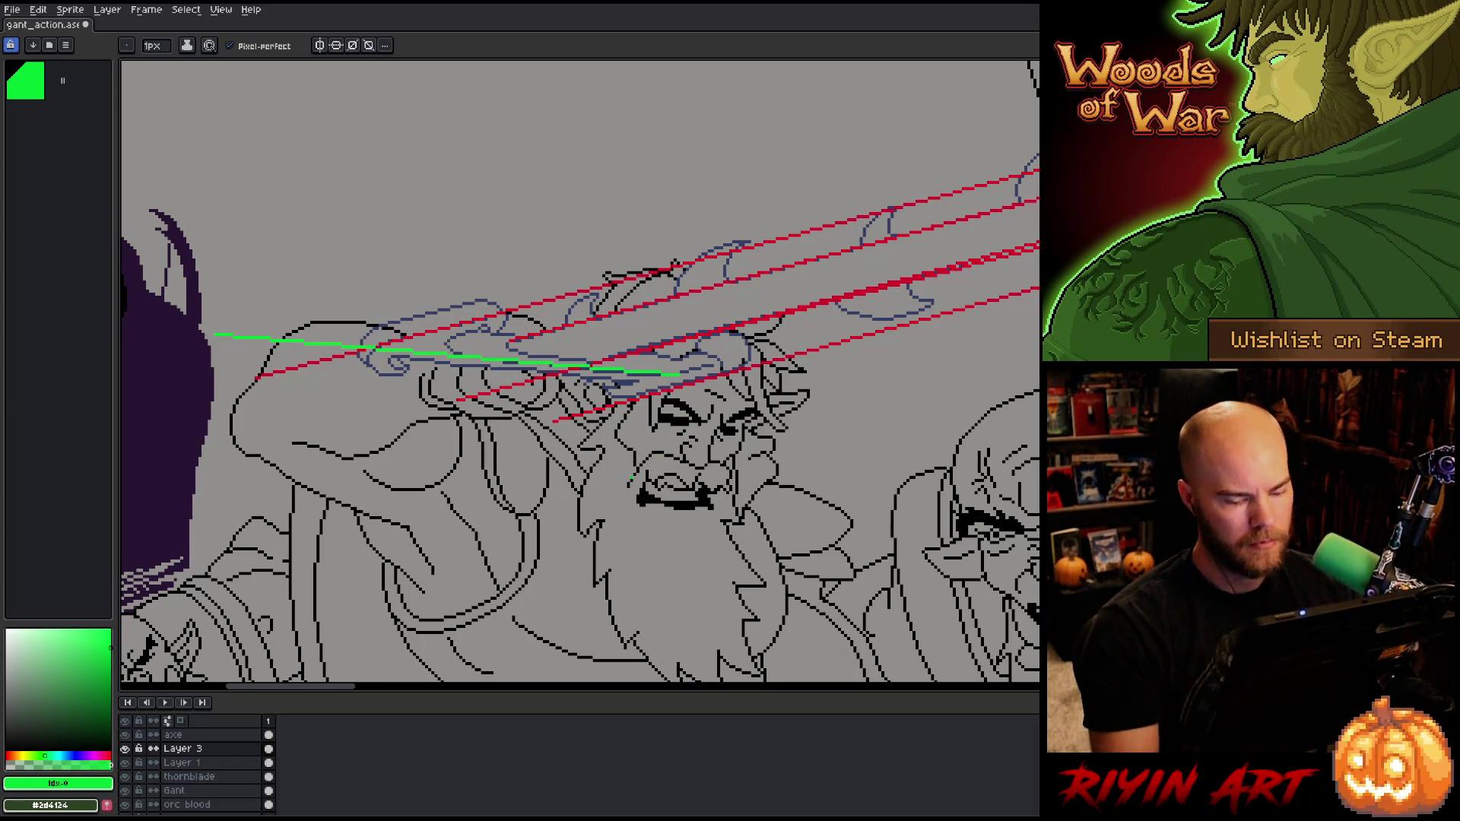
key(m)
mouse_move(675, 595)
mouse_down()
mouse_move(494, 535)
mouse_move(154, 261)
mouse_move(161, 246)
mouse_up()
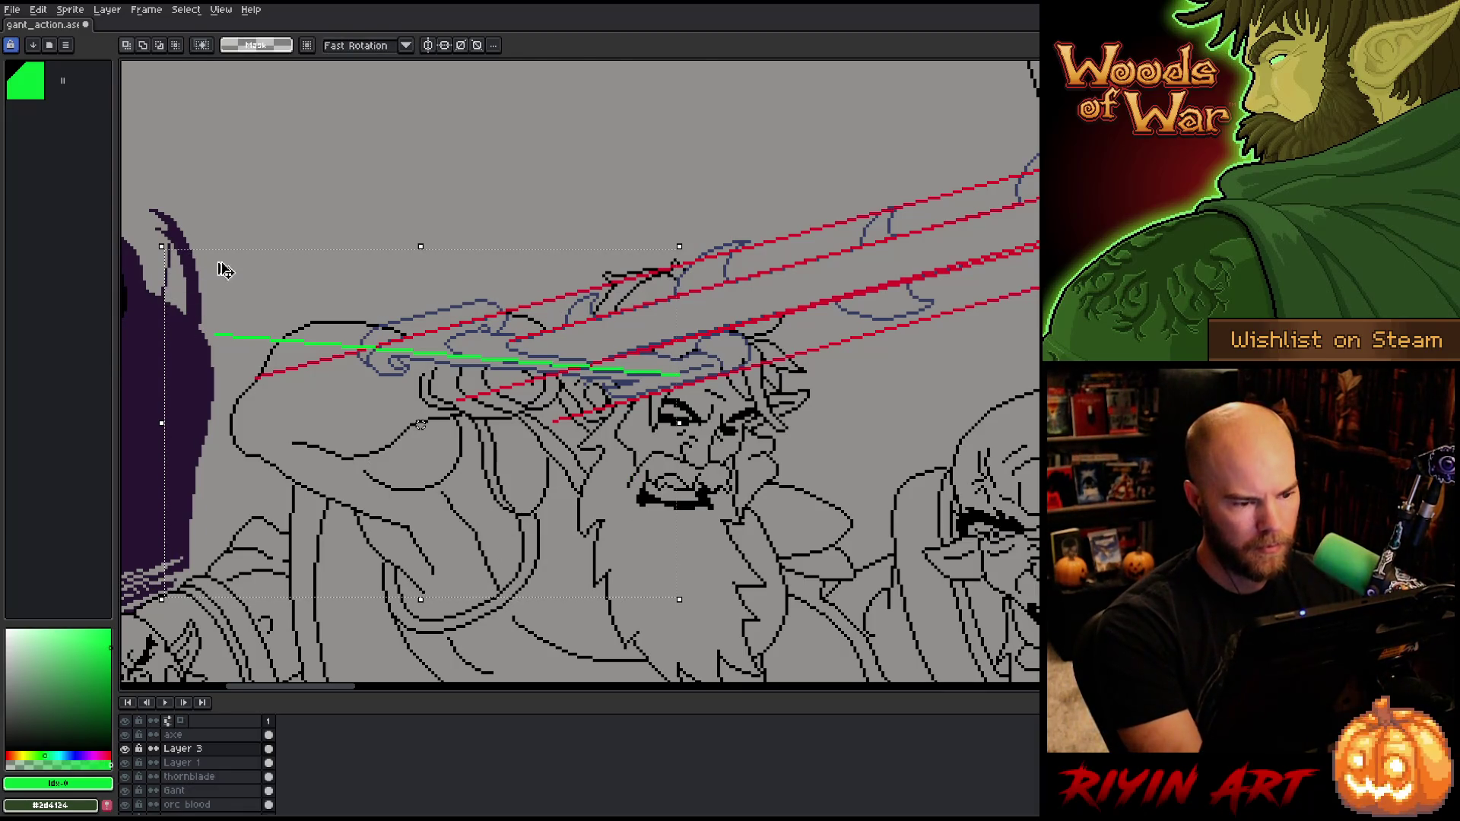
Step: Reposition the selected green guide line: slightly down and left, then to the right
key(ctrl+t)
mouse_move(460, 346)
mouse_down()
mouse_move(508, 374)
mouse_move(474, 374)
mouse_up()
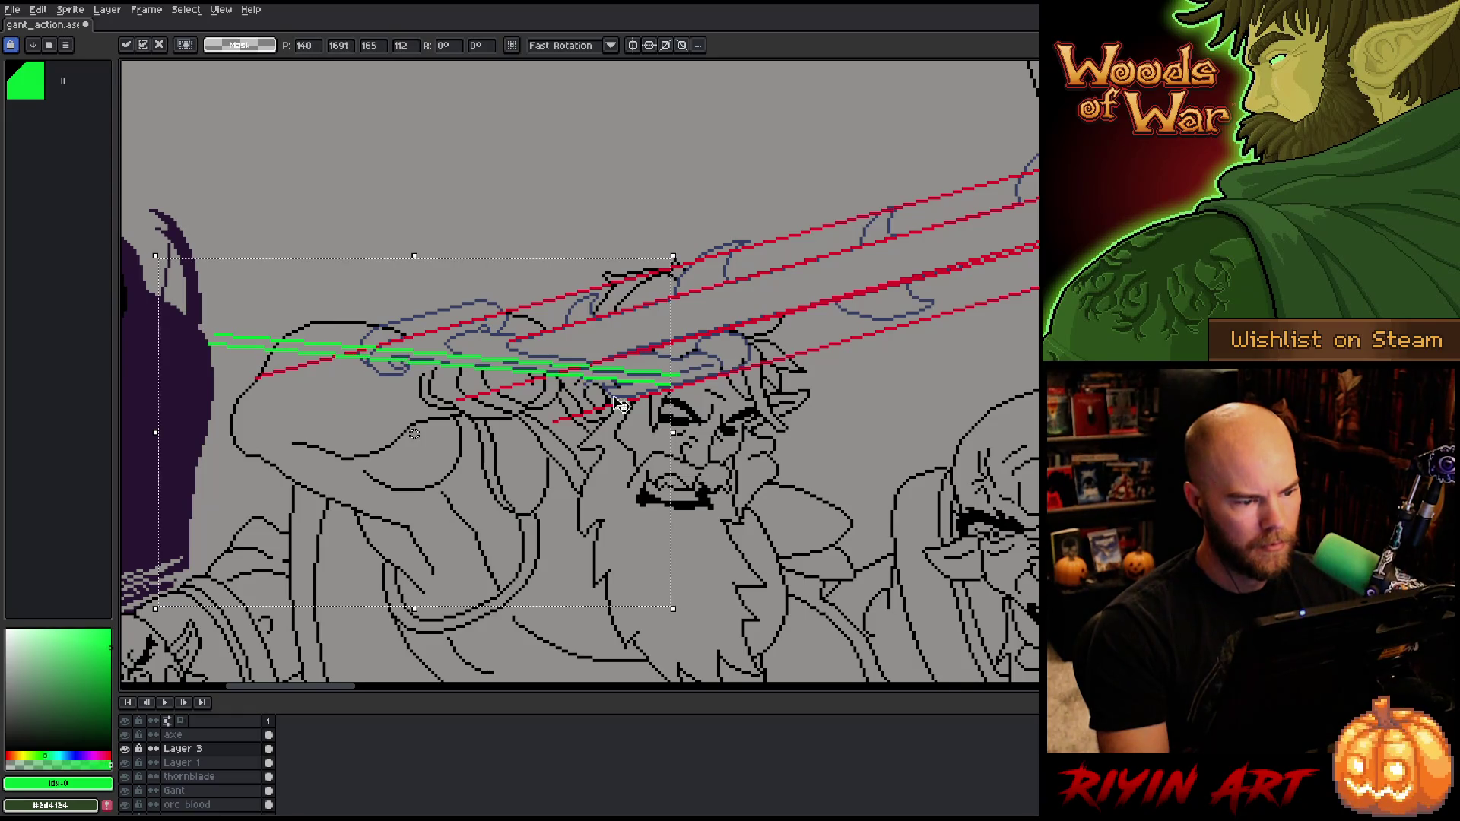
drag(796, 282, 158, 398)
drag(499, 380, 570, 382)
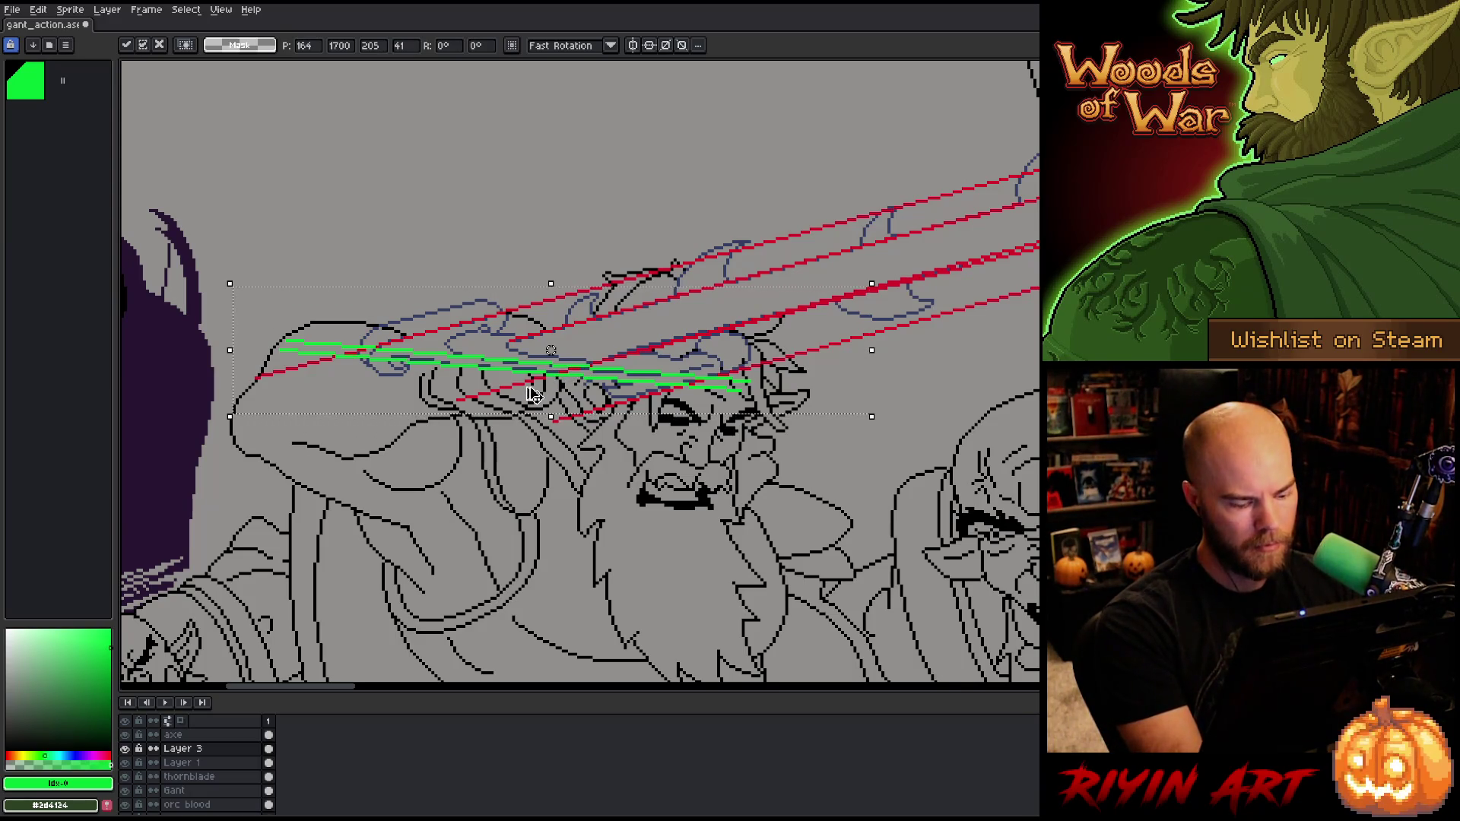
Step: Place green-line copies above and below, and shift the lower copy's hue to yellow (-78)
mouse_move(535, 377)
ctrl+mouse_down()
mouse_move(665, 329)
mouse_move(643, 338)
ctrl+mouse_up()
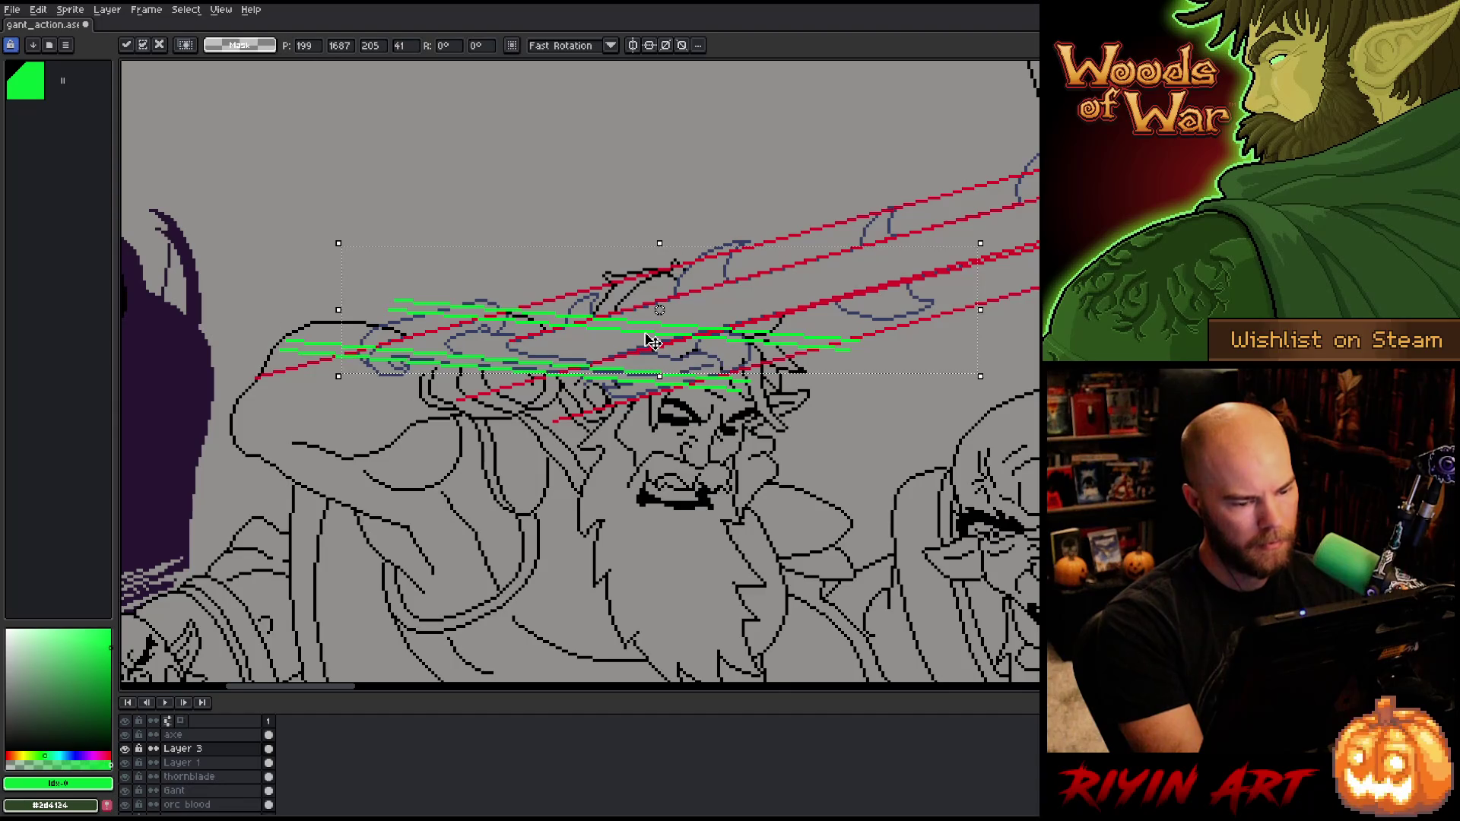
mouse_move(651, 340)
mouse_down()
mouse_move(530, 522)
mouse_move(530, 555)
mouse_up()
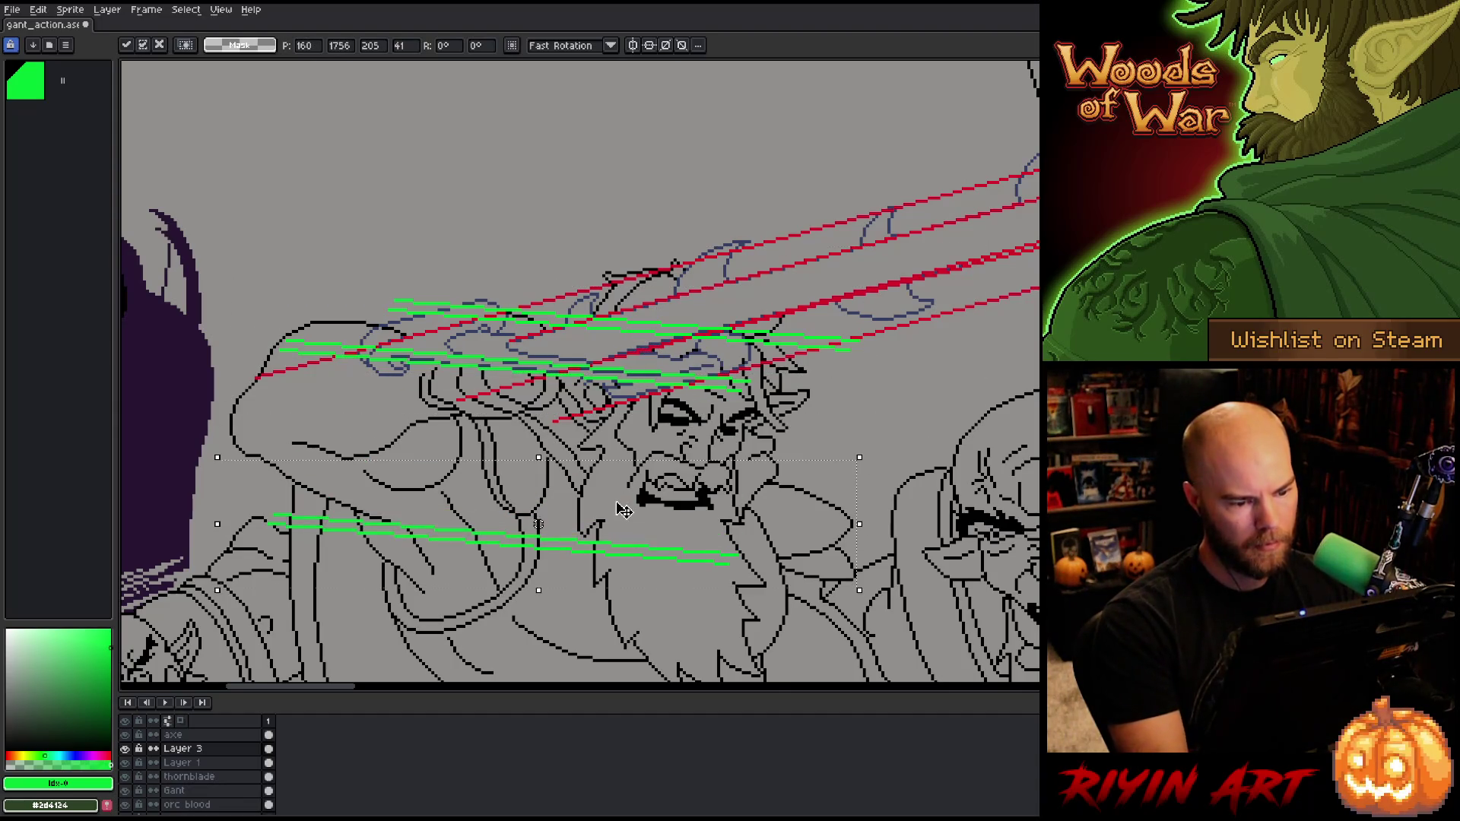
key(ctrl+u)
drag(619, 672, 576, 668)
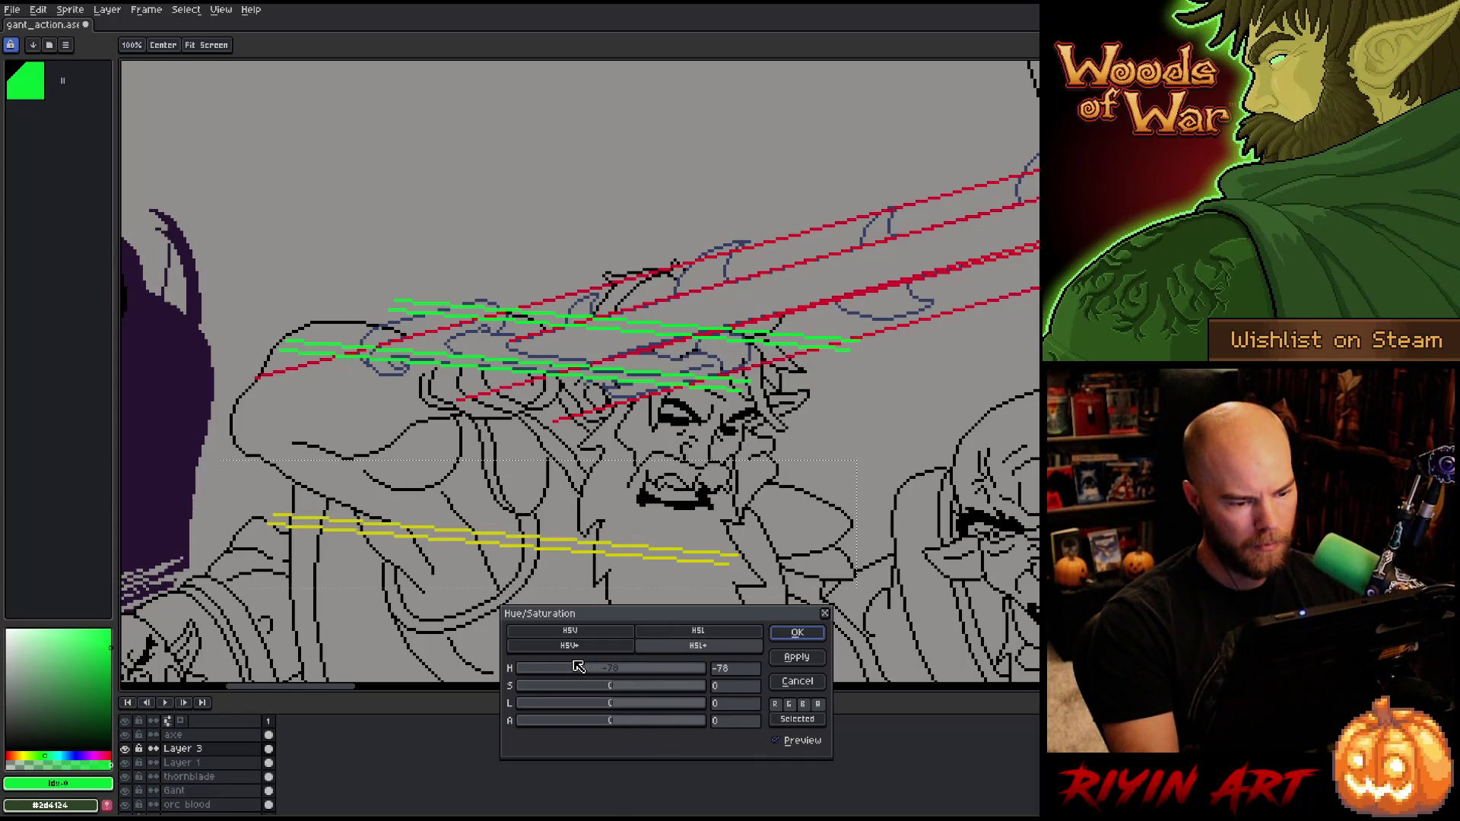
Step: Apply the yellow hue and move the yellow lines up just below the green ones
key(Return)
mouse_move(603, 562)
mouse_down()
mouse_move(597, 462)
mouse_move(580, 407)
mouse_move(552, 401)
mouse_up()
key(Return)
Step: Select the guide bands and nudge them slightly left and one pixel up into a tight band
mouse_move(964, 275)
mouse_down()
mouse_move(834, 310)
mouse_move(311, 335)
mouse_move(348, 326)
mouse_up()
mouse_move(543, 222)
mouse_down()
mouse_move(847, 365)
mouse_move(980, 354)
mouse_up()
drag(828, 328, 891, 365)
click(125, 762)
drag(698, 344, 680, 348)
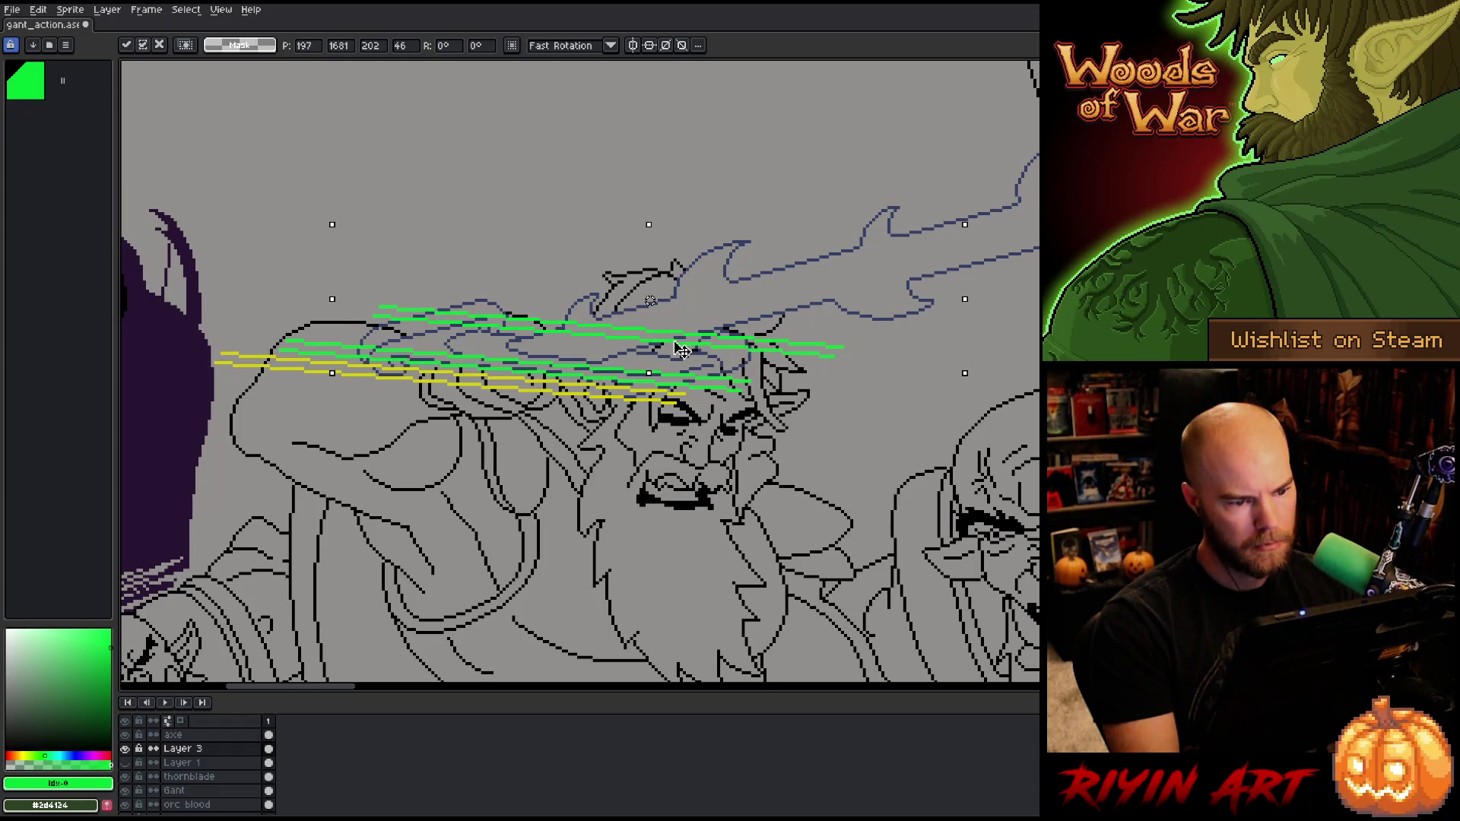
click(126, 763)
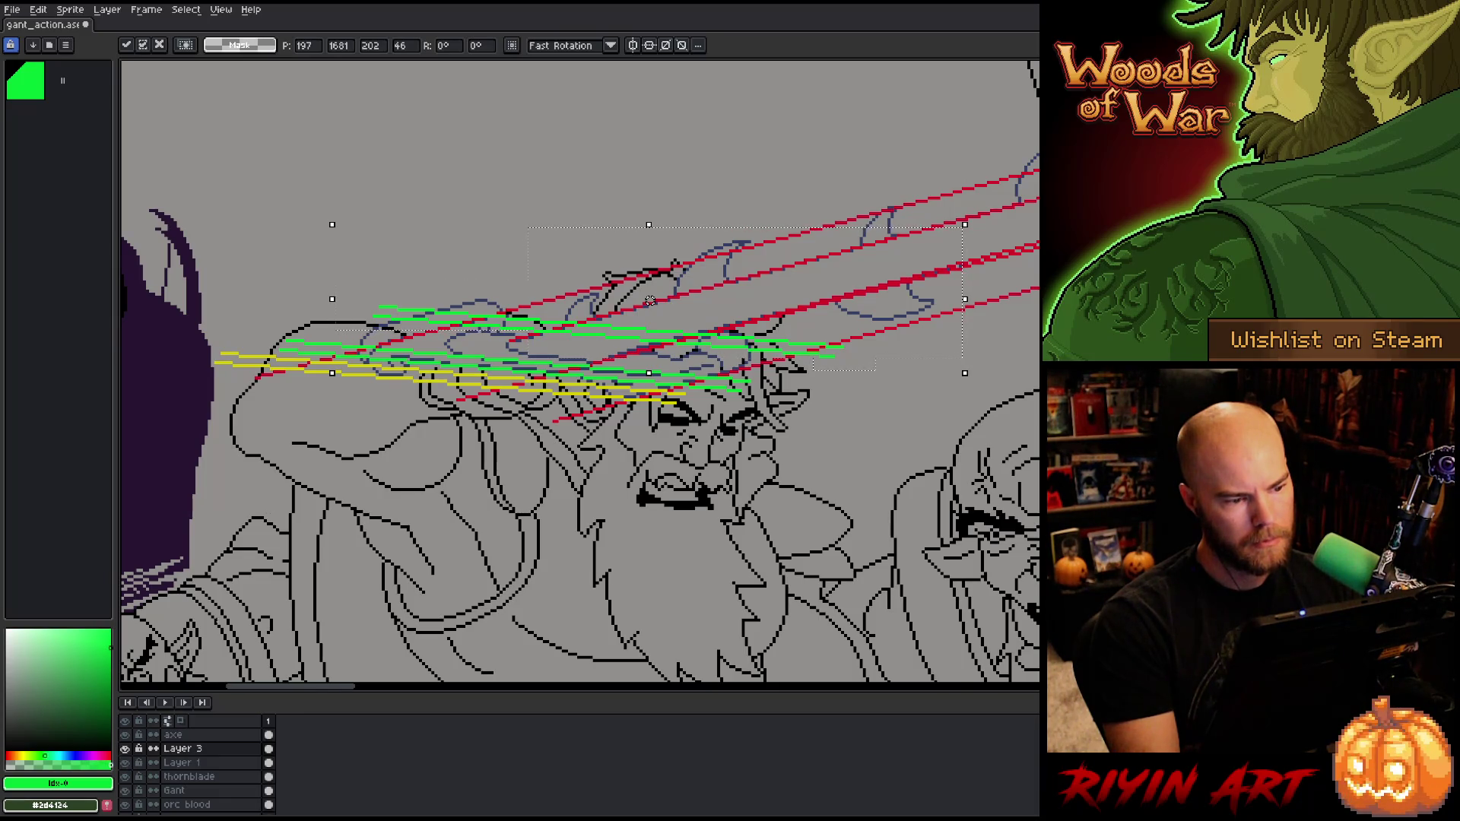
drag(598, 336, 587, 346)
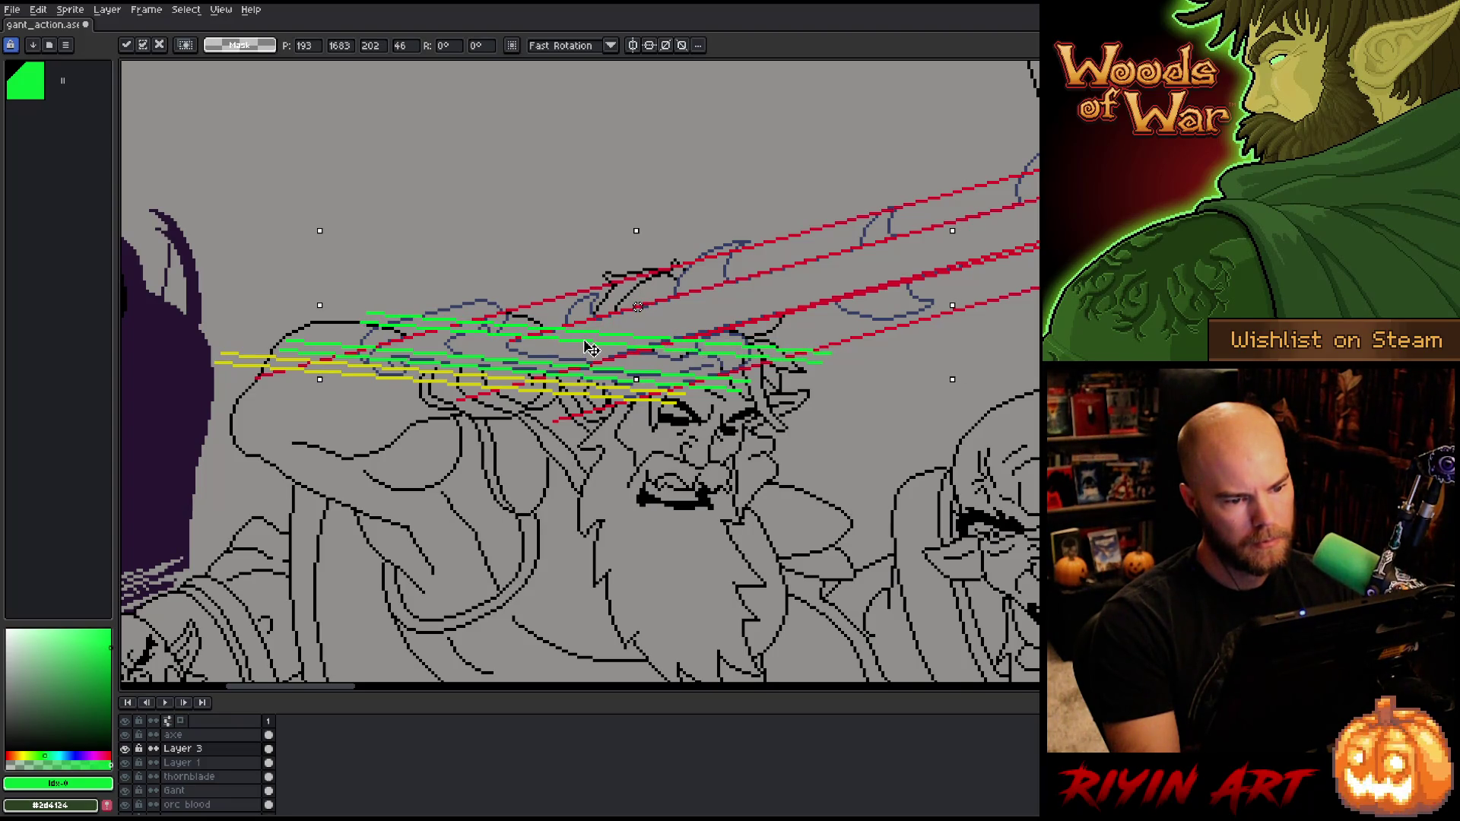
drag(586, 345, 581, 349)
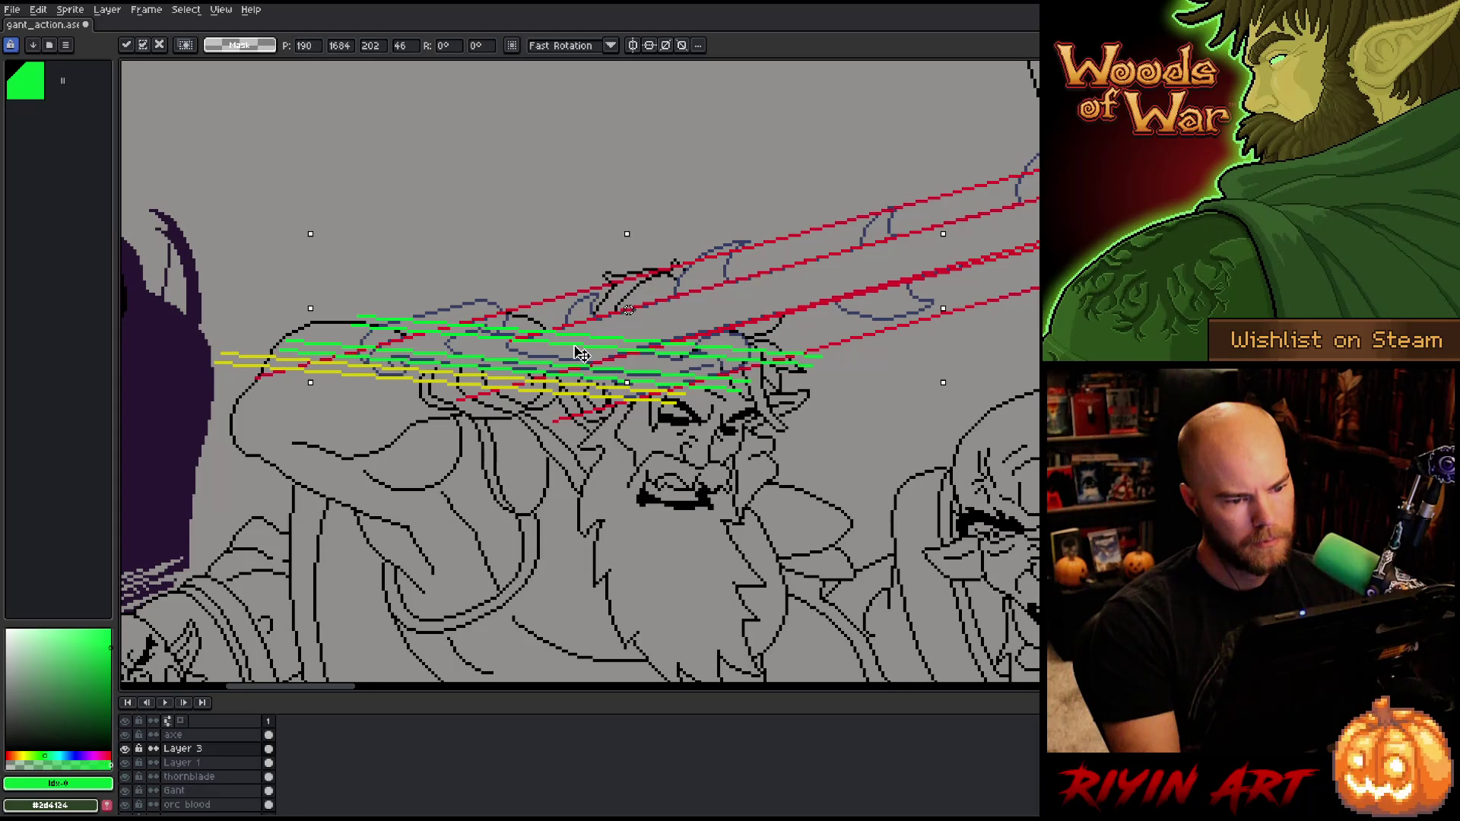
key(Up)
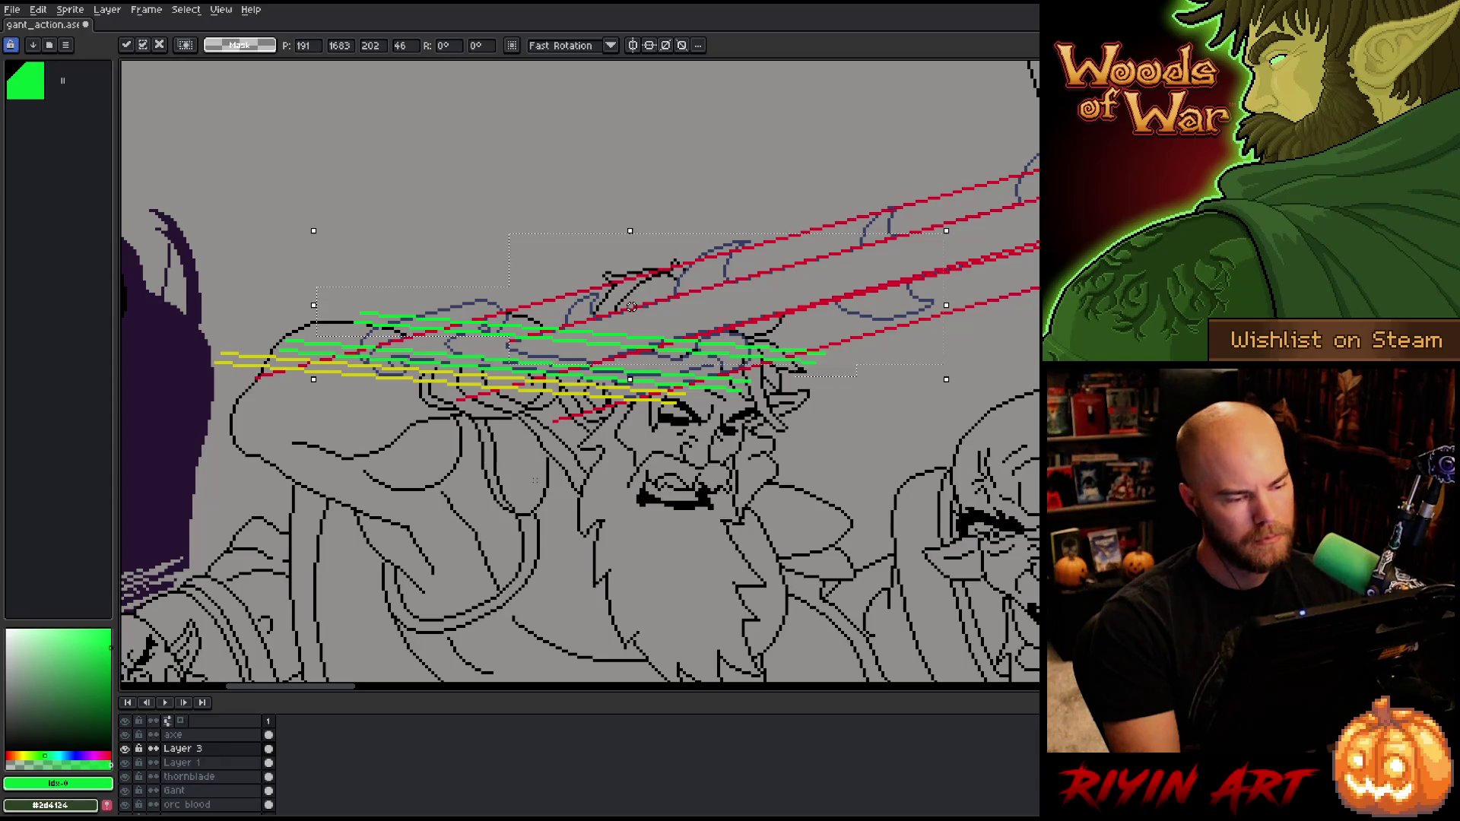
key(Return)
scroll(496, 245, up, 2)
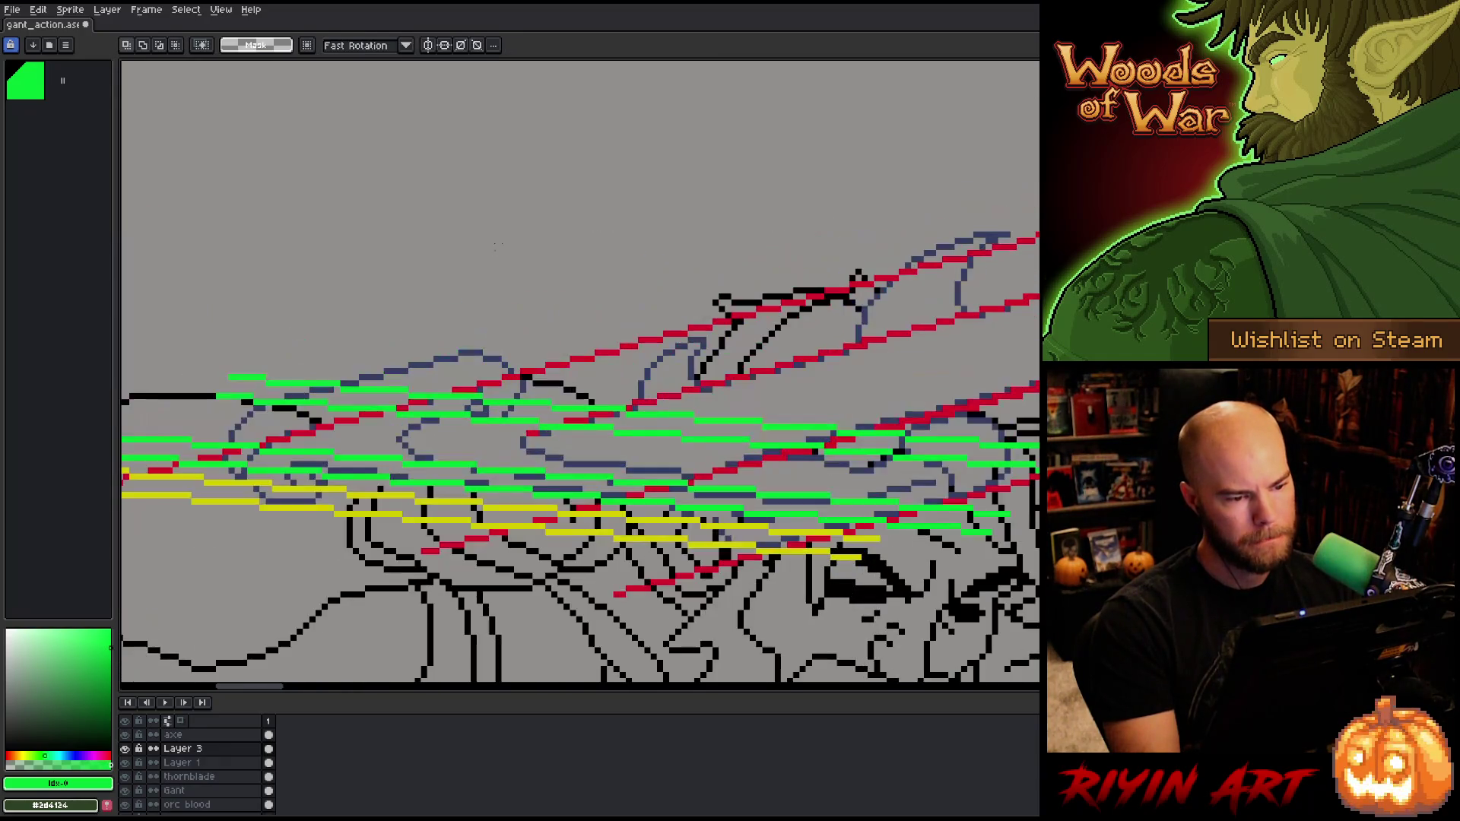
Step: Draw a straight black pencil line along the blade and select it
key(b)
shift+click(847, 283)
drag(855, 250, 857, 320)
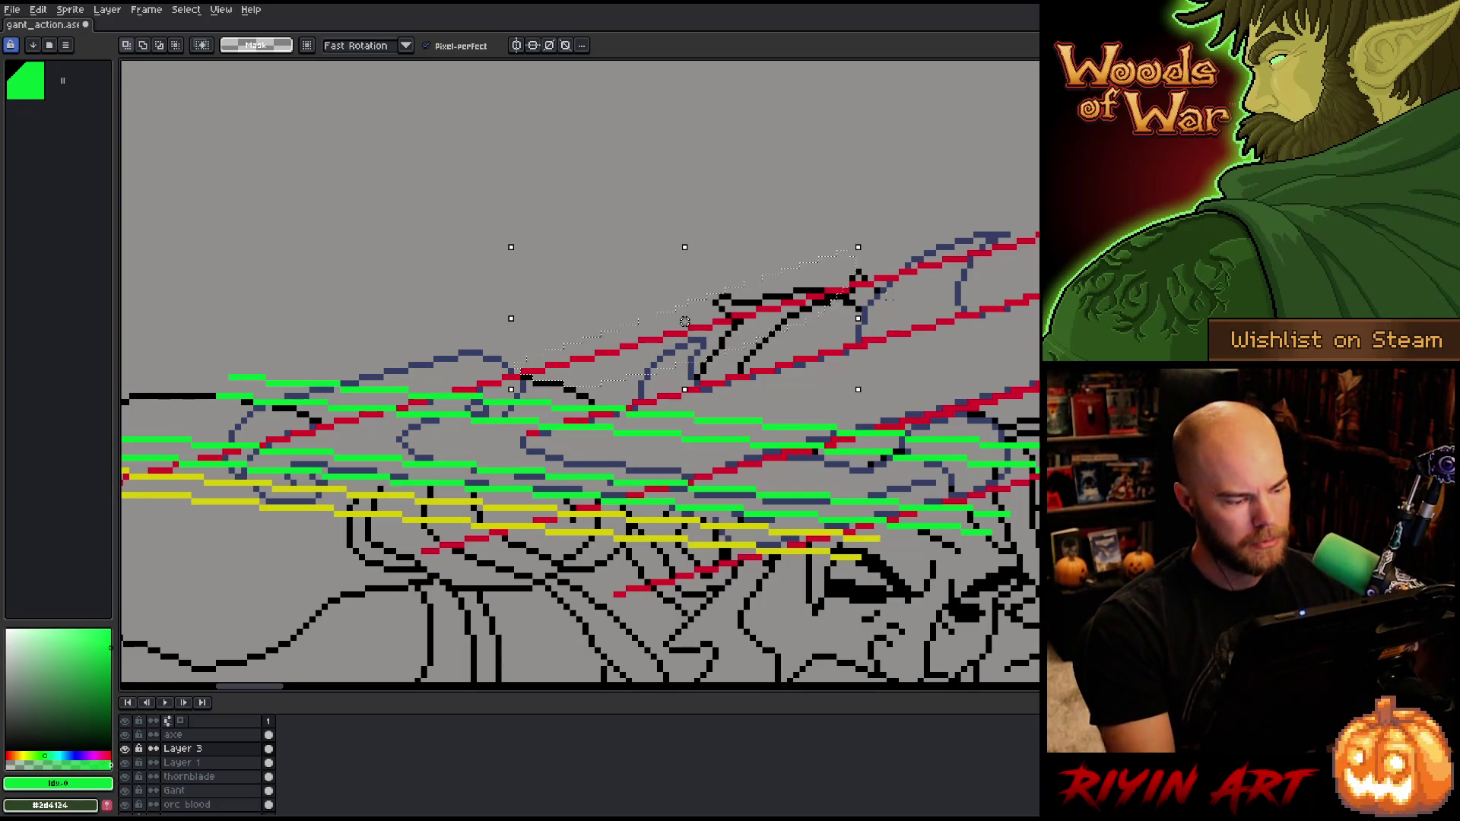
Step: Add a new Layer 4 and lift the selected guide pixels onto it
click(224, 764)
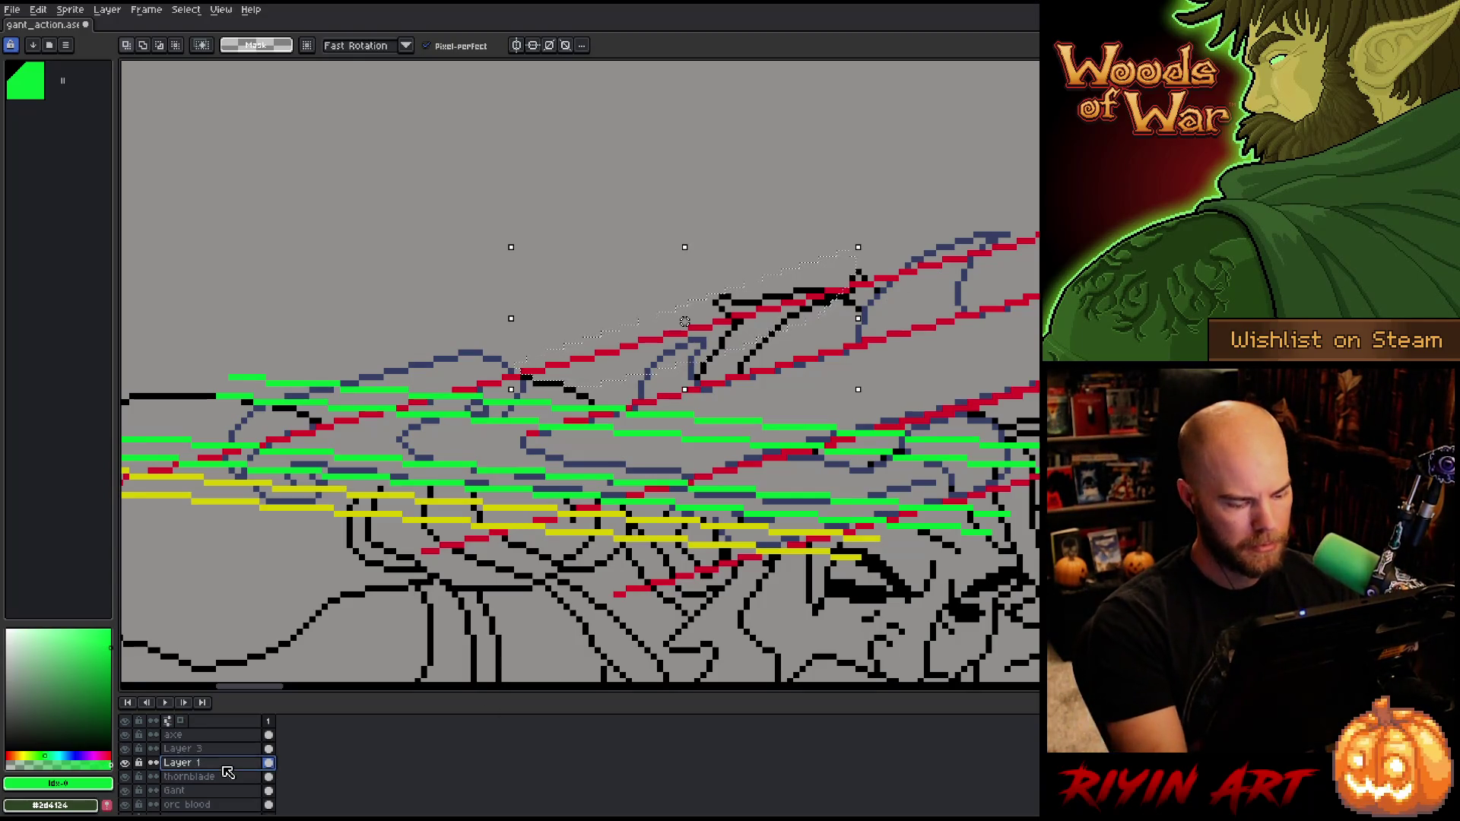
click(199, 754)
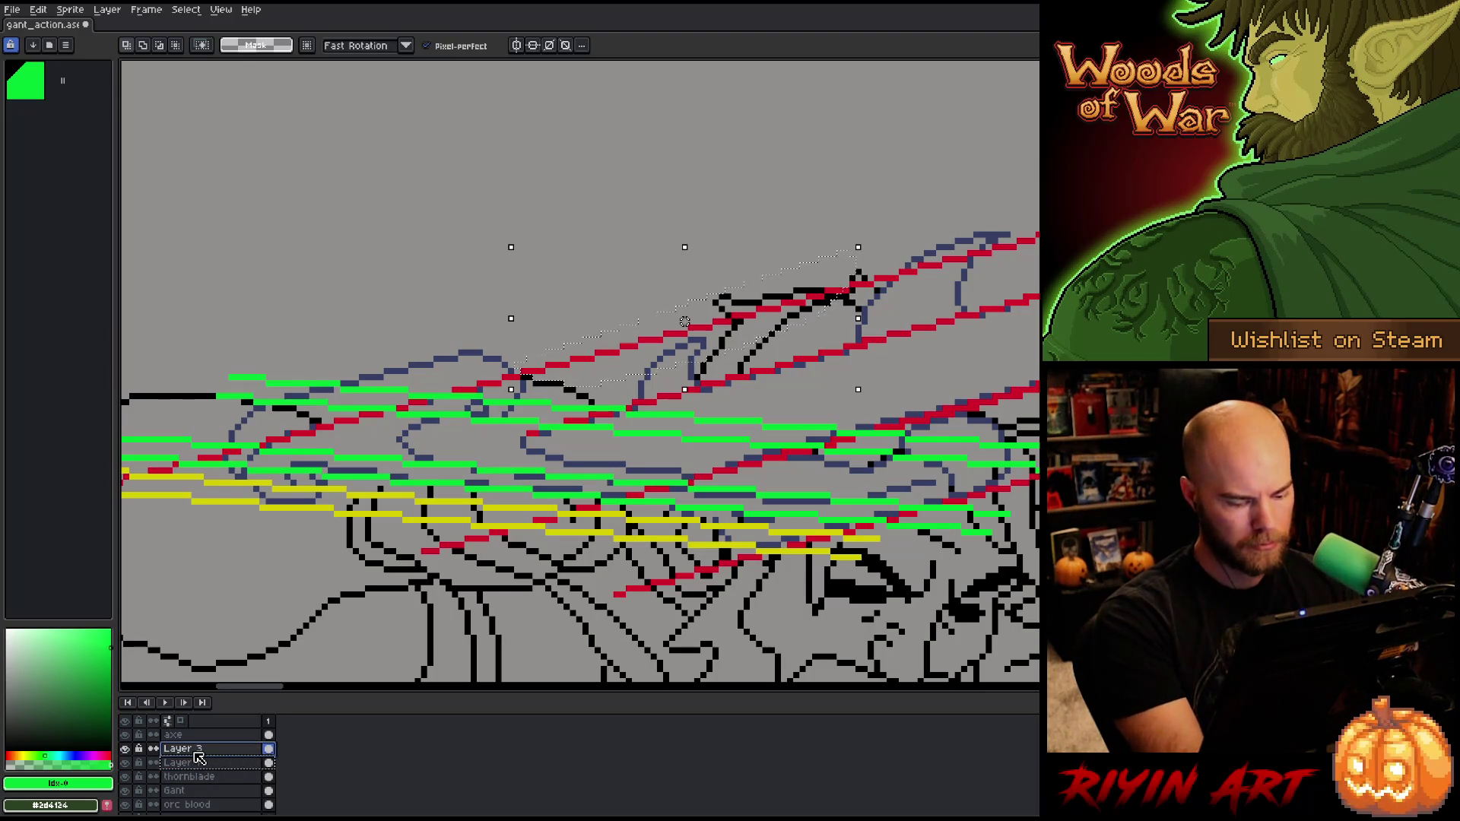
key(shift+n)
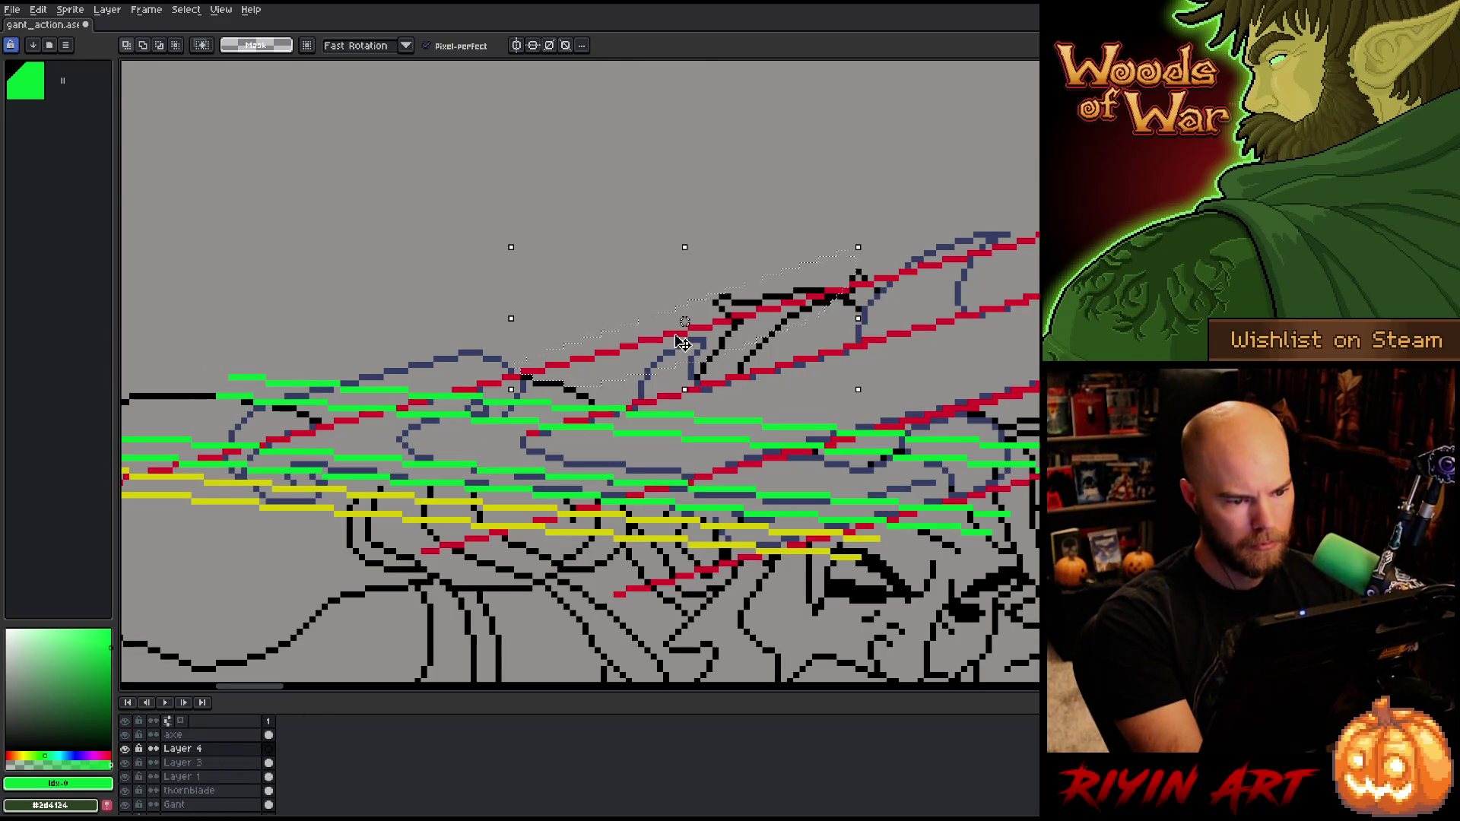
click(682, 342)
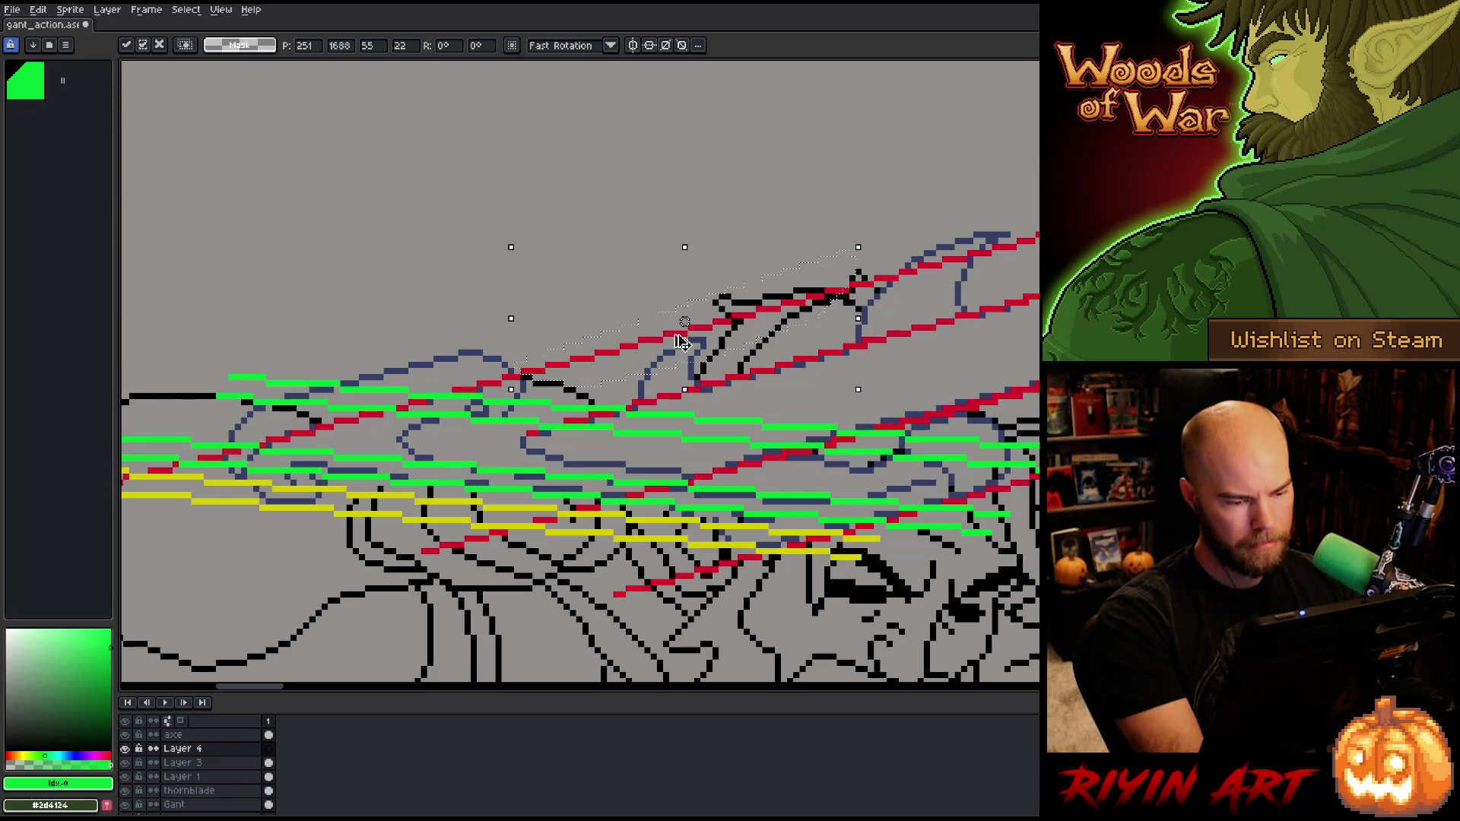
click(197, 777)
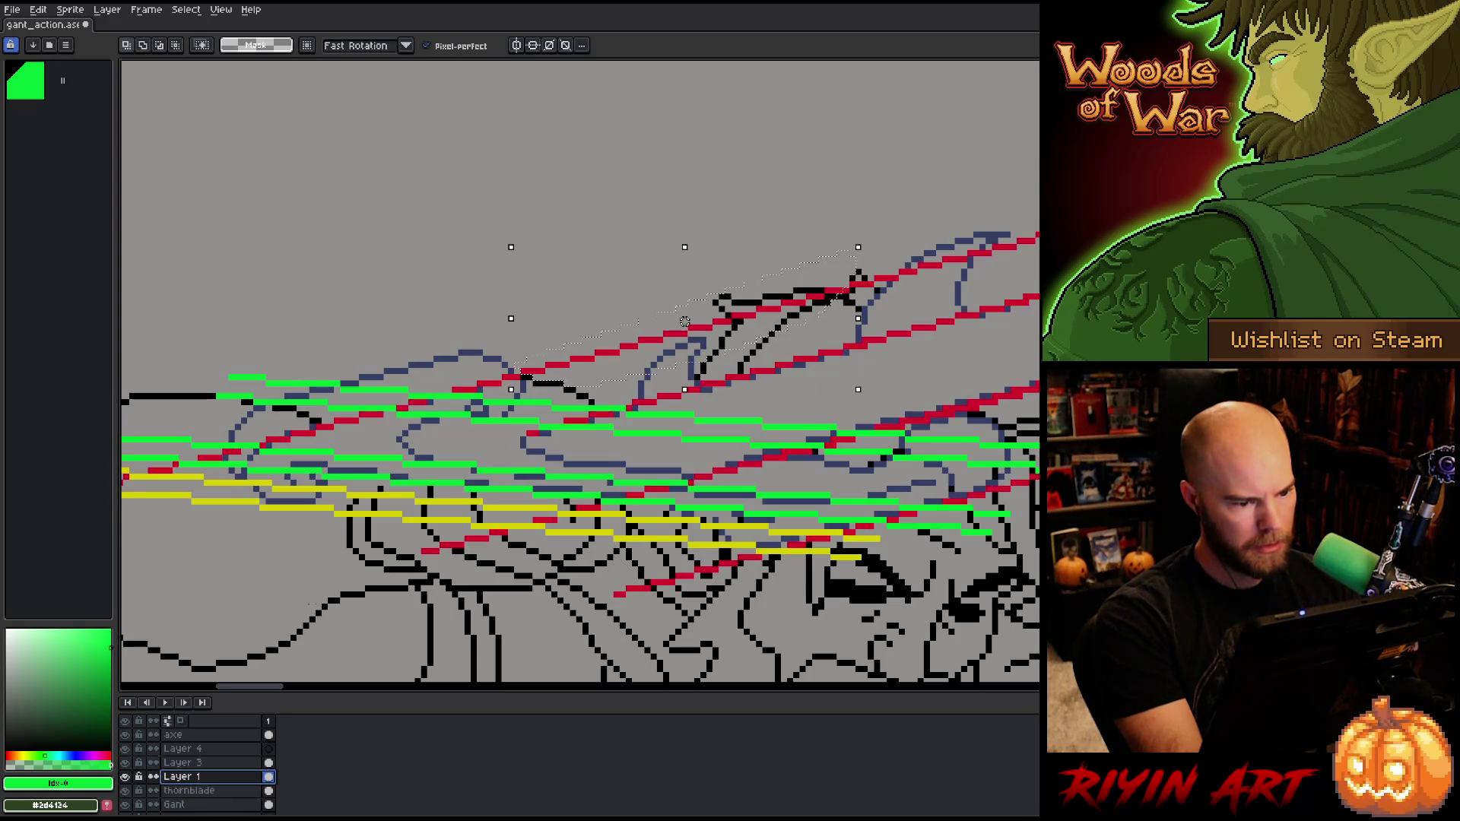
click(716, 335)
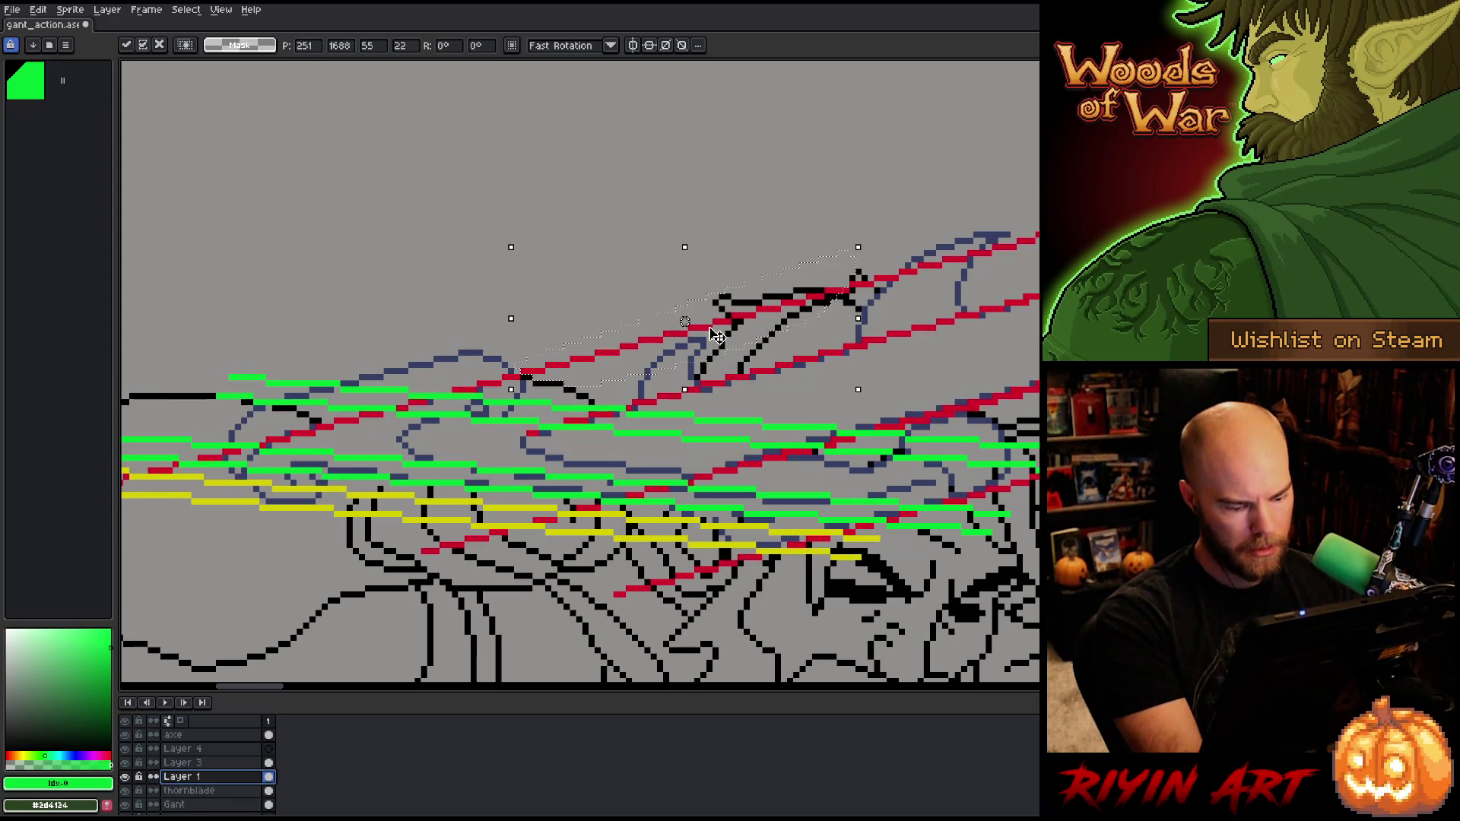
key(alt+Up)
key(alt+Up)
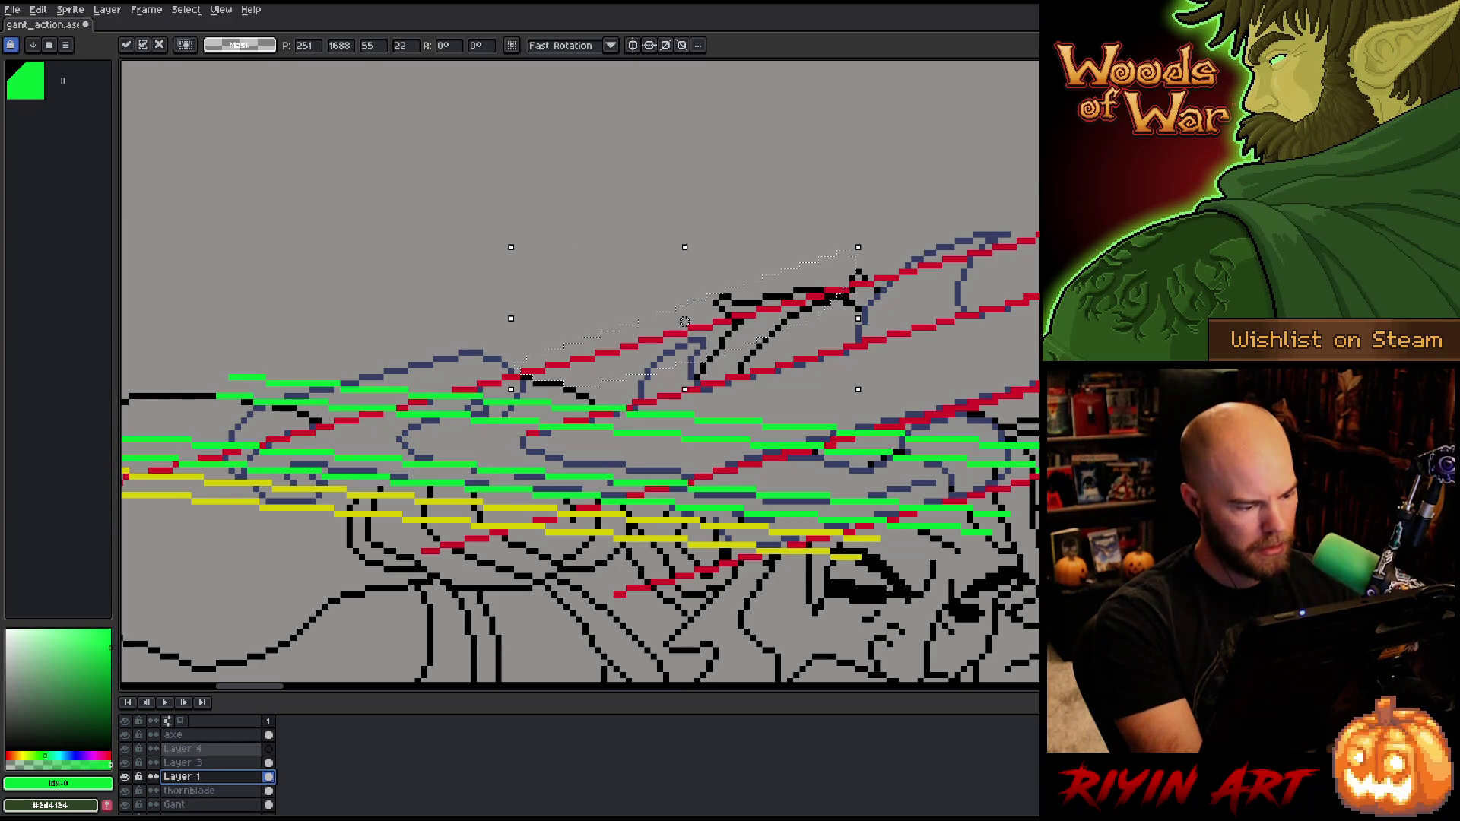
Step: Move the lifted red guide block right and down, then nudge it three pixels right
mouse_move(797, 318)
mouse_down()
mouse_move(712, 317)
mouse_move(595, 380)
mouse_move(395, 368)
mouse_move(368, 387)
mouse_move(342, 460)
mouse_move(323, 466)
mouse_up()
scroll(456, 441, left, 3)
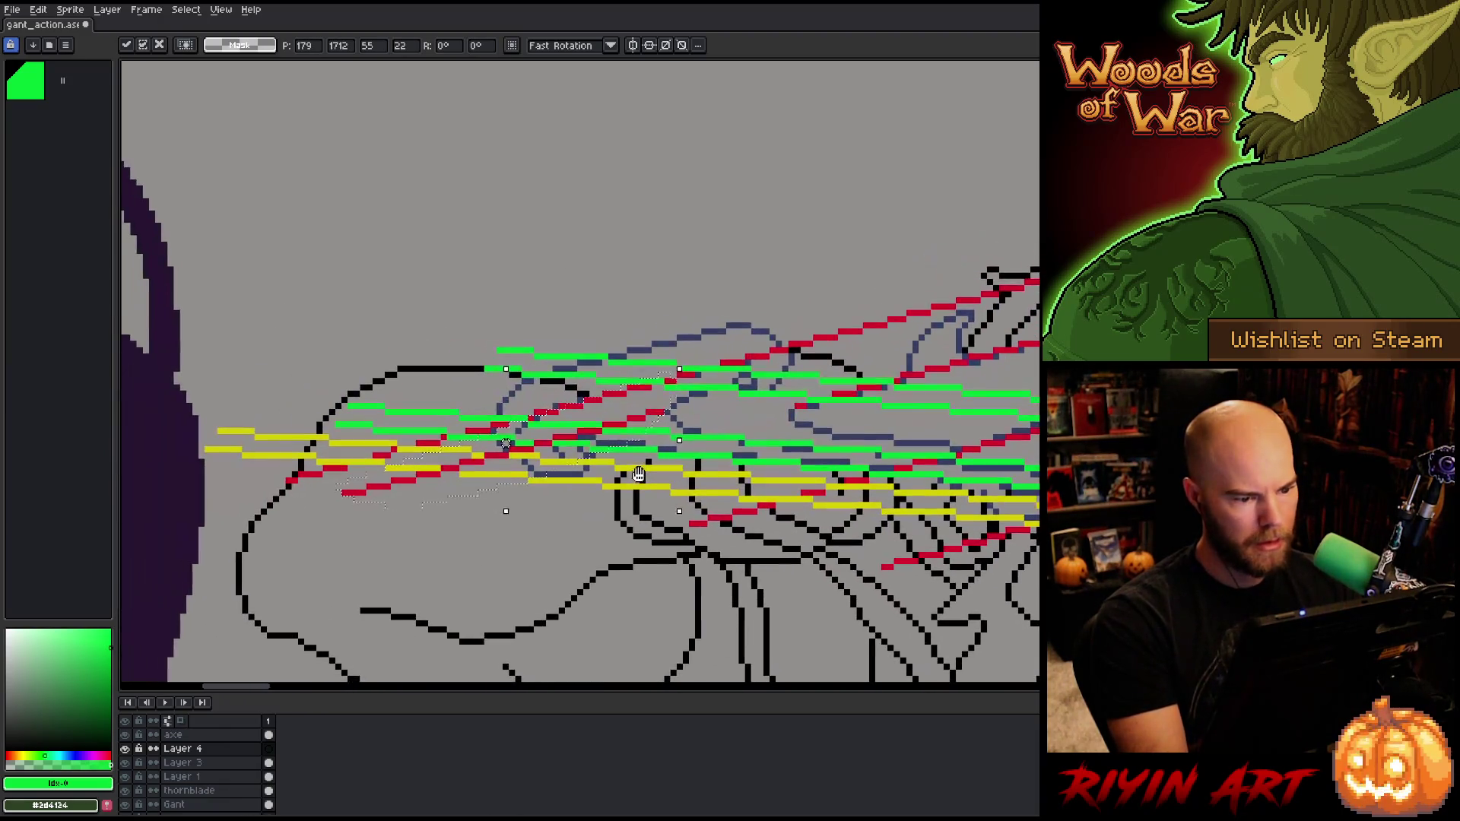
mouse_move(627, 430)
mouse_down()
mouse_move(627, 405)
mouse_move(609, 409)
mouse_move(1071, 284)
mouse_up()
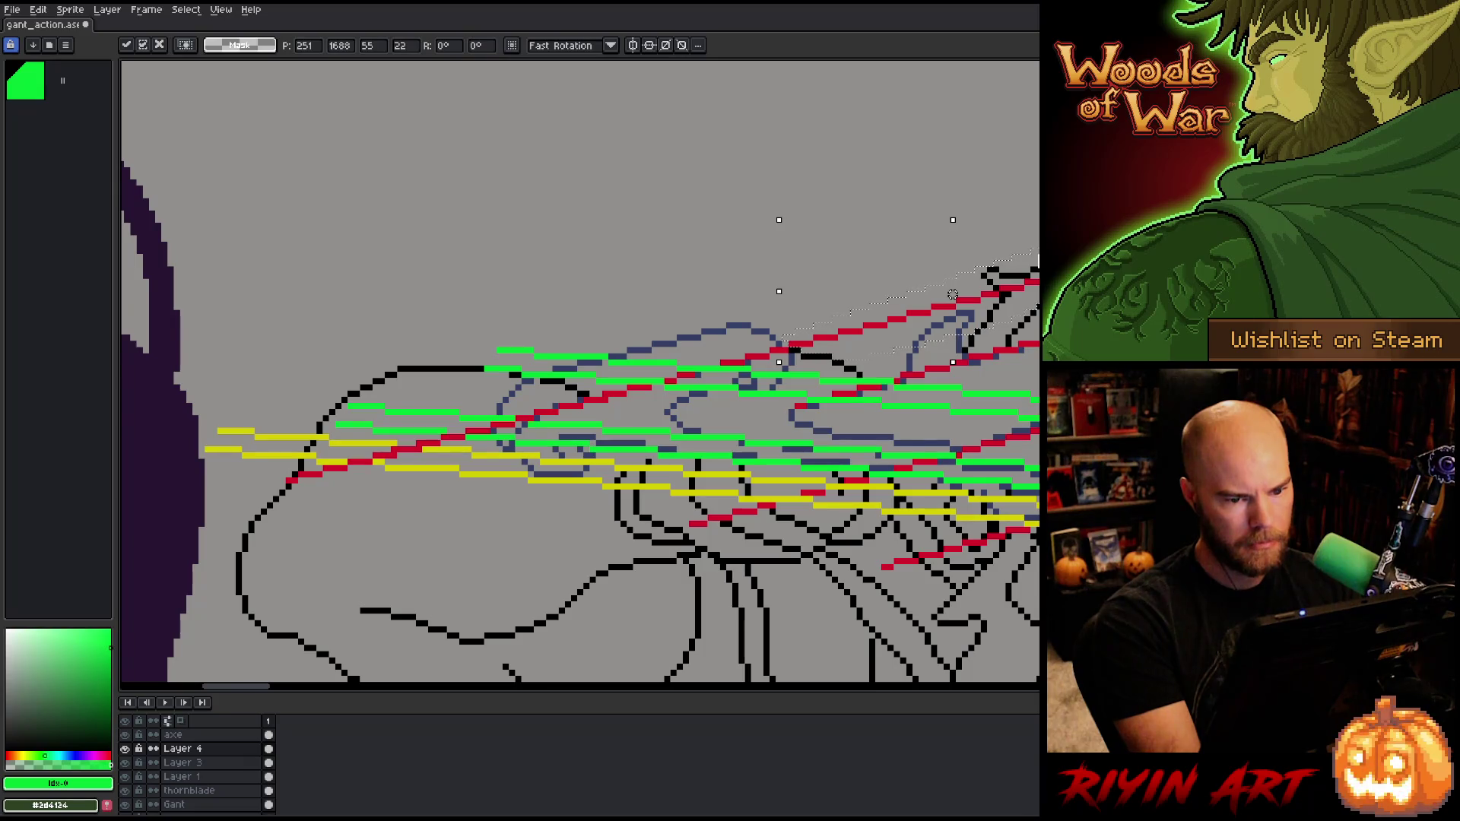
mouse_move(1055, 291)
mouse_down()
mouse_move(555, 384)
mouse_move(595, 389)
mouse_up()
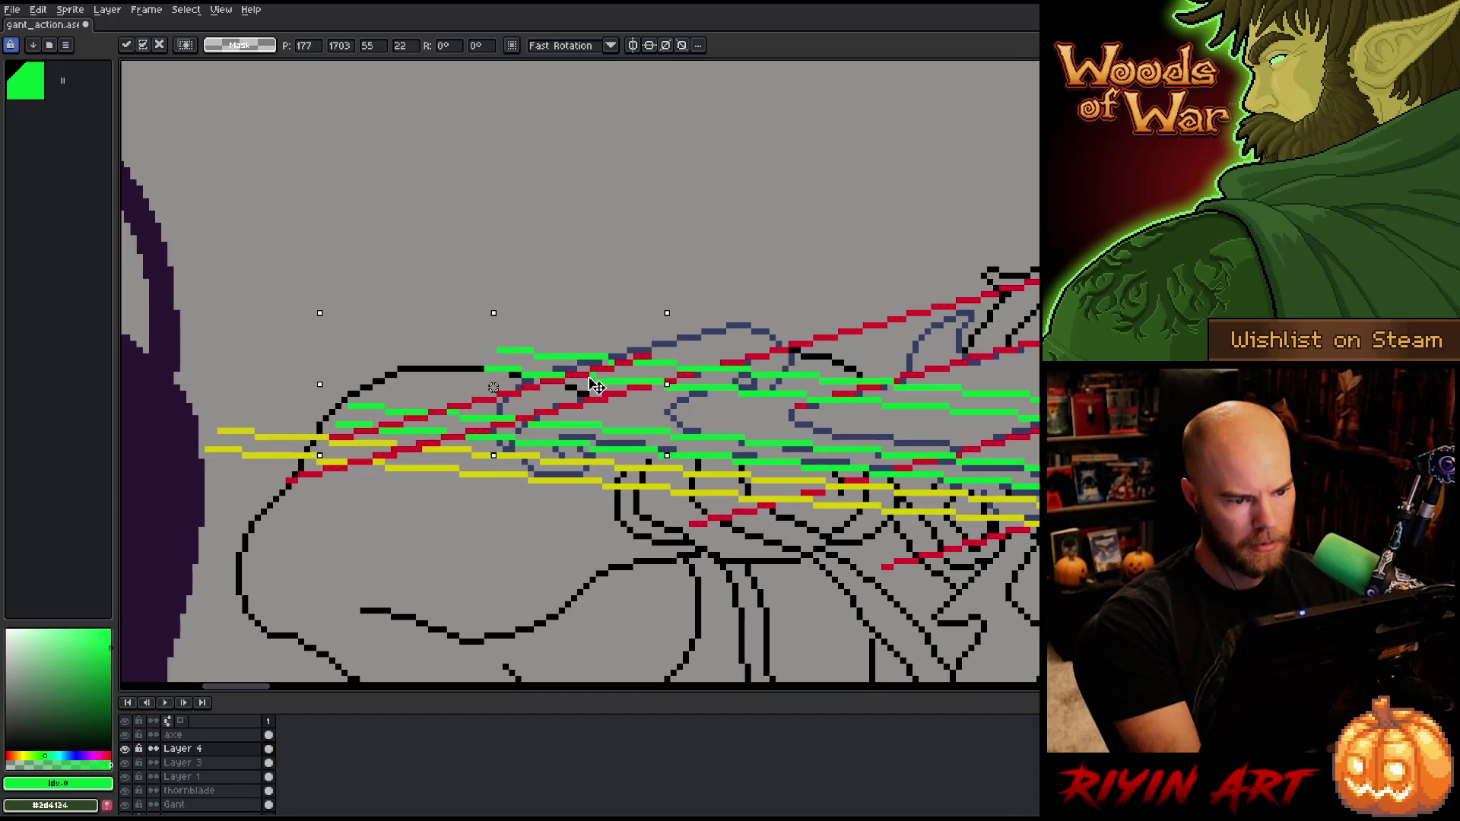
drag(595, 388, 1055, 289)
mouse_move(953, 294)
mouse_down()
mouse_move(1170, 512)
mouse_move(1157, 474)
mouse_move(1139, 480)
mouse_up()
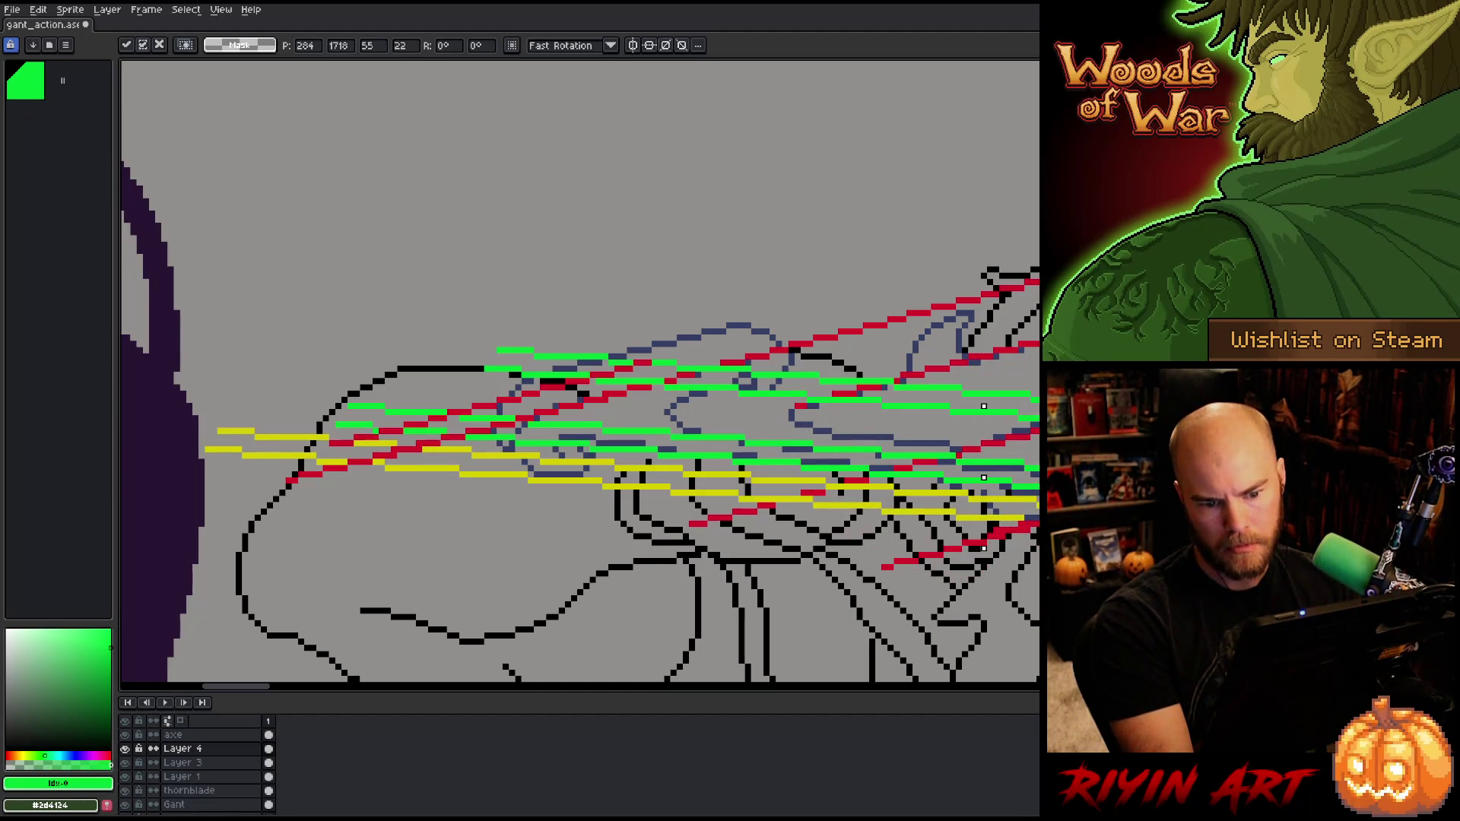
key(ctrl+z)
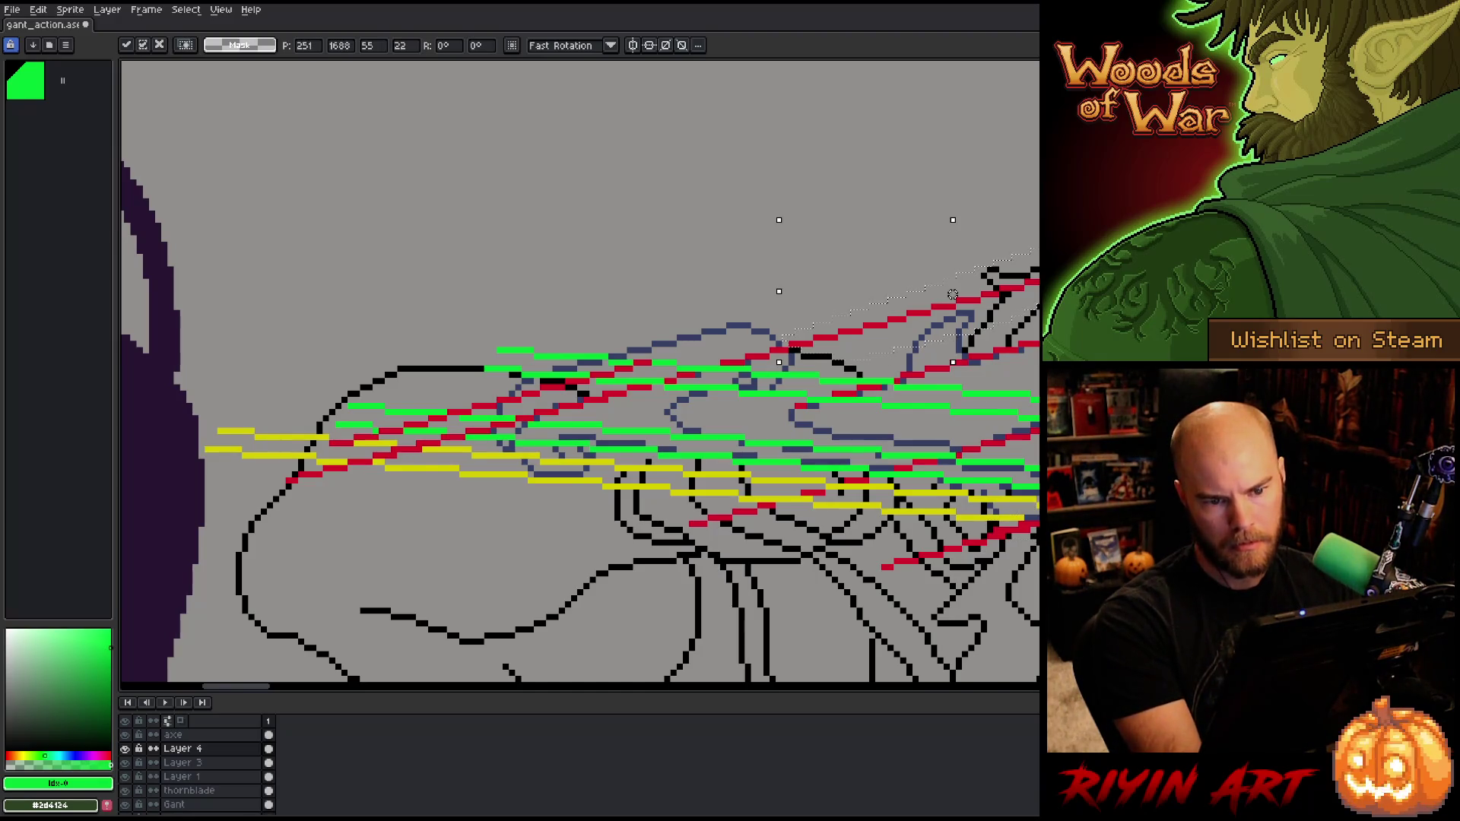
mouse_move(953, 294)
mouse_down()
mouse_move(1064, 380)
mouse_move(1121, 456)
mouse_up()
key(Right)
key(Right)
key(Right)
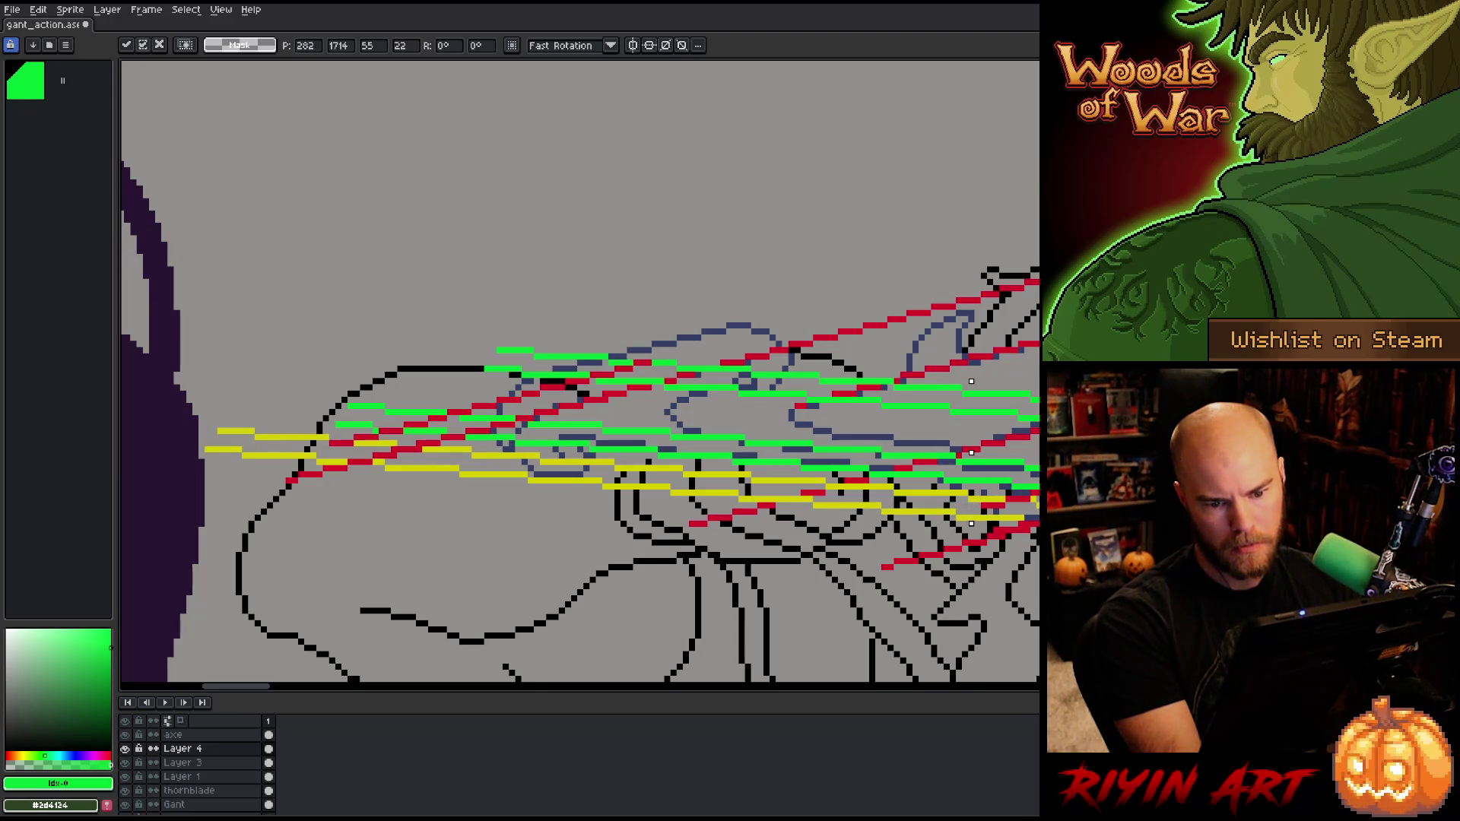
key(Right)
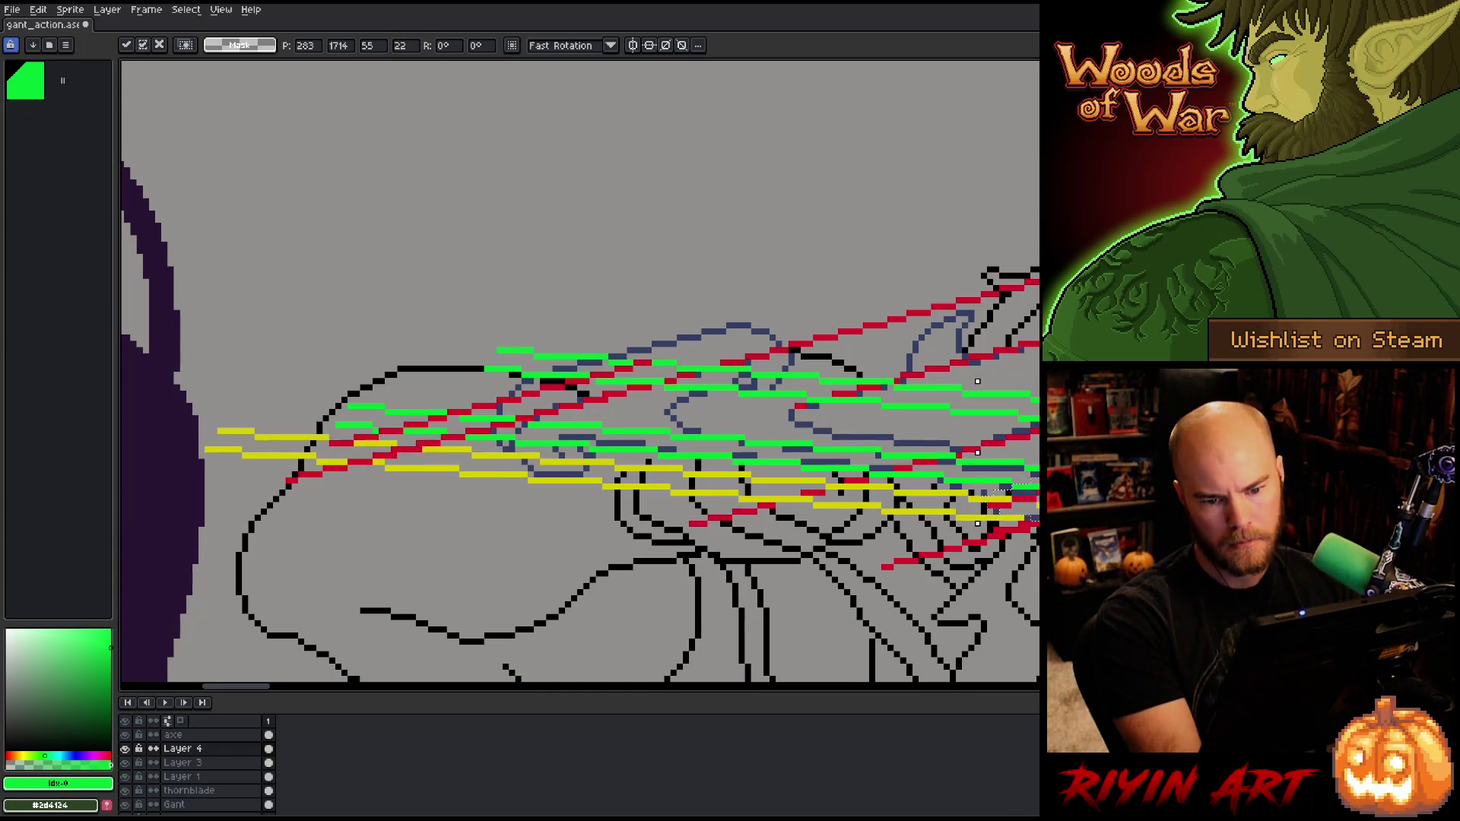
Step: Hide Layer 1 and drag a copy of a block of red guide lines lower down
click(125, 776)
scroll(774, 450, down, 1)
scroll(580, 454, right, 2)
mouse_move(685, 244)
mouse_down()
mouse_move(441, 521)
mouse_move(353, 564)
mouse_up()
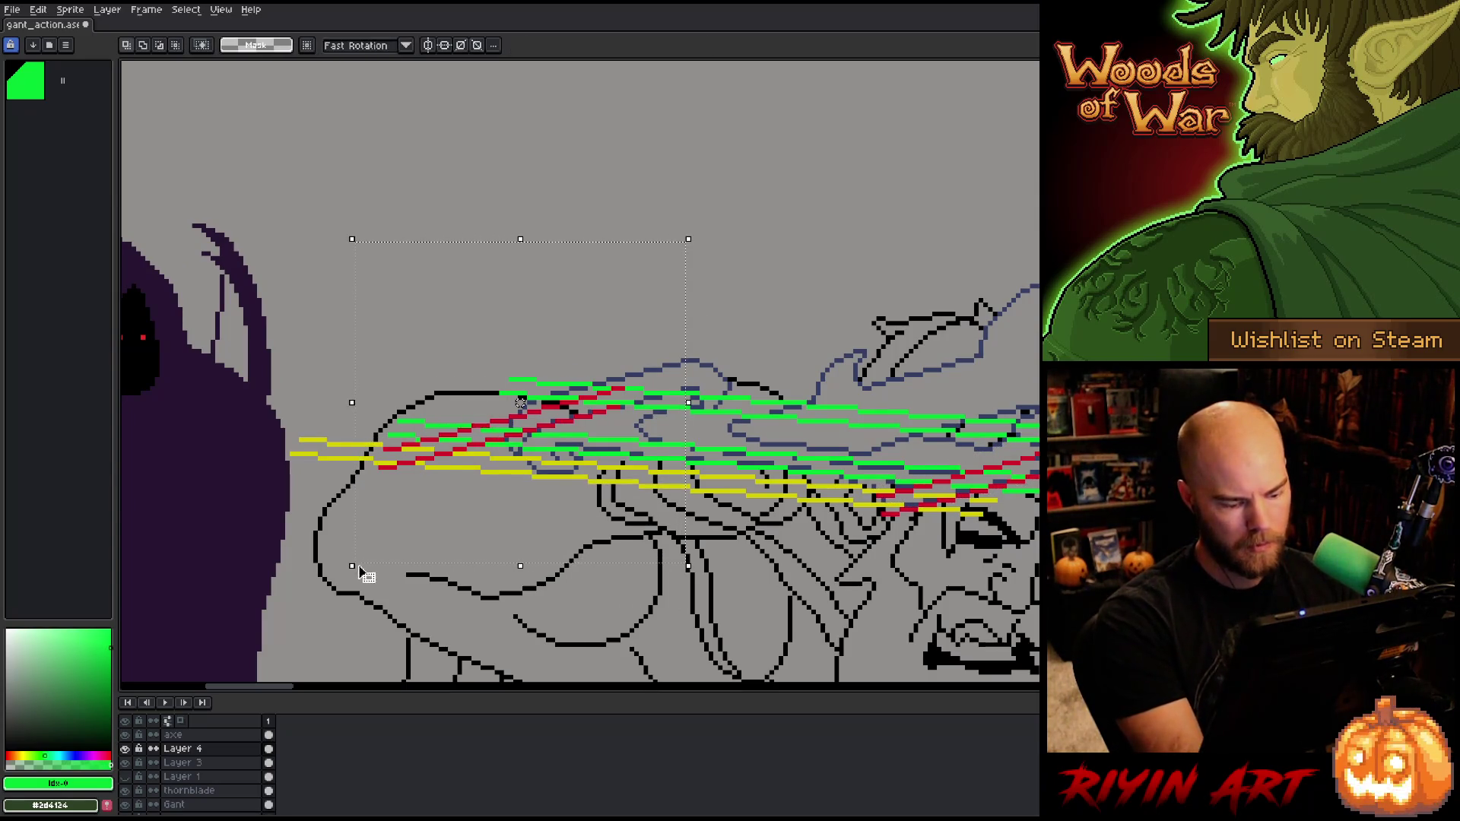
mouse_move(437, 525)
mouse_down()
mouse_move(603, 581)
mouse_move(612, 611)
mouse_up()
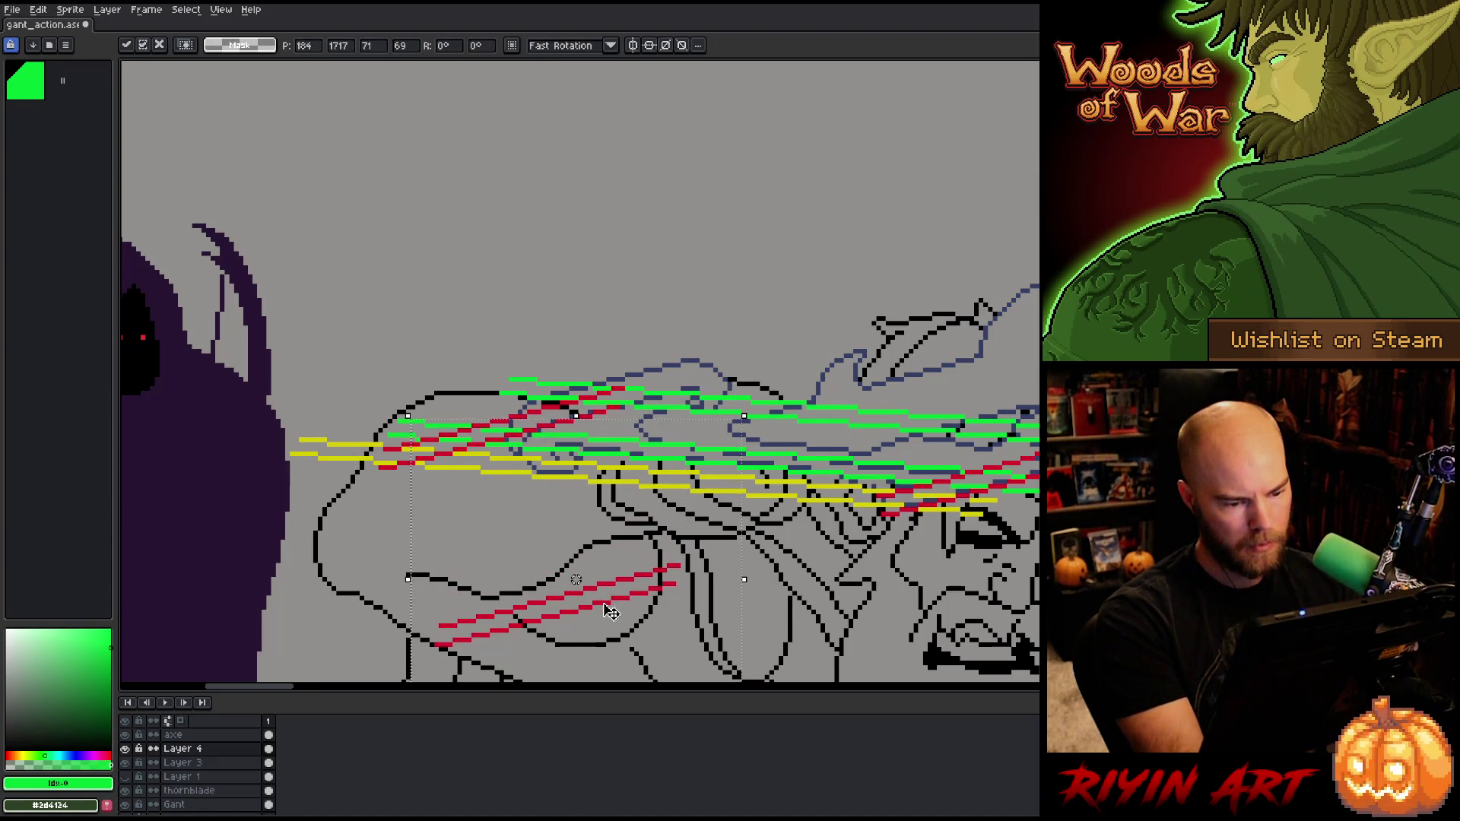
scroll(766, 610, down, 3)
key(Return)
Step: Recolour the copied red lines to blue with Hue/Saturation
drag(759, 429, 434, 600)
key(ctrl+u)
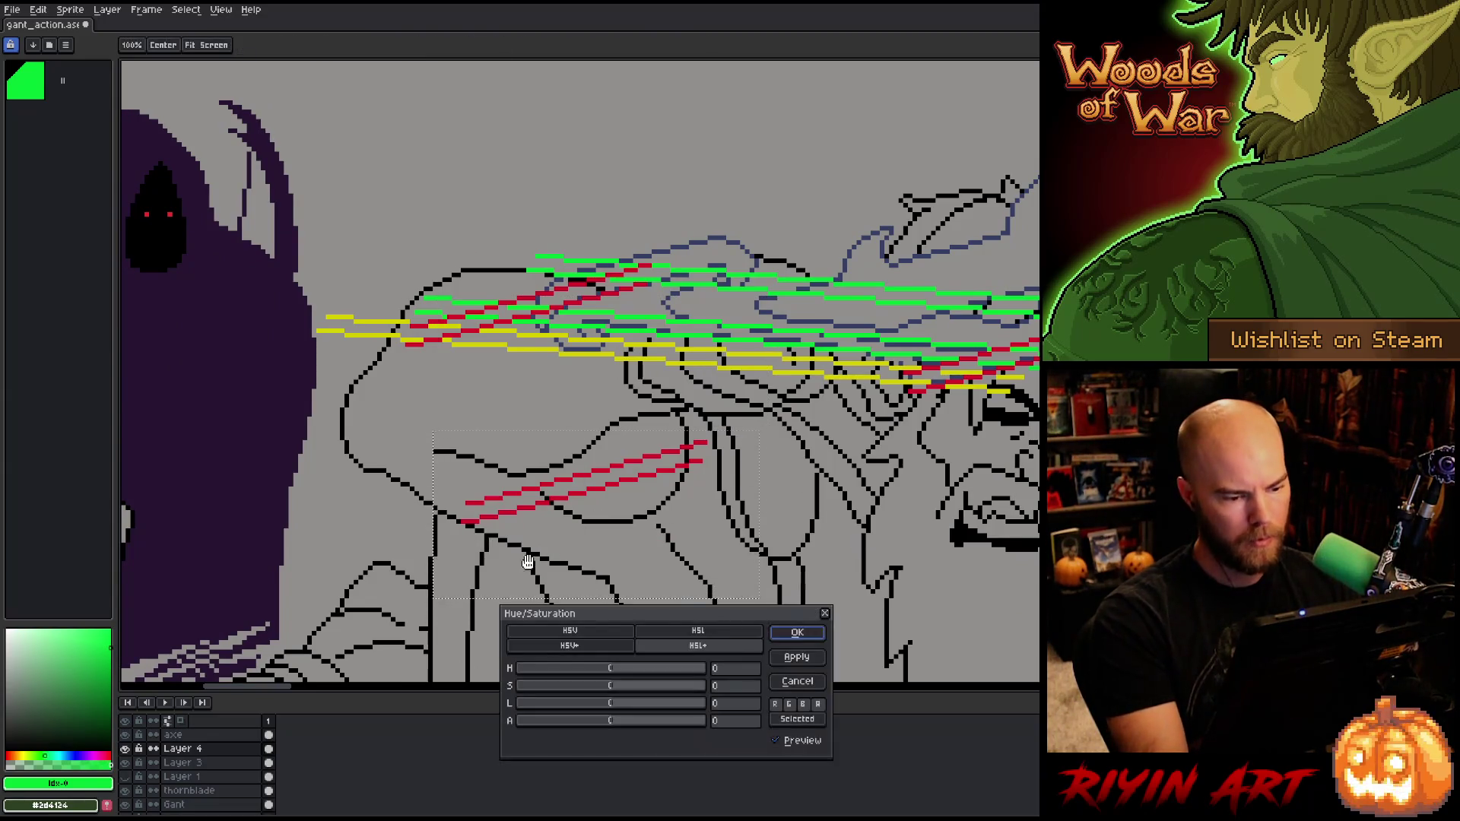
click(649, 674)
mouse_move(649, 675)
mouse_down()
mouse_move(696, 667)
mouse_move(541, 670)
mouse_move(570, 669)
mouse_up()
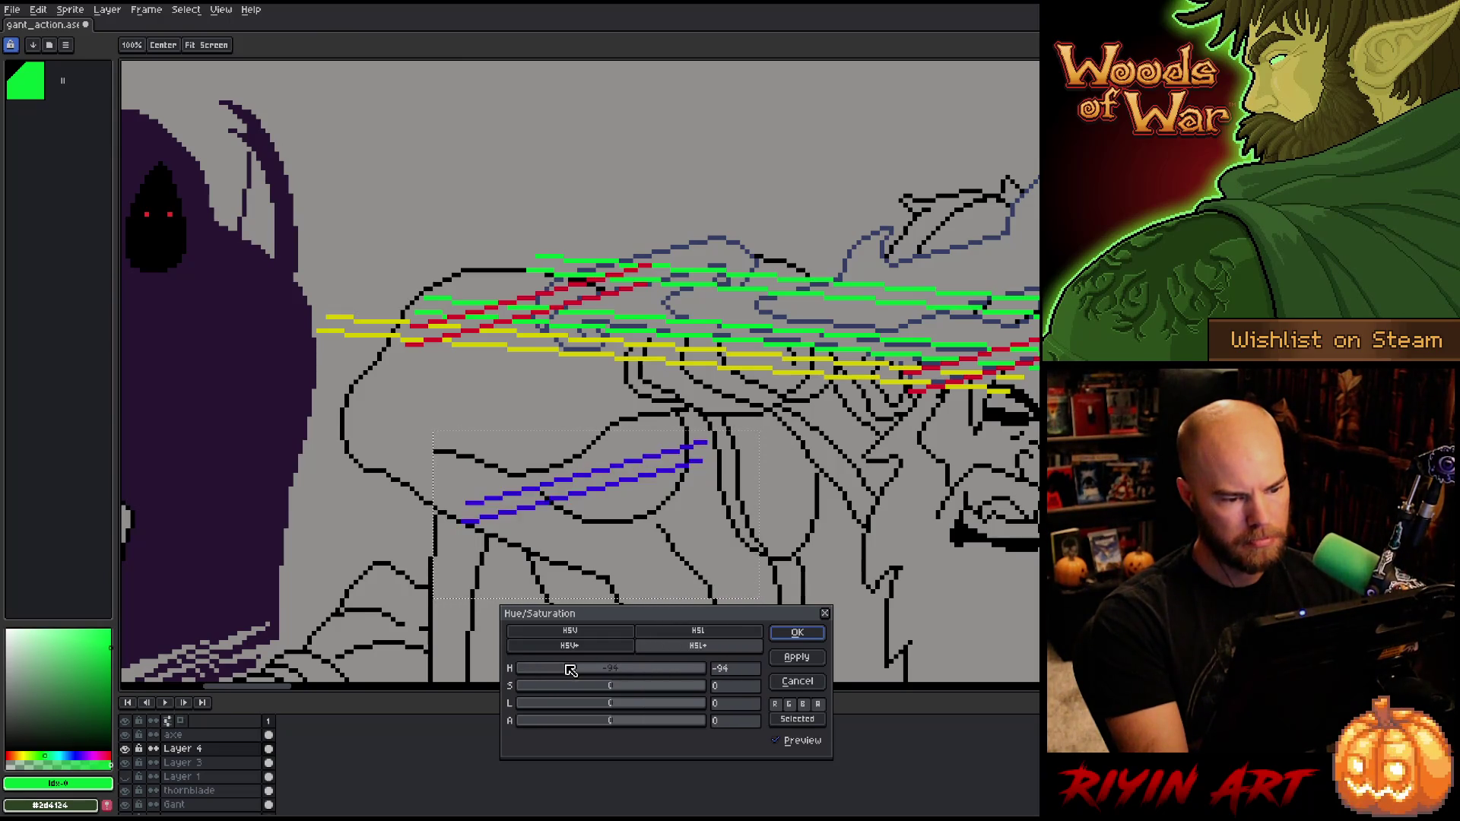
click(797, 633)
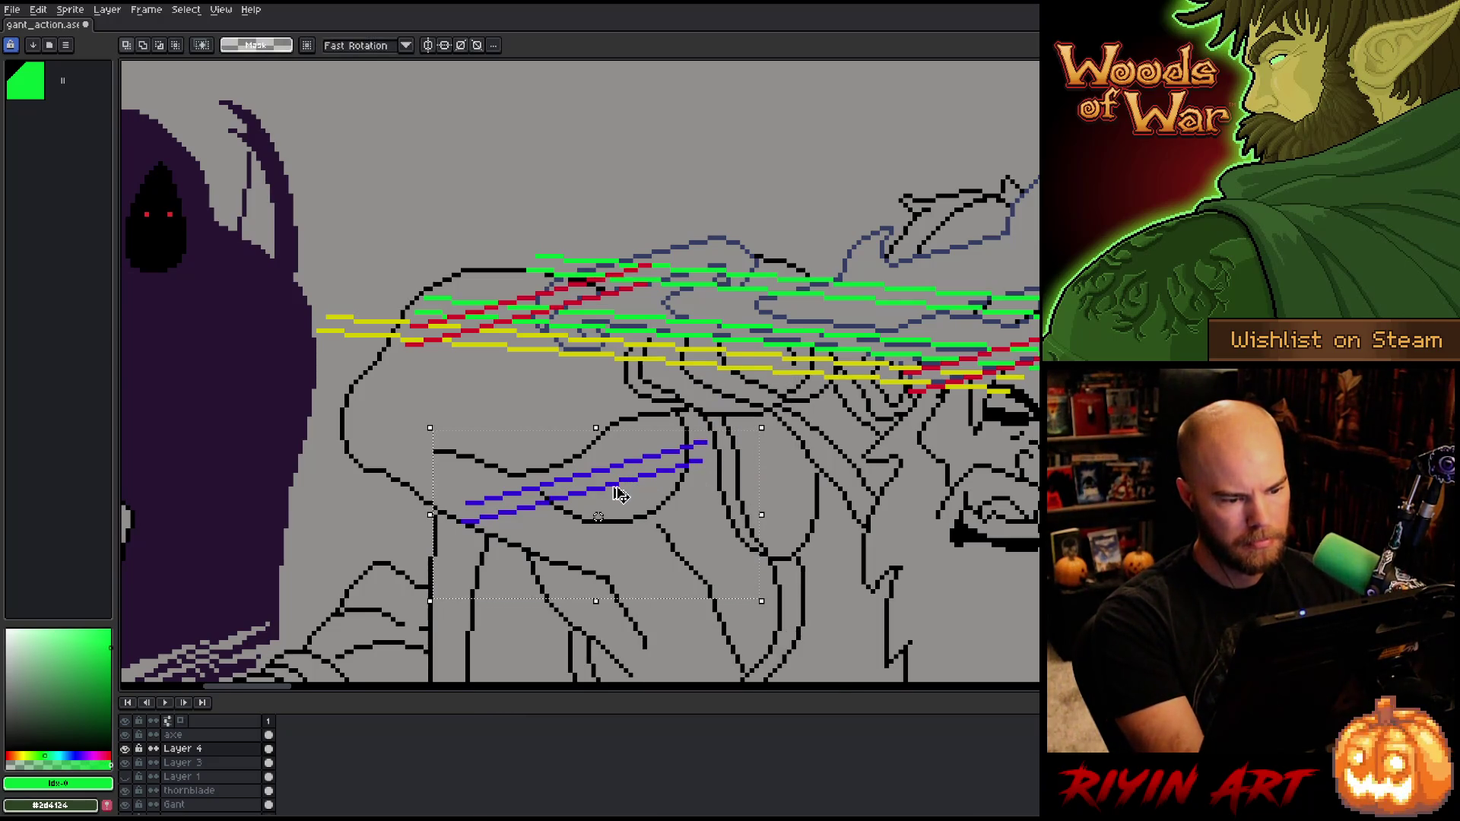
mouse_move(616, 496)
mouse_down()
mouse_move(706, 352)
mouse_move(613, 323)
mouse_move(590, 528)
mouse_move(566, 574)
mouse_up()
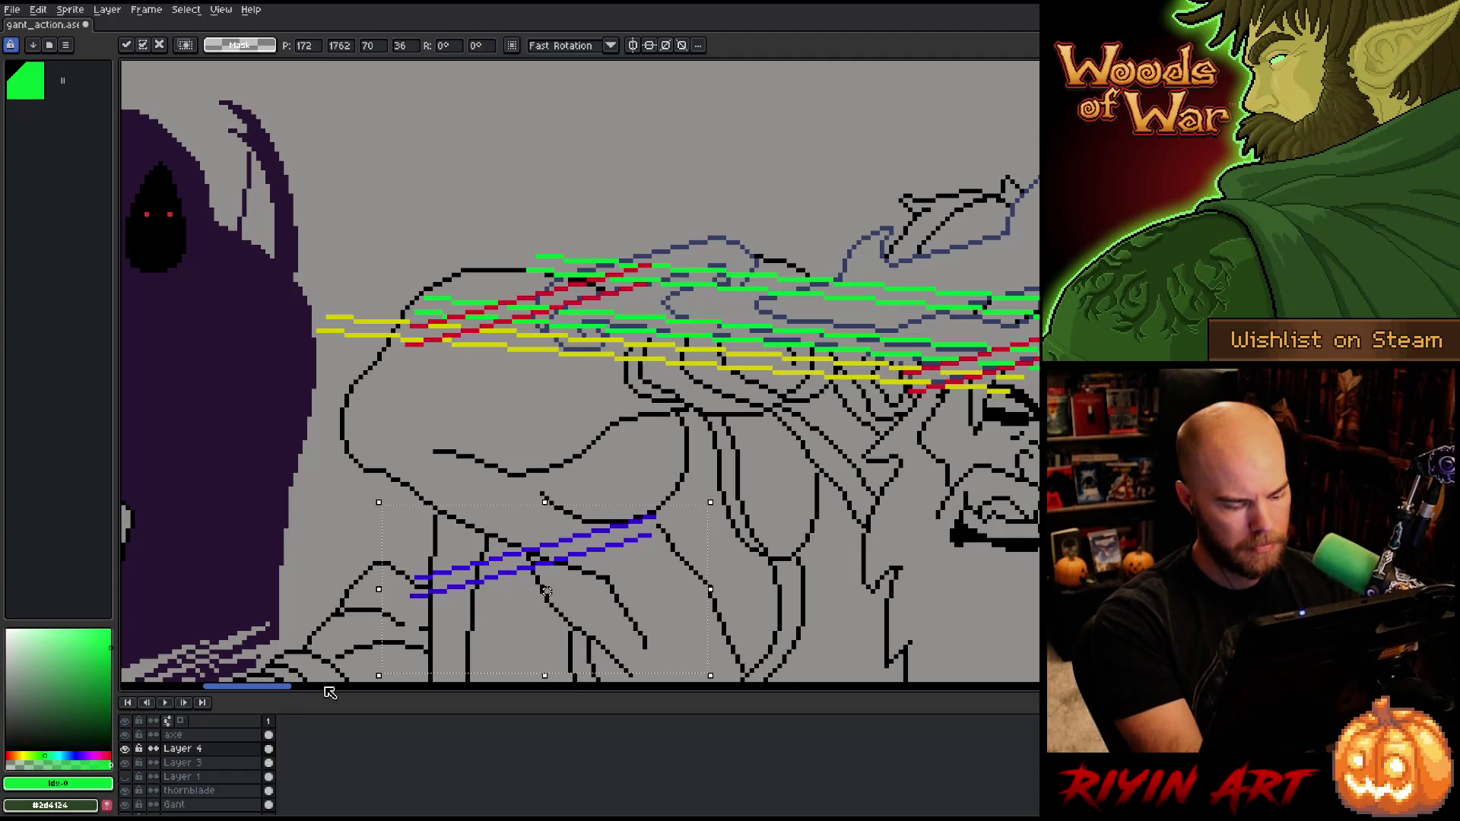
Step: Move the blue lines onto a new Layer 5 above Layer 3, positioned over the blade guides
key(Delete)
click(196, 779)
key(shift+n)
key(ctrl+v)
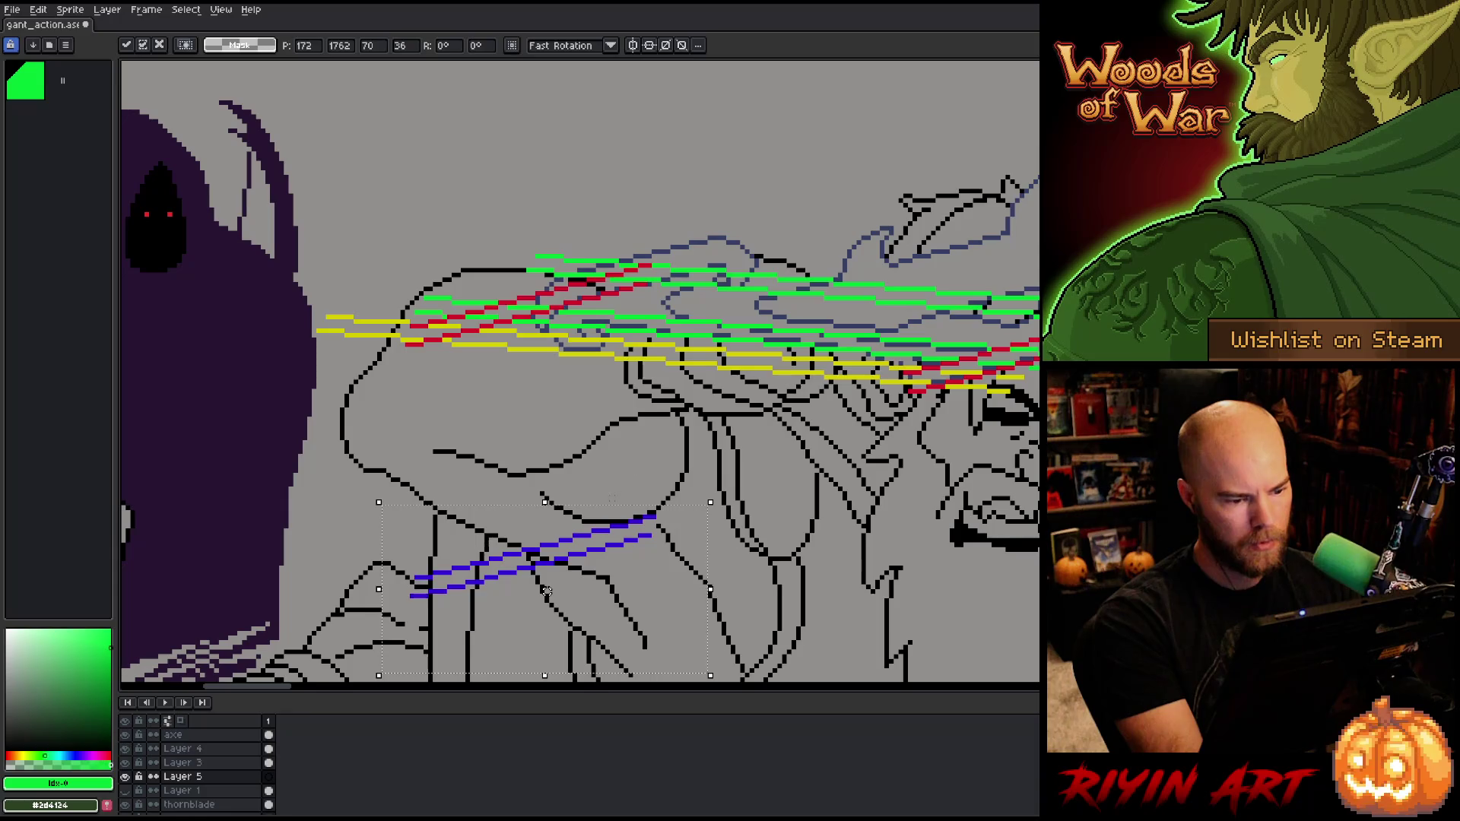
mouse_move(572, 542)
mouse_down()
mouse_move(608, 308)
mouse_move(597, 315)
mouse_move(631, 319)
mouse_up()
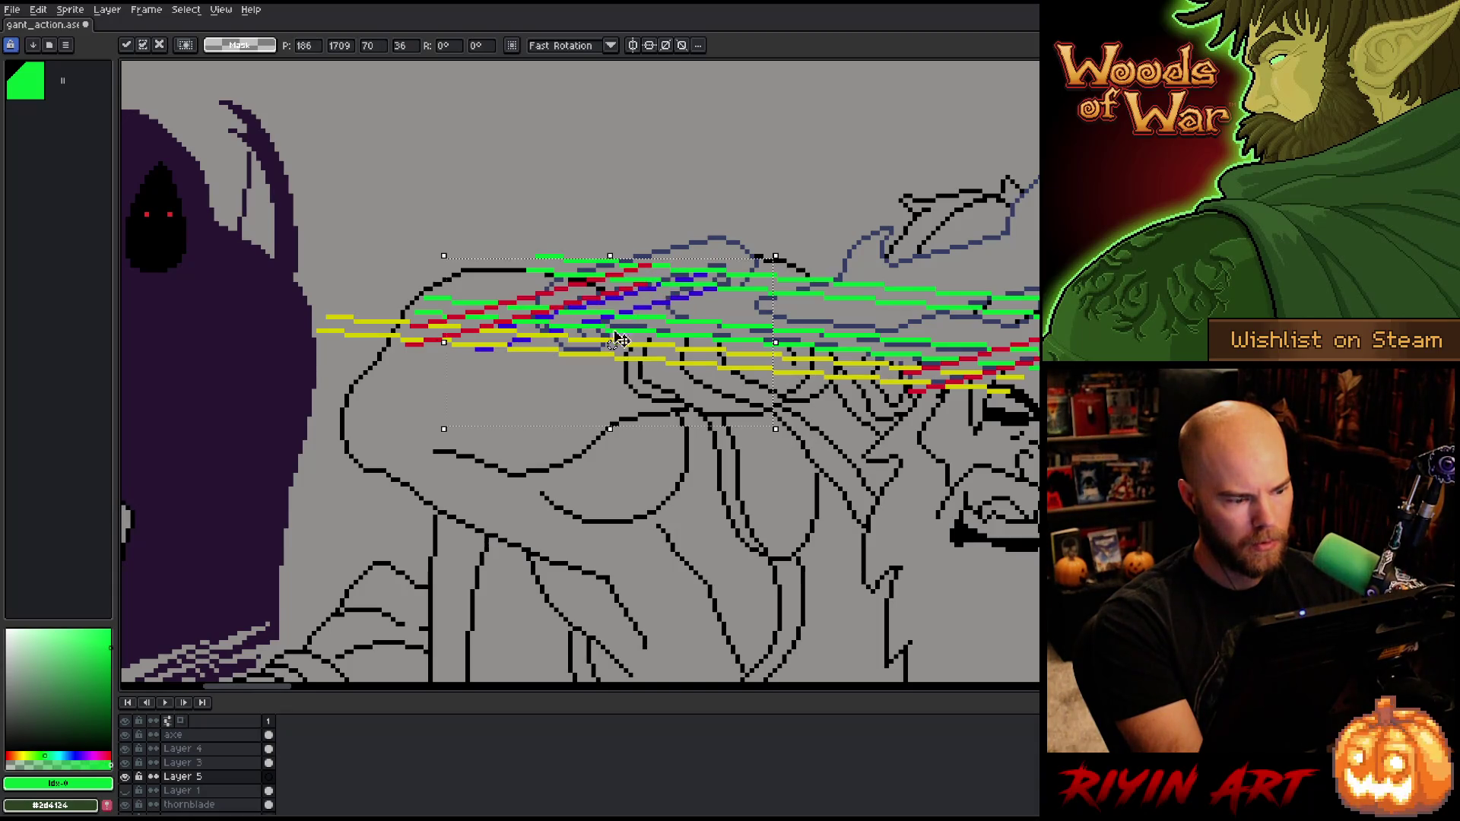
click(211, 763)
click(212, 776)
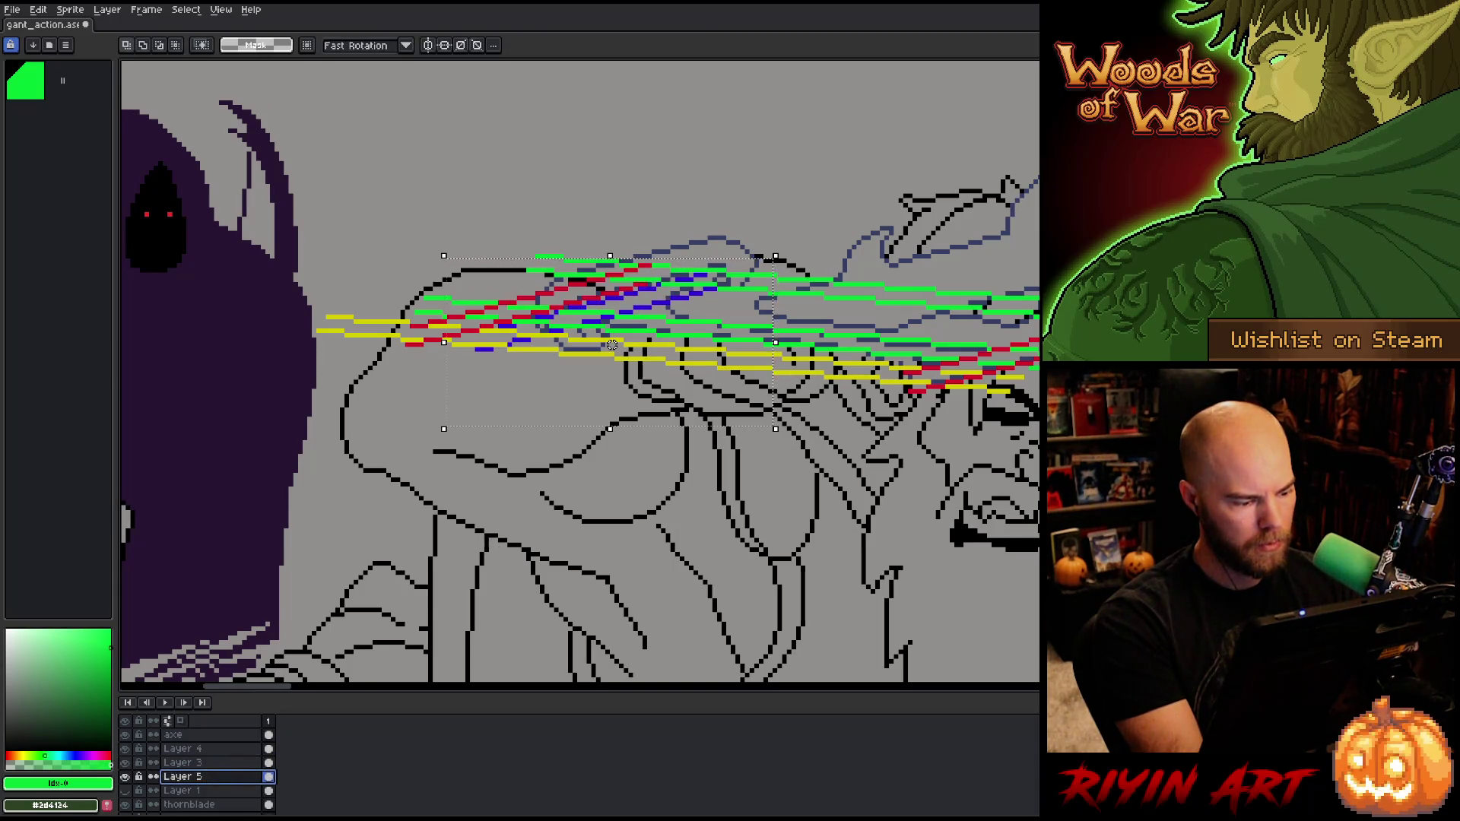
drag(212, 777, 212, 763)
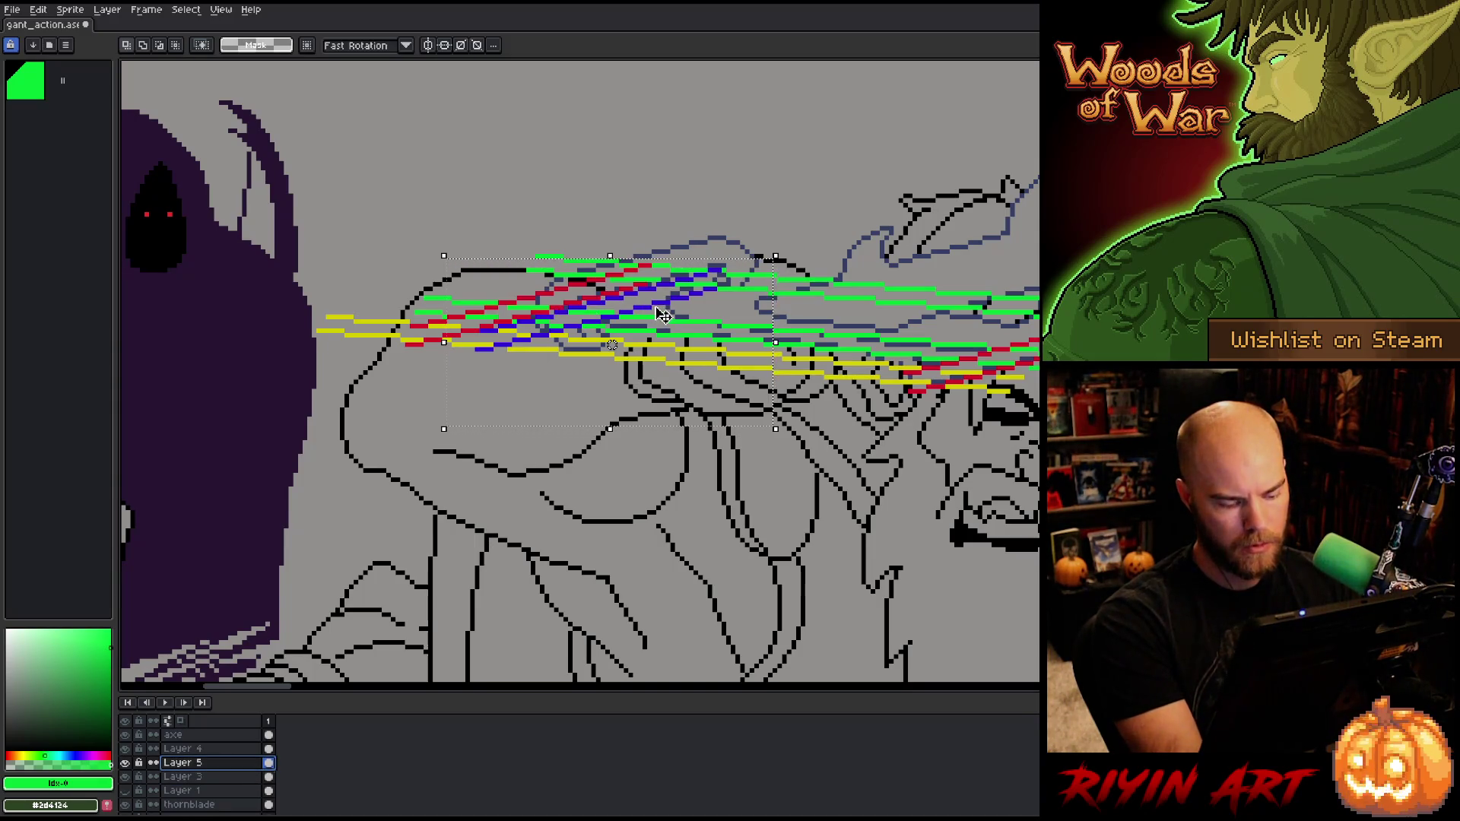
drag(665, 312, 654, 312)
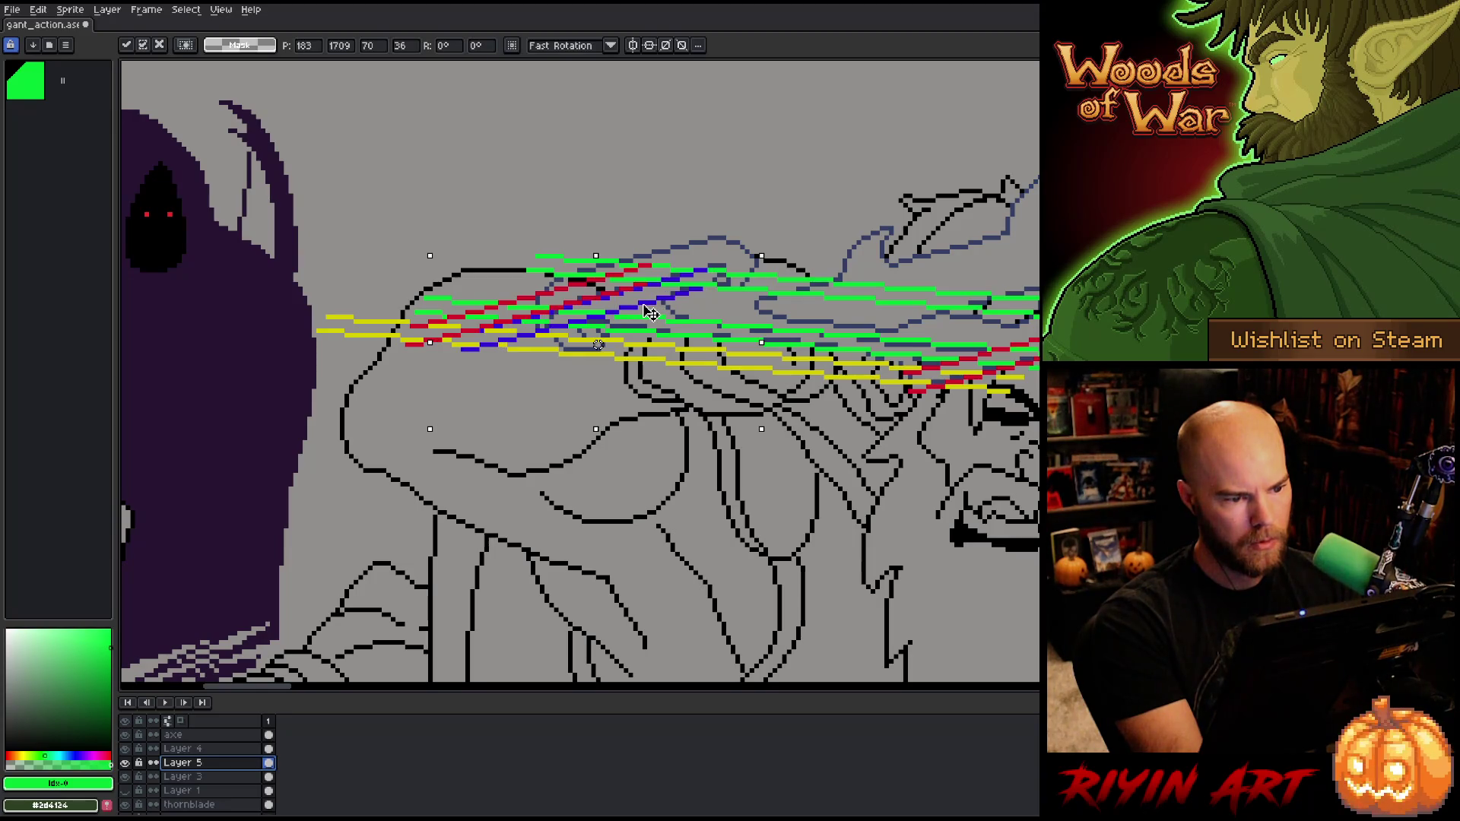
drag(657, 311, 667, 308)
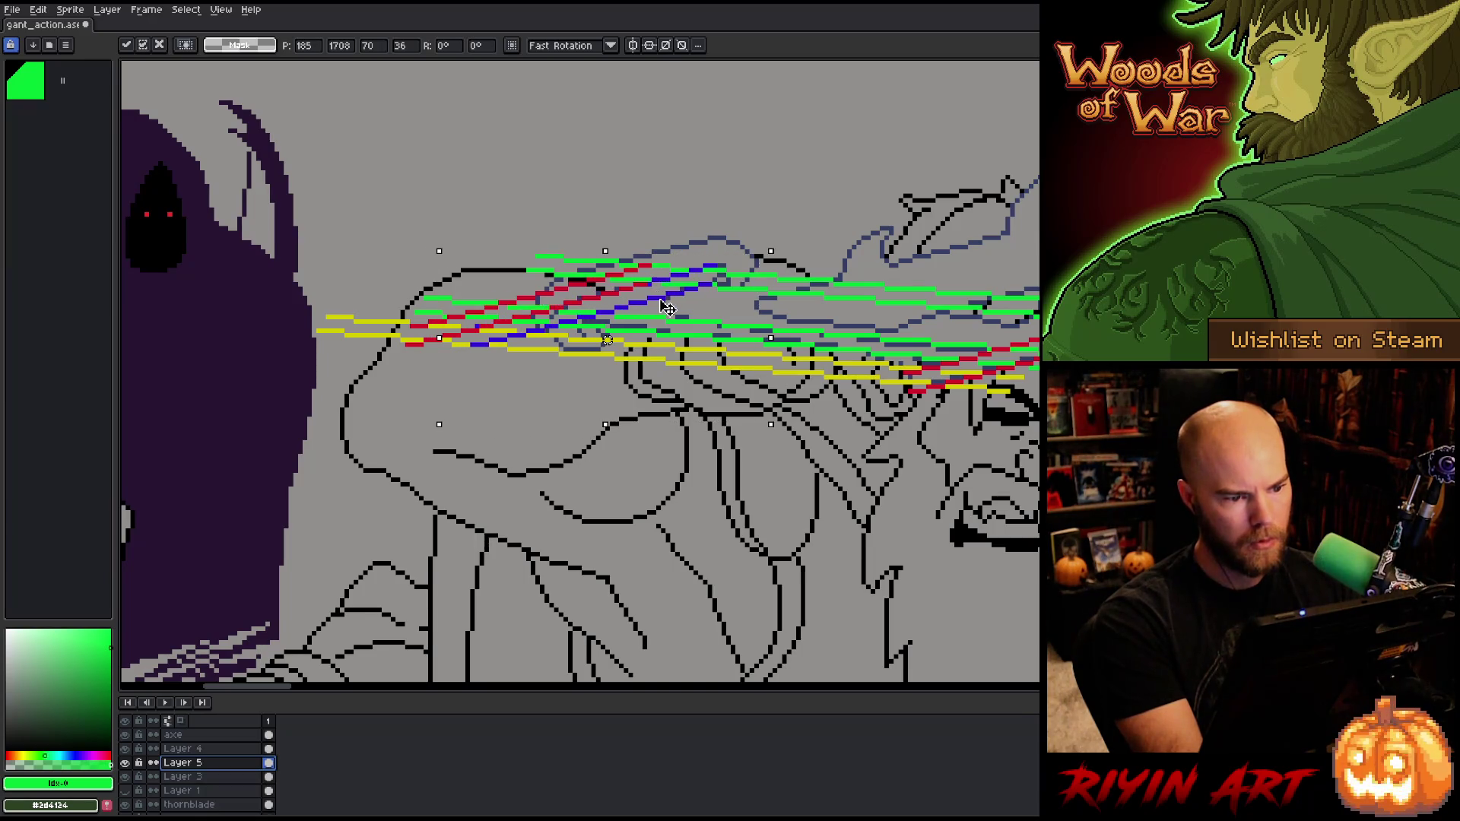
key(Return)
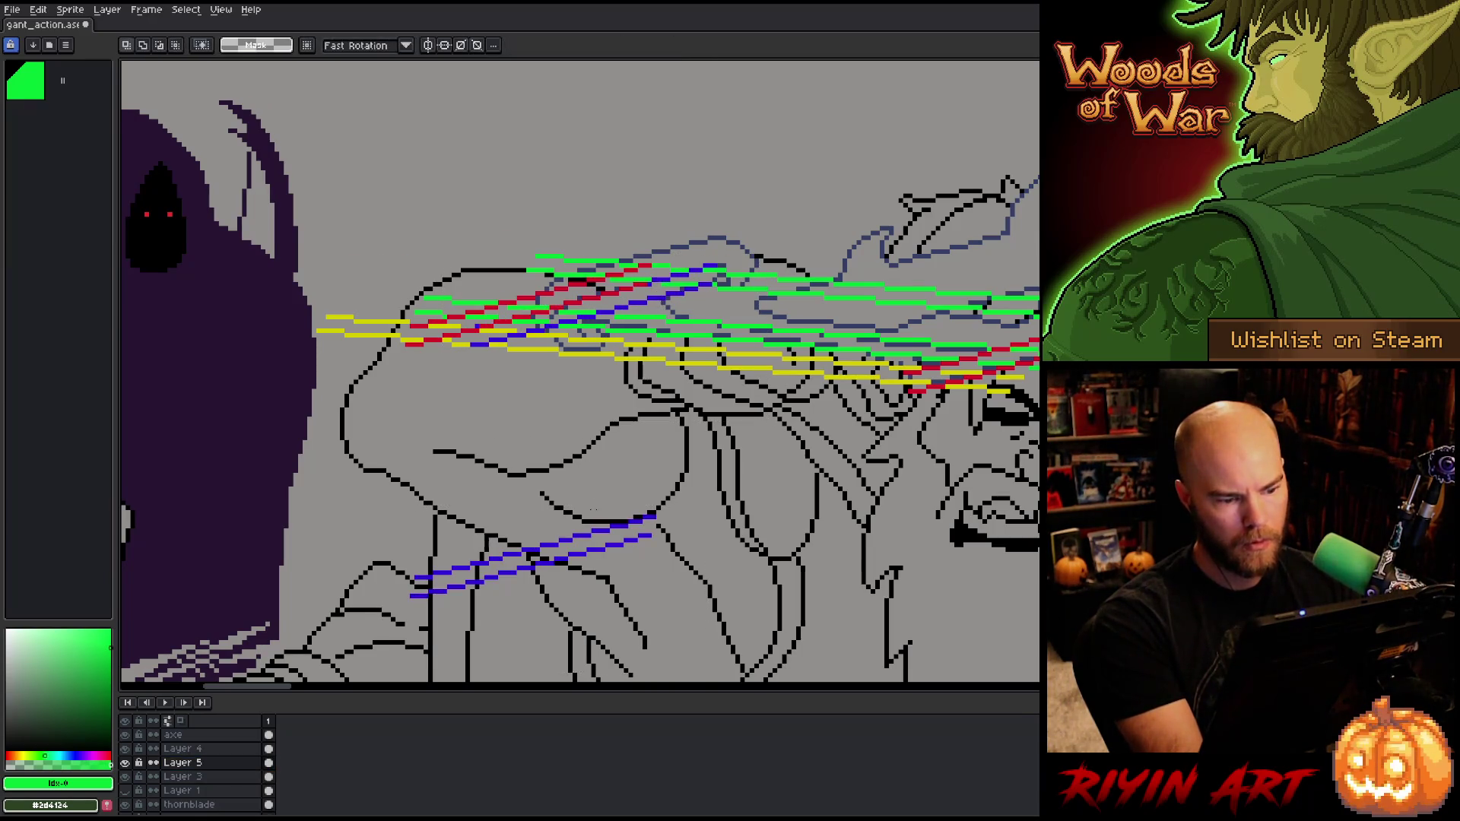
Step: Cut the lower-left blue-line copy and add a new Layer 6 for it
drag(708, 478, 386, 593)
mouse_move(536, 577)
mouse_down()
mouse_move(1003, 372)
mouse_move(866, 513)
mouse_move(790, 531)
mouse_up()
key(Delete)
key(shift+n)
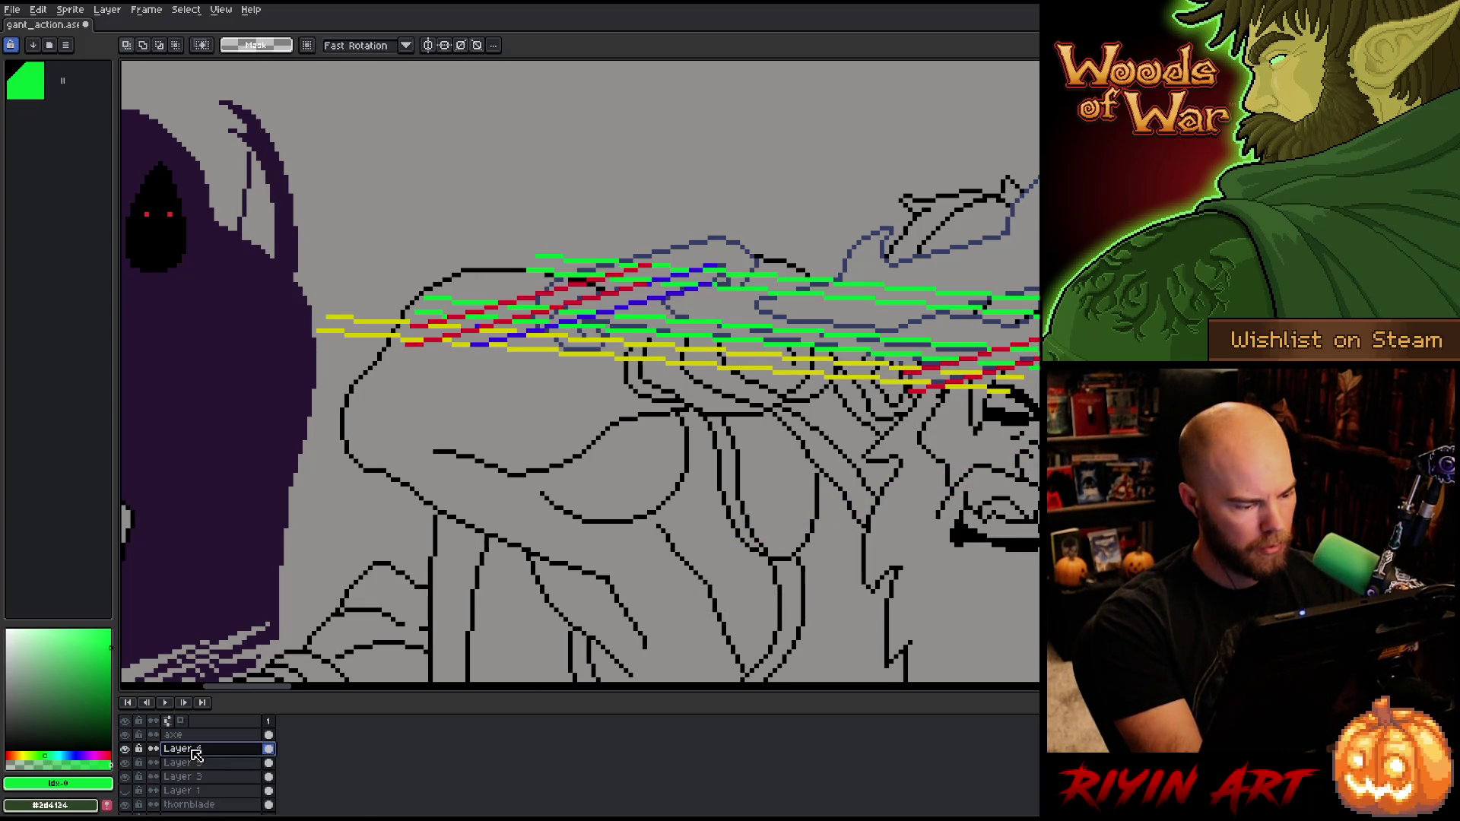
Step: Paste the blue lines onto Layer 6 on the blade's right side near the face
key(ctrl+v)
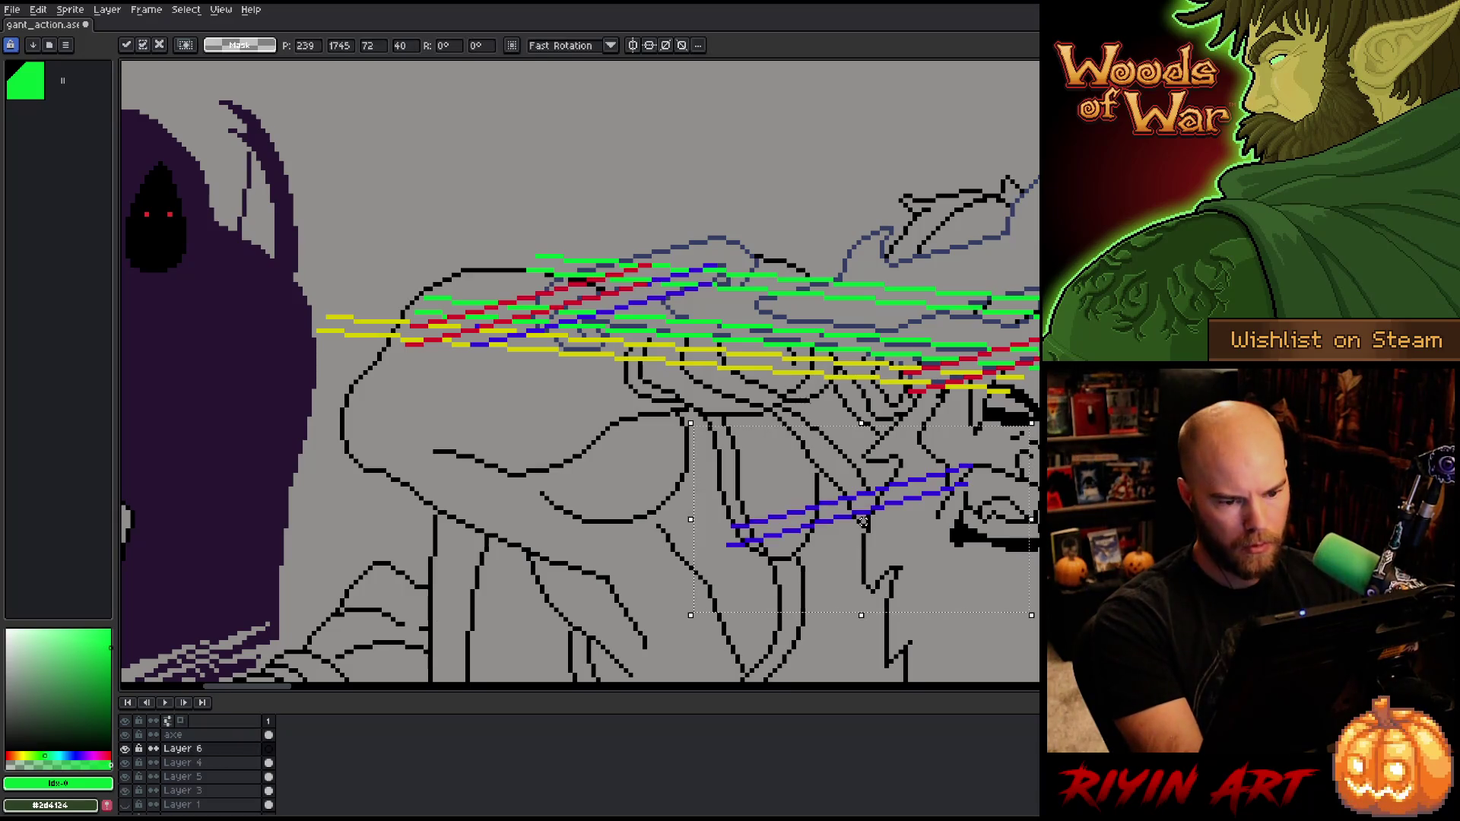
mouse_move(867, 515)
mouse_down()
mouse_move(908, 456)
mouse_move(1028, 350)
mouse_up()
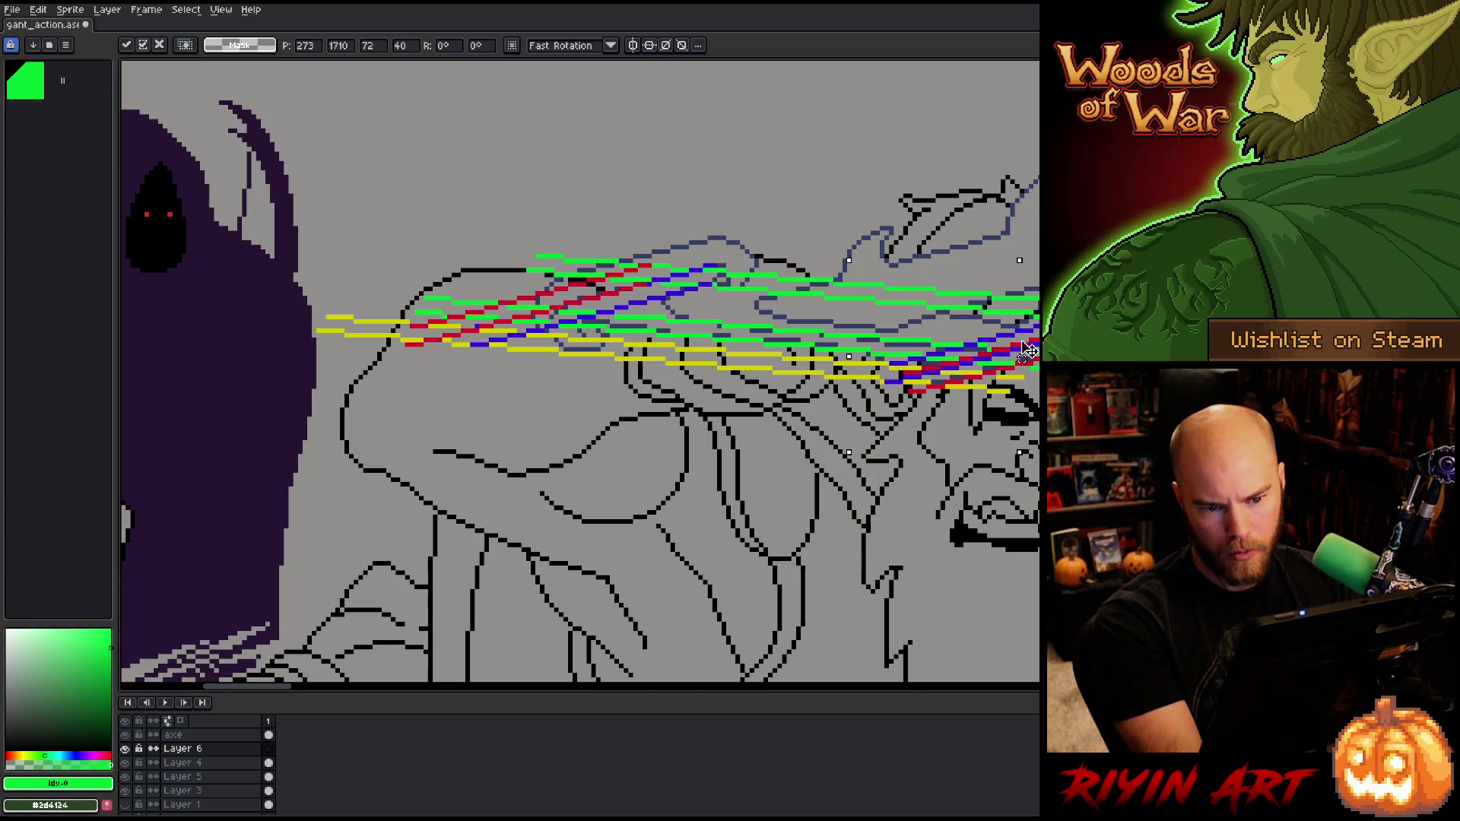
drag(1028, 350, 1024, 350)
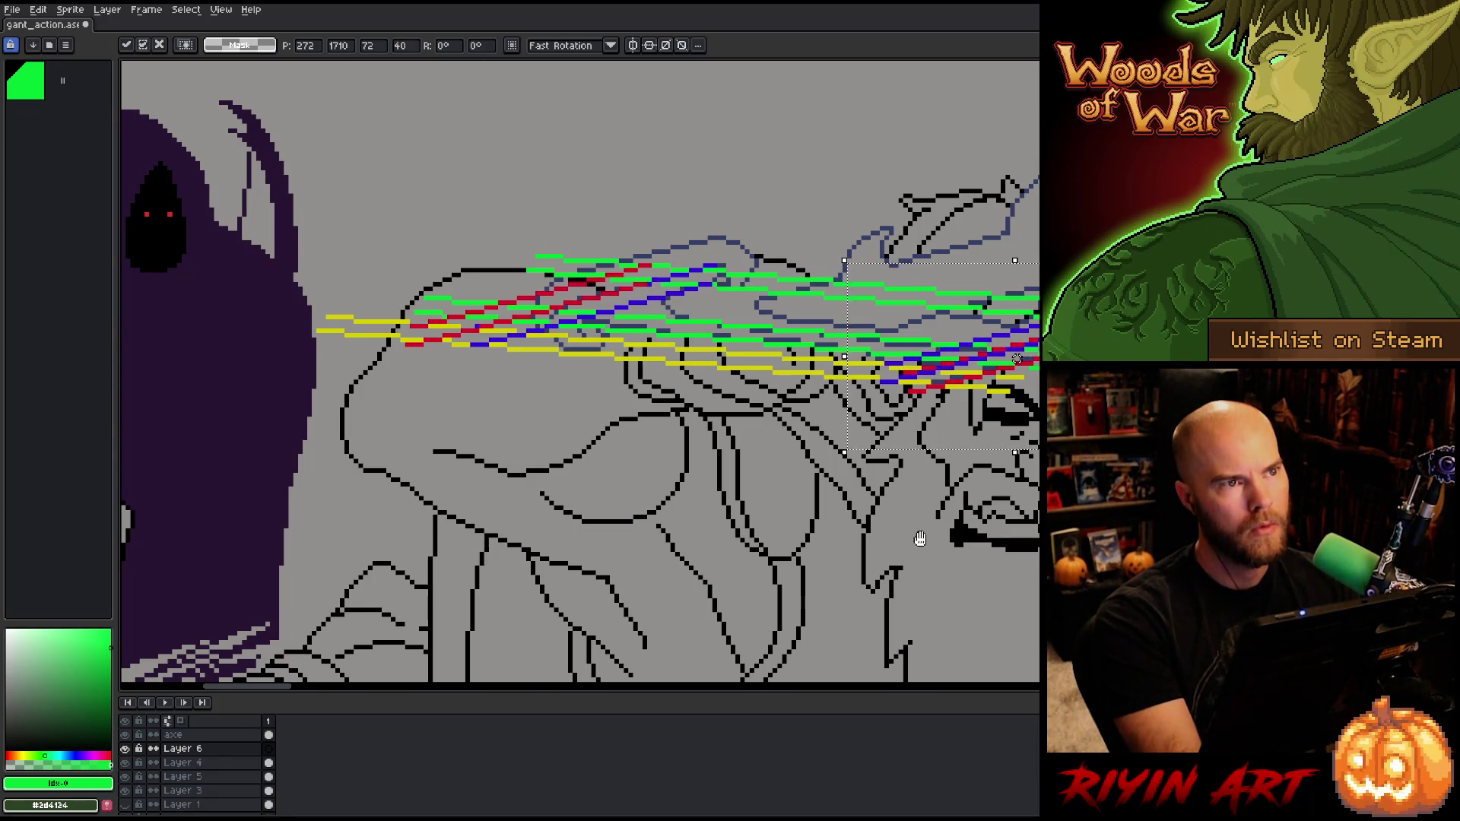
drag(905, 536, 685, 552)
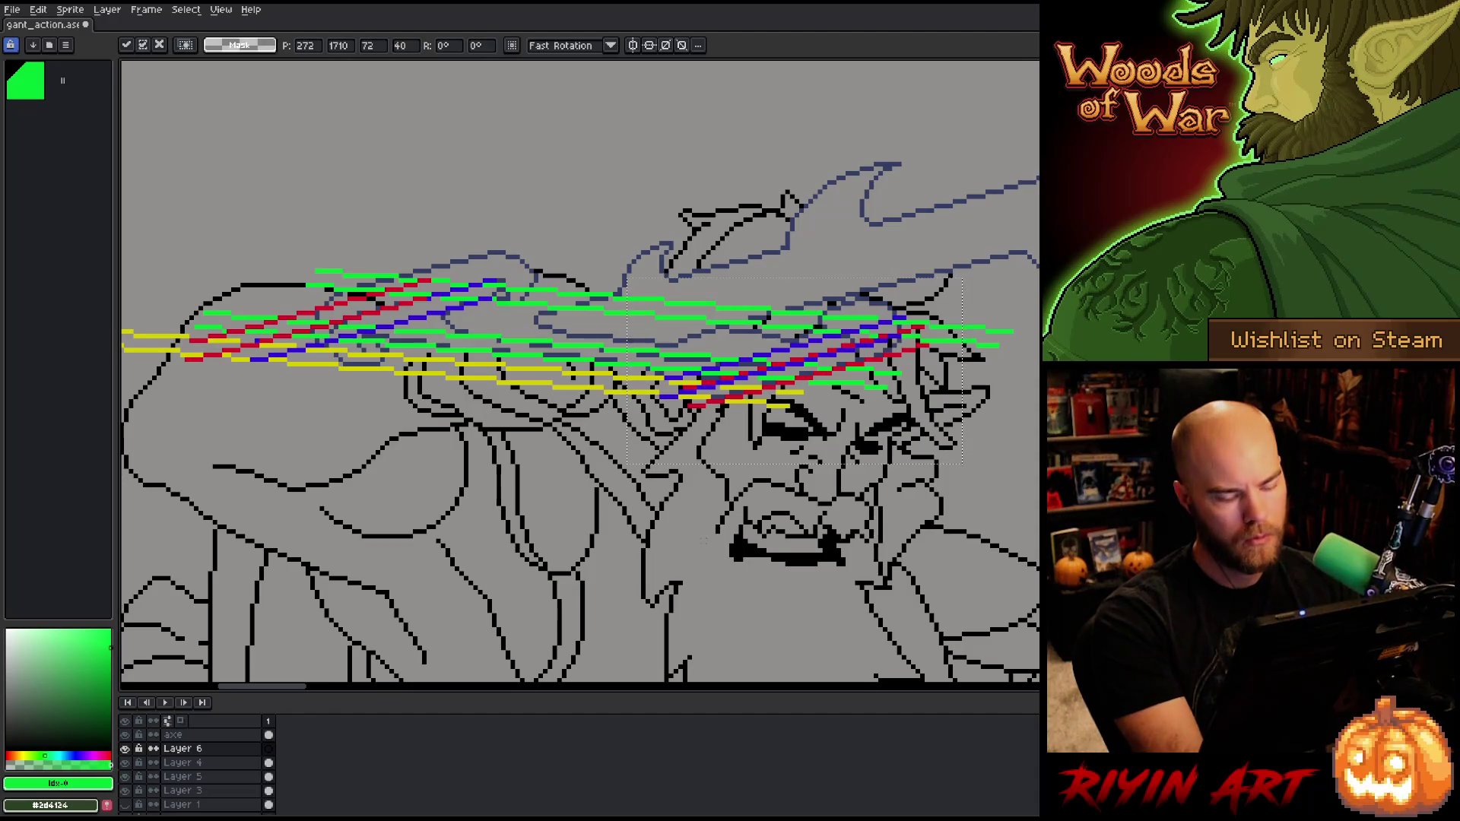
key(ctrl+d)
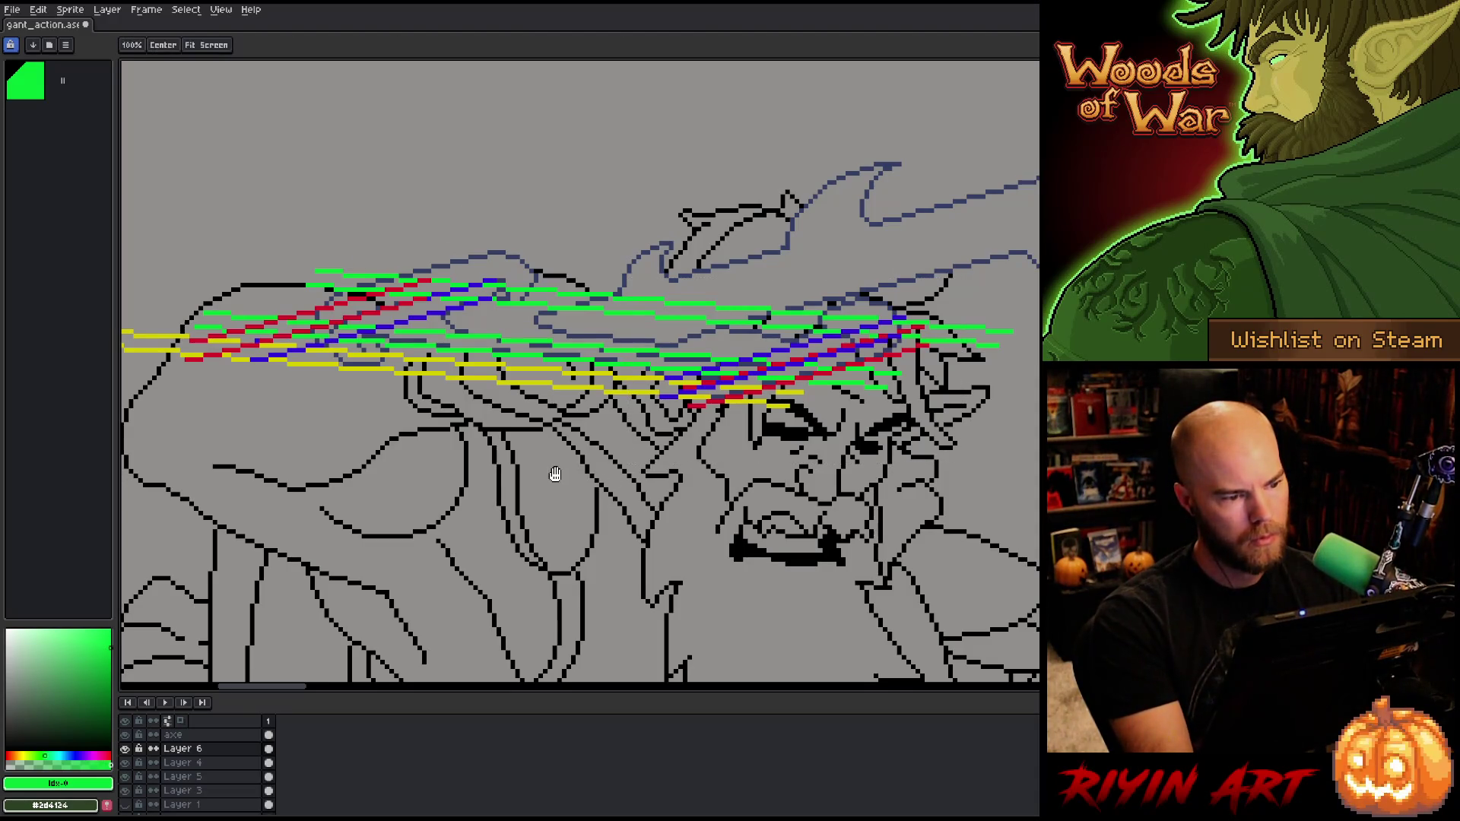
drag(554, 479, 603, 527)
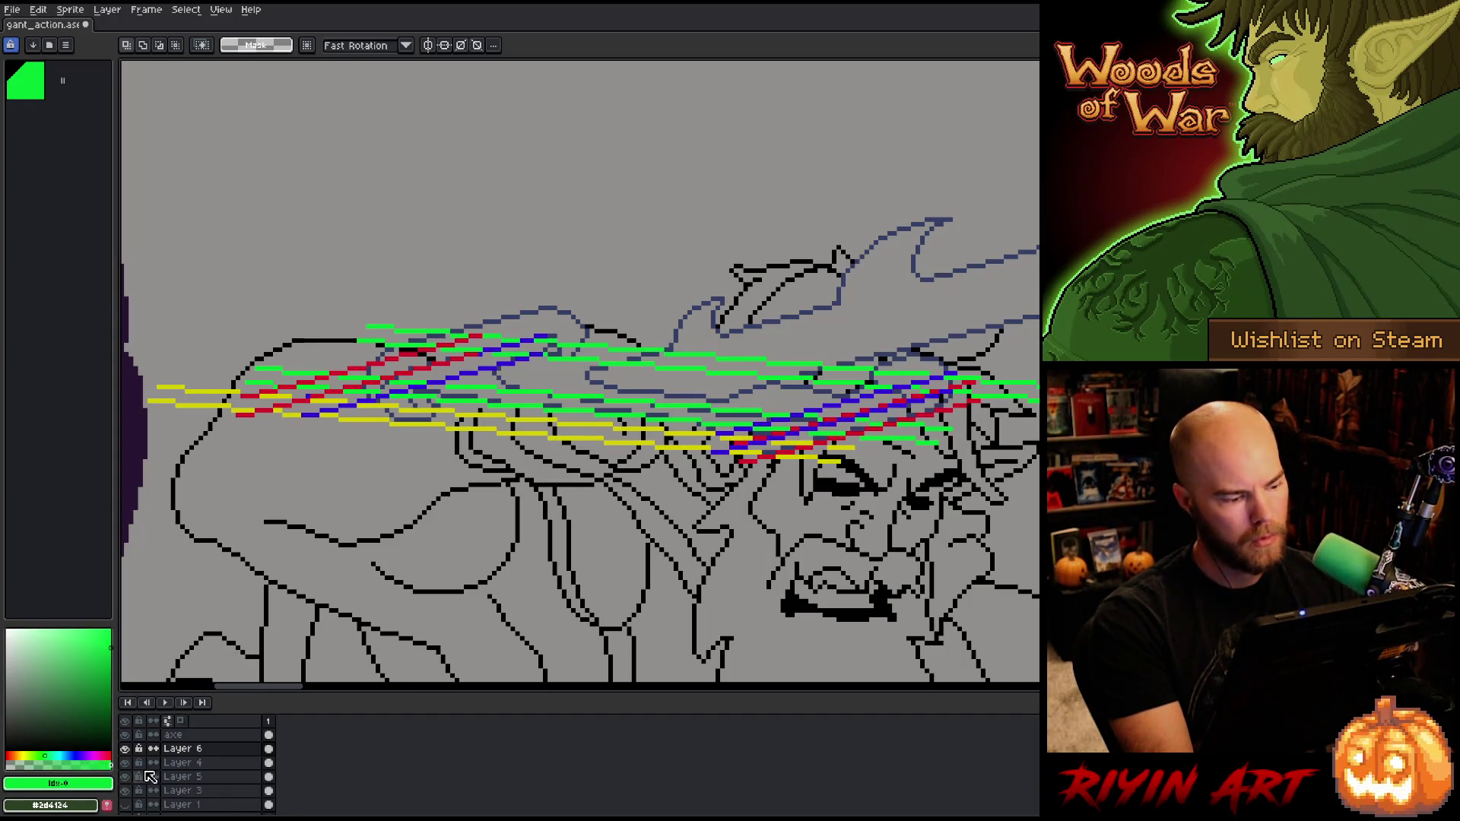
Step: Merge Layers 6 and 4 into Layer 5, then merge Layer 5 down into Layer 3
key(ctrl+e)
key(ctrl+e)
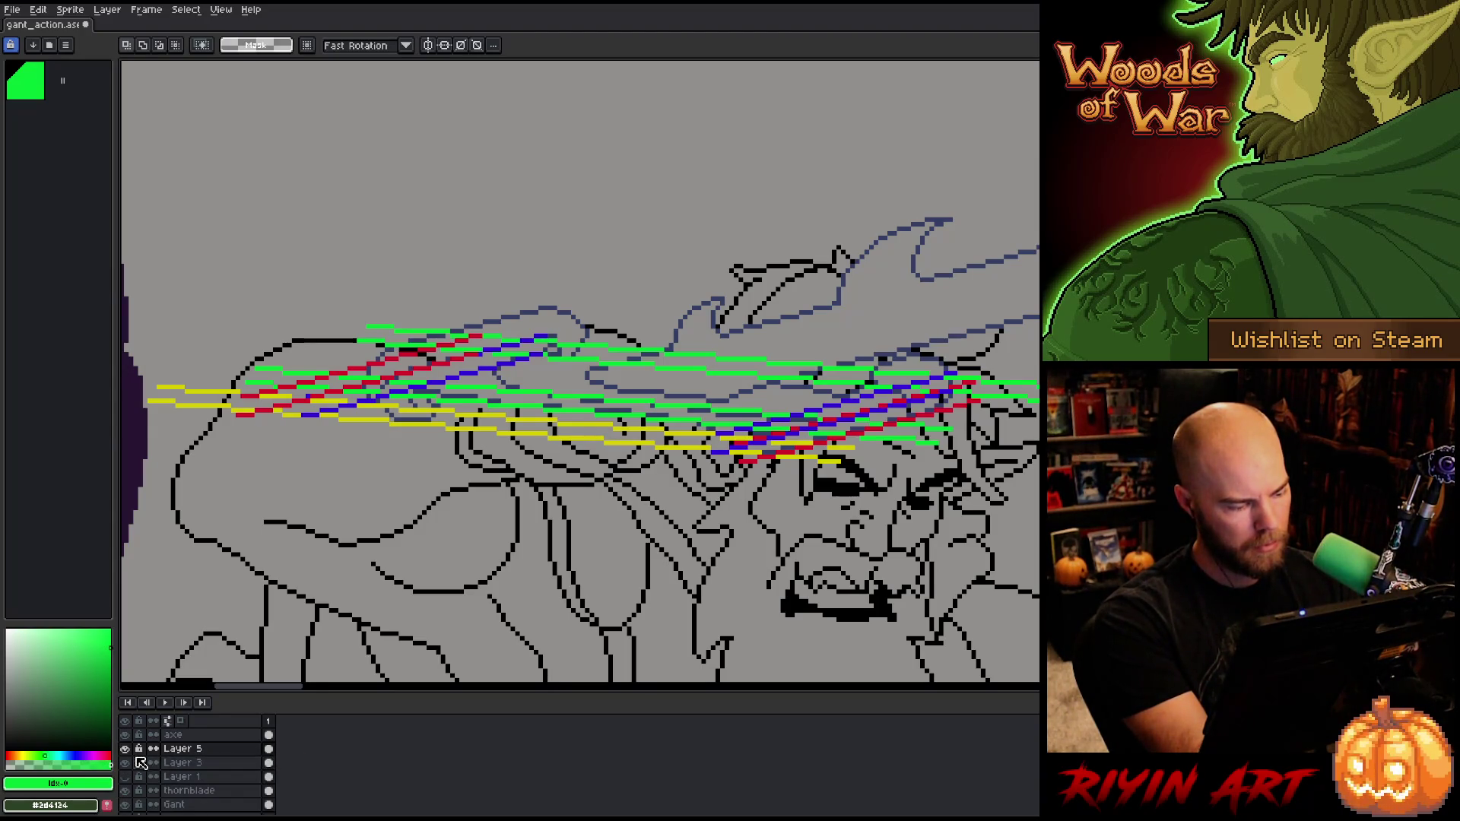
click(126, 749)
click(125, 749)
key(ctrl+e)
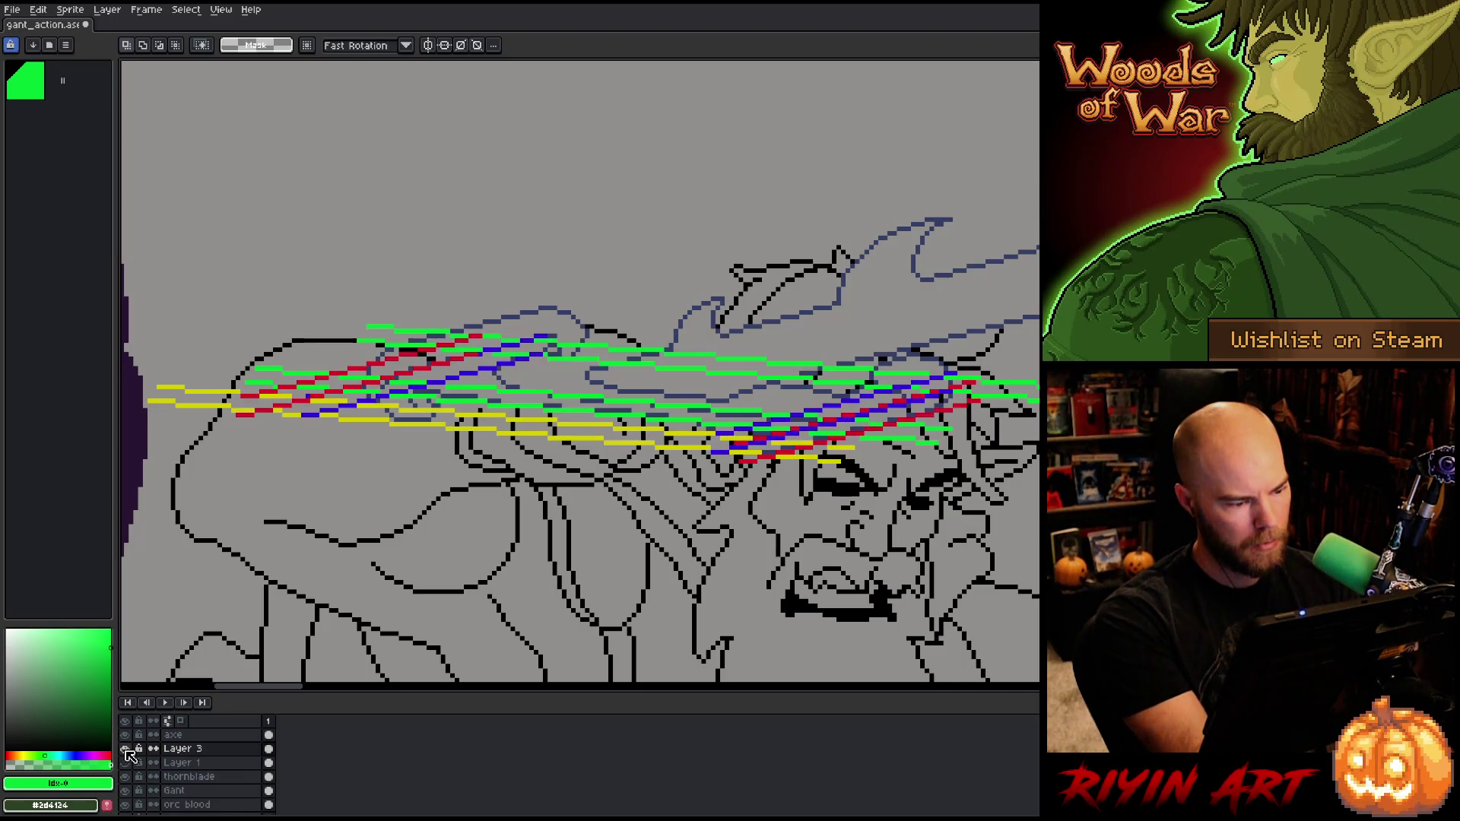
click(126, 749)
click(125, 749)
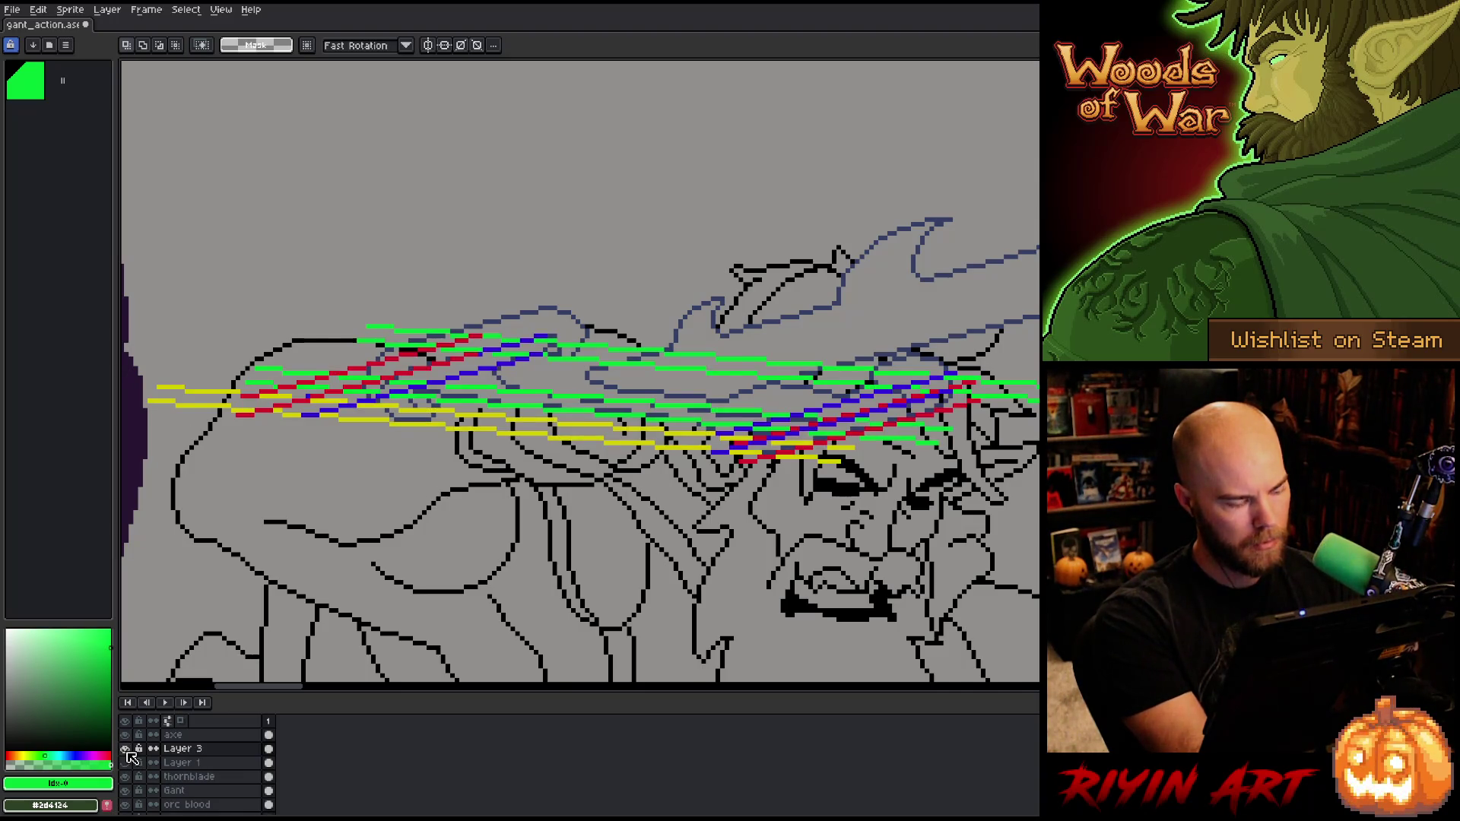
Step: Set Layer 3's opacity to 43% and hide all layers except the blade lineart
double_click(182, 748)
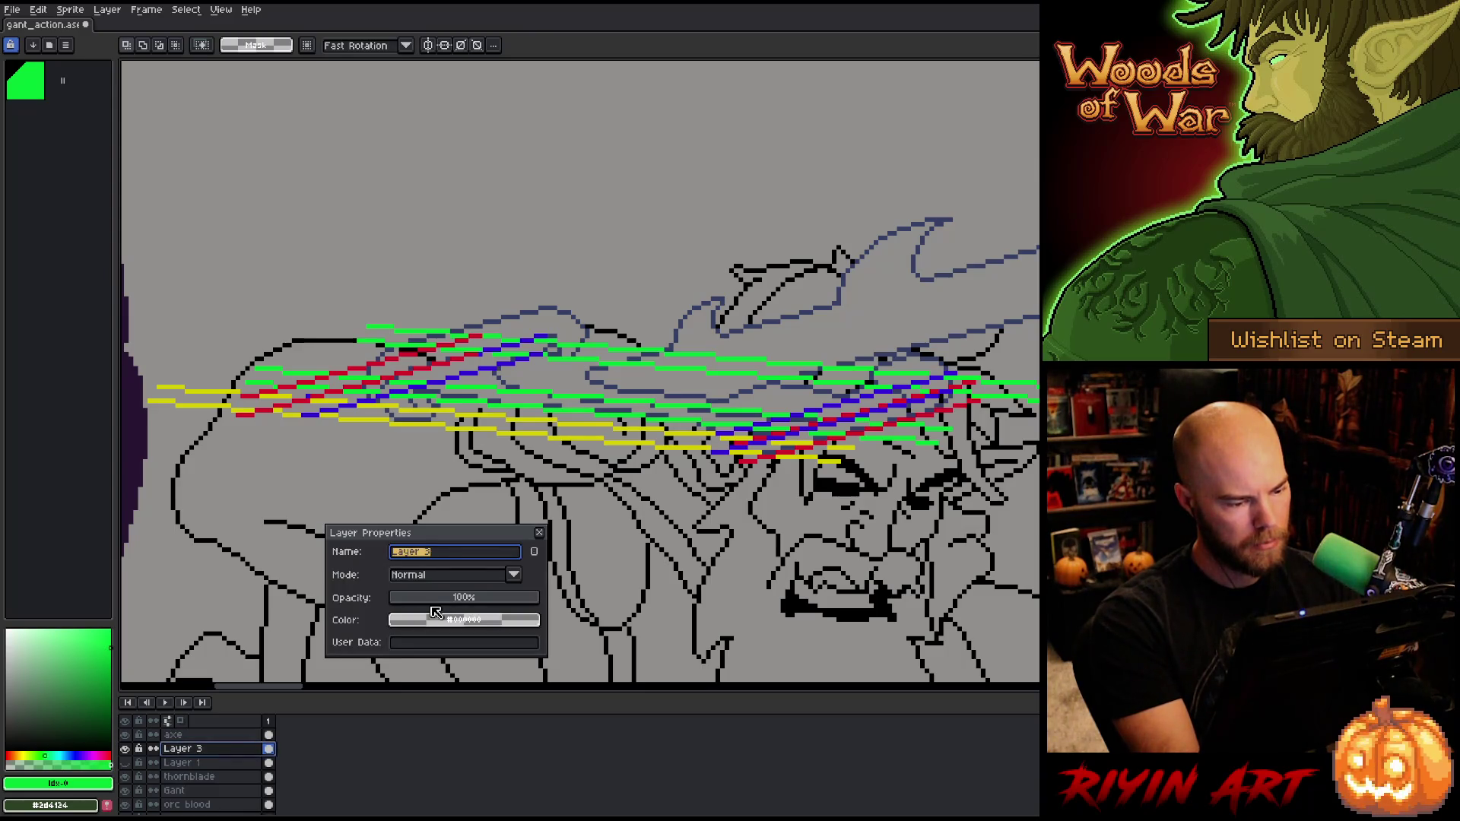
click(456, 599)
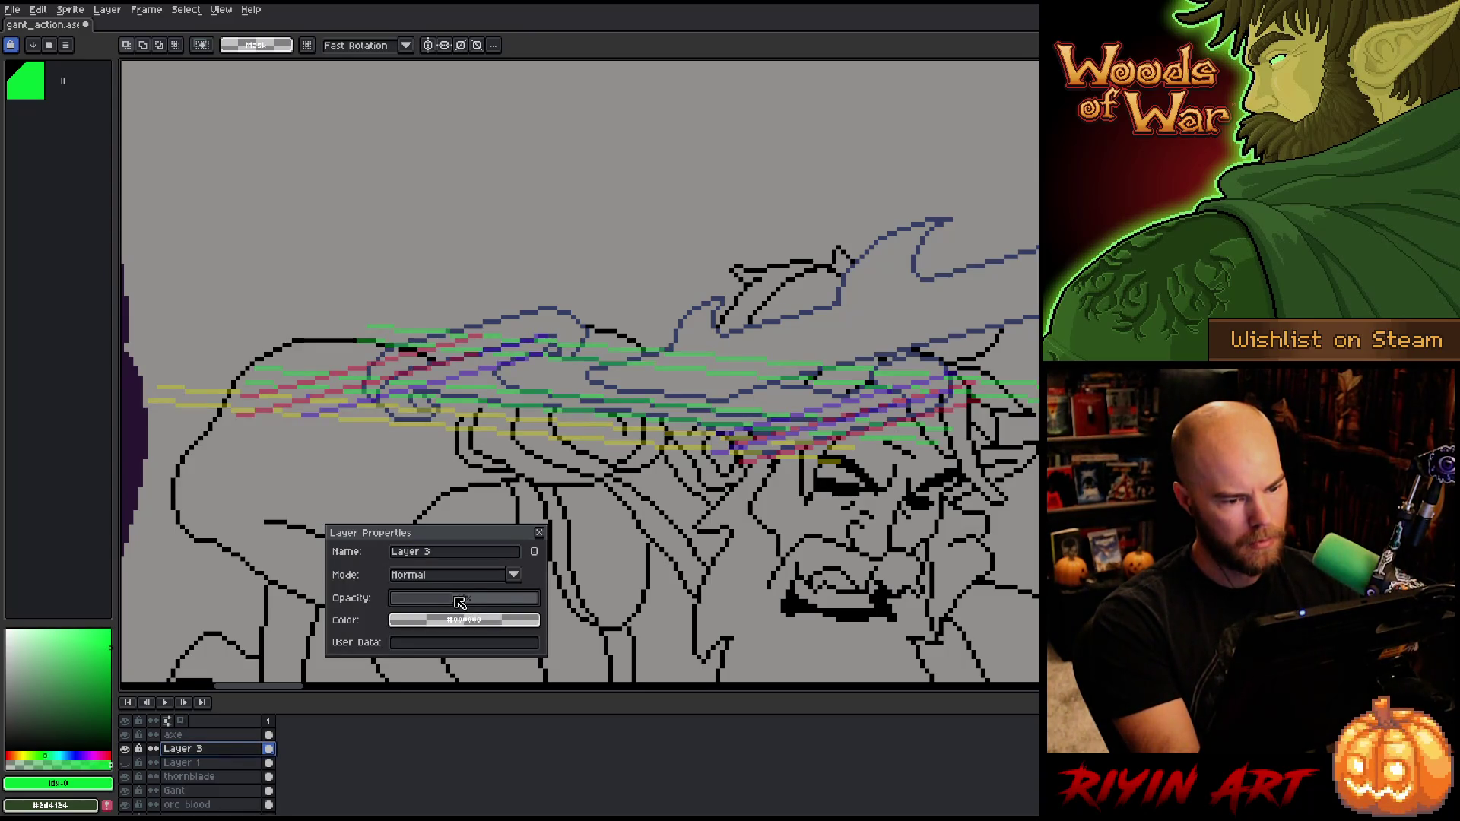
drag(470, 601, 536, 599)
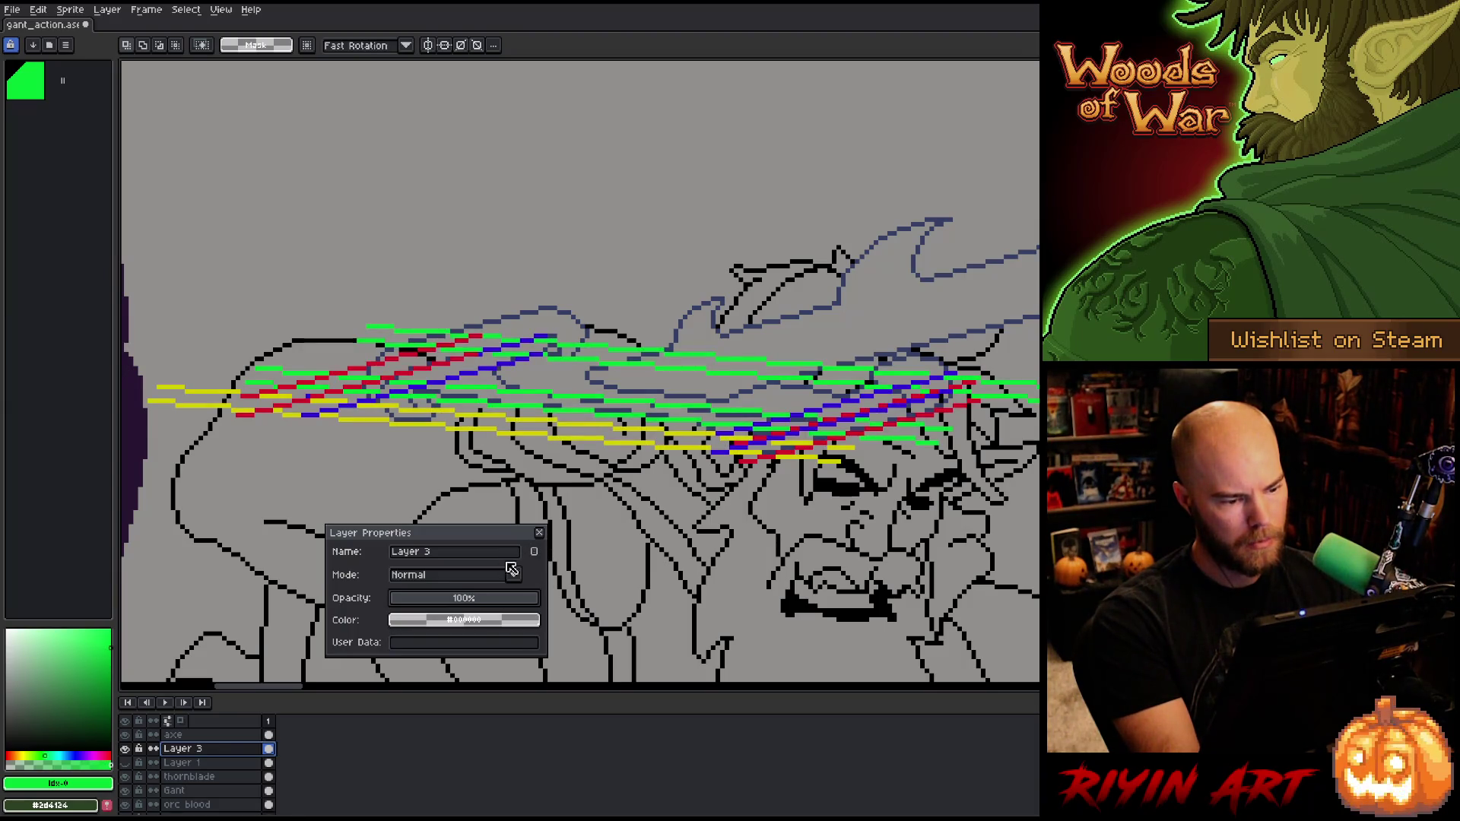
click(456, 598)
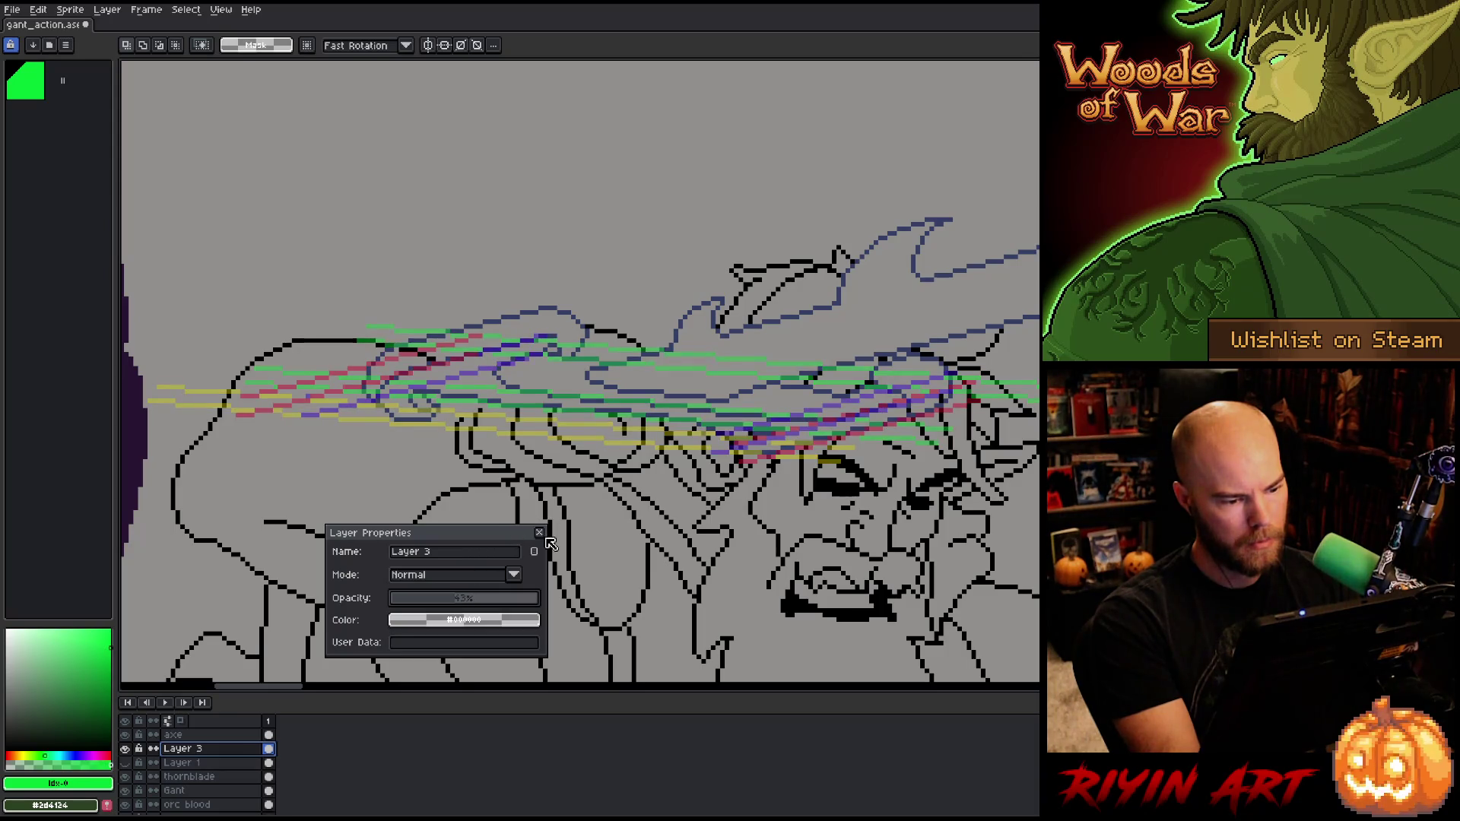
alt+click(134, 777)
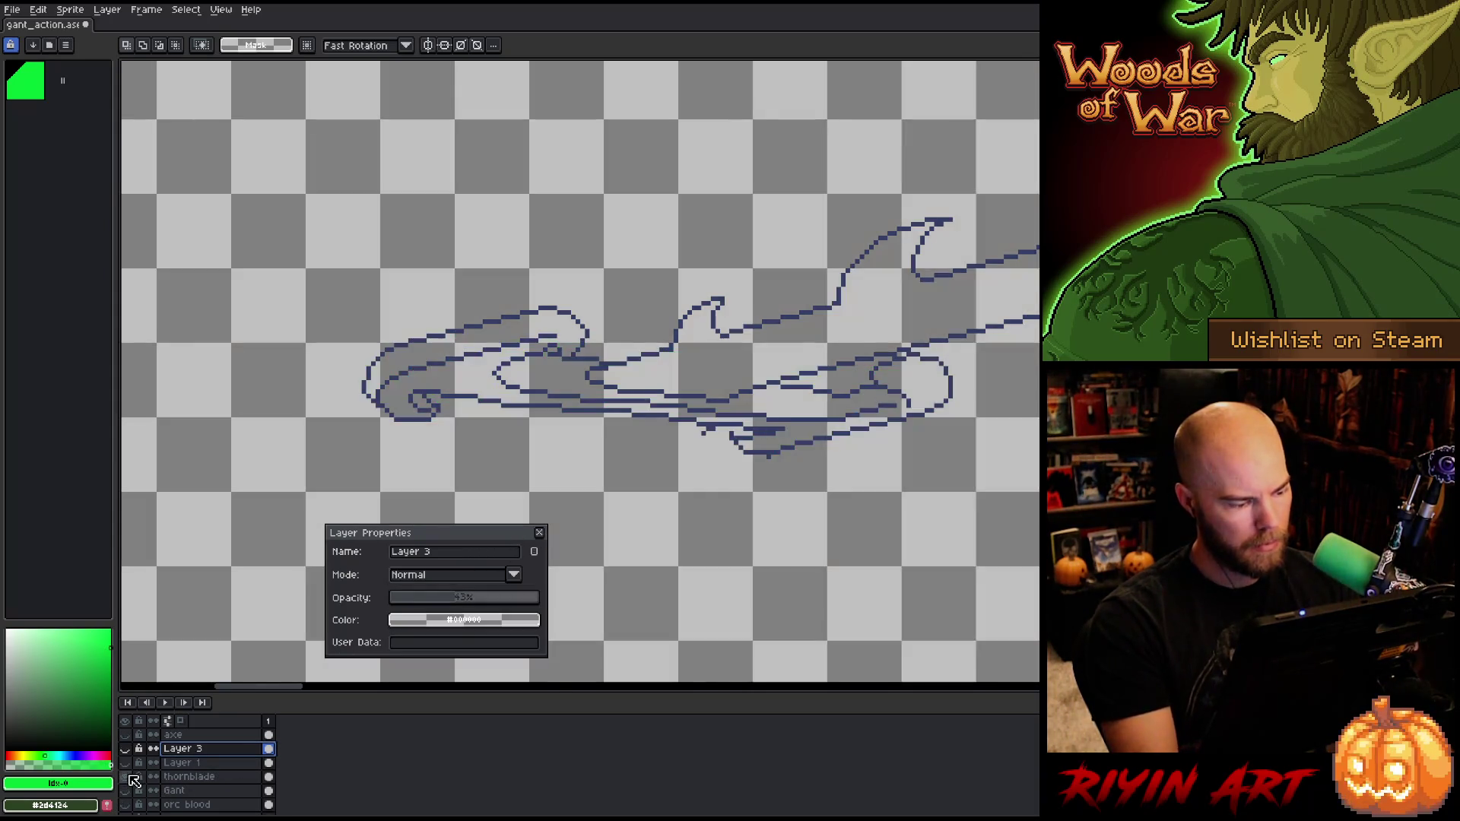
Step: Bring back the light grey background layer
scroll(137, 780, down, 1)
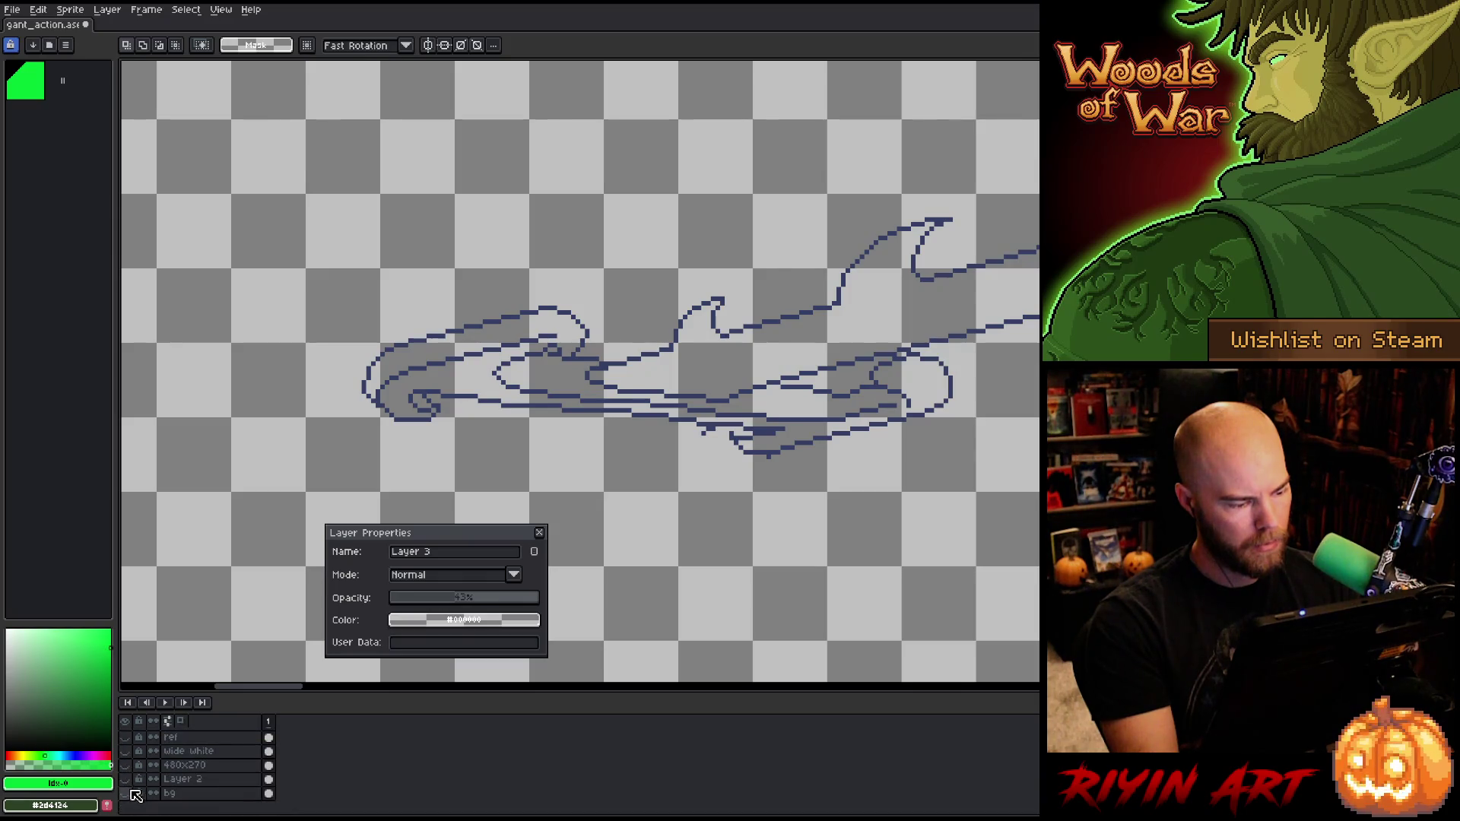
click(126, 793)
click(127, 793)
click(127, 793)
Step: Show the faded guide layer, move it below thornblade, and make thornblade active
scroll(150, 769, up, 3)
scroll(151, 769, up, 3)
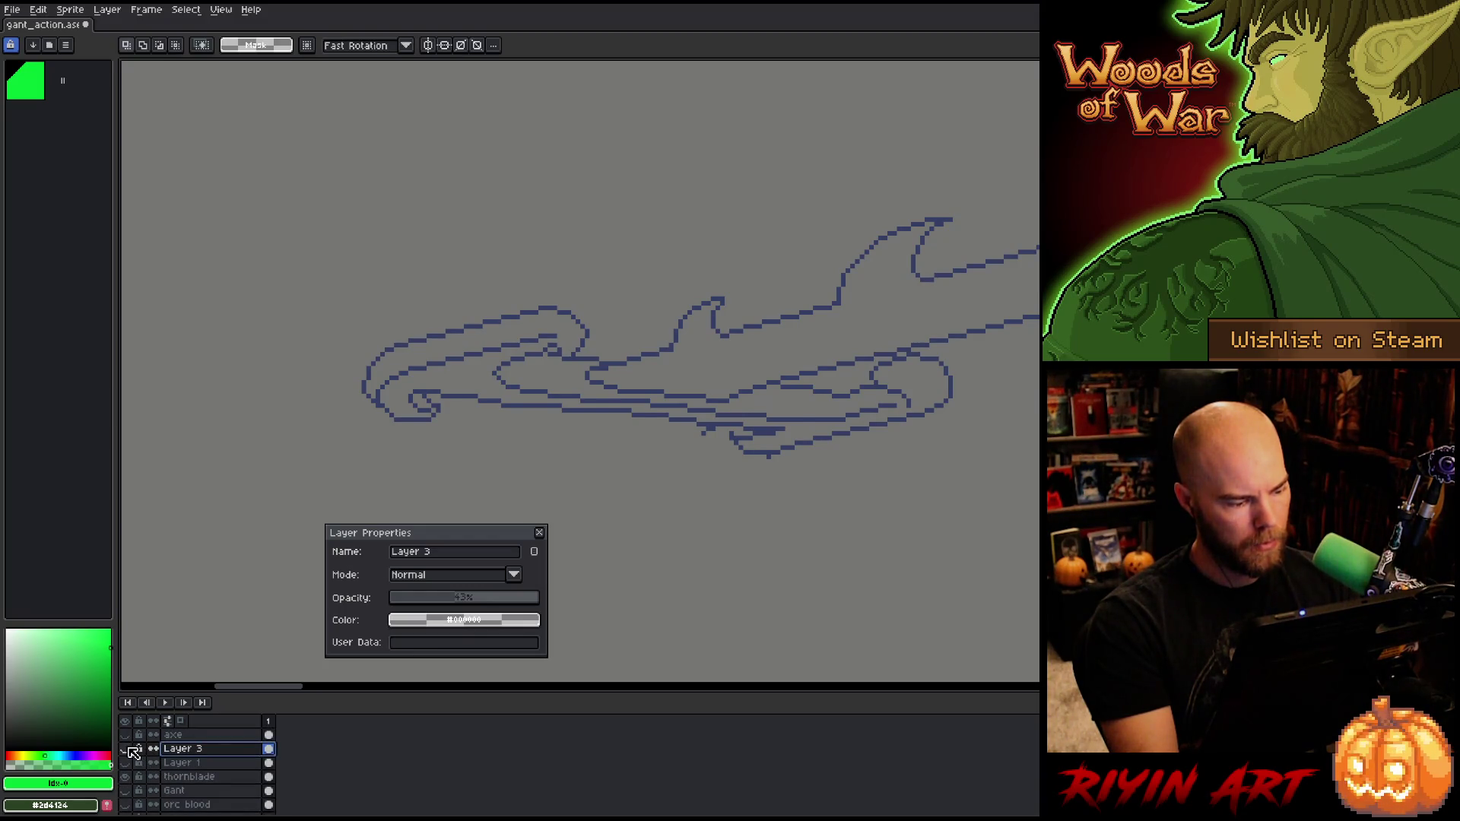
click(126, 749)
drag(182, 776, 185, 789)
click(193, 764)
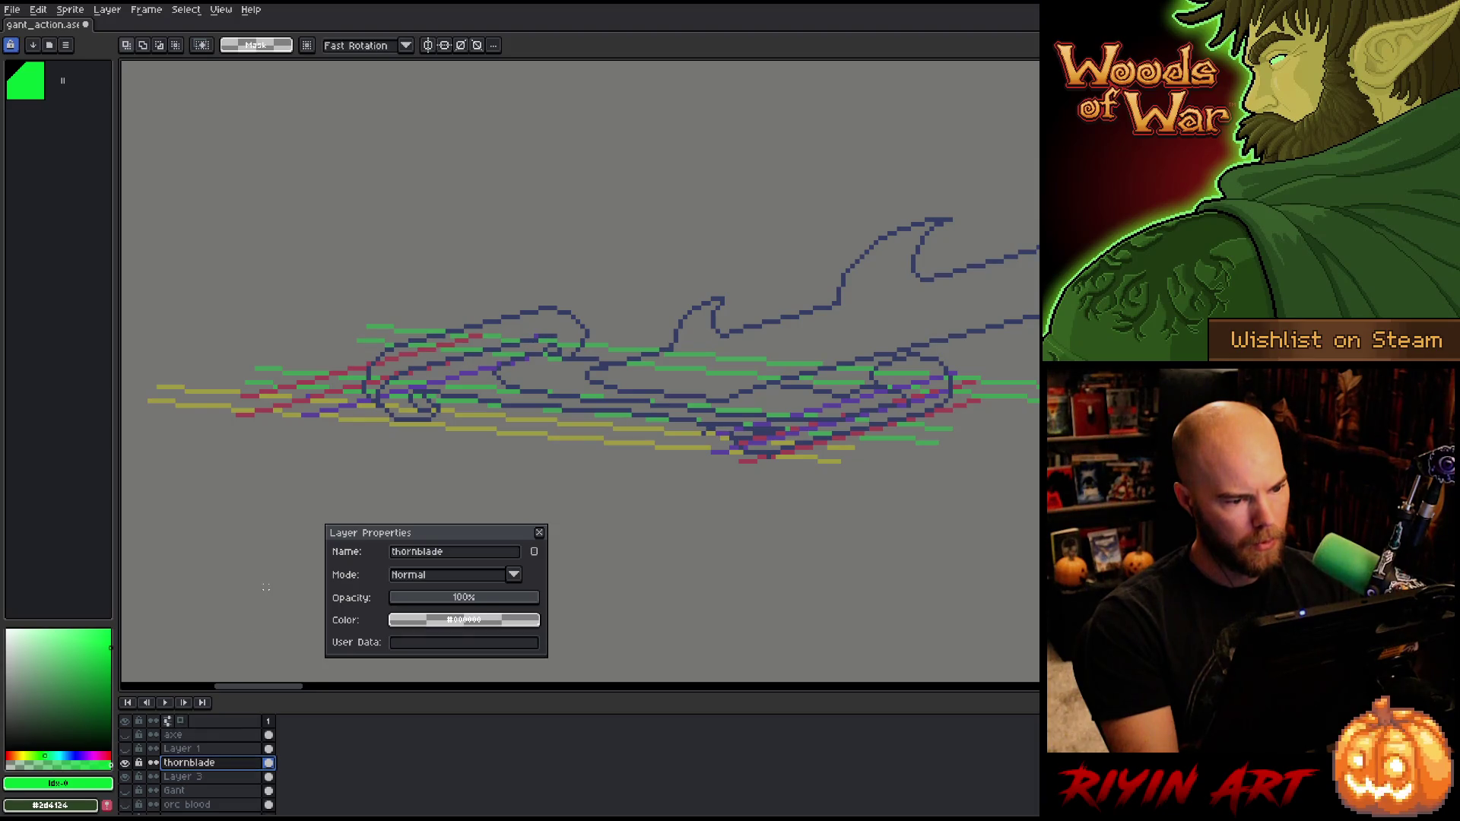
key(b)
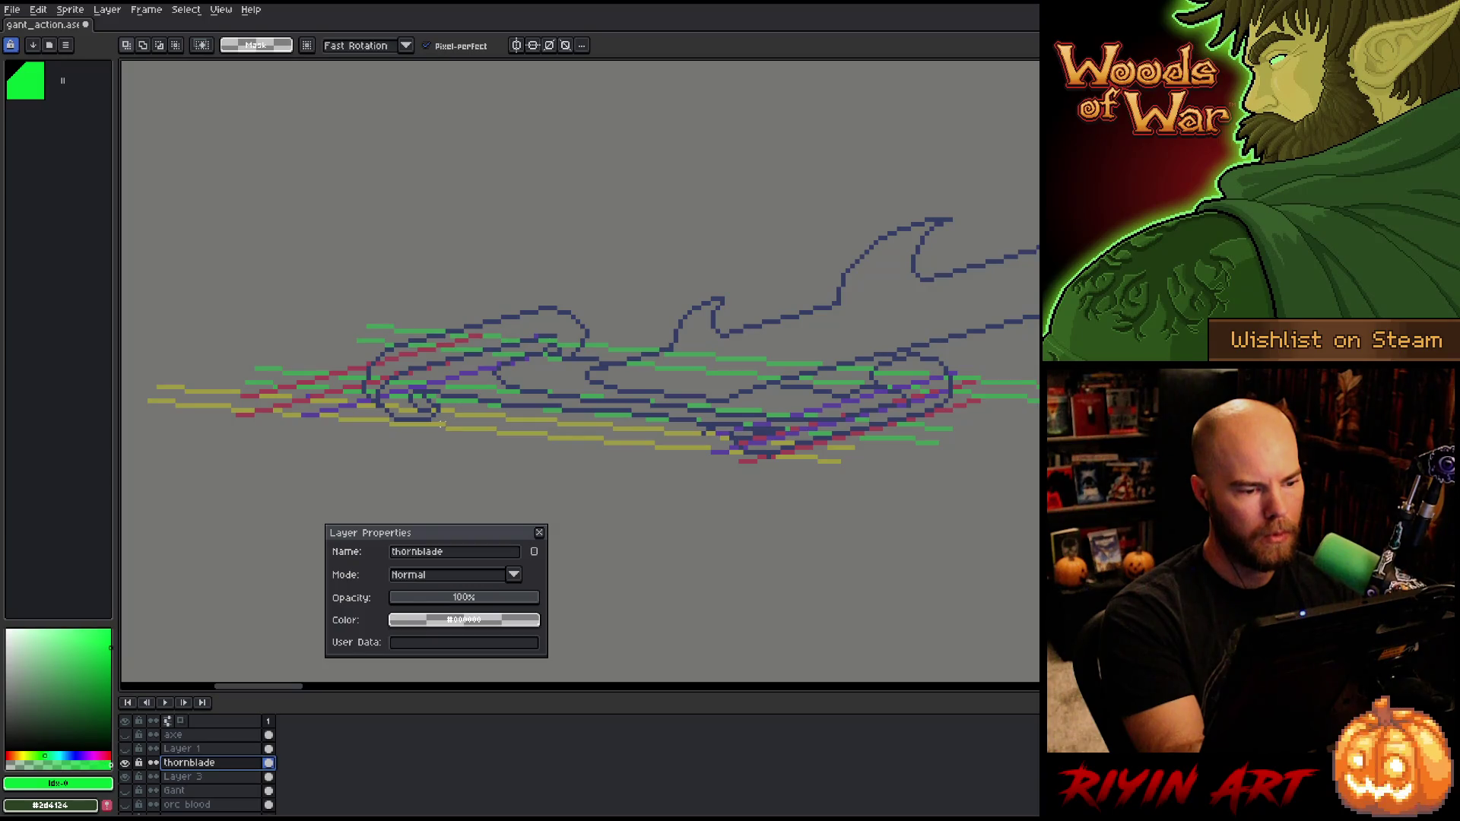
Step: Erase the old curled left tip and lower blade edge, then pick the blade's dark blue
click(539, 532)
mouse_move(620, 285)
mouse_down()
mouse_move(600, 336)
mouse_move(384, 440)
mouse_move(618, 234)
mouse_up()
mouse_move(813, 511)
mouse_down()
mouse_move(864, 495)
mouse_move(979, 374)
mouse_move(882, 364)
mouse_move(859, 371)
mouse_move(847, 411)
mouse_move(802, 429)
mouse_move(715, 430)
mouse_move(672, 460)
mouse_move(812, 559)
mouse_up()
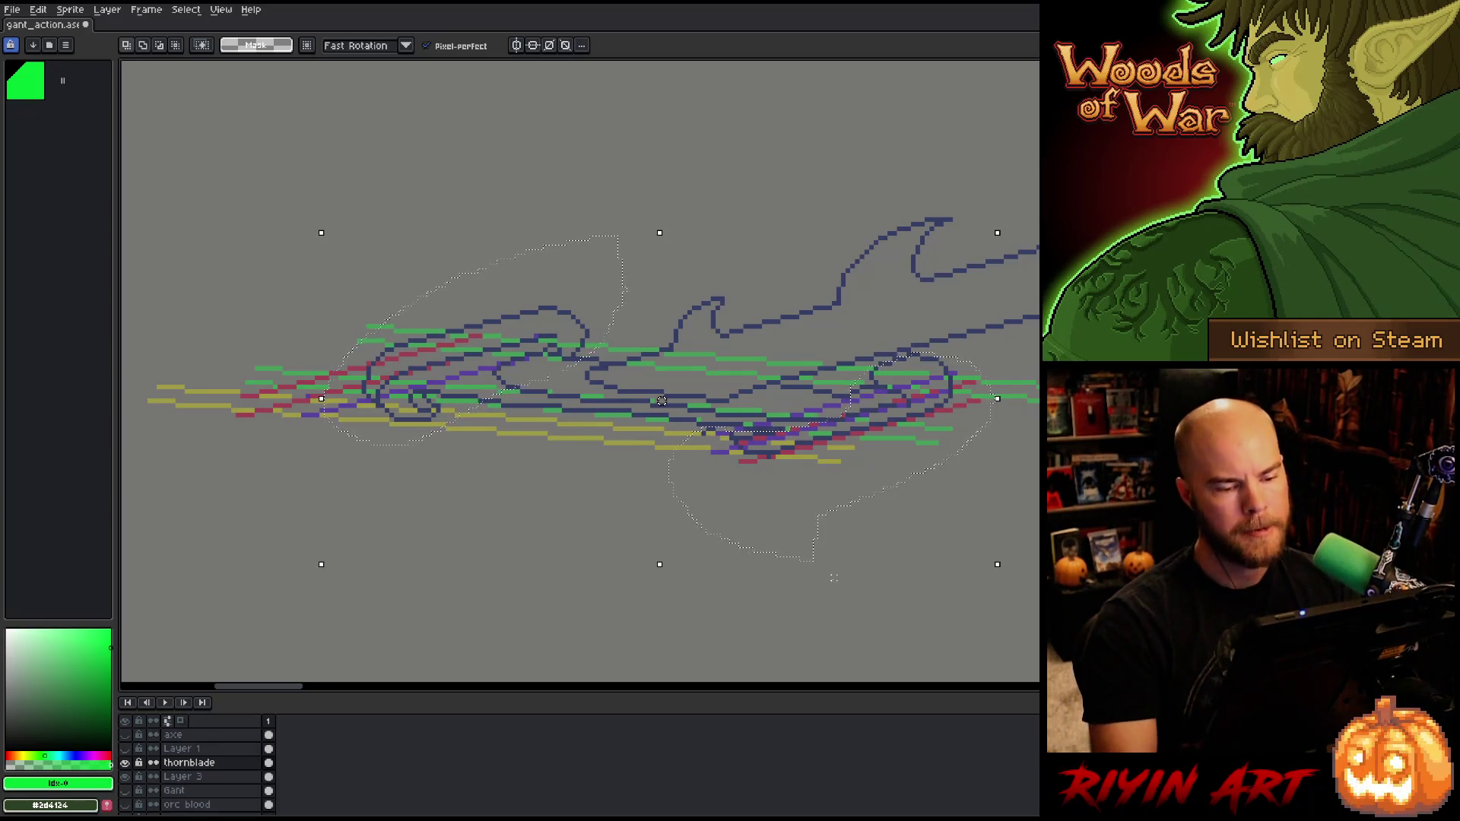
key(ctrl+d)
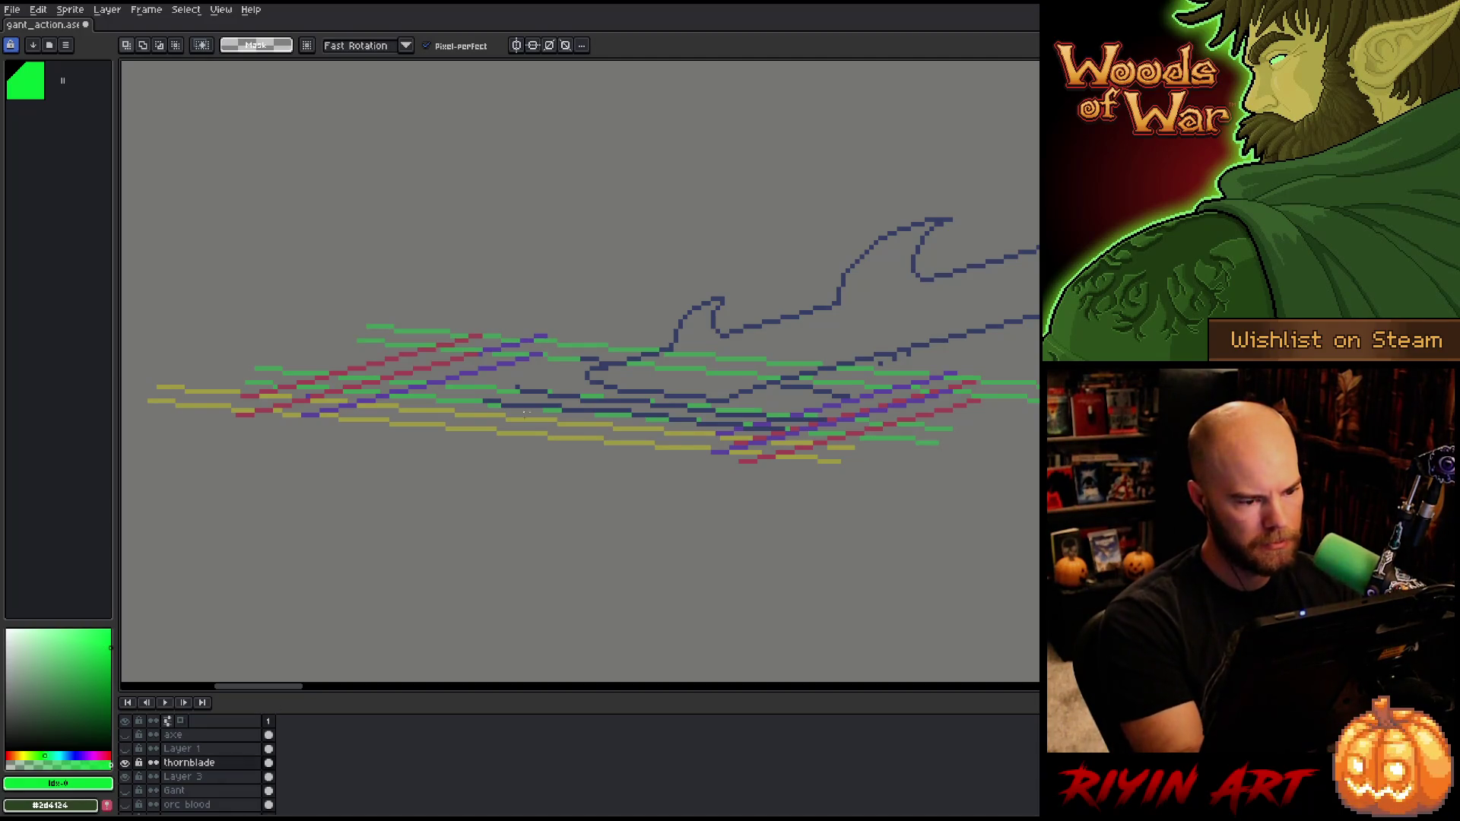
key(i)
click(719, 311)
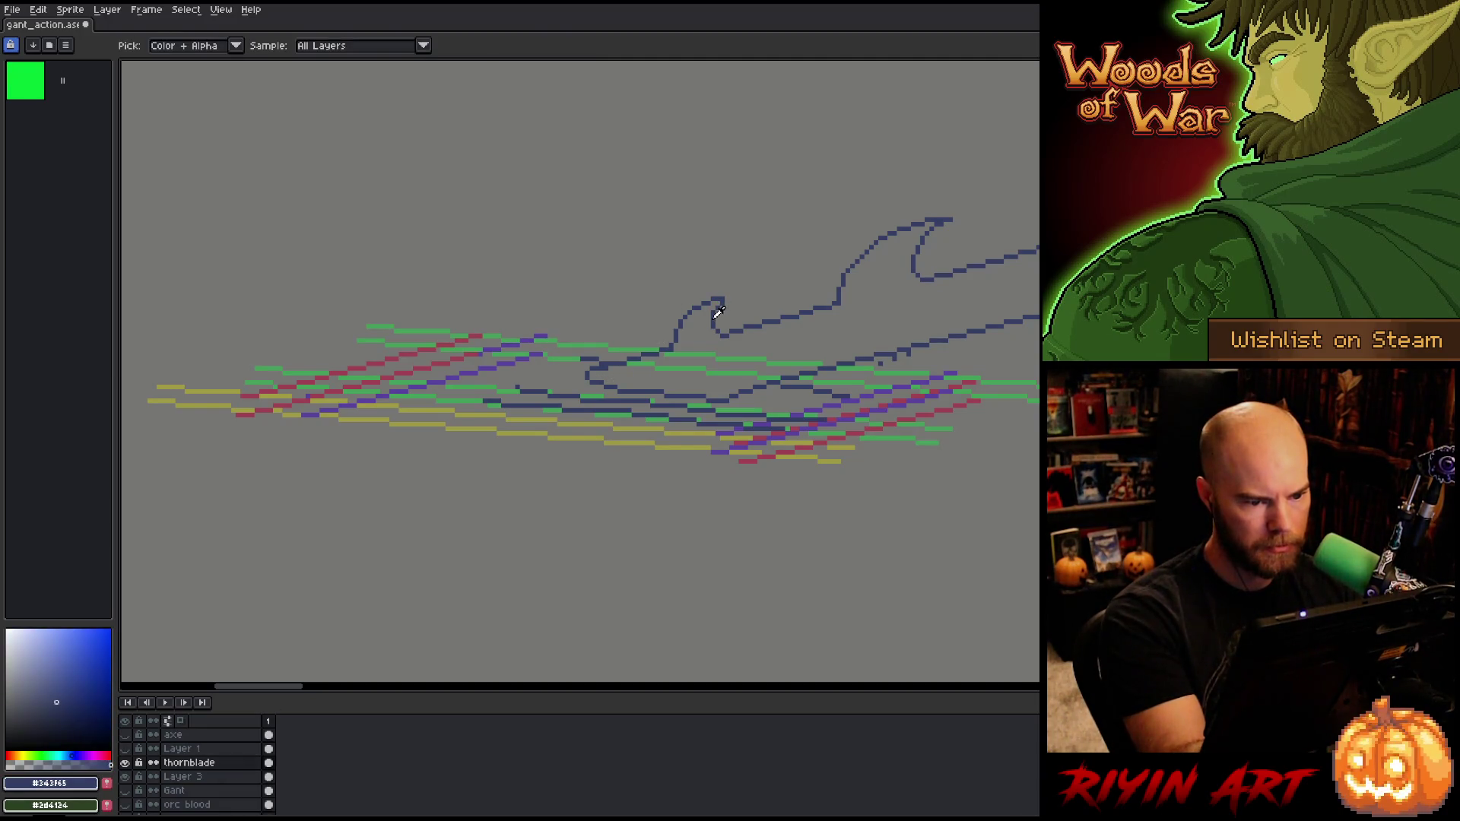
Step: Redraw the blade's upper edge as two hooked dark-blue flame crests following the guides
key(b)
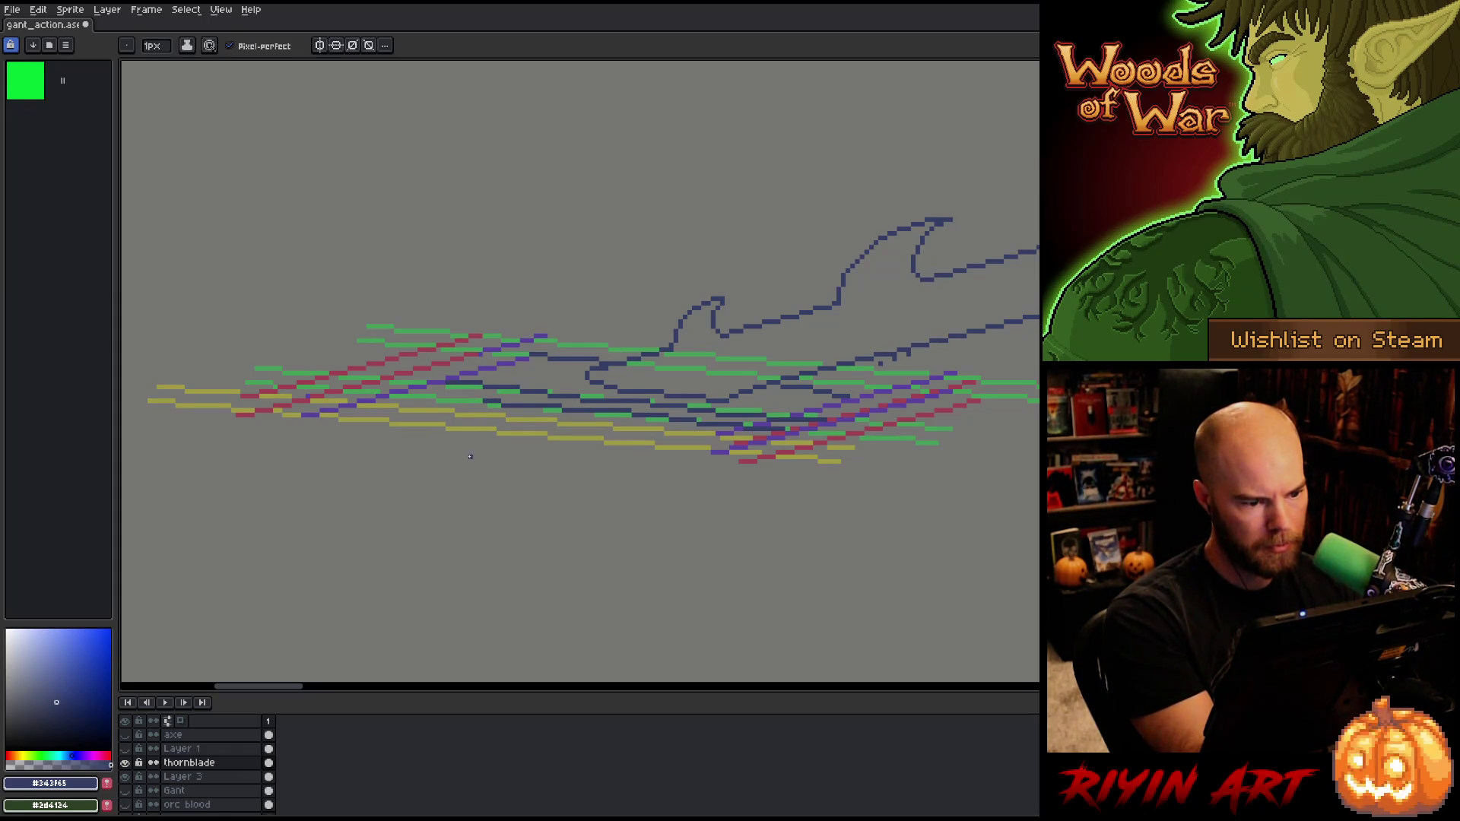
key(e)
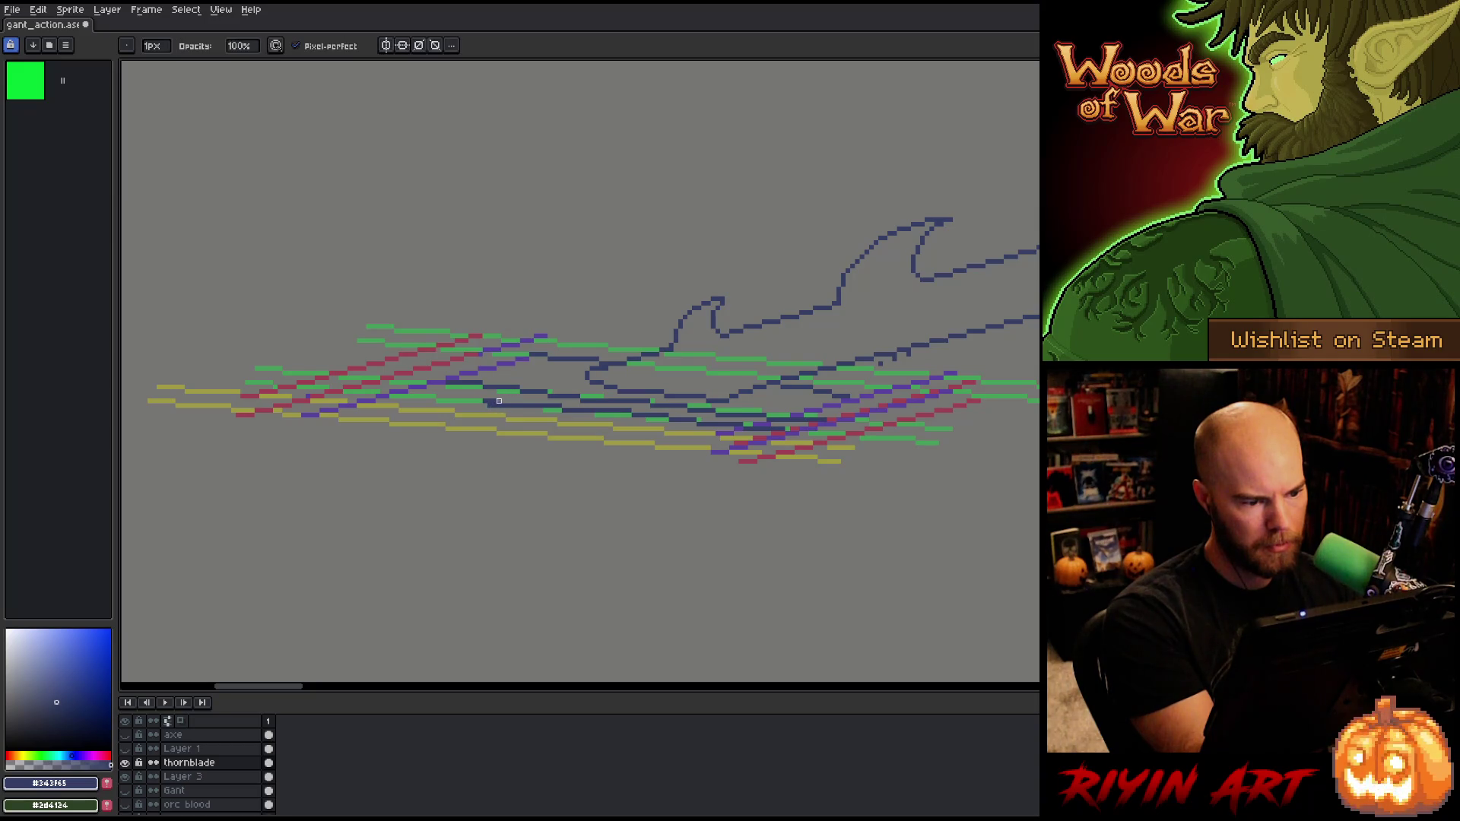
key(b)
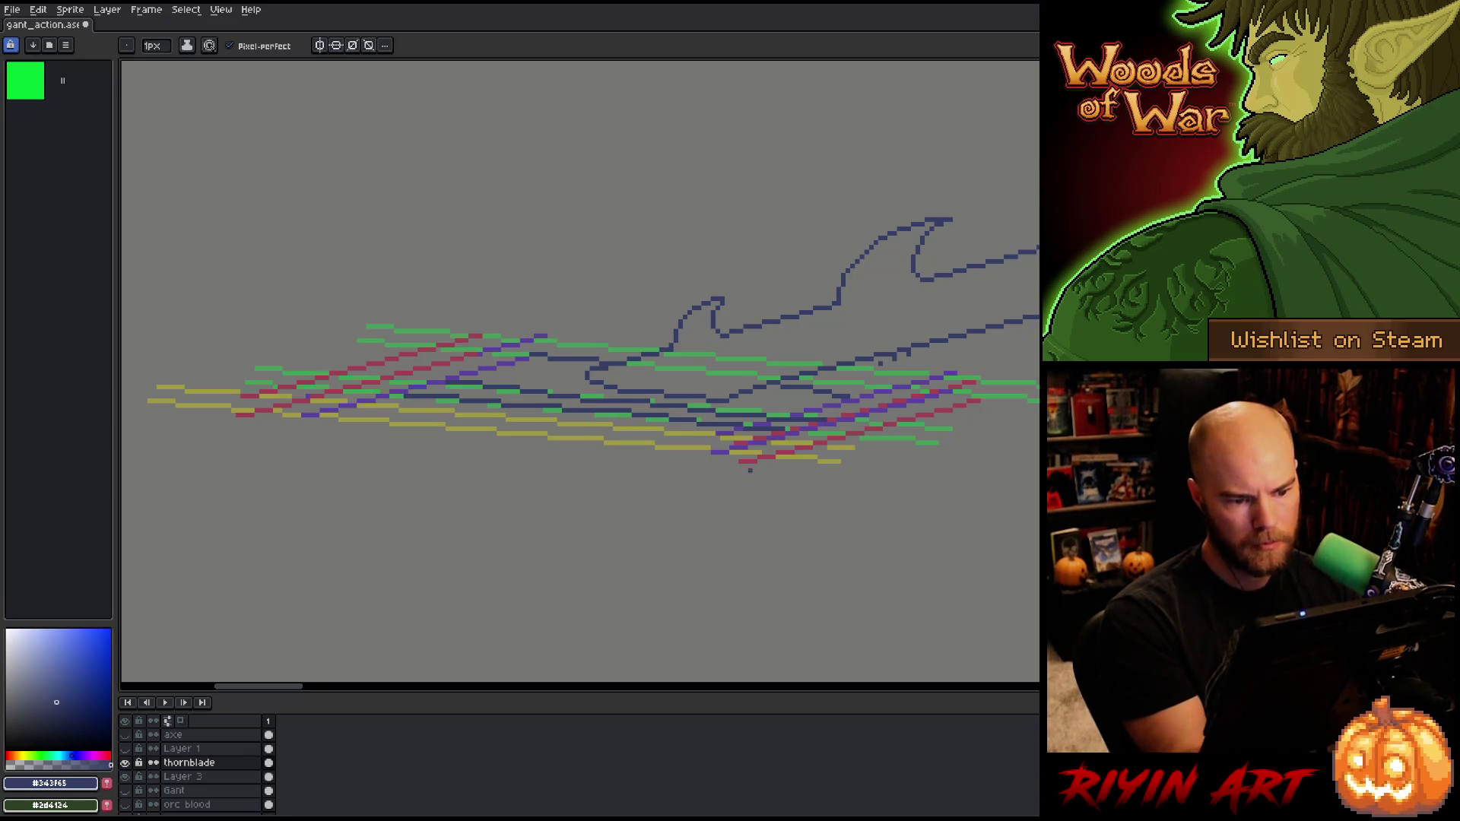
key(e)
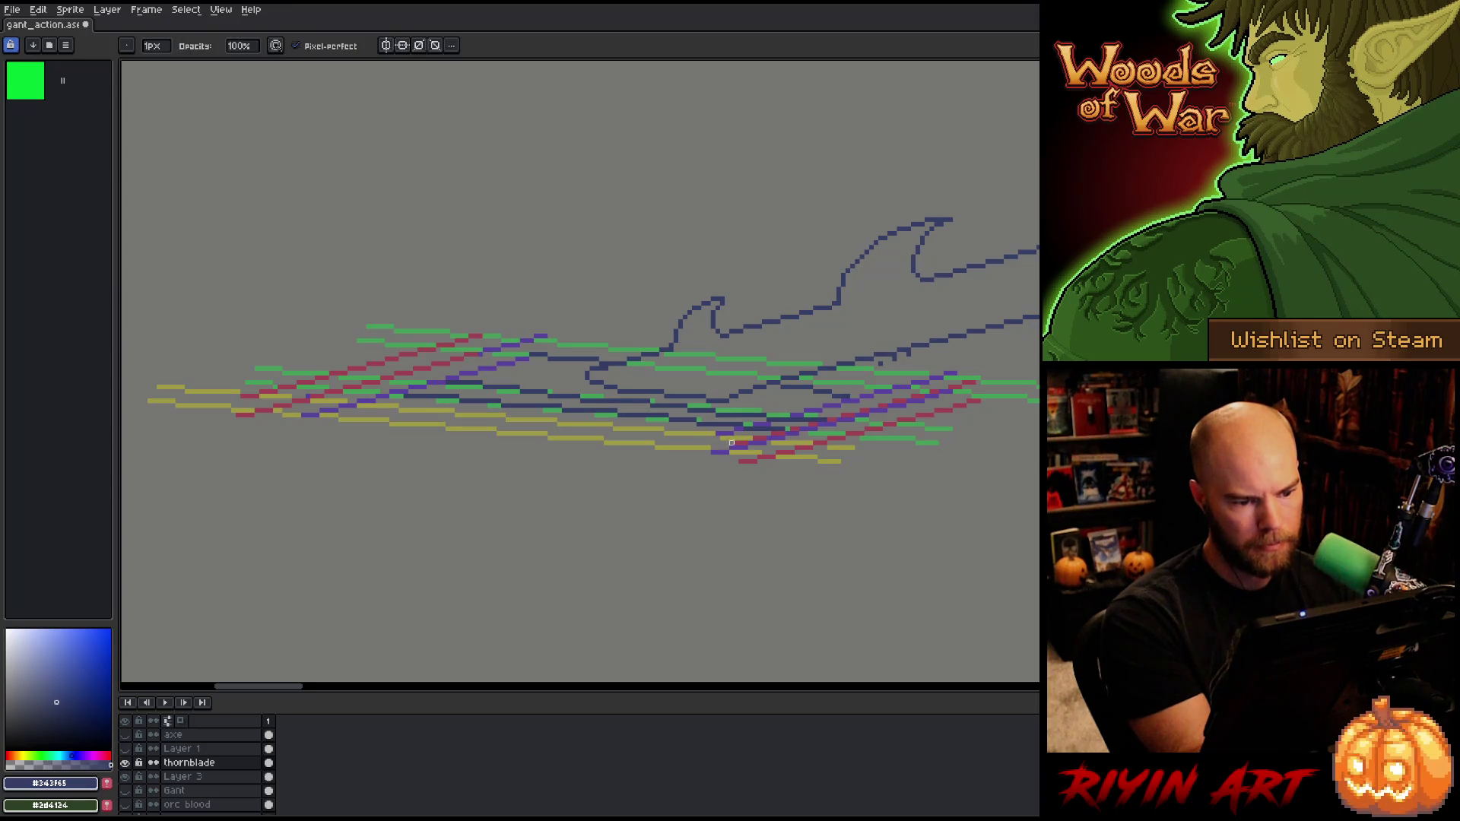
key(b)
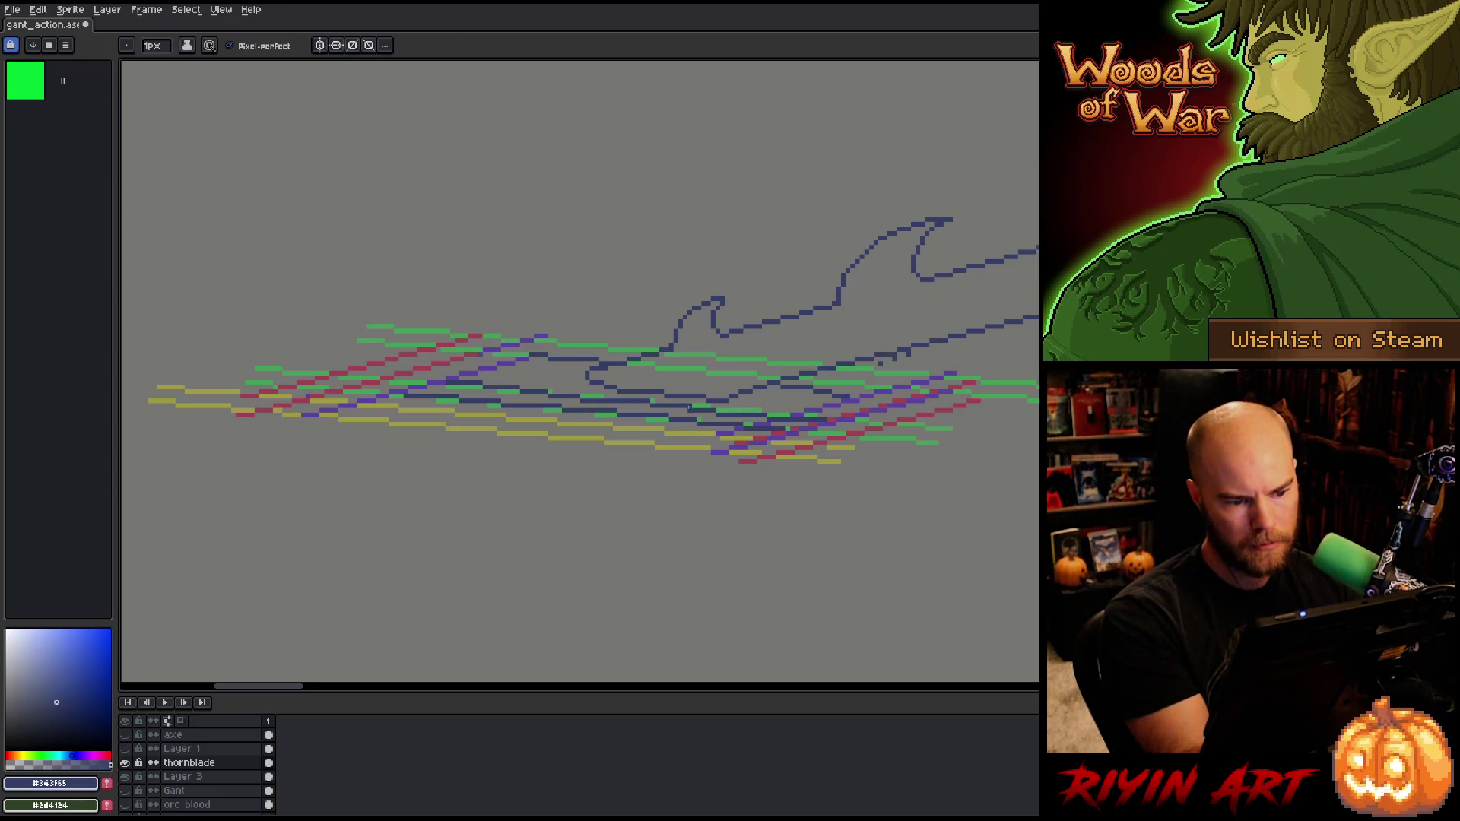
key(e)
key(b)
key(e)
key(b)
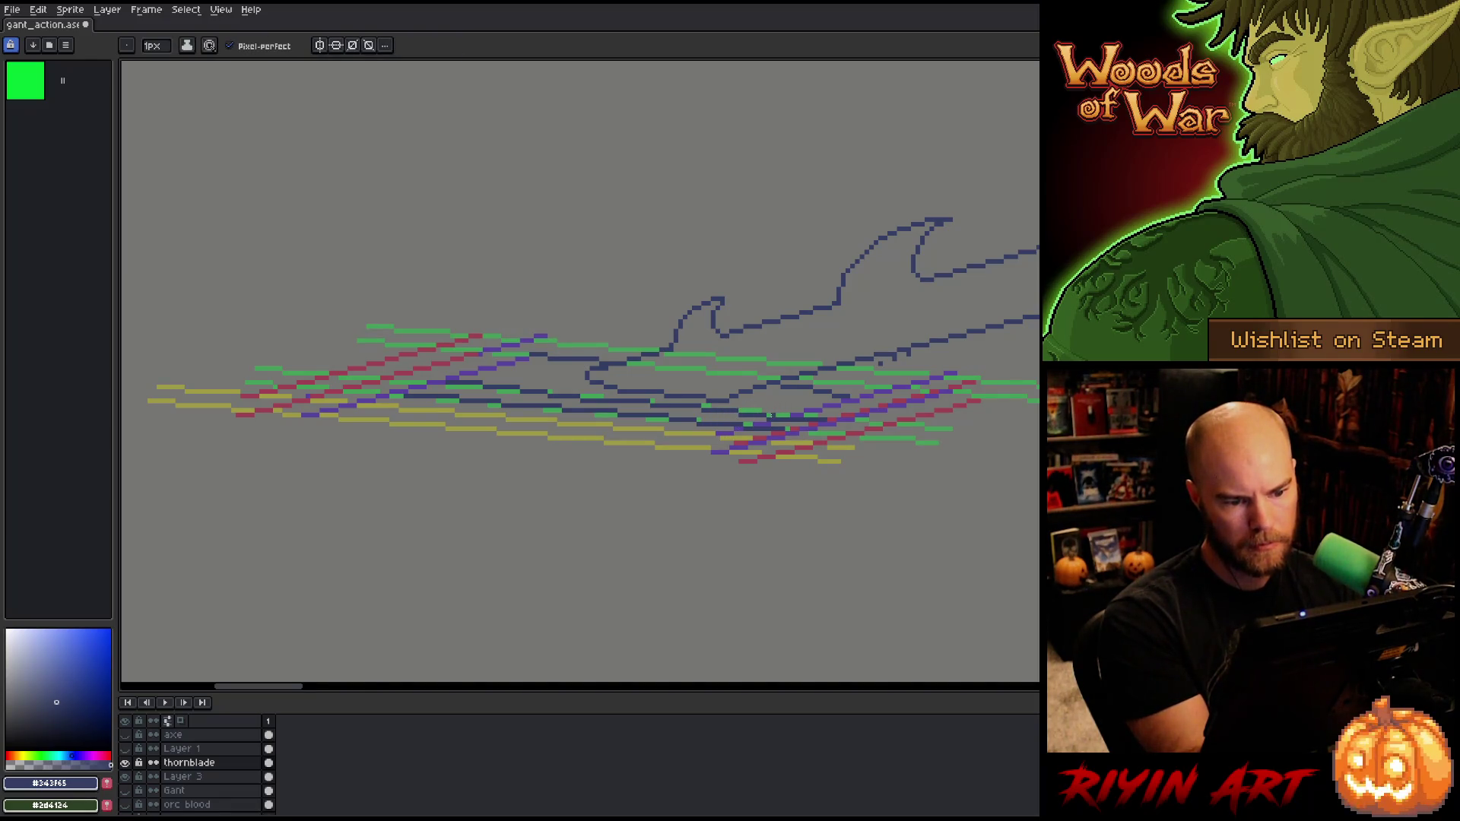
key(e)
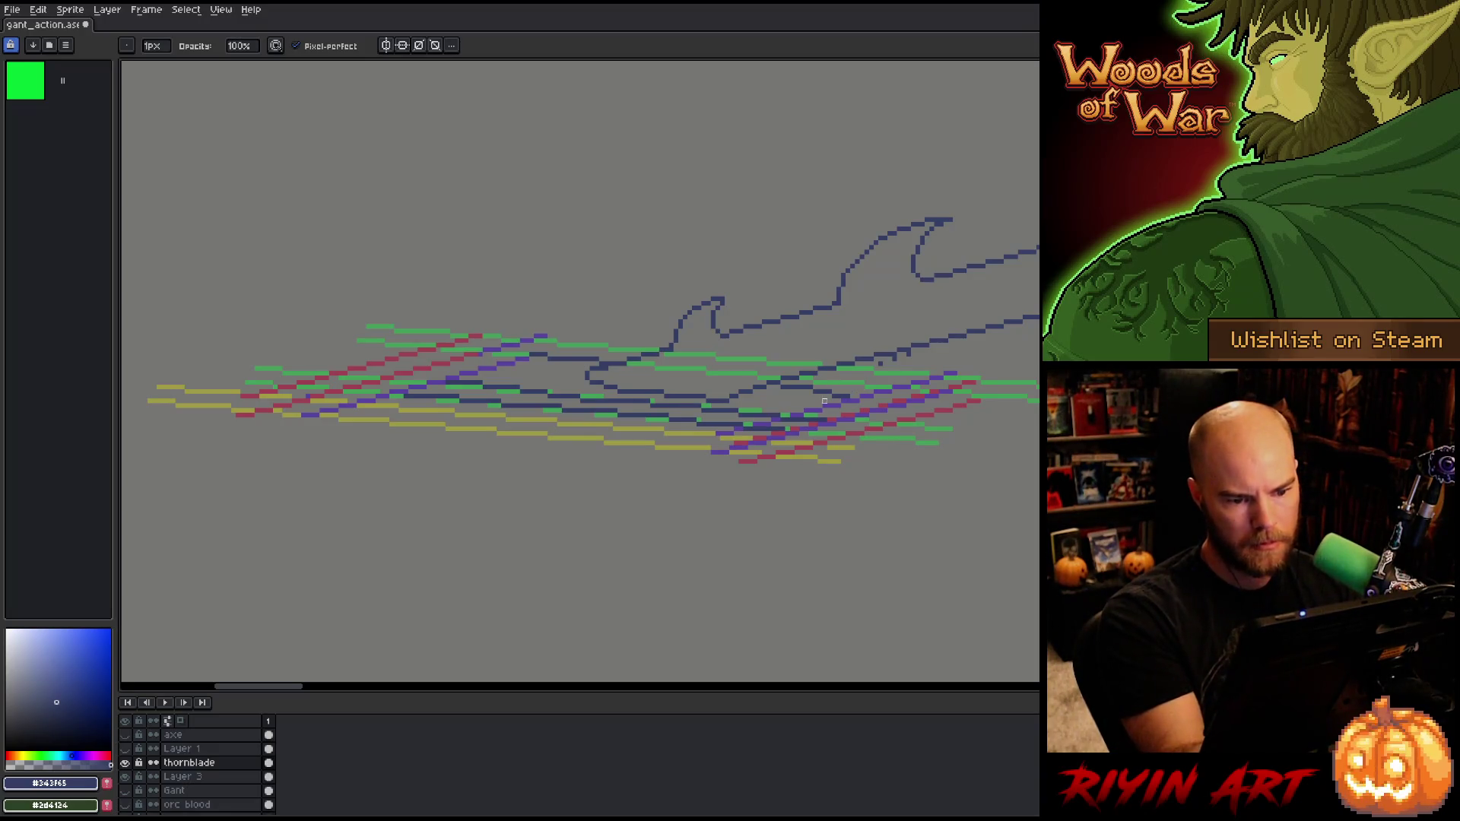
key(b)
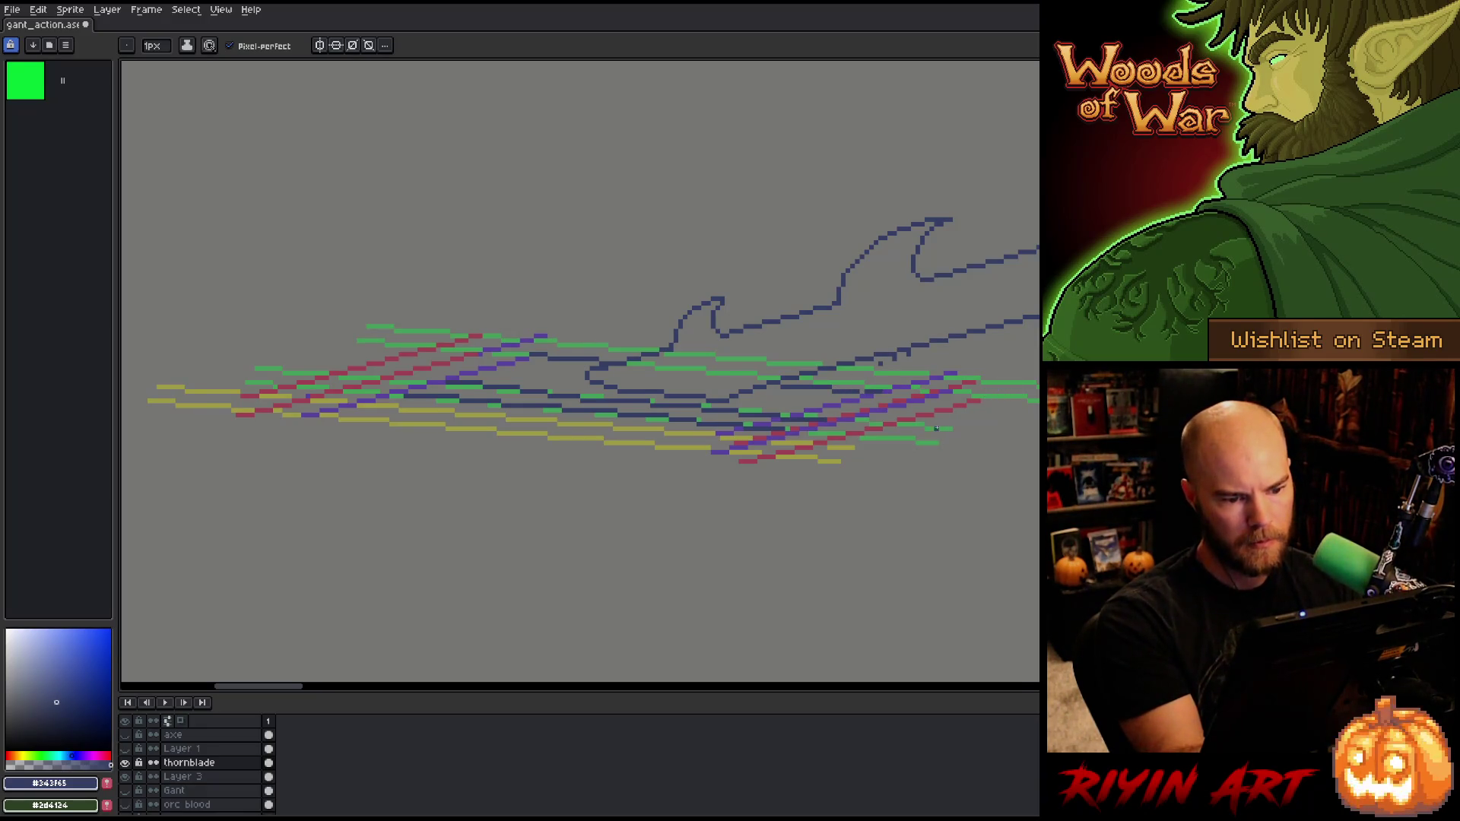
key(e)
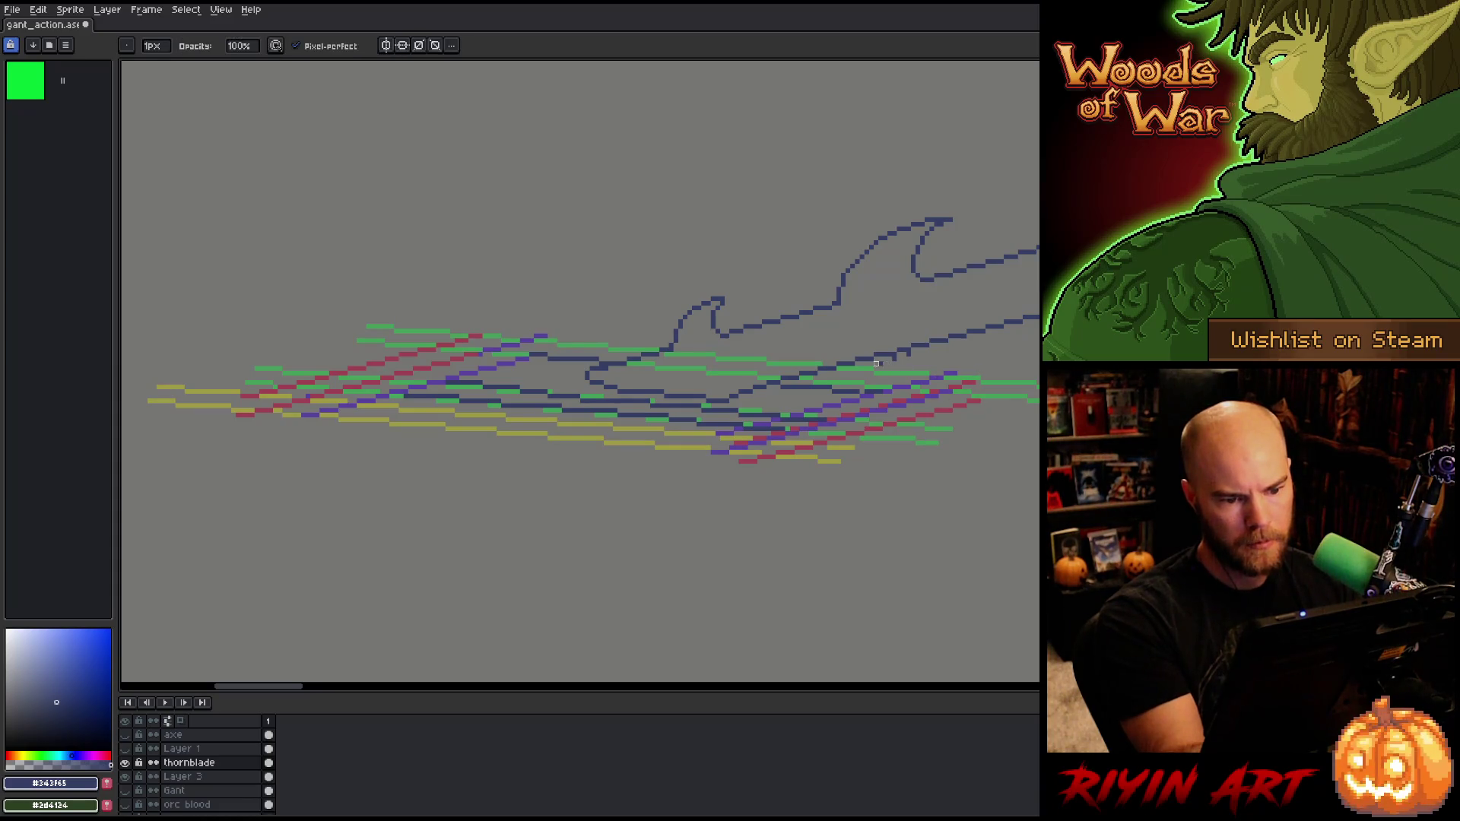
key(b)
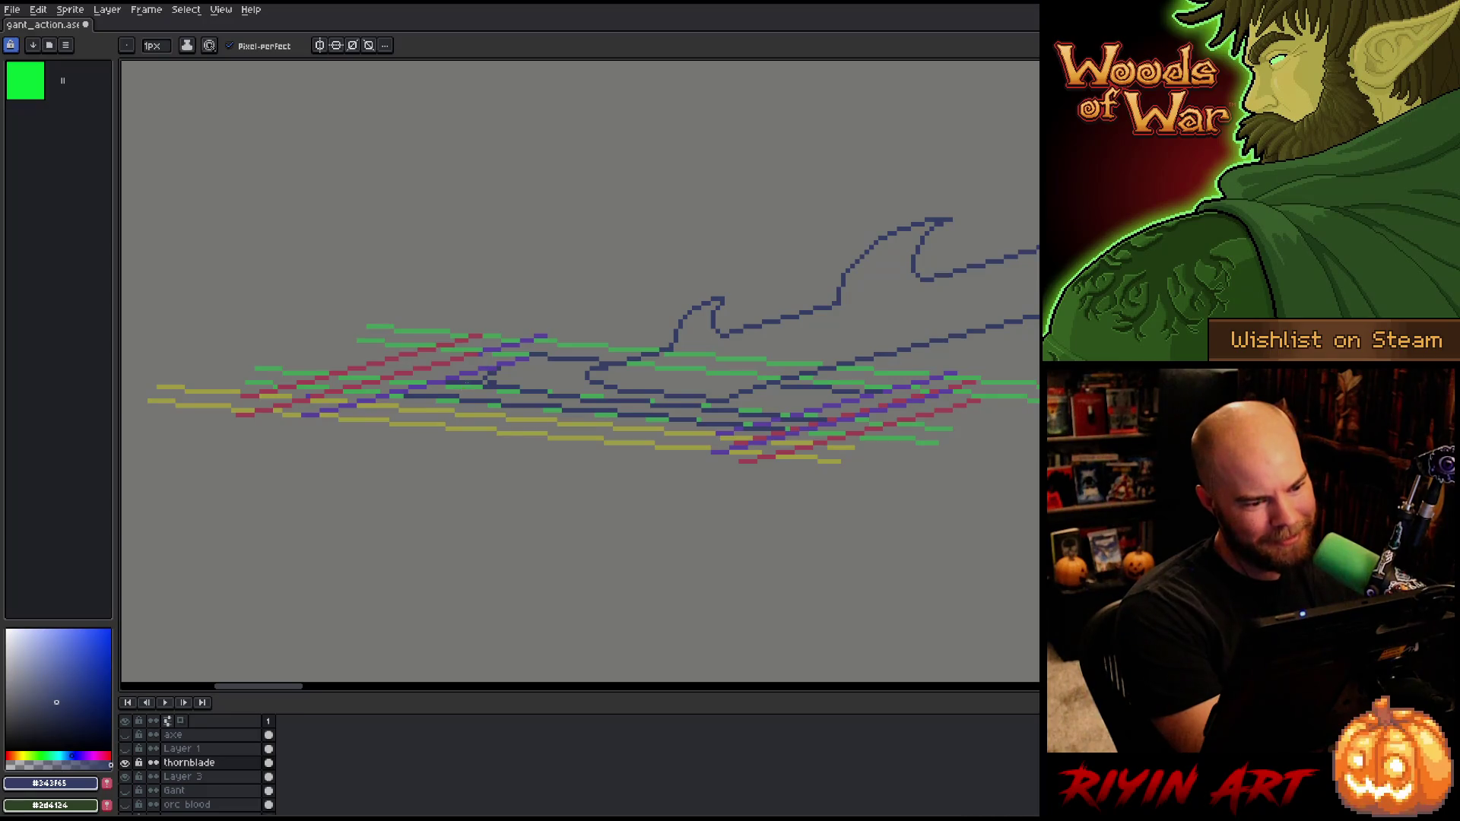
Step: Draw a small dark-blue hooked tip at the blade's left end, erasing stray pixels
key(e)
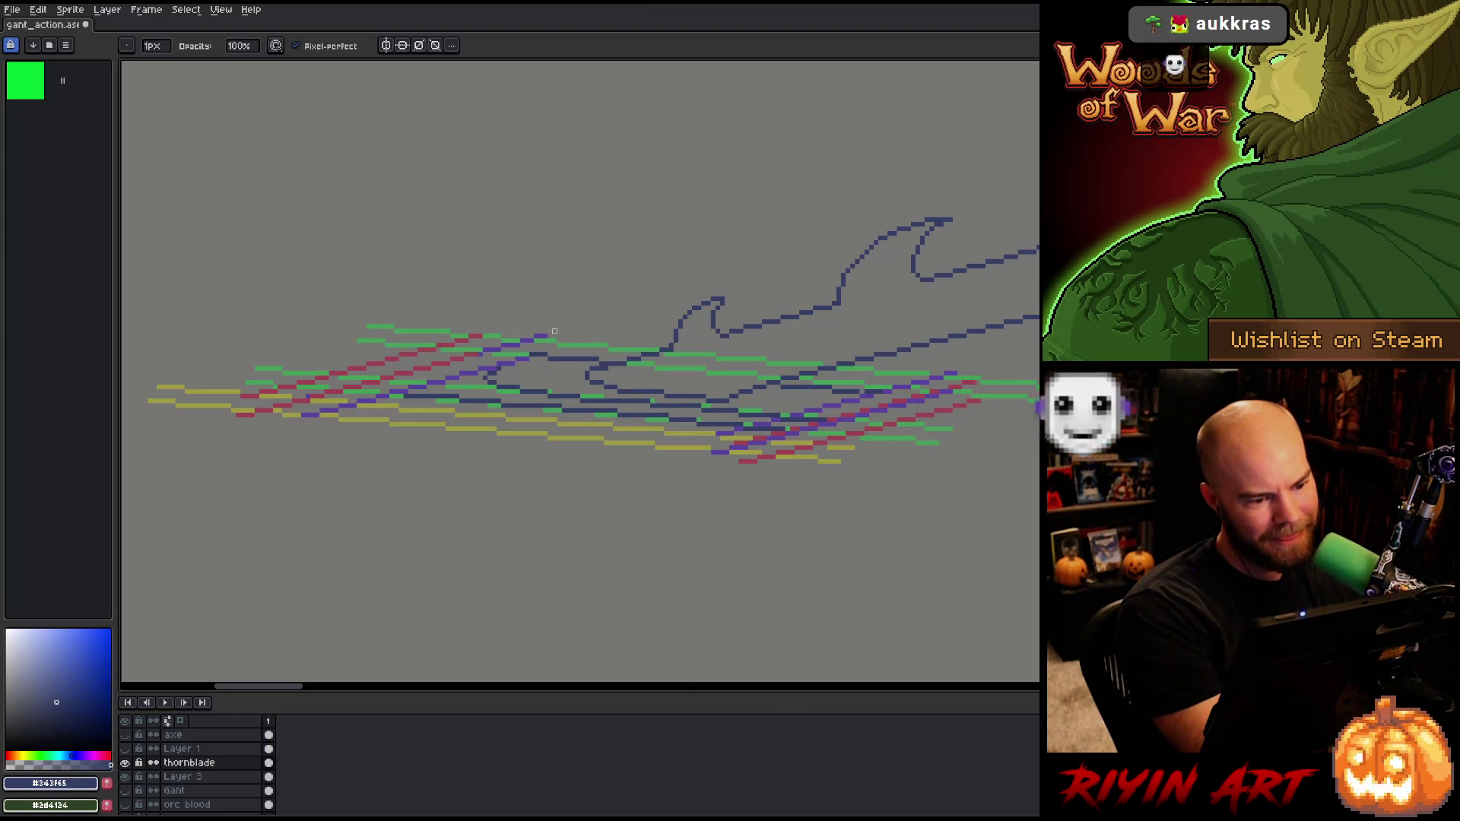
key(b)
drag(505, 368, 530, 374)
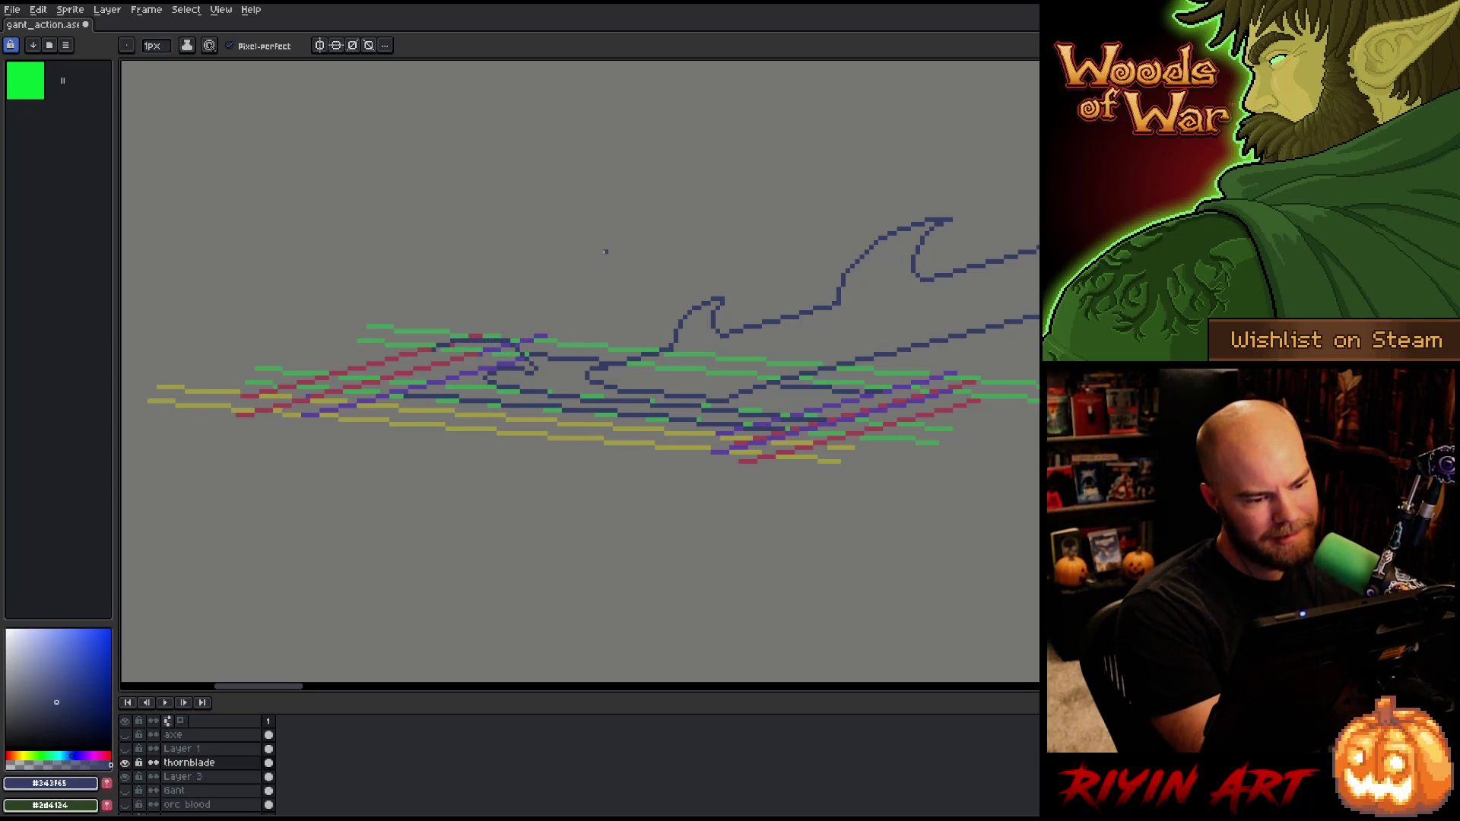
key(e)
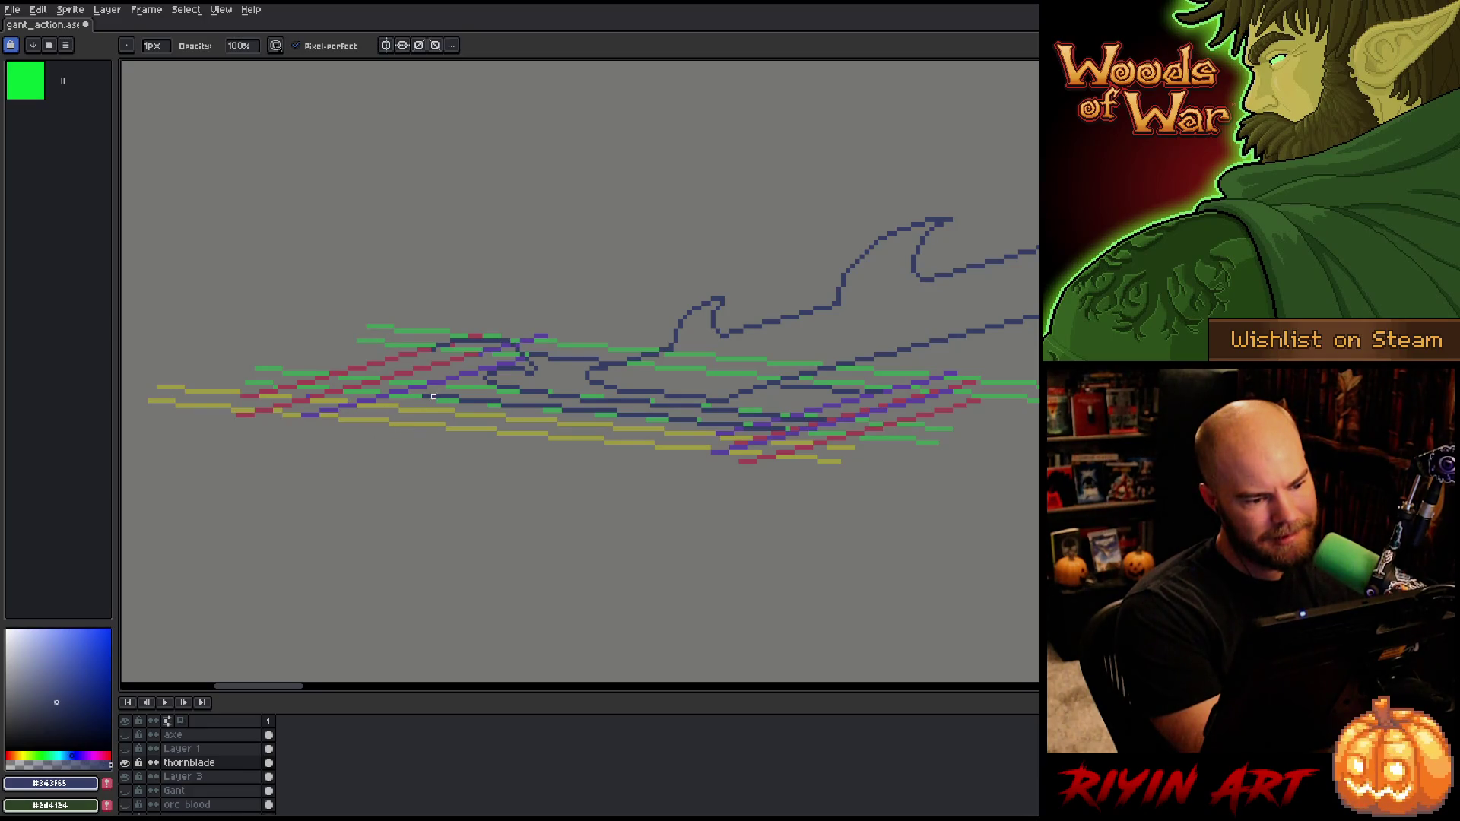
key(b)
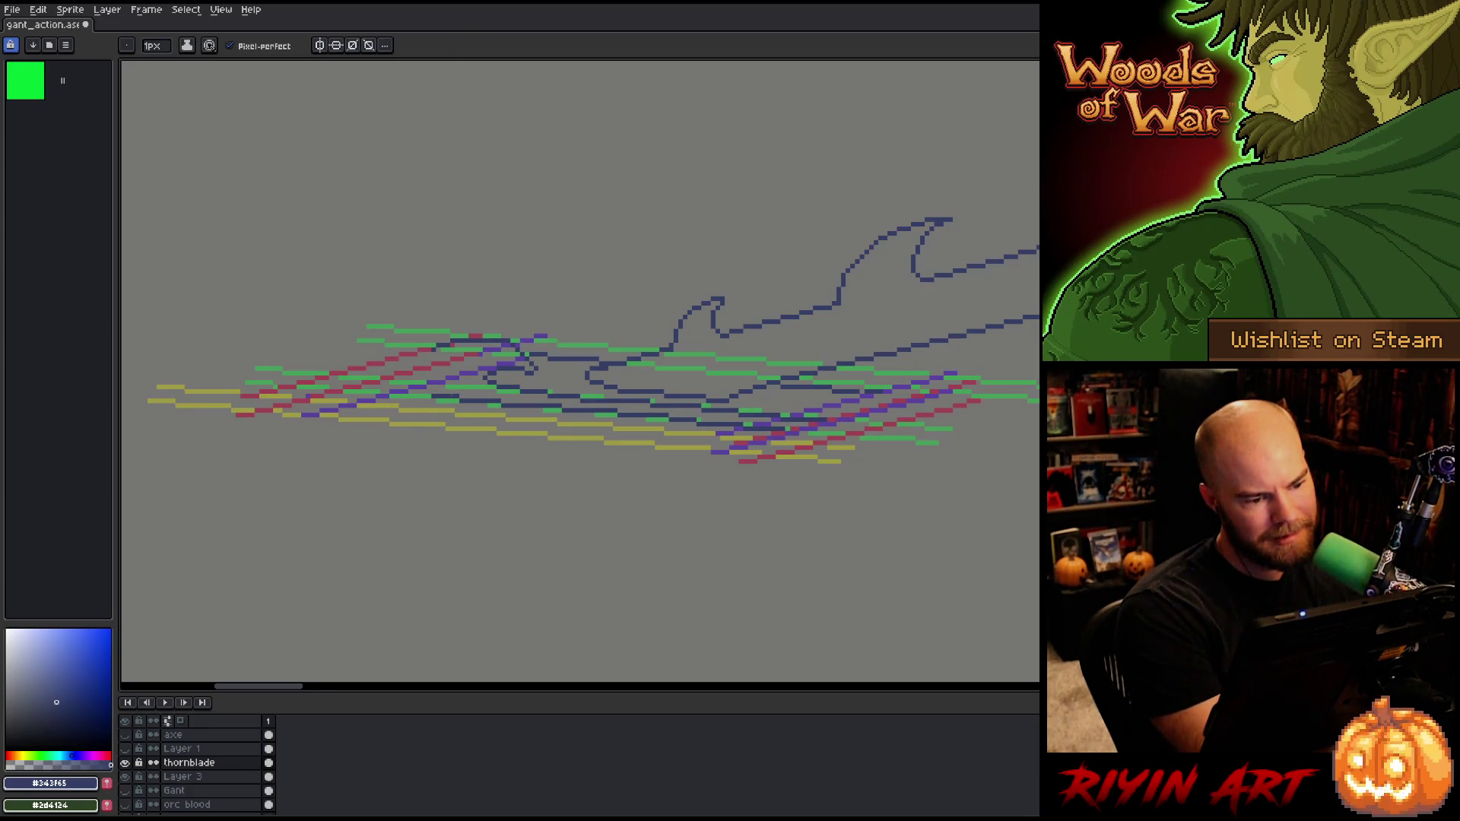